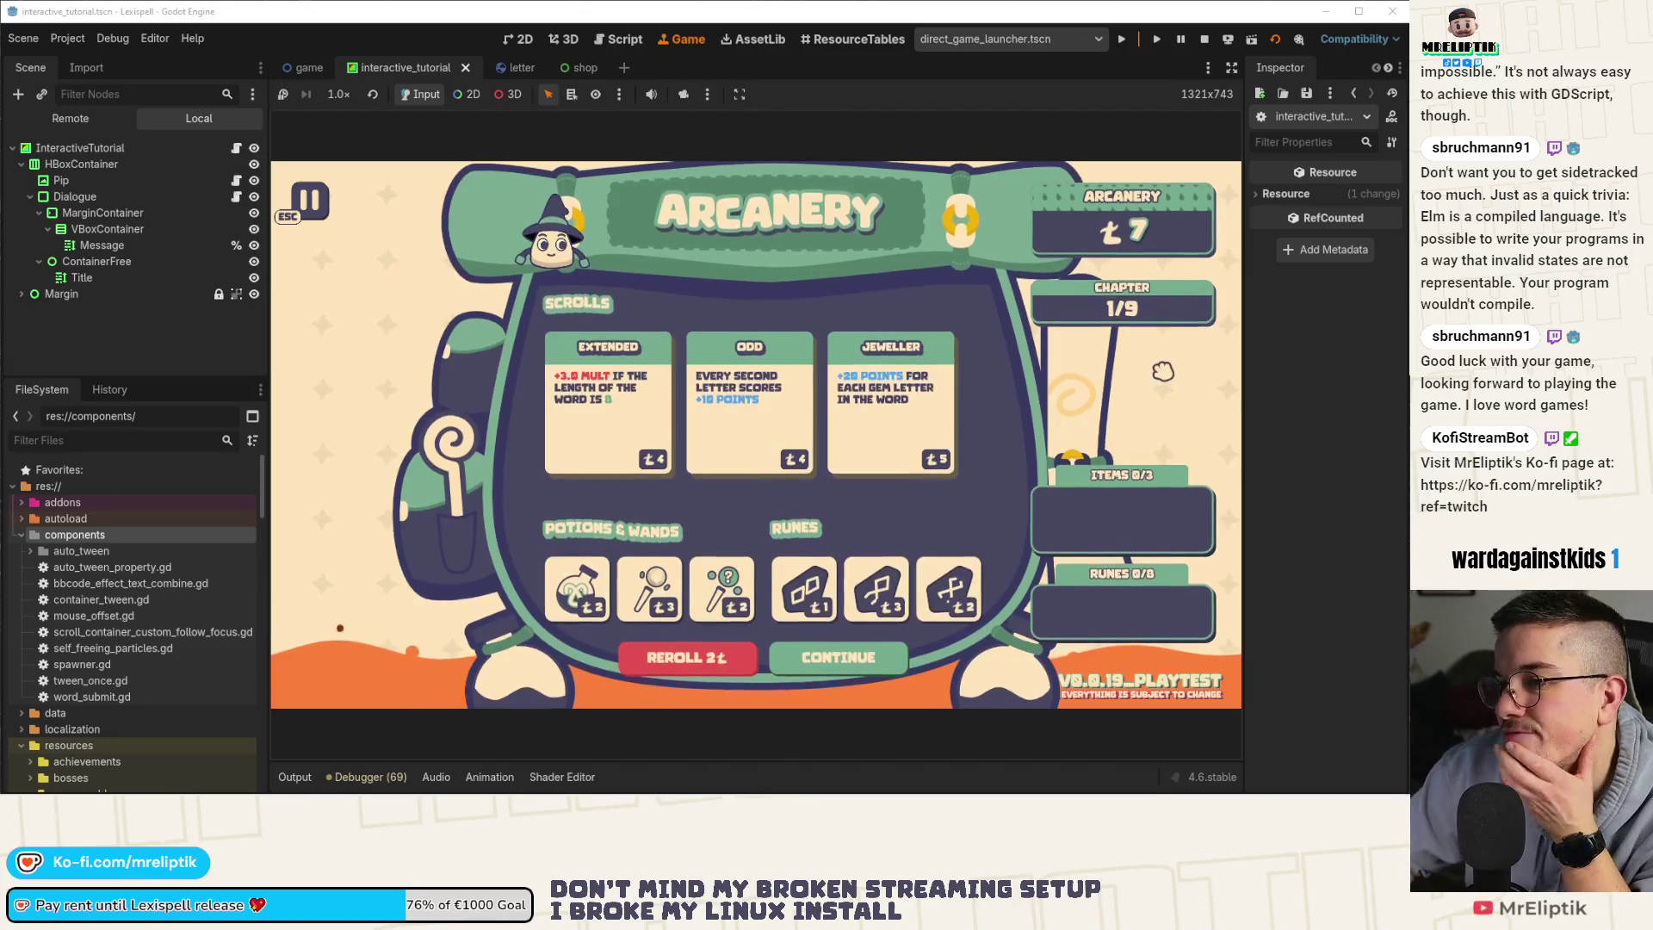
# Stop the running Arcanery game so interactive_tutorial.gd appears in the script editor
pyautogui.moveTo(1060, 332)
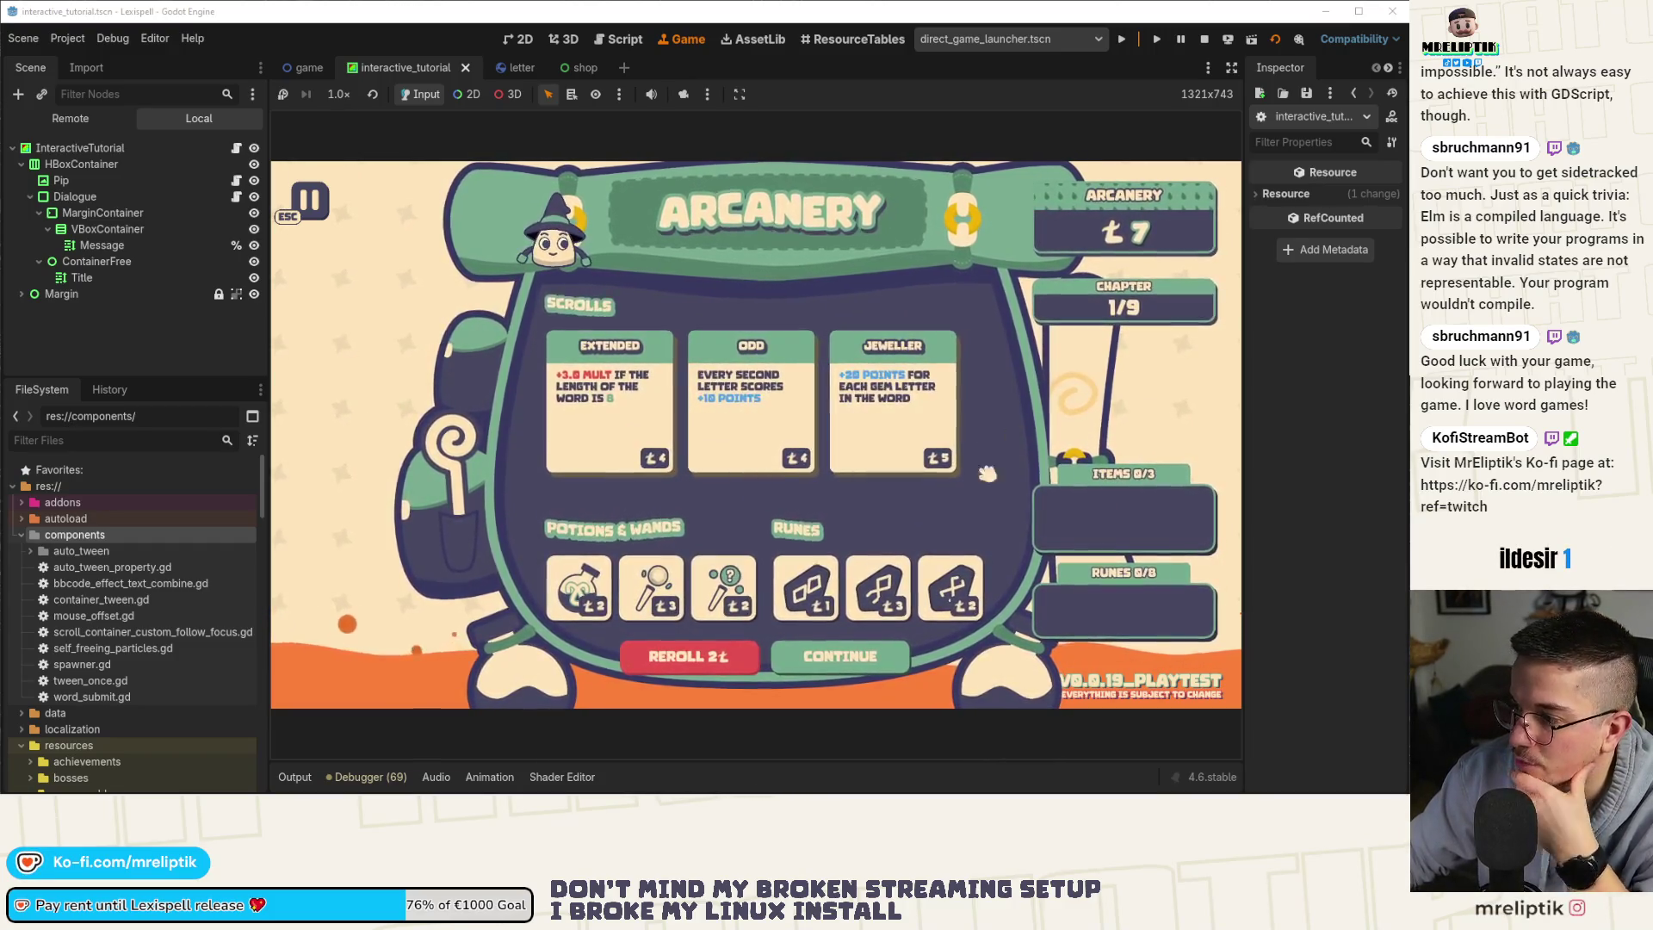
pyautogui.moveTo(814, 603)
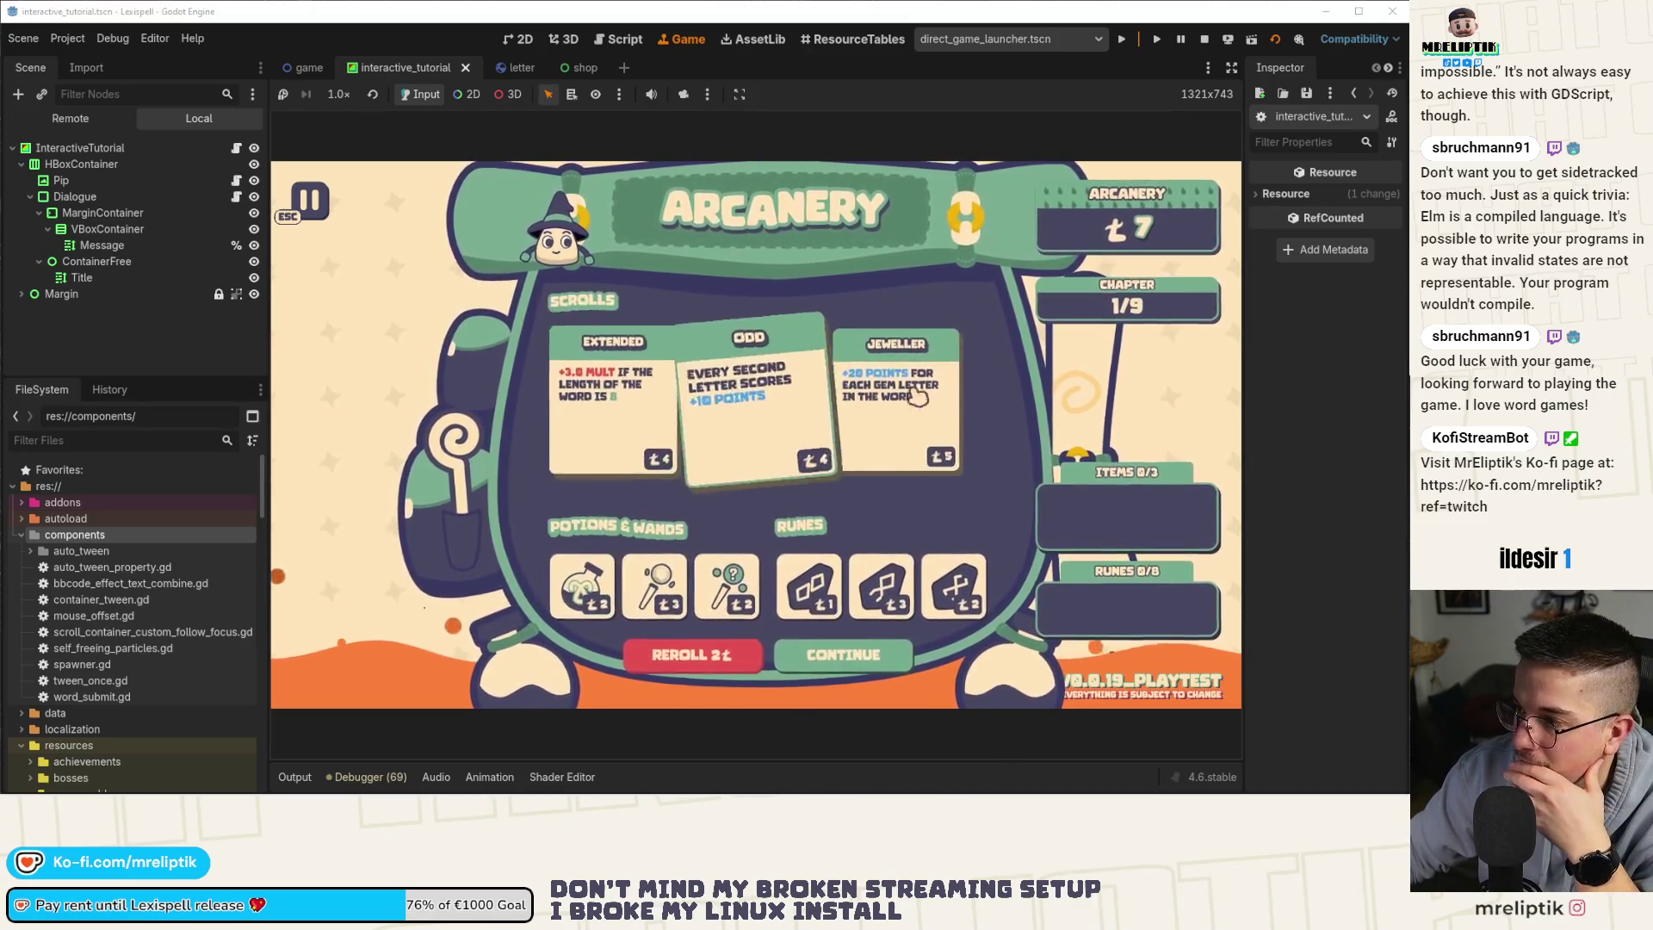
pyautogui.moveTo(594, 604)
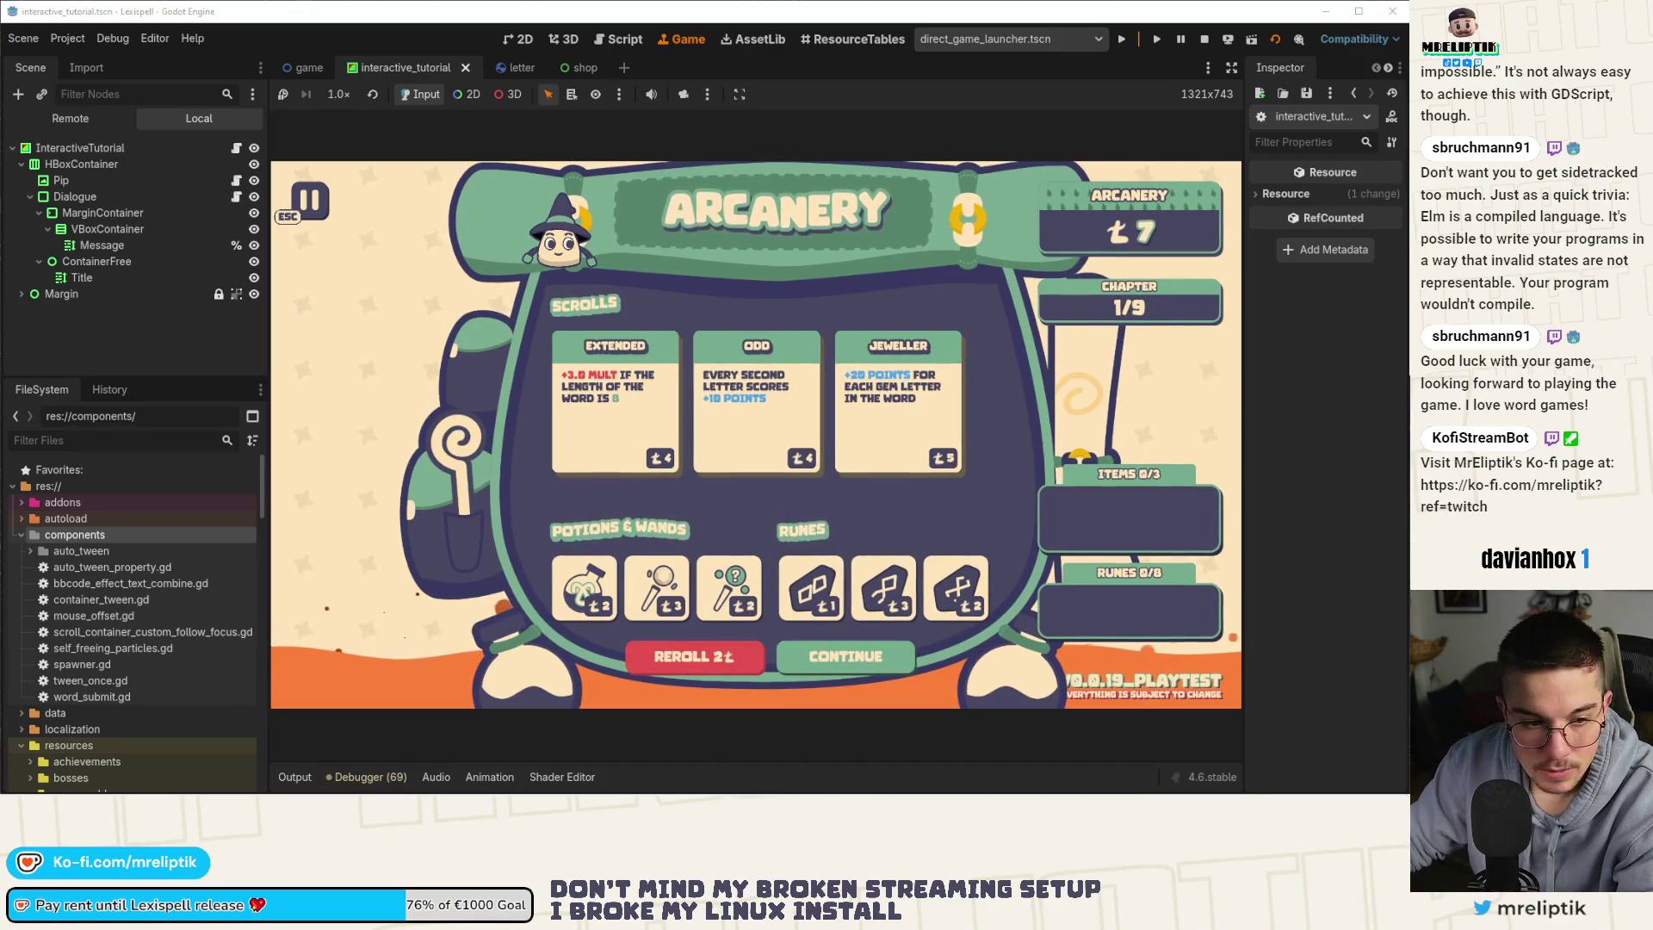
pyautogui.click(1204, 40)
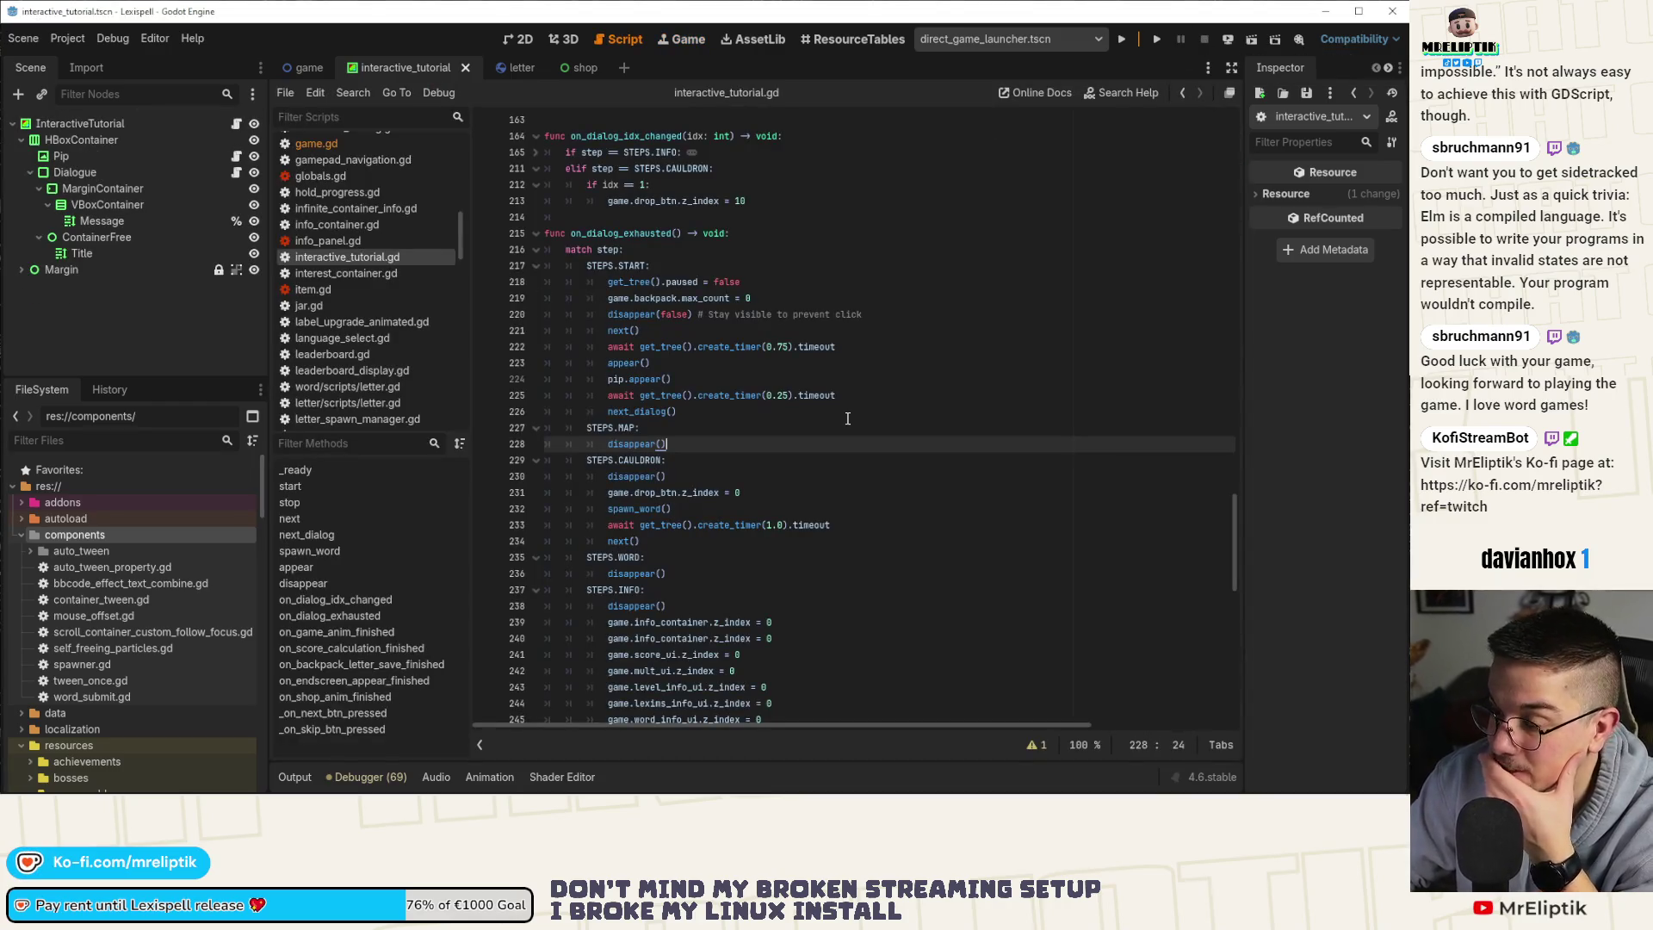
# Scroll the tutorial script, then bring up the game.tscn scene tab
pyautogui.scroll(-4, 834, 418)
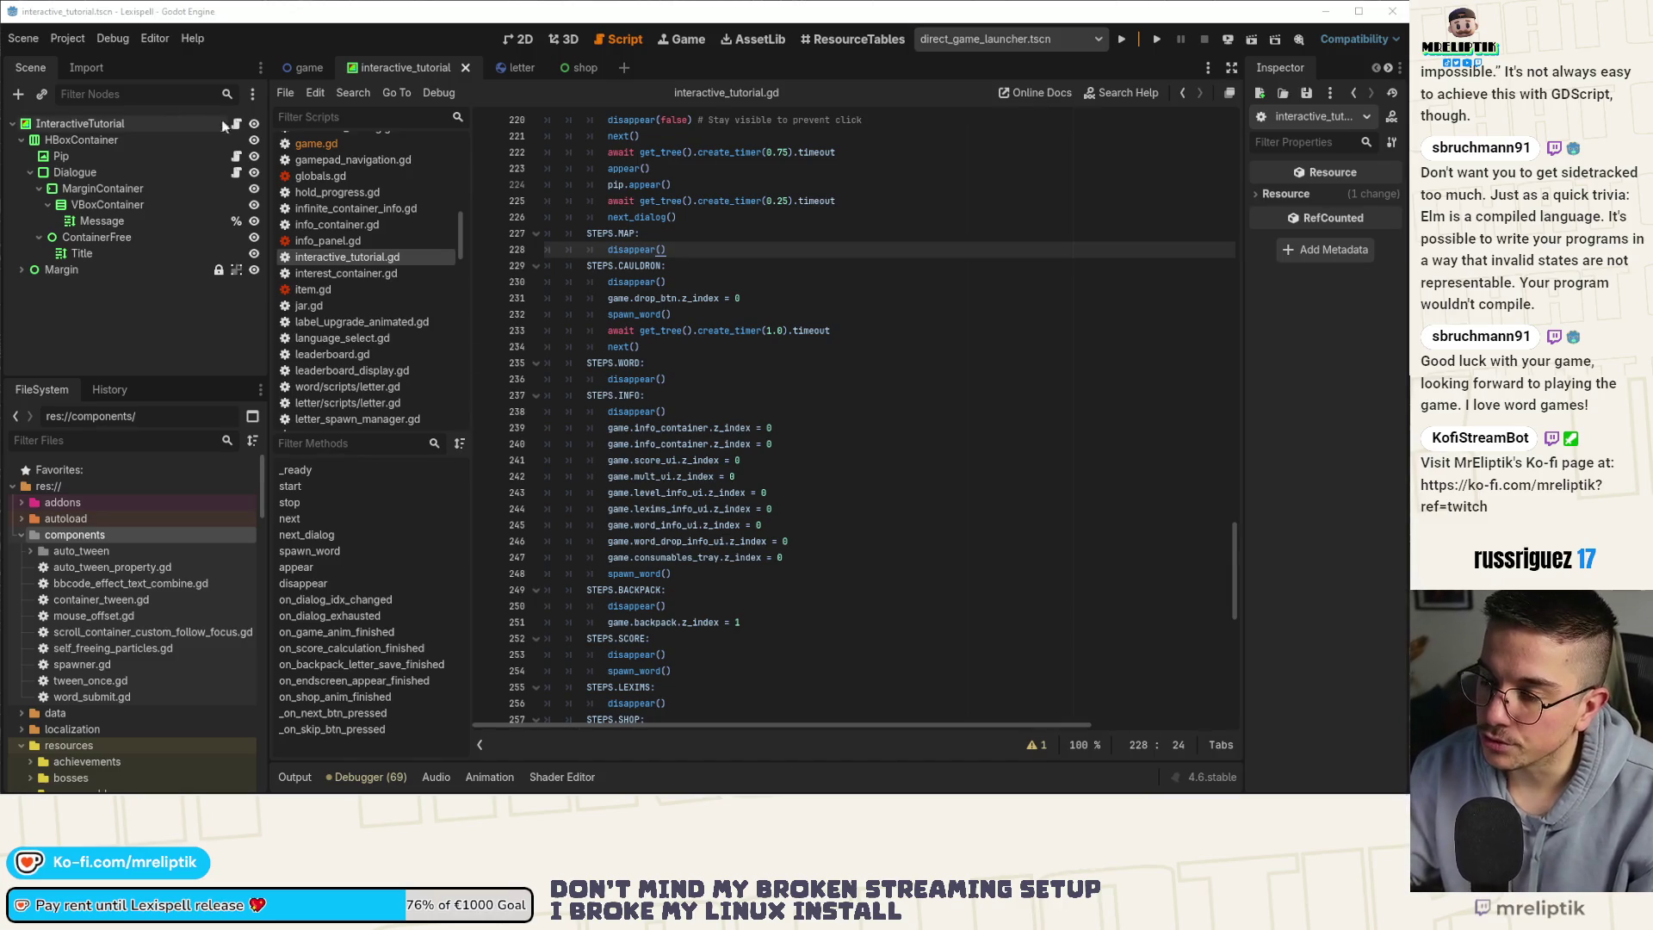
pyautogui.click(308, 72)
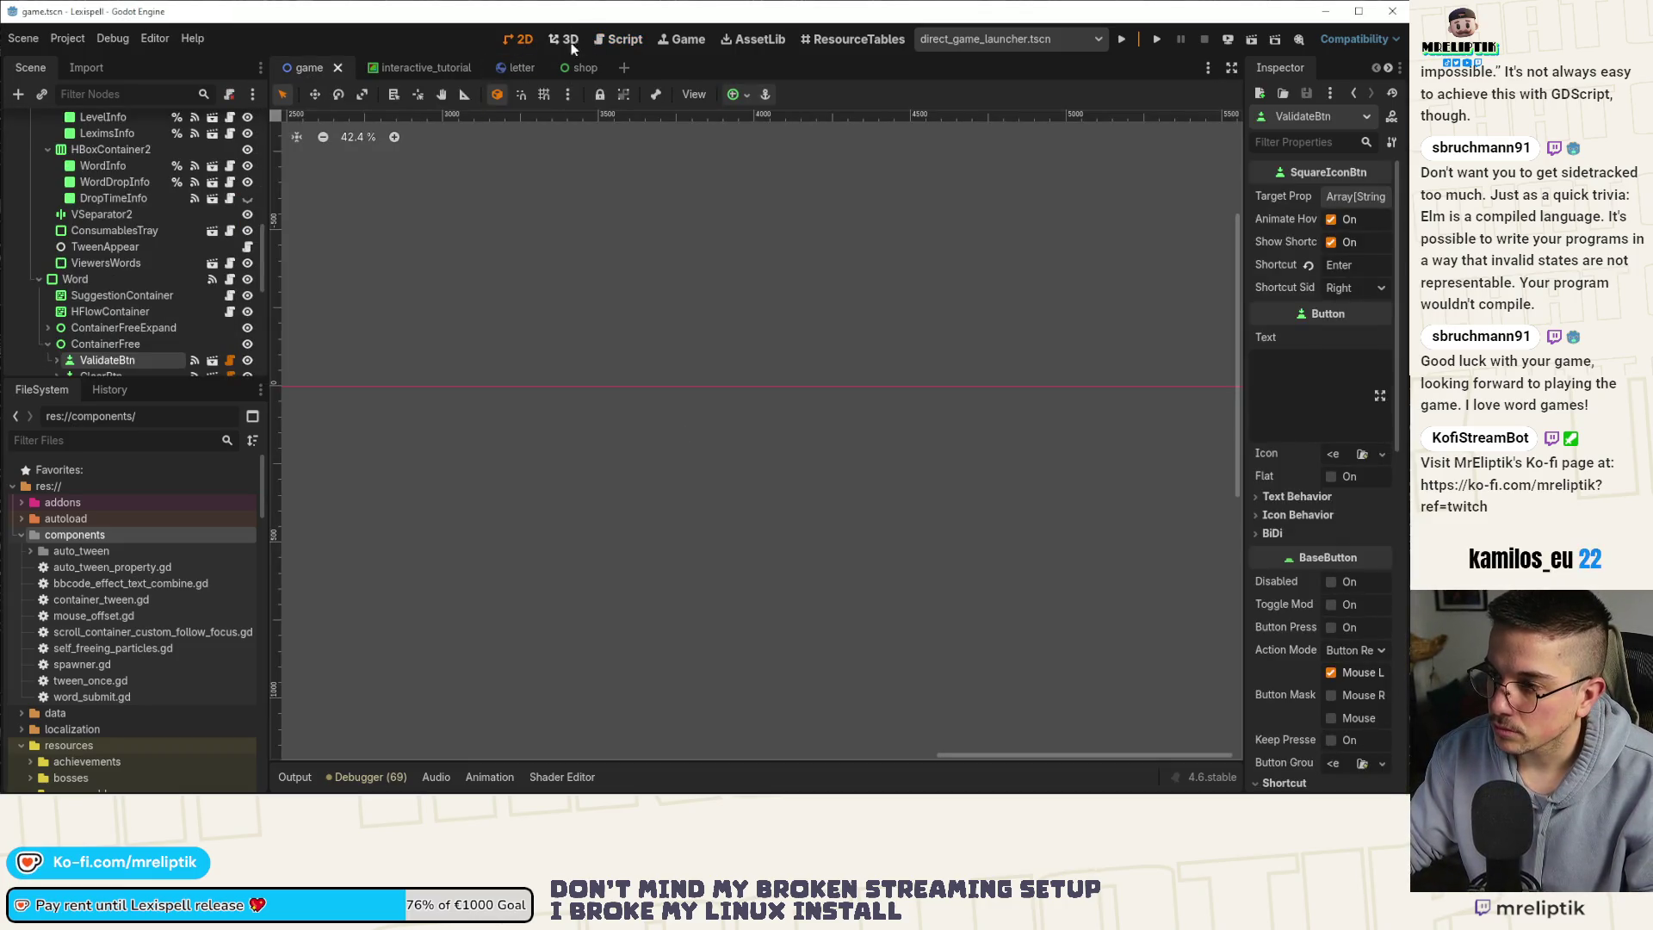
# Open the interactive_tutorial scene, select the InteractiveTutorial root and expand the Margin node
pyautogui.click(405, 68)
pyautogui.click(645, 455)
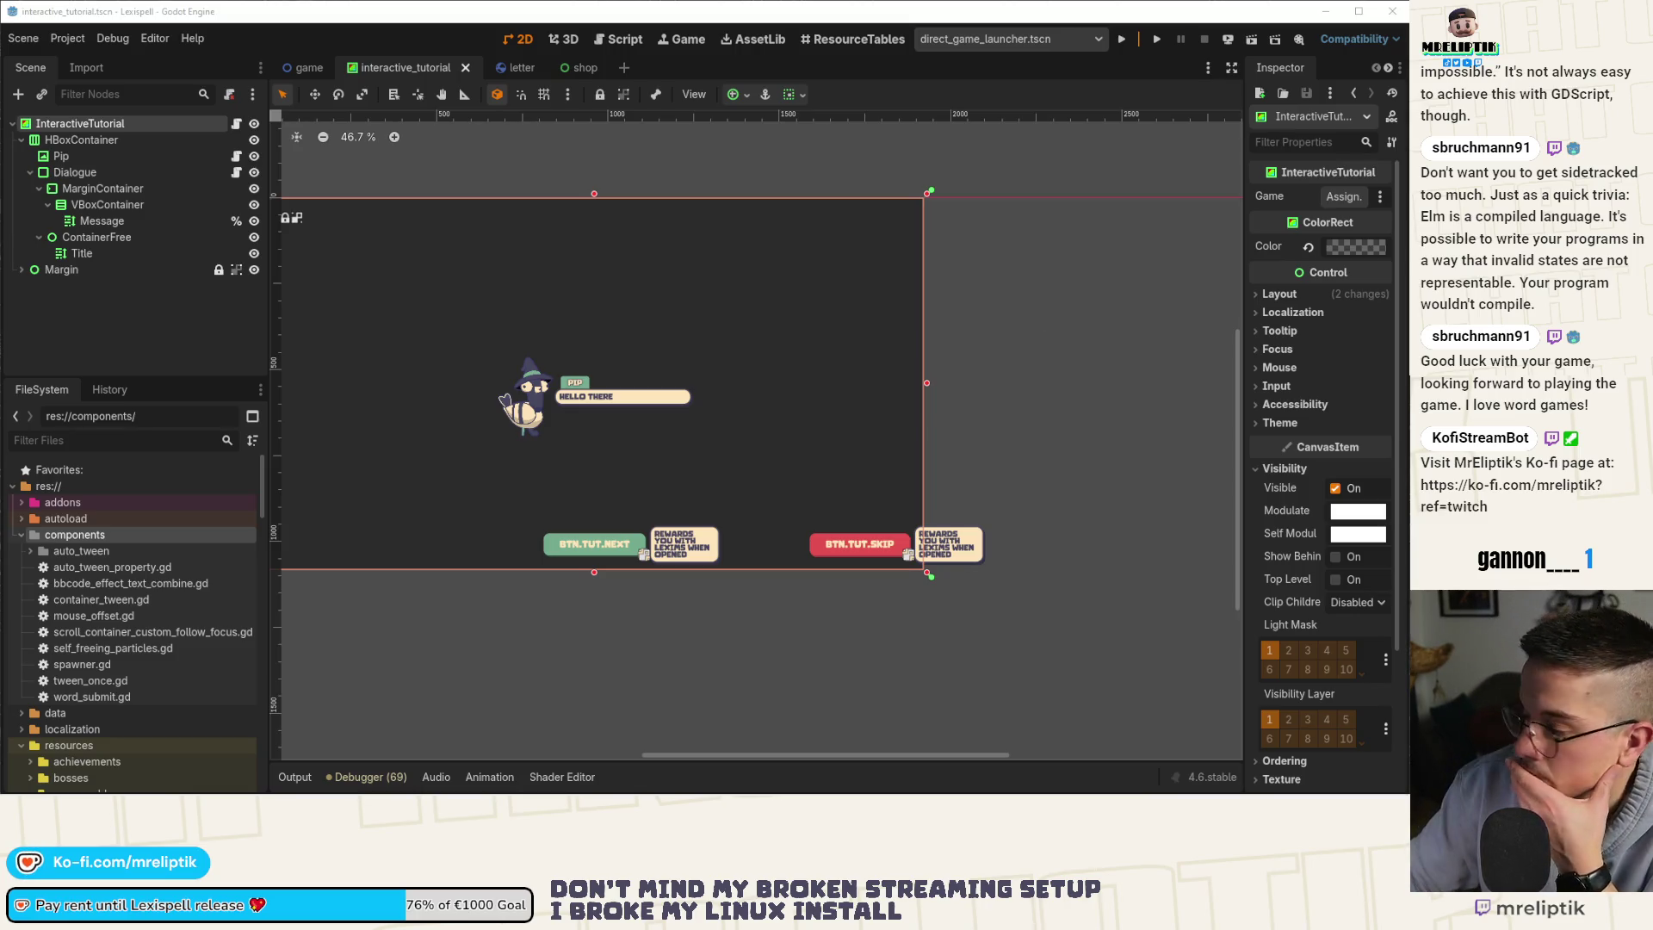
pyautogui.click(22, 269)
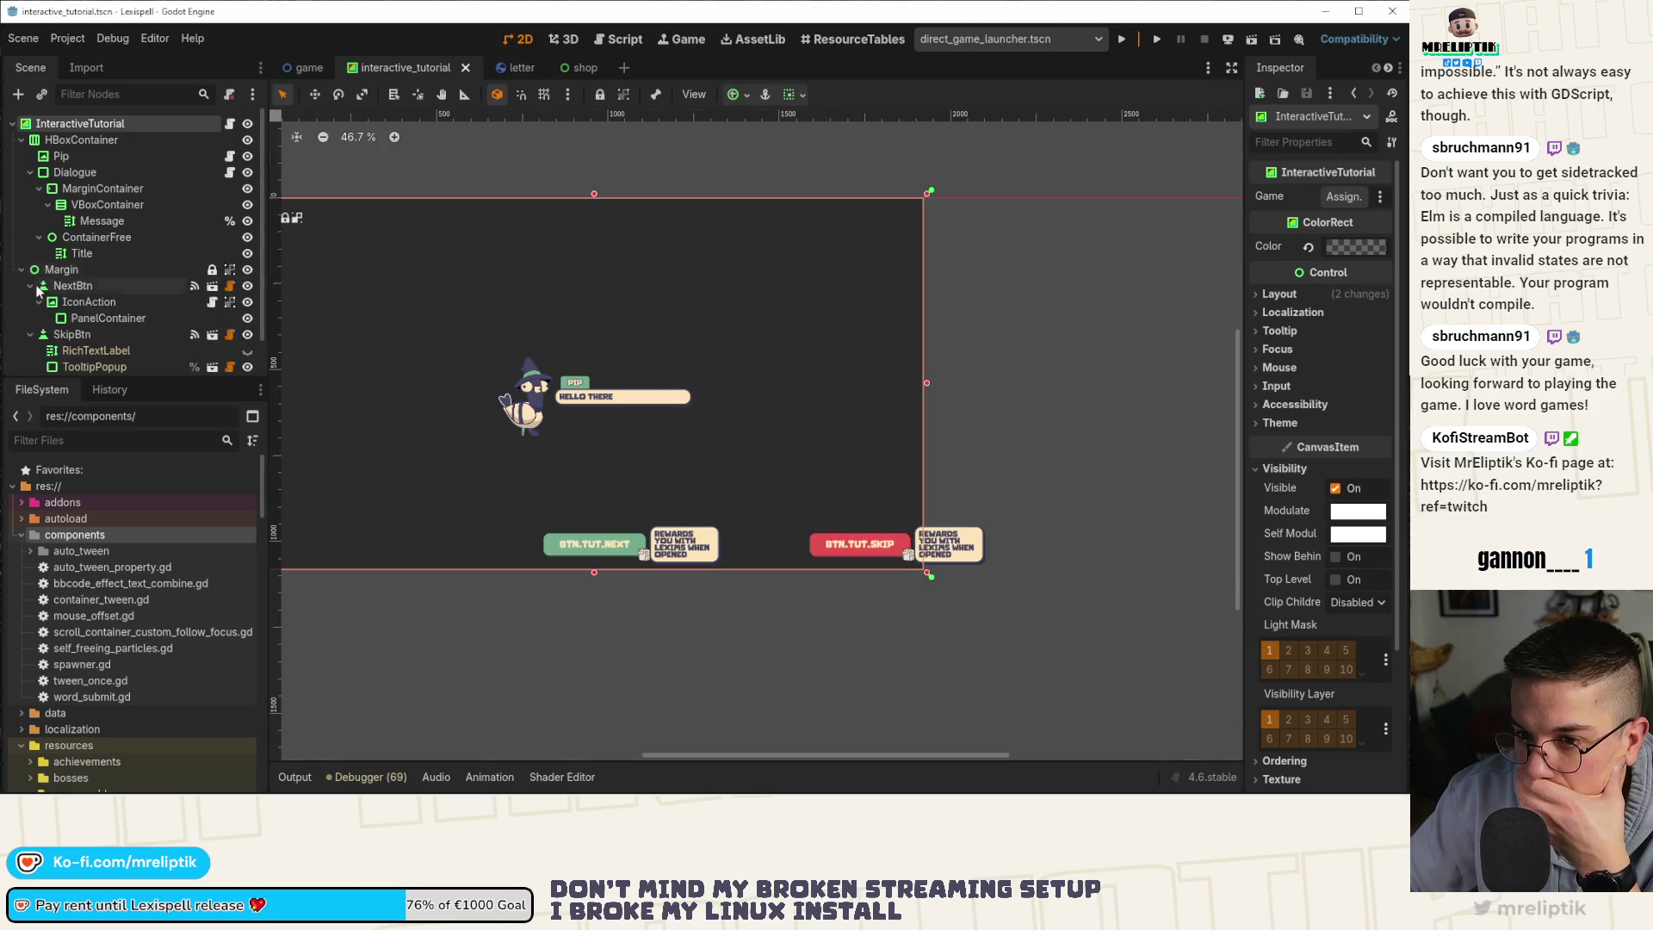
# Select NextBtn and expose its Focus properties in a widened Inspector
pyautogui.click(72, 285)
pyautogui.scroll(3, 637, 524)
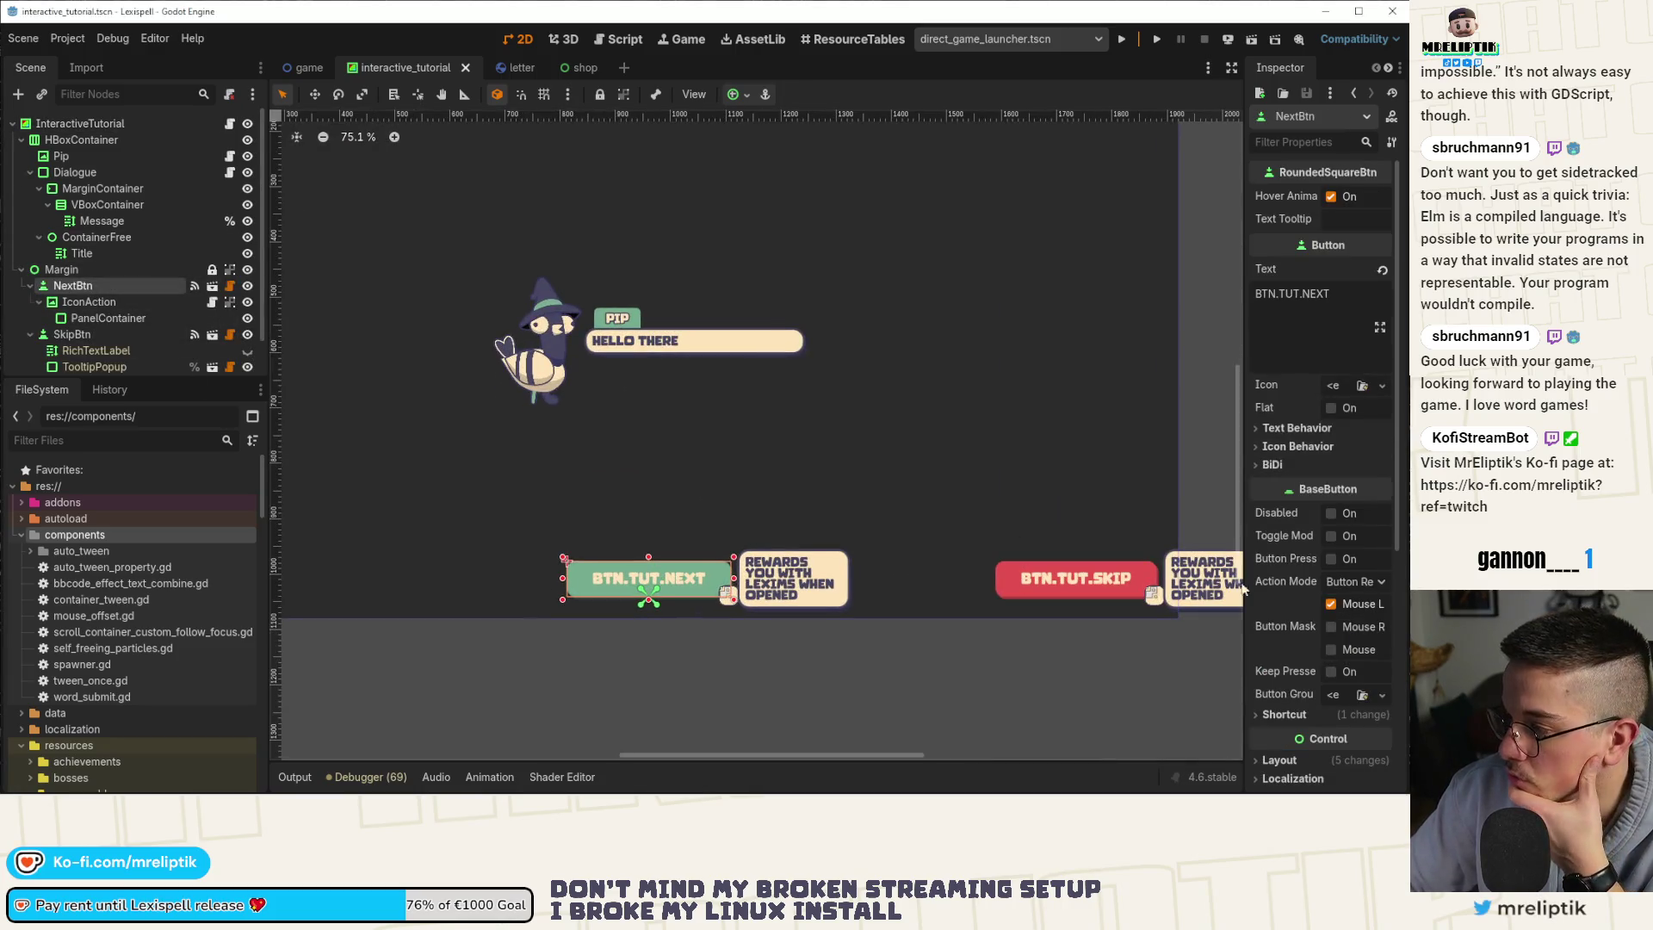
pyautogui.scroll(-5, 1309, 559)
pyautogui.click(1276, 445)
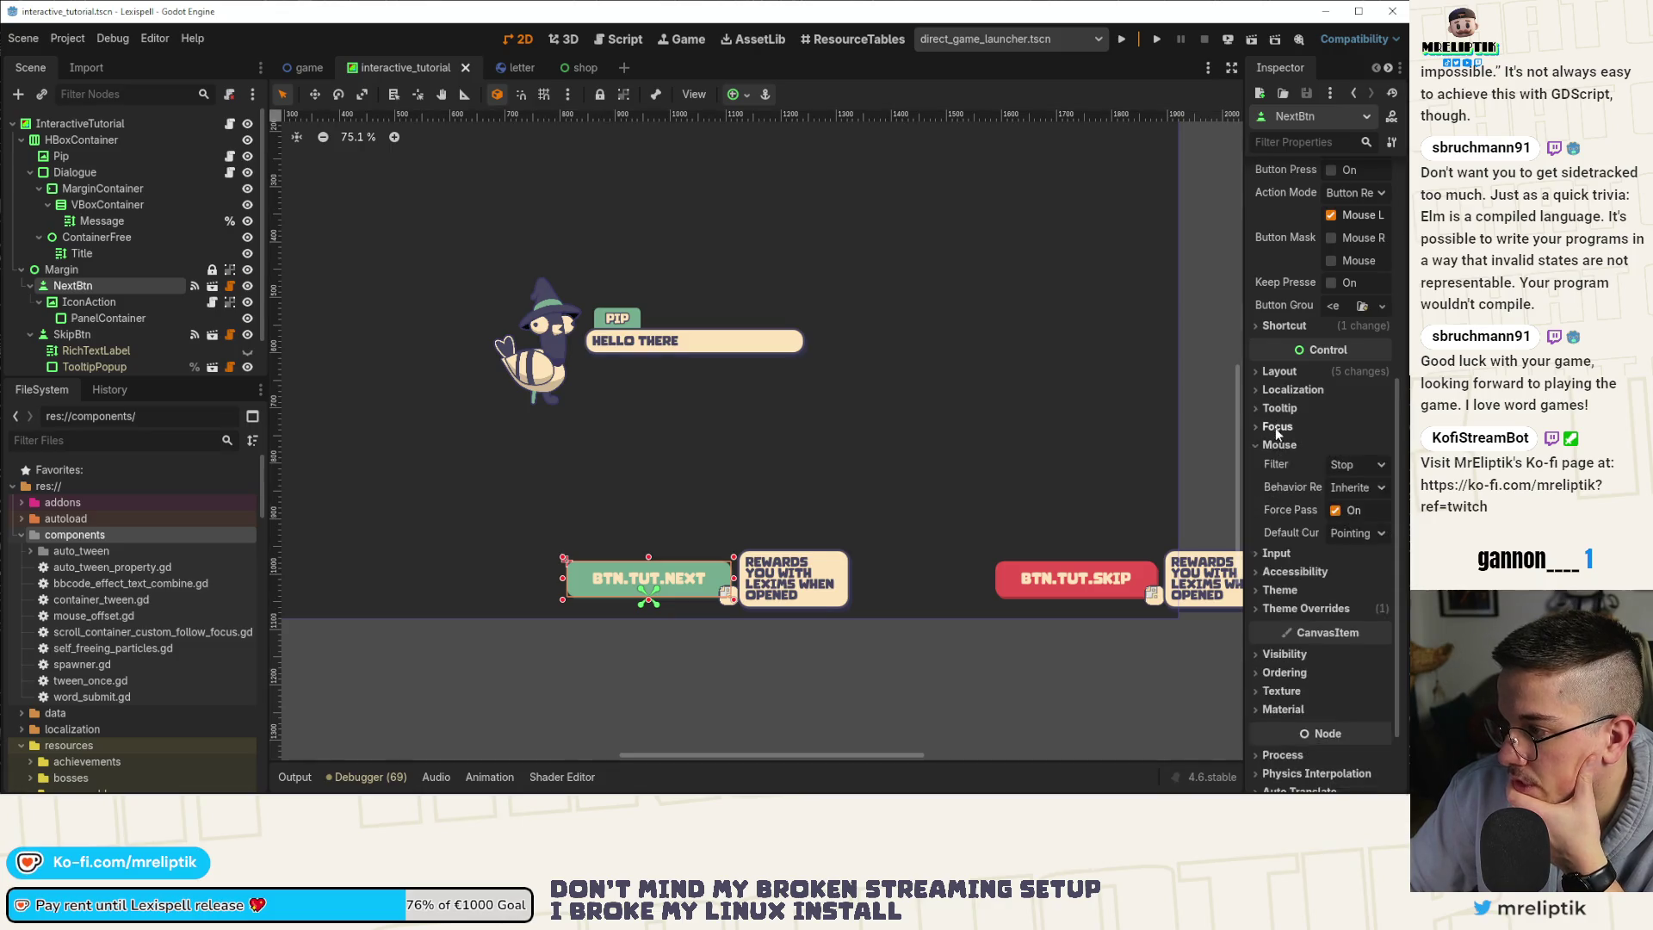
pyautogui.click(1278, 444)
pyautogui.click(1276, 426)
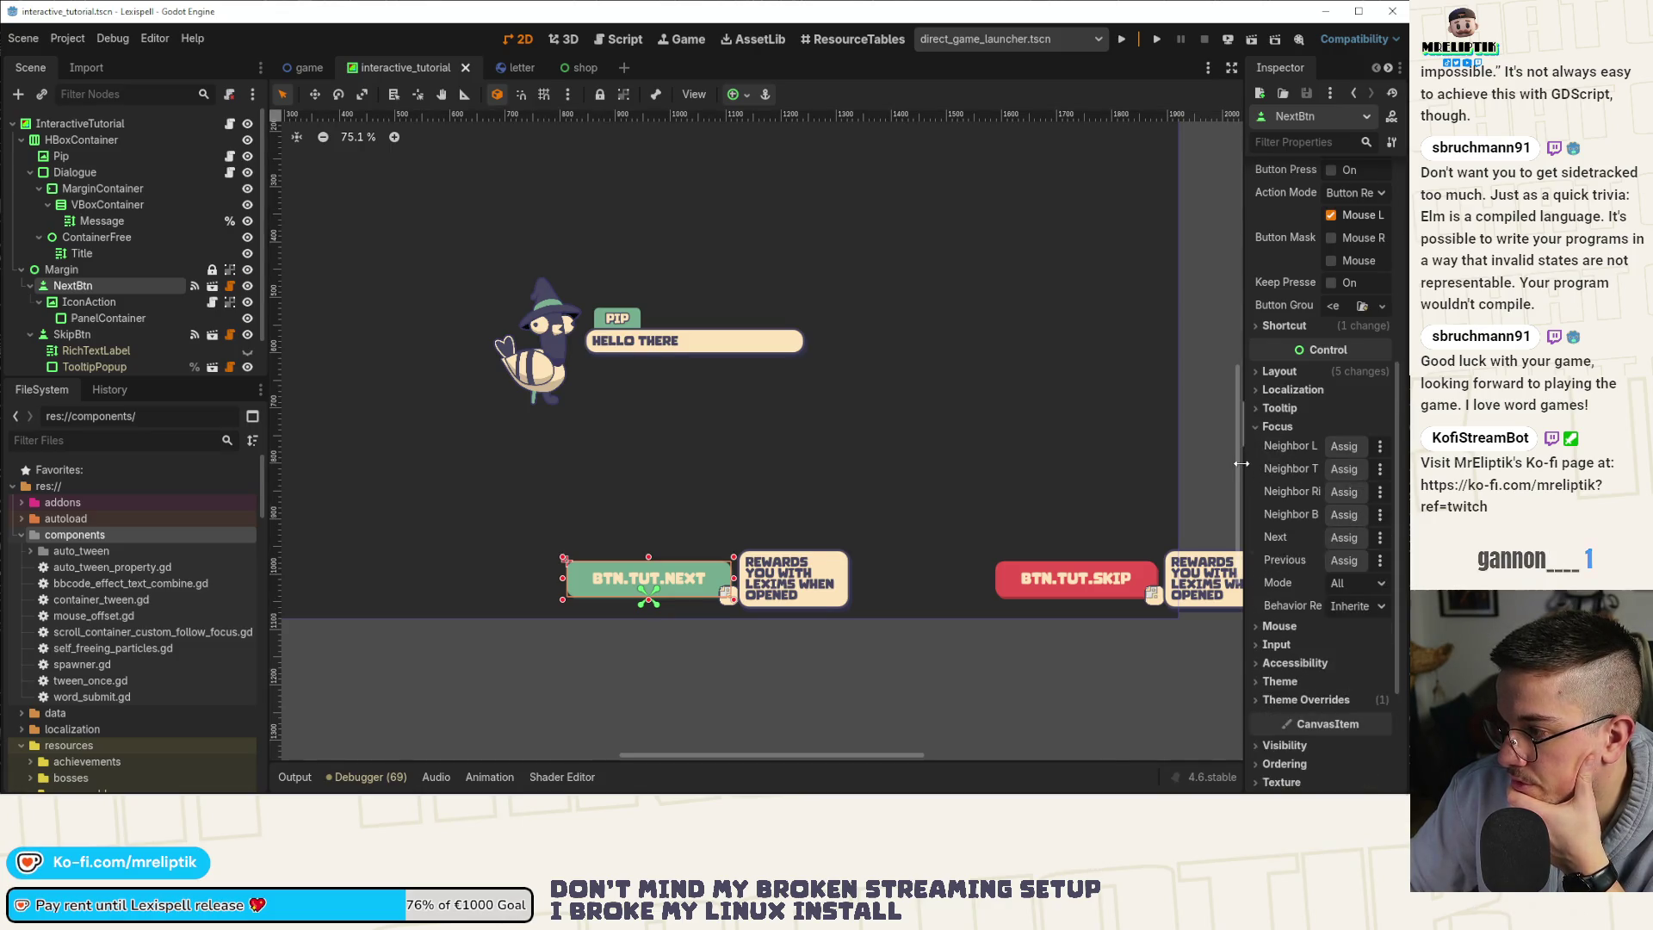
pyautogui.moveTo(1241, 463); pyautogui.dragTo(1070, 463)
pyautogui.hscroll(3, 726, 479)
pyautogui.scroll(-2, 727, 479)
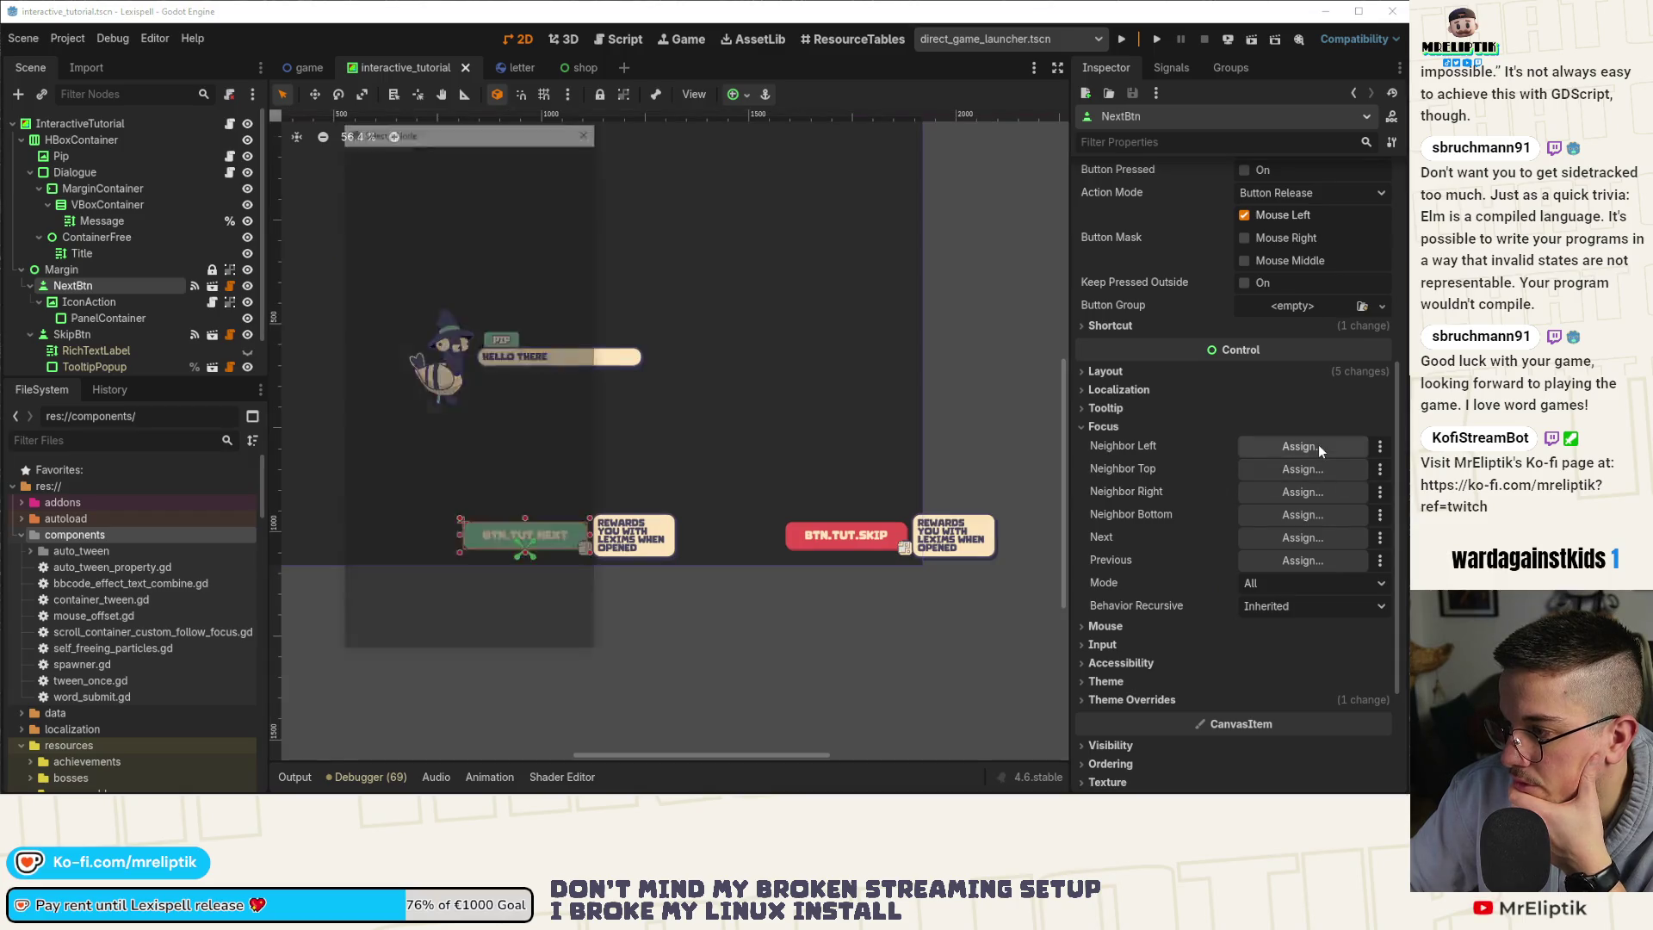
# Assign NextBtn's focus neighbors: SkipBtn left and right, NextBtn top and bottom
pyautogui.click(418, 423)
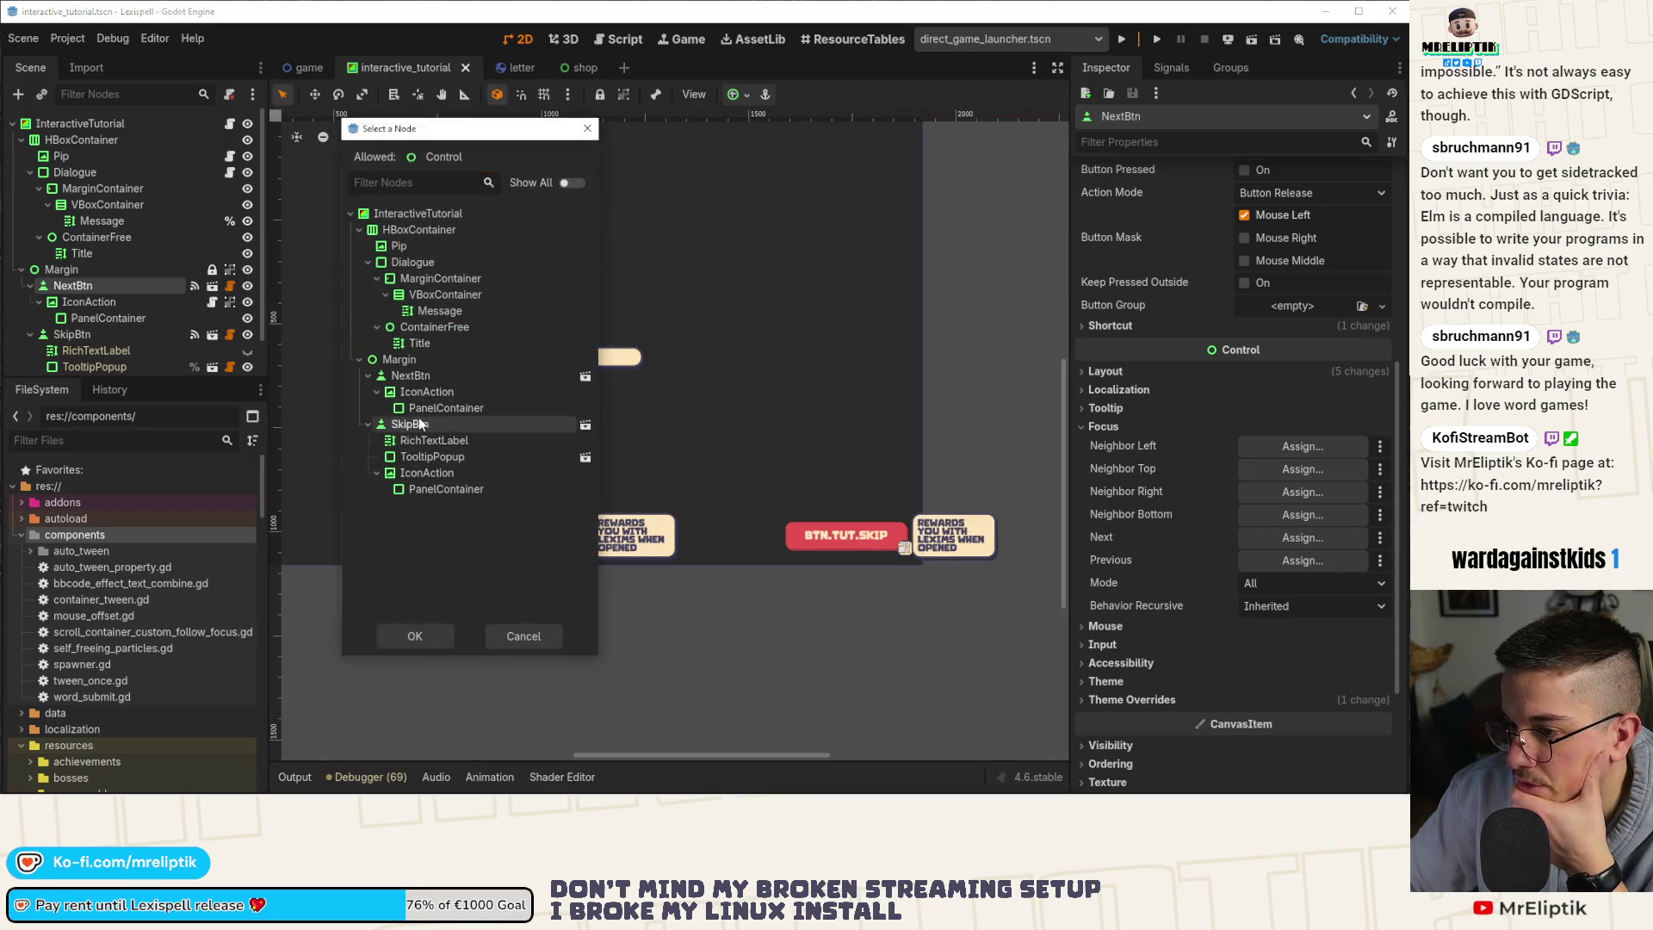
pyautogui.doubleClick(420, 424)
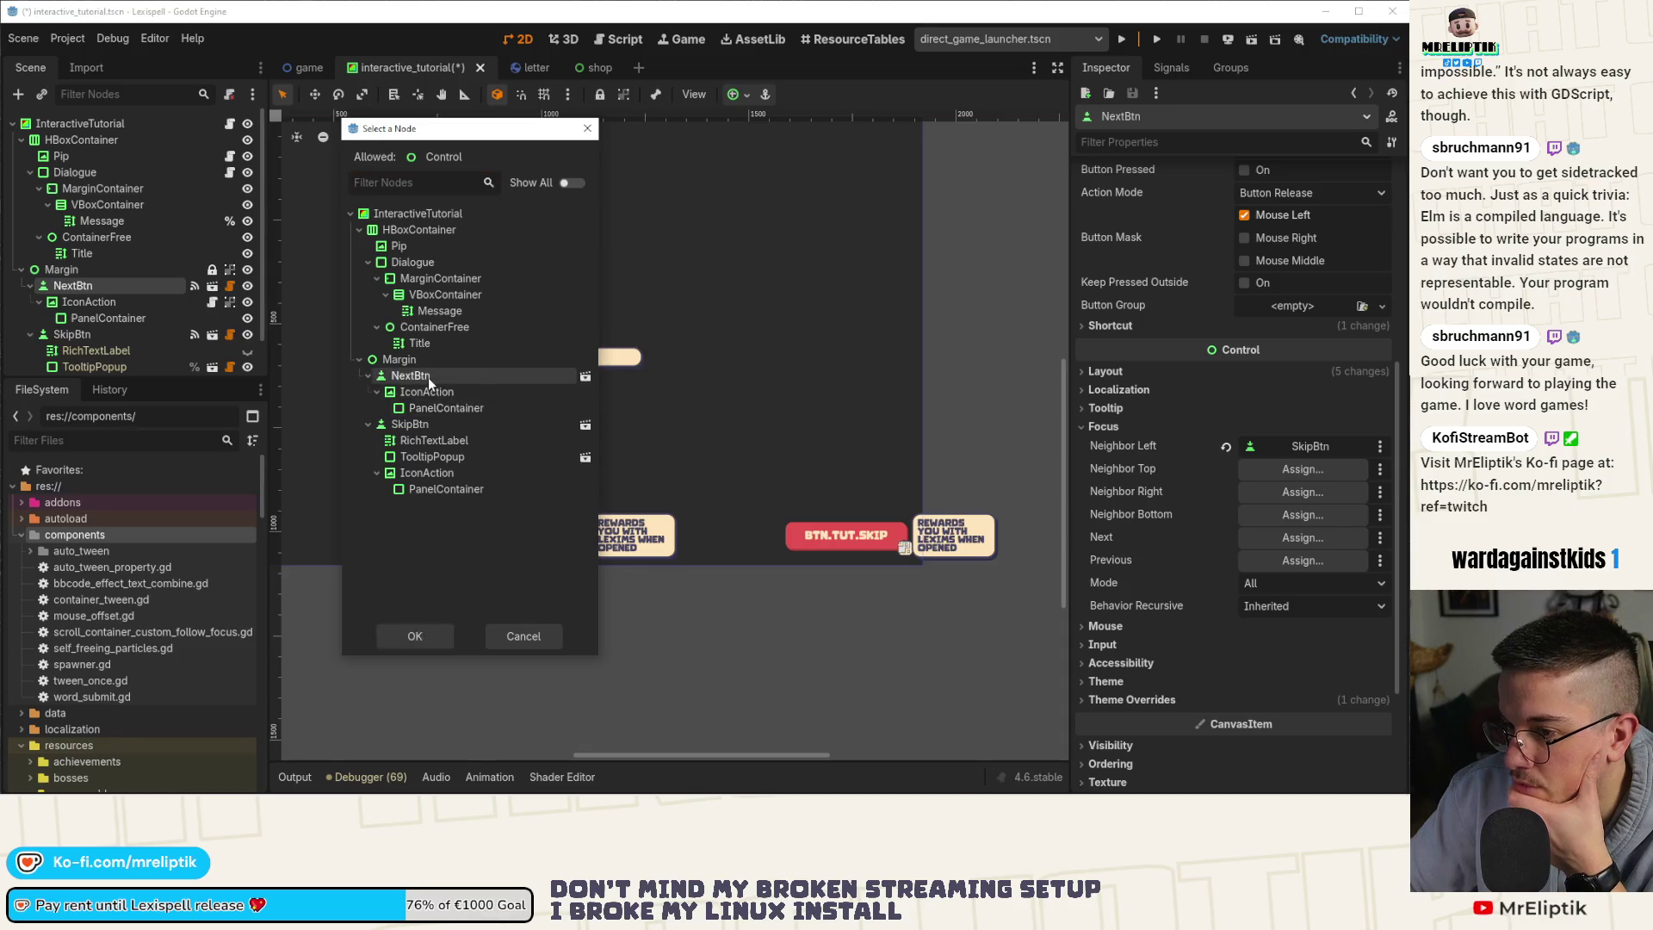
pyautogui.doubleClick(427, 376)
pyautogui.click(1279, 513)
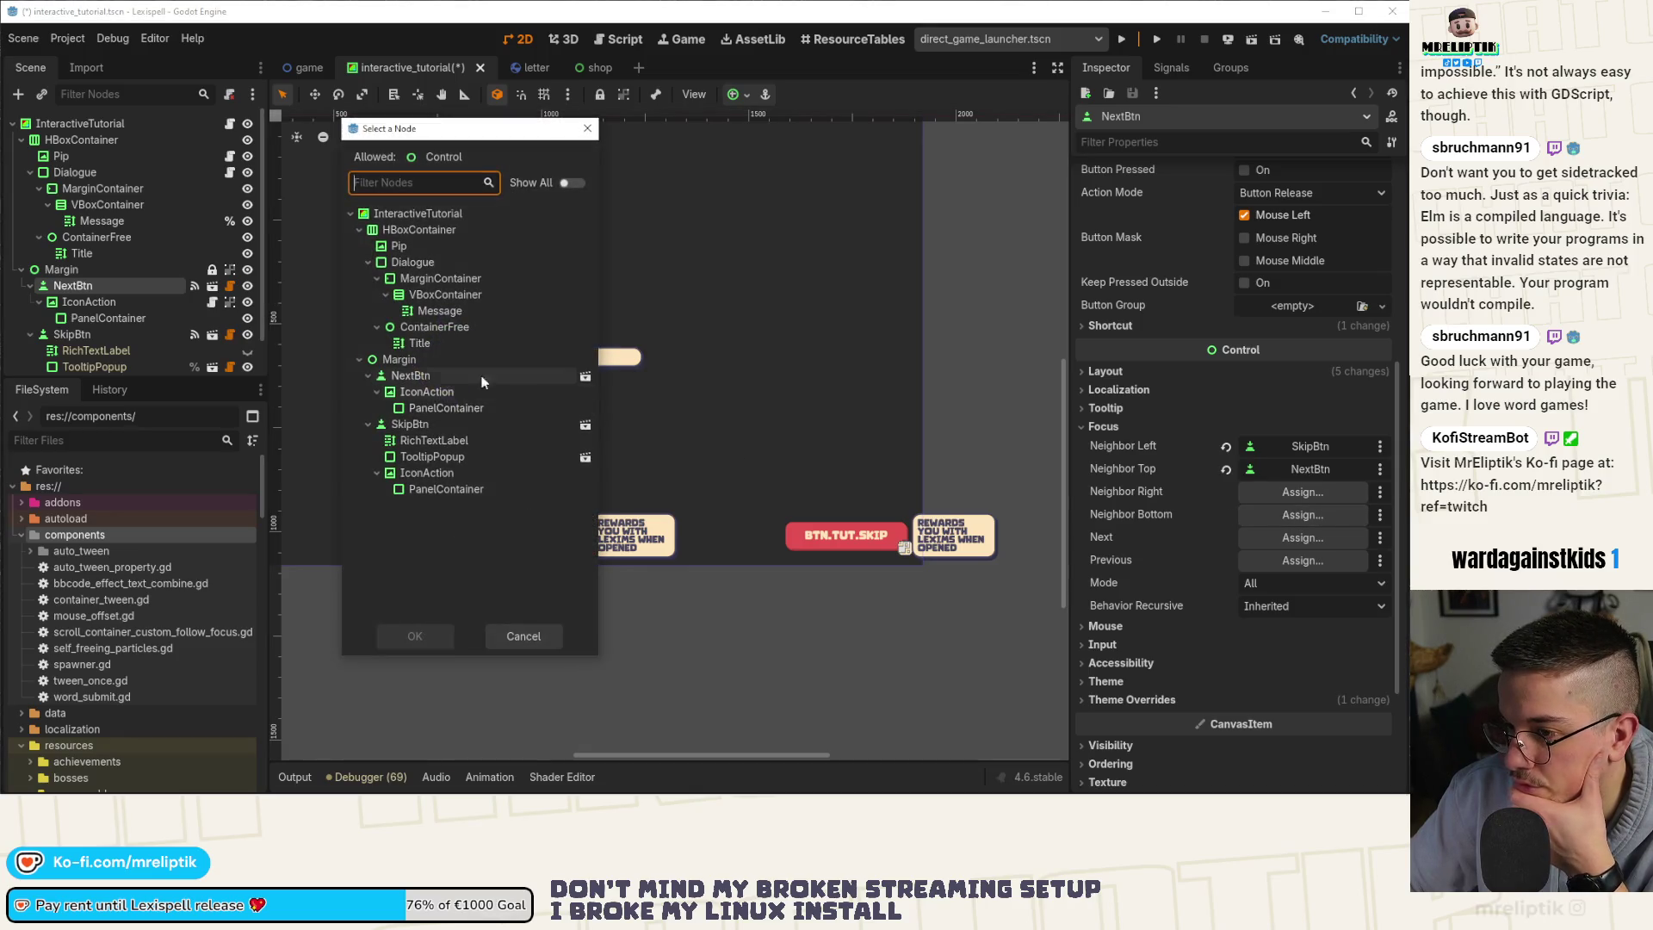
pyautogui.doubleClick(429, 379)
pyautogui.click(1294, 495)
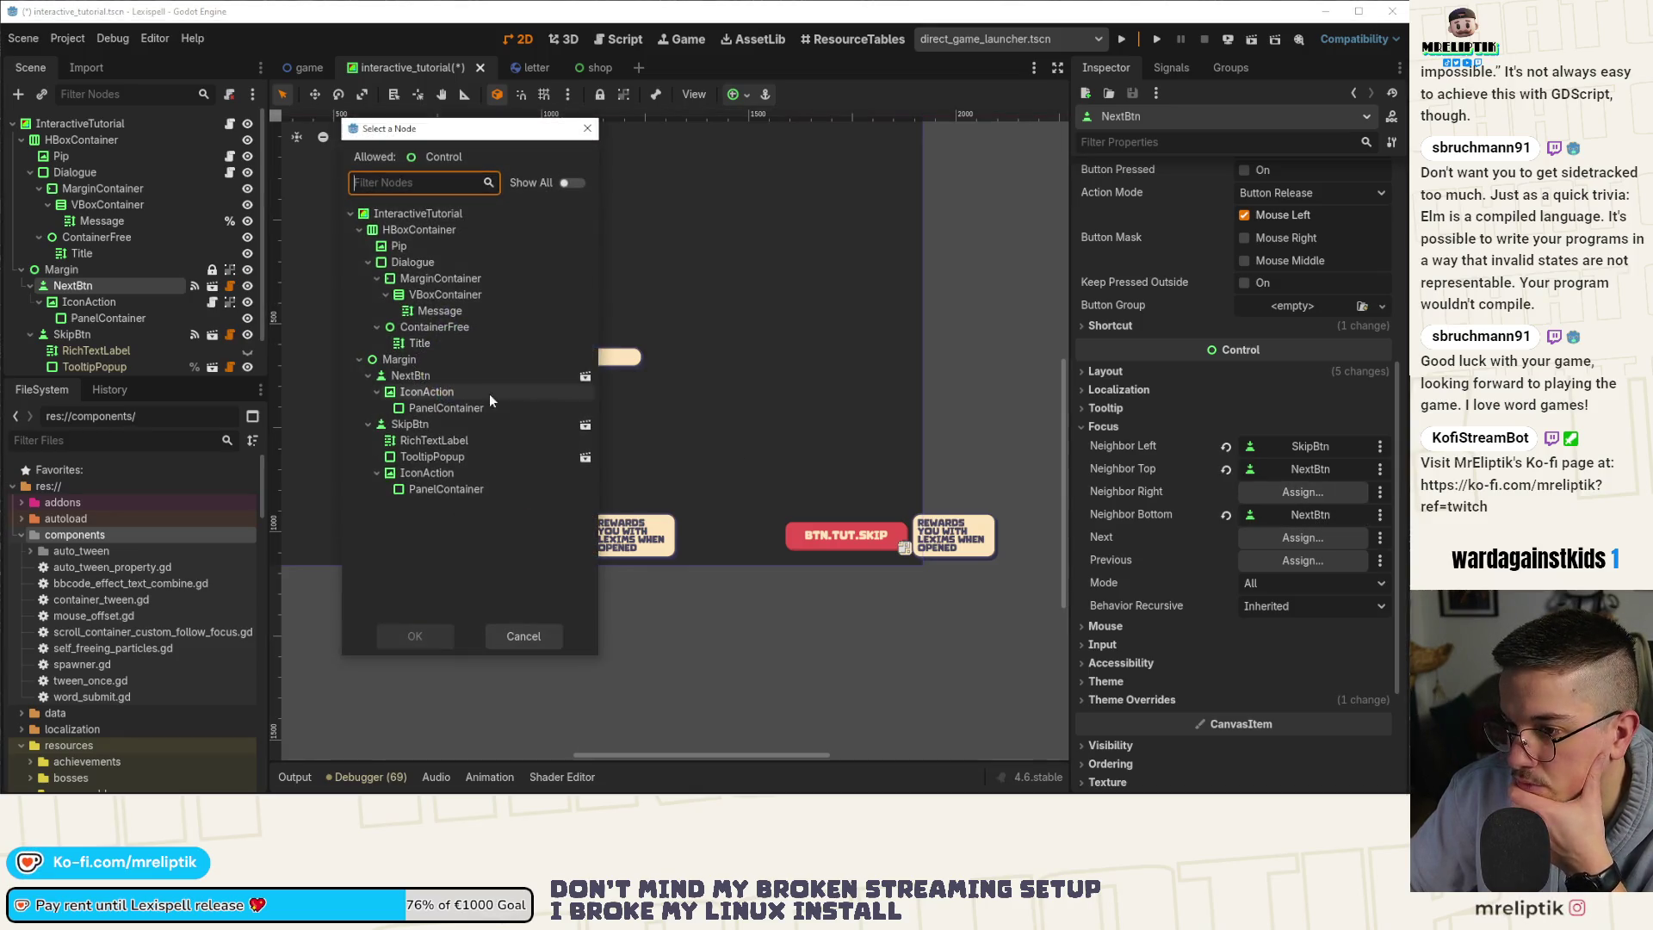
pyautogui.doubleClick(427, 422)
pyautogui.click(73, 334)
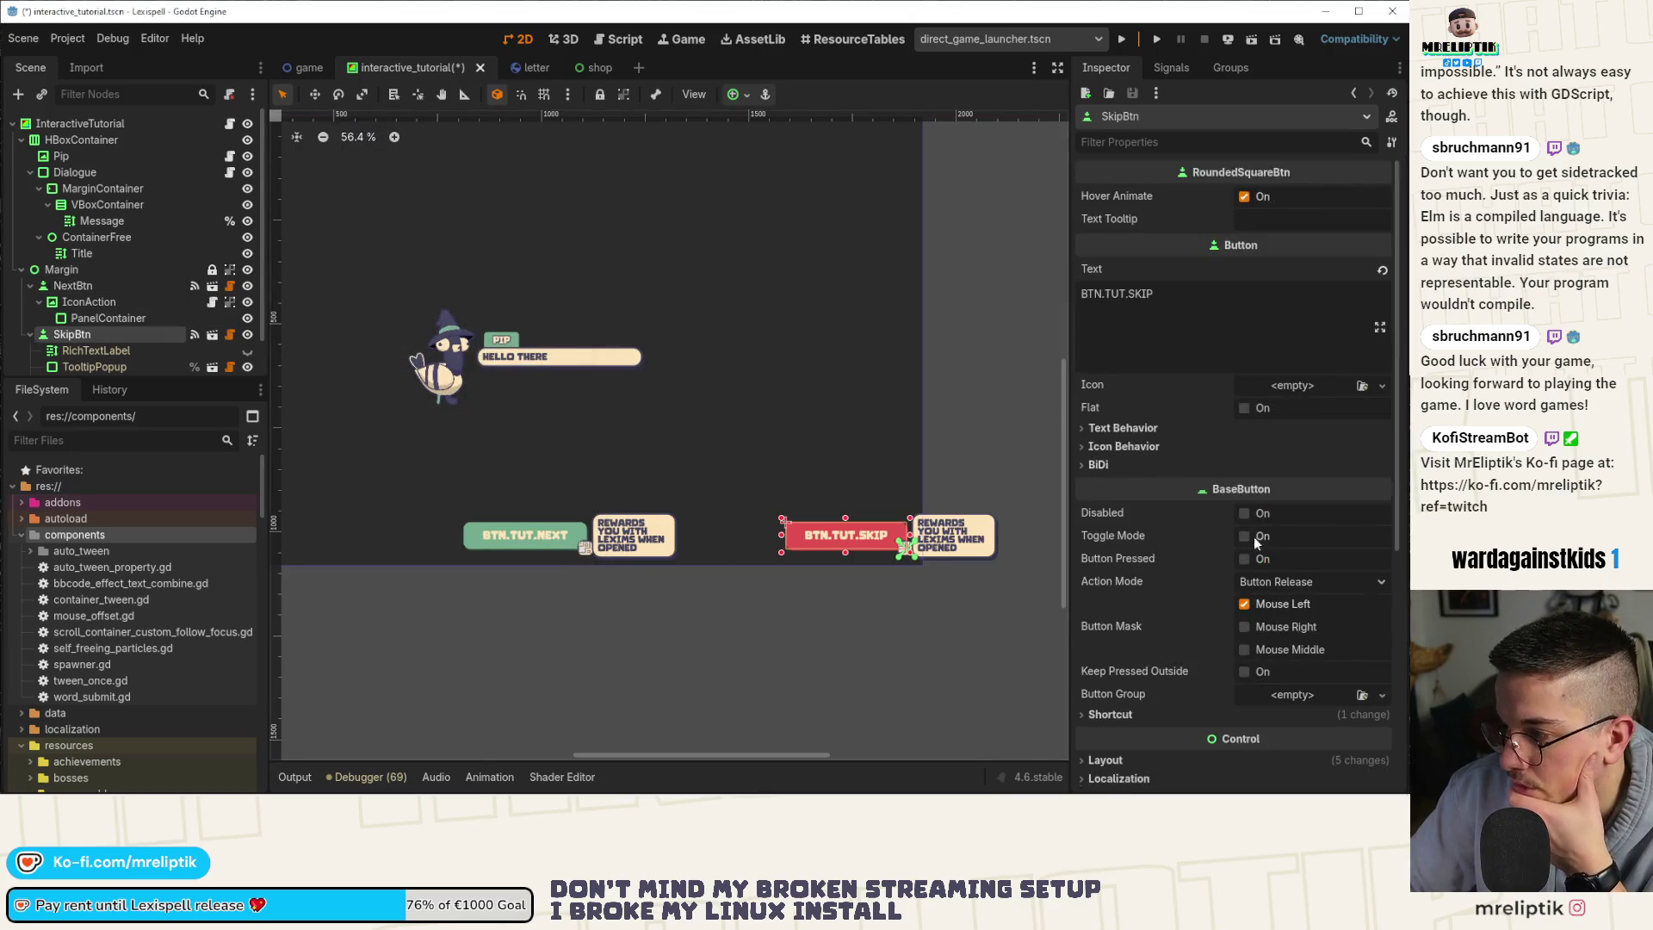
# Set SkipBtn's focus neighbors: NextBtn left and right, SkipBtn top and bottom
pyautogui.click(1120, 518)
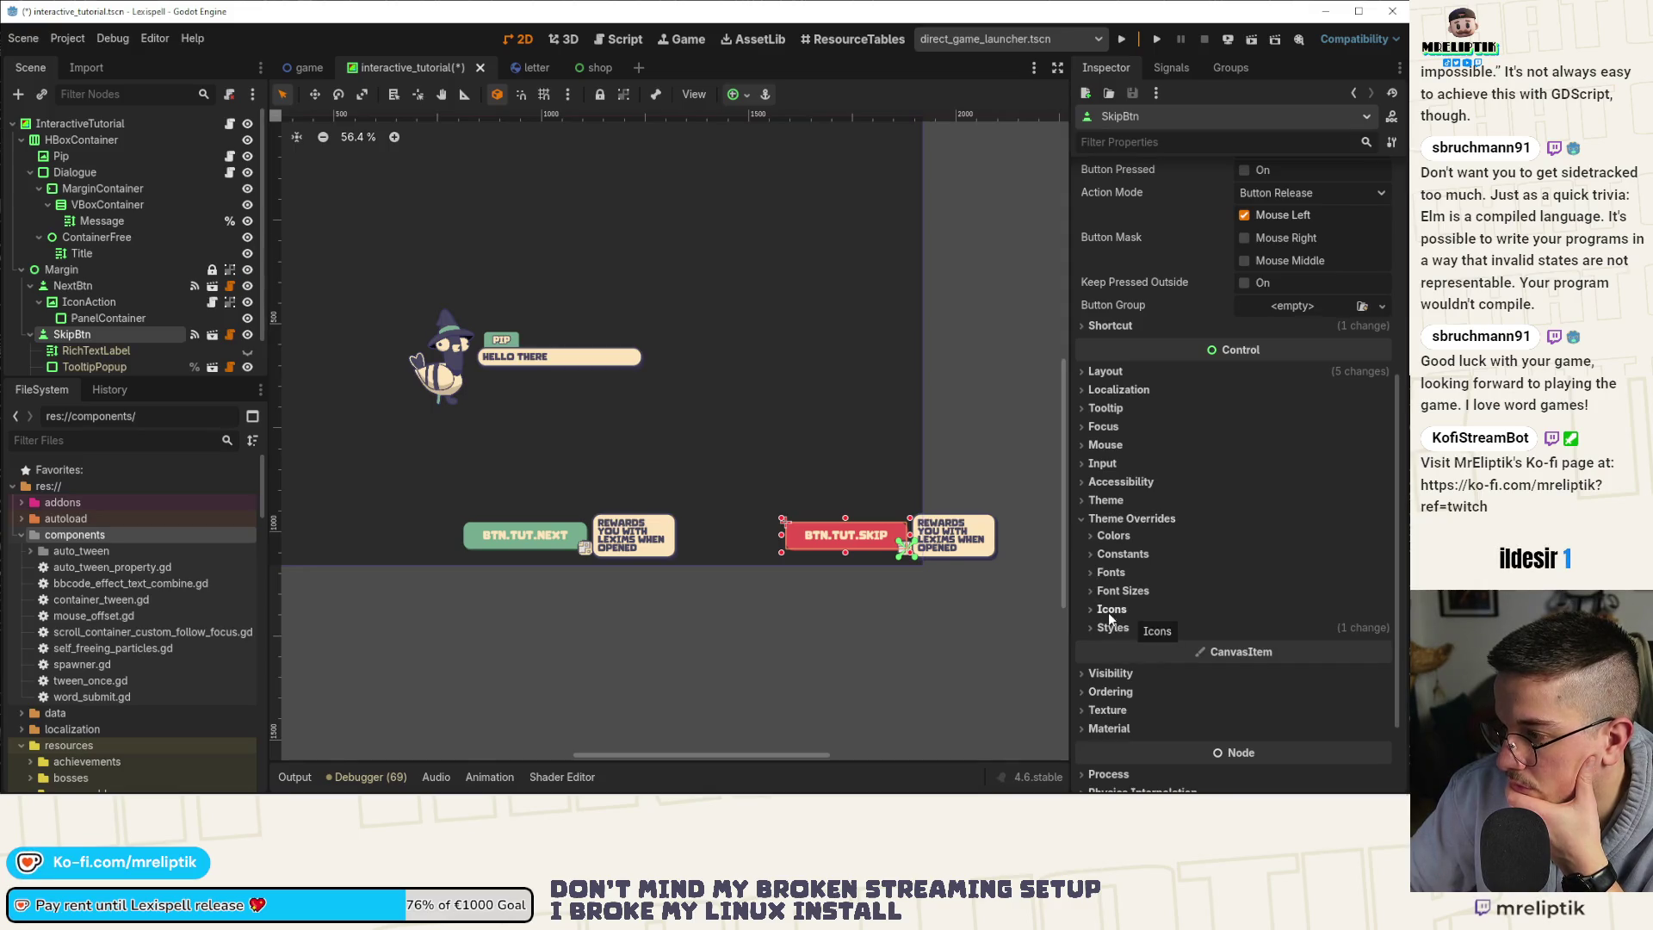
pyautogui.click(1105, 426)
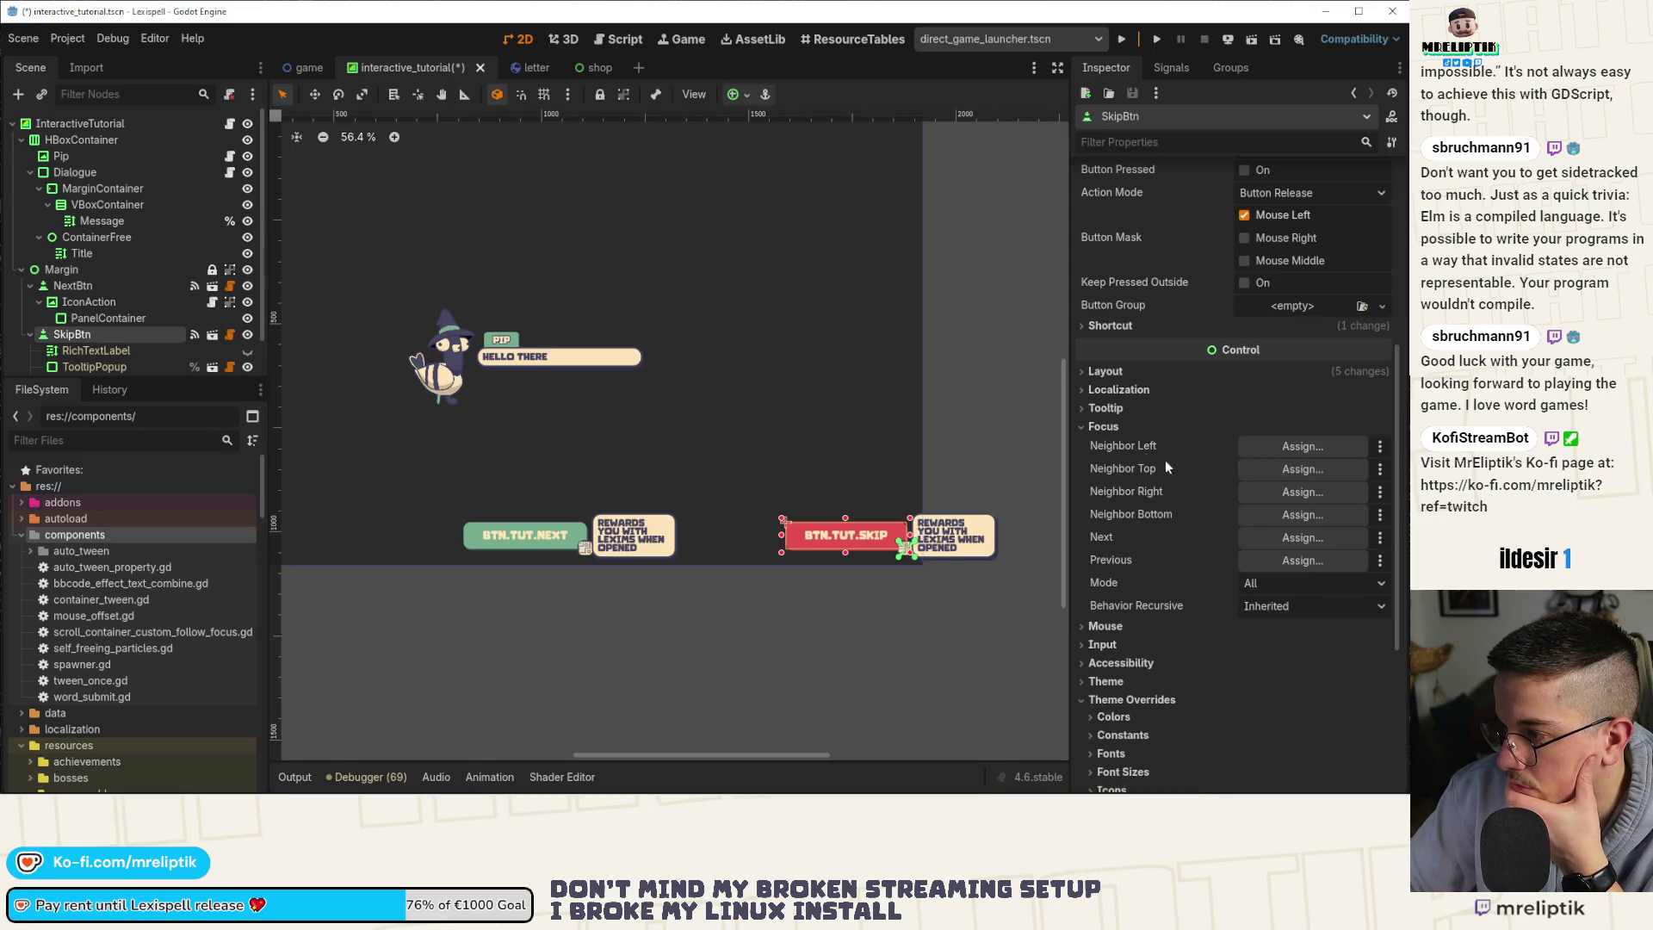
pyautogui.click(1302, 446)
pyautogui.doubleClick(411, 375)
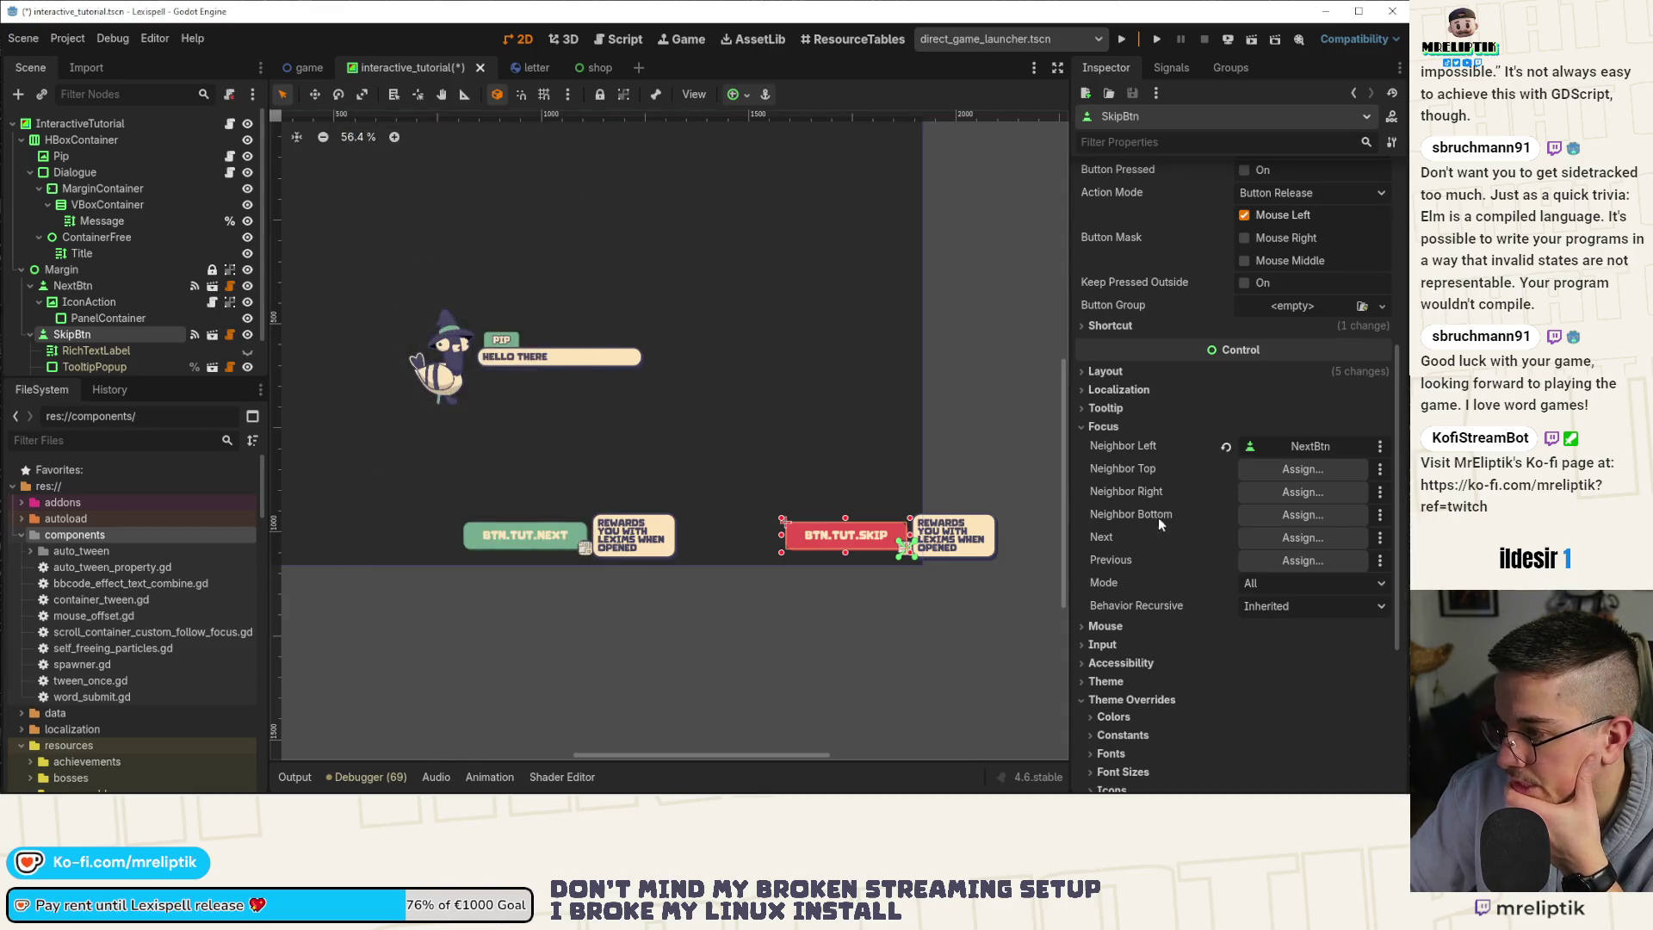
pyautogui.click(1302, 492)
pyautogui.doubleClick(411, 375)
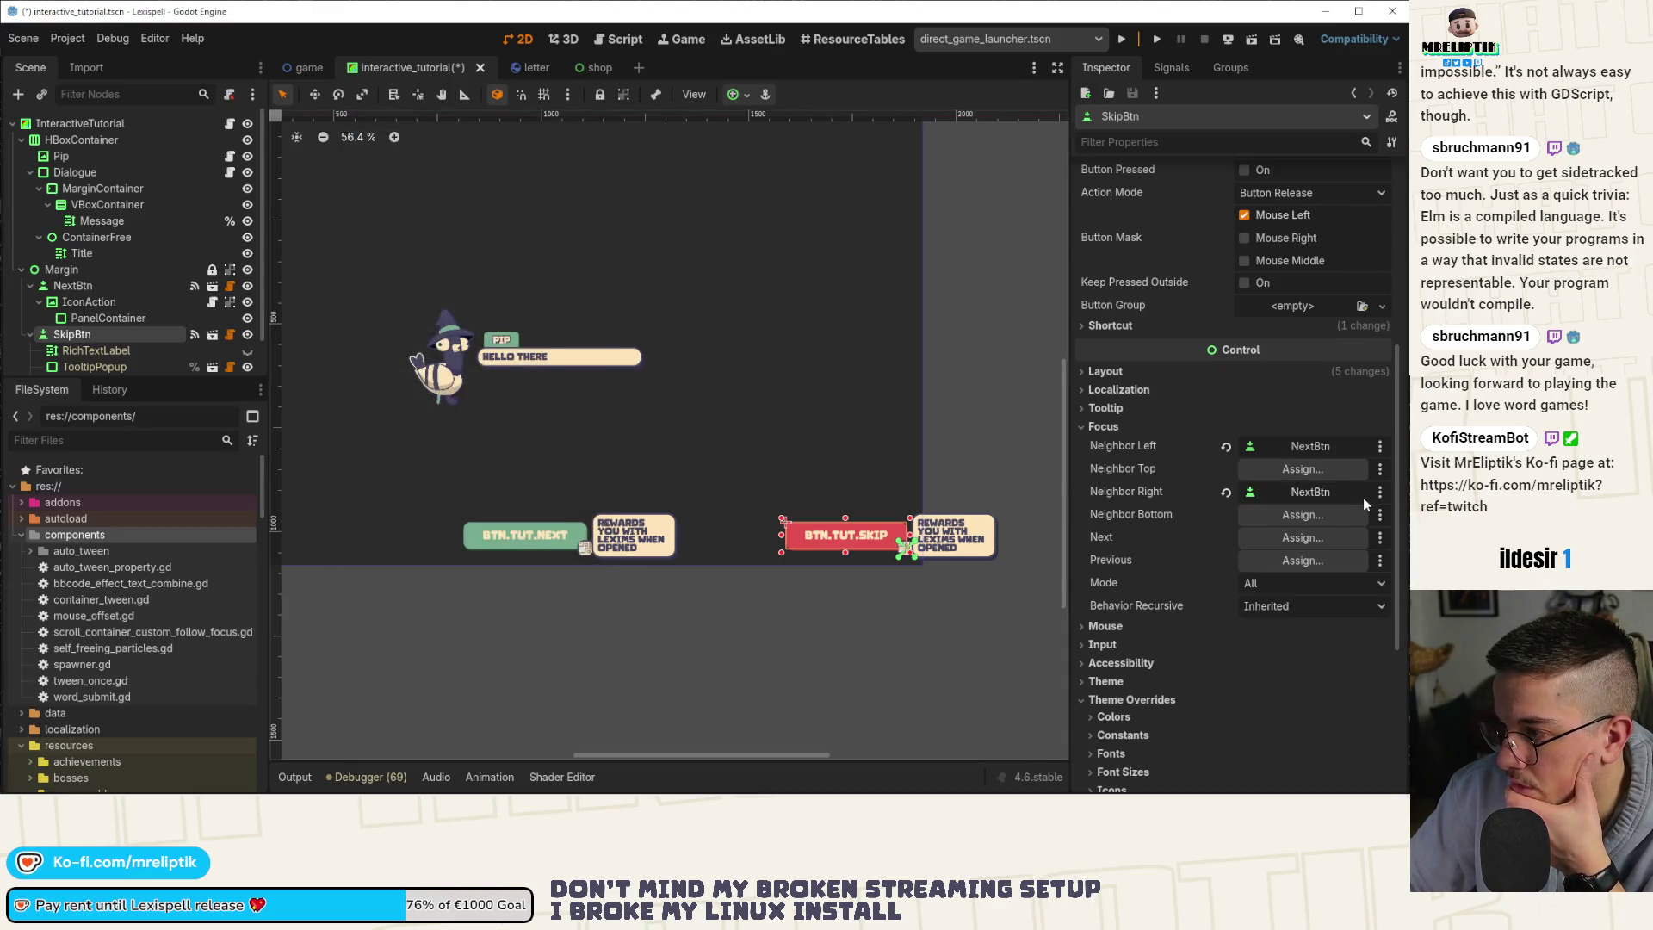
pyautogui.click(1302, 468)
pyautogui.doubleClick(411, 424)
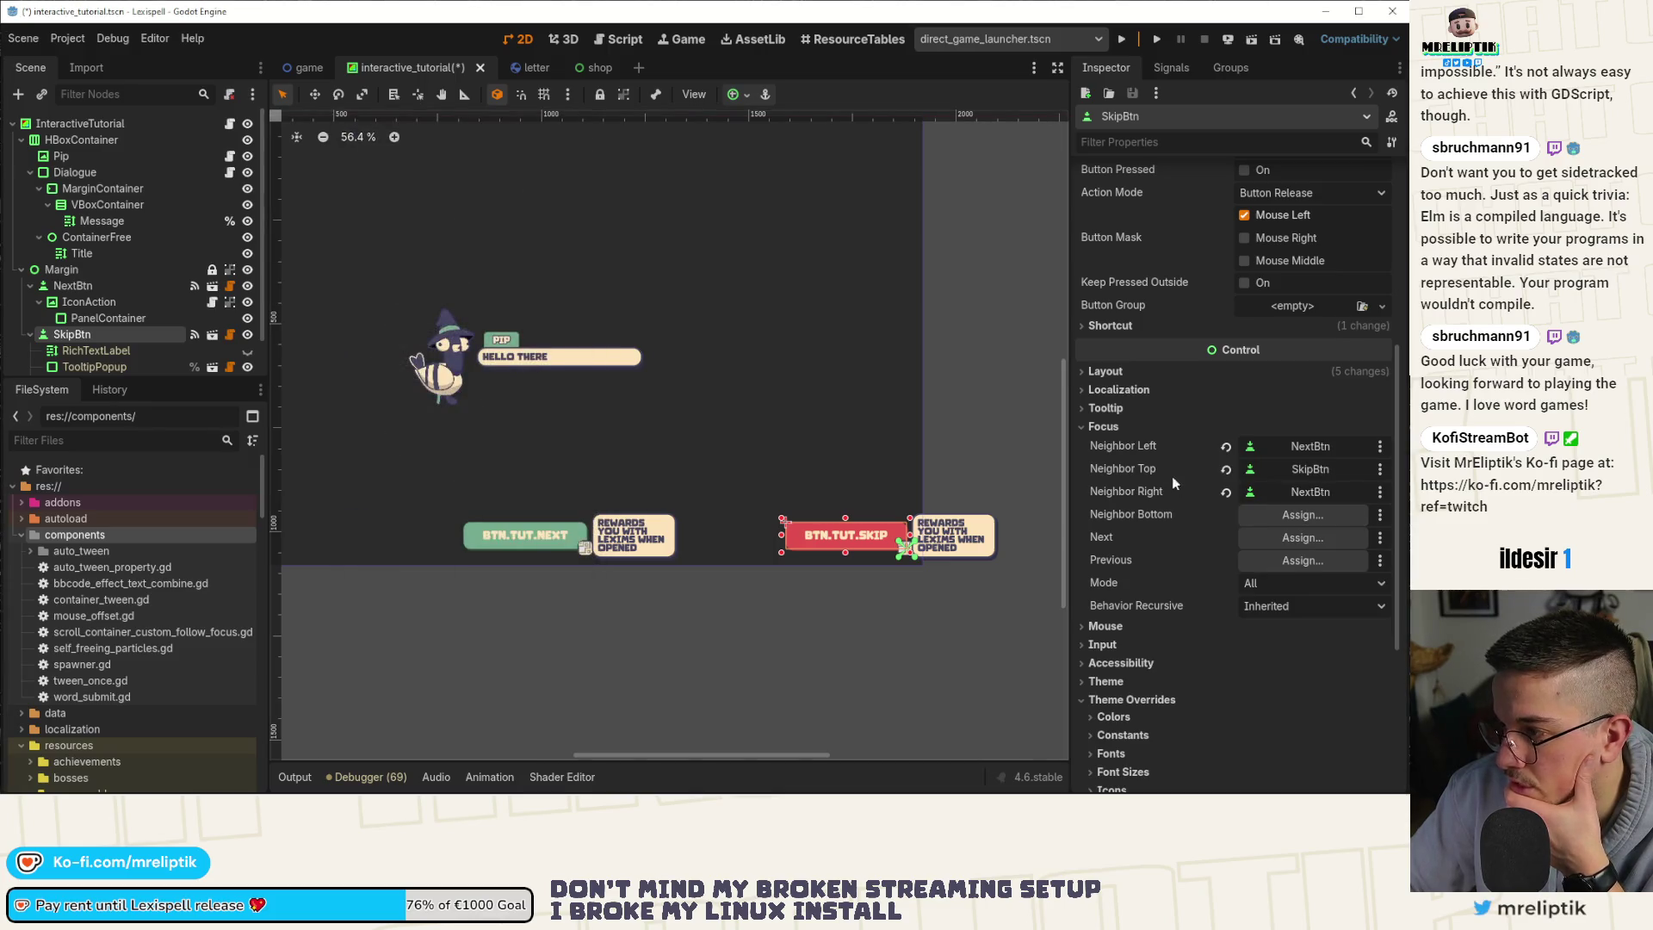
pyautogui.click(1292, 515)
pyautogui.doubleClick(437, 422)
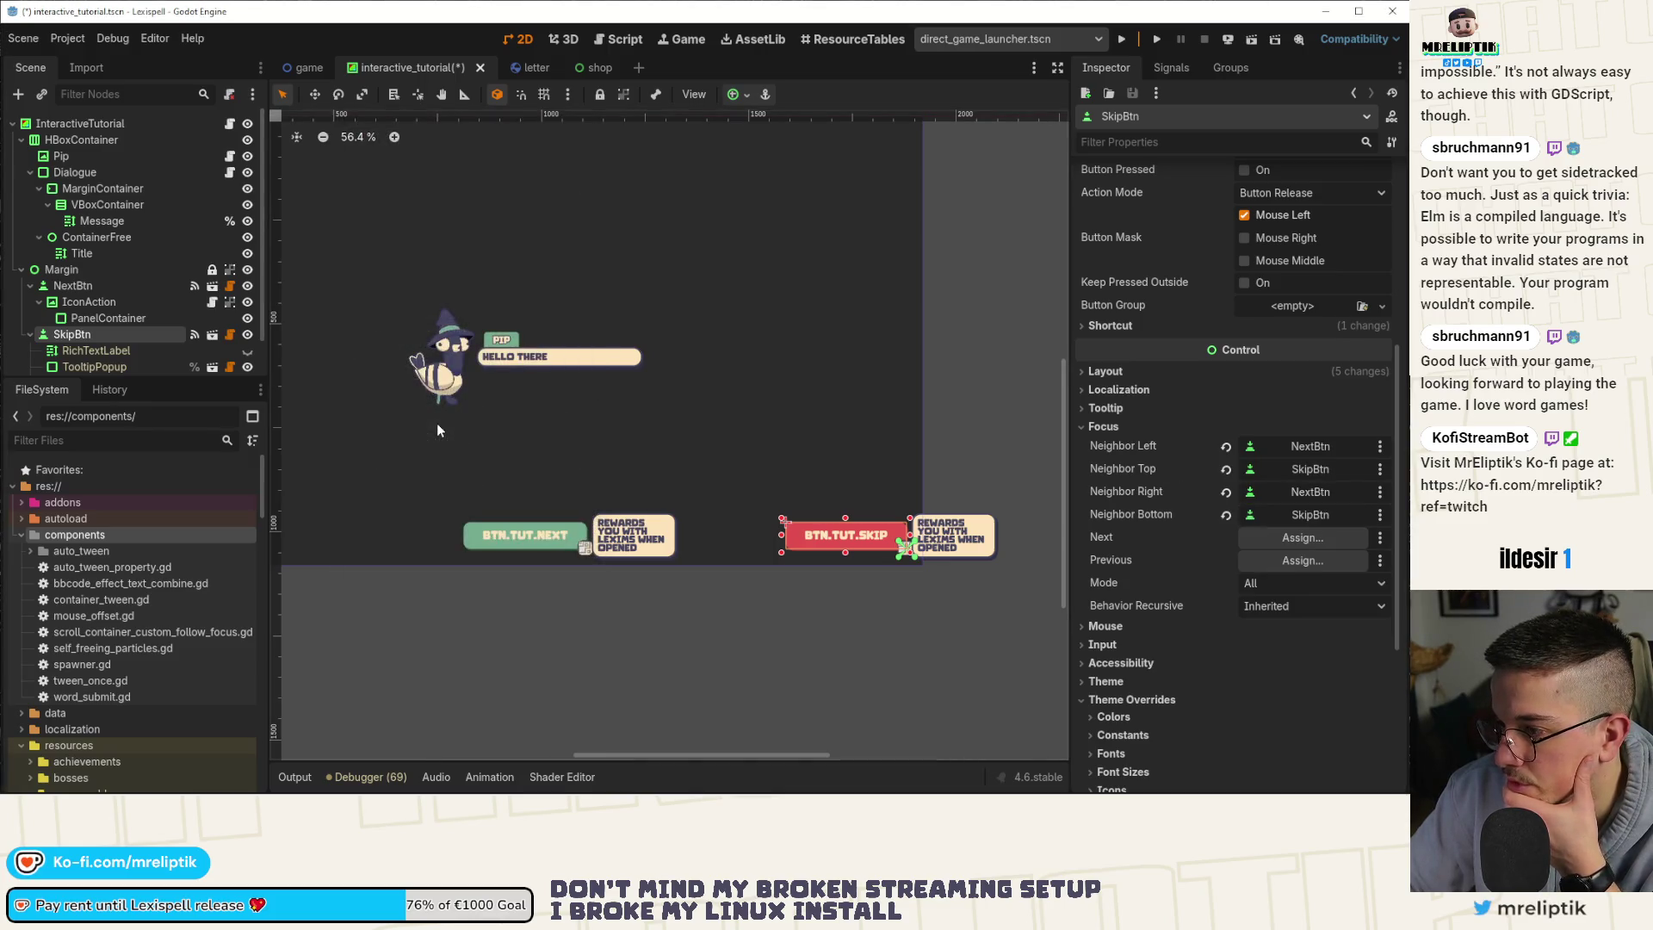
# Save the interactive tutorial scene
pyautogui.scroll(-4, 551, 504)
pyautogui.hotkey('ctrl', 's')
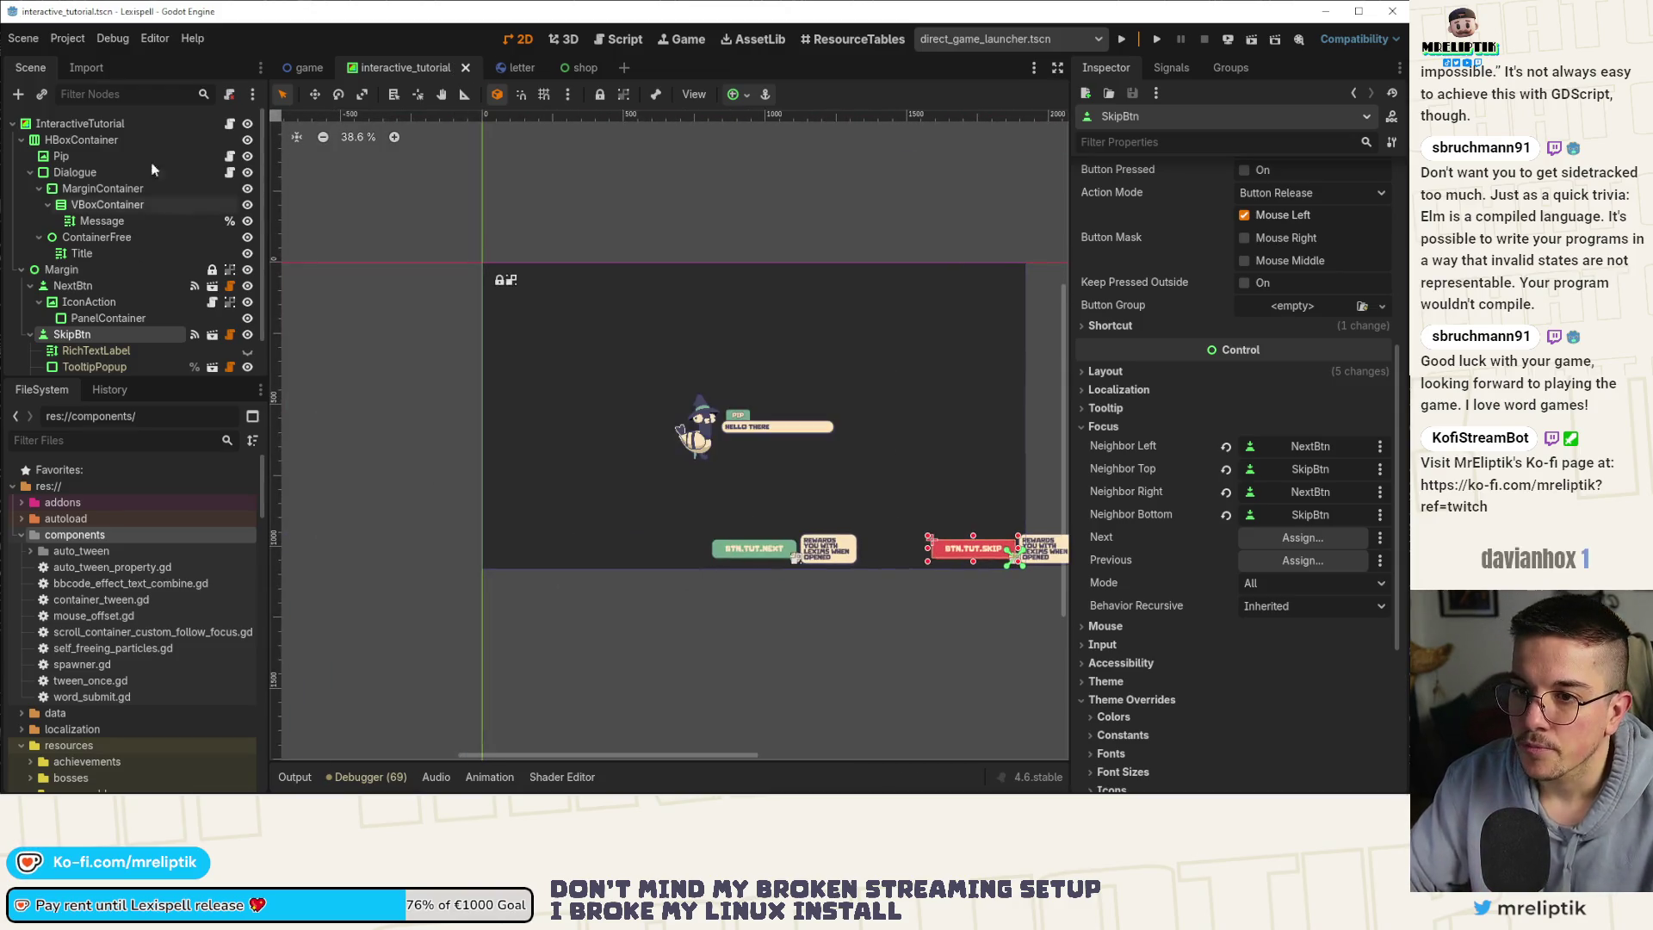
pyautogui.click(223, 124)
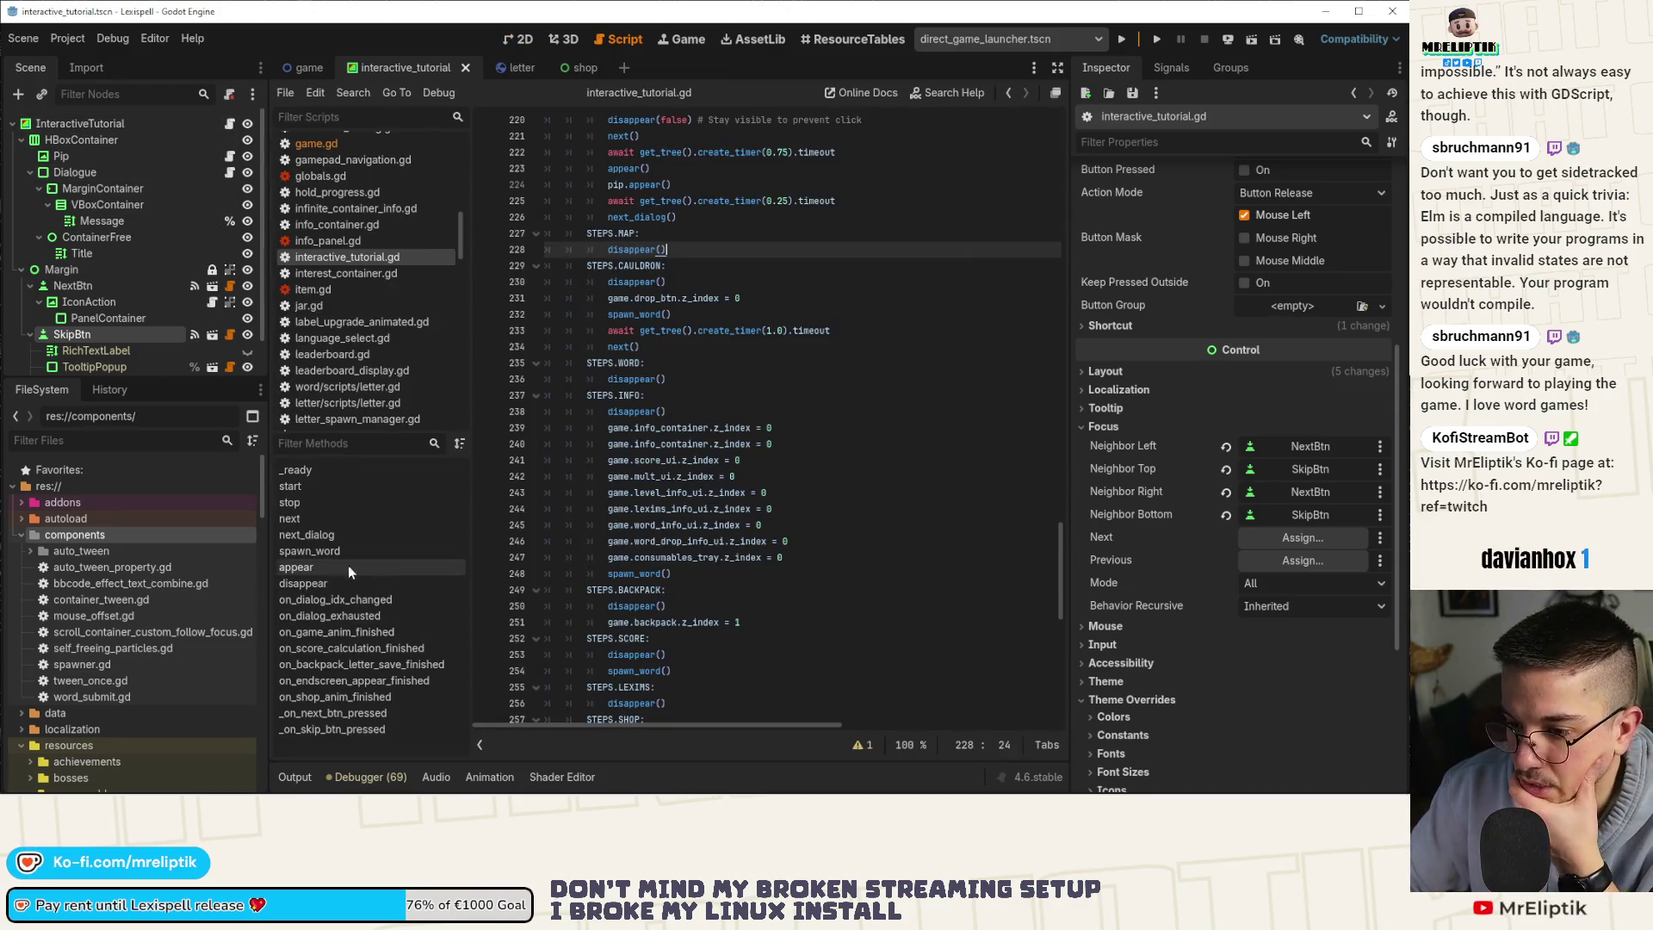
# Add a new line at the end of next_dialog, removing the stray 'next' text
pyautogui.click(319, 532)
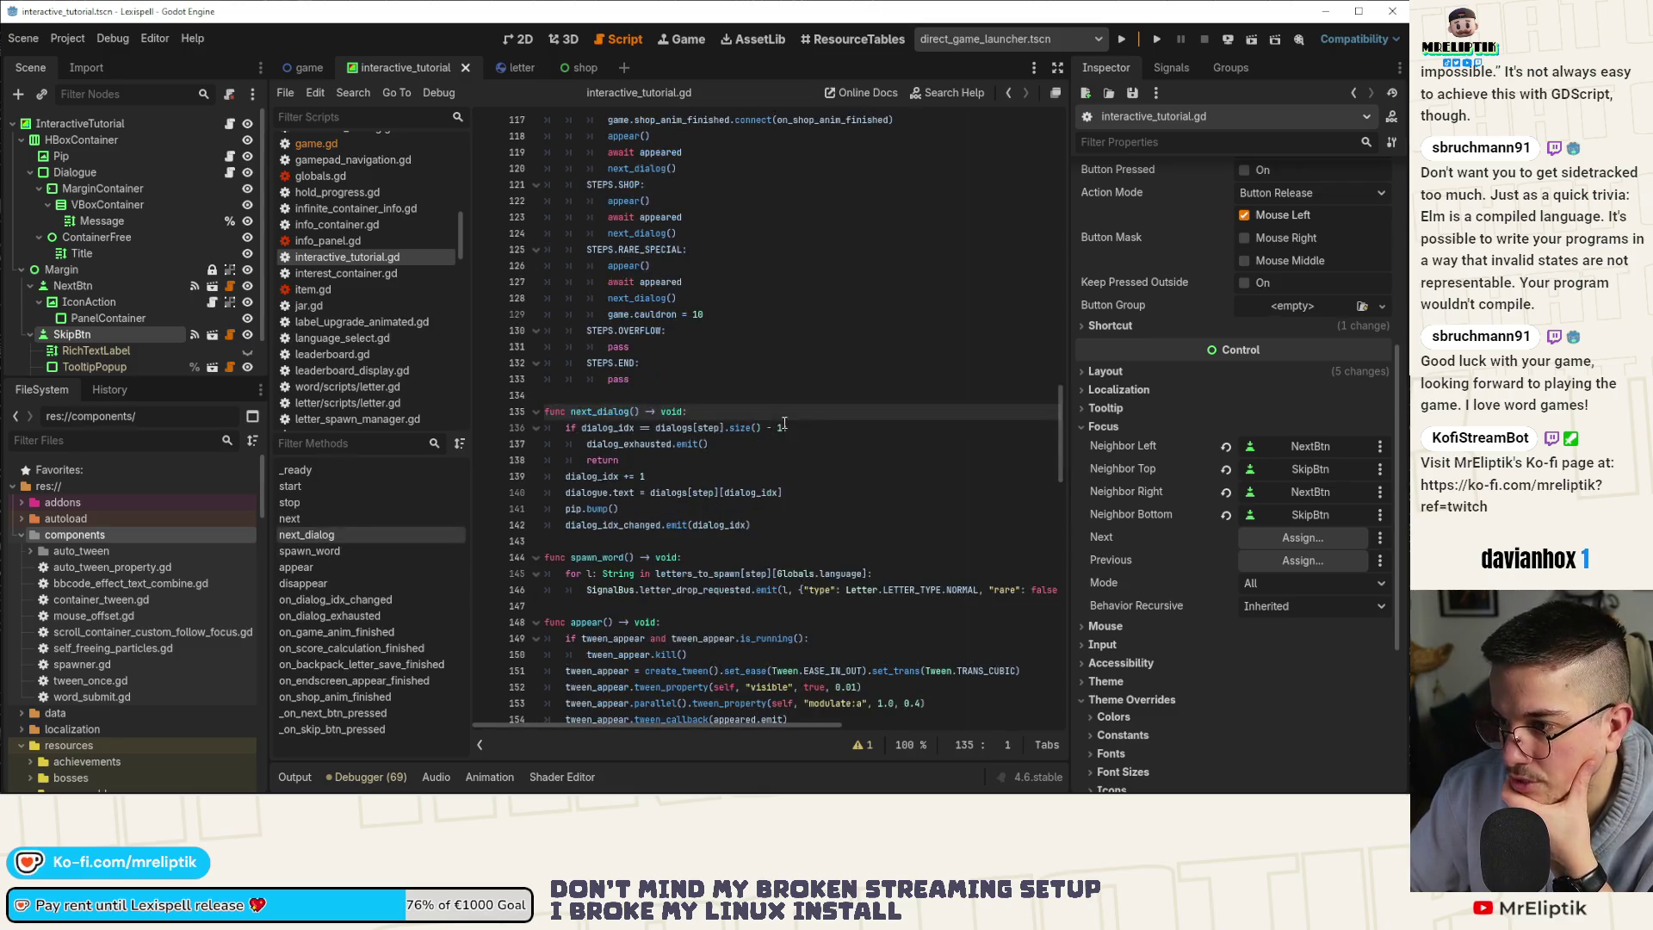
pyautogui.click(741, 461)
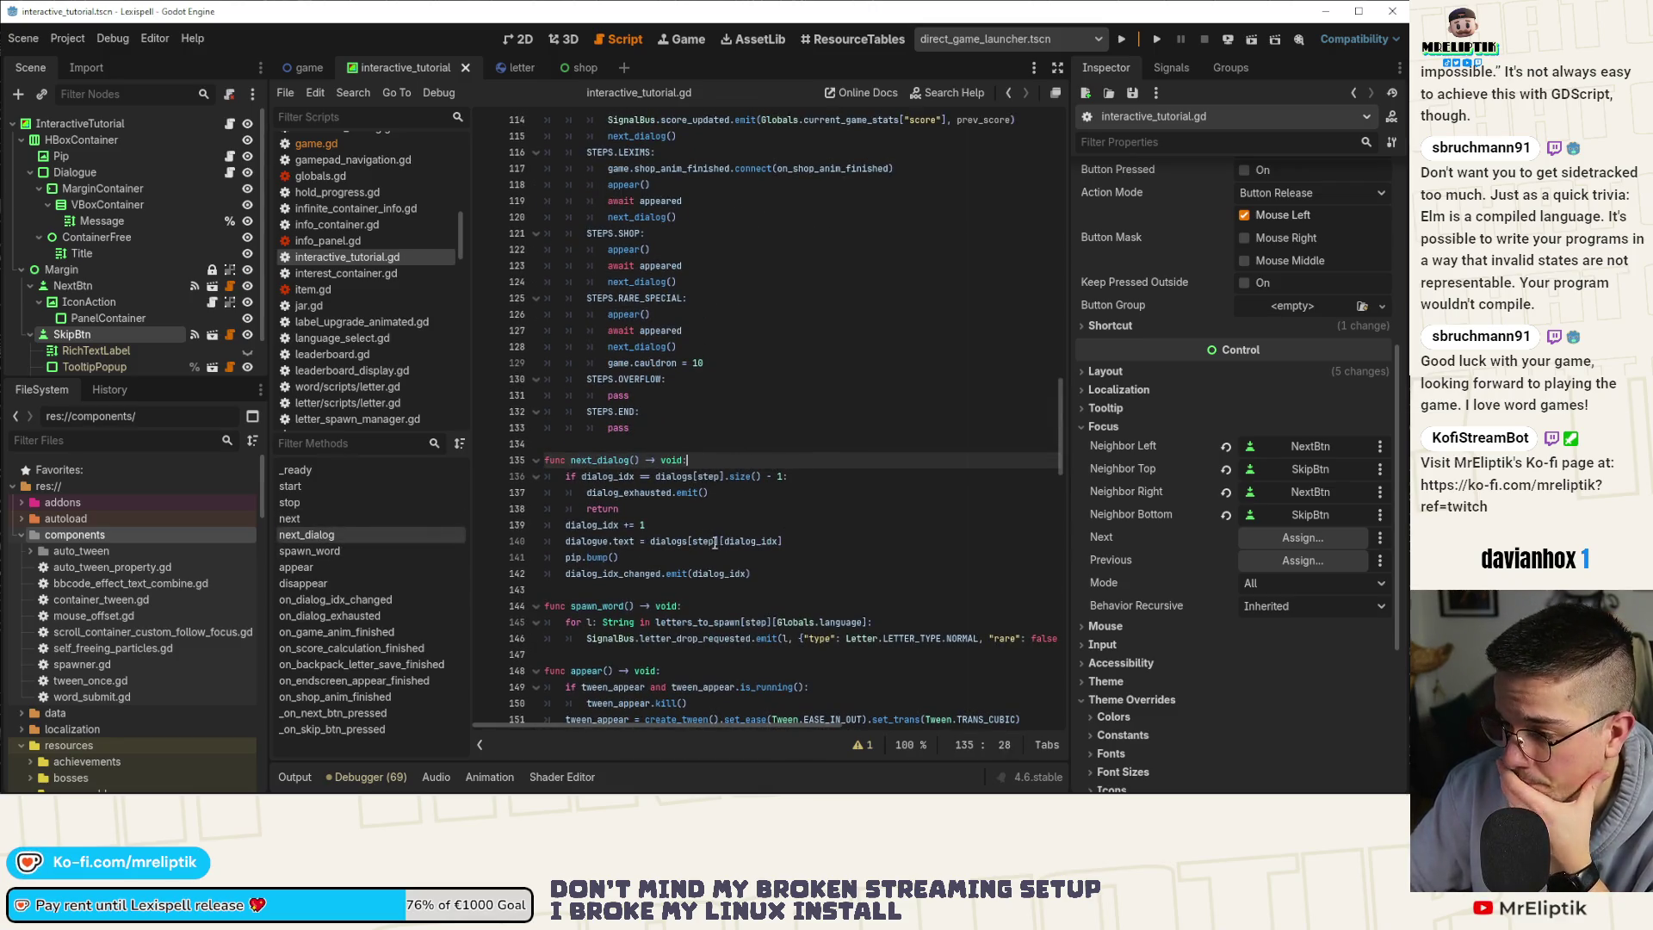
pyautogui.click(627, 586)
pyautogui.click(772, 571)
pyautogui.press('Return')
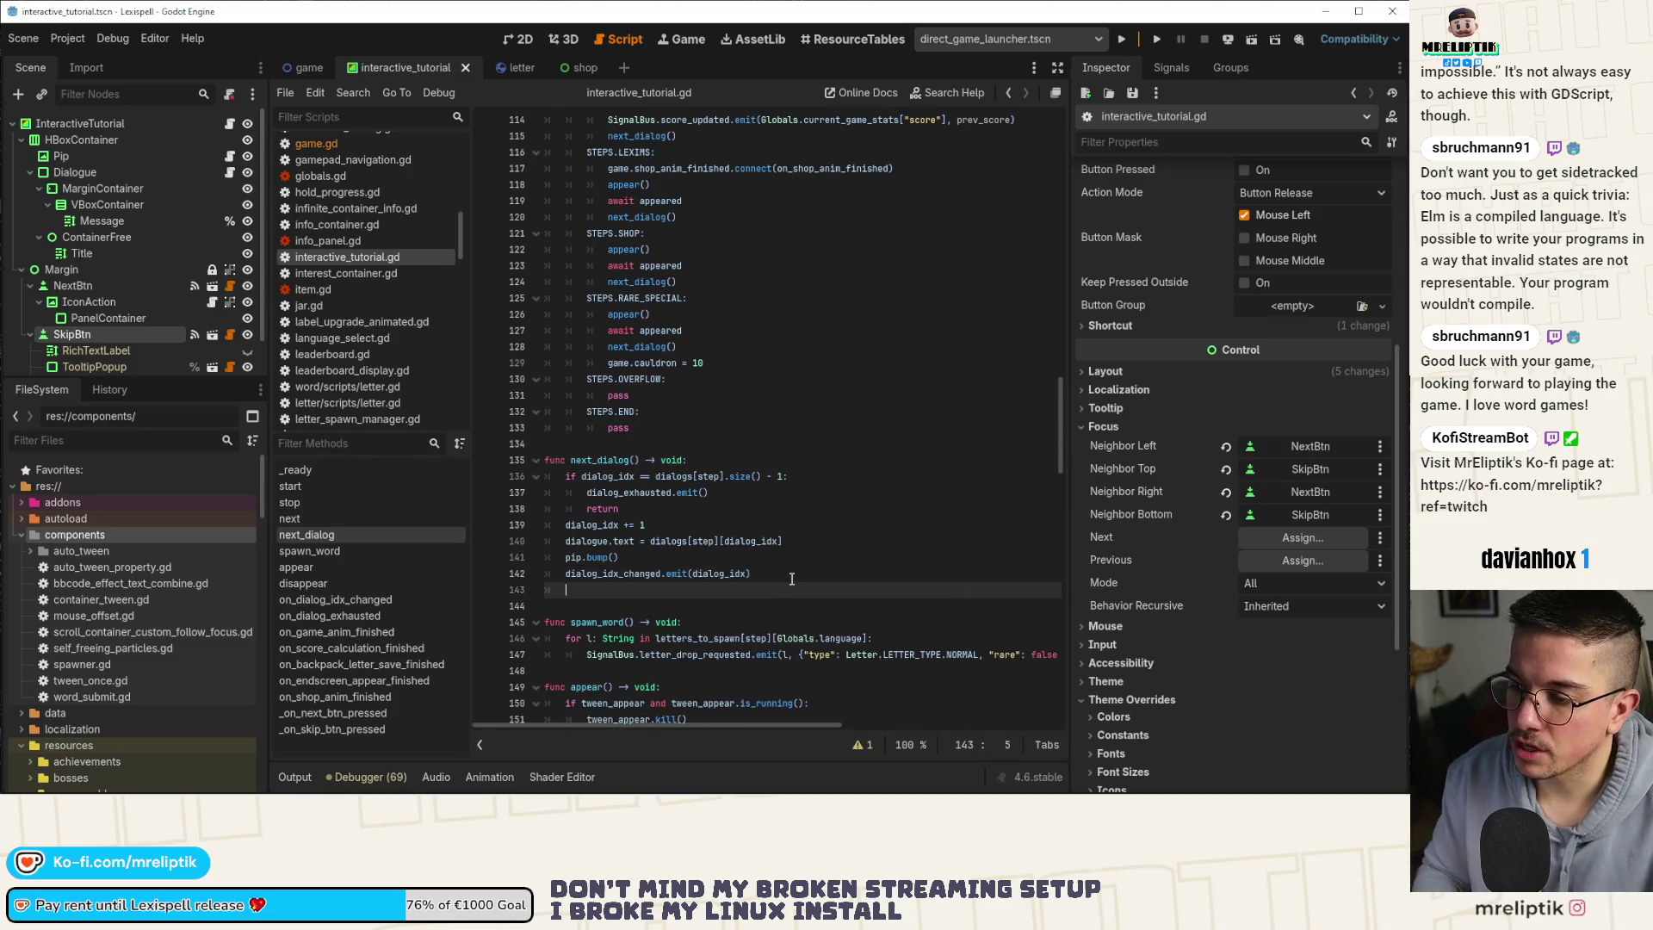
pyautogui.write('next')
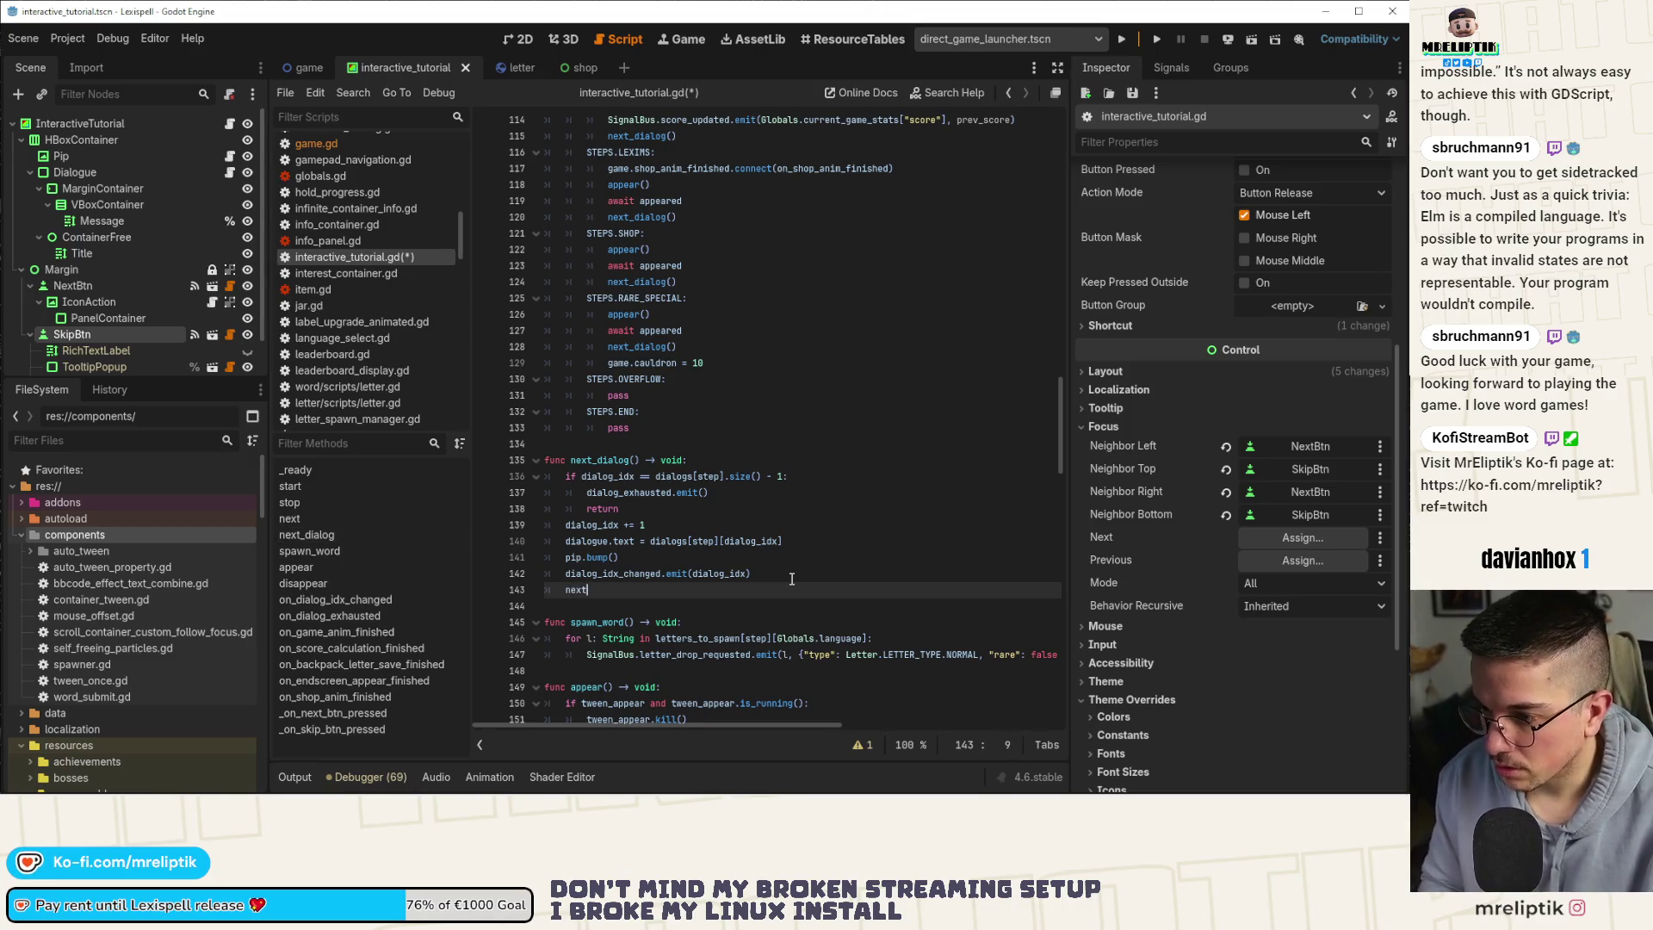
pyautogui.press('BackSpace')
pyautogui.press('BackSpace')
pyautogui.press('BackSpace')
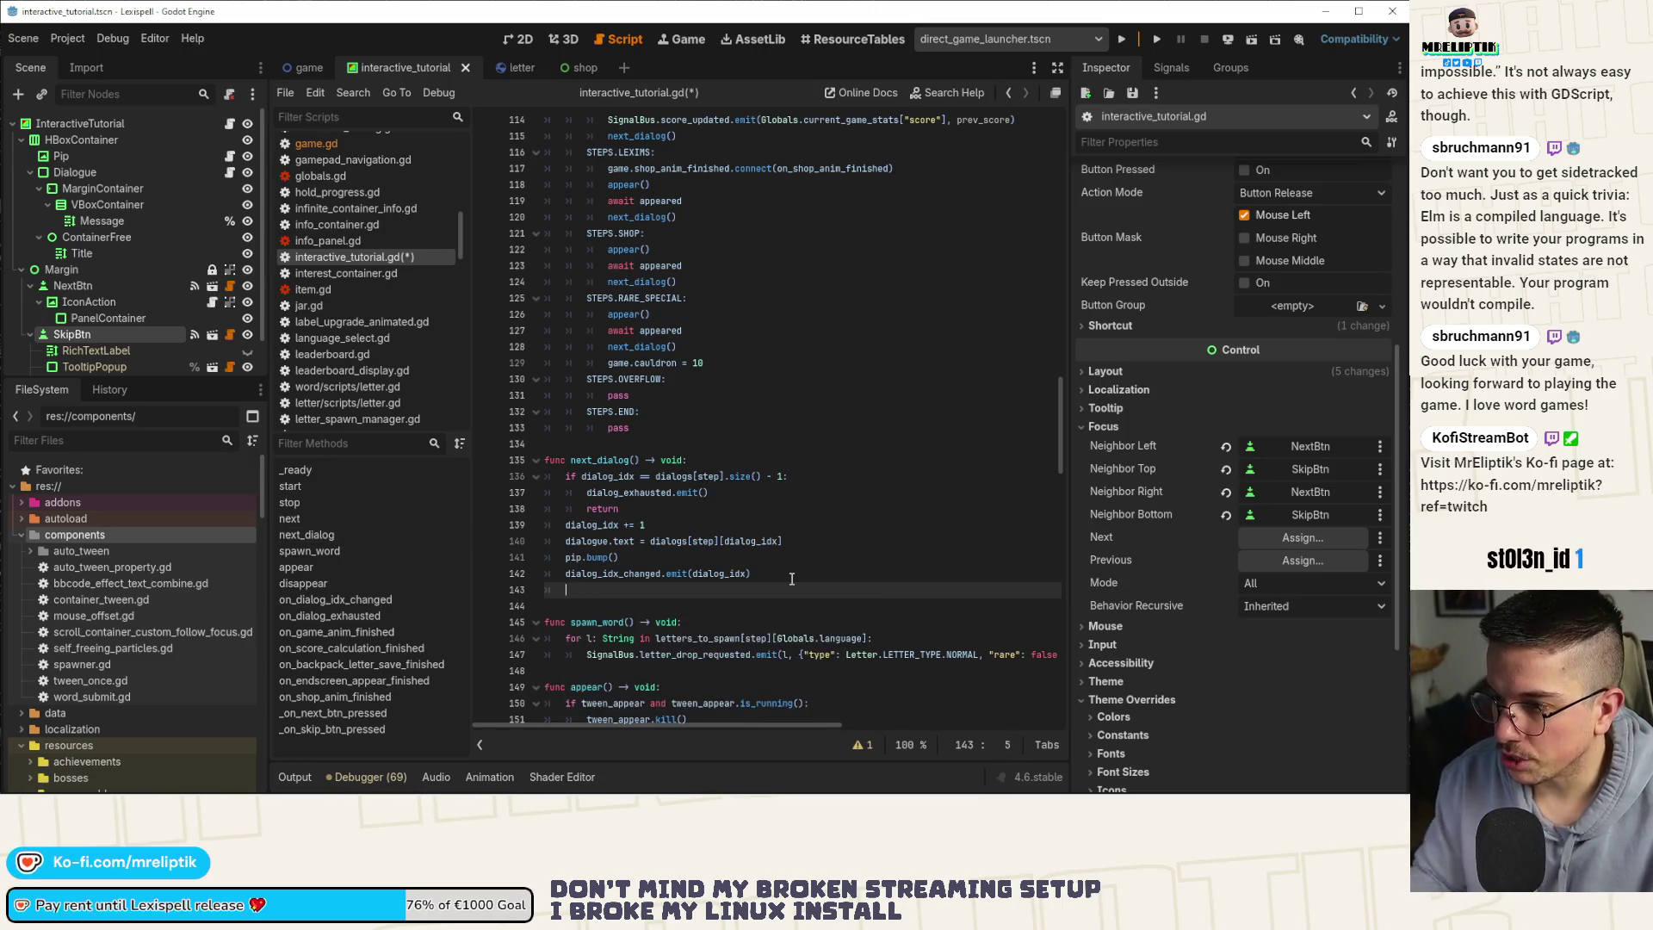
pyautogui.scroll(10, 861, 483)
pyautogui.scroll(5, 889, 442)
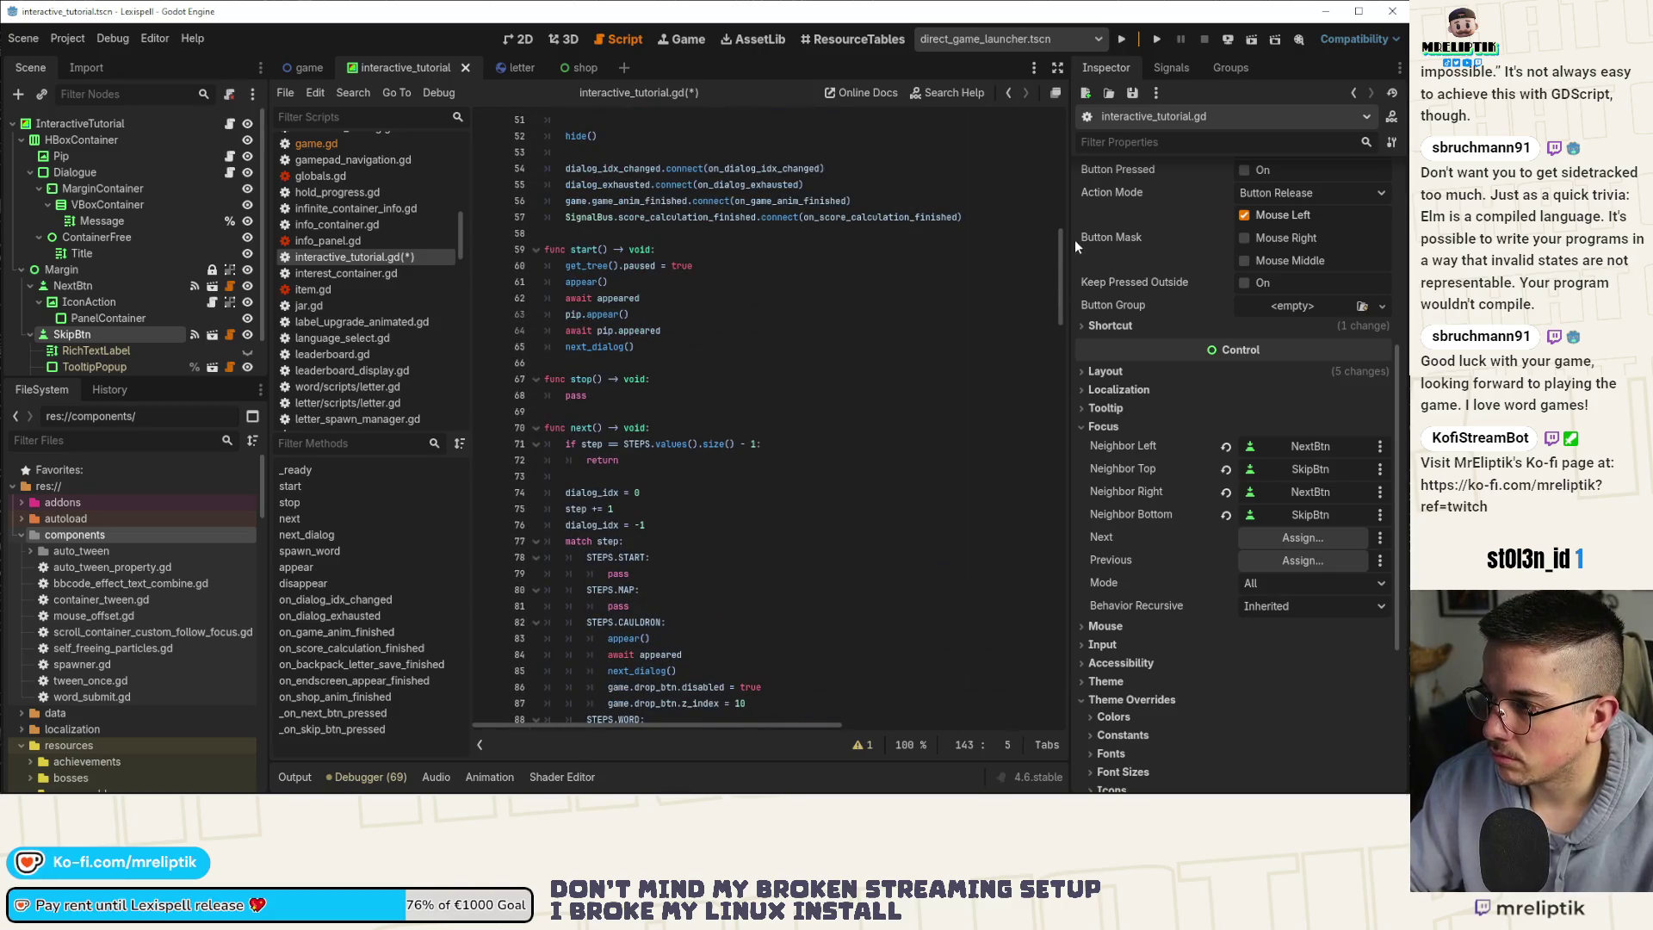
pyautogui.moveTo(1075, 247); pyautogui.dragTo(1193, 247)
pyautogui.scroll(10, 737, 465)
pyautogui.scroll(-3, 737, 465)
pyautogui.click(641, 508)
pyautogui.press('Return')
pyautogui.press('Up')
pyautogui.keyDown('ctrl'); pyautogui.click(69, 285); pyautogui.keyUp('ctrl')
pyautogui.moveTo(69, 285)
pyautogui.mouseDown()
pyautogui.moveTo(670, 512)
pyautogui.moveTo(610, 530)
pyautogui.mouseUp()
# Add next_btn.grab_focus() after the pause line in start() and save
pyautogui.scroll(-3, 706, 586)
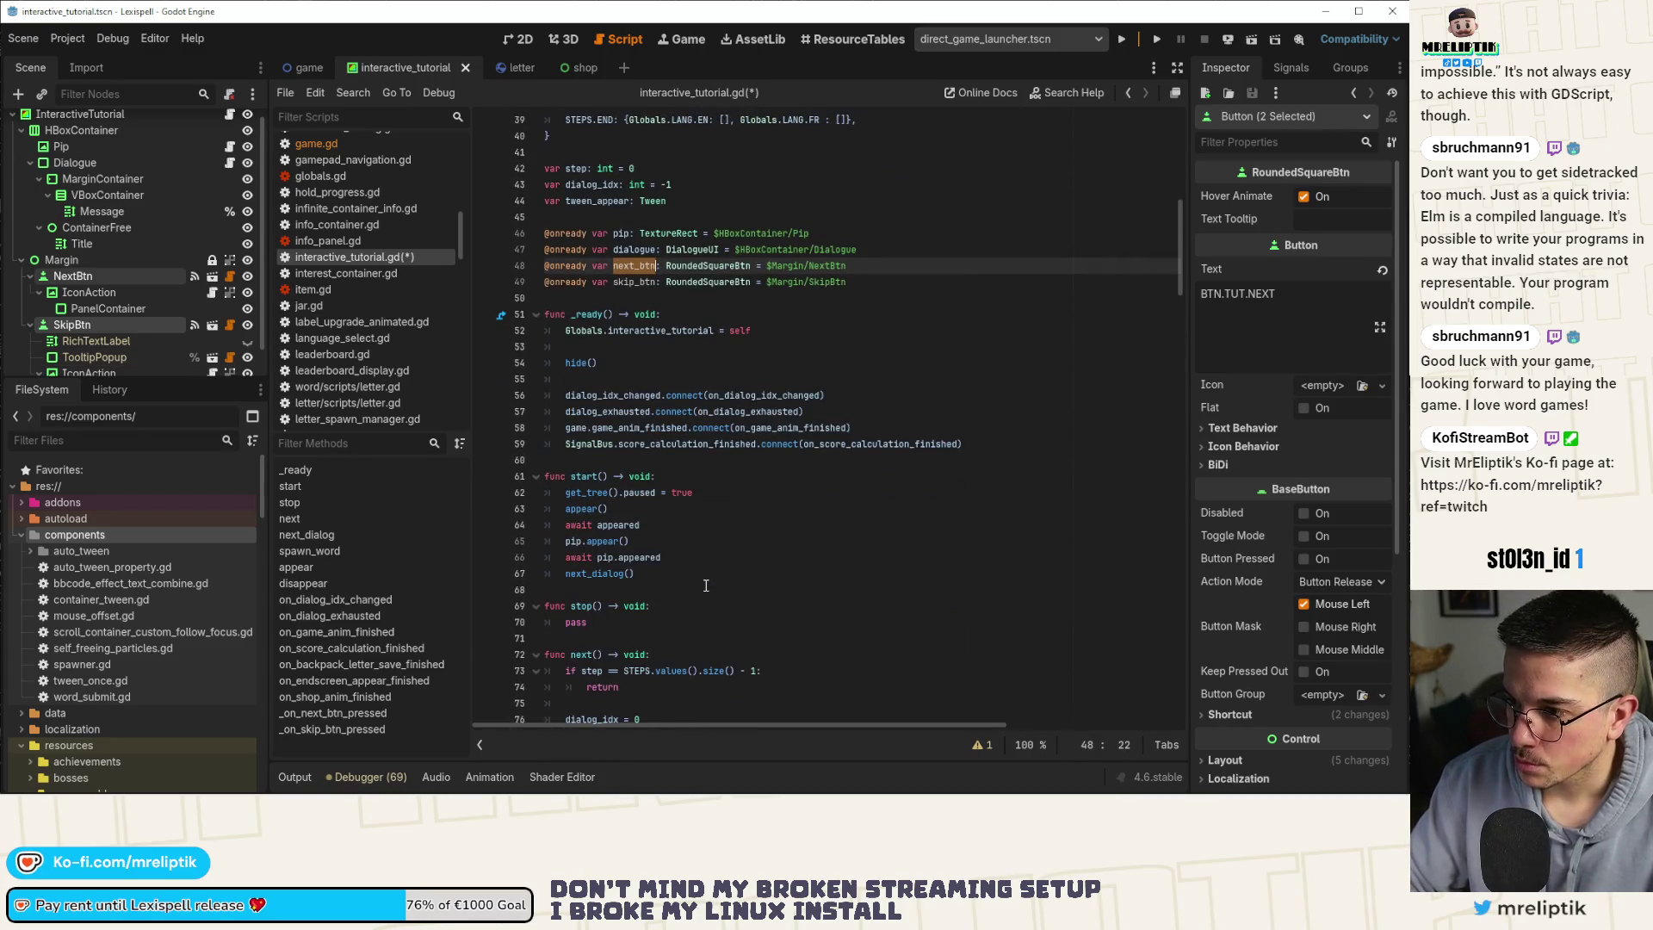
pyautogui.click(633, 362)
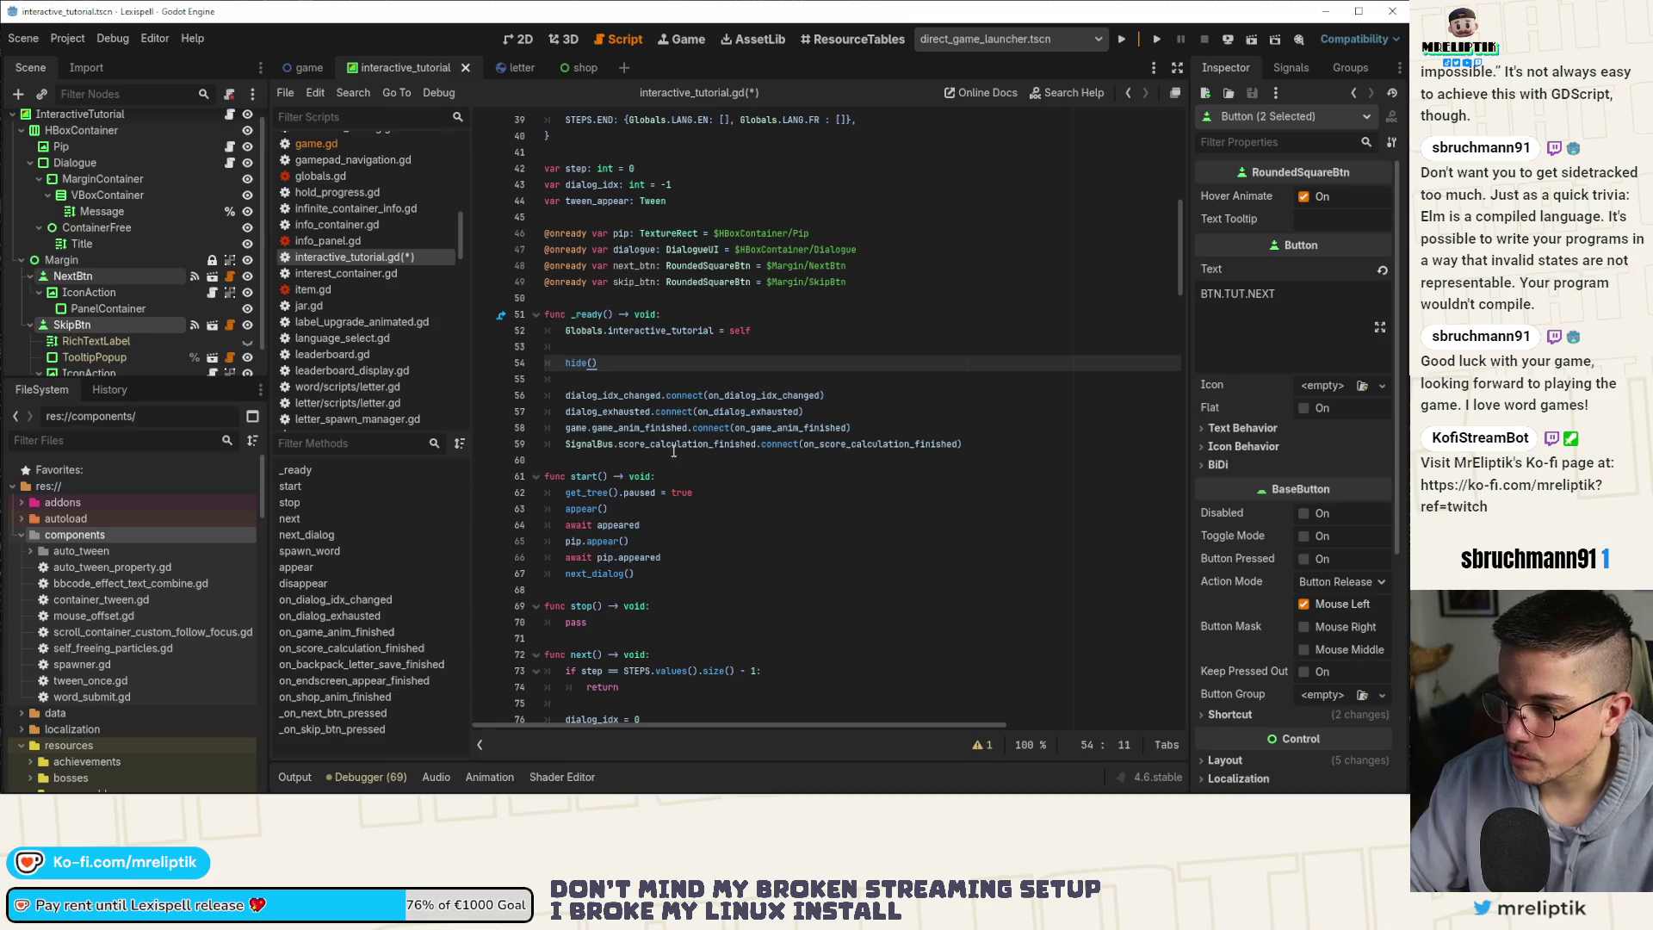
pyautogui.click(744, 496)
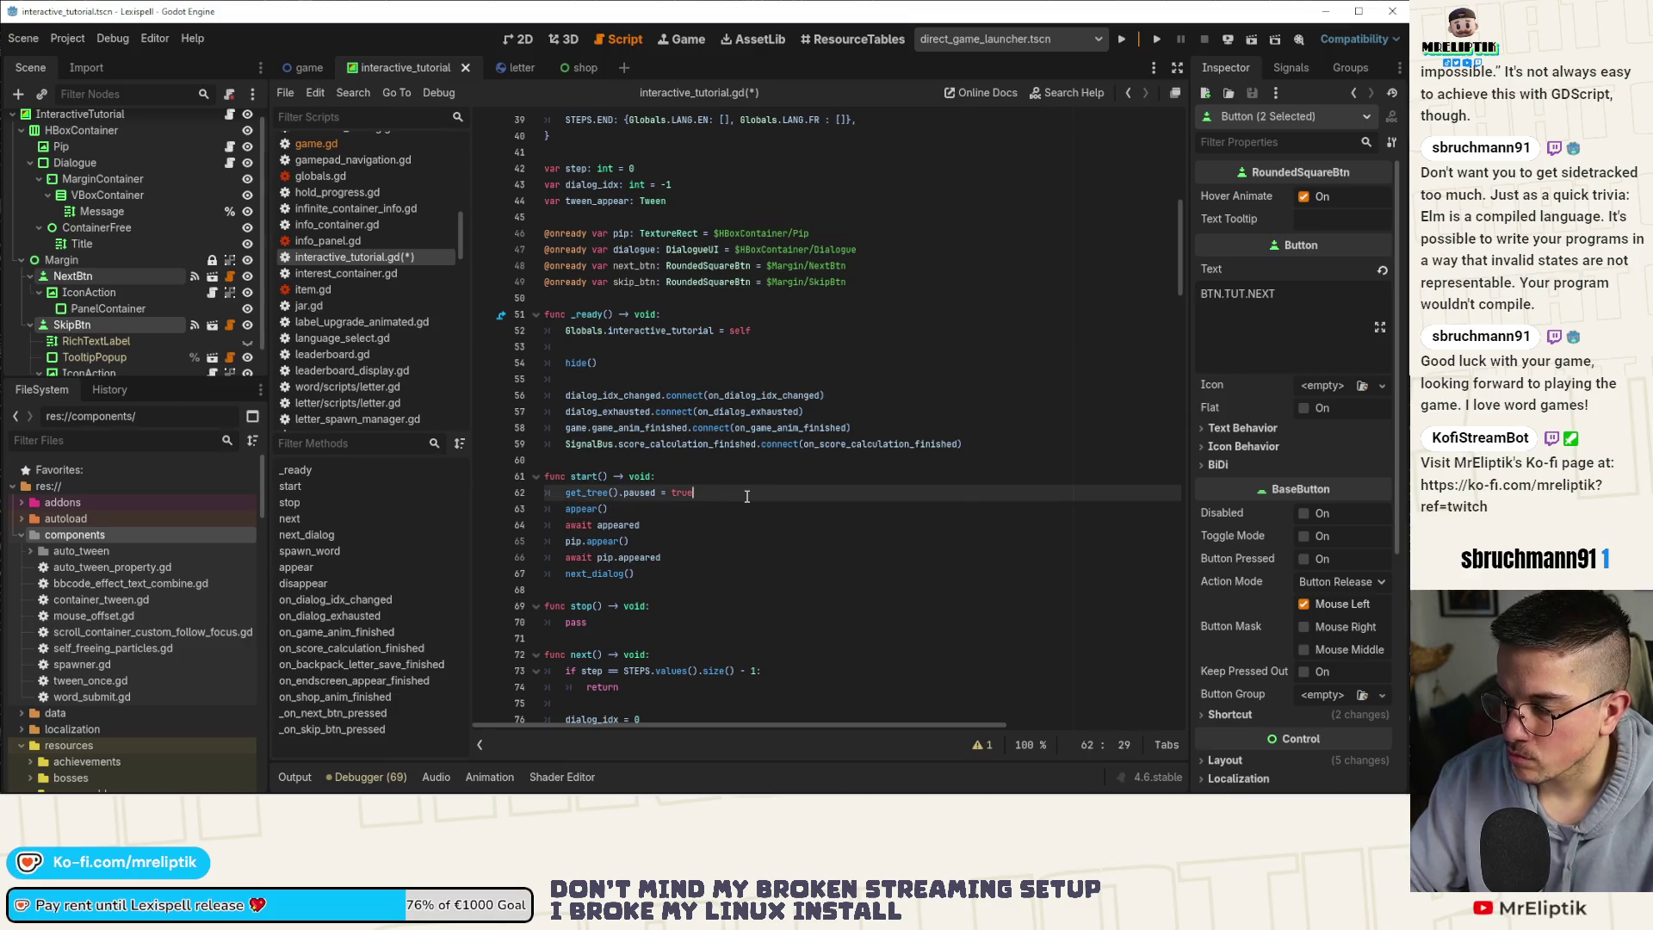
pyautogui.press('Return')
pyautogui.write('next_btn.grab_focus(')
pyautogui.hotkey('ctrl', 's')
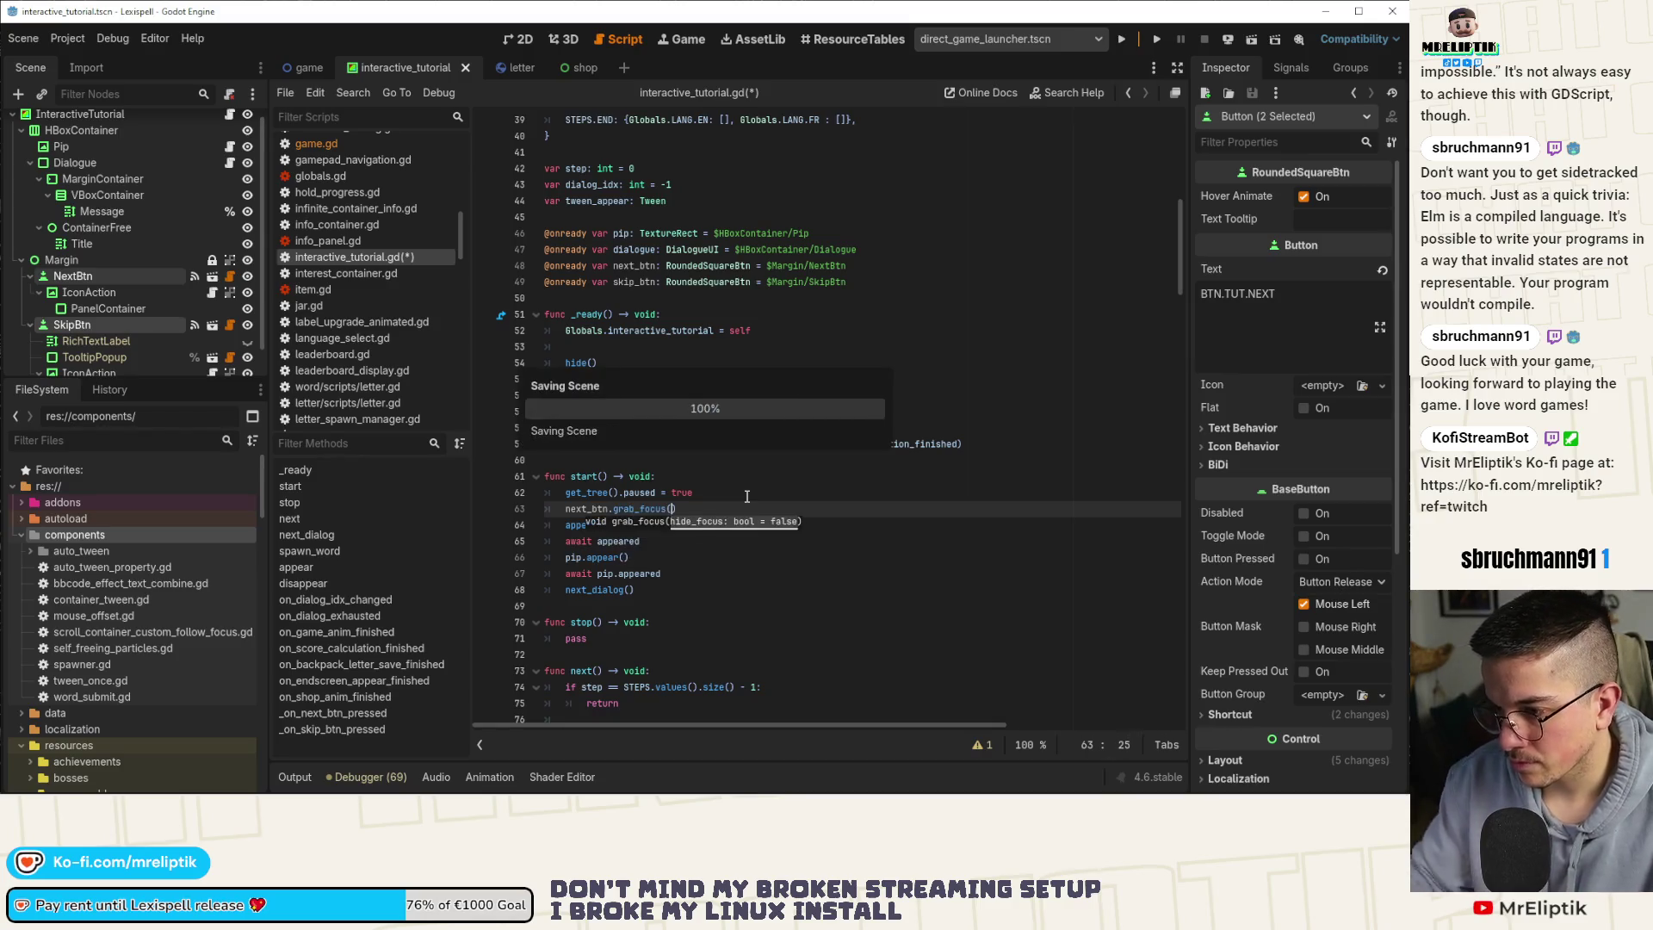
# Make next_dialog end with a next_btn.grab_focus() call
pyautogui.scroll(-13, 724, 534)
pyautogui.scroll(-5, 697, 577)
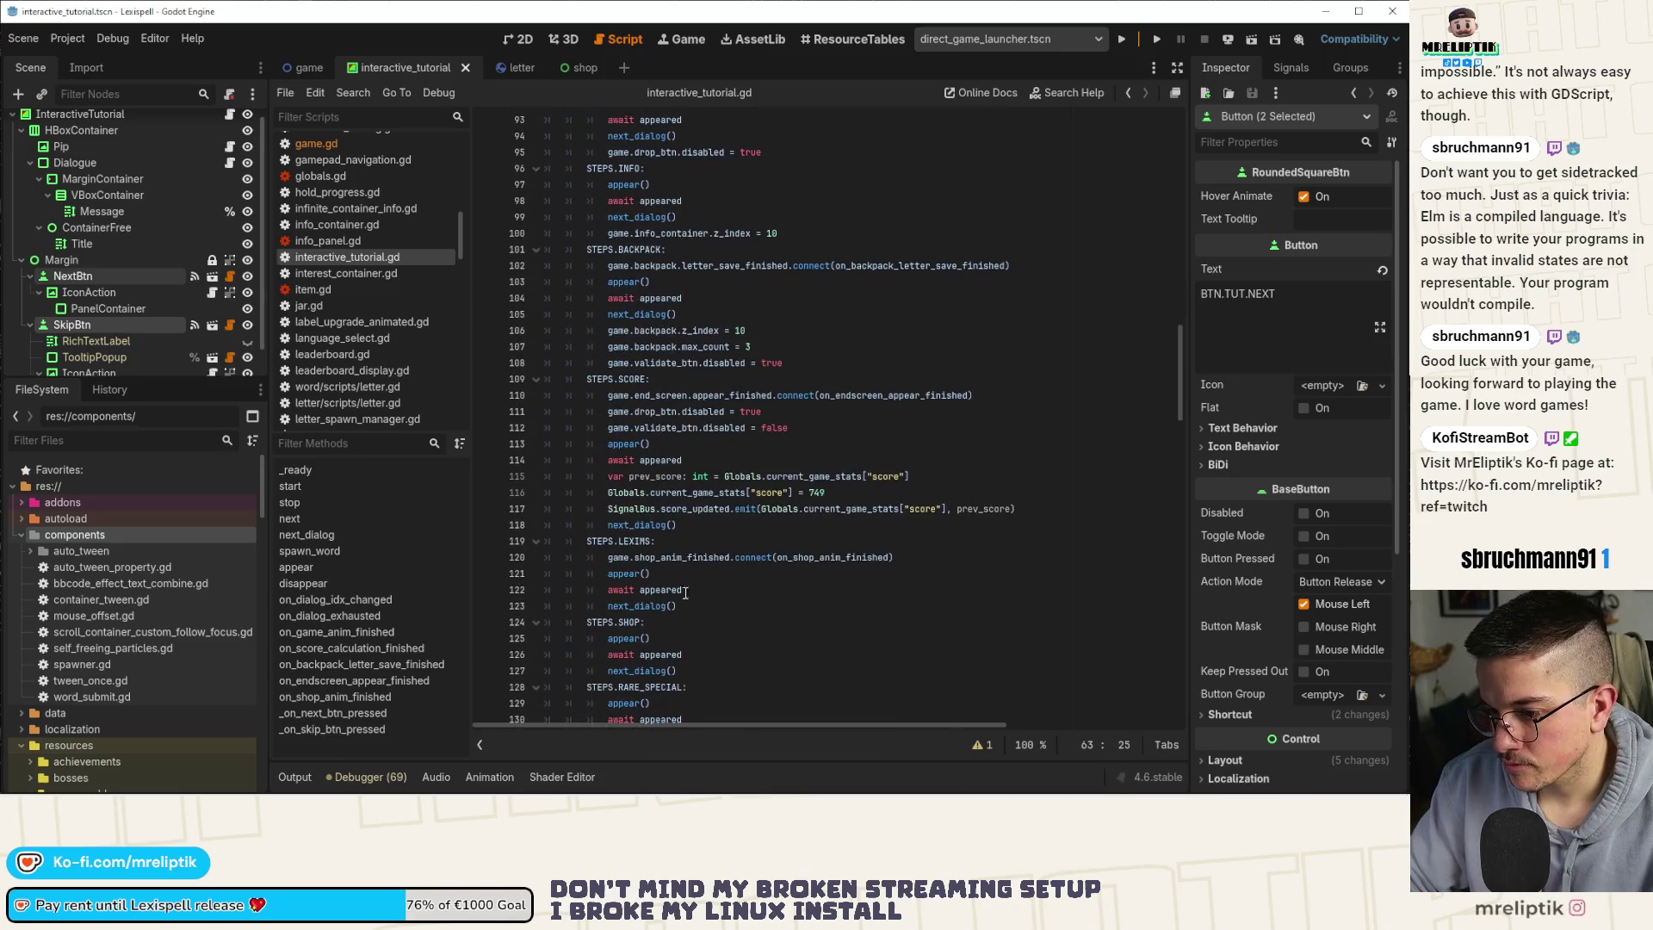
pyautogui.click(335, 601)
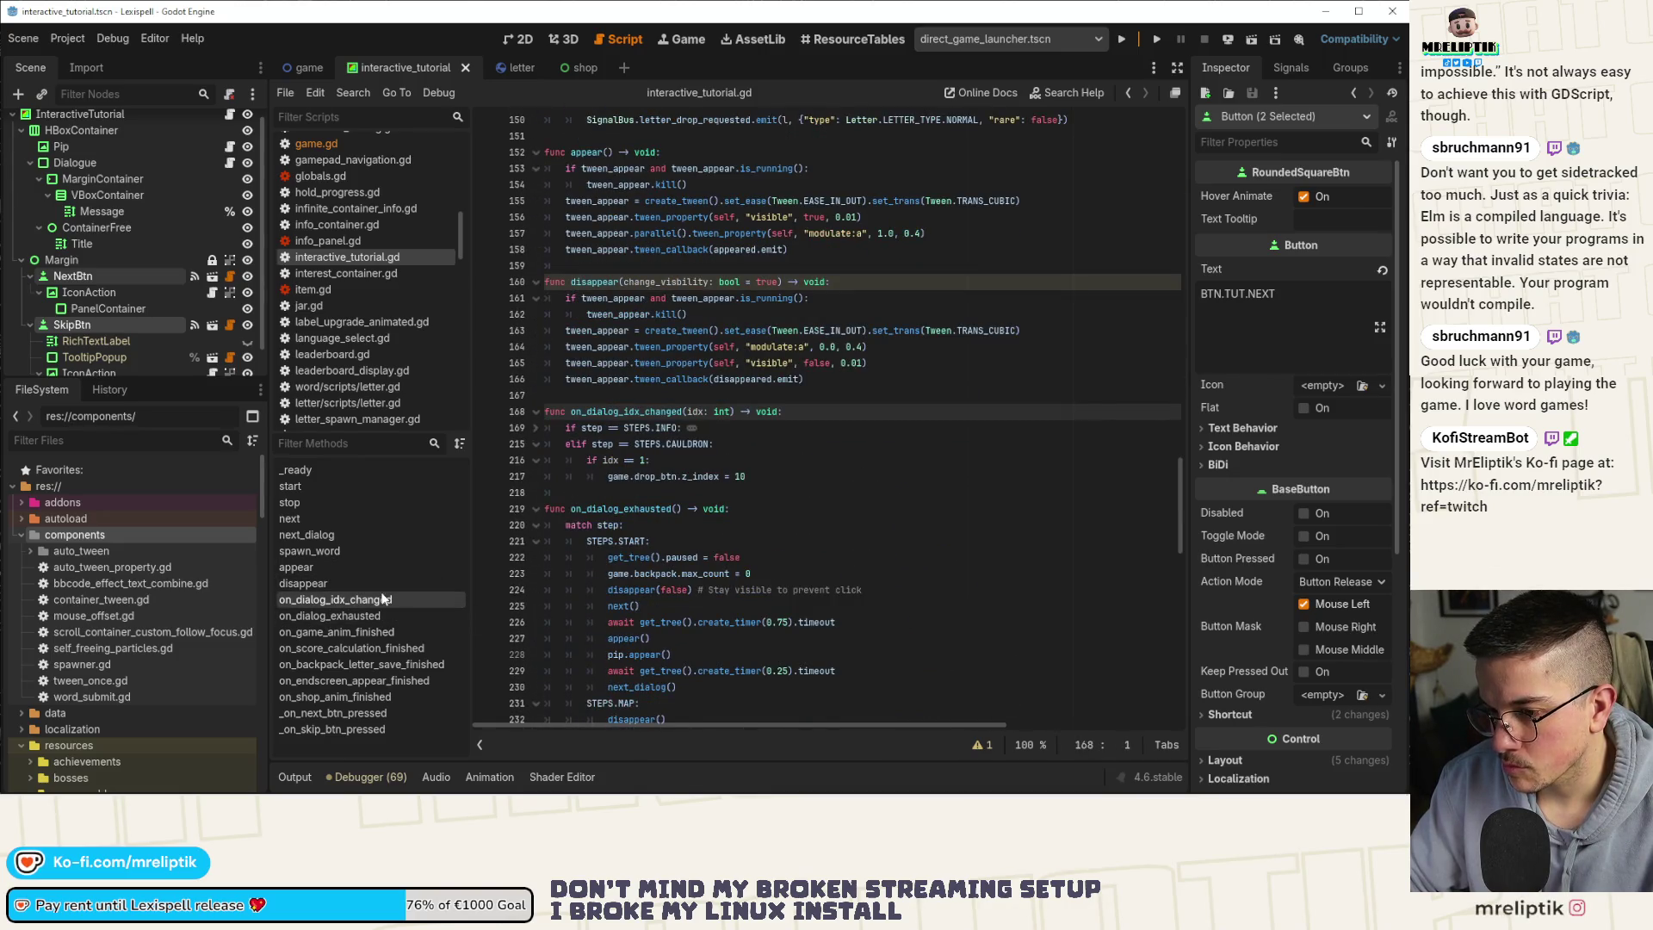
pyautogui.click(371, 536)
pyautogui.click(716, 542)
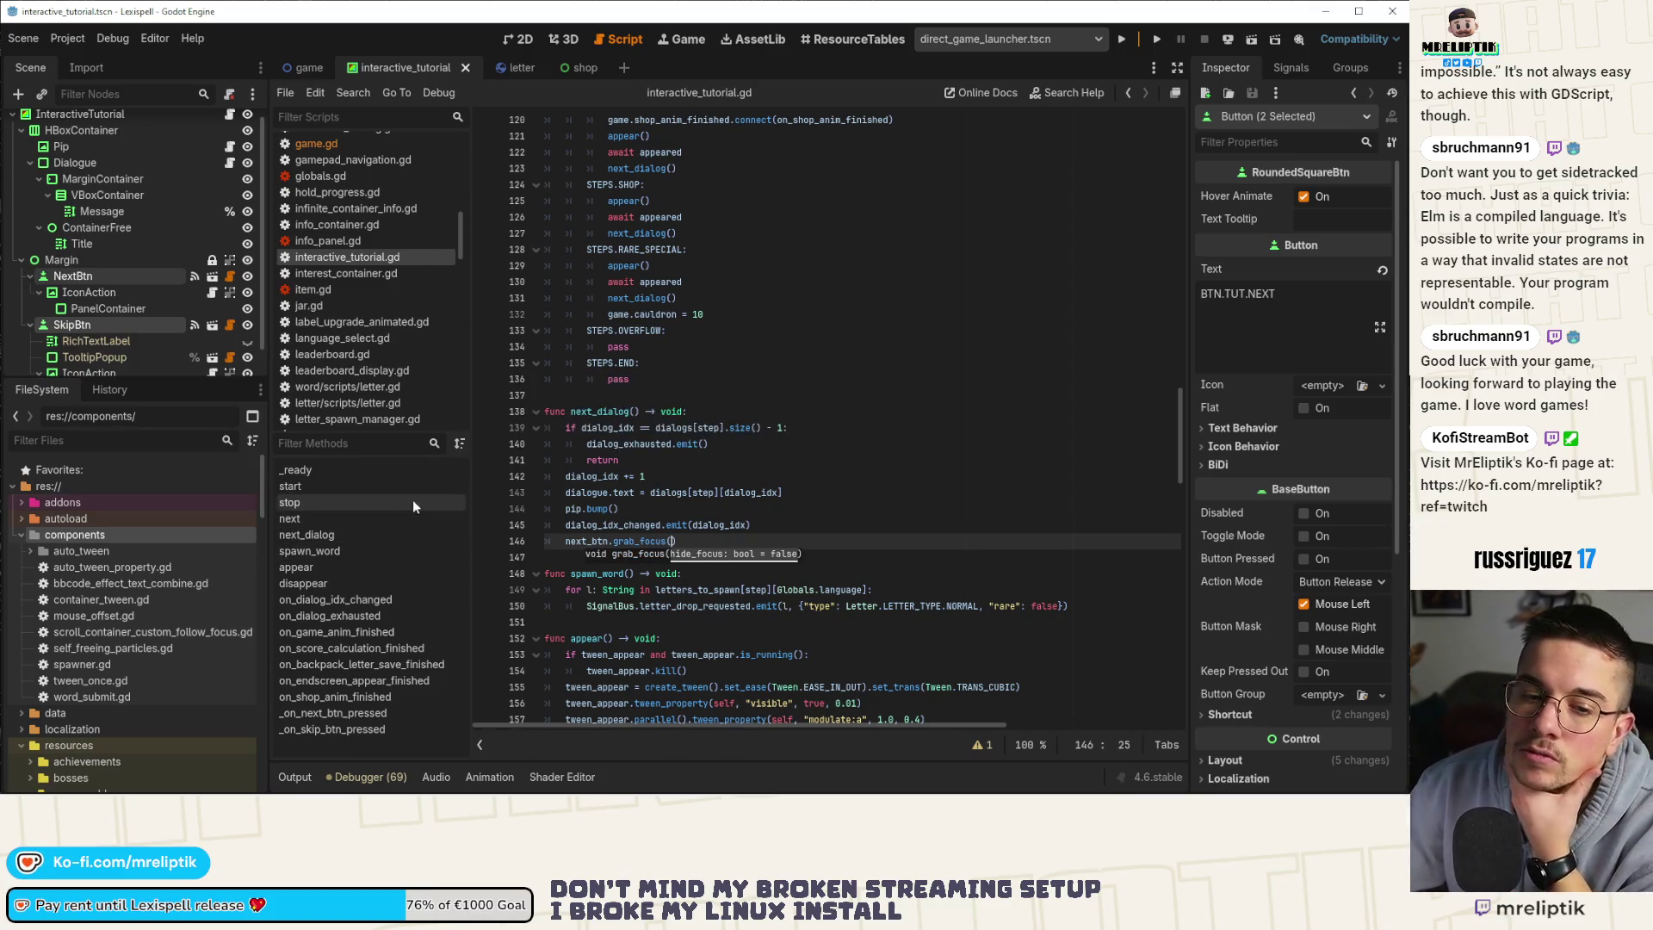
pyautogui.moveTo(1076, 792)
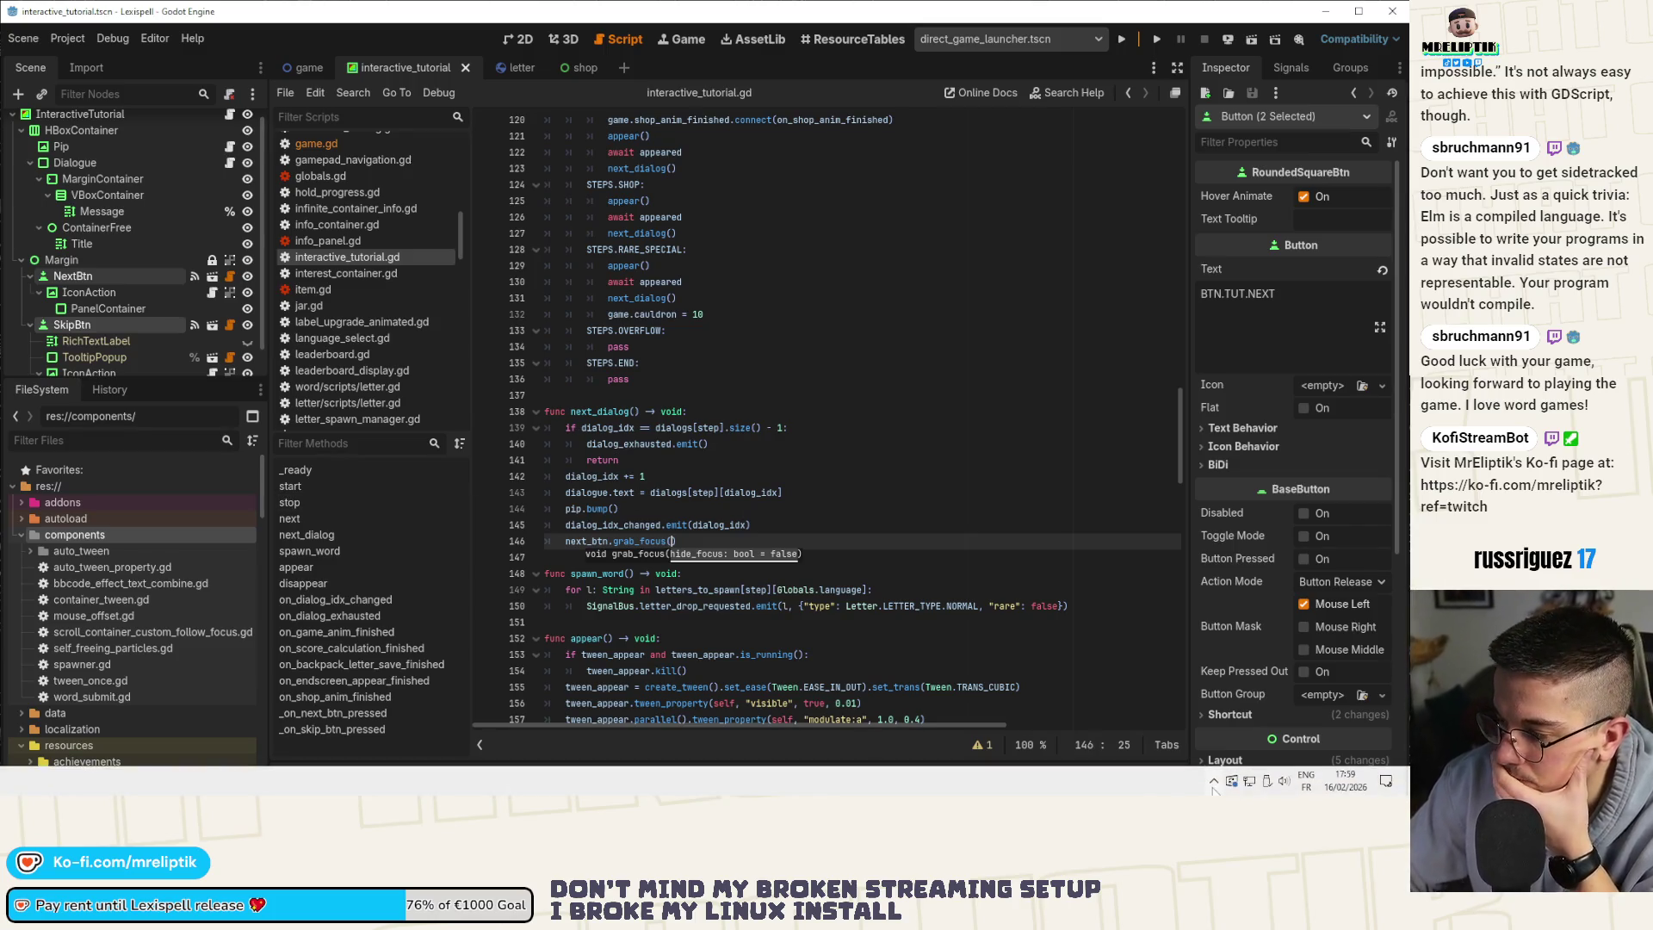
pyautogui.click(880, 465)
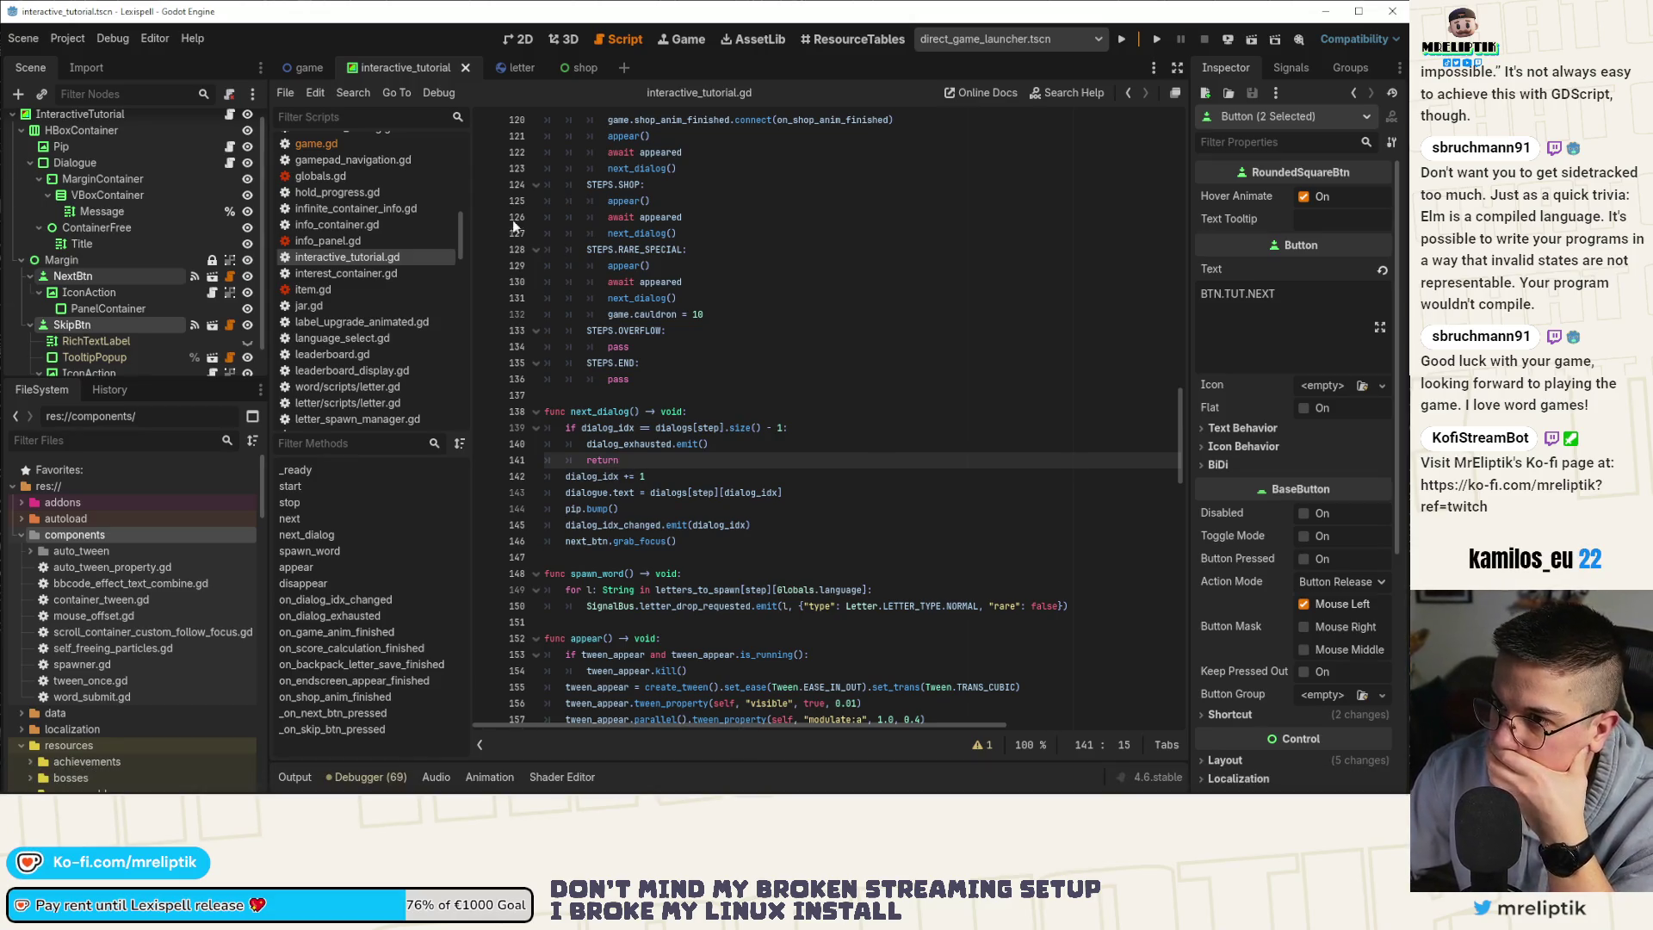
# Return to the 2D editor view of the tutorial scene
pyautogui.click(514, 37)
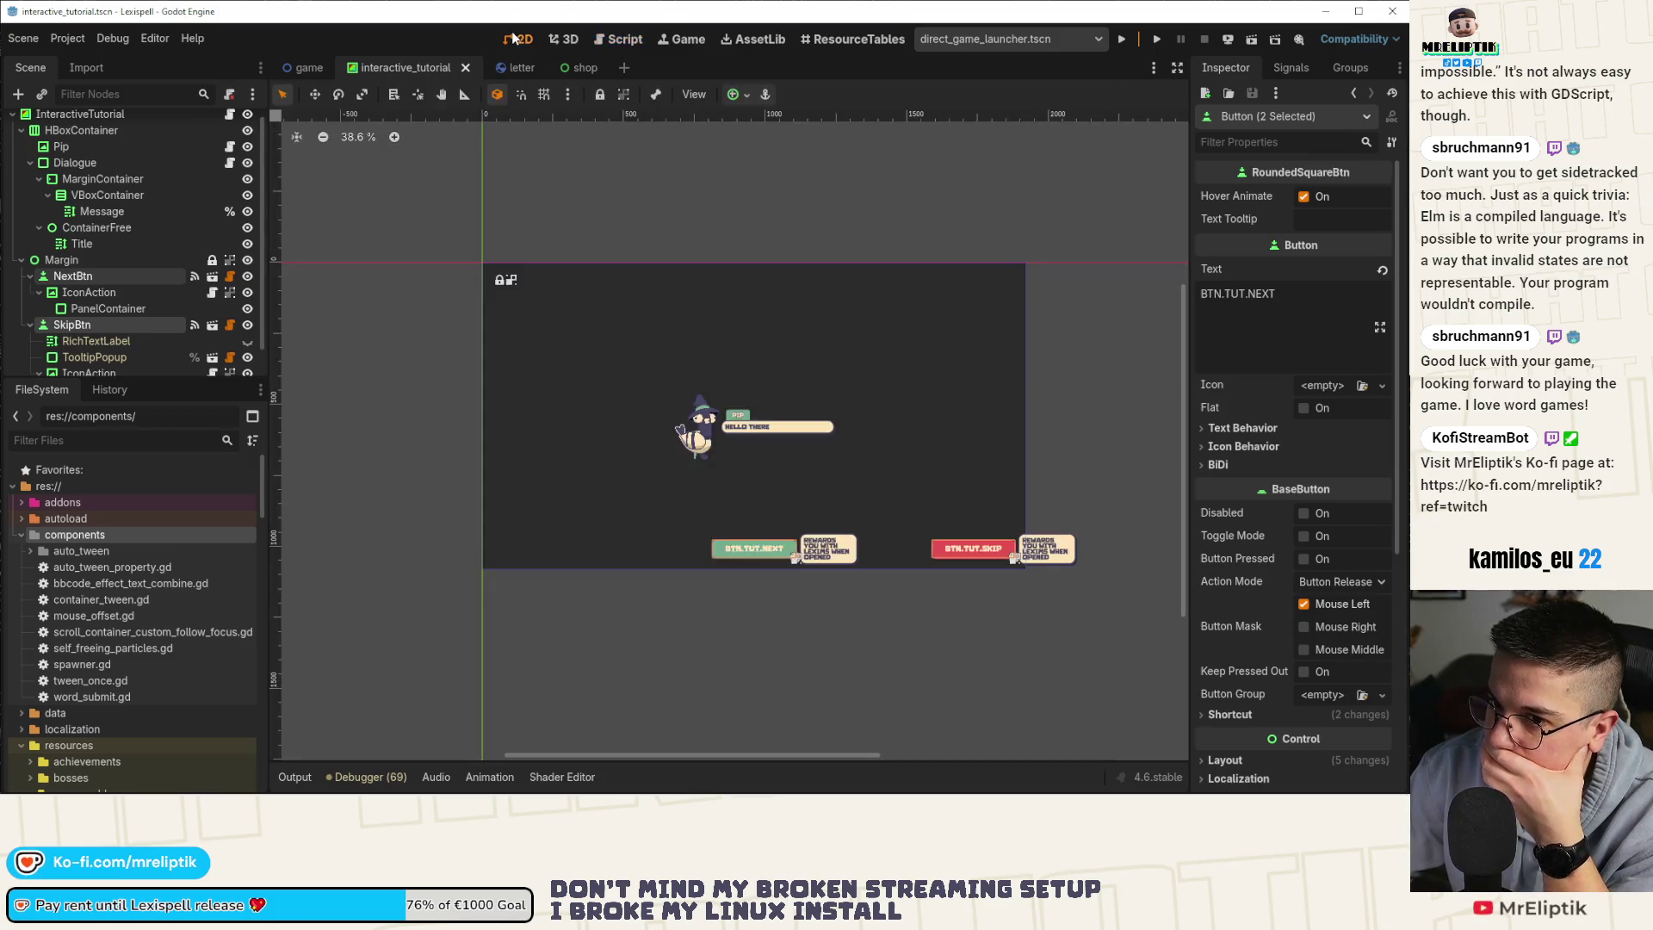
pyautogui.scroll(2, 844, 489)
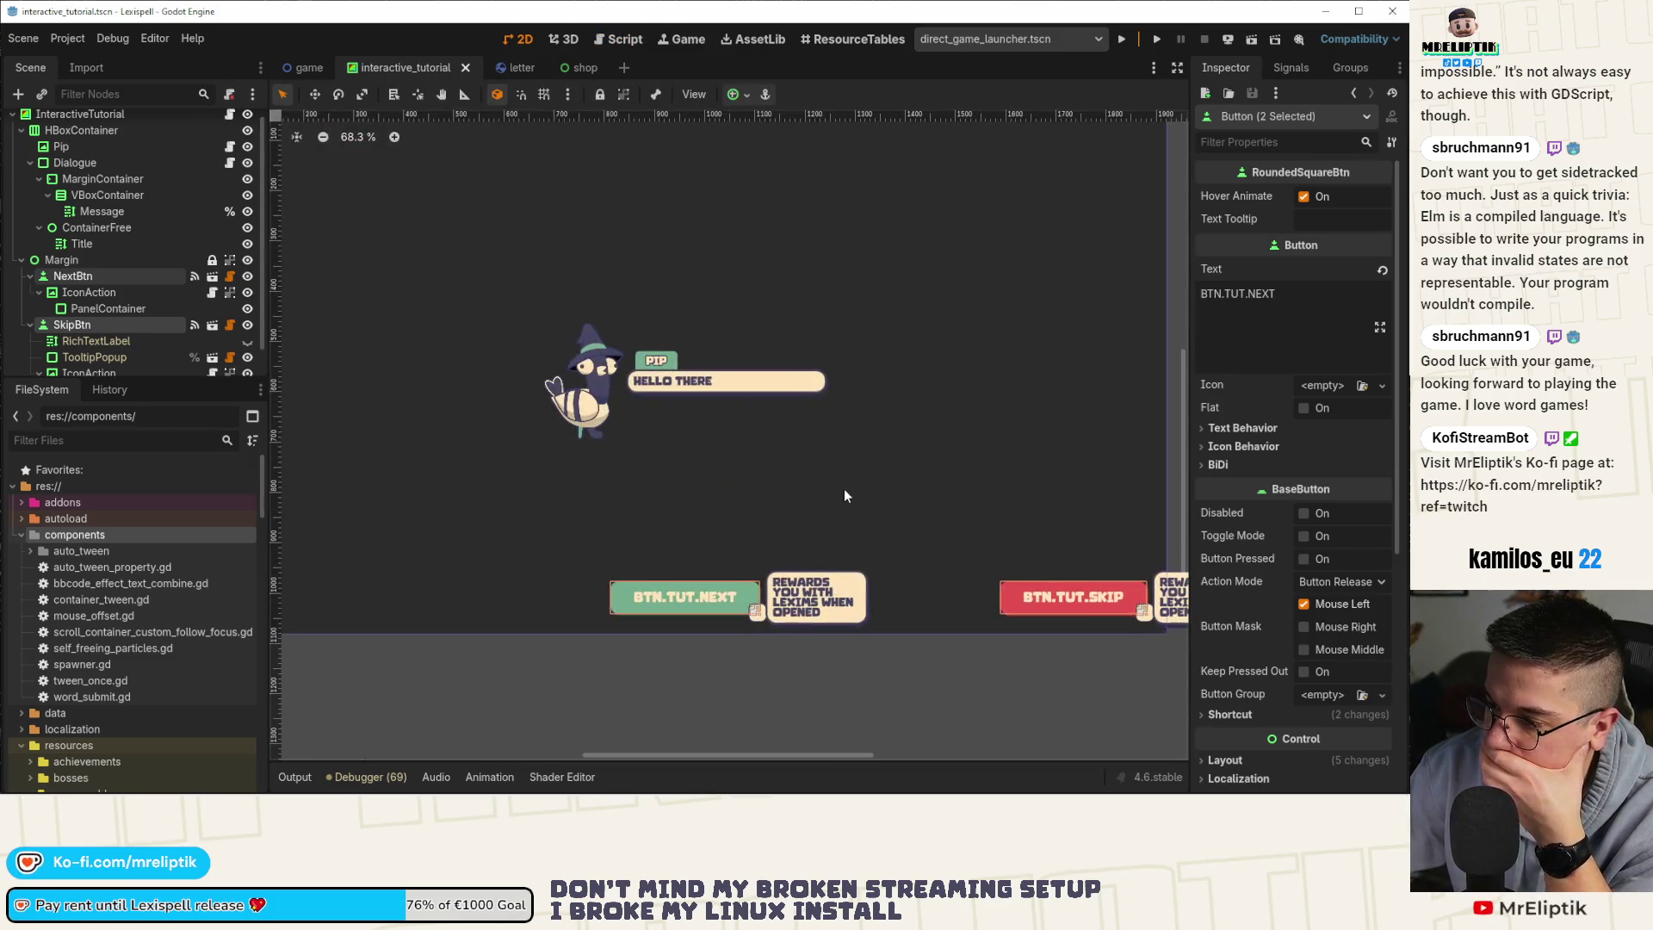
pyautogui.scroll(1, 700, 495)
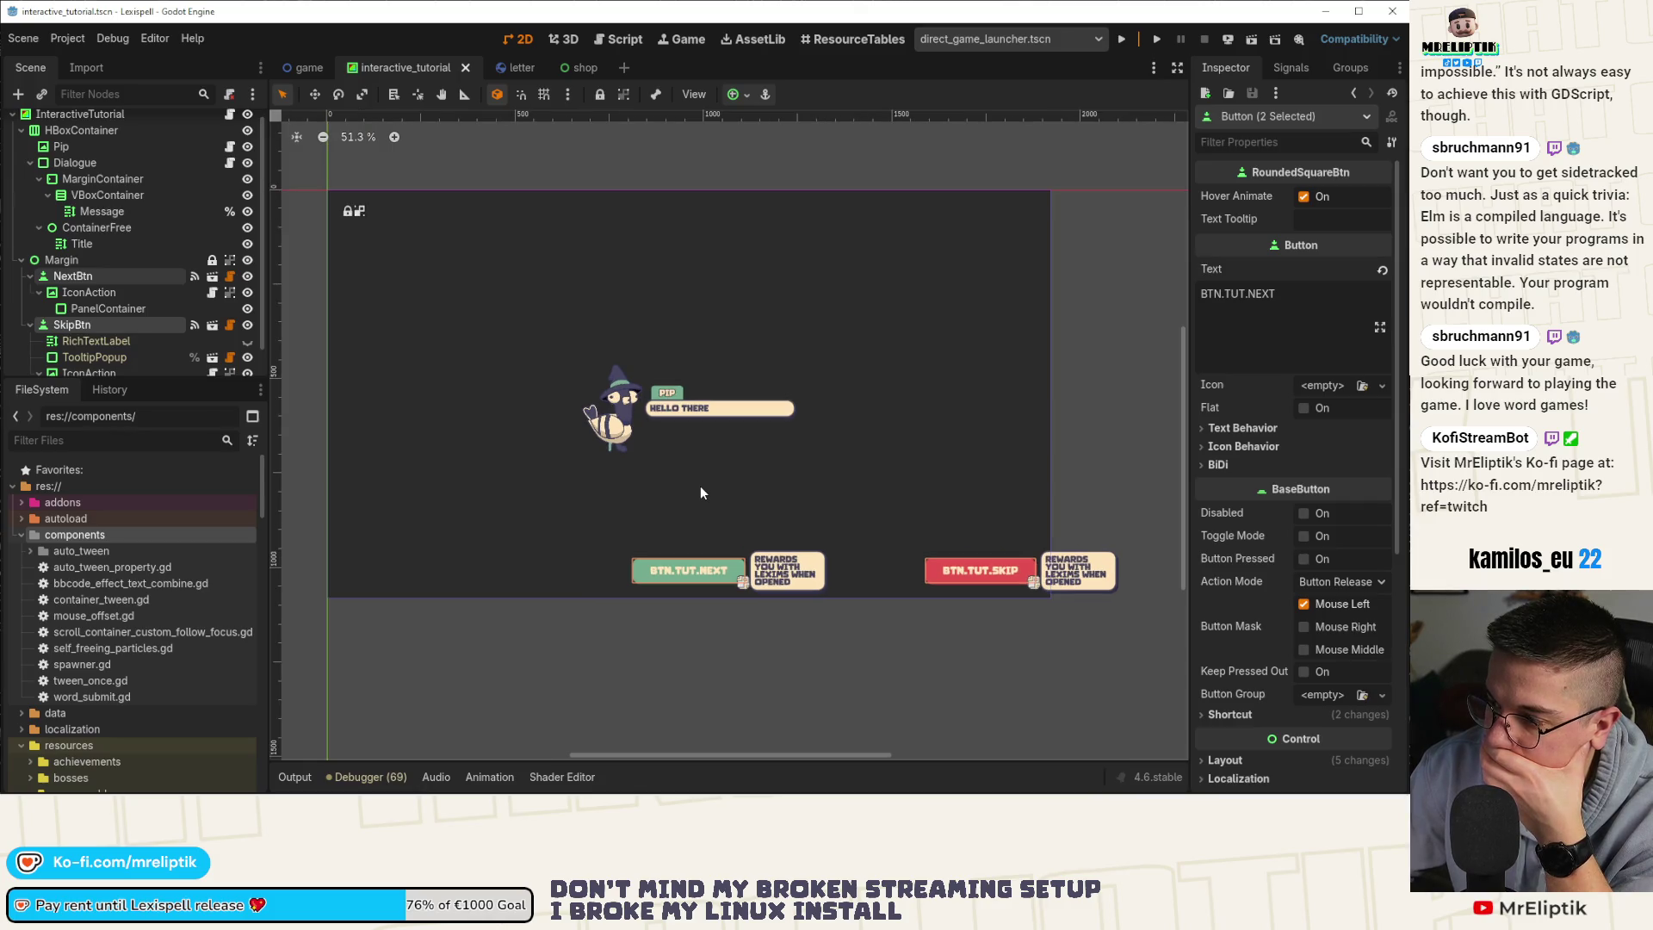
pyautogui.click(1051, 324)
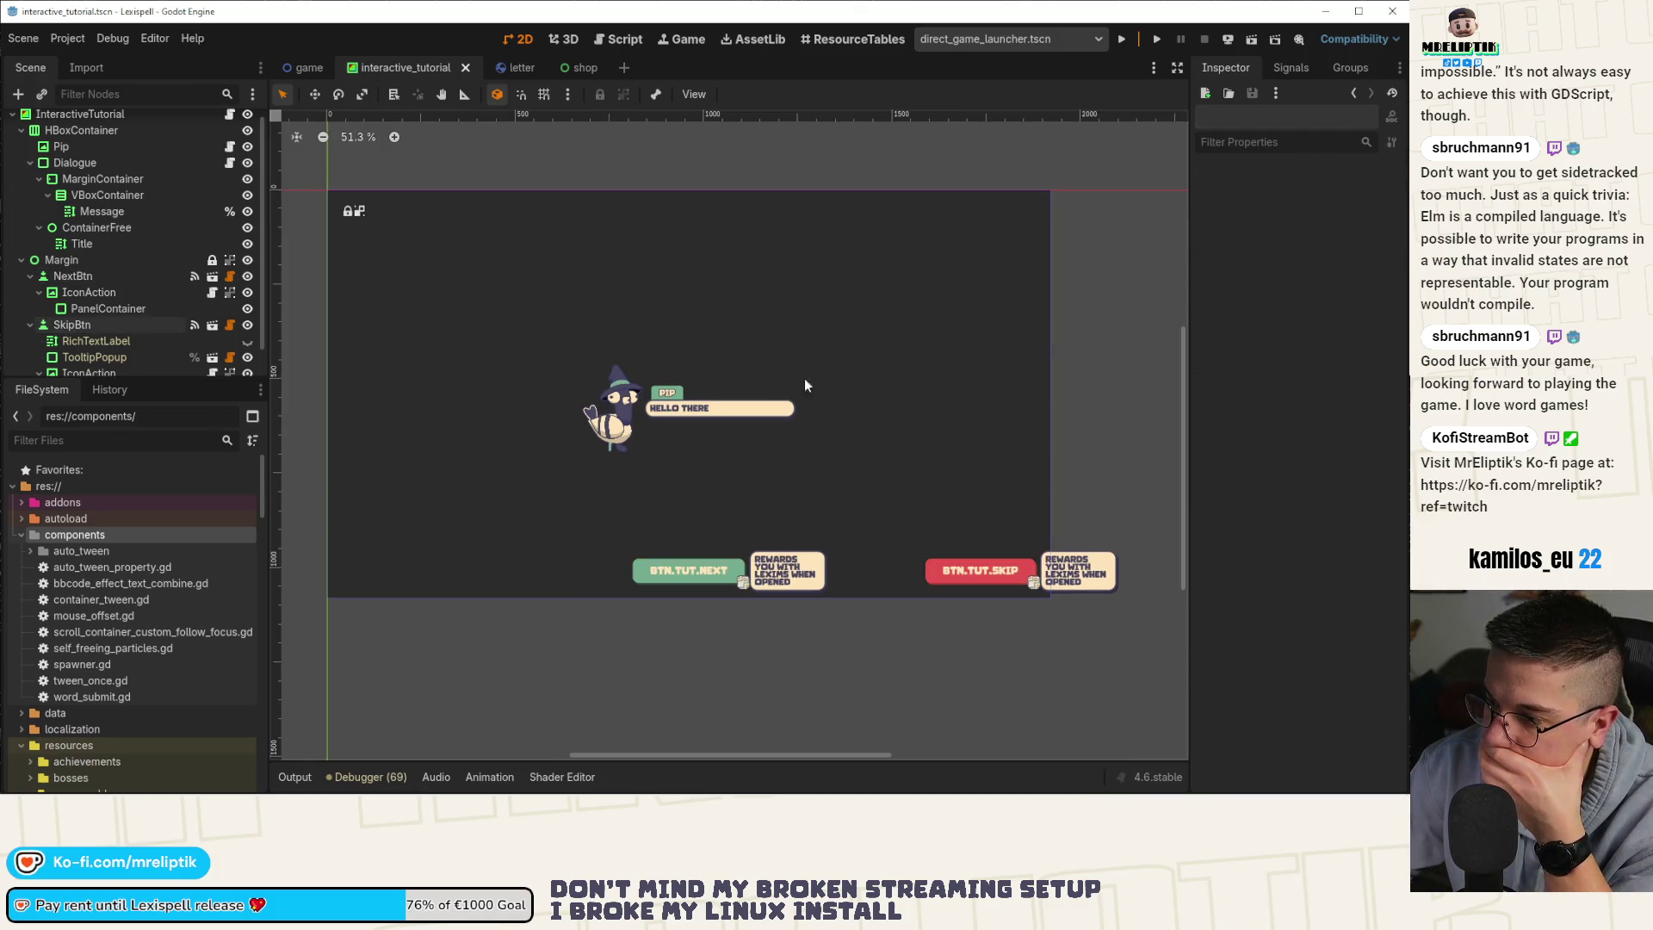
pyautogui.click(744, 428)
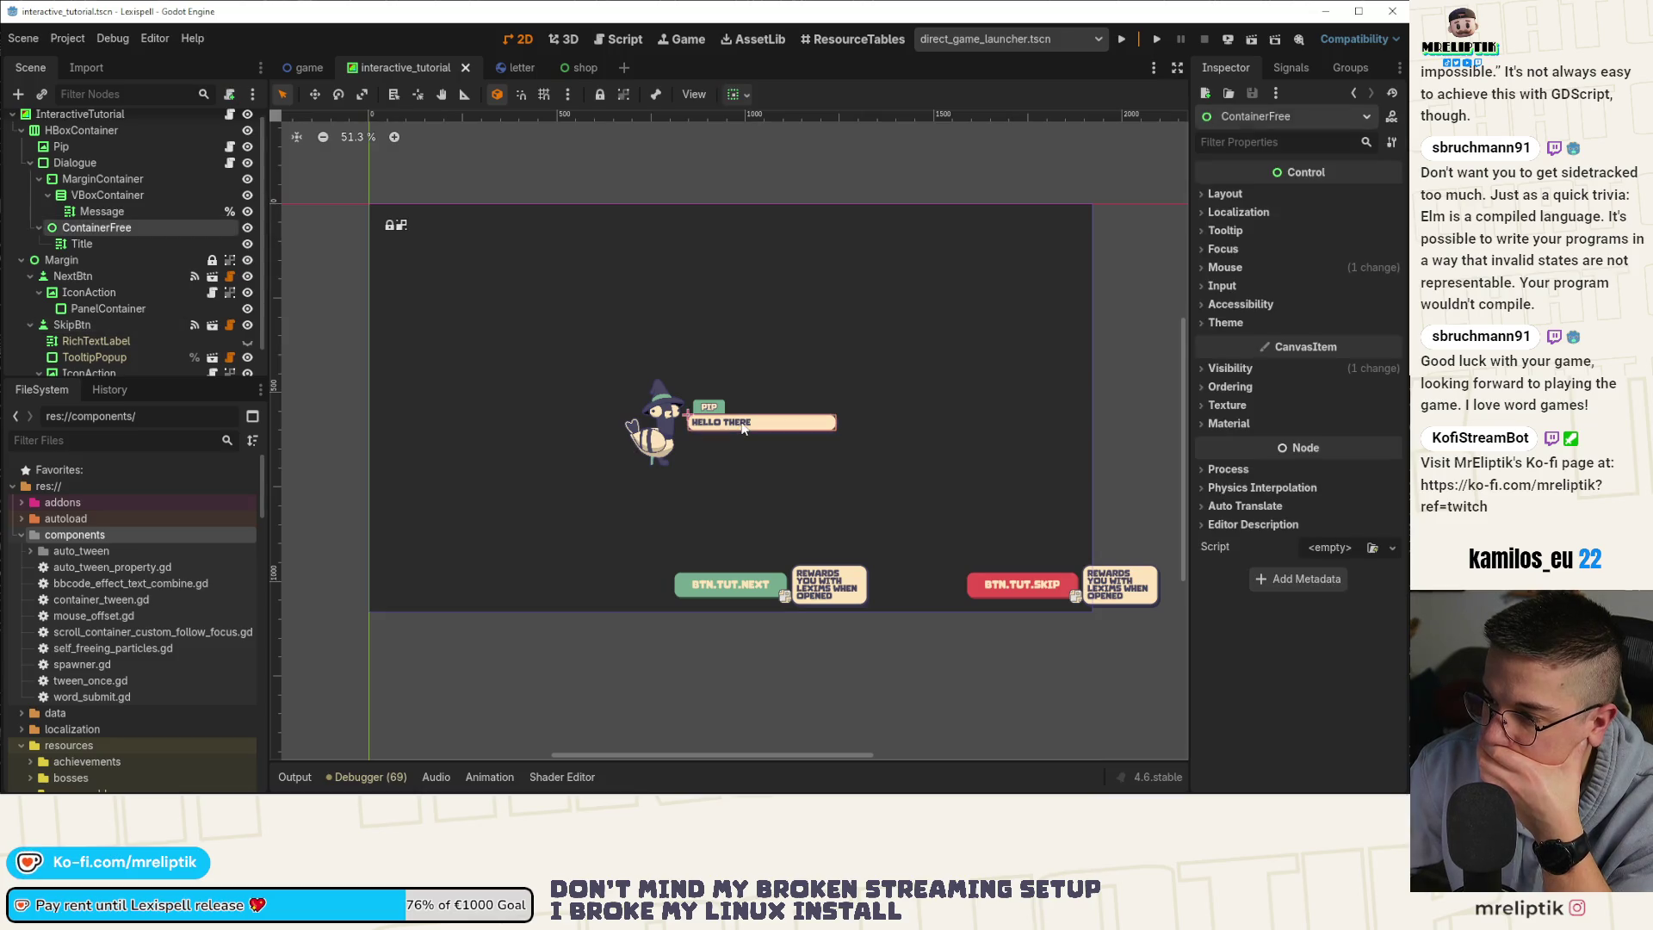
pyautogui.click(99, 130)
pyautogui.click(96, 163)
pyautogui.click(229, 163)
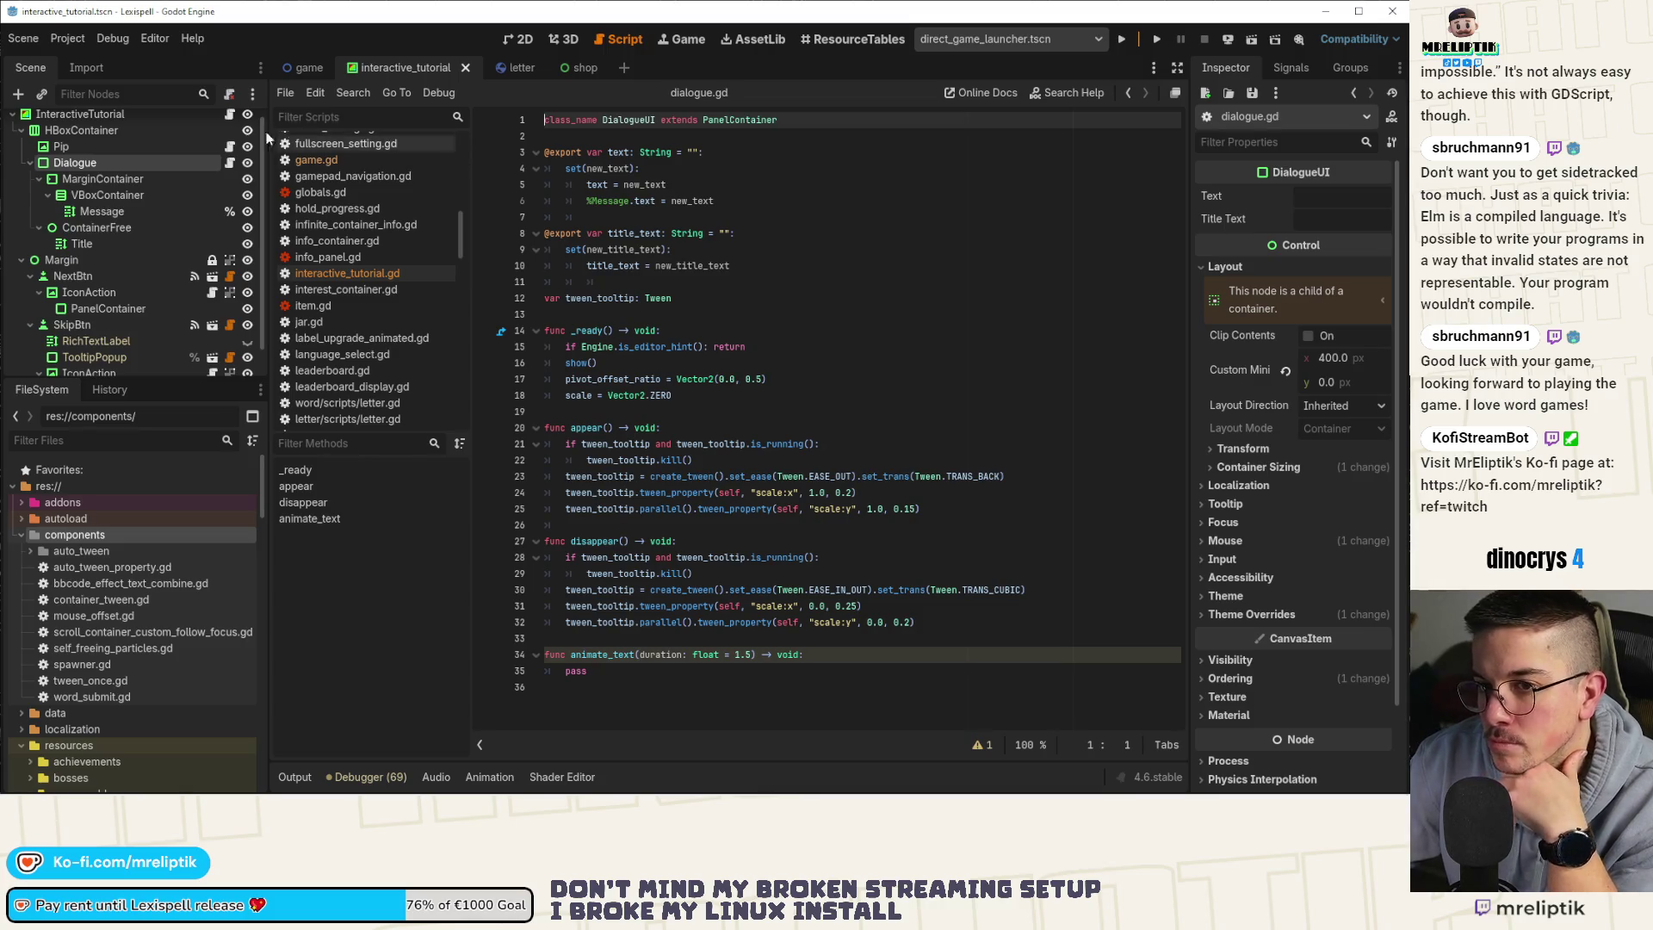
pyautogui.click(510, 42)
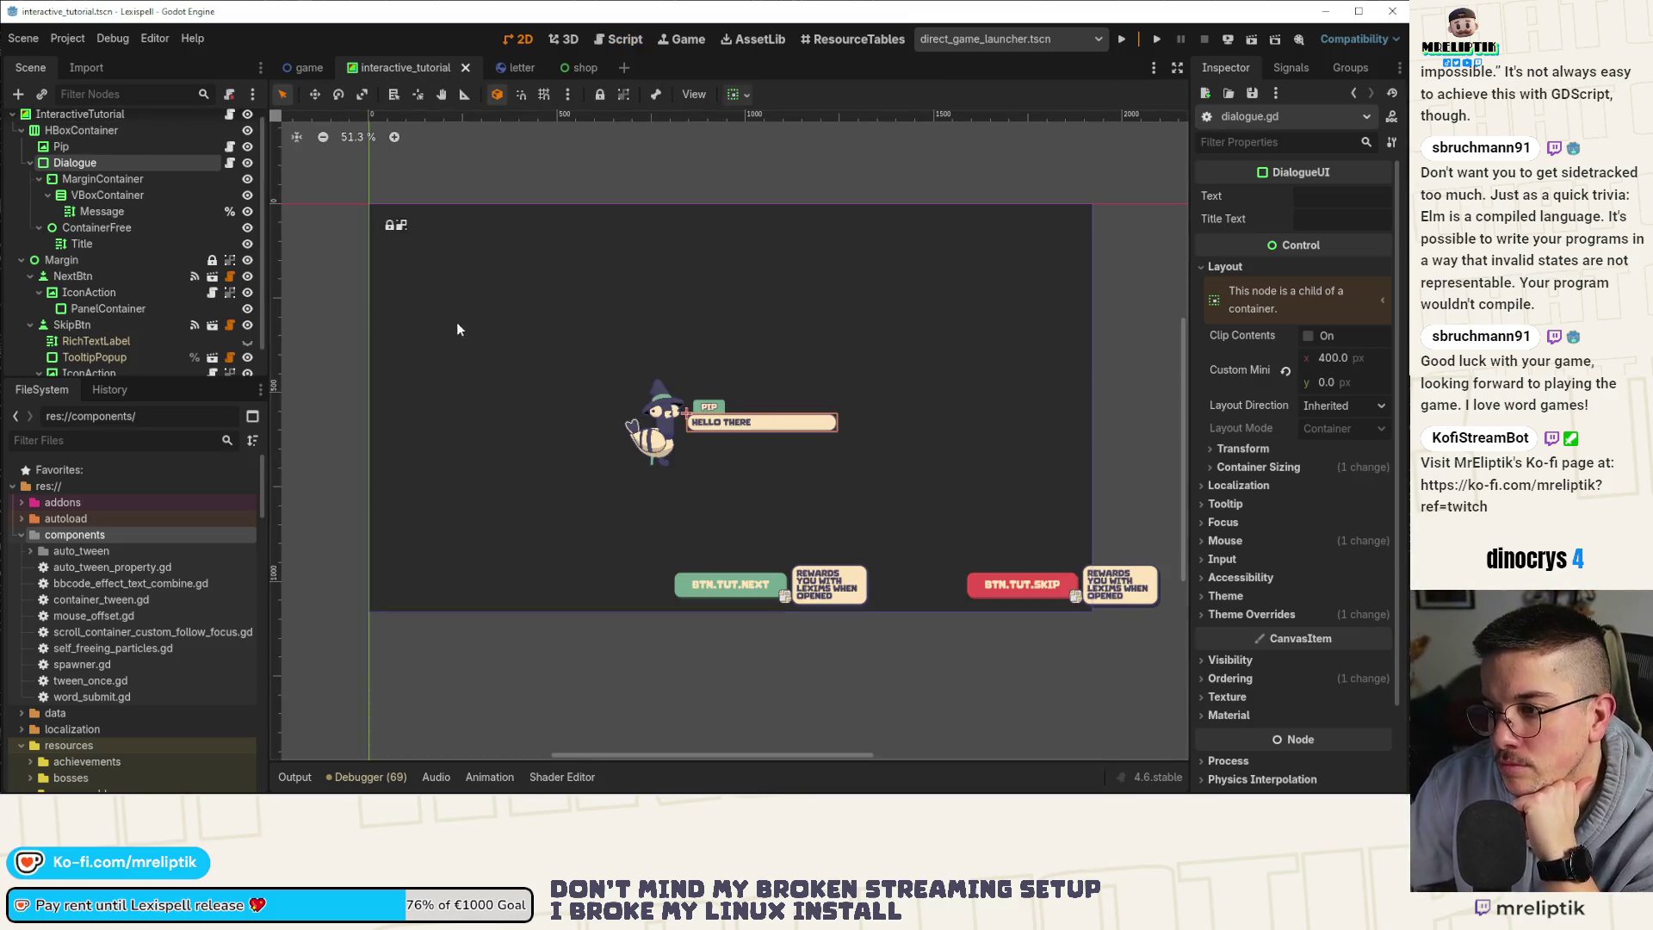
pyautogui.click(70, 146)
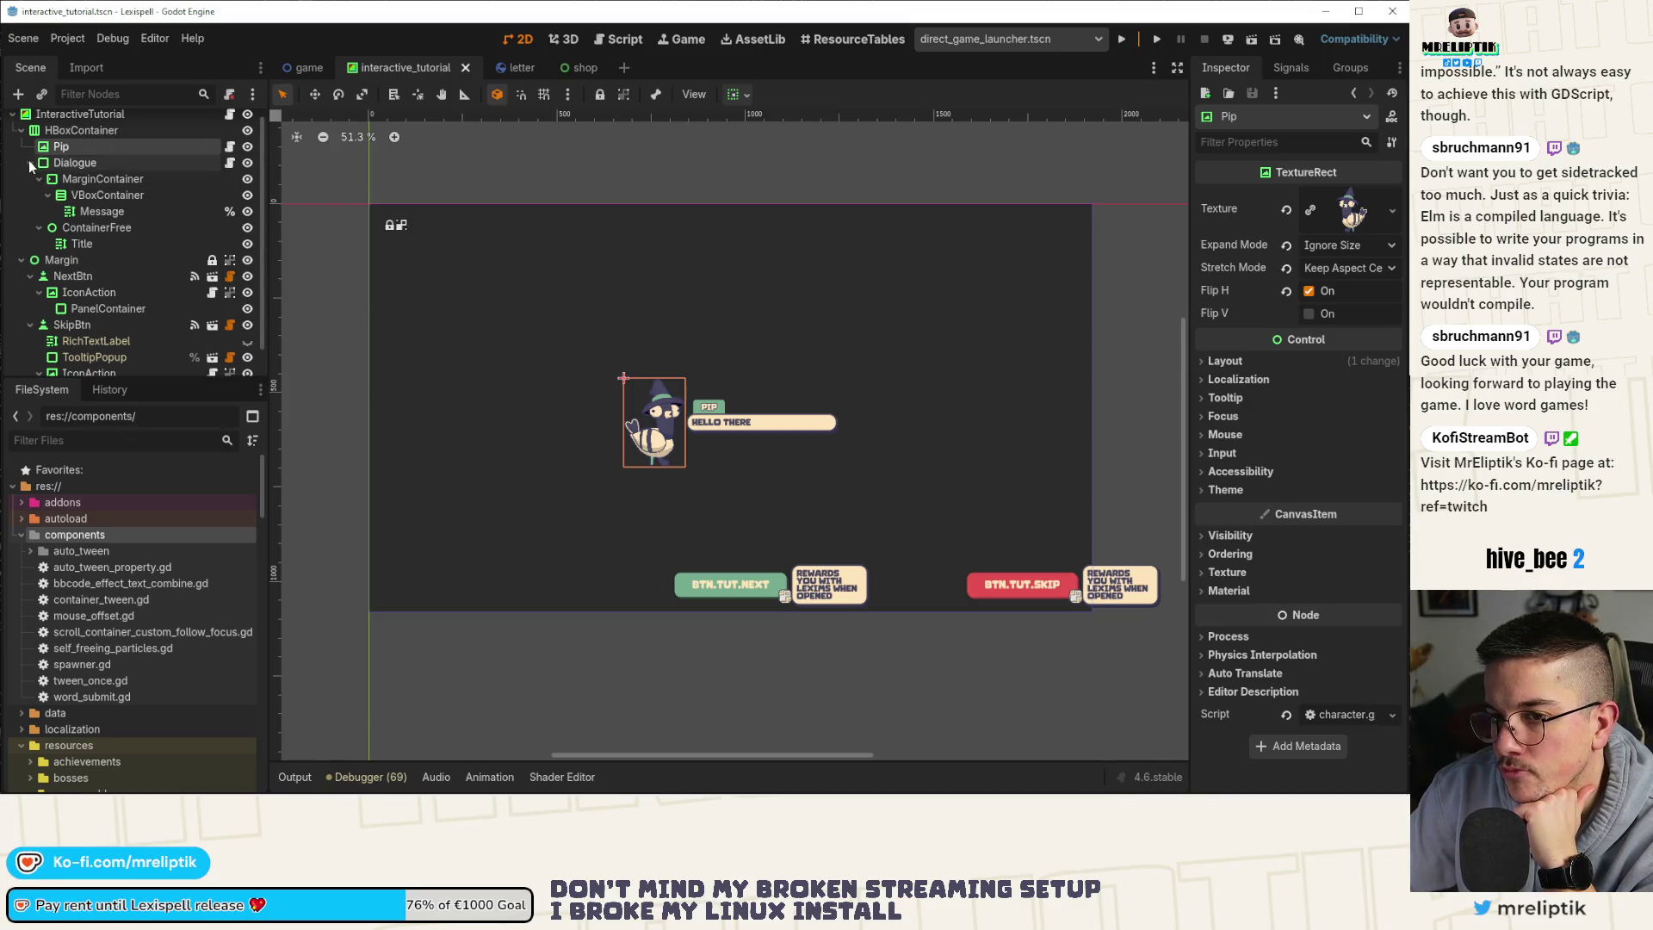
# Move Pip and Dialogue out of HBoxContainer to sit directly under InteractiveTutorial
pyautogui.click(30, 163)
pyautogui.keyDown('shift'); pyautogui.click(76, 174); pyautogui.keyUp('shift')
pyautogui.moveTo(76, 175); pyautogui.dragTo(62, 139)
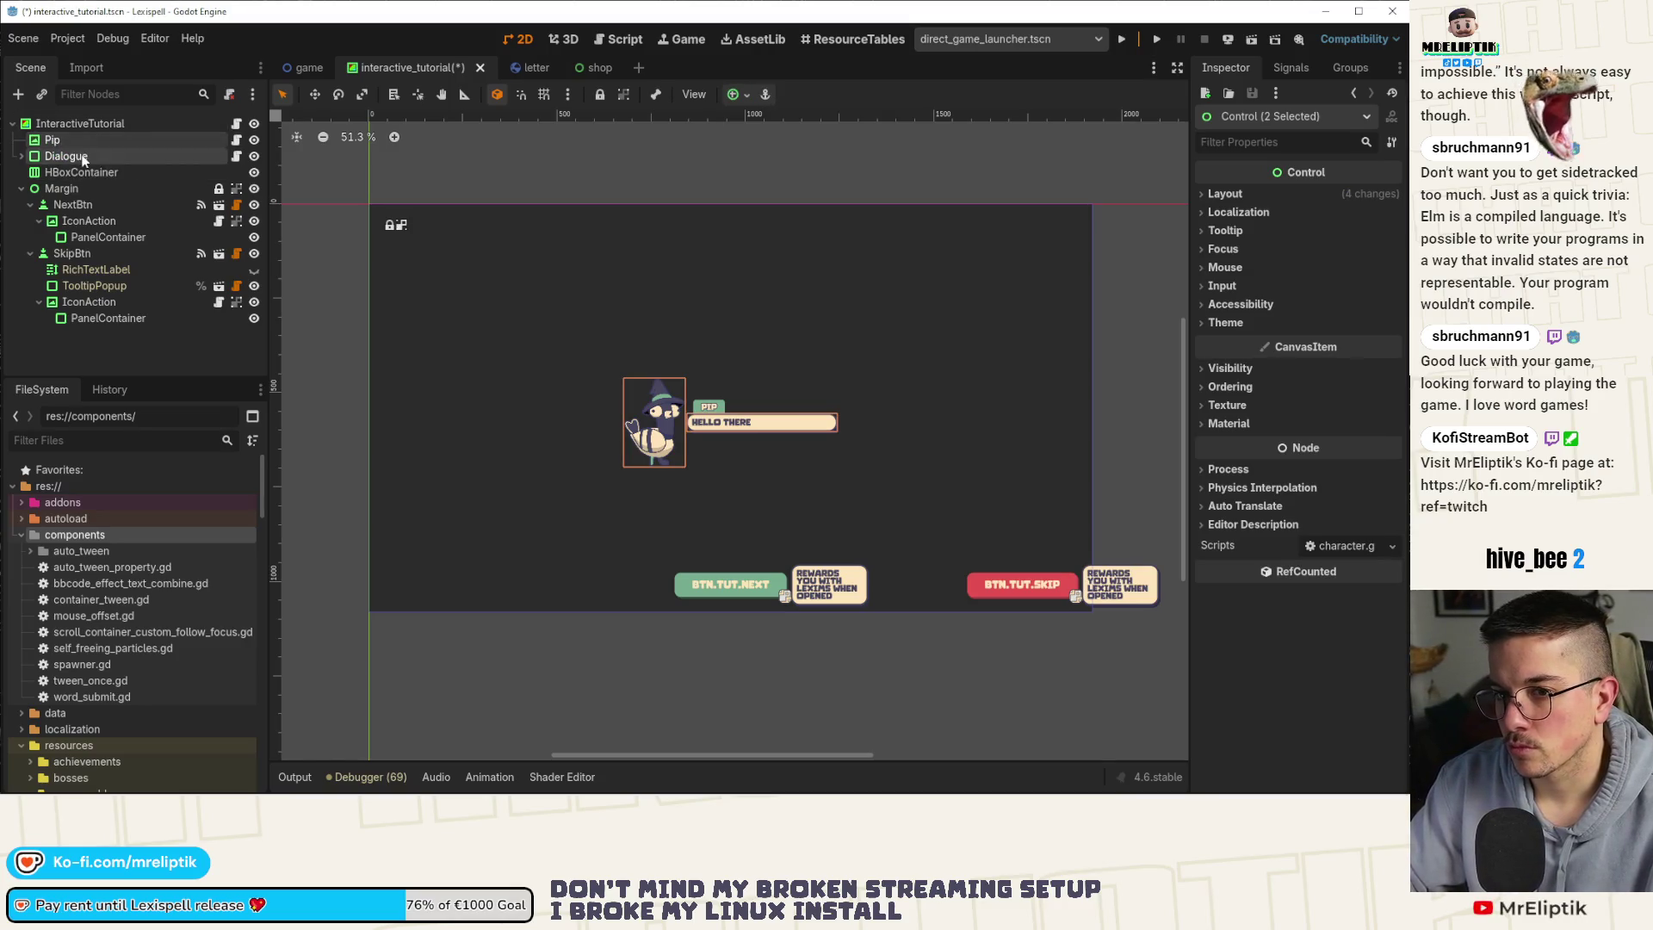
# Delete the emptied HBoxContainer and save the scene
pyautogui.click(73, 174)
pyautogui.press('Delete')
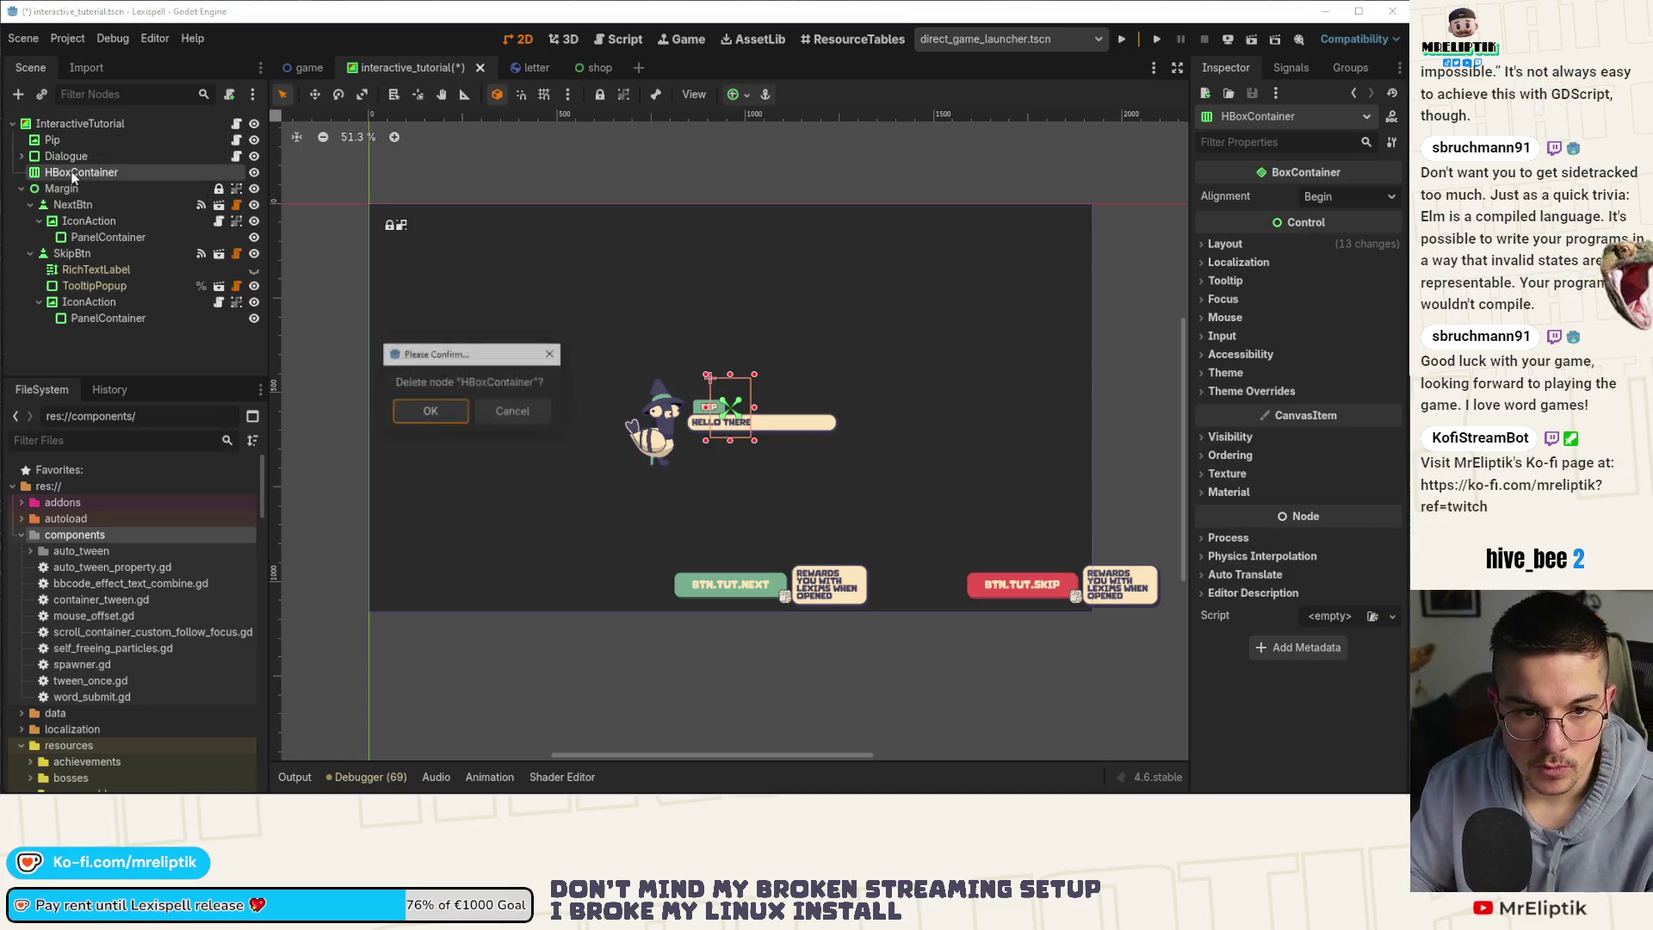
pyautogui.press('Return')
pyautogui.hotkey('ctrl', 's')
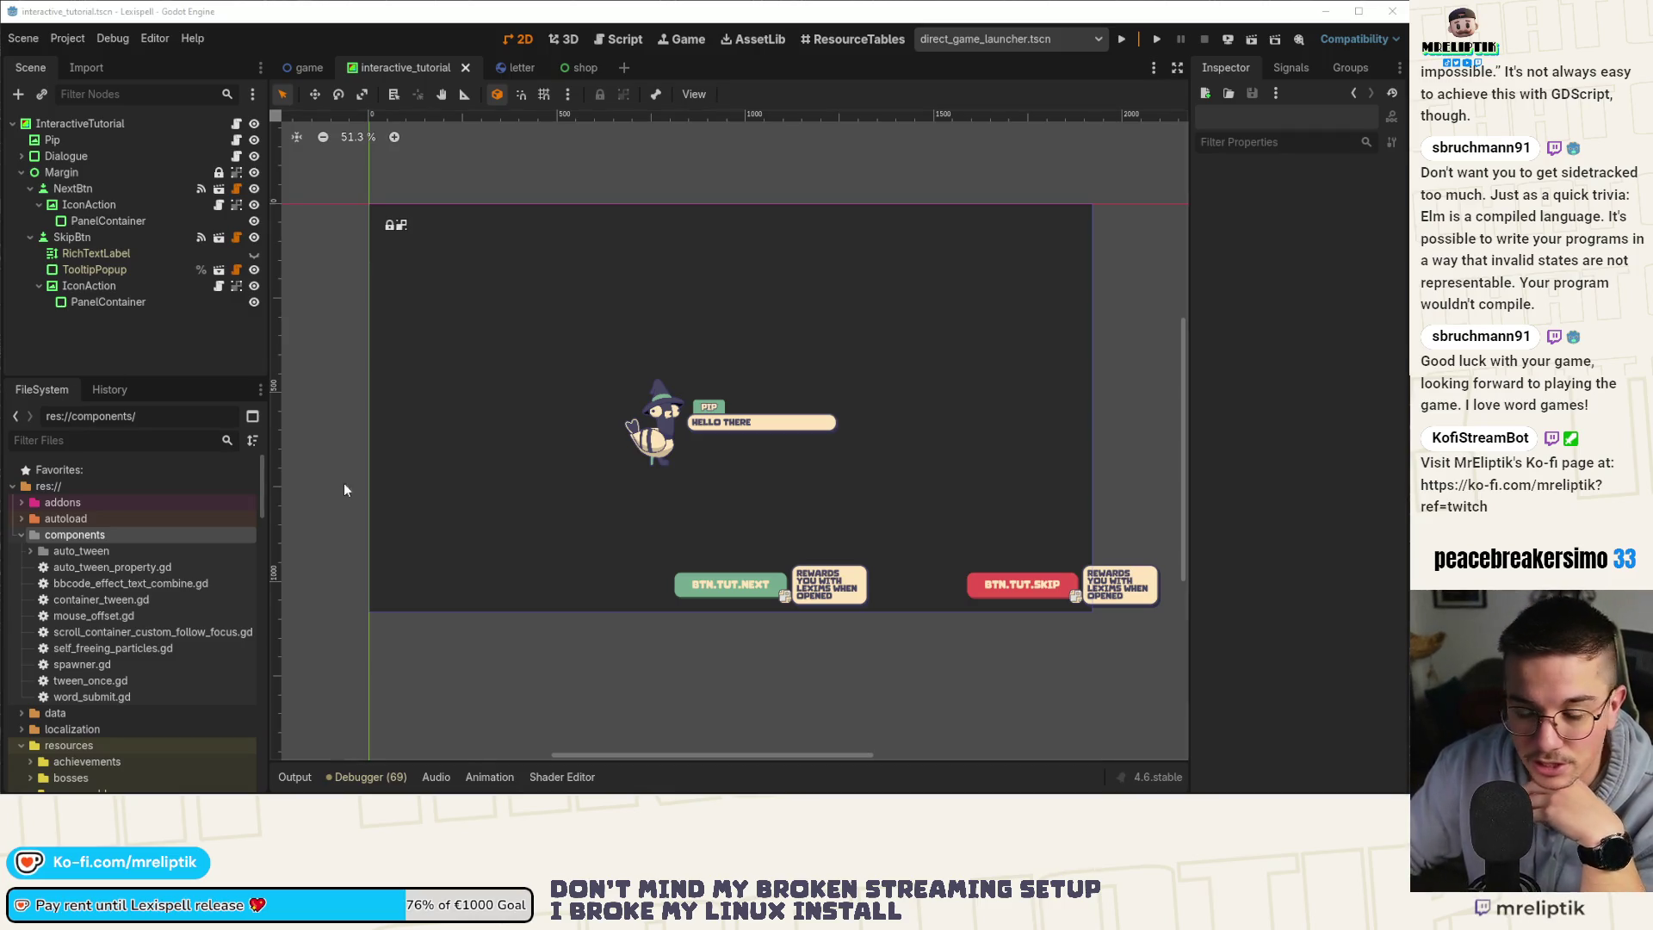
# Give Pip the Center anchor preset, shift it left, and save
pyautogui.click(656, 431)
pyautogui.scroll(4, 683, 427)
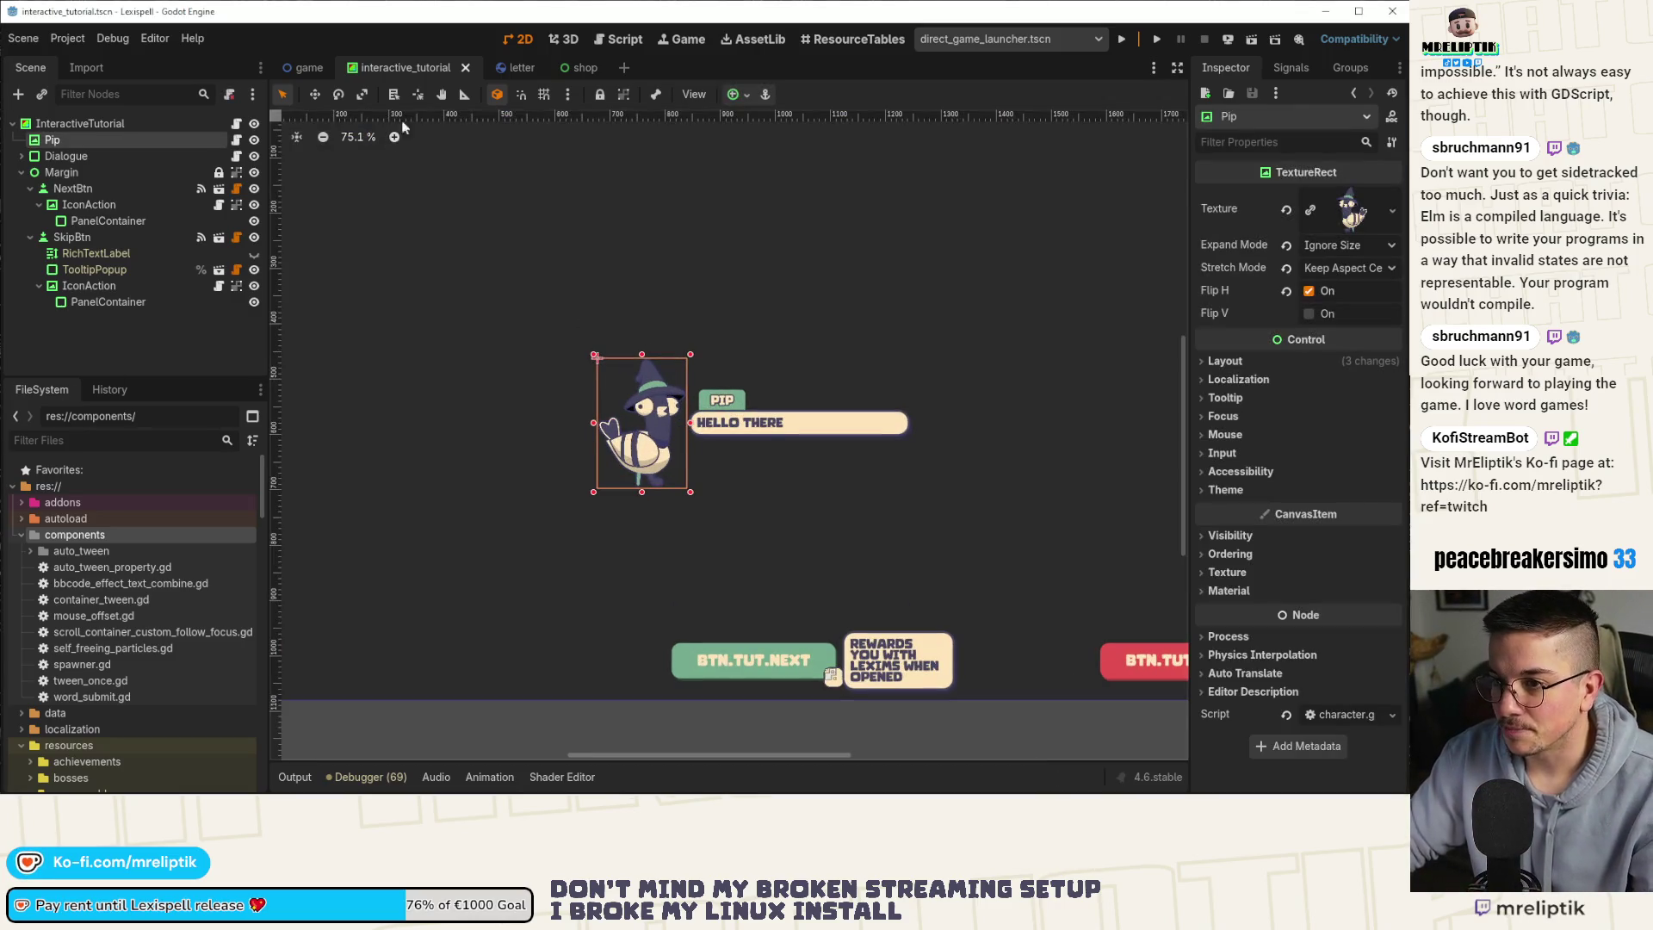
pyautogui.click(739, 95)
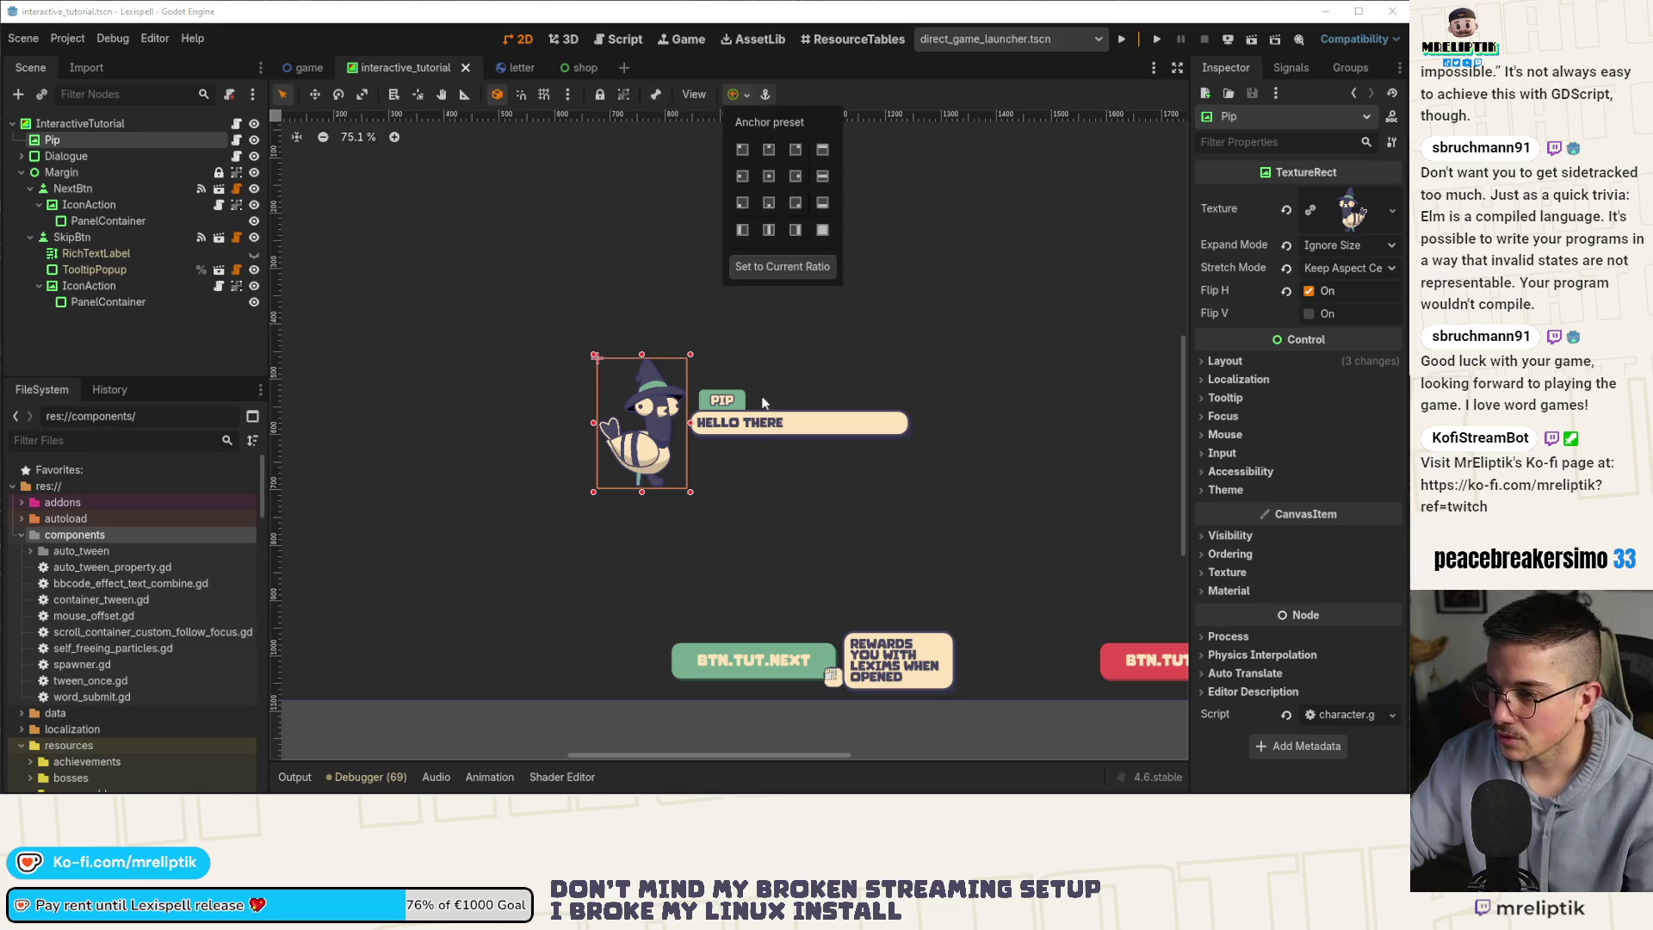
pyautogui.click(769, 176)
pyautogui.moveTo(751, 380); pyautogui.dragTo(628, 381)
pyautogui.hscroll(3, 581, 419)
pyautogui.scroll(-2, 581, 419)
pyautogui.scroll(4, 560, 413)
pyautogui.scroll(-4, 543, 409)
pyautogui.scroll(3, 533, 405)
pyautogui.scroll(3, 536, 391)
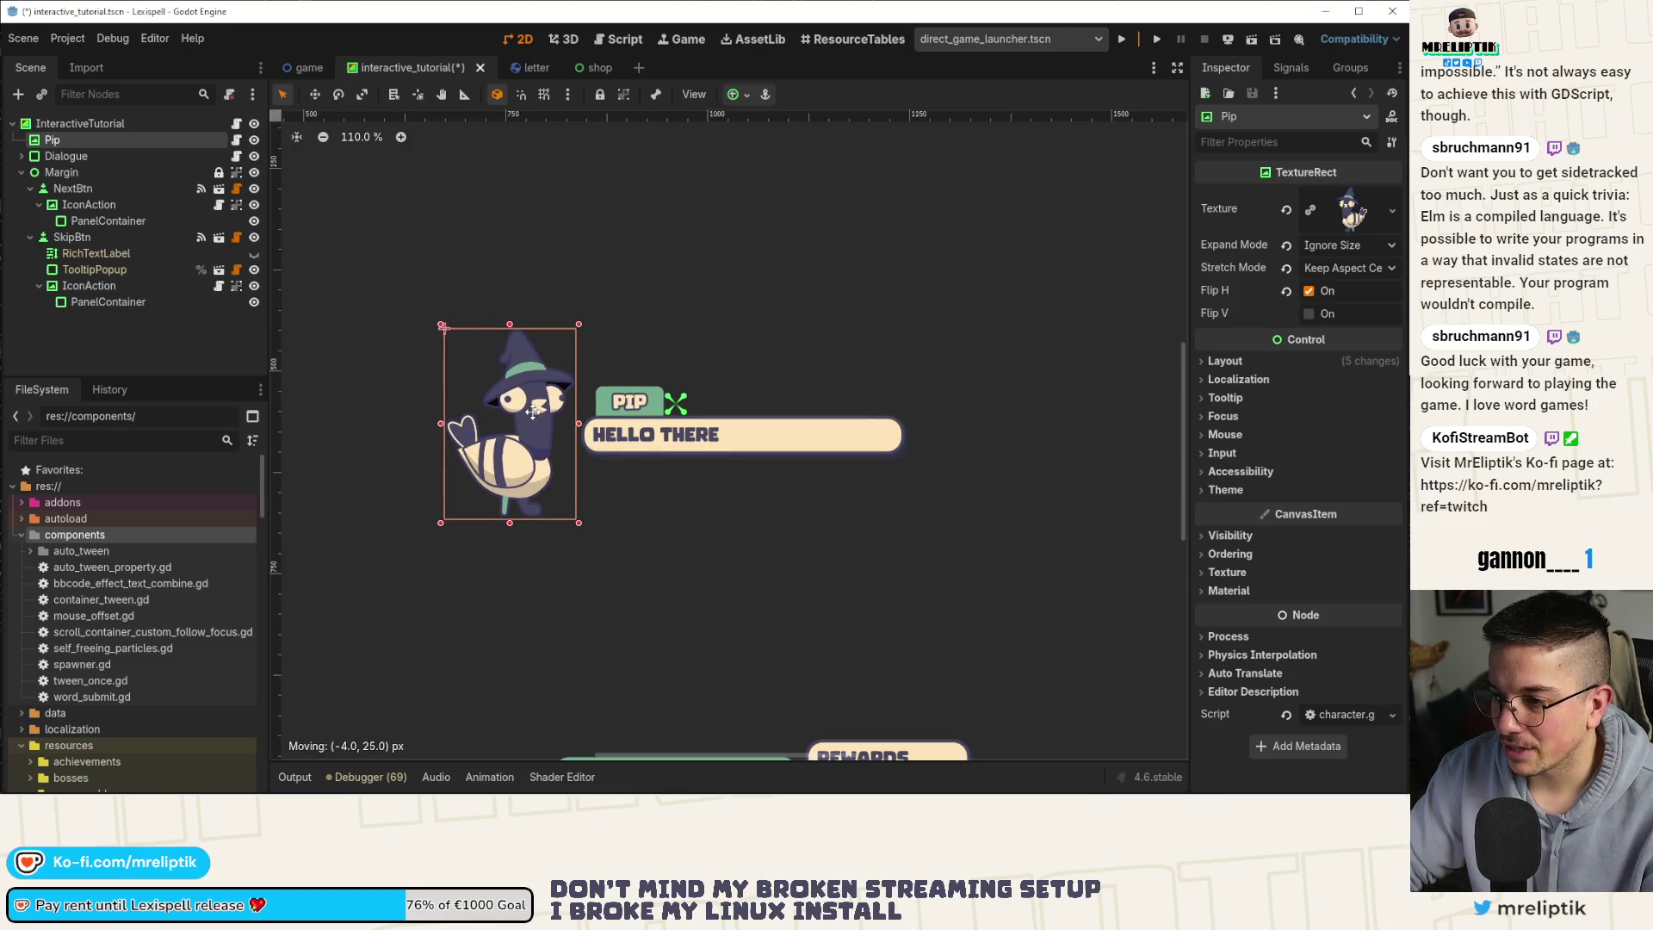
pyautogui.hotkey('ctrl', 's')
# Apply the Center anchor preset to the Dialogue box
pyautogui.click(101, 161)
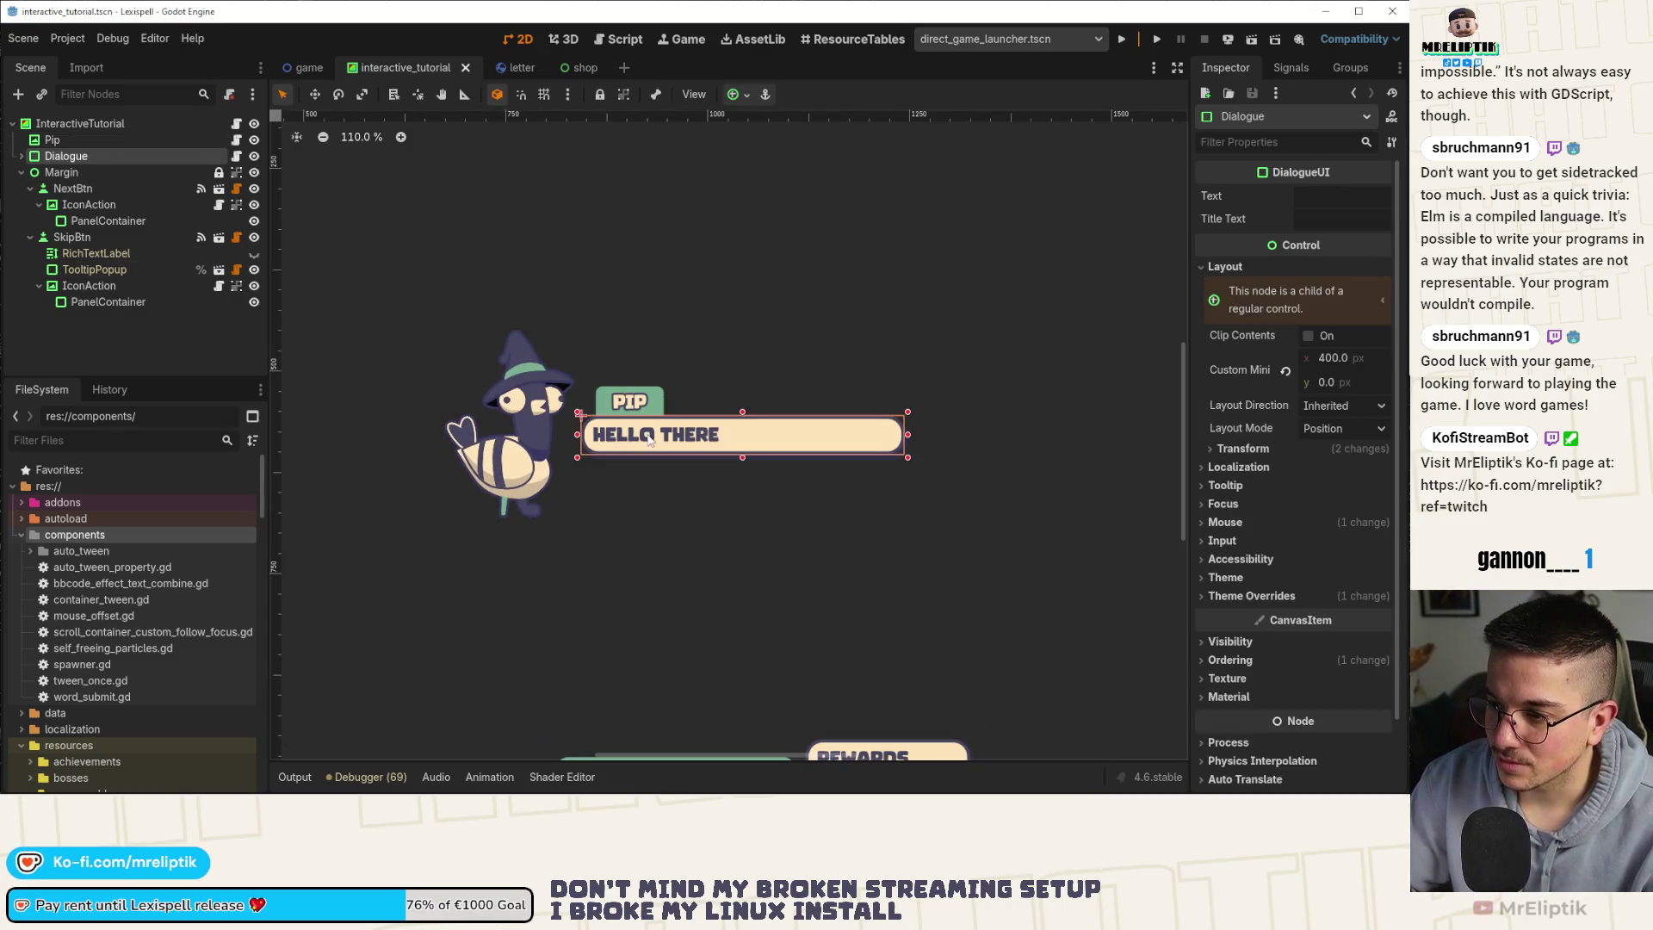
pyautogui.click(733, 94)
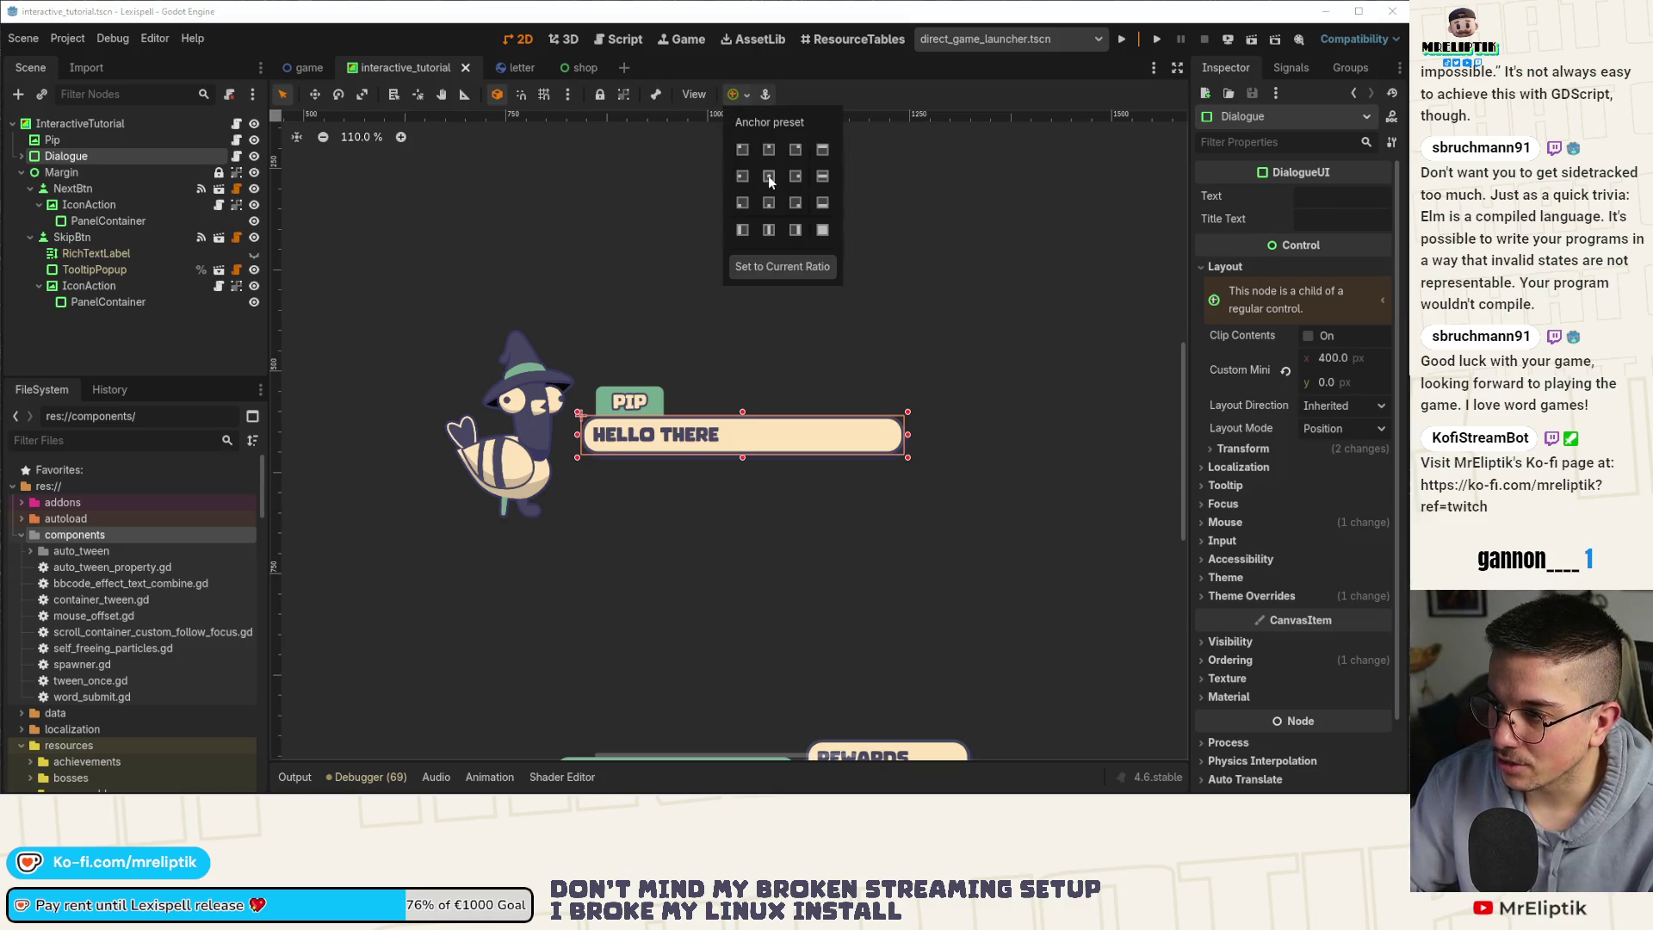
pyautogui.click(769, 175)
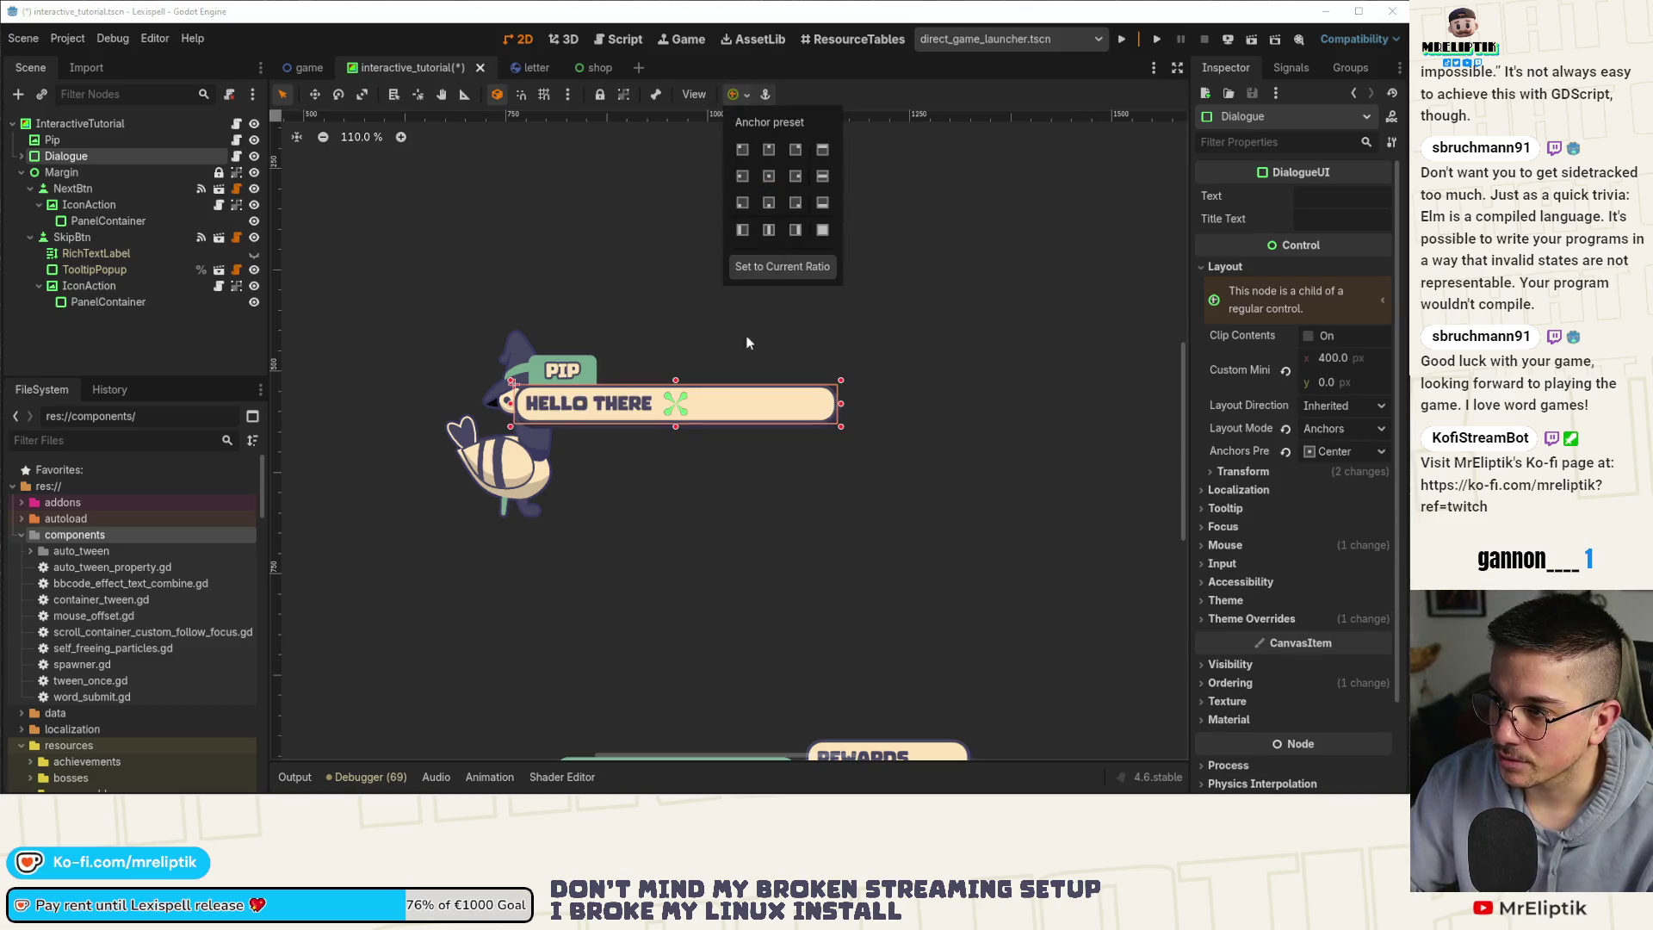
pyautogui.click(574, 413)
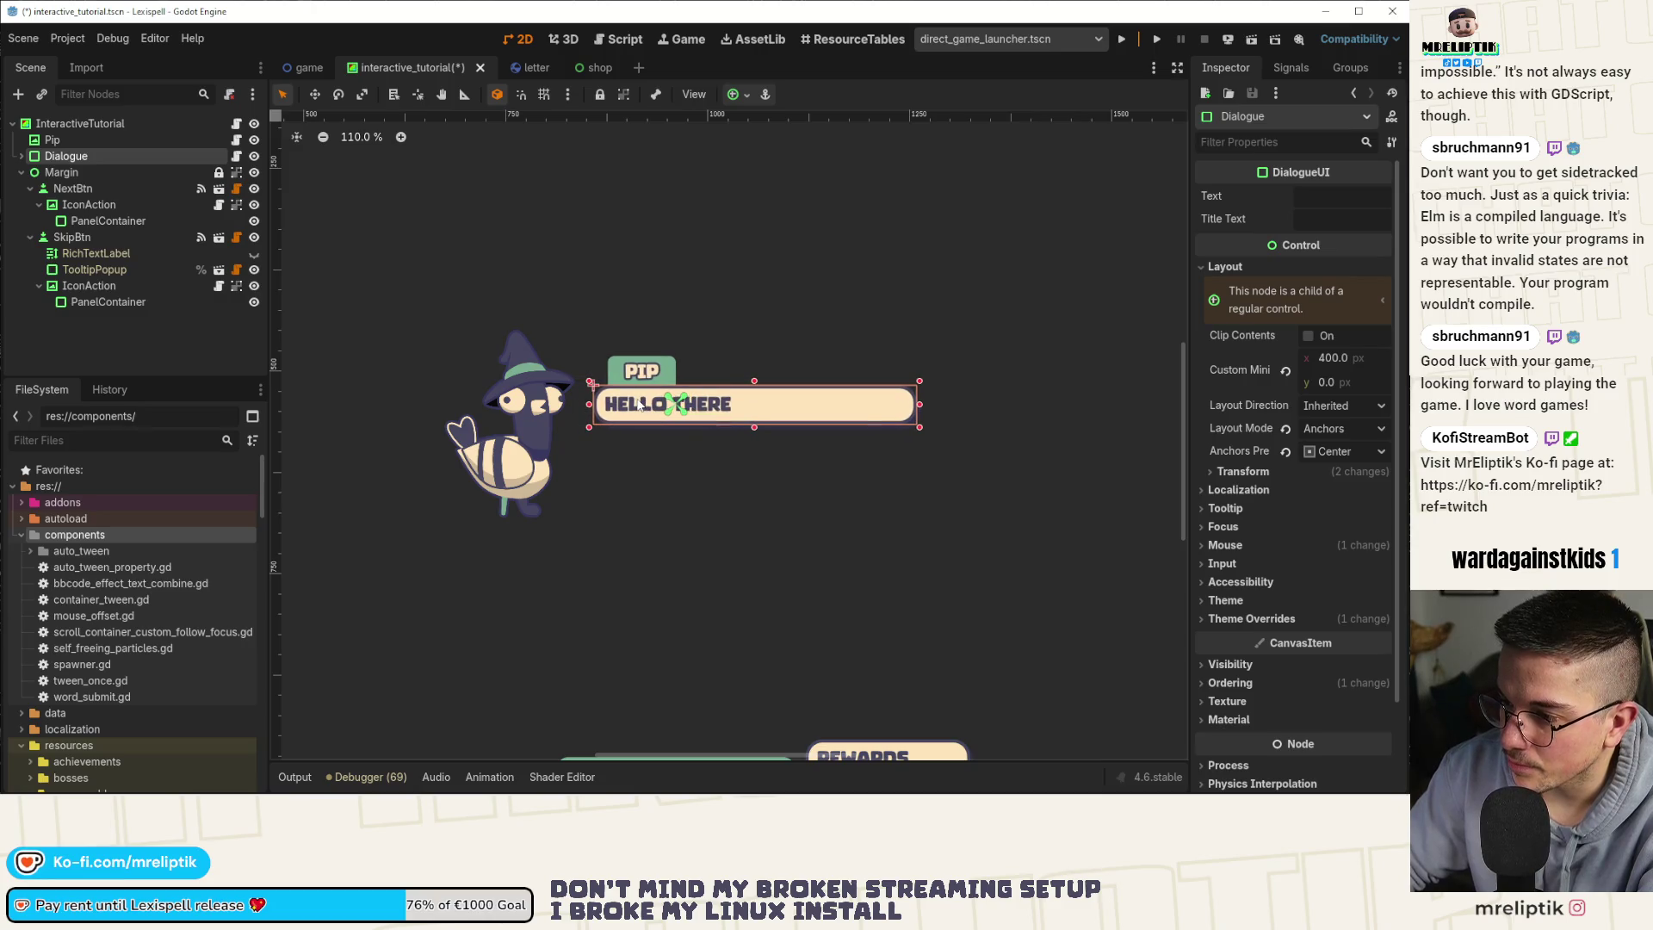
pyautogui.scroll(-5, 640, 407)
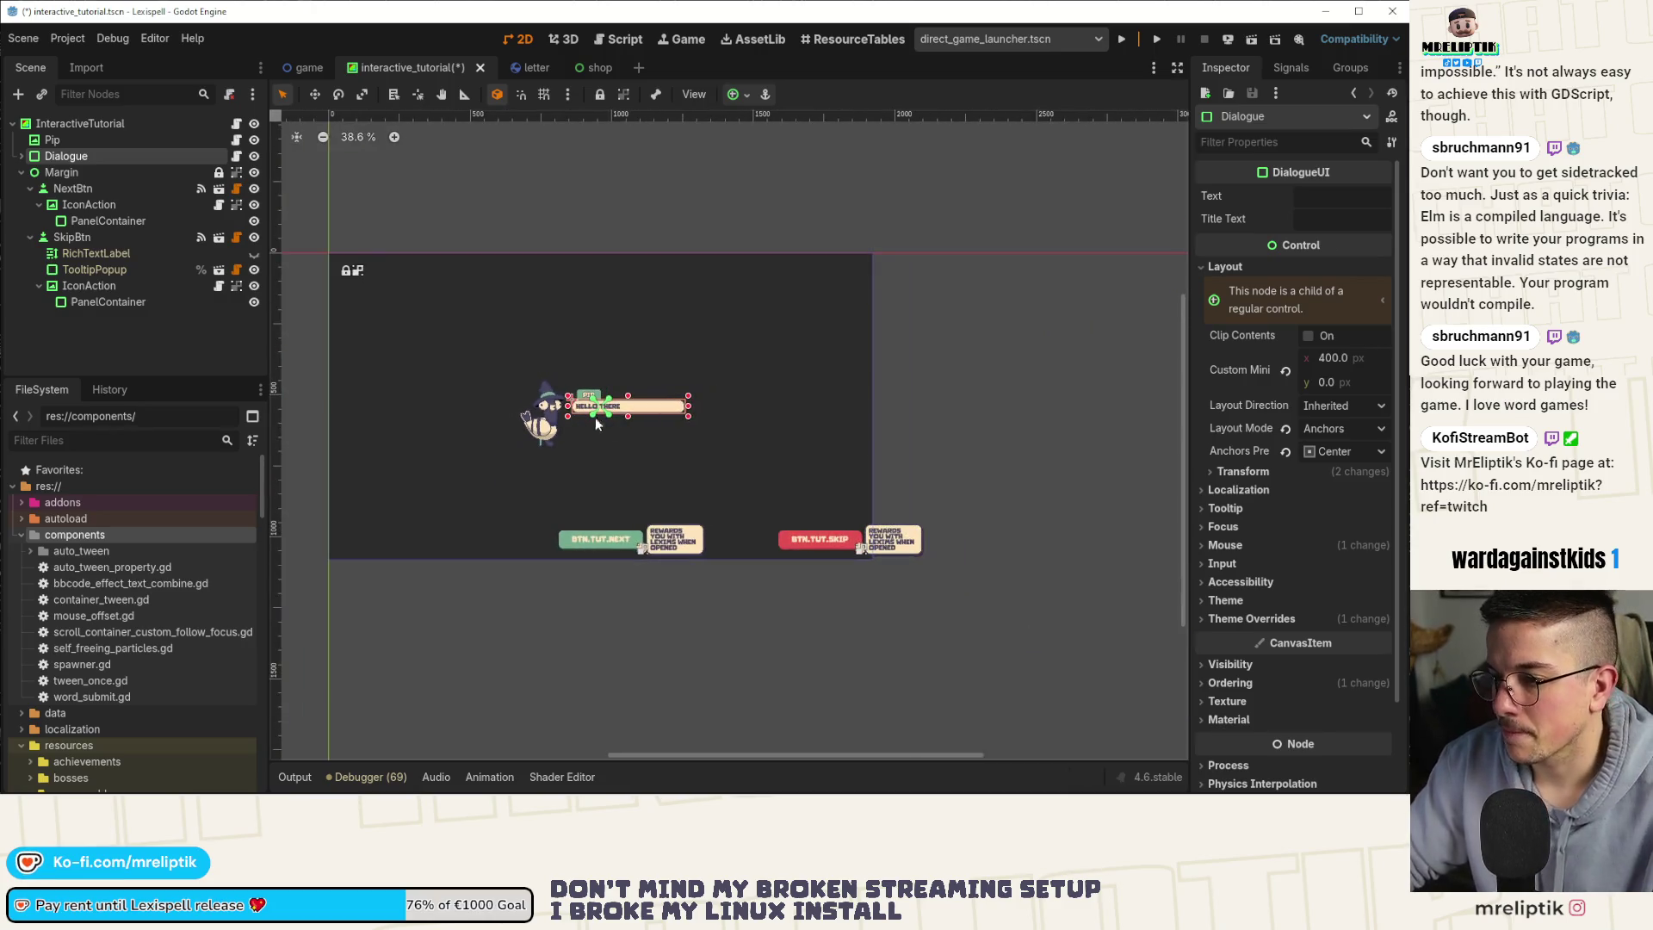
pyautogui.hotkey('ctrl', 's')
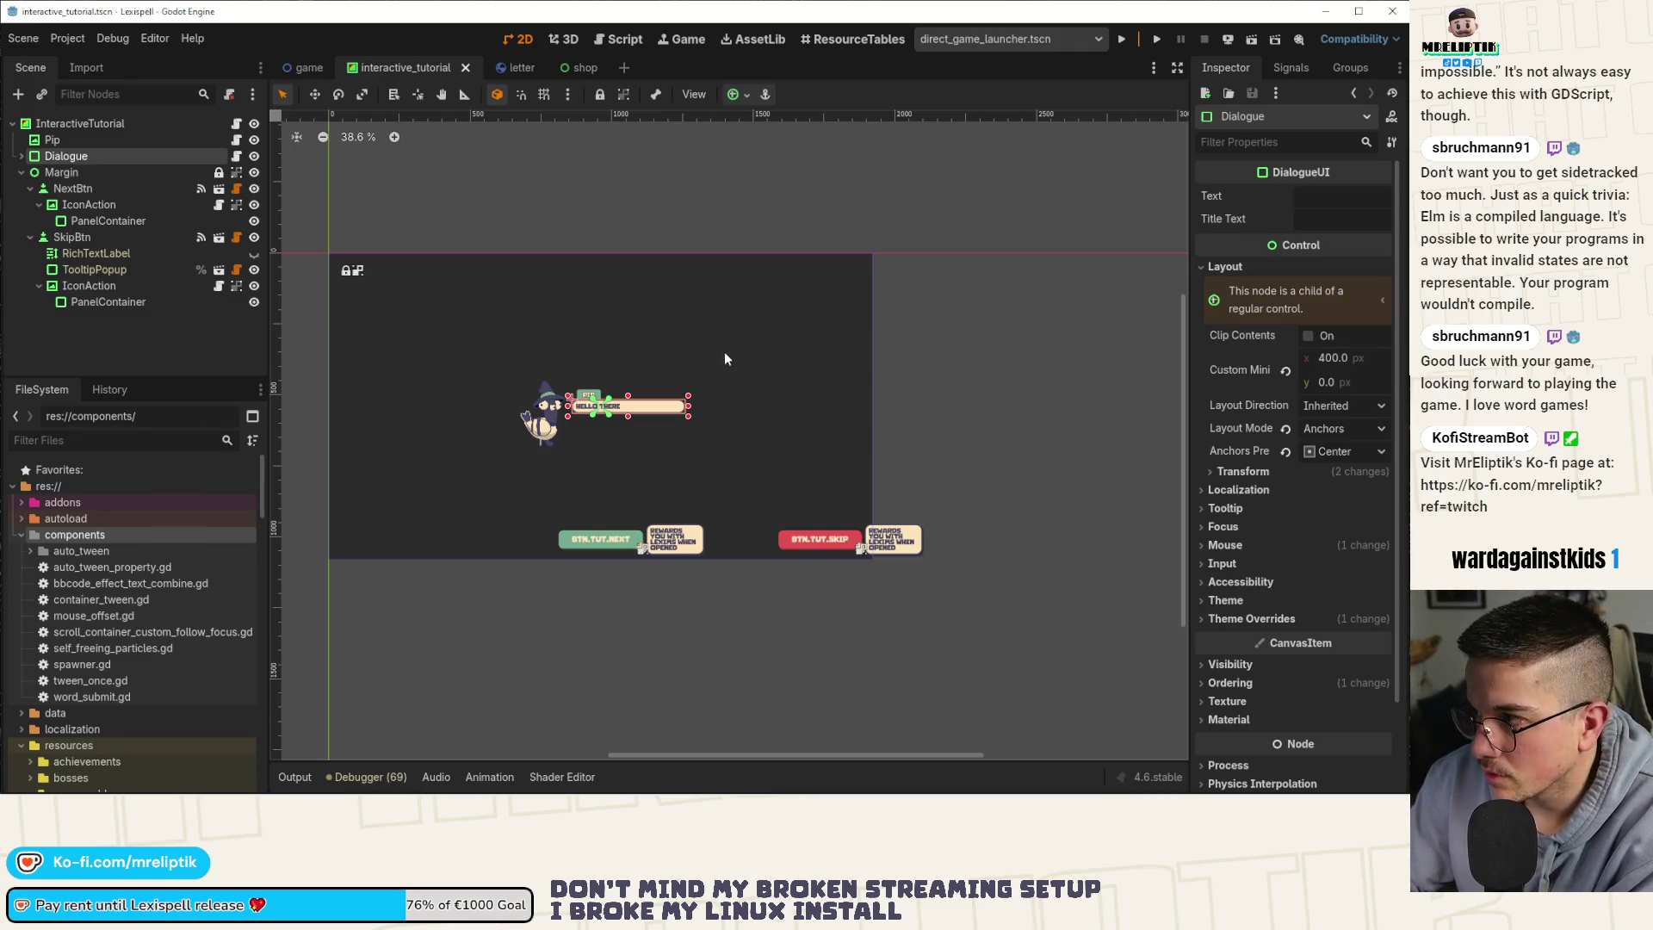
pyautogui.hscroll(-2, 628, 393)
pyautogui.scroll(1, 627, 394)
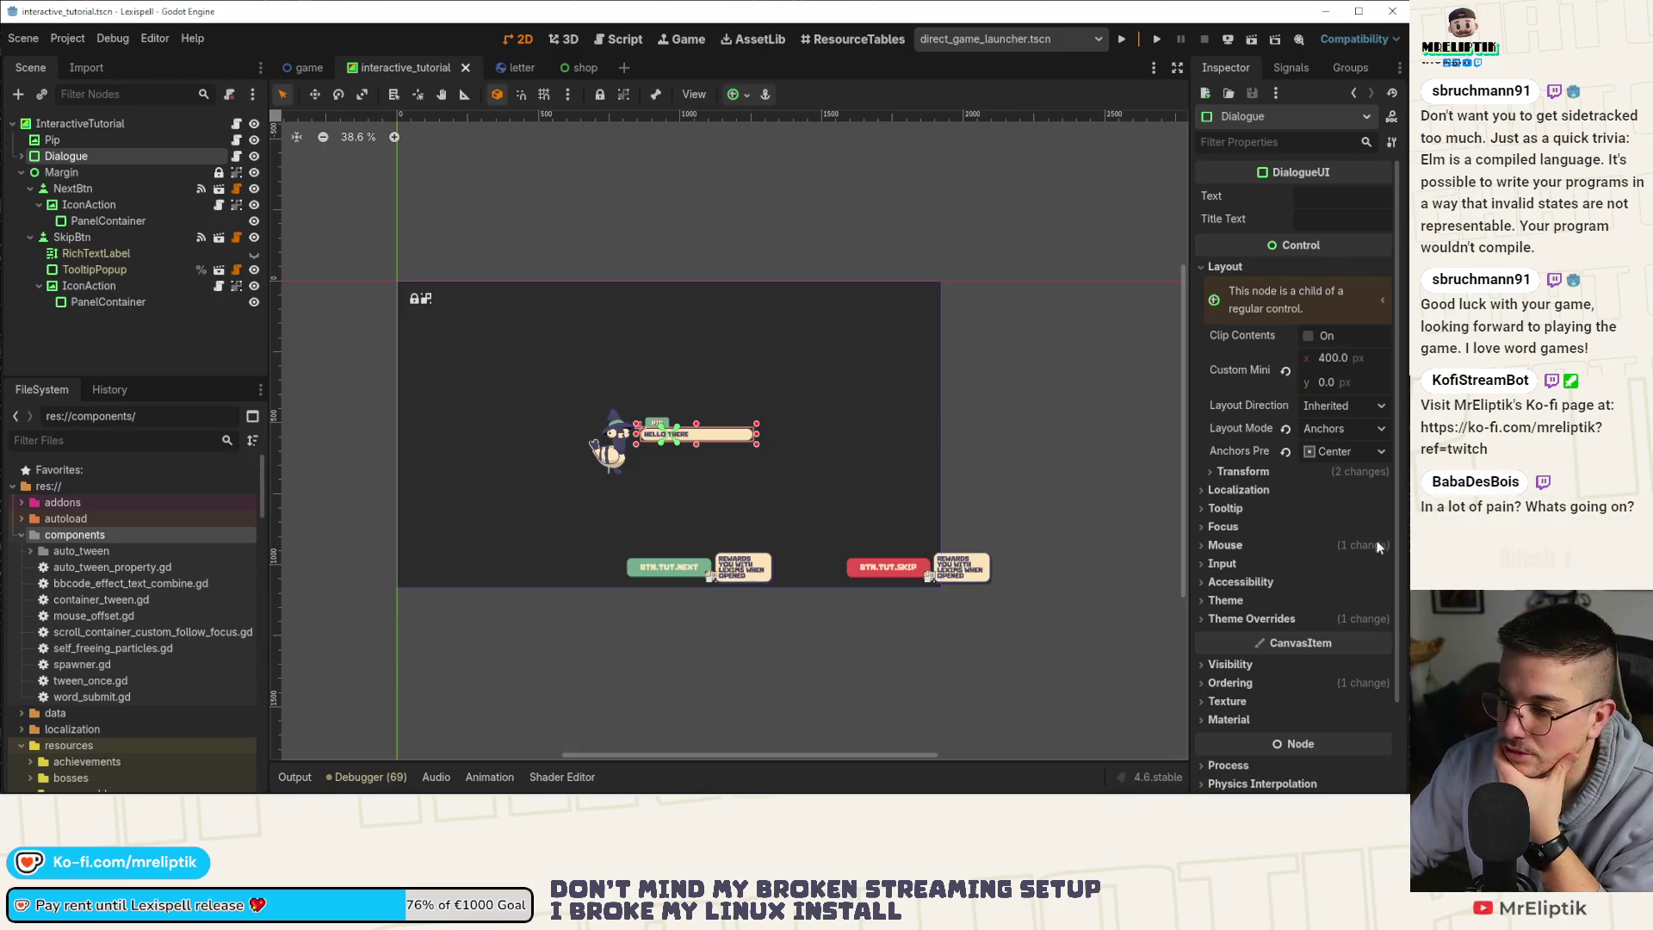
pyautogui.click(769, 226)
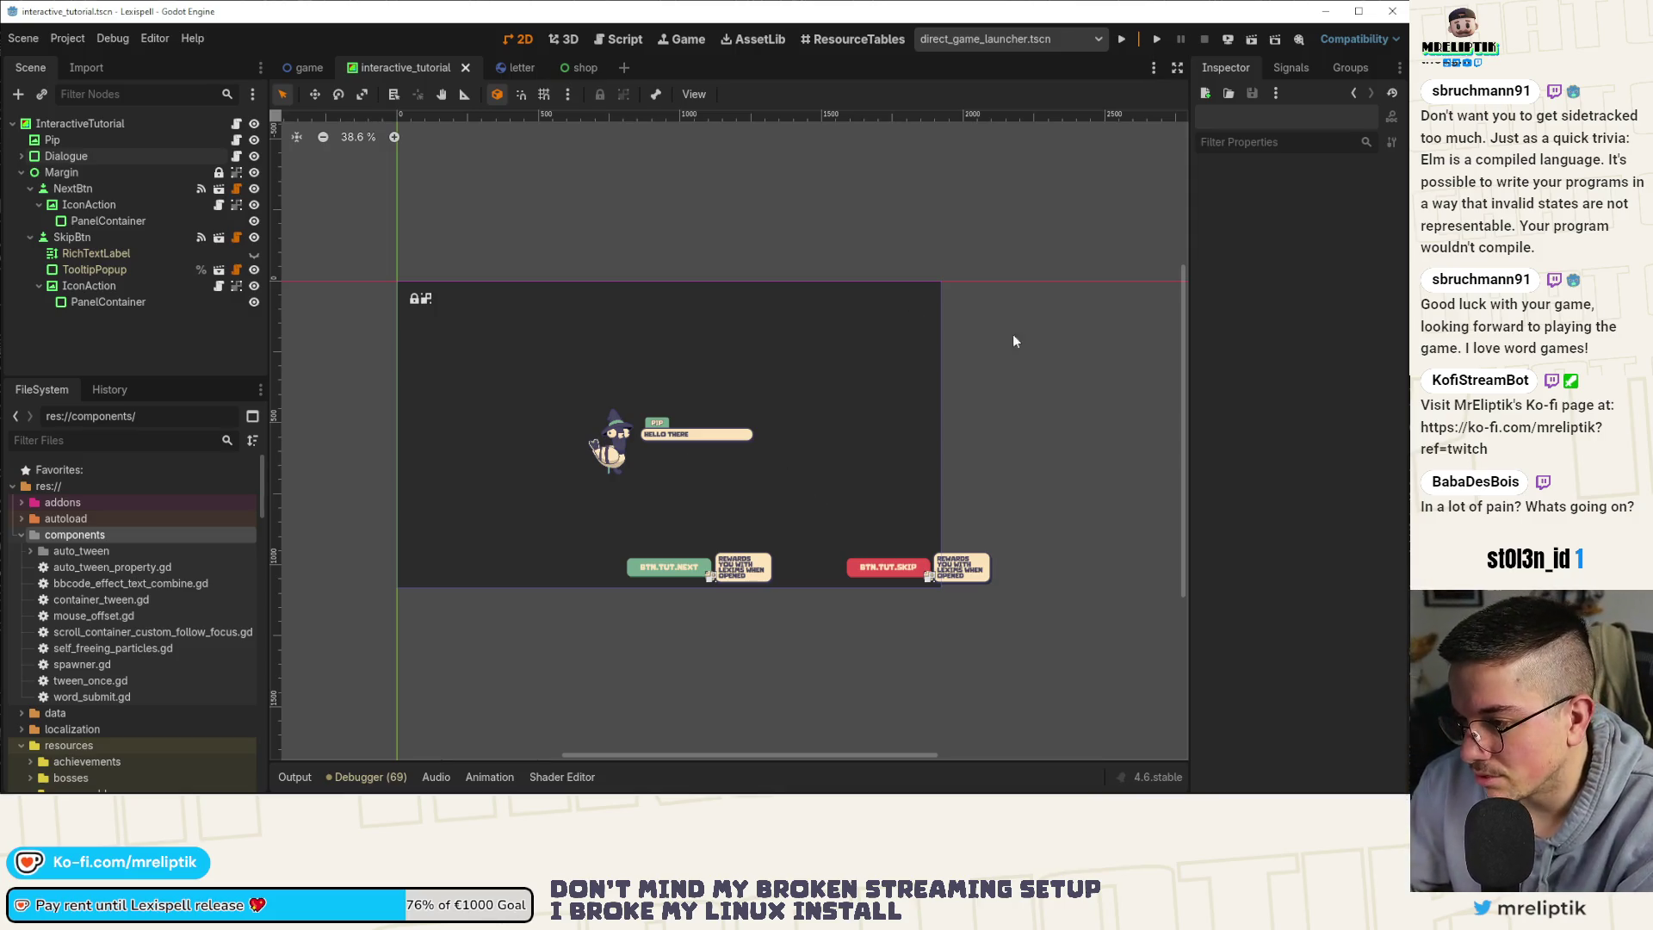
pyautogui.scroll(2, 642, 428)
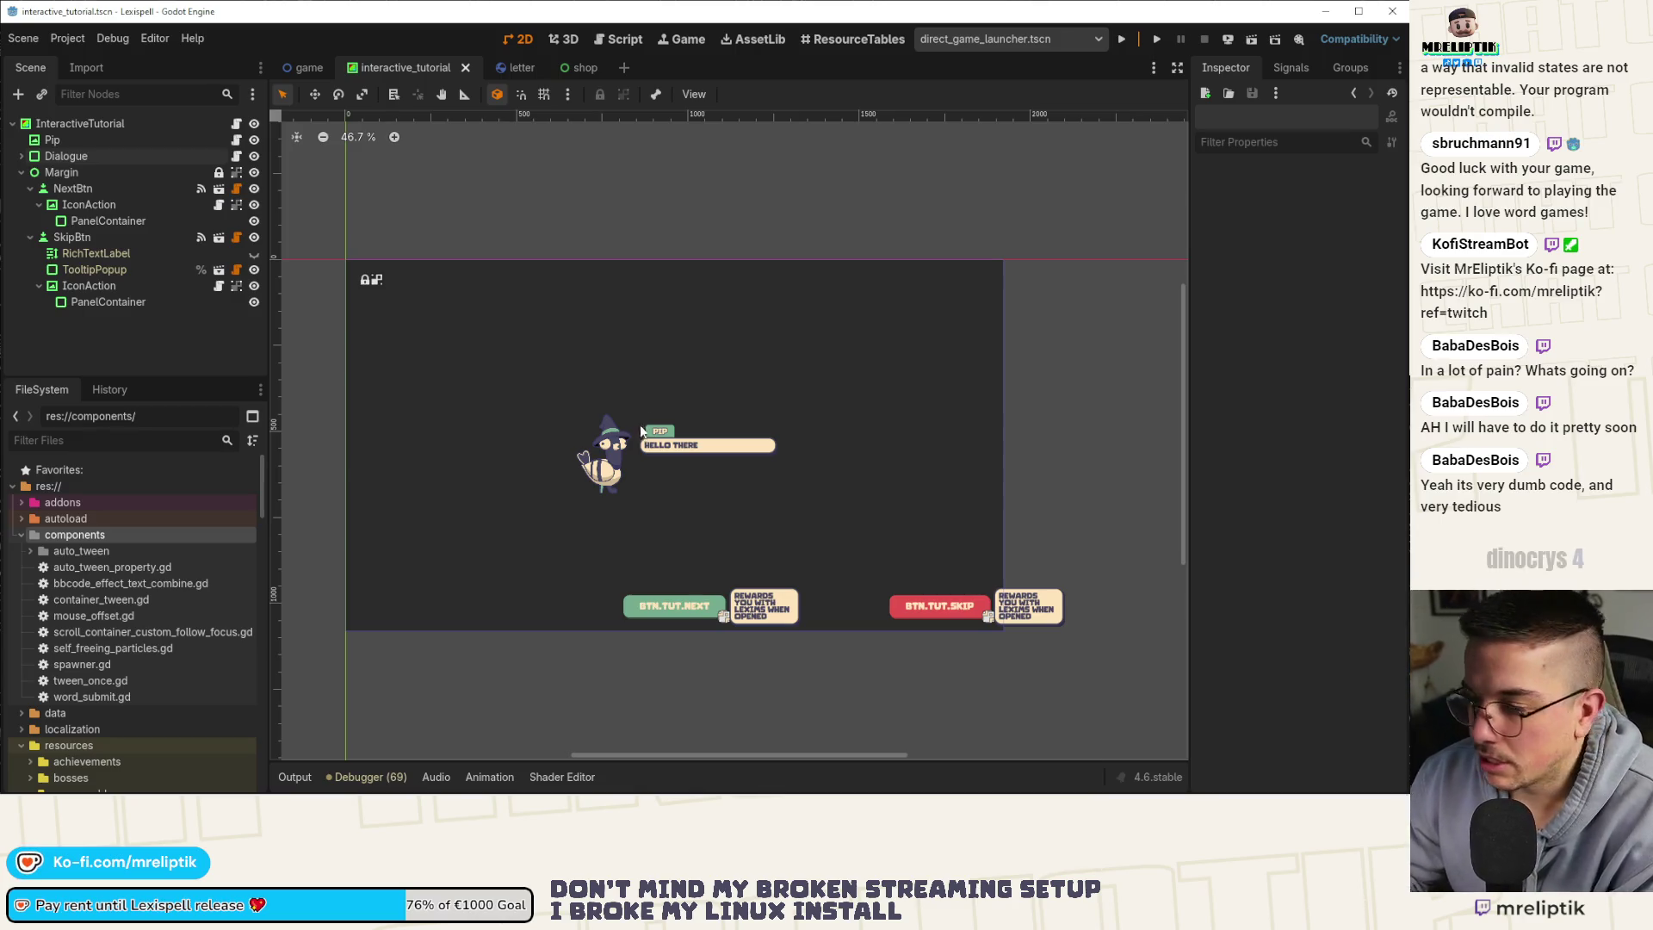
pyautogui.scroll(1, 848, 435)
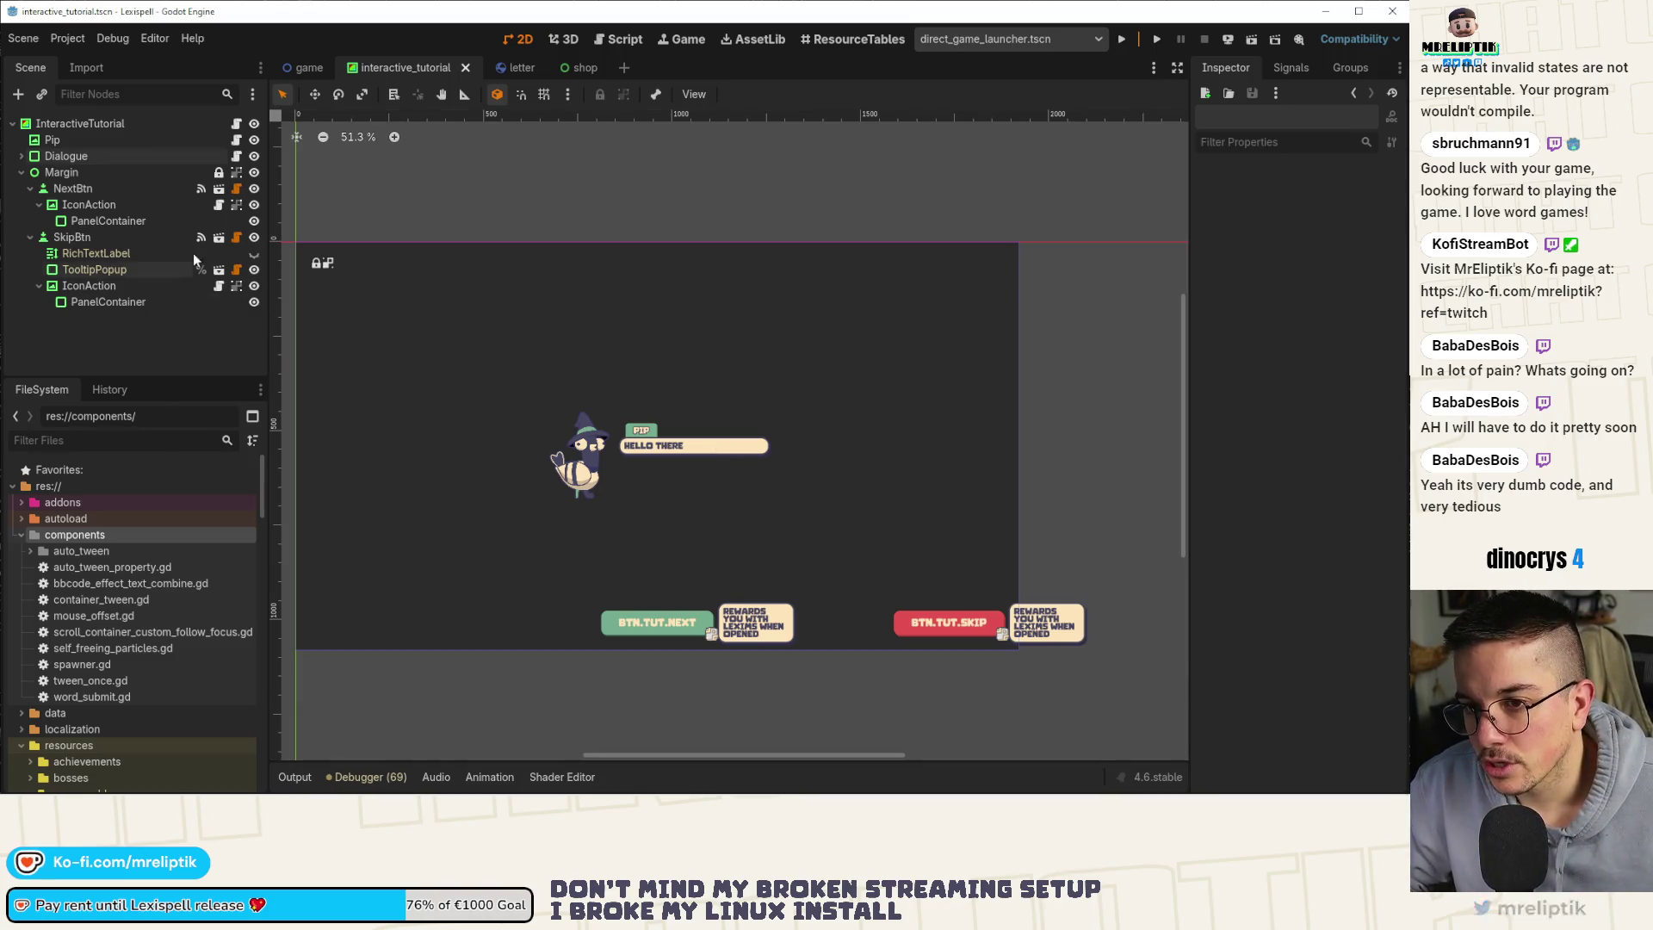
pyautogui.click(161, 126)
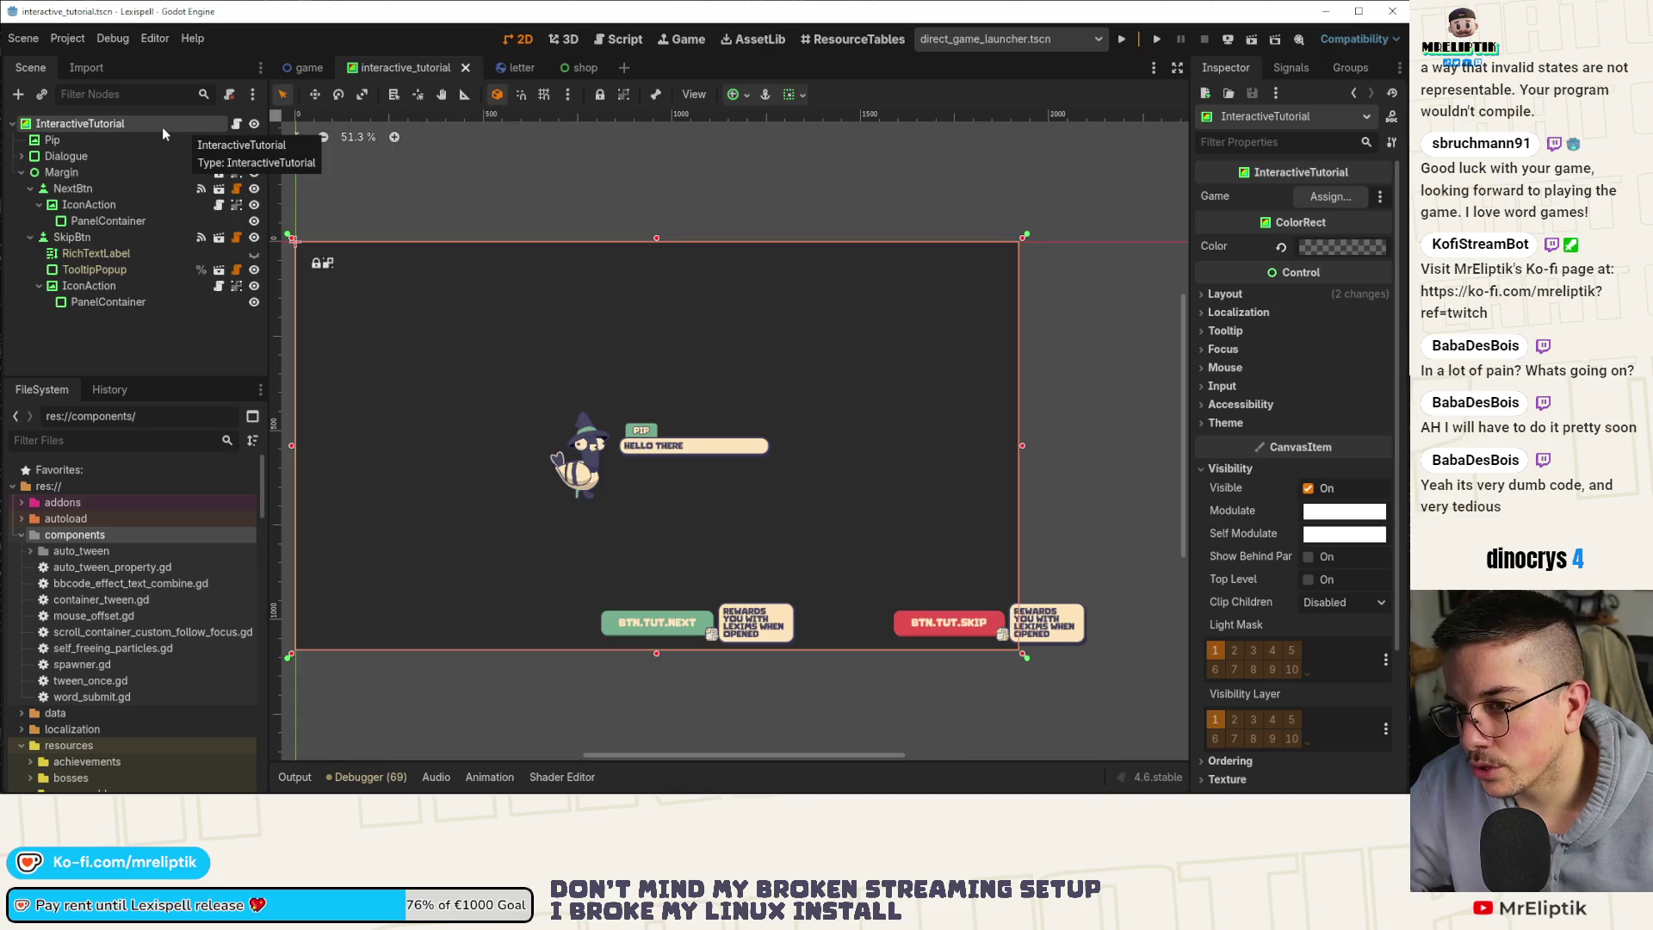
# Instance confirmation_popup.tscn as a child of InteractiveTutorial, found by searching 'popip'
pyautogui.rightClick(153, 121)
pyautogui.click(205, 162)
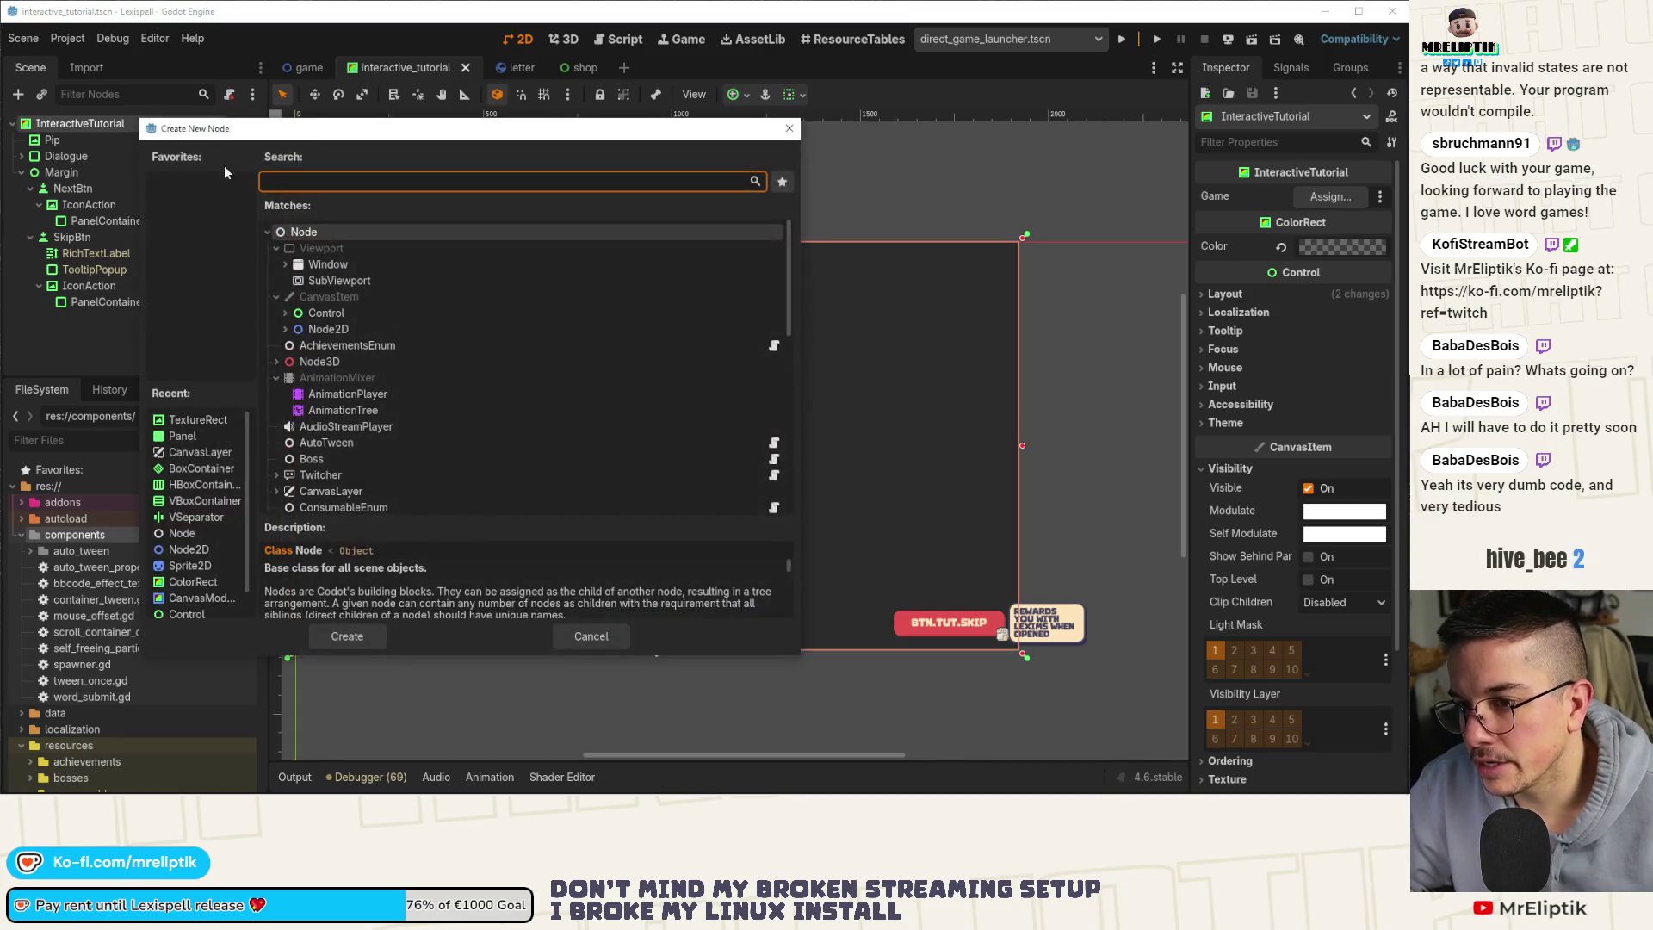
pyautogui.press('Escape')
pyautogui.hotkey('ctrl', 'shift', 'a')
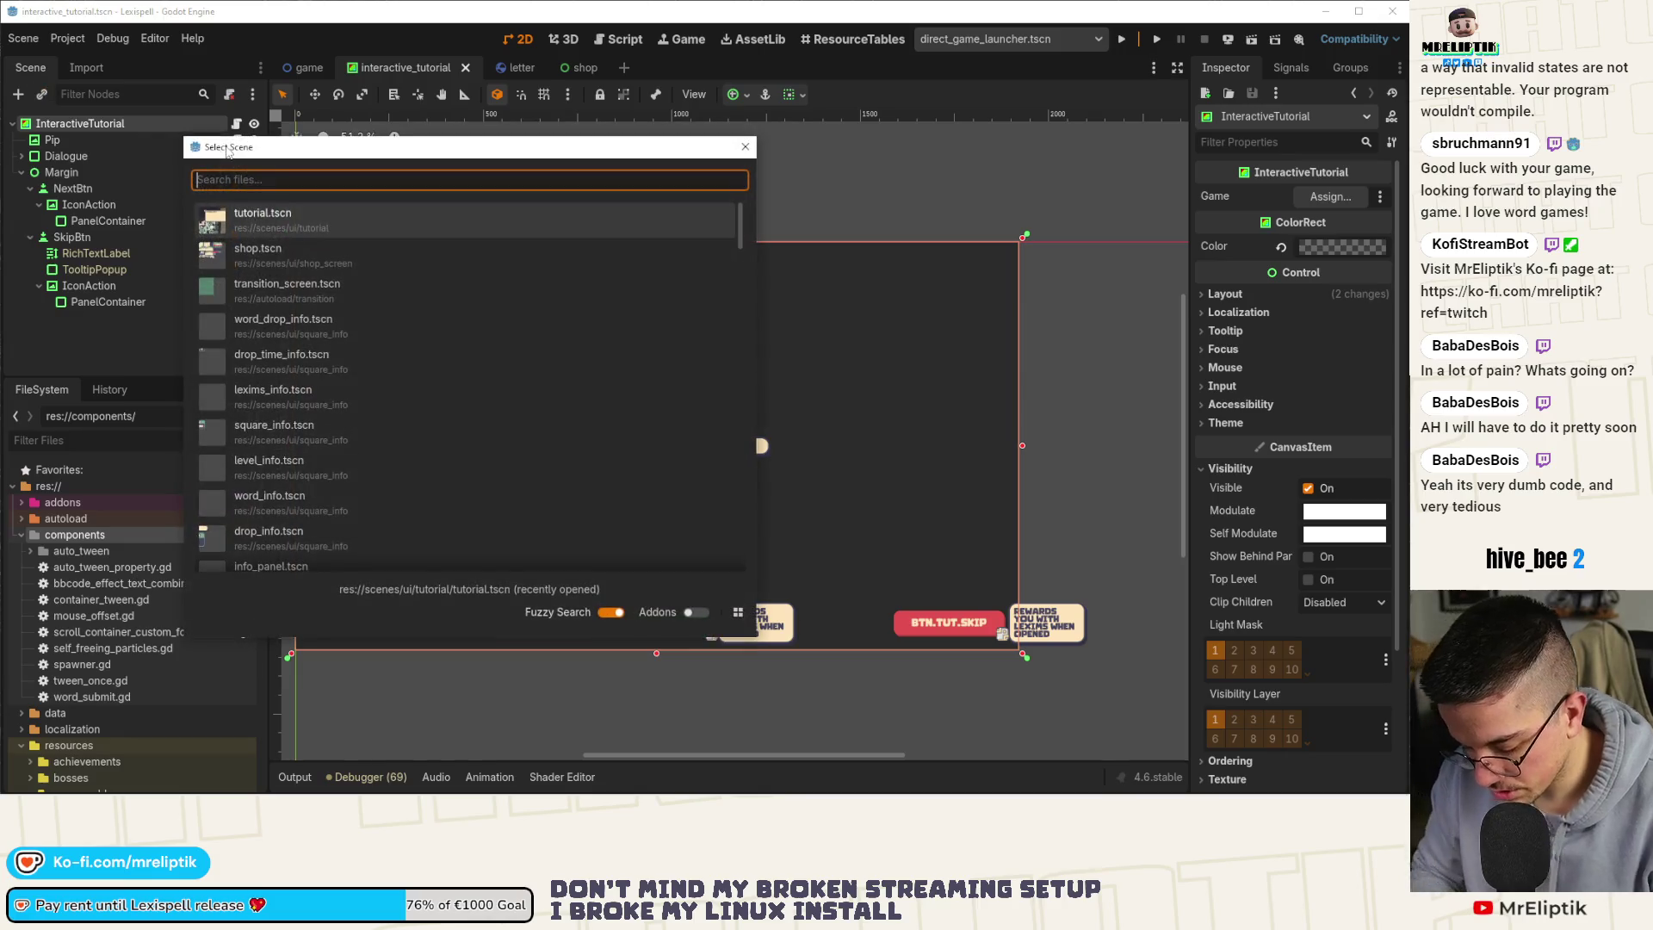
pyautogui.write('popip')
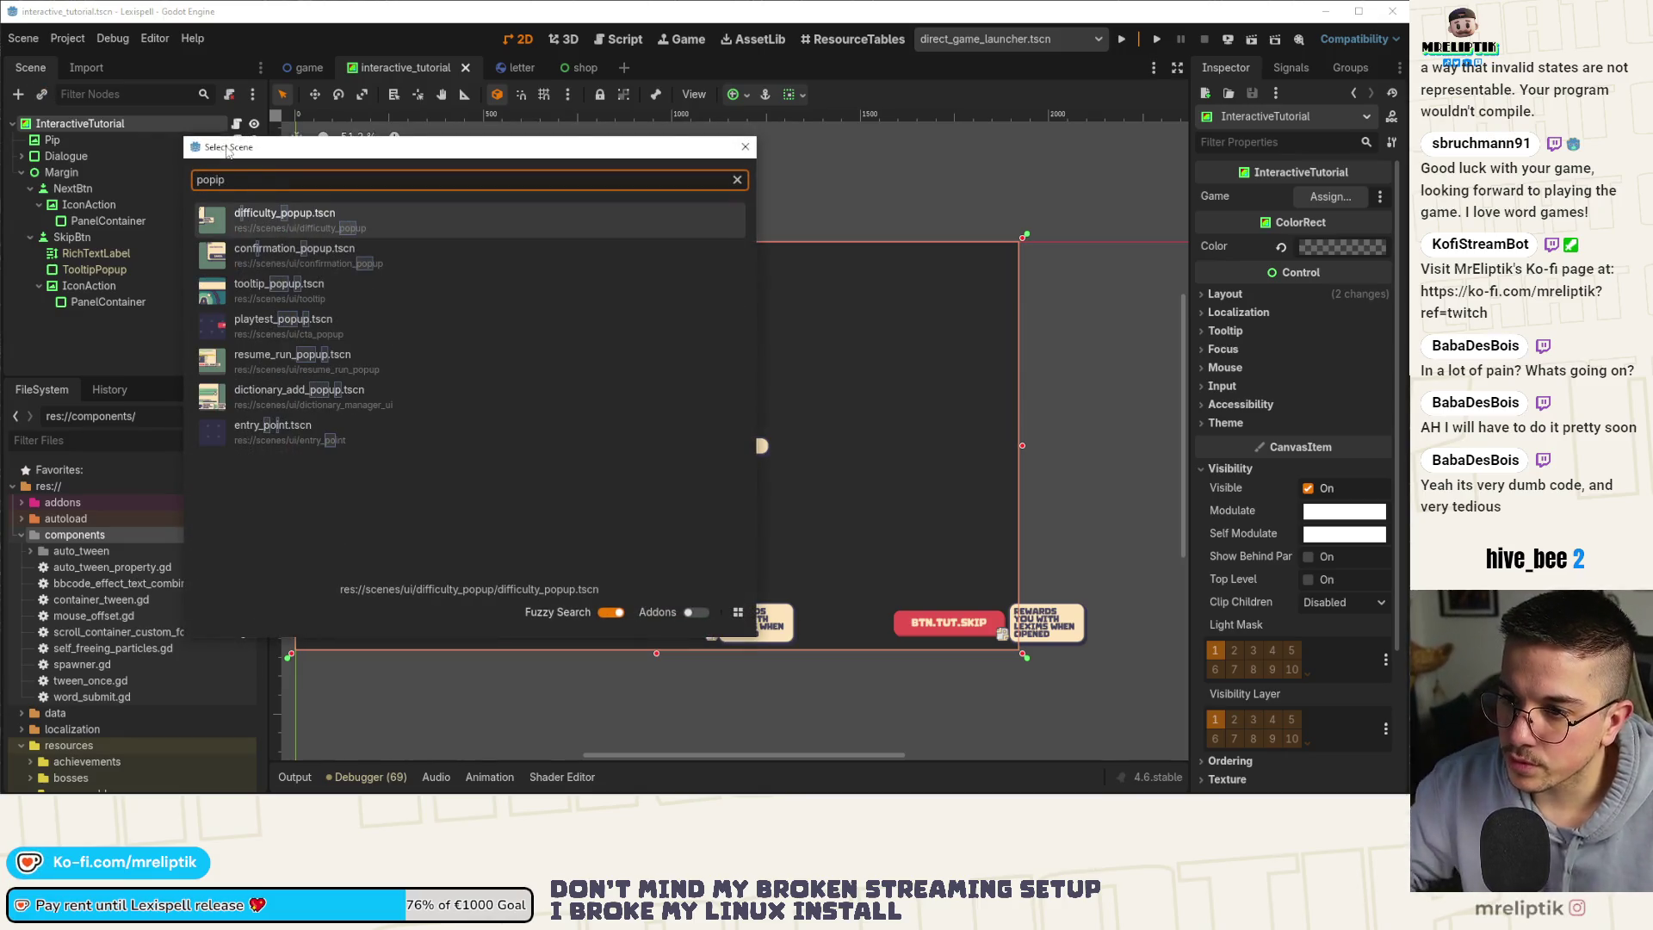
pyautogui.doubleClick(469, 254)
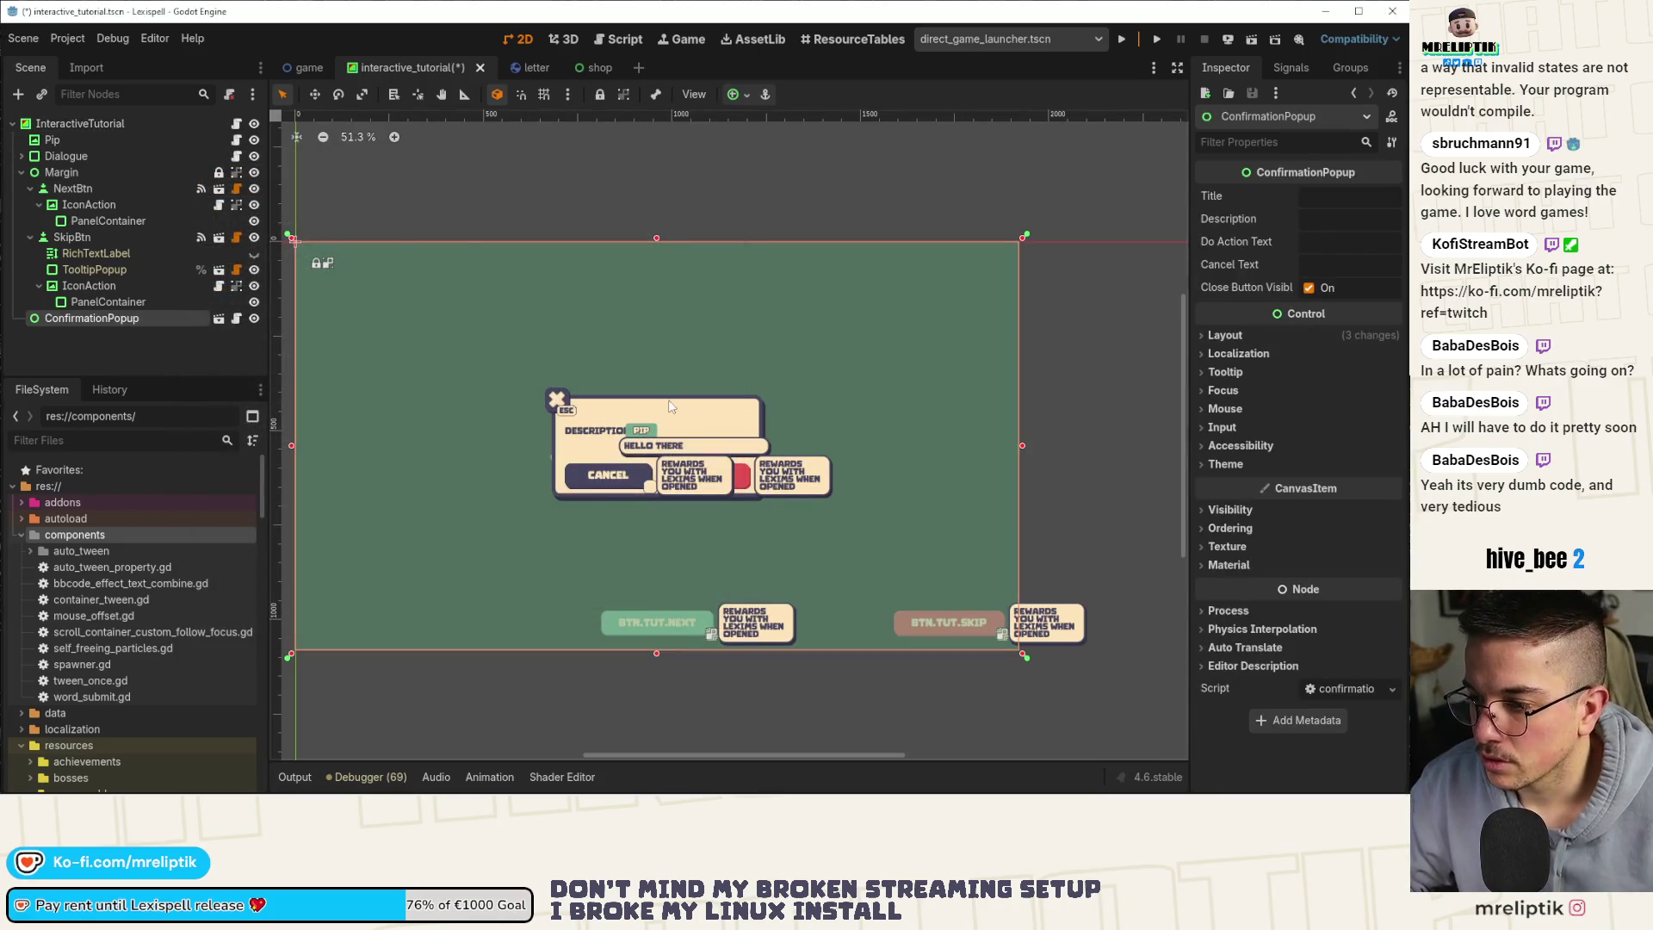
# Set ConfirmationPopup's Title to TUT.SKIP.TITLE and Description to TUT.SKIP.DESC in the Inspector
pyautogui.click(184, 322)
pyautogui.moveTo(1190, 185); pyautogui.dragTo(935, 319)
pyautogui.click(1205, 197)
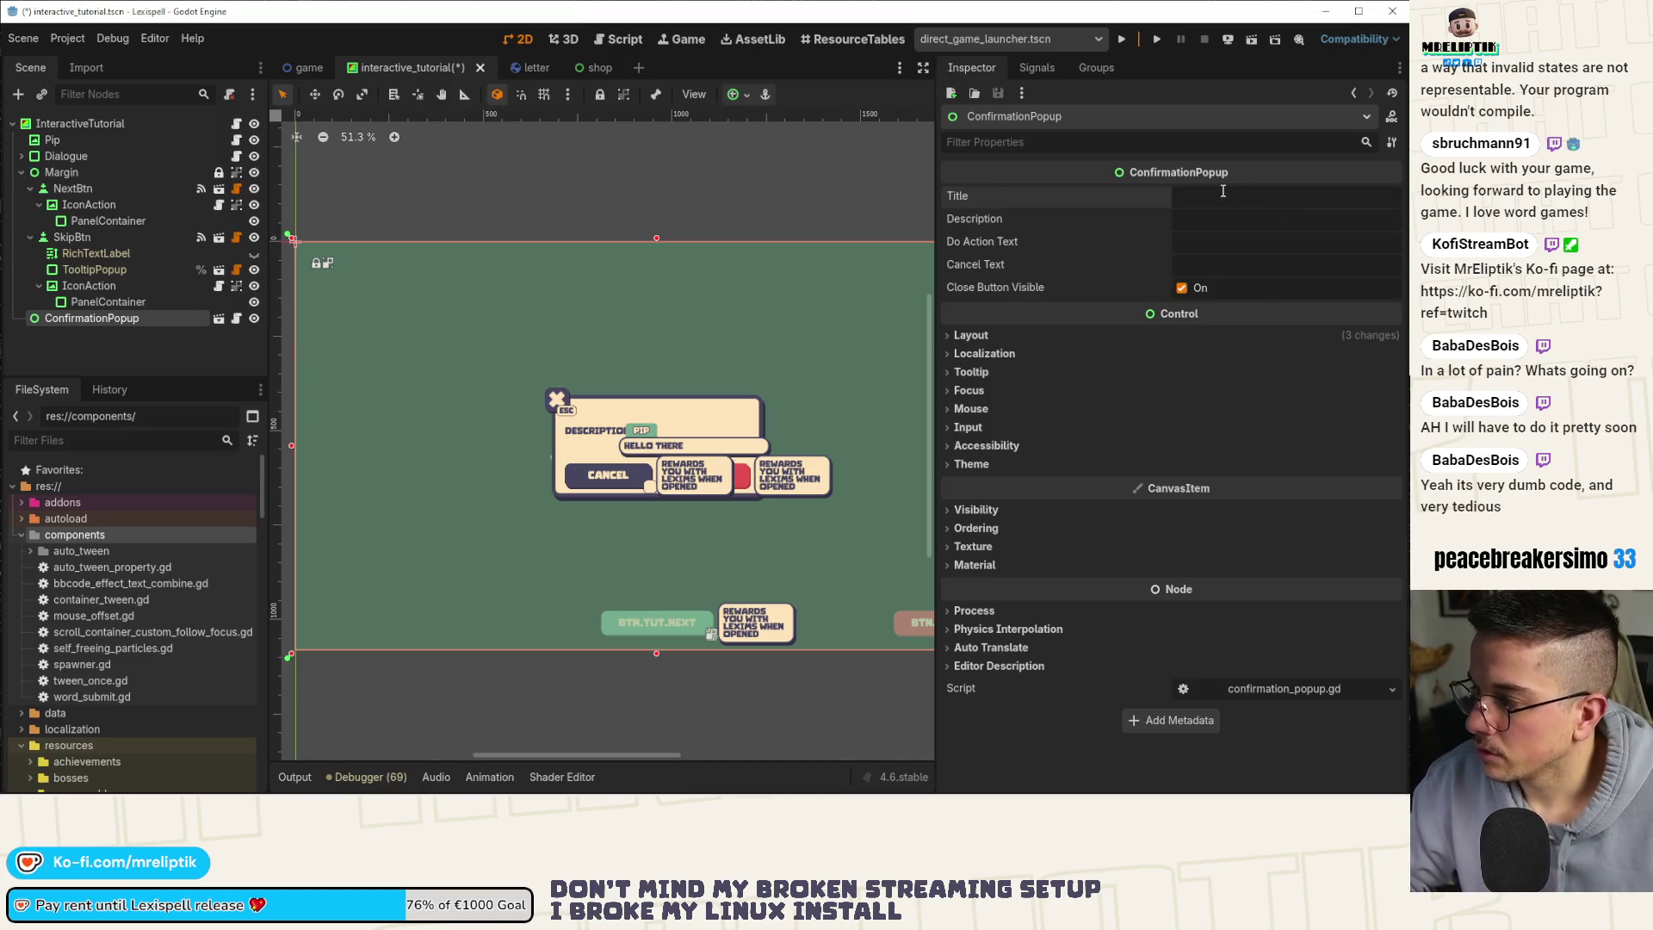
pyautogui.write('TUT.S')
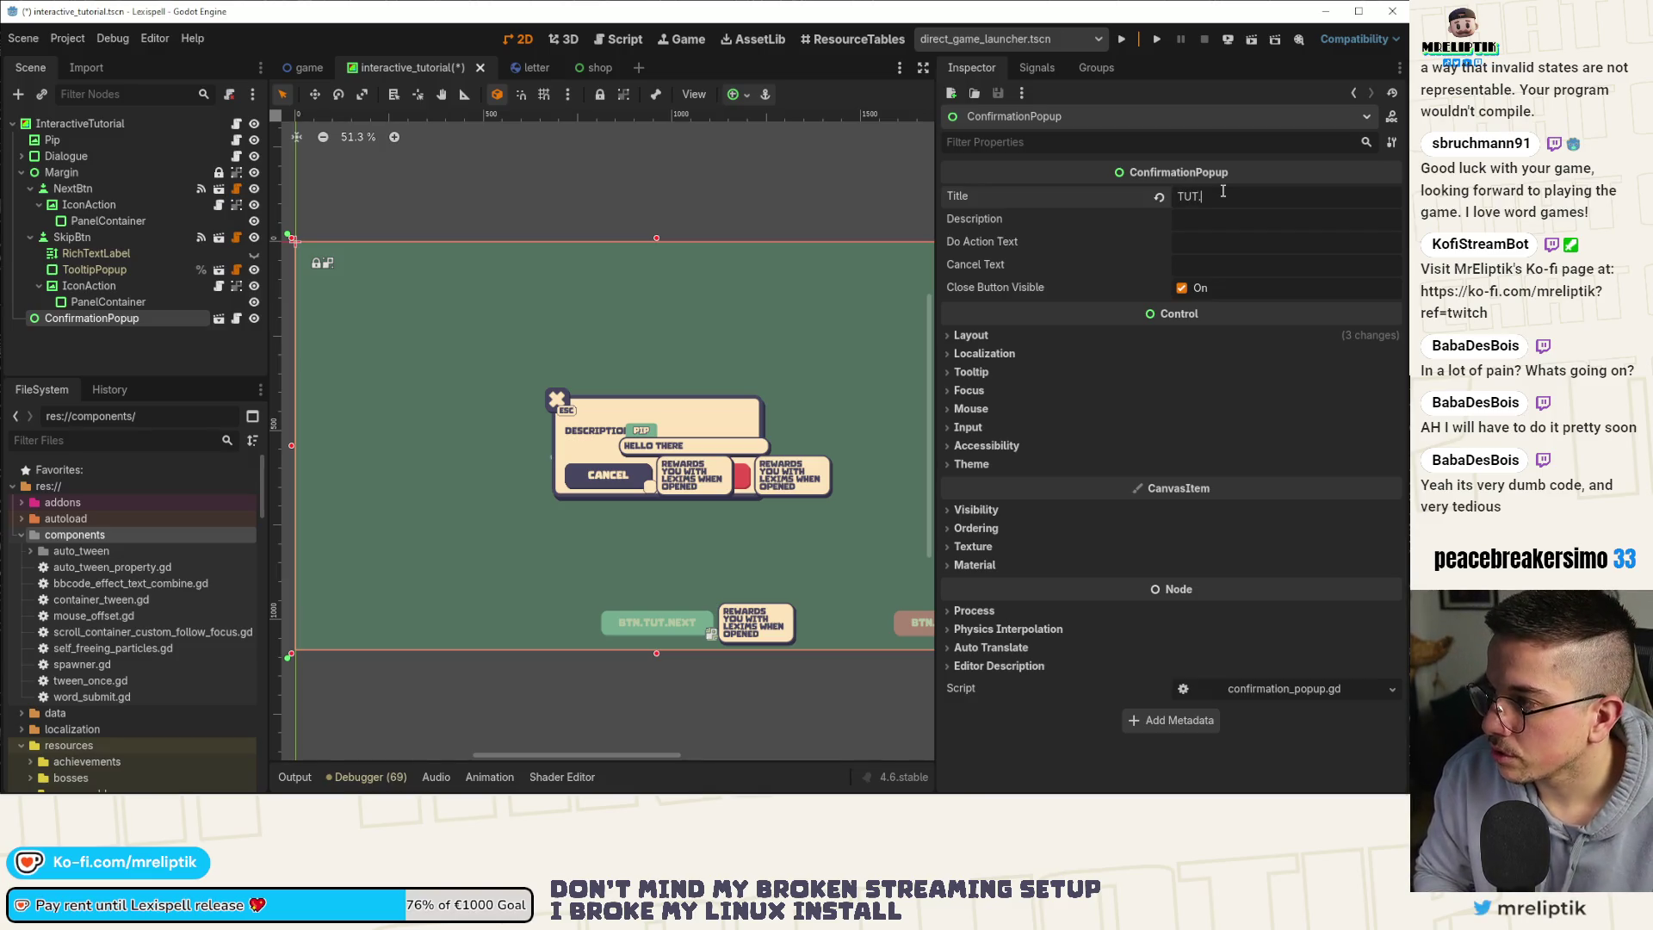
pyautogui.write('KIP')
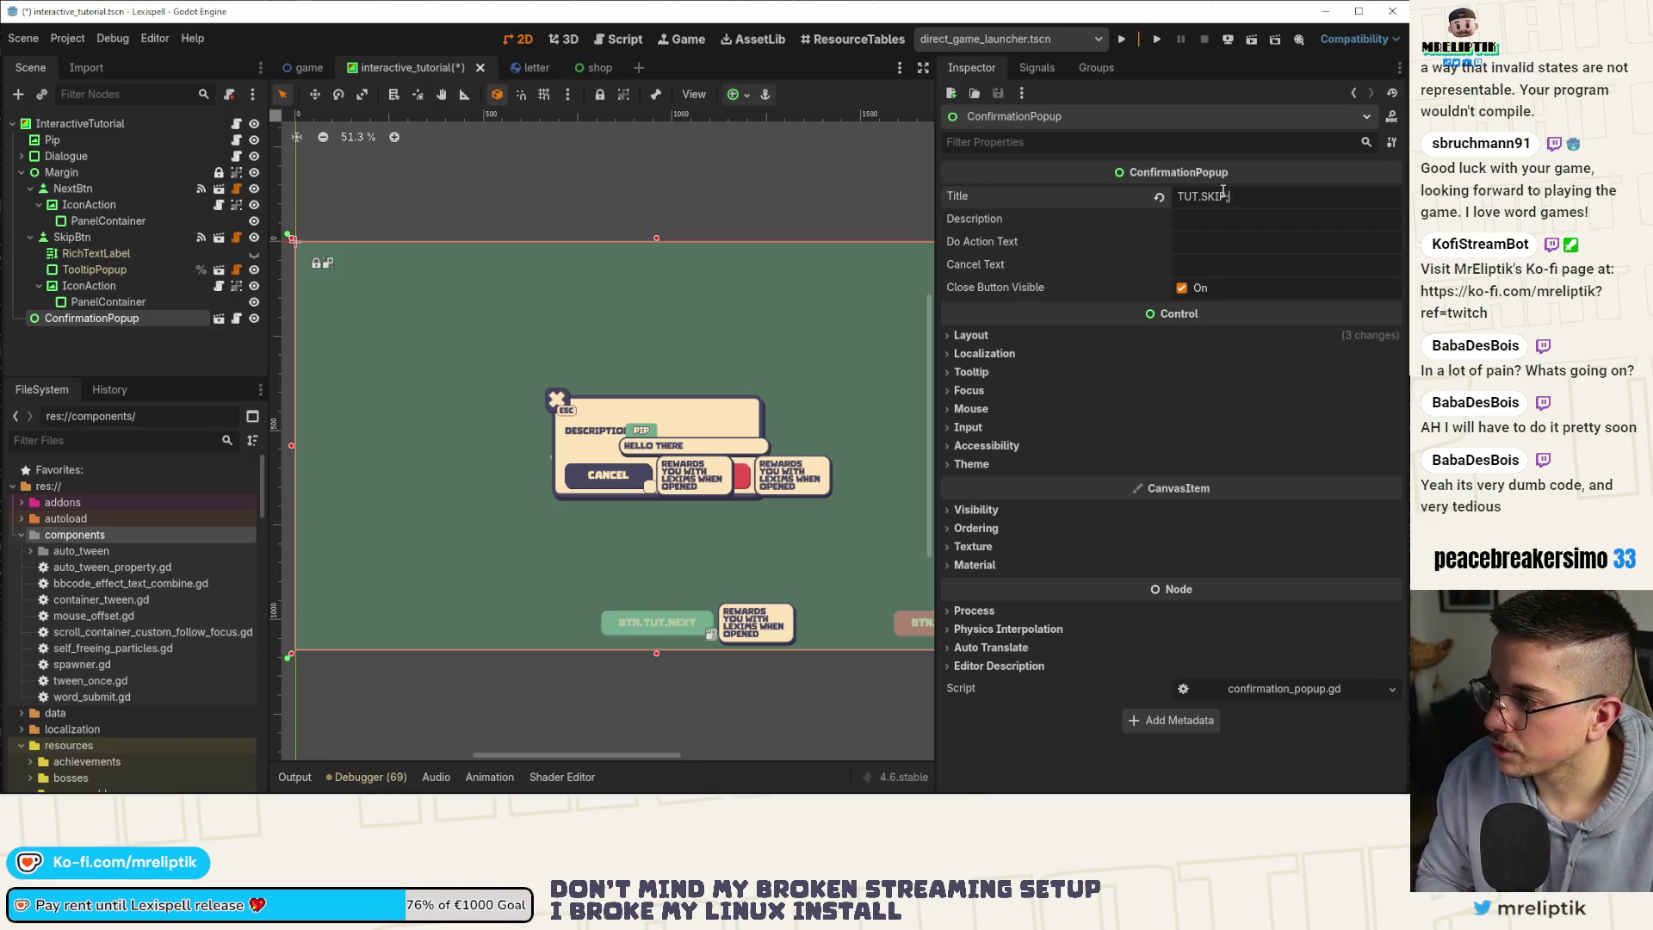
pyautogui.write('.TITLE')
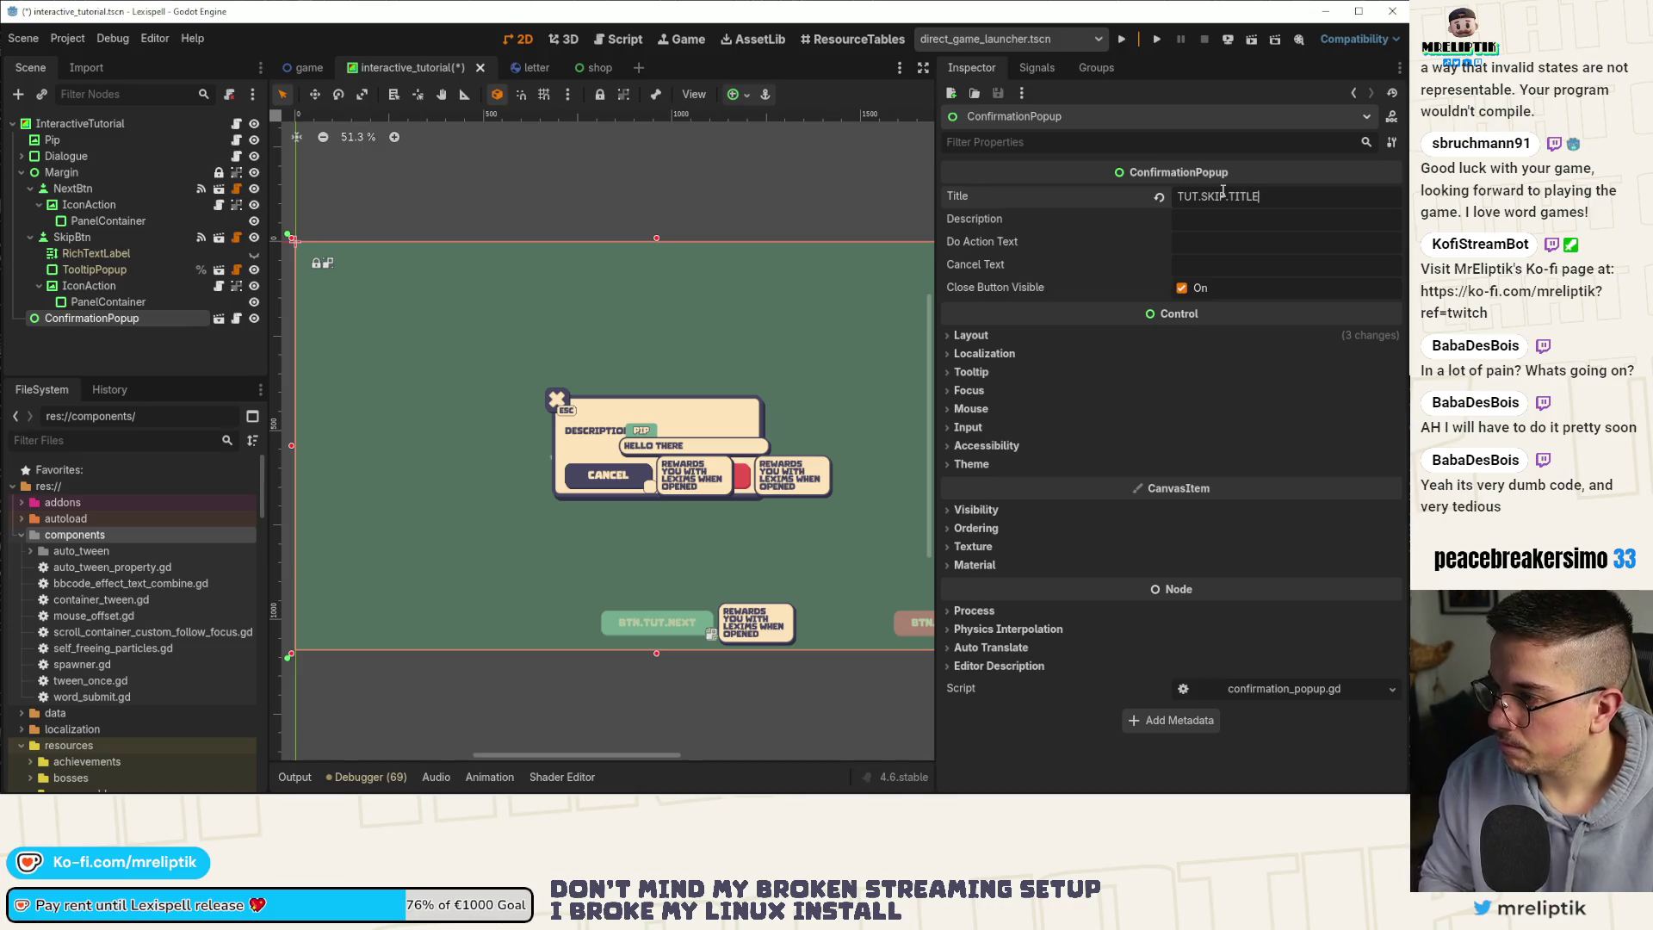
pyautogui.hotkey('ctrl', 'a')
pyautogui.hotkey('ctrl', 'c')
pyautogui.click(1240, 220)
pyautogui.hotkey('ctrl', 'v')
pyautogui.doubleClick(1249, 221)
pyautogui.write('DESC')
# Set Do Action Text to BTN.TUT.SKIP and Cancel Text to BTN.CANCEL
pyautogui.click(1243, 242)
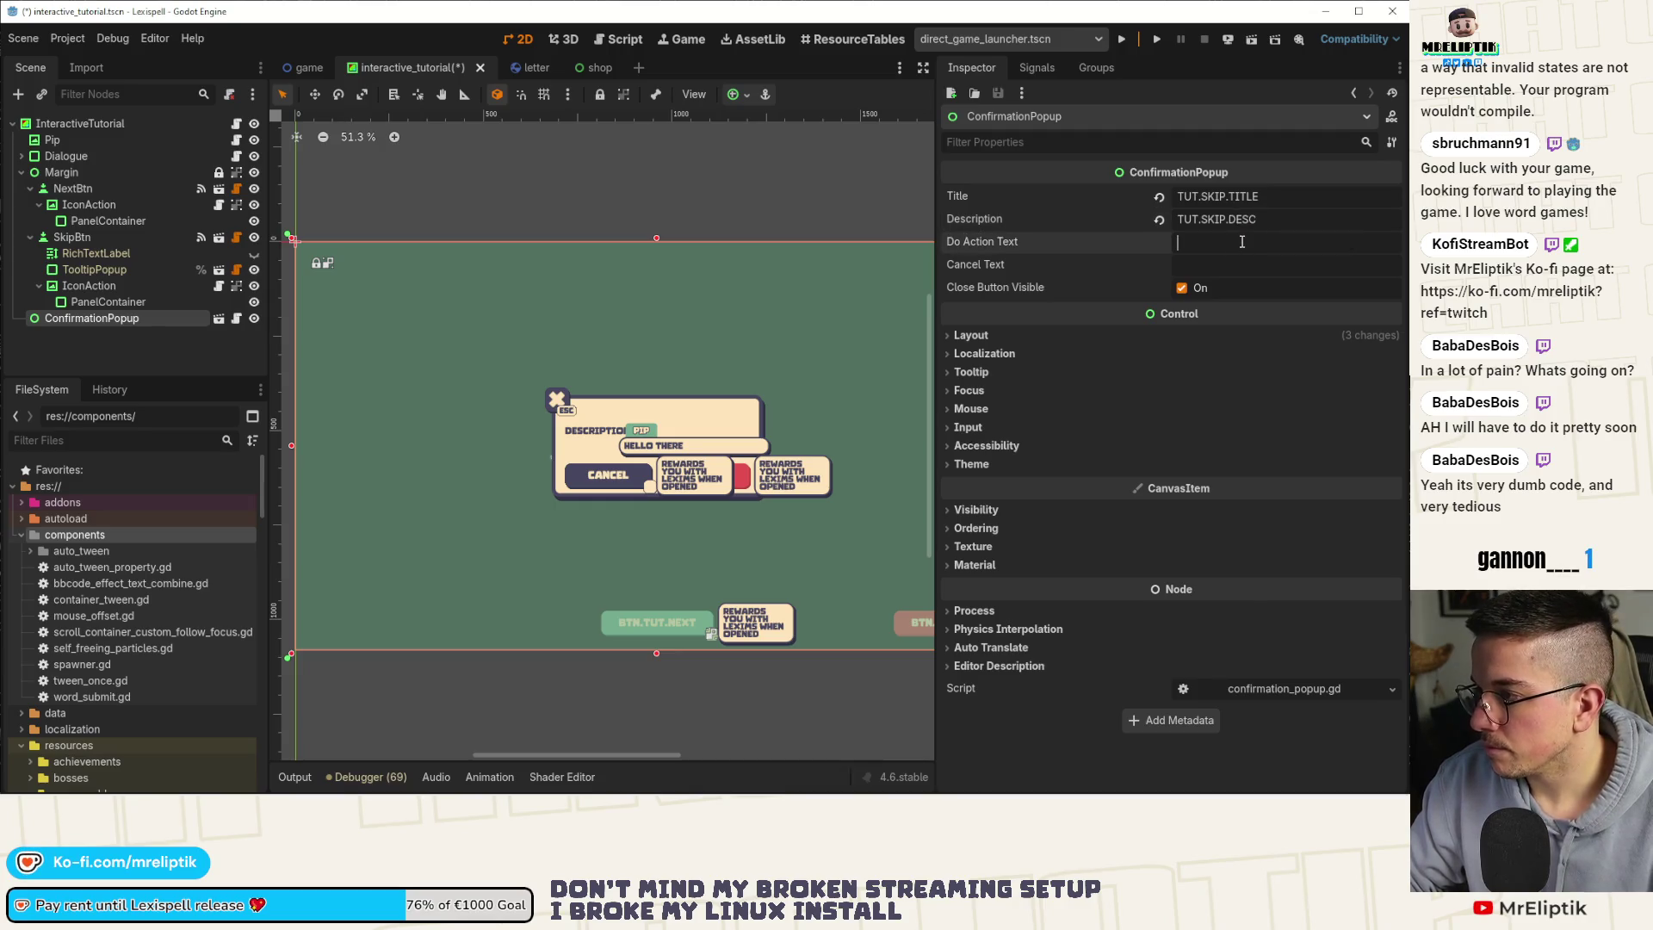
pyautogui.write('TUT.BRTN')
pyautogui.press('BackSpace')
pyautogui.press('BackSpace')
pyautogui.press('BackSpace')
pyautogui.write('BTN.')
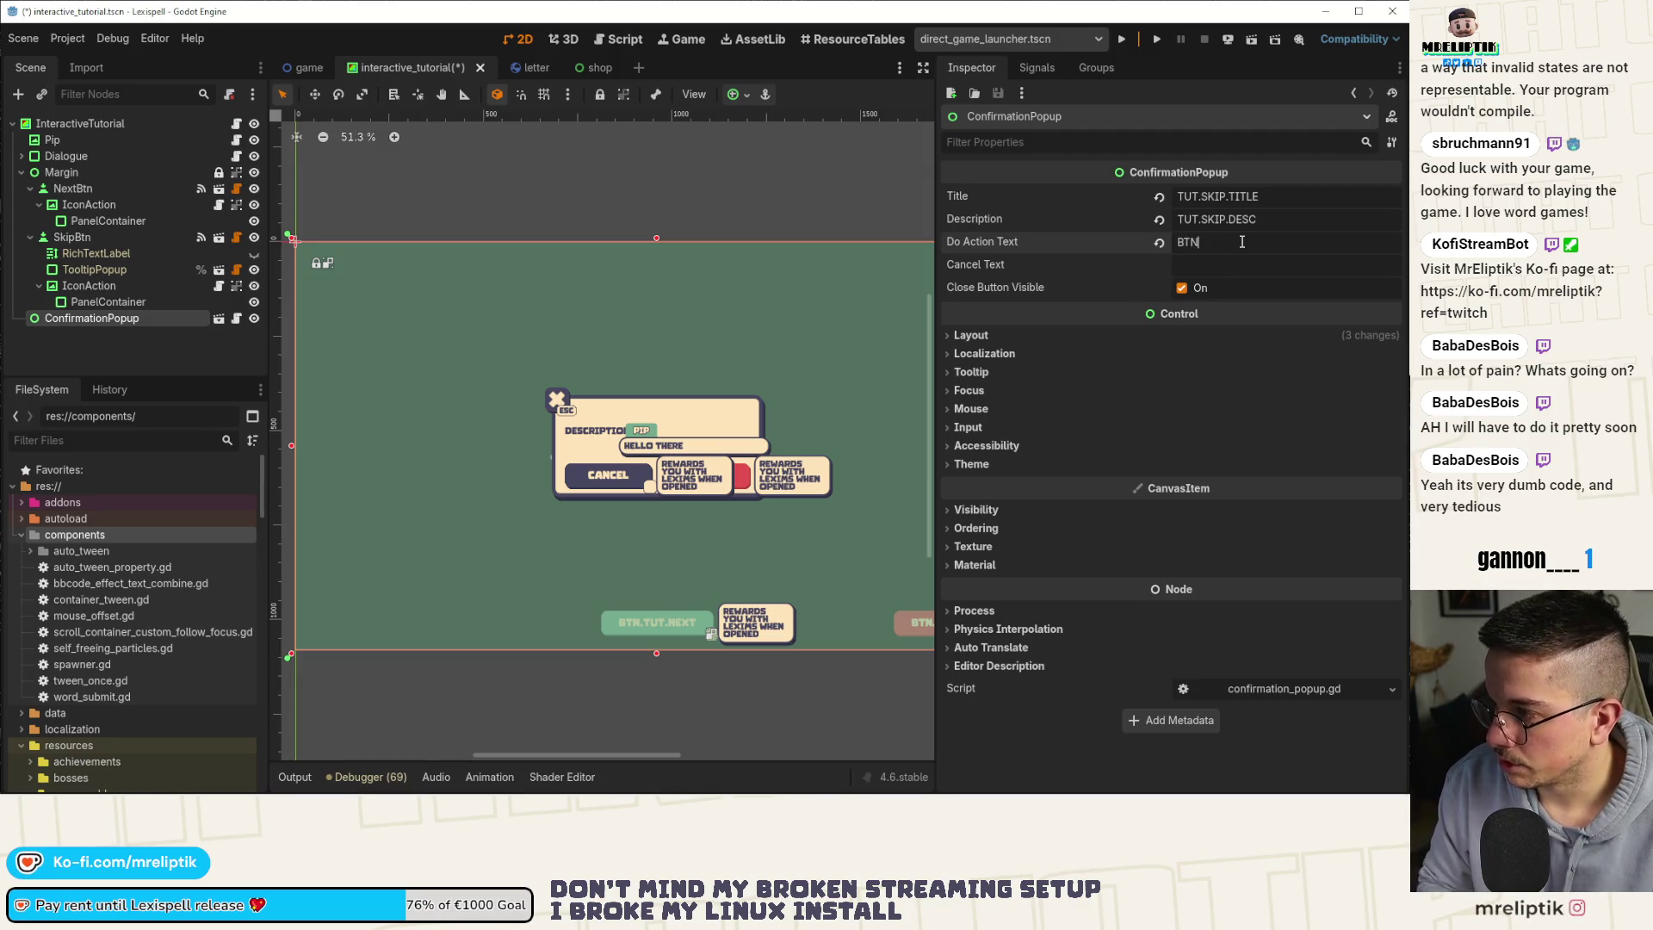
pyautogui.write('SKIP_TUT')
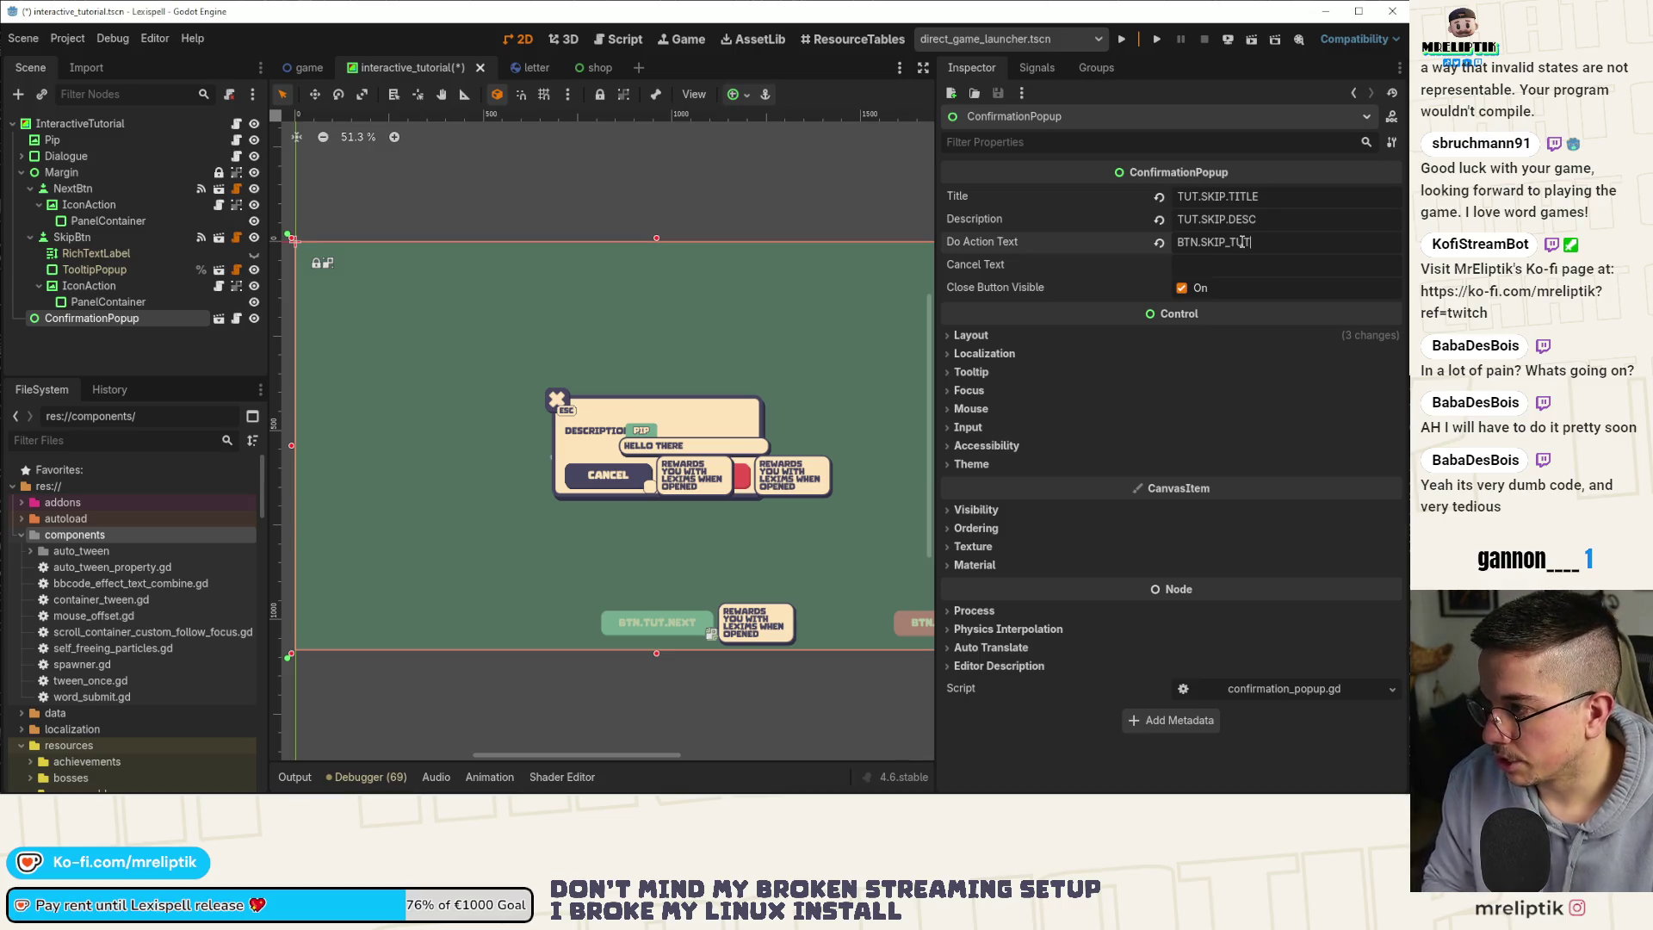
pyautogui.press('Tab')
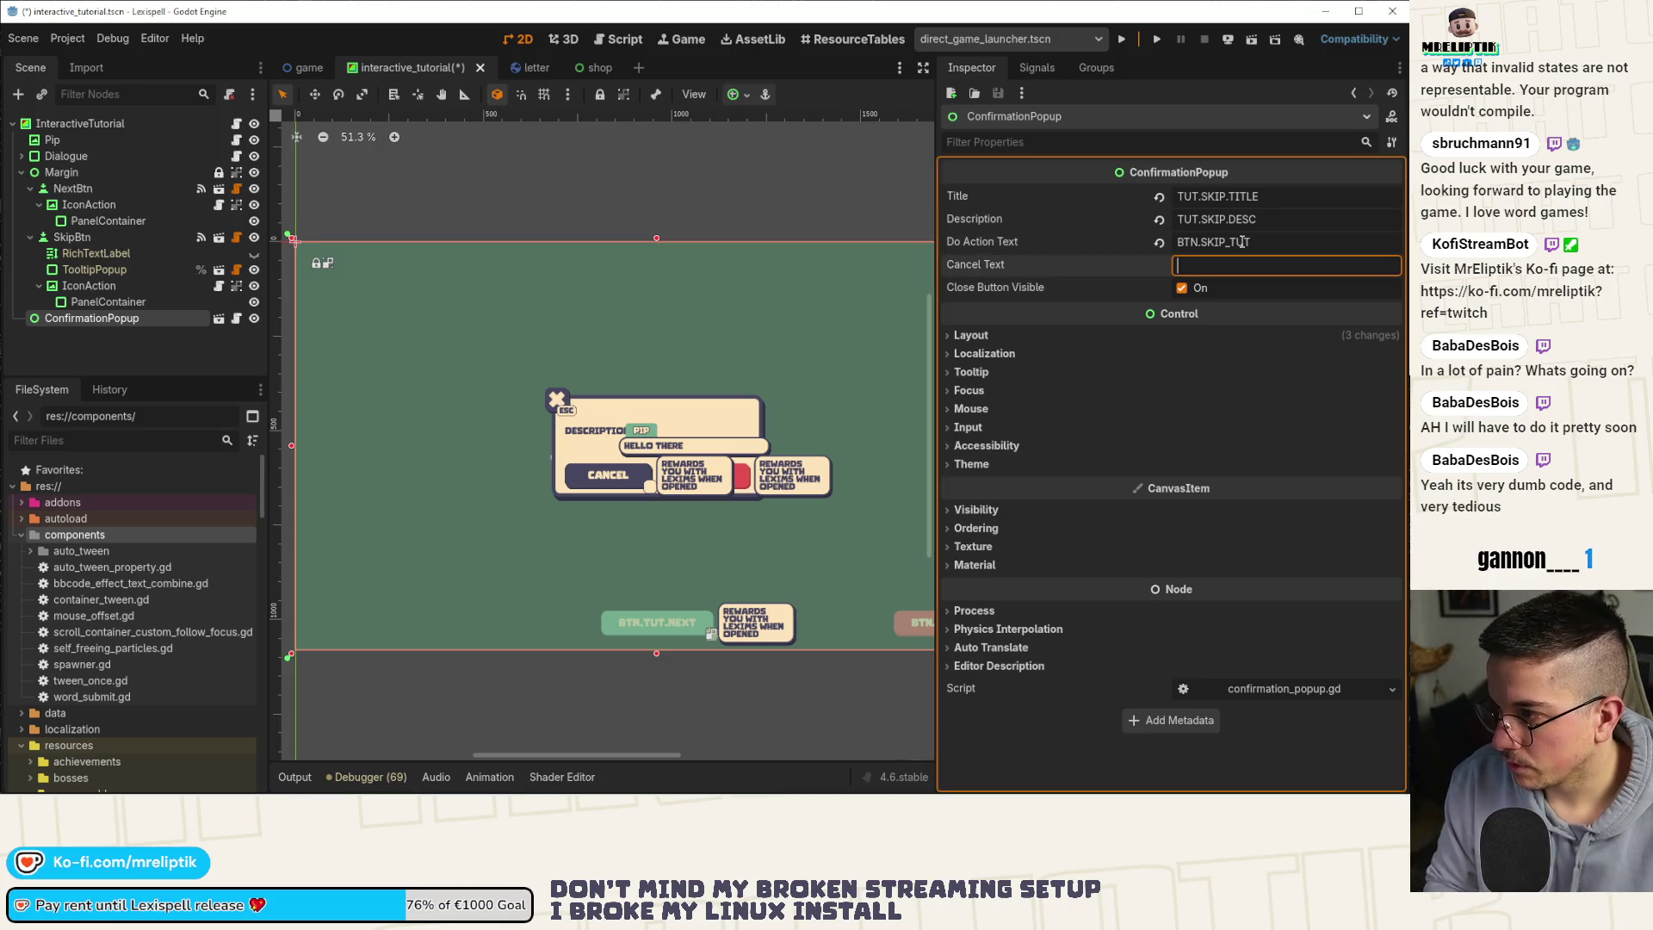
pyautogui.write('BTN.CANCVE')
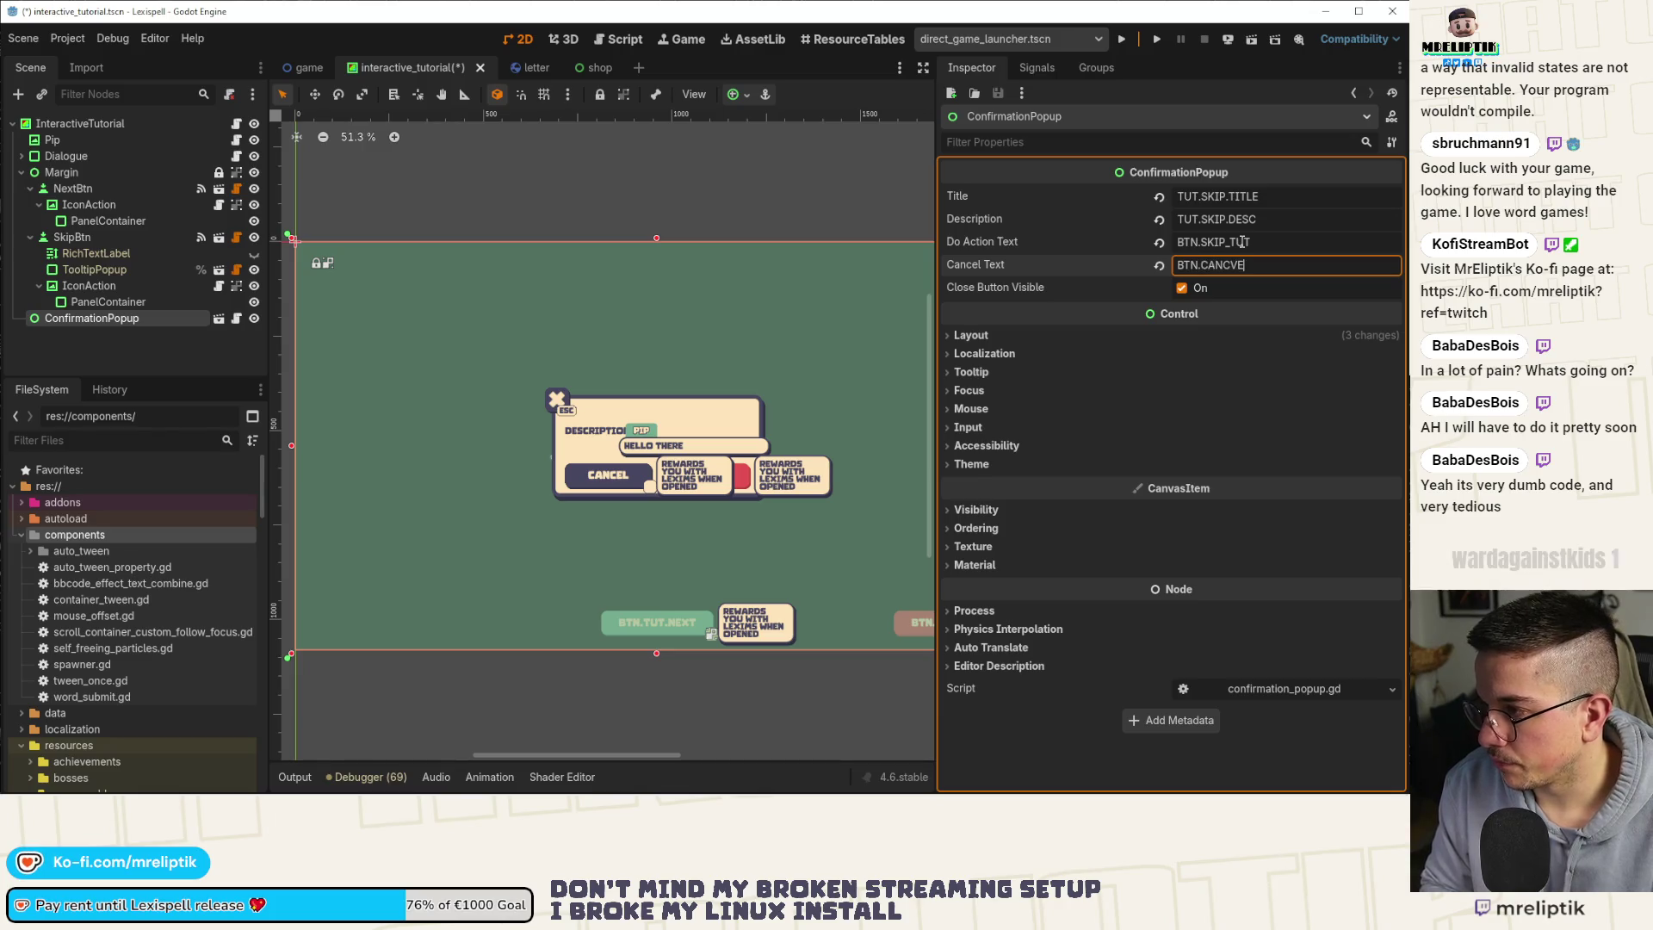
pyautogui.write('L')
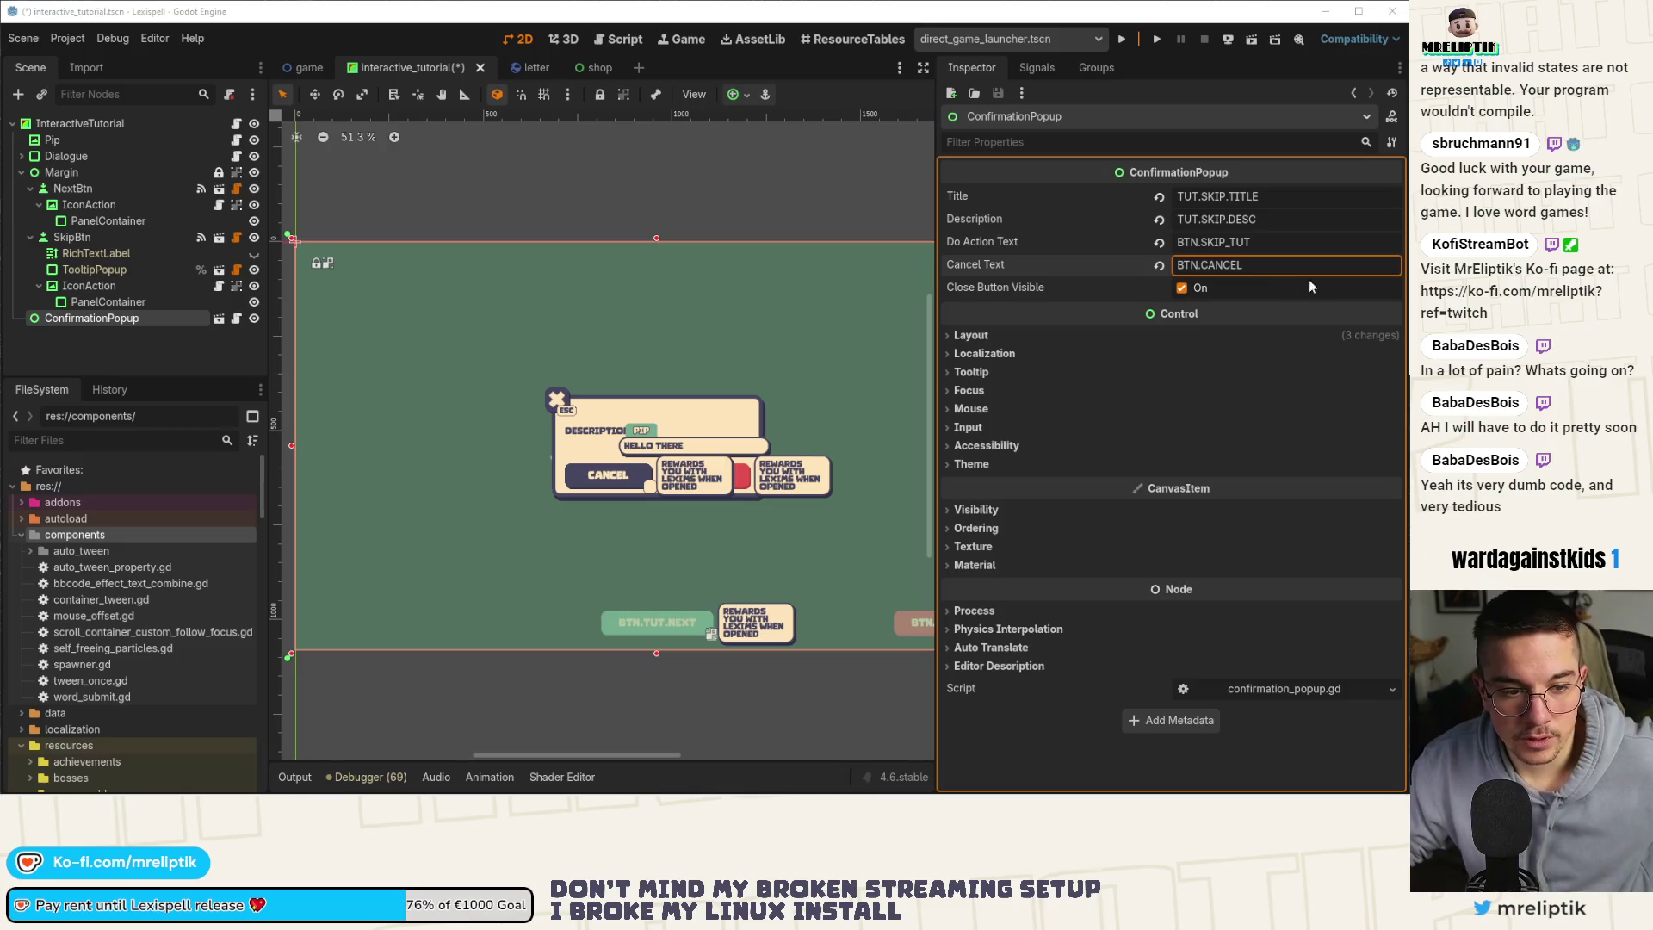
pyautogui.hotkey('ctrl', 'a')
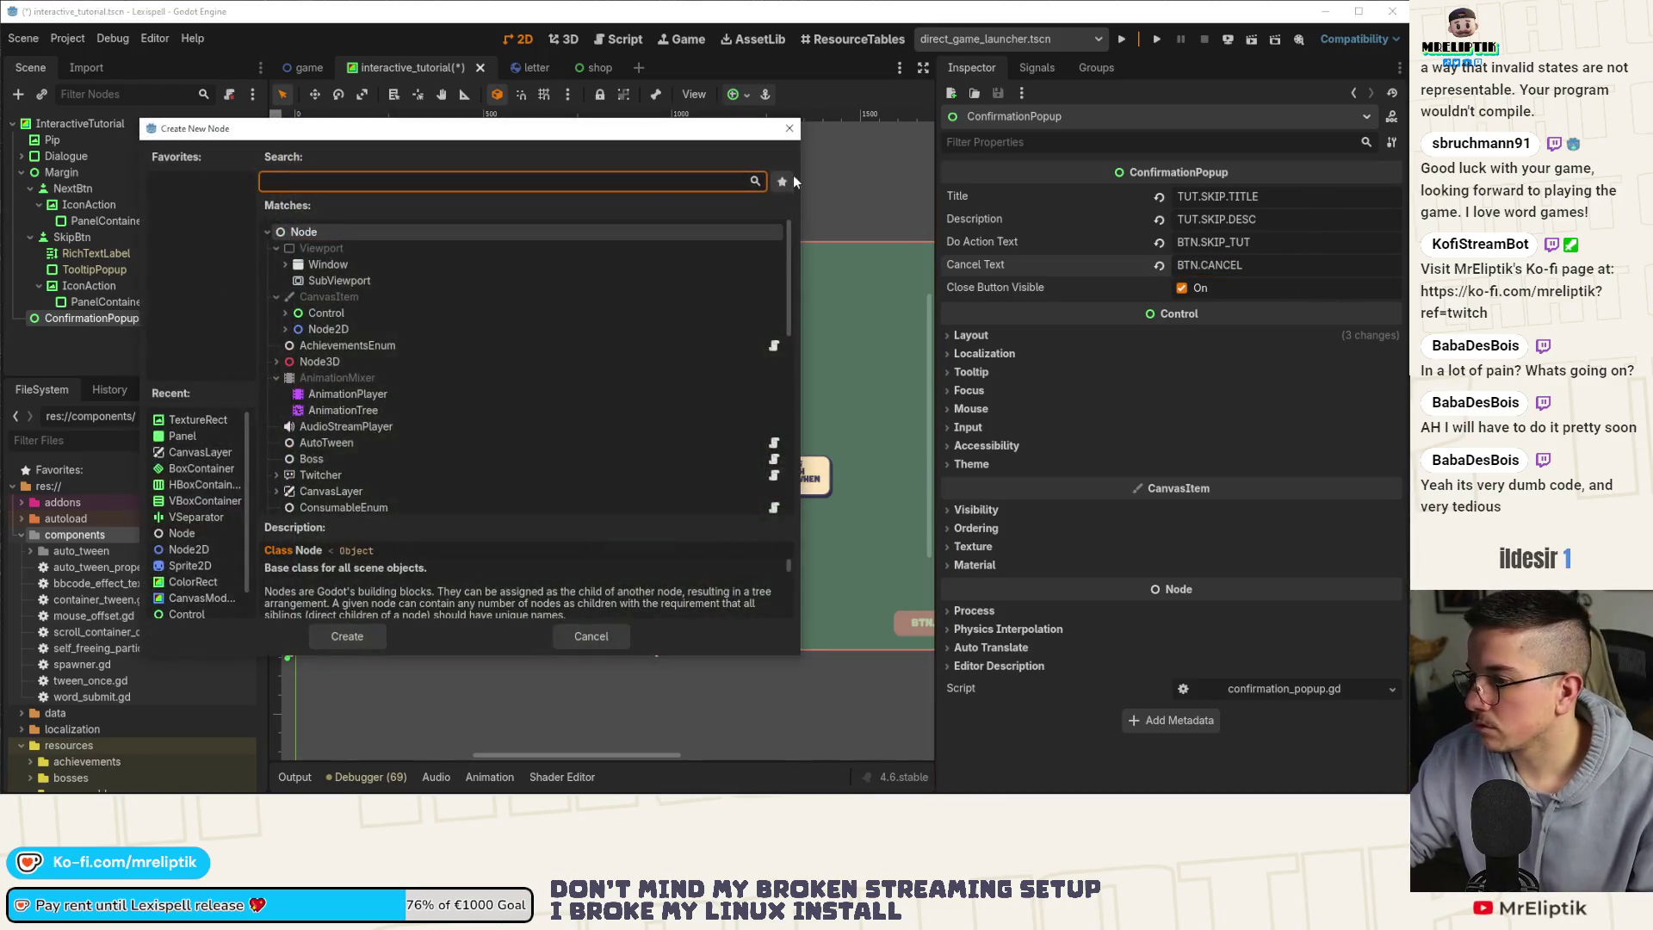
pyautogui.press('Escape')
pyautogui.doubleClick(1274, 194)
pyautogui.press('Tab')
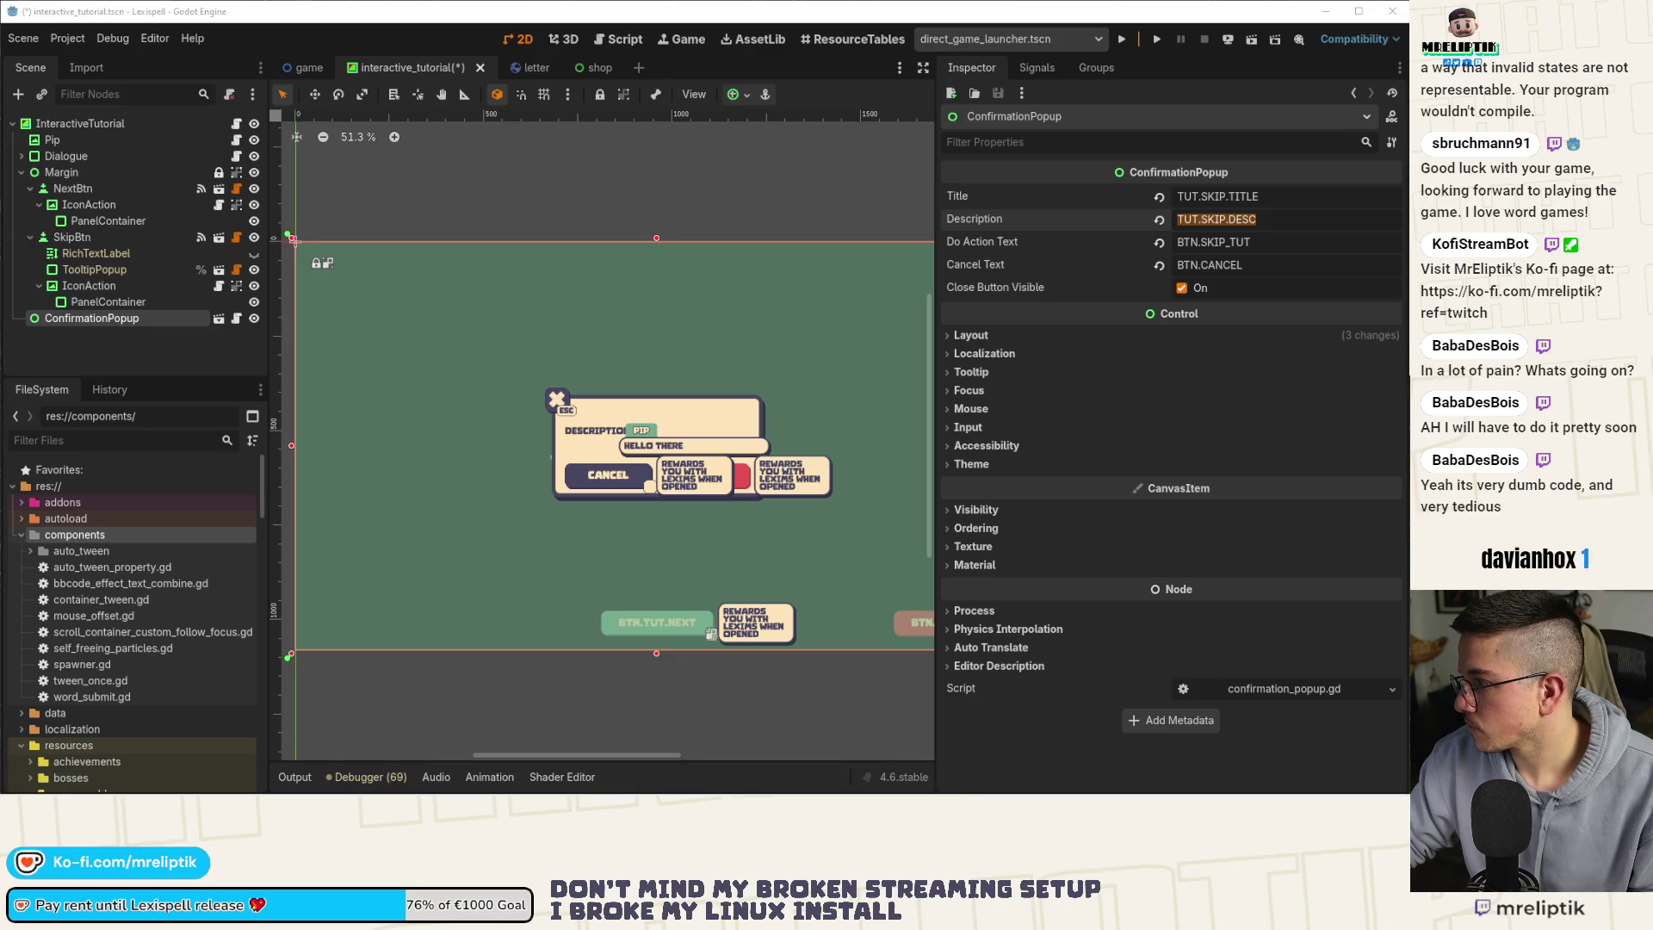
pyautogui.doubleClick(1251, 241)
pyautogui.write('TUT.SKIP')
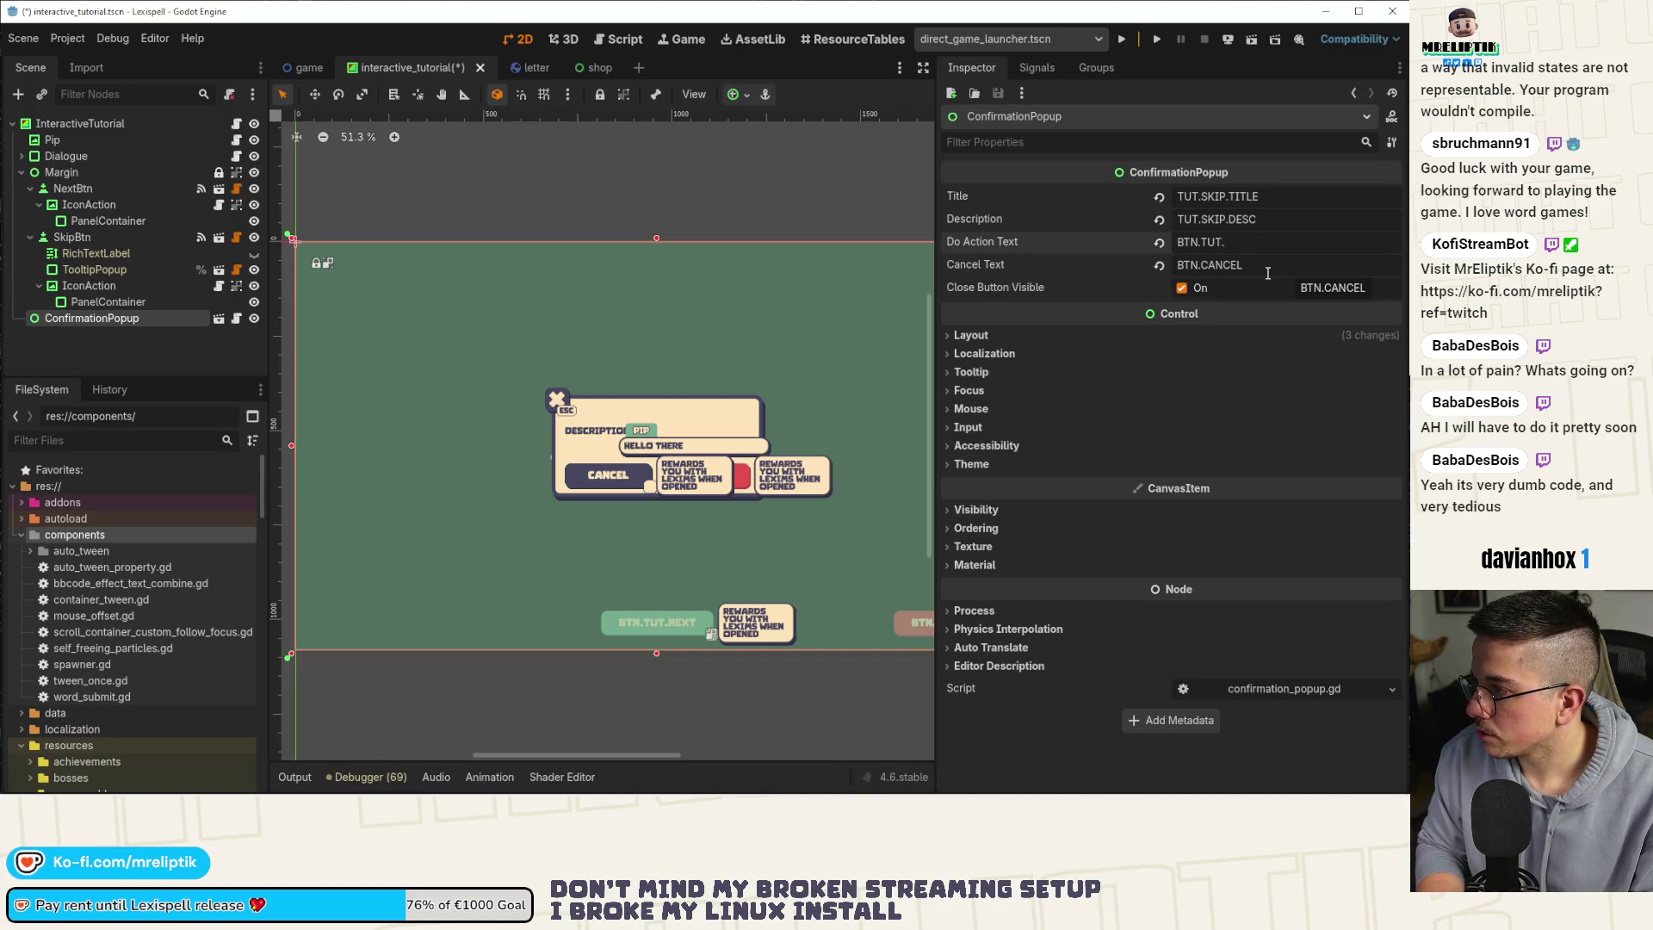
pyautogui.press('Return')
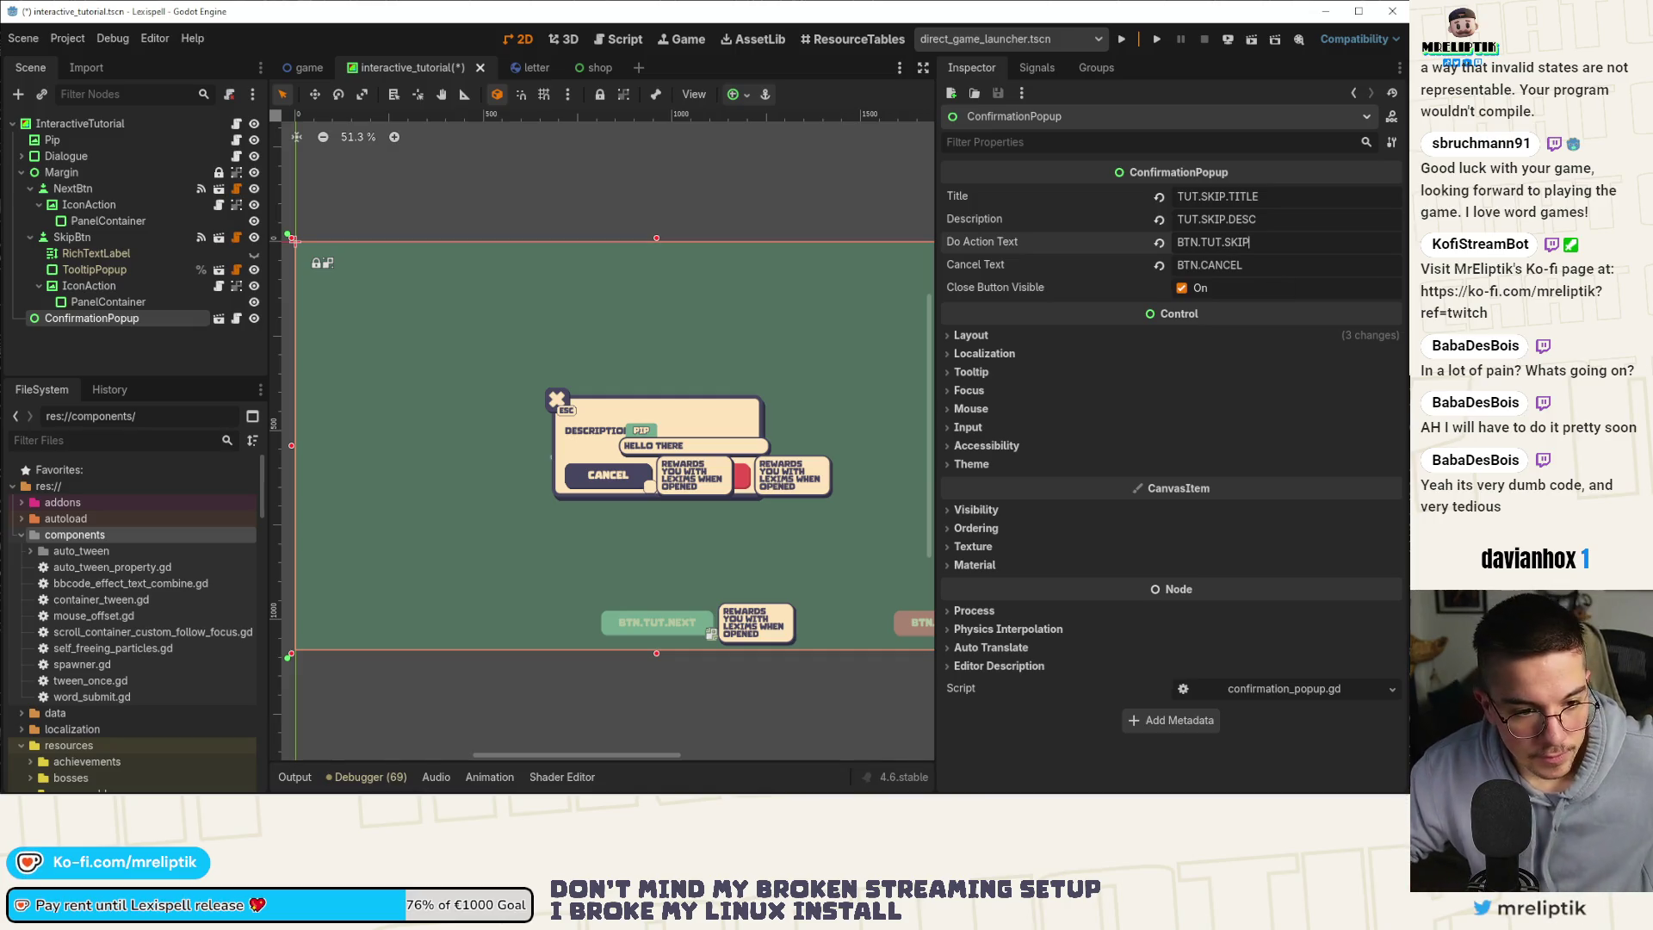
# Connect ConfirmationPopup's action_pressed signal to the InteractiveTutorial script
pyautogui.click(136, 343)
pyautogui.click(172, 318)
pyautogui.click(1036, 67)
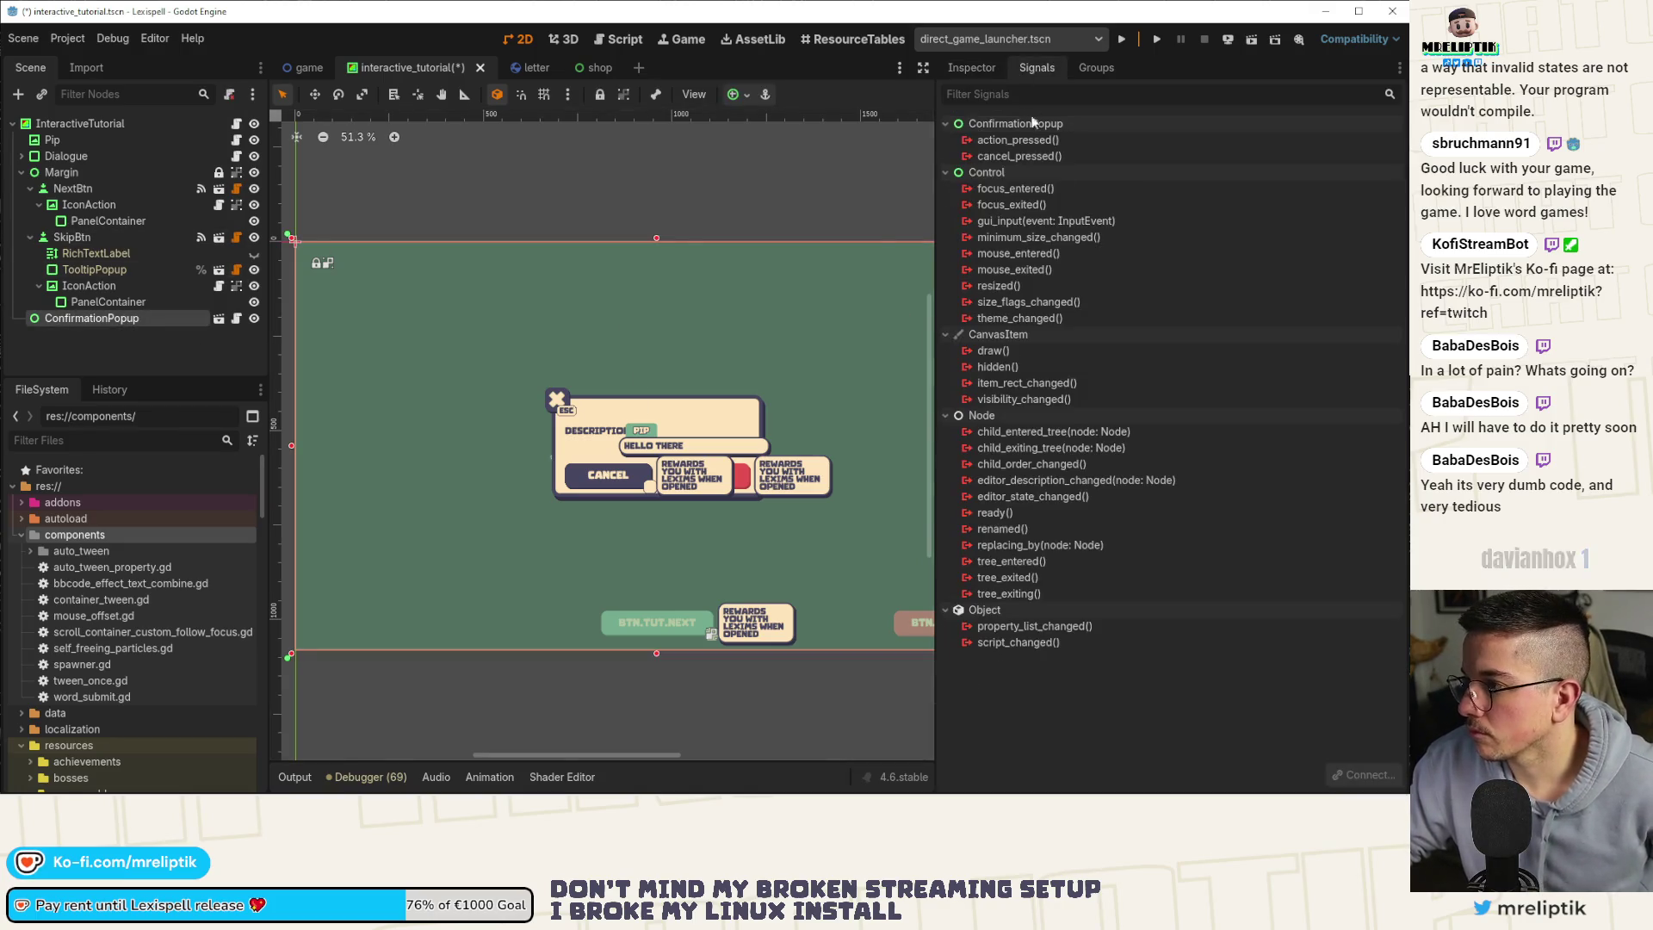
pyautogui.doubleClick(1012, 140)
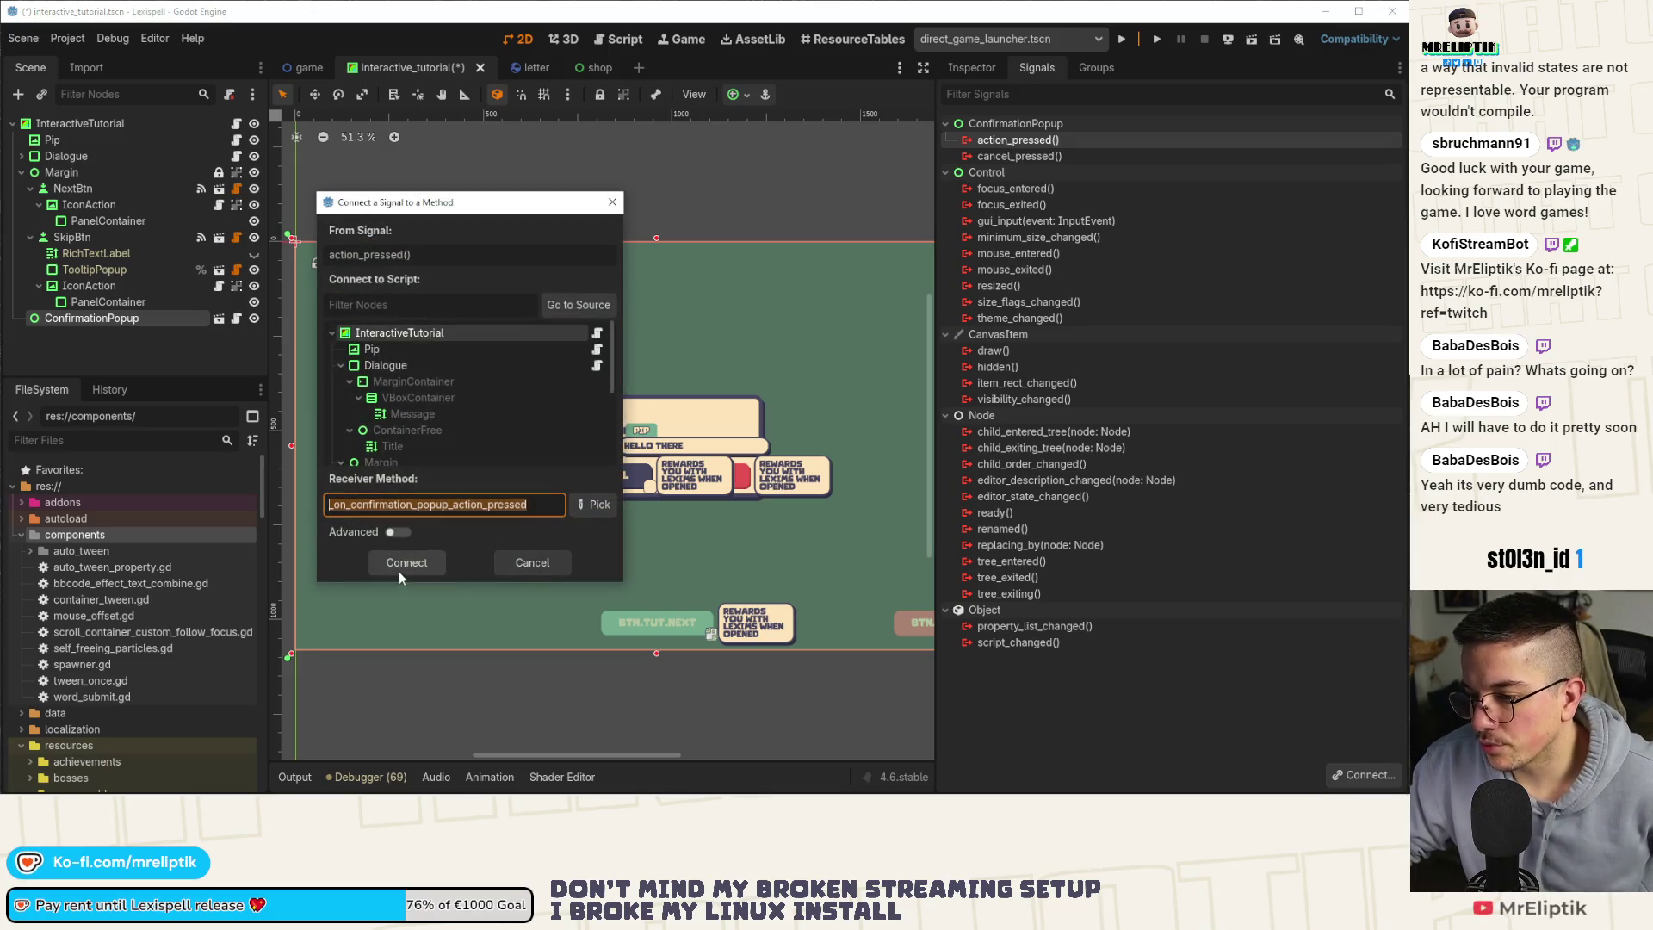
pyautogui.click(399, 568)
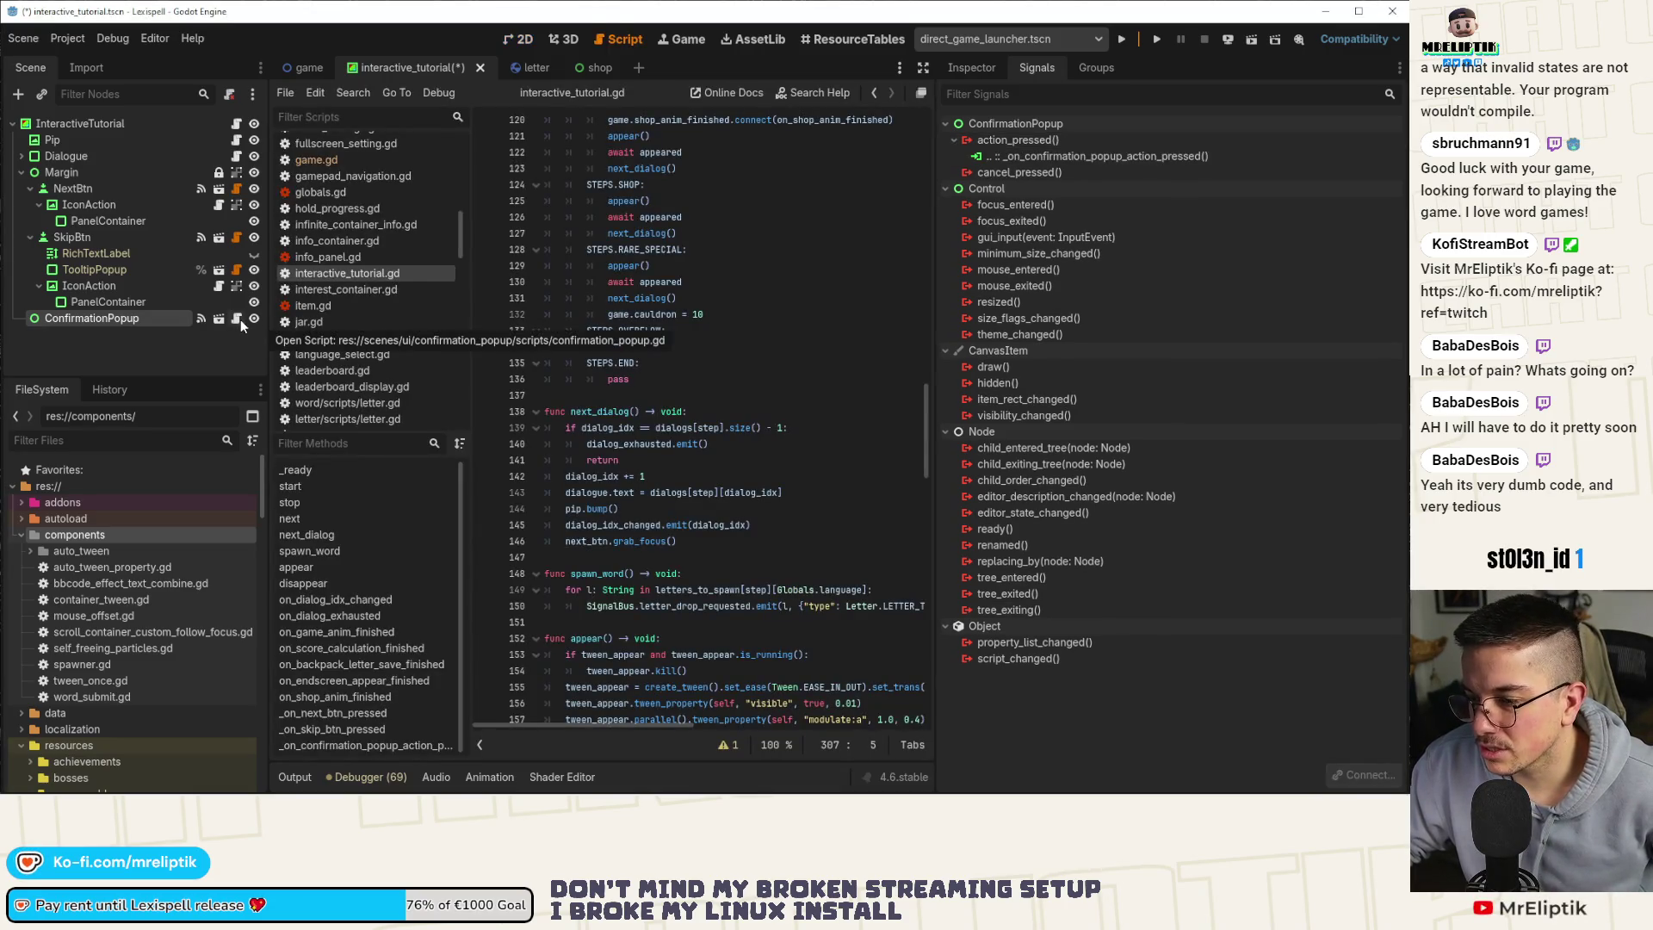
pyautogui.click(239, 318)
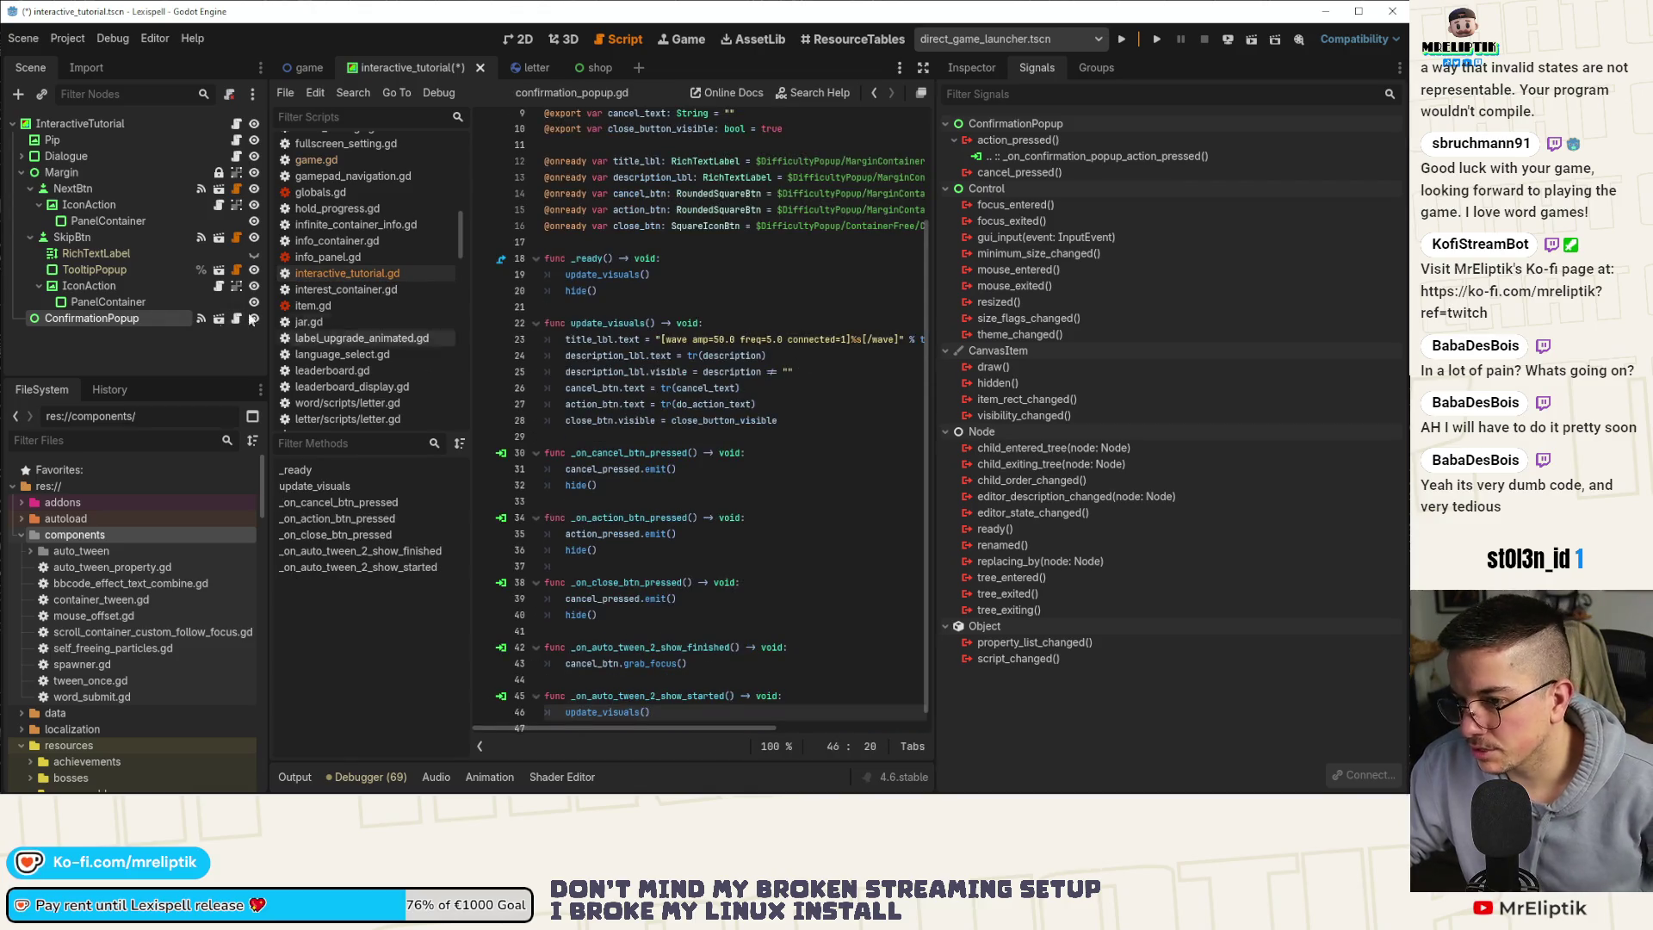
pyautogui.scroll(-1, 920, 317)
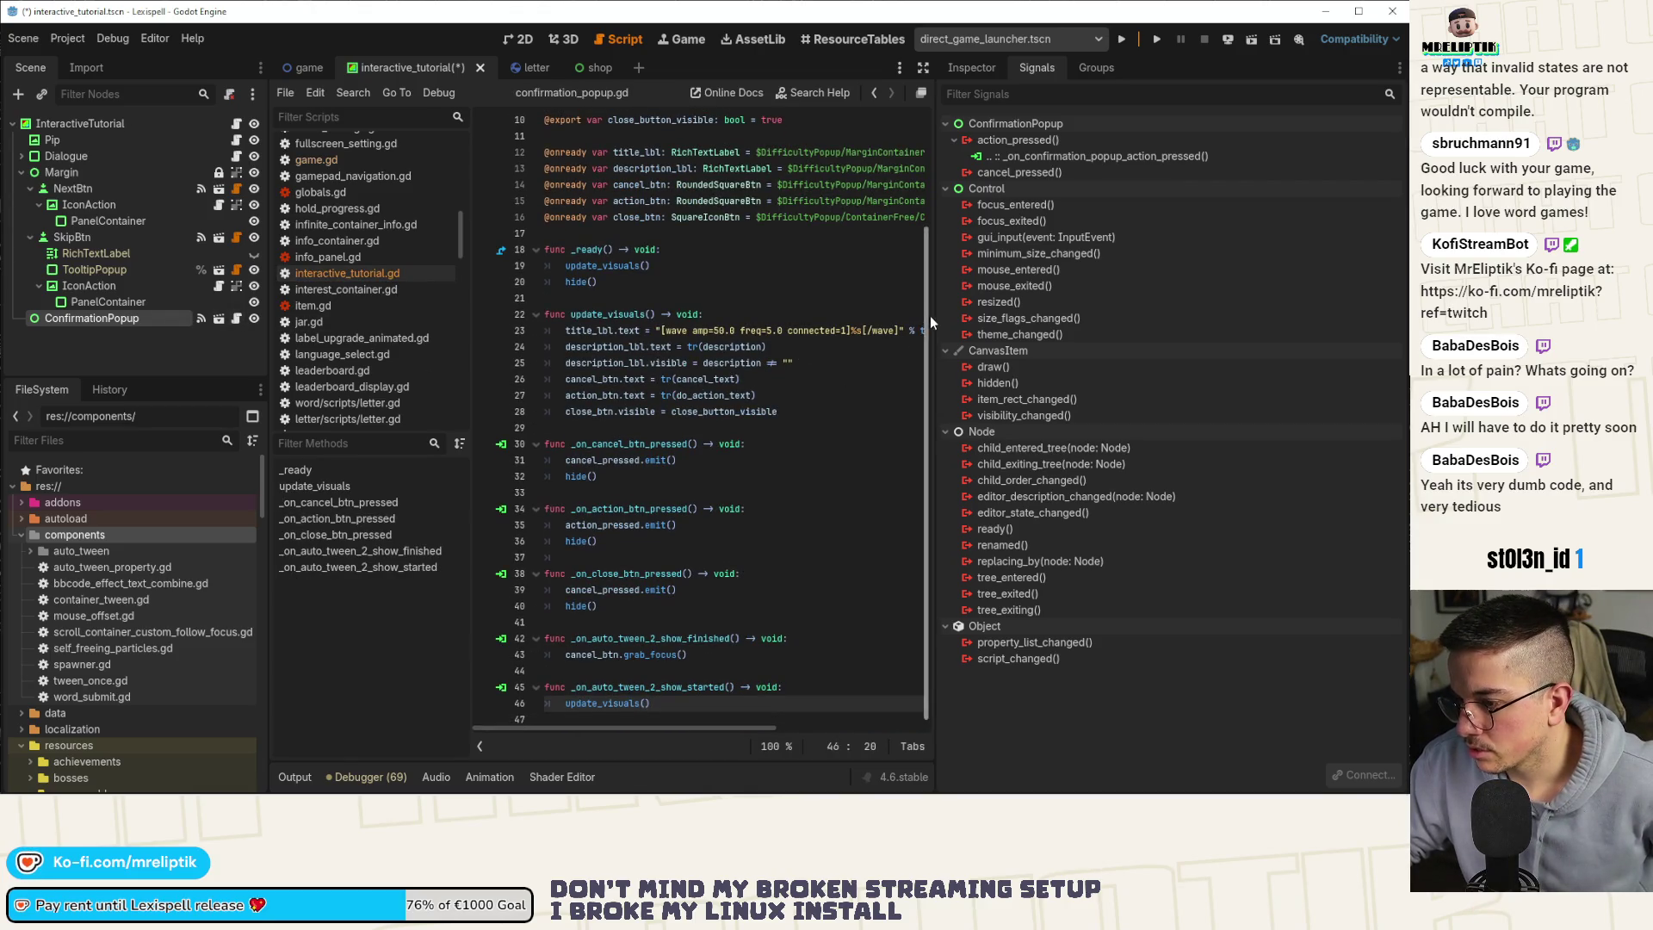
pyautogui.moveTo(935, 316); pyautogui.dragTo(1154, 316)
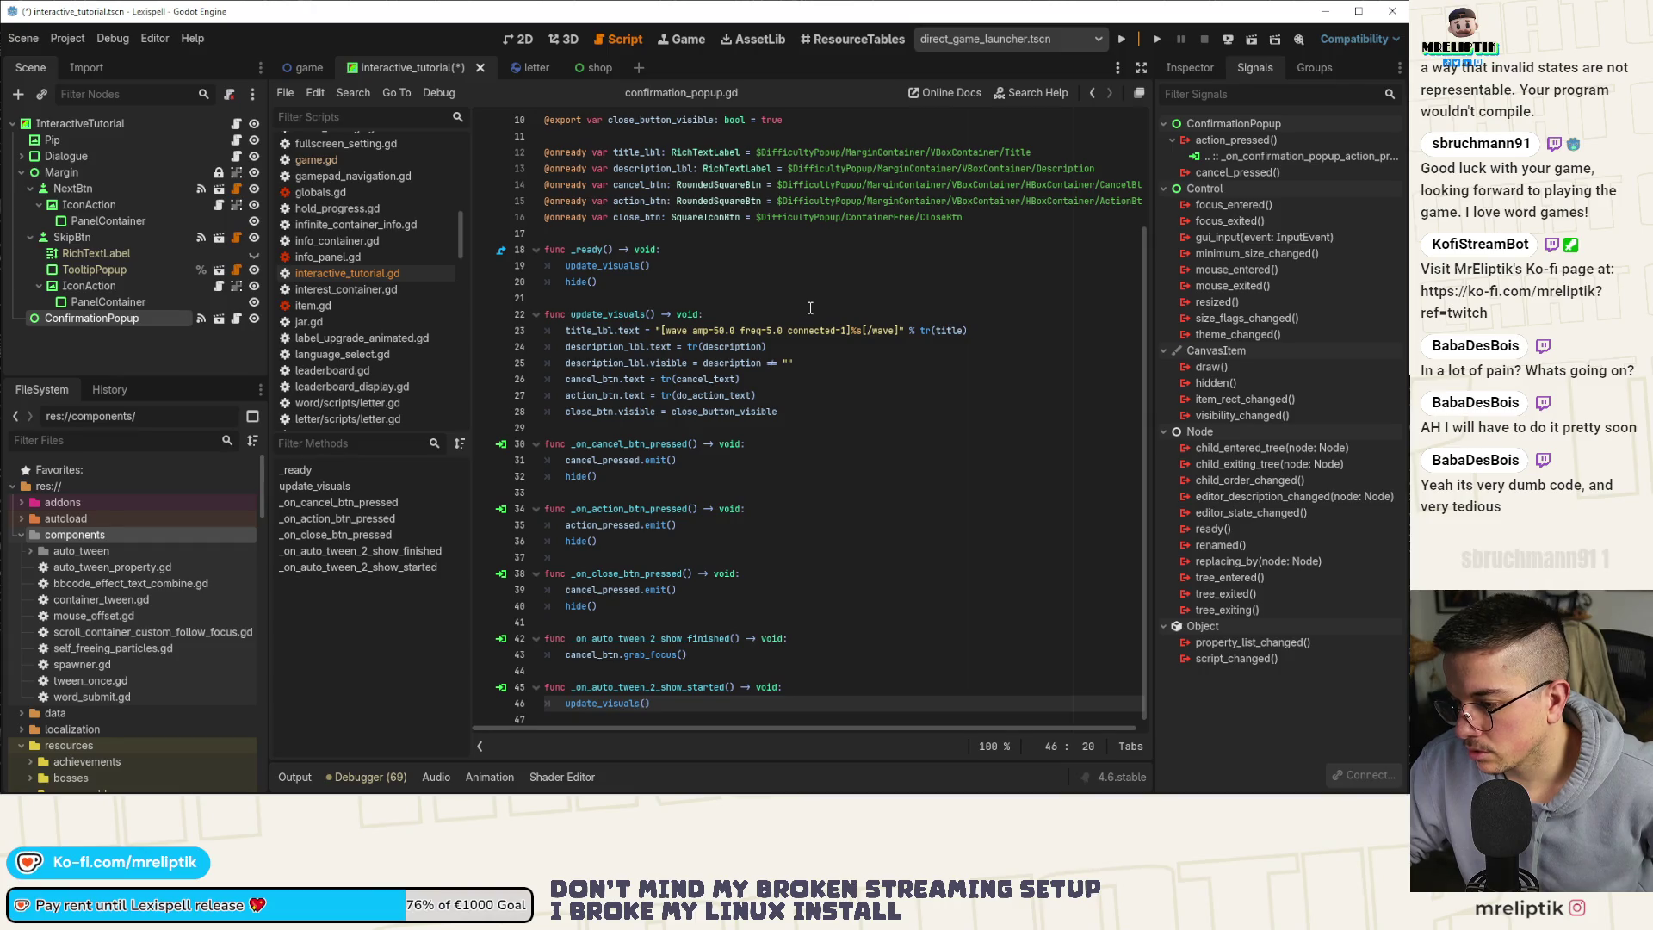
pyautogui.click(519, 38)
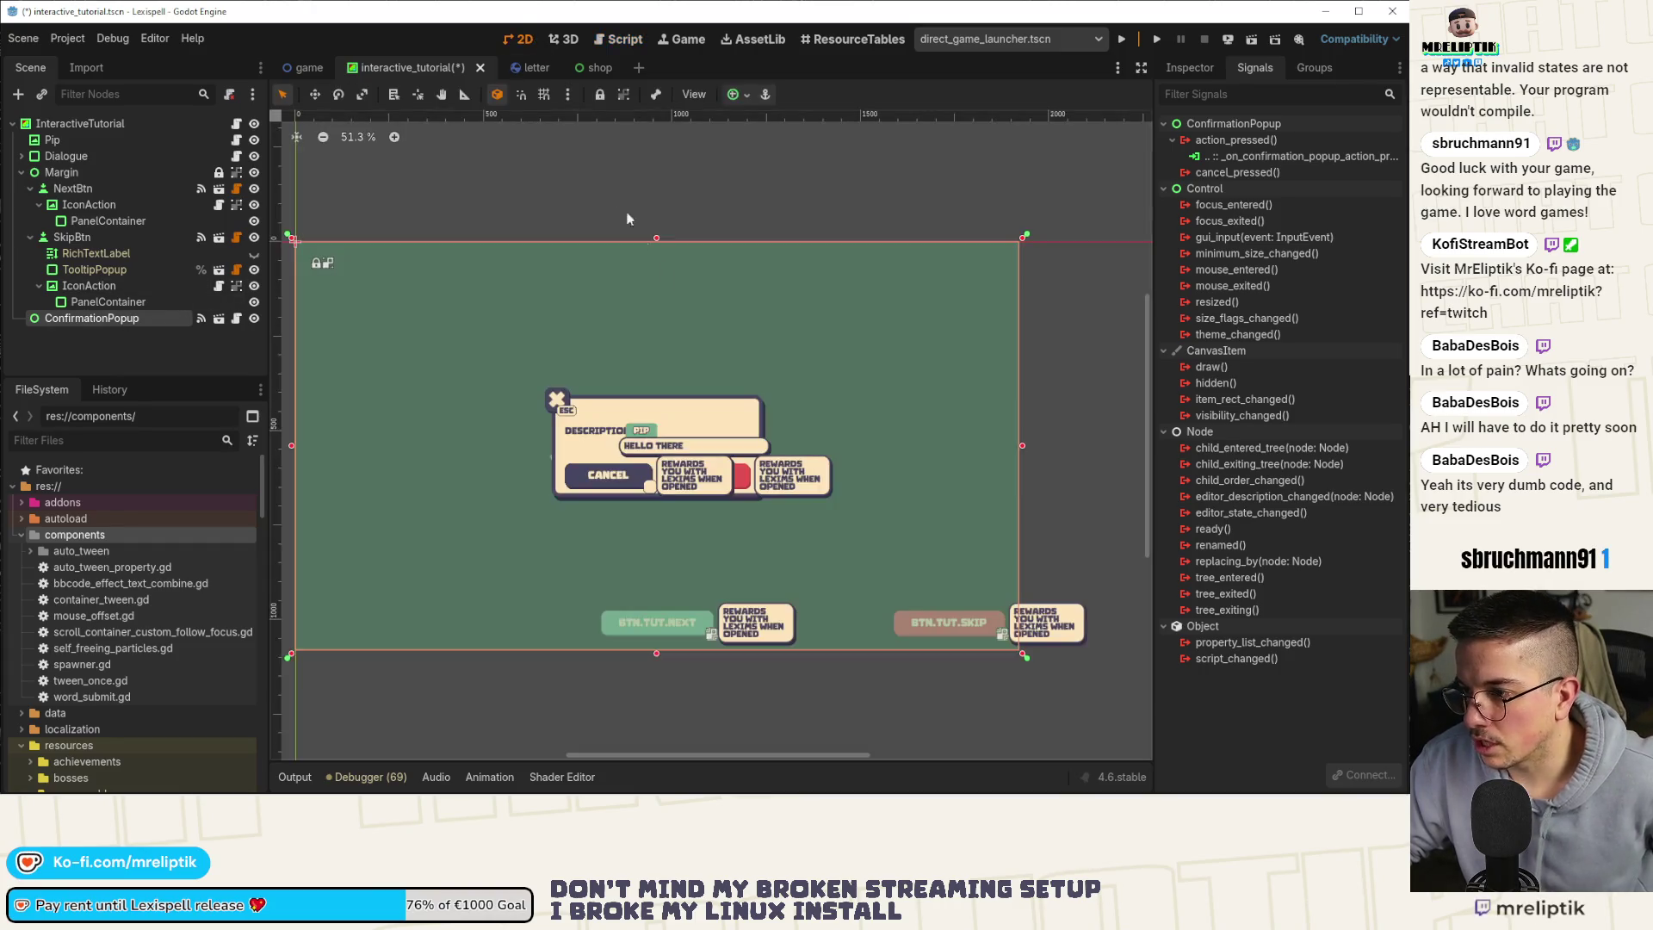
pyautogui.click(236, 123)
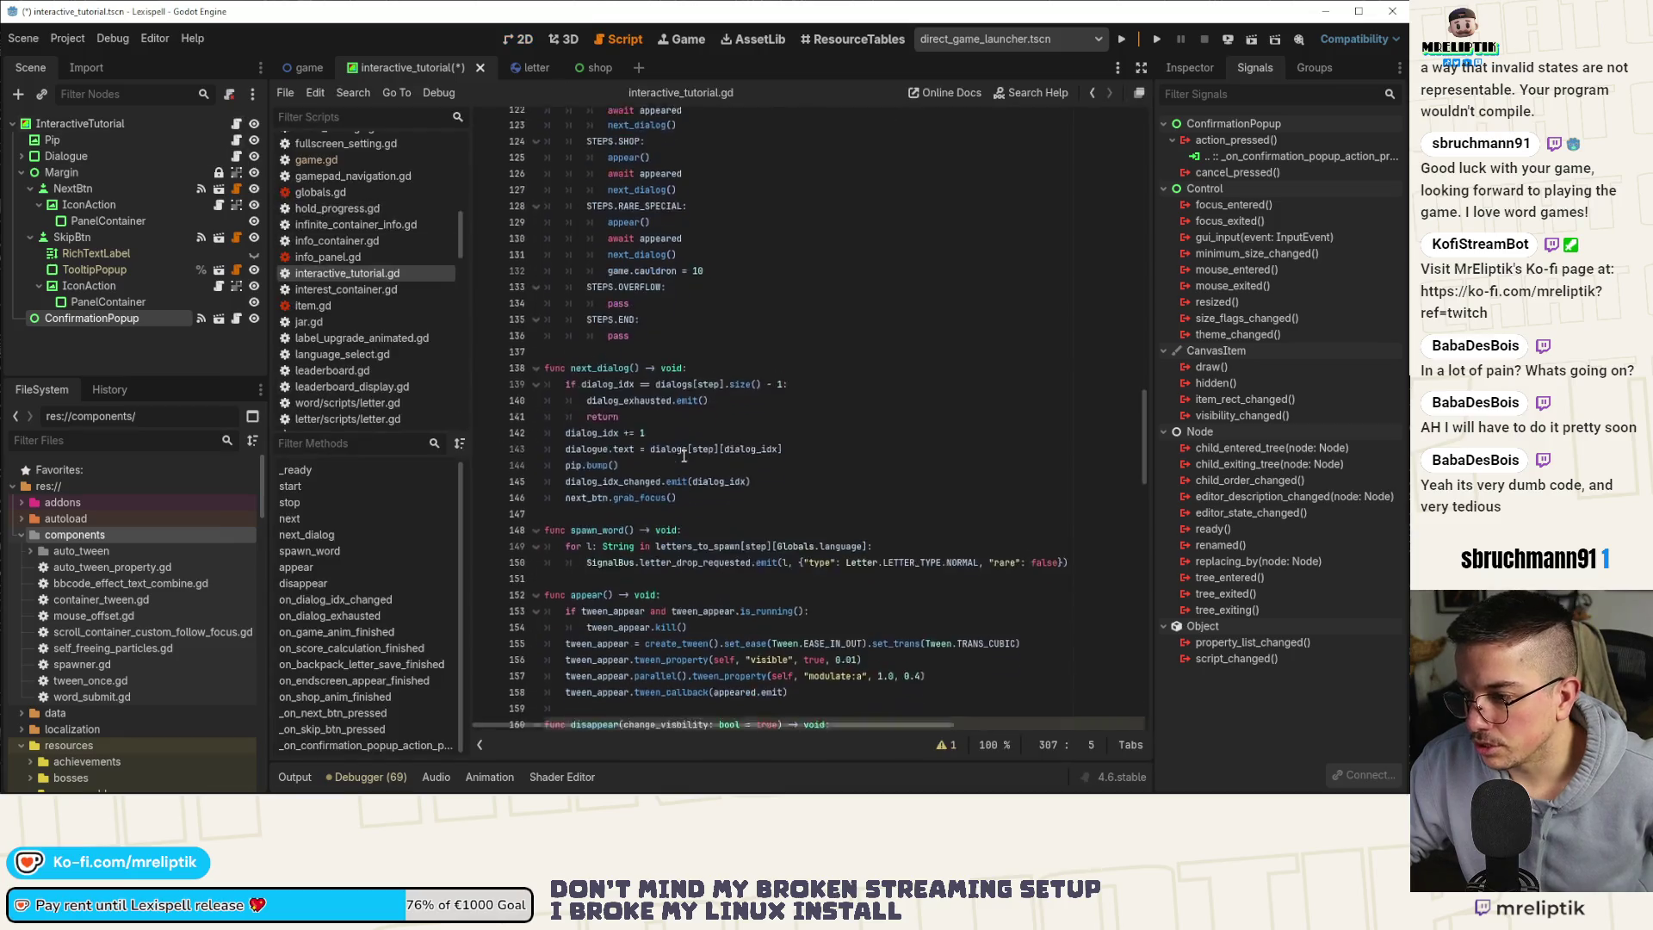
# Delete the extra blank line above the confirmation handler at the end of interactive_tutorial.gd
pyautogui.scroll(-20, 693, 461)
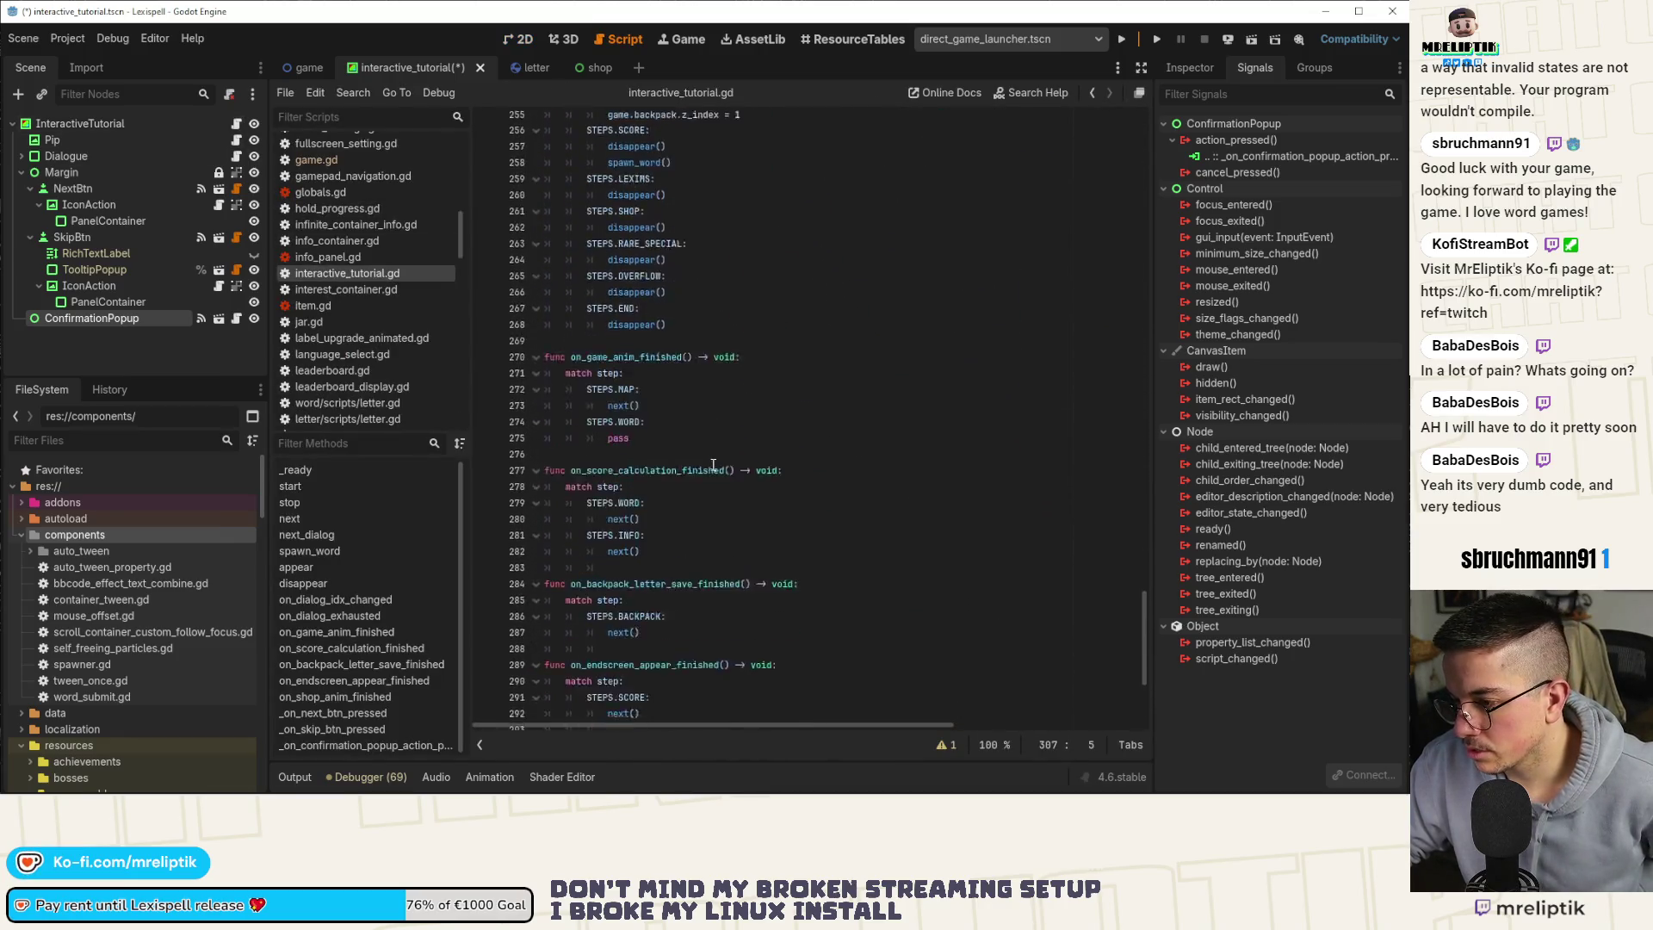
pyautogui.scroll(-2, 713, 465)
pyautogui.click(608, 656)
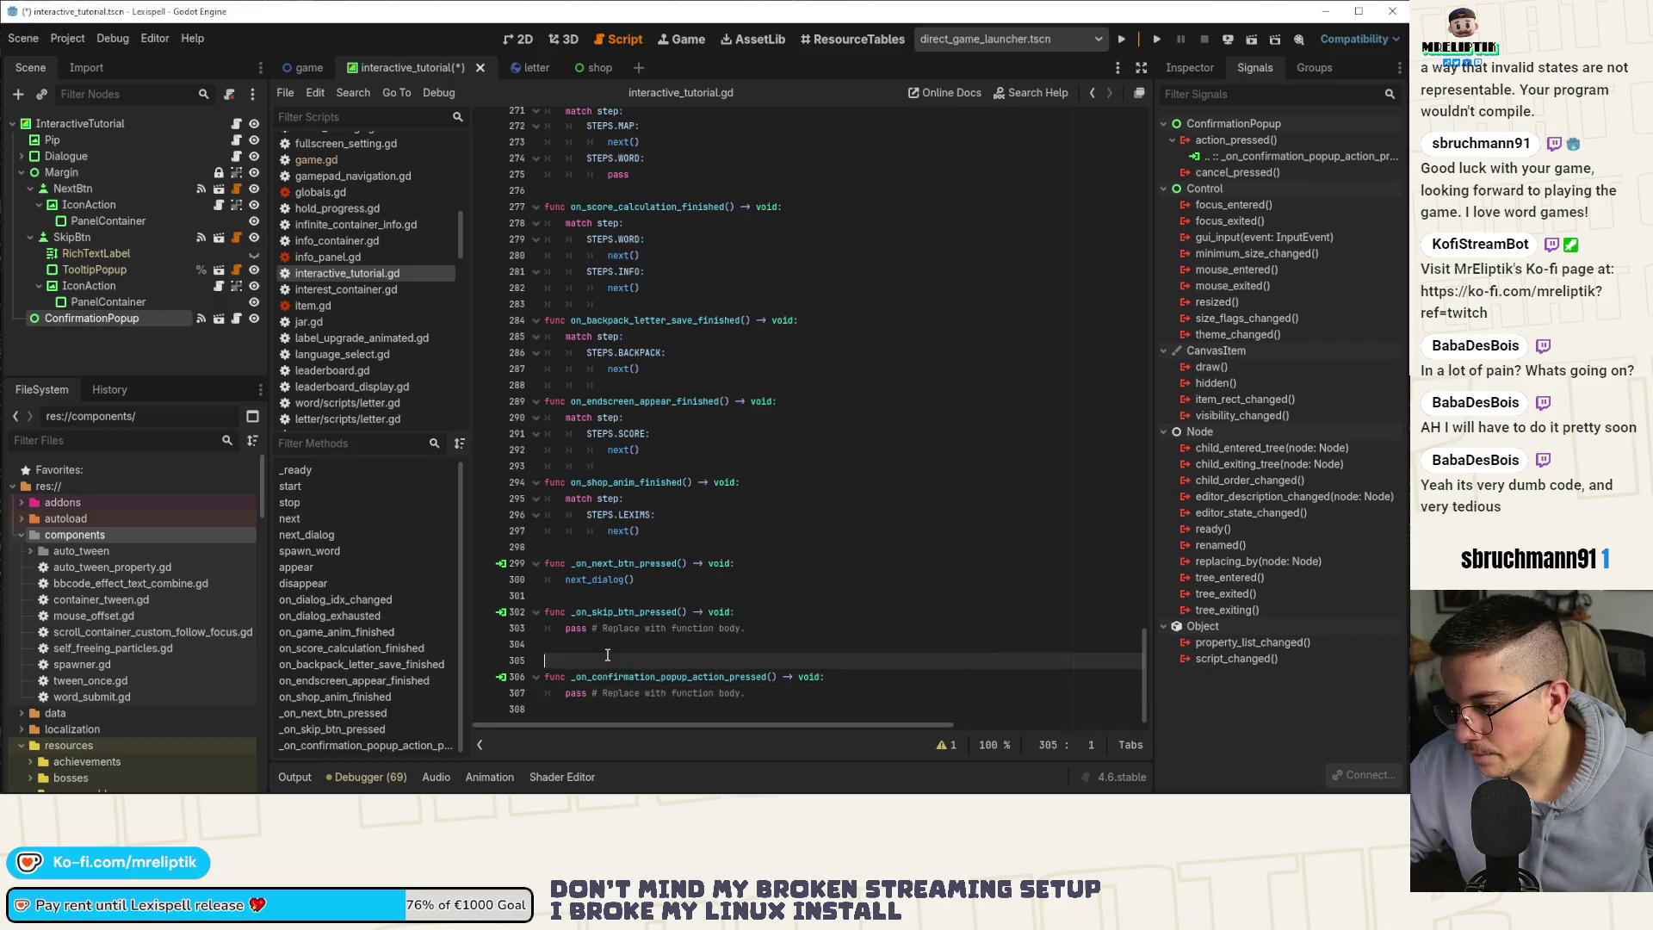
pyautogui.press('BackSpace')
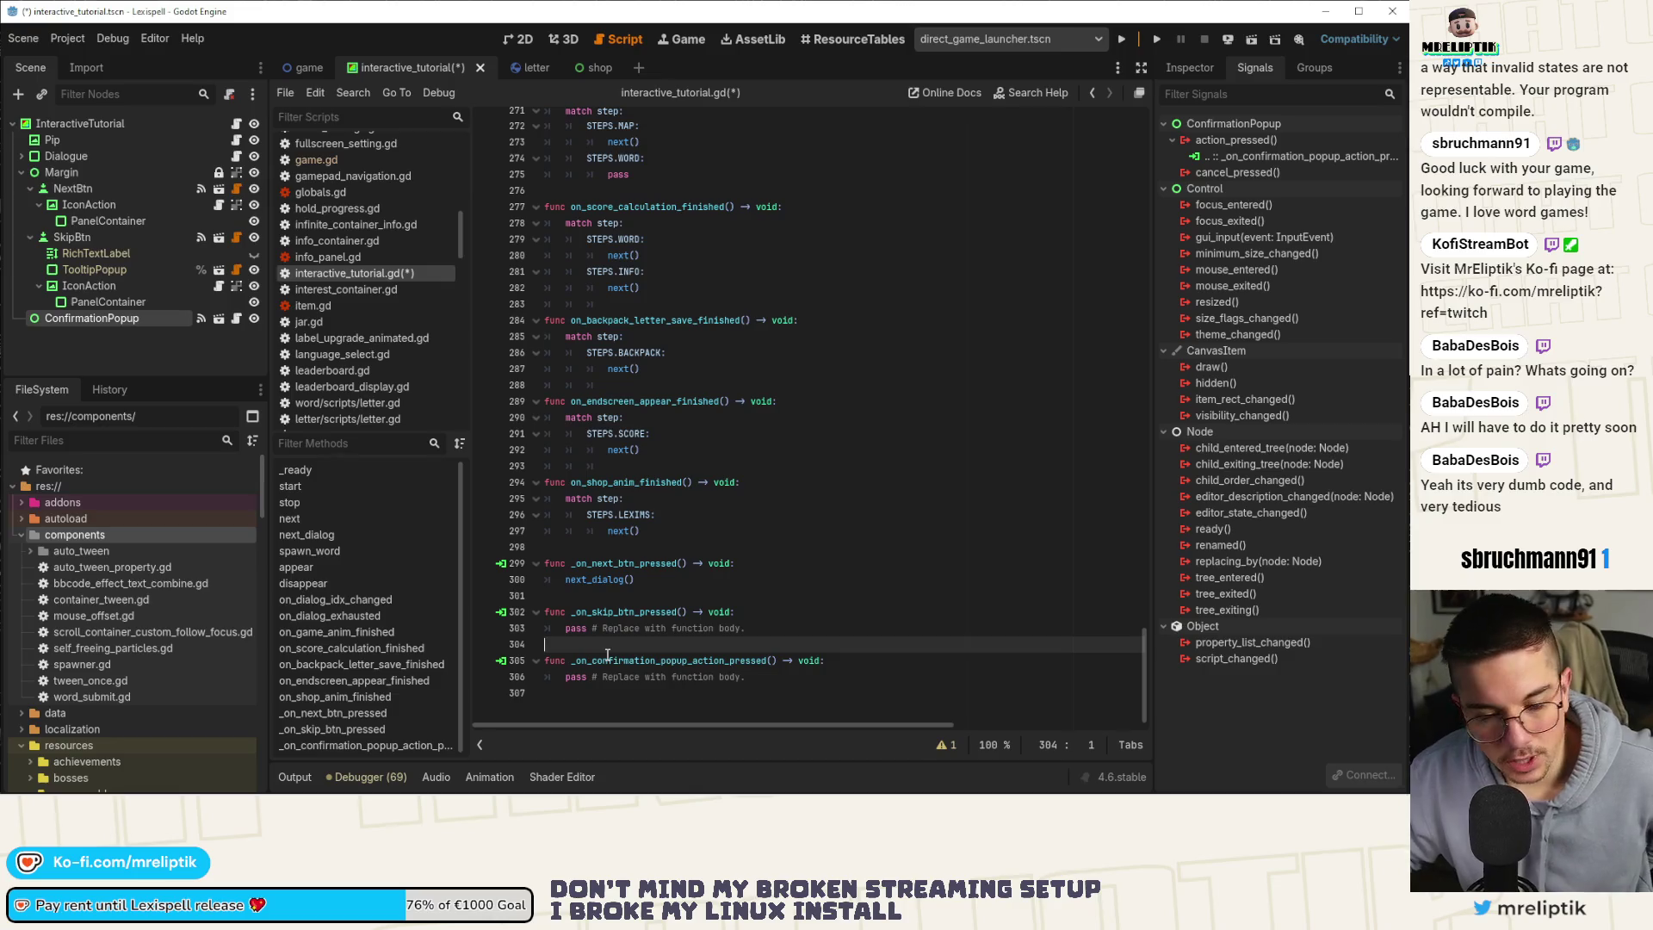
# Add a '# Skip tutorial' comment above the handler, save, and open the game scene
pyautogui.click(582, 655)
pyautogui.hotkey('ctrl', 'shift', 'Return')
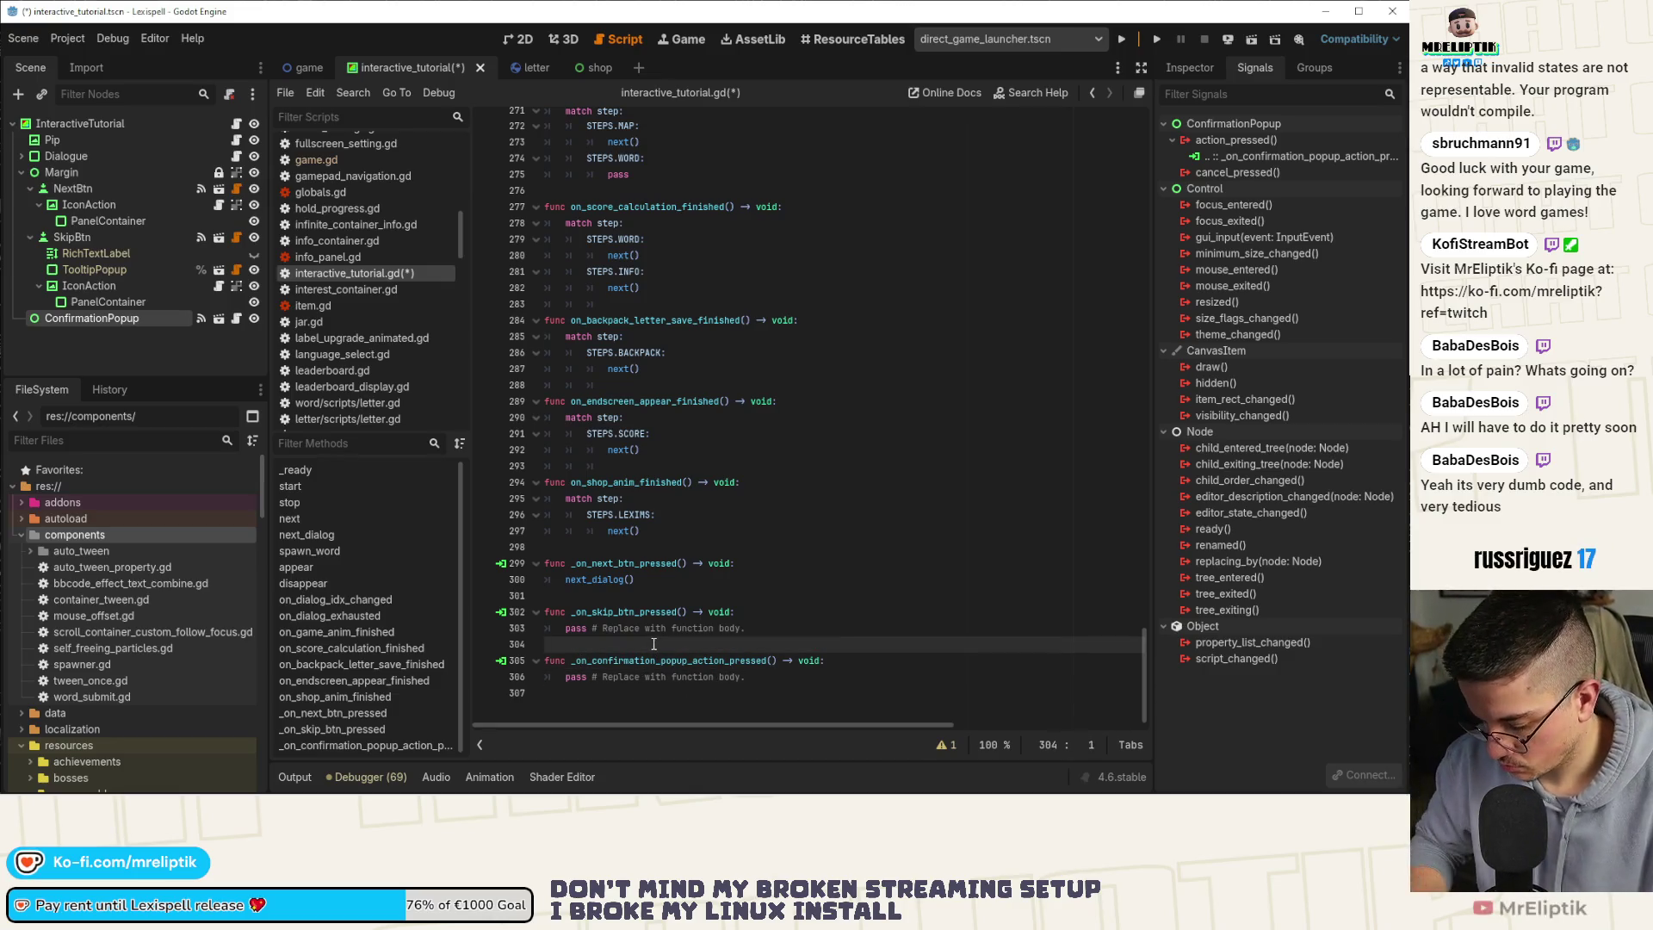
pyautogui.write('# ')
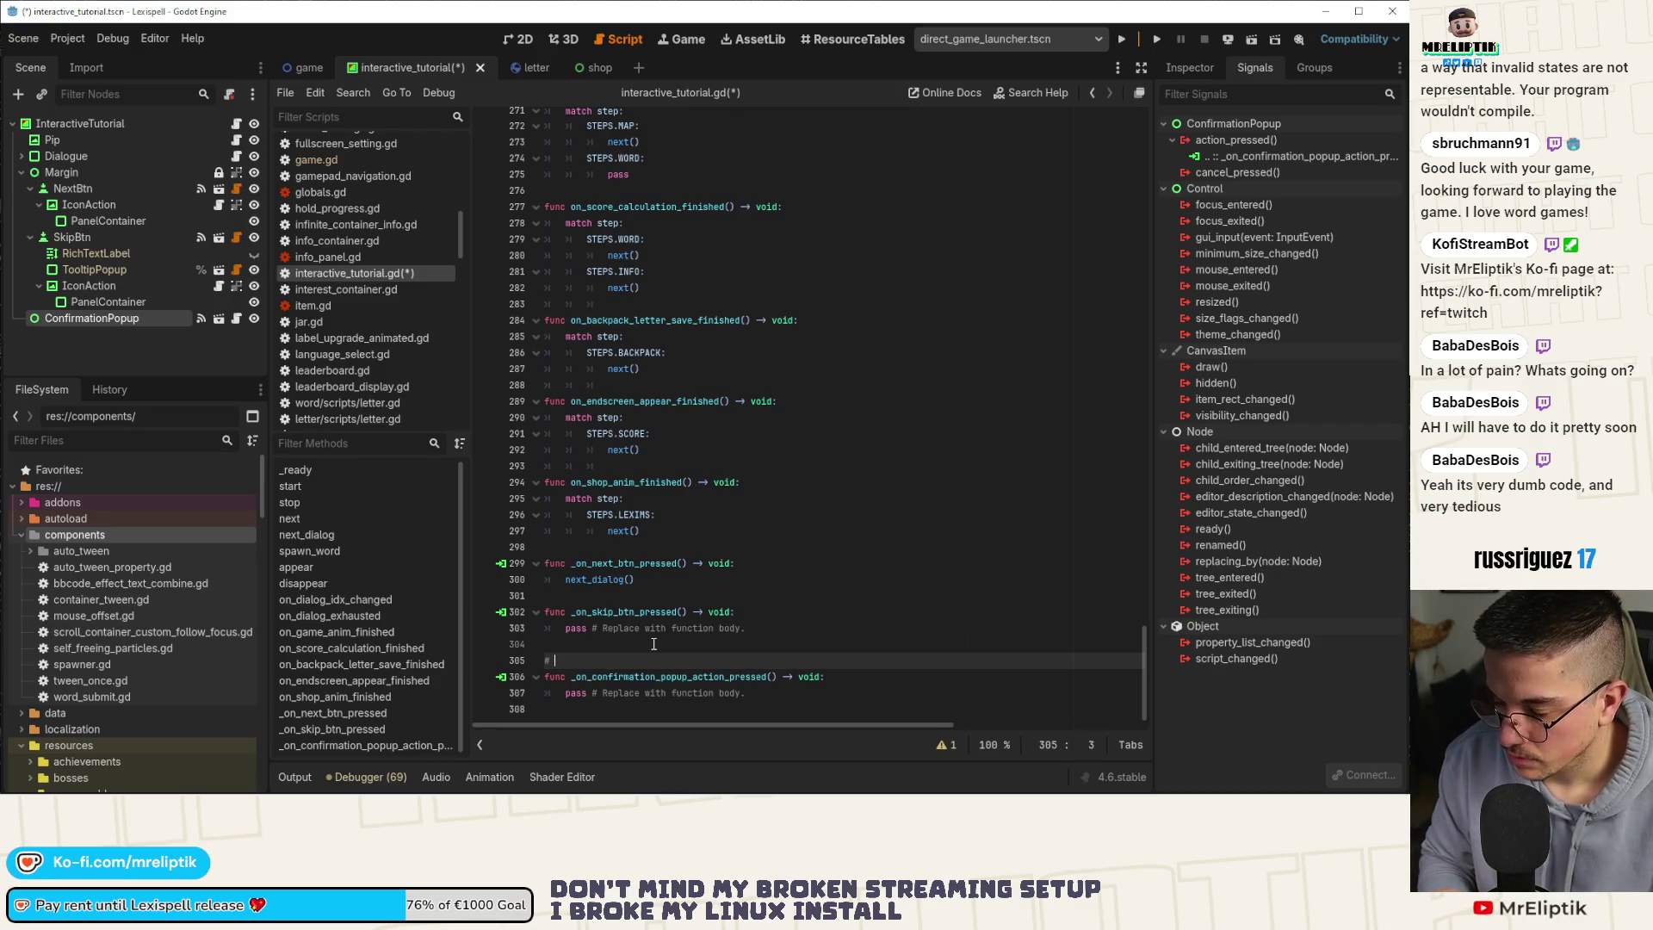
pyautogui.write('Skip tutorial')
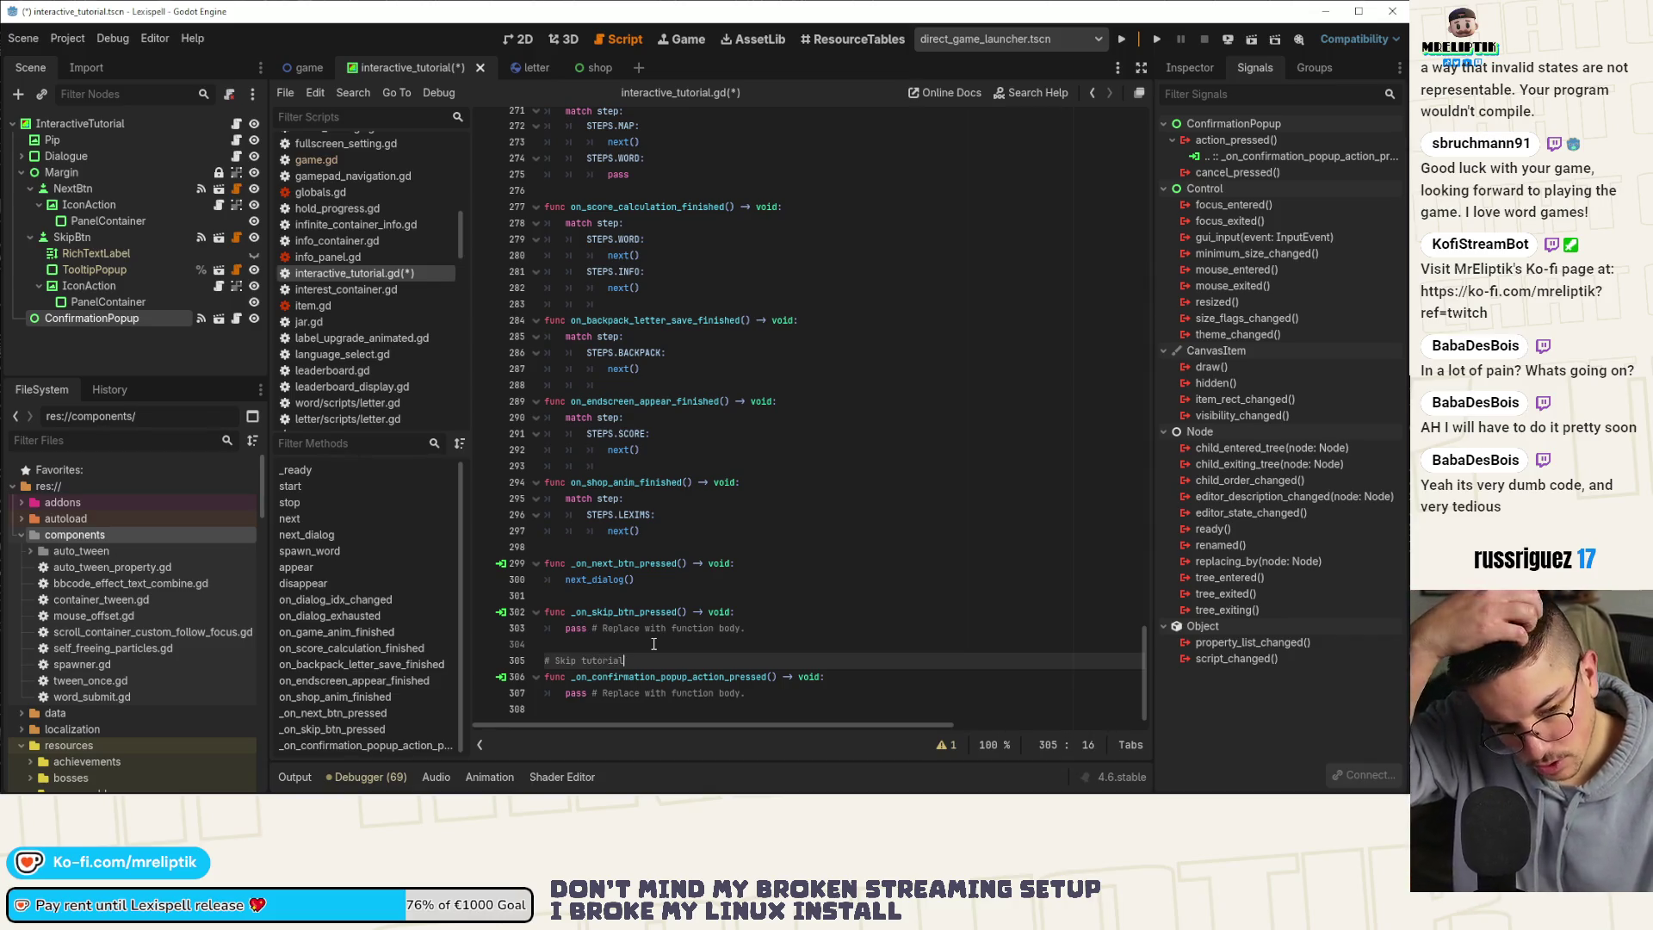
pyautogui.scroll(8, 775, 413)
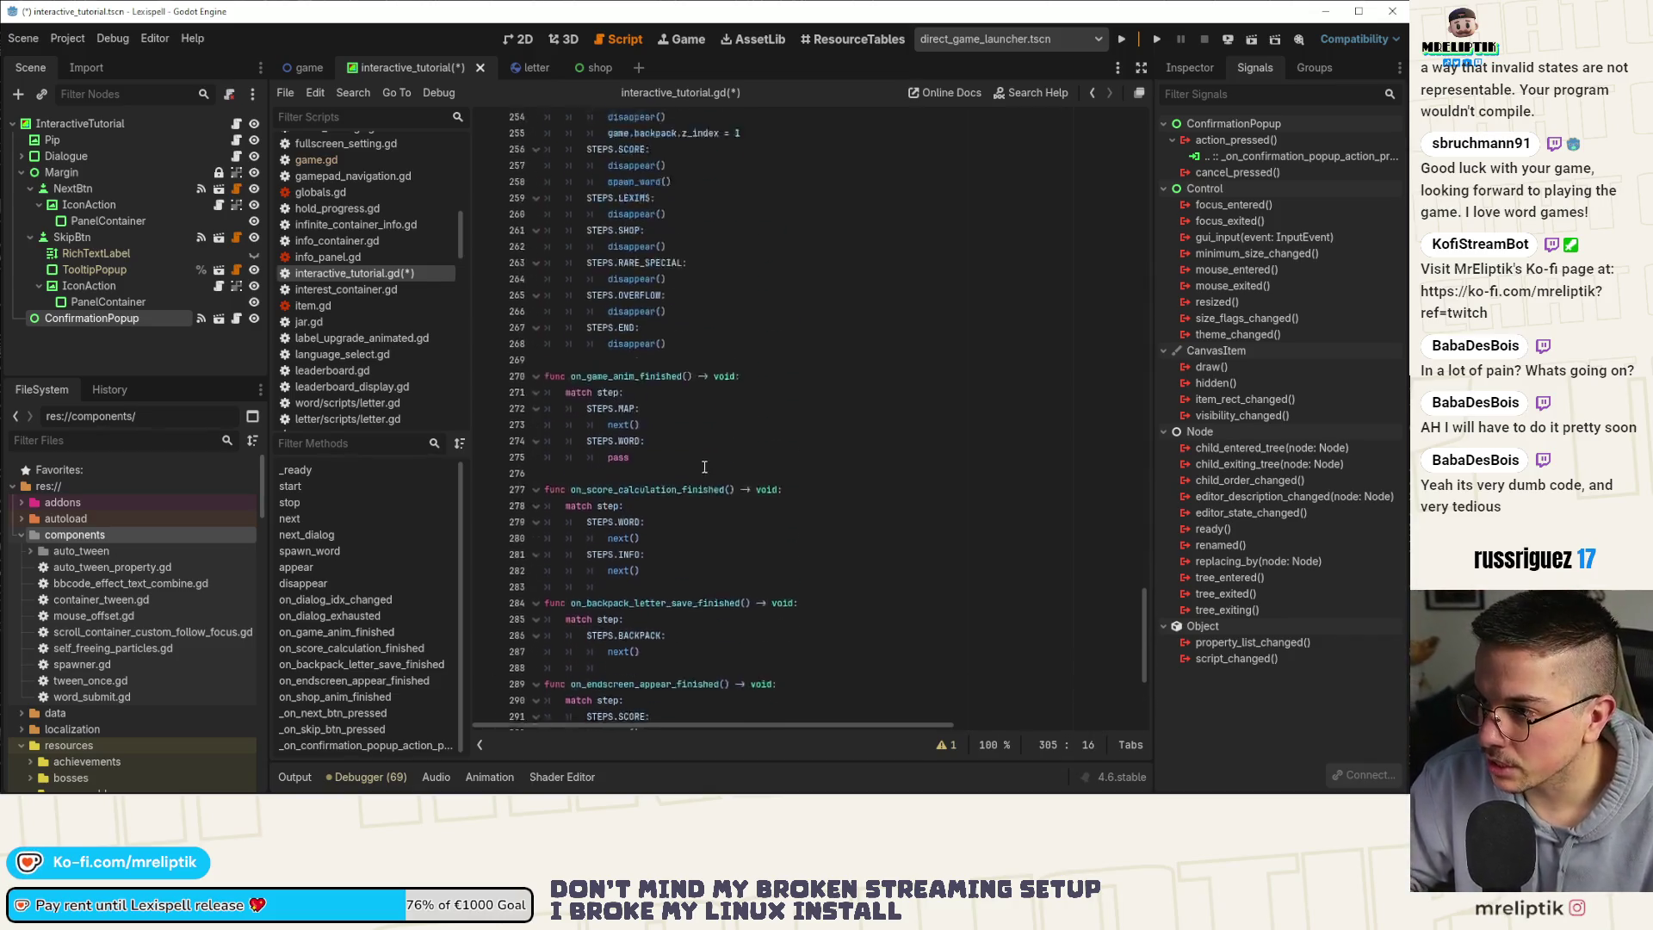
pyautogui.hotkey('ctrl', 's')
pyautogui.click(301, 68)
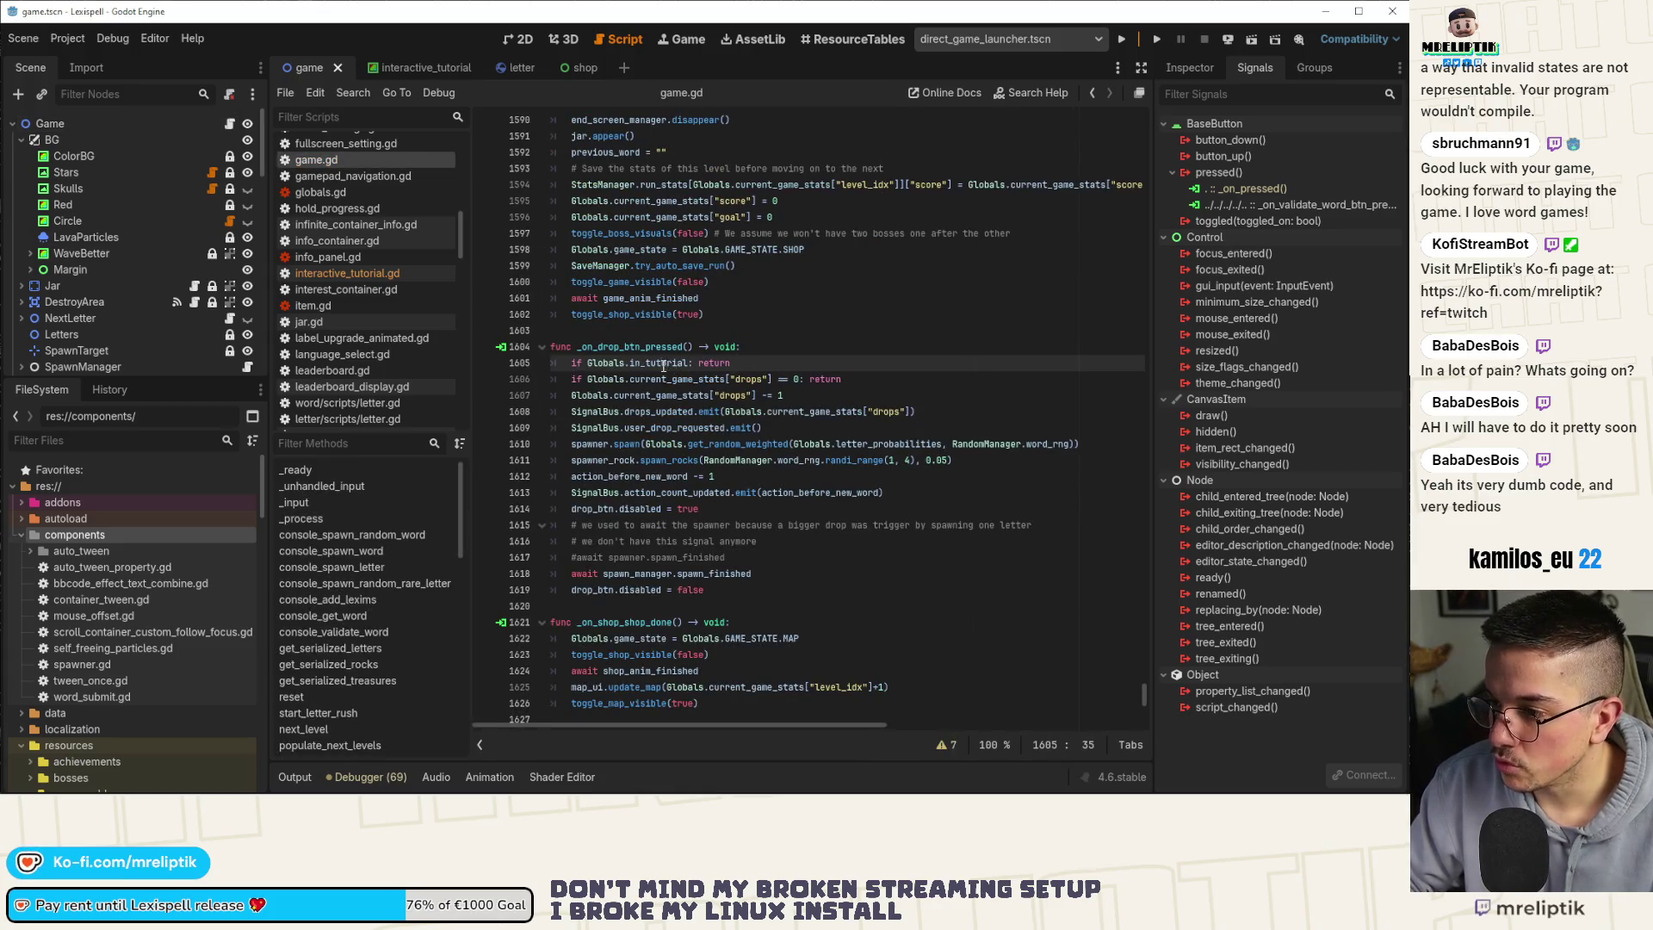
# Find in_tutorial in game.gd and copy the TUTORIAL_SHOWN settings lookup expression
pyautogui.hotkey('ctrl', 'f')
pyautogui.write('emit')
pyautogui.doubleClick(642, 363)
pyautogui.hotkey('ctrl', 'f')
pyautogui.click(911, 746)
pyautogui.click(911, 746)
pyautogui.click(911, 746)
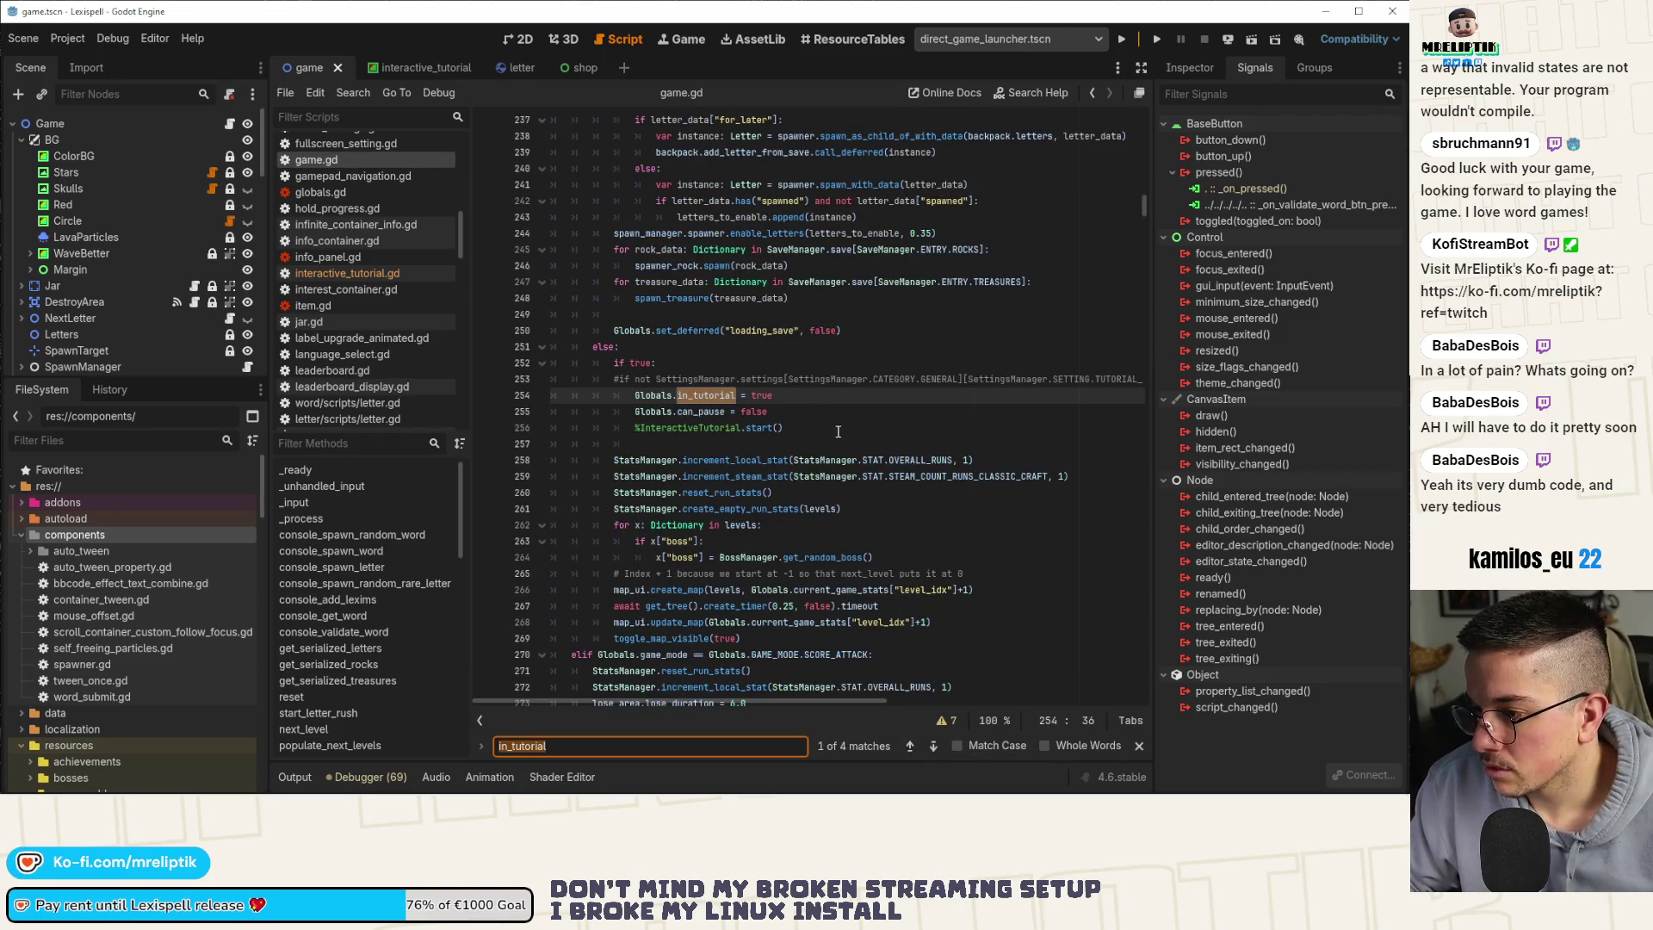
pyautogui.moveTo(657, 382)
pyautogui.mouseDown()
pyautogui.moveTo(1149, 381)
pyautogui.moveTo(1118, 381)
pyautogui.mouseUp()
pyautogui.hotkey('ctrl', 'c')
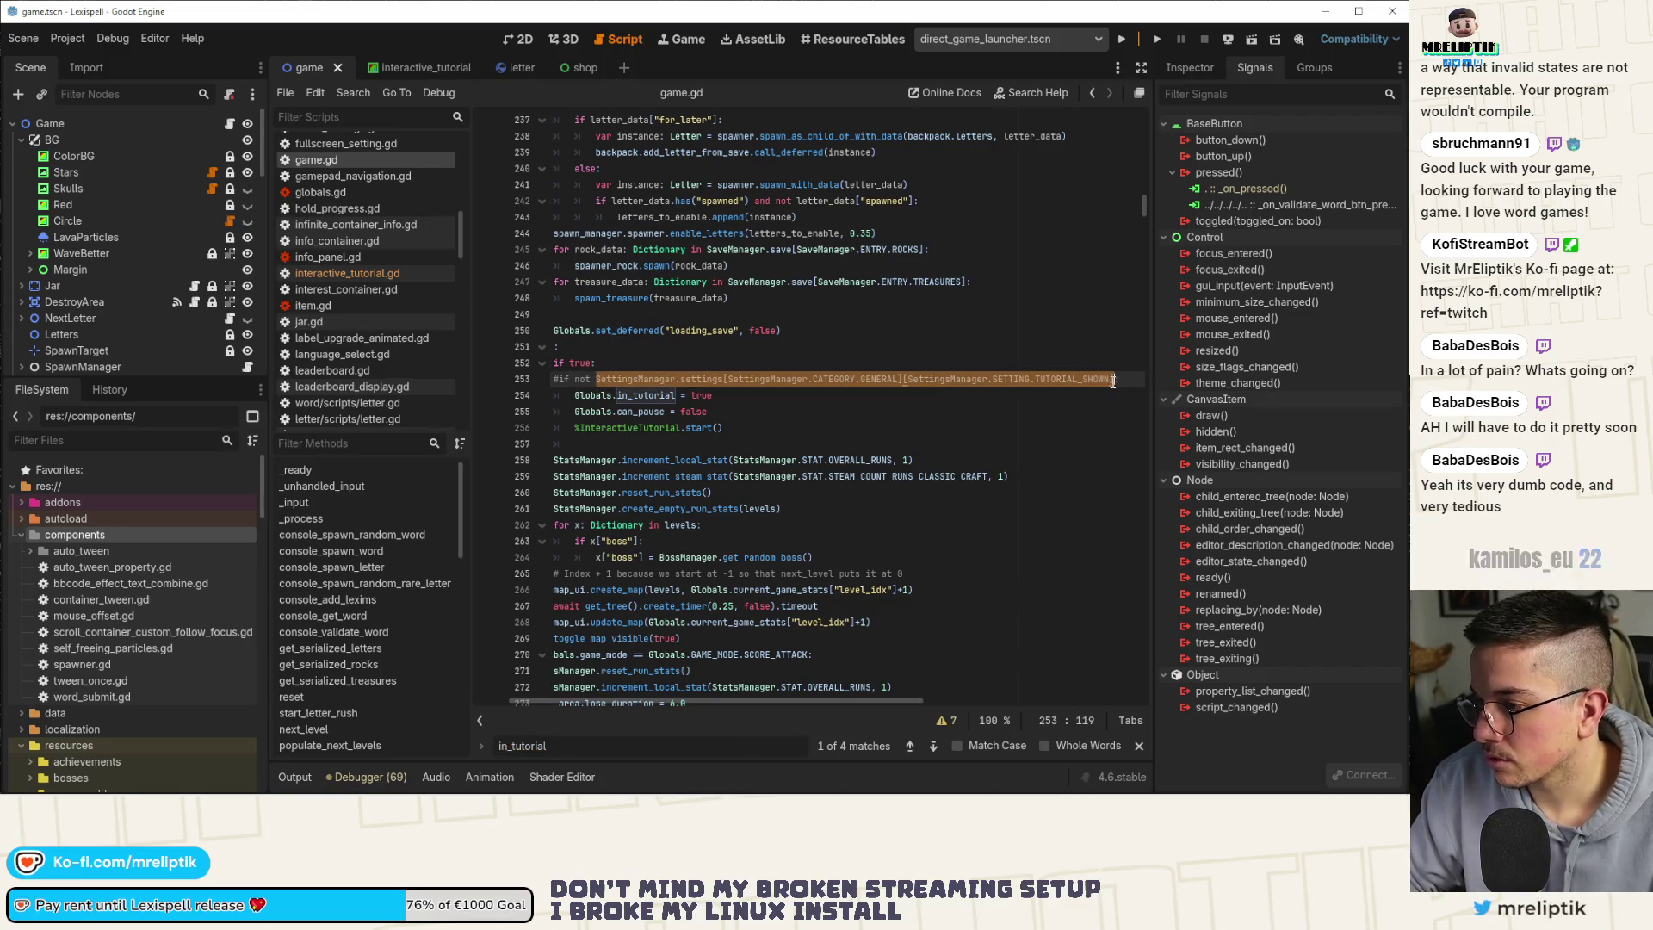
pyautogui.hotkey('ctrl', 's')
# Make the confirmation handler set TUTORIAL_SHOWN to true and call SettingsManager.write_settings(), then save
pyautogui.click(422, 66)
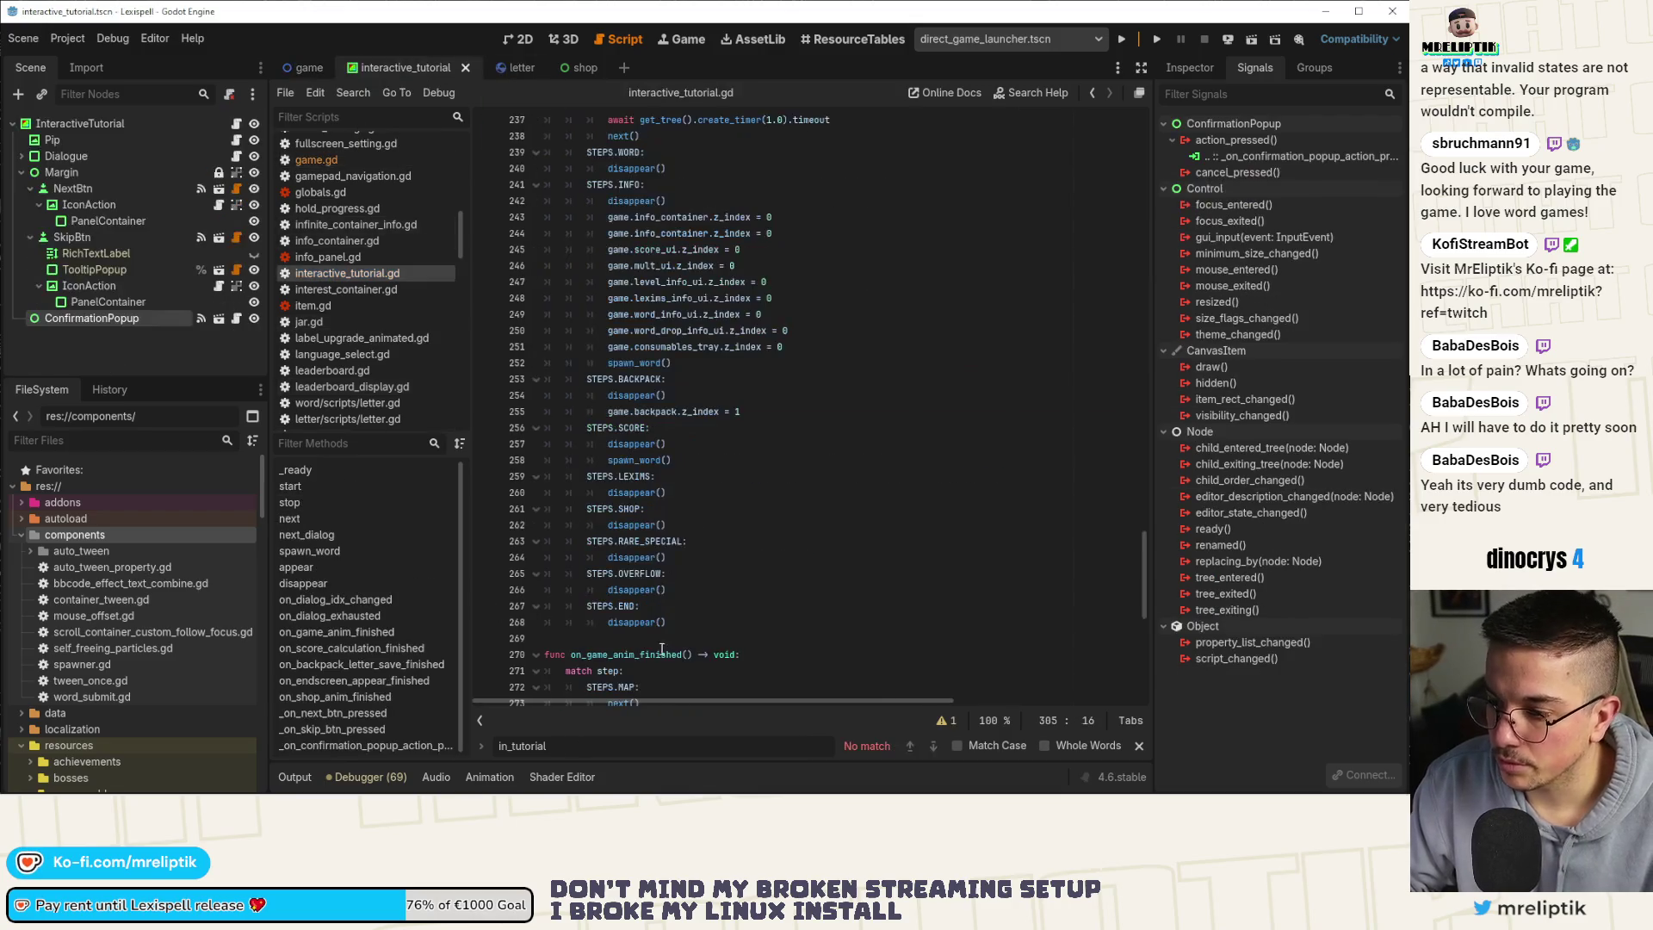
pyautogui.tripleClick(568, 674)
pyautogui.hotkey('ctrl', 'v')
pyautogui.write('= true')
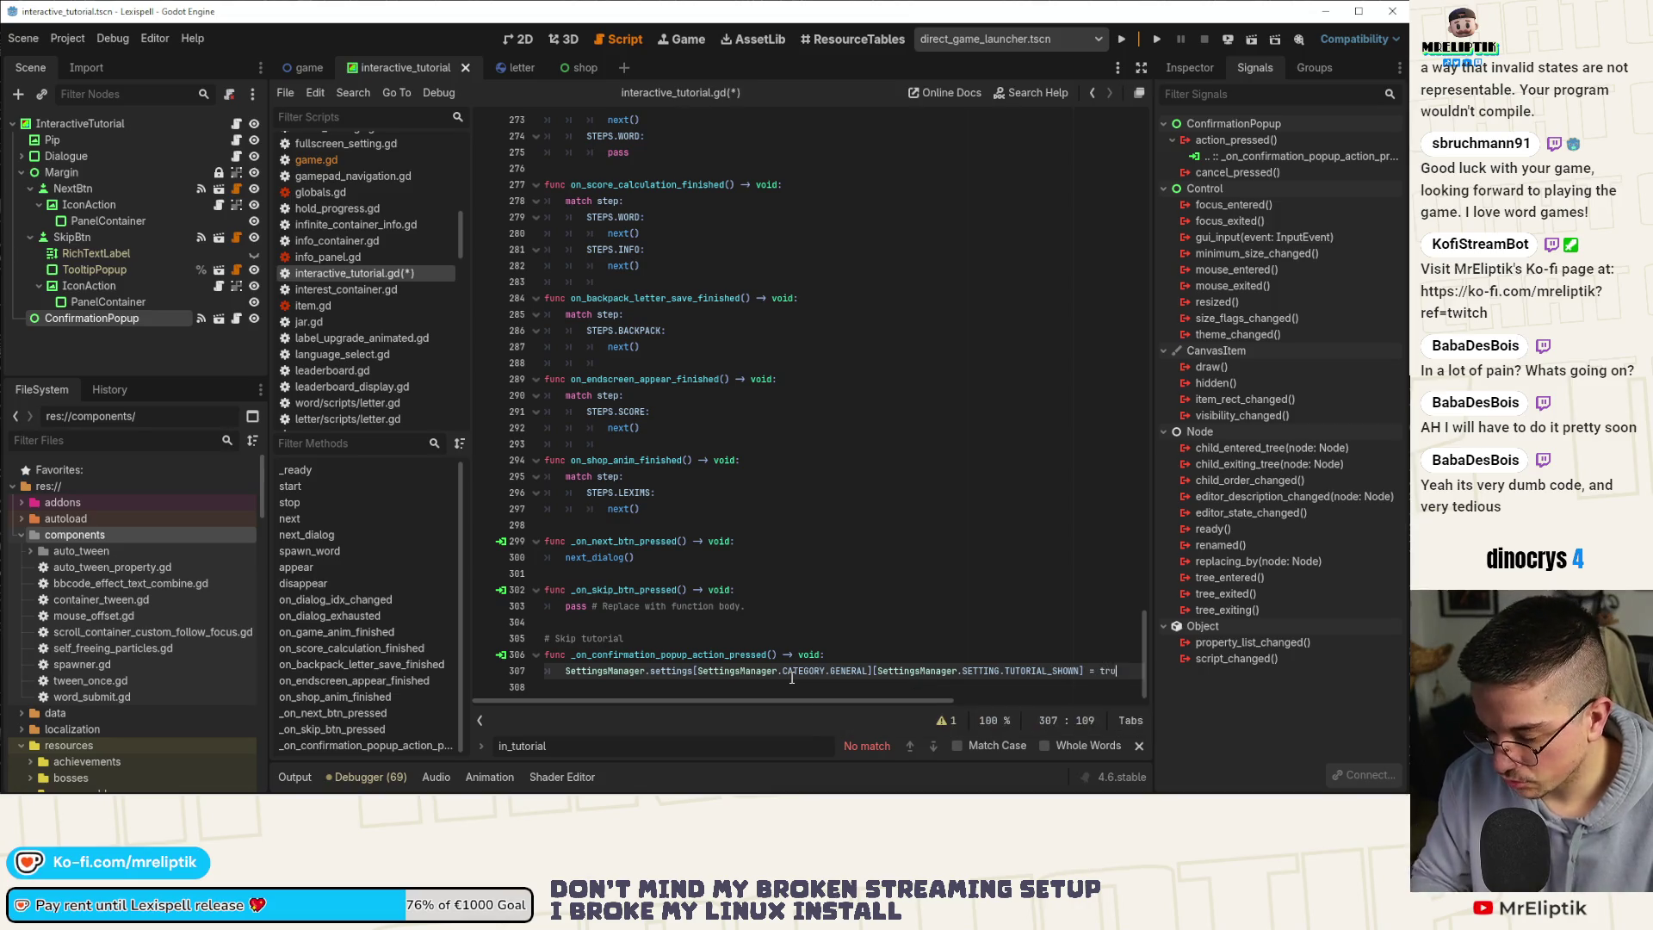
pyautogui.press('Return')
pyautogui.write('SettingsMana')
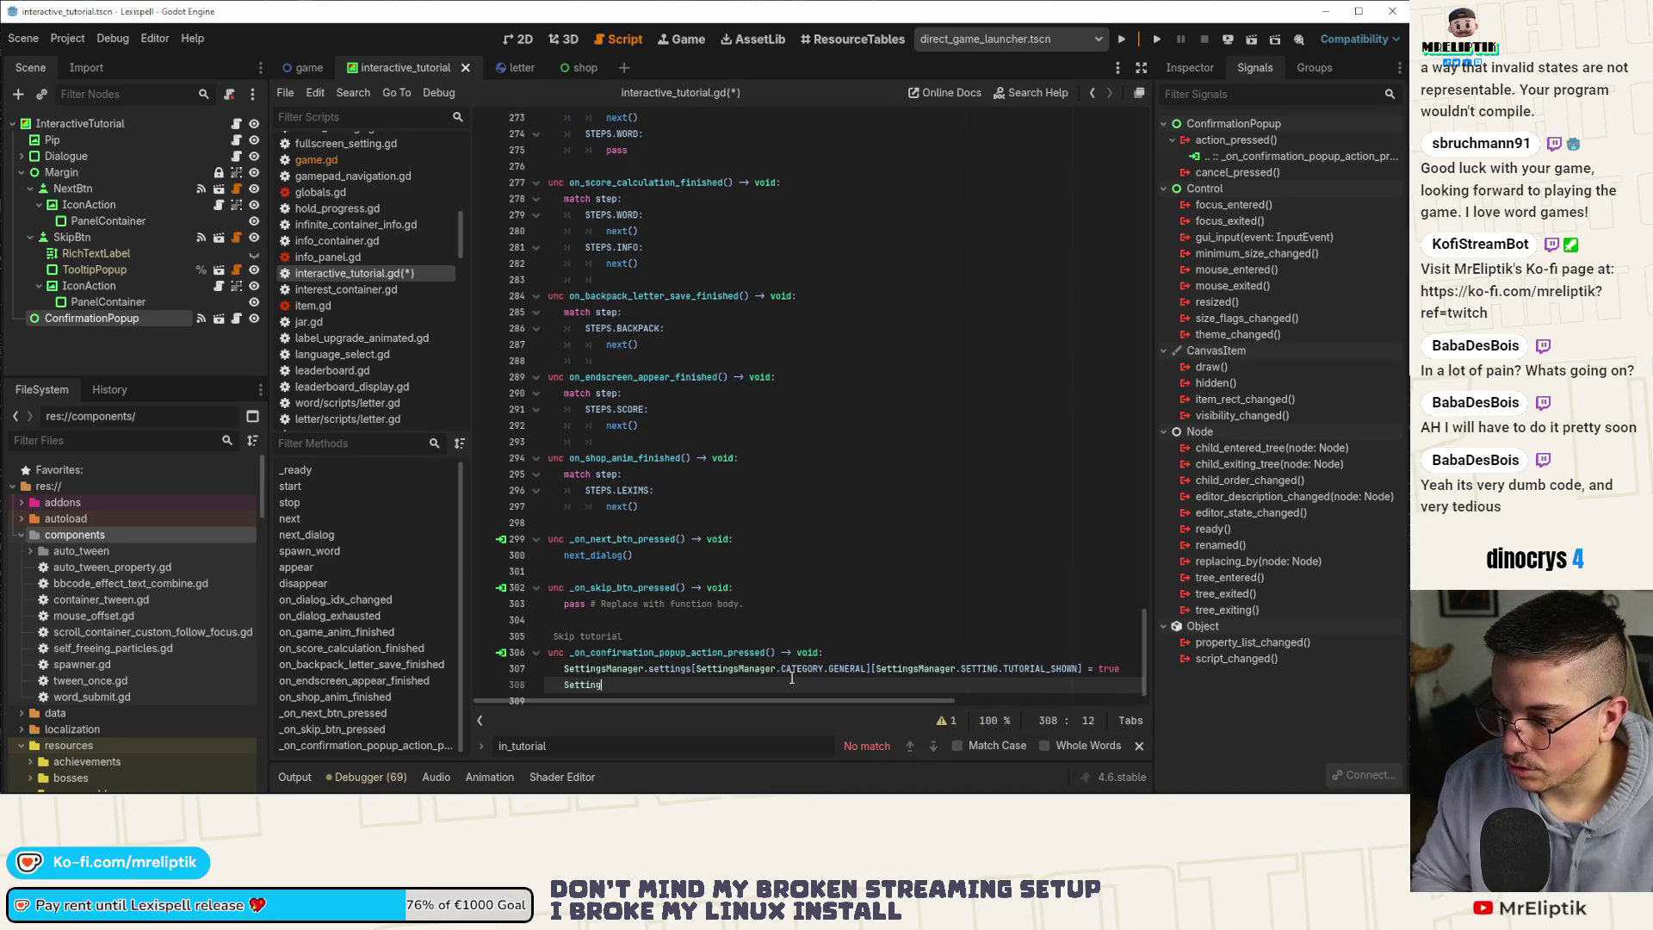
pyautogui.write('ger.write')
pyautogui.press('Return')
pyautogui.hotkey('ctrl', 's')
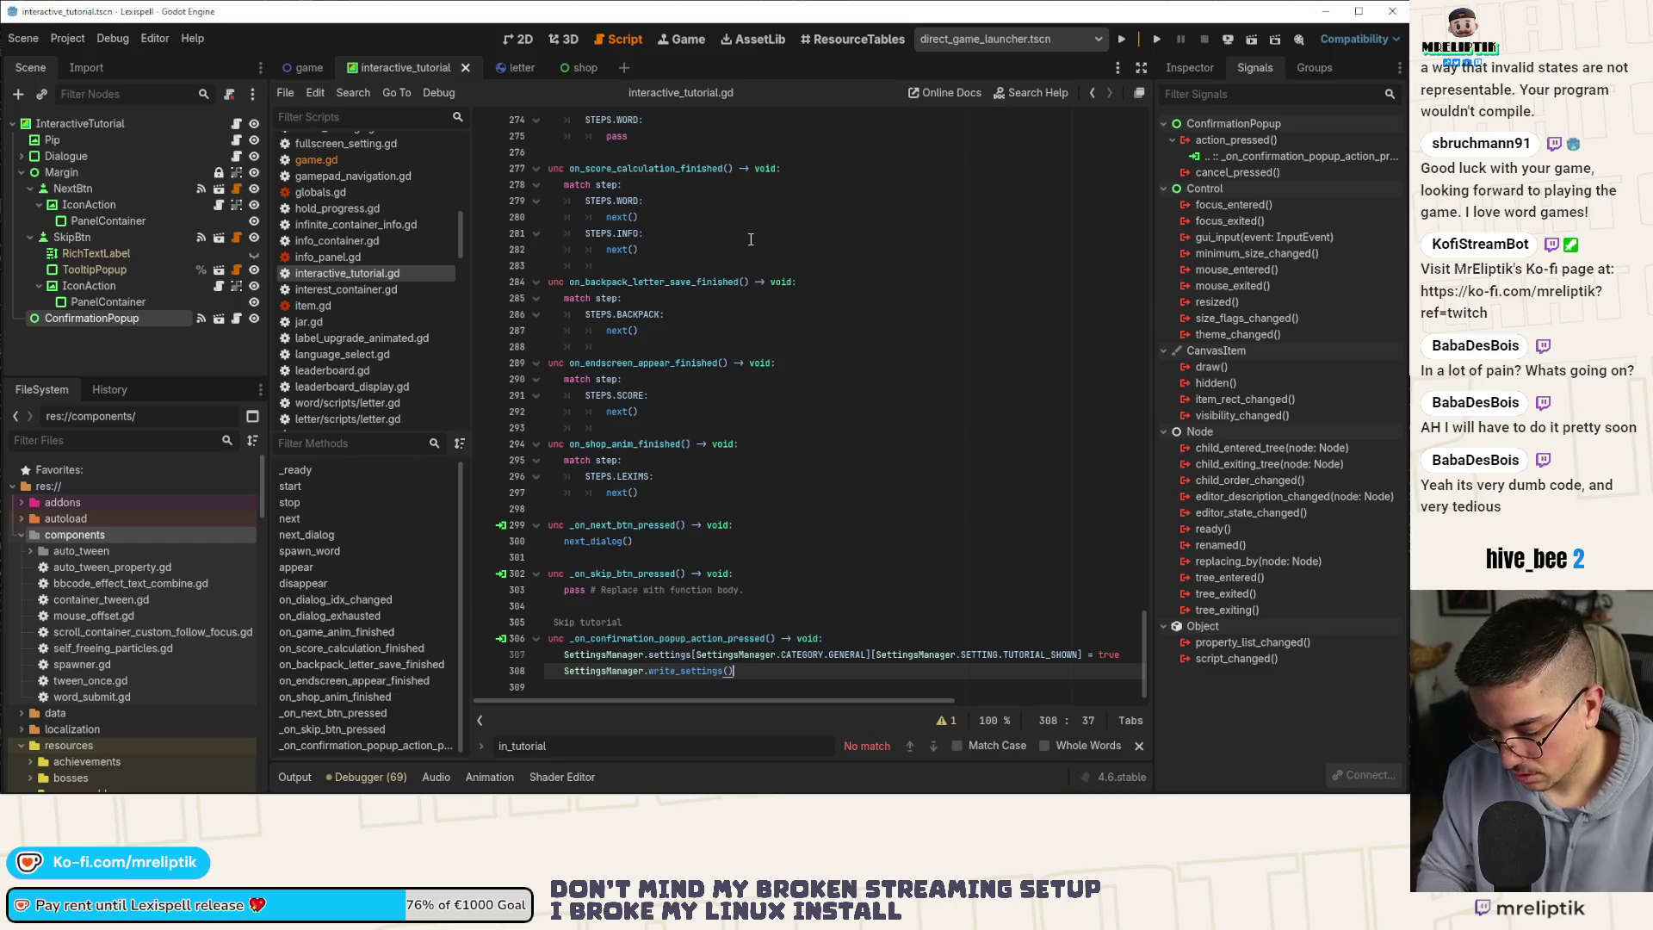
# Quick-open the pause.tscn scene
pyautogui.hotkey('ctrl', 'shift', 'o')
pyautogui.write('pause')
pyautogui.press('Return')
pyautogui.scroll(3, 872, 377)
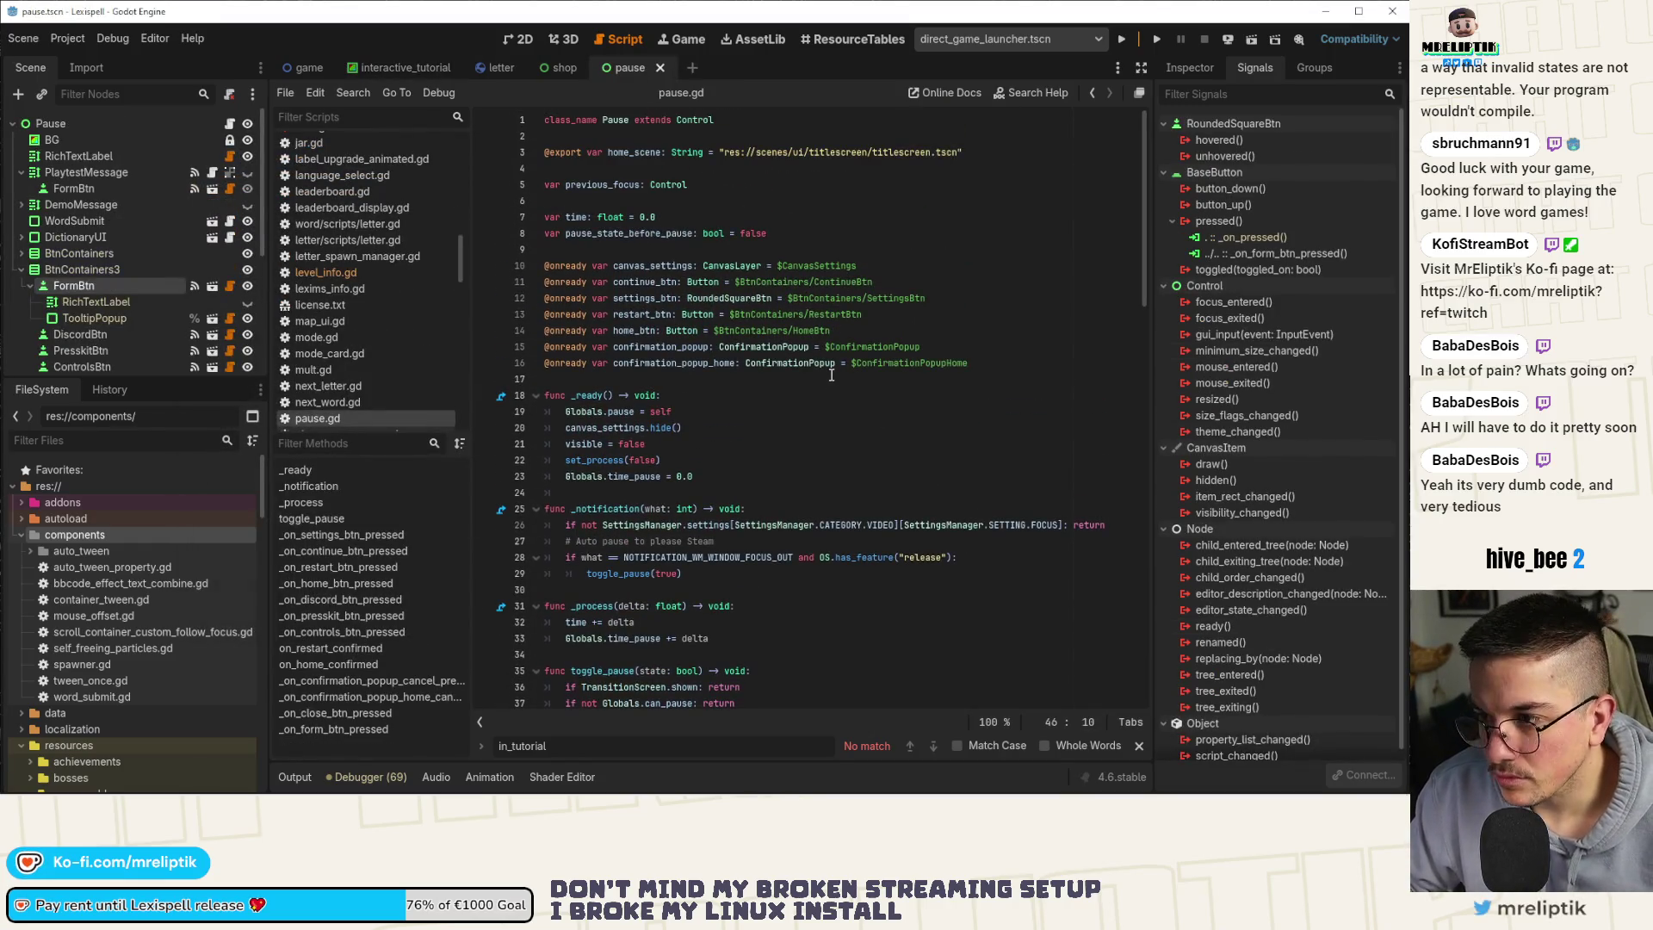
# Copy the four scene-change lines from pause.gd's _on_home_confirmed handler
pyautogui.scroll(-5, 832, 374)
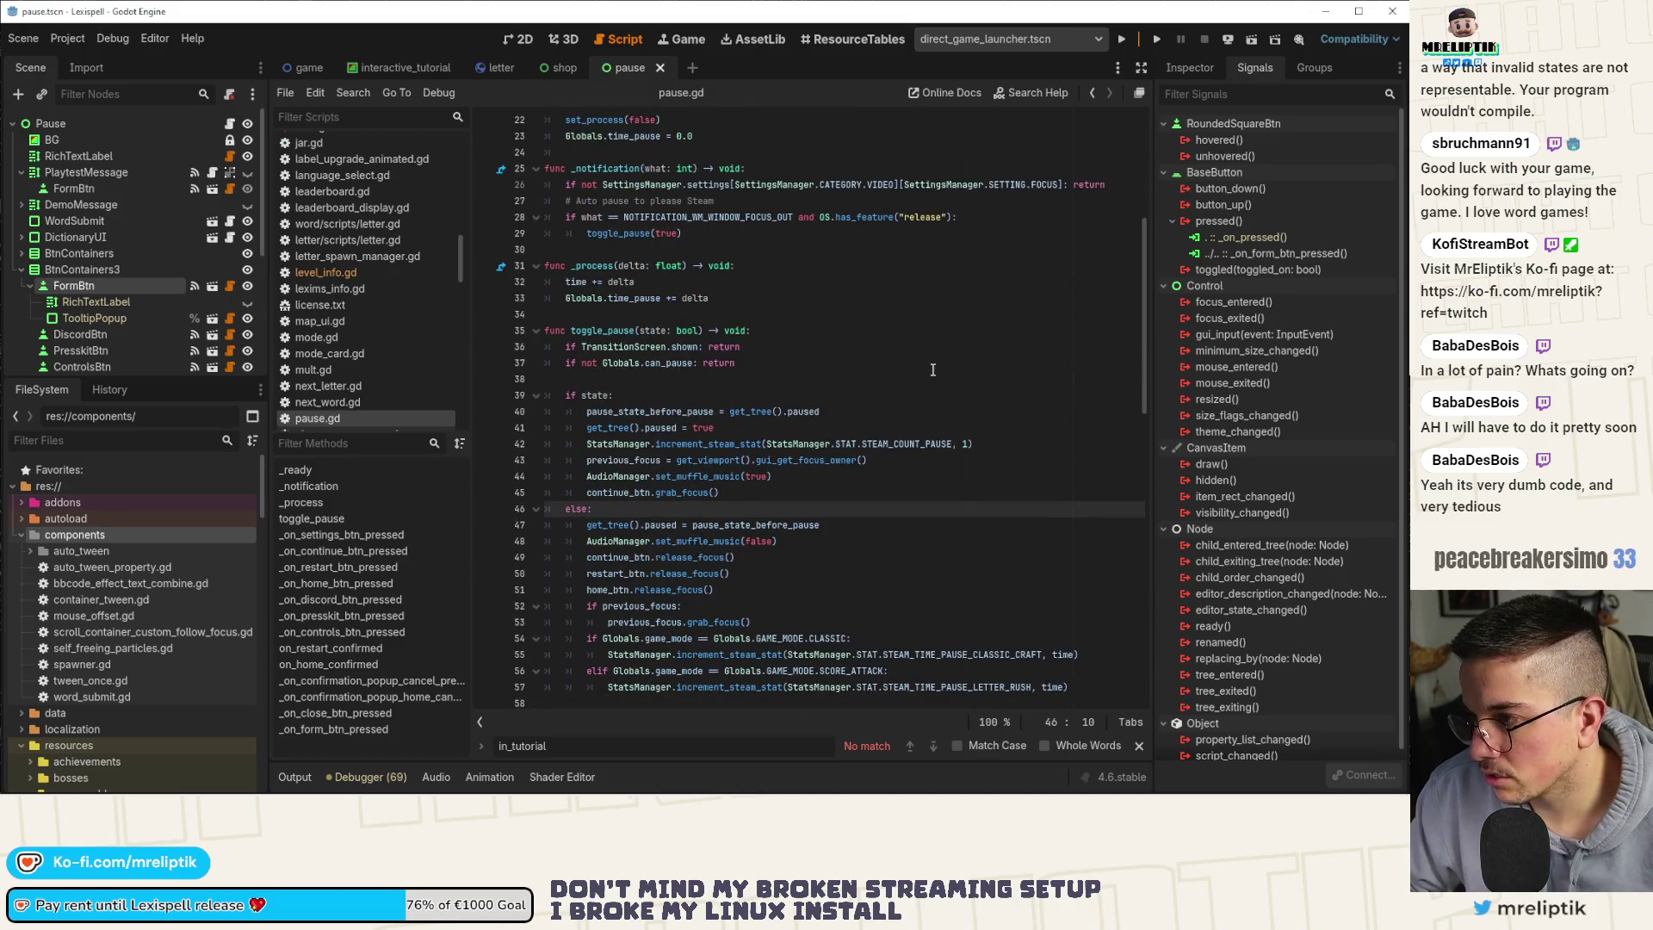
pyautogui.scroll(-8, 933, 366)
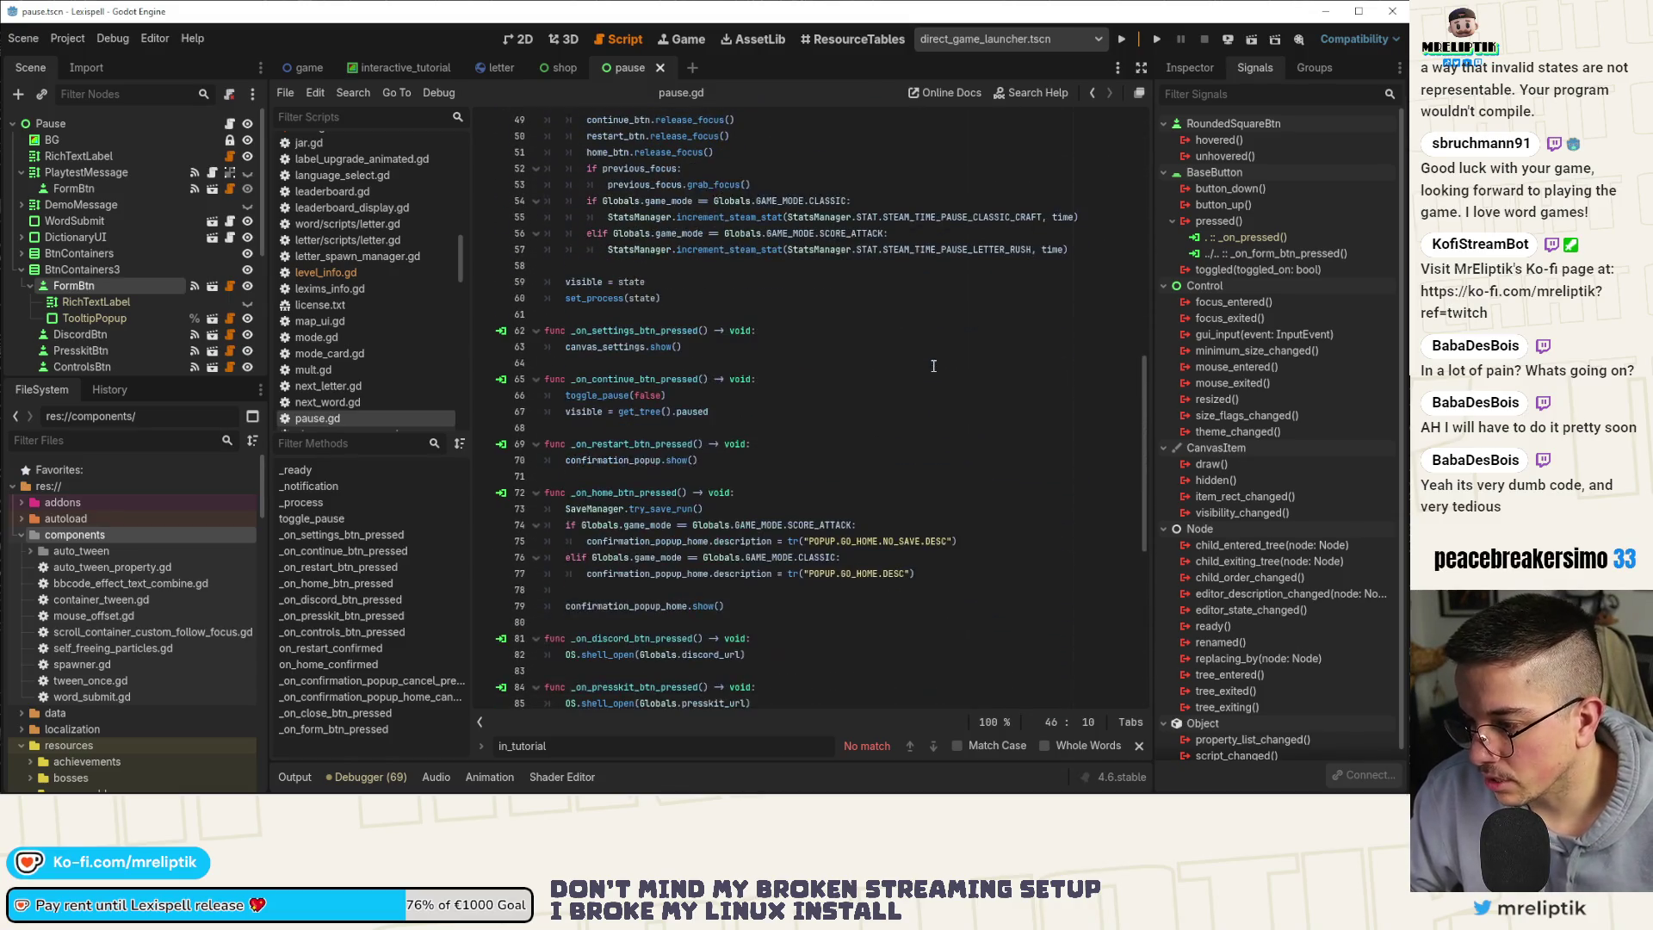
pyautogui.scroll(-4, 879, 378)
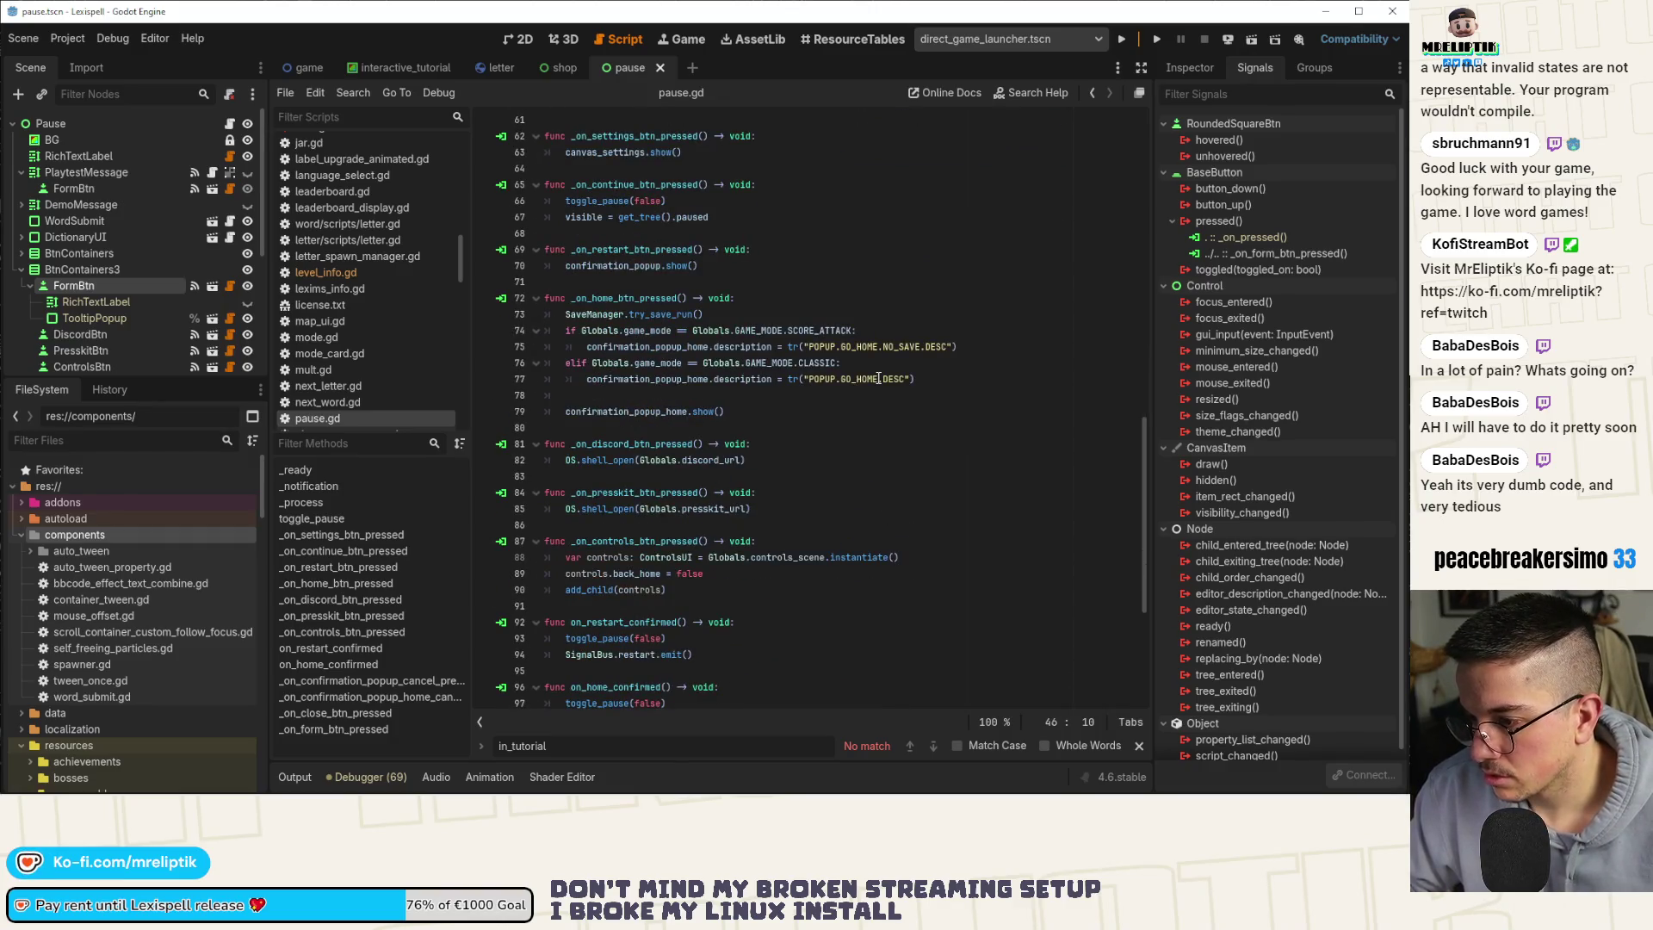
pyautogui.scroll(-6, 878, 378)
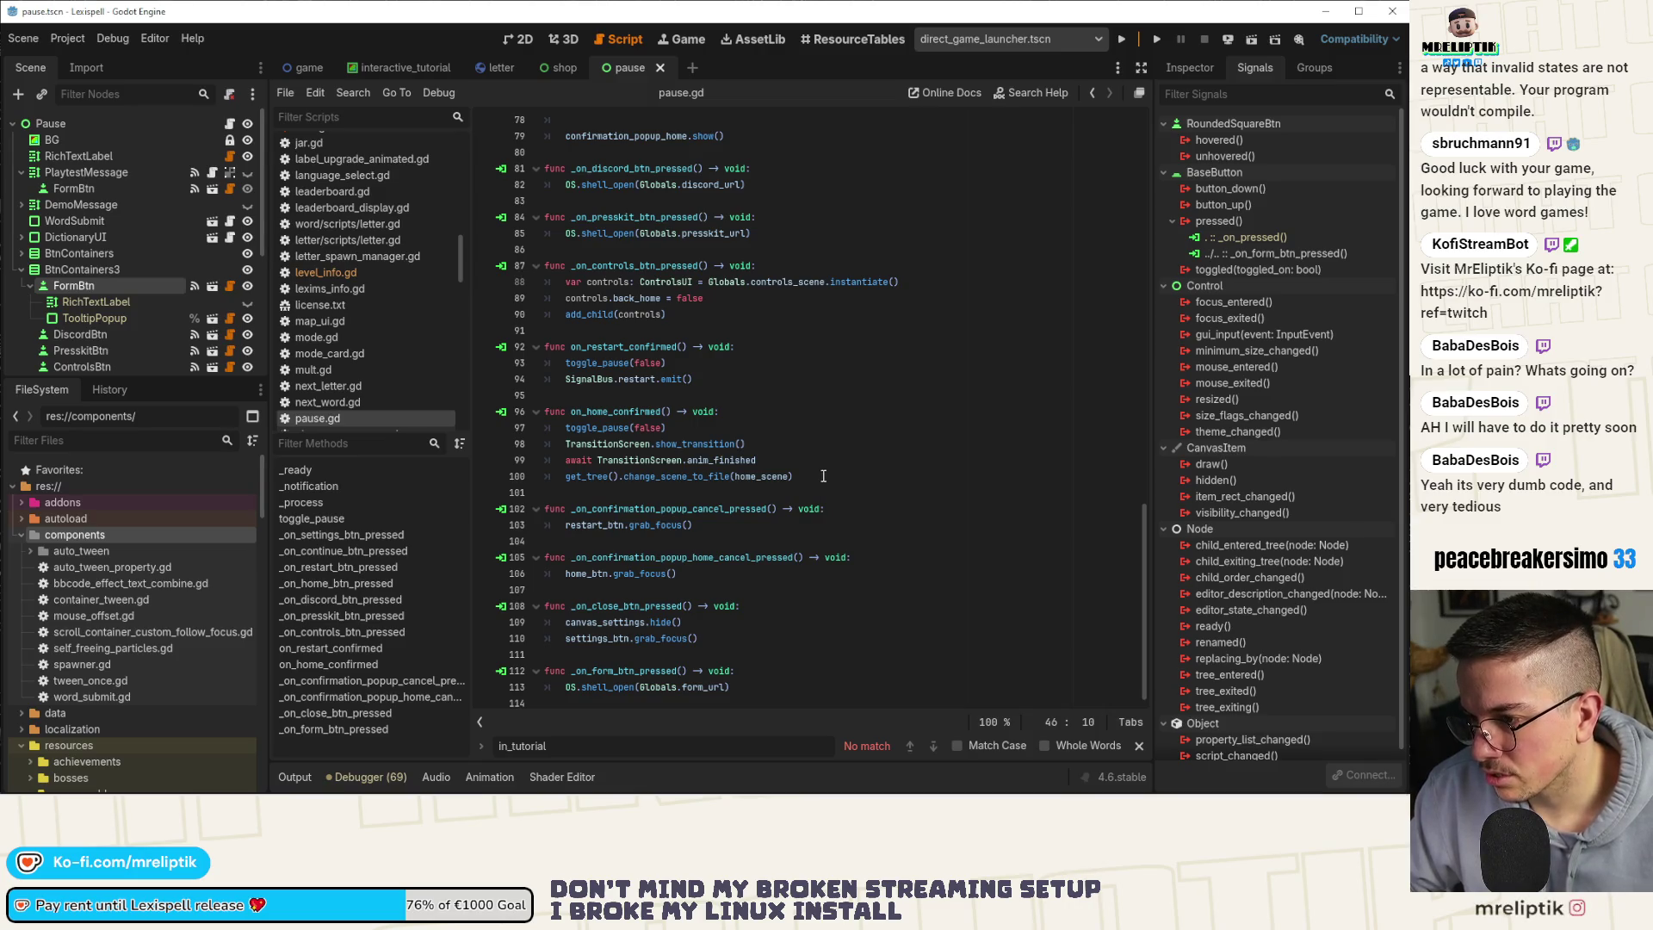
pyautogui.moveTo(804, 477)
pyautogui.mouseDown()
pyautogui.moveTo(570, 444)
pyautogui.moveTo(567, 428)
pyautogui.mouseUp()
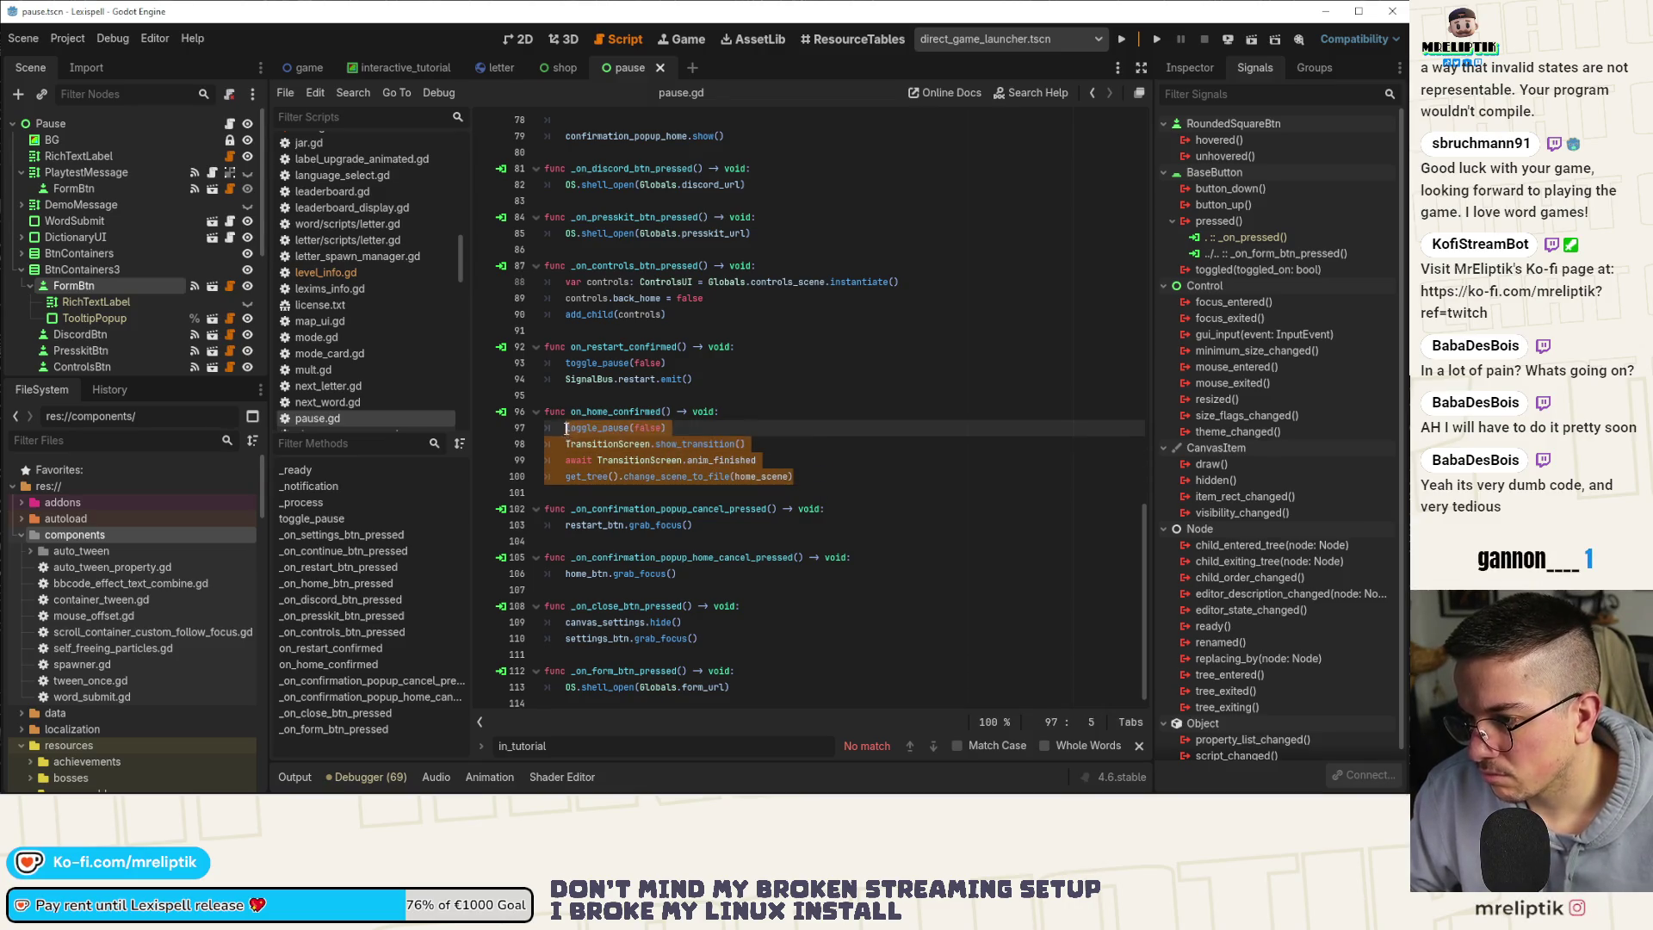
pyautogui.rightClick(634, 440)
pyautogui.click(685, 534)
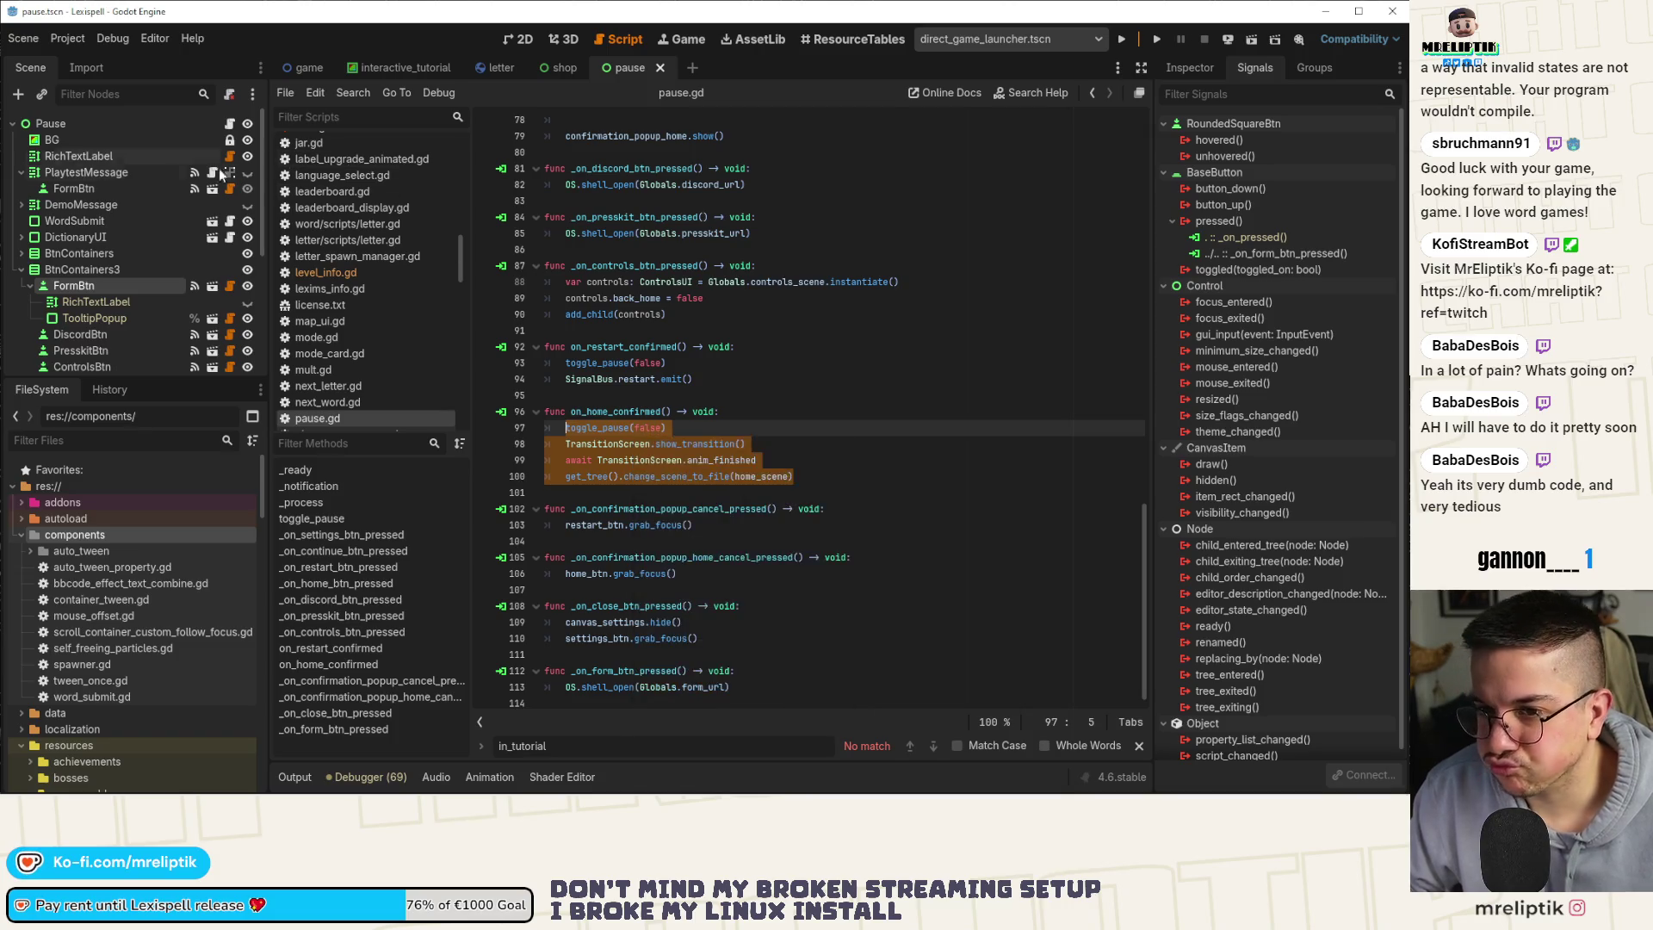
# Look through shop.gd, then return to the interactive_tutorial script
pyautogui.click(565, 68)
pyautogui.scroll(-8, 794, 589)
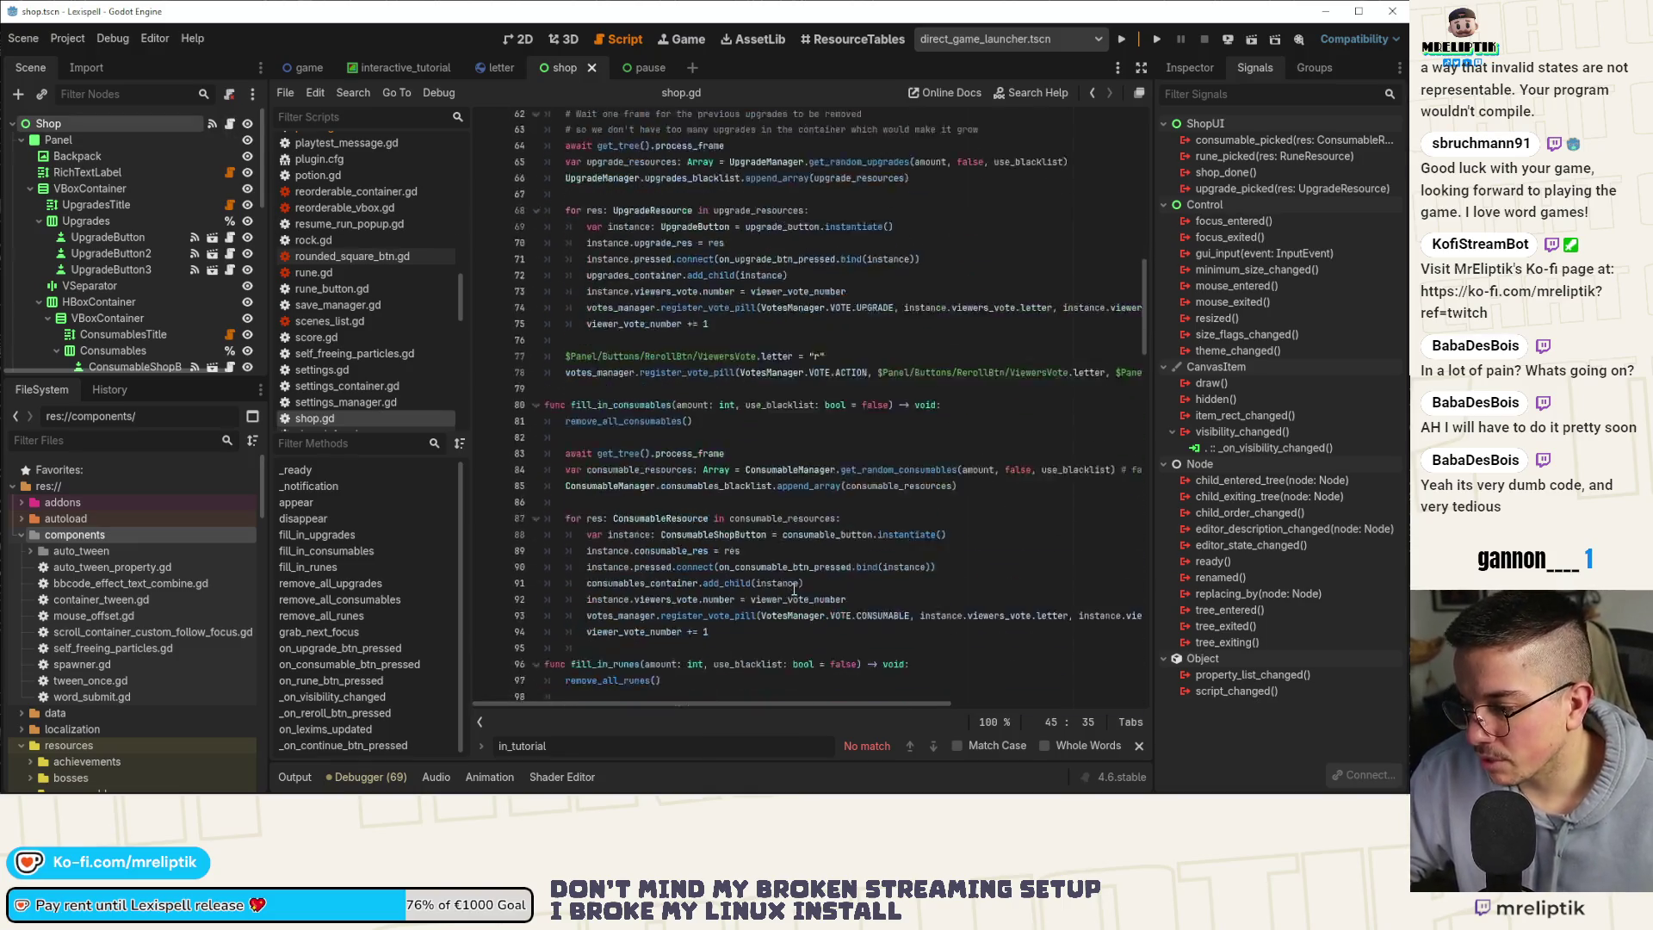
pyautogui.scroll(-9, 794, 589)
pyautogui.scroll(-9, 1071, 422)
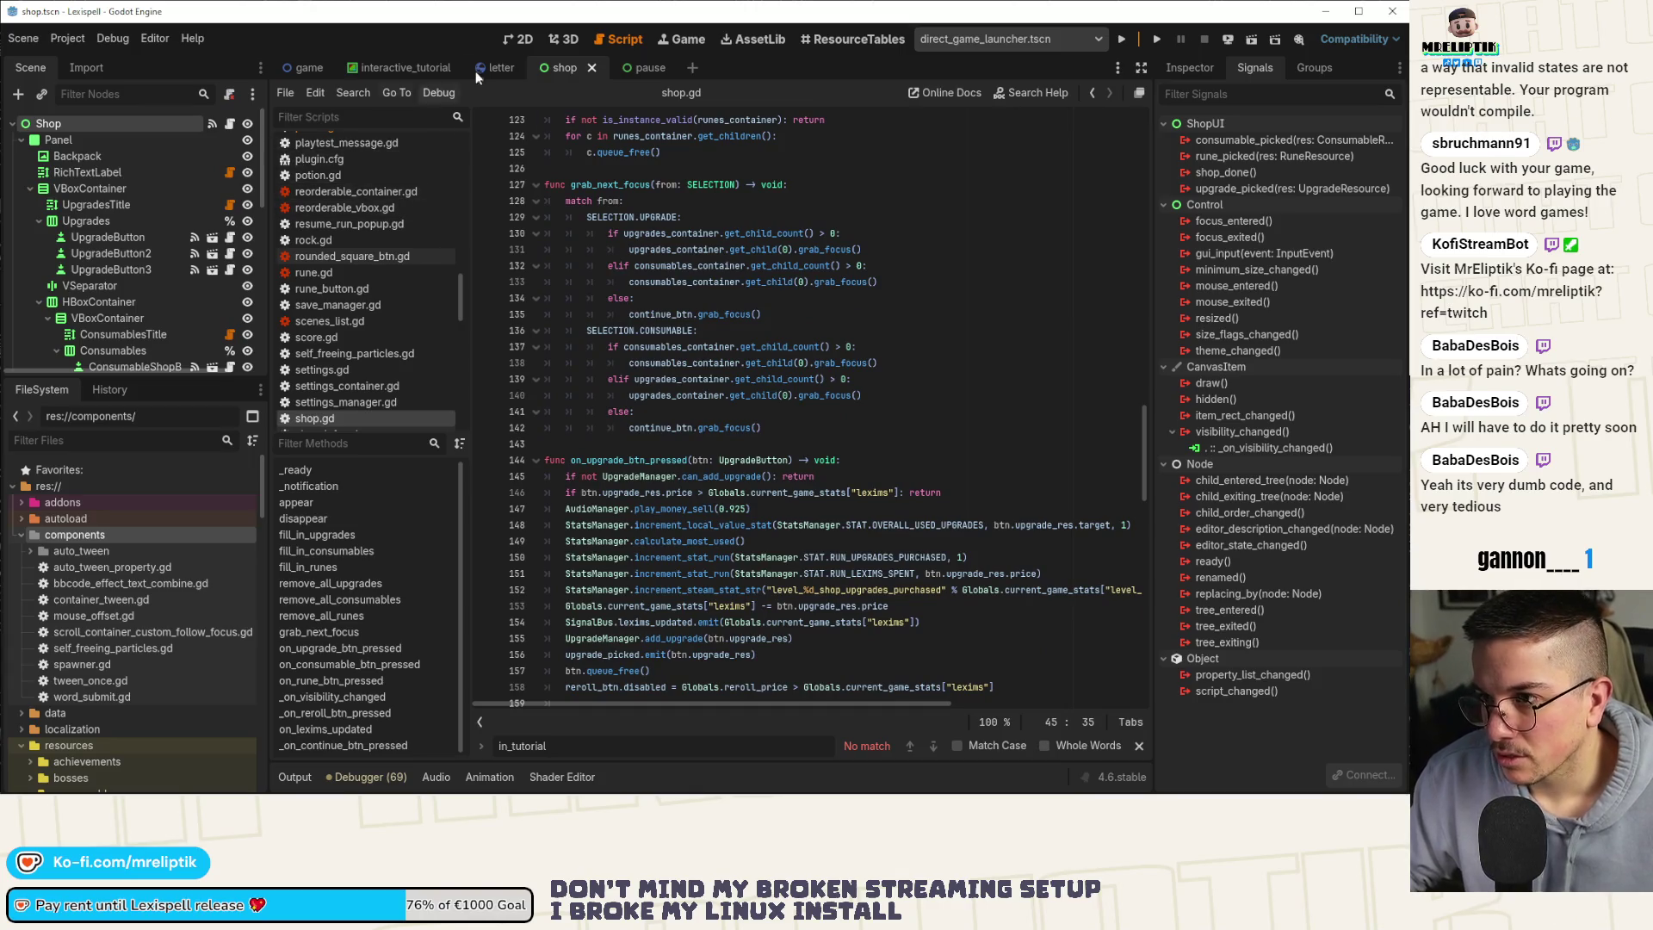
pyautogui.click(401, 68)
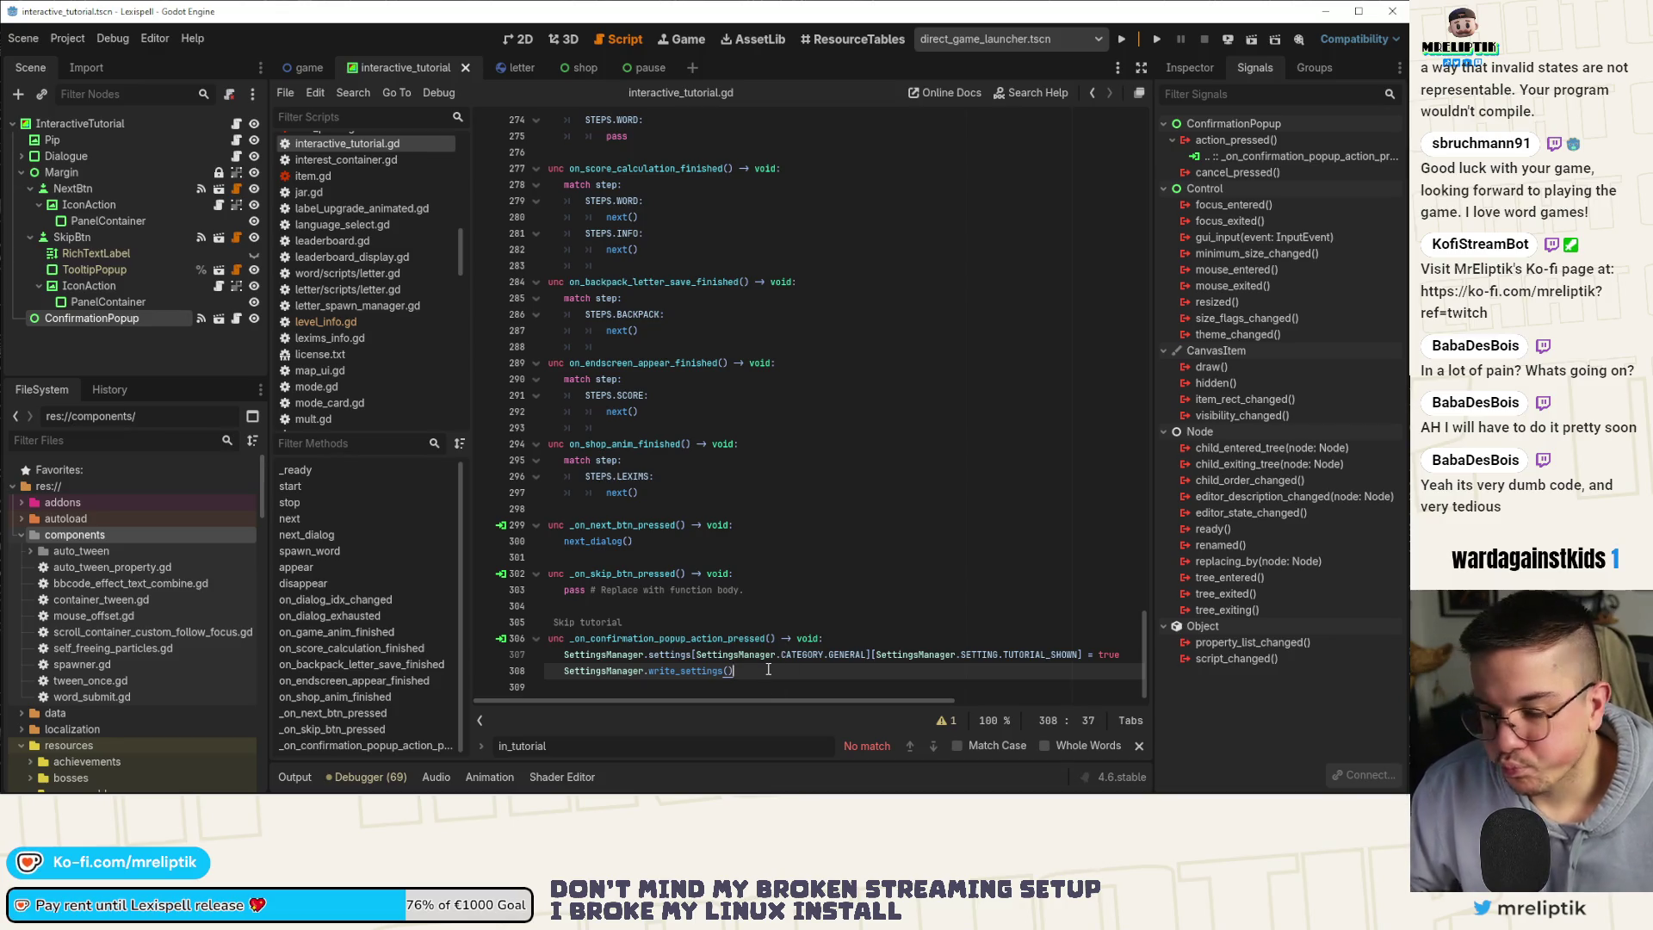
# Paste the scene-change lines into the handler and replace toggle_pause with get_tree().paused = false
pyautogui.hotkey('ctrl', 'v')
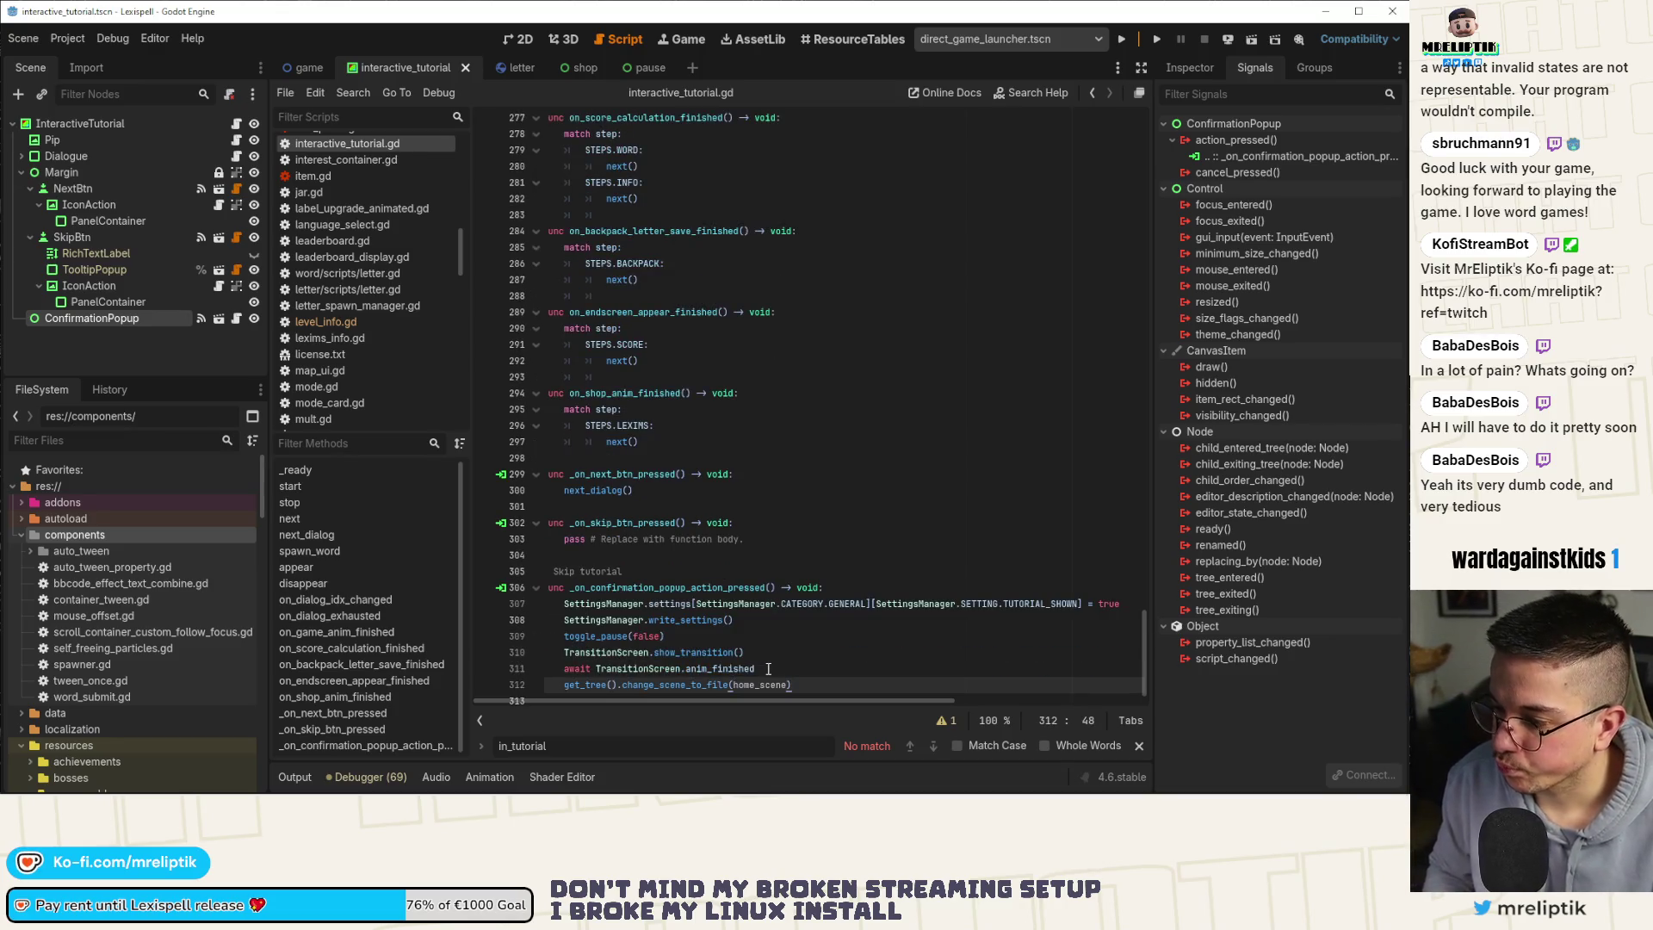
pyautogui.press('Up')
pyautogui.press('Up')
pyautogui.press('Up')
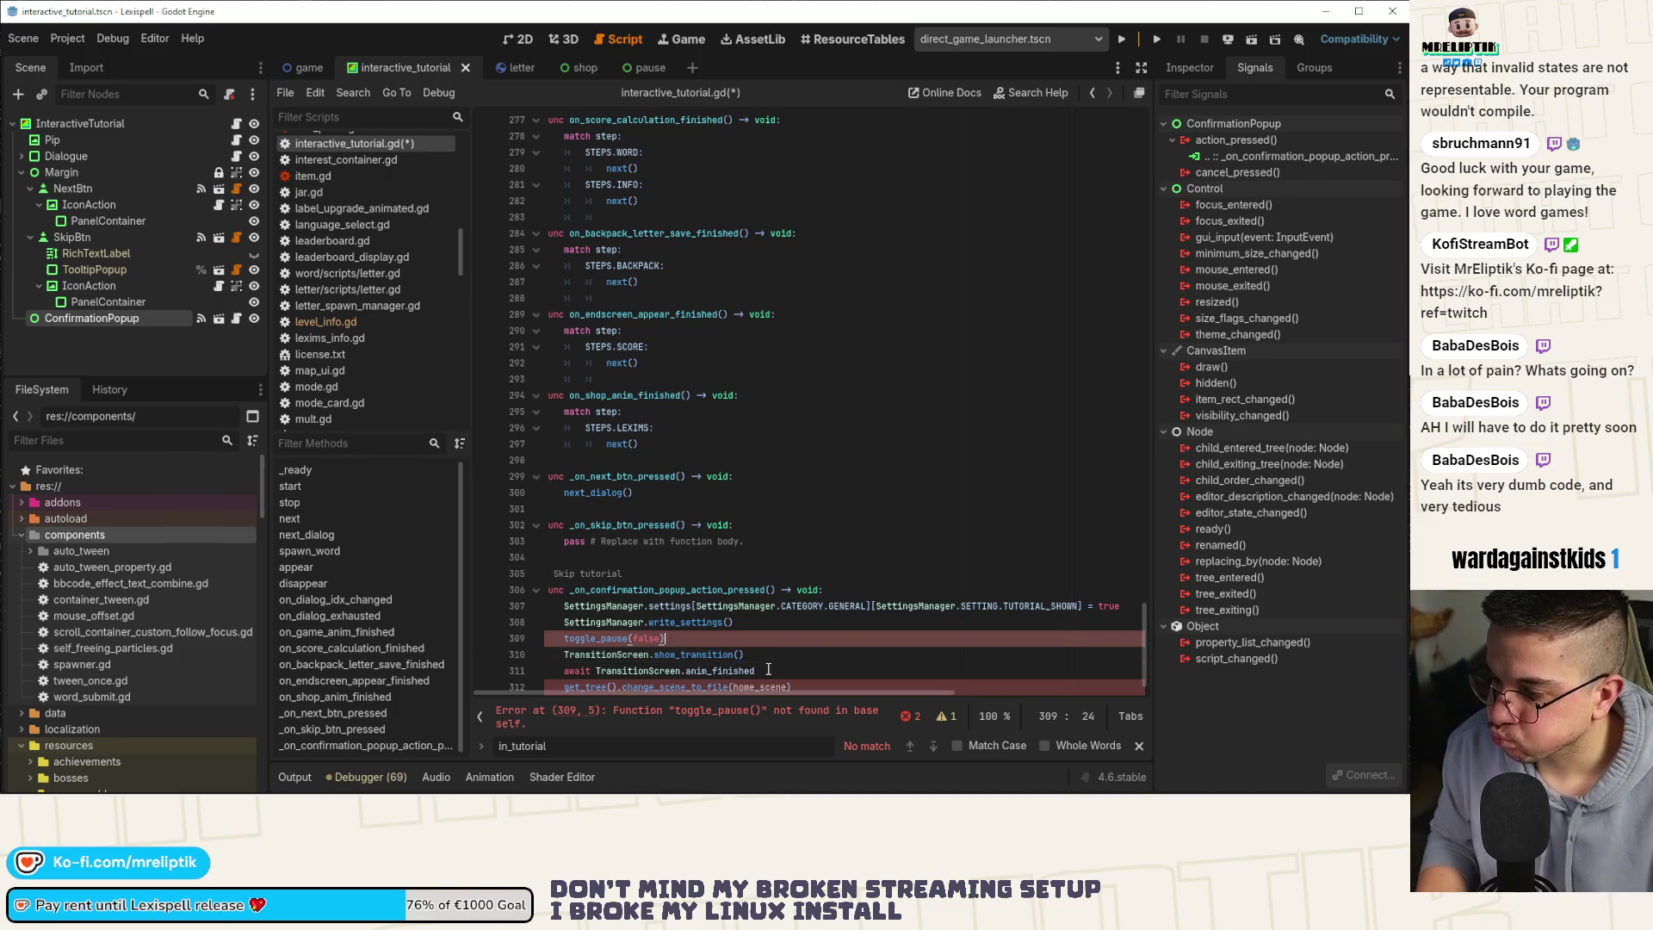
pyautogui.hotkey('ctrl', 'shift', 'k')
pyautogui.hotkey('ctrl', 'z')
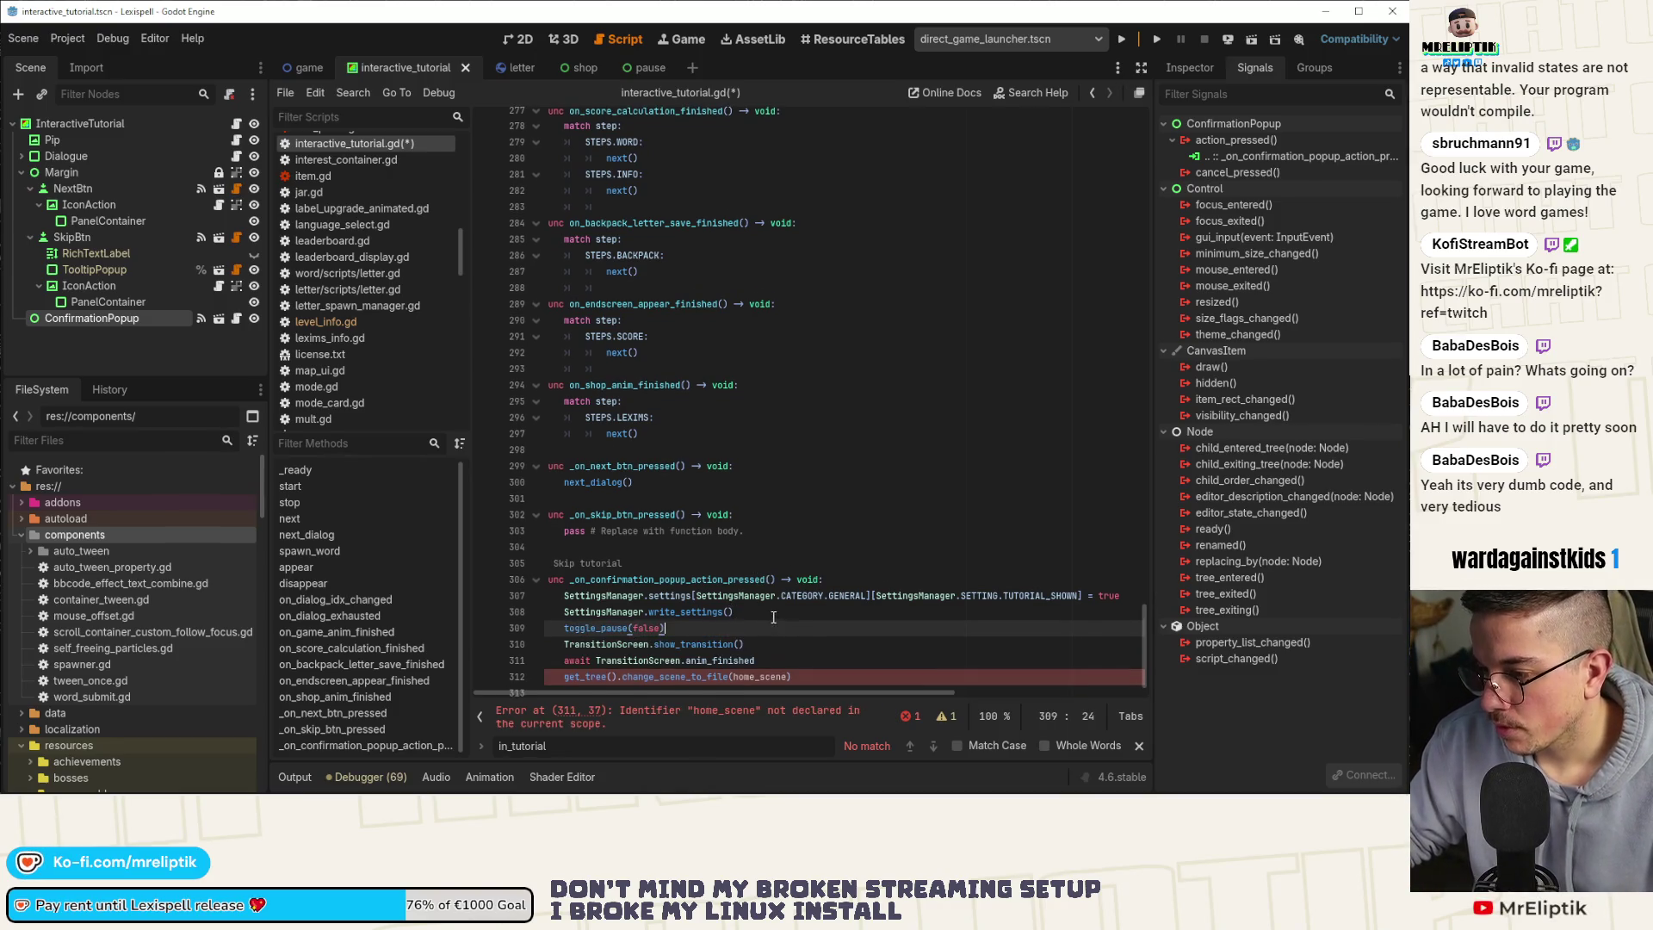
pyautogui.click(560, 628)
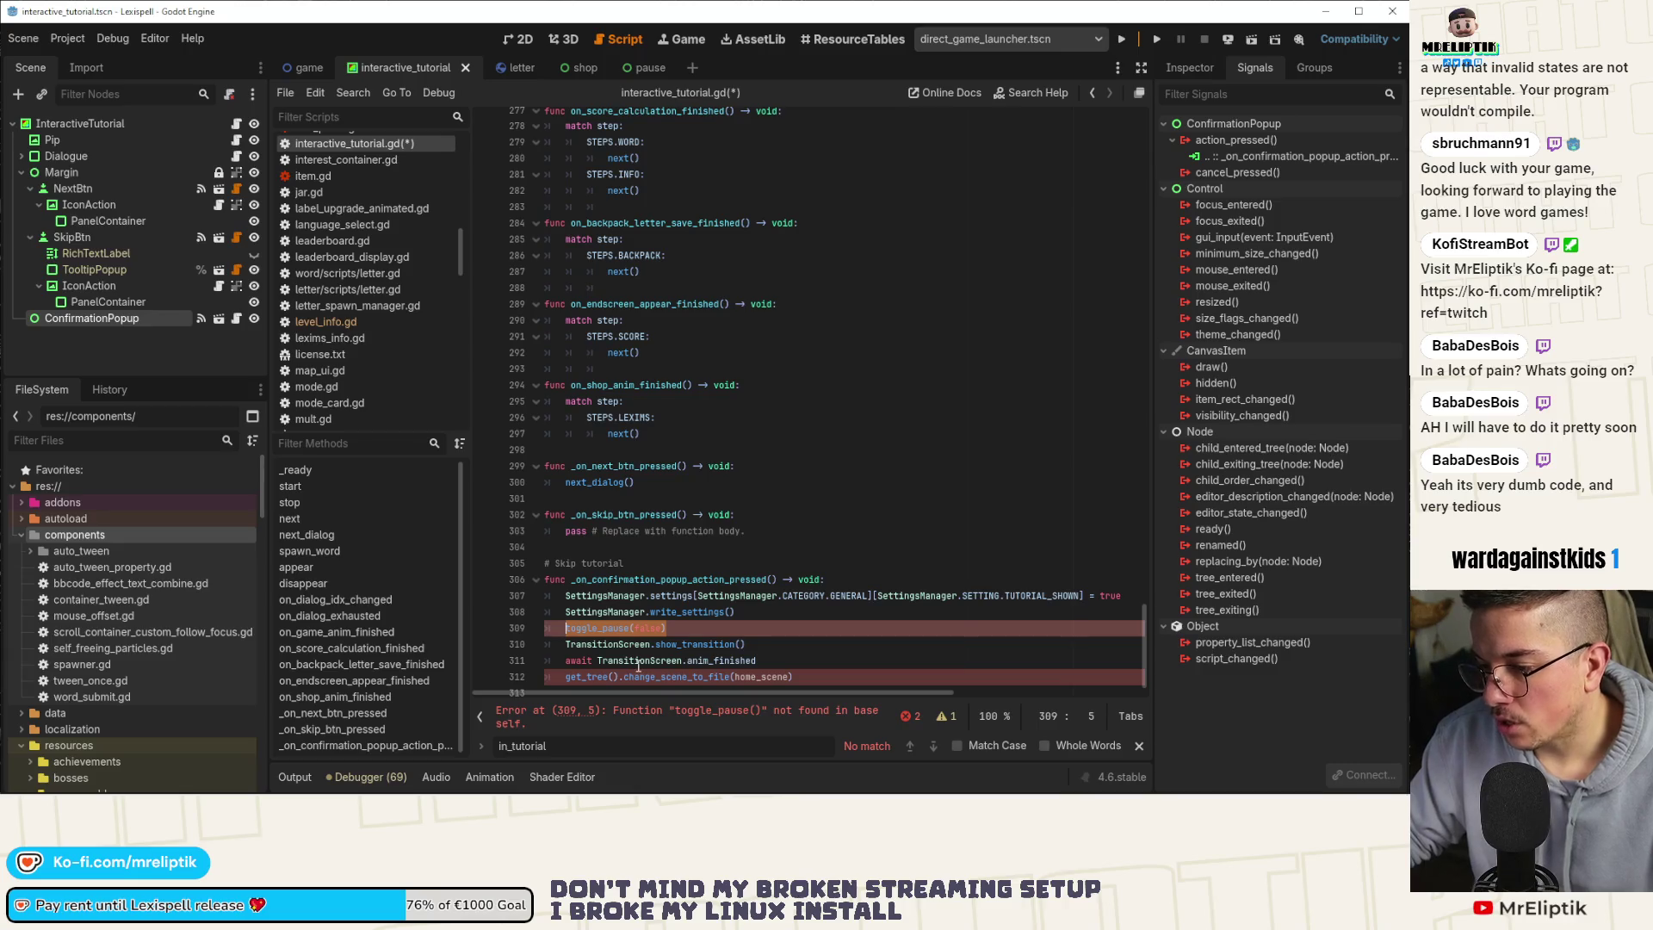
pyautogui.write('get_tree')
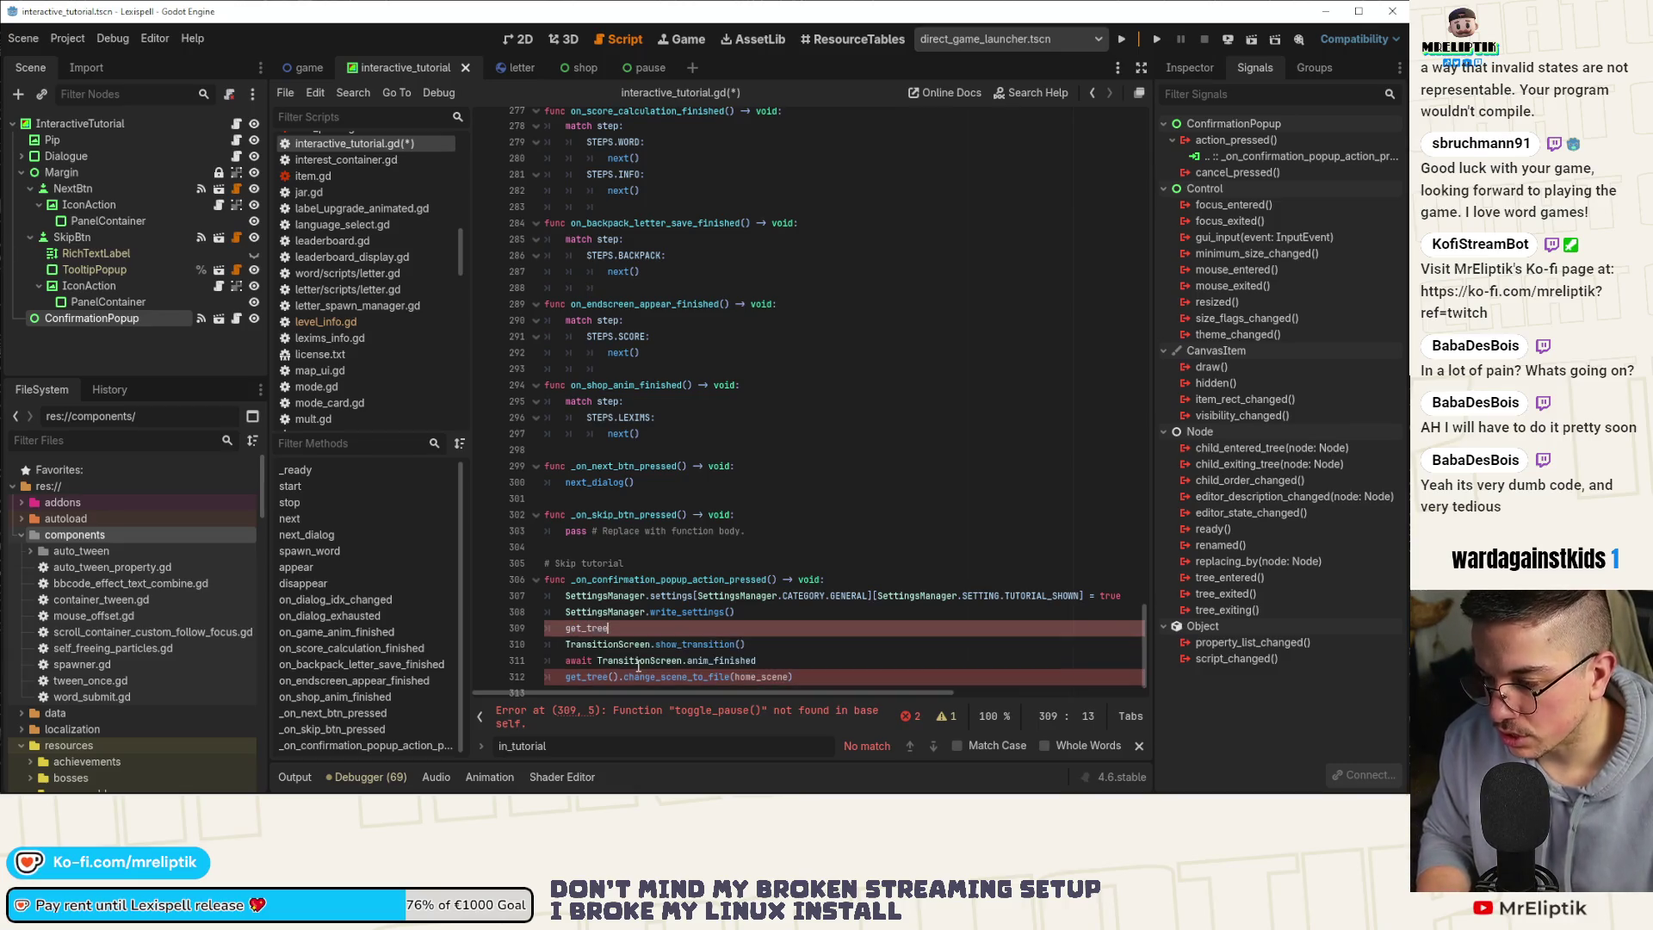
pyautogui.write('().paus')
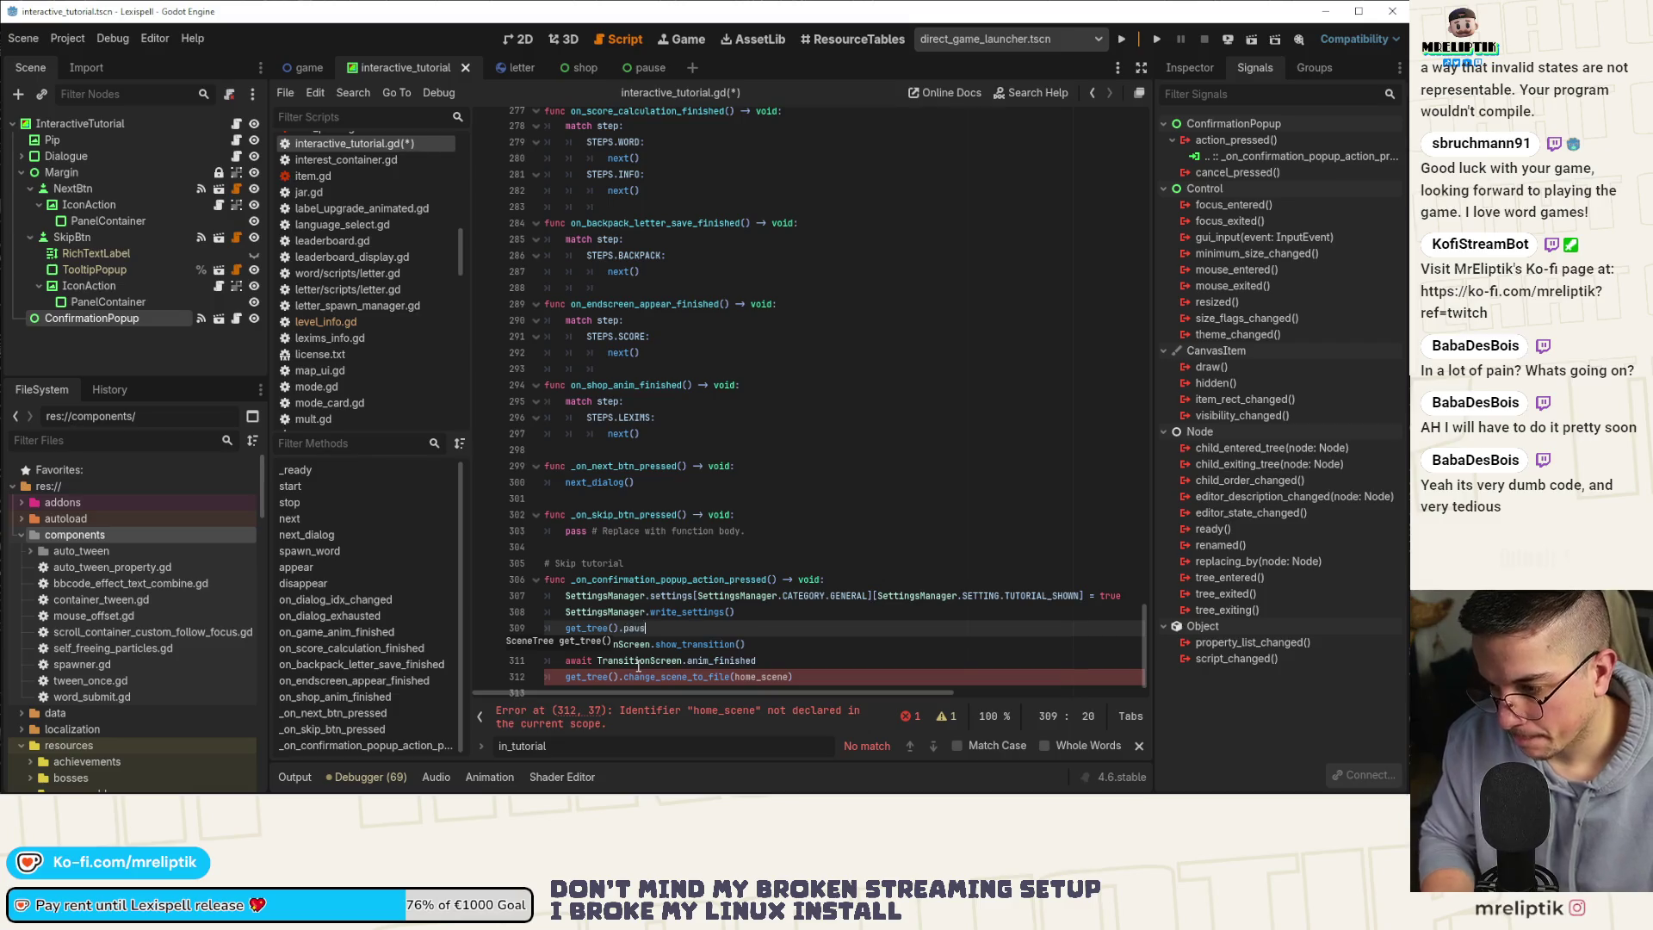
pyautogui.press('BackSpace')
pyautogui.press('BackSpace')
pyautogui.press('BackSpace')
pyautogui.write('f')
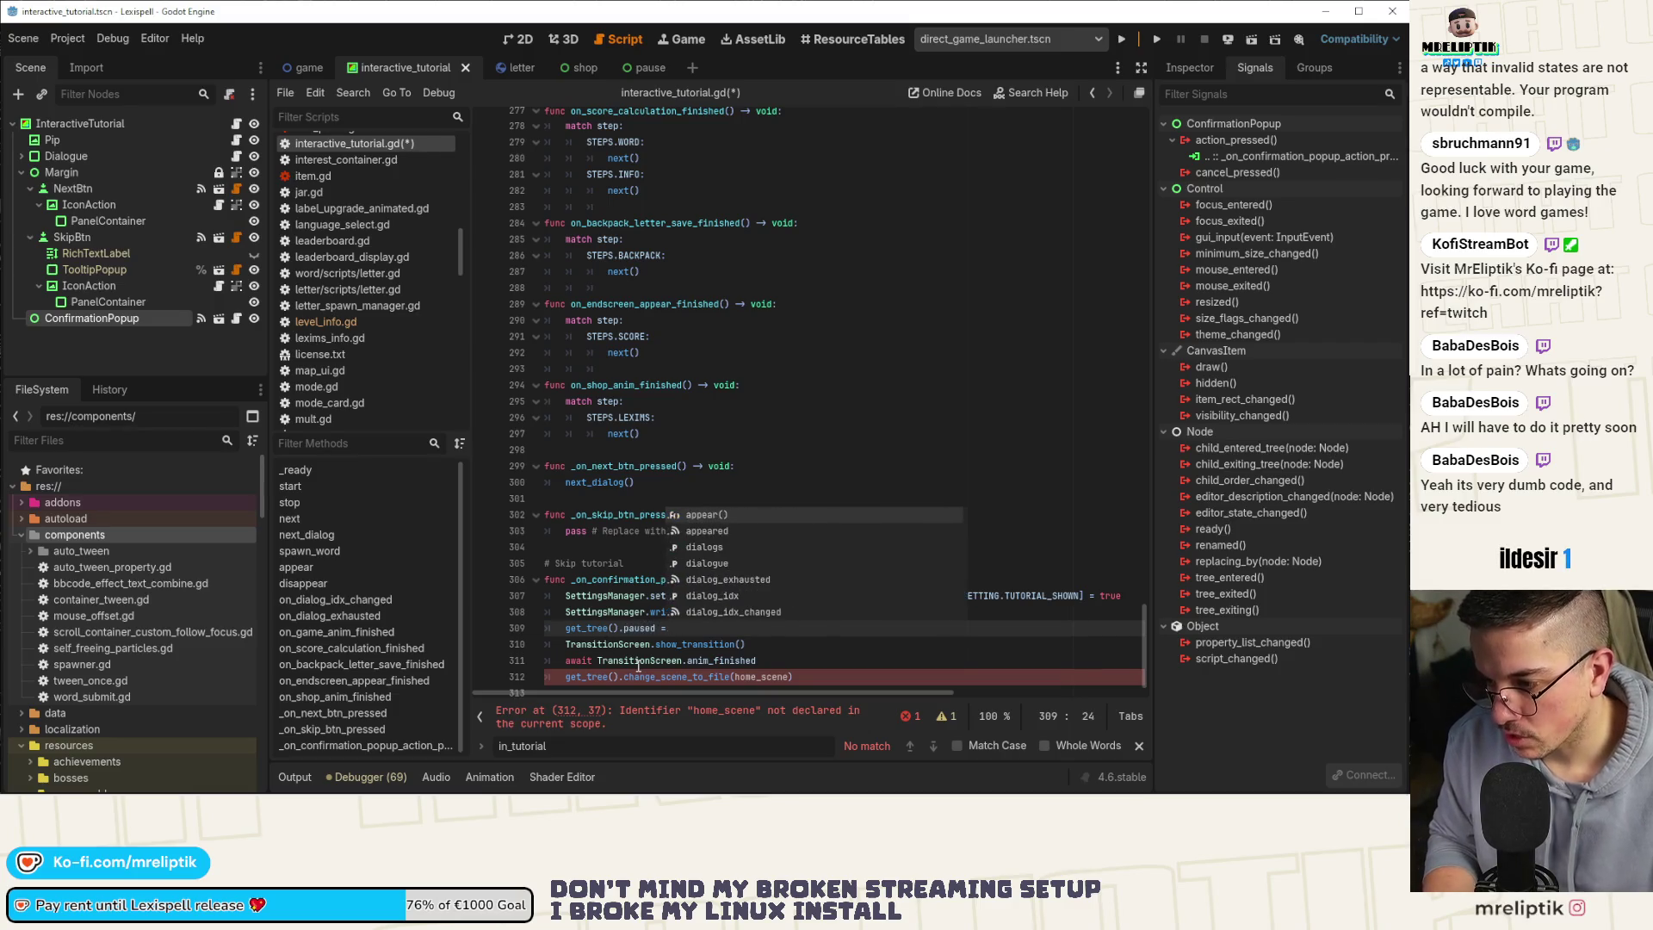
pyautogui.write('alse')
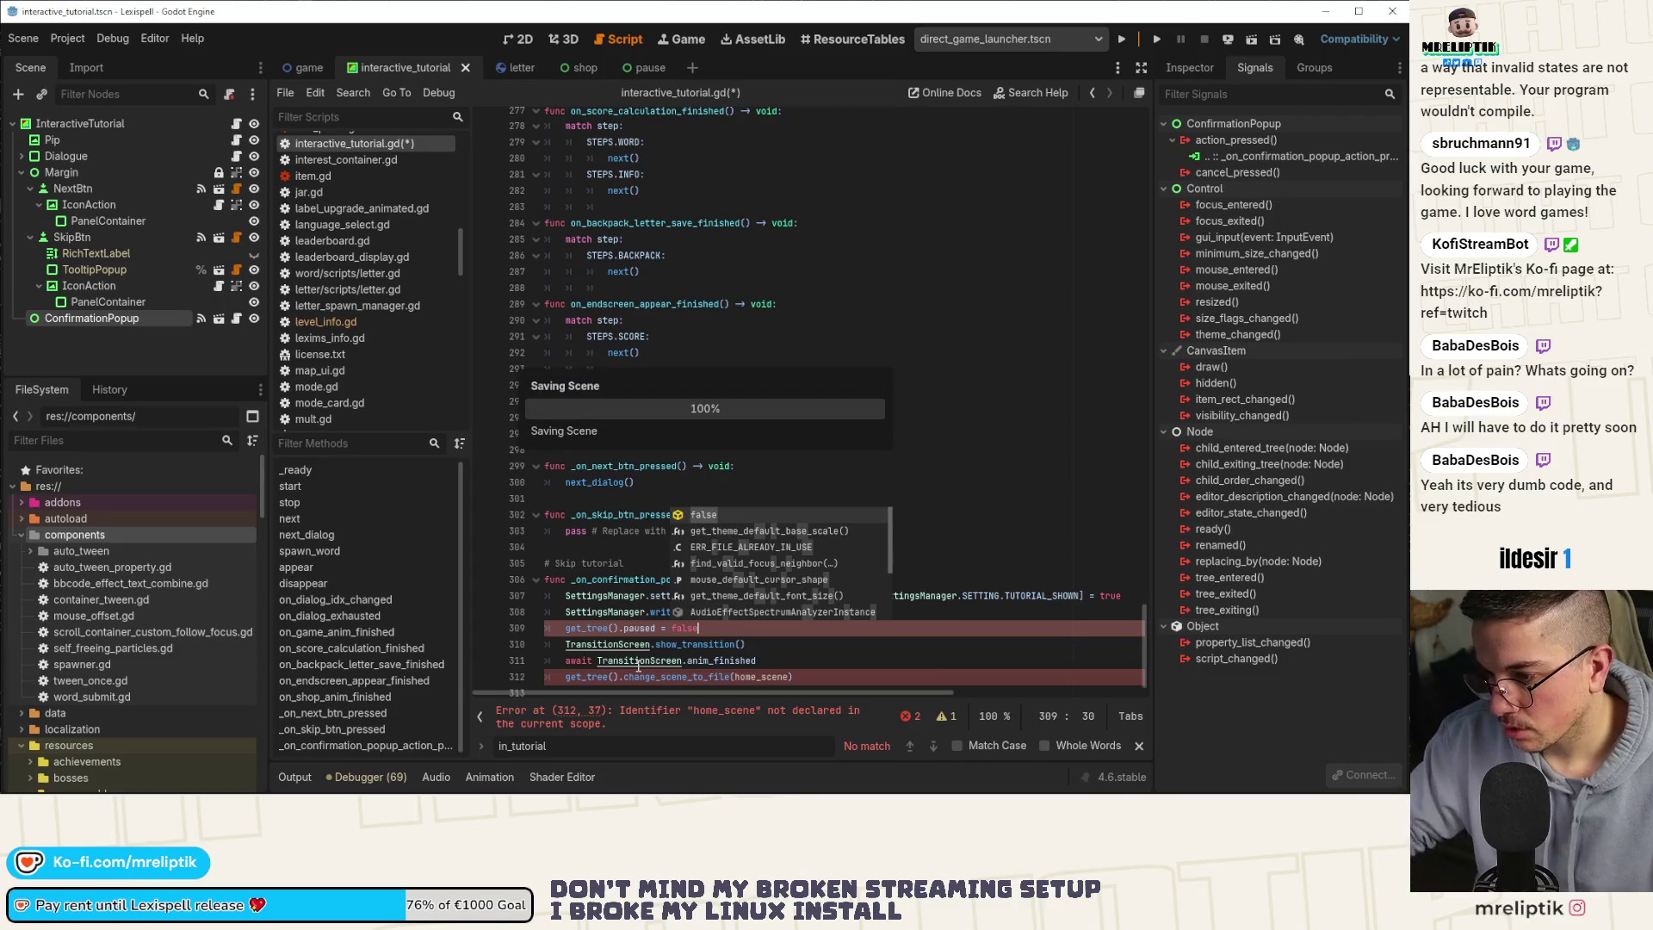
pyautogui.hotkey('ctrl', 's')
# Replace change_scene_to_file(home_scene) with change_scene_to_packed(preload(...))
pyautogui.click(780, 648)
pyautogui.click(796, 660)
pyautogui.doubleClick(663, 658)
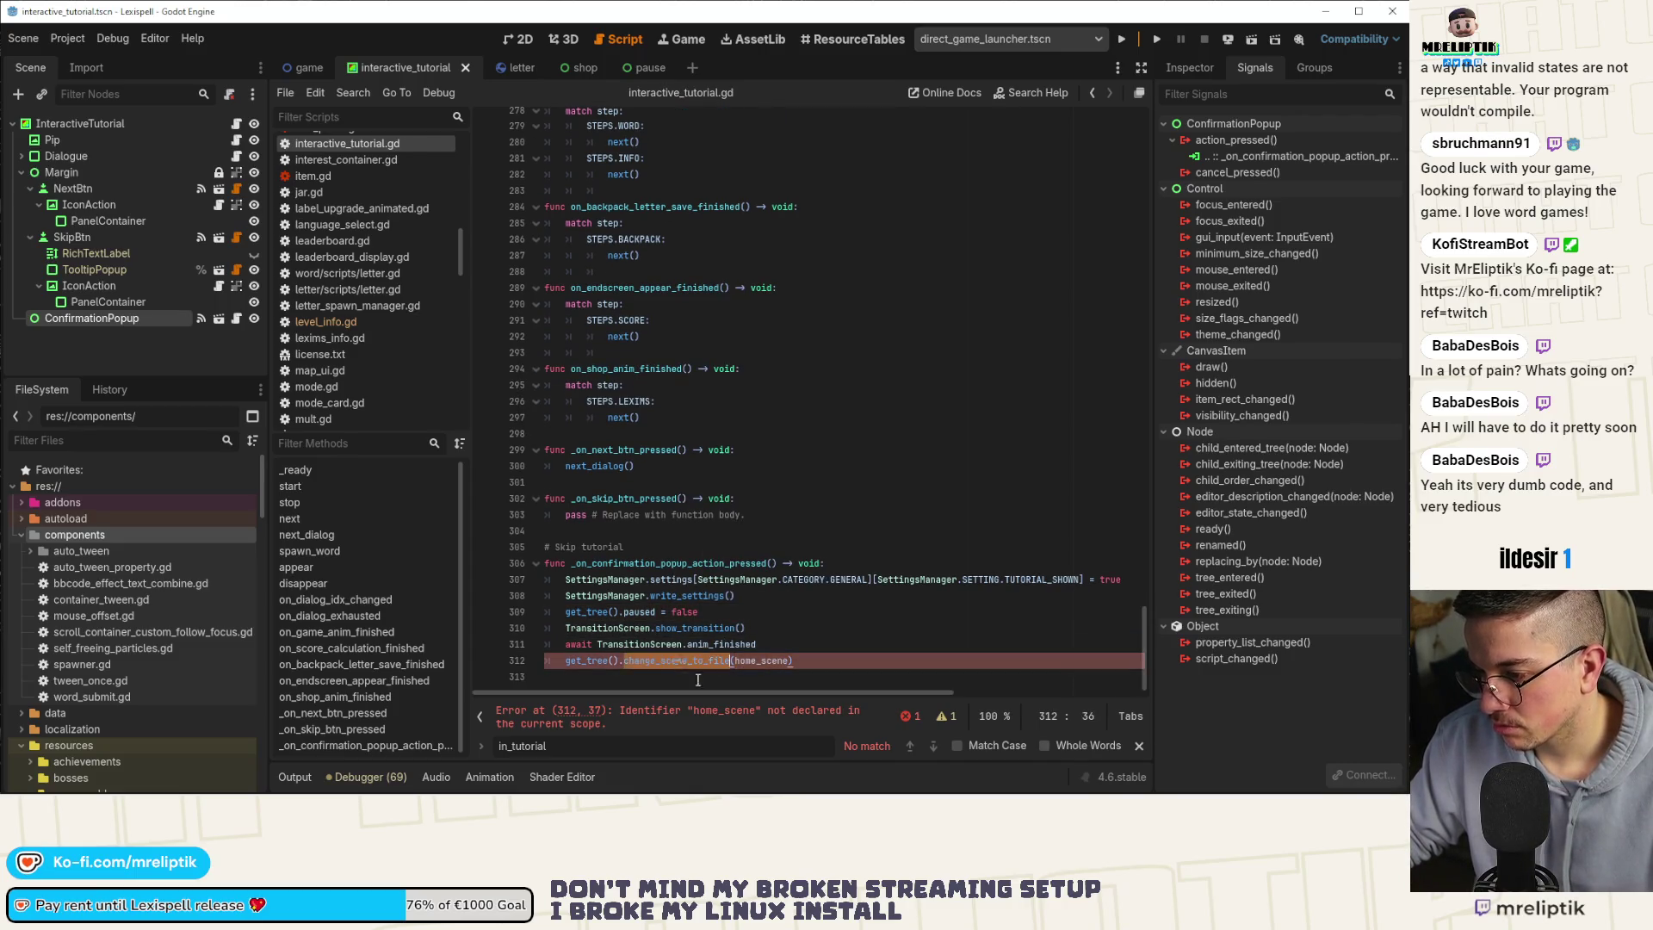
pyautogui.write('change_sce')
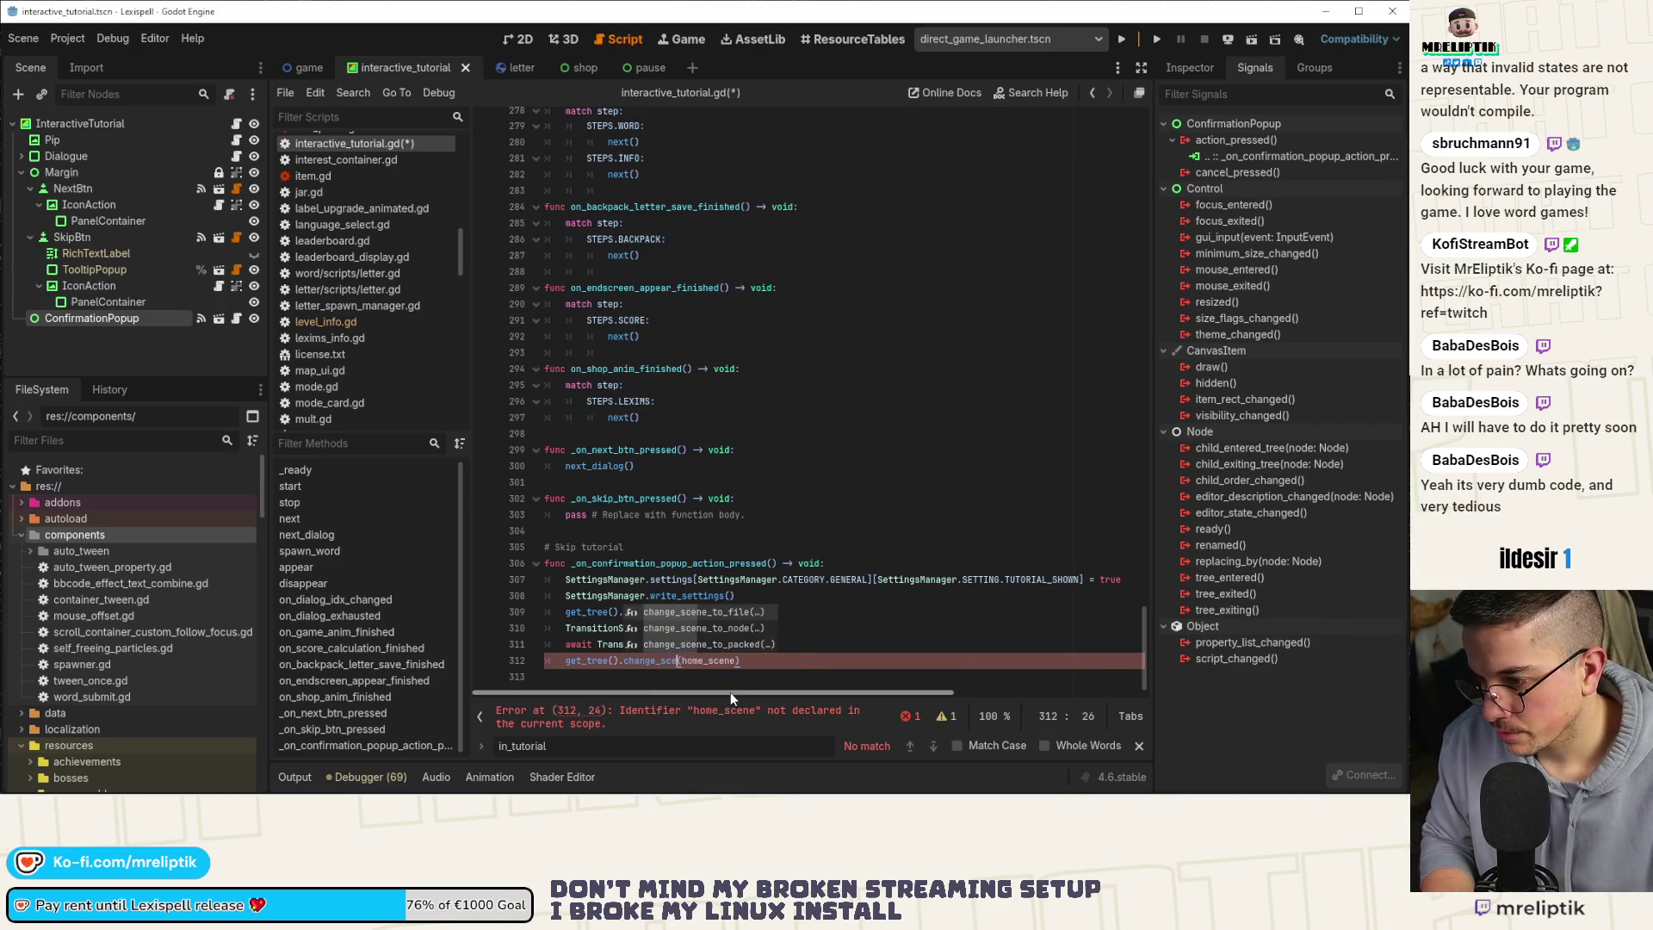
pyautogui.press('Down')
pyautogui.press('Down')
pyautogui.press('Return')
pyautogui.hotkey('ctrl', 'shift', 'Right')
pyautogui.write('"')
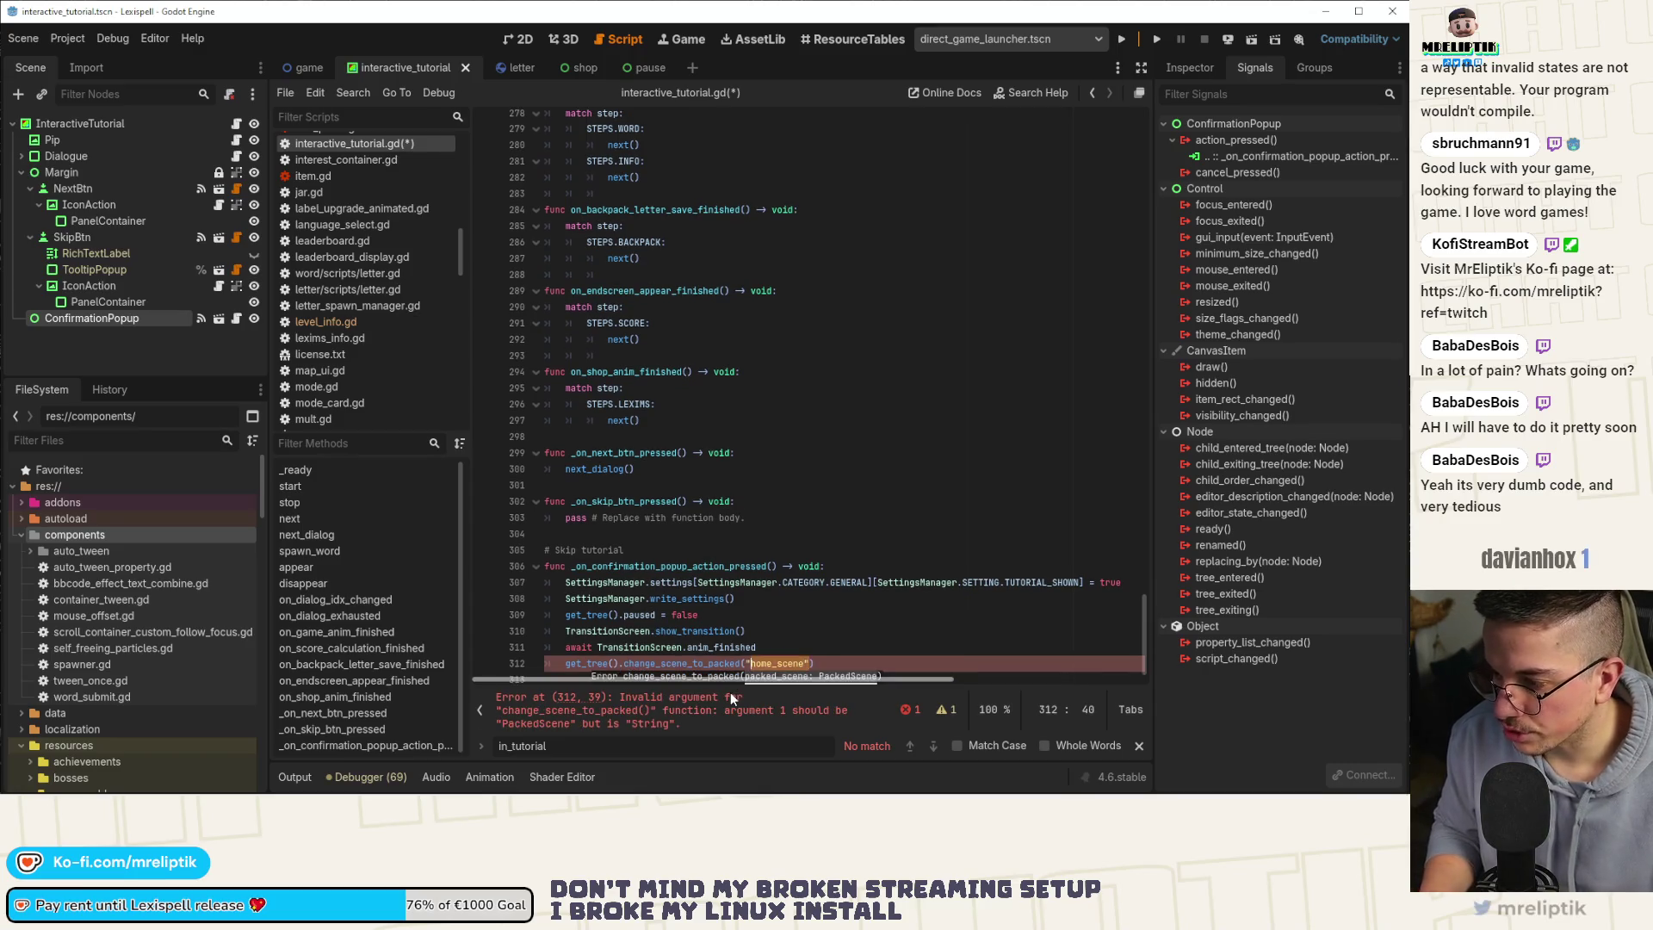
pyautogui.press('BackSpace')
pyautogui.press('BackSpace')
pyautogui.write('preload("')
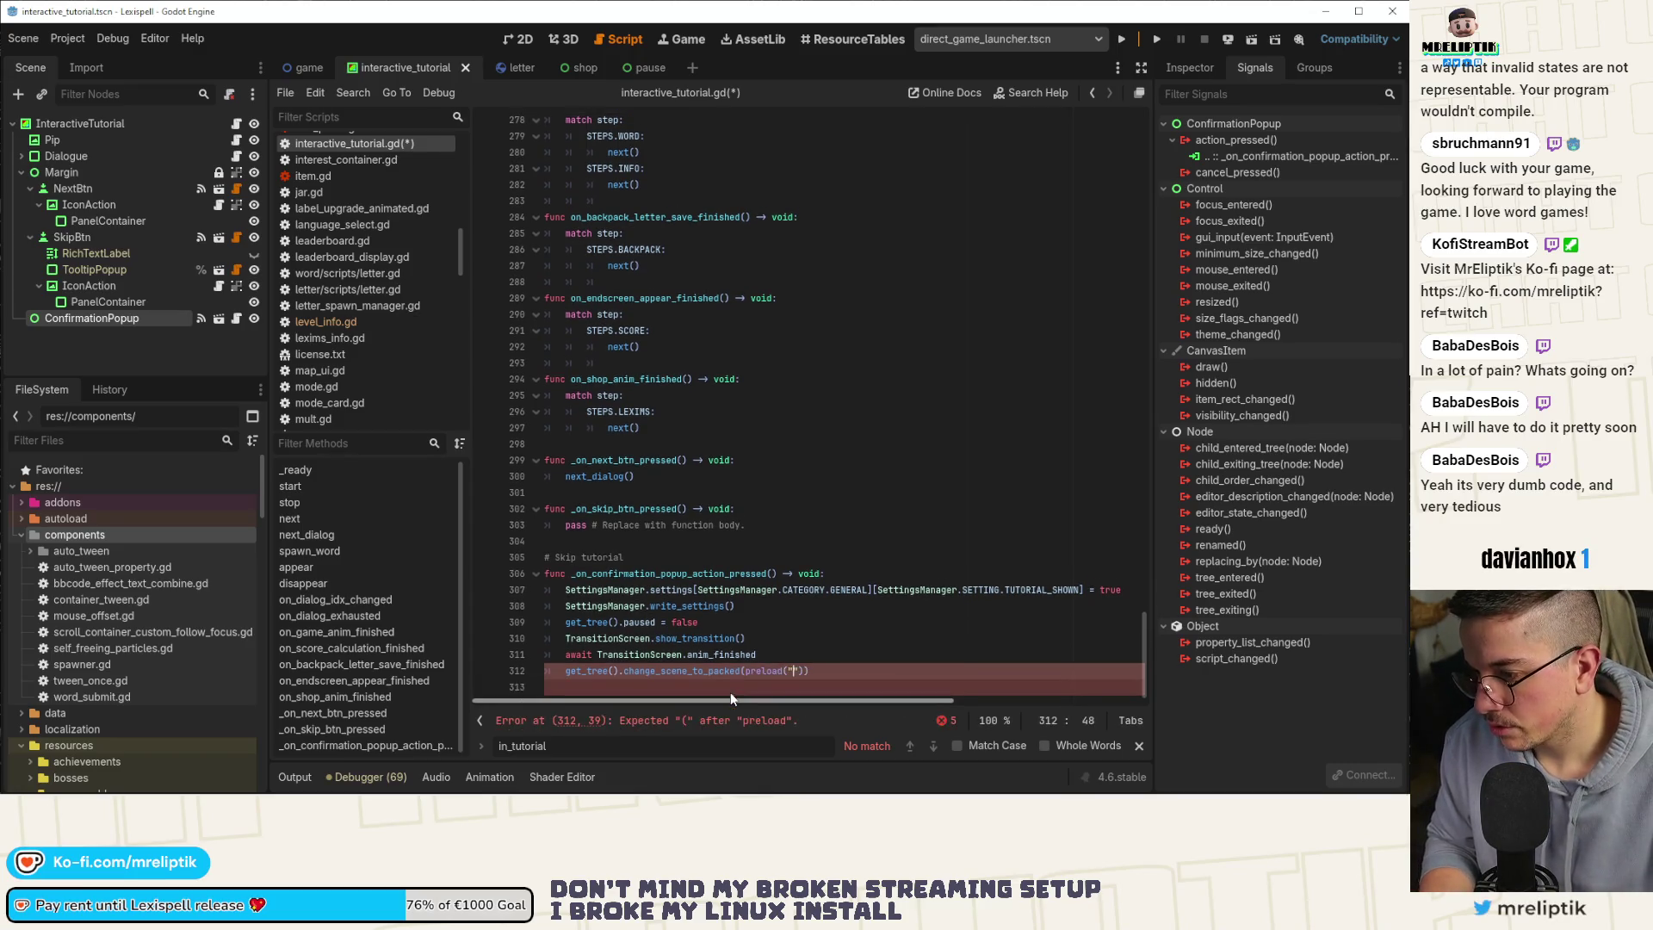
pyautogui.write('ho')
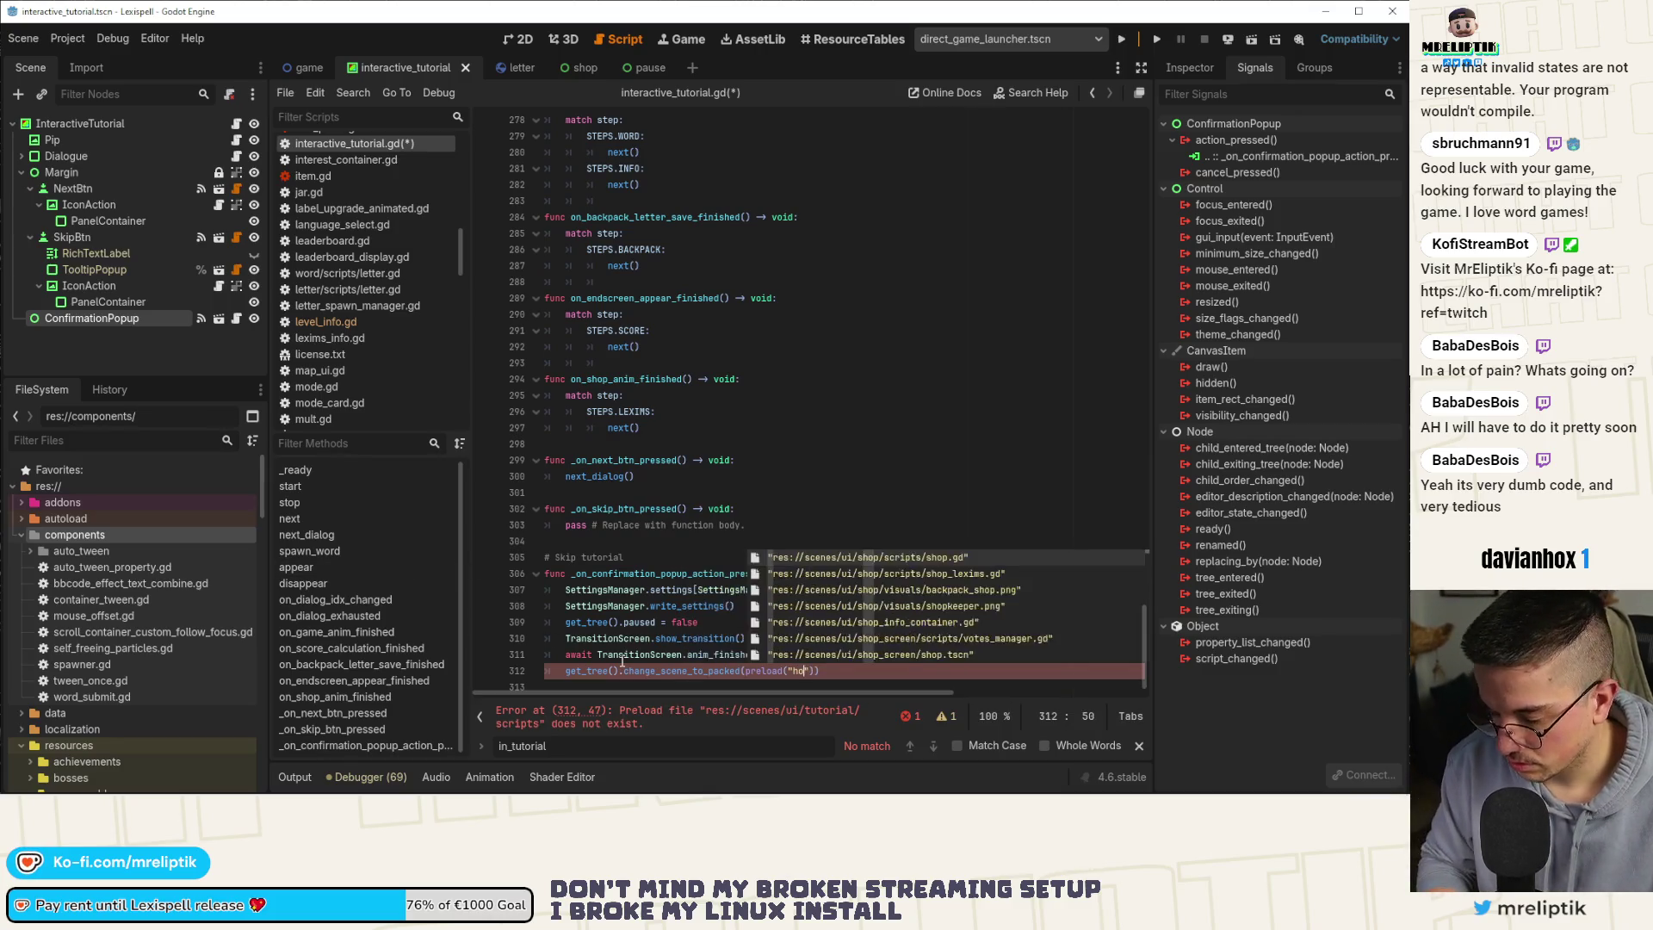
pyautogui.write('me')
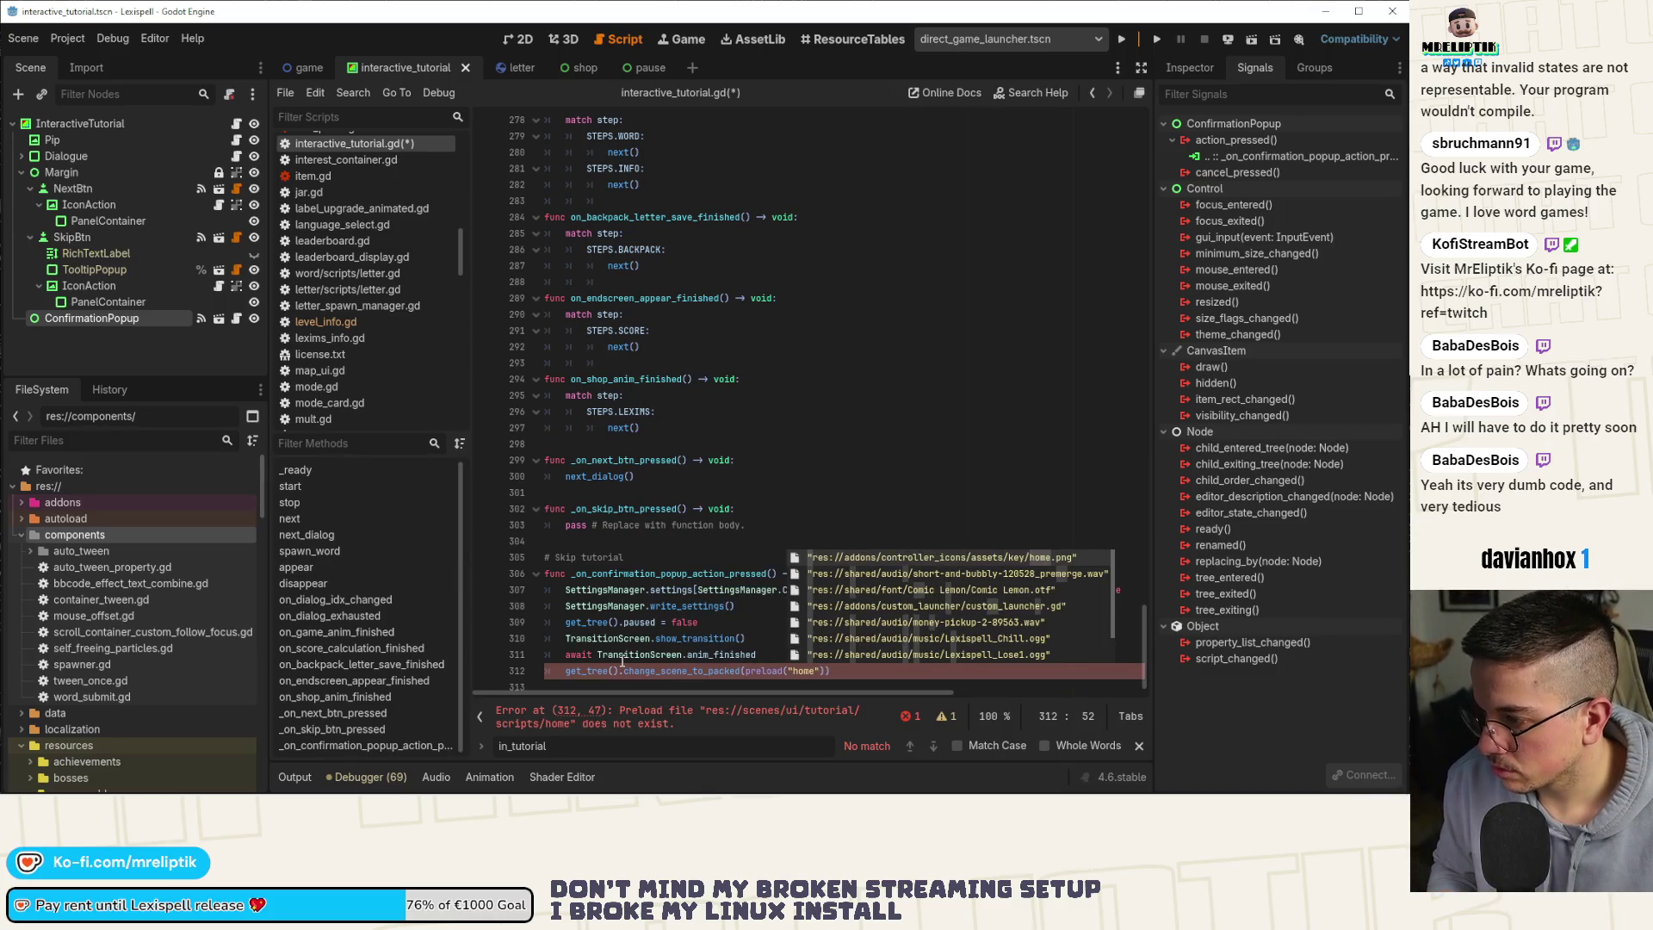
pyautogui.write('_')
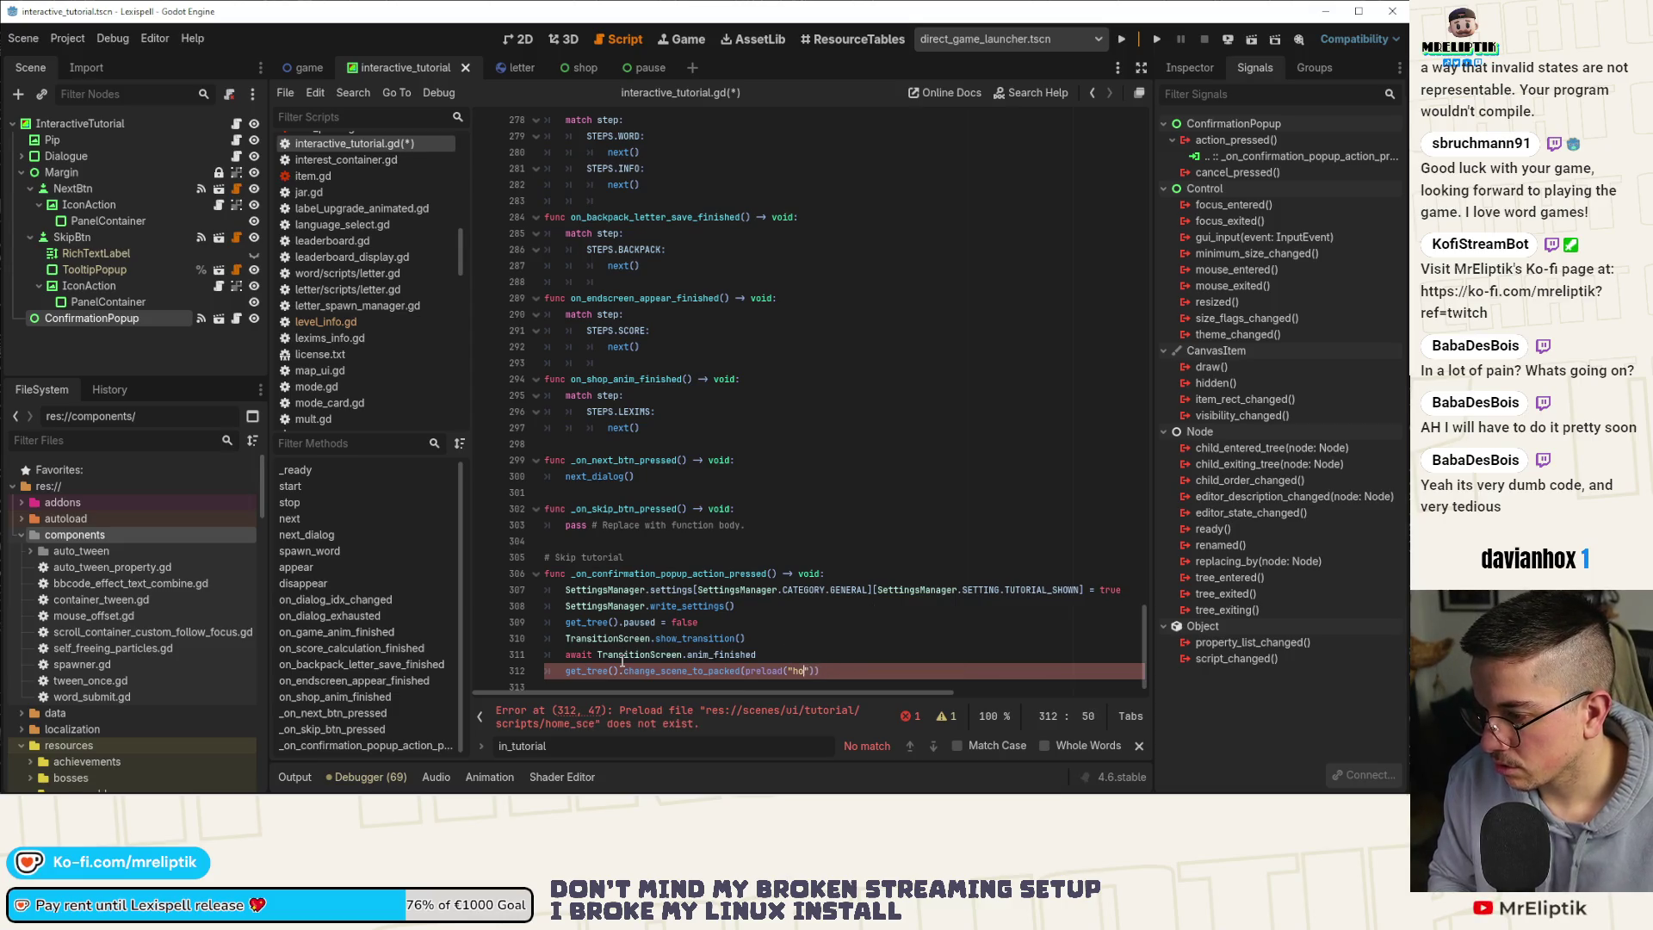
pyautogui.write('home')
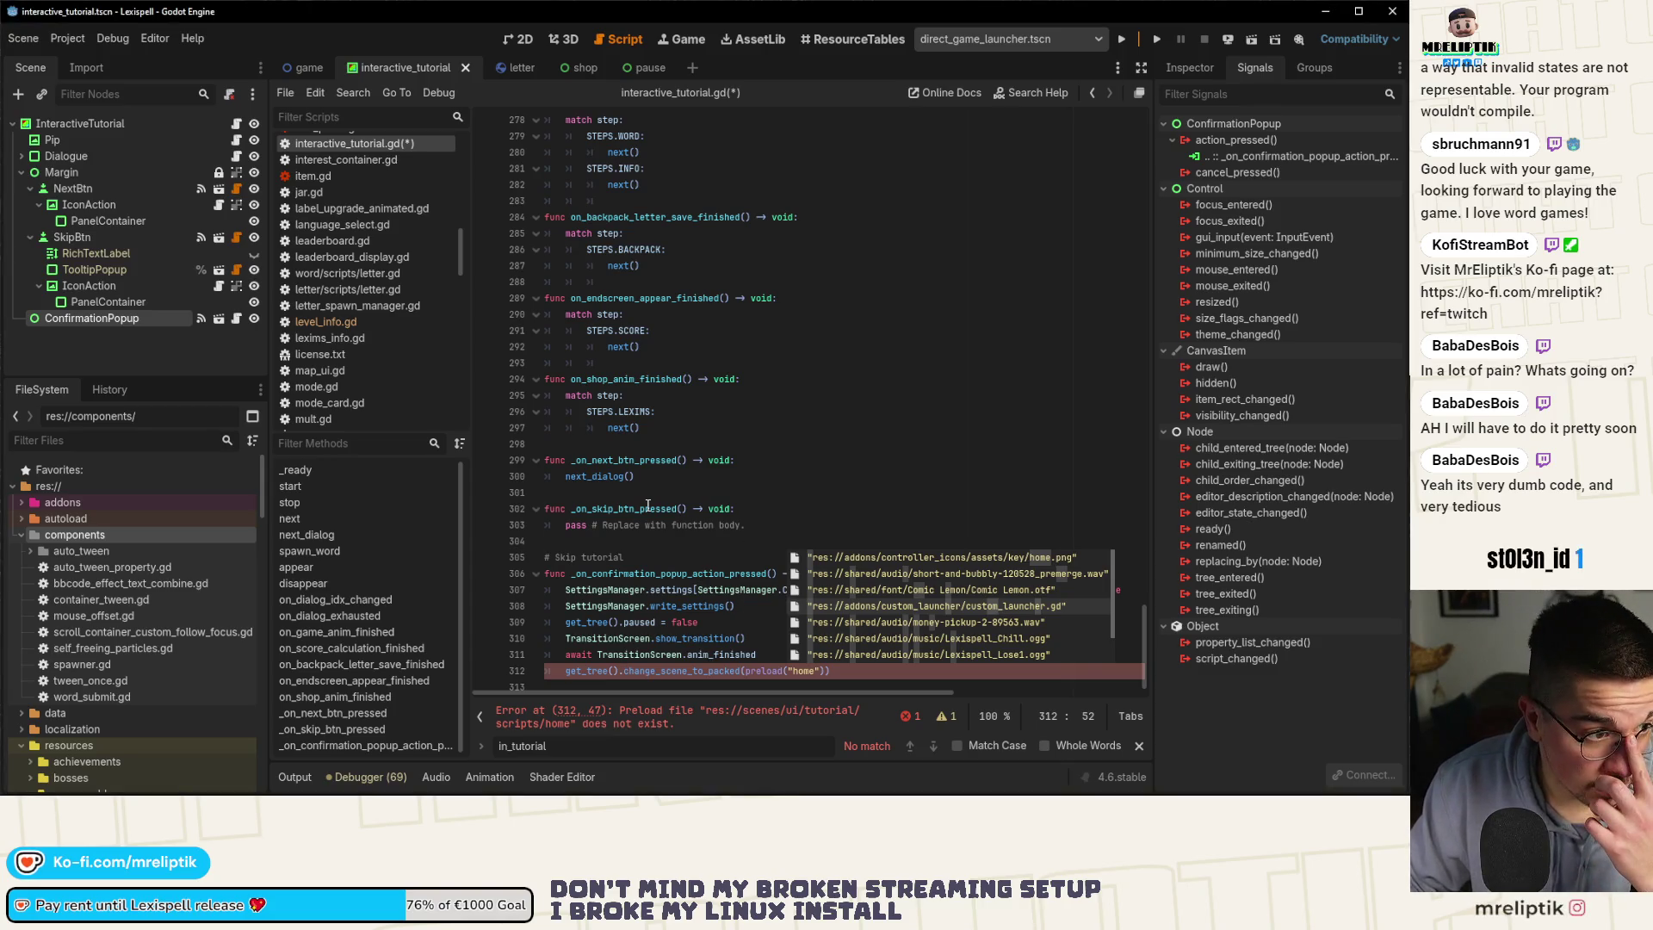
pyautogui.press('Escape')
pyautogui.press('Up')
pyautogui.press('Up')
pyautogui.press('Up')
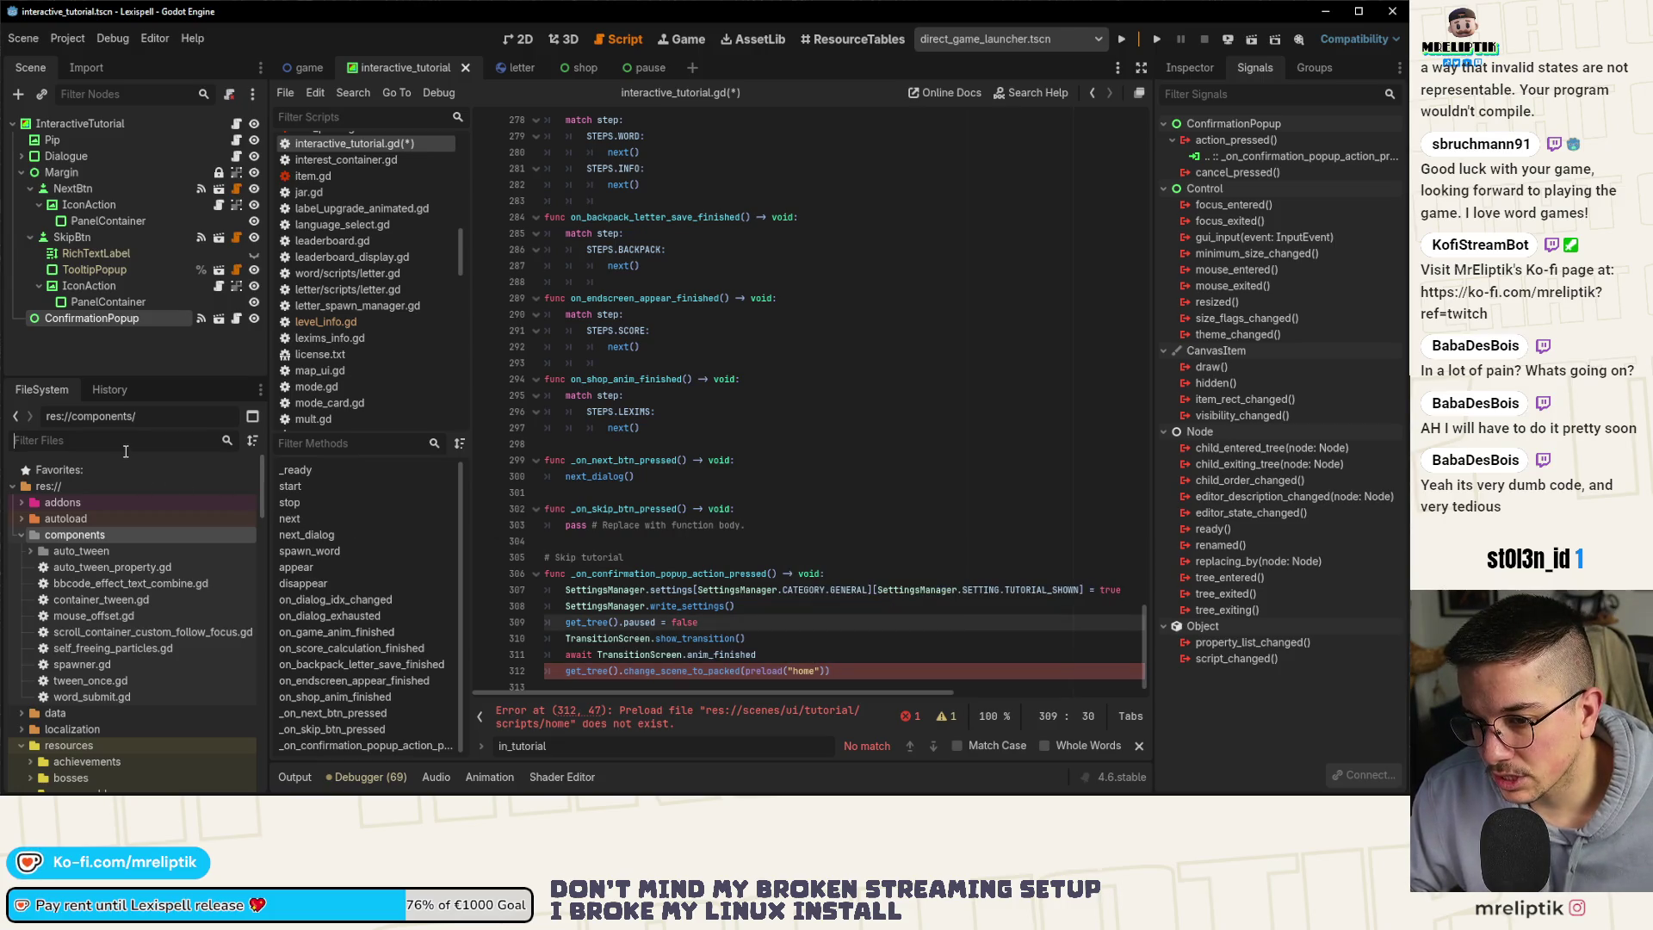
pyautogui.write('home')
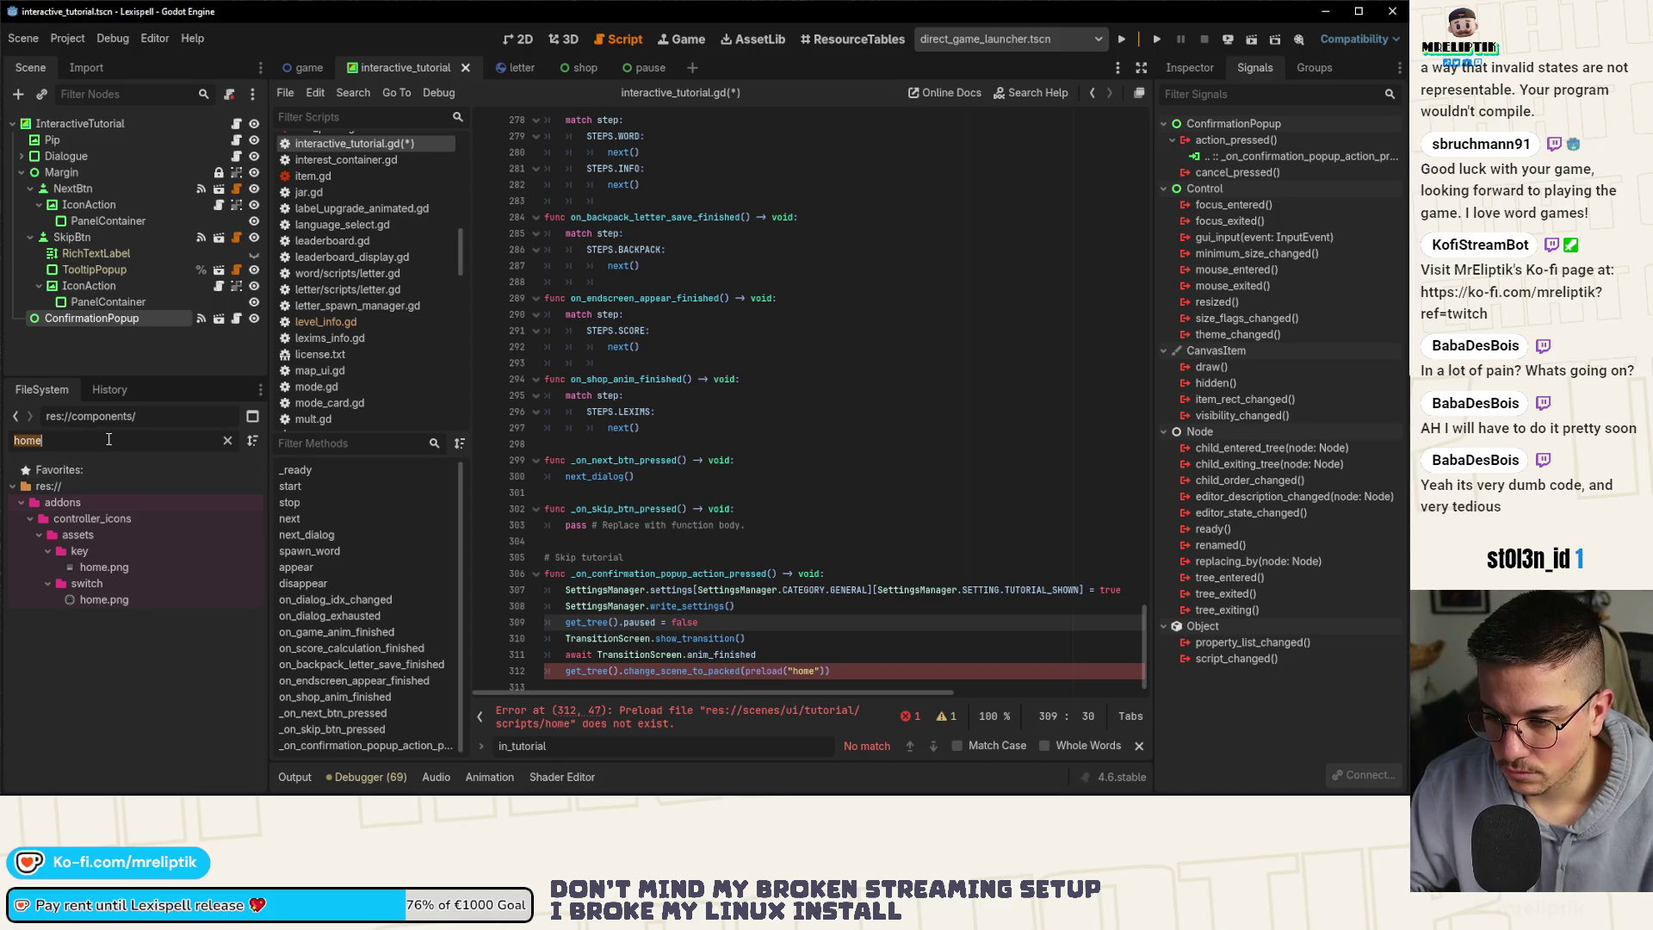
pyautogui.press('BackSpace')
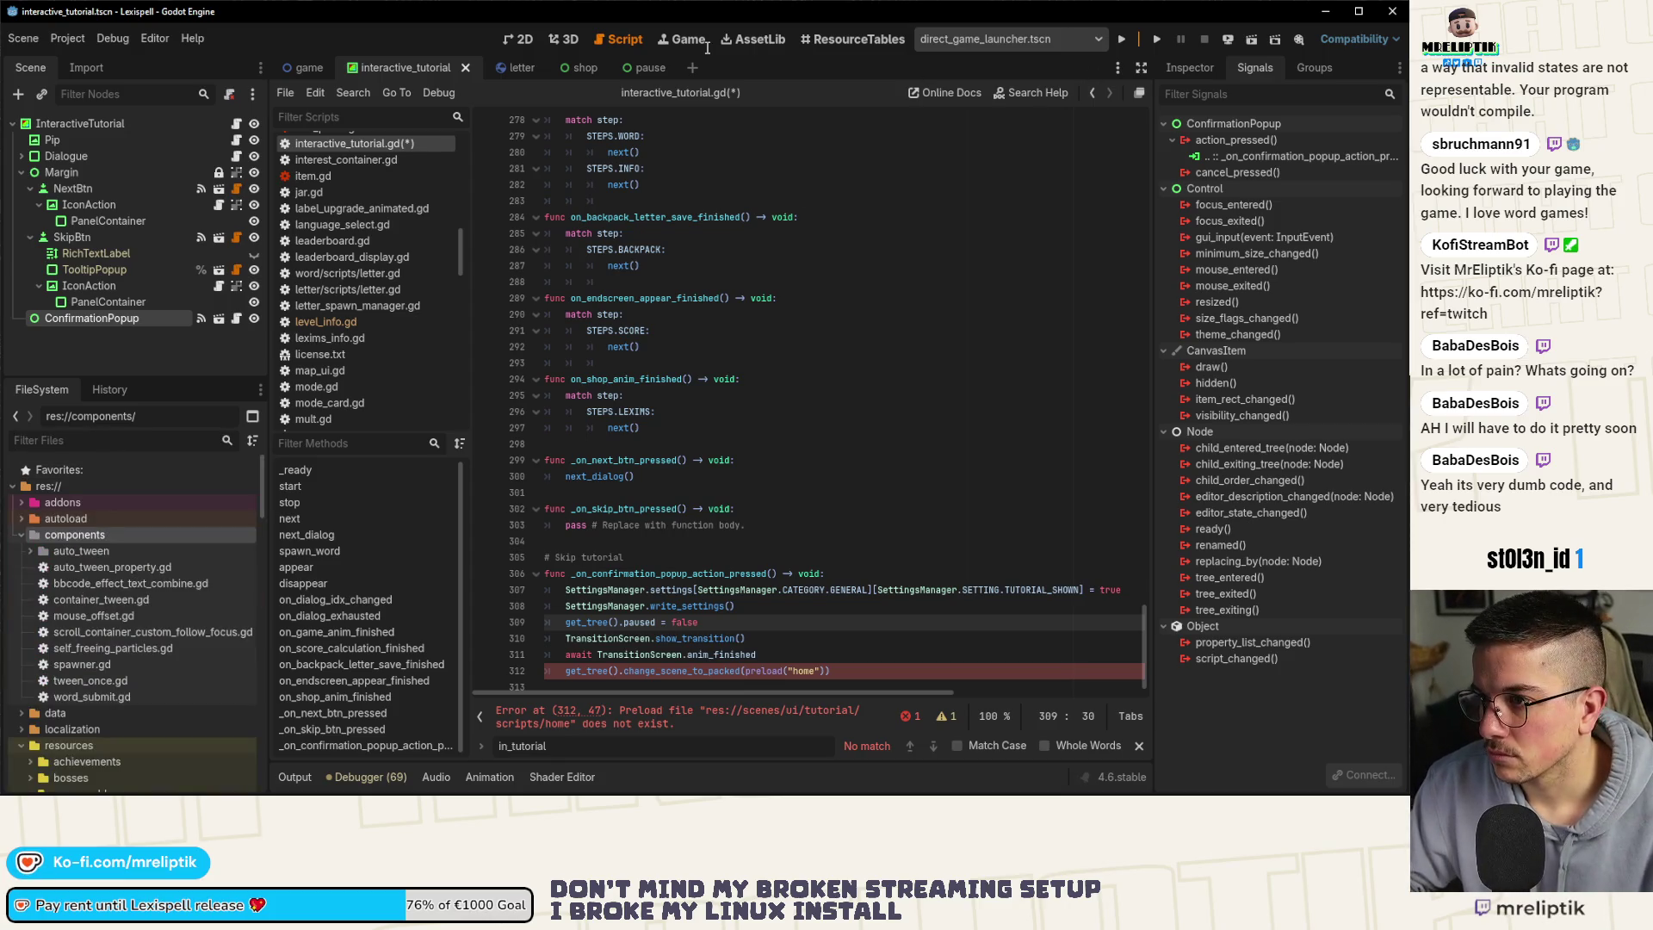
# Copy the titlescreen.tscn path from pause.gd into the preload argument and save
pyautogui.click(639, 69)
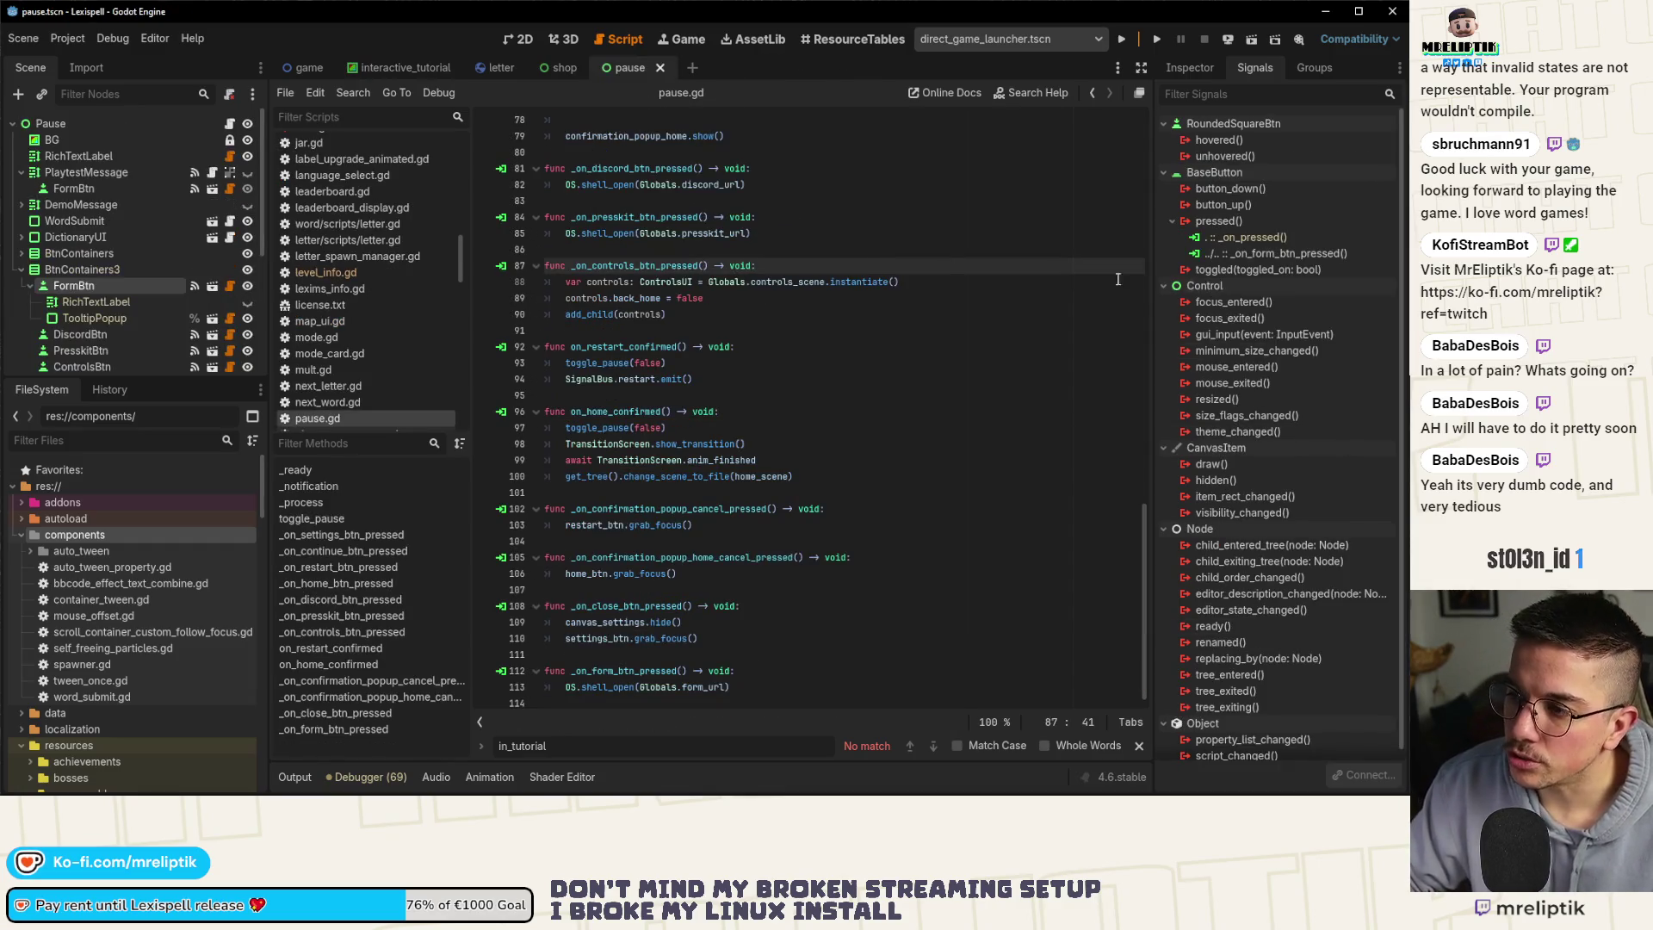
pyautogui.scroll(20, 1118, 279)
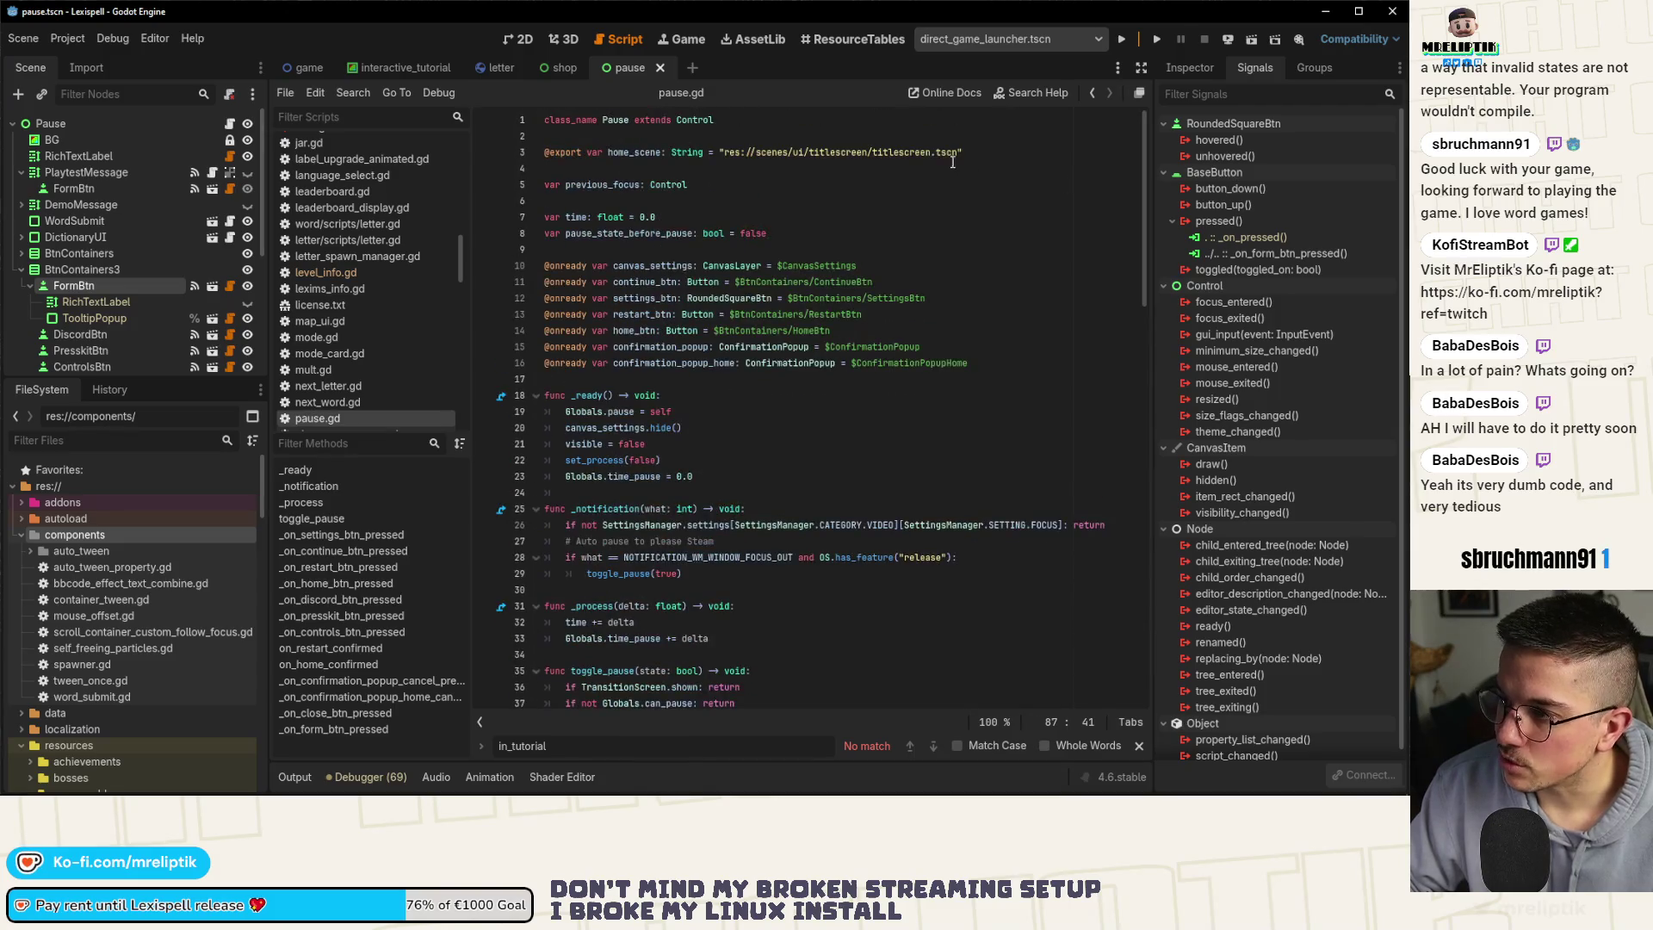
pyautogui.moveTo(969, 151); pyautogui.dragTo(726, 151)
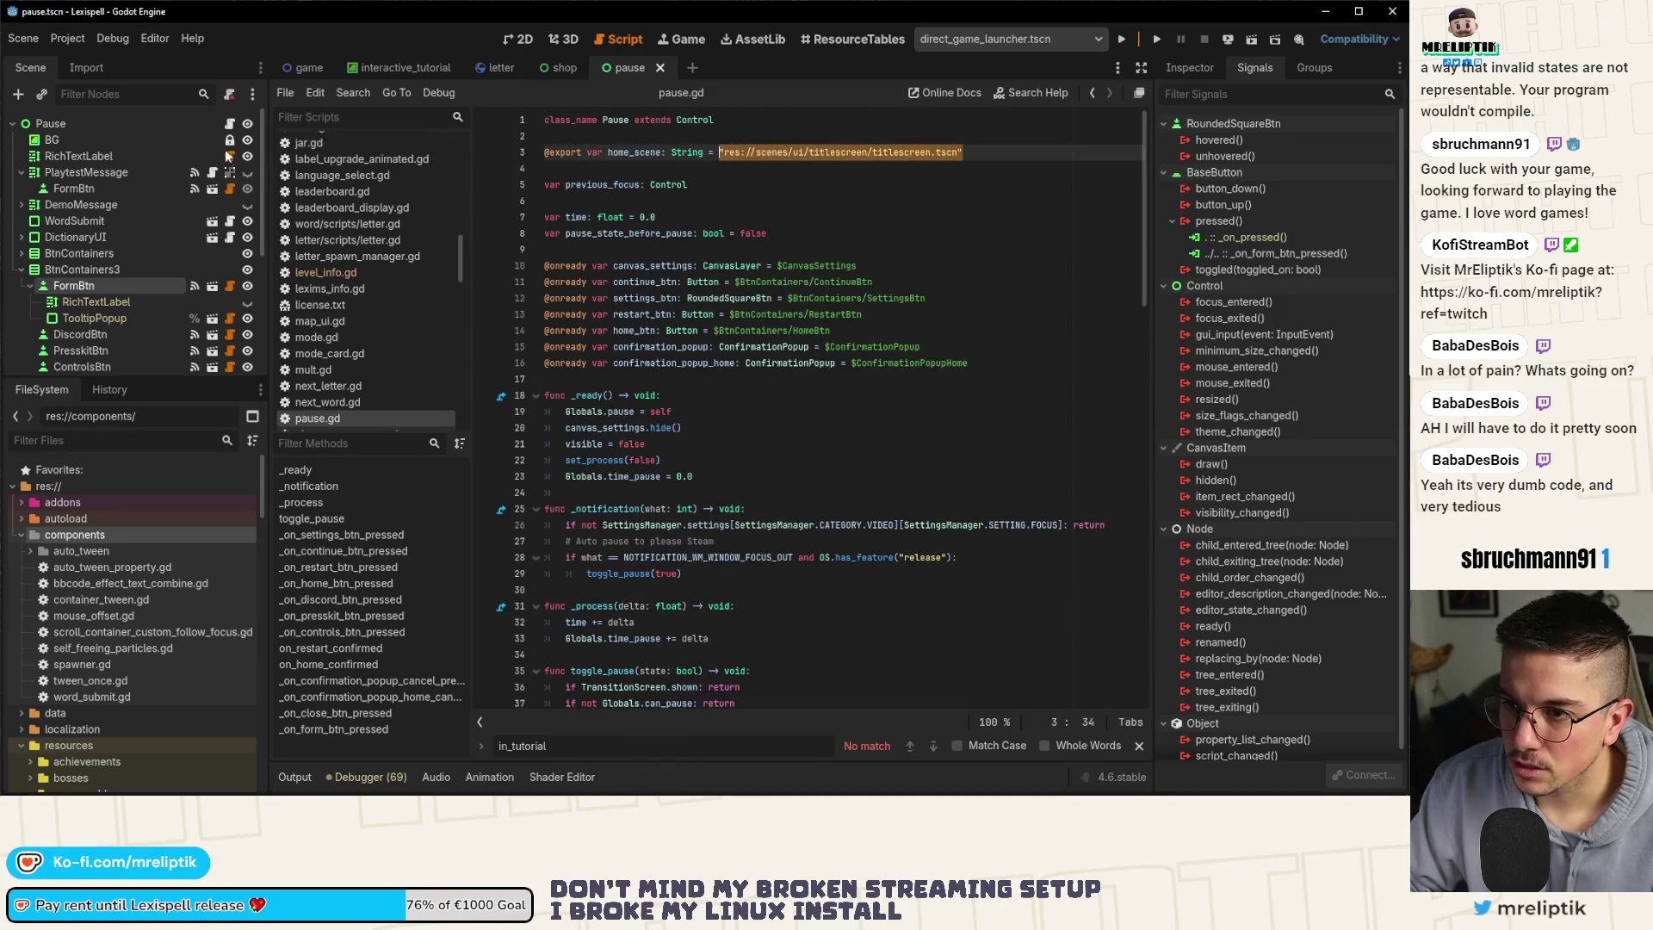
pyautogui.click(396, 68)
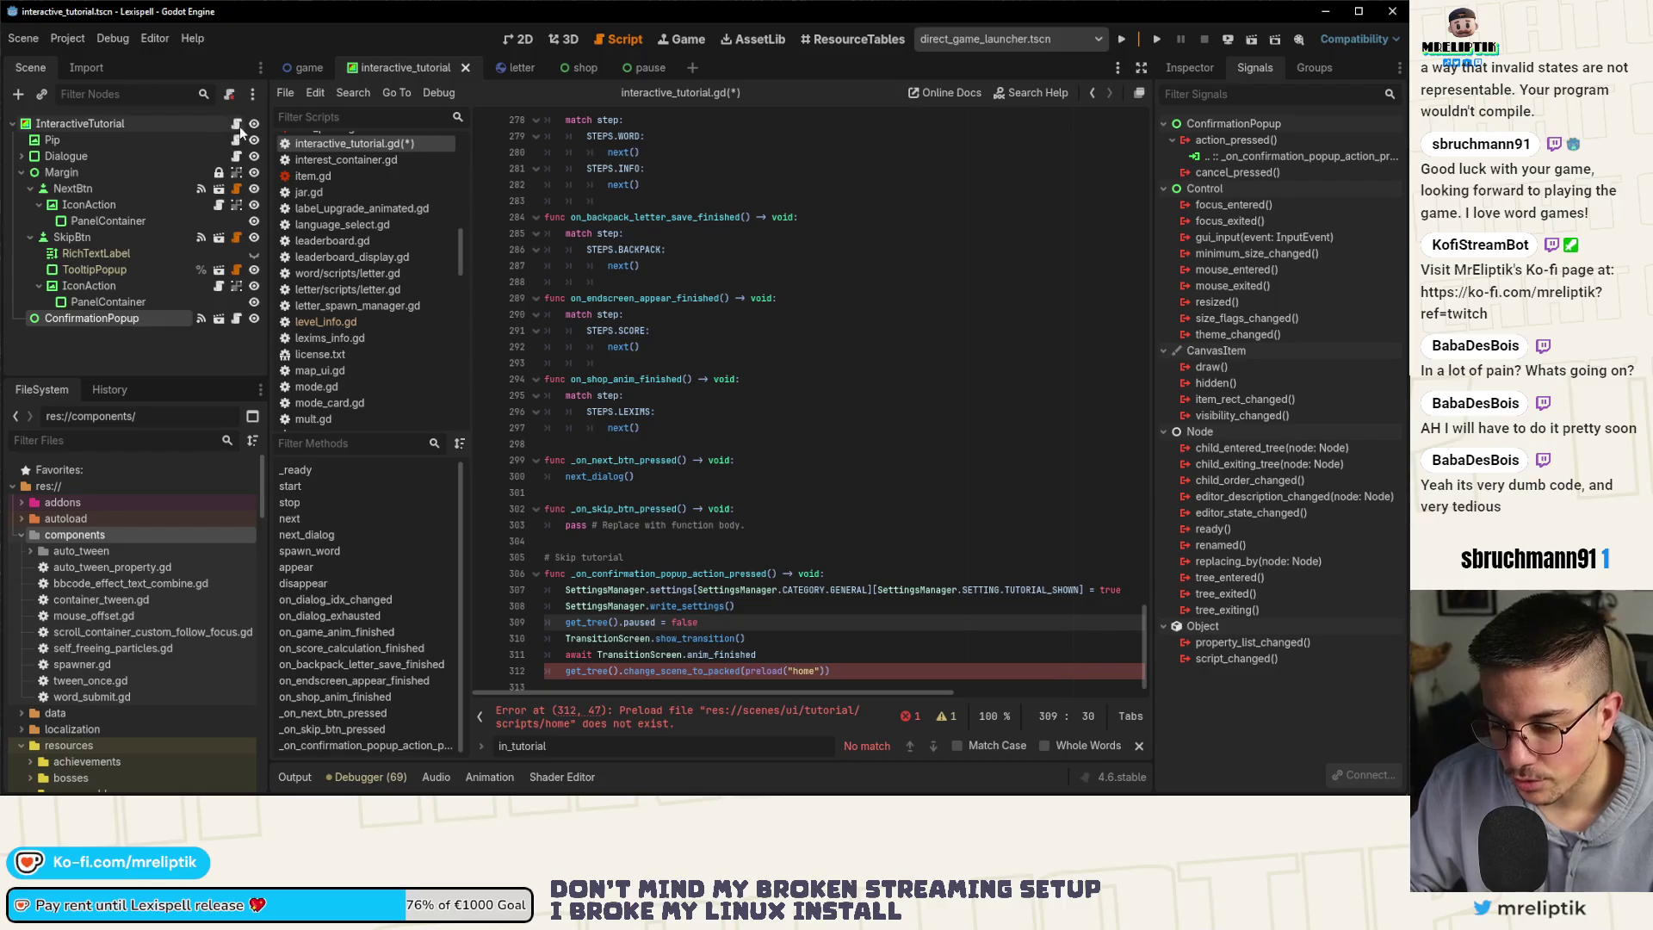
pyautogui.scroll(-1, 801, 668)
pyautogui.click(800, 660)
pyautogui.press('BackSpace')
pyautogui.press('BackSpace')
pyautogui.press('BackSpace')
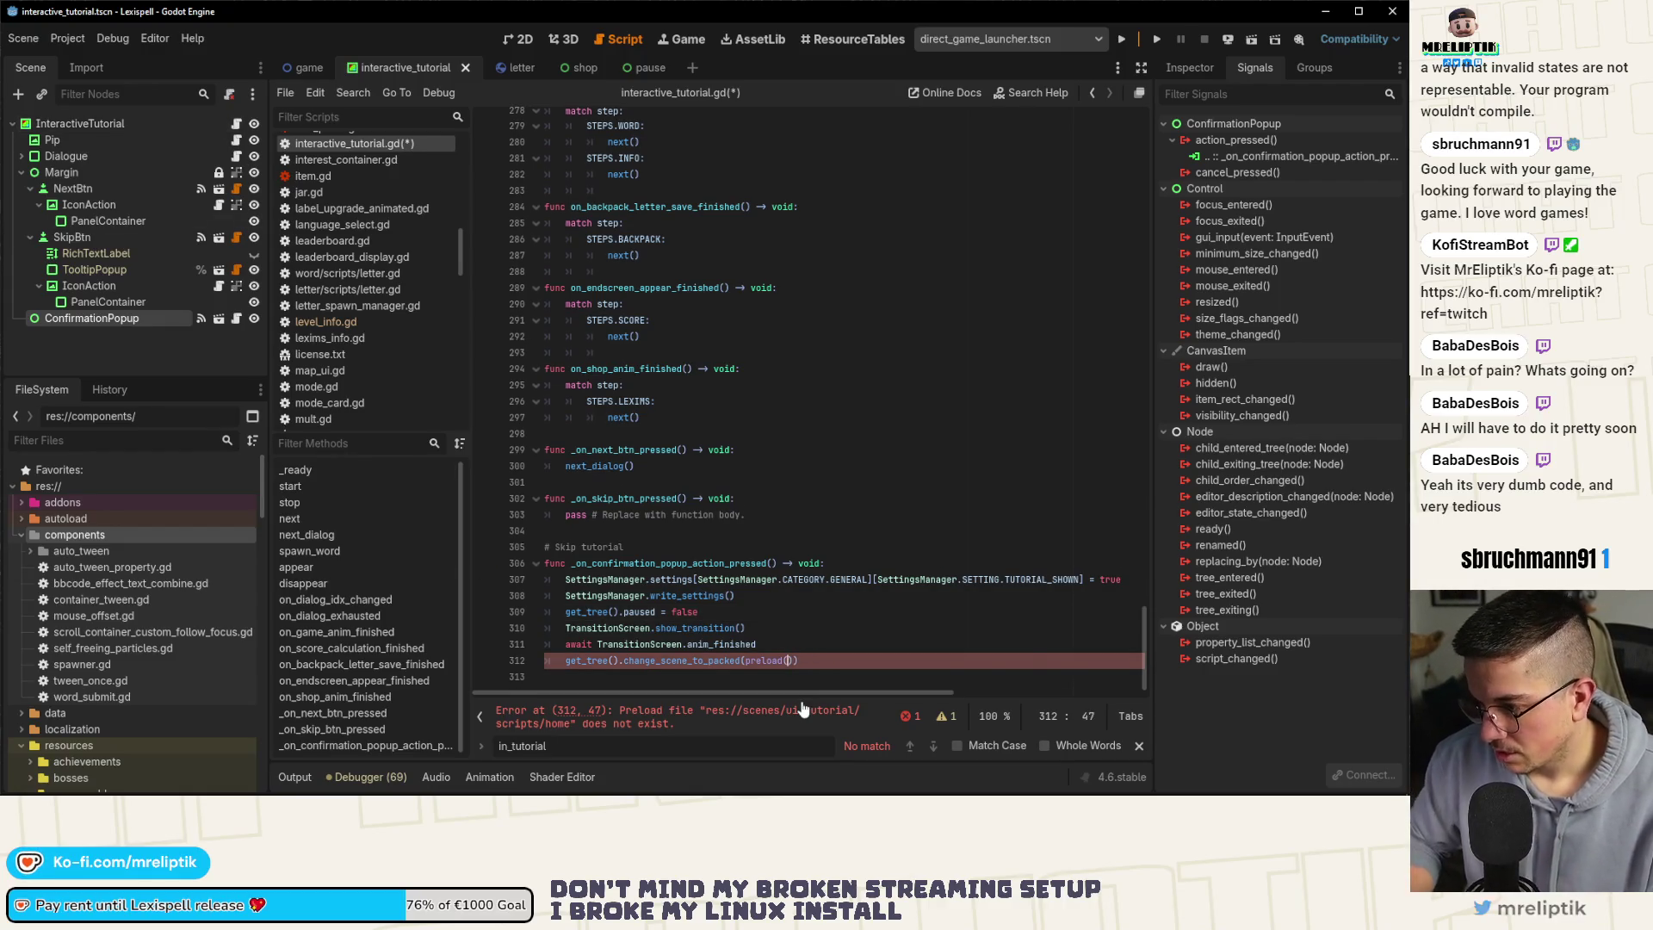
pyautogui.write('"res://scenes/ui/titlescreen/titlescreen.tscn"')
pyautogui.hotkey('ctrl', 's')
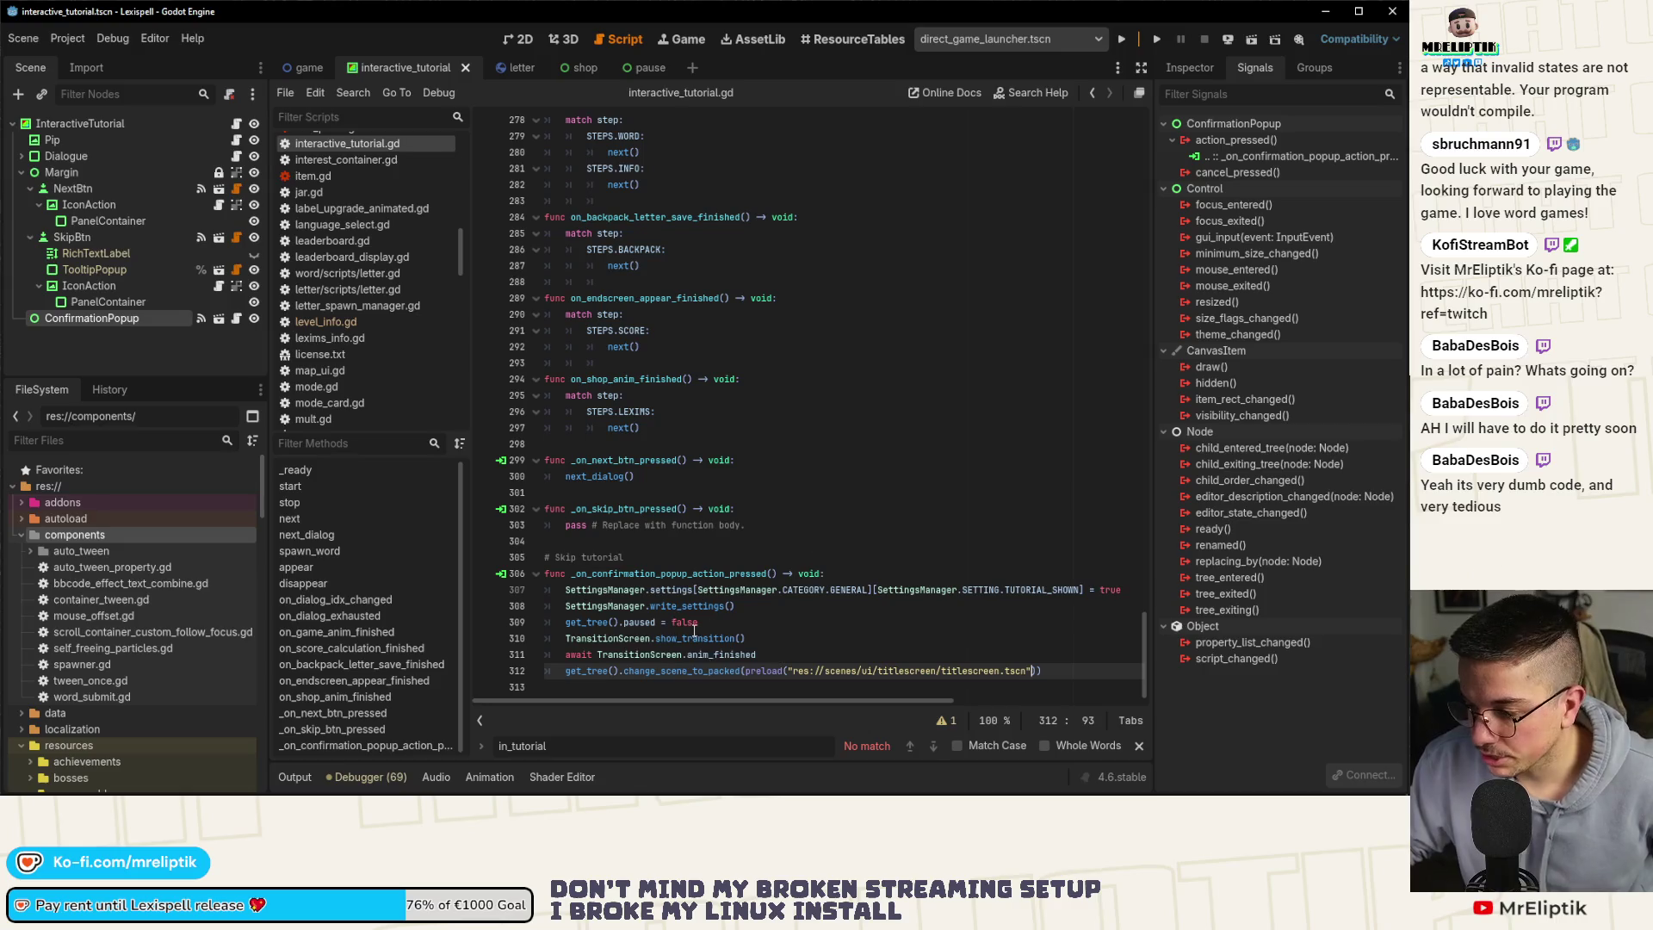
pyautogui.scroll(20, 576, 528)
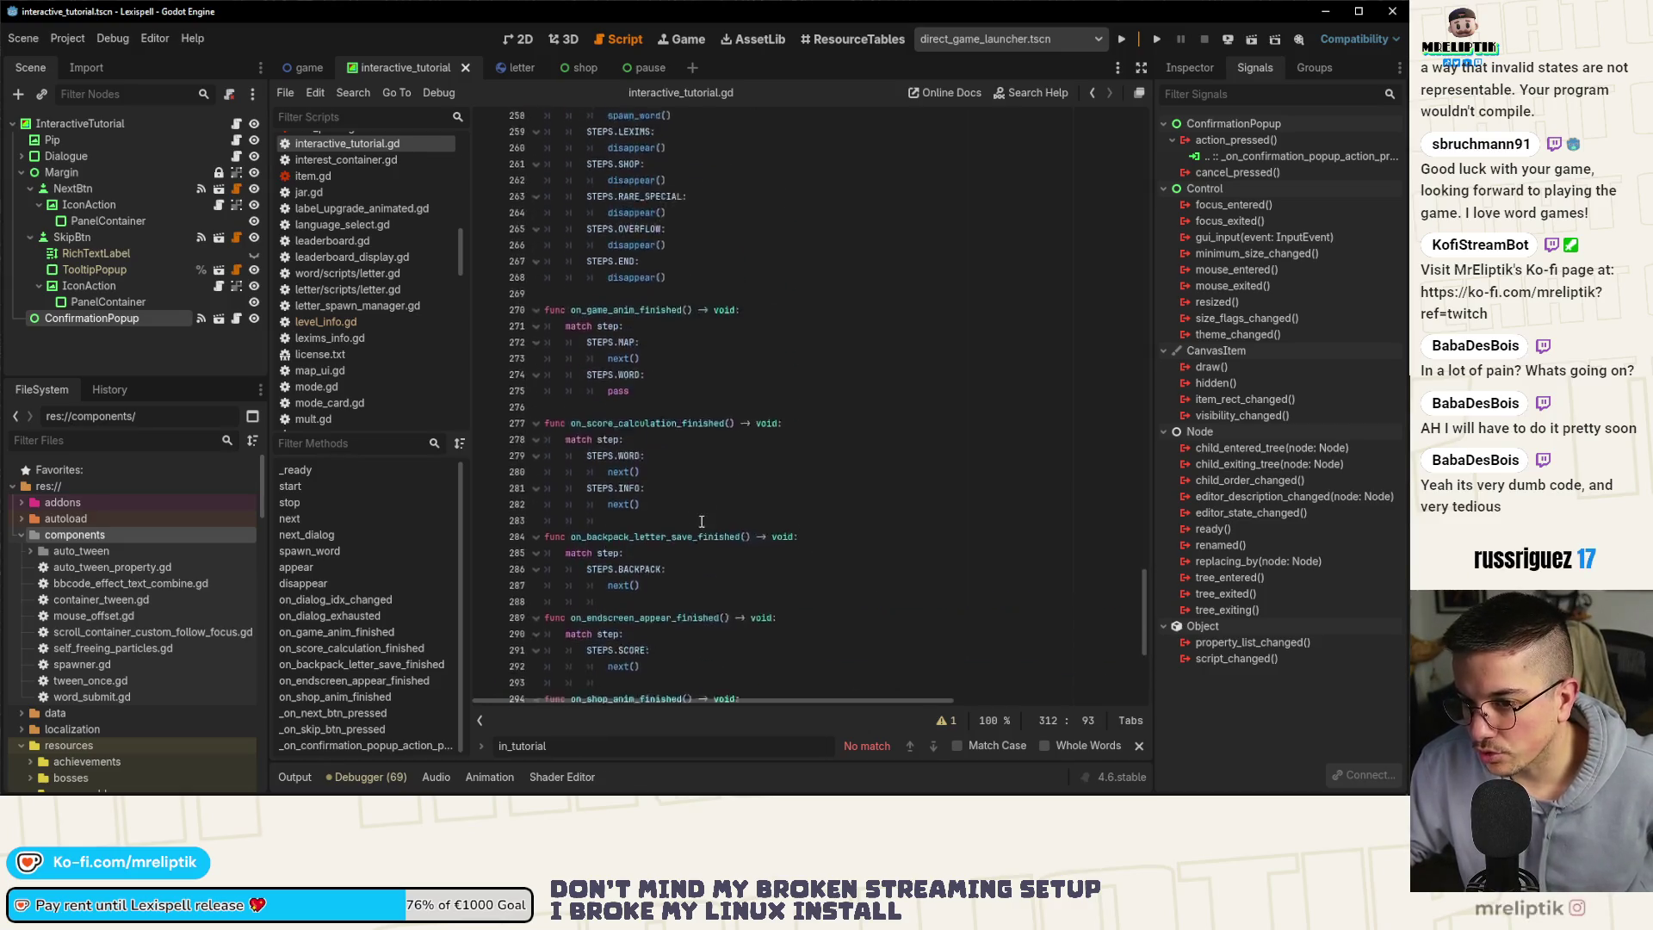
pyautogui.scroll(20, 932, 533)
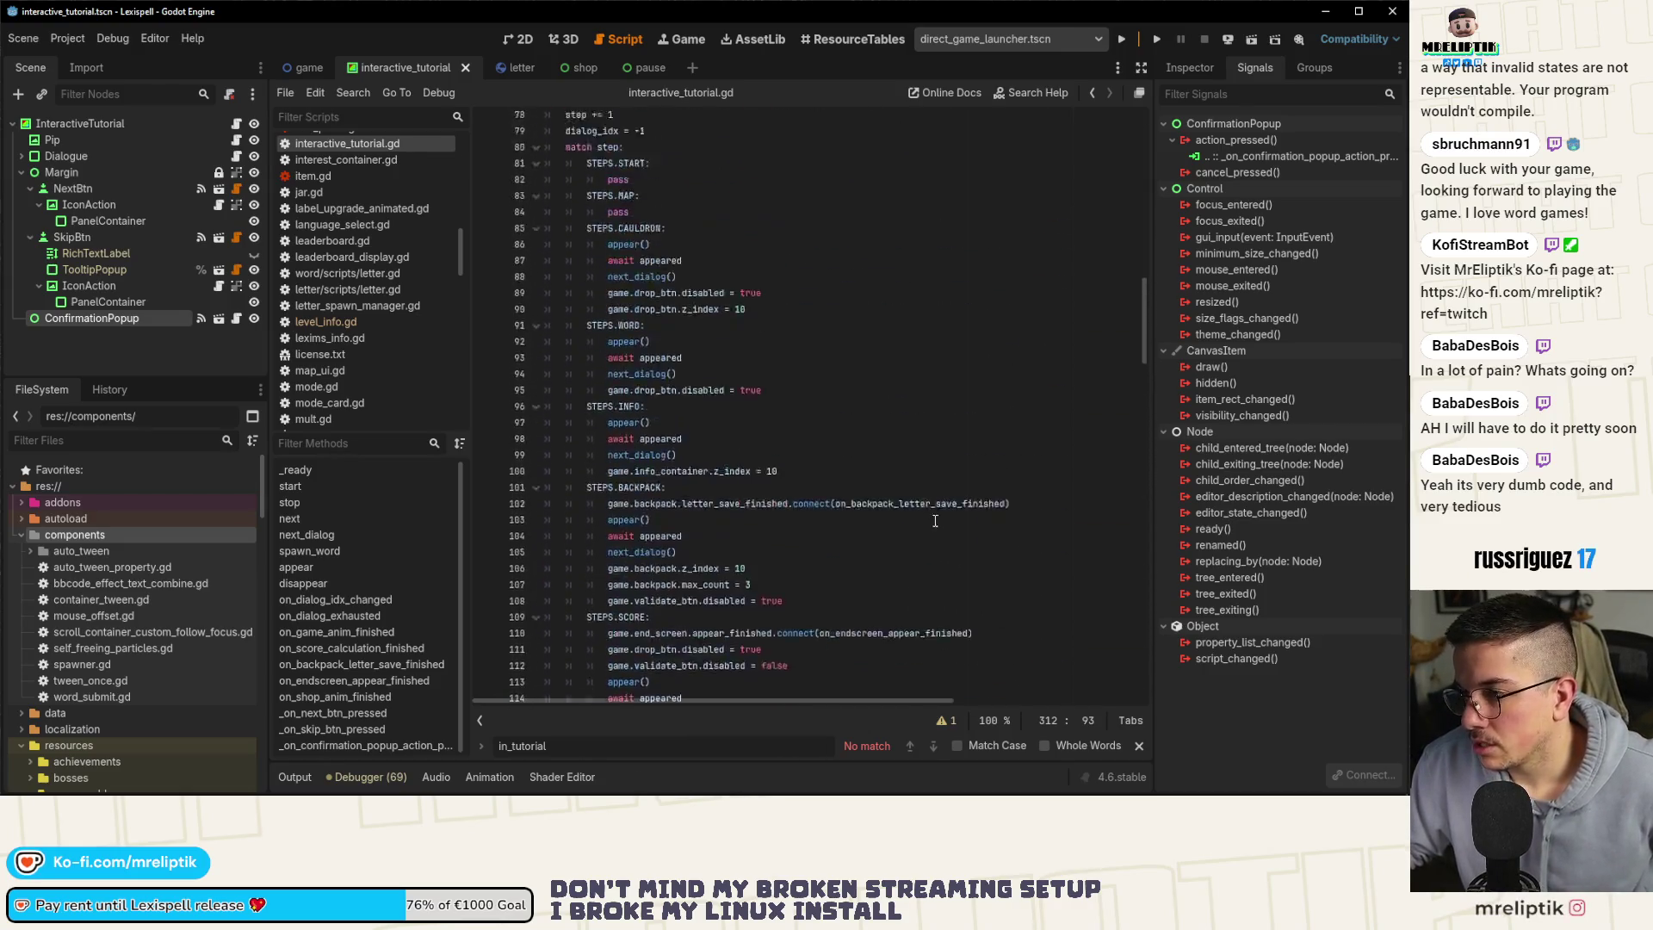
pyautogui.scroll(-4, 732, 495)
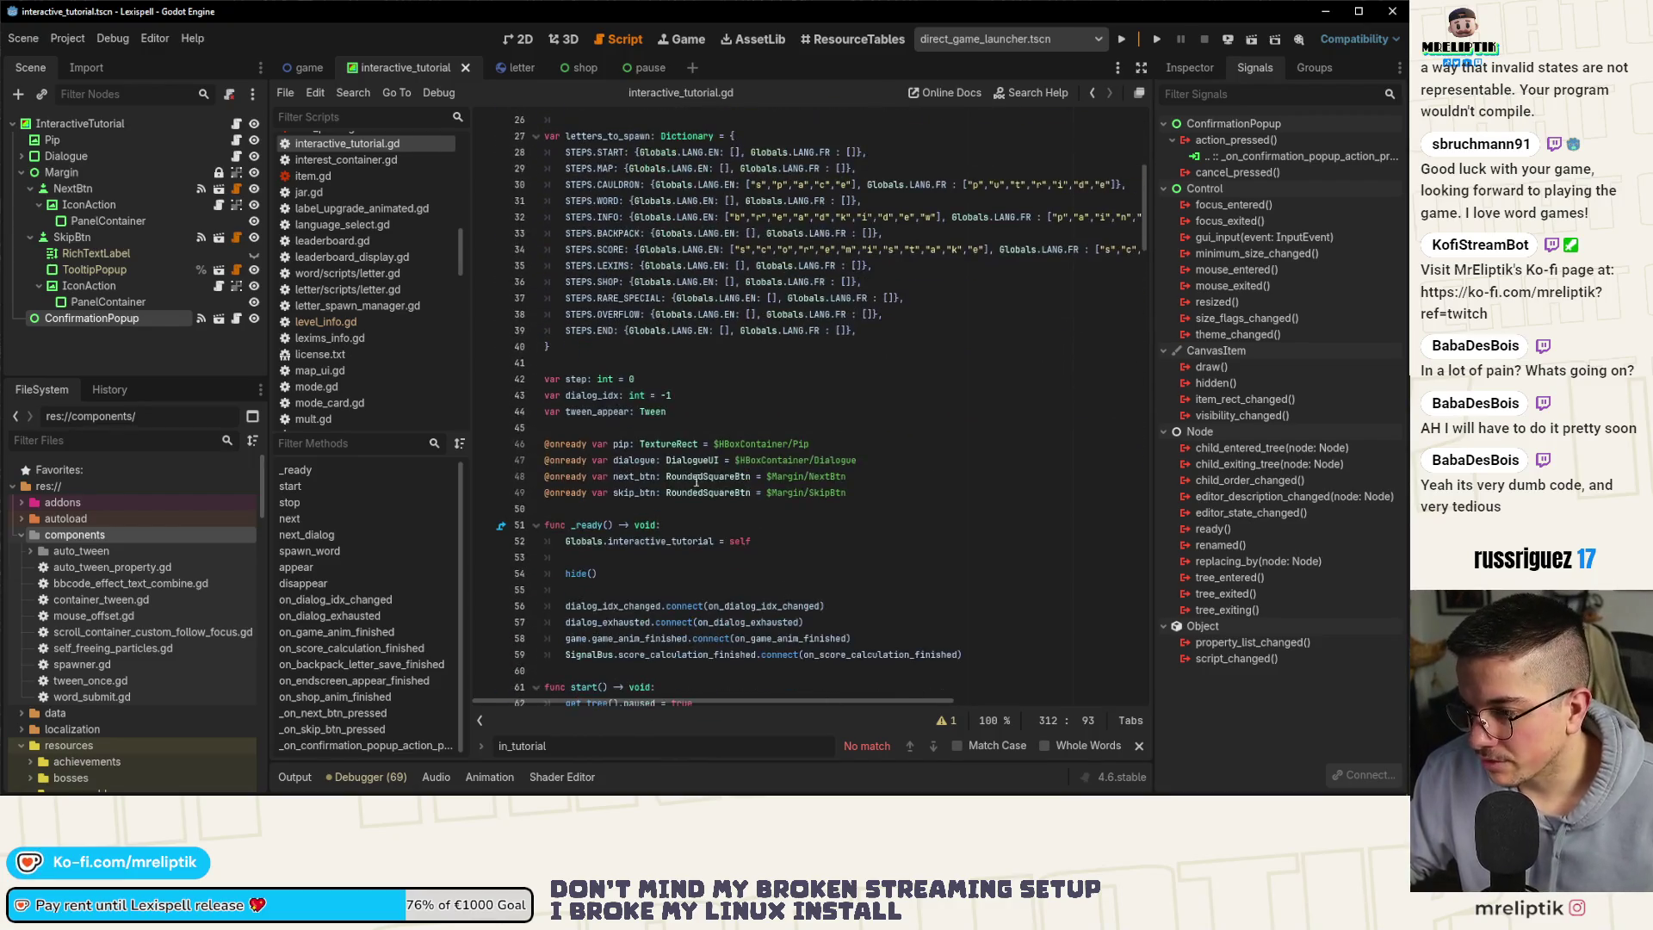
pyautogui.click(693, 510)
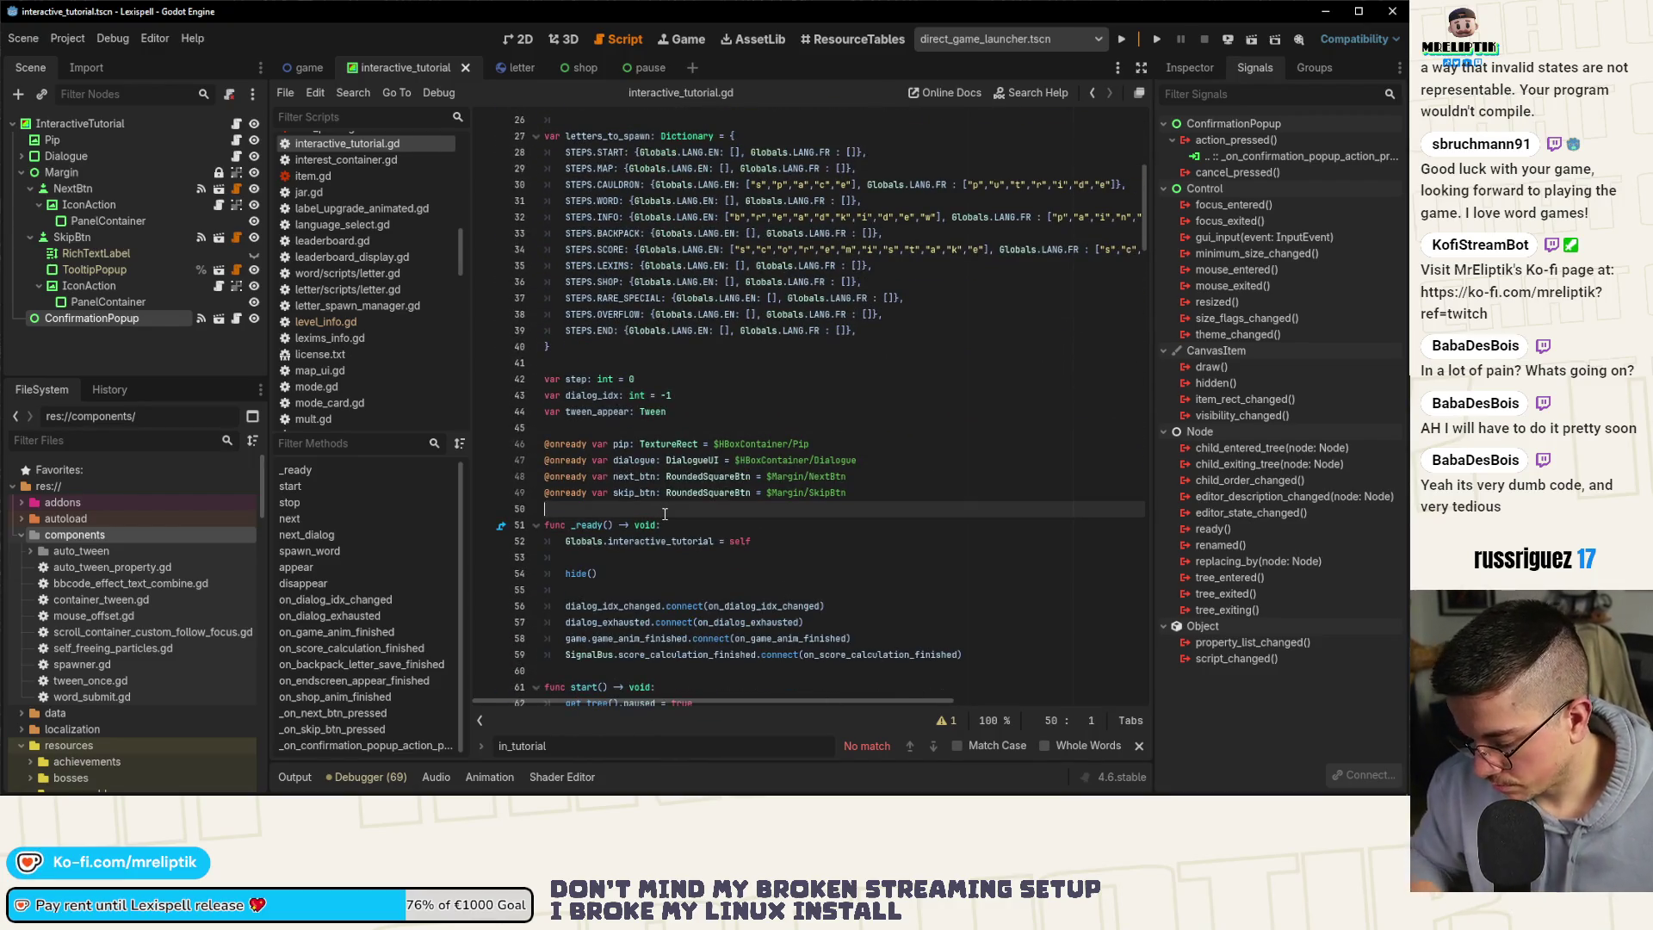
pyautogui.press('Return')
pyautogui.press('Up')
pyautogui.moveTo(101, 321); pyautogui.dragTo(616, 508)
pyautogui.hotkey('ctrl', 's')
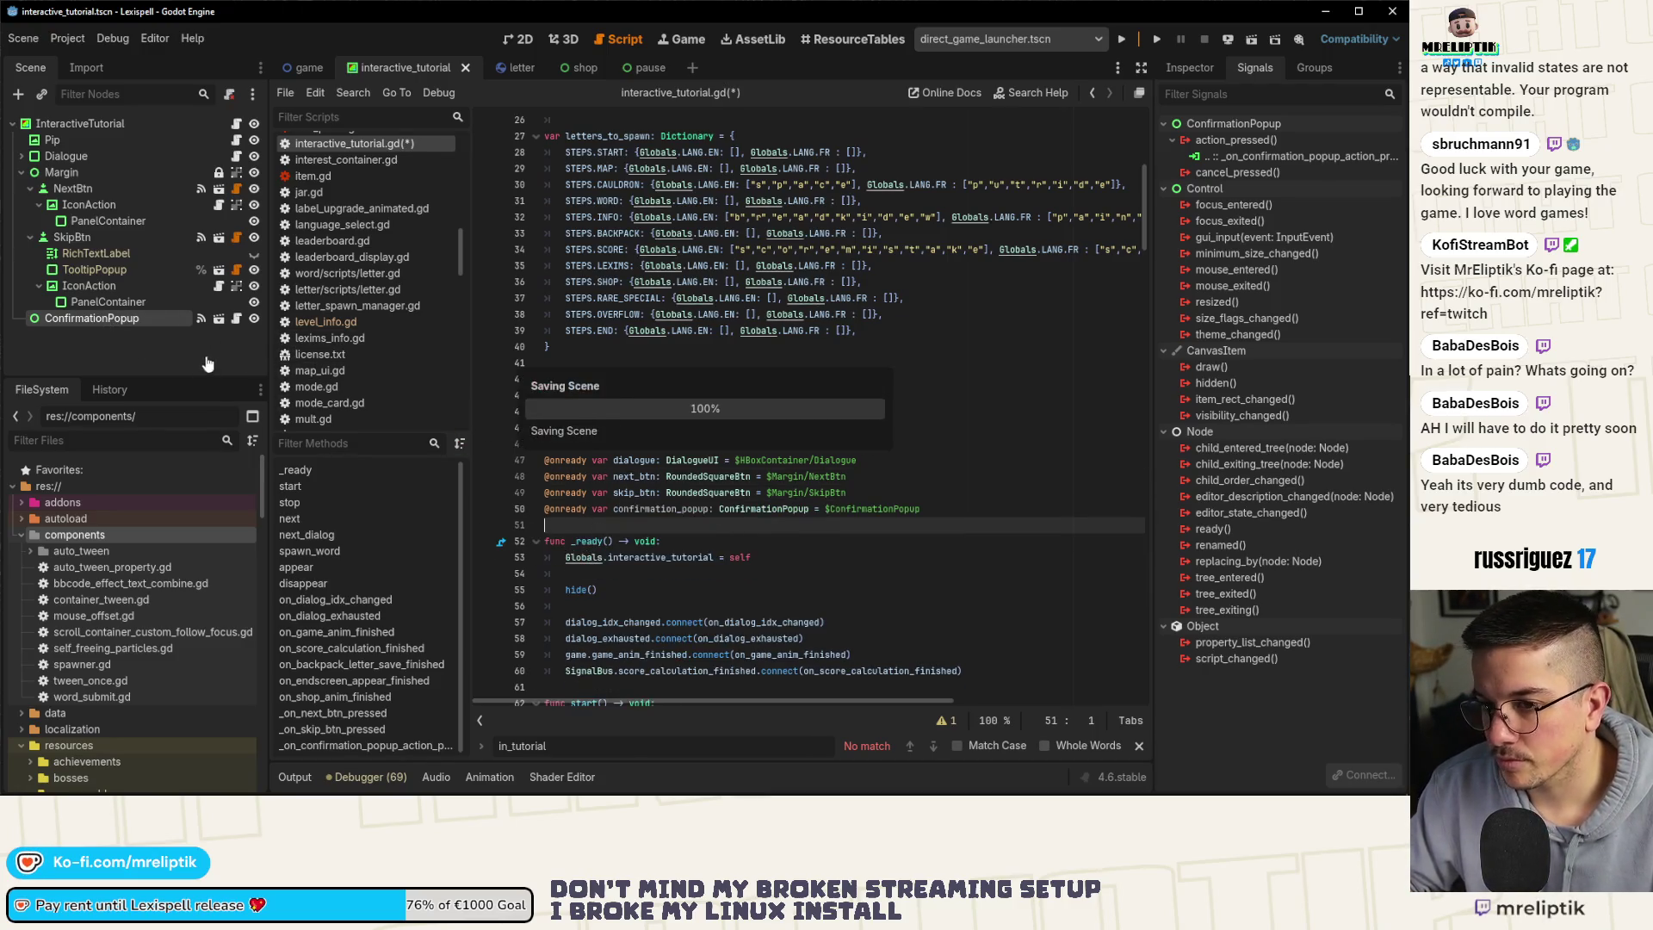
# Call confirmation_popup.hide() in _ready and save
pyautogui.doubleClick(662, 509)
pyautogui.hotkey('ctrl', 'c')
pyautogui.click(628, 573)
pyautogui.hotkey('ctrl', 'v')
pyautogui.write('.hide')
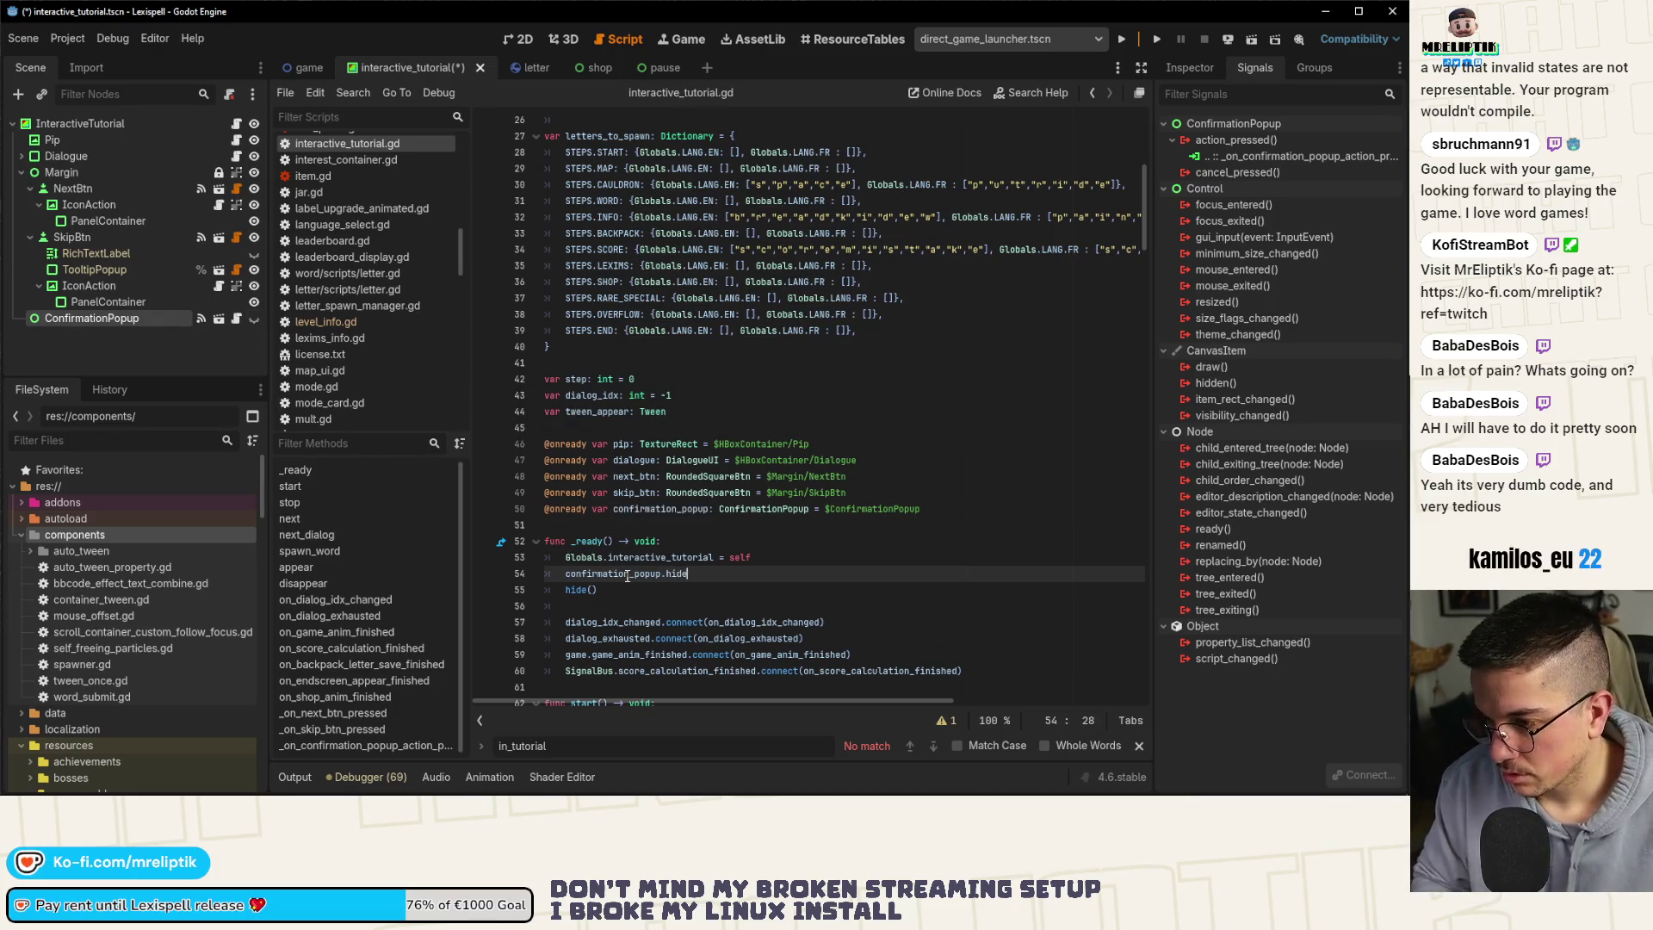
pyautogui.write('(')
pyautogui.hotkey('ctrl', 's')
# Replace pass in _on_skip_btn_pressed with confirmation_popup.show(), then return to the 2D view
pyautogui.moveTo(1140, 198); pyautogui.dragTo(1140, 654)
pyautogui.moveTo(483, 697); pyautogui.dragTo(660, 693)
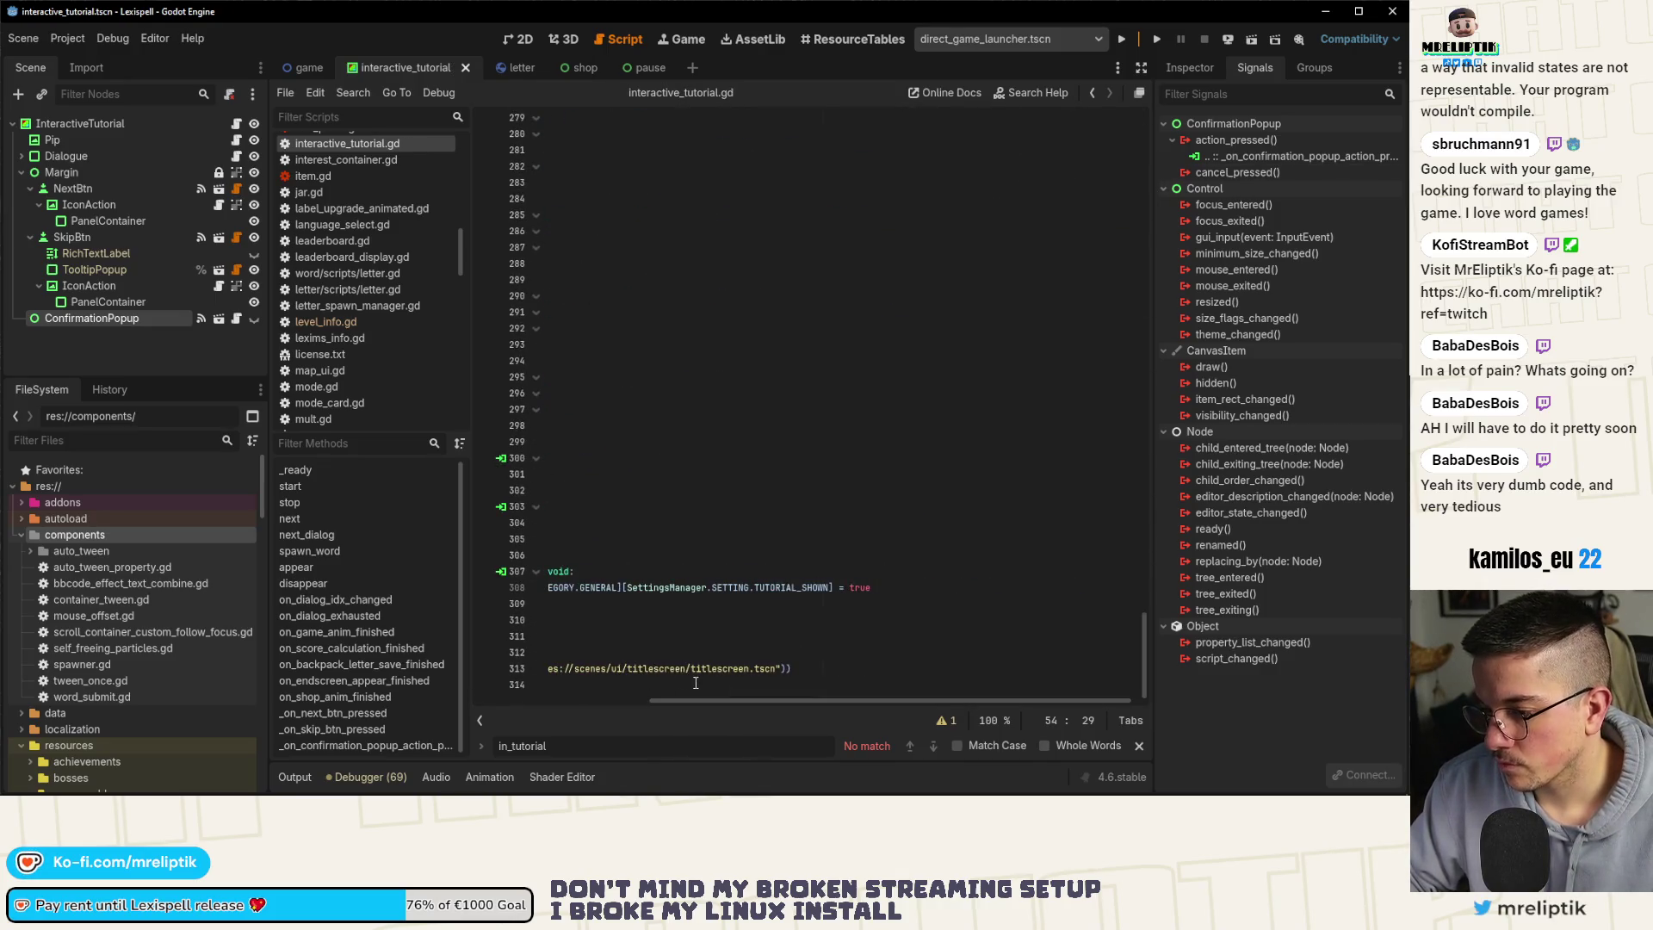
pyautogui.click(696, 683)
pyautogui.press('Tab')
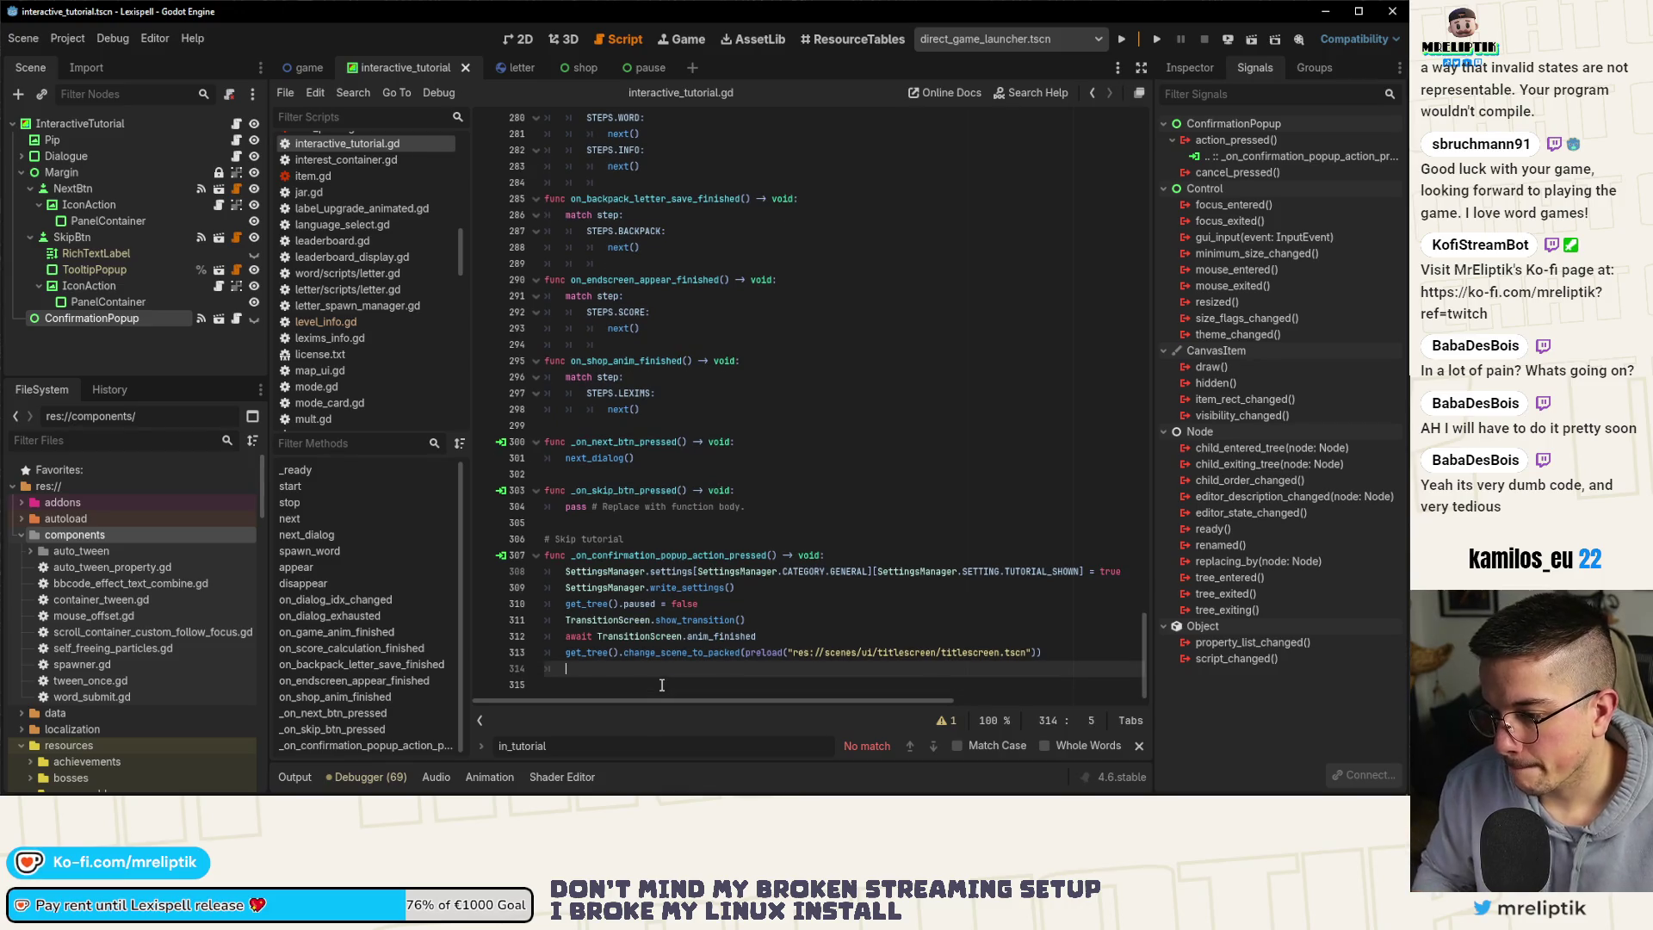
pyautogui.write('confirmation_popup.show')
pyautogui.press('Return')
pyautogui.hotkey('alt', 'Up')
pyautogui.hotkey('alt', 'Up')
pyautogui.hotkey('alt', 'Up')
pyautogui.hotkey('alt', 'Up')
pyautogui.hotkey('alt', 'Up')
pyautogui.hotkey('alt', 'Up')
pyautogui.hotkey('ctrl', 'shift', 'k')
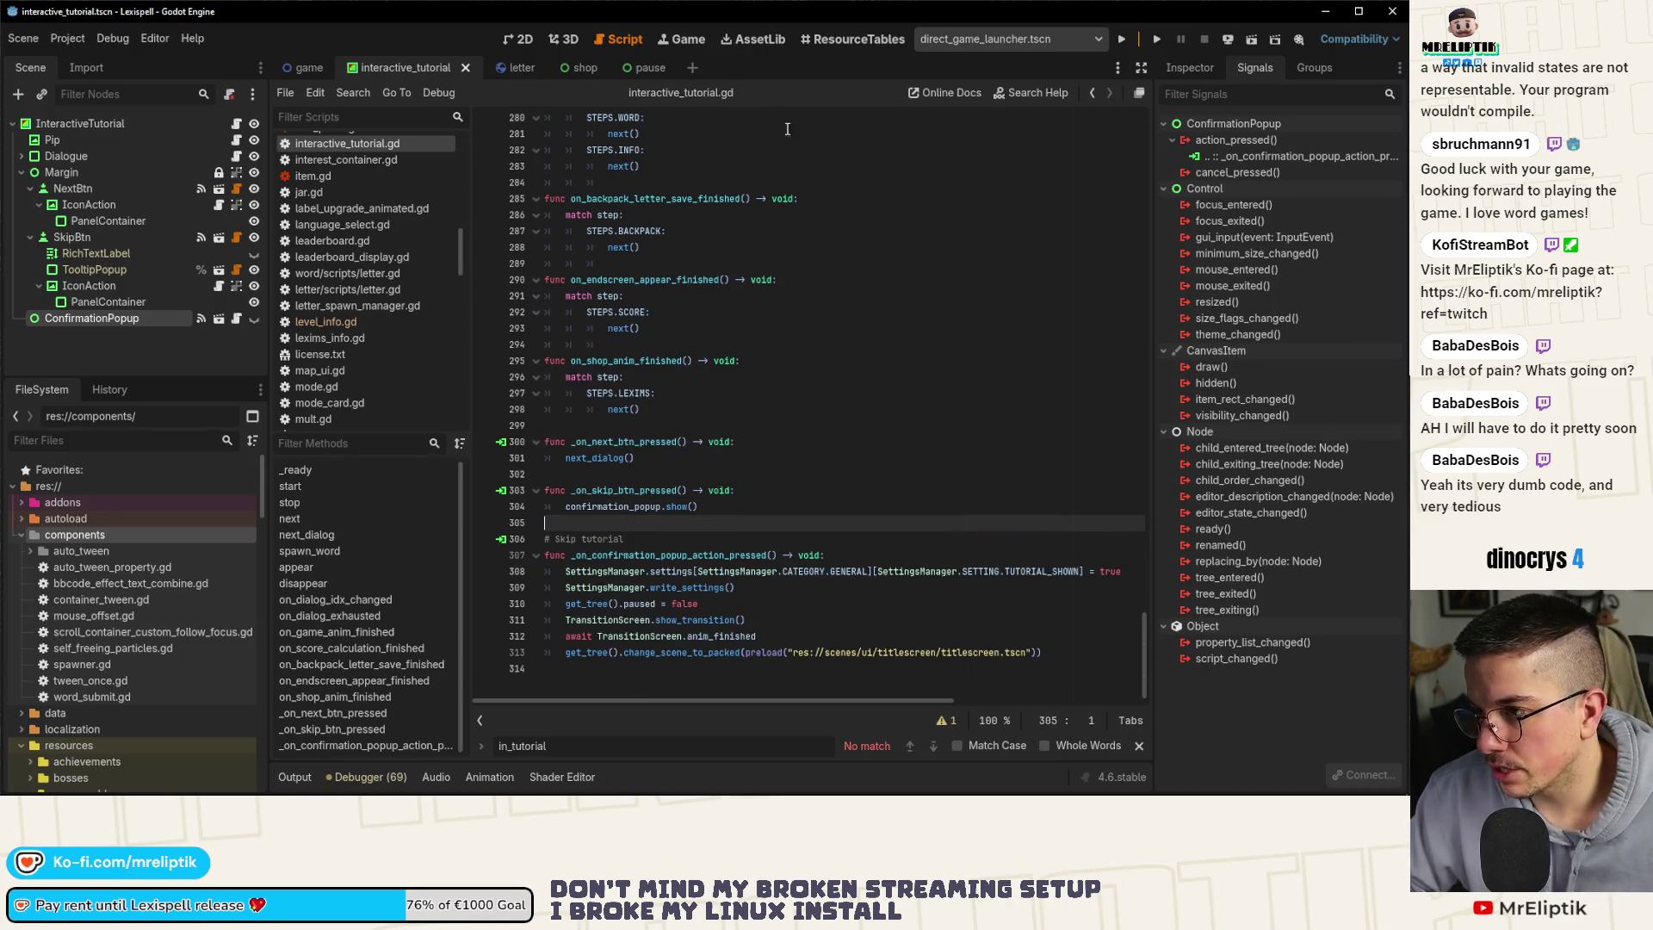
pyautogui.click(508, 39)
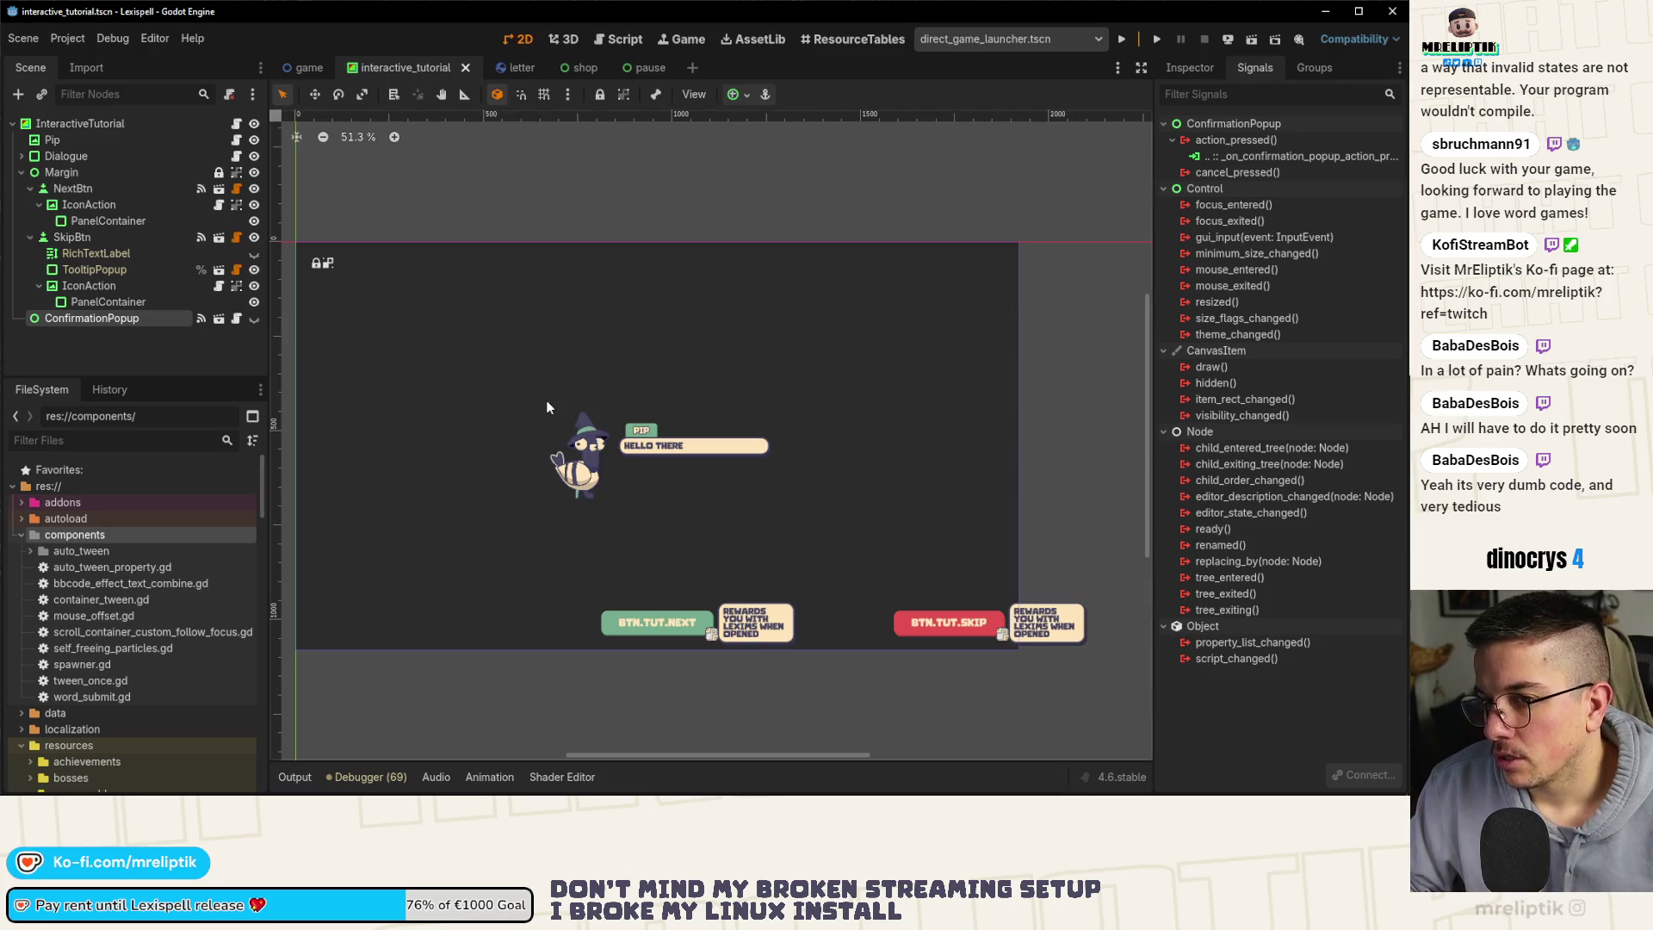
# Test-run the game, stop it, then change the Pip path on line 46 to $Pip and save
pyautogui.click(1122, 39)
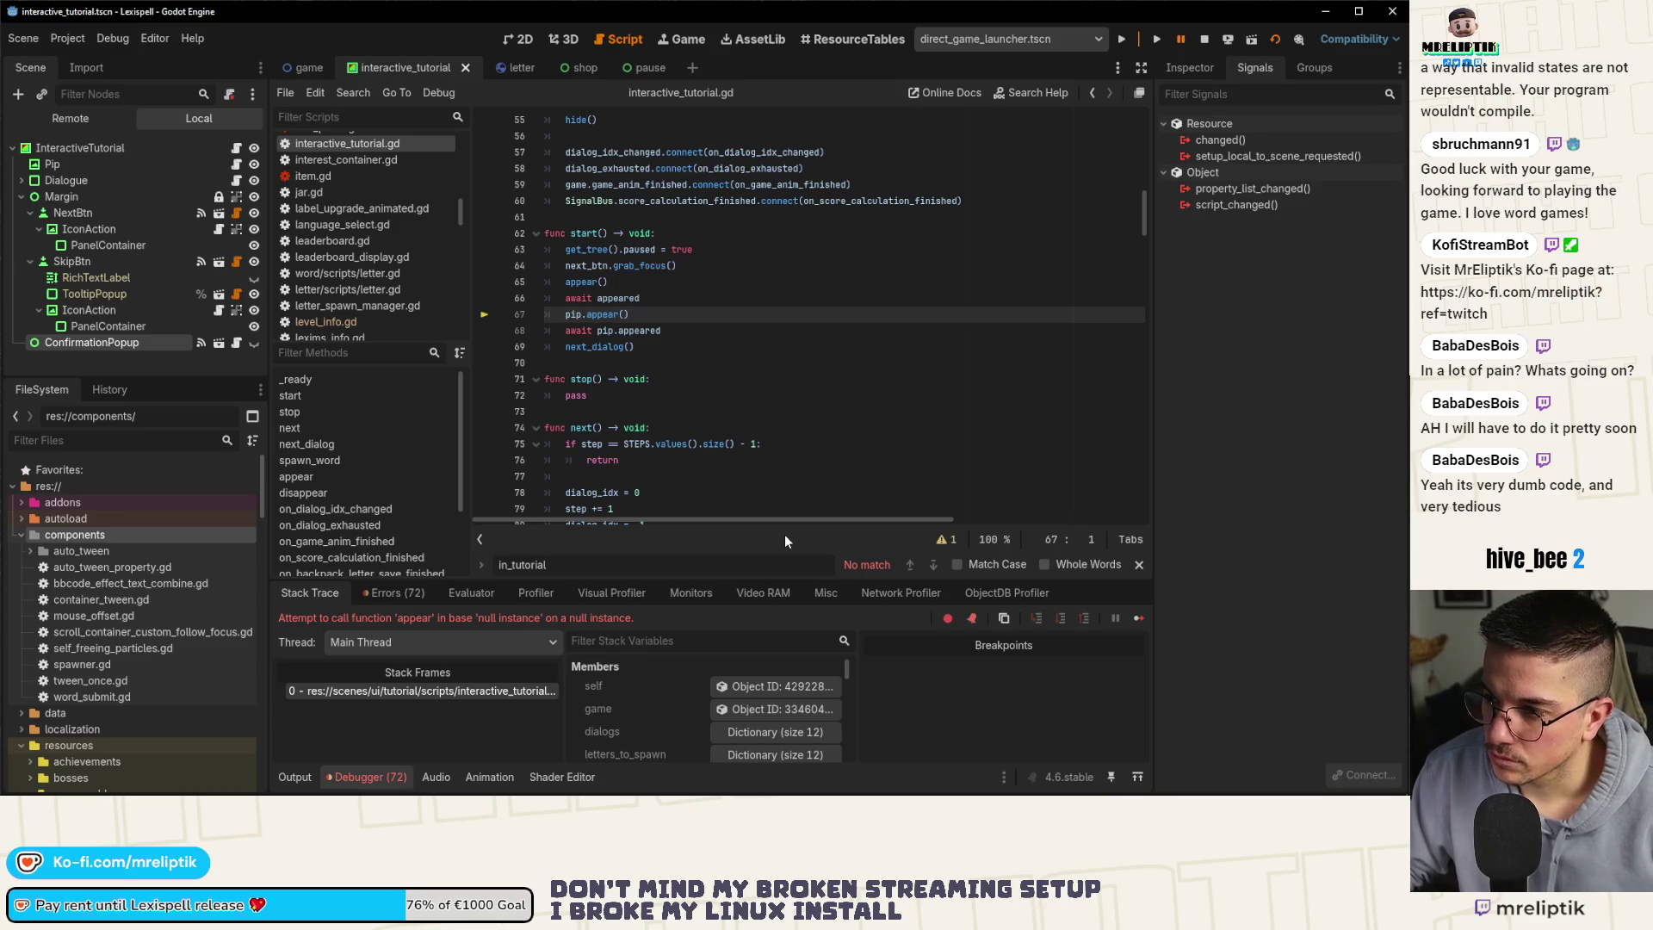
pyautogui.click(1204, 38)
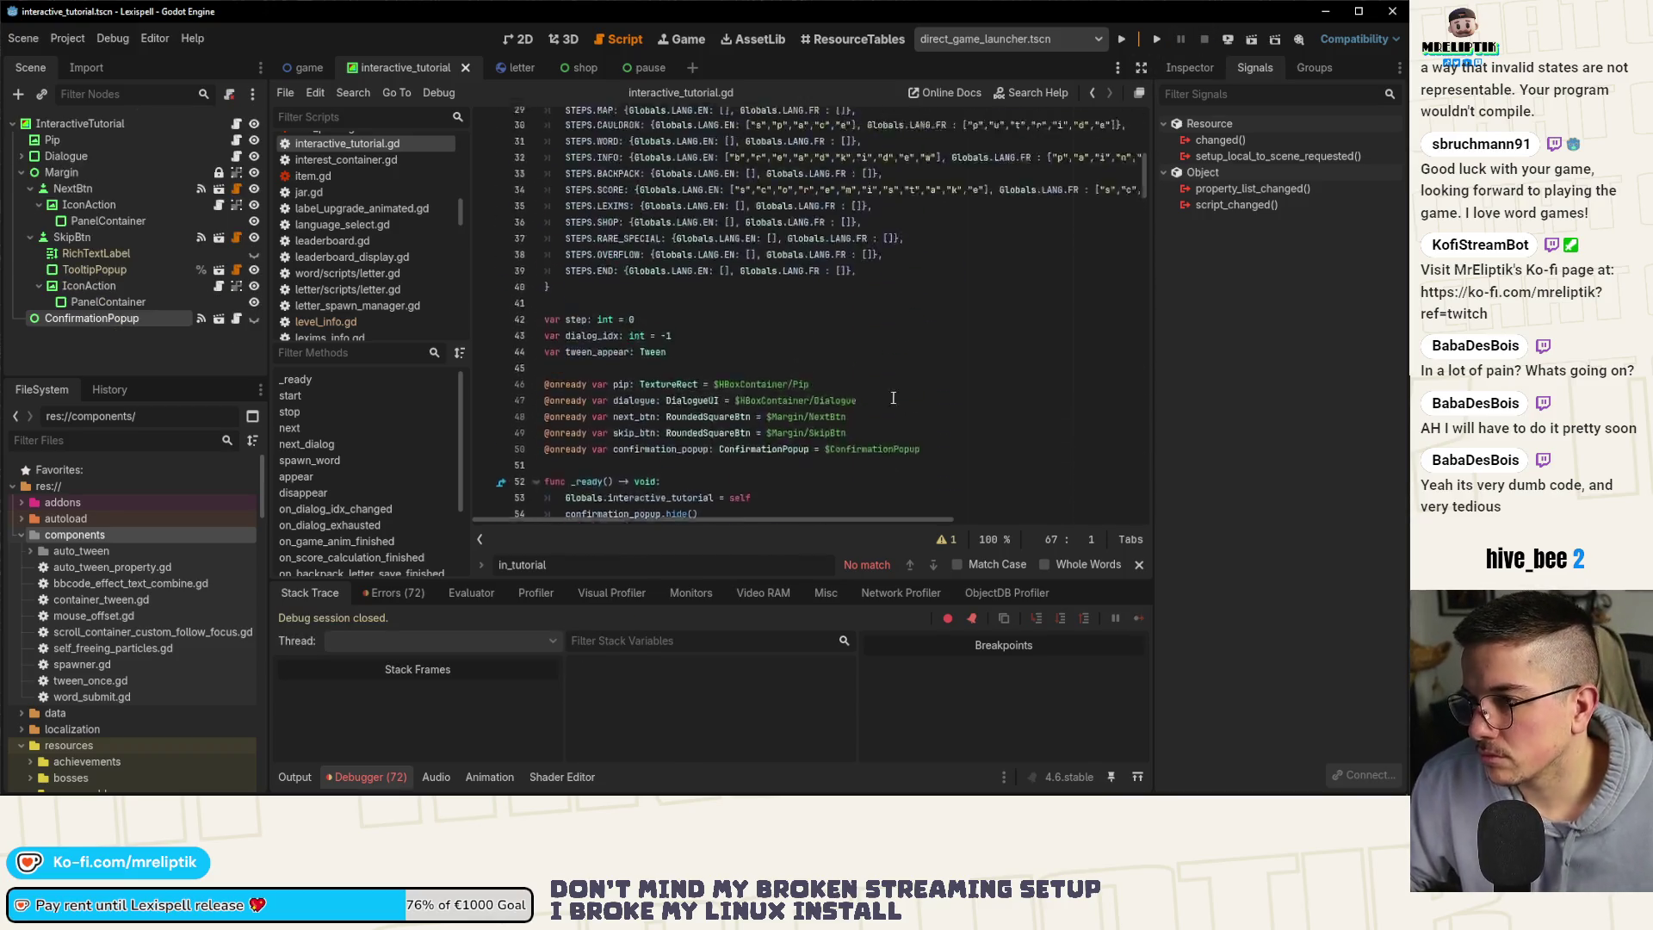
pyautogui.scroll(-11, 945, 385)
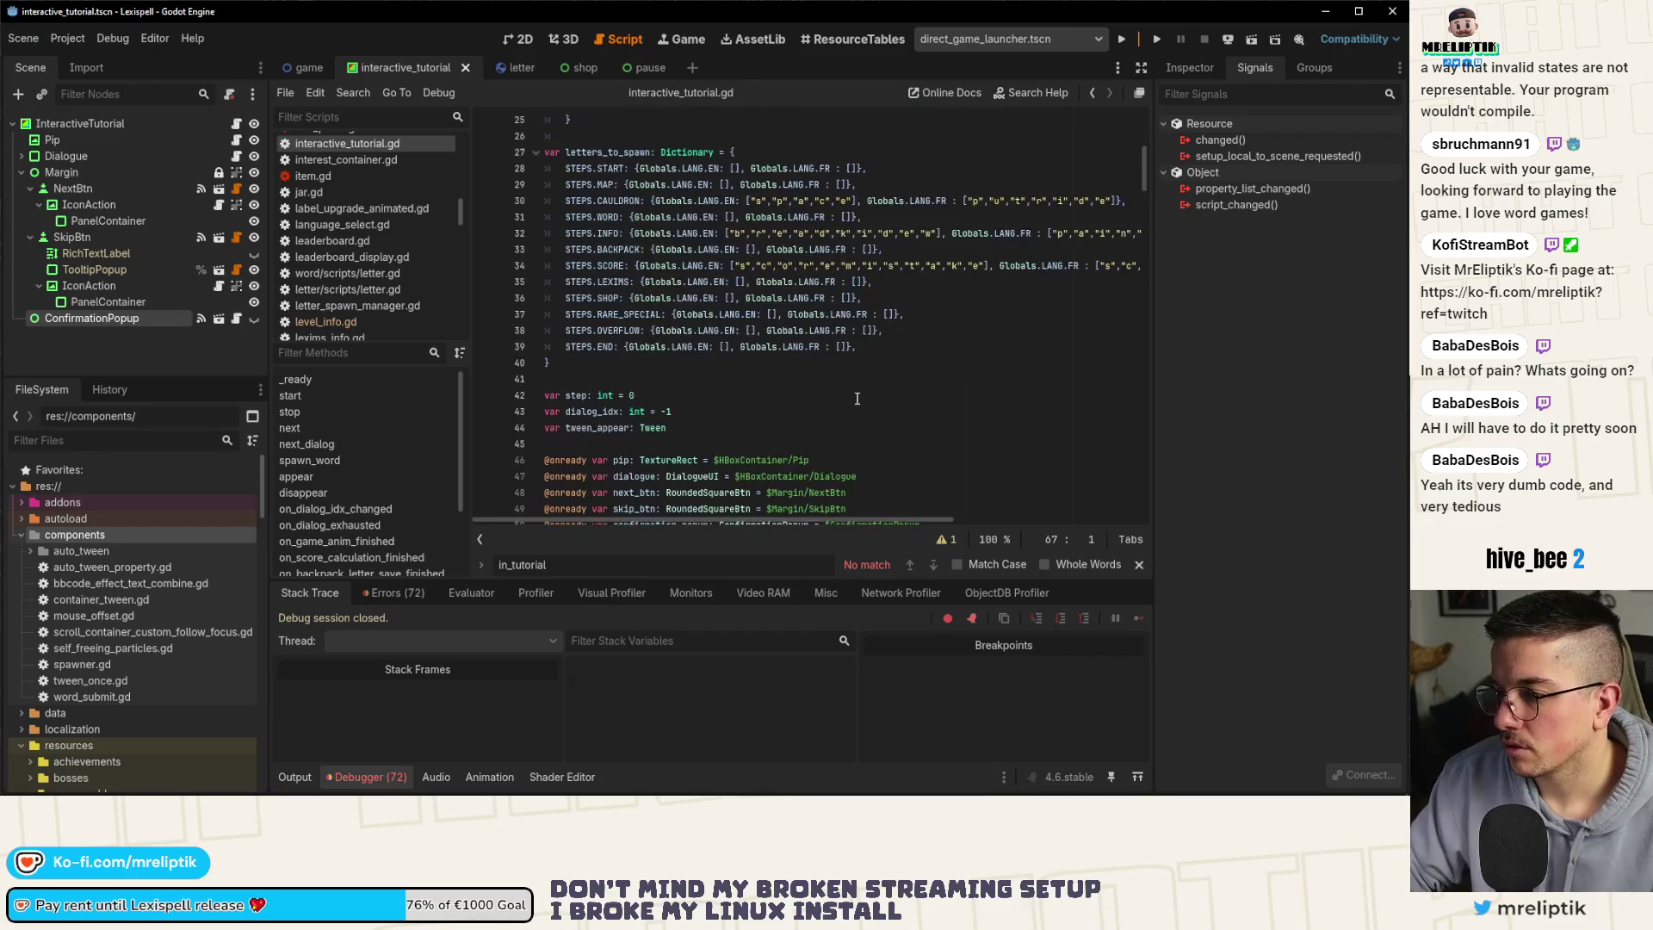
pyautogui.doubleClick(757, 314)
pyautogui.press('BackSpace')
pyautogui.press('BackSpace')
pyautogui.write('$')
pyautogui.hotkey('ctrl', 's')
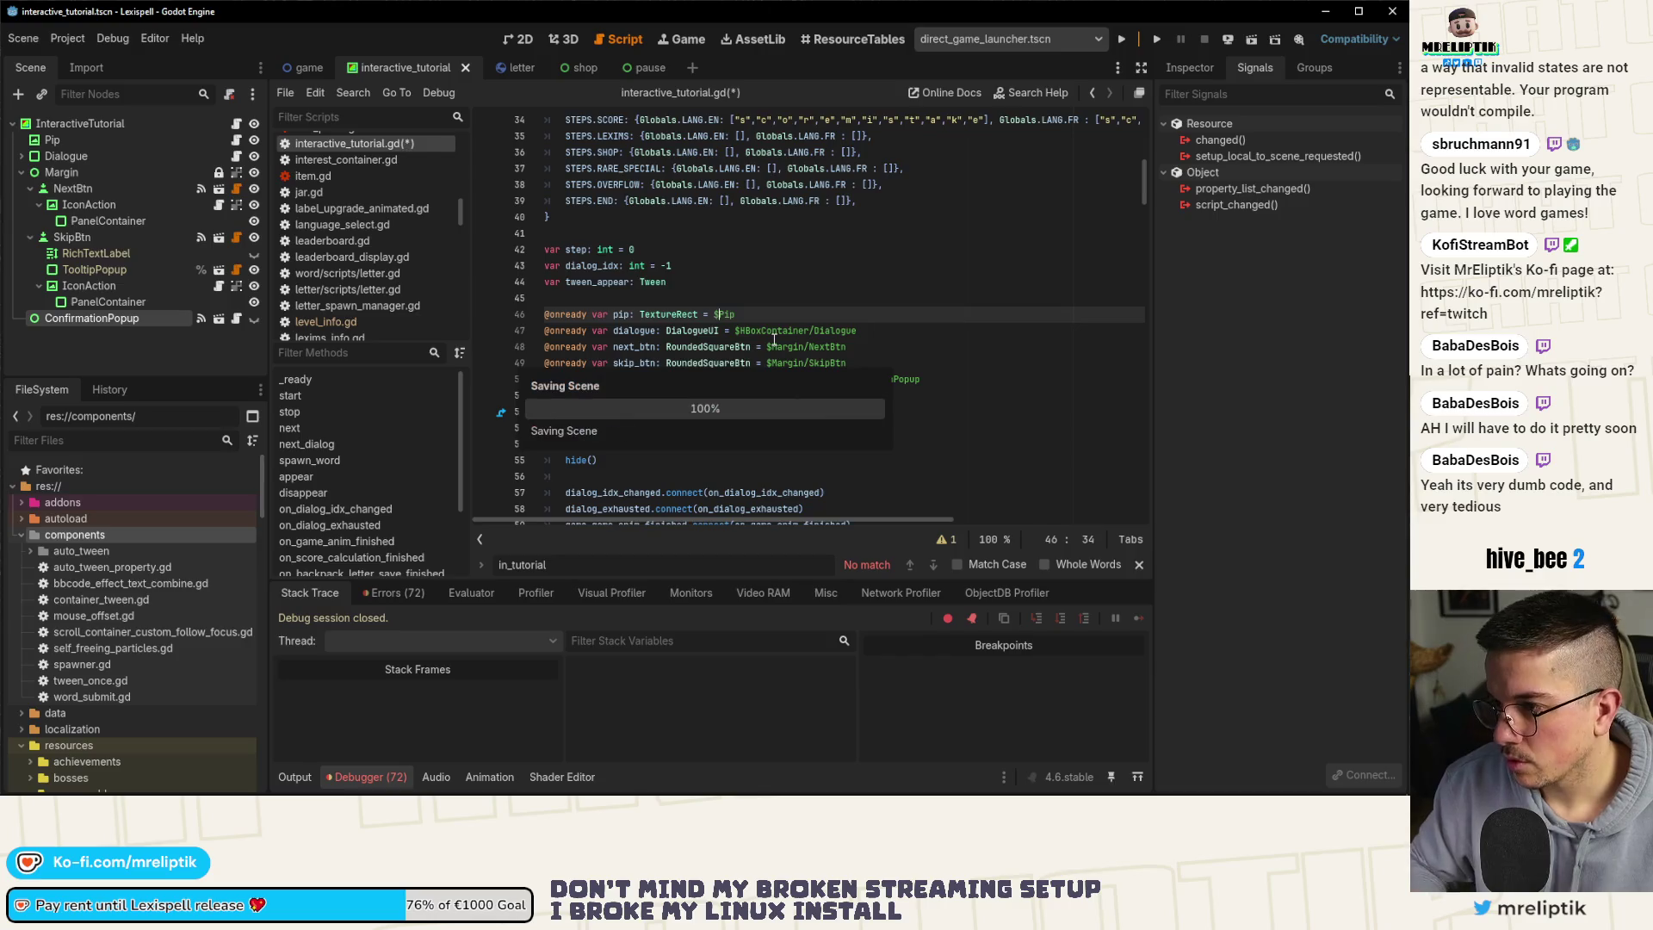
pyautogui.press('Escape')
# Remove HBoxContainer/ from the Dialogue path on line 47, save, and relaunch the game
pyautogui.press('Down')
pyautogui.hotkey('ctrl', 'Right')
pyautogui.hotkey('ctrl', 'Right')
pyautogui.hotkey('ctrl', 'shift', 'Left')
pyautogui.press('BackSpace')
pyautogui.press('Delete')
pyautogui.hotkey('ctrl', 's')
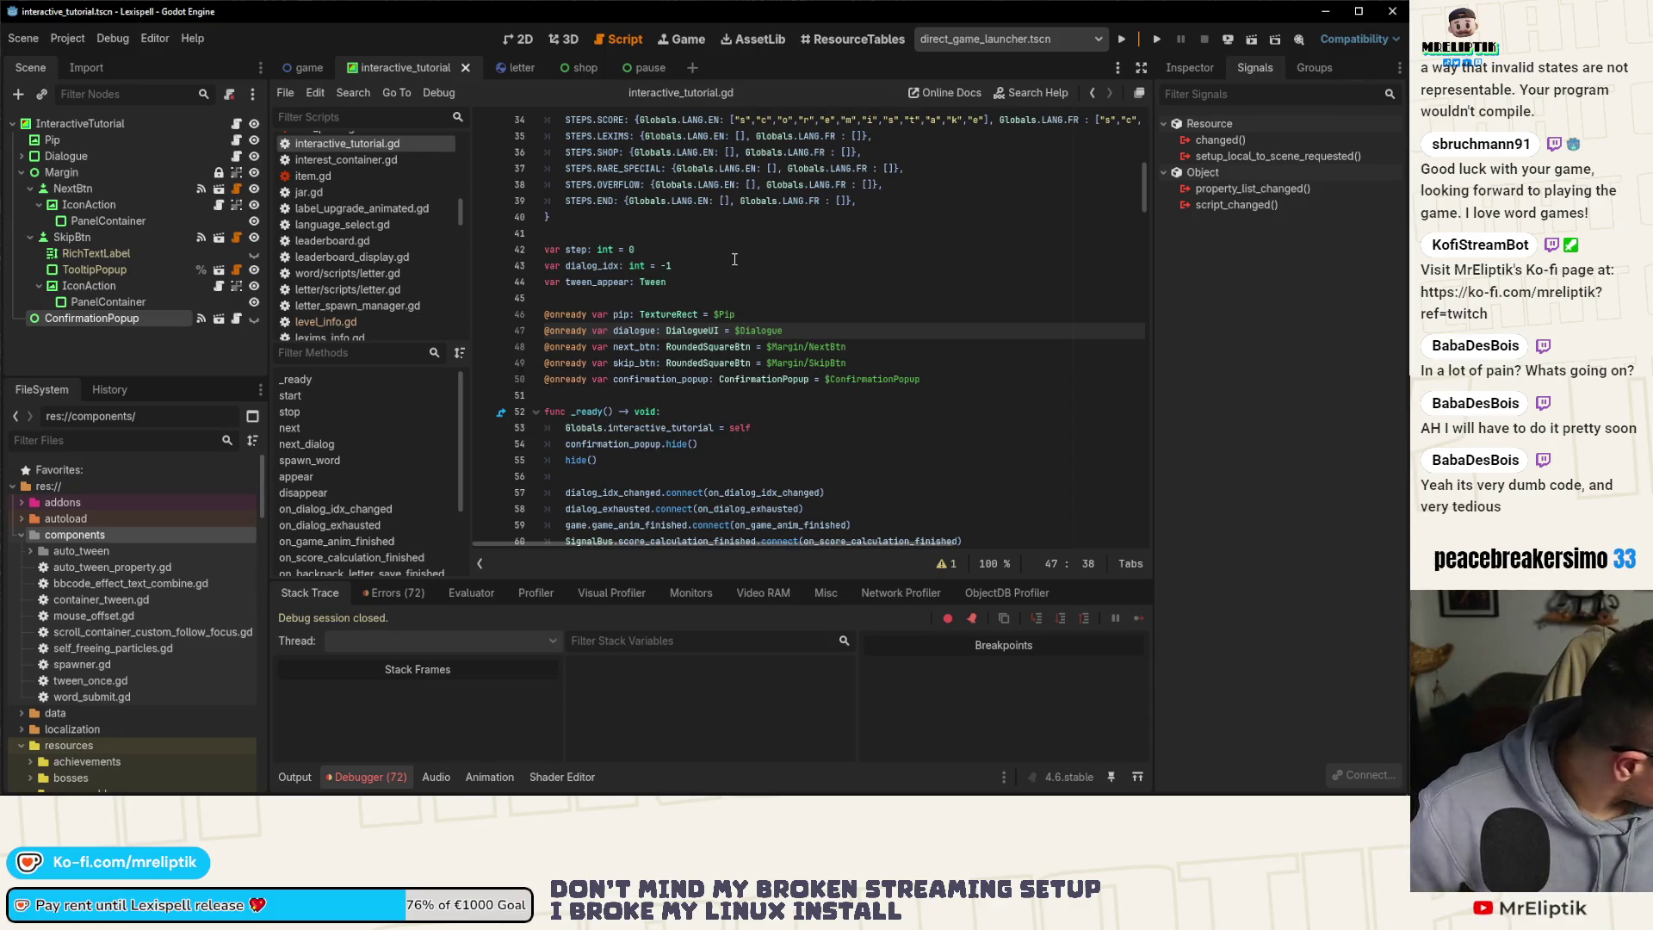
pyautogui.click(1121, 38)
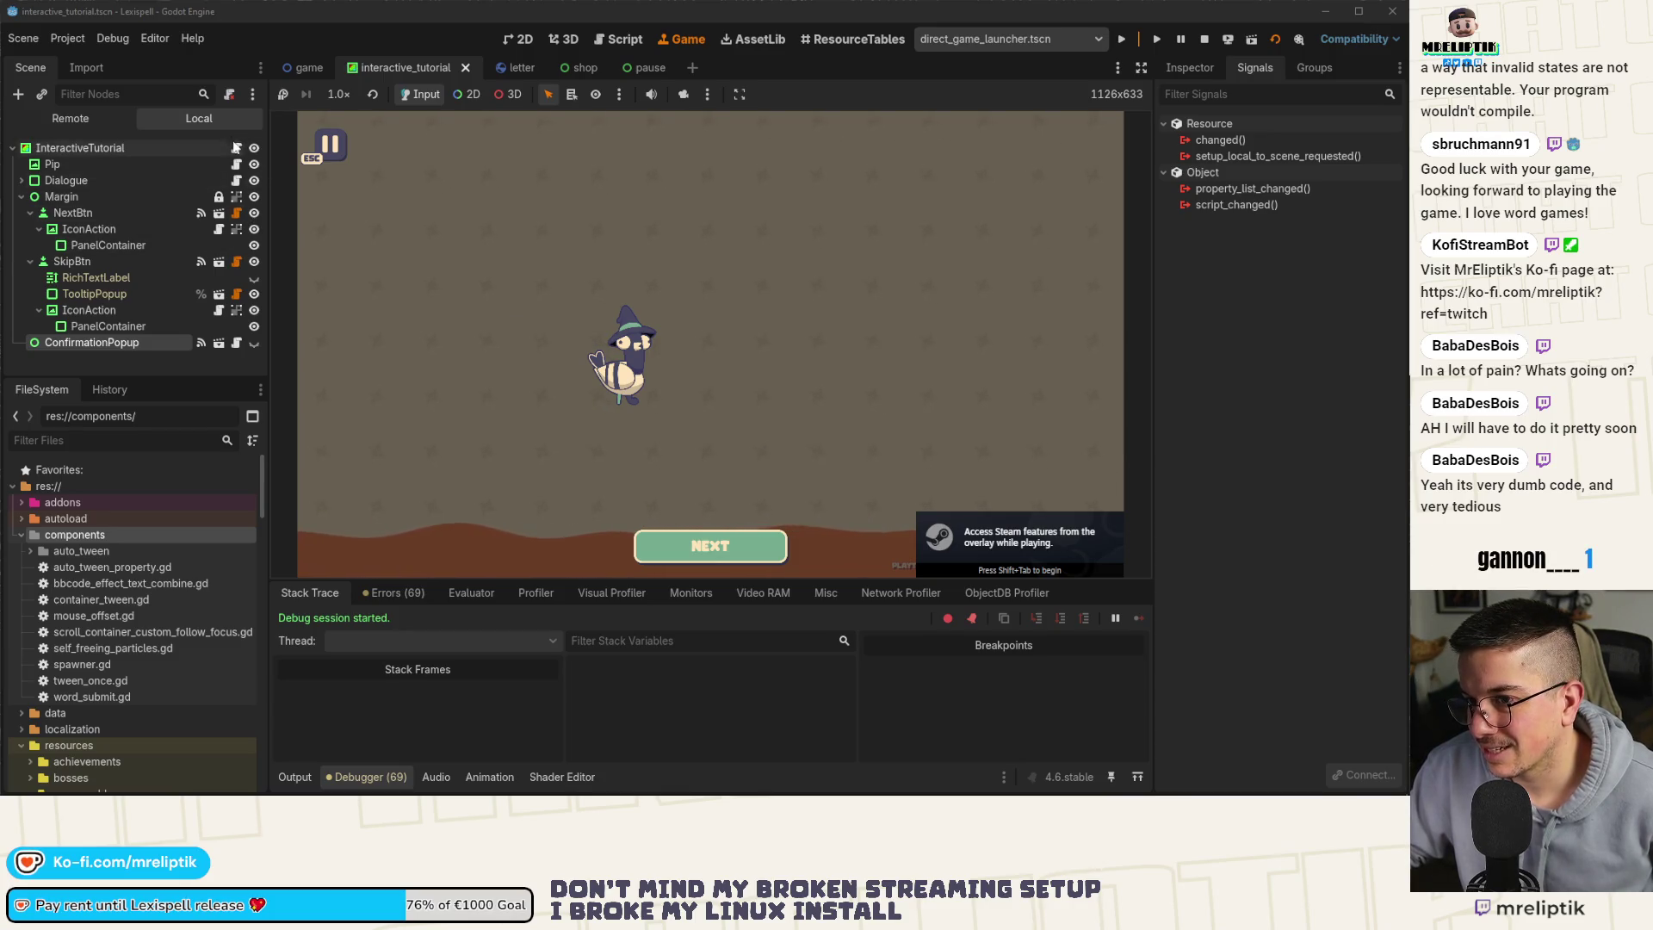
# Select the Dialogue node and view its script, then return to interactive_tutorial.gd
pyautogui.hotkey('ctrl', 'F3')
pyautogui.scroll(-3, 728, 396)
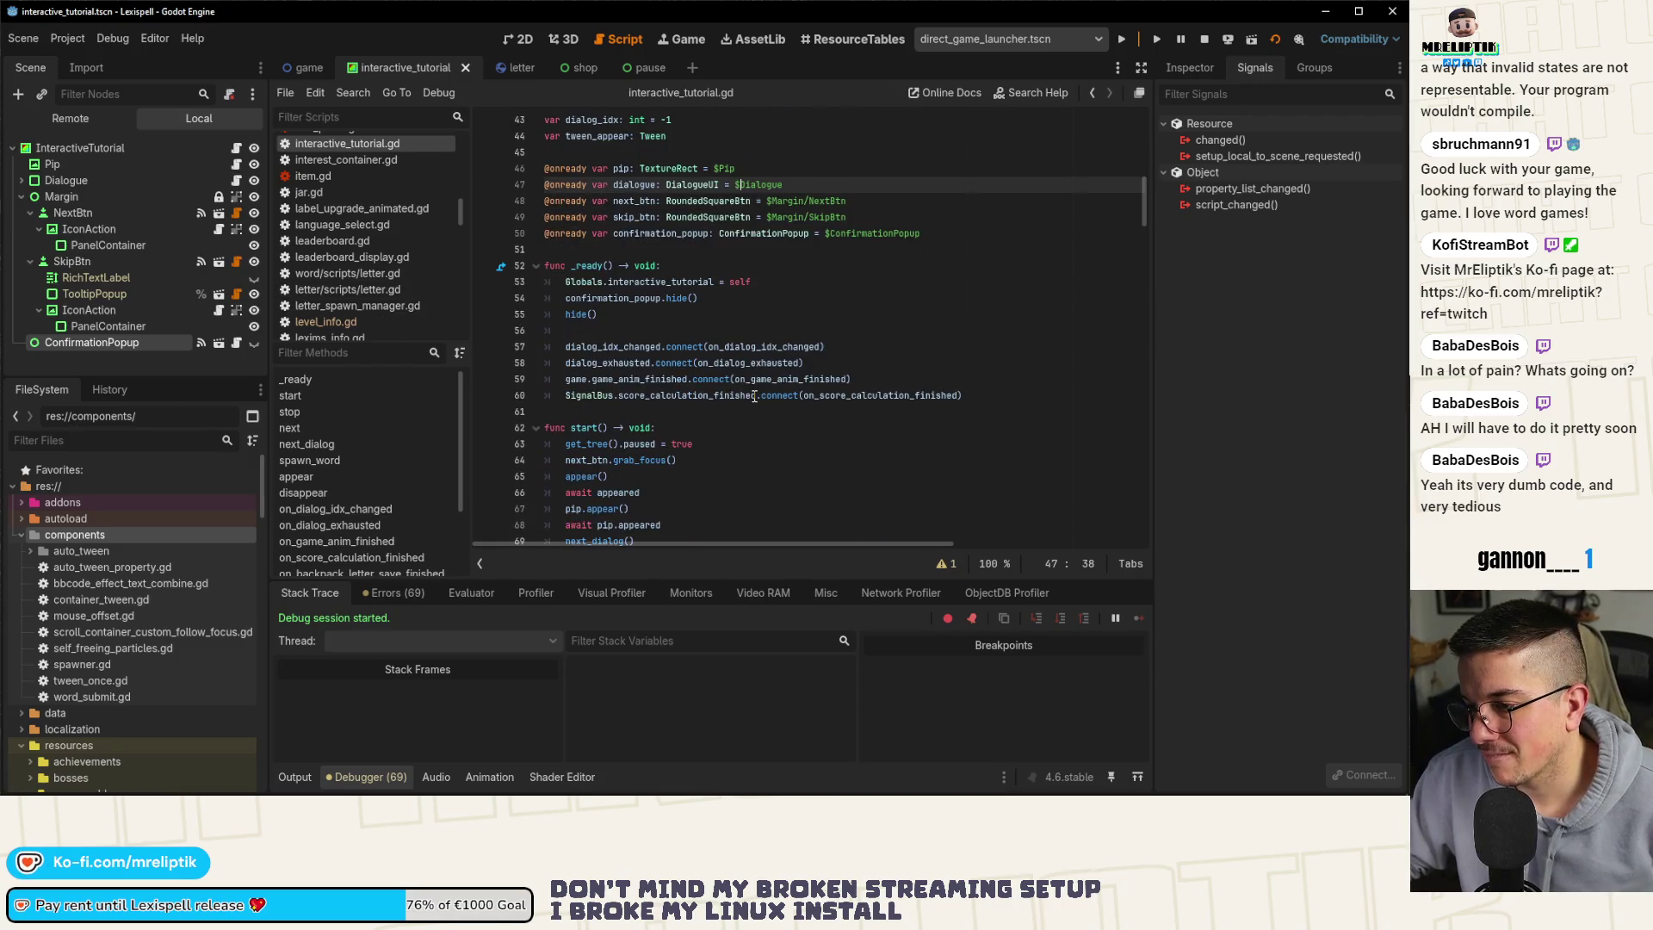
pyautogui.click(117, 182)
pyautogui.click(237, 181)
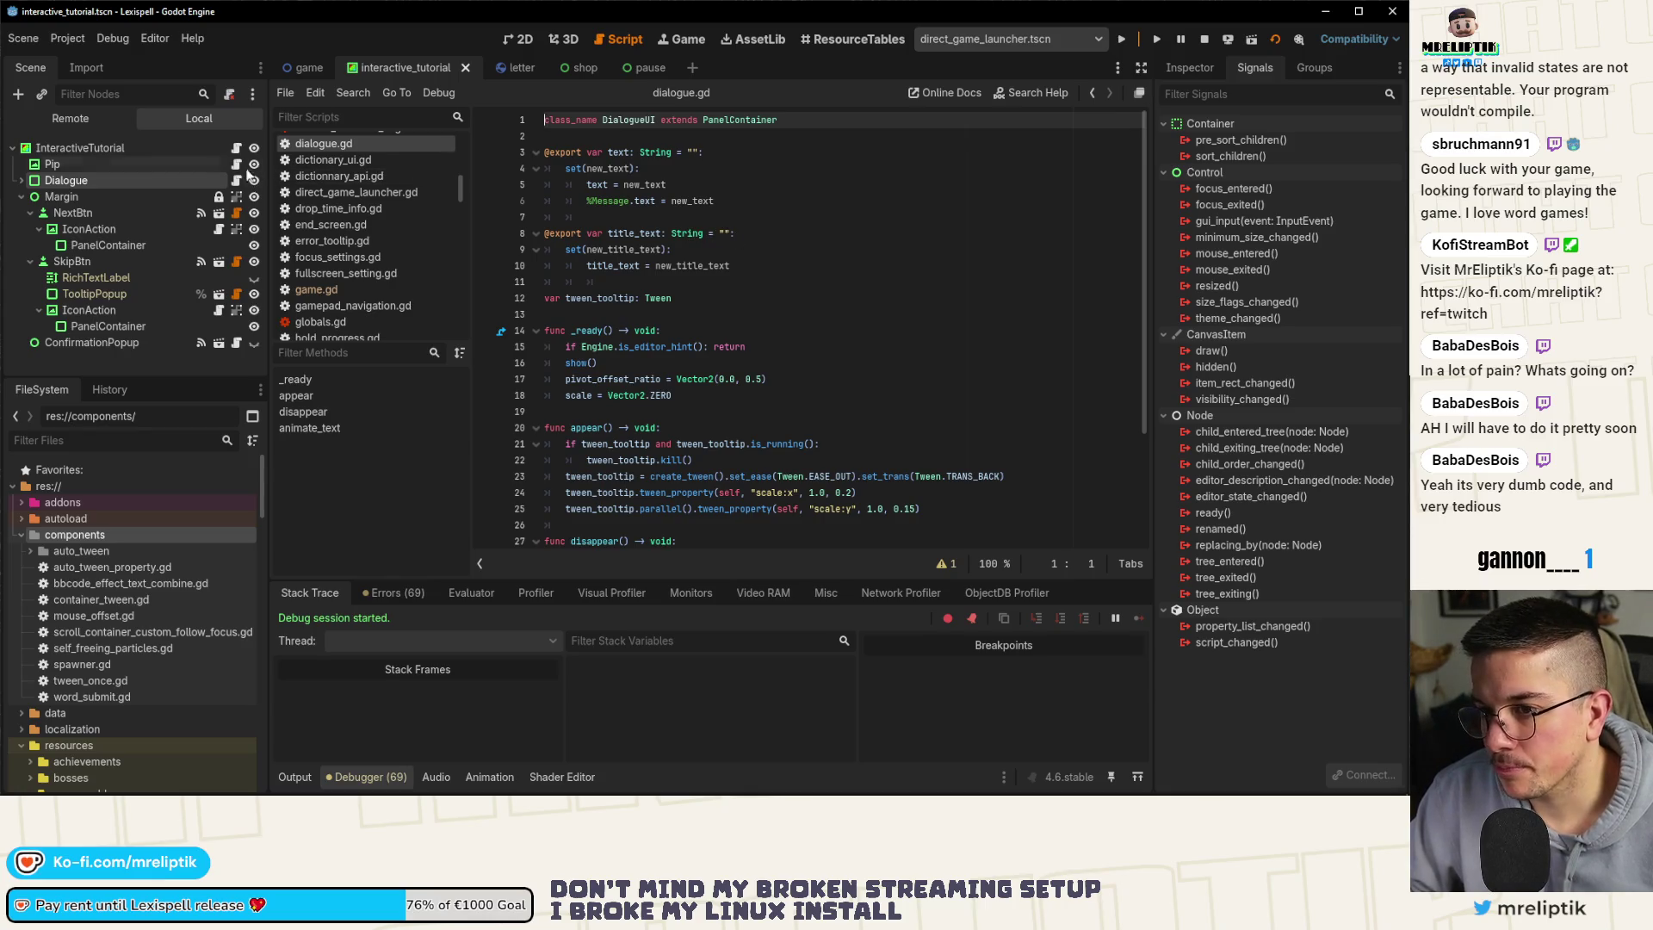
pyautogui.click(236, 149)
# Add dialogue.appear() below pip.appear() in start() and save the script
pyautogui.click(689, 405)
pyautogui.press('Return')
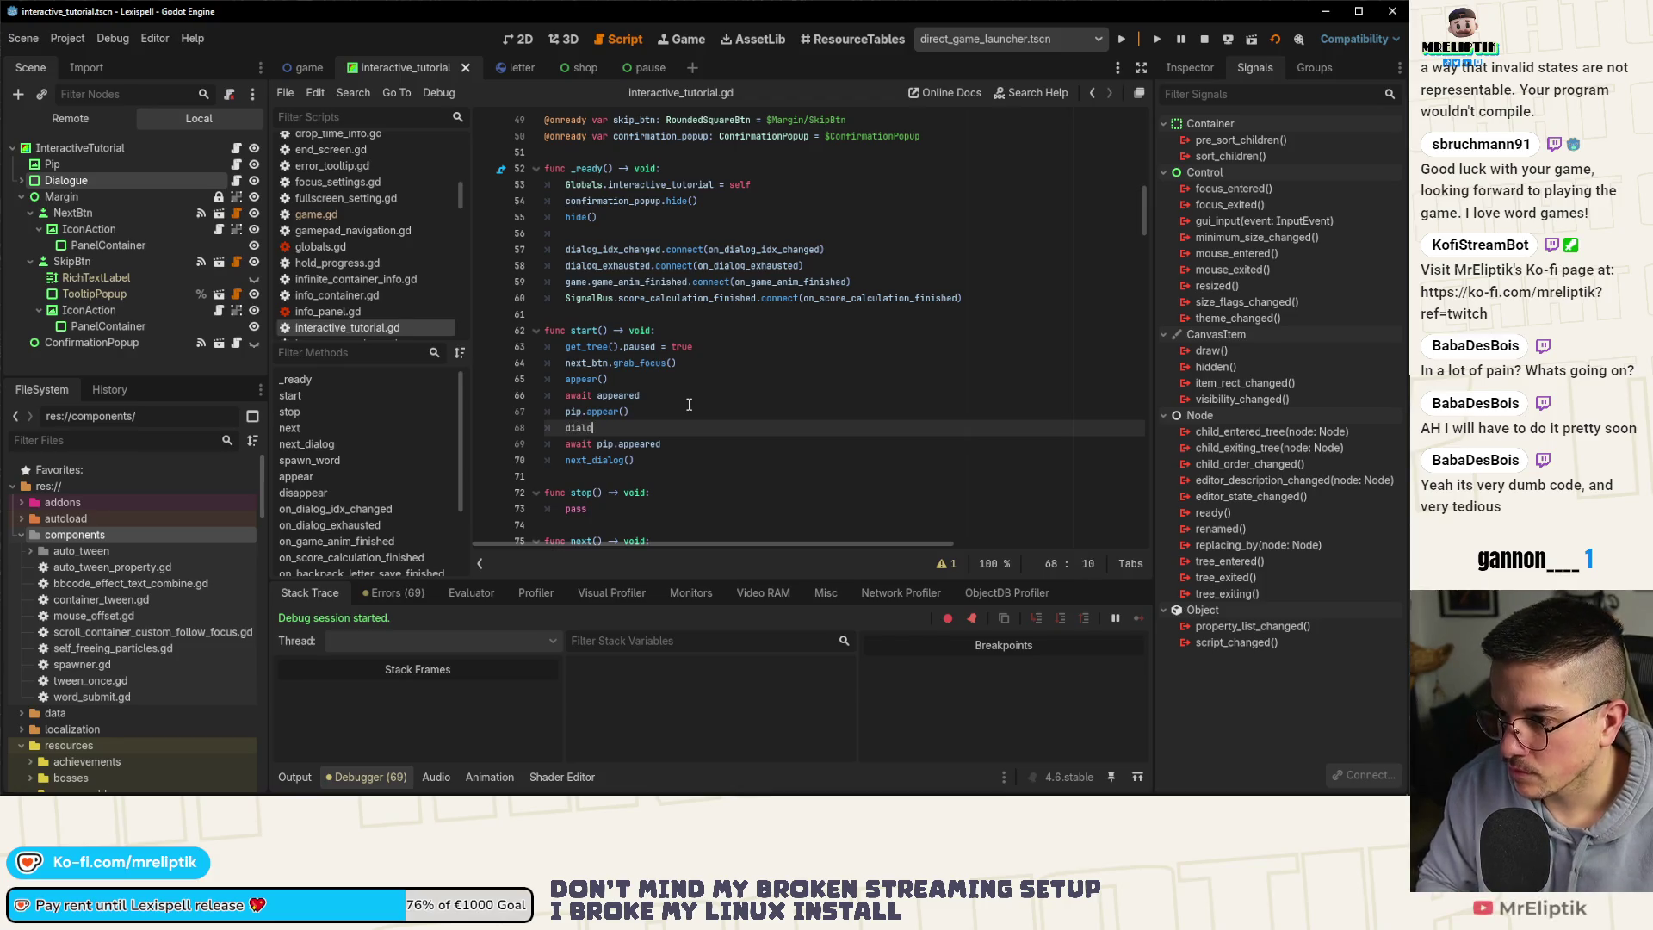
pyautogui.write('gue.')
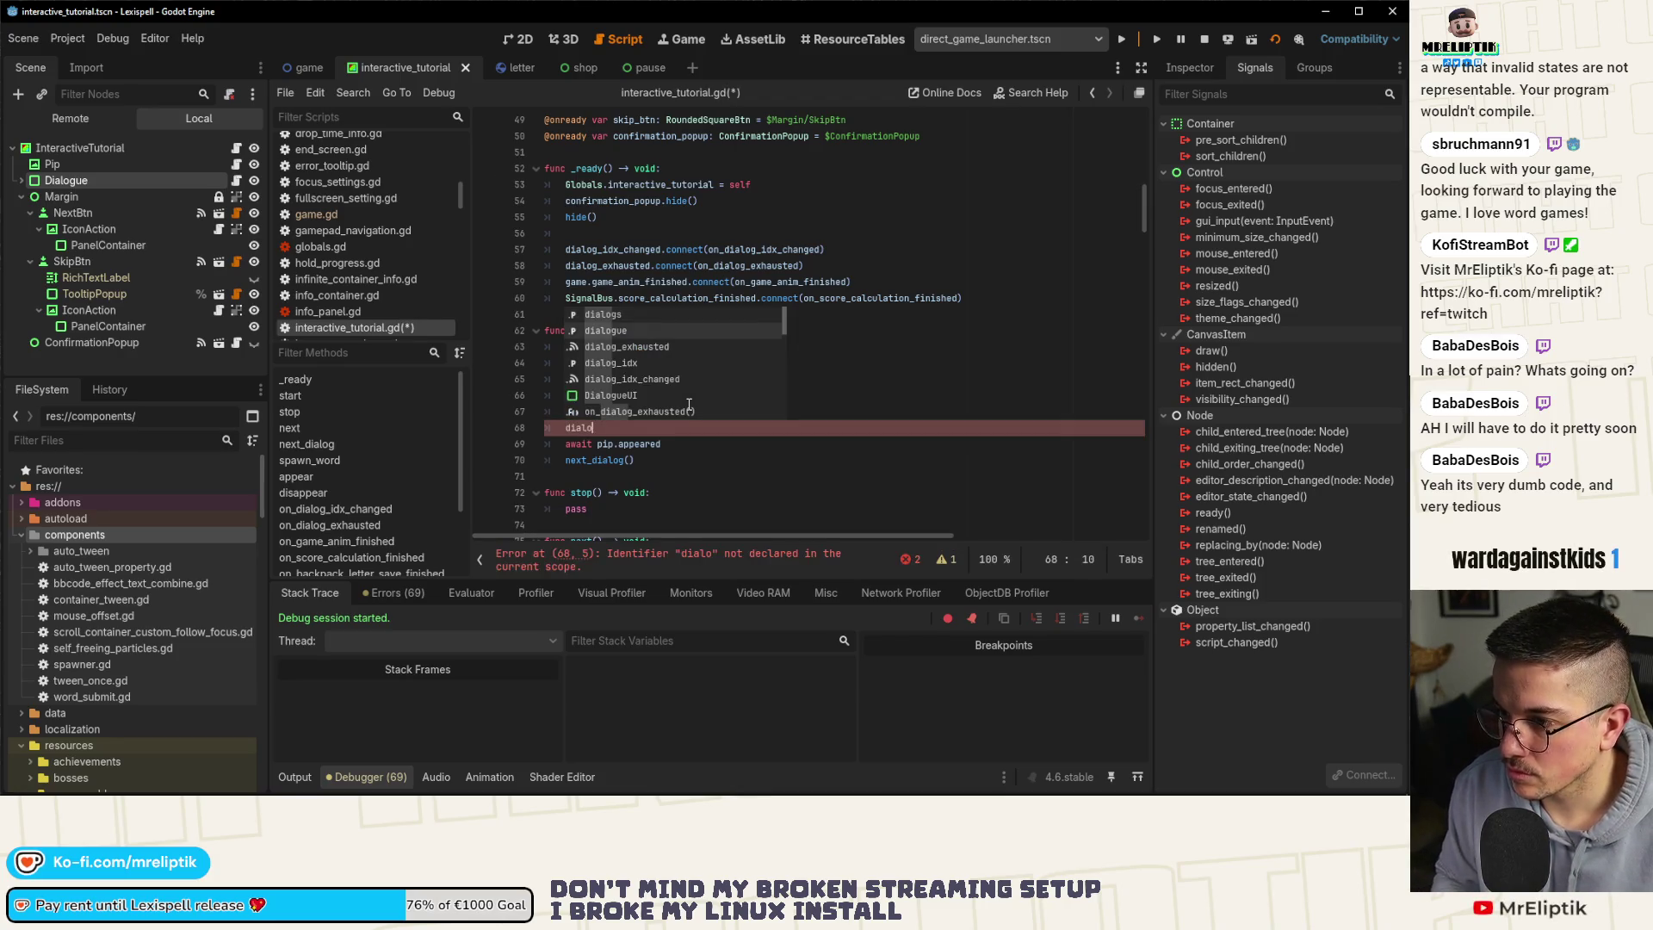
pyautogui.write('app')
pyautogui.press('Return')
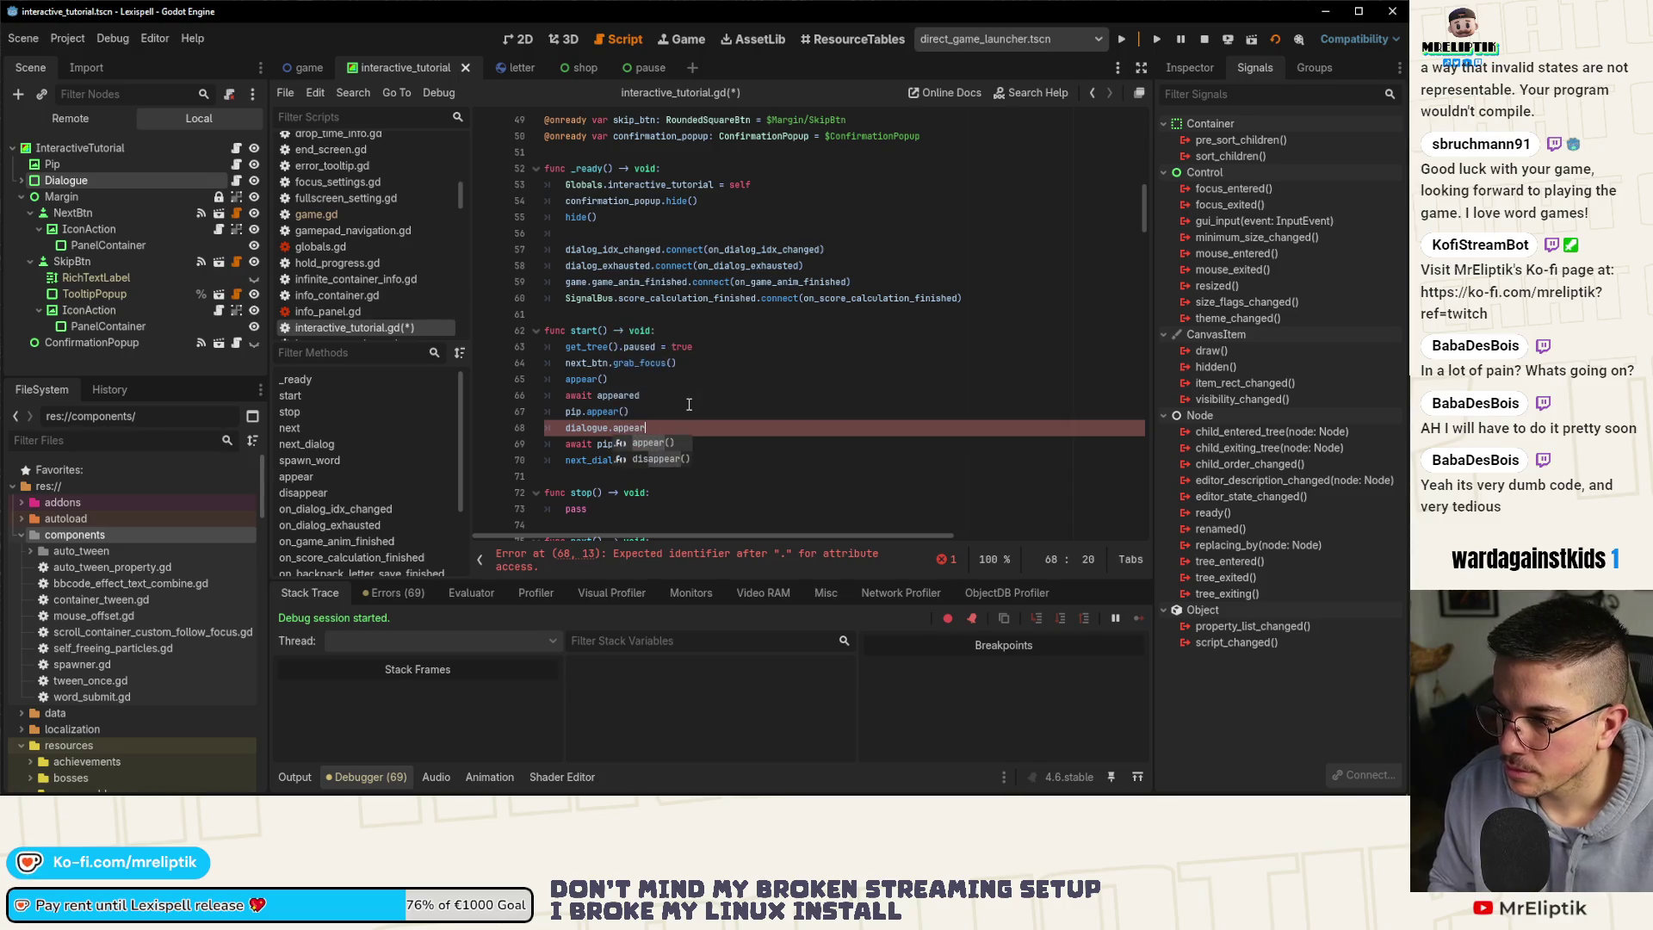
pyautogui.hotkey('ctrl', 's')
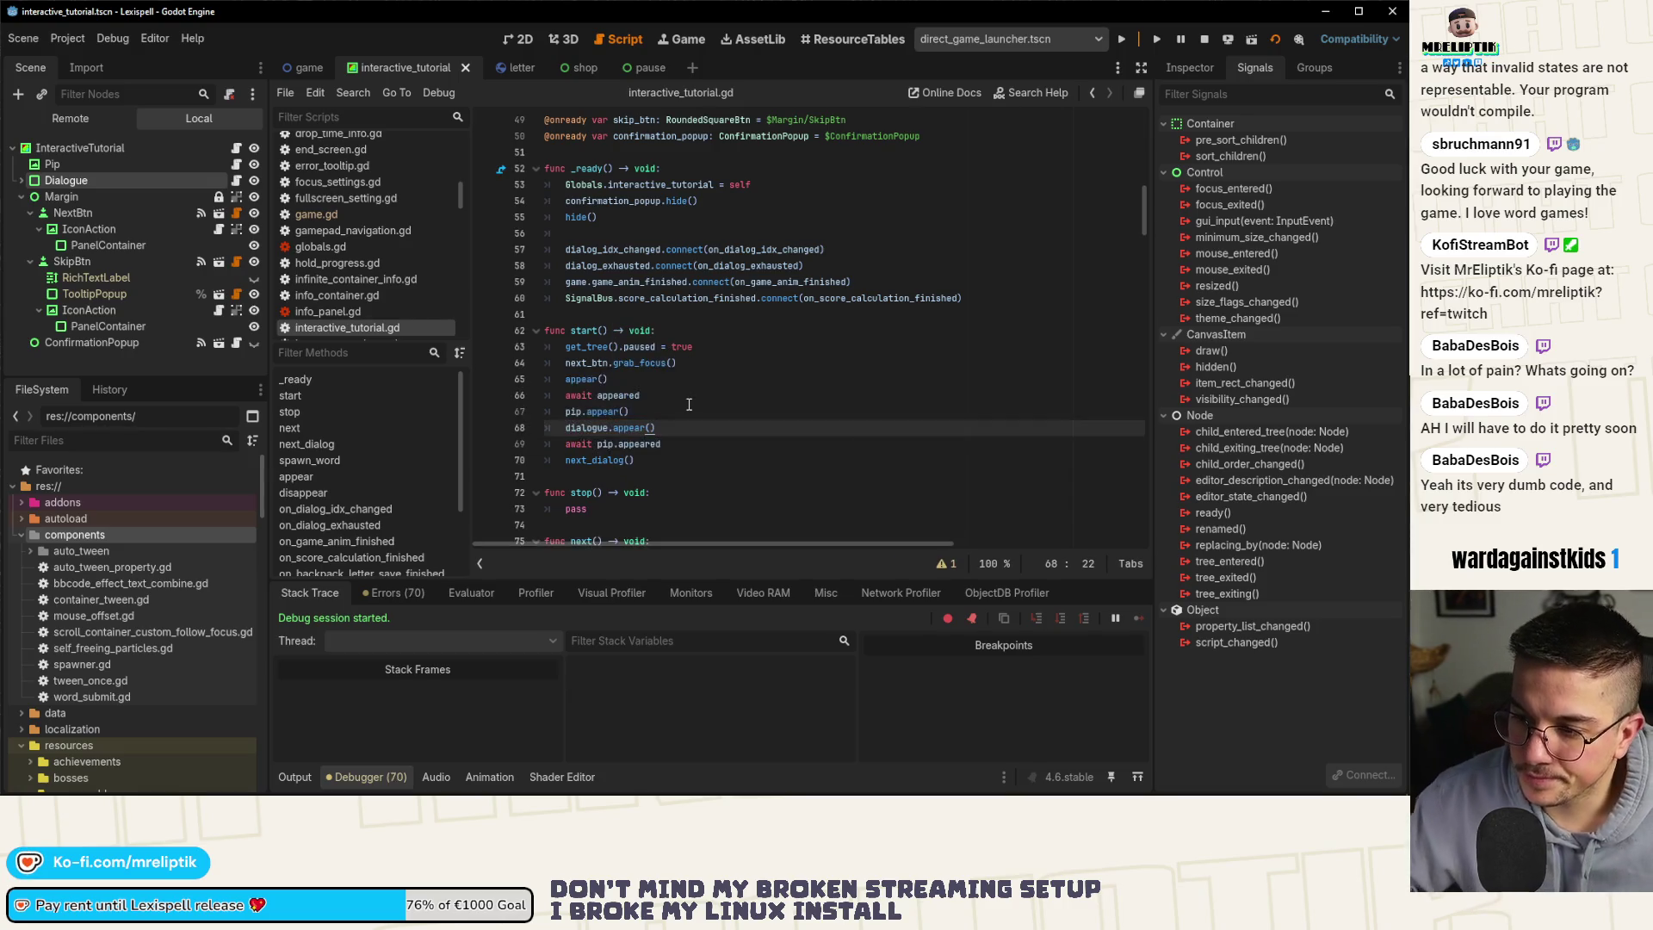
# Delete the dialogue.appear() line, add a line after dialogue.text in next_dialog, save, and open dialogue.gd
pyautogui.scroll(-1, 691, 427)
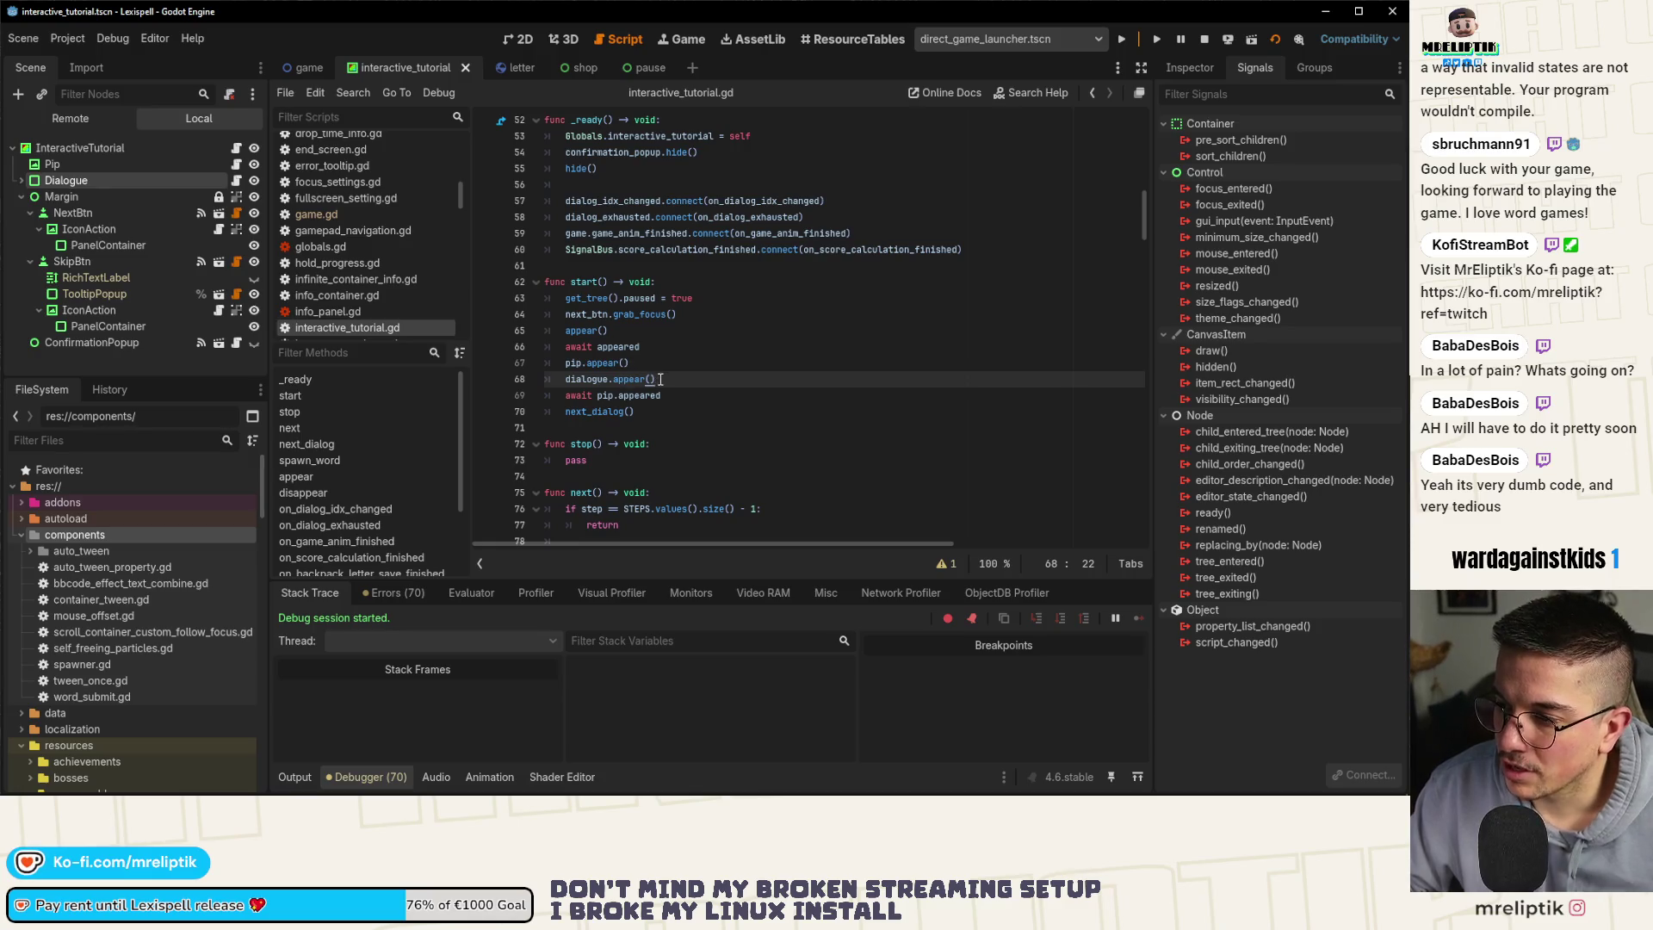
pyautogui.tripleClick(703, 379)
pyautogui.press('BackSpace')
pyautogui.press('BackSpace')
pyautogui.press('BackSpace')
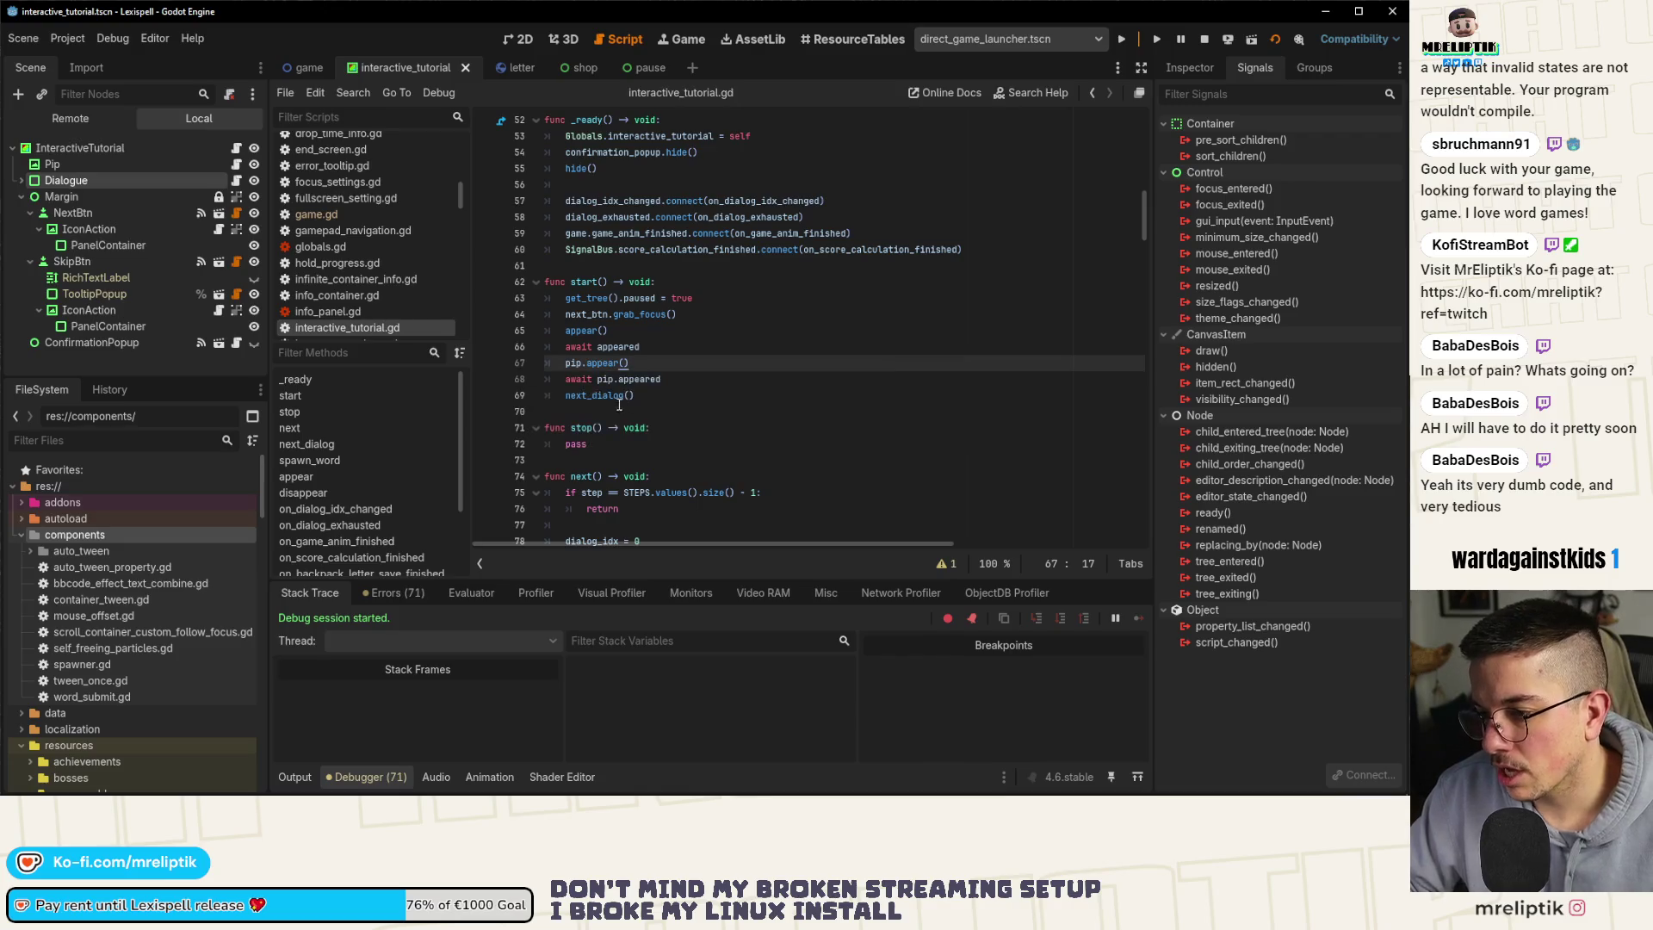
pyautogui.keyDown('ctrl'); pyautogui.click(612, 398); pyautogui.keyUp('ctrl')
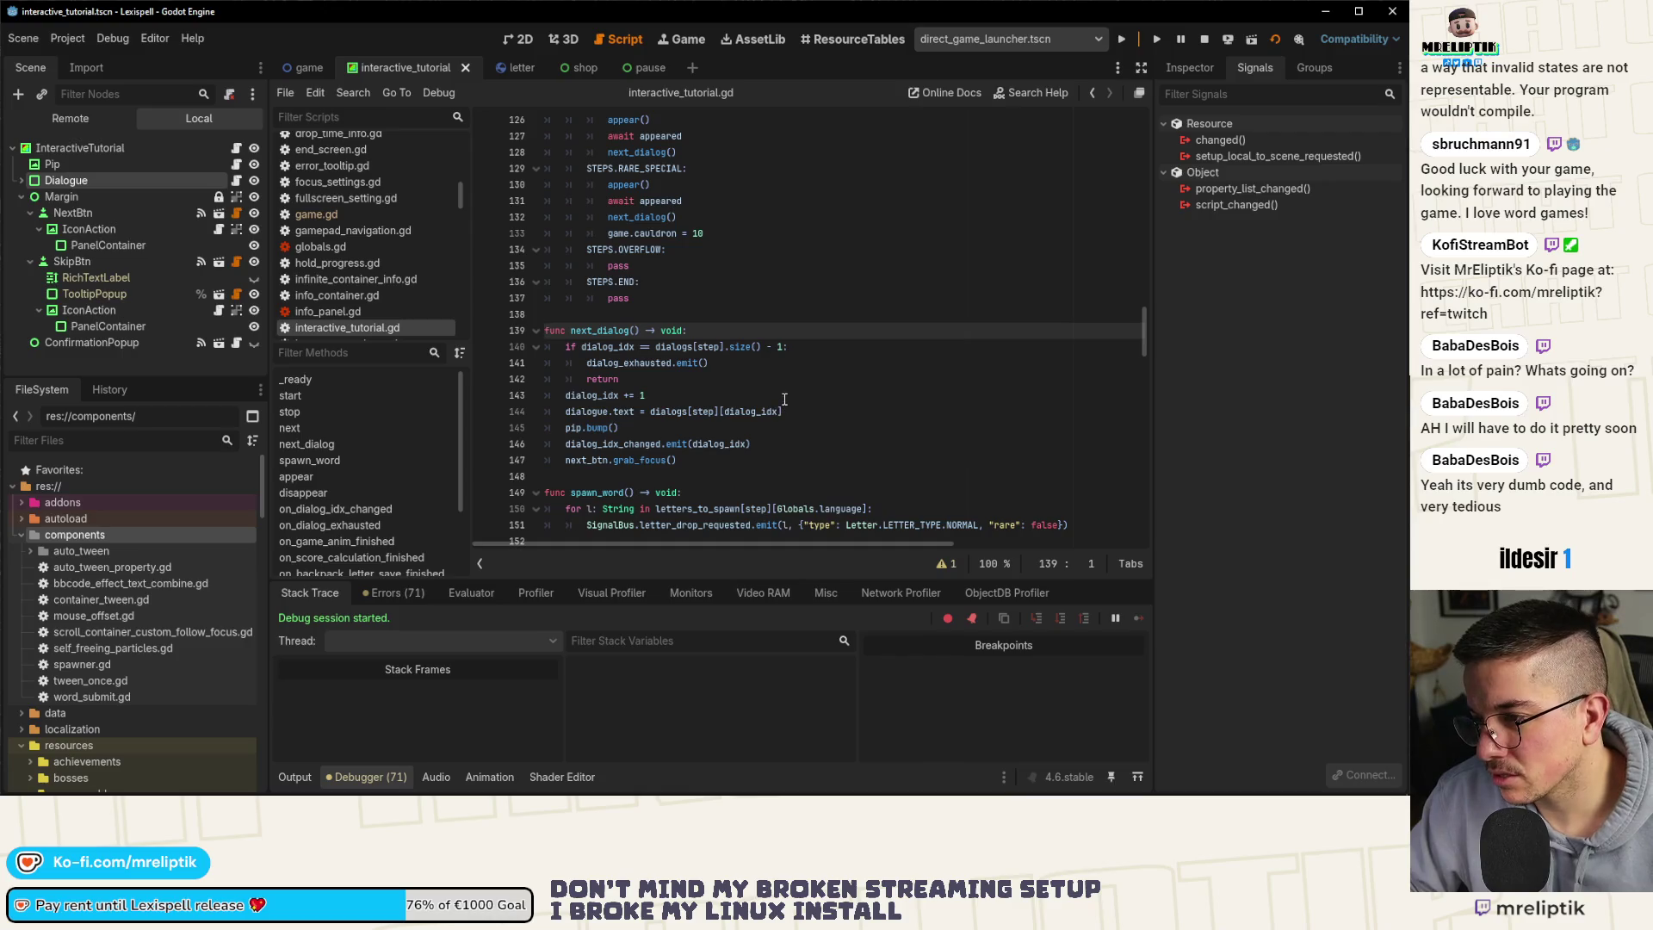
pyautogui.click(784, 387)
pyautogui.click(788, 405)
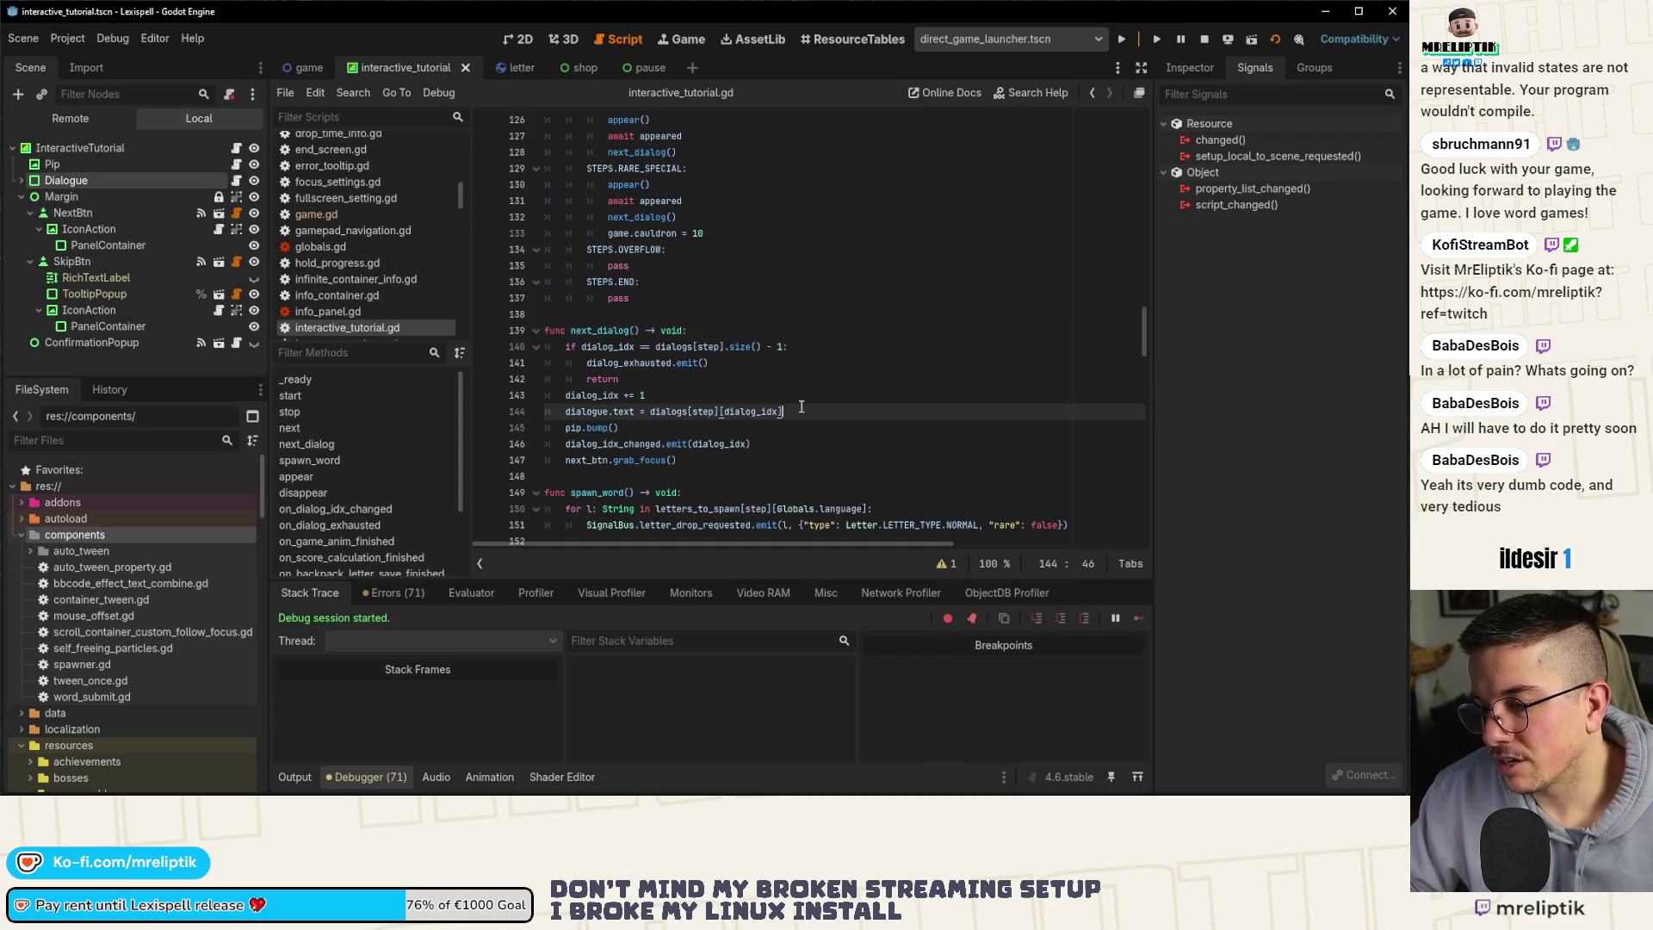
pyautogui.press('Return')
pyautogui.hotkey('ctrl', 's')
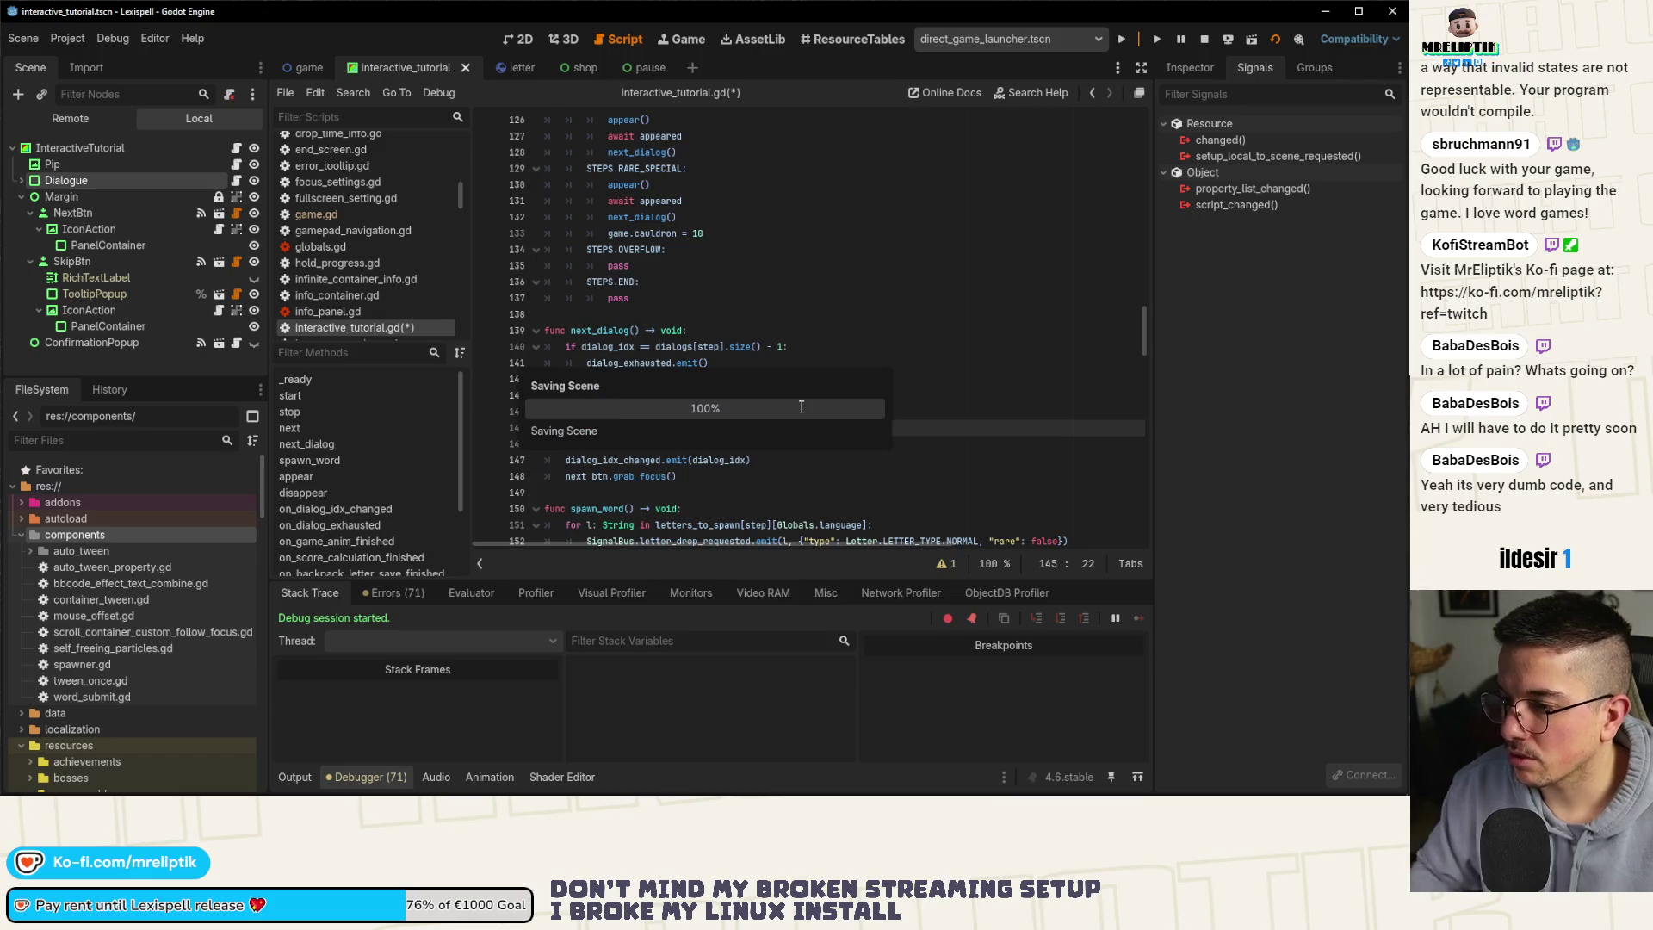
pyautogui.click(235, 181)
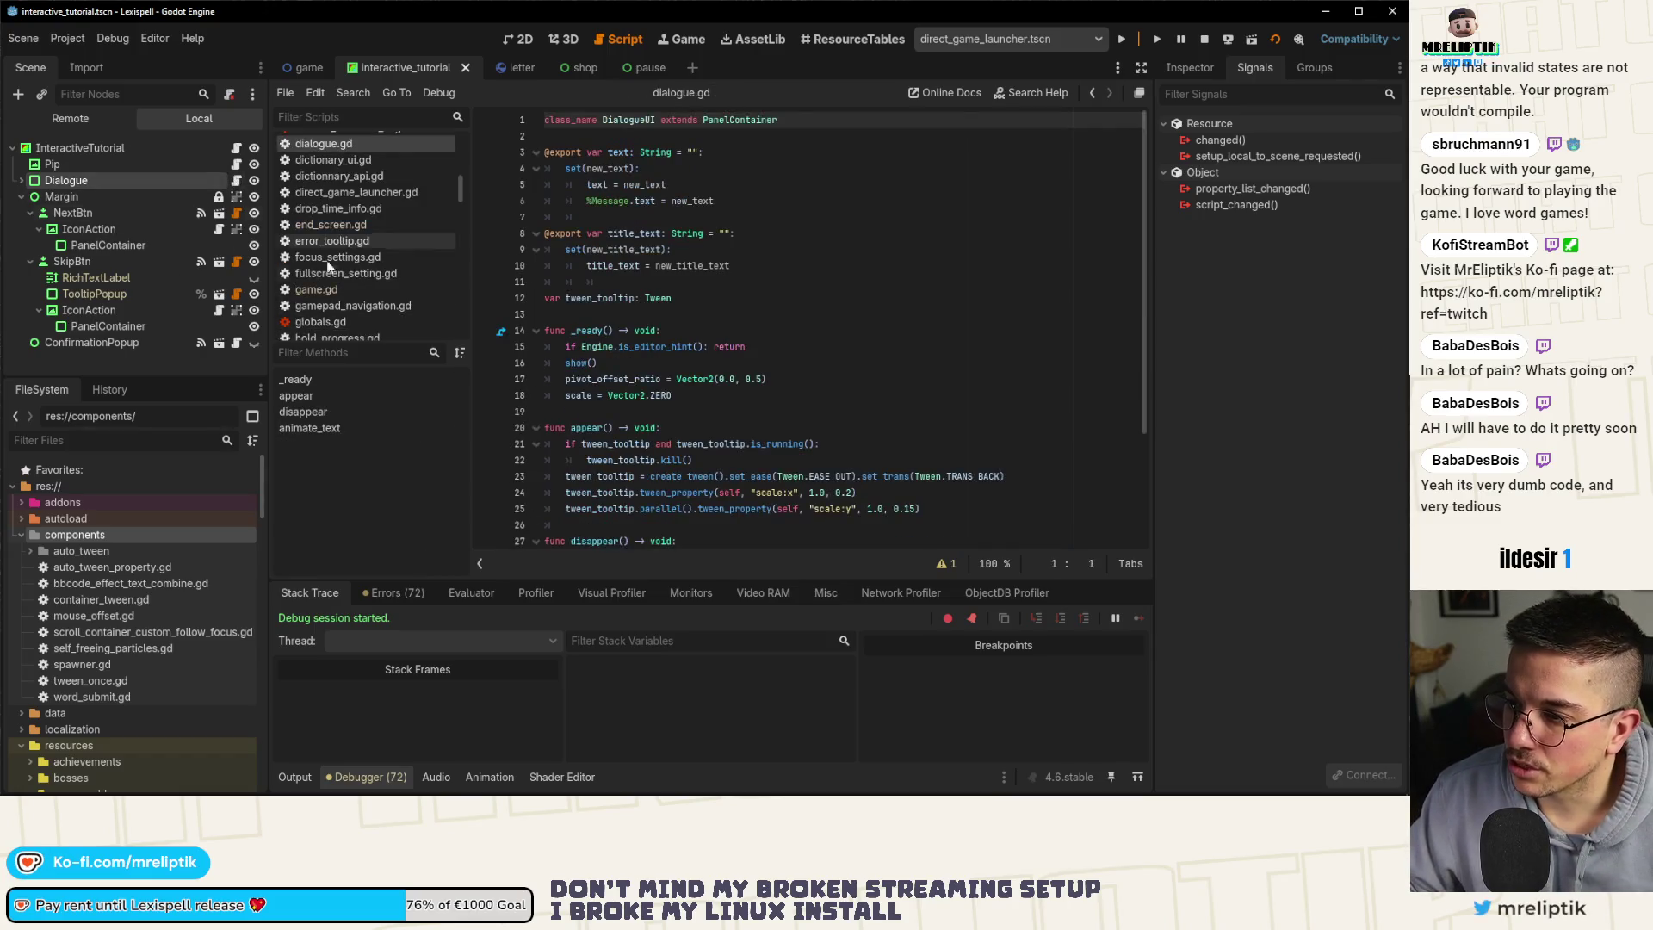
# Run the game and advance Pip's tutorial through the chapter-select, score and Lexims explanations
pyautogui.click(1122, 40)
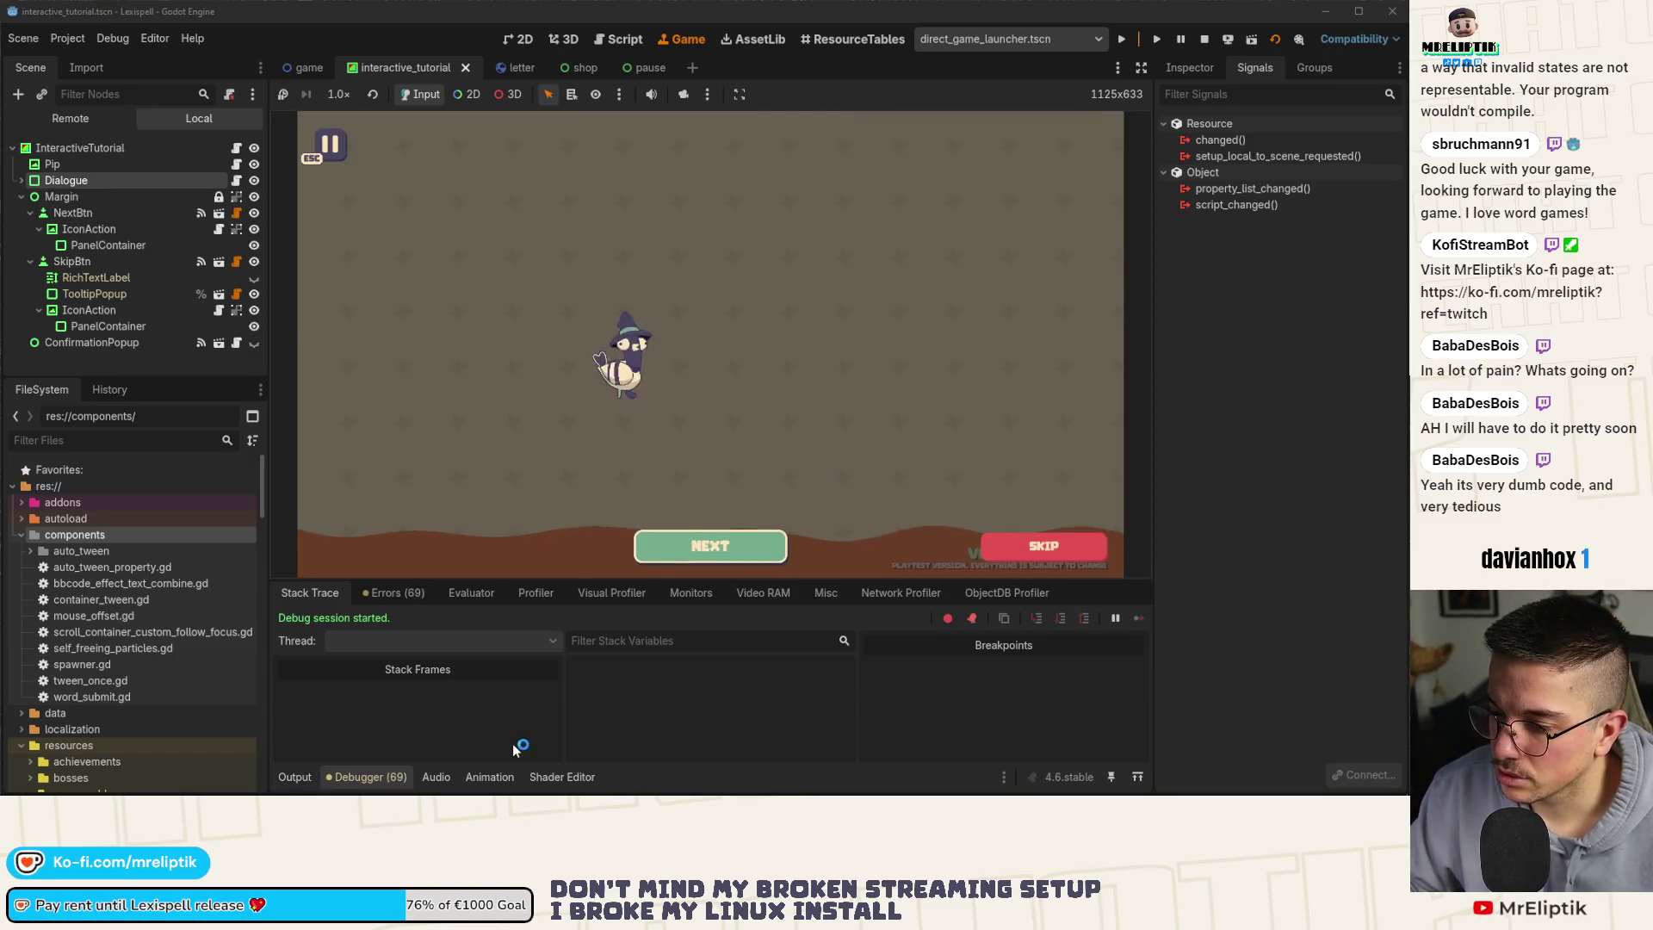
pyautogui.click(715, 552)
pyautogui.click(715, 551)
pyautogui.click(717, 552)
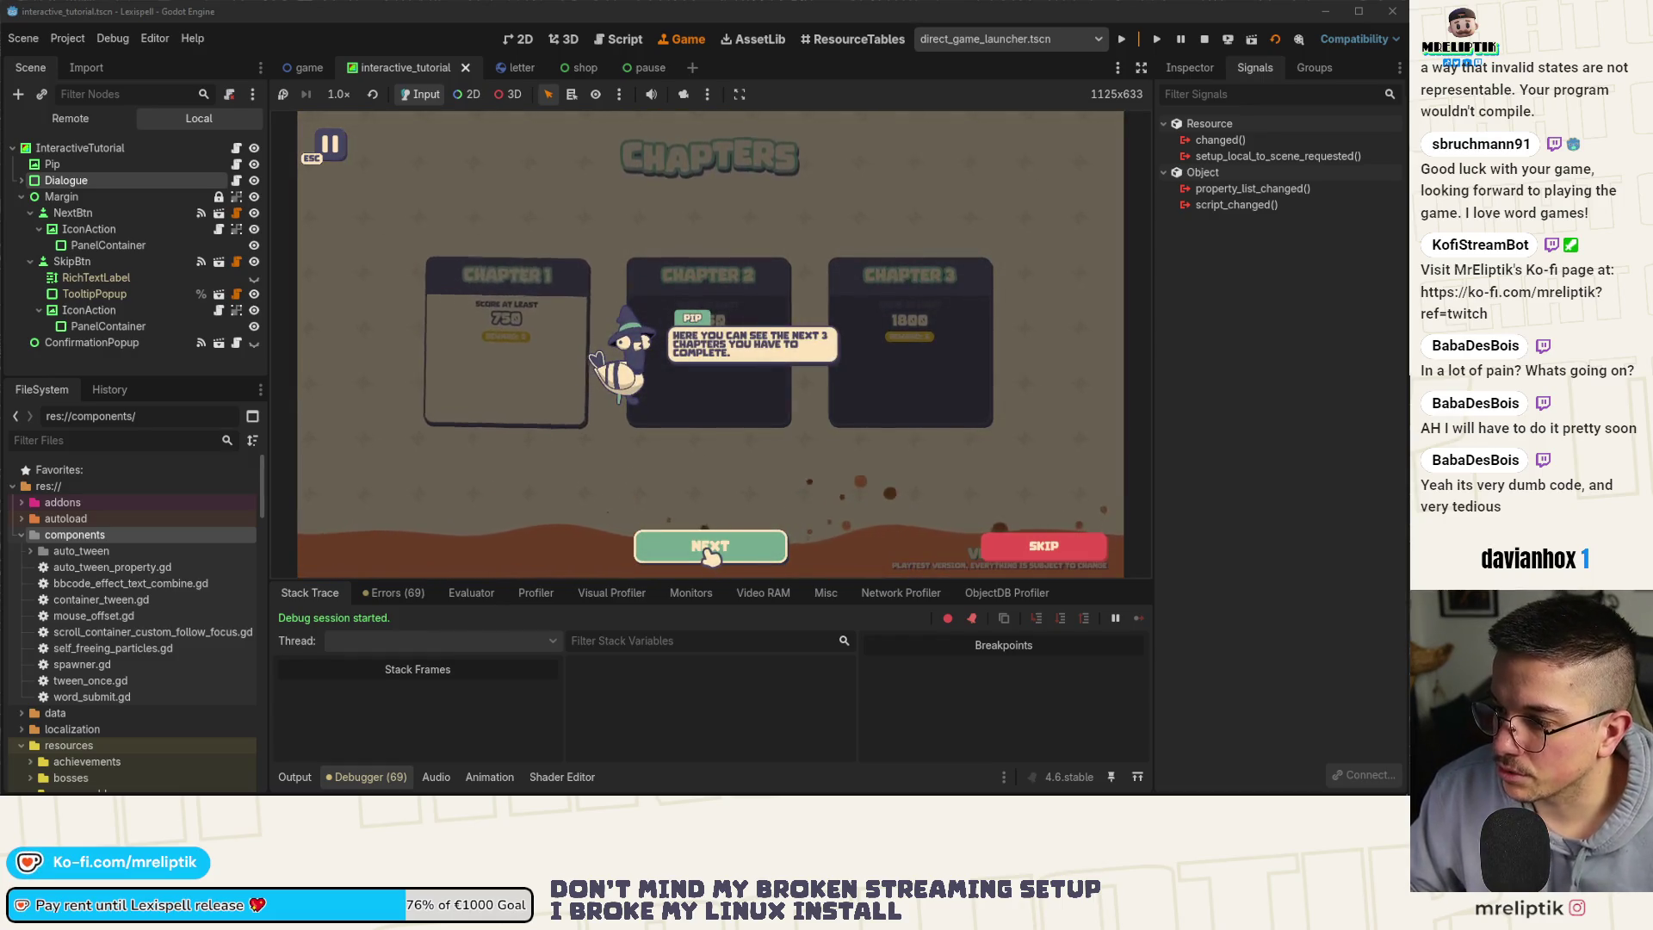
pyautogui.click(712, 557)
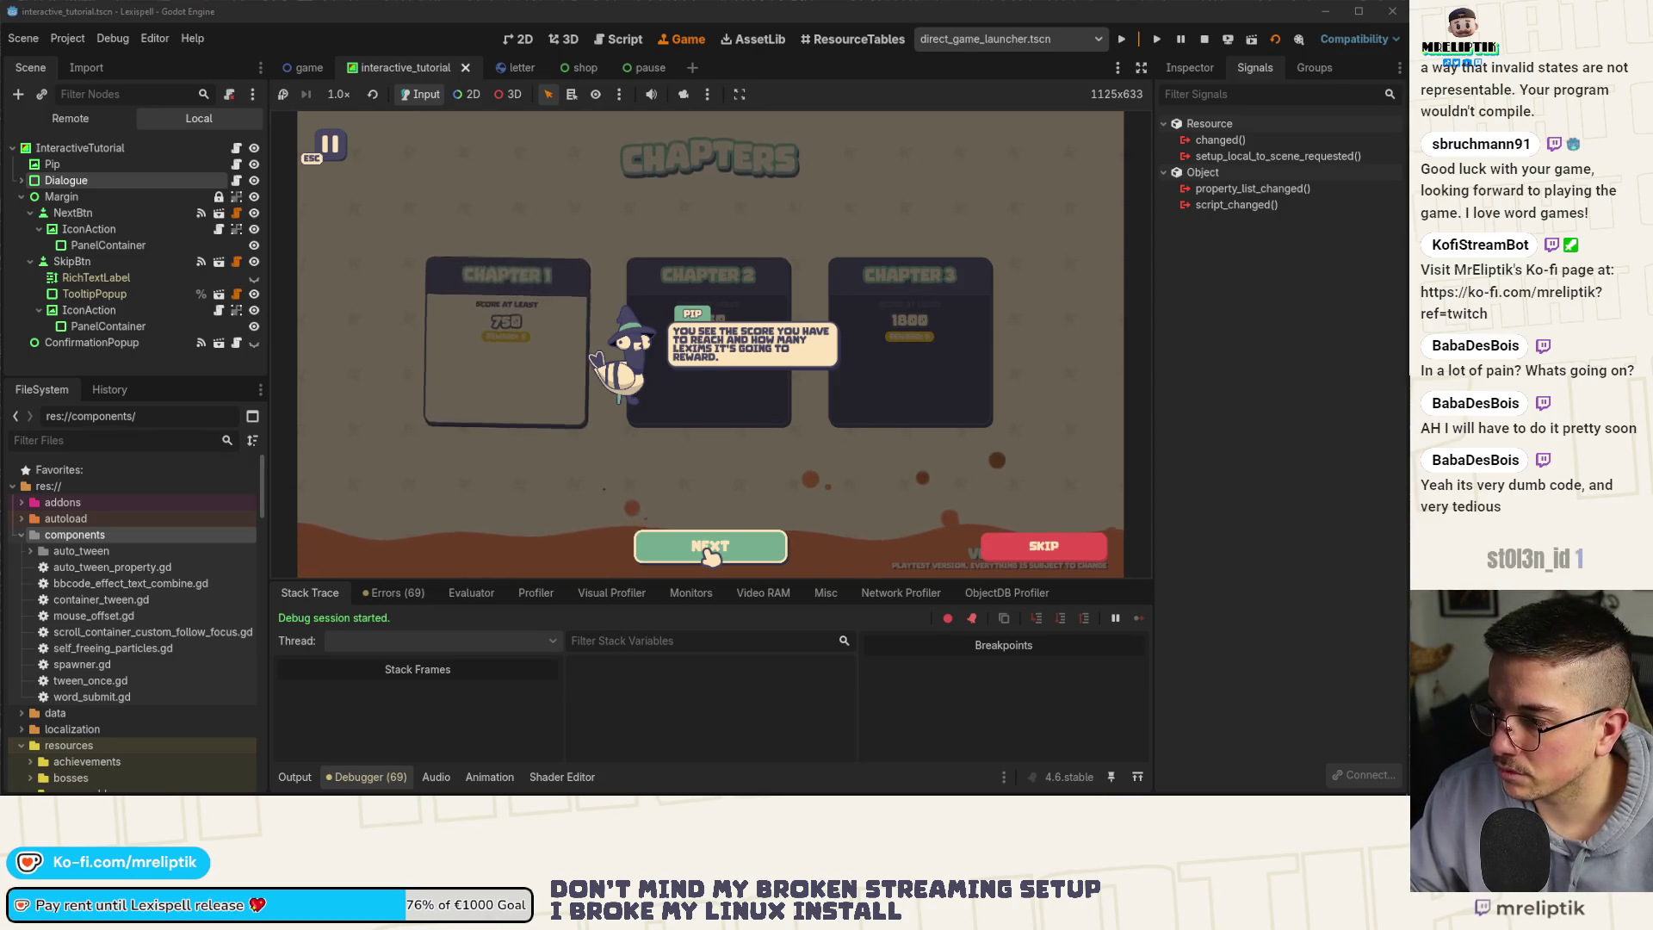
pyautogui.click(712, 556)
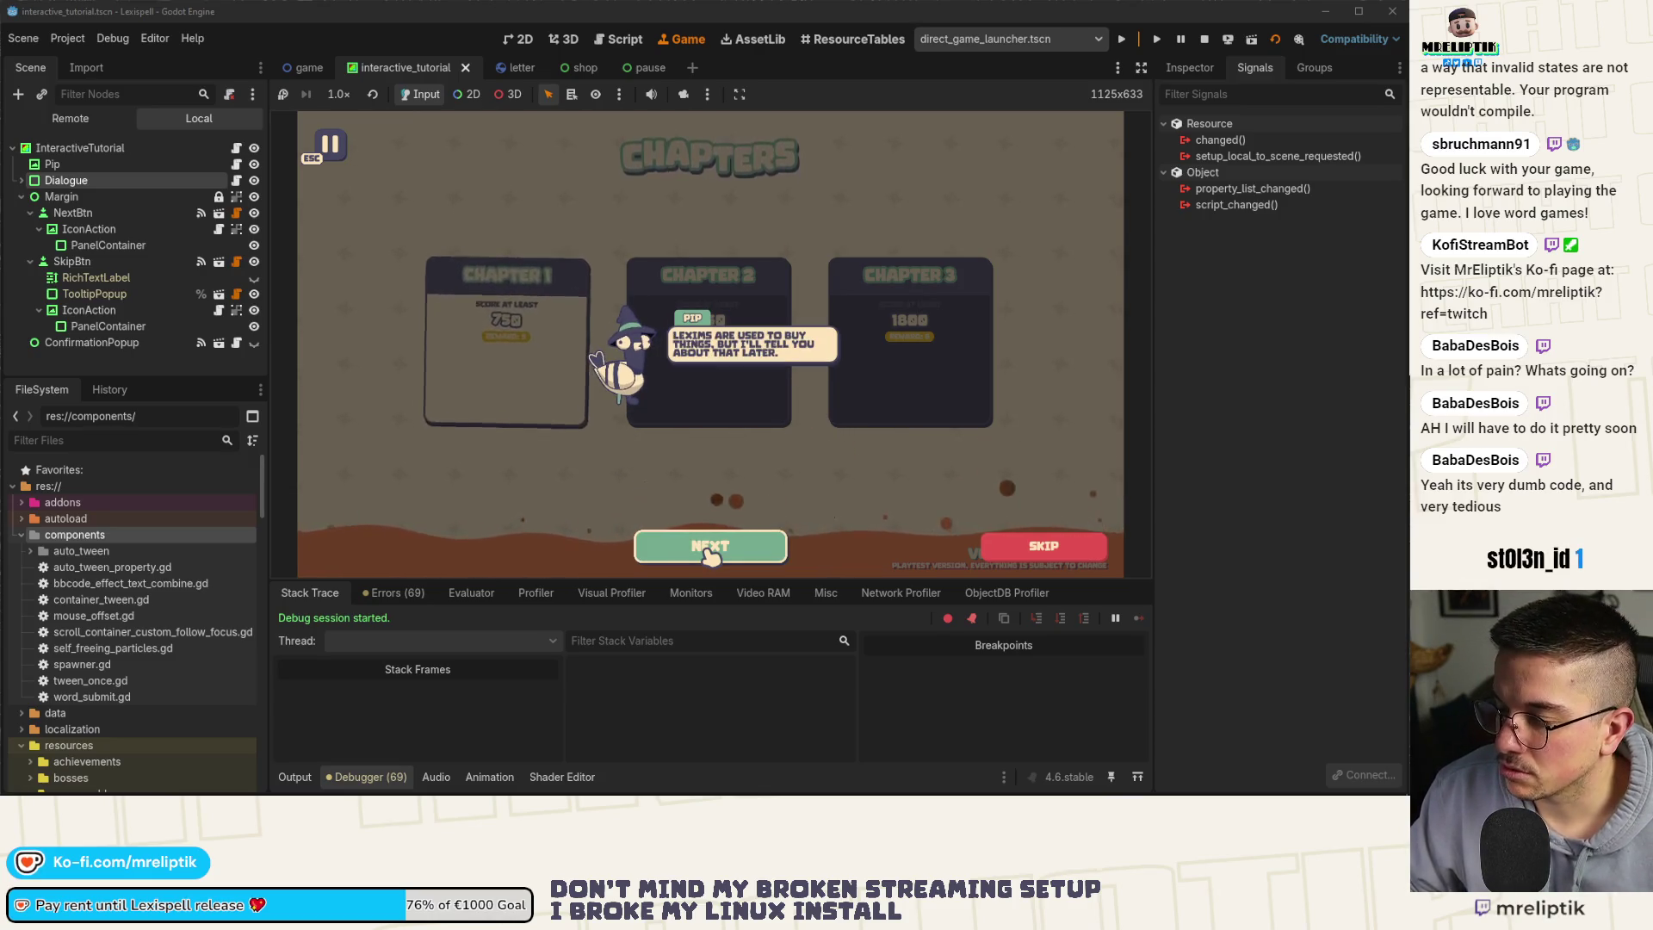
pyautogui.click(711, 556)
pyautogui.click(711, 557)
# Start Chapter 1 and step through the cauldron, letter points and word-spelling tips
pyautogui.click(554, 396)
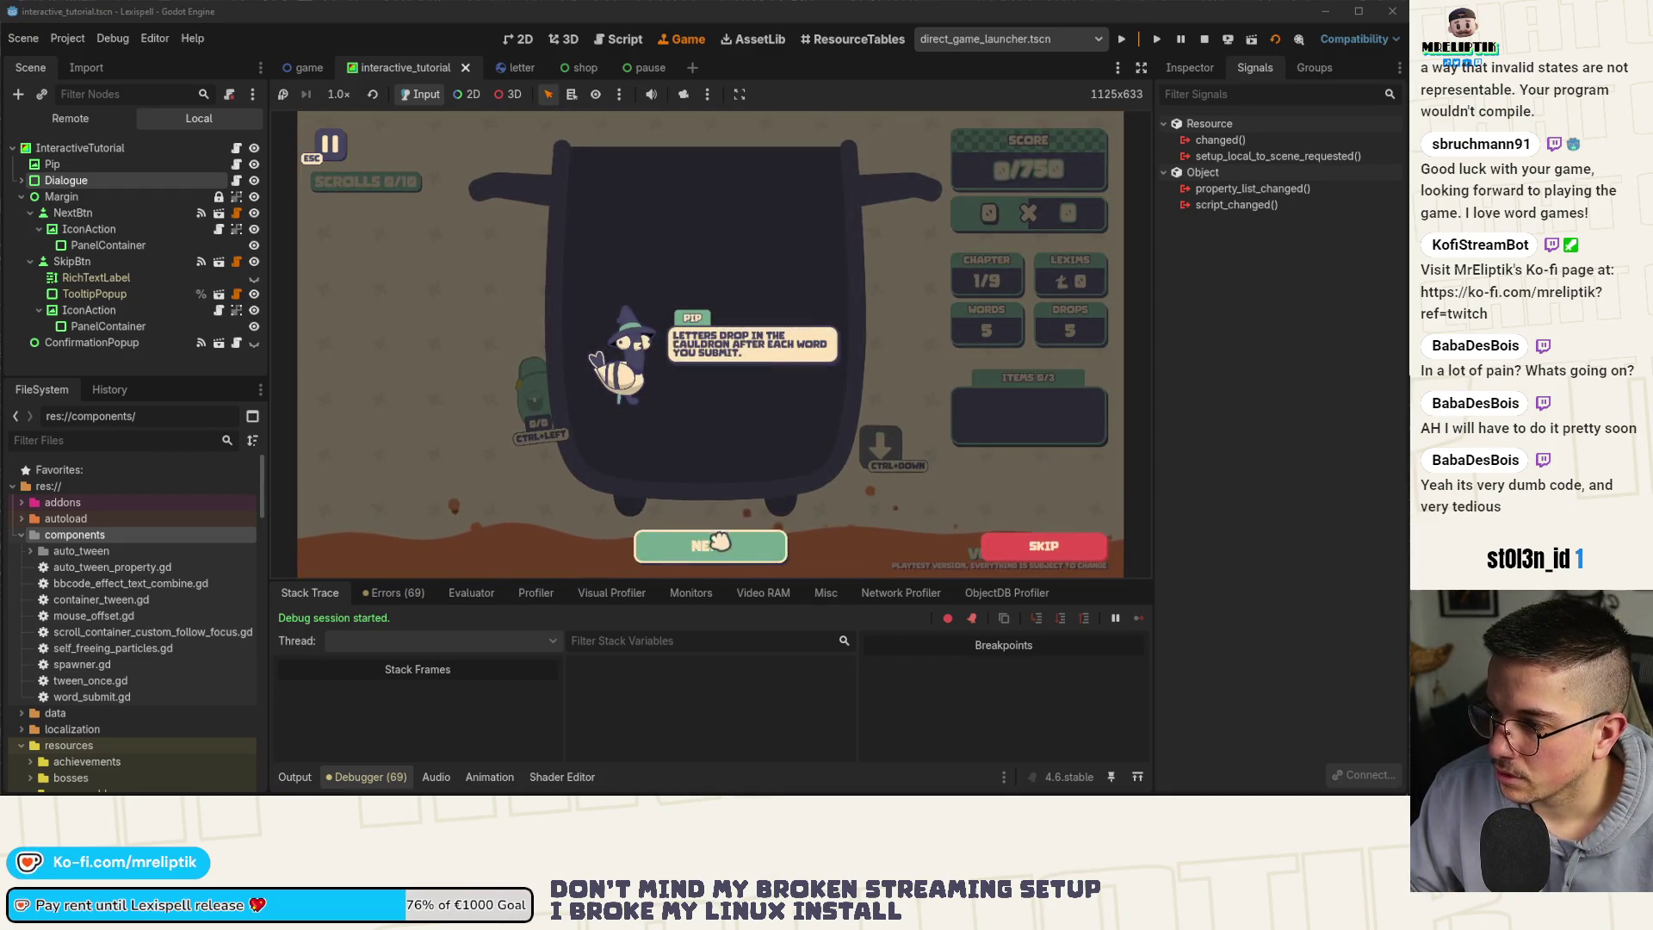
pyautogui.click(711, 549)
pyautogui.click(711, 551)
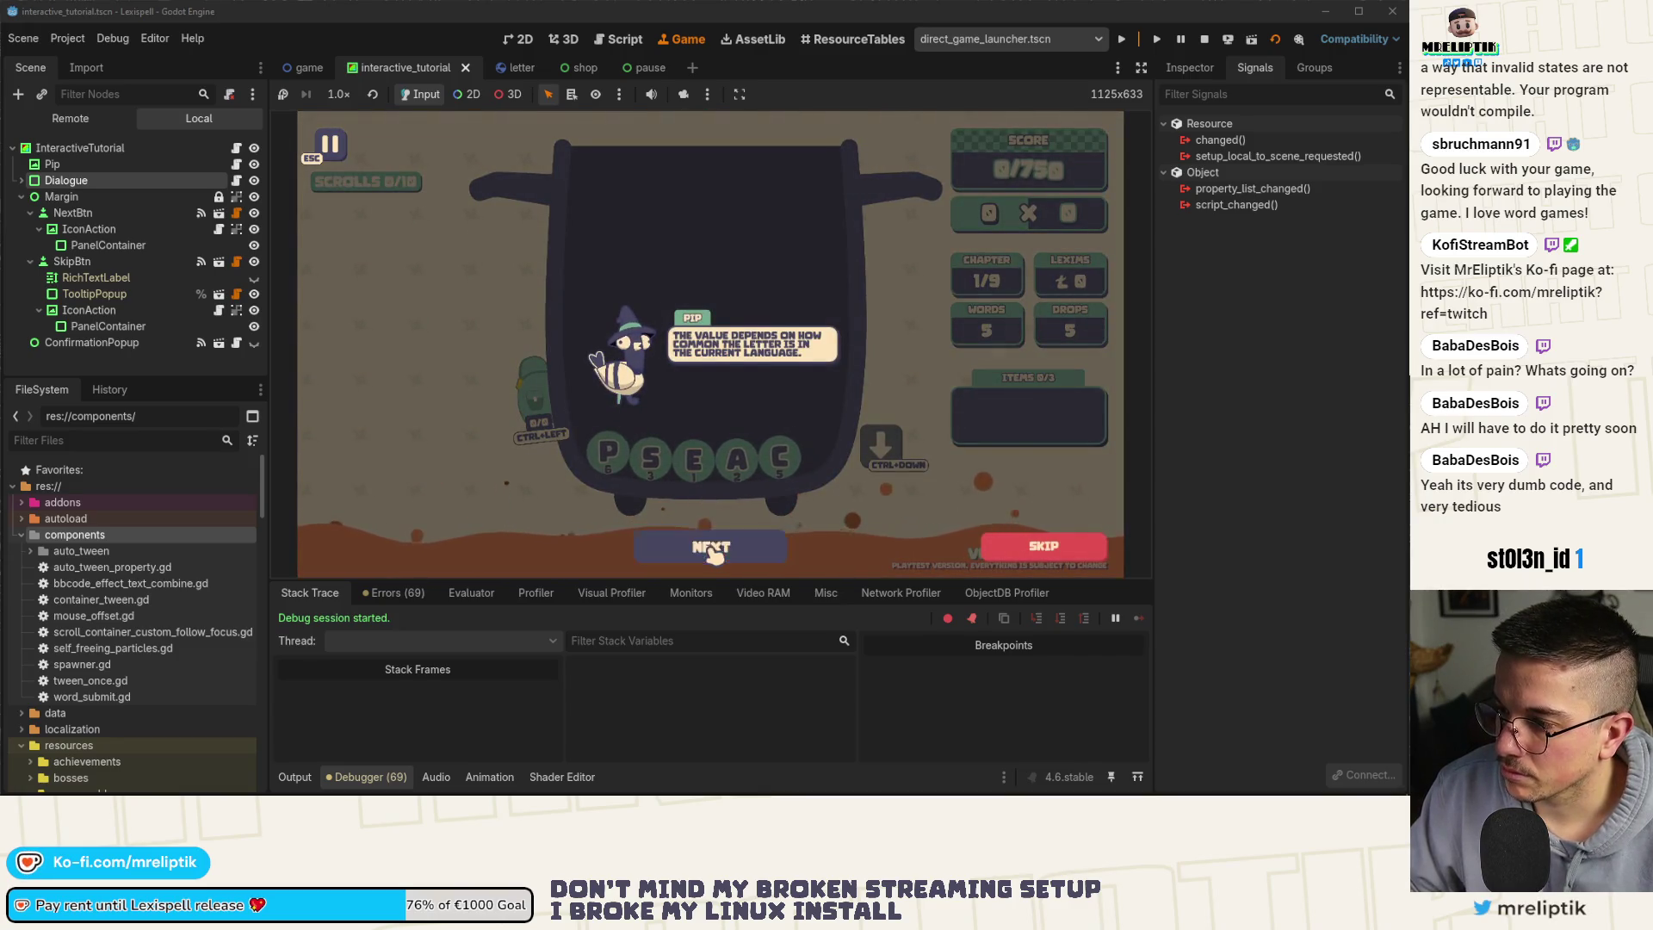
pyautogui.click(711, 551)
pyautogui.click(723, 552)
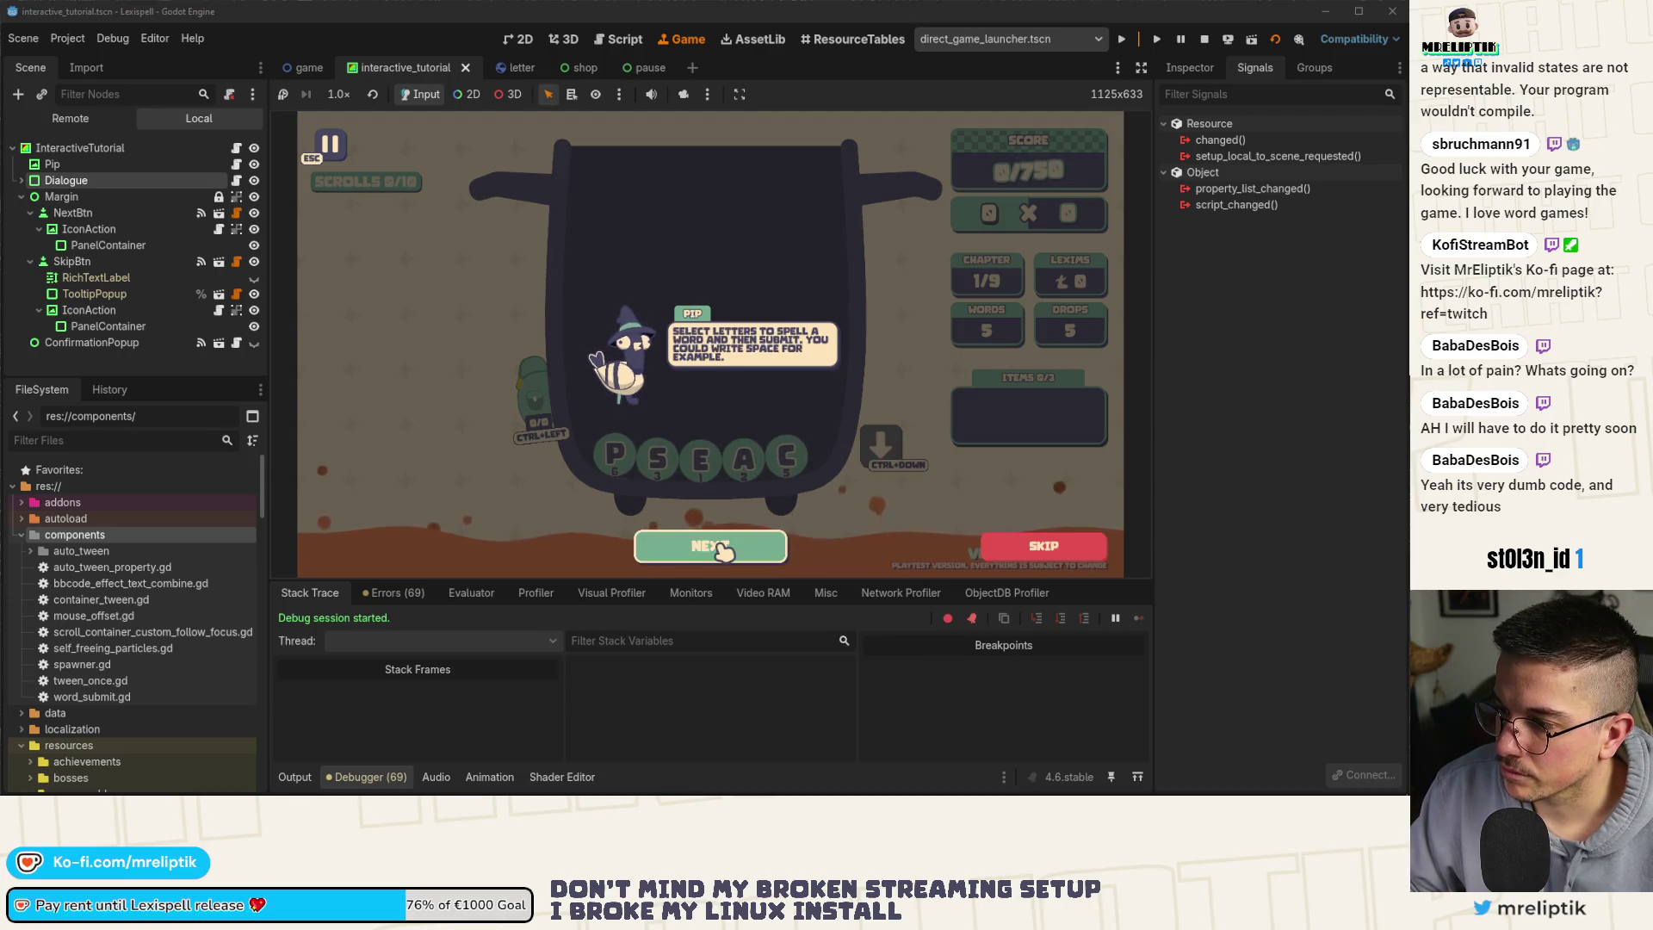
pyautogui.click(722, 550)
# Spell SPACE from the cauldron tiles and submit it
pyautogui.click(659, 459)
pyautogui.click(616, 455)
pyautogui.click(743, 465)
pyautogui.click(788, 456)
pyautogui.click(702, 461)
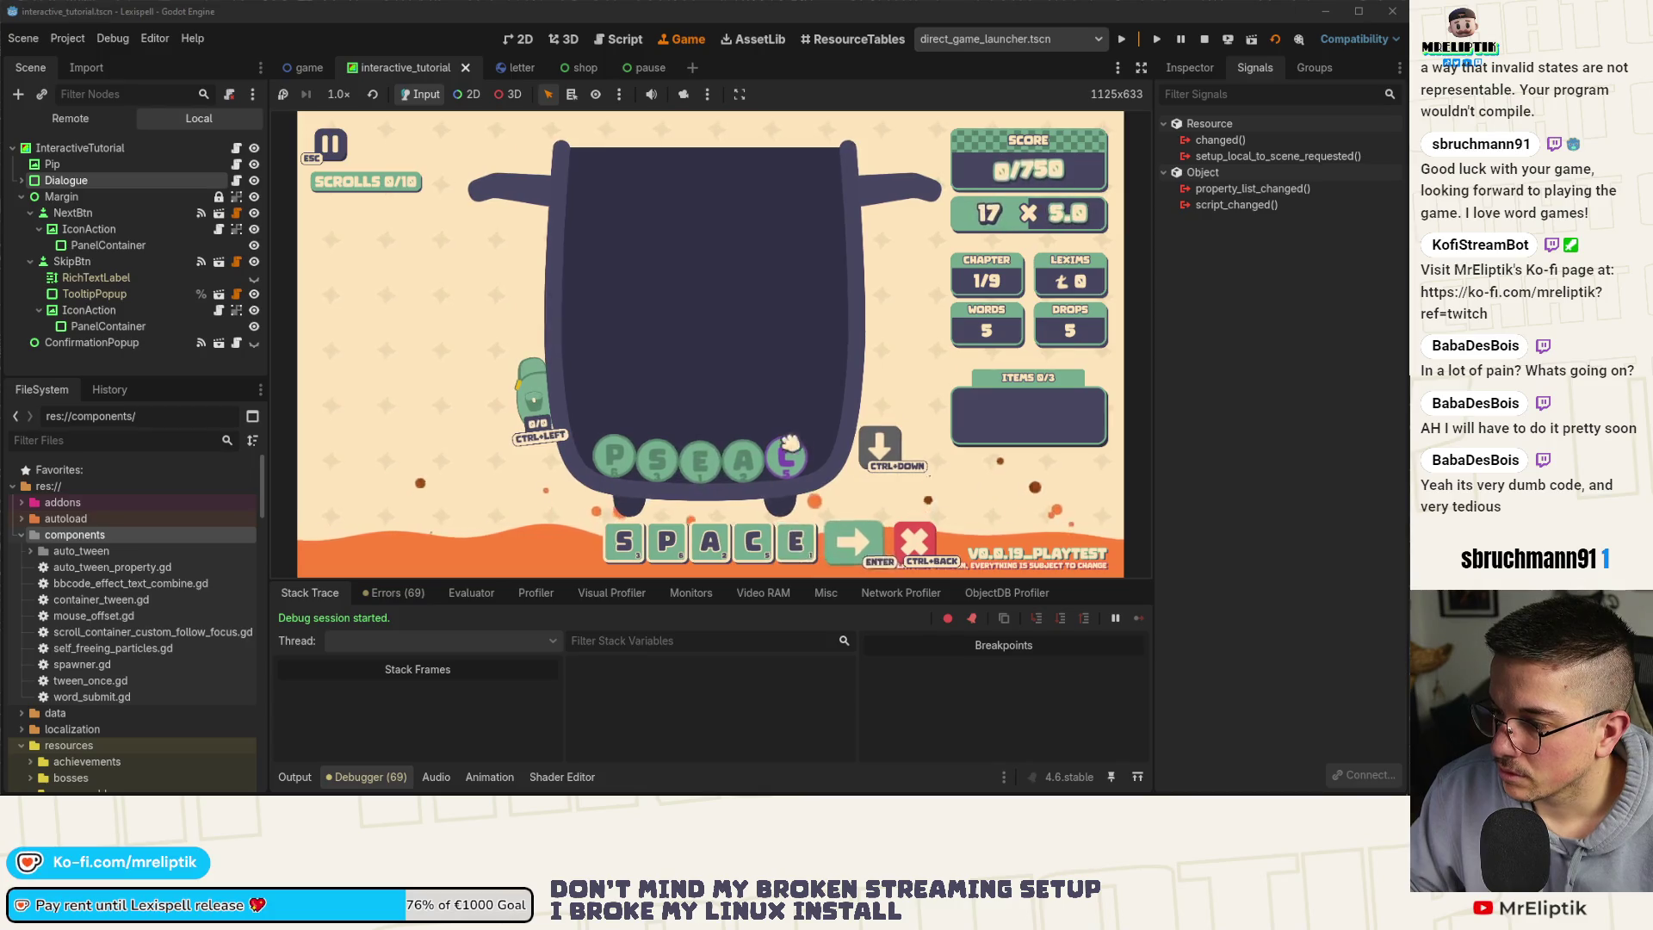
pyautogui.press('Return')
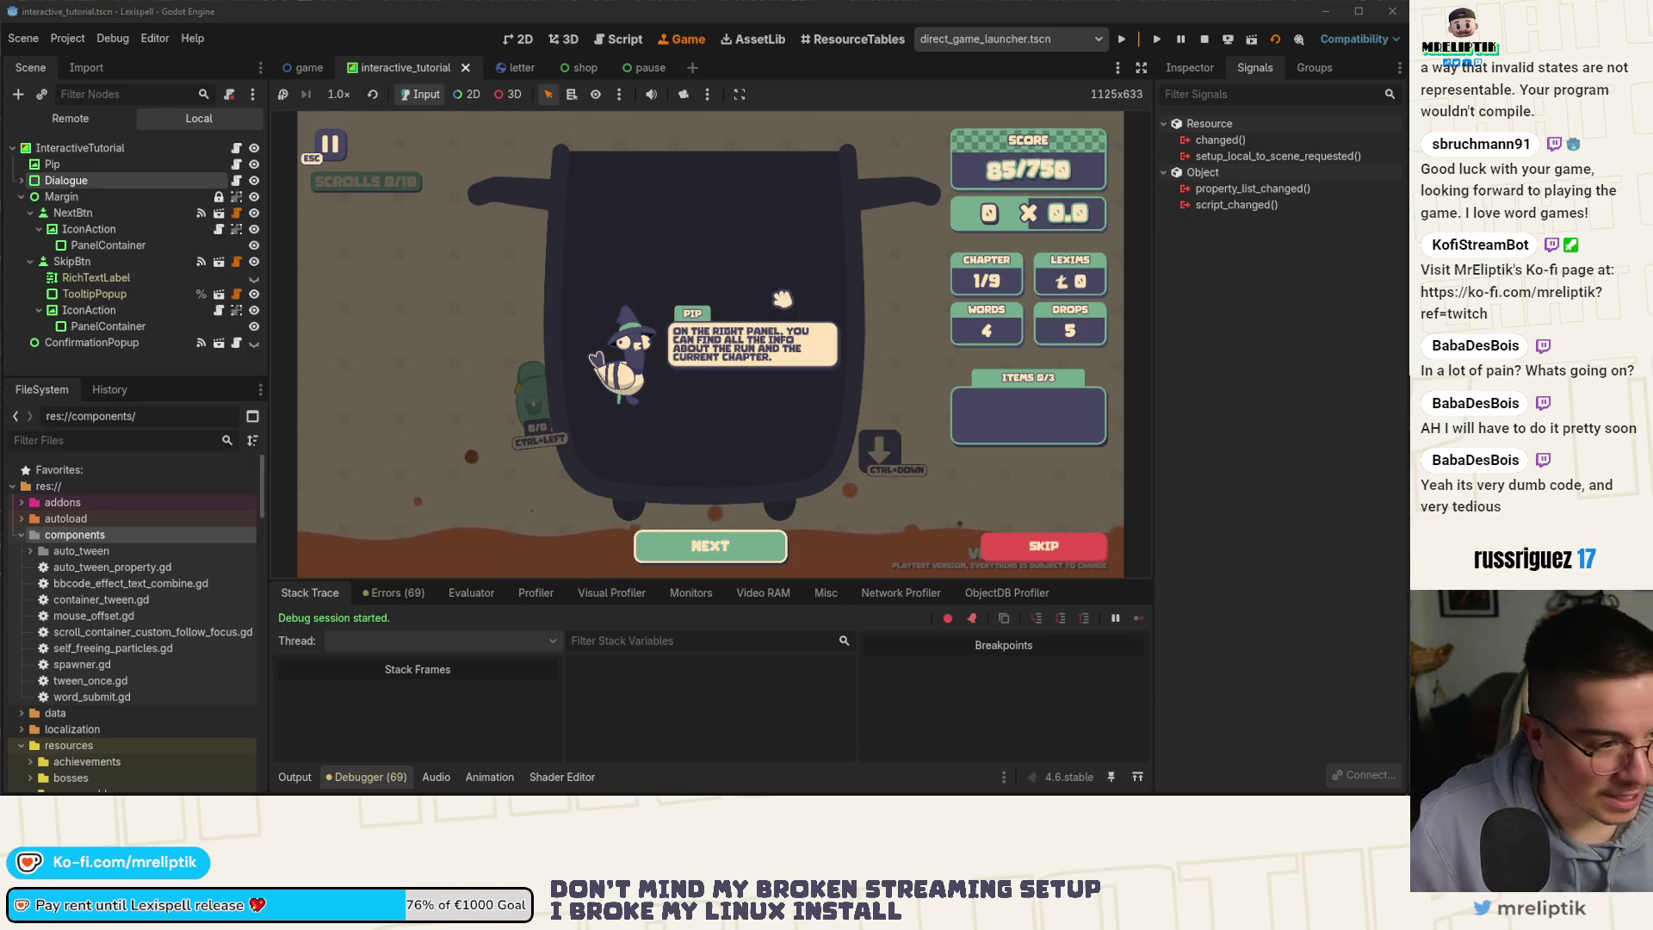
# Advance Pip's explanations of points times mult and the info panels to drop new letters
pyautogui.click(722, 547)
pyautogui.click(721, 548)
pyautogui.click(722, 548)
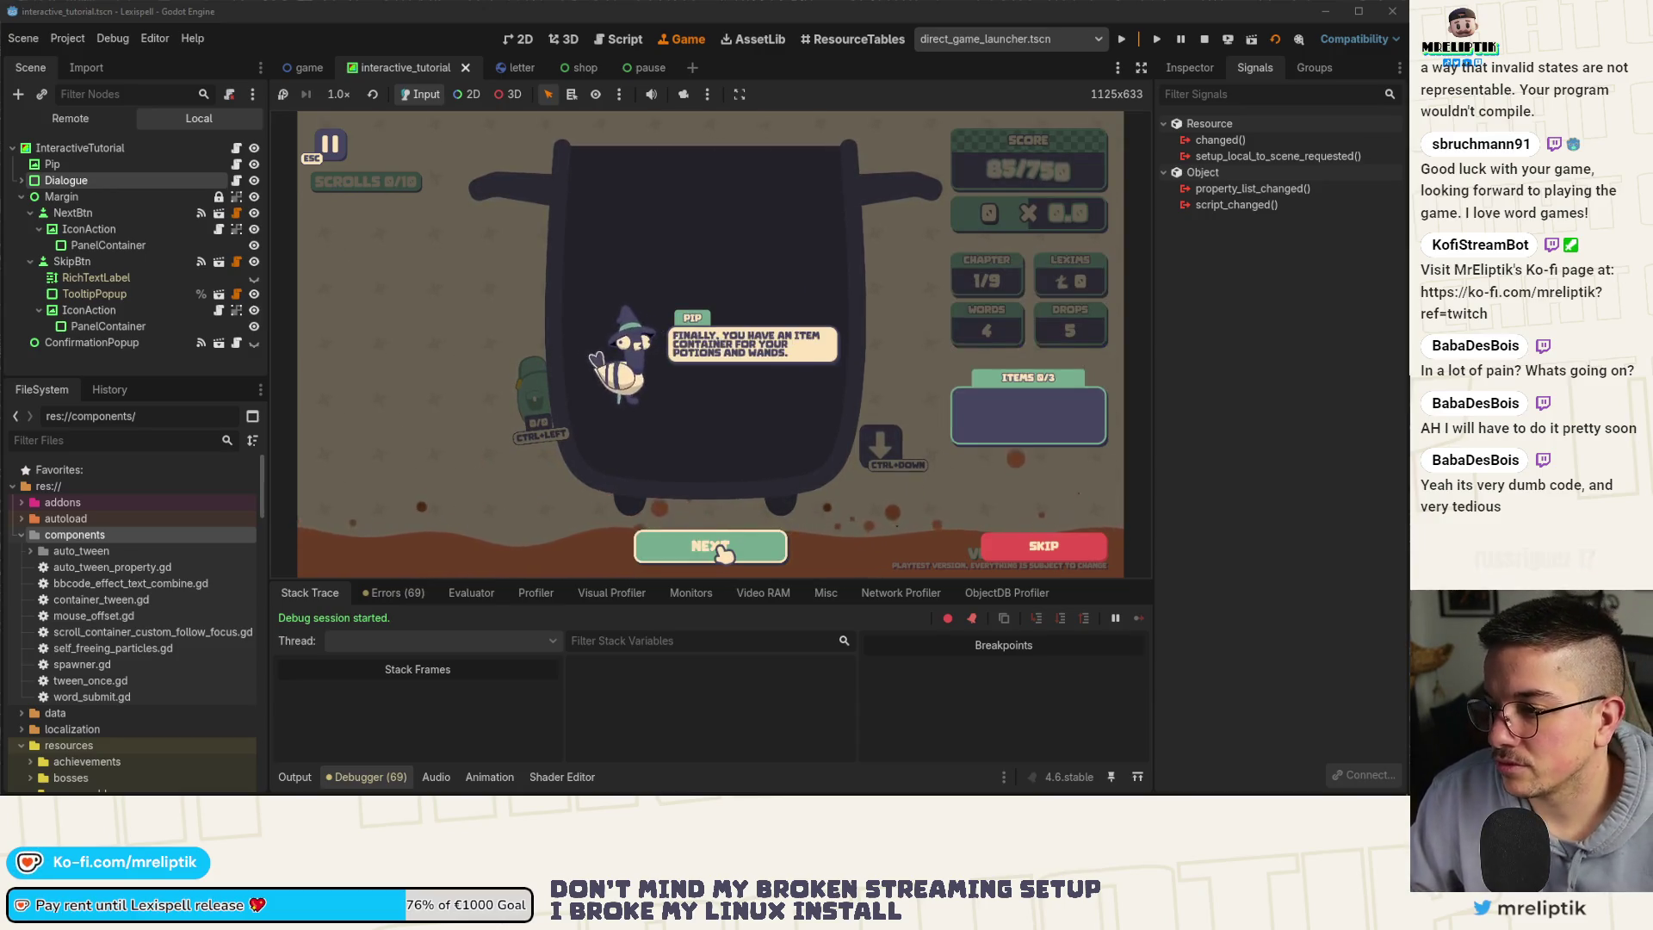
pyautogui.click(722, 548)
pyautogui.click(721, 547)
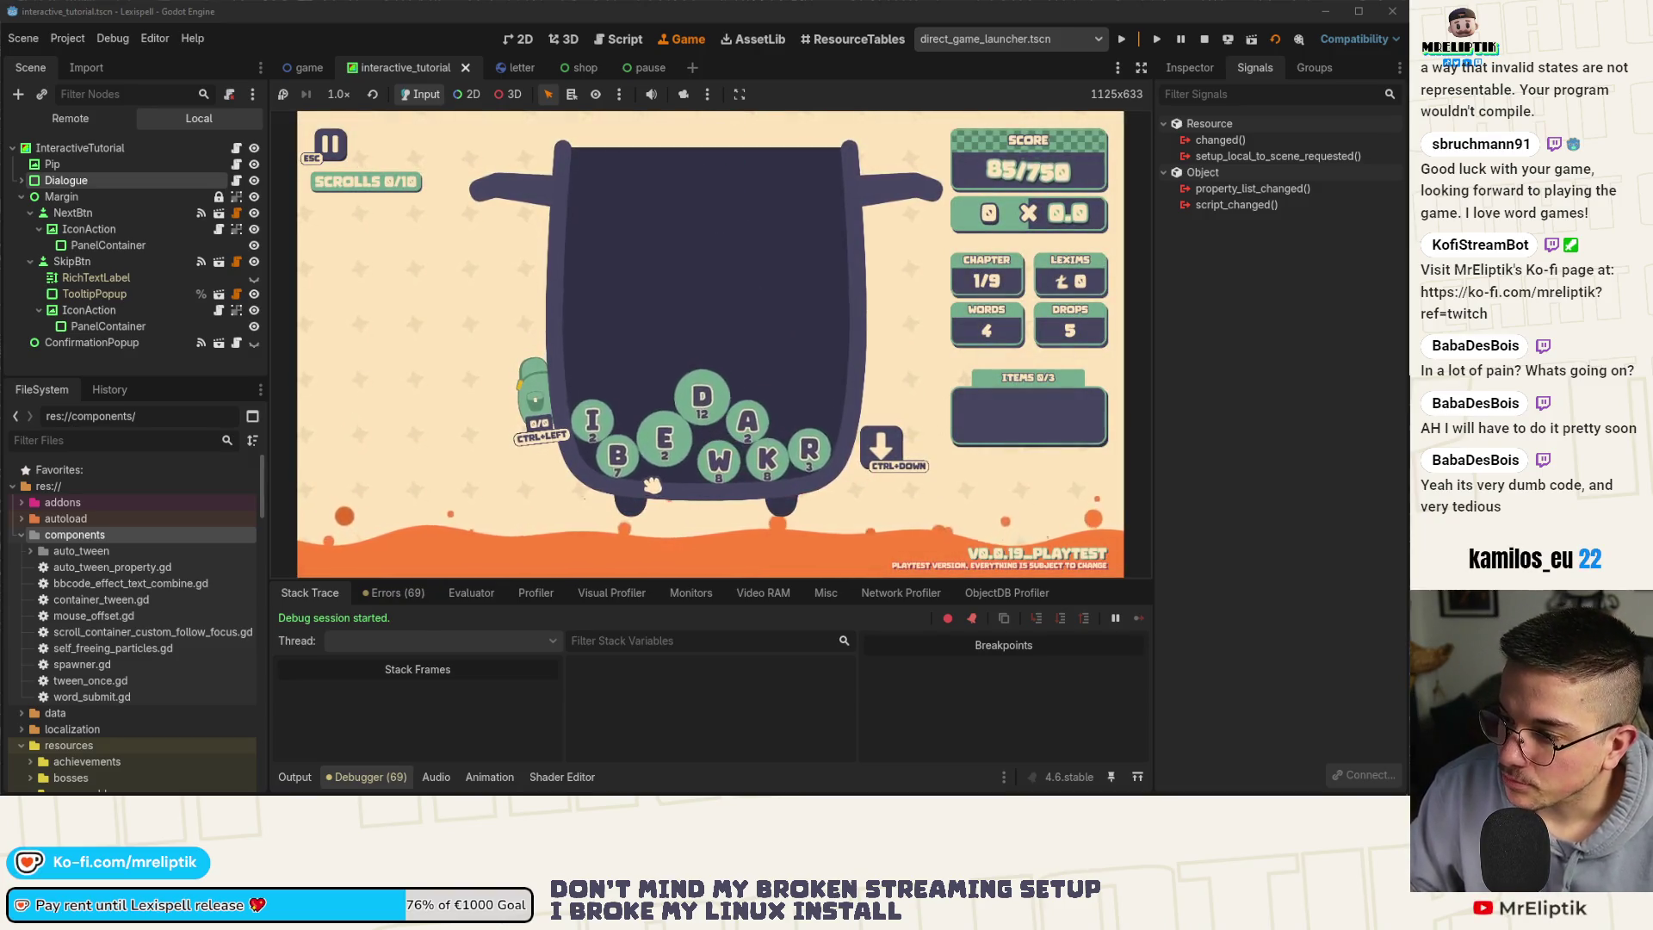
# Spell a word using B and R and submit it for scoring
pyautogui.click(611, 456)
pyautogui.click(808, 449)
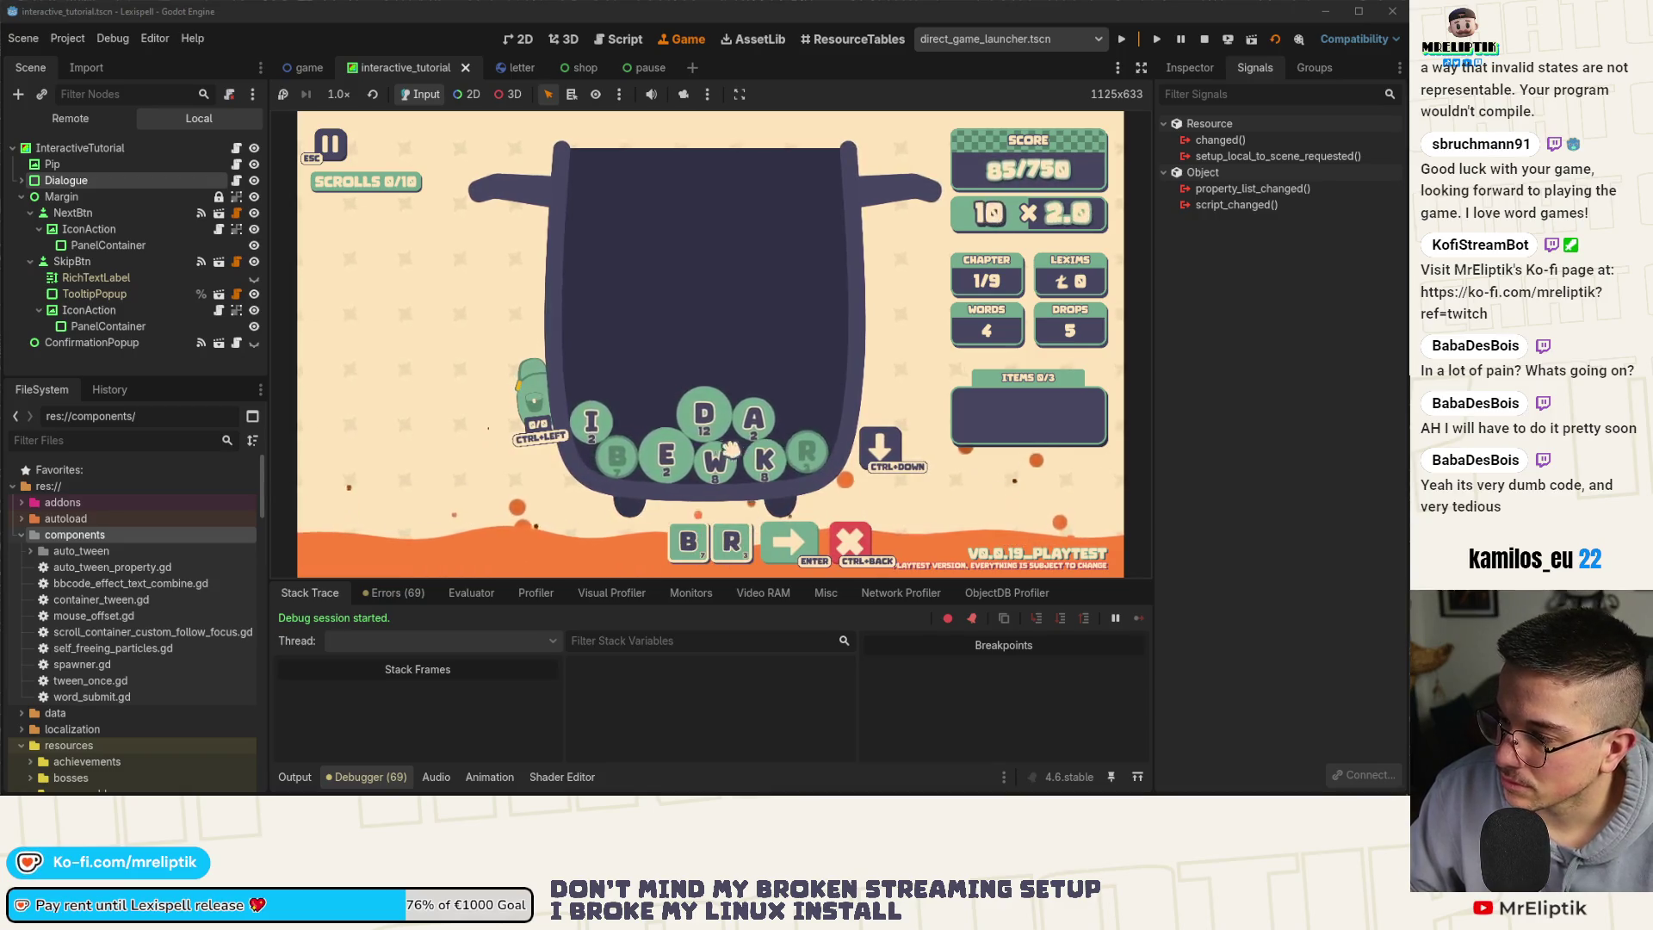
pyautogui.press('Return')
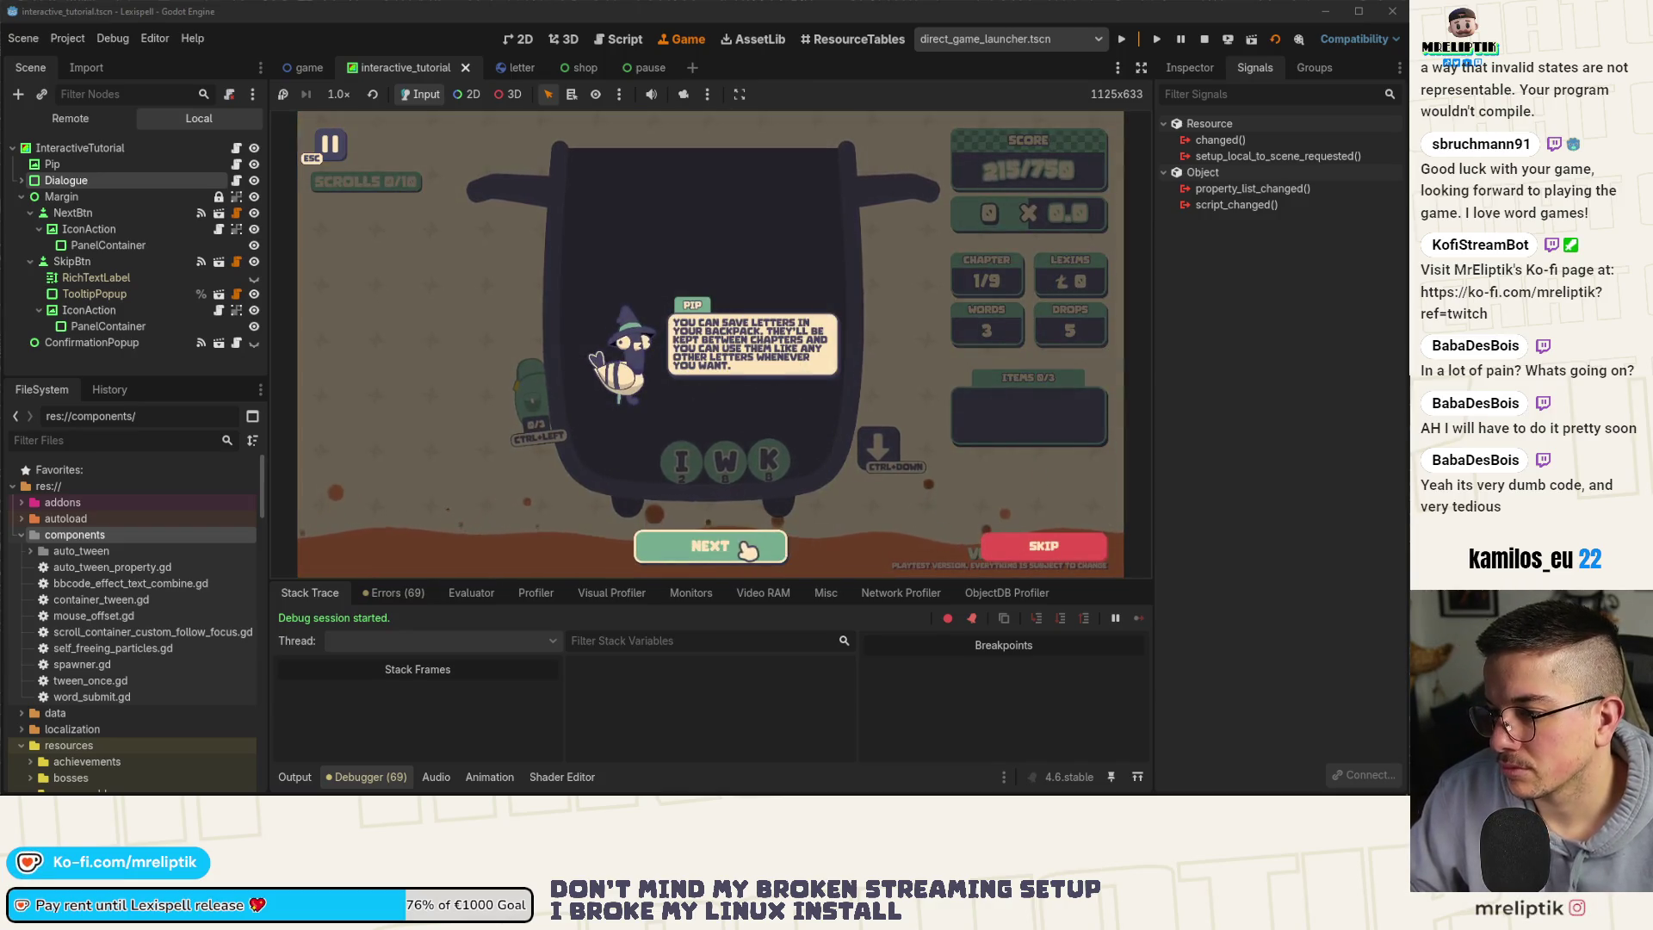
# Dismiss Pip's messages, store the I letter in the backpack, and submit CREATE to clear
pyautogui.click(749, 549)
pyautogui.click(737, 555)
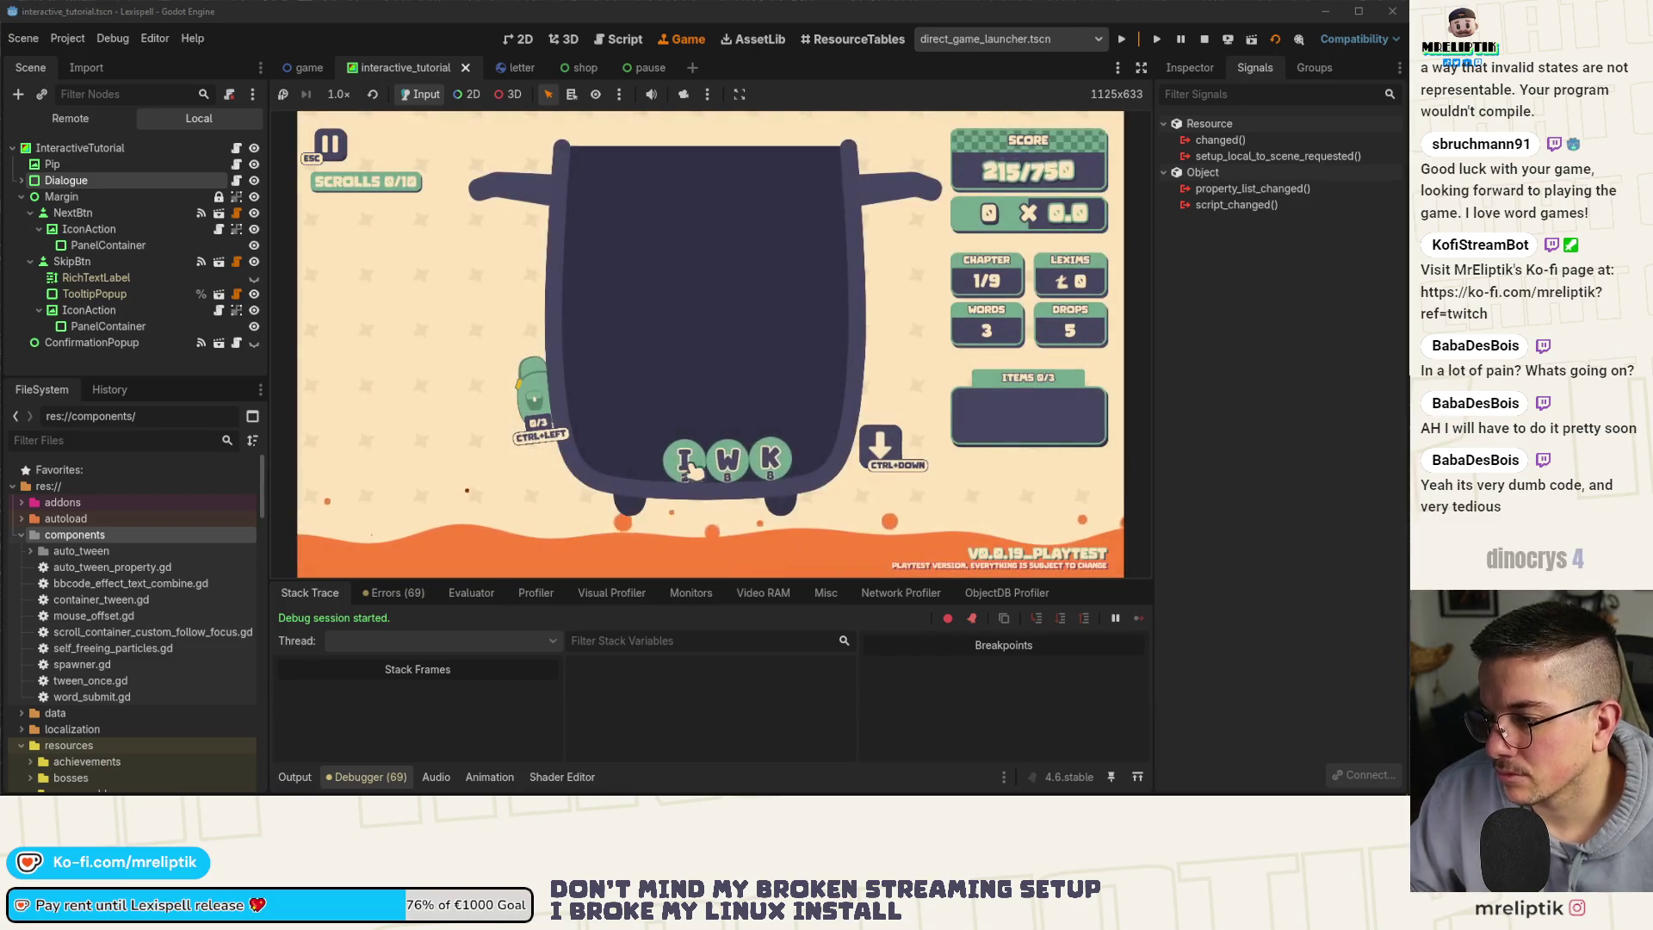
pyautogui.click(682, 462)
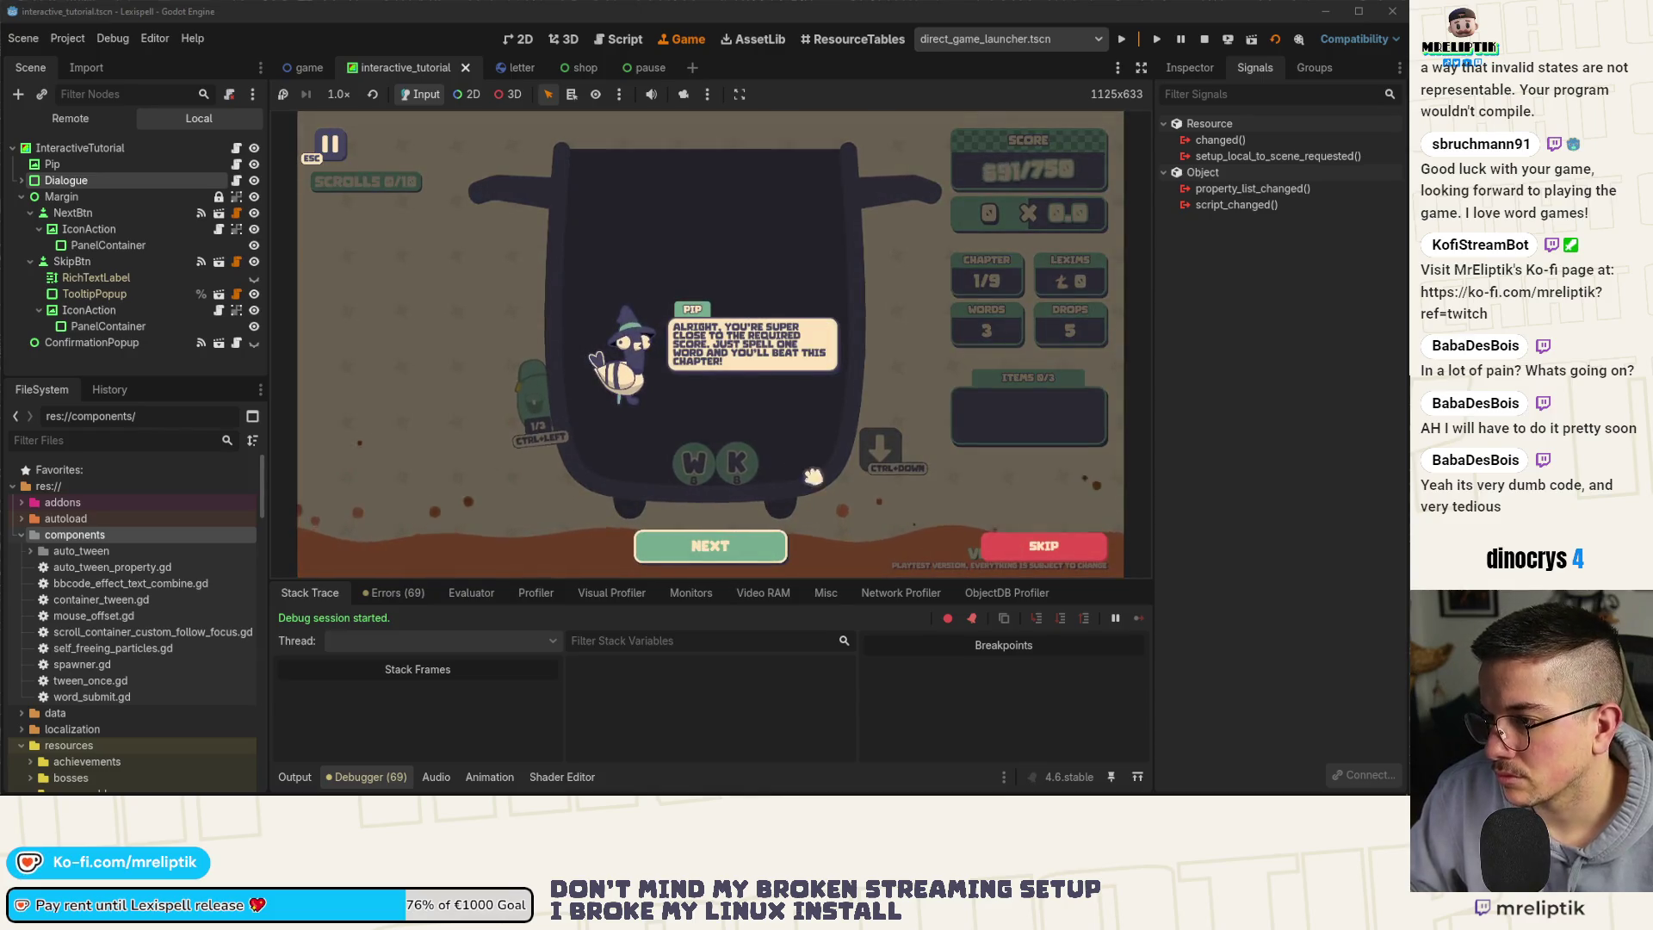
pyautogui.click(726, 549)
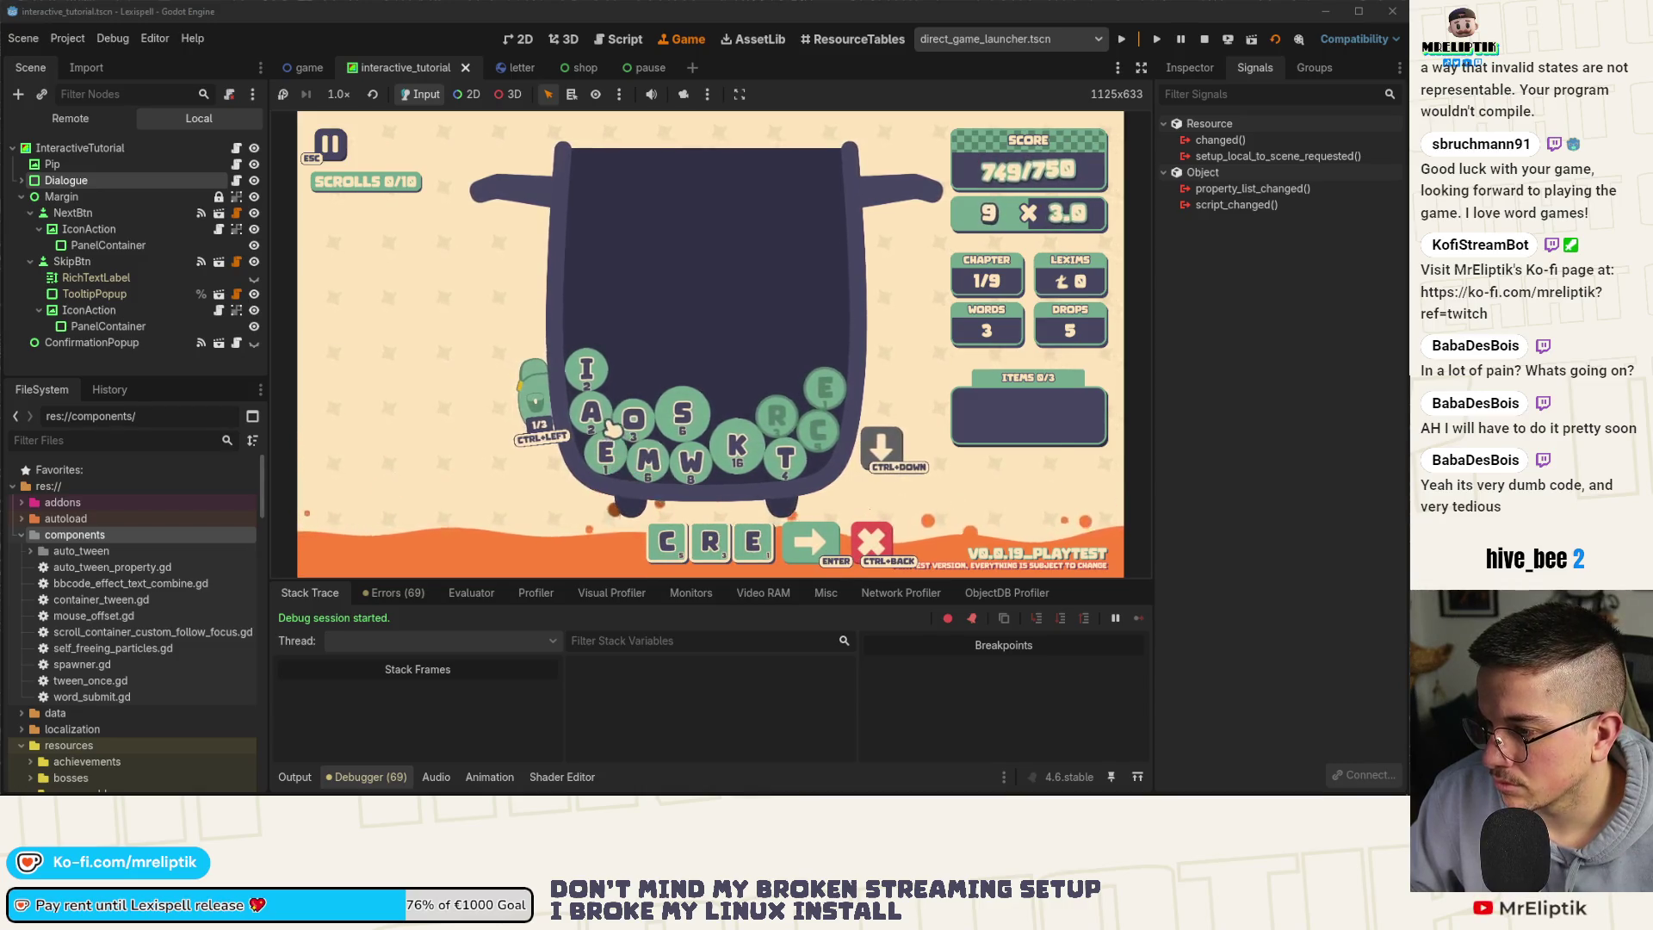
pyautogui.press('Return')
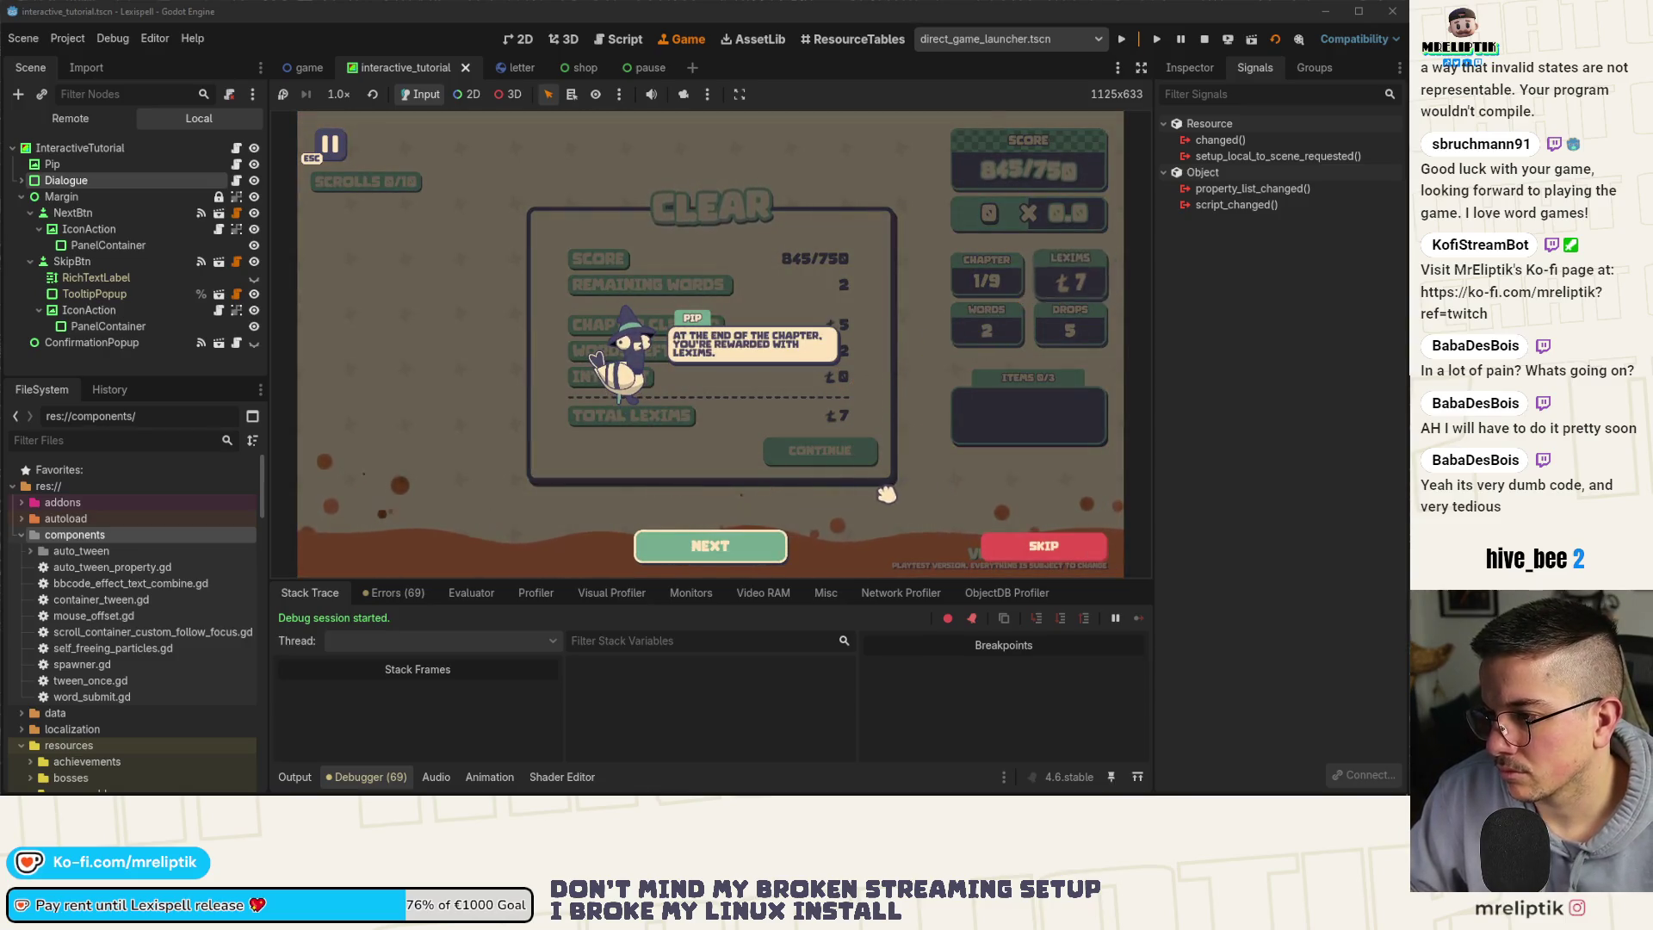
# Click through Pip's results and Arcanery messages and continue past the shop to Chapter 2 (0/1250)
pyautogui.click(714, 549)
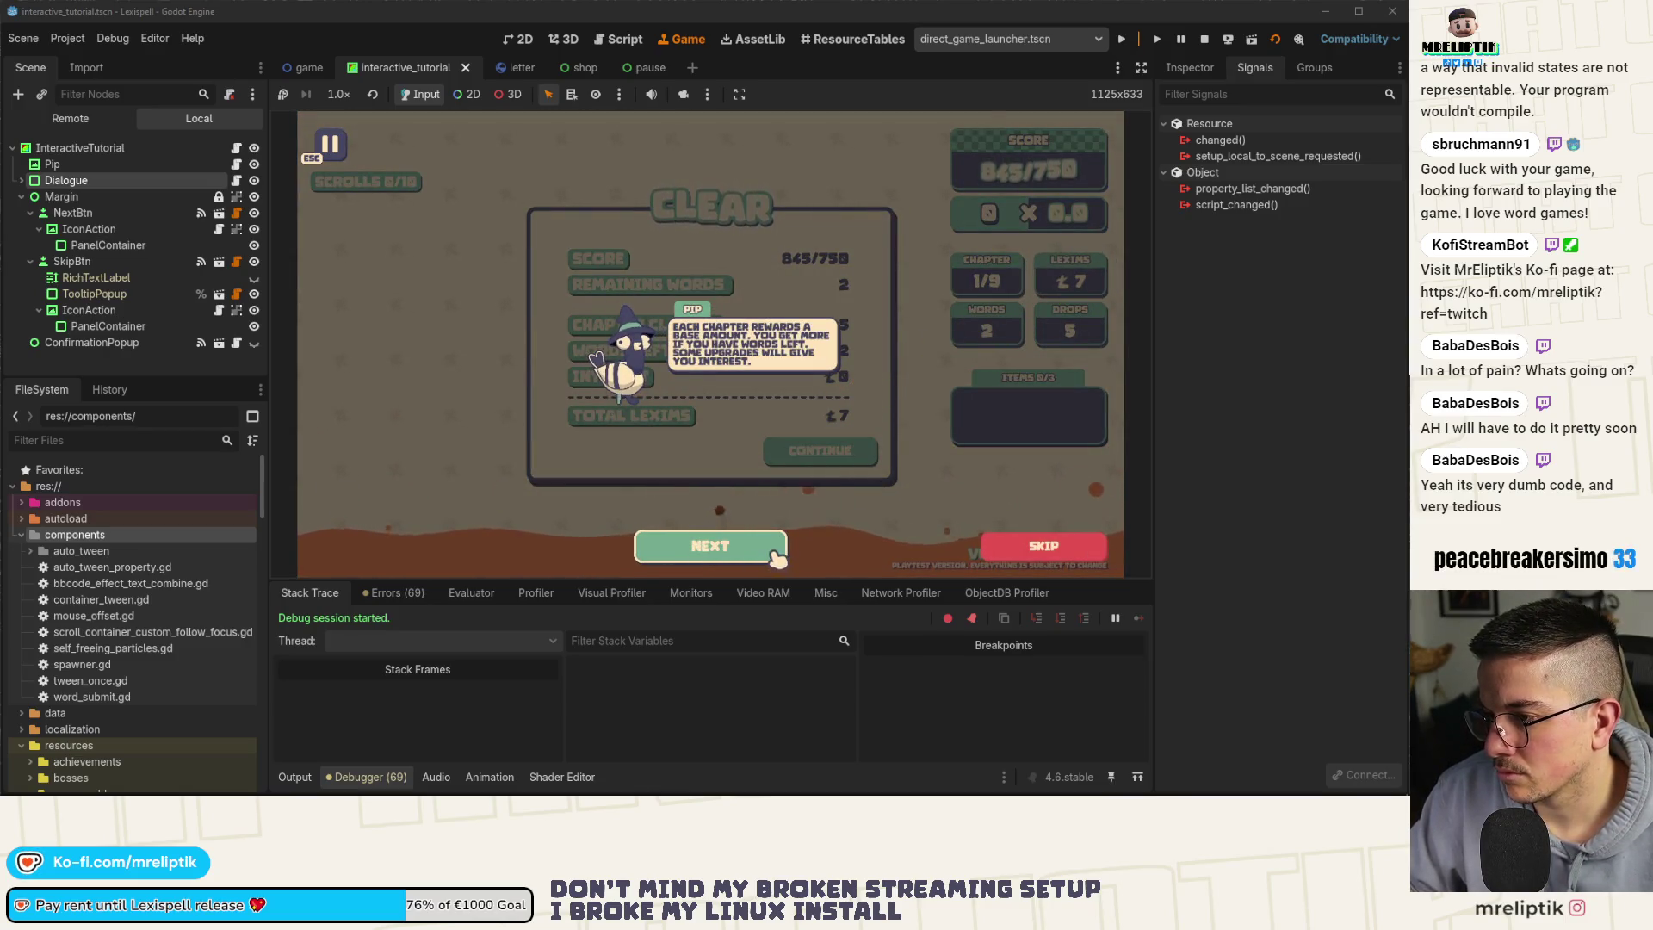
pyautogui.click(718, 551)
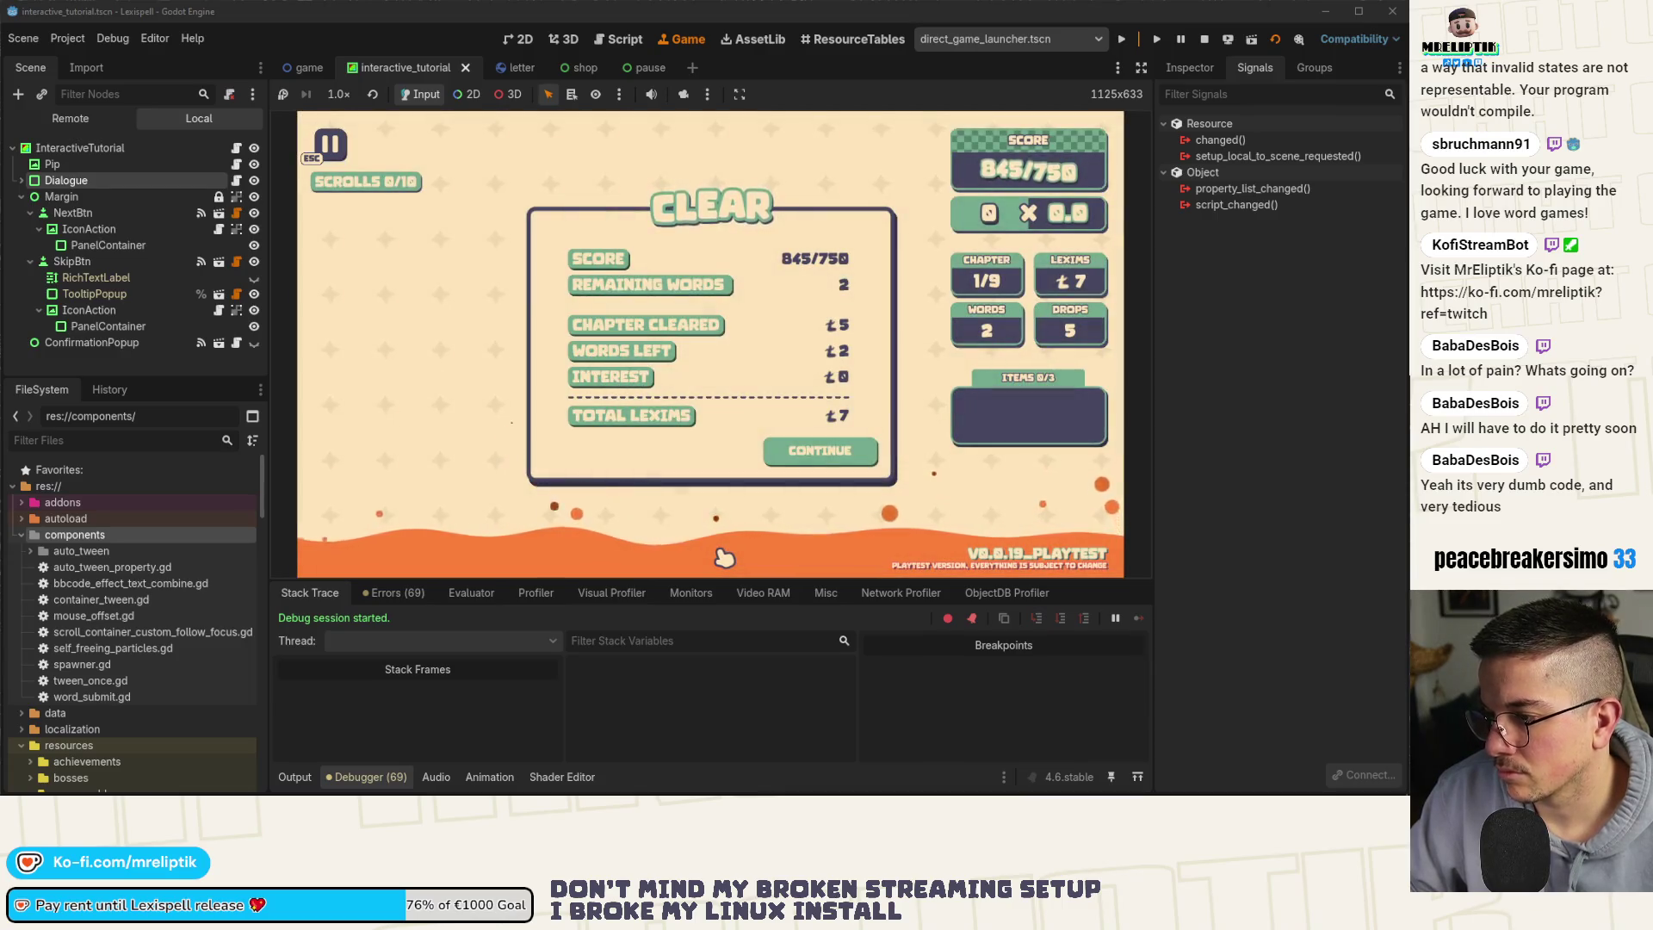
pyautogui.click(816, 454)
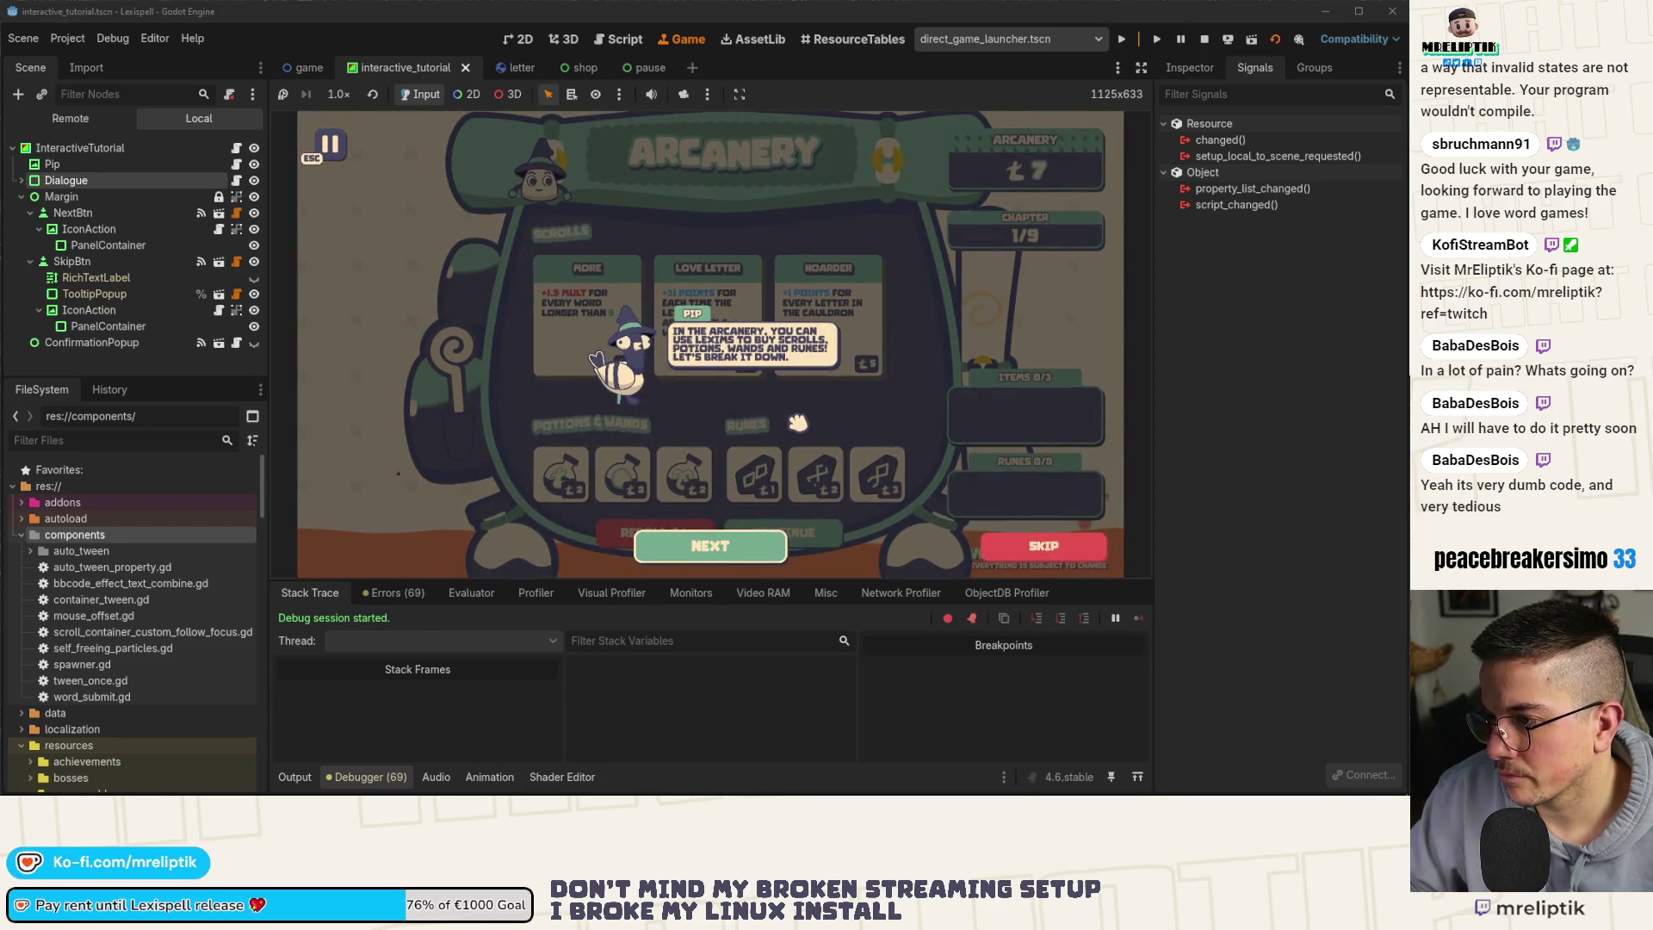
pyautogui.click(711, 547)
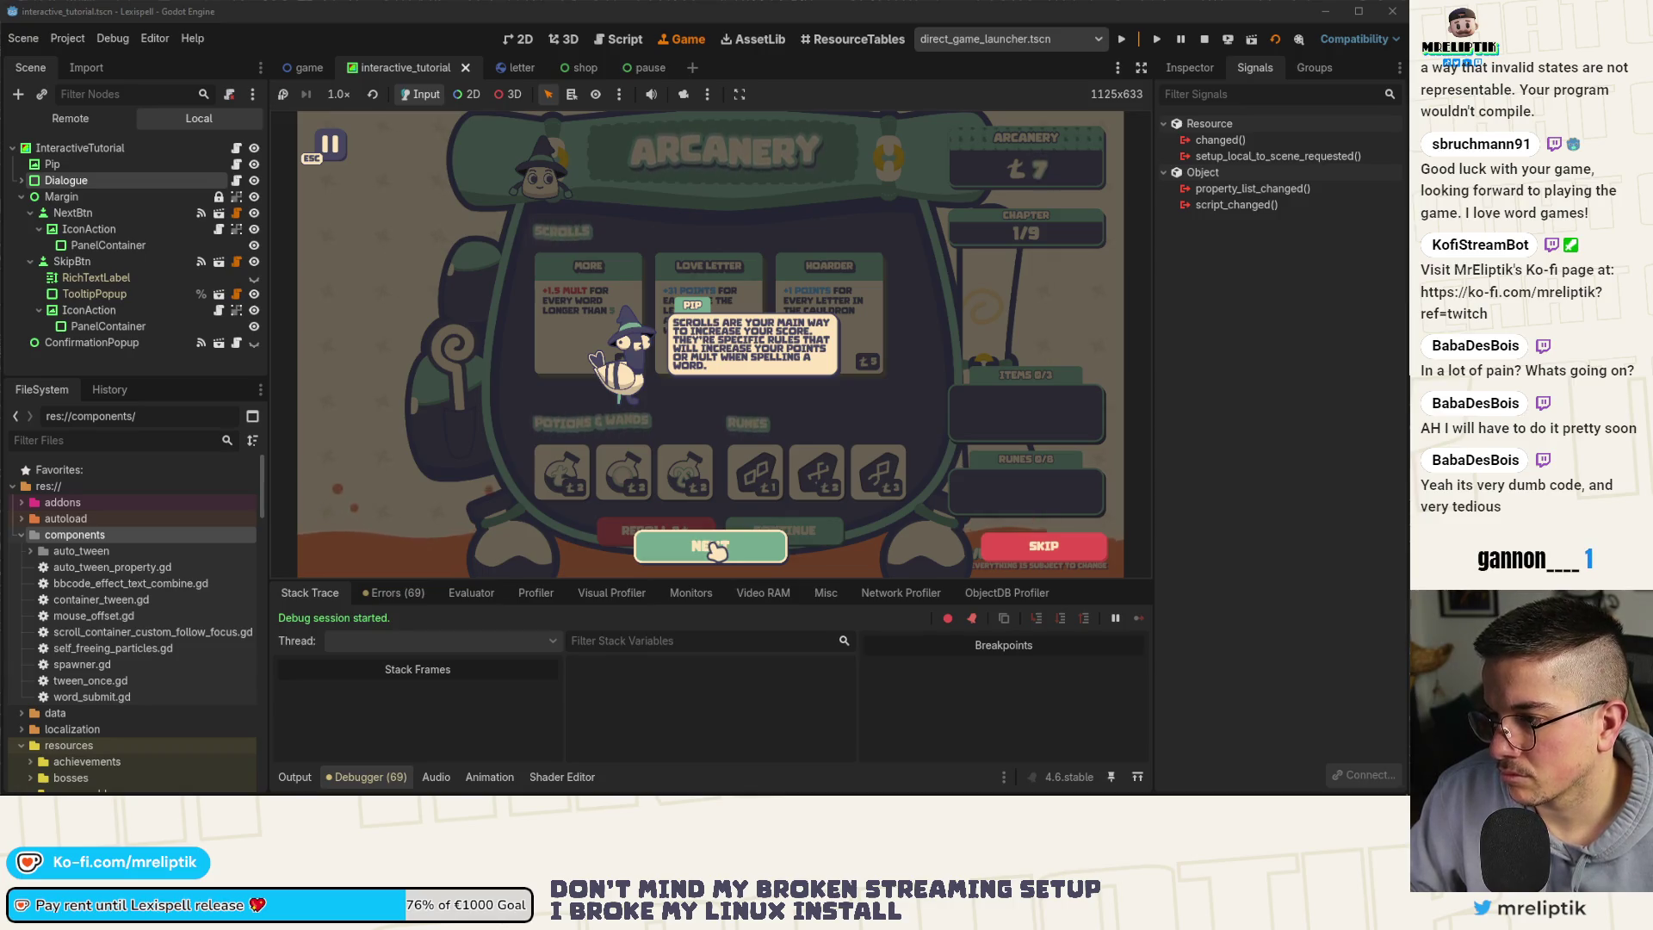
pyautogui.click(713, 547)
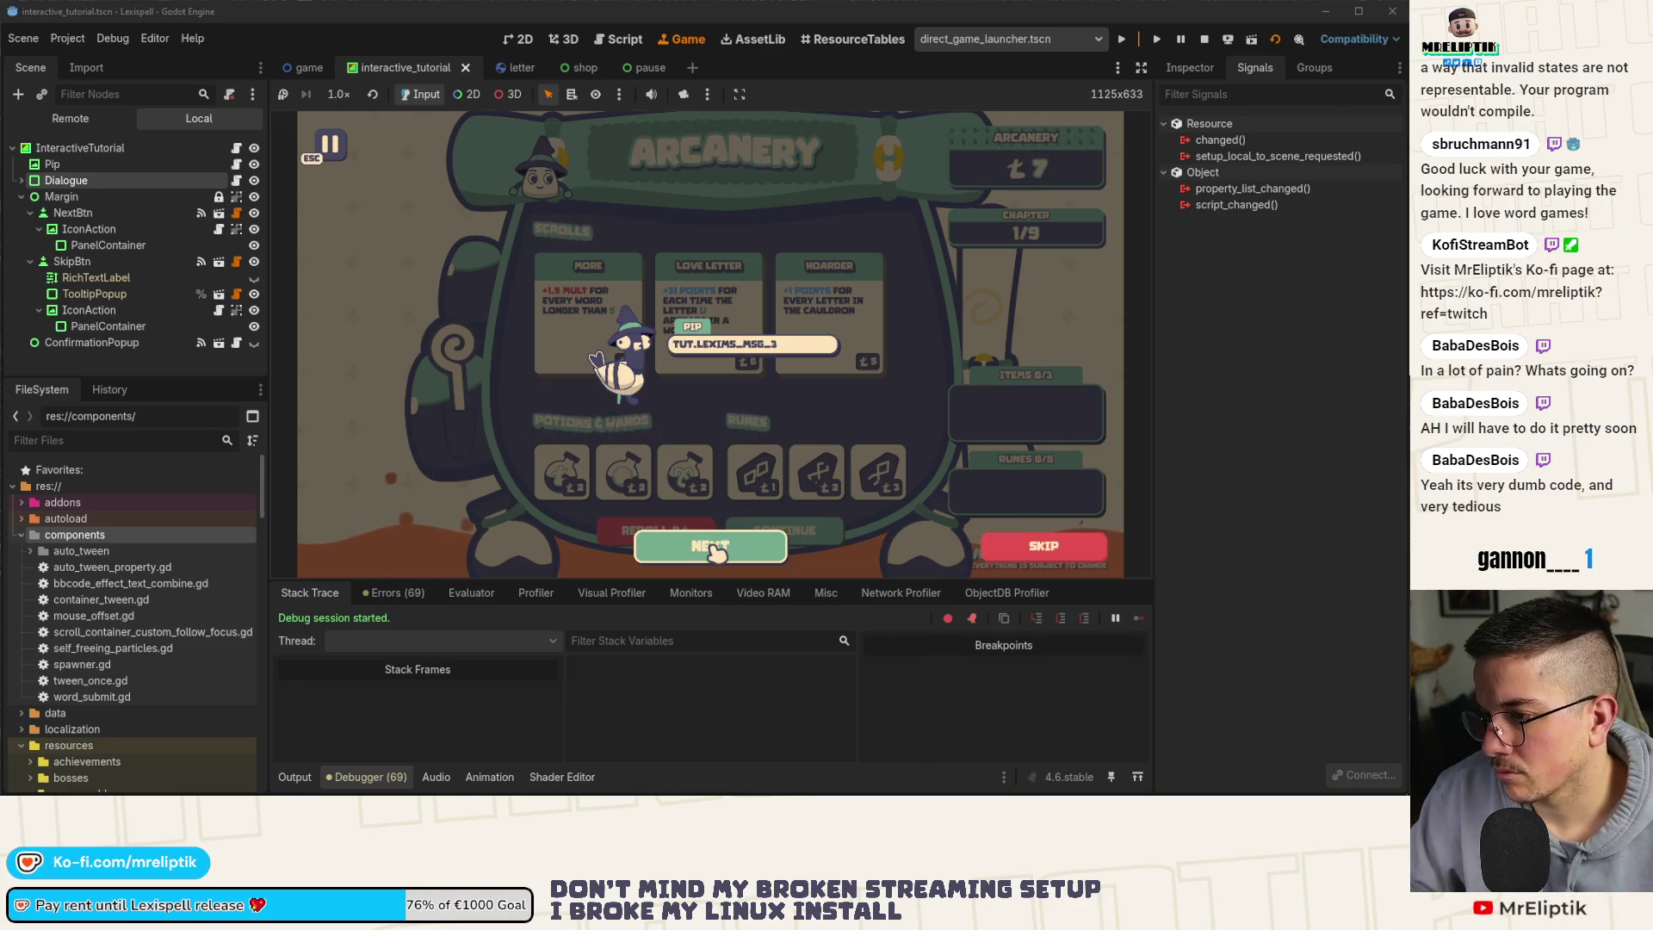
pyautogui.click(714, 548)
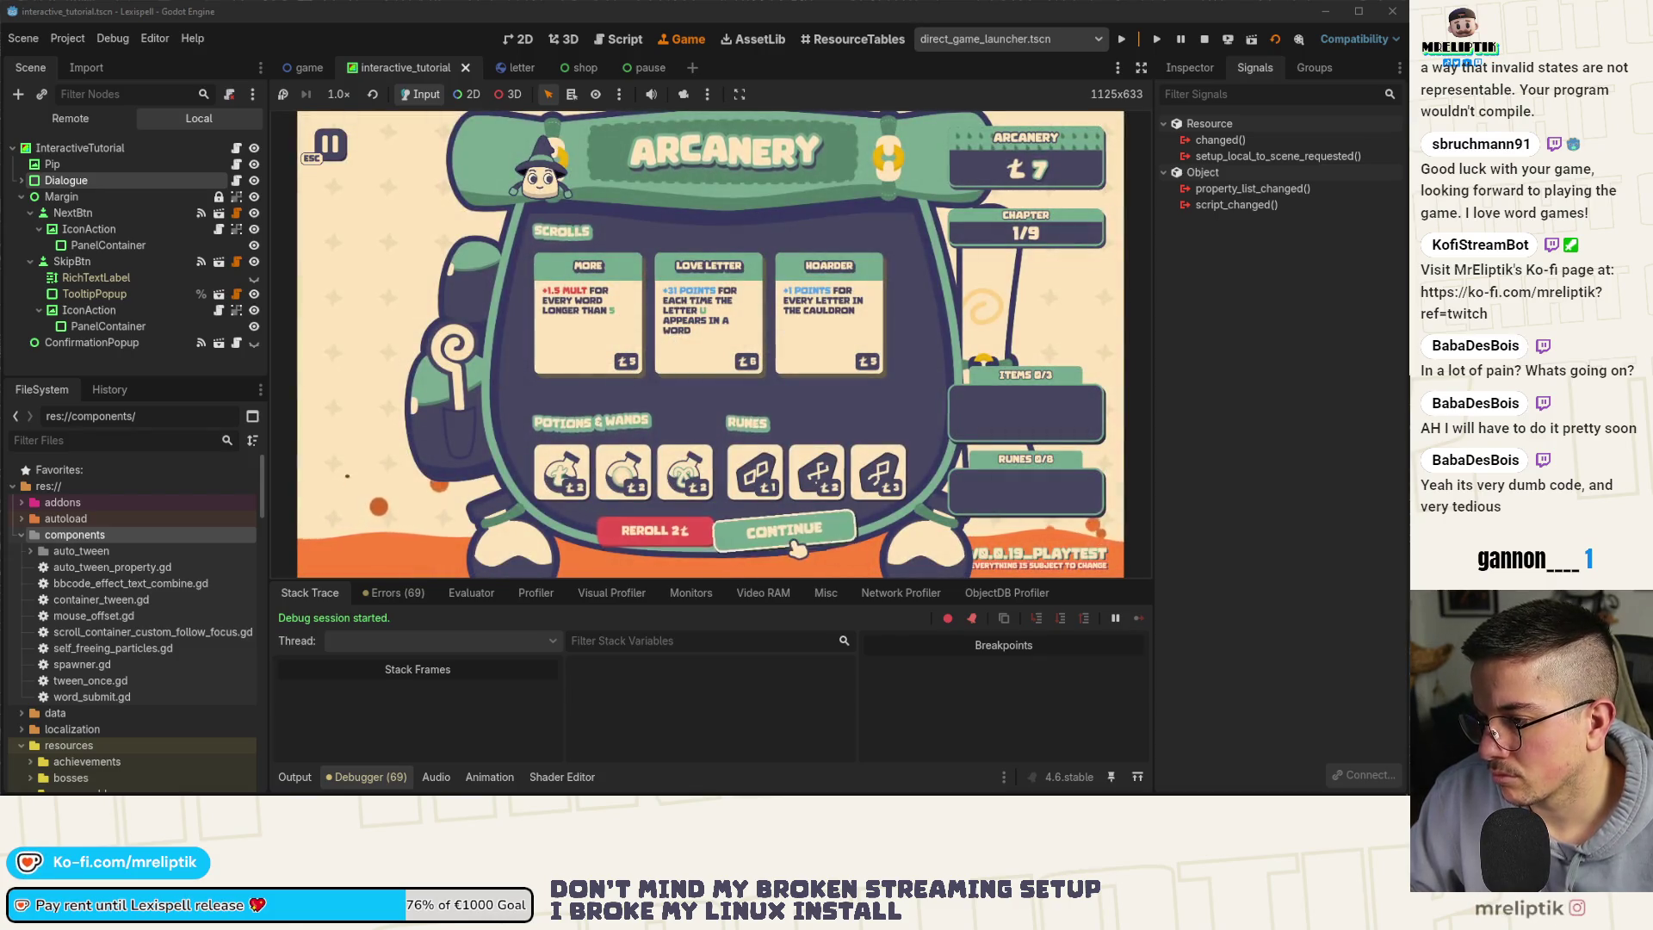
pyautogui.click(796, 544)
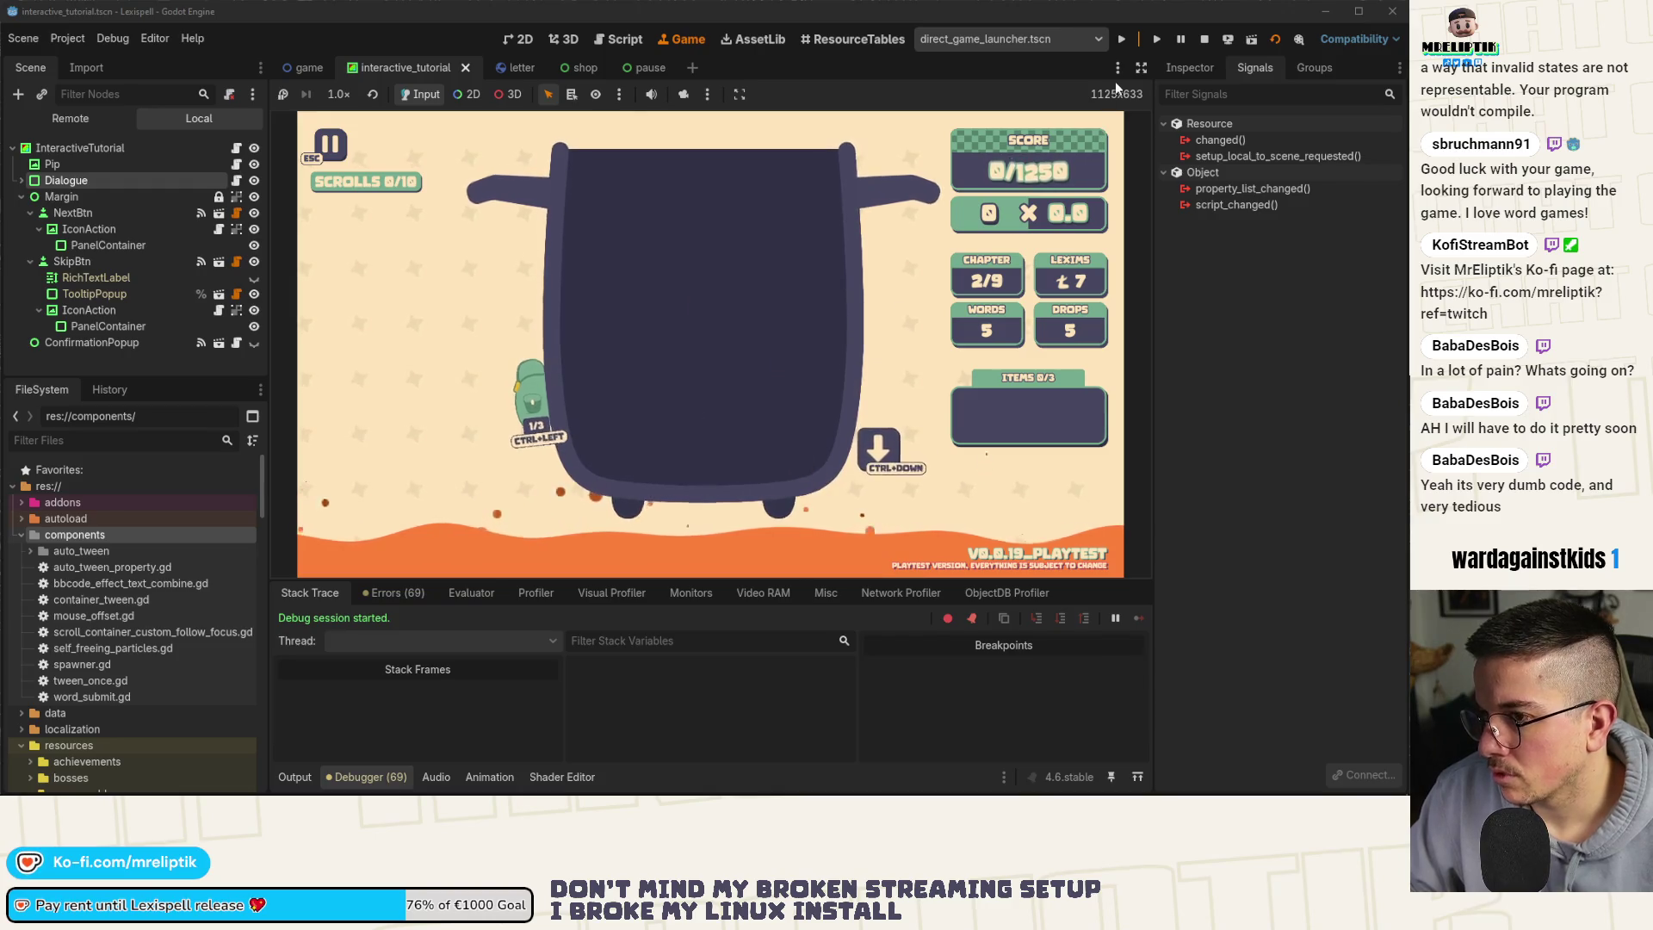
# Stop and relaunch the game, then hit SKIP to show the TUT.SKIP.TITLE confirmation popup
pyautogui.click(1121, 43)
pyautogui.click(1121, 43)
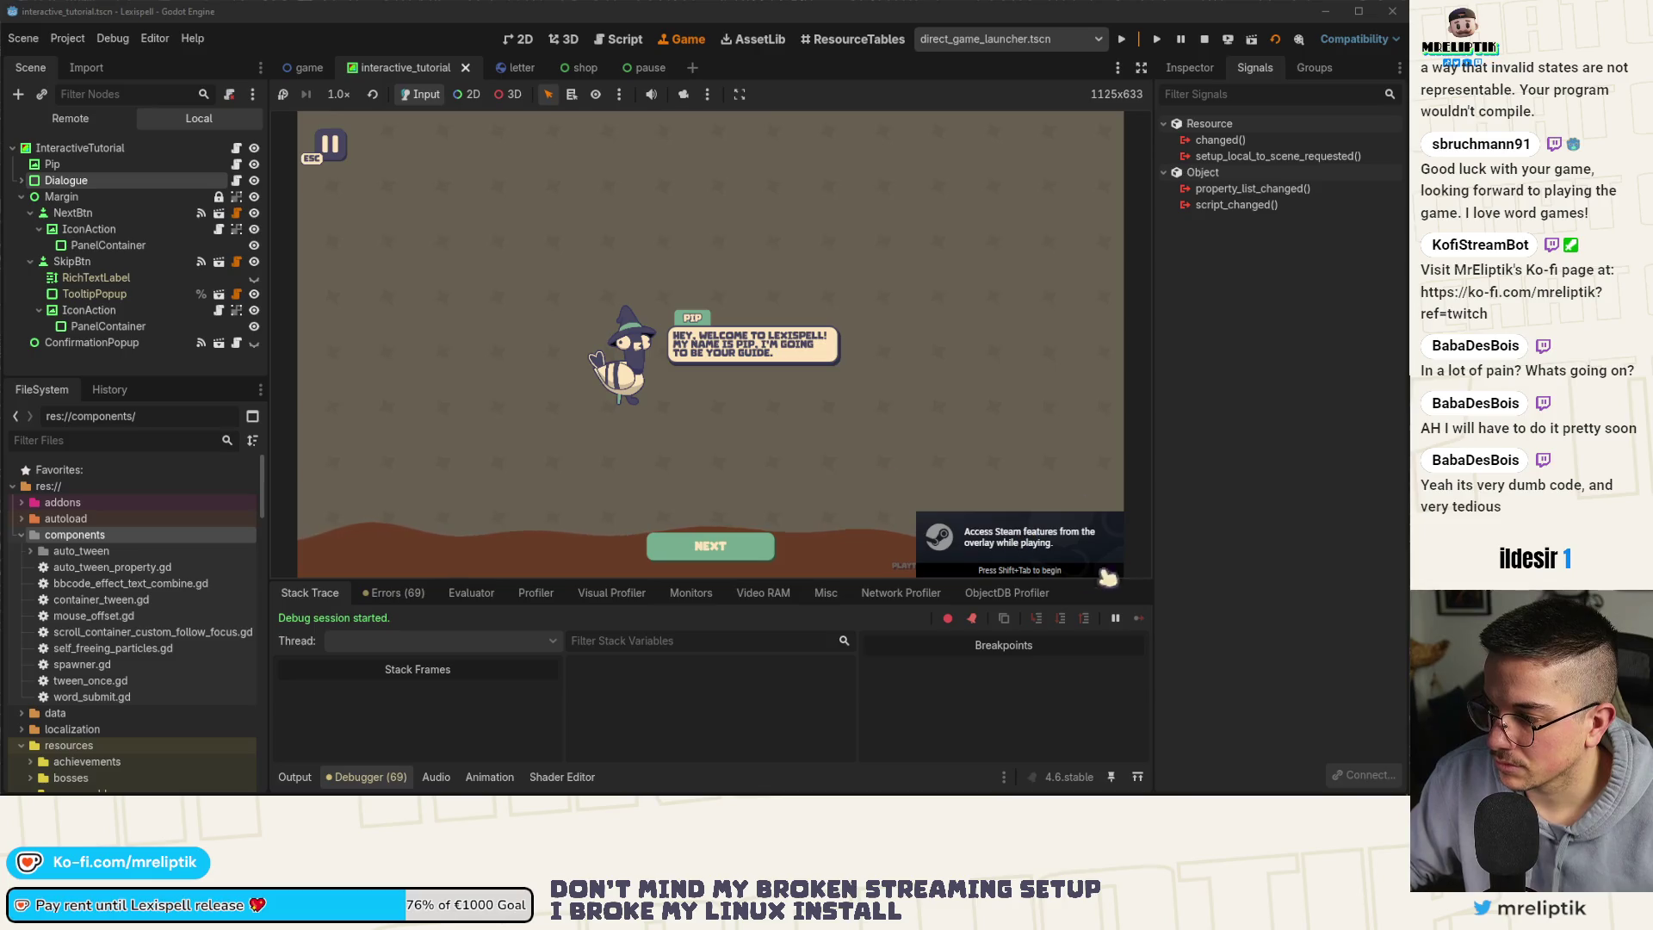
pyautogui.click(1019, 548)
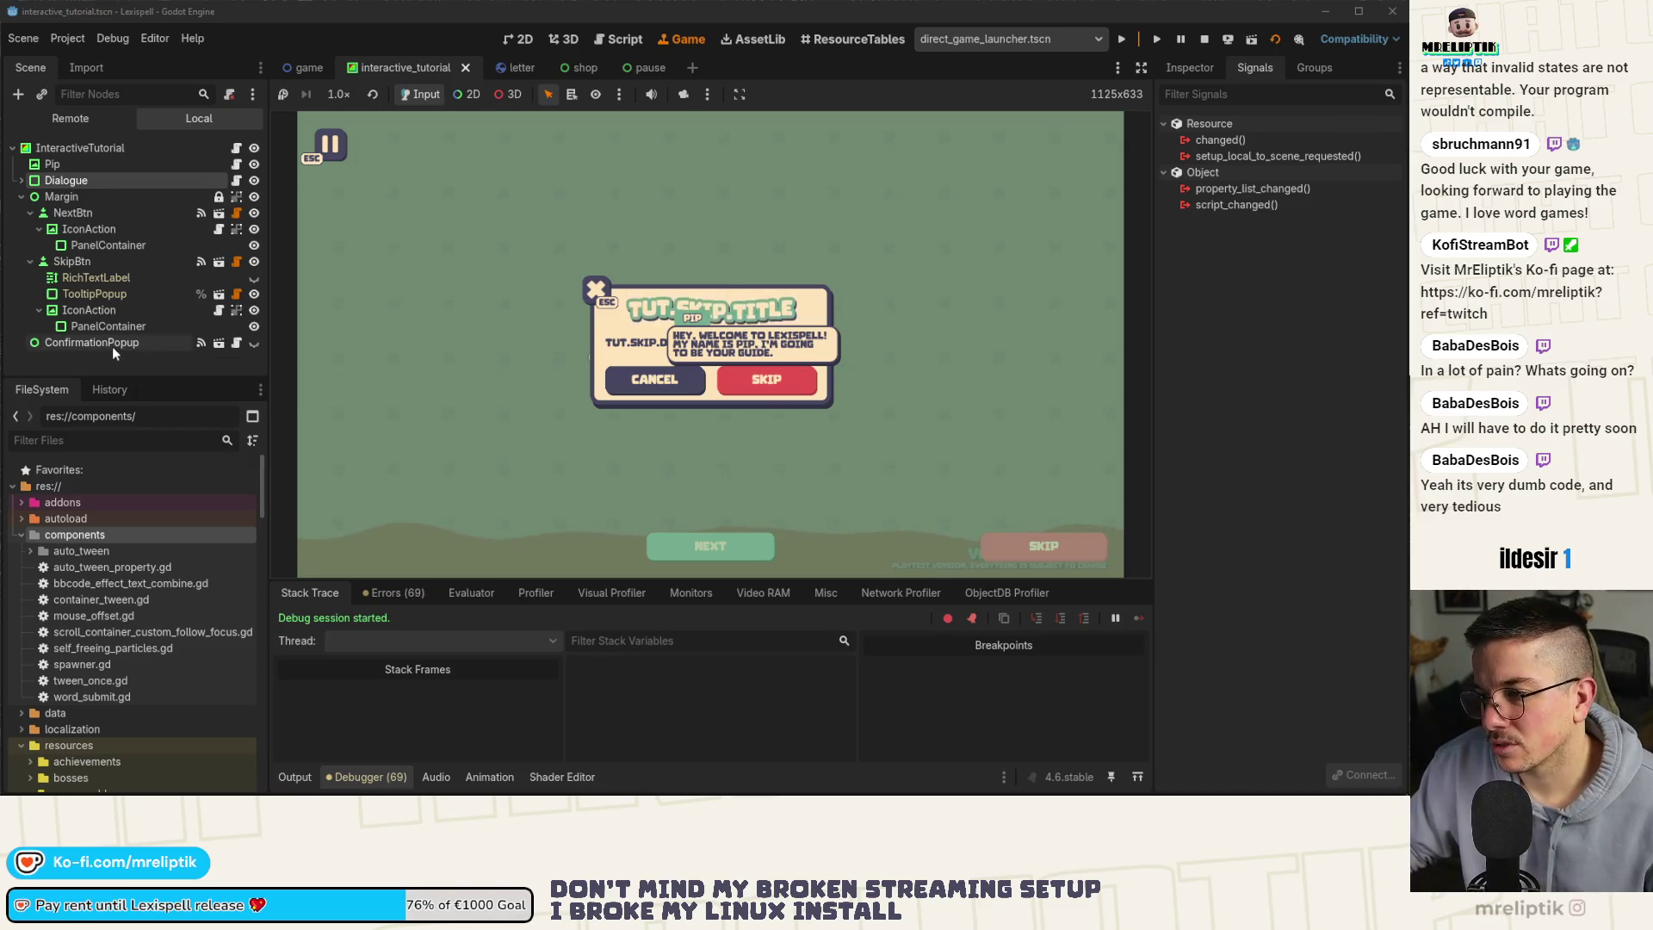
# In the interactive_tutorial scene, revert the Dialogue node's Ordering Z Index to 0
pyautogui.click(301, 68)
pyautogui.scroll(-1, 129, 350)
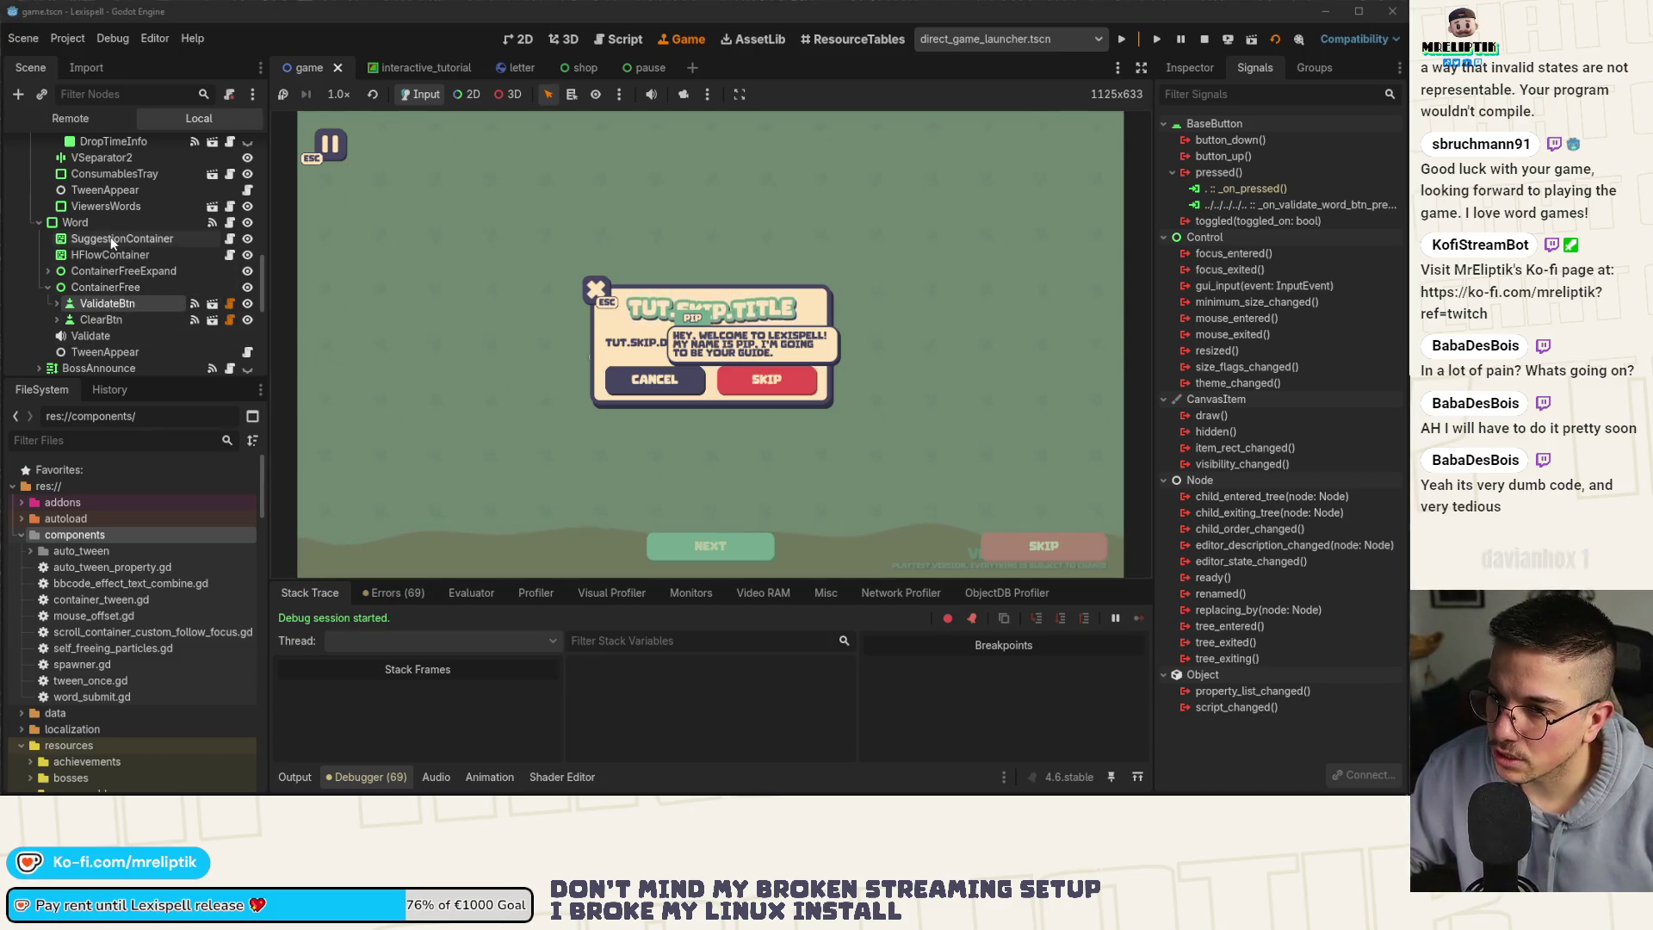
pyautogui.scroll(5, 140, 271)
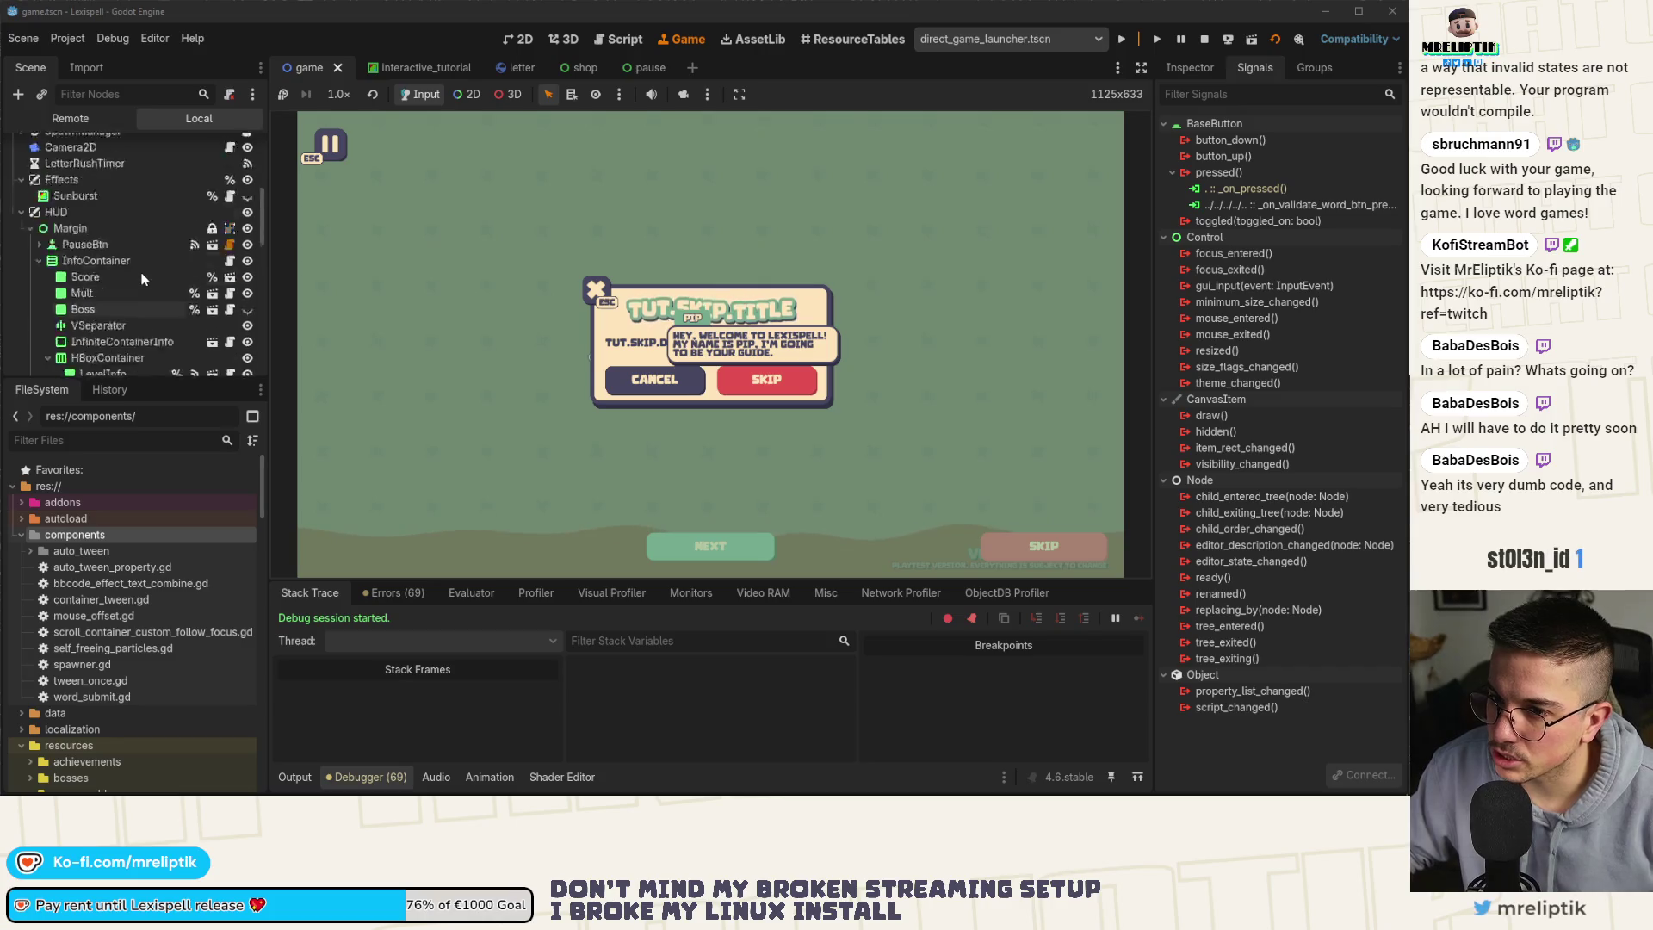
pyautogui.click(430, 71)
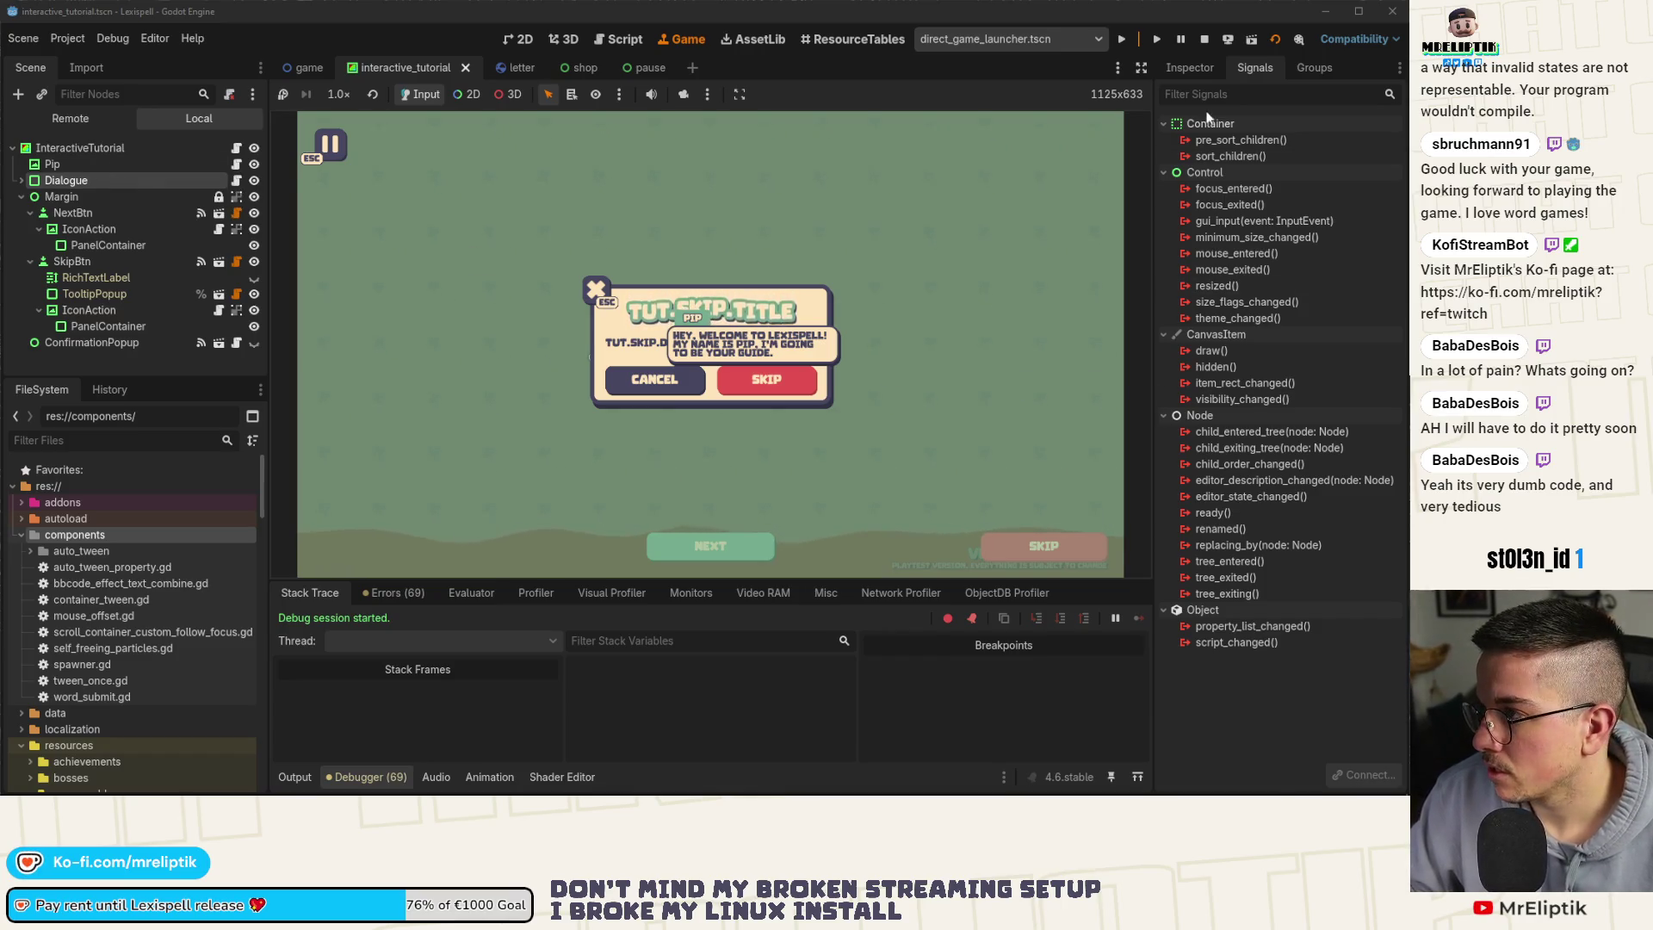
pyautogui.click(1190, 67)
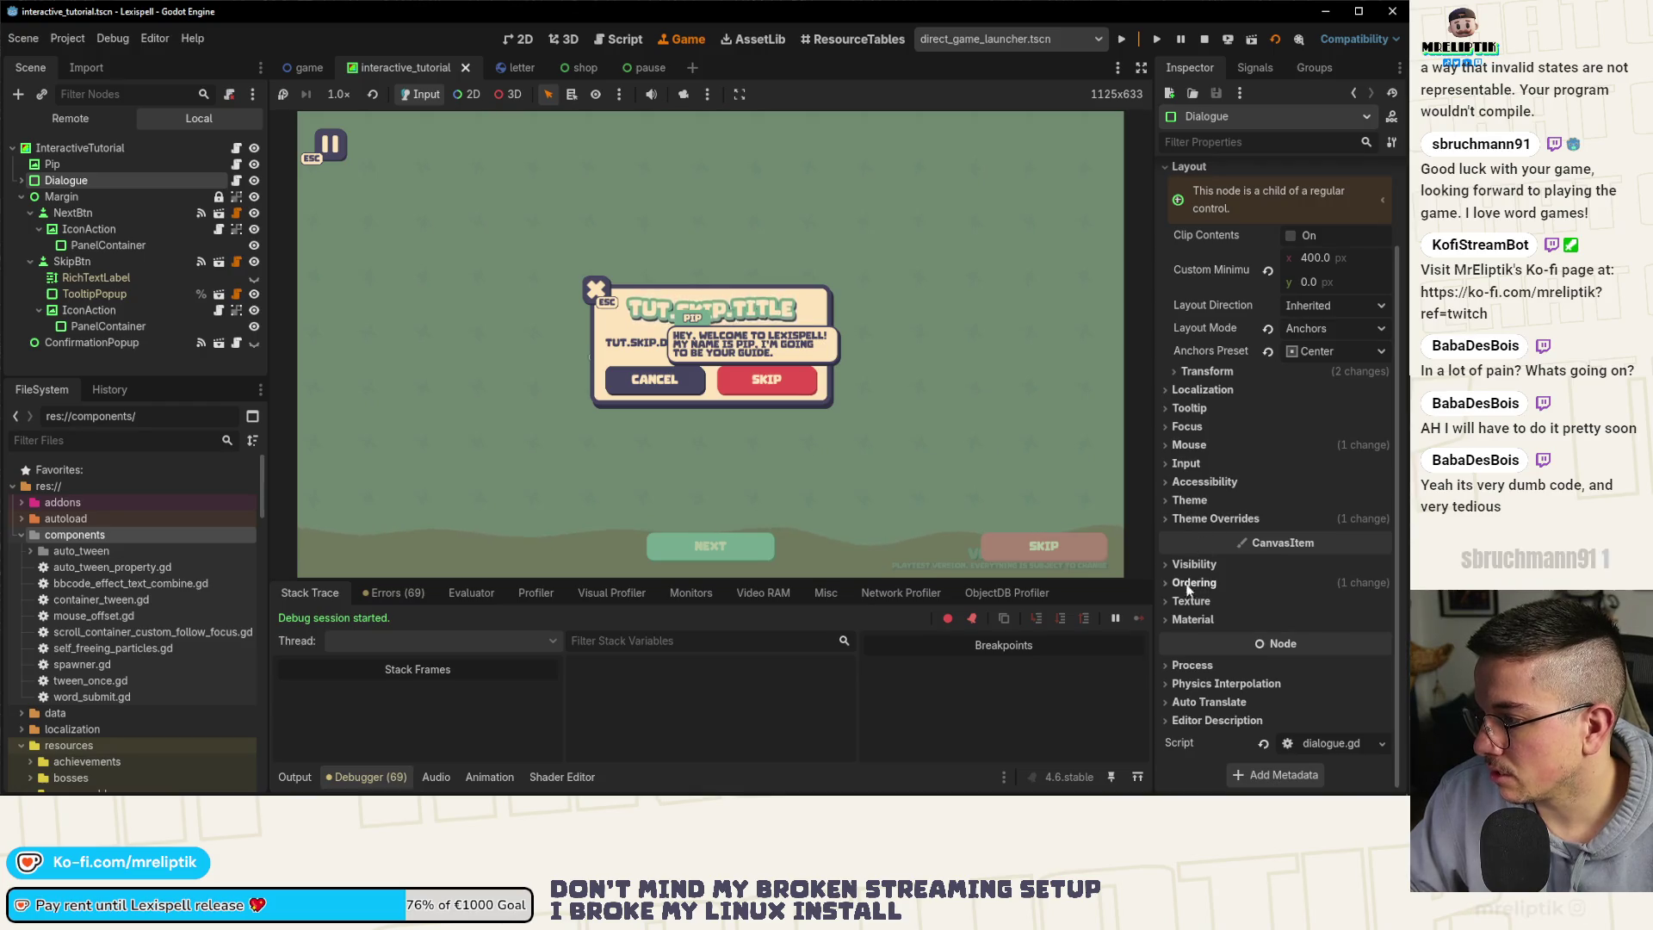
pyautogui.click(1190, 583)
pyautogui.click(1270, 604)
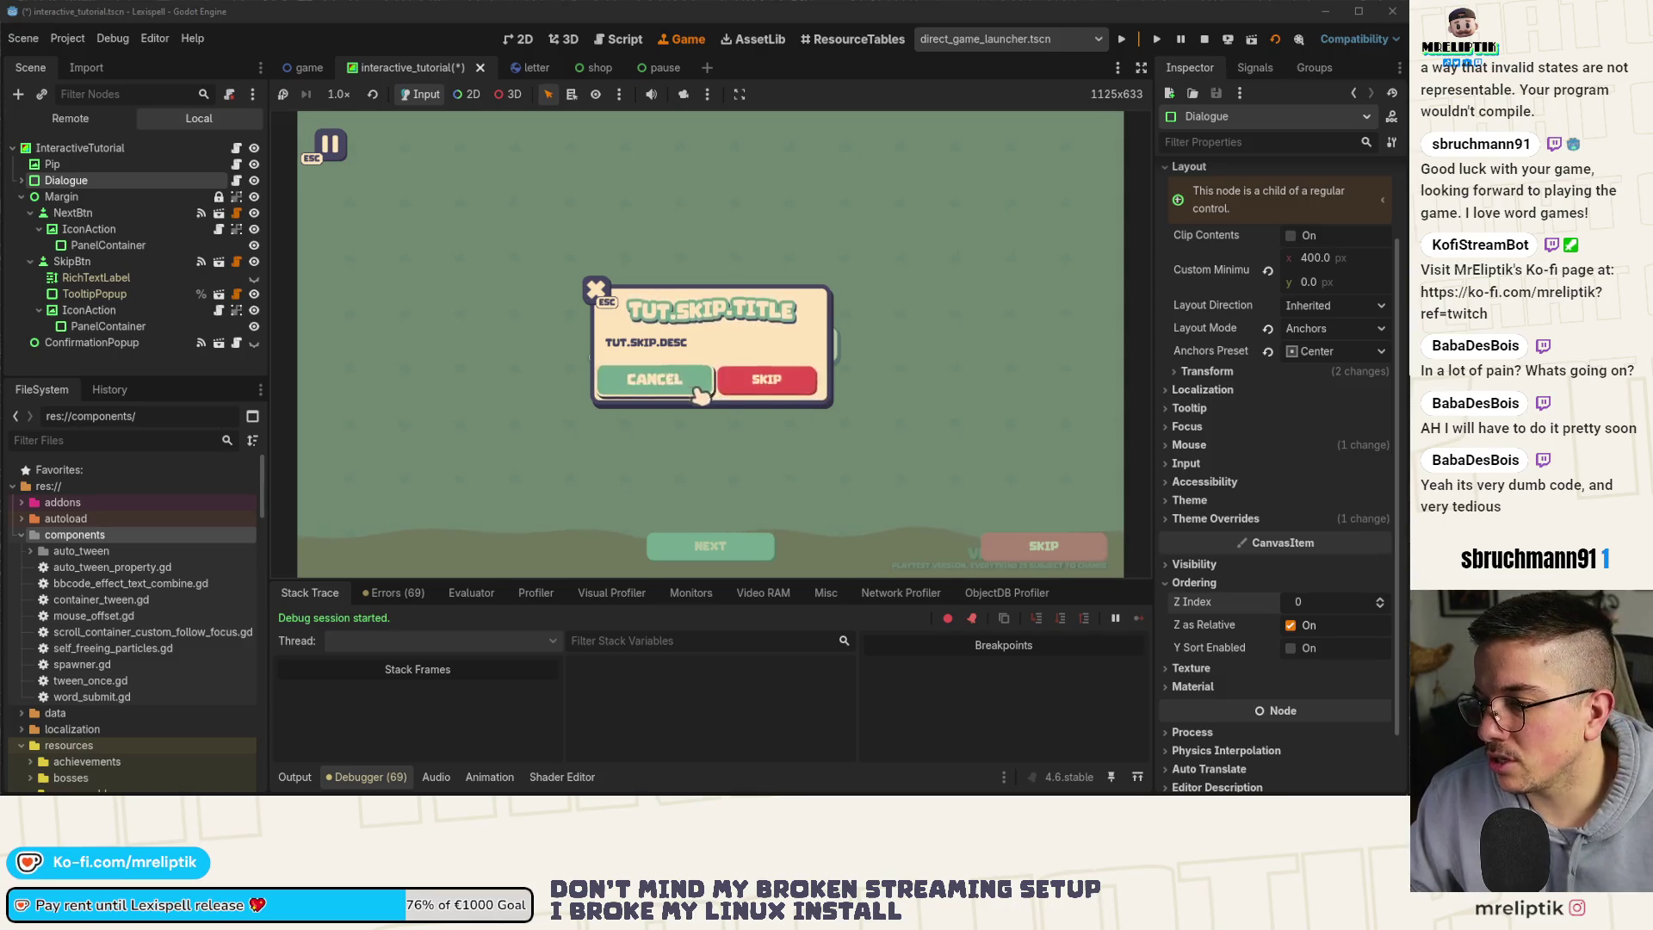
# Skip the tutorial in-game, confirm it reaches the title screen, and stop the game with F8
pyautogui.click(1034, 548)
pyautogui.click(791, 381)
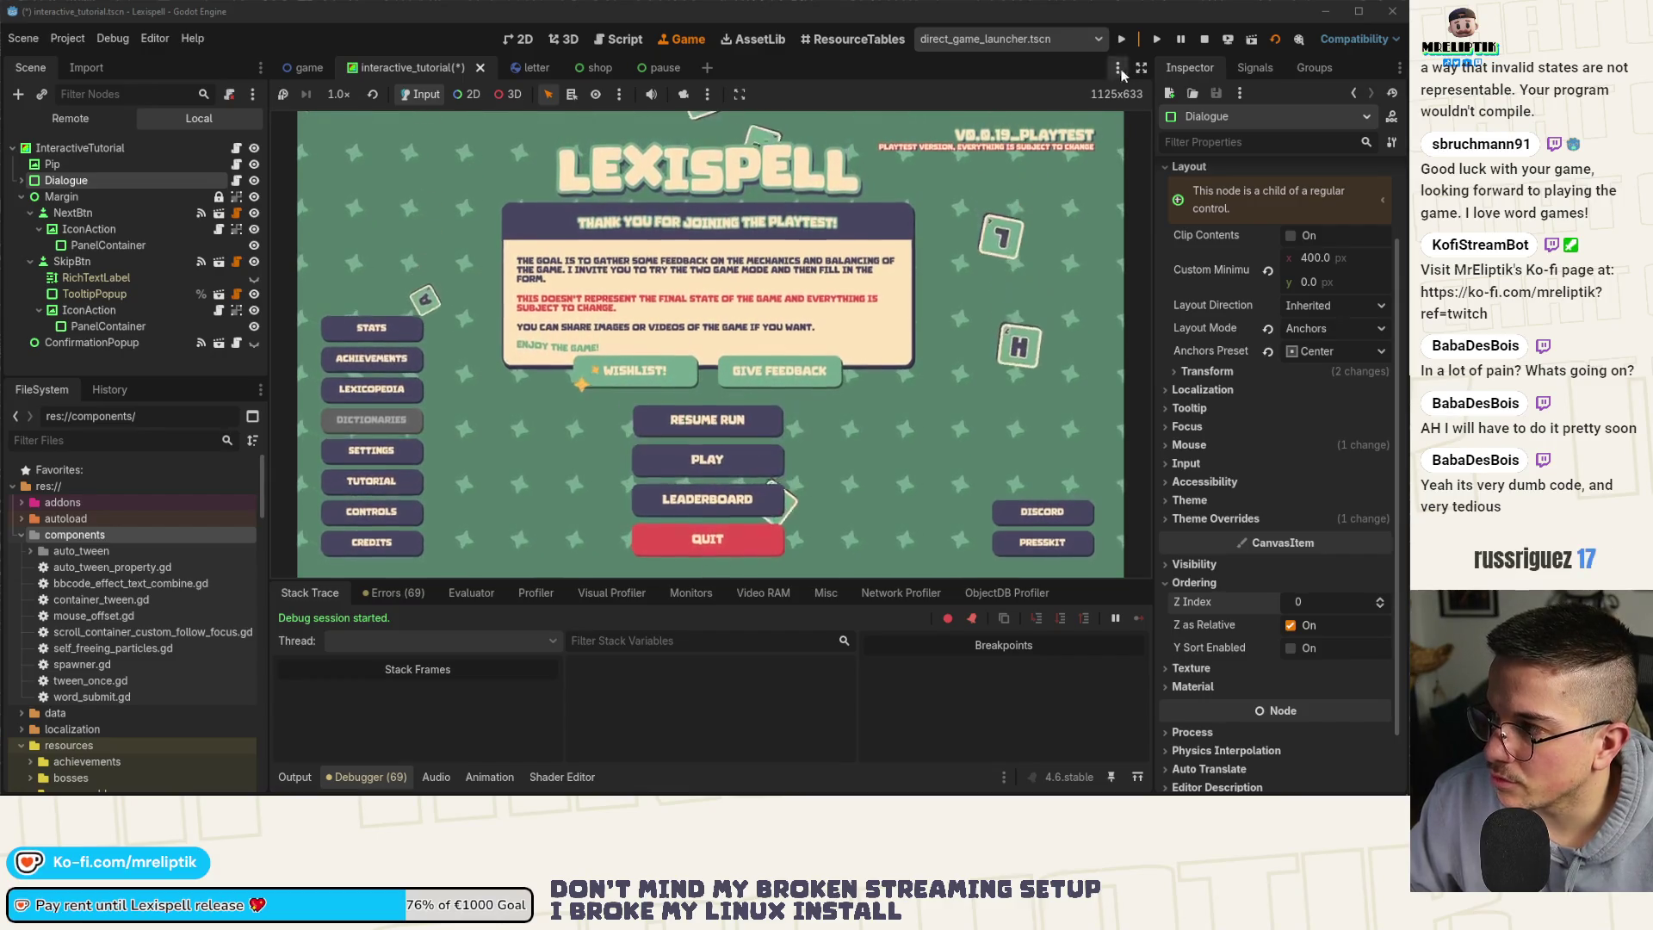
pyautogui.press('F8')
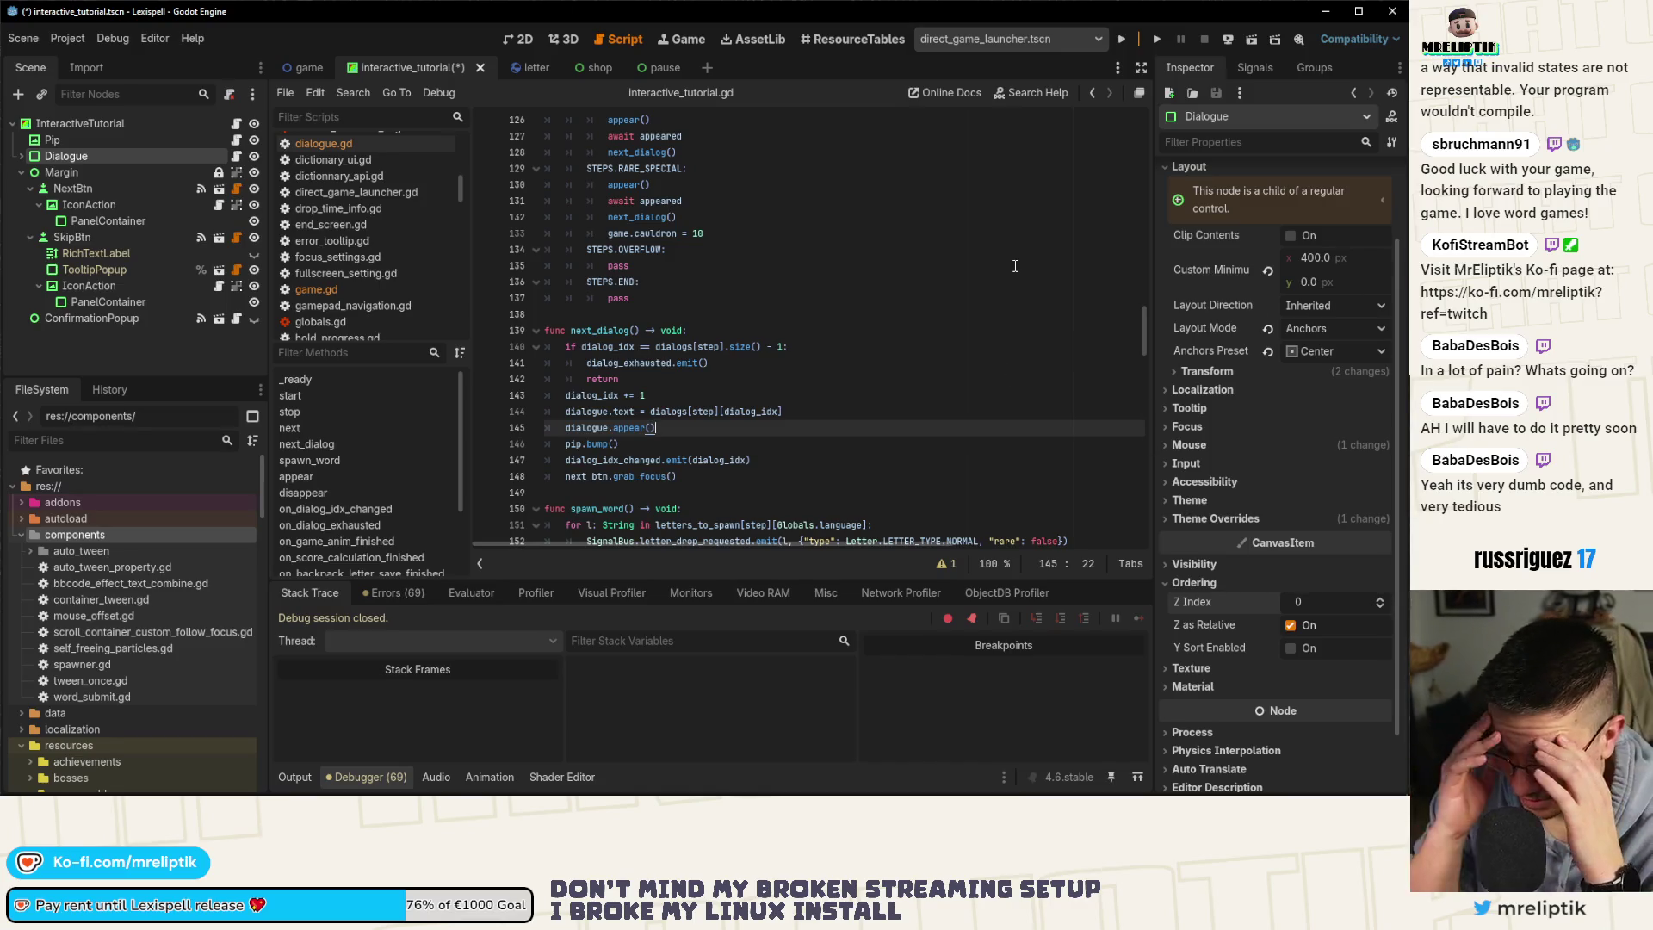
# Save interactive_tutorial.tscn with Ctrl+S
pyautogui.hotkey('ctrl', 's')
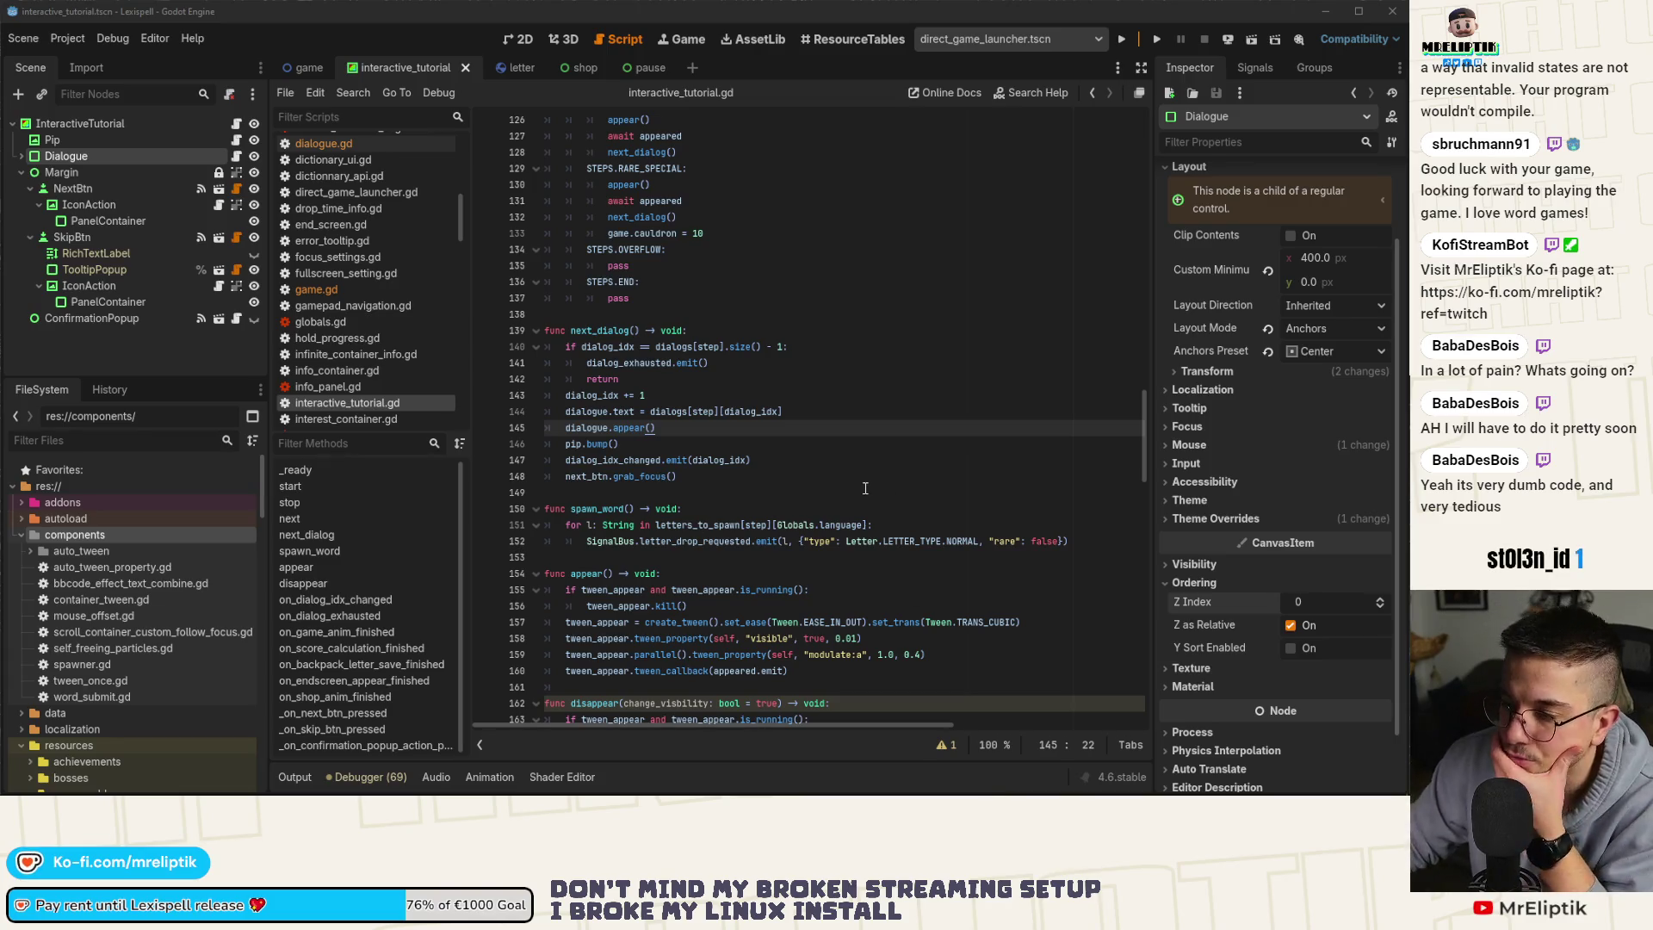
# Review interactive_tutorial.gd around lines 130–147 and check the hidden background apps
pyautogui.click(780, 460)
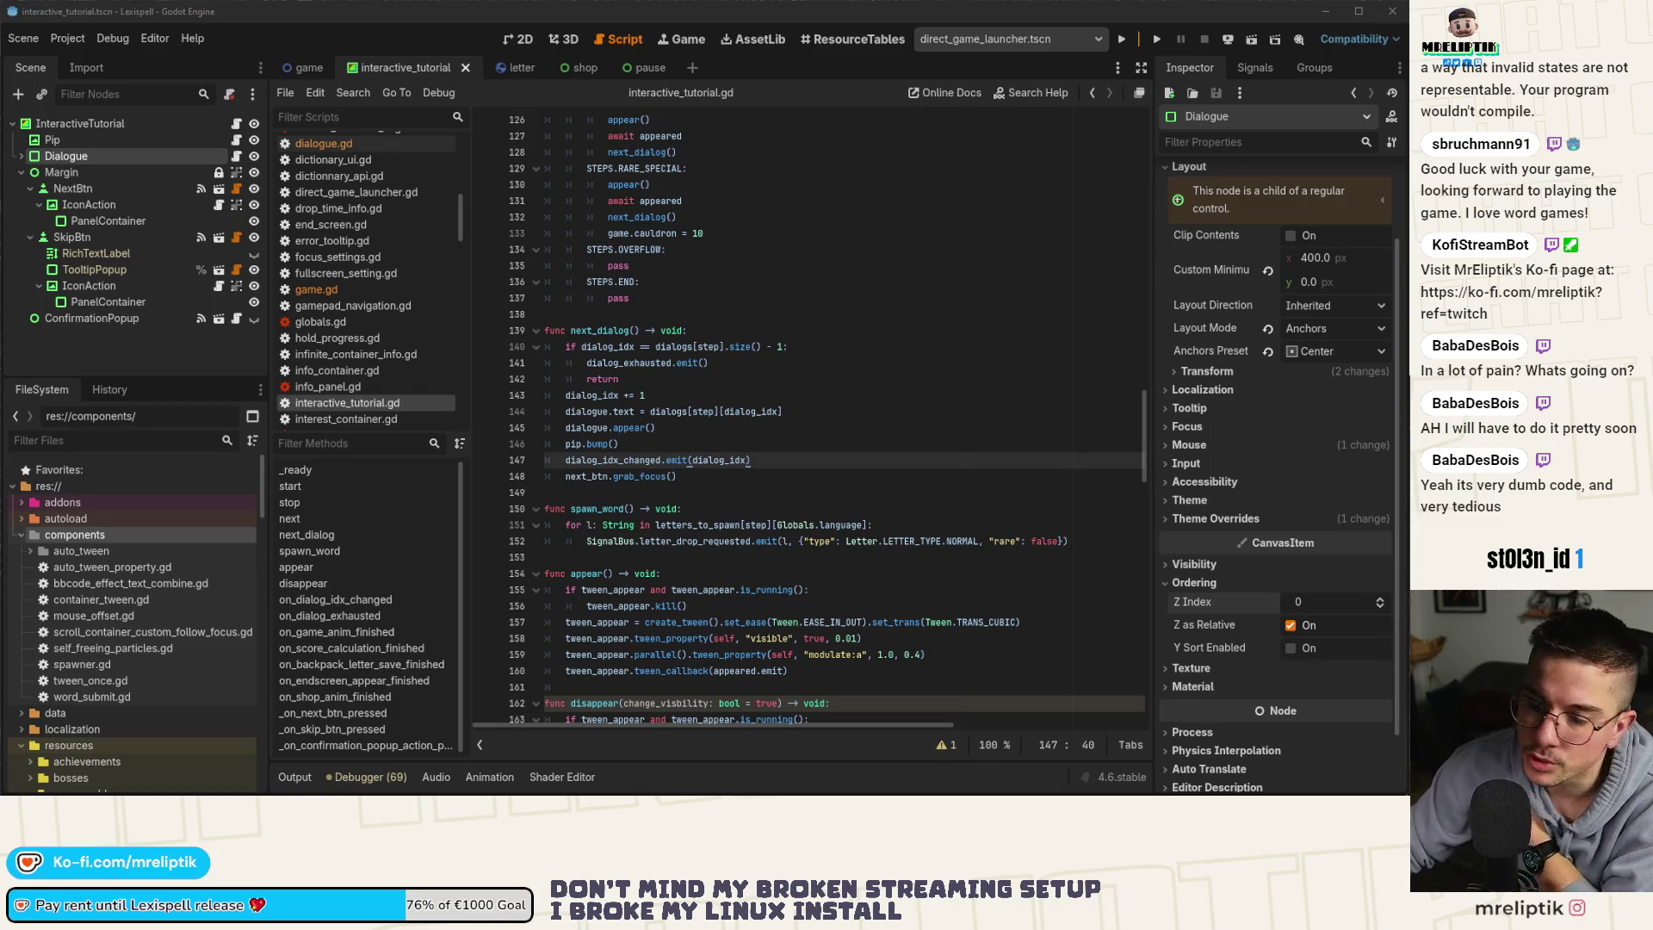
pyautogui.click(1214, 781)
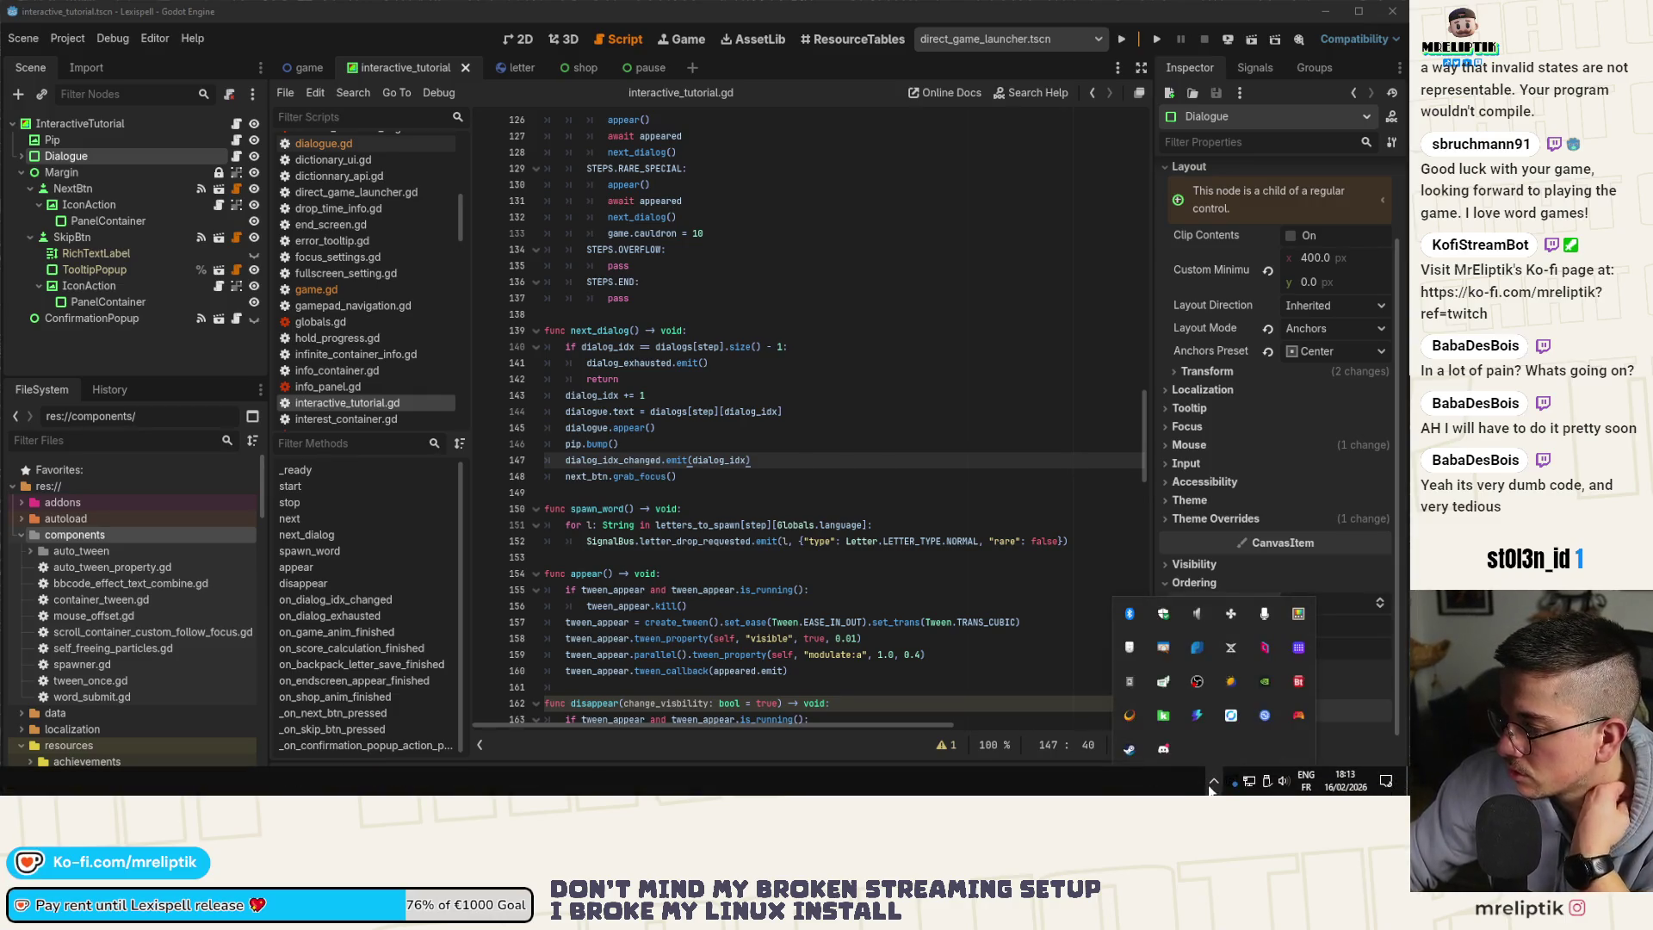
pyautogui.click(672, 184)
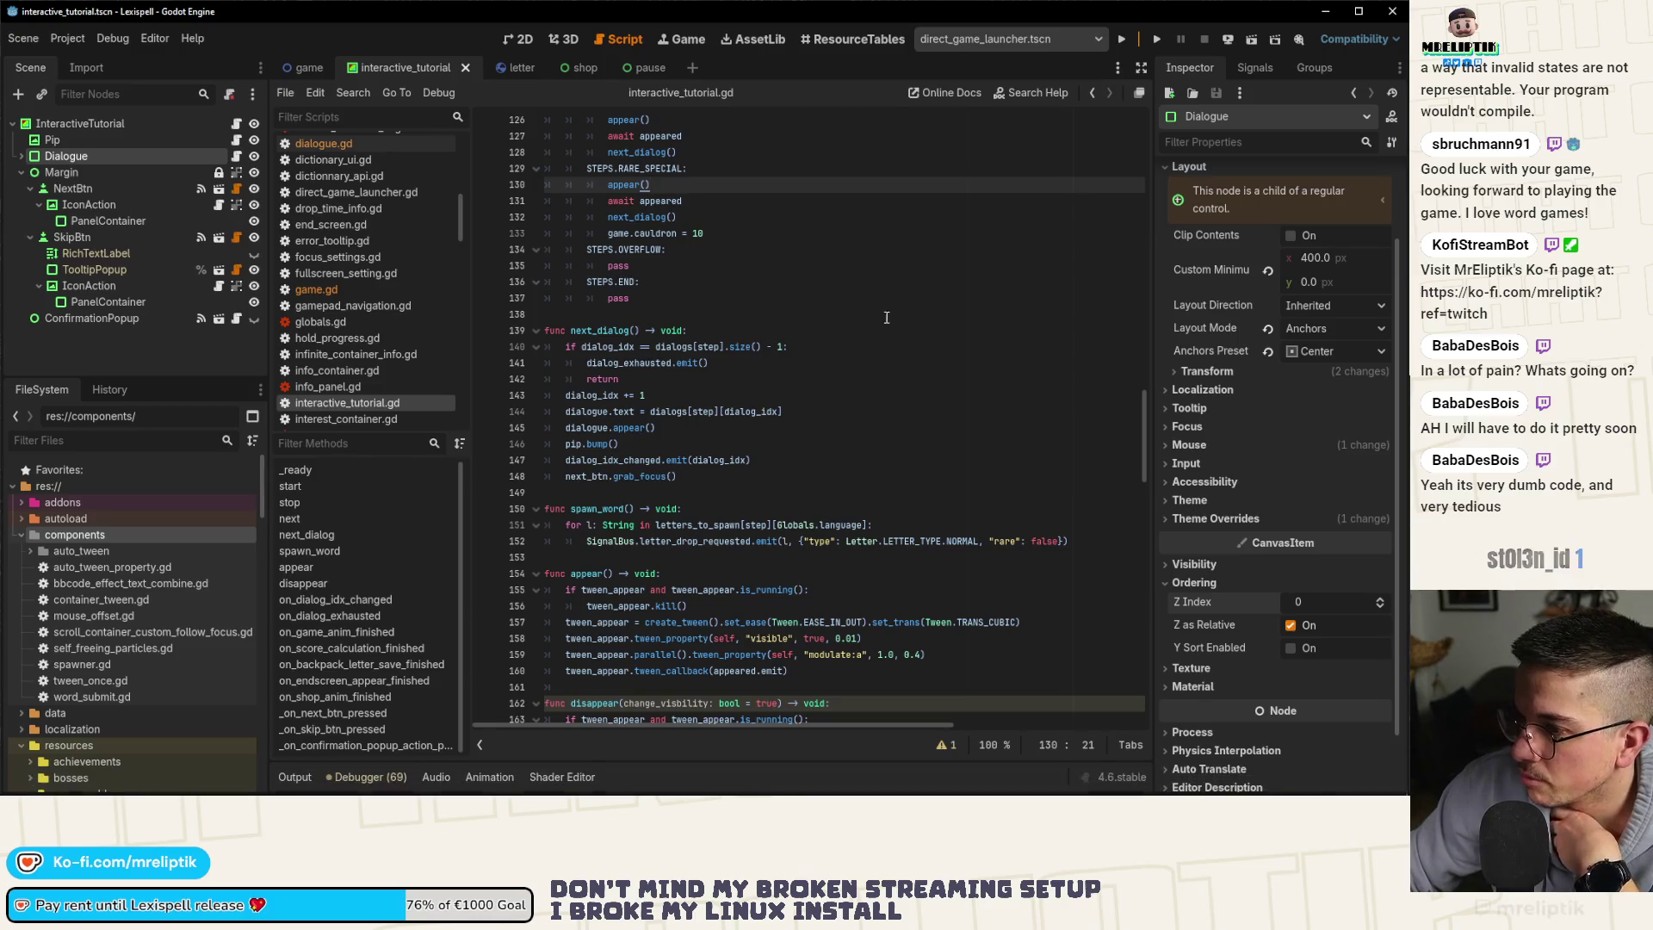
pyautogui.scroll(-7, 820, 446)
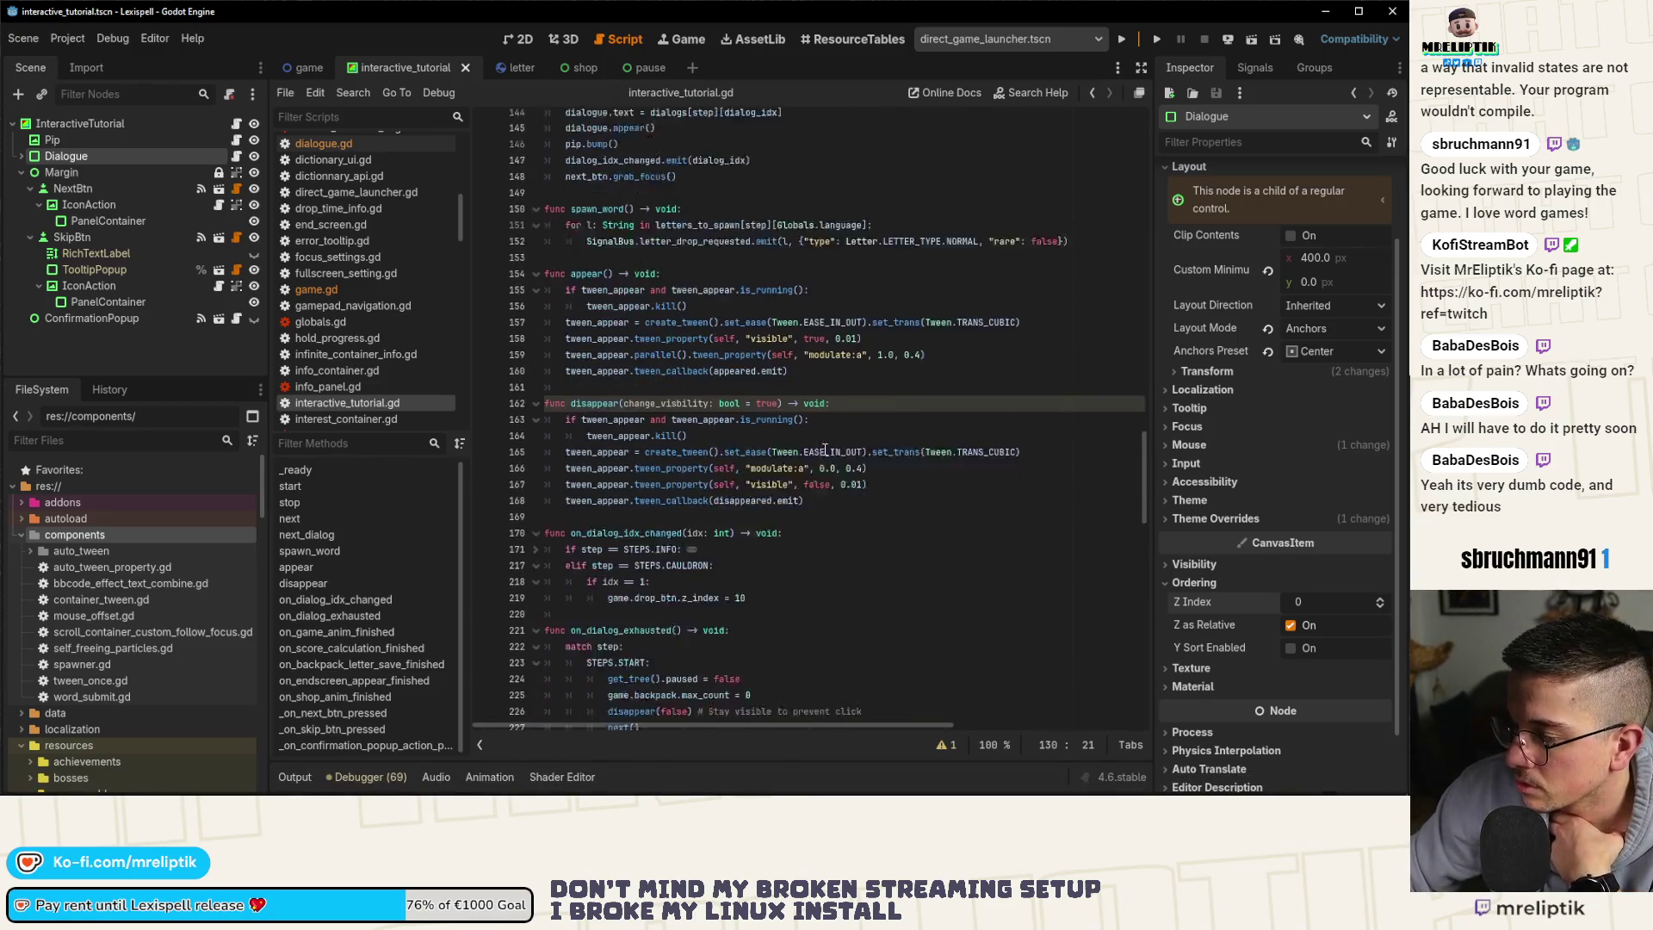
pyautogui.scroll(1, 814, 440)
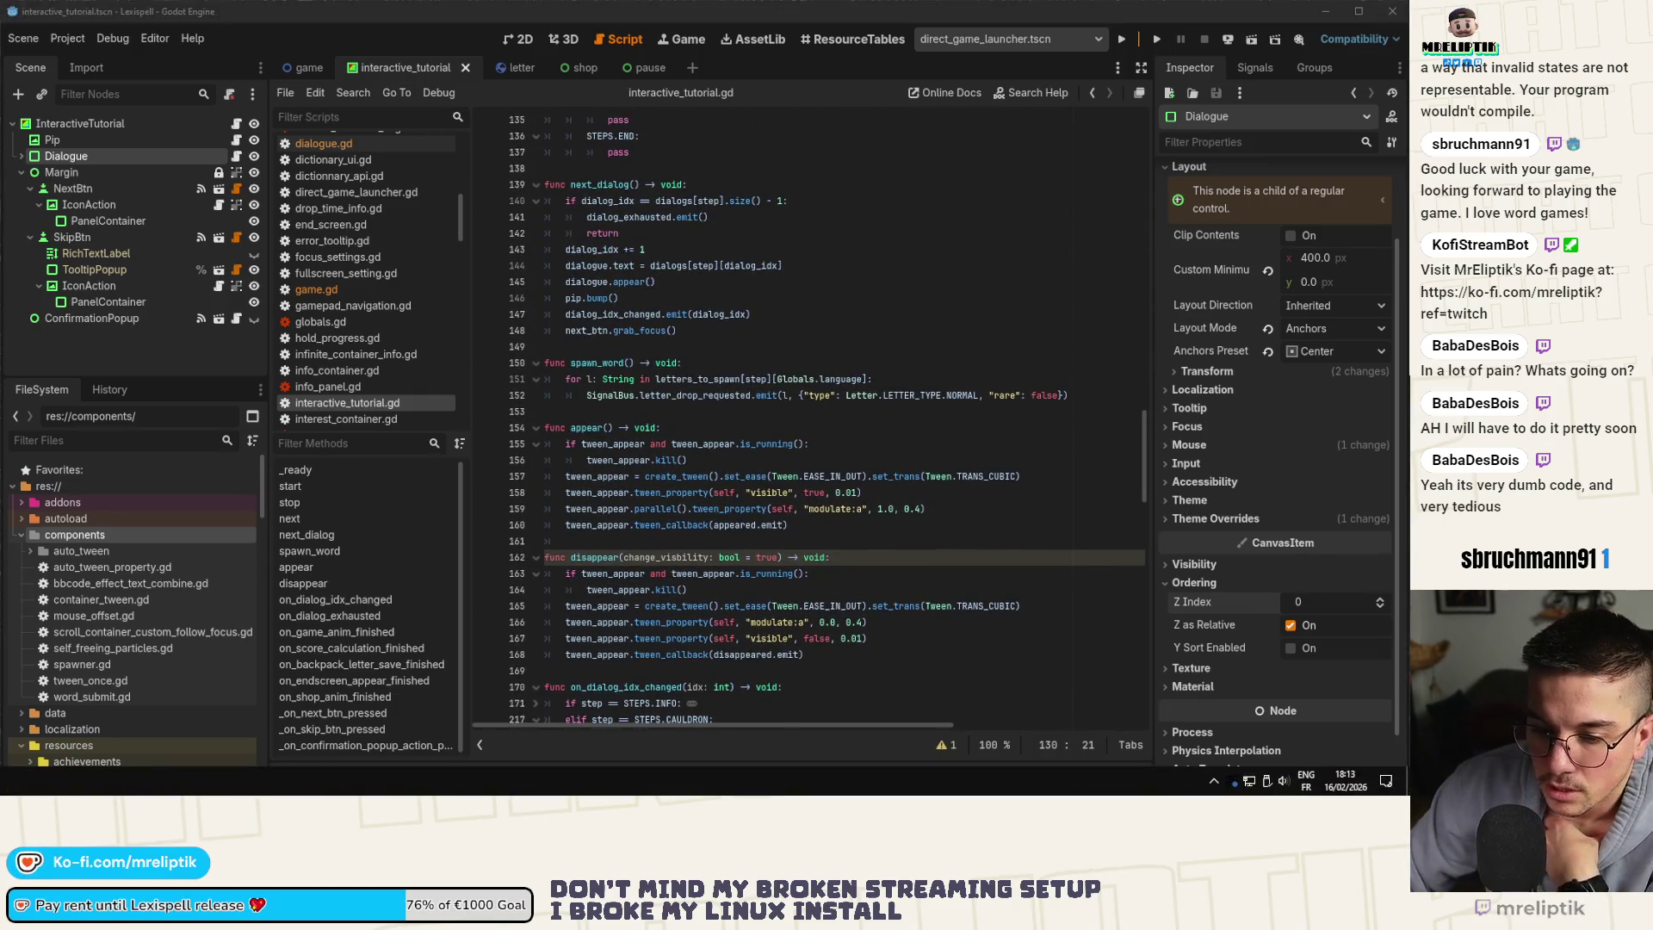
# In VS Code Source Control, open the Lexispell_localization - Sheet1.csv diff, then return to Godot
pyautogui.hotkey('alt', 'Tab')
pyautogui.hotkey('ctrl', 'shift', 'g')
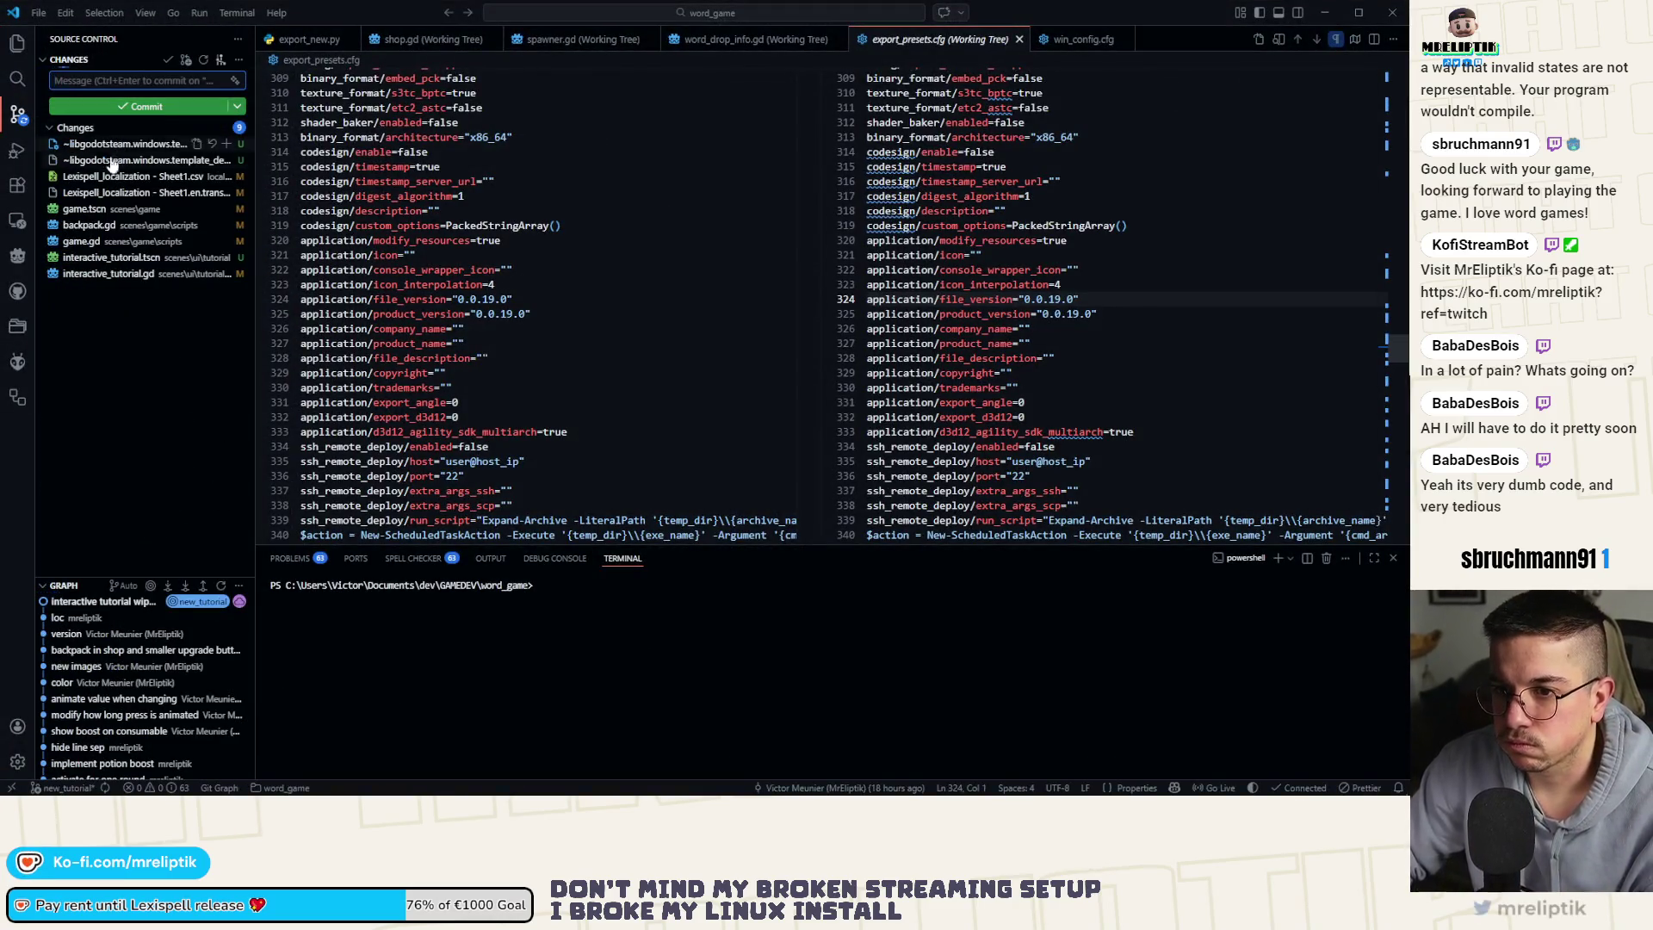
pyautogui.click(104, 177)
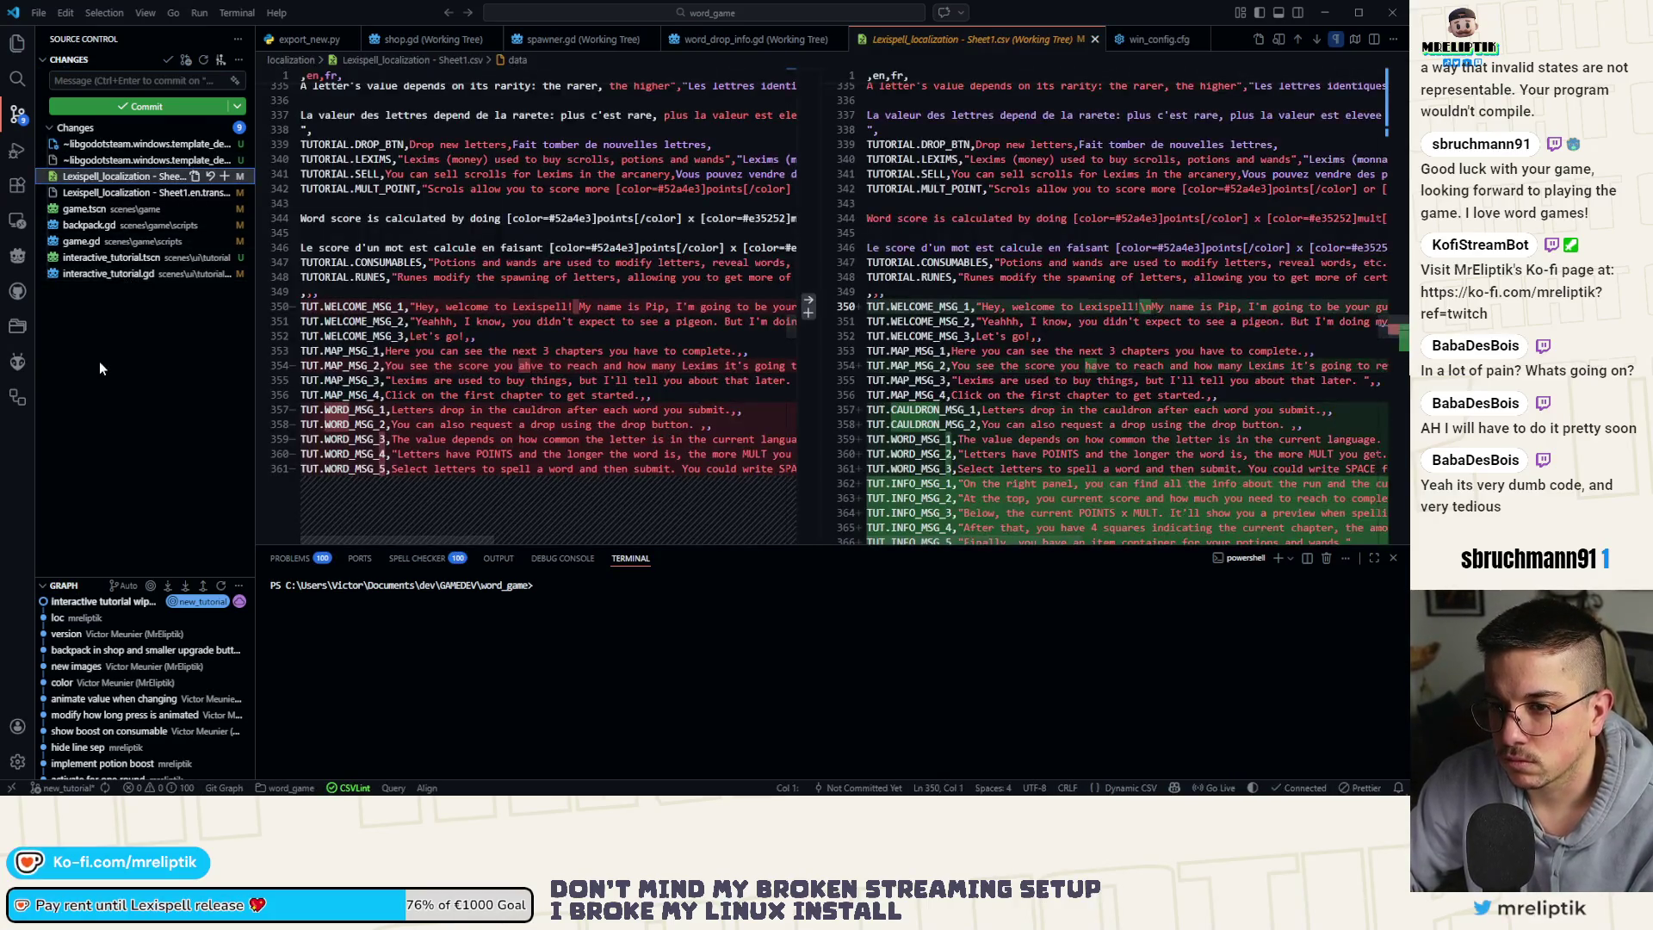
pyautogui.hotkey('alt', 'Tab')
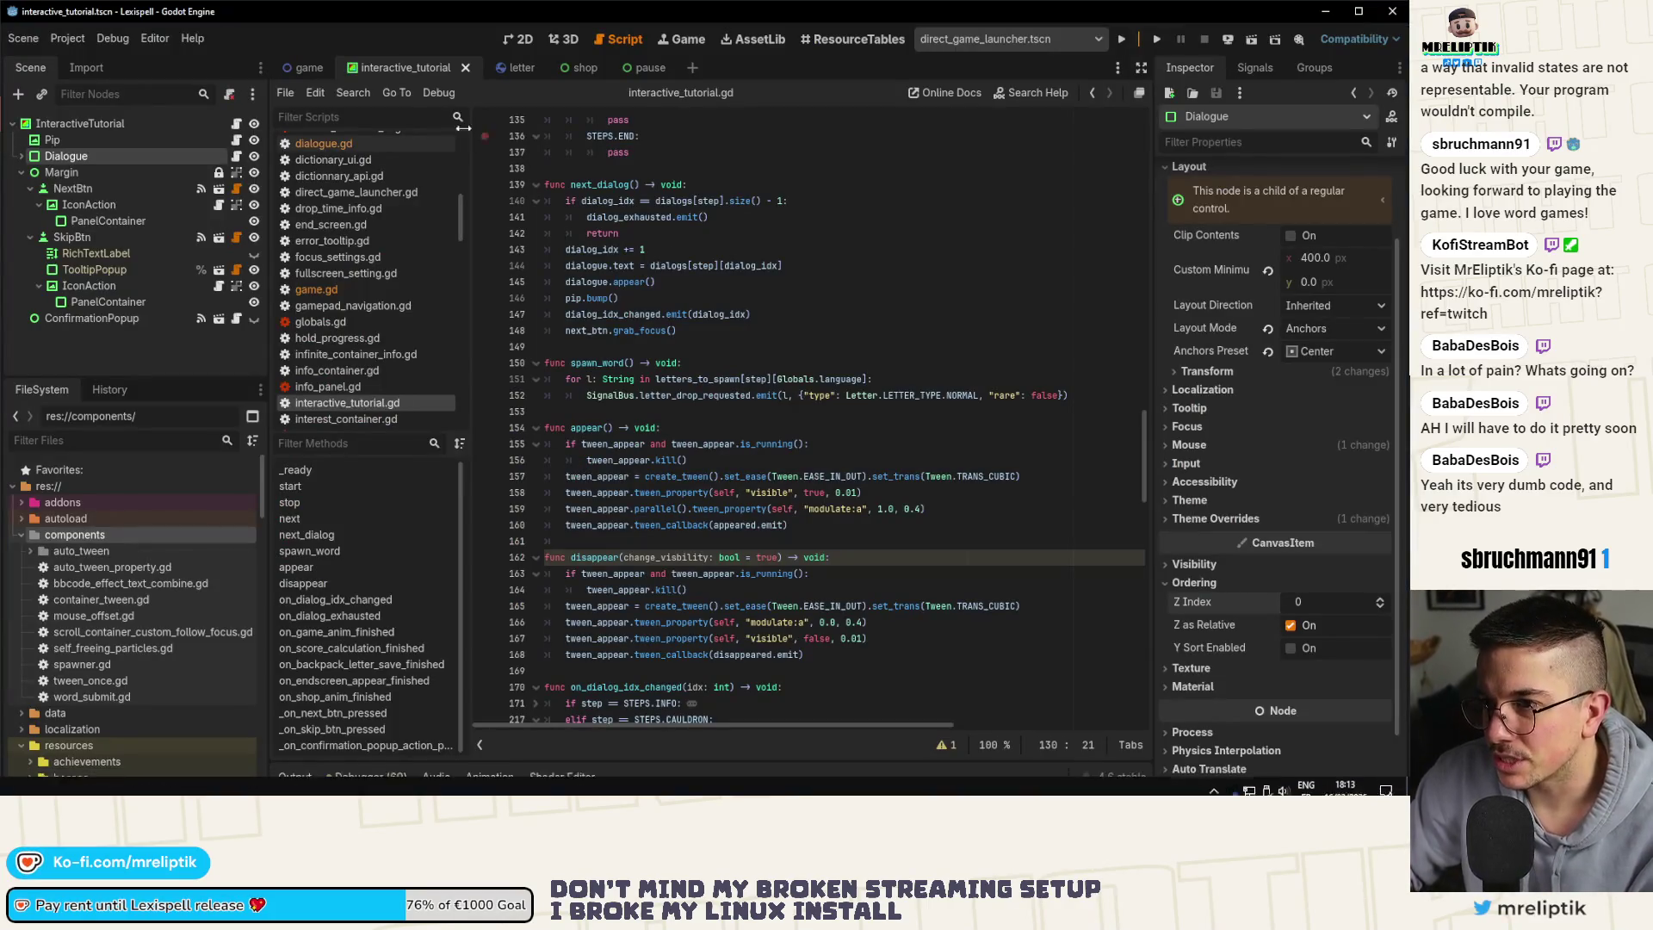
# Copy the SHOP_MSG_2 key and replace LEXIMS_MSG_3 on line 21 with SHOP_MSG_3
pyautogui.scroll(20, 626, 428)
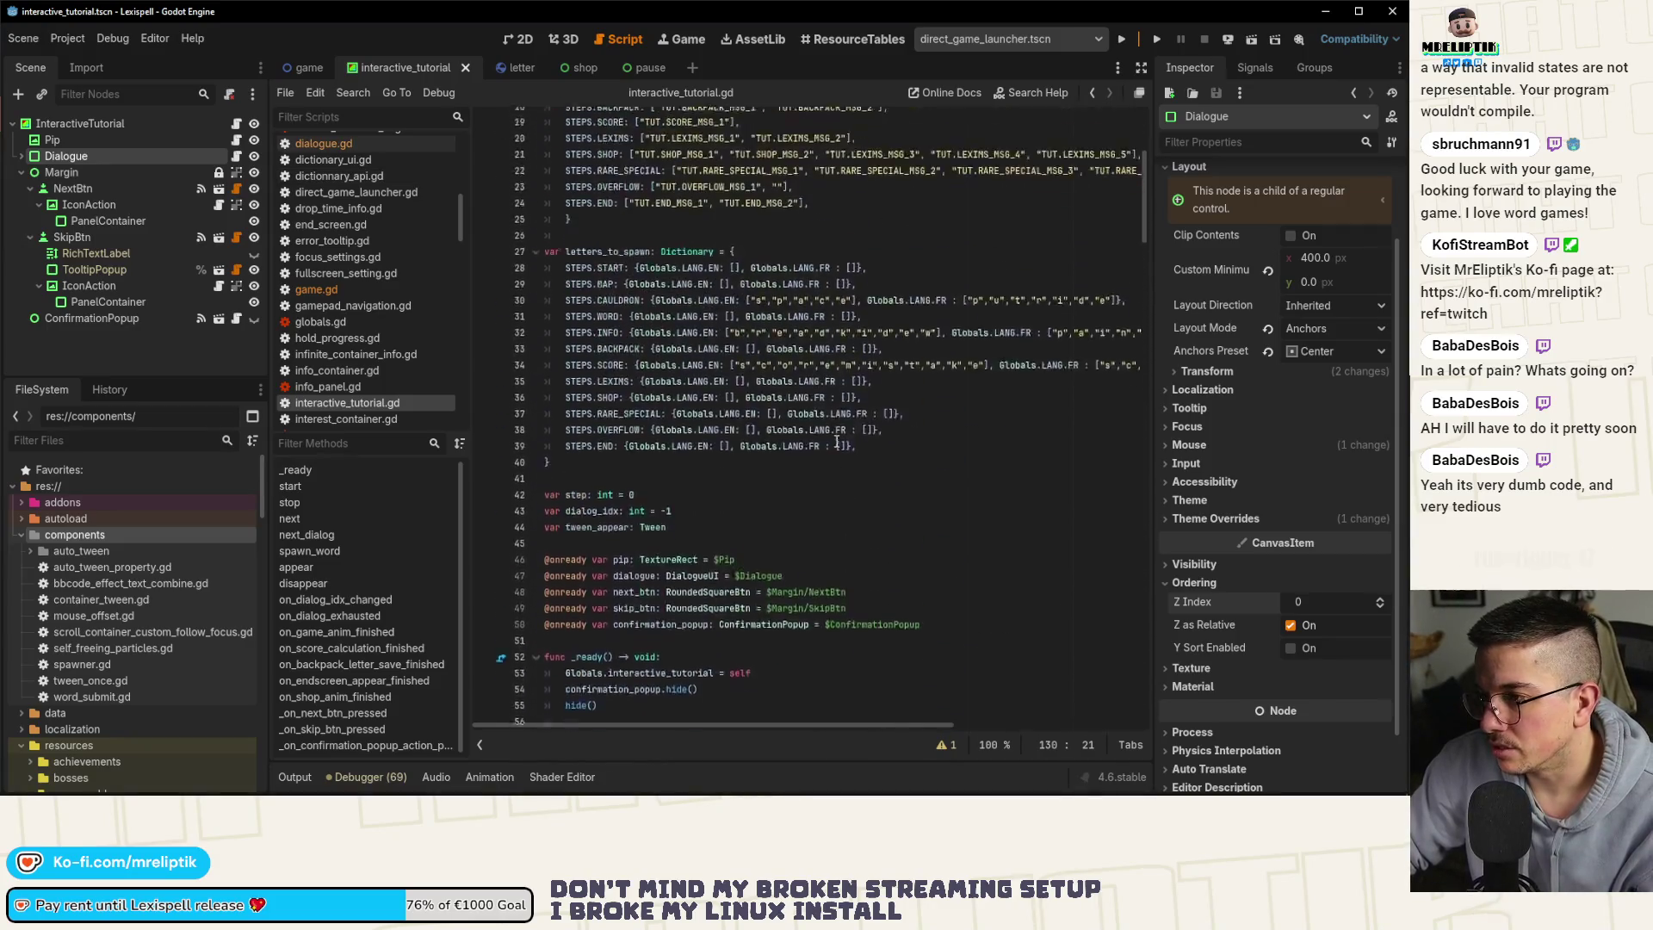
pyautogui.doubleClick(718, 463)
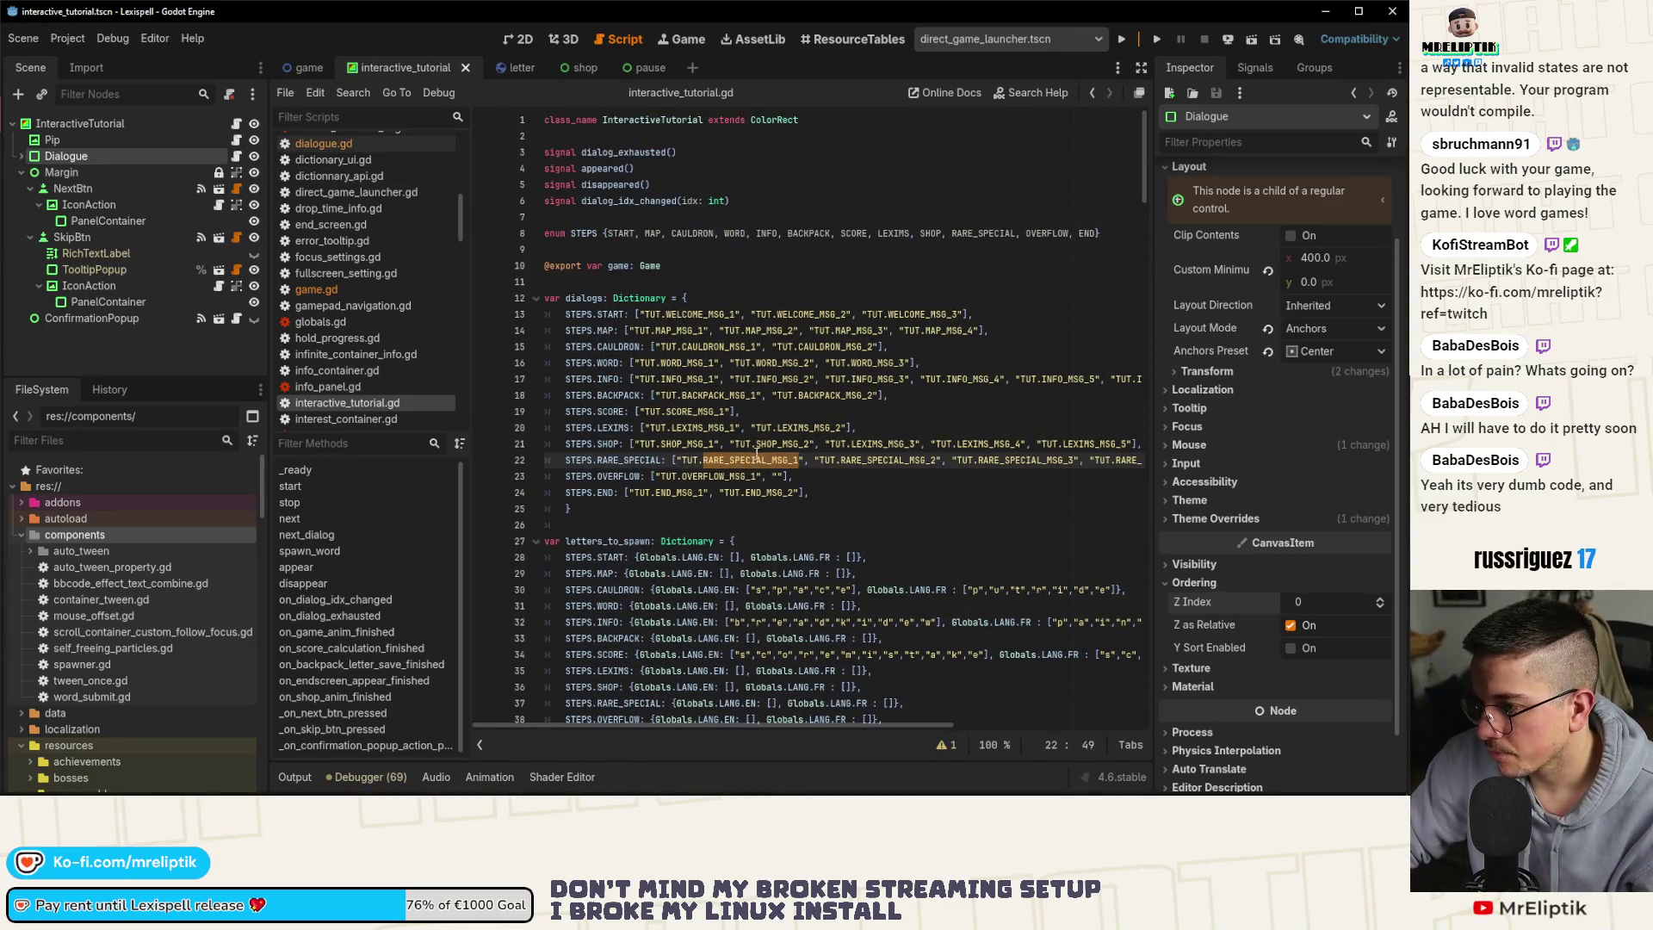
pyautogui.doubleClick(779, 443)
pyautogui.hotkey('ctrl', 'c')
pyautogui.doubleClick(872, 443)
pyautogui.hotkey('ctrl', 'v')
pyautogui.press('BackSpace')
pyautogui.write('3')
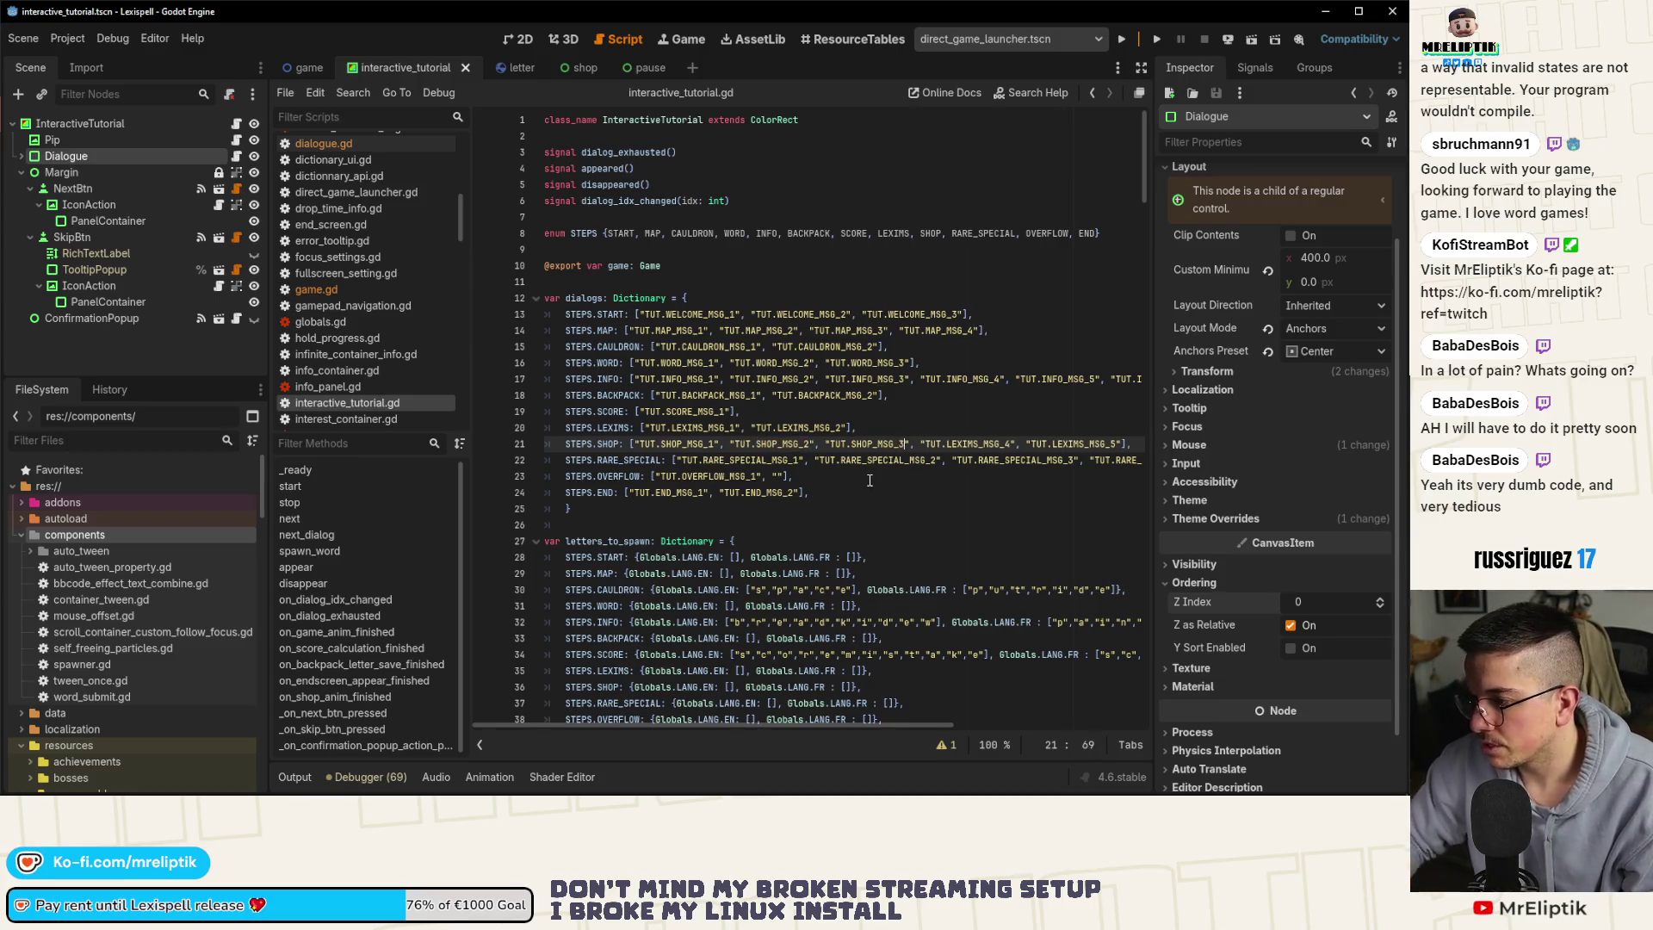
# Replace LEXIMS_MSG_4 and _5 with SHOP keys, save, and switch to the localization spreadsheet
pyautogui.keyDown('shift'); pyautogui.click(974, 459); pyautogui.keyUp('shift')
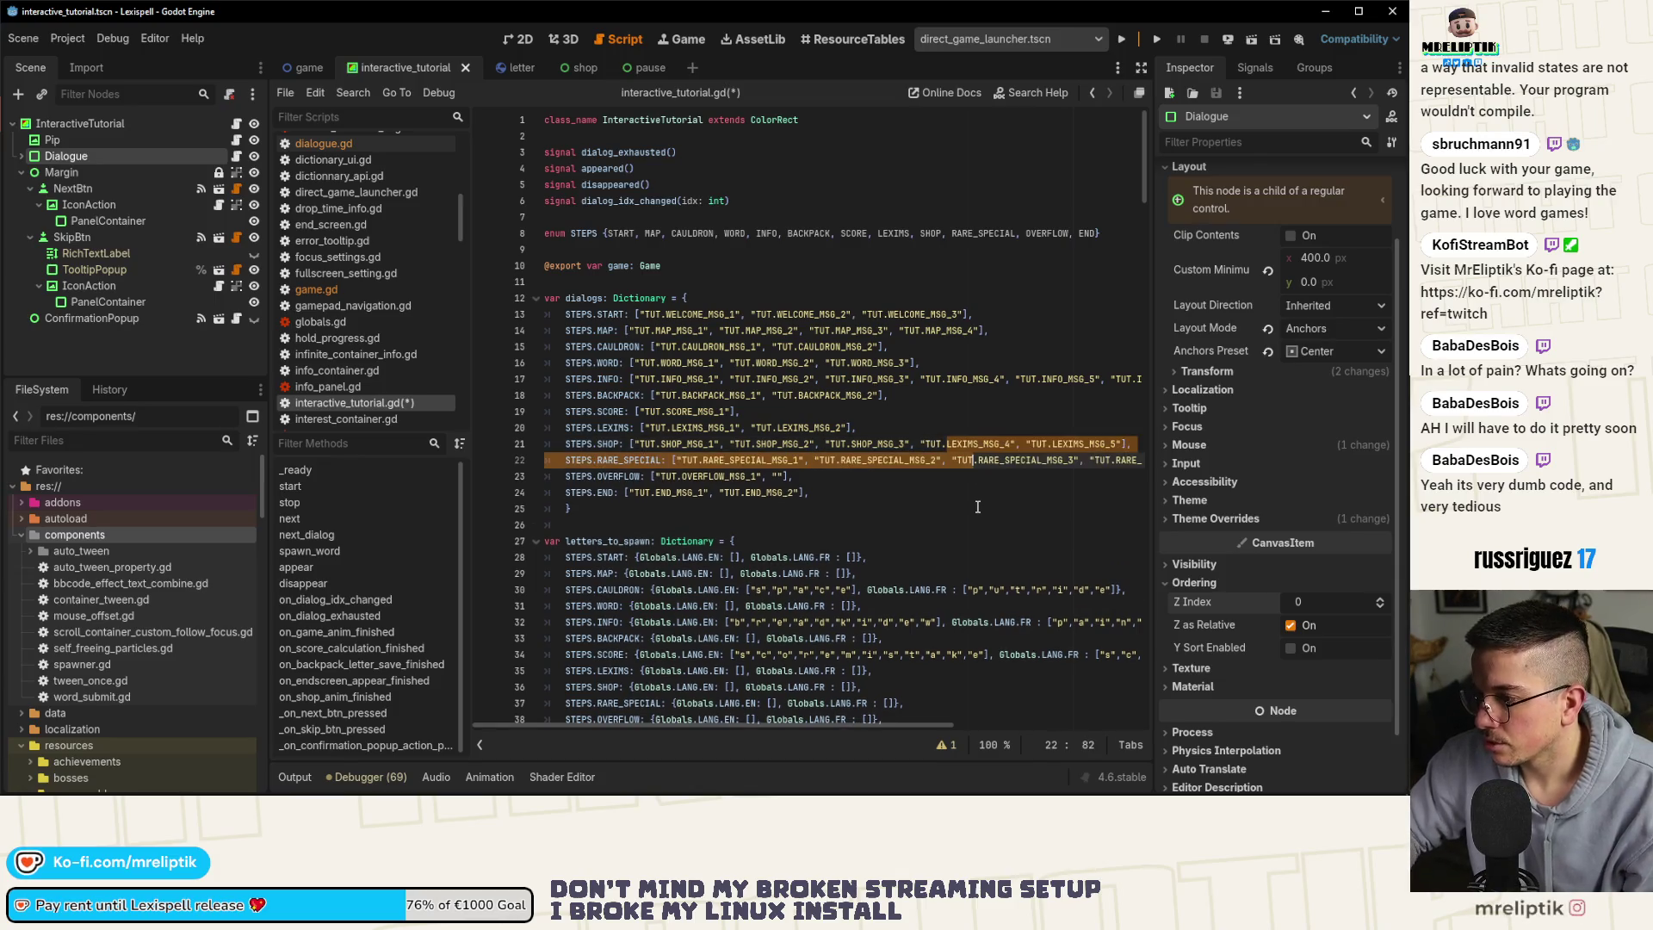
pyautogui.doubleClick(977, 444)
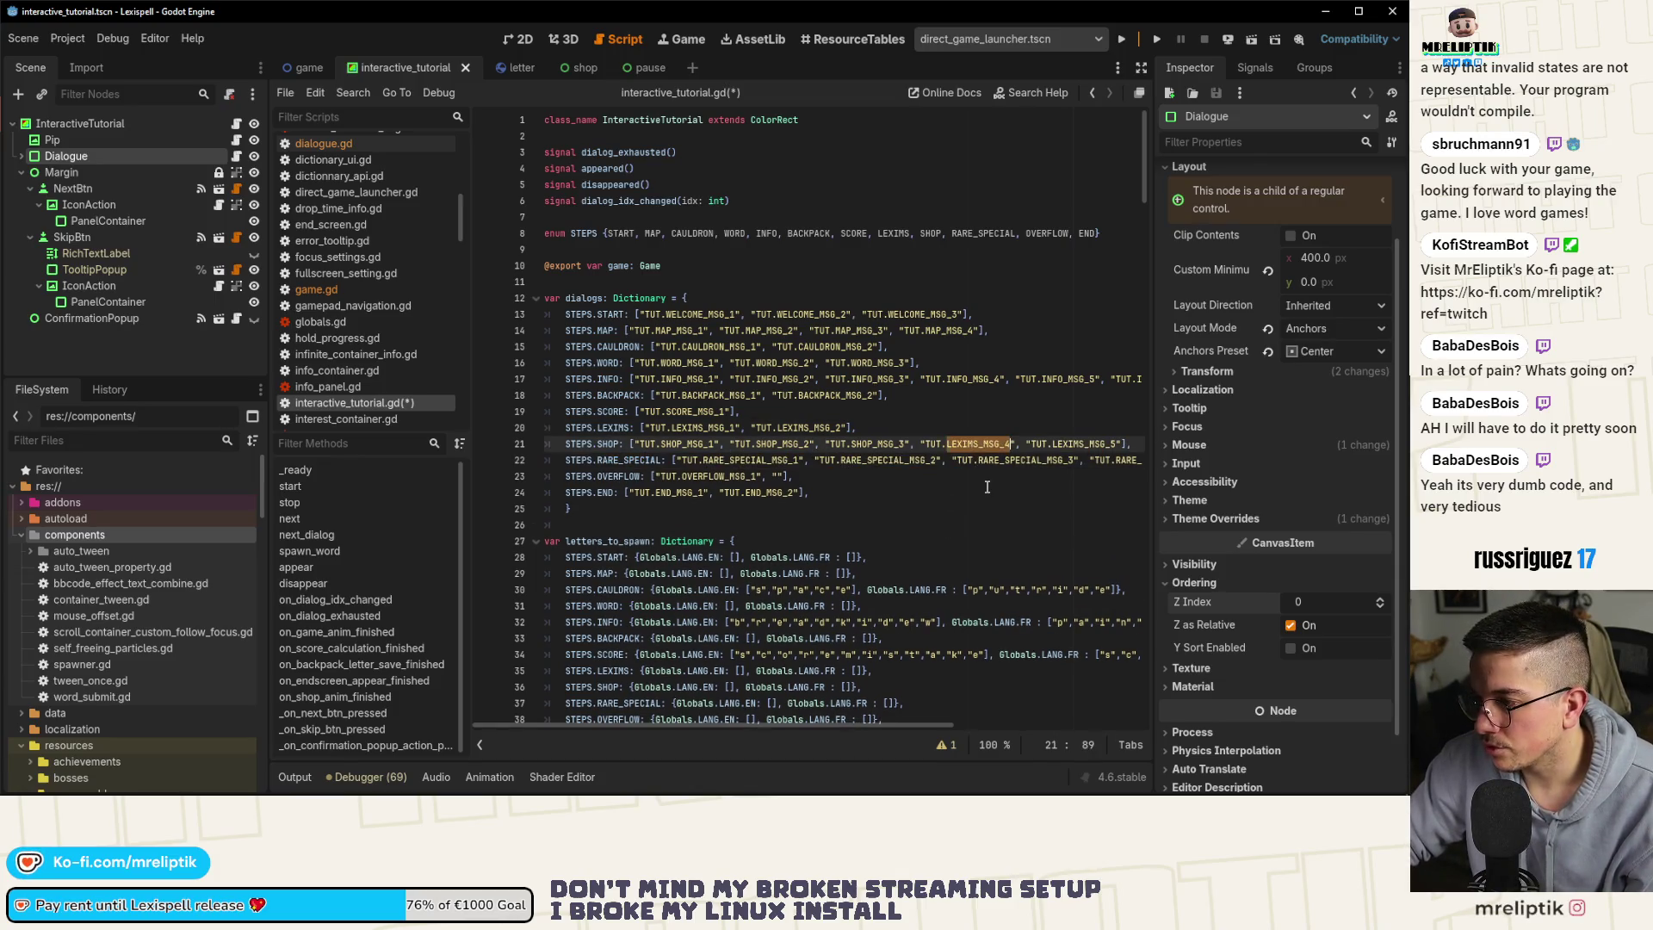
pyautogui.hotkey('ctrl', 'v')
pyautogui.doubleClick(1080, 442)
pyautogui.hotkey('ctrl', 'v')
pyautogui.press('BackSpace')
pyautogui.write('5')
pyautogui.hotkey('ctrl', 's')
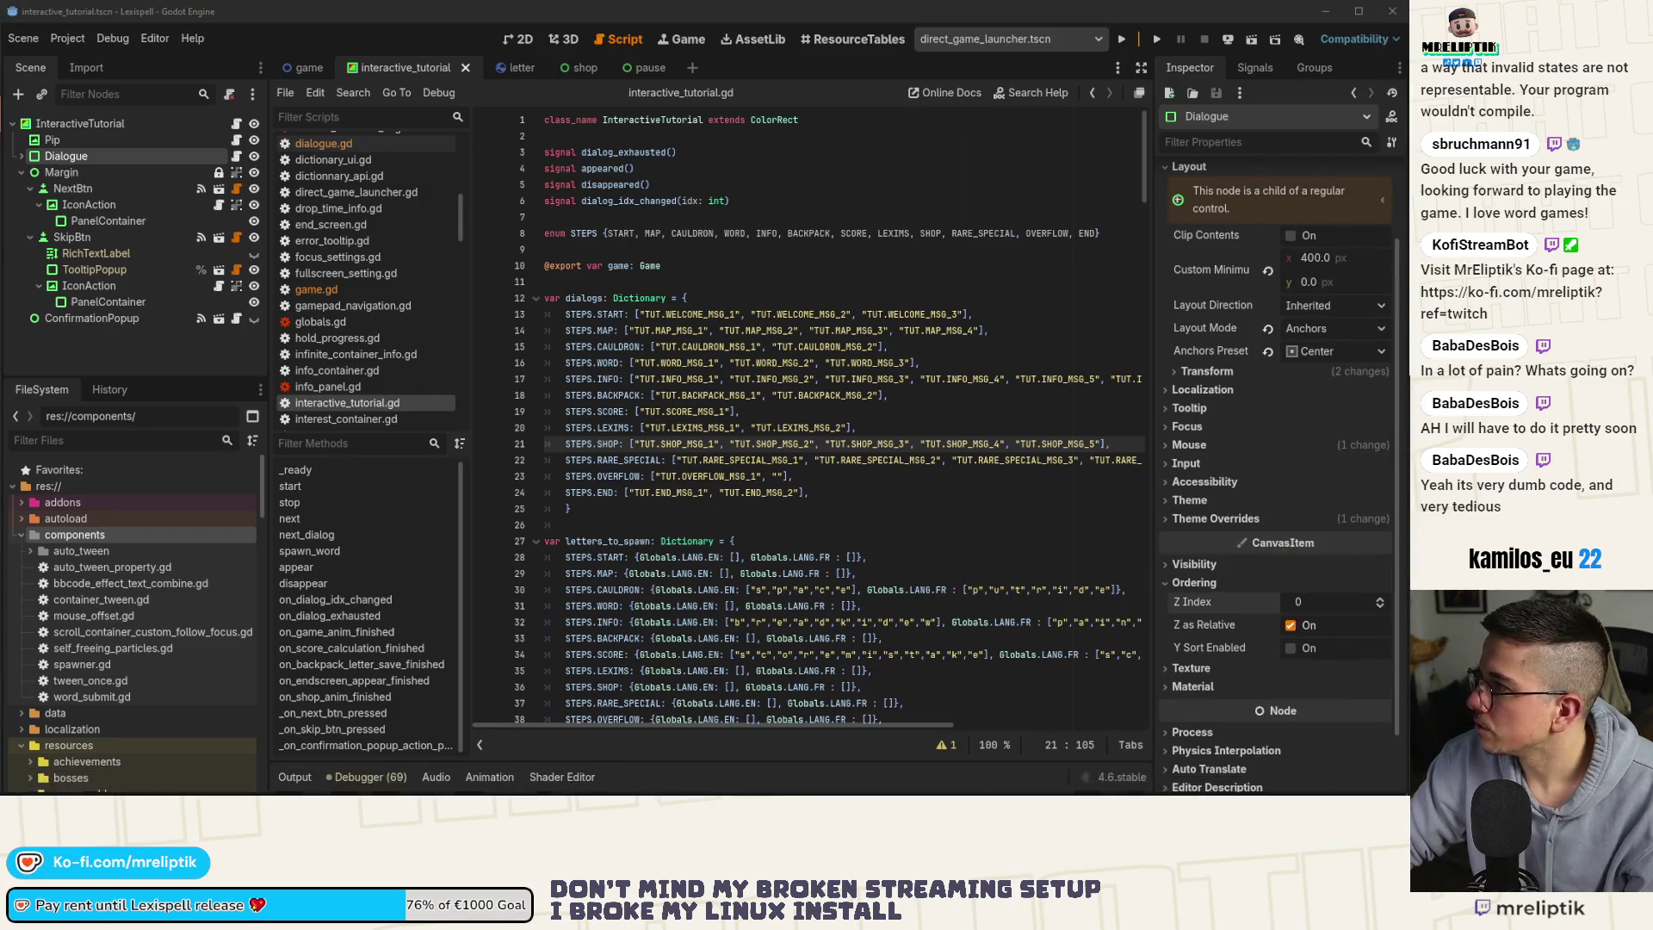
pyautogui.hotkey('alt', 'Tab')
pyautogui.scroll(-10, 293, 473)
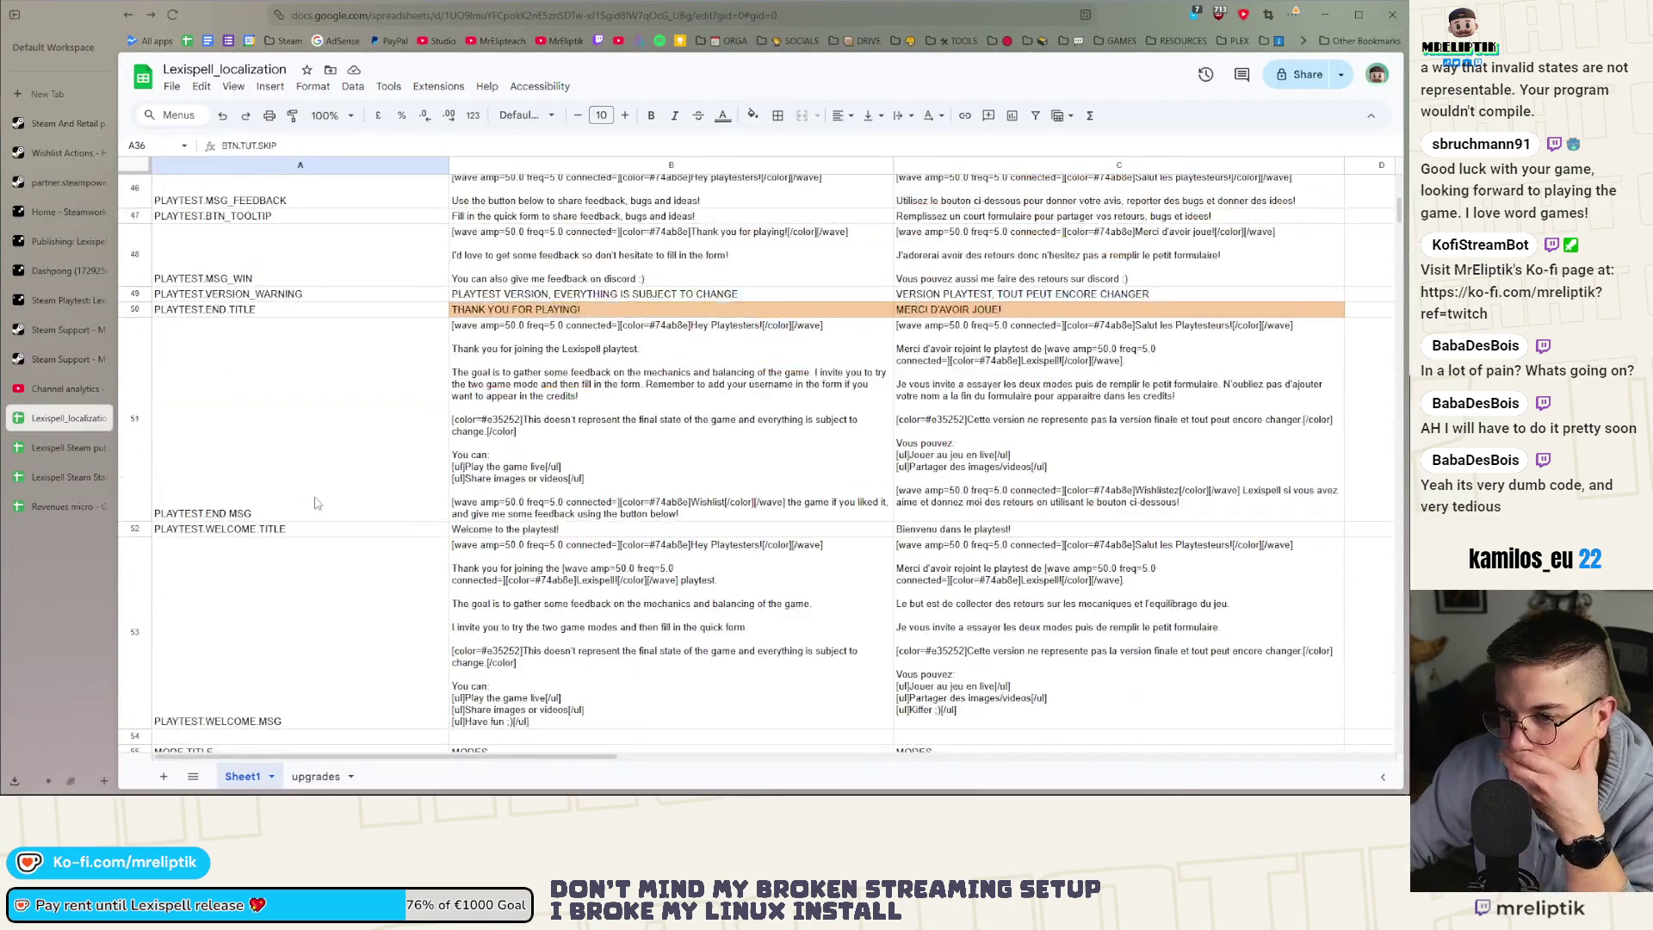
# Scroll the Lexispell_localization sheet down to the TUT message rows
pyautogui.scroll(5, 332, 508)
pyautogui.scroll(4, 332, 508)
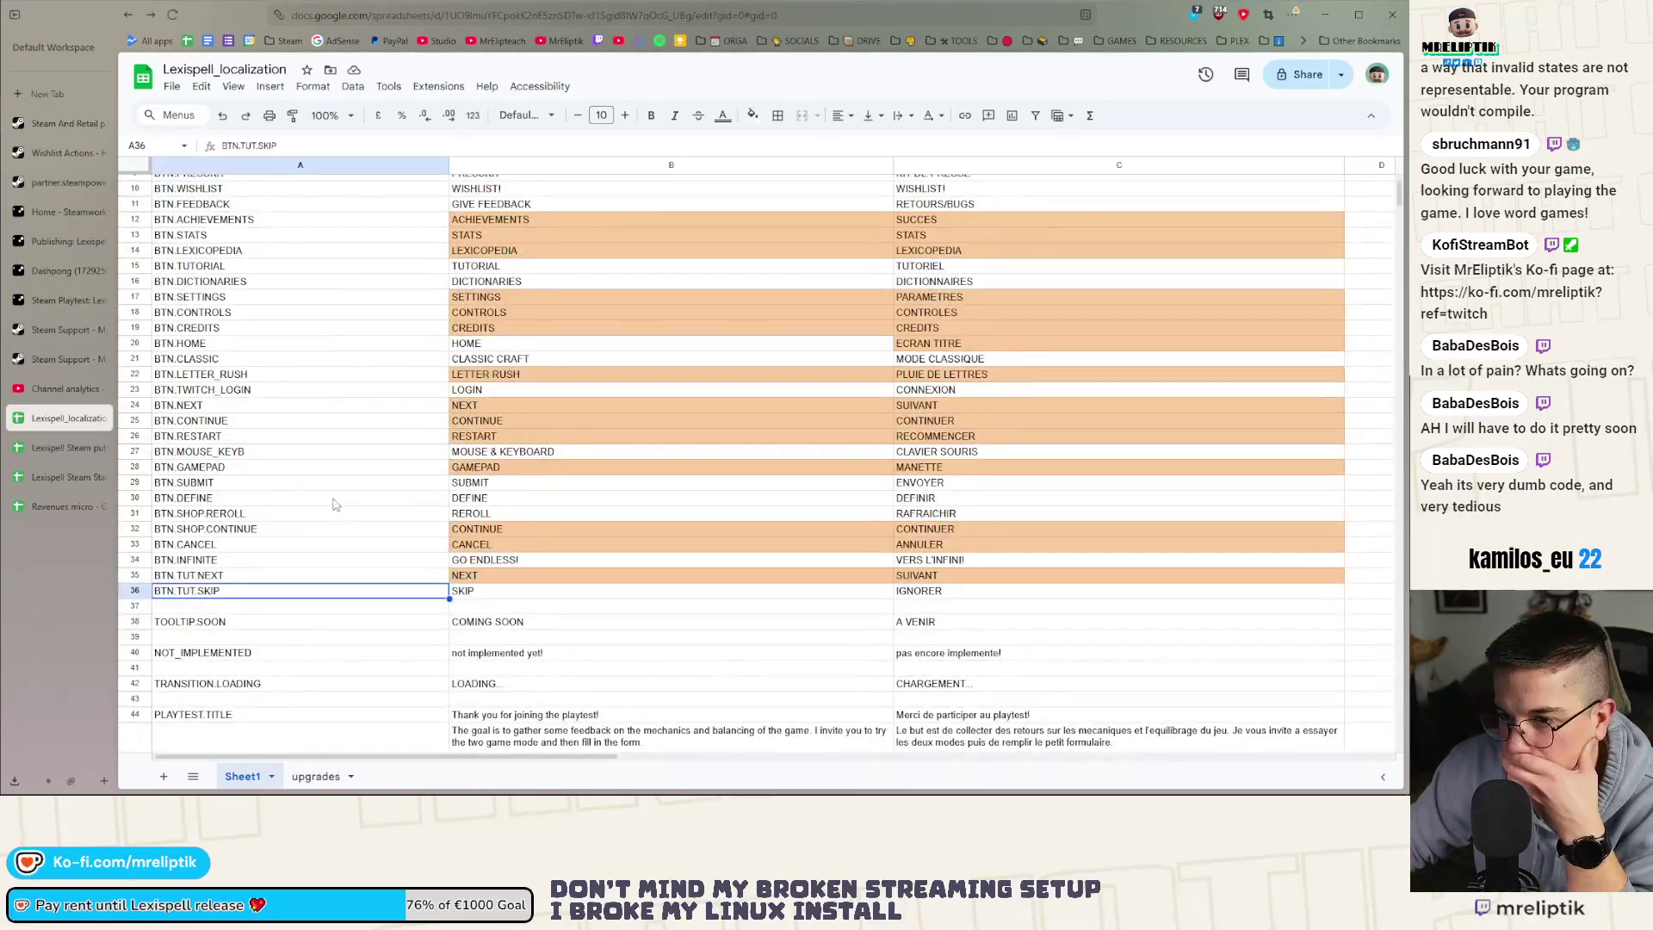
pyautogui.scroll(-15, 331, 506)
pyautogui.scroll(-20, 319, 503)
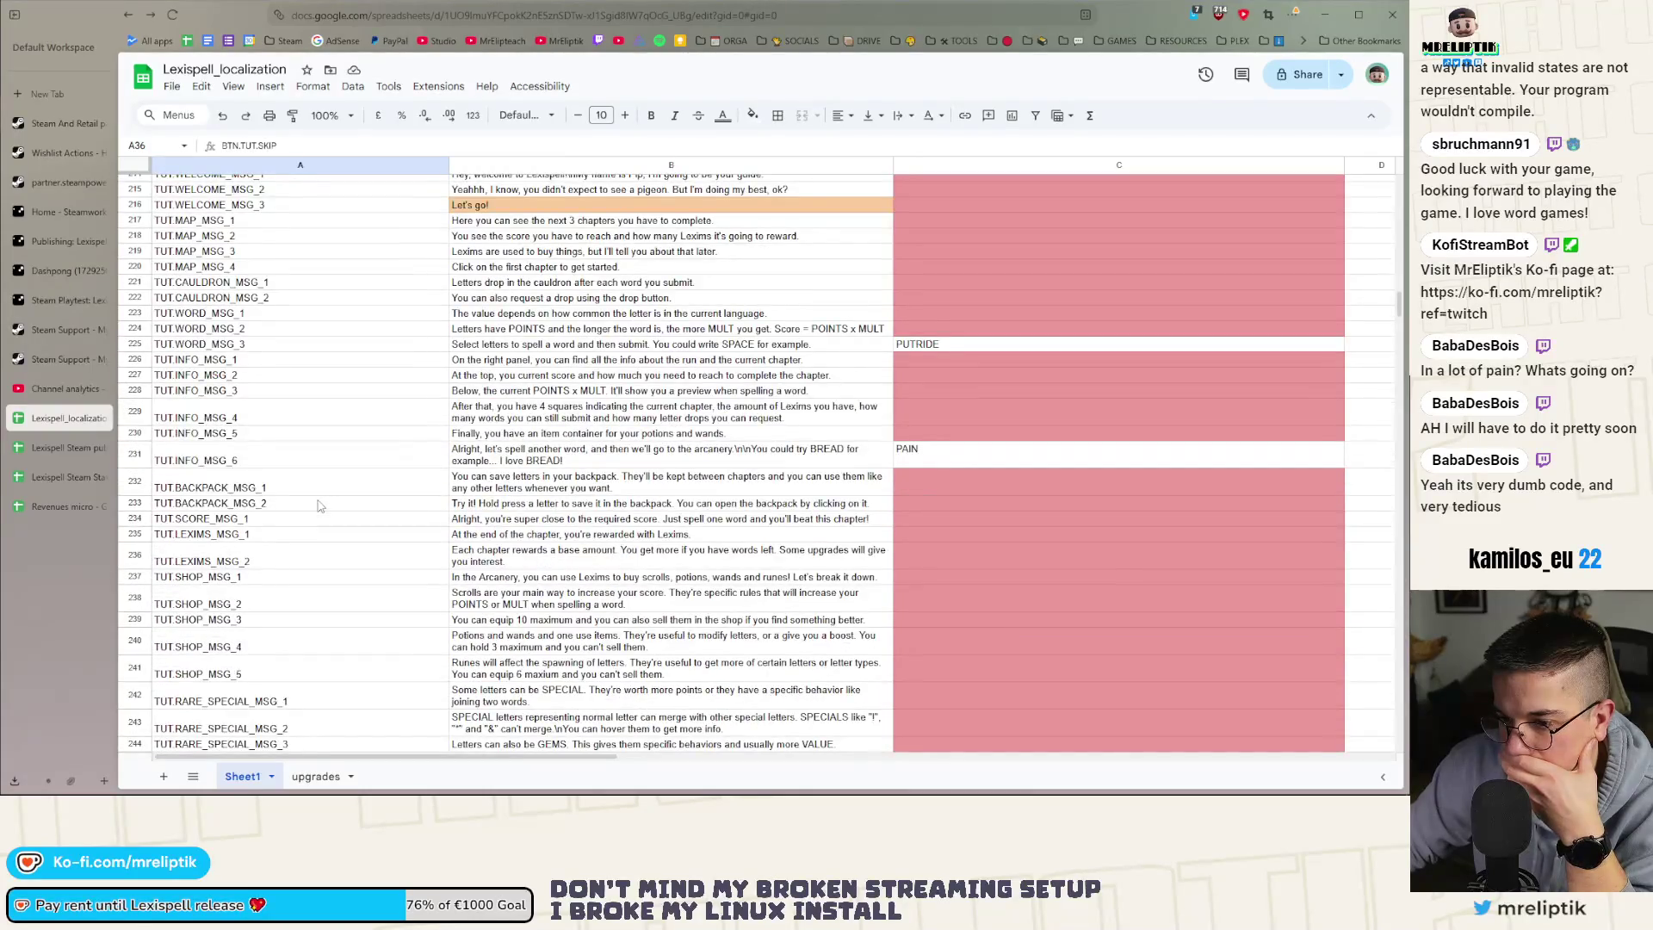
pyautogui.scroll(-4, 319, 506)
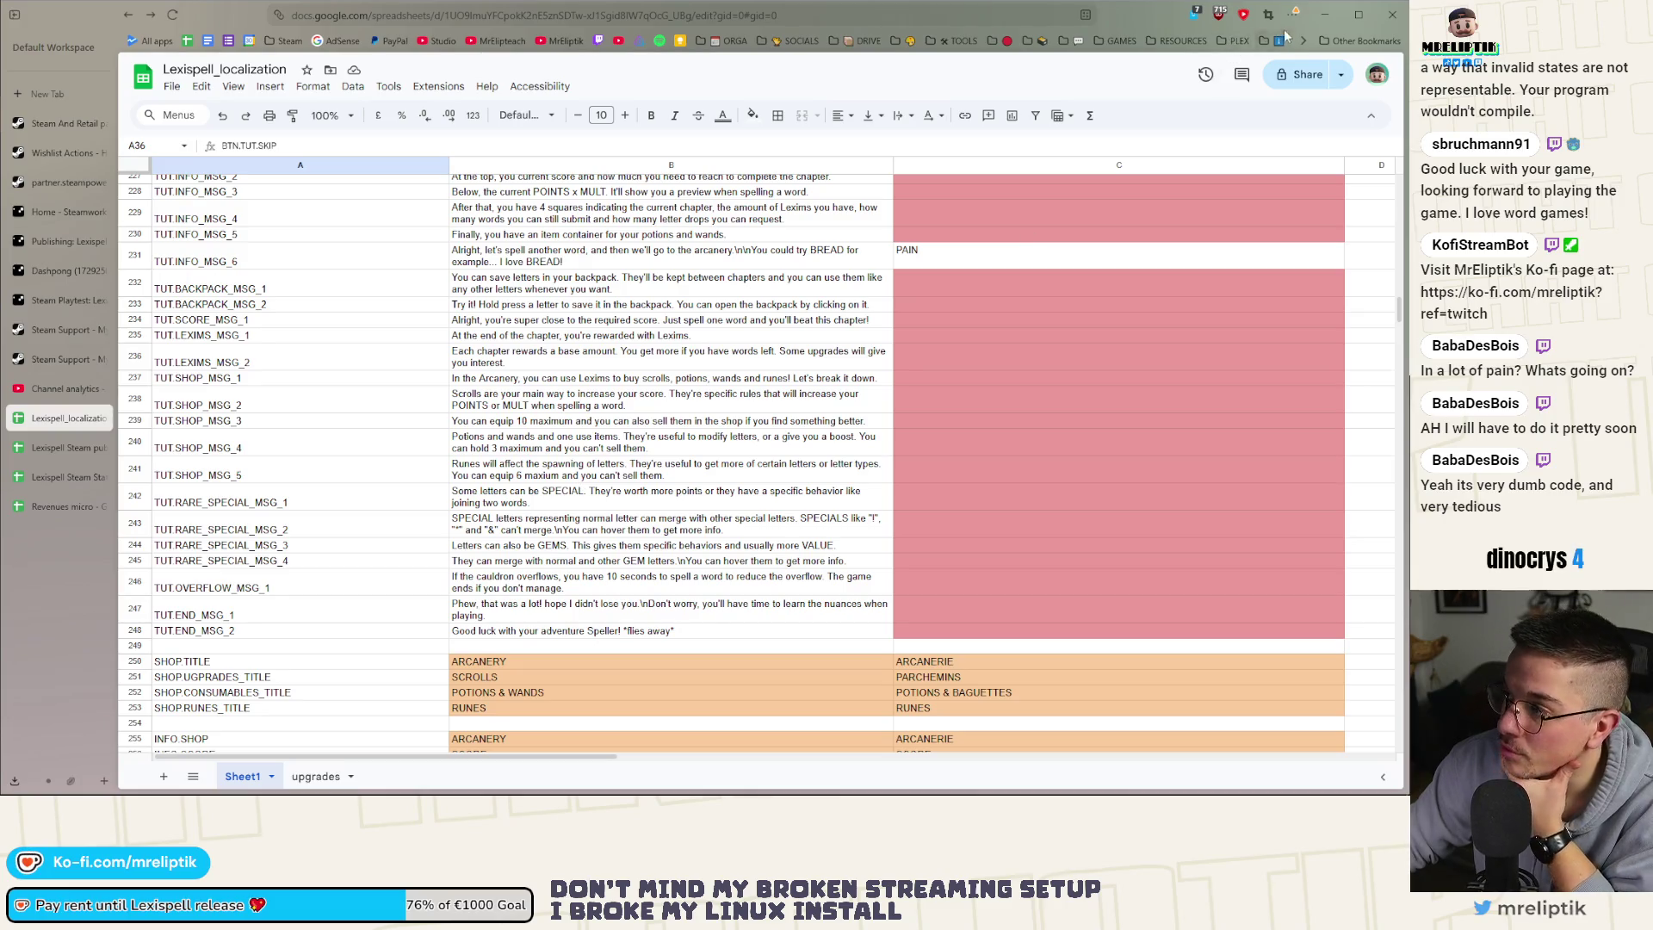
# Compare the sheet's TUT keys with line 24 of the Godot tutorial script, then return to the VS Code diff
pyautogui.click(1324, 14)
pyautogui.click(843, 488)
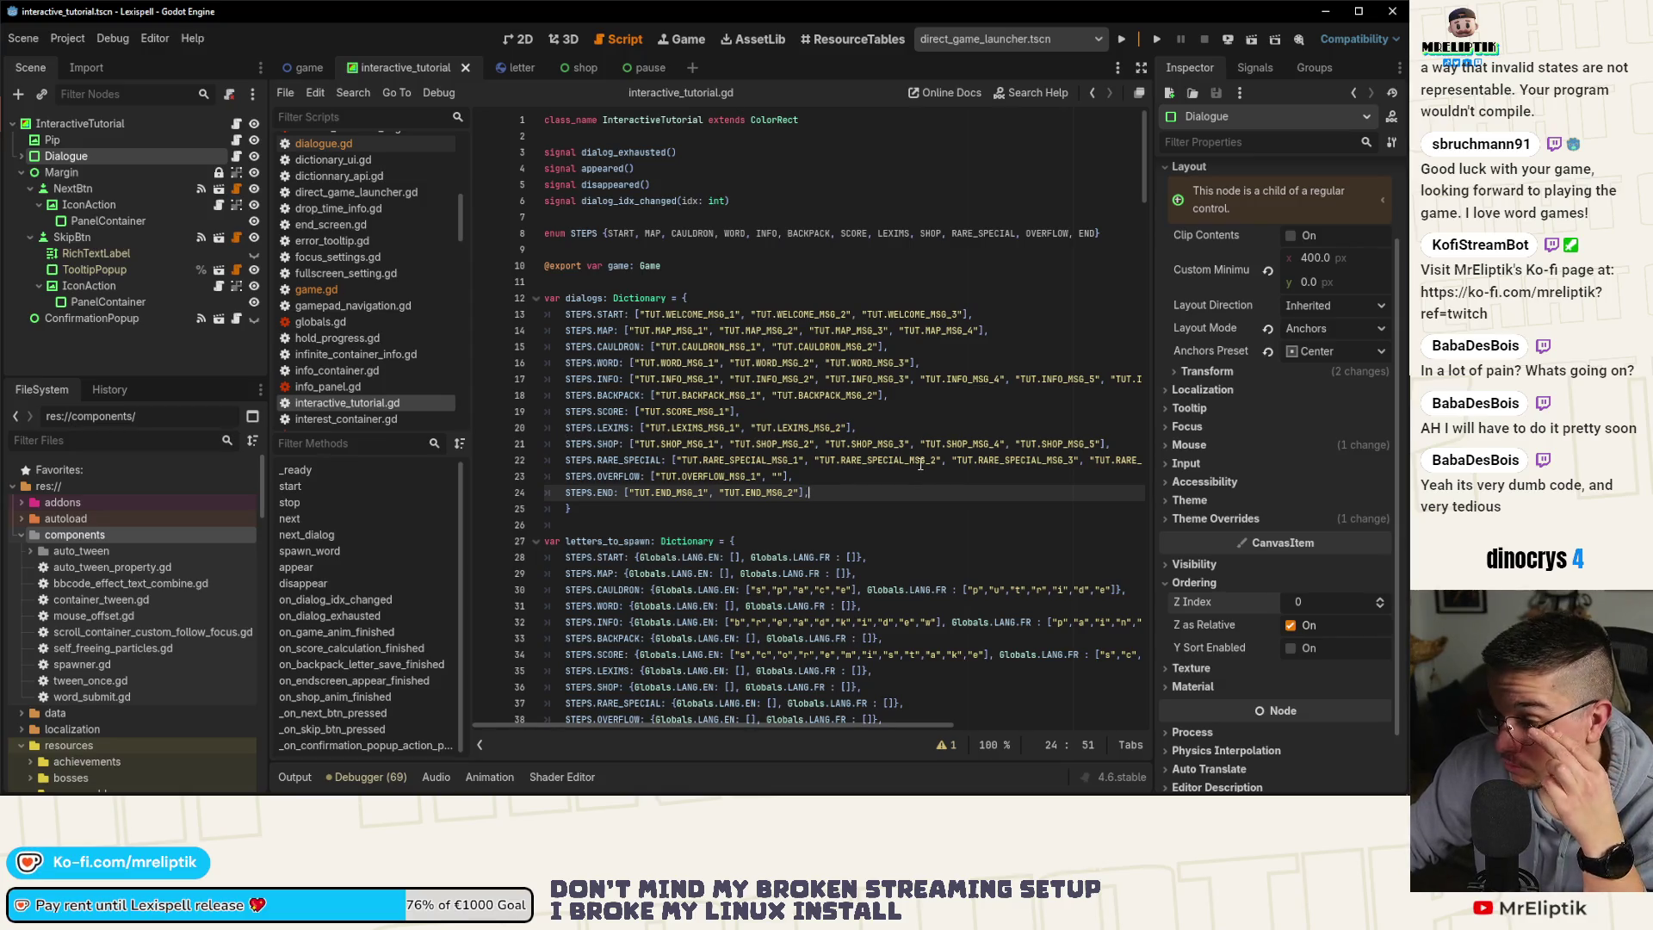
pyautogui.scroll(-5, 919, 465)
pyautogui.scroll(5, 909, 351)
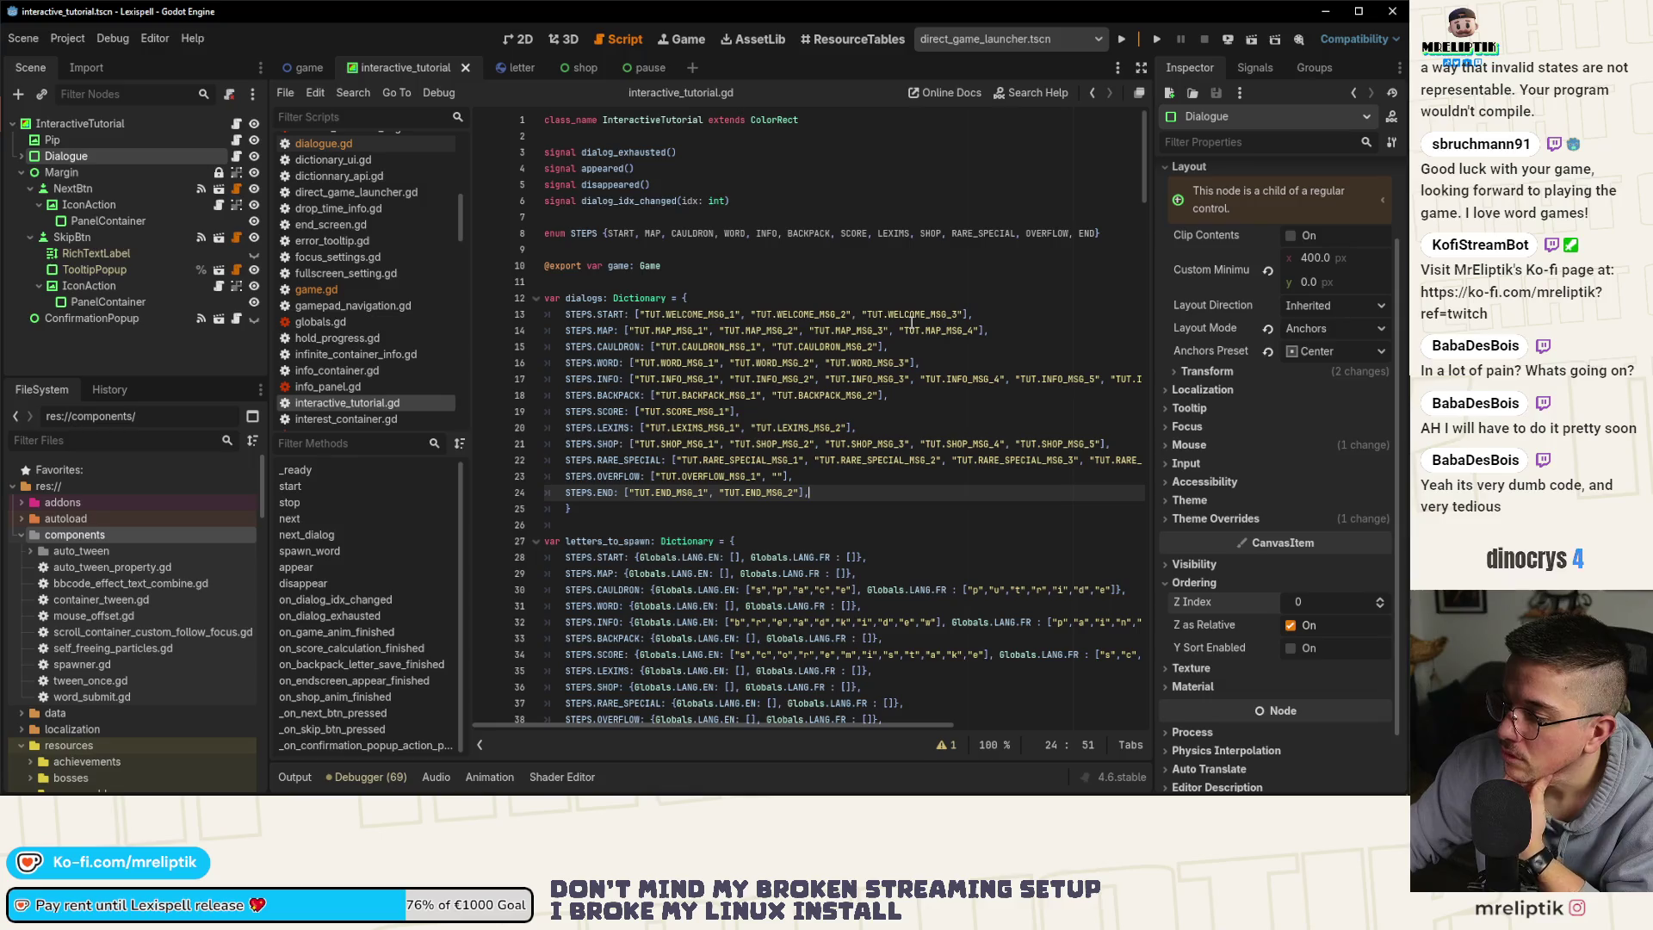
pyautogui.click(1327, 11)
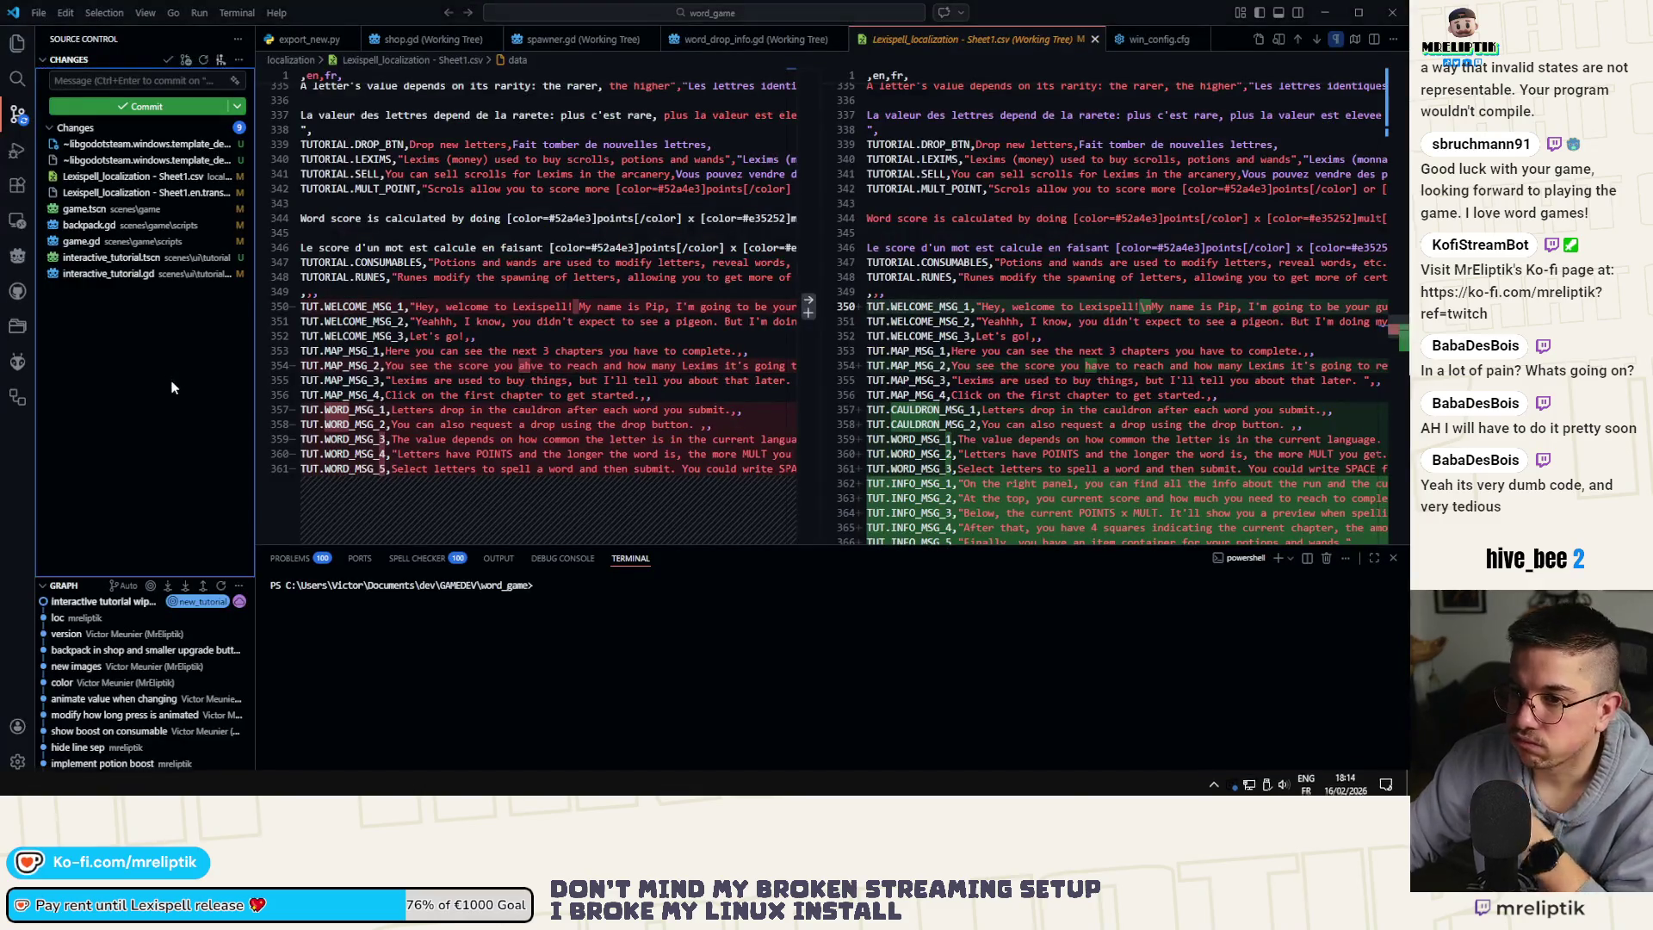
pyautogui.hotkey('alt', 'Tab')
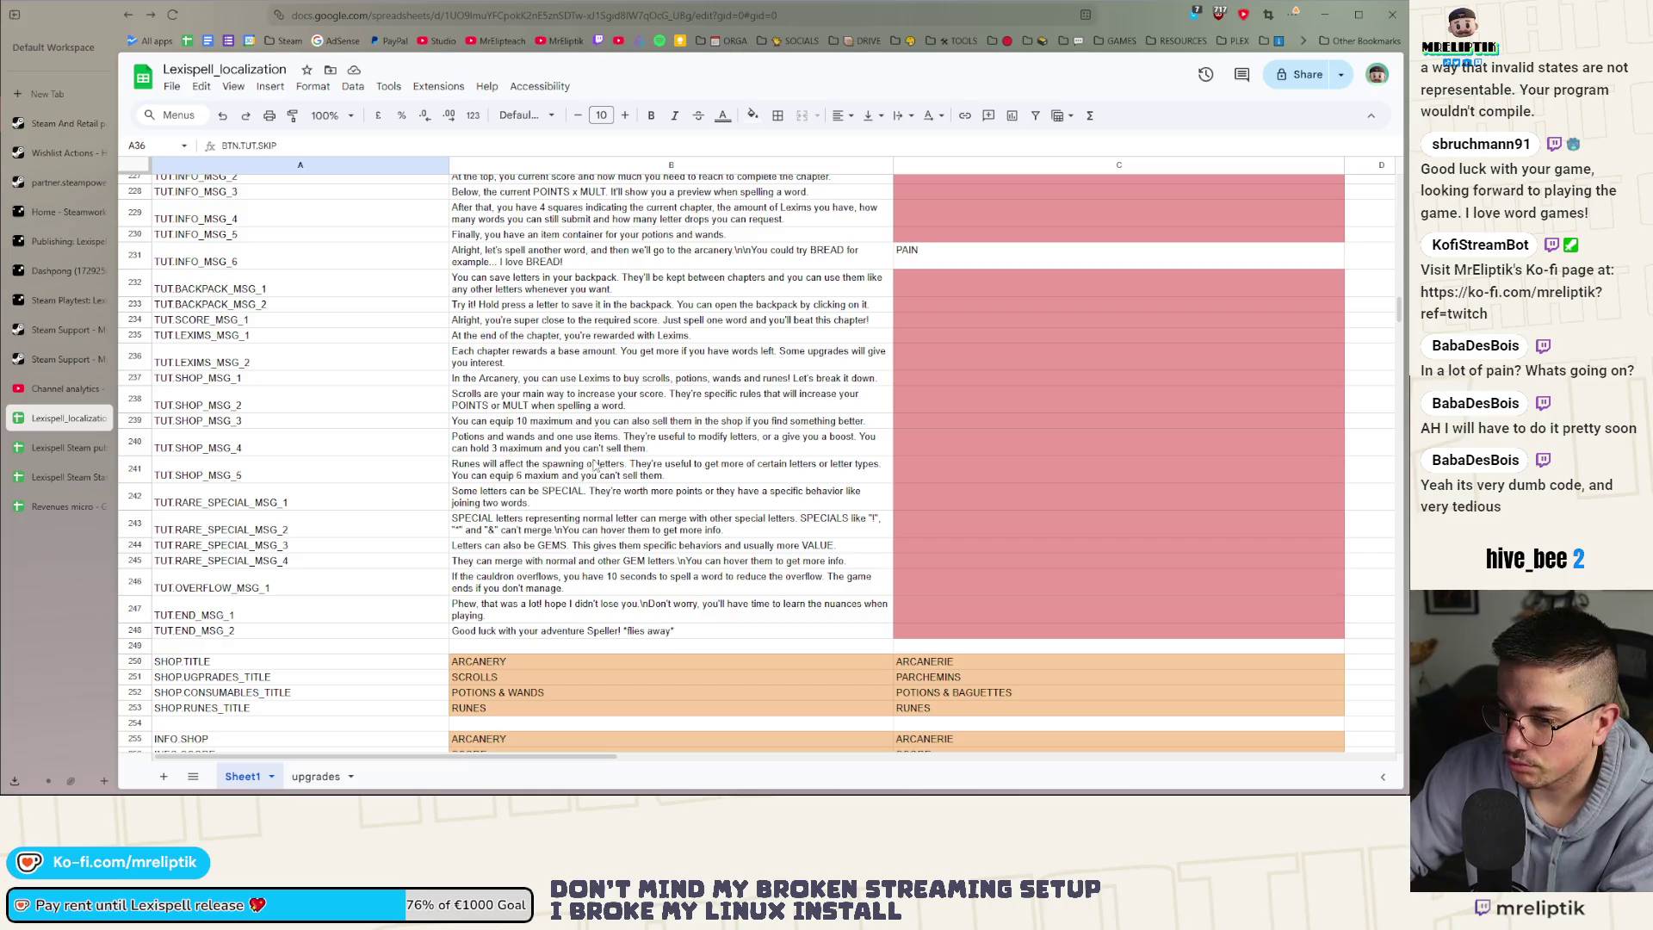
pyautogui.click(1326, 15)
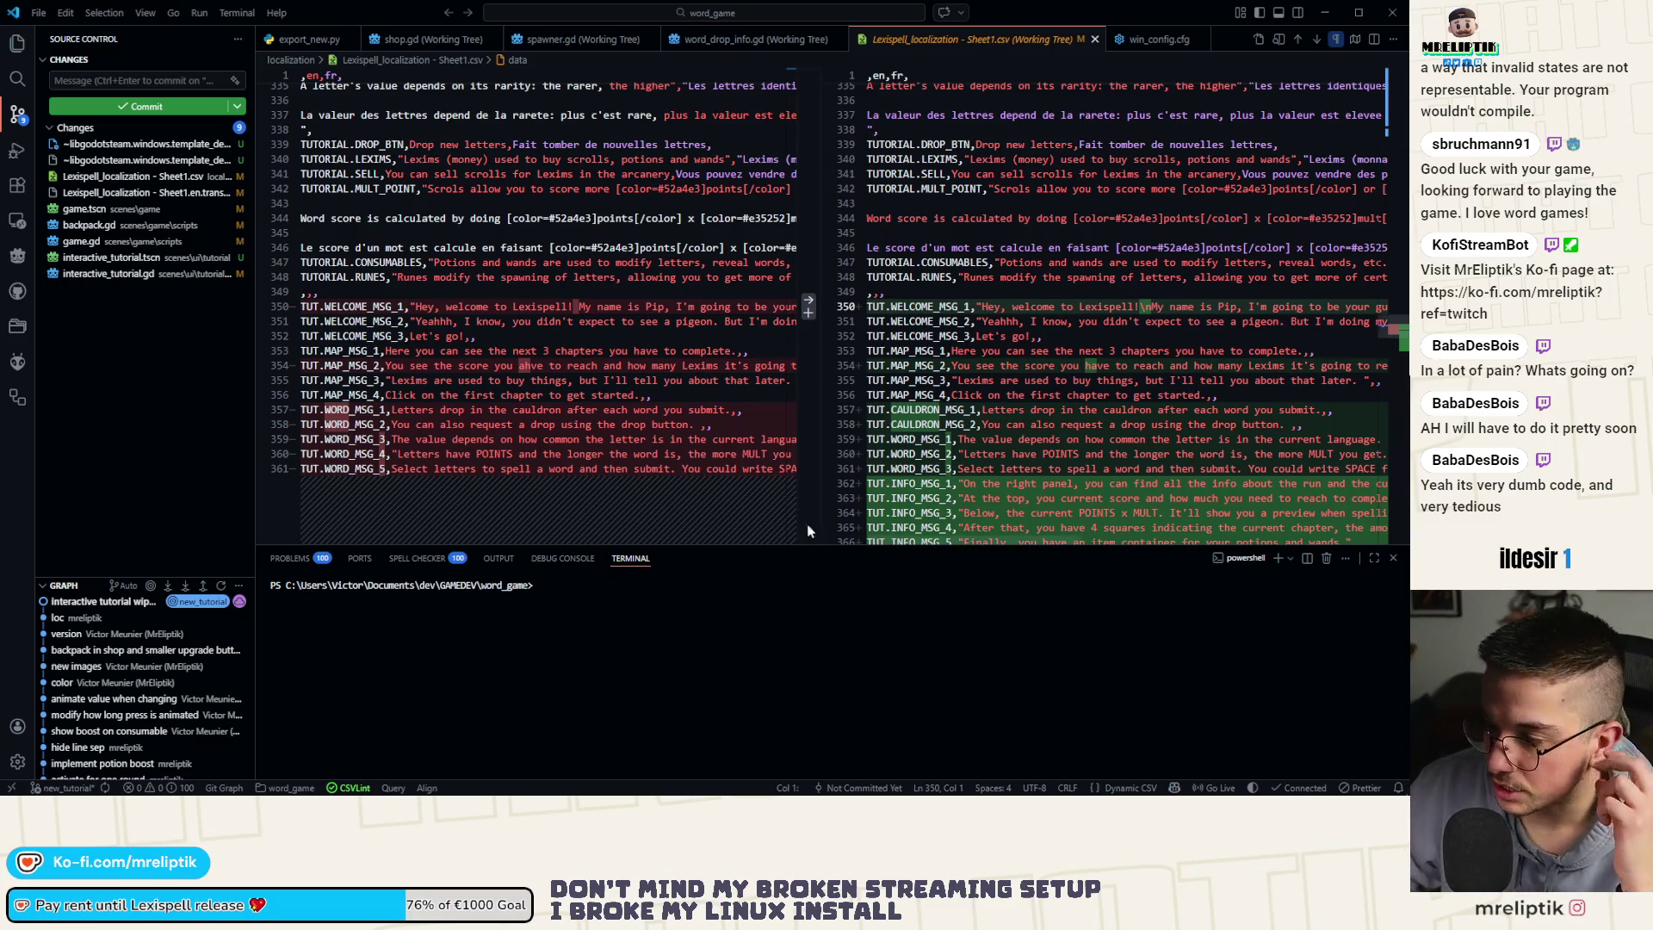
# Review the interactive_tutorial.gd diff, stage all changes, and commit them as 'interactive tut wip'
pyautogui.scroll(-6, 560, 514)
pyautogui.hscroll(3, 560, 514)
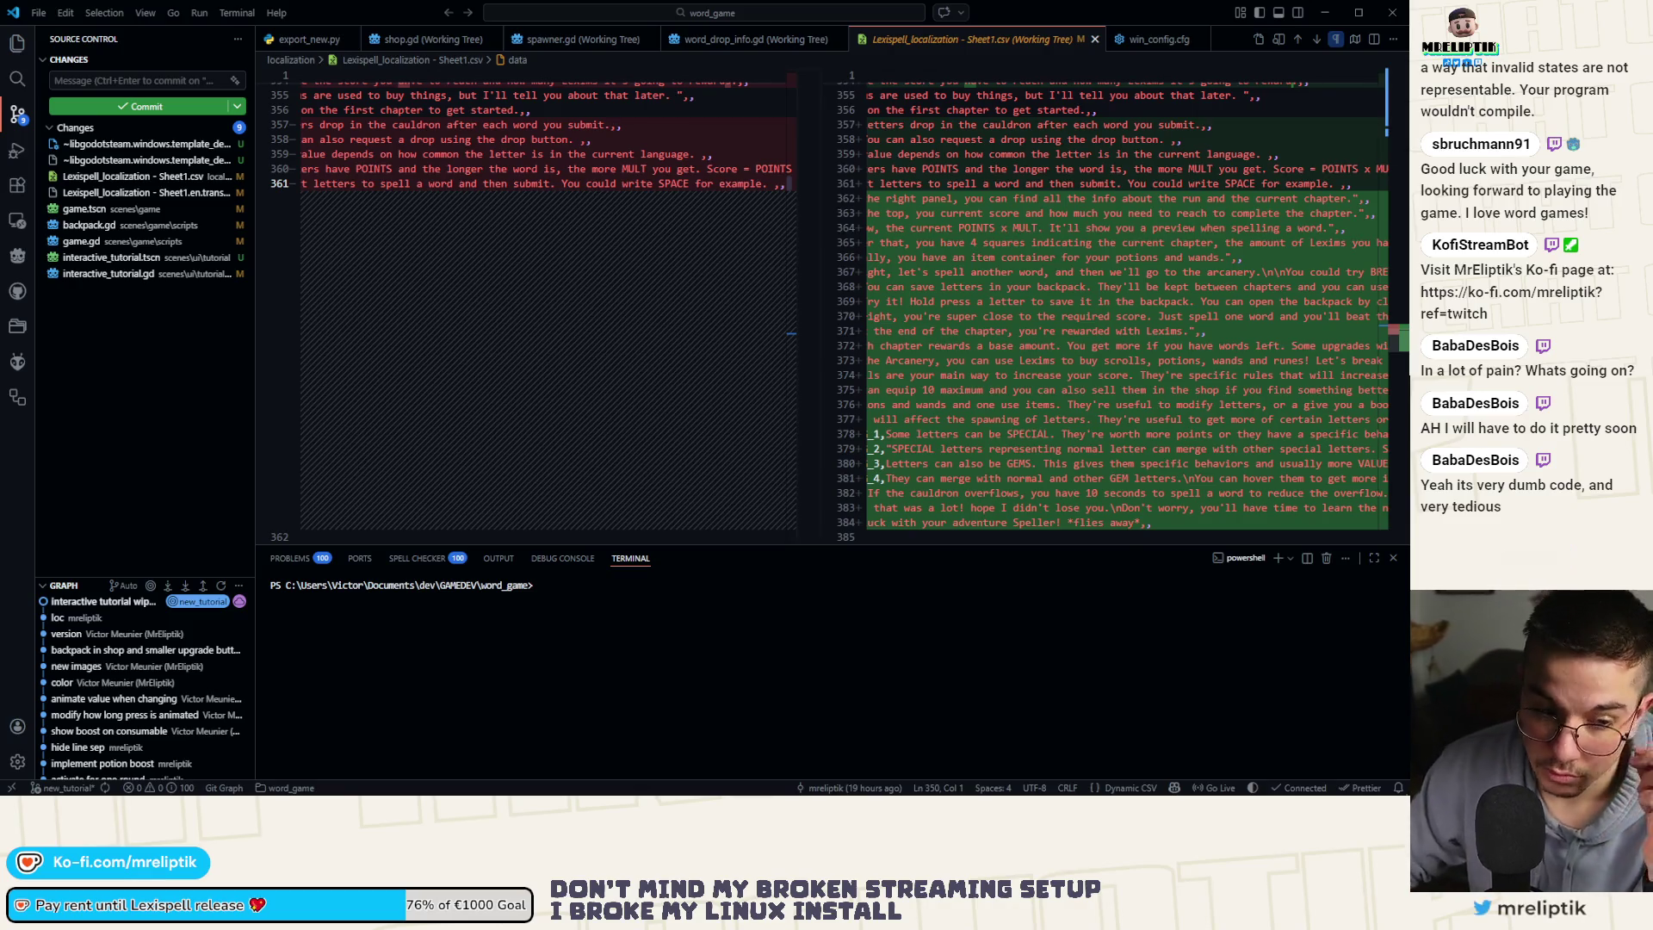
pyautogui.click(164, 440)
pyautogui.click(119, 274)
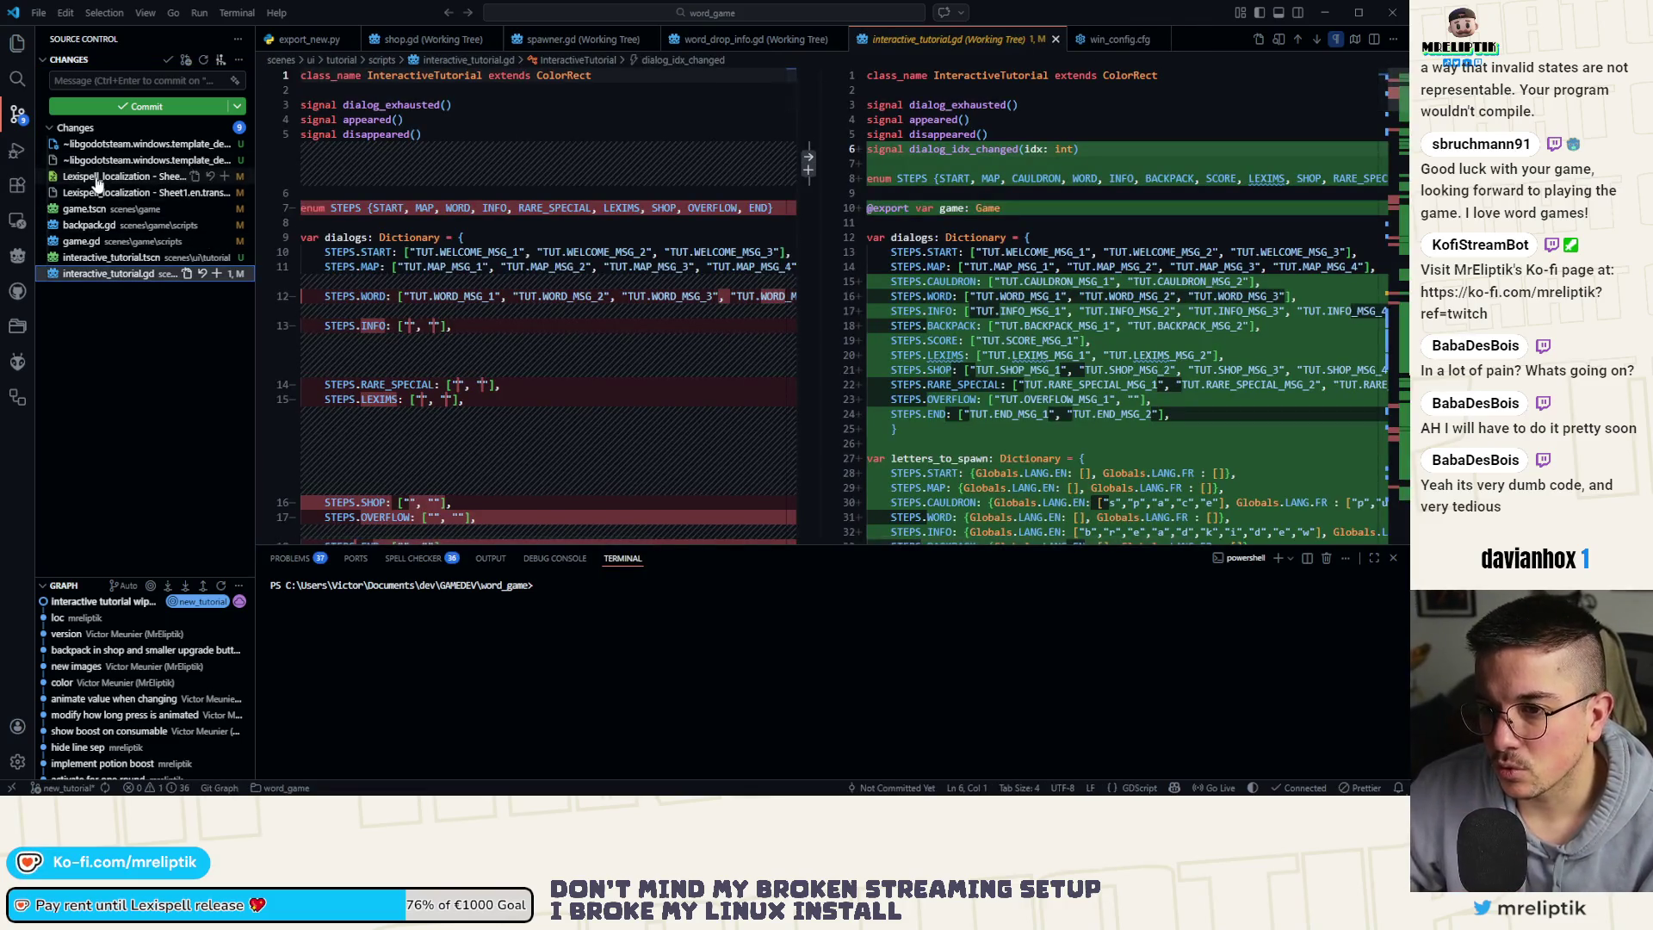
pyautogui.keyDown('shift'); pyautogui.click(97, 177); pyautogui.keyUp('shift')
pyautogui.click(225, 177)
pyautogui.click(99, 79)
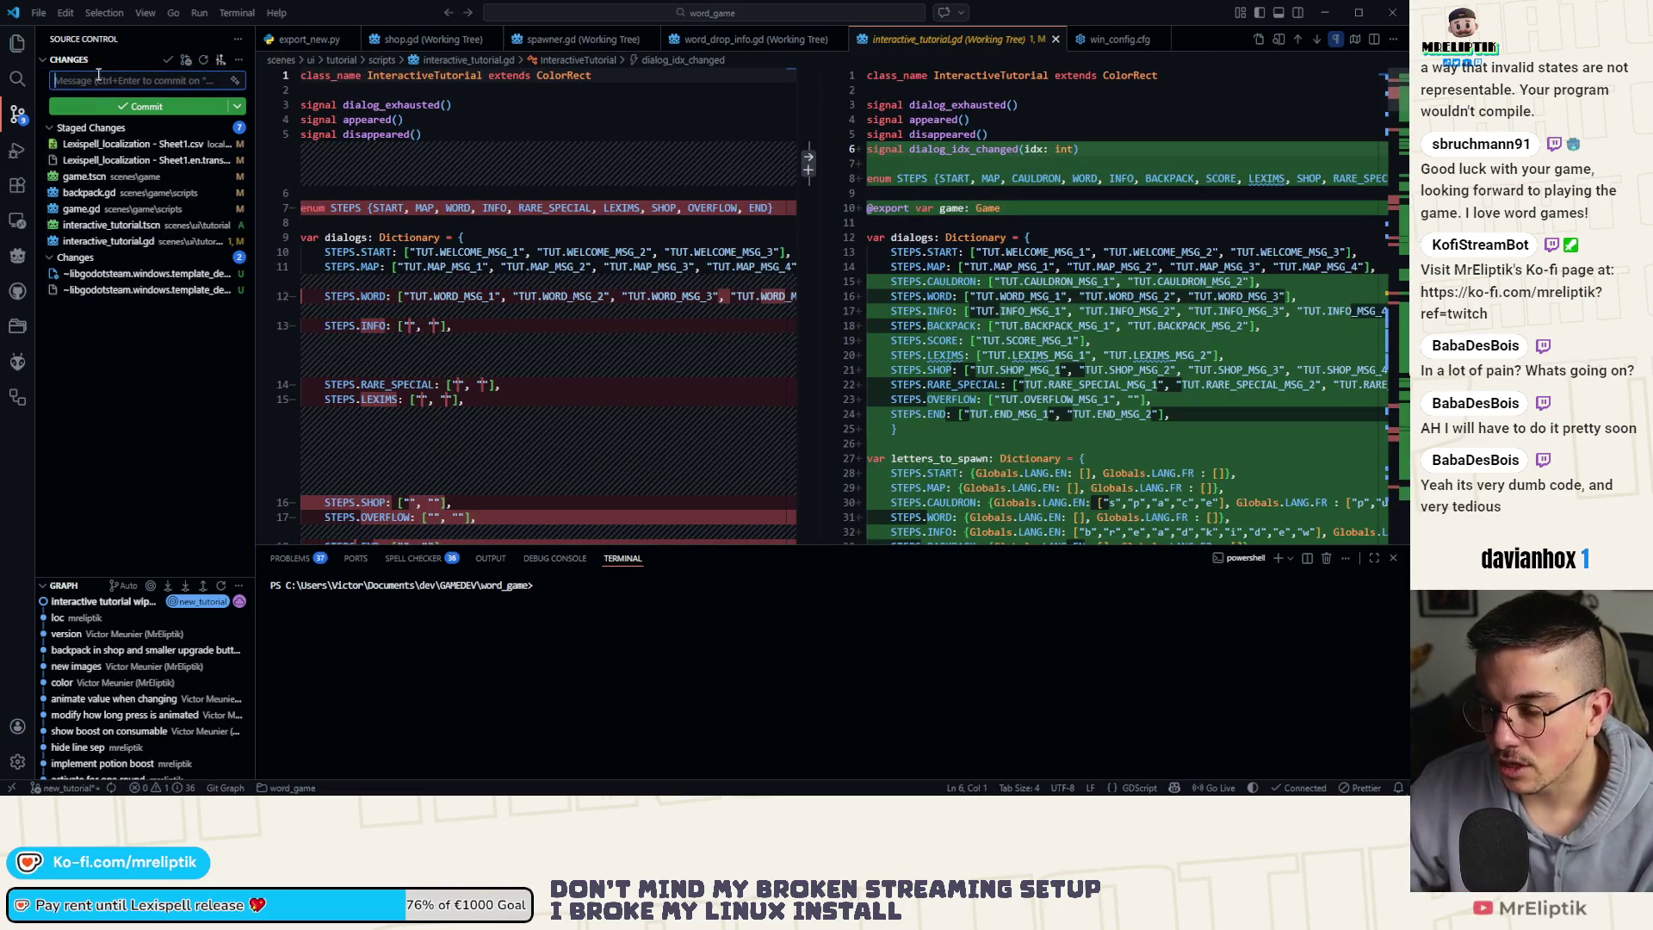
pyautogui.write('interactive tut')
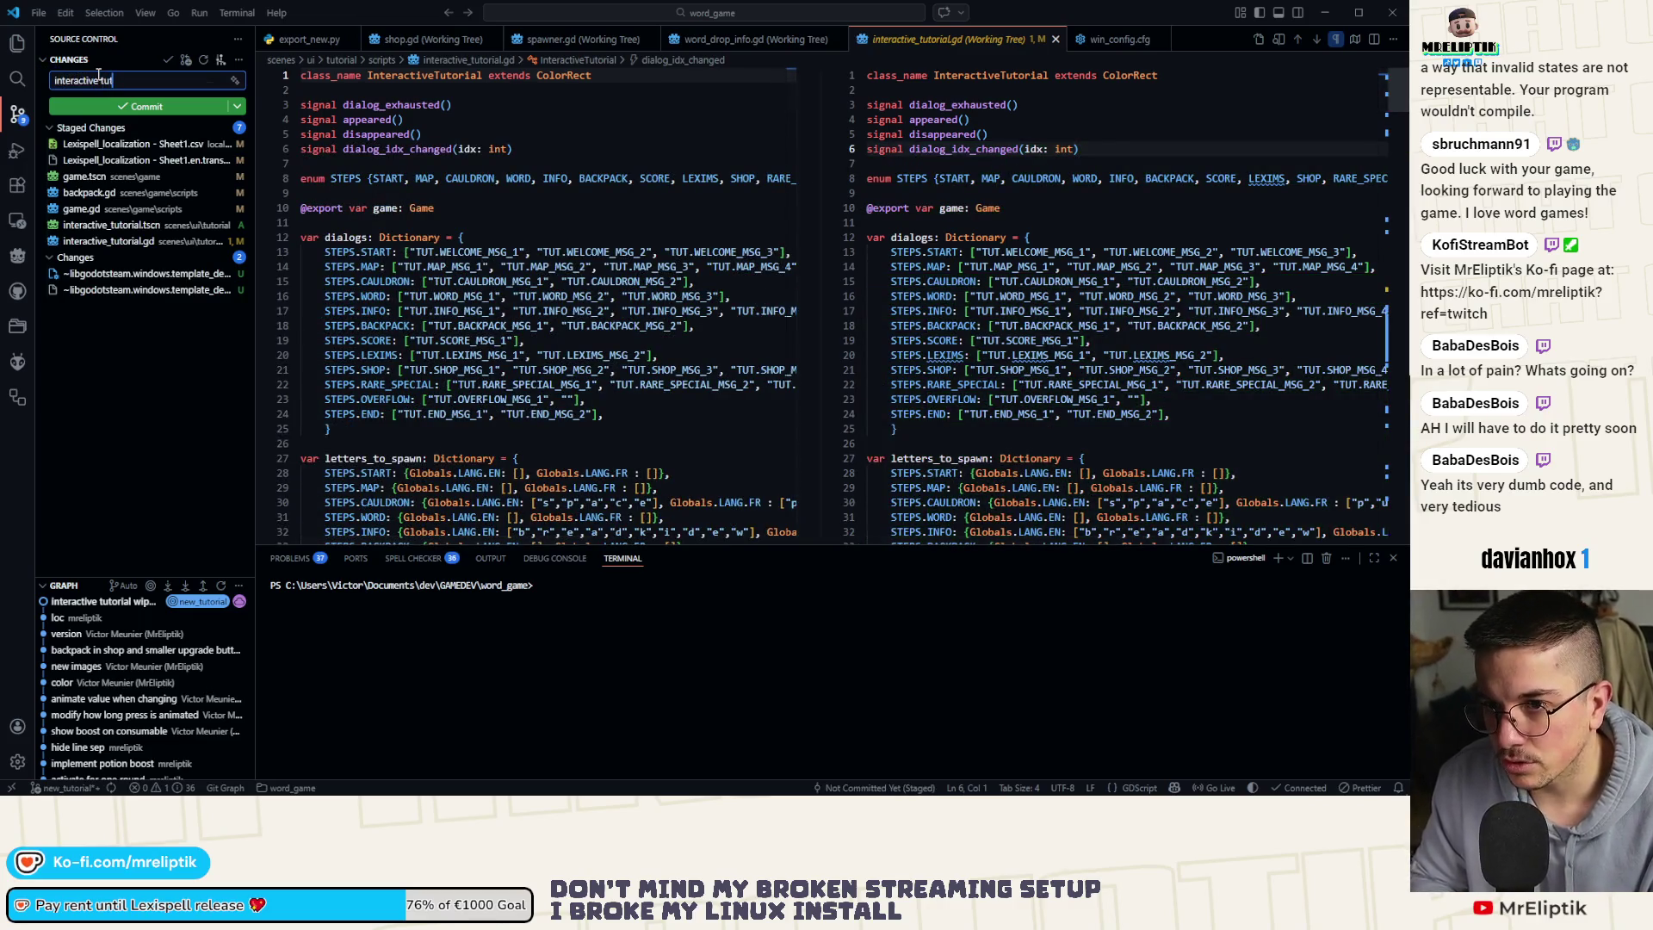
pyautogui.write(' wip')
pyautogui.hotkey('ctrl', 'Return')
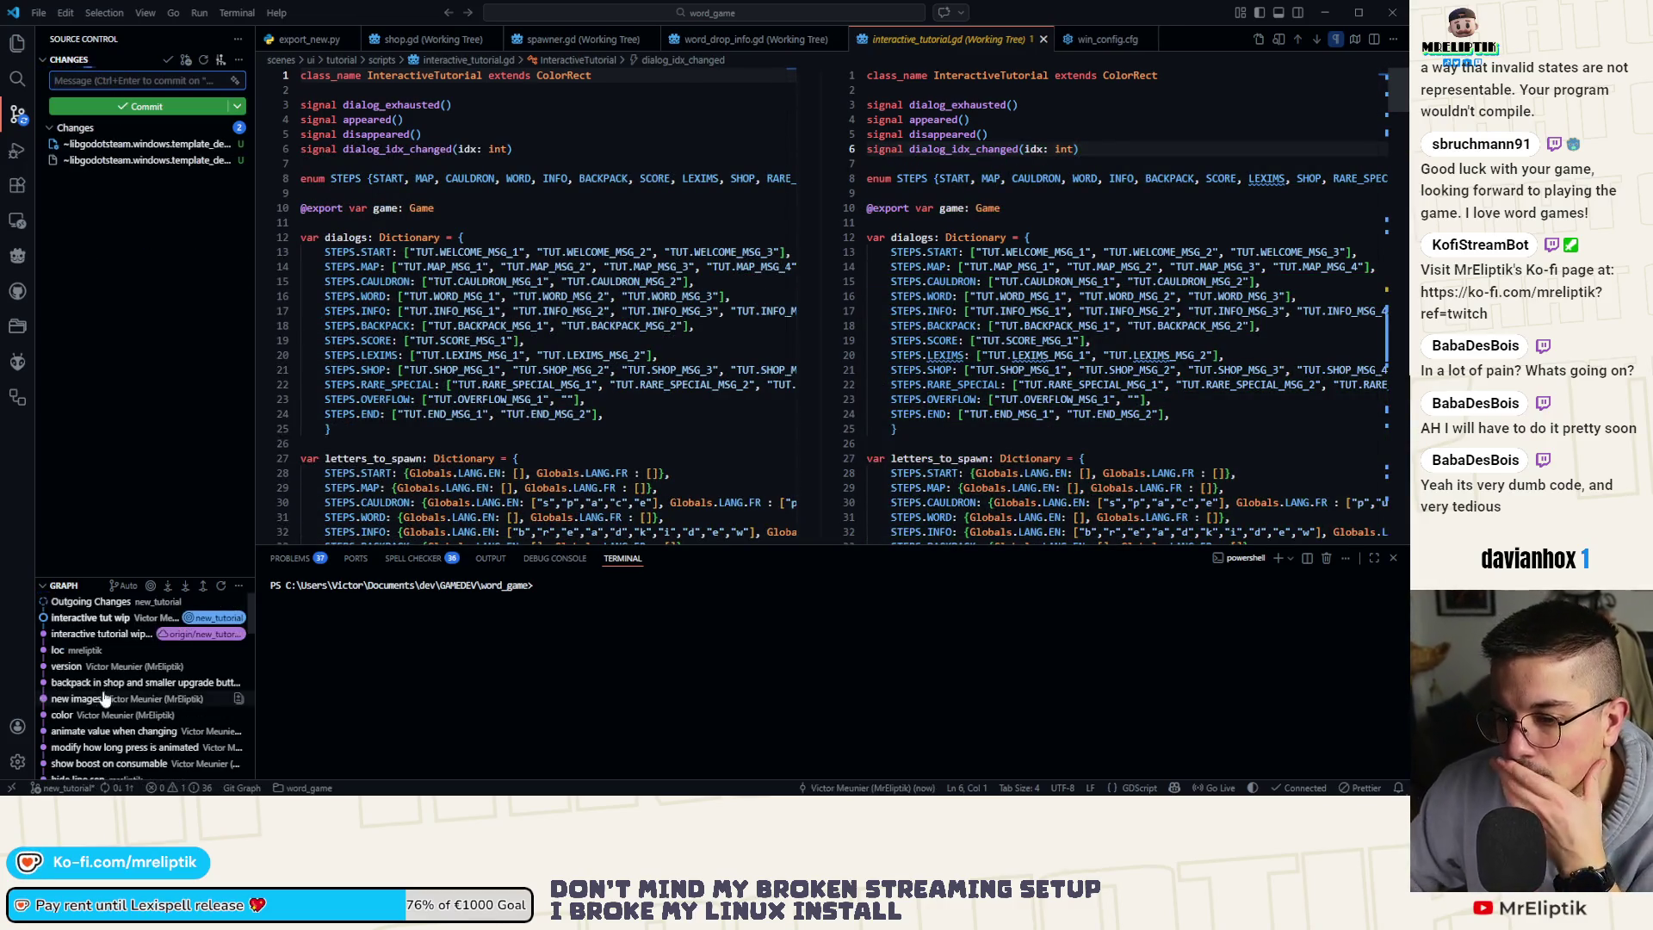
# Check the source control panel and terminal, then switch back to the Godot editor
pyautogui.moveTo(125, 788)
pyautogui.click(127, 457)
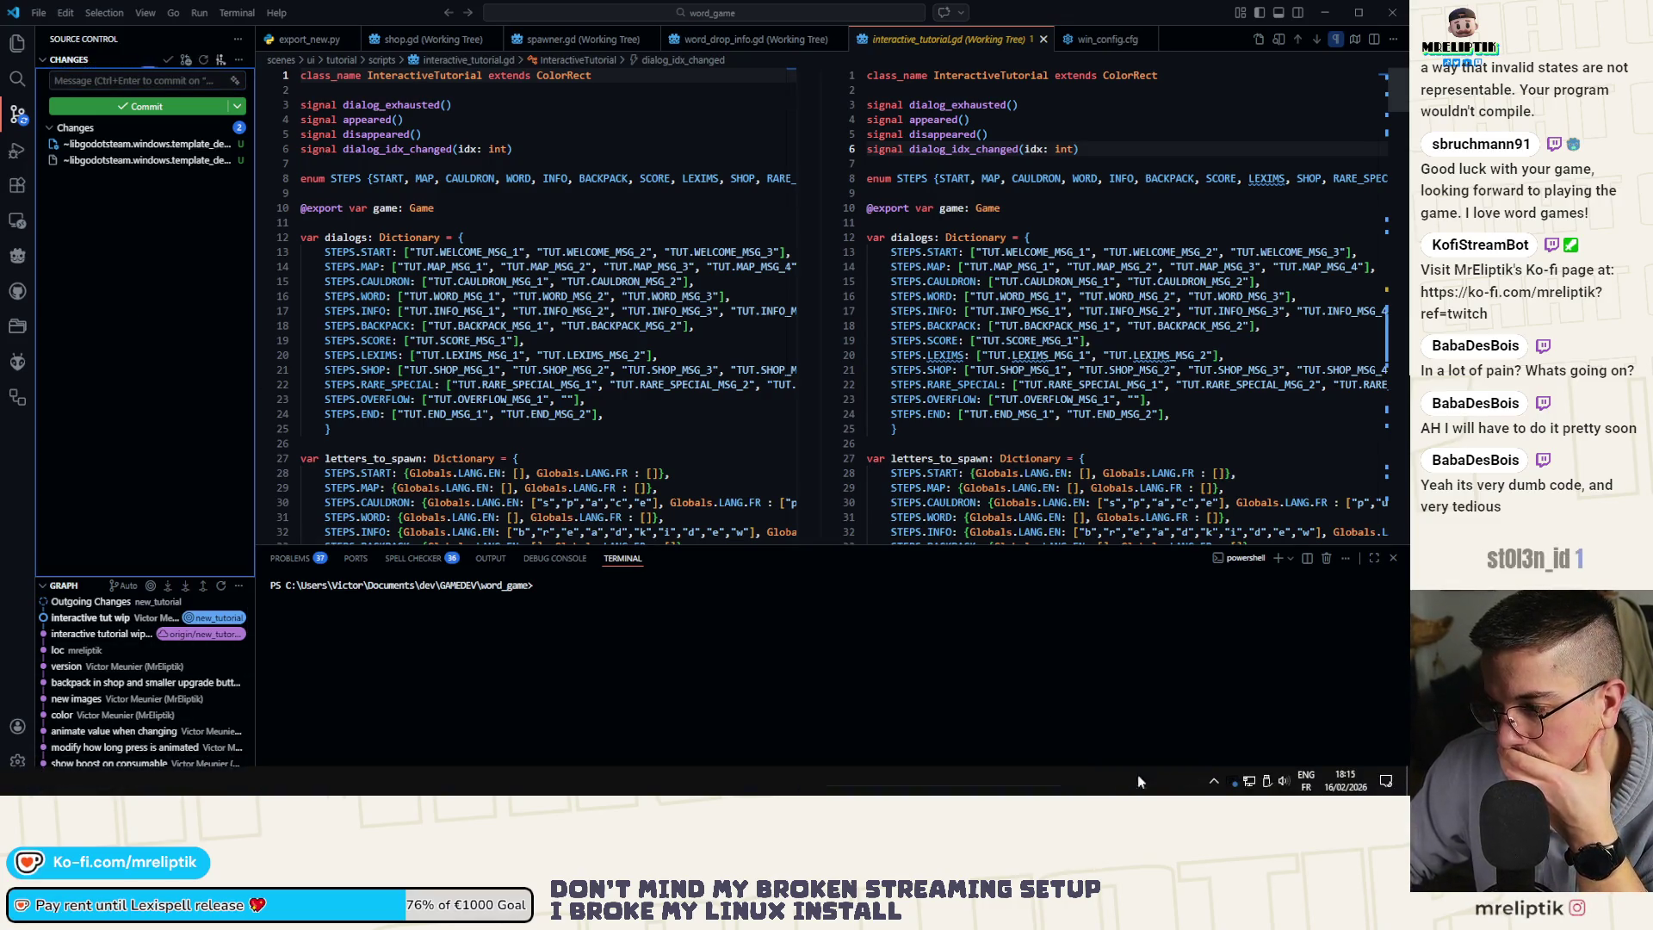
pyautogui.click(1162, 722)
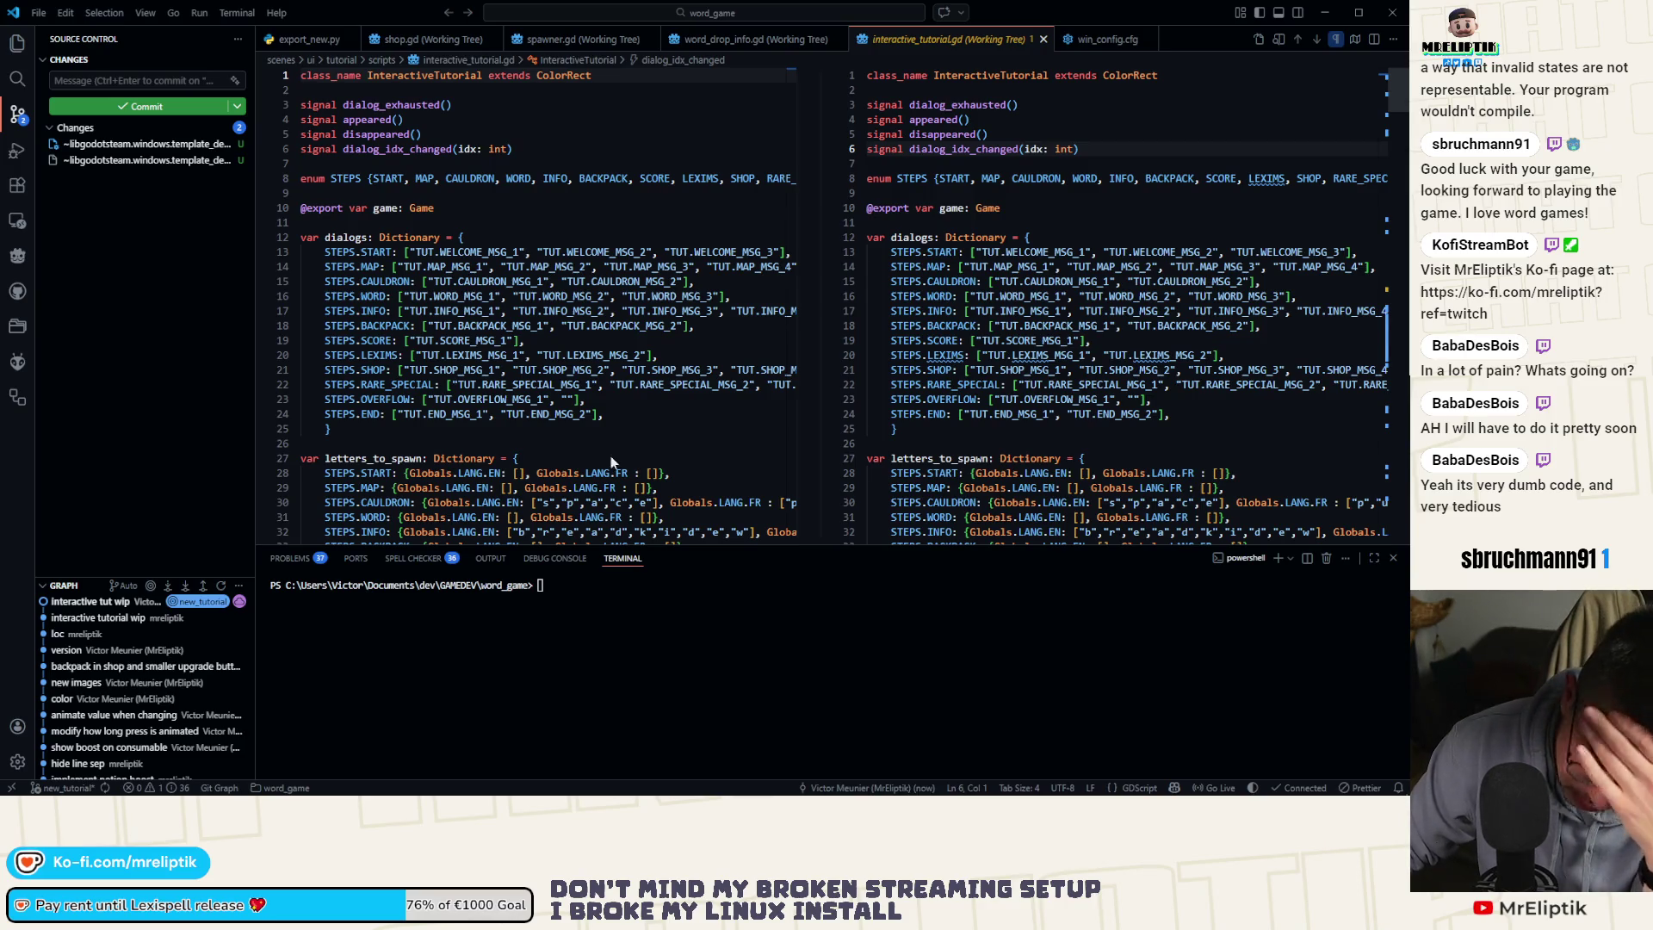
pyautogui.click(812, 661)
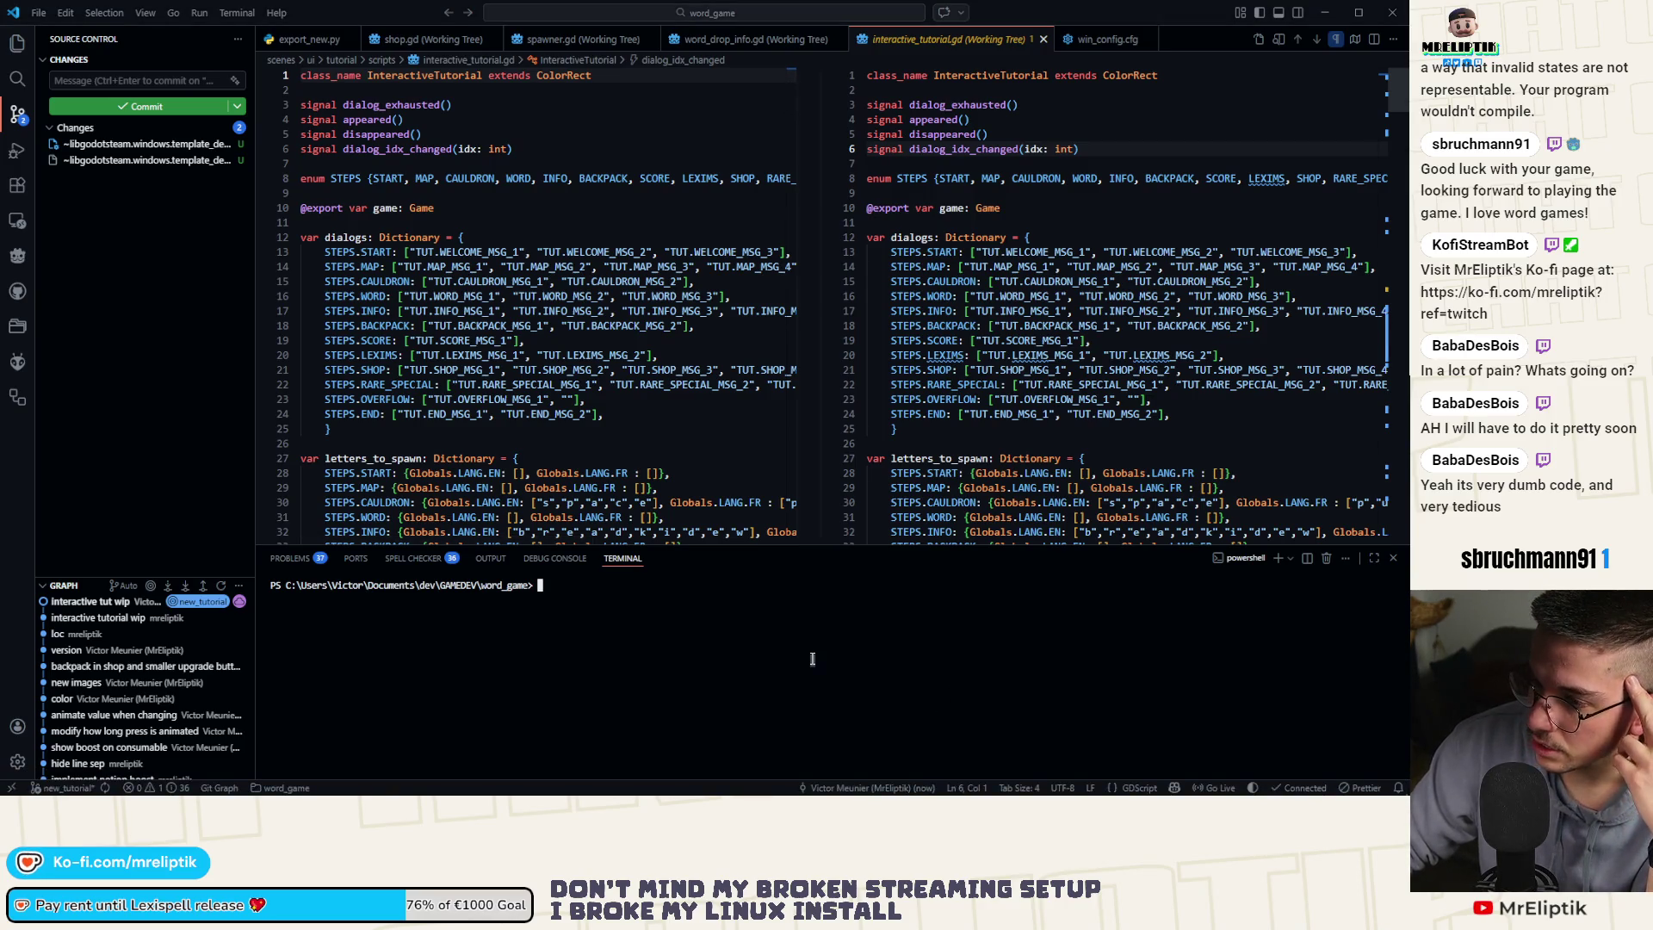
pyautogui.click(197, 390)
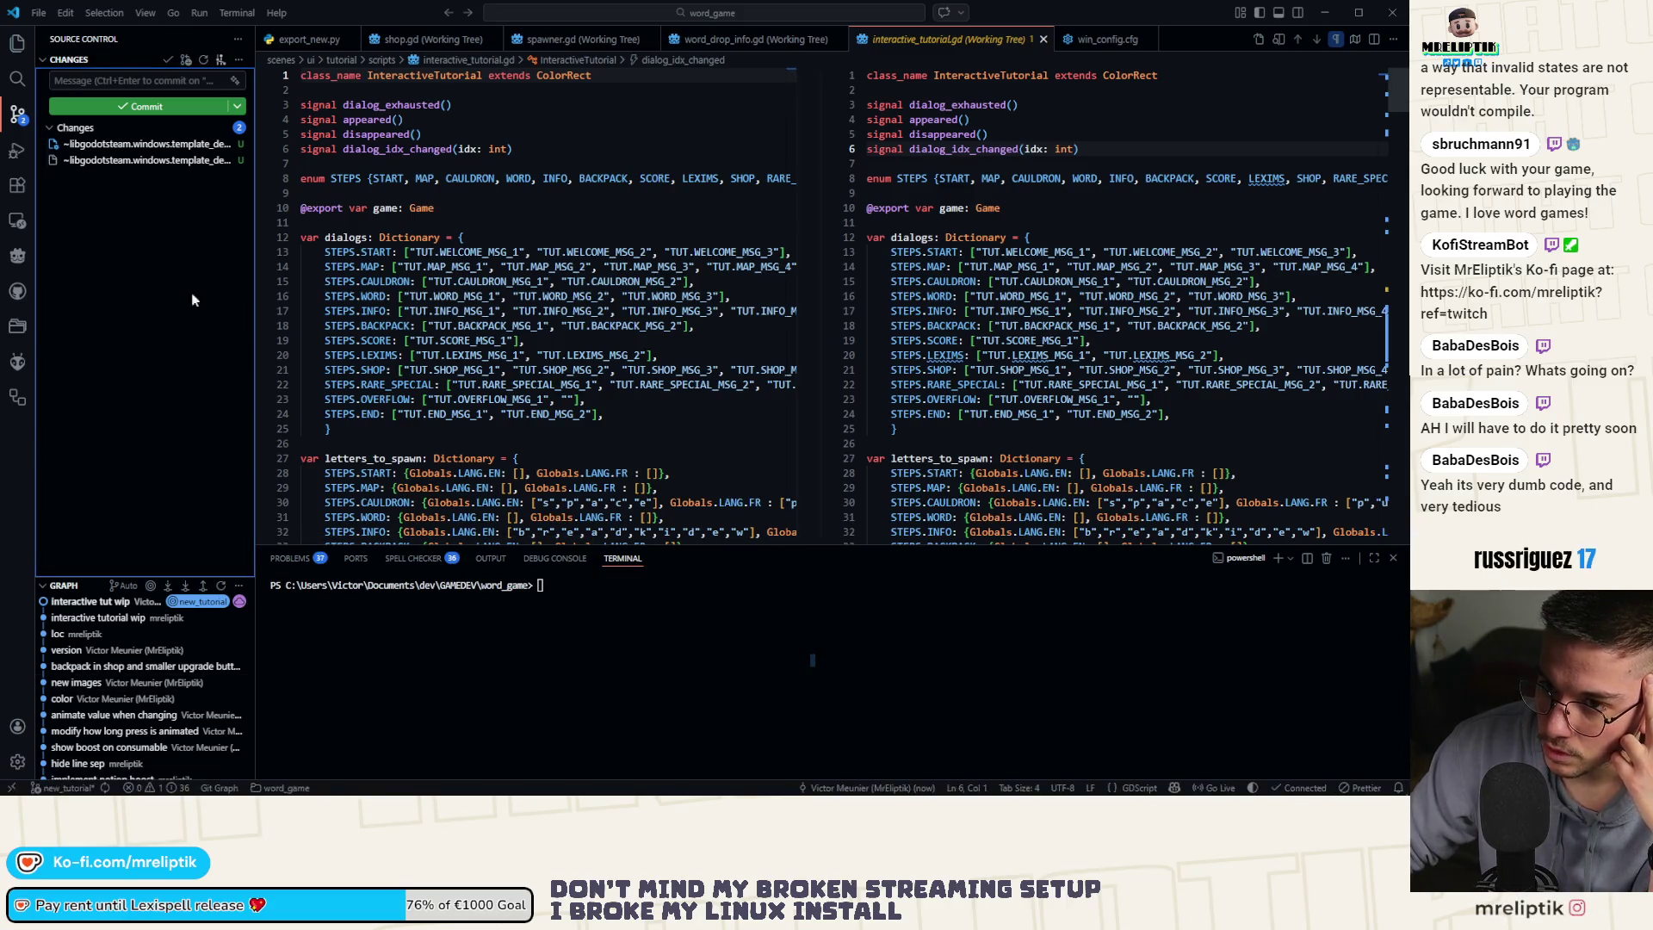
pyautogui.hotkey('alt', 'Tab')
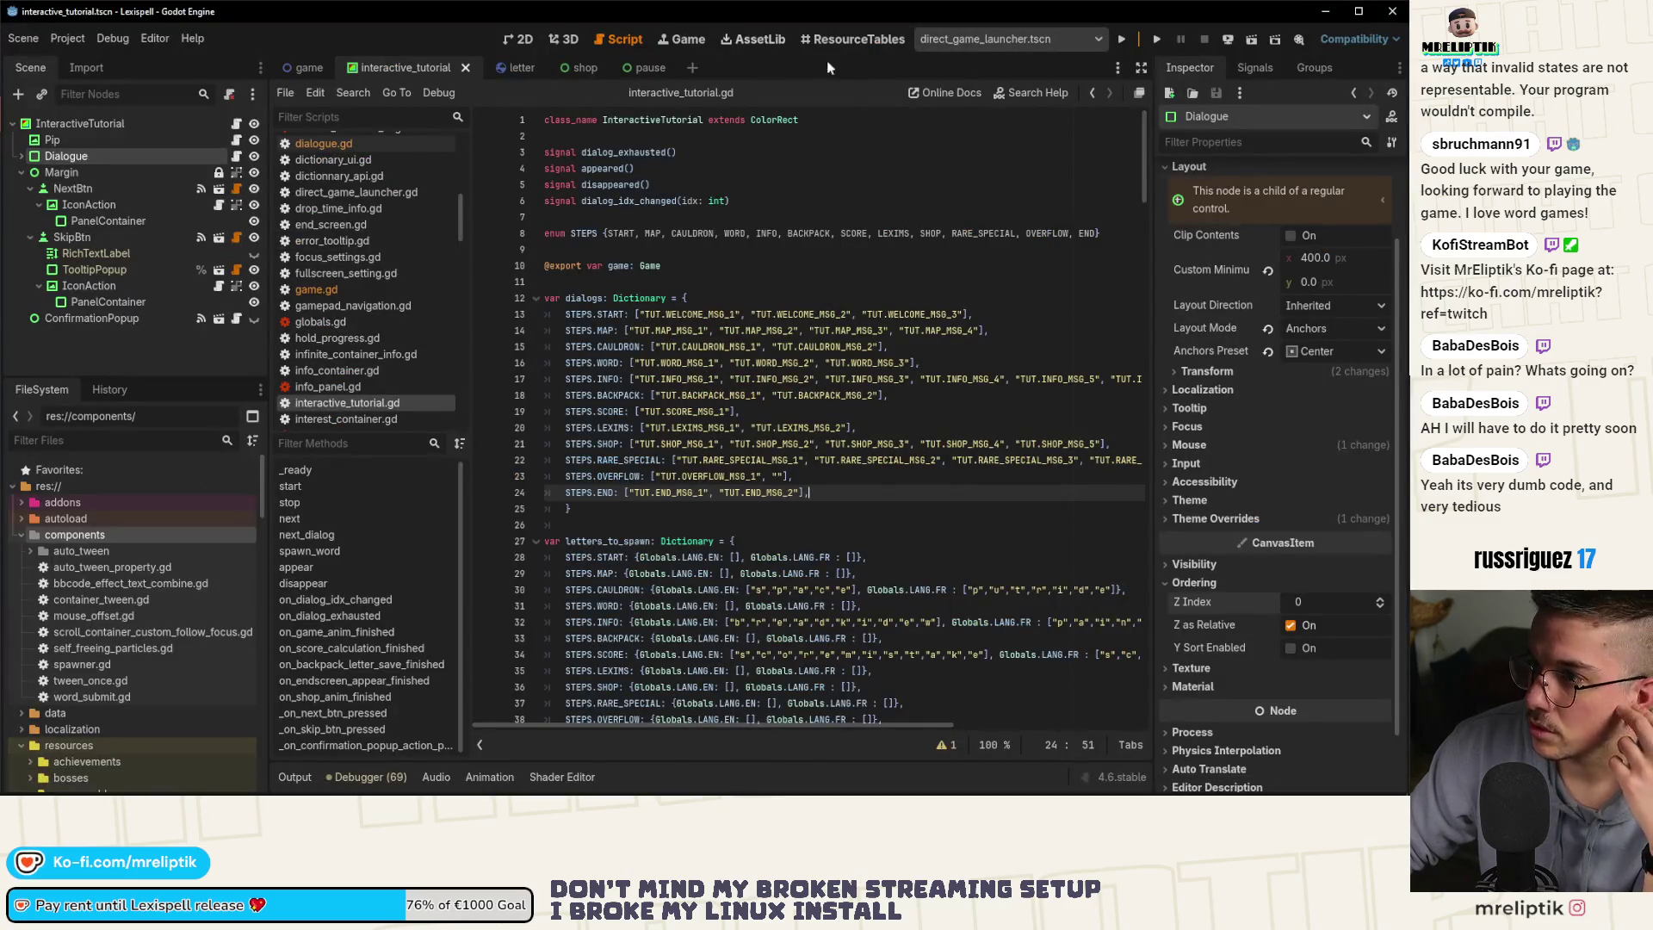
# Close the Godot editor window
pyautogui.click(1383, 16)
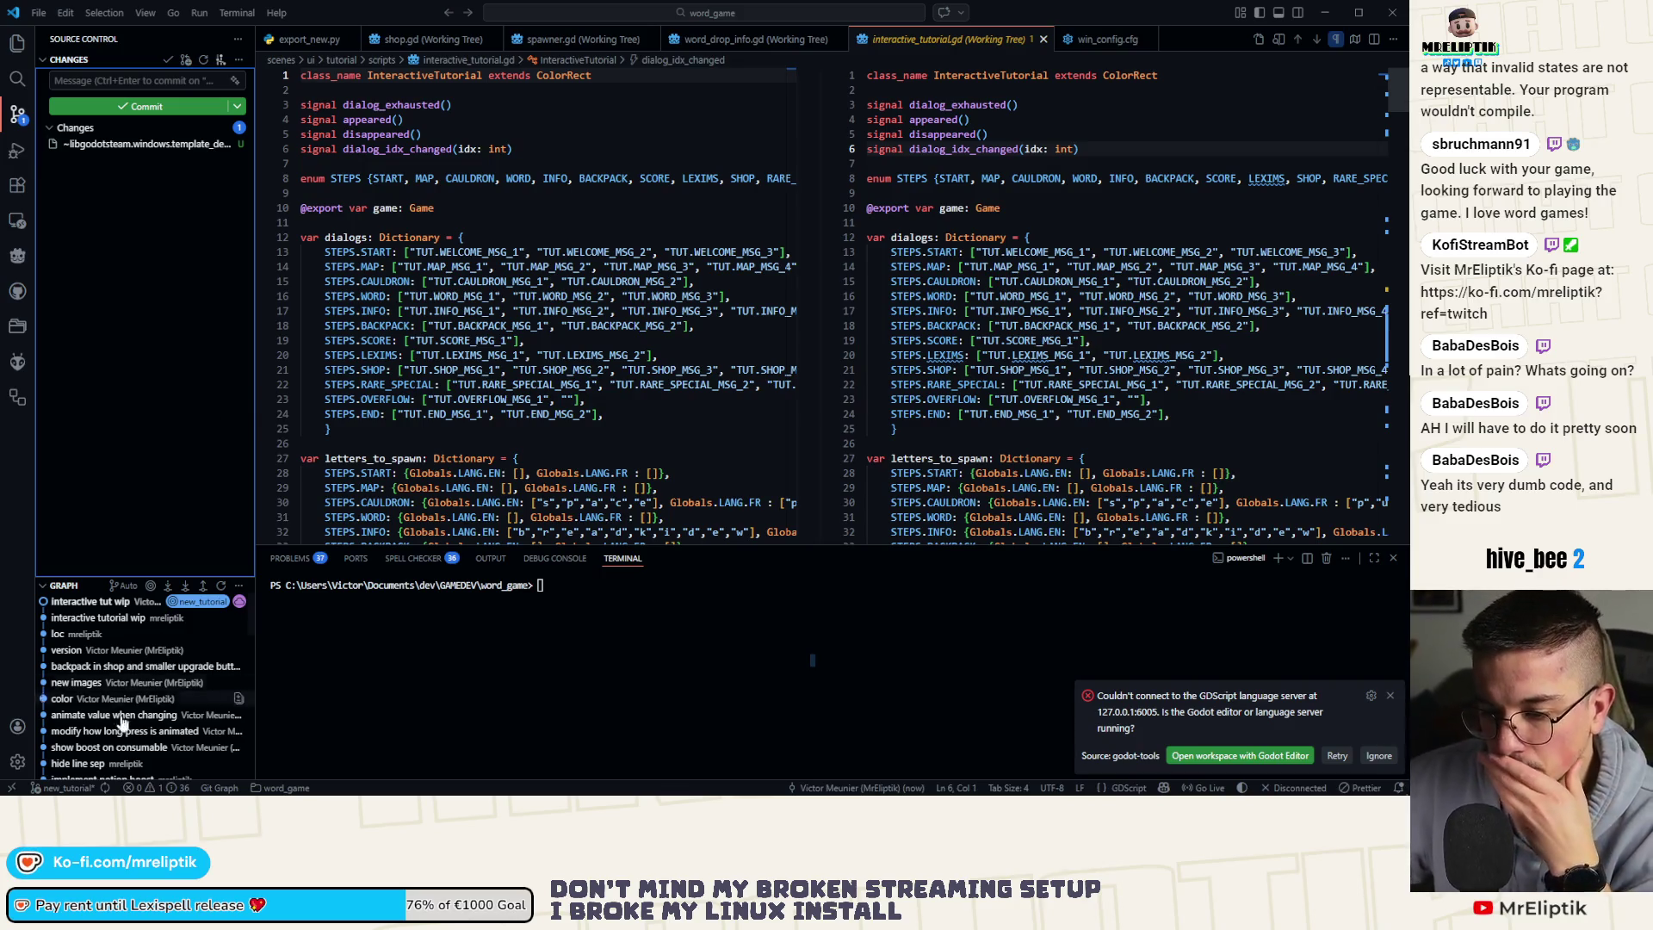
# Discard and delete the untracked template file
pyautogui.moveTo(216, 790)
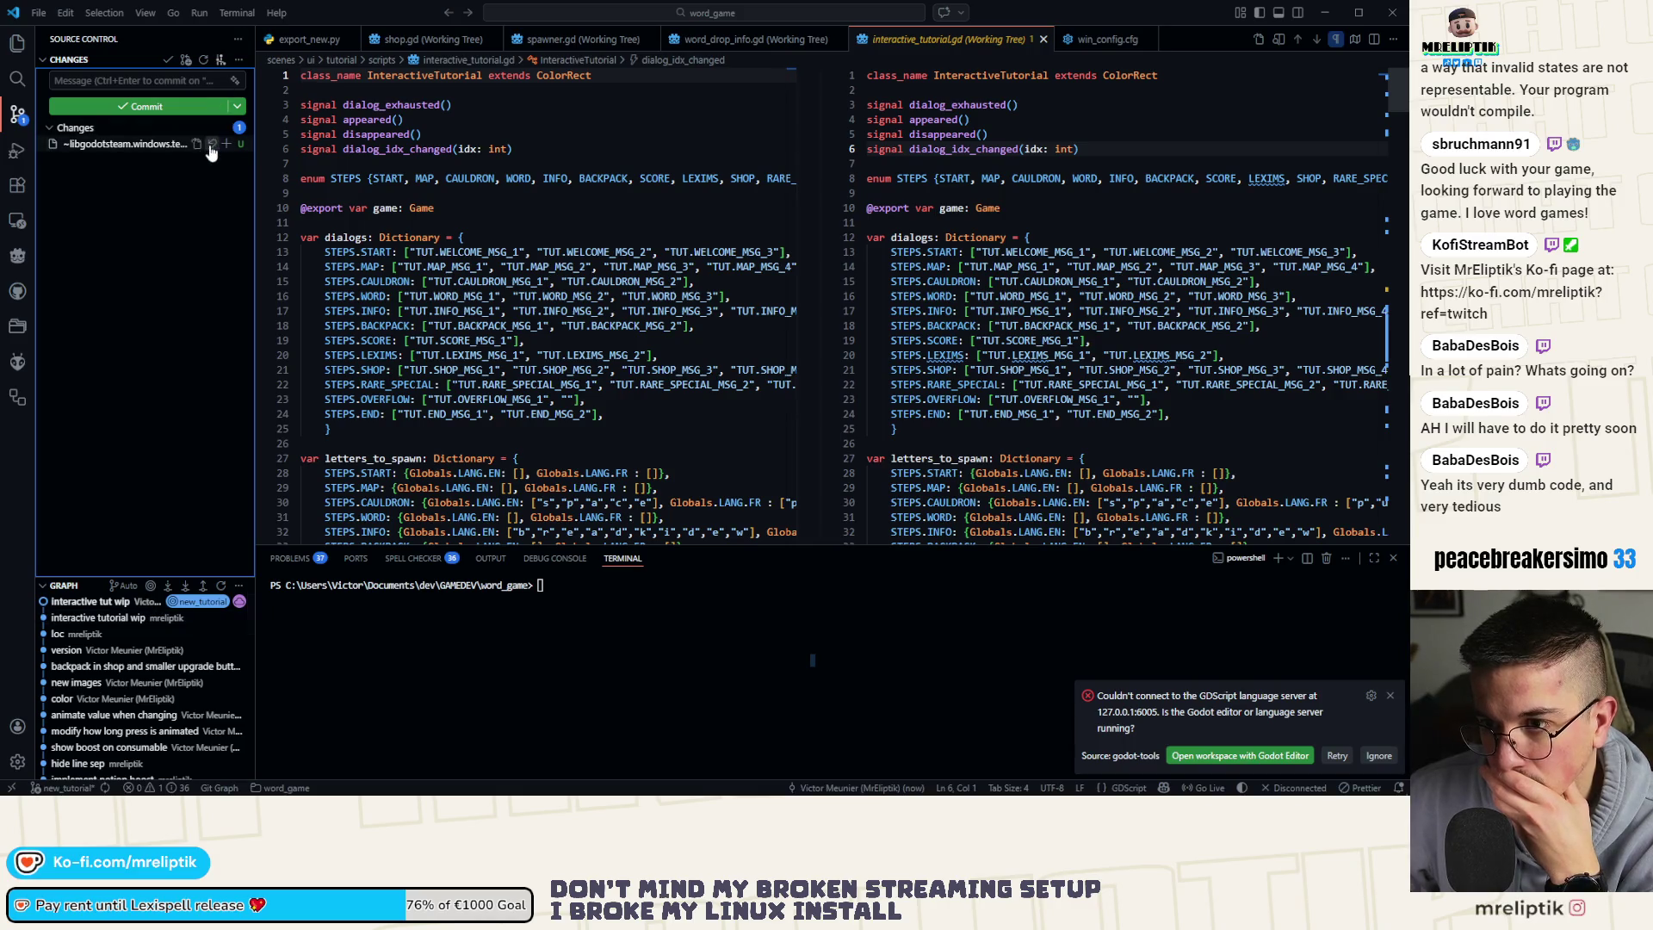
pyautogui.click(212, 144)
pyautogui.click(664, 425)
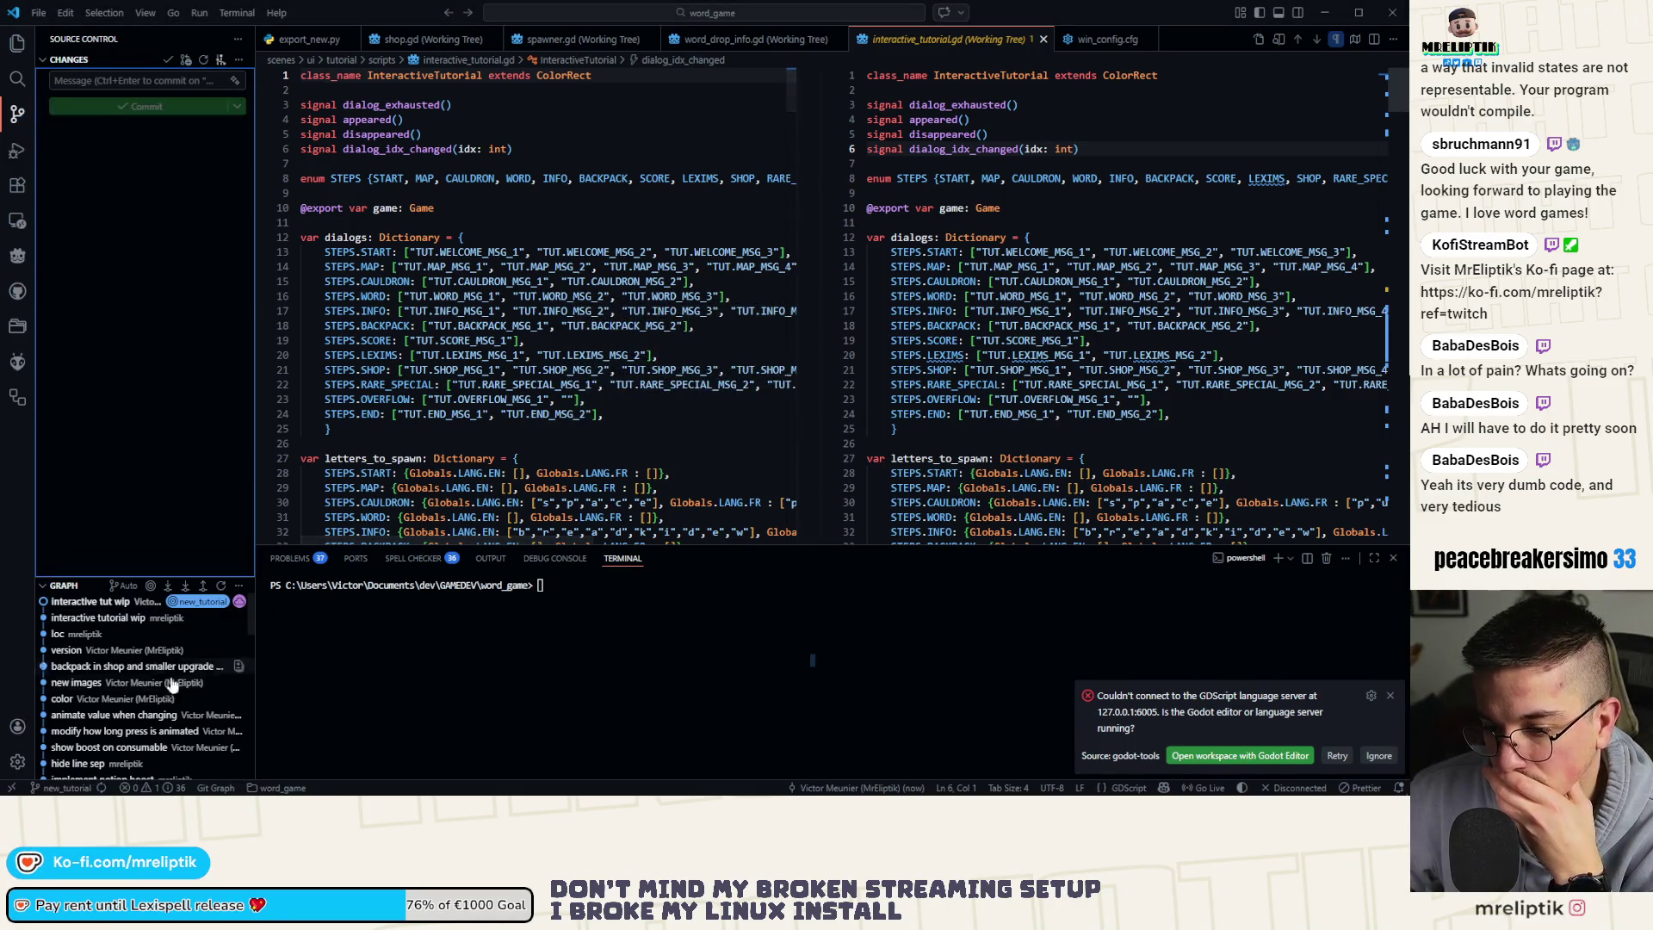
# Check out the main branch and sync the committed changes with the remote
pyautogui.click(62, 788)
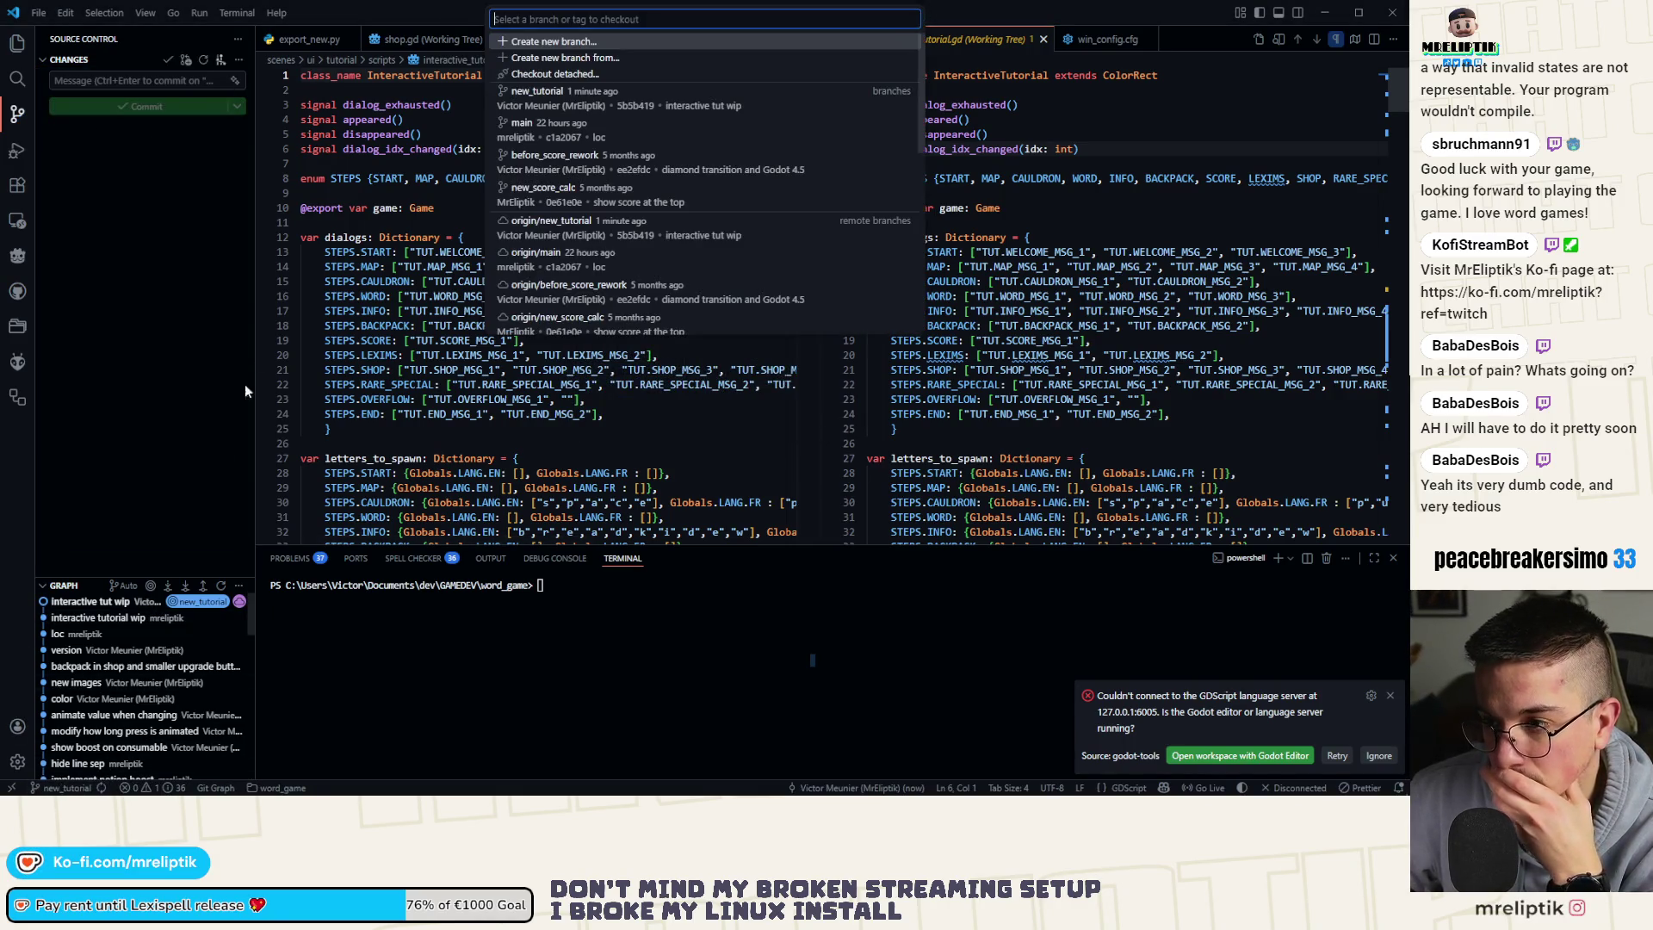
pyautogui.click(557, 140)
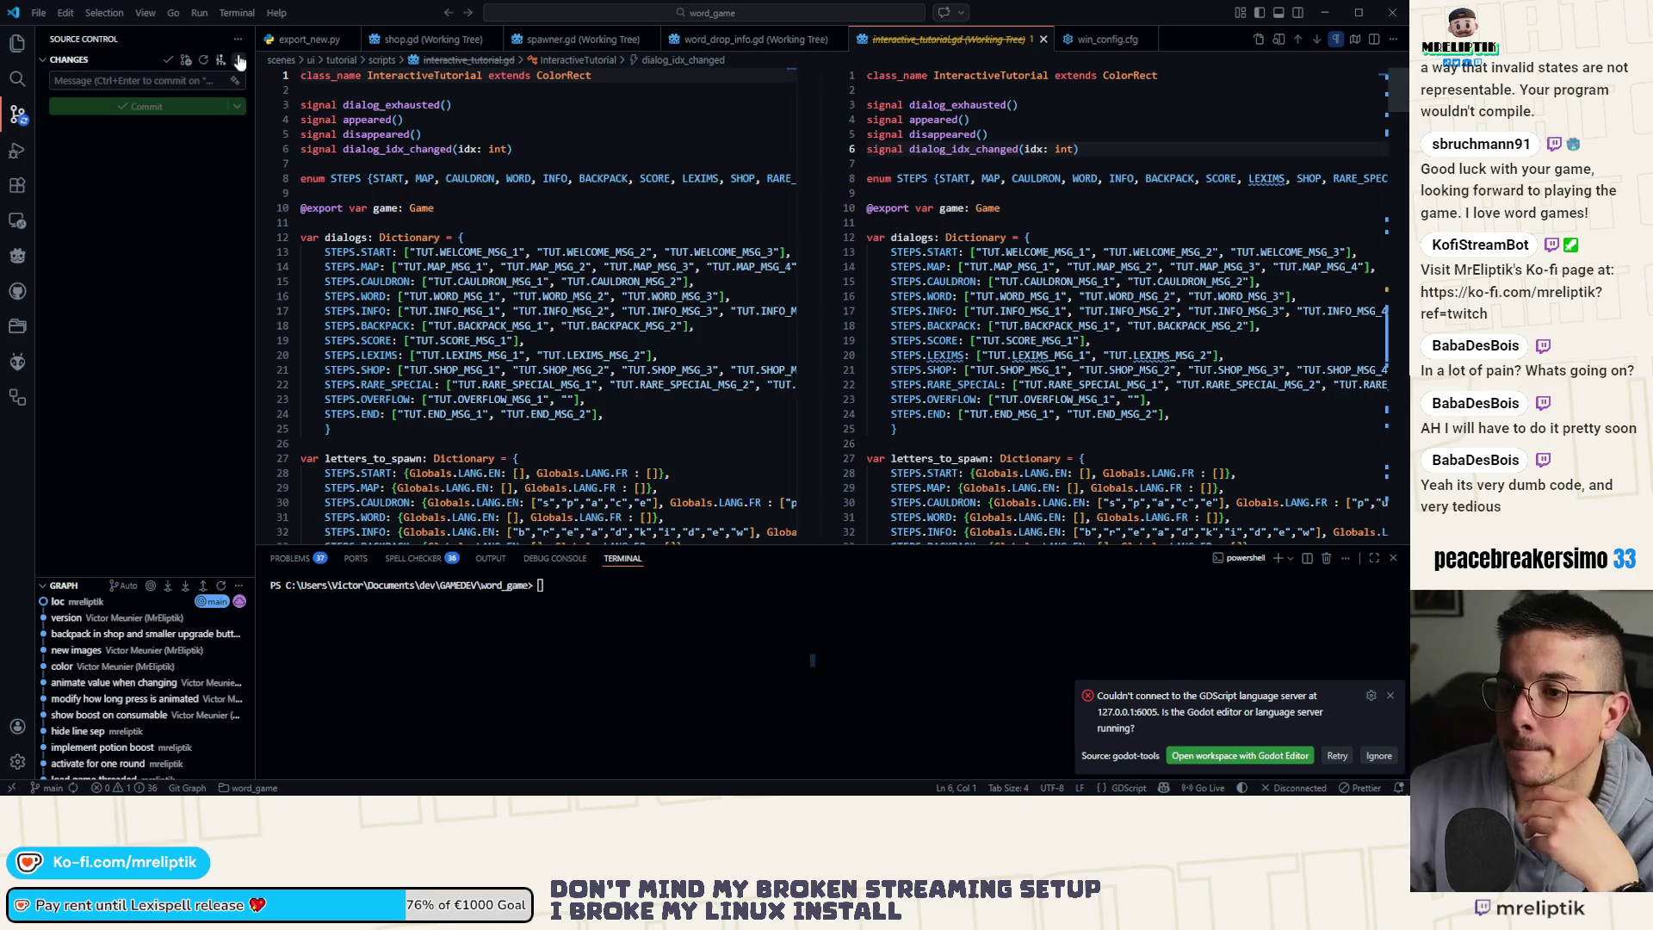
pyautogui.click(238, 60)
pyautogui.click(112, 393)
pyautogui.click(169, 331)
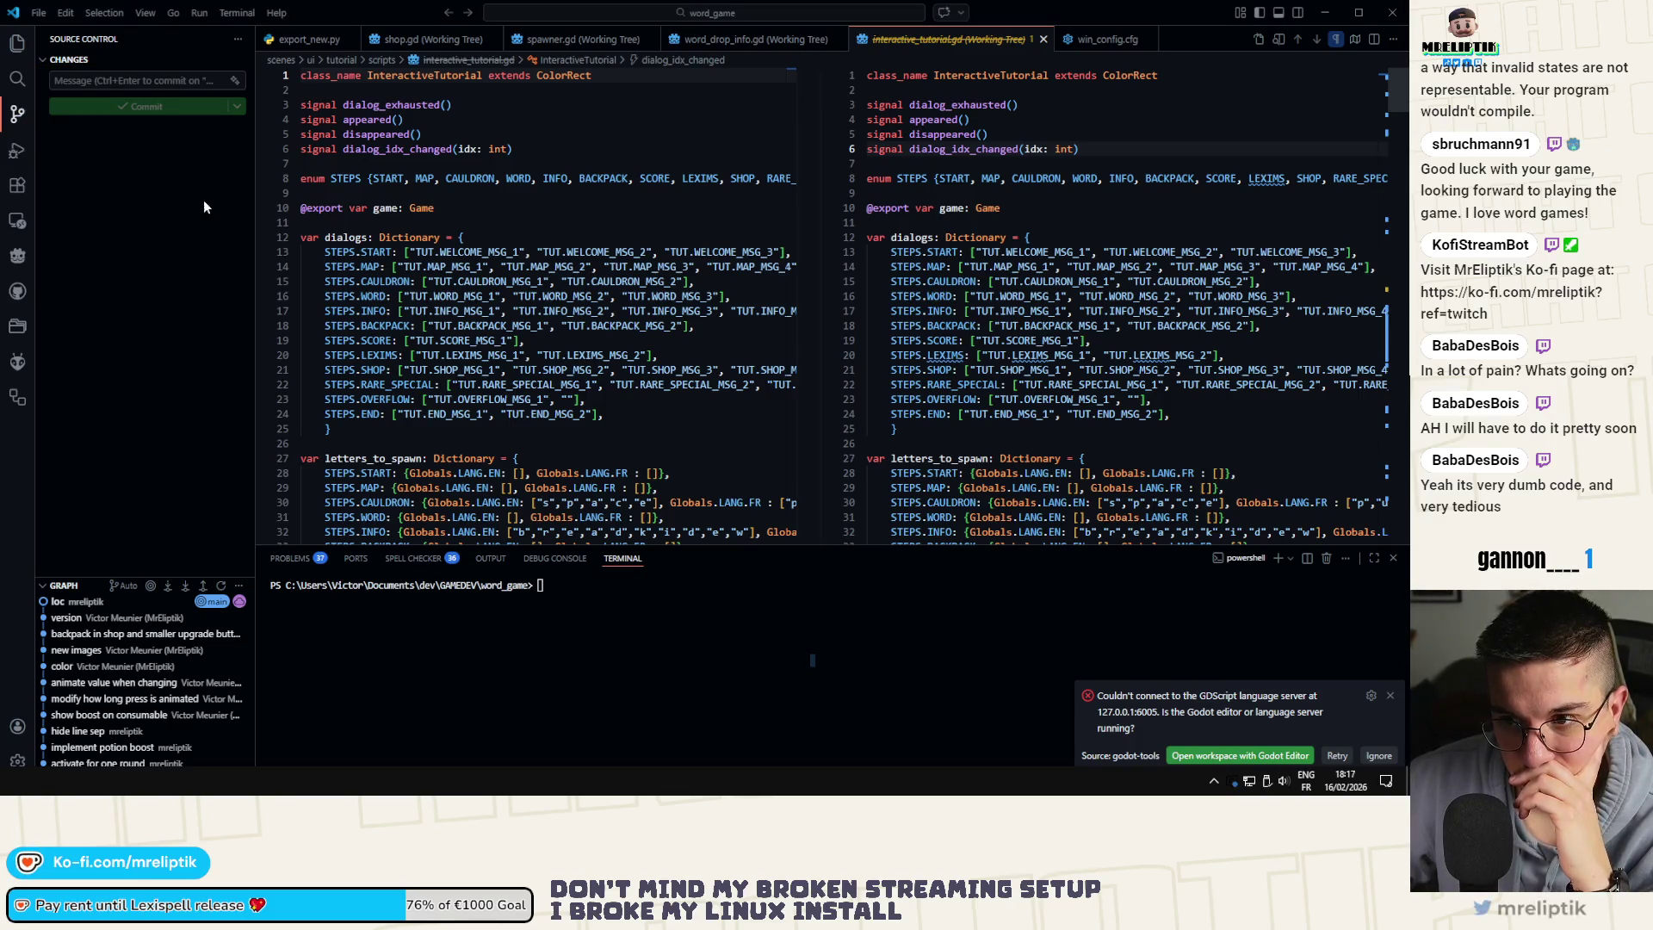
pyautogui.press('super')
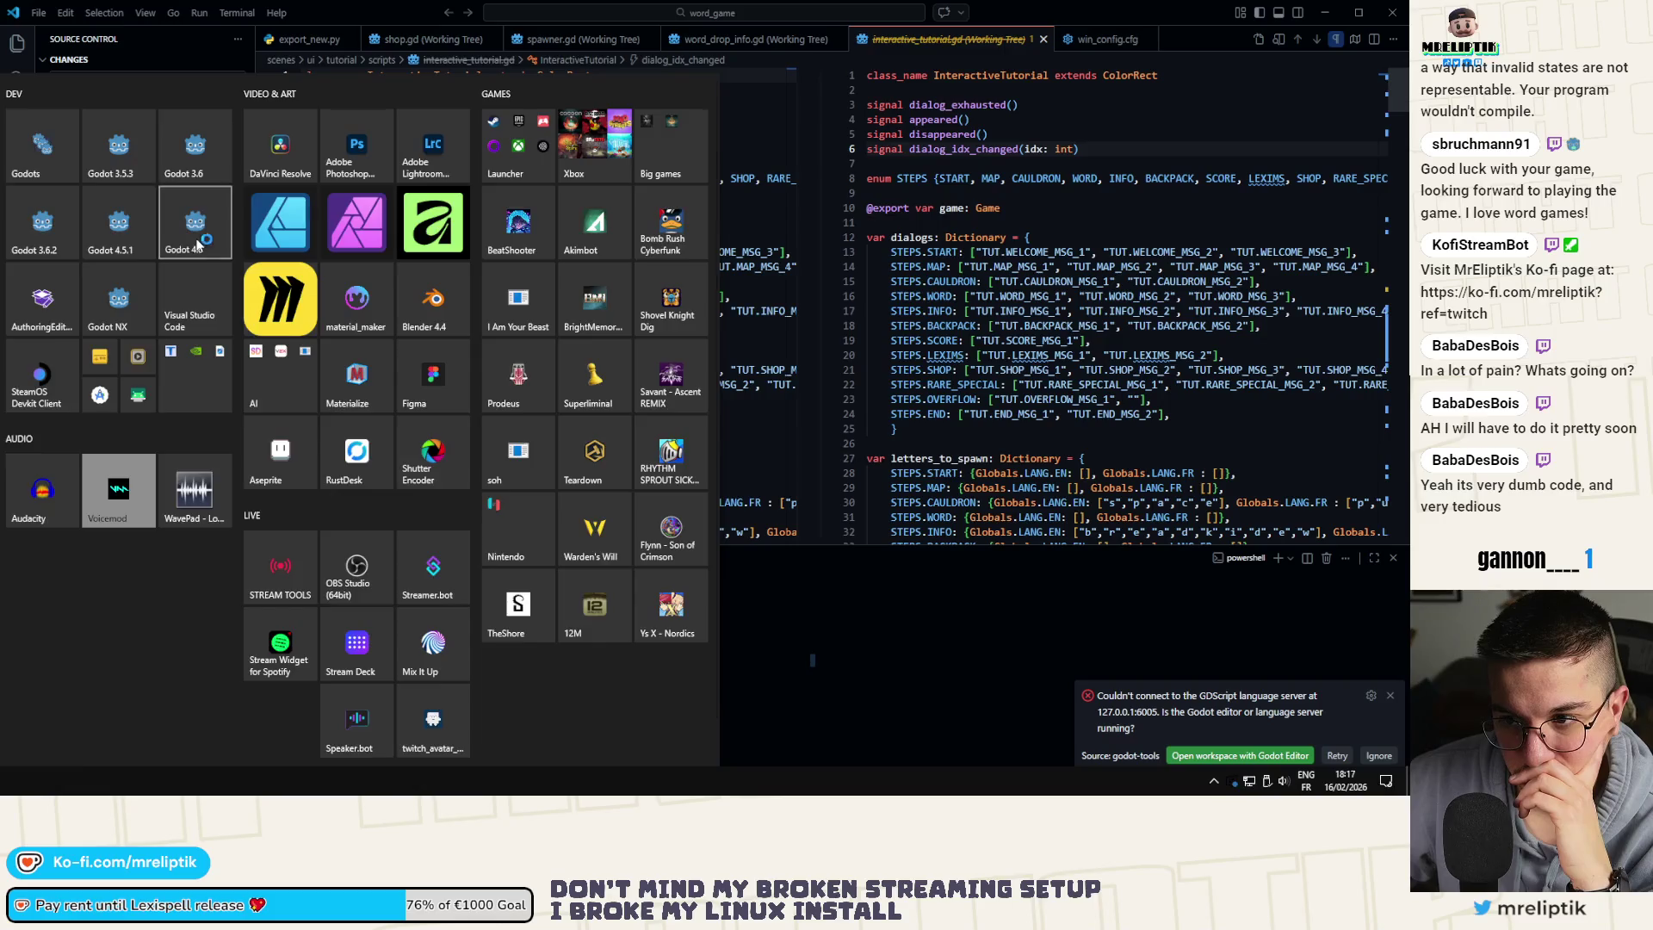
# Open the Lexispell project from the Godot Project Manager
pyautogui.press('Escape')
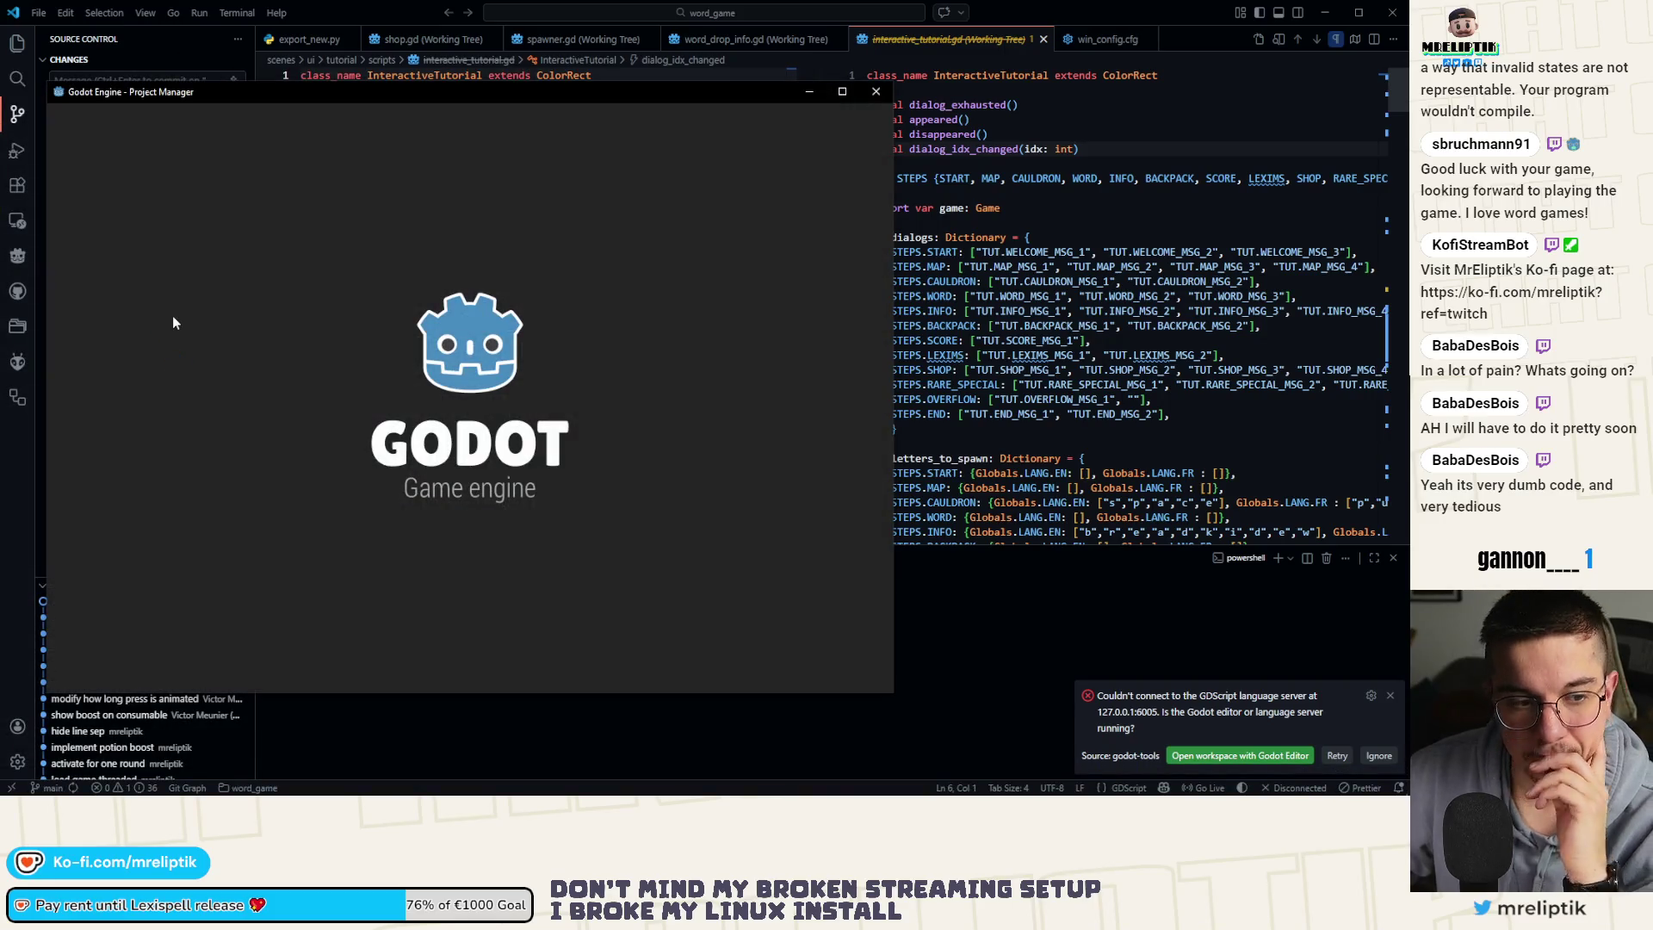
pyautogui.doubleClick(246, 188)
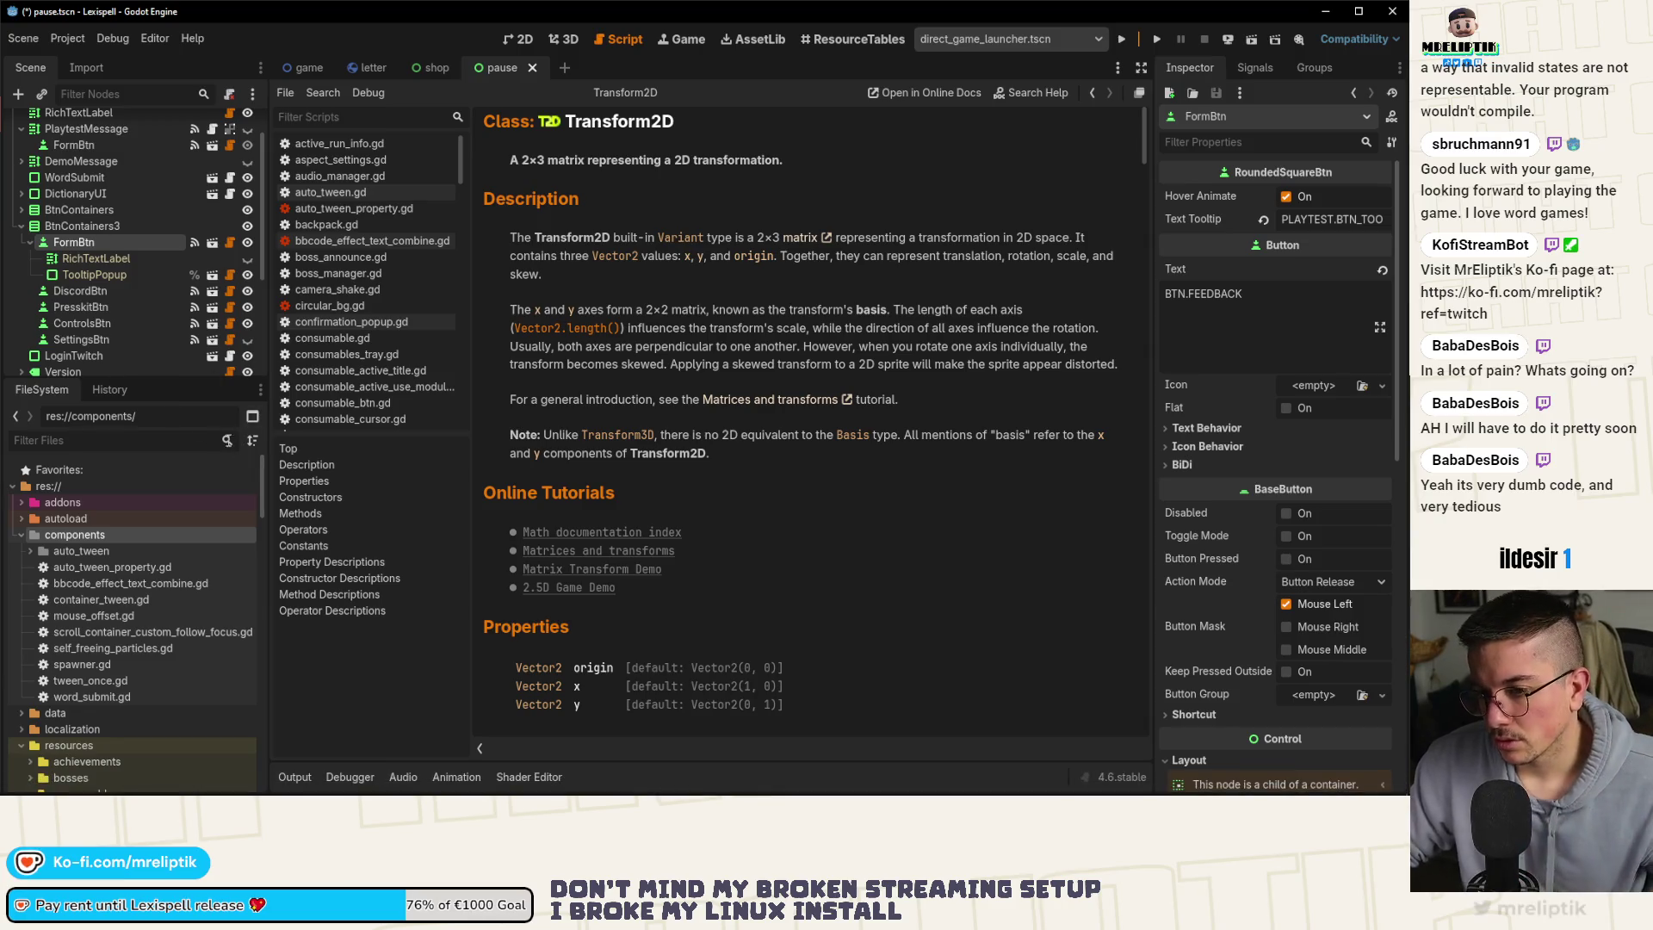
# Save and close pause.tscn, then look over the game scene's node tree in the 2D view
pyautogui.hotkey('ctrl', 's')
pyautogui.middleClick(487, 57)
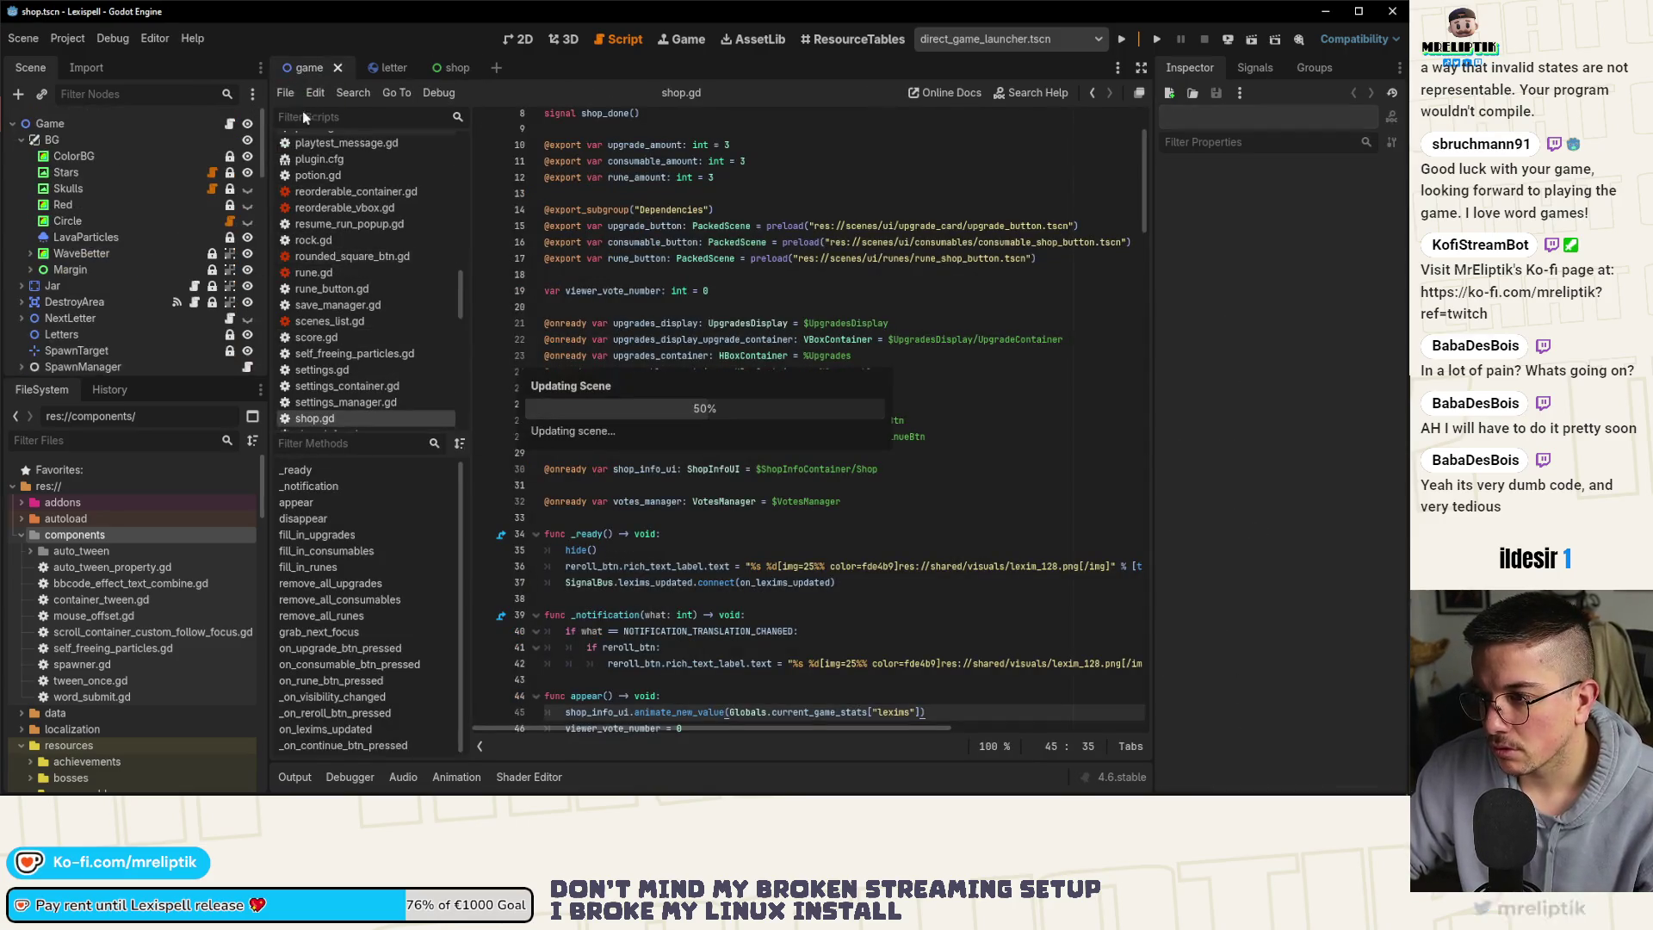
pyautogui.click(522, 41)
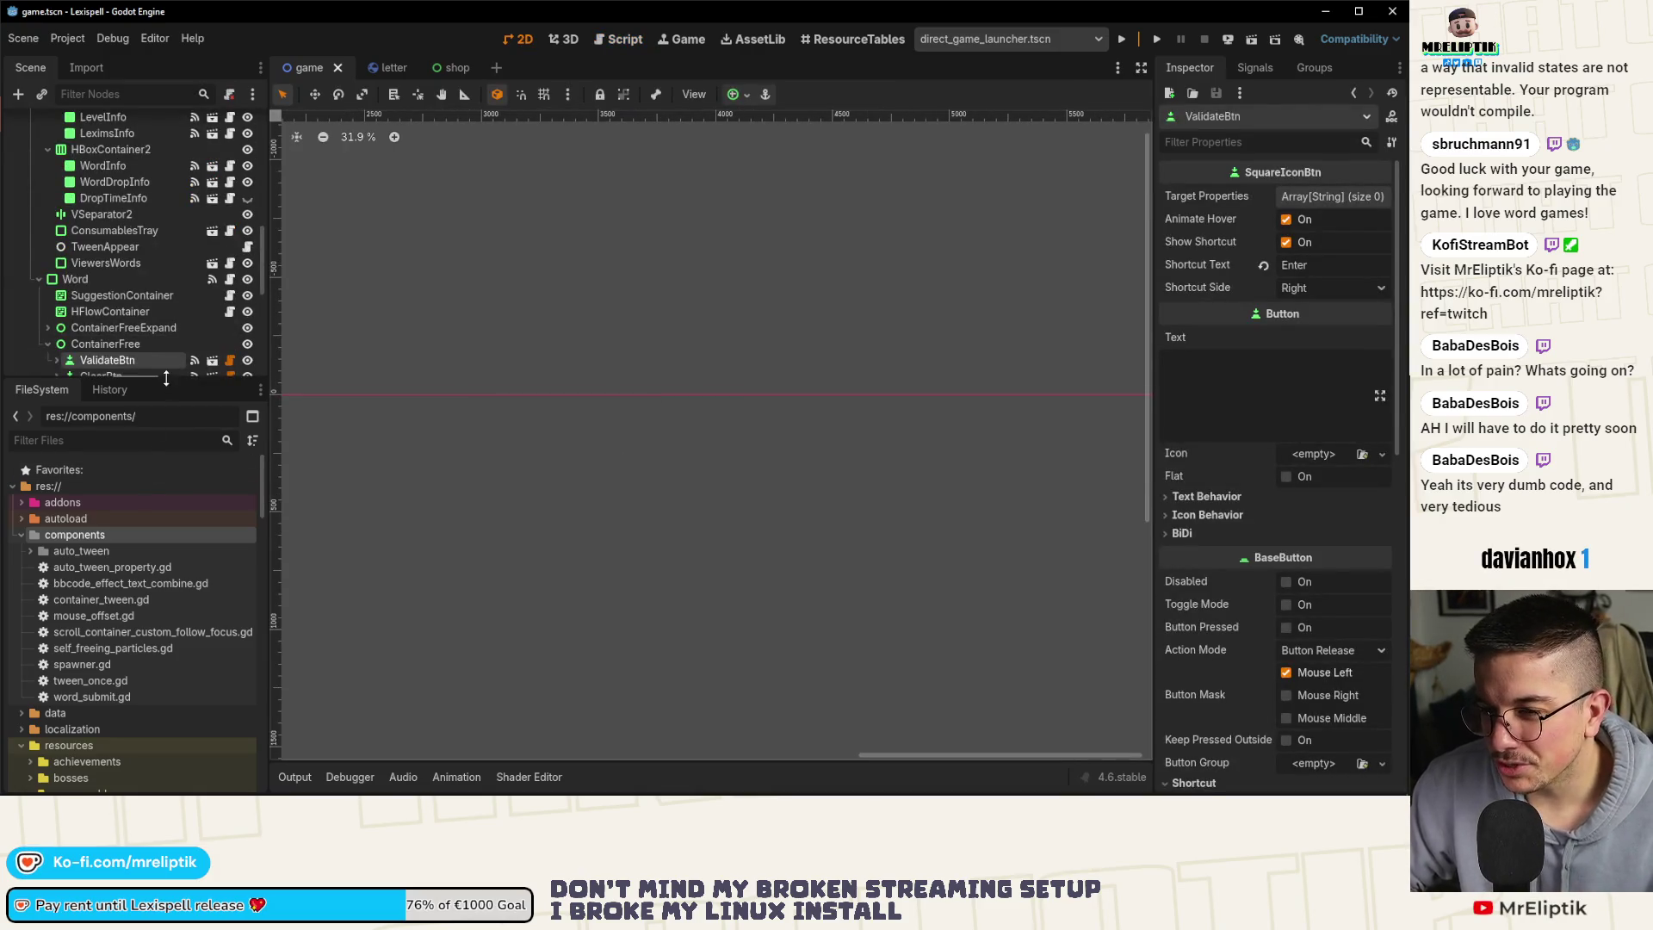
pyautogui.moveTo(170, 379); pyautogui.dragTo(170, 483)
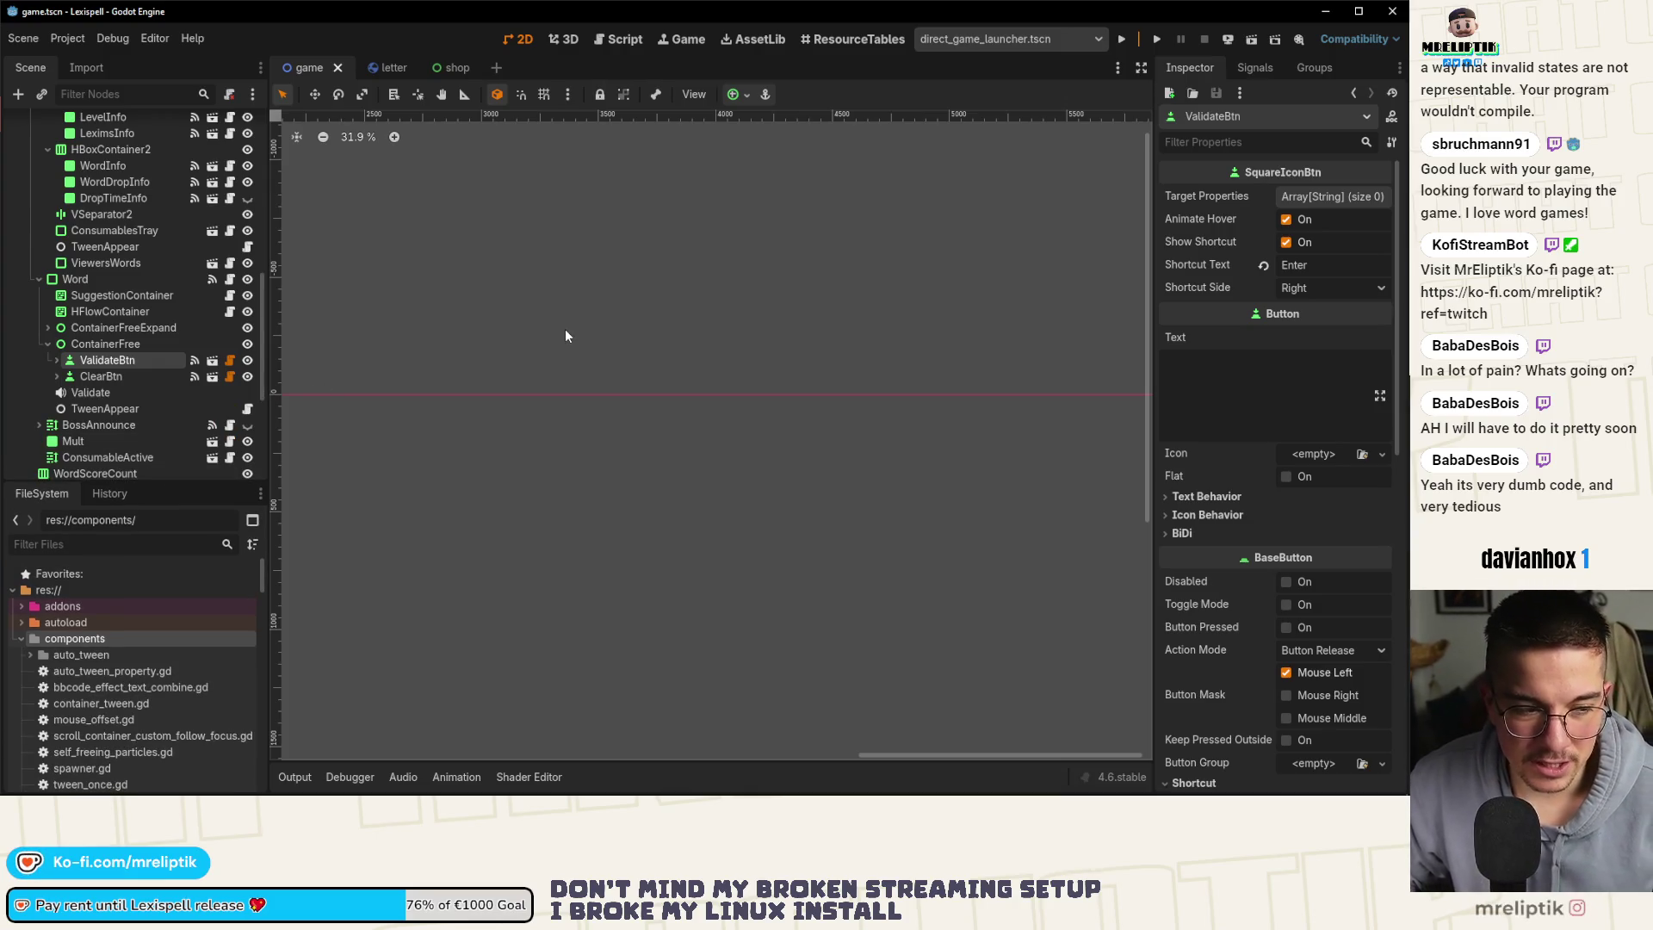
pyautogui.scroll(-5, 565, 328)
pyautogui.hscroll(-5, 598, 391)
pyautogui.scroll(3, 689, 387)
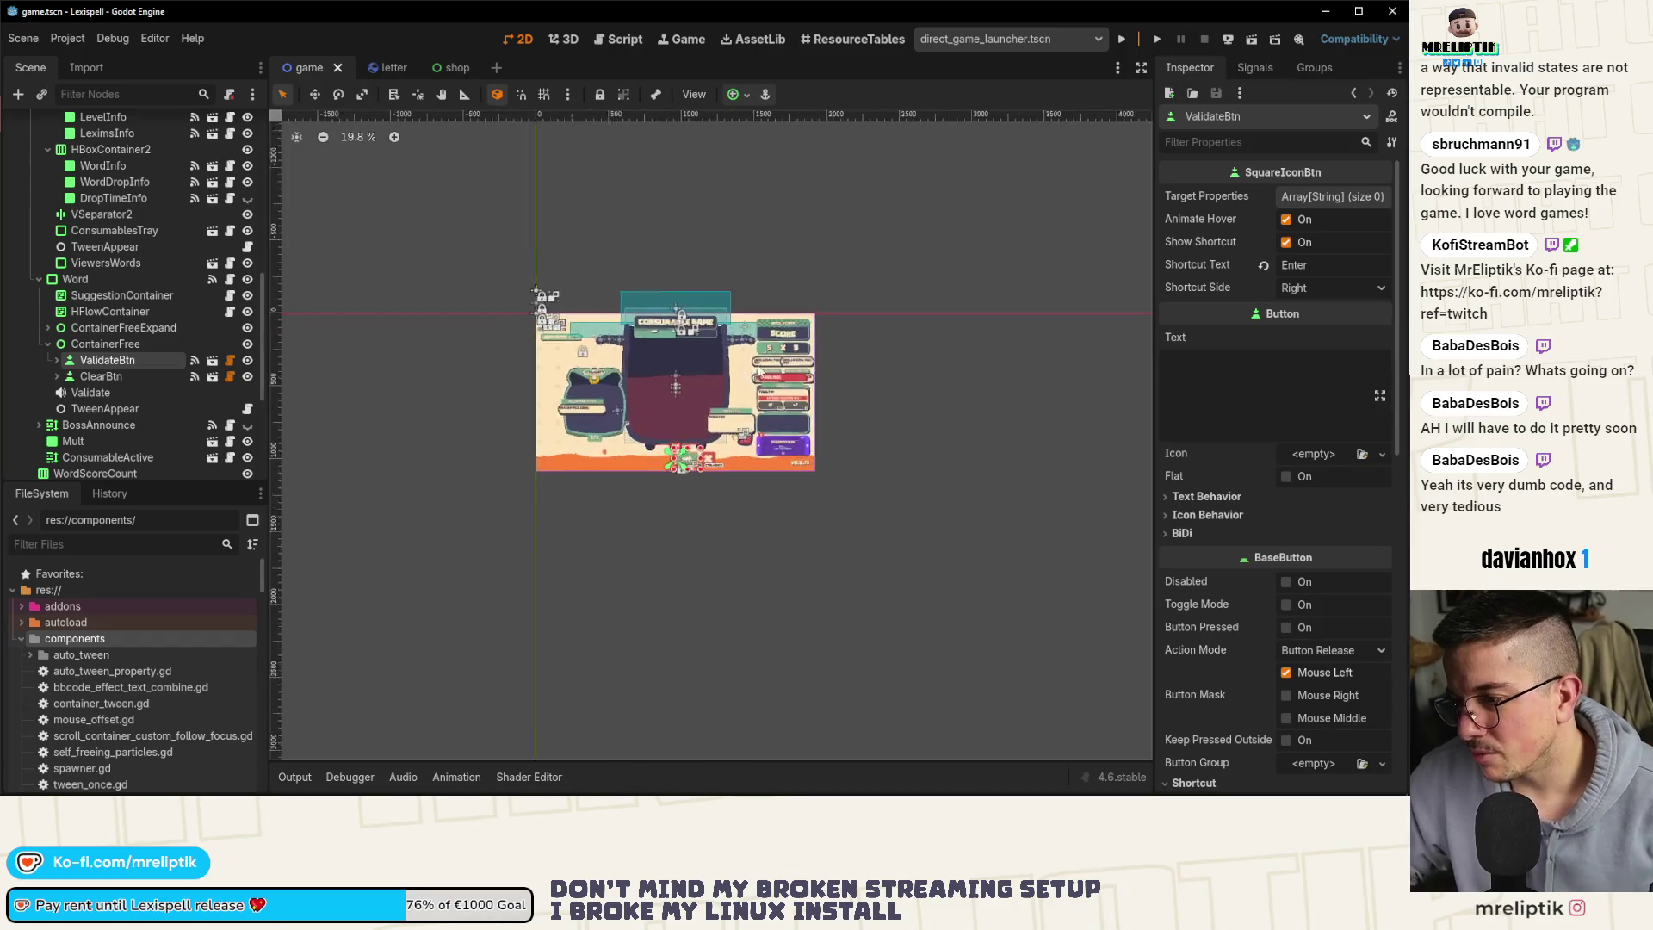
pyautogui.scroll(5, 691, 386)
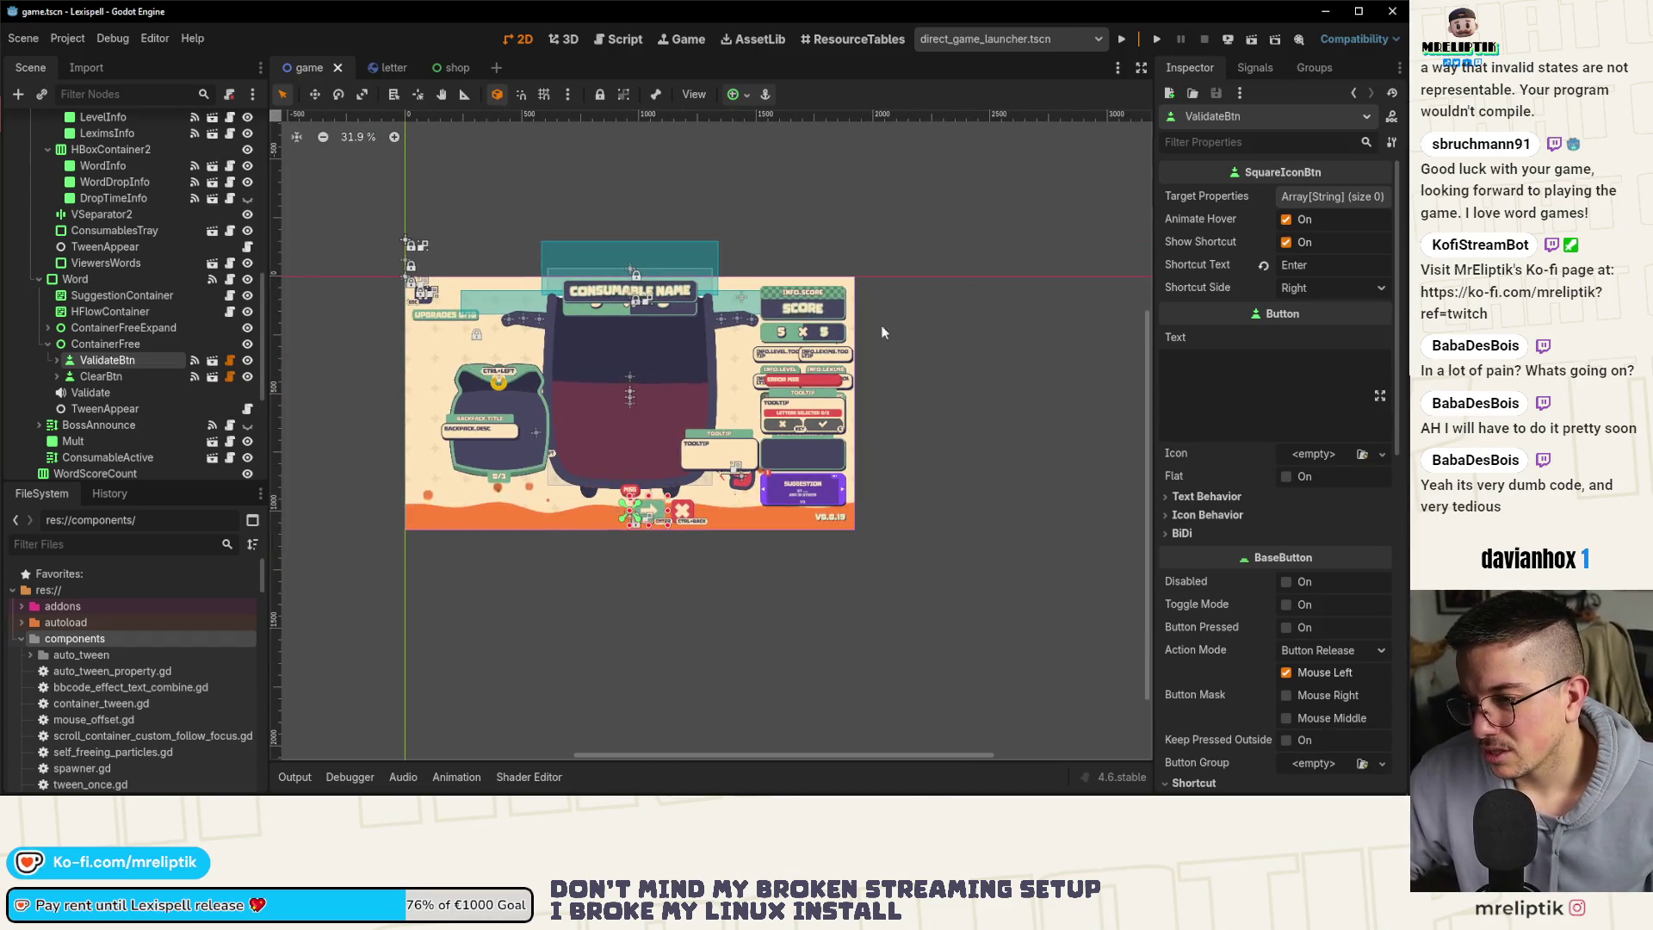
pyautogui.click(968, 282)
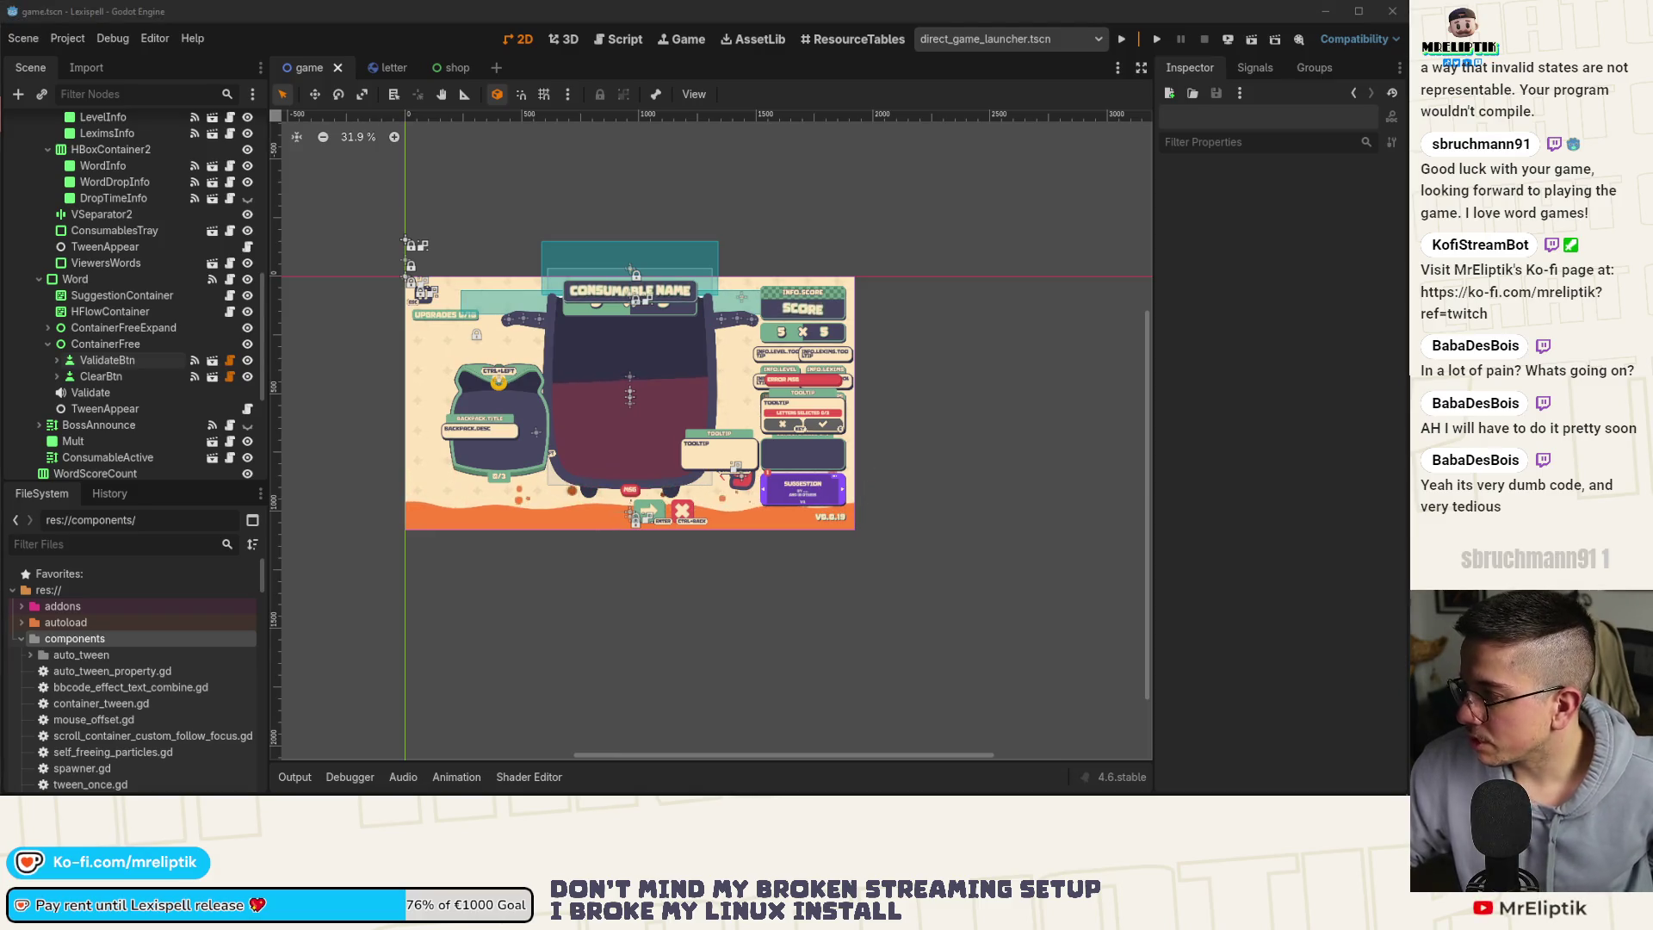
# Quick-open entry_point.tscn by searching for 'entry'
pyautogui.click(320, 35)
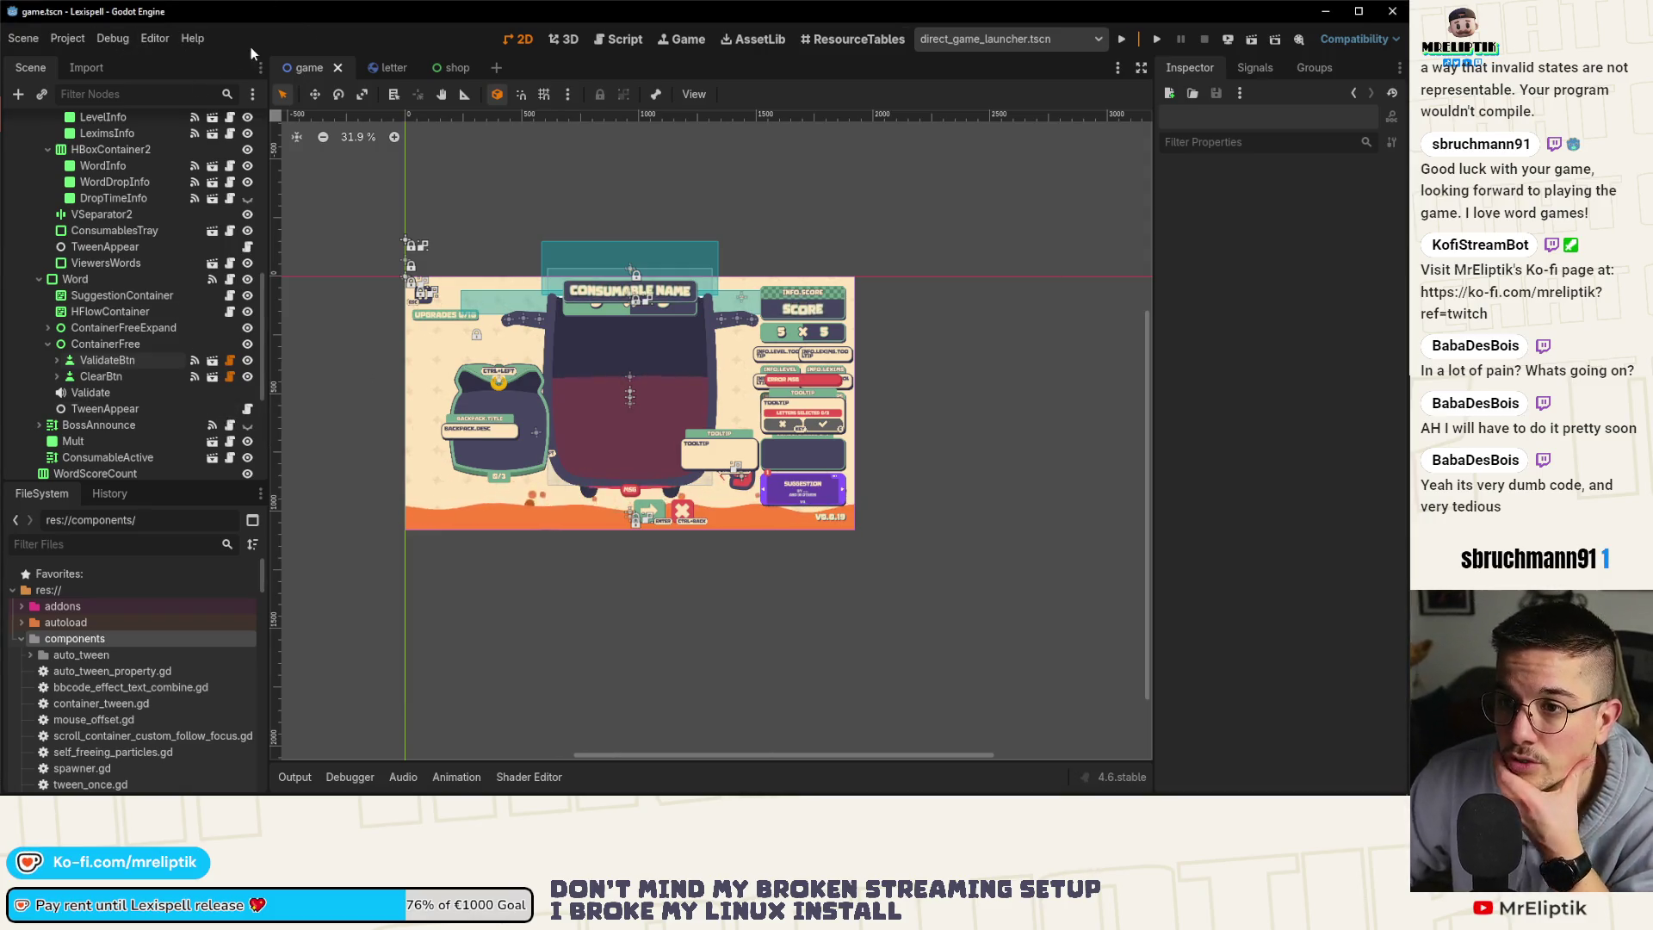
pyautogui.hotkey('ctrl', 'shift', 'o')
pyautogui.write('entry')
pyautogui.press('Return')
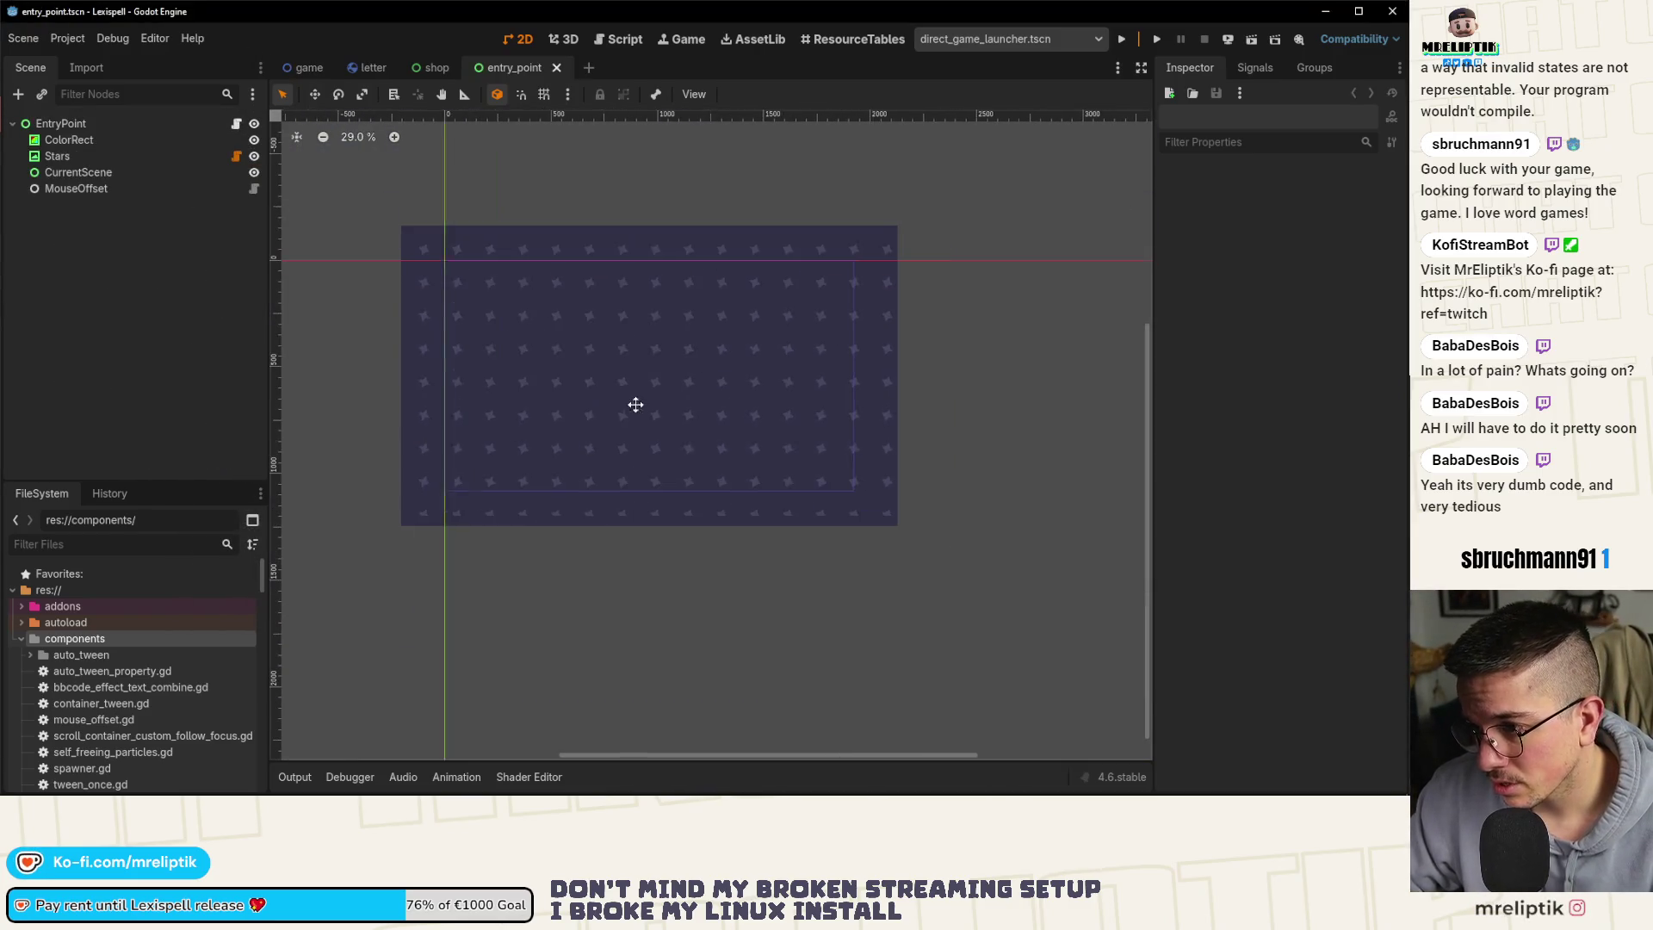
# Select EntryPoint and expand its Demo, Full Game and Playtest Scenes arrays in the Inspector
pyautogui.scroll(1, 594, 365)
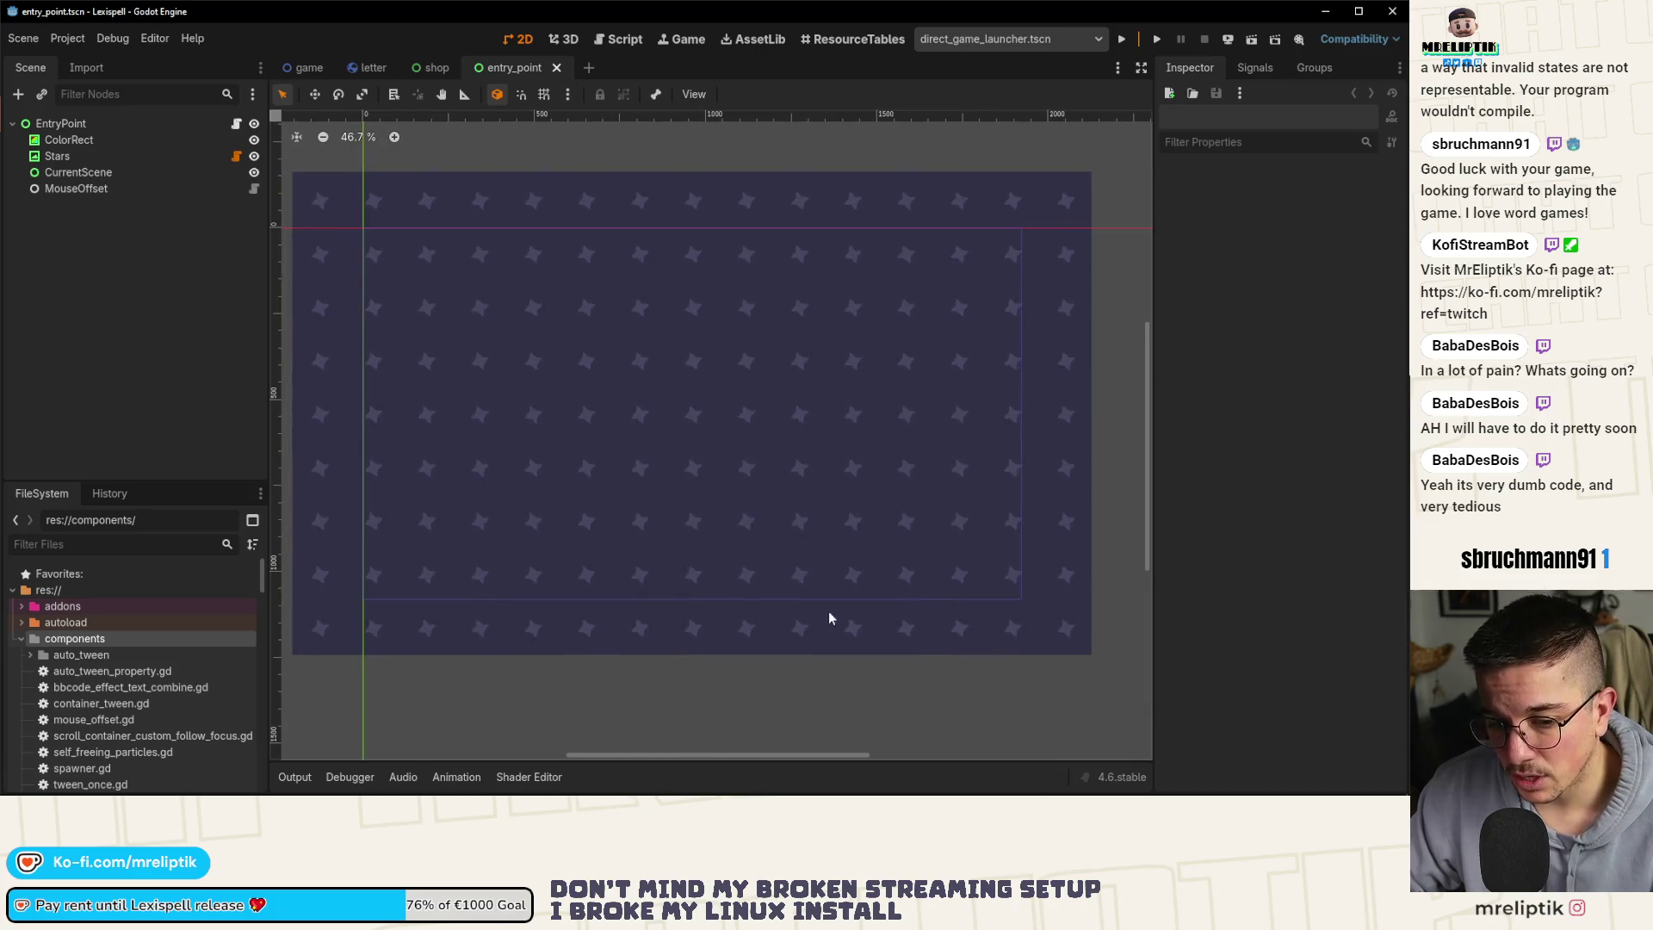
pyautogui.moveTo(1025, 792)
pyautogui.moveTo(575, 376); pyautogui.dragTo(608, 398)
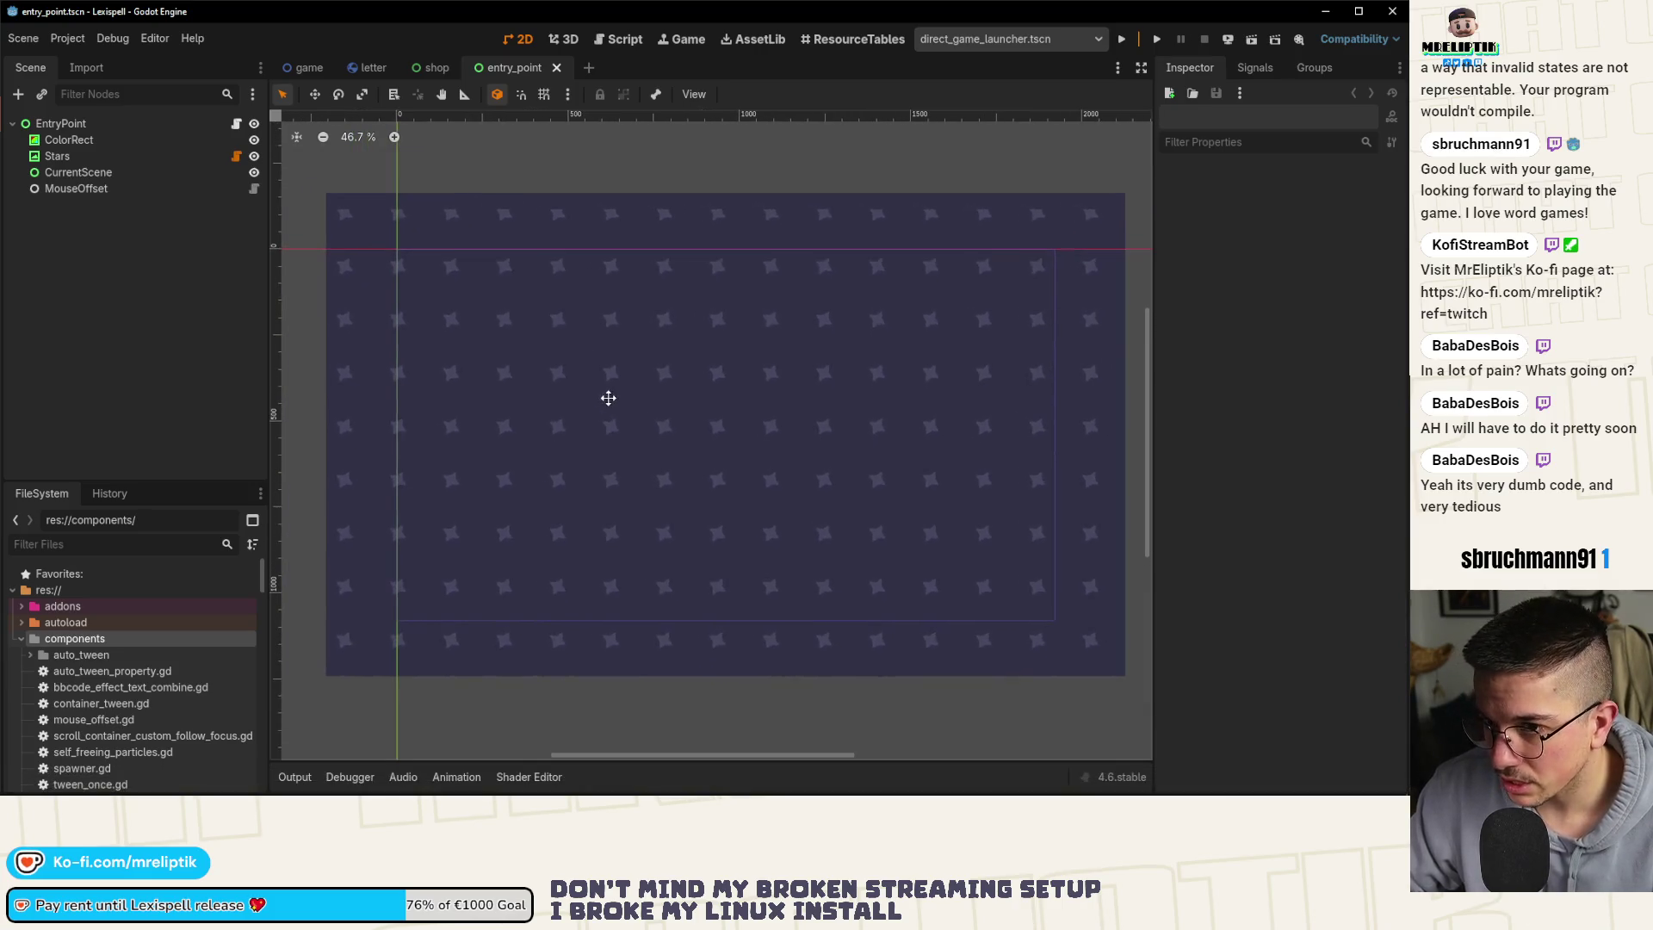
pyautogui.click(172, 126)
pyautogui.click(1307, 221)
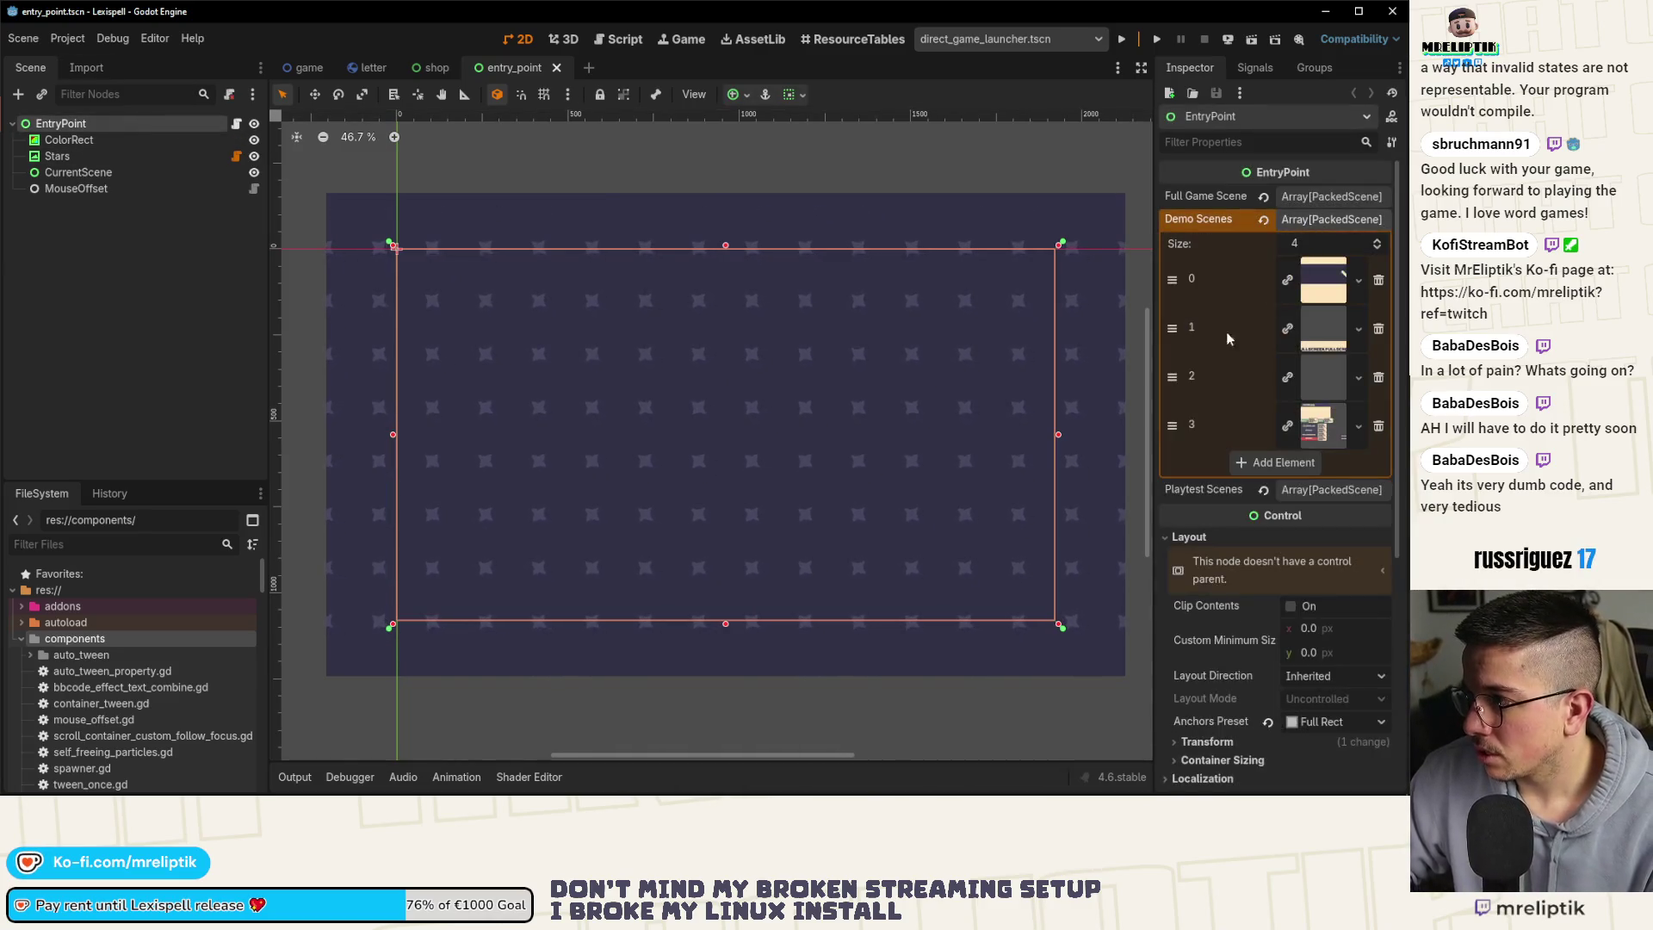
pyautogui.moveTo(1151, 289); pyautogui.dragTo(893, 290)
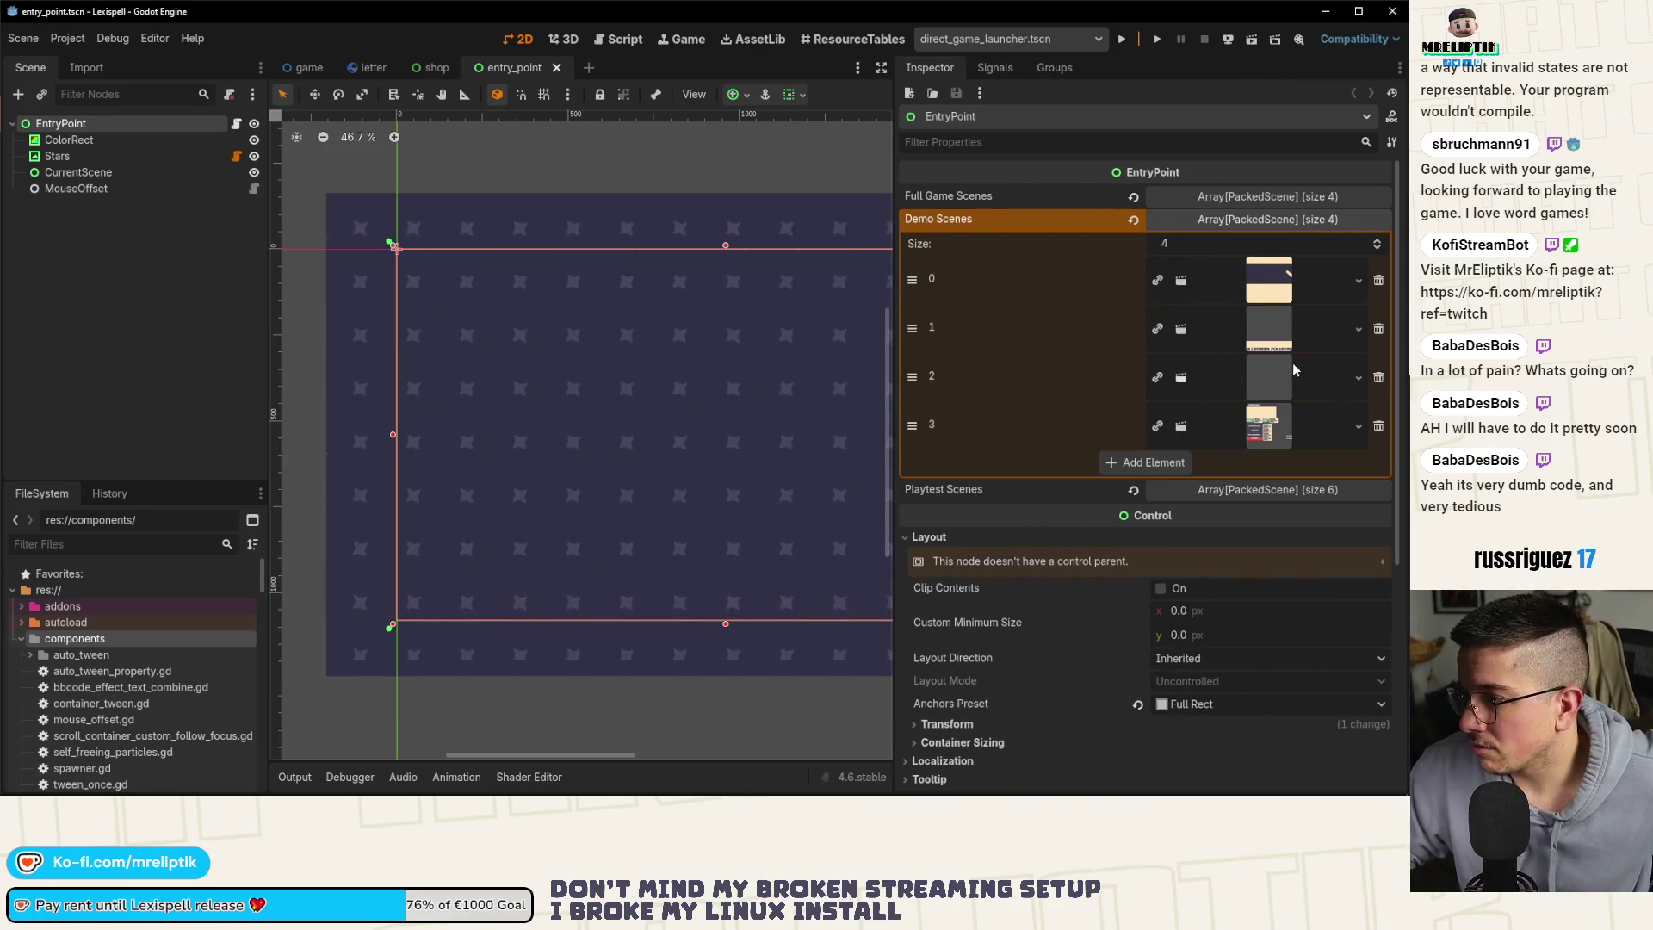
pyautogui.click(1256, 197)
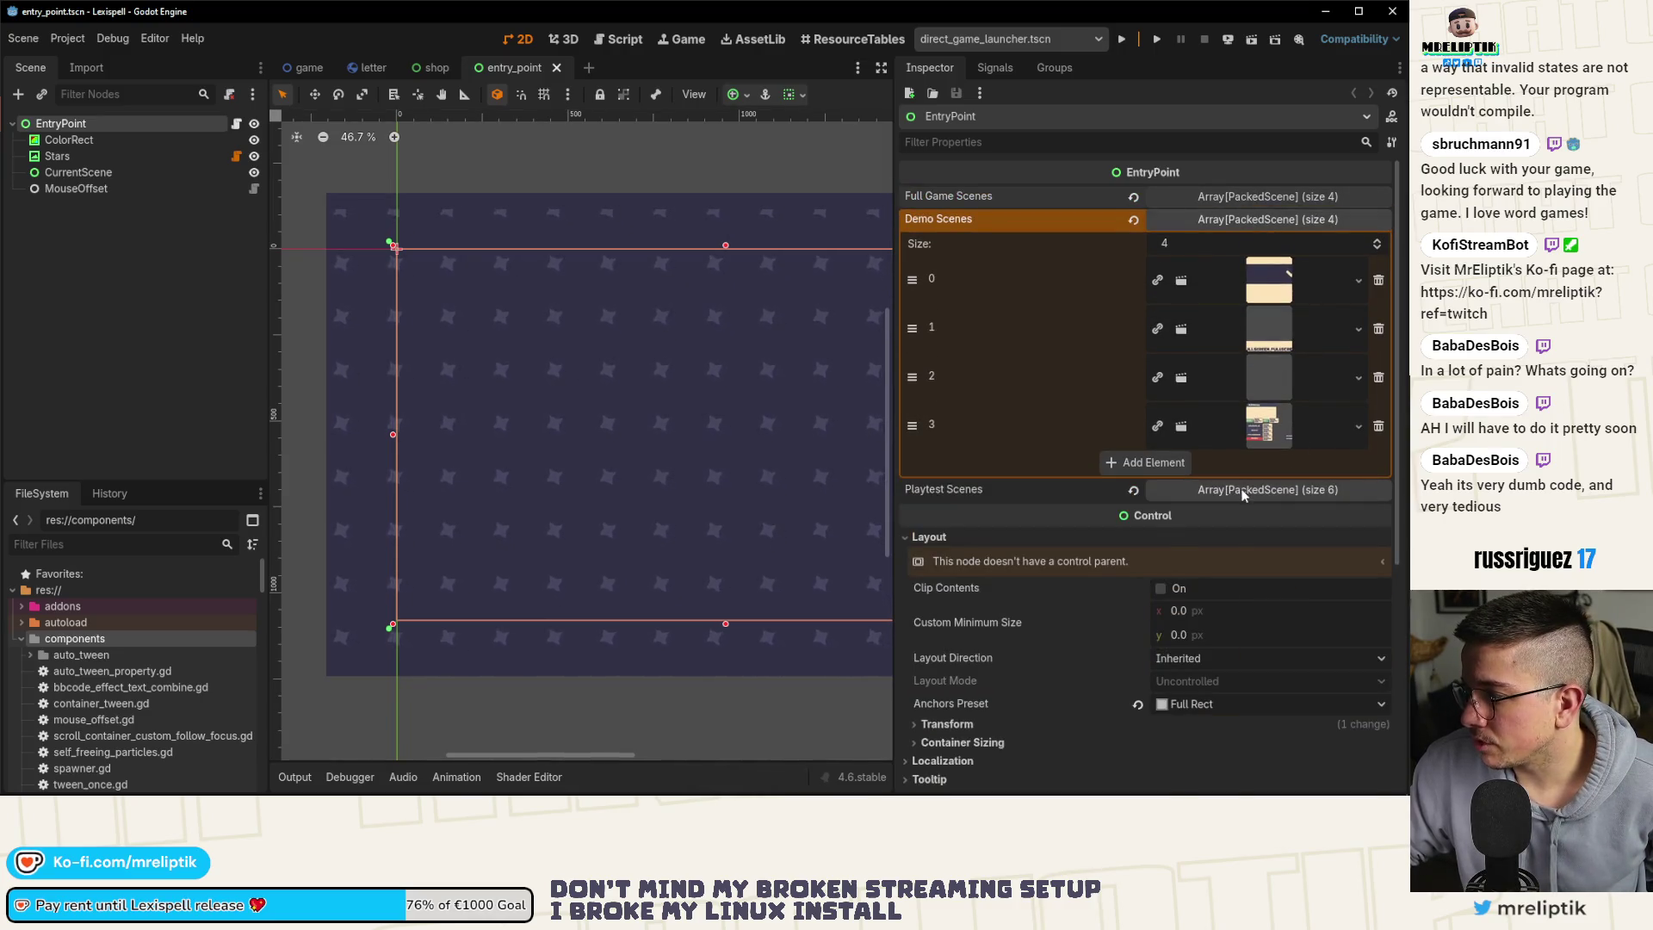
pyautogui.click(1243, 490)
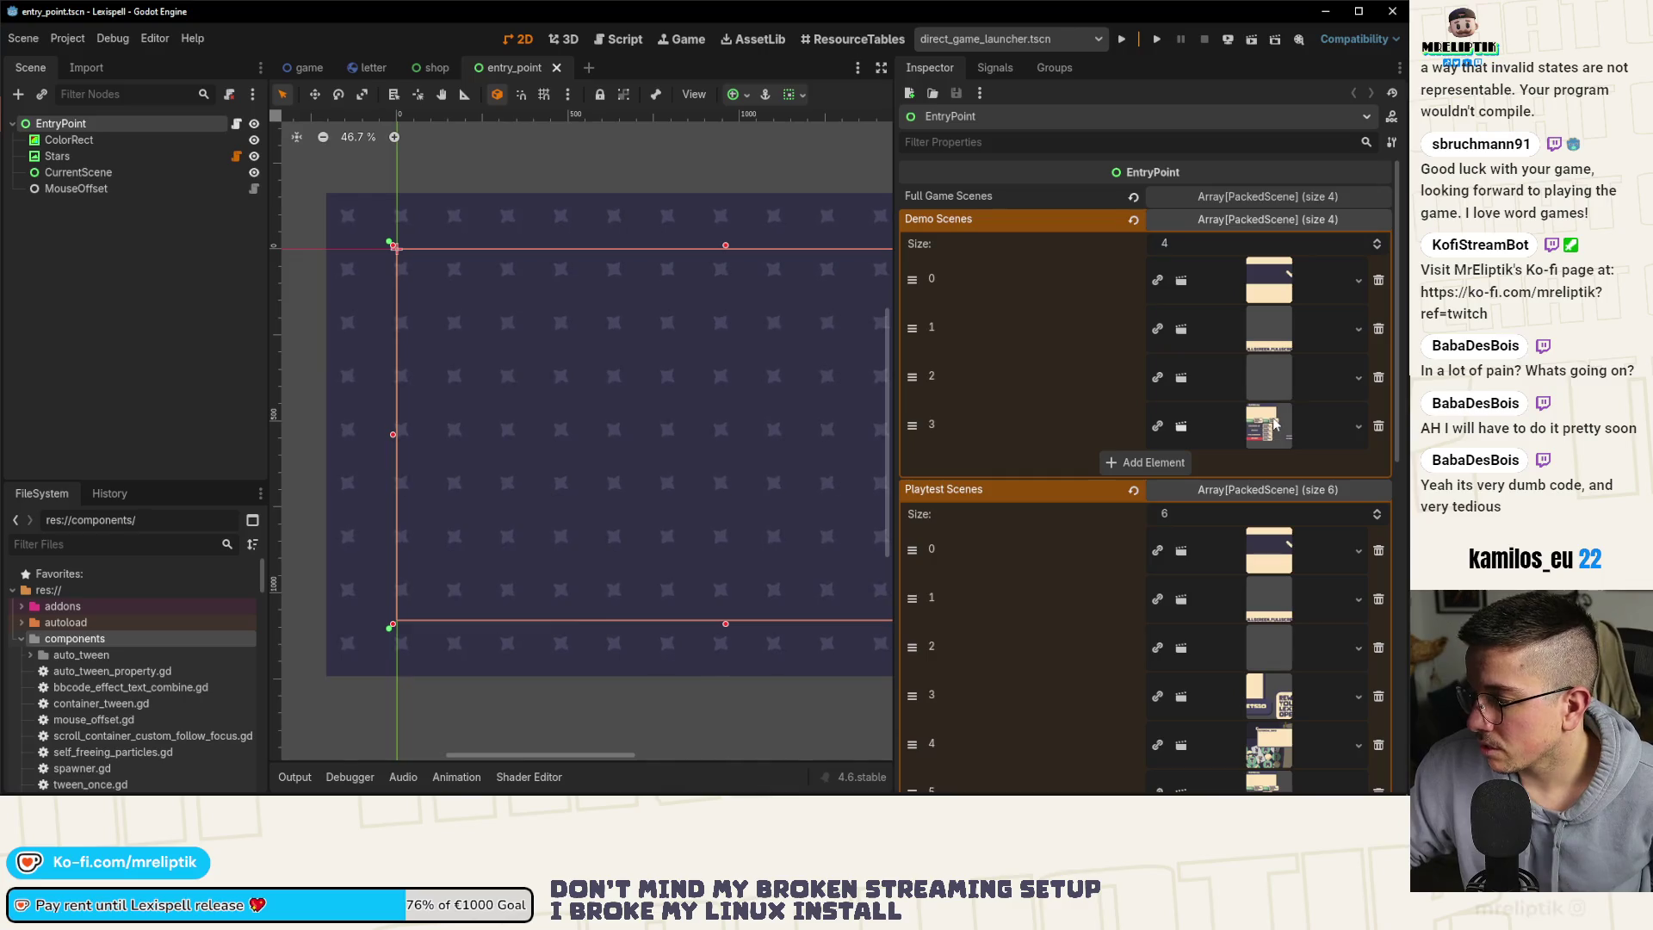
# Expand the playtest_screen entry and open that scene
pyautogui.scroll(-5, 1286, 560)
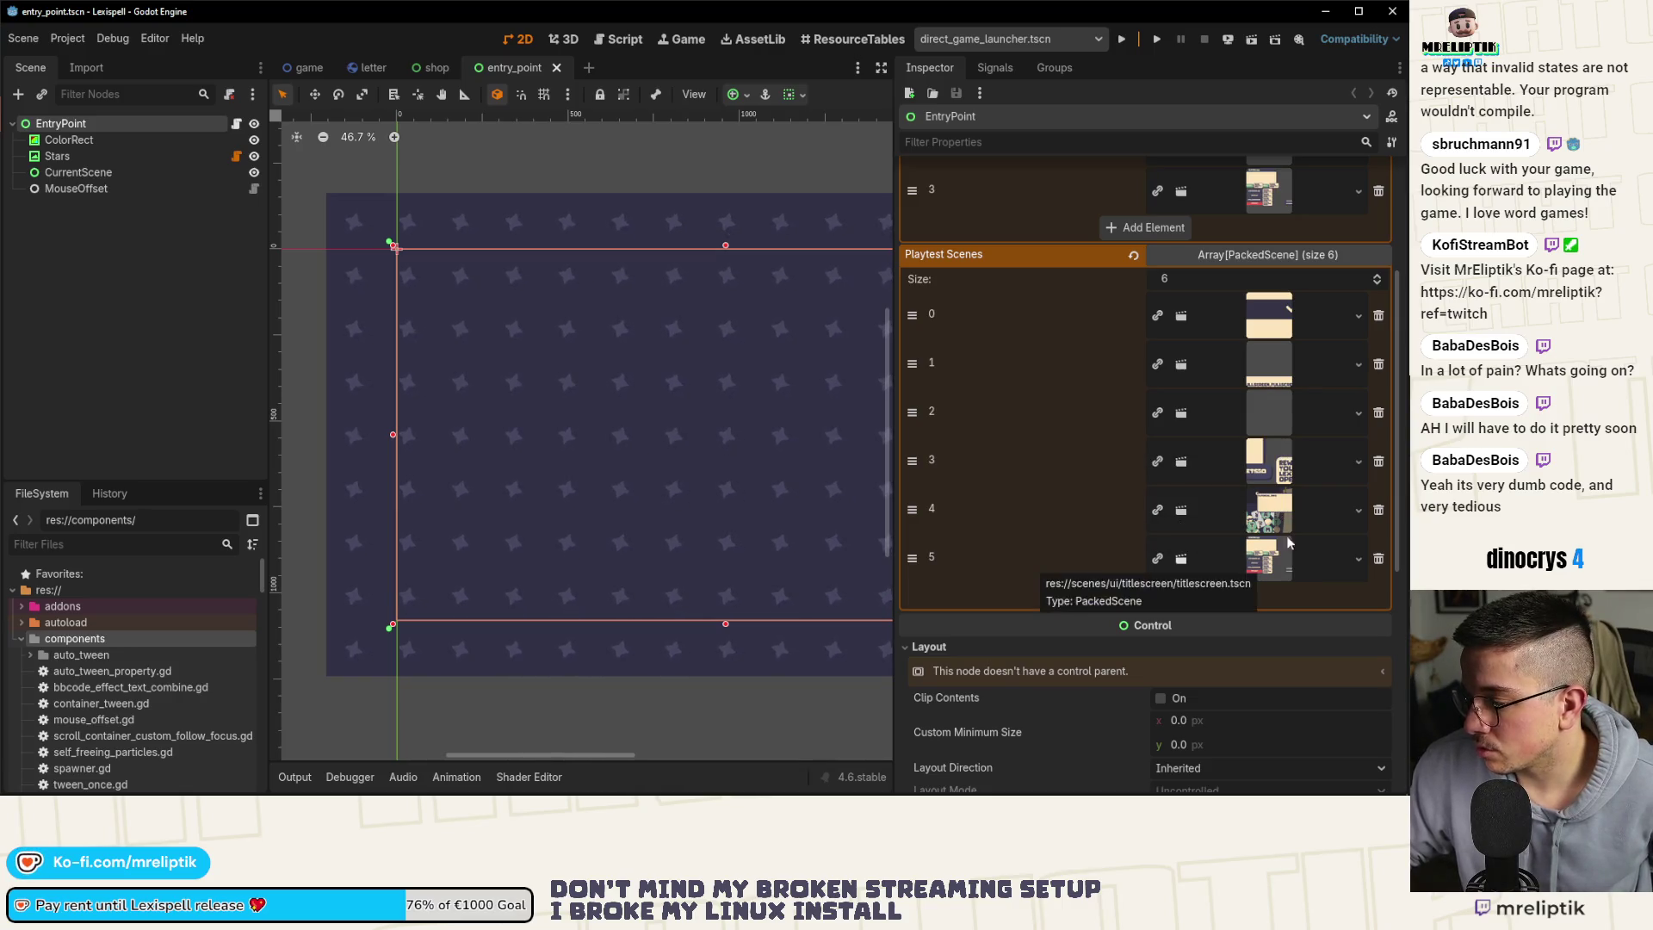
pyautogui.click(1269, 460)
pyautogui.click(1128, 500)
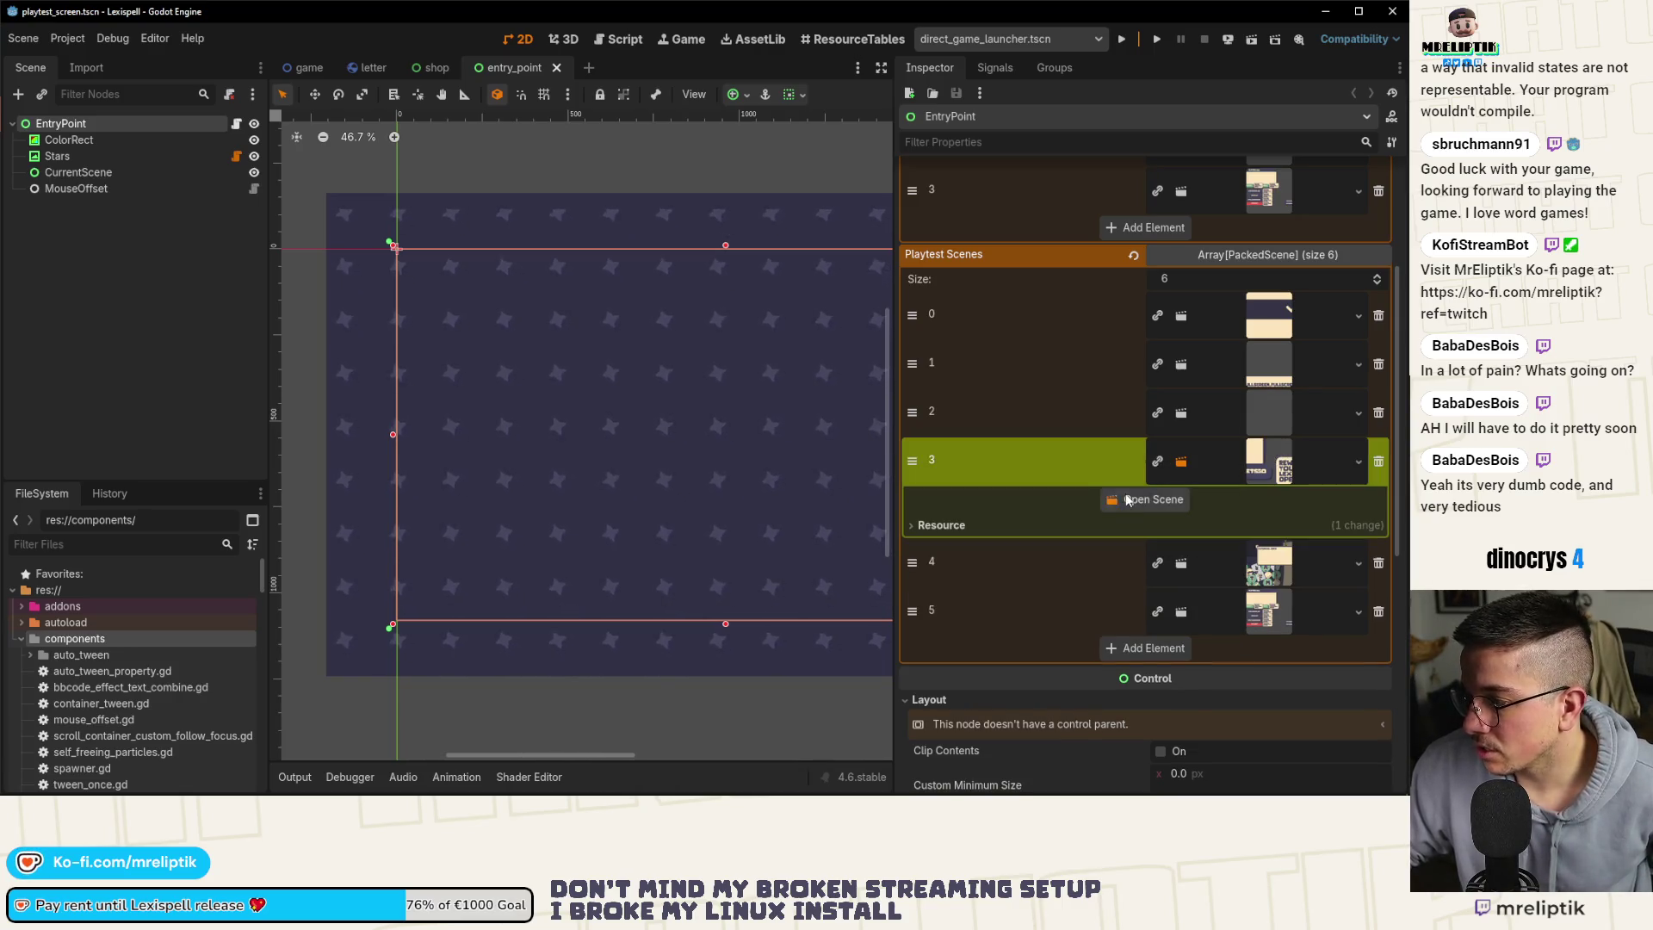
pyautogui.moveTo(893, 99)
pyautogui.mouseDown()
pyautogui.moveTo(1330, 99)
pyautogui.moveTo(1231, 99)
pyautogui.mouseUp()
# Filter the FileSystem for 'playtest' and create a new demo folder inside ui
pyautogui.click(104, 545)
pyautogui.write('demo')
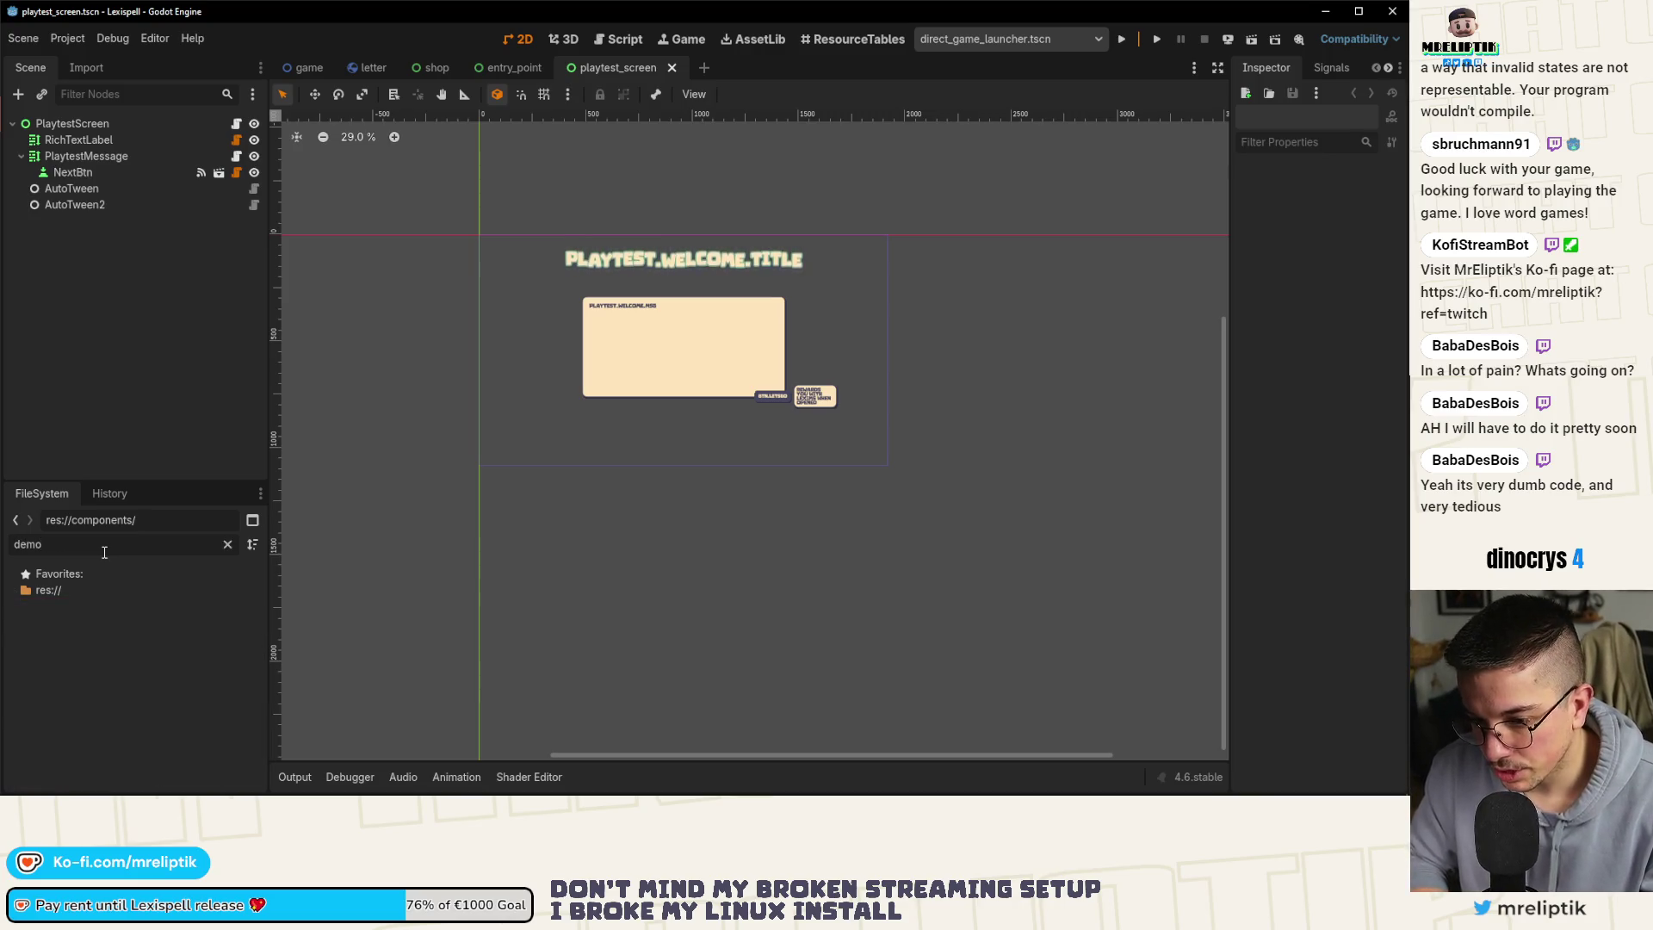
pyautogui.write('_scree')
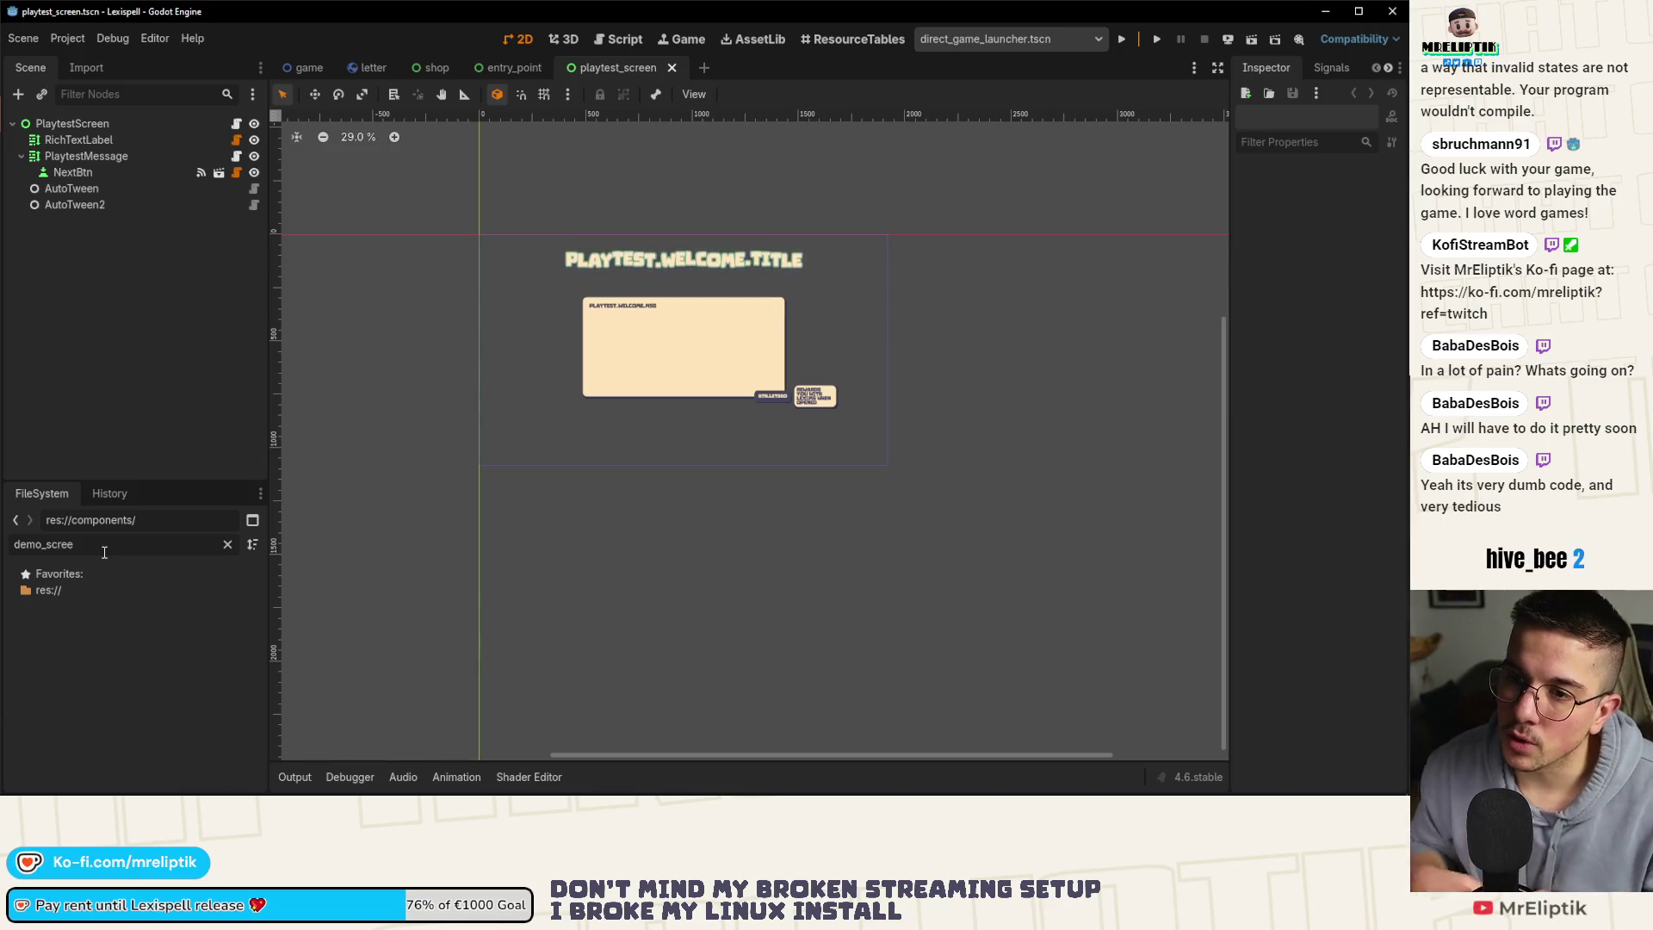
pyautogui.doubleClick(103, 542)
pyautogui.write('pl')
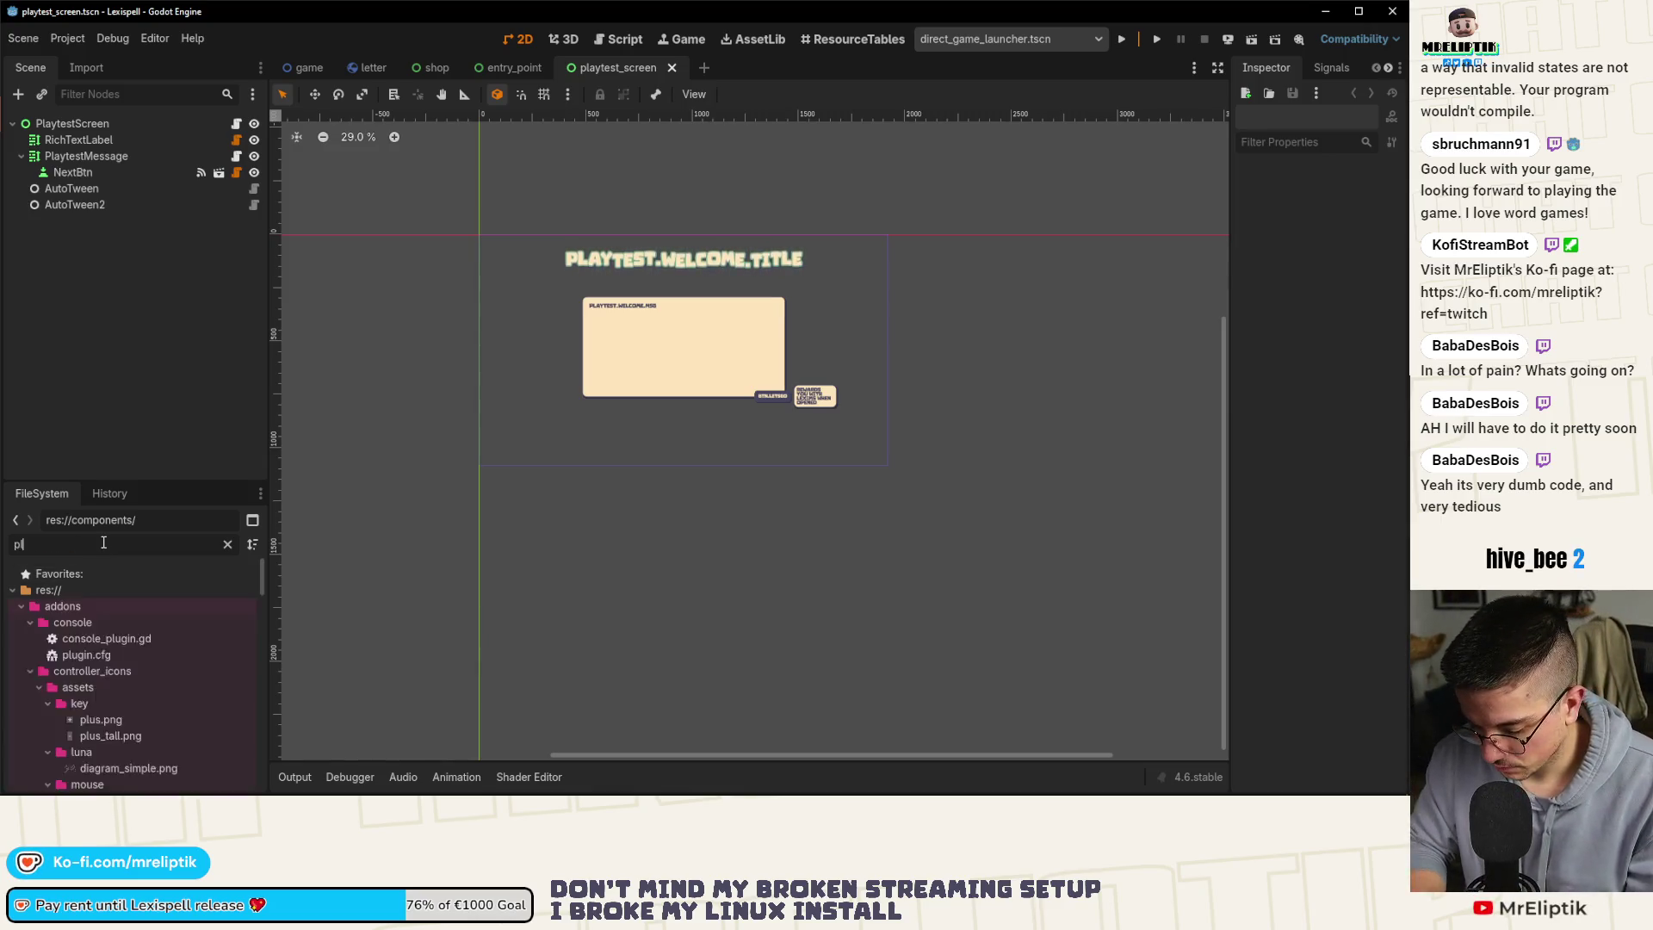
pyautogui.write('aytest')
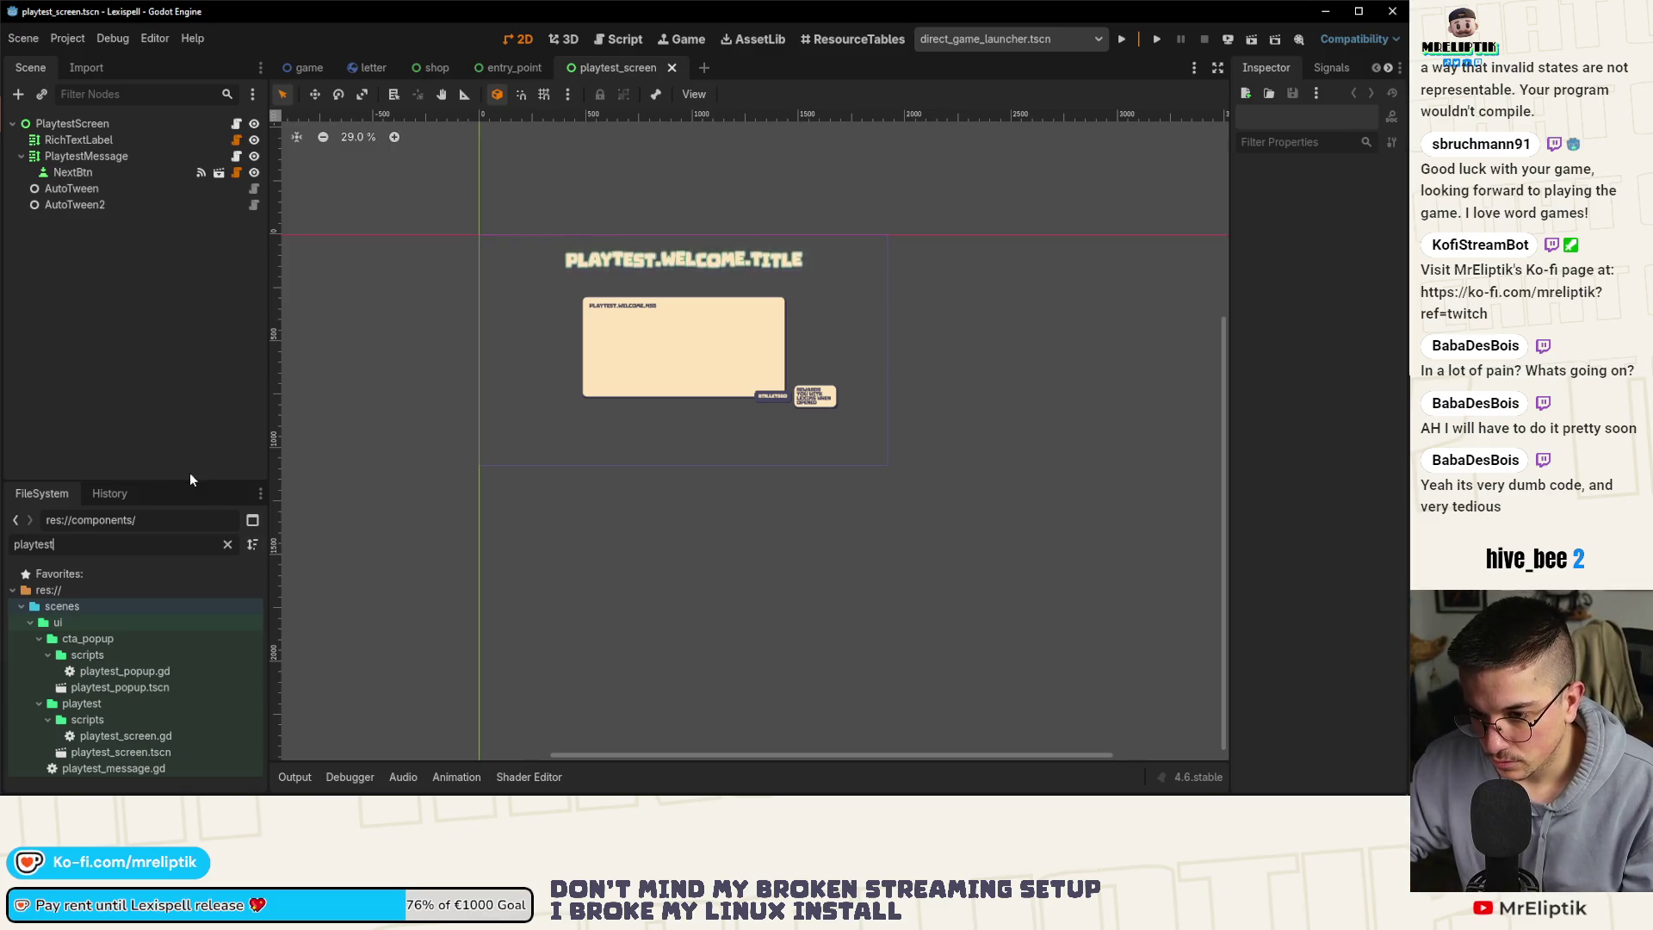
pyautogui.moveTo(190, 480); pyautogui.dragTo(155, 274)
pyautogui.rightClick(89, 420)
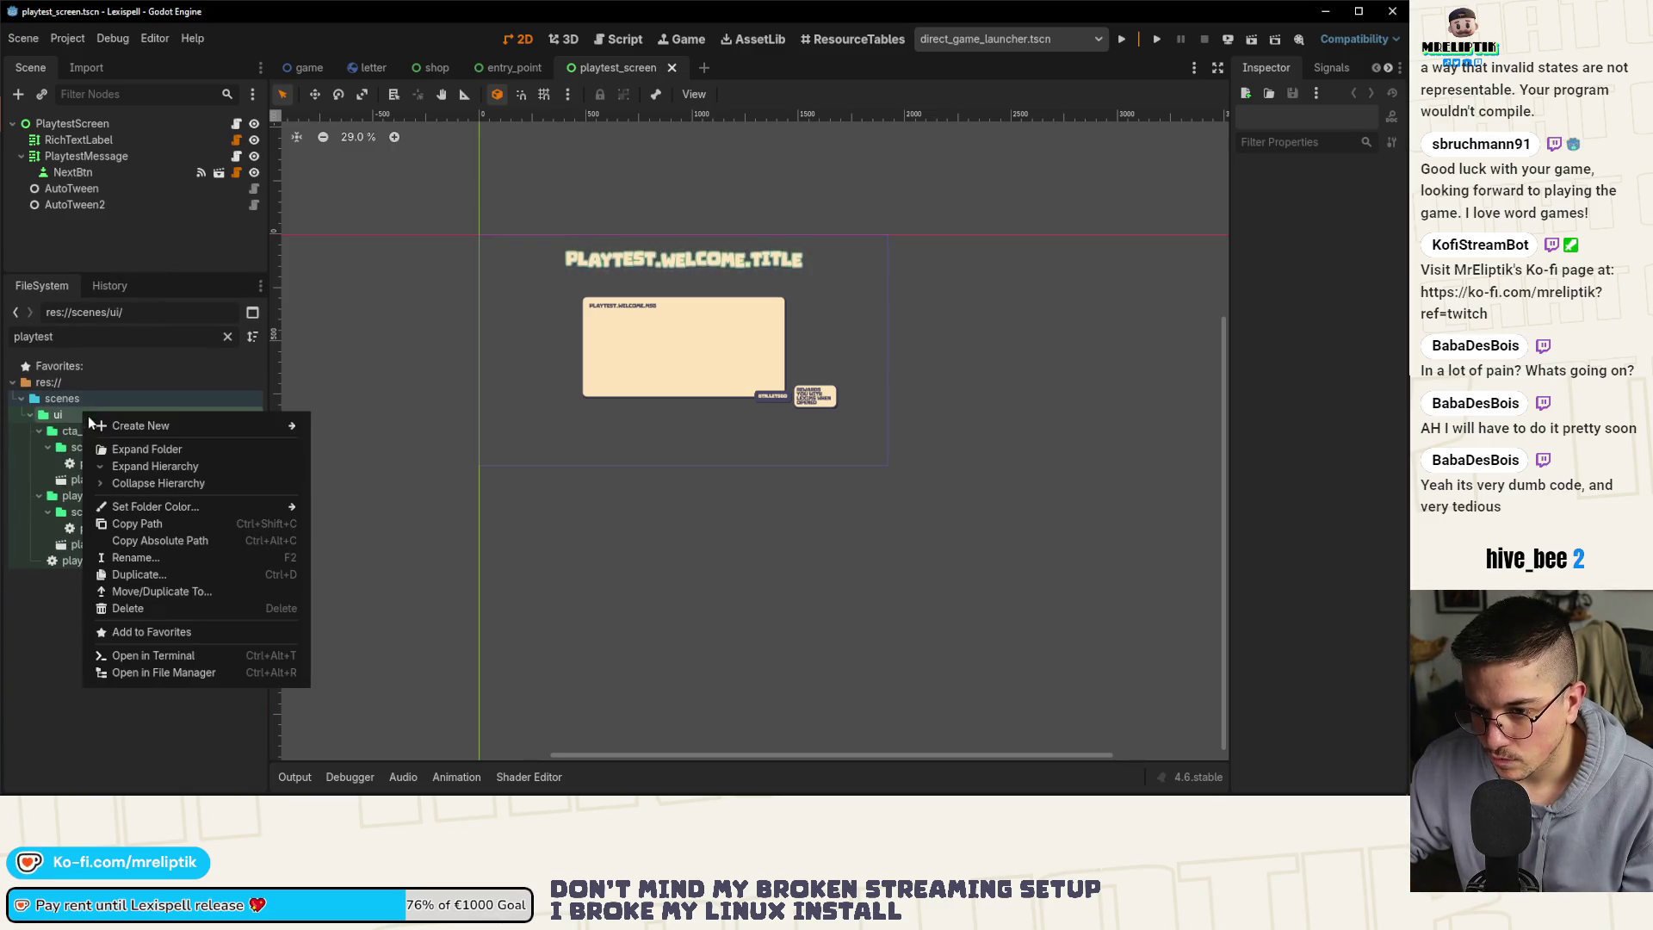
pyautogui.moveTo(284, 426)
pyautogui.click(366, 424)
pyautogui.write('dem')
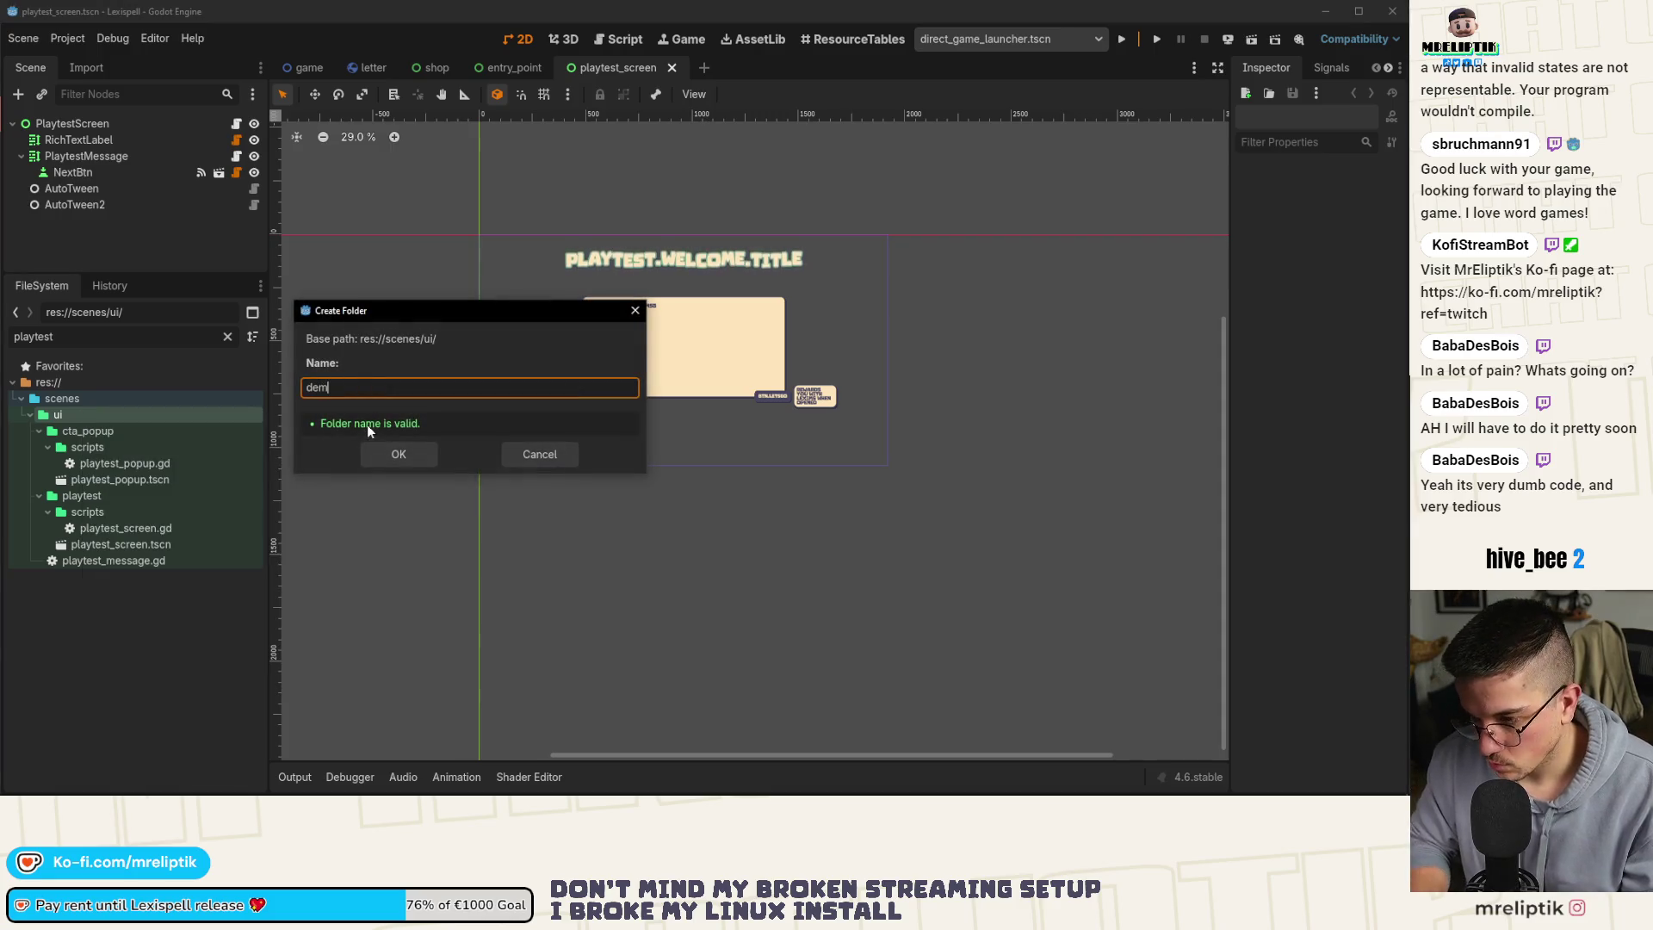
pyautogui.press('Return')
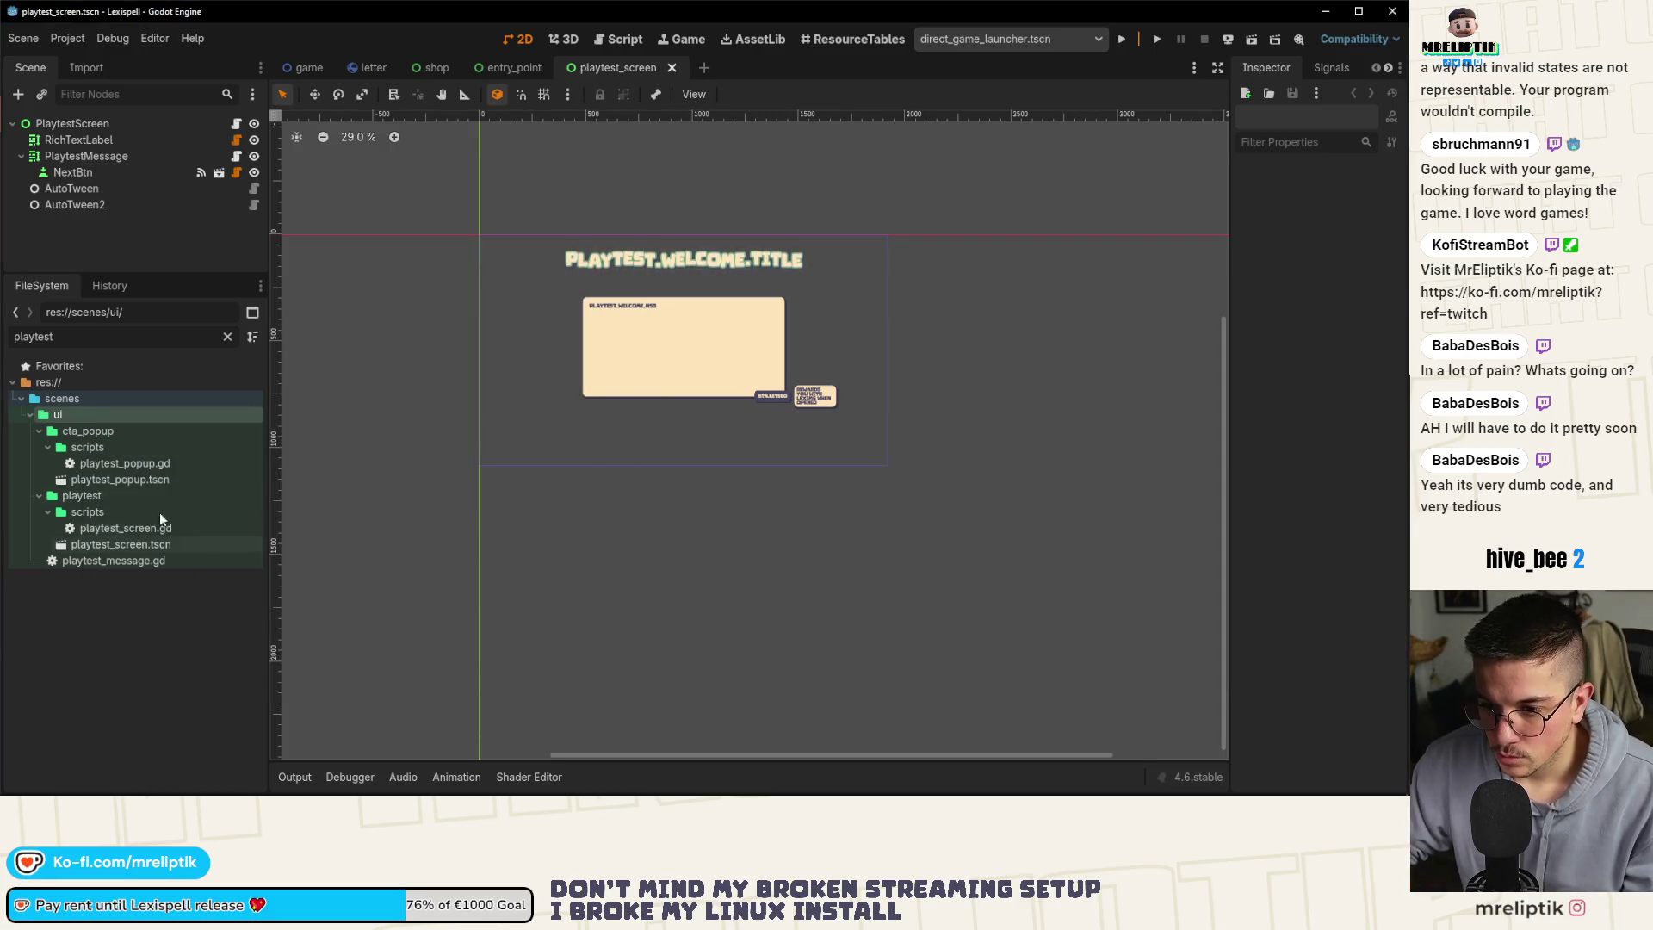
# Duplicate playtest_screen.tscn from the playtest folder as demo_screen.tscn
pyautogui.doubleClick(86, 497)
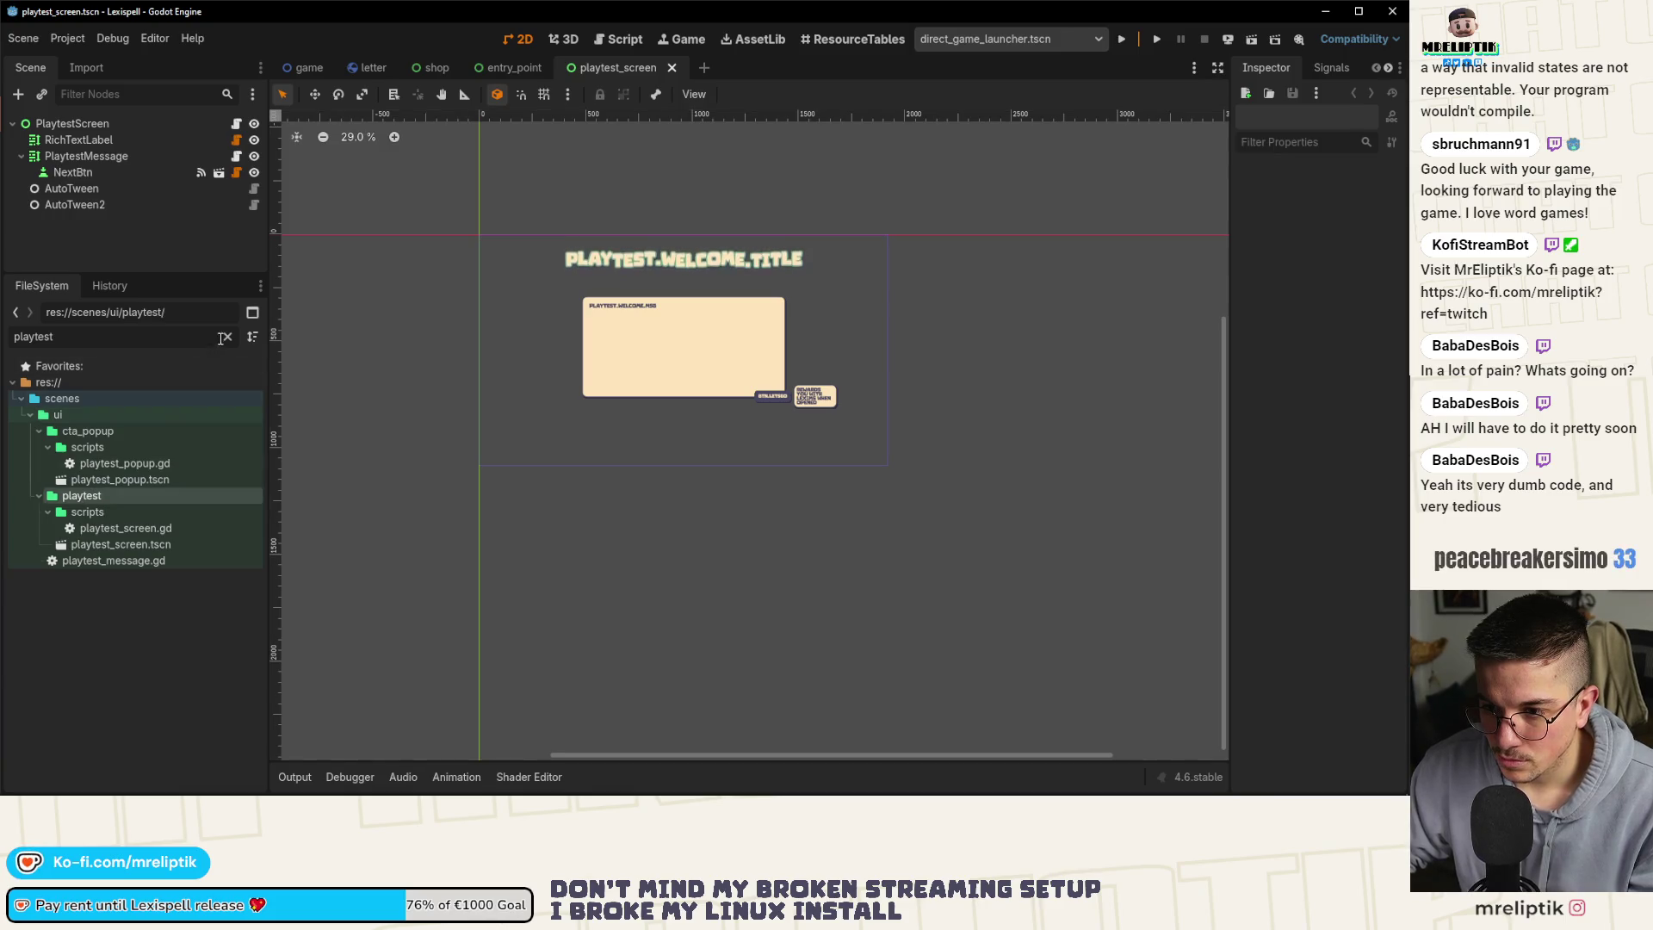
pyautogui.scroll(-5, 163, 482)
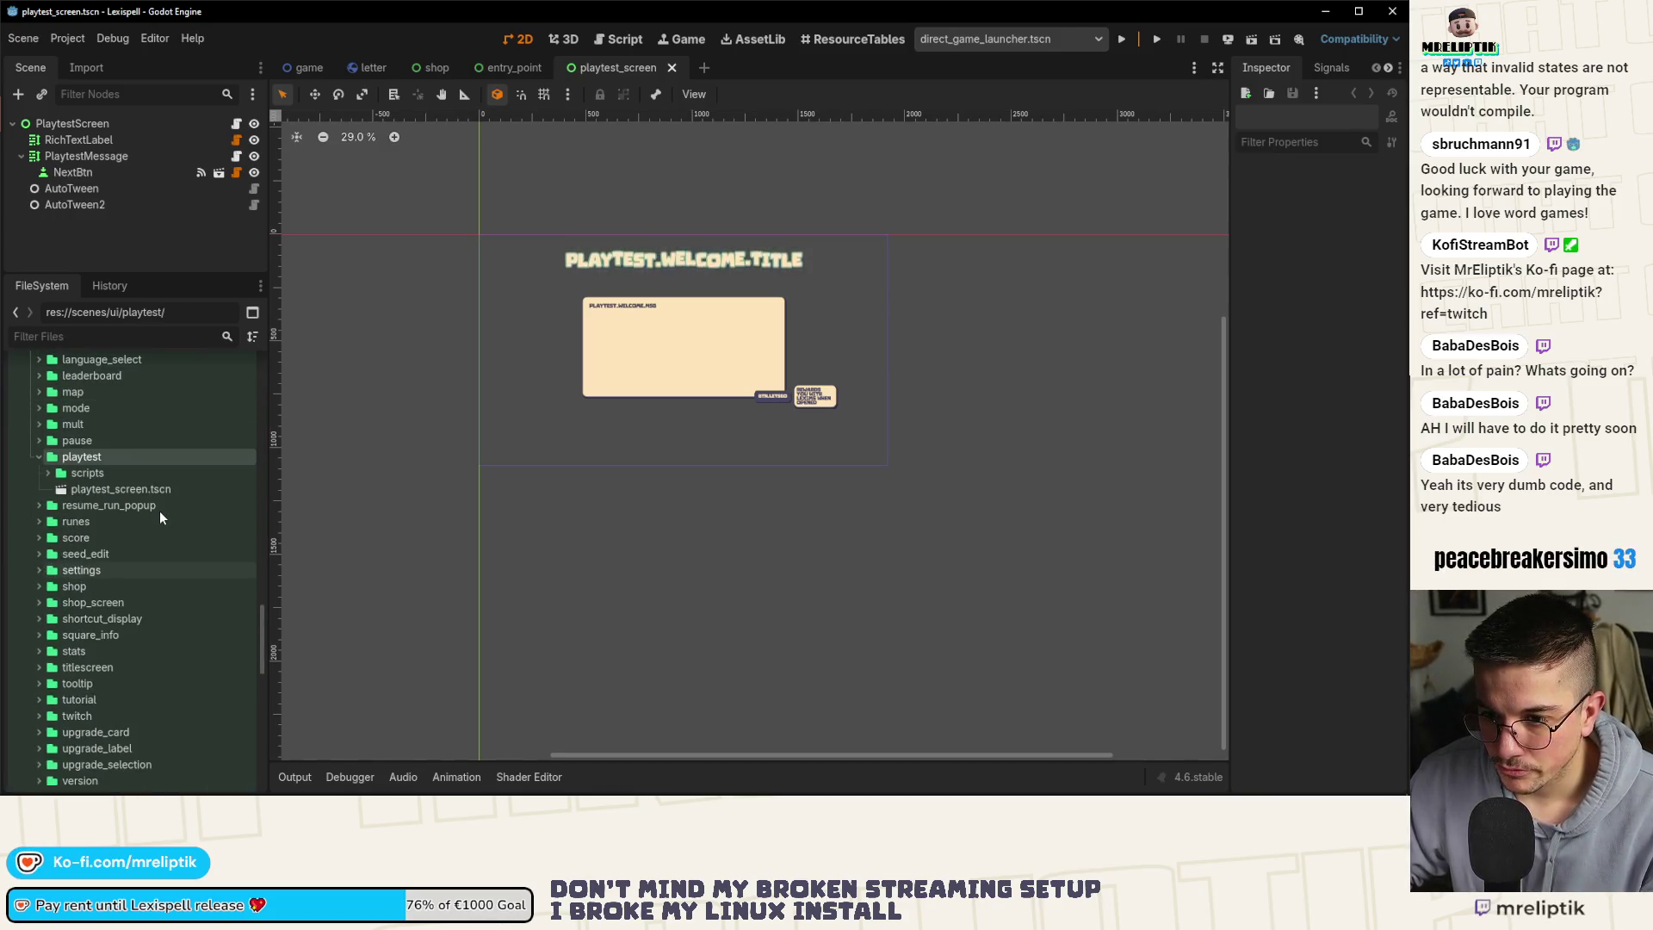
pyautogui.scroll(5, 158, 517)
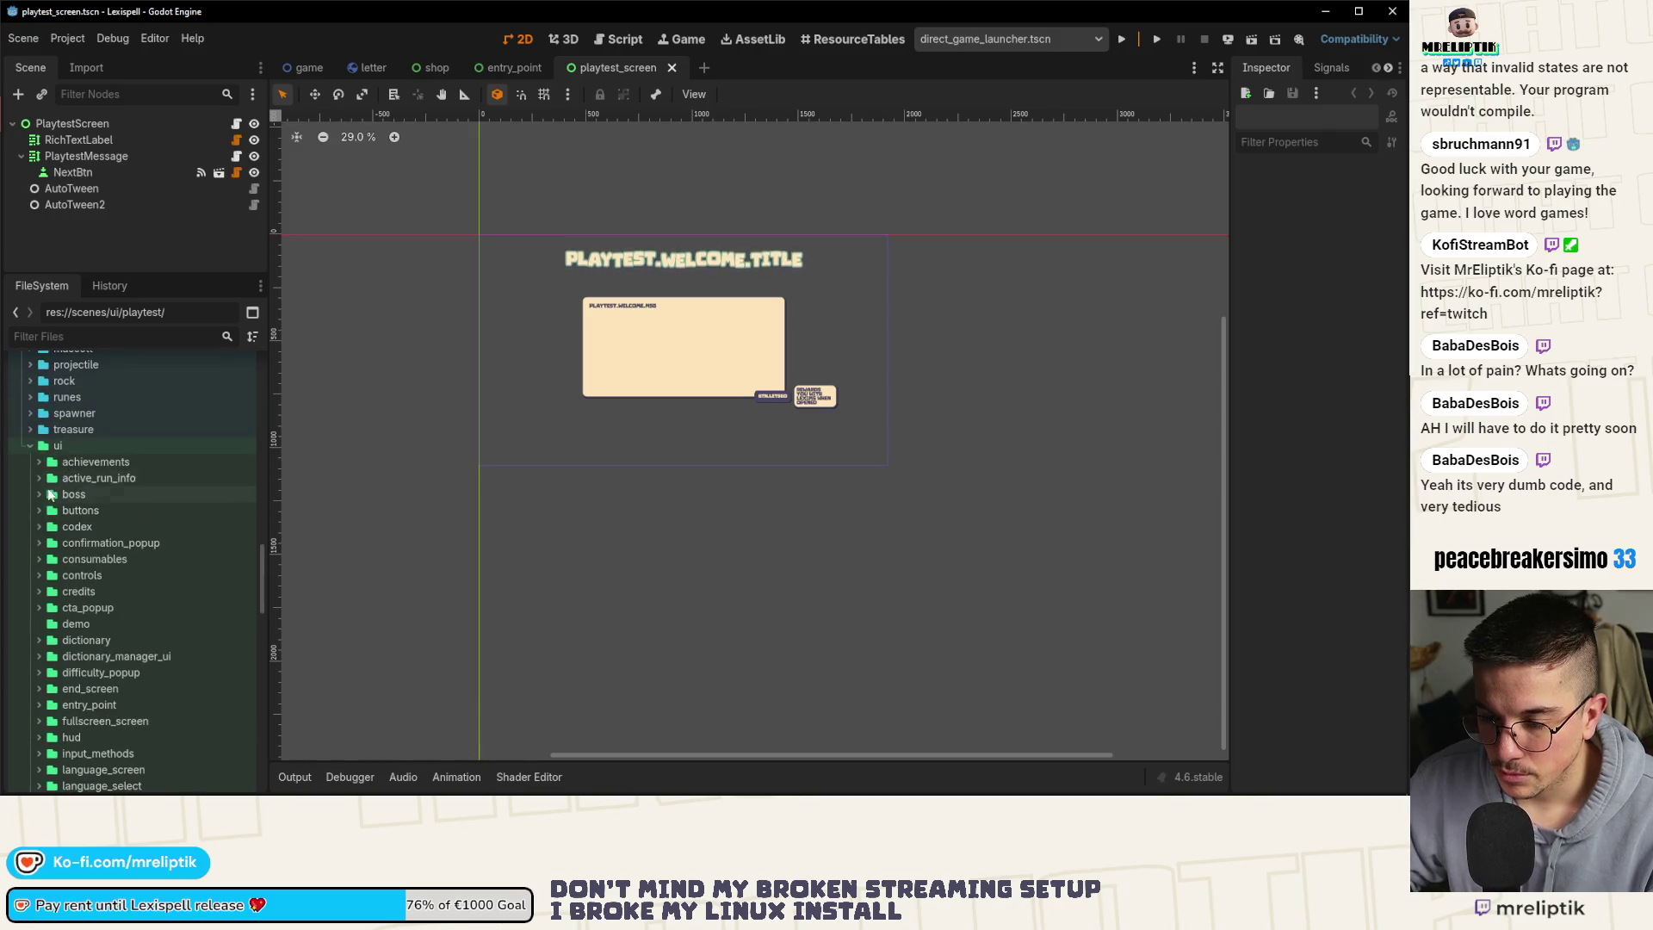
pyautogui.scroll(-2, 102, 543)
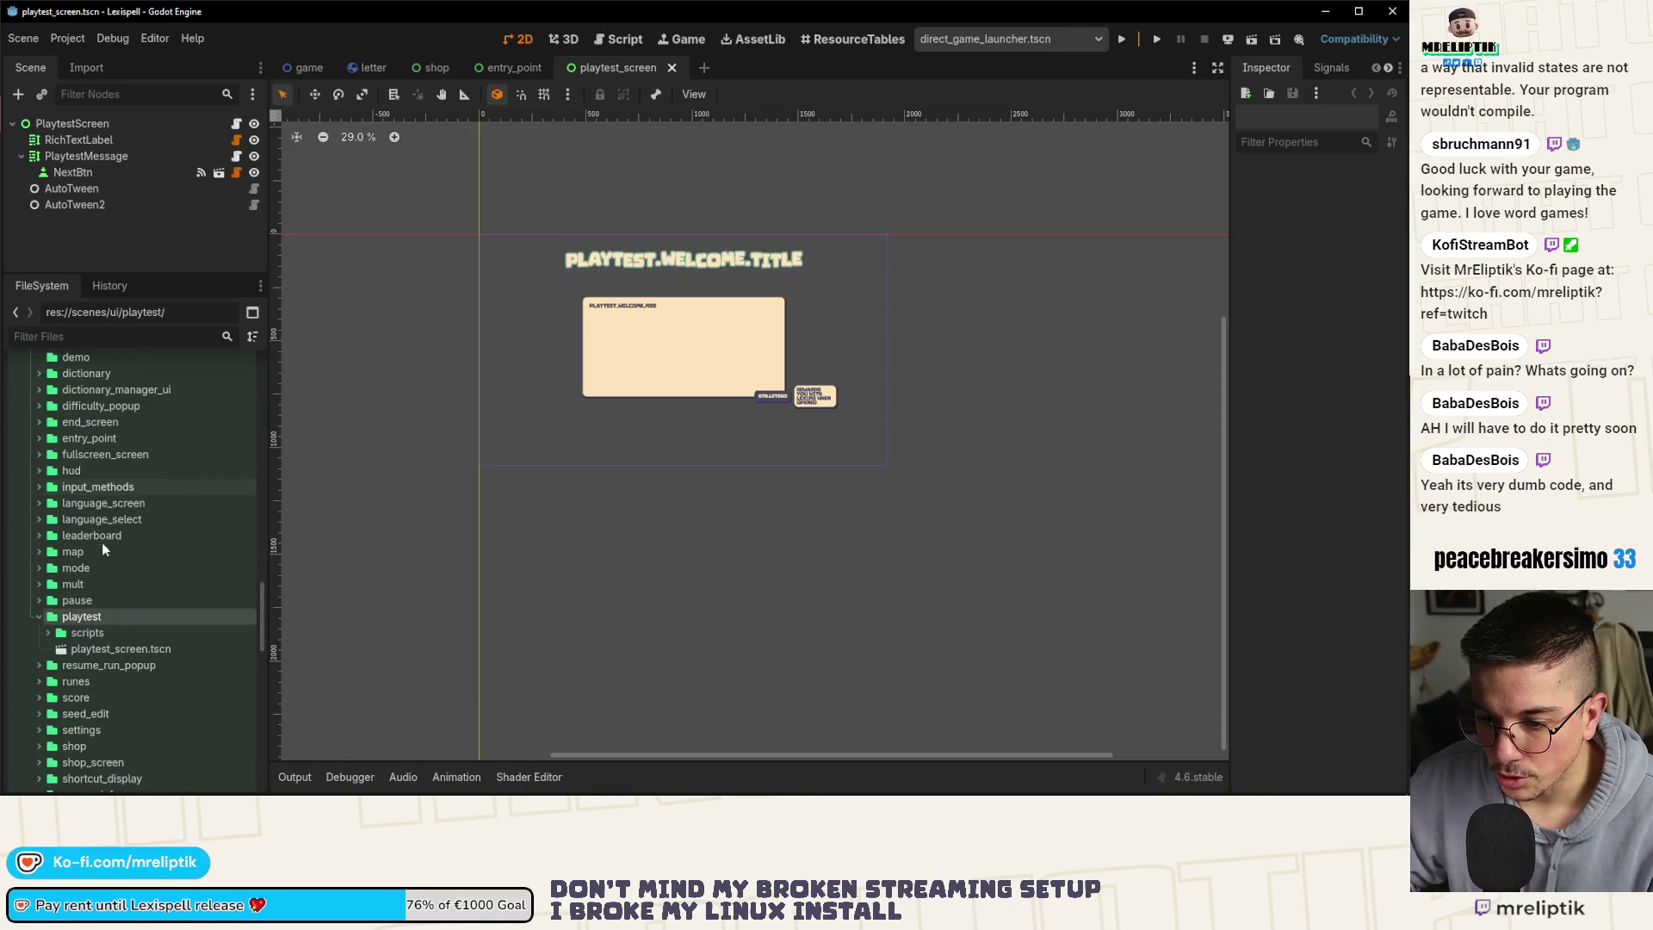
pyautogui.click(117, 648)
pyautogui.rightClick(112, 649)
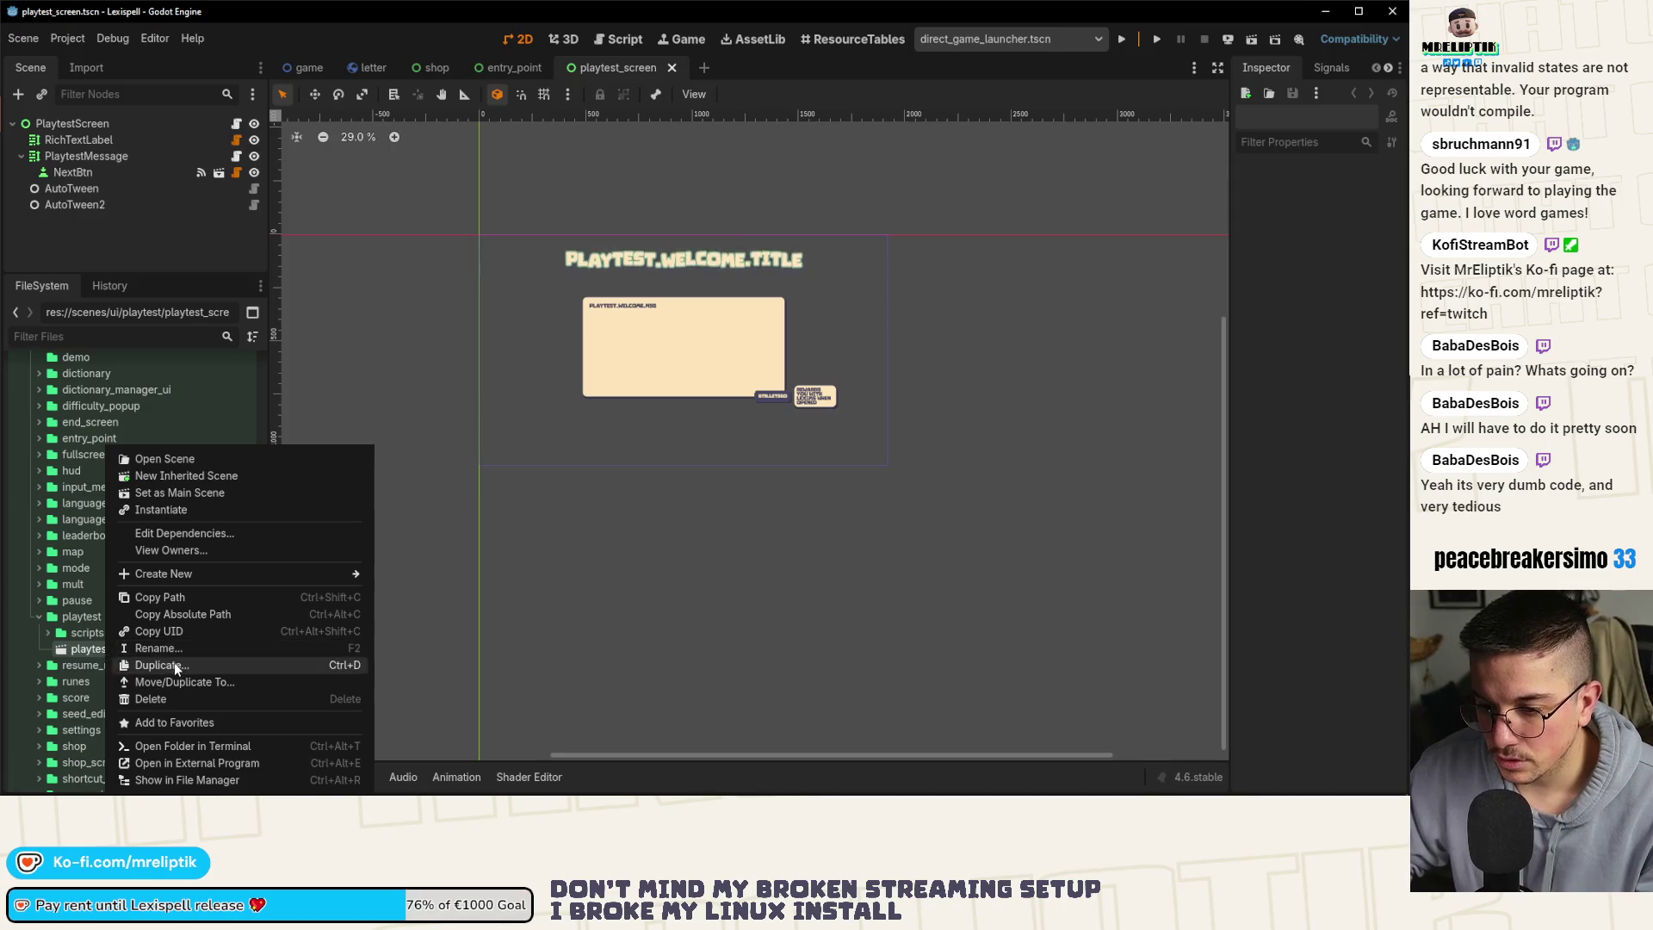
pyautogui.click(174, 663)
pyautogui.click(350, 392)
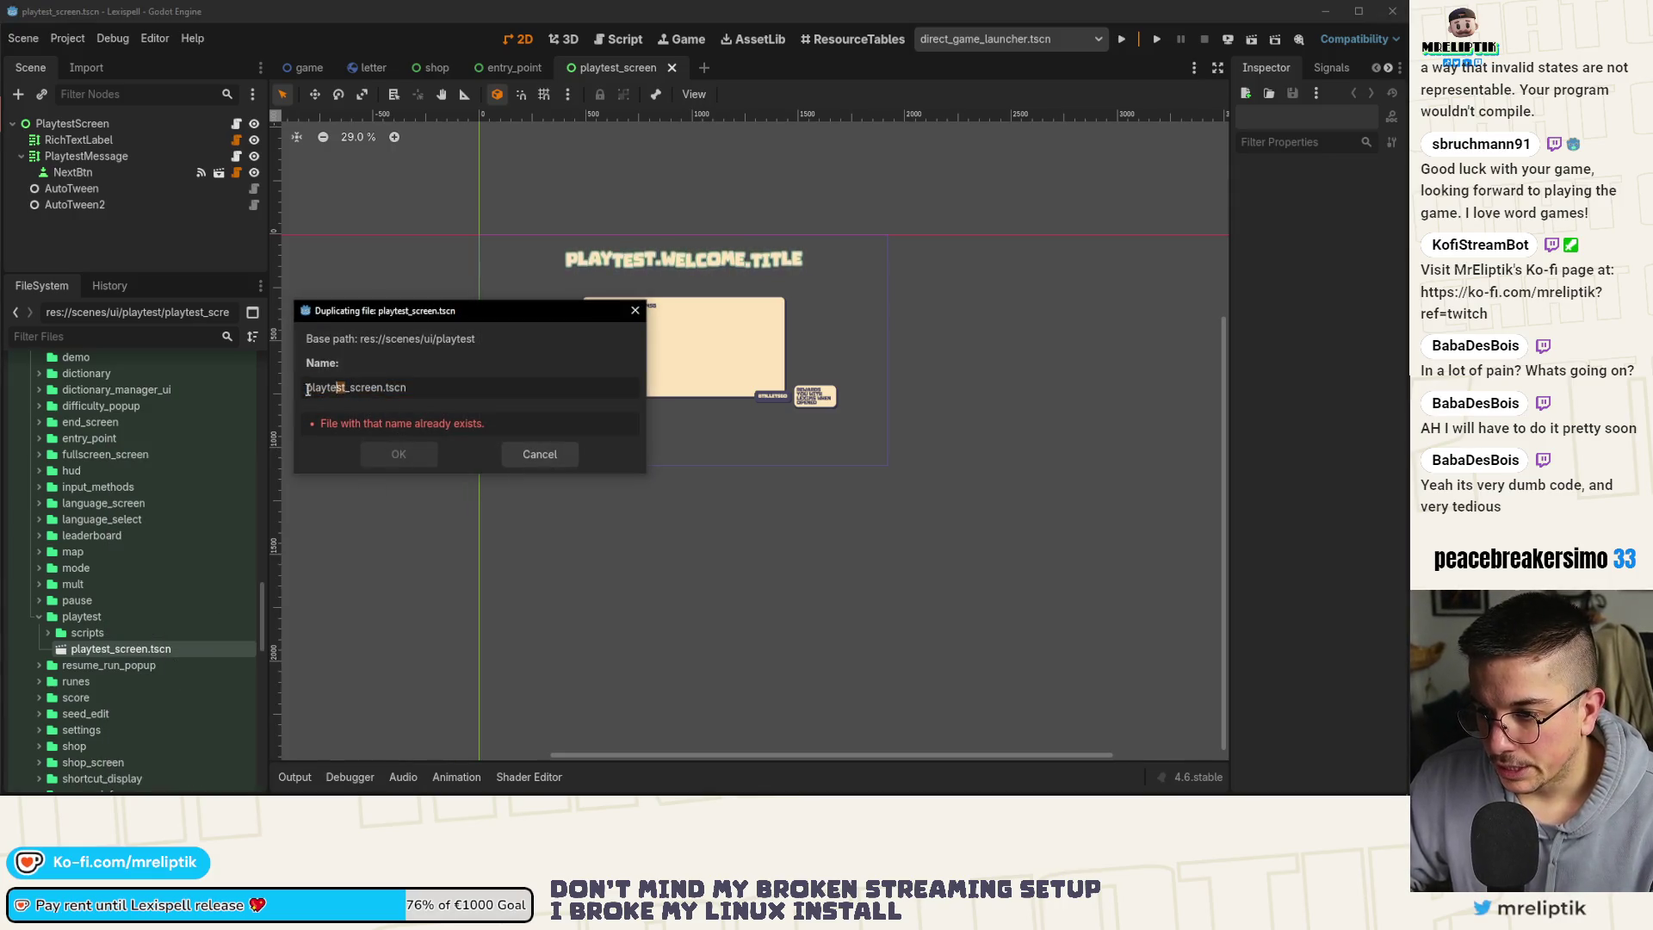
pyautogui.write('demo')
pyautogui.press('Return')
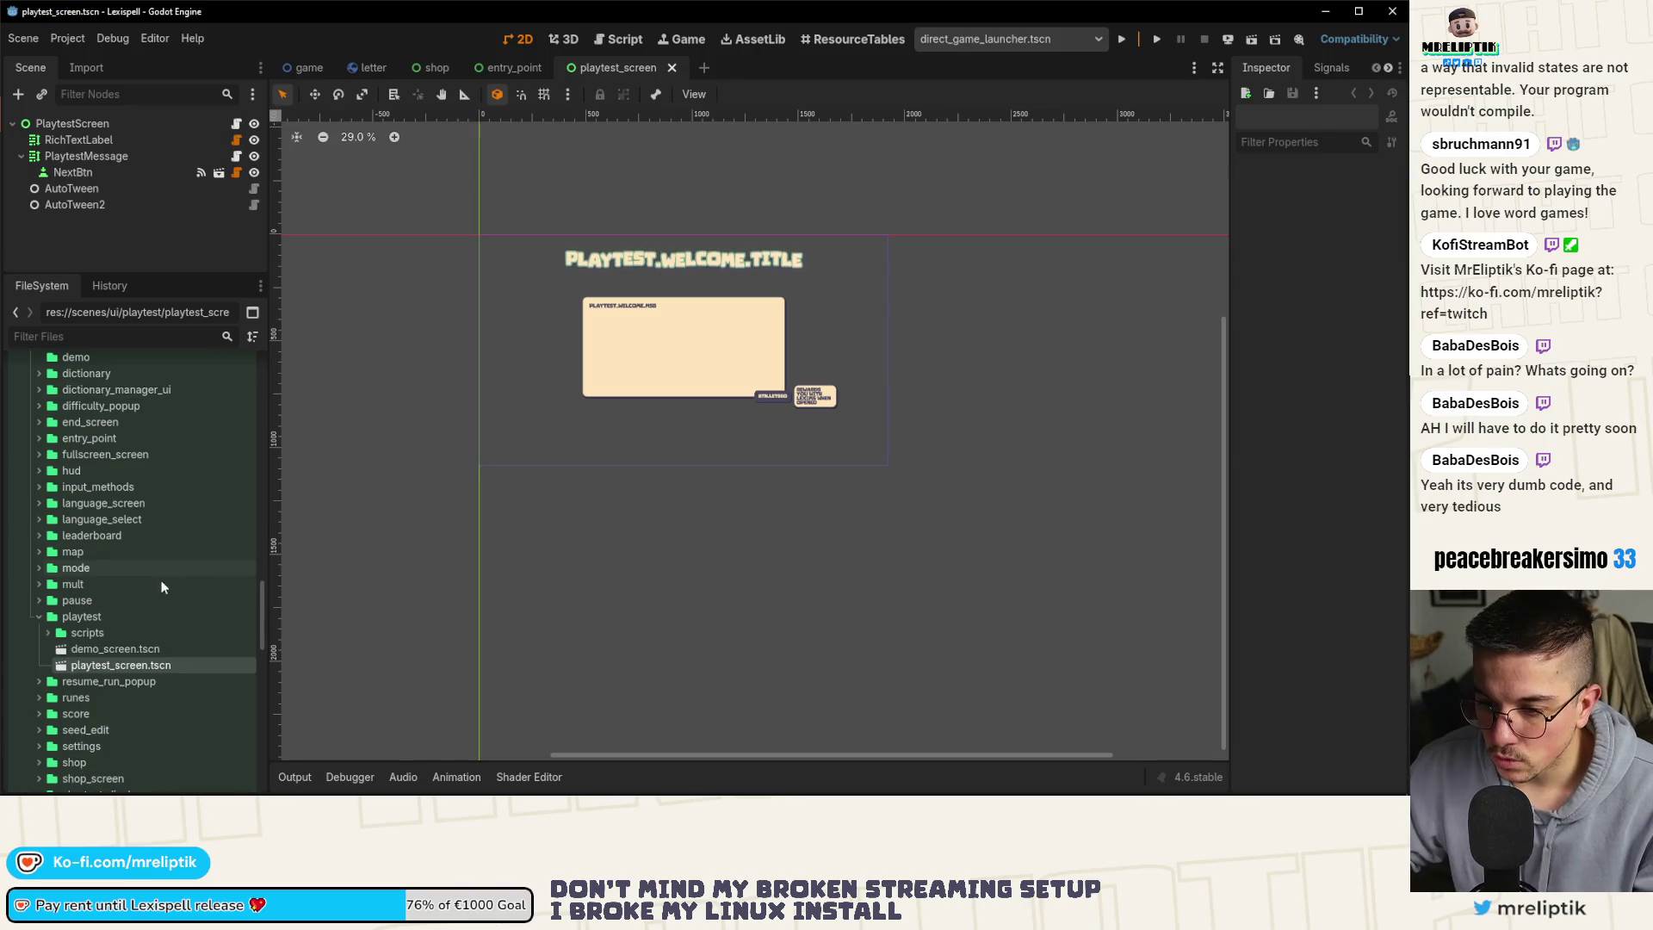
# Move demo_screen.tscn into the demo folder and open it
pyautogui.moveTo(87, 648)
pyautogui.mouseDown()
pyautogui.moveTo(99, 360)
pyautogui.moveTo(97, 447)
pyautogui.mouseUp()
pyautogui.click(420, 416)
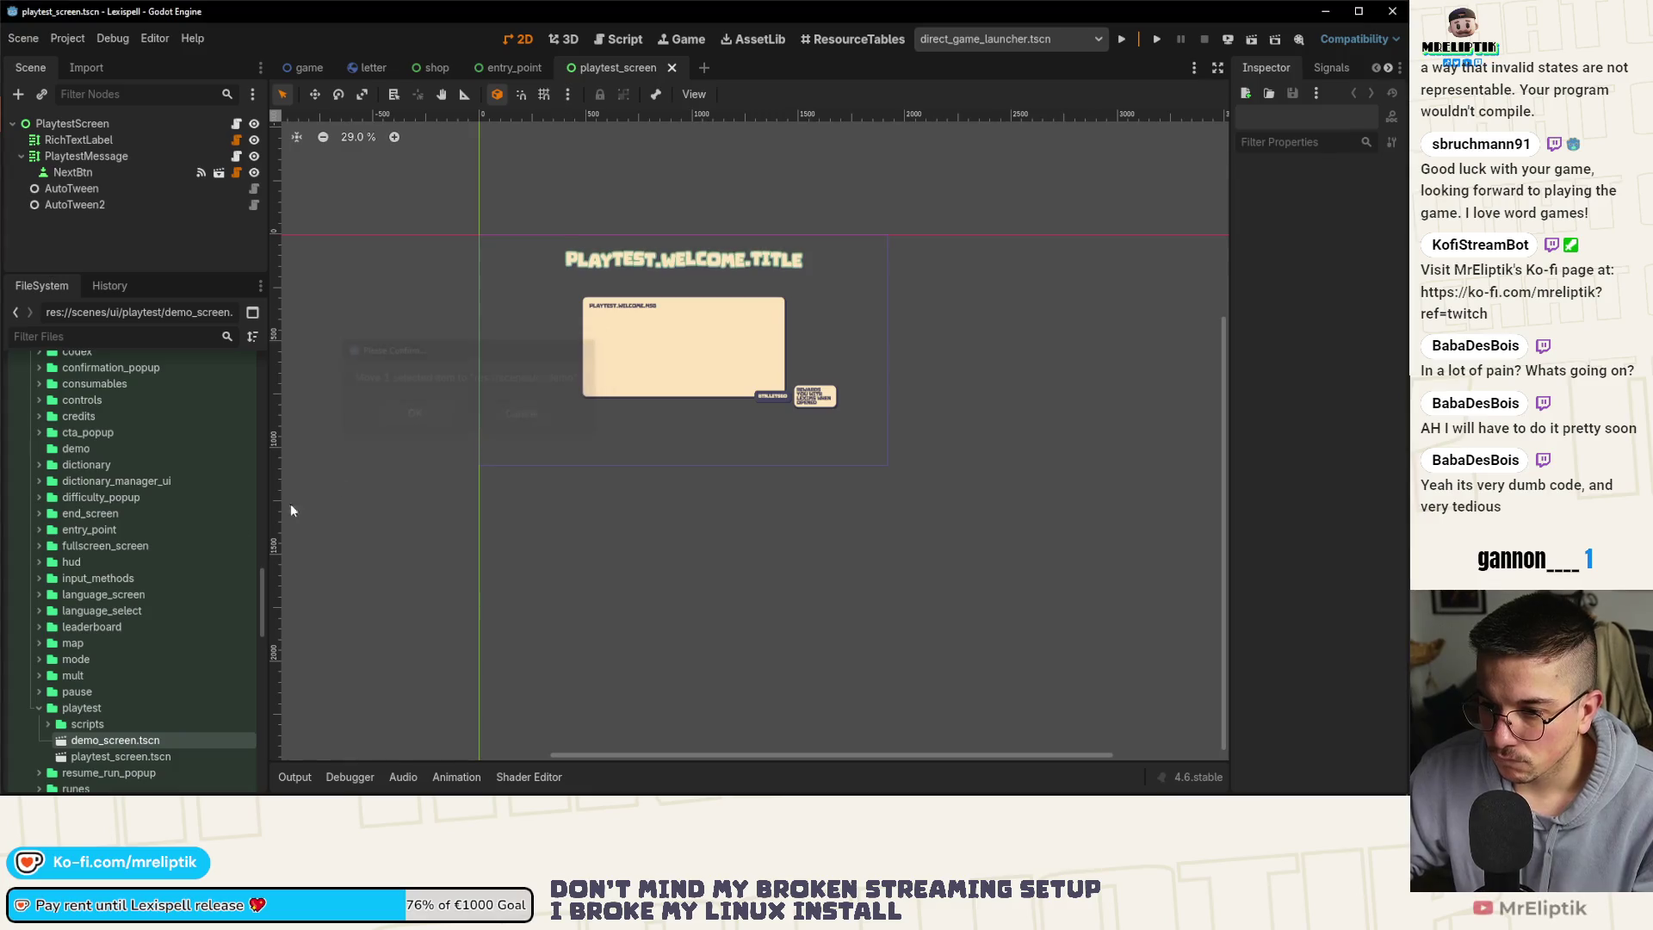
pyautogui.doubleClick(69, 450)
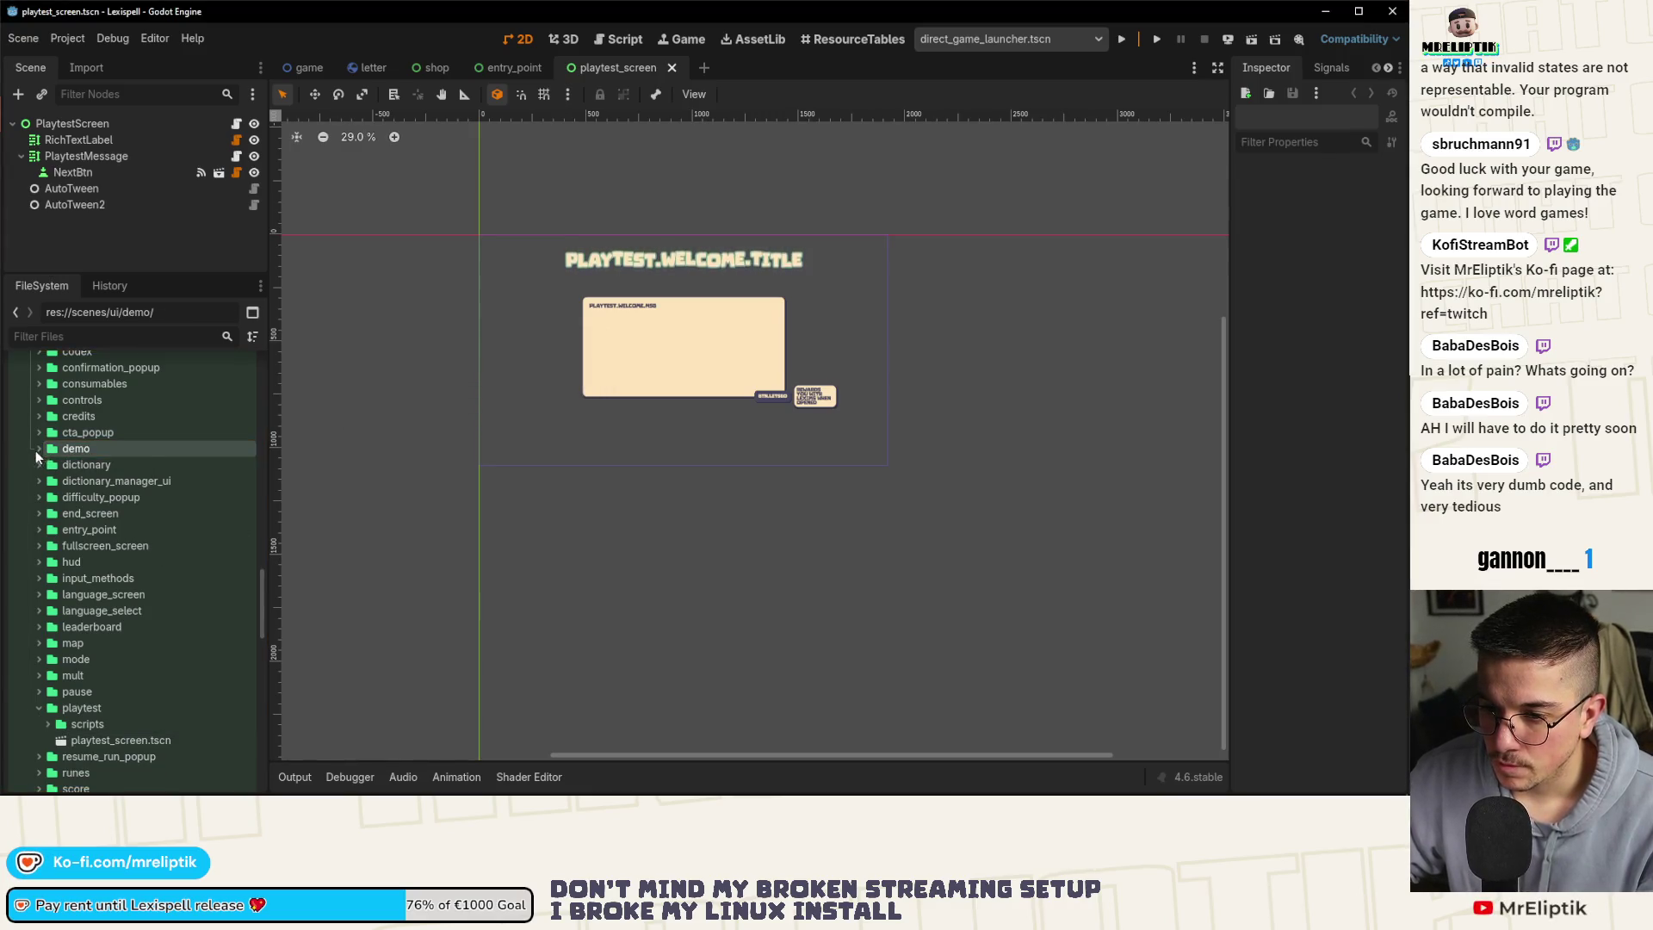
pyautogui.doubleClick(105, 464)
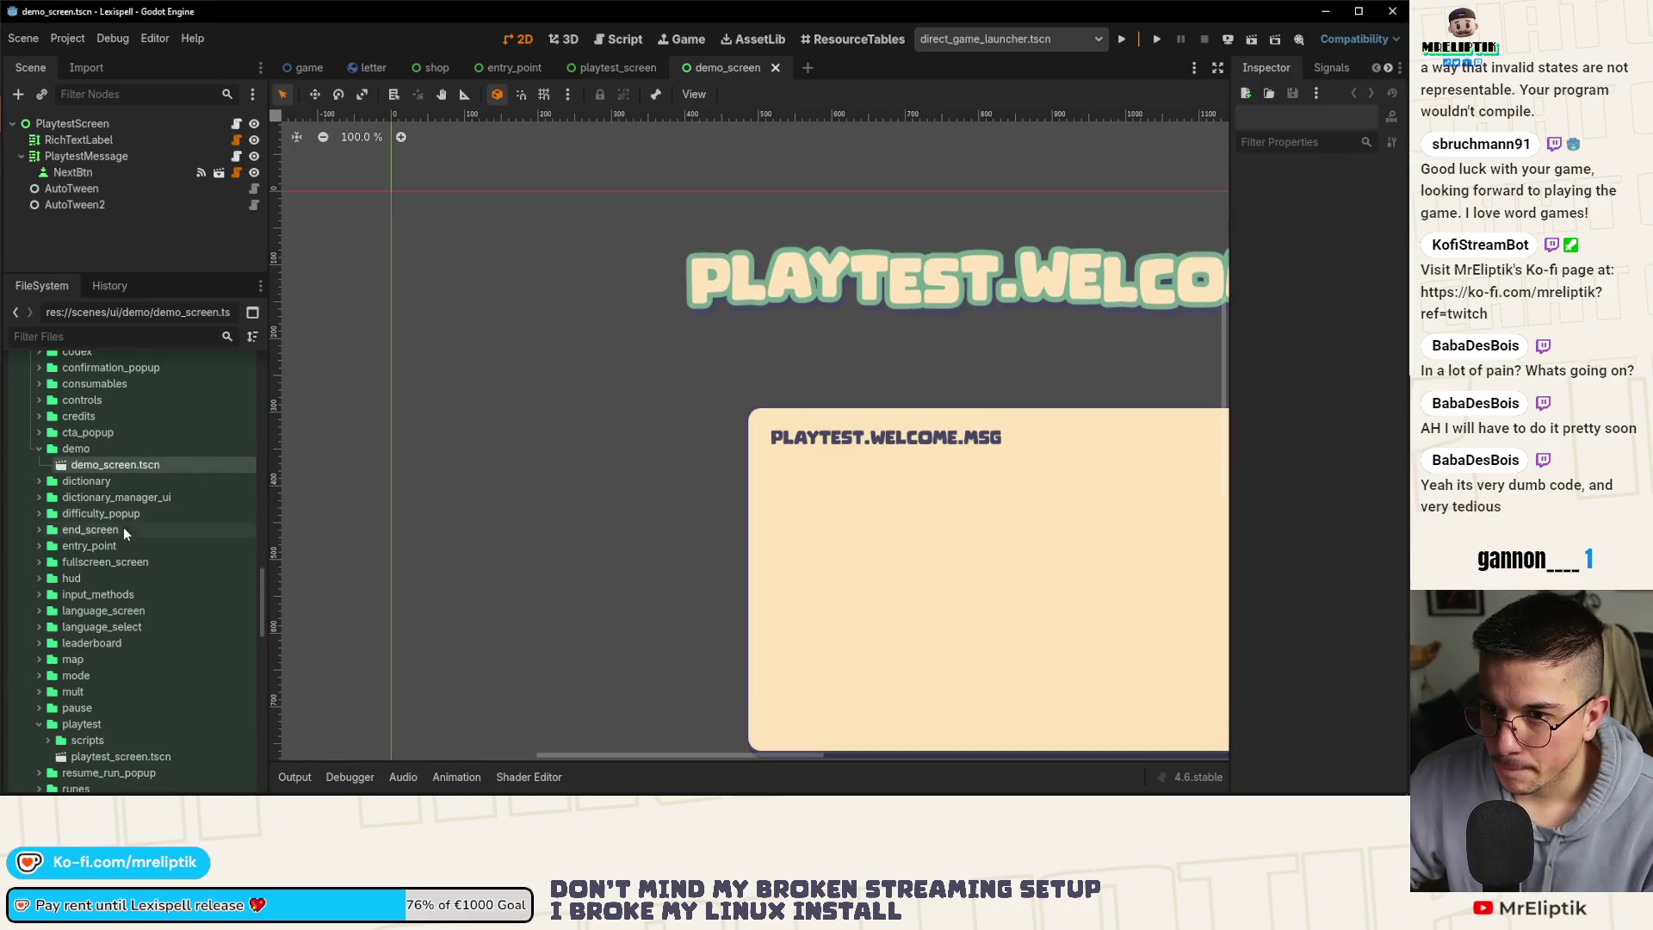
# Rename the root node to DemoScreen and copy the playtest_screen.gd code
pyautogui.click(77, 127)
pyautogui.press('Escape')
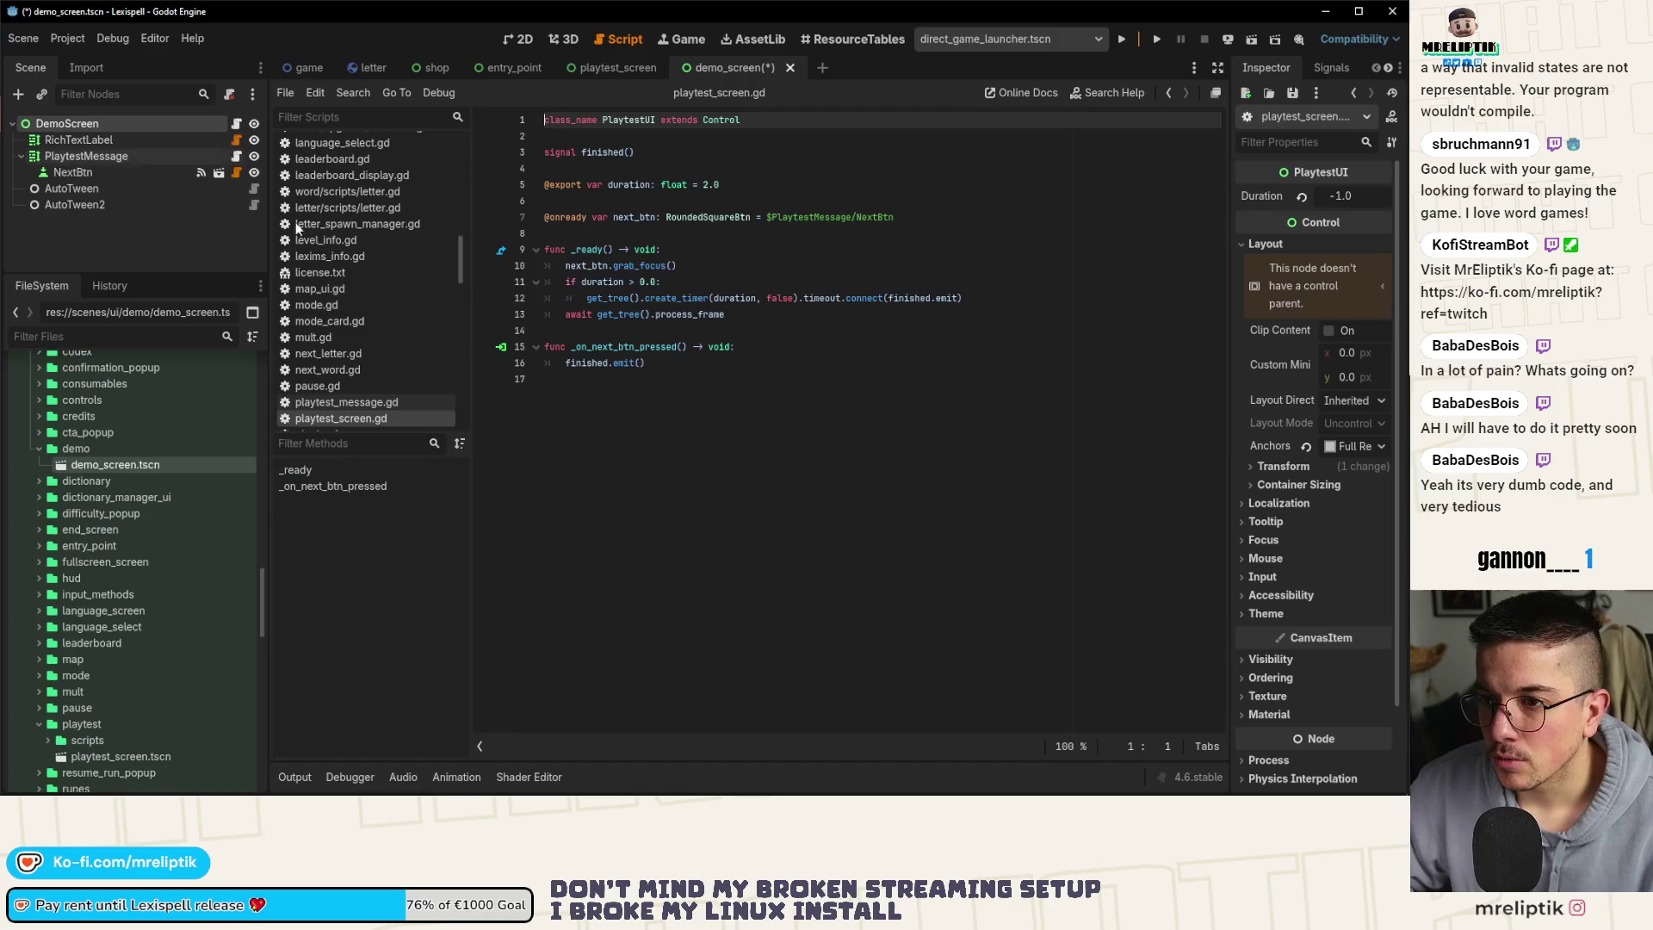
pyautogui.click(236, 123)
pyautogui.hotkey('ctrl', 'a')
pyautogui.hotkey('ctrl', 'c')
pyautogui.rightClick(147, 105)
pyautogui.press('Escape')
pyautogui.rightClick(112, 116)
pyautogui.press('Escape')
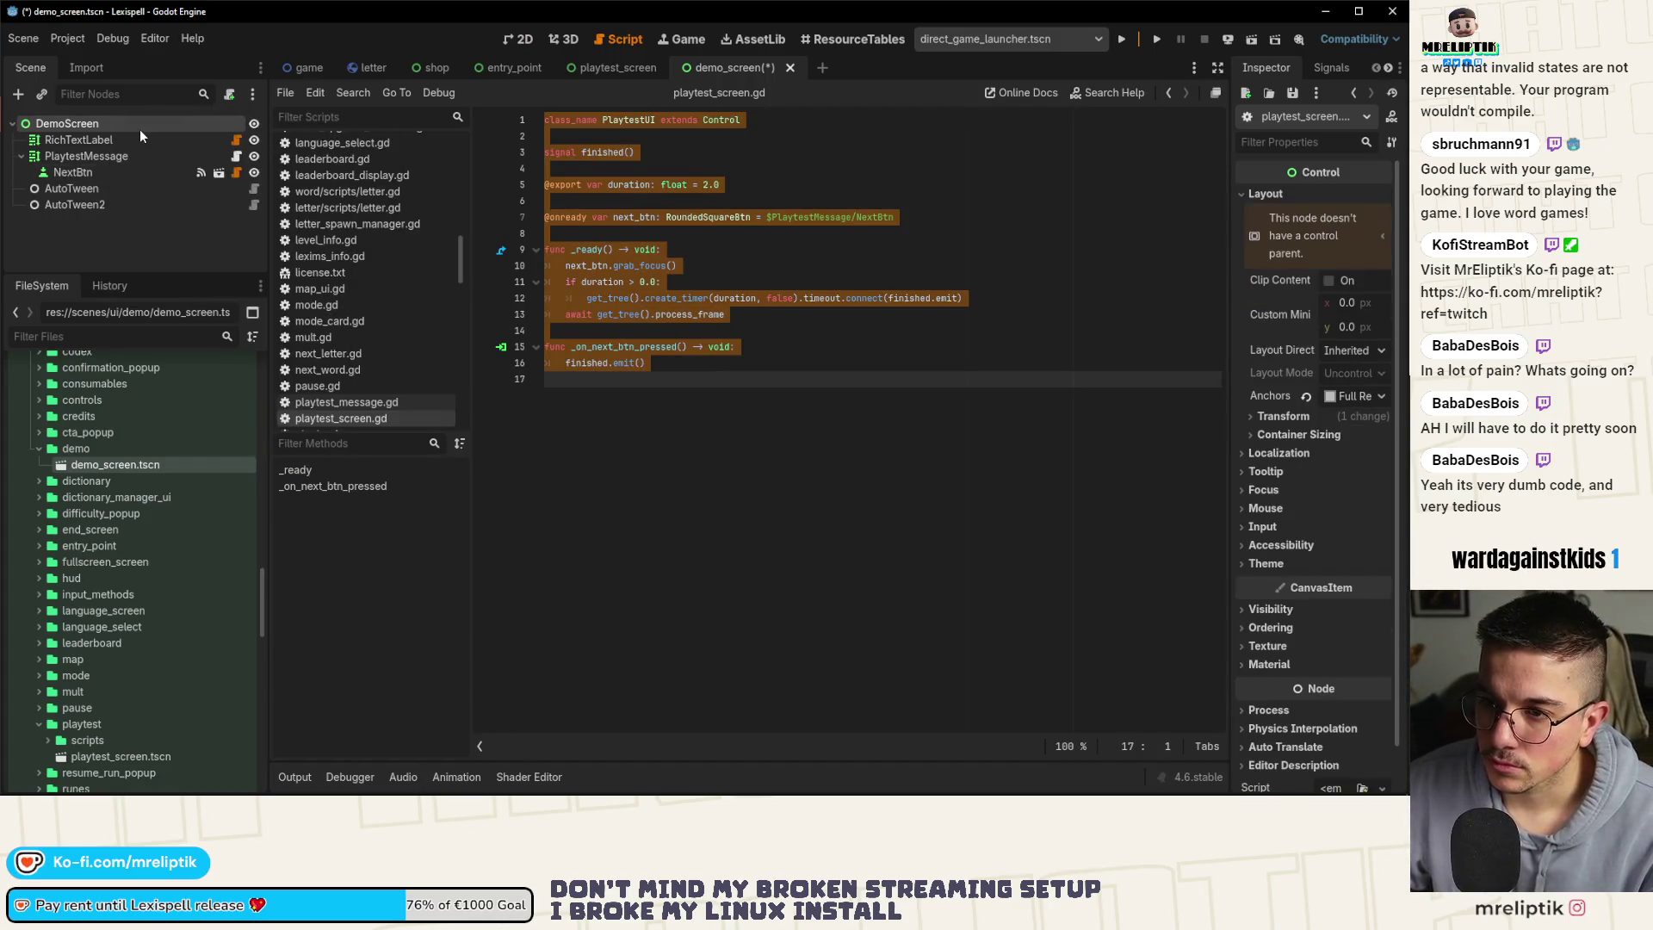
pyautogui.rightClick(140, 128)
# Attach a new script at demo/scripts/demo_screen.gd to the DemoScreen root, creating the folder
pyautogui.click(228, 241)
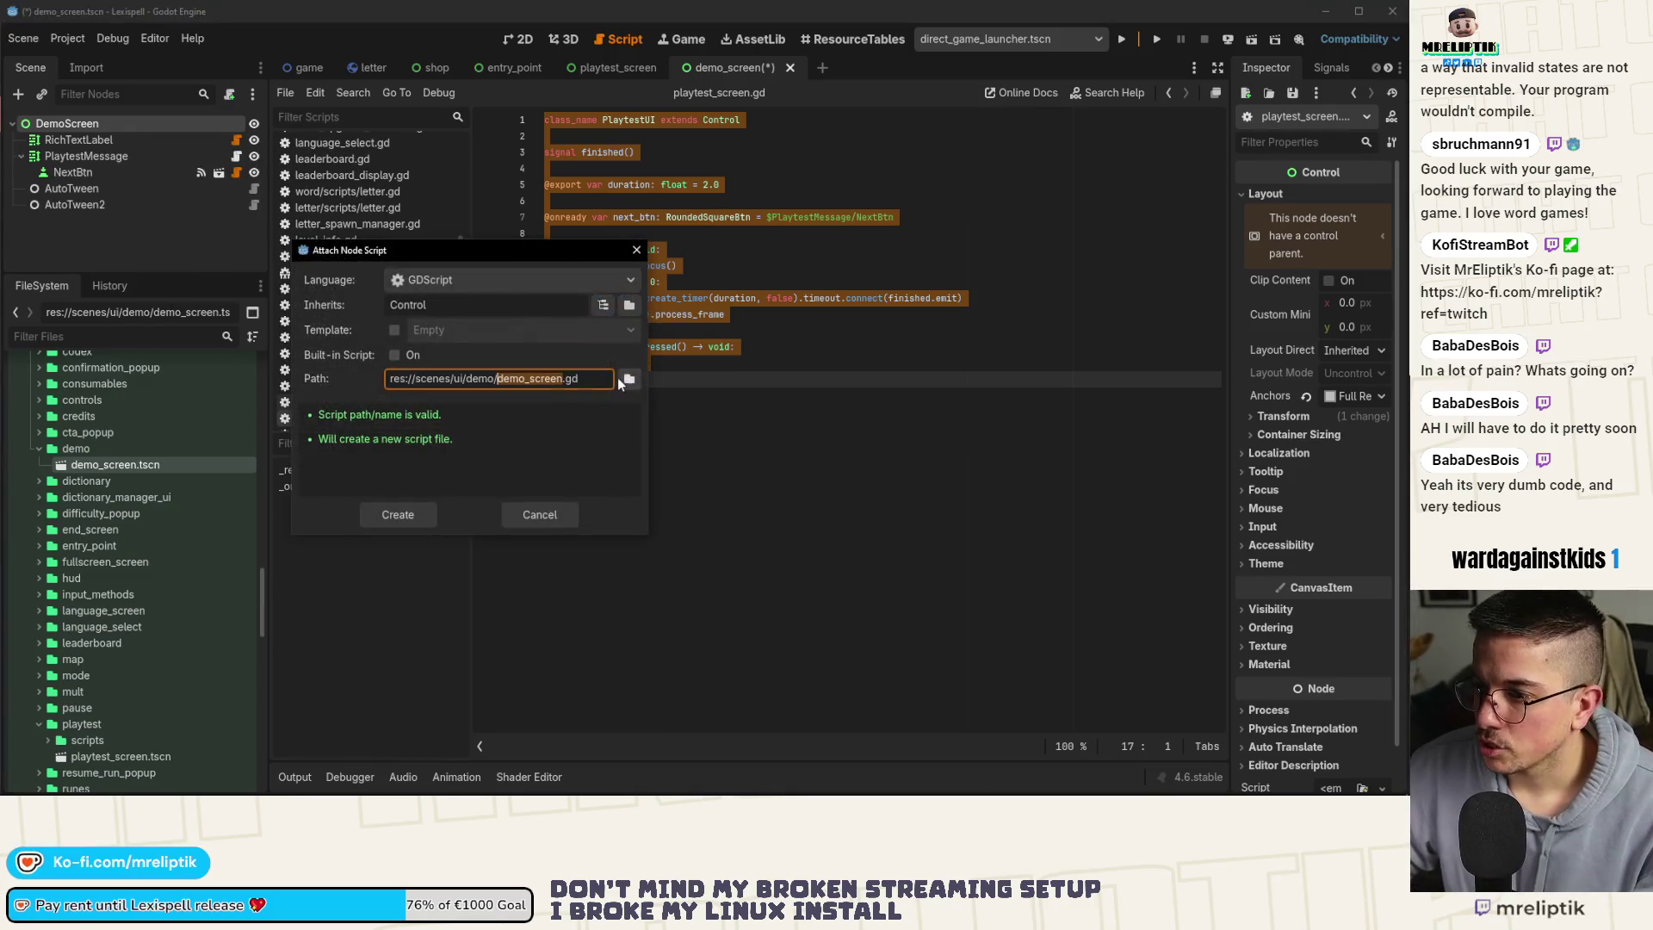
pyautogui.click(627, 378)
pyautogui.click(839, 157)
pyautogui.write('scene')
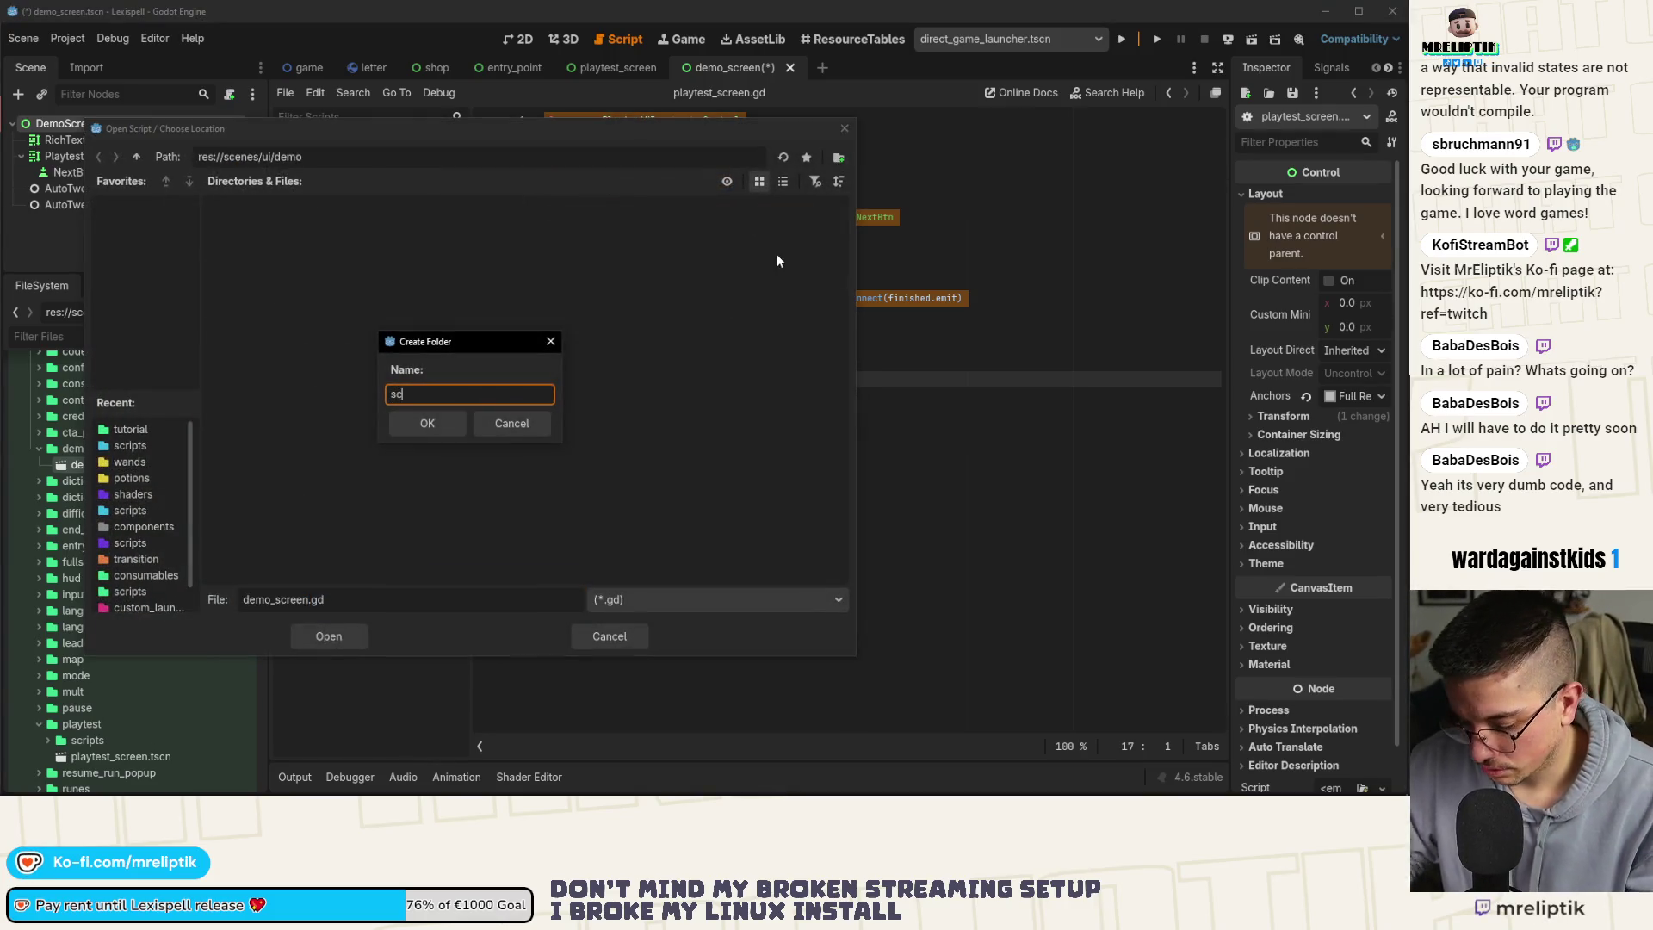
pyautogui.write('s')
pyautogui.press('Return')
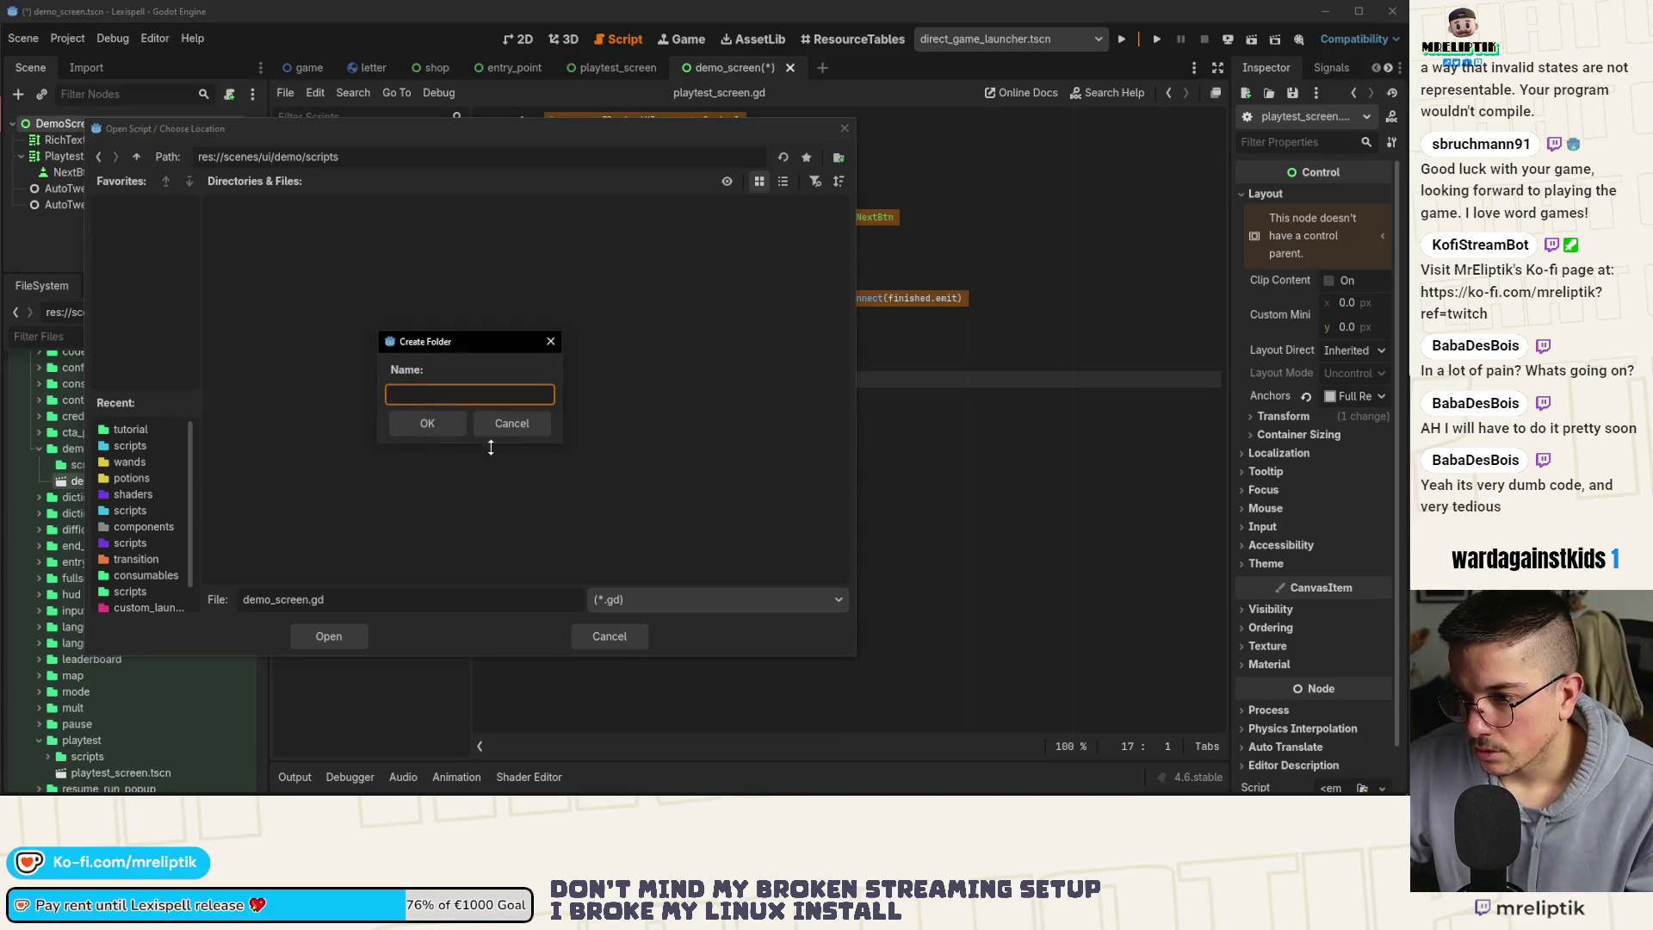
pyautogui.press('Escape')
pyautogui.click(339, 628)
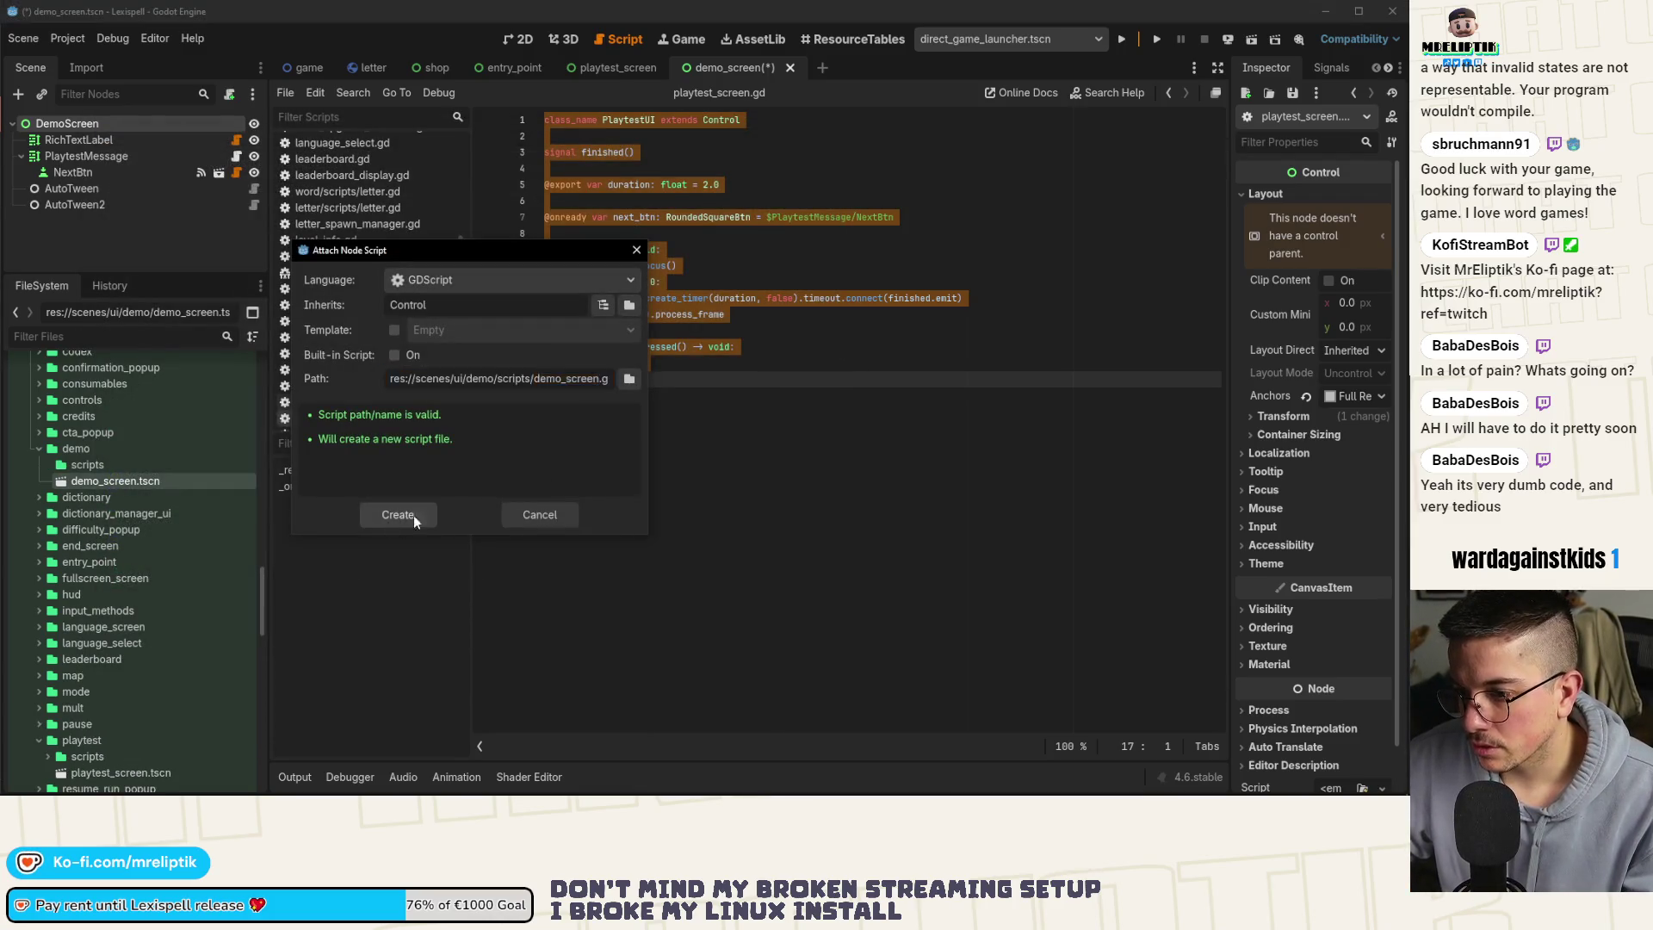
pyautogui.click(413, 515)
# Paste the playtest code into demo_screen.gd, change class_name to DemoUI, and save
pyautogui.hotkey('ctrl', 'a')
pyautogui.hotkey('ctrl', 'v')
pyautogui.doubleClick(628, 120)
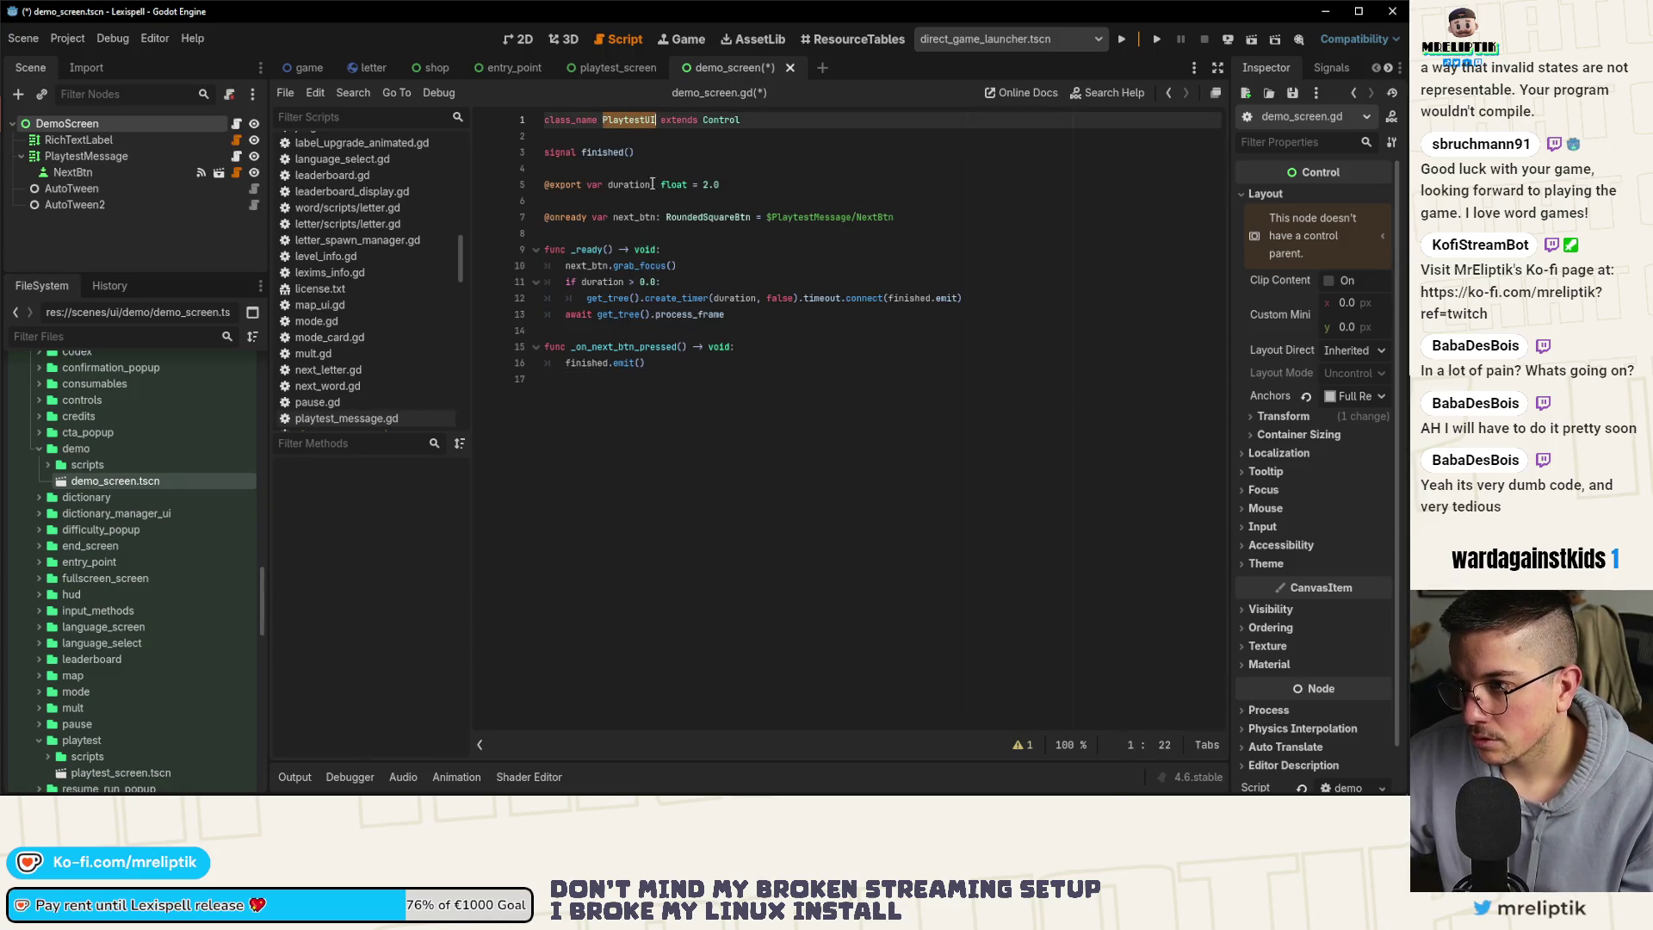
pyautogui.write('Demo')
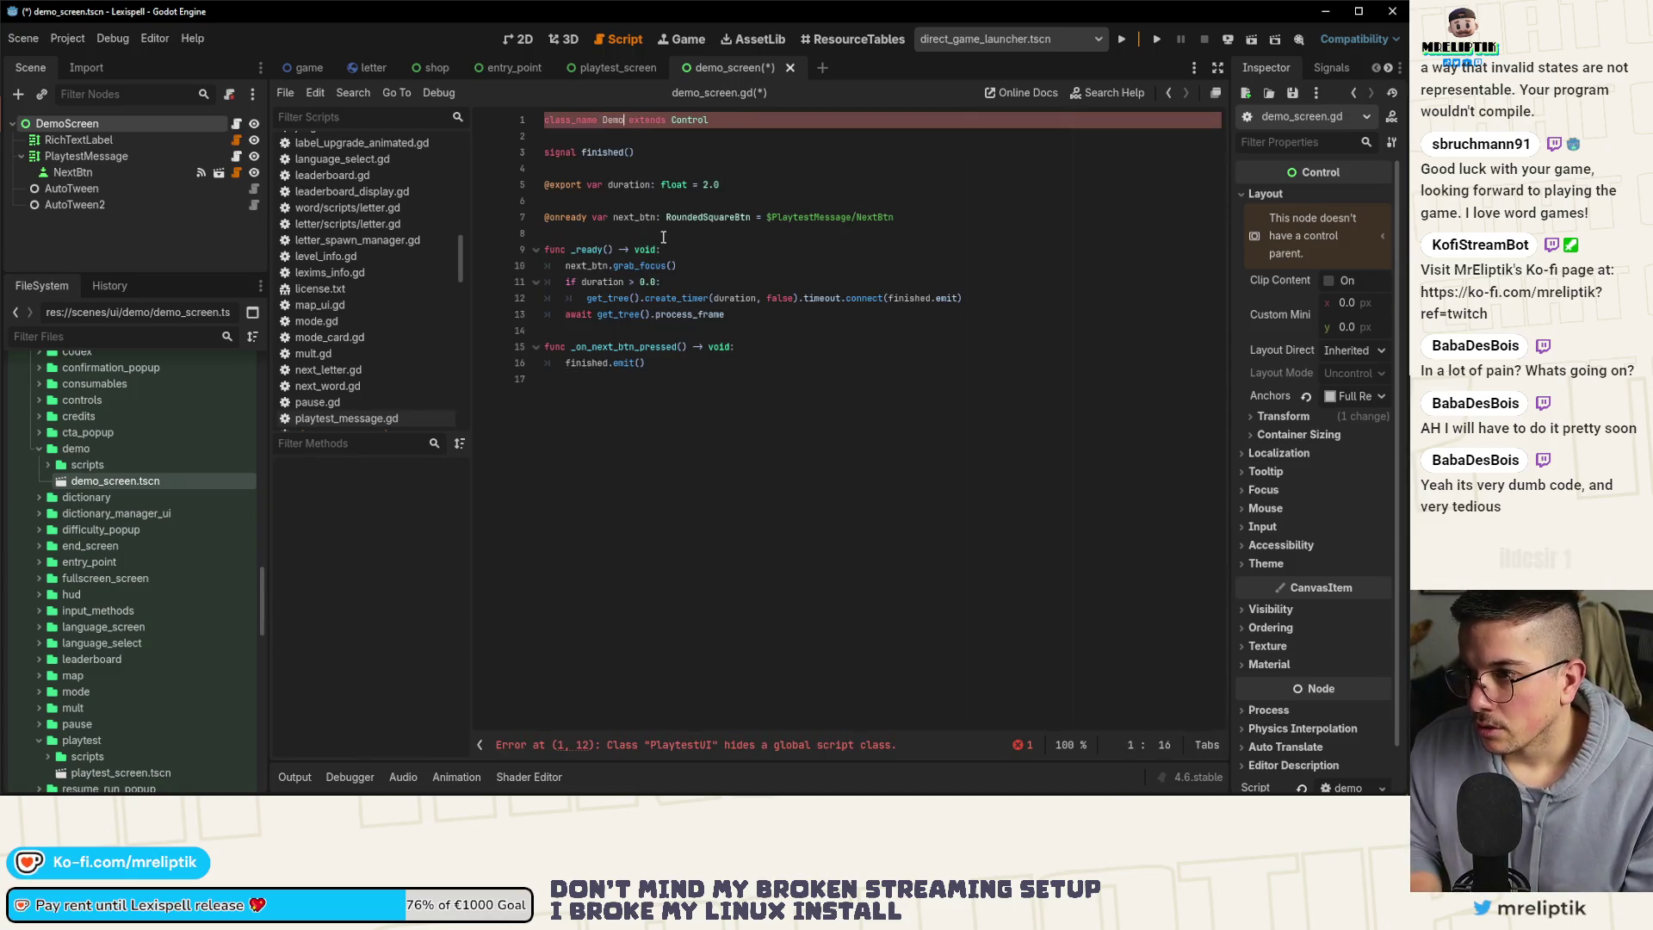
pyautogui.hotkey('ctrl', 'z')
pyautogui.write('D')
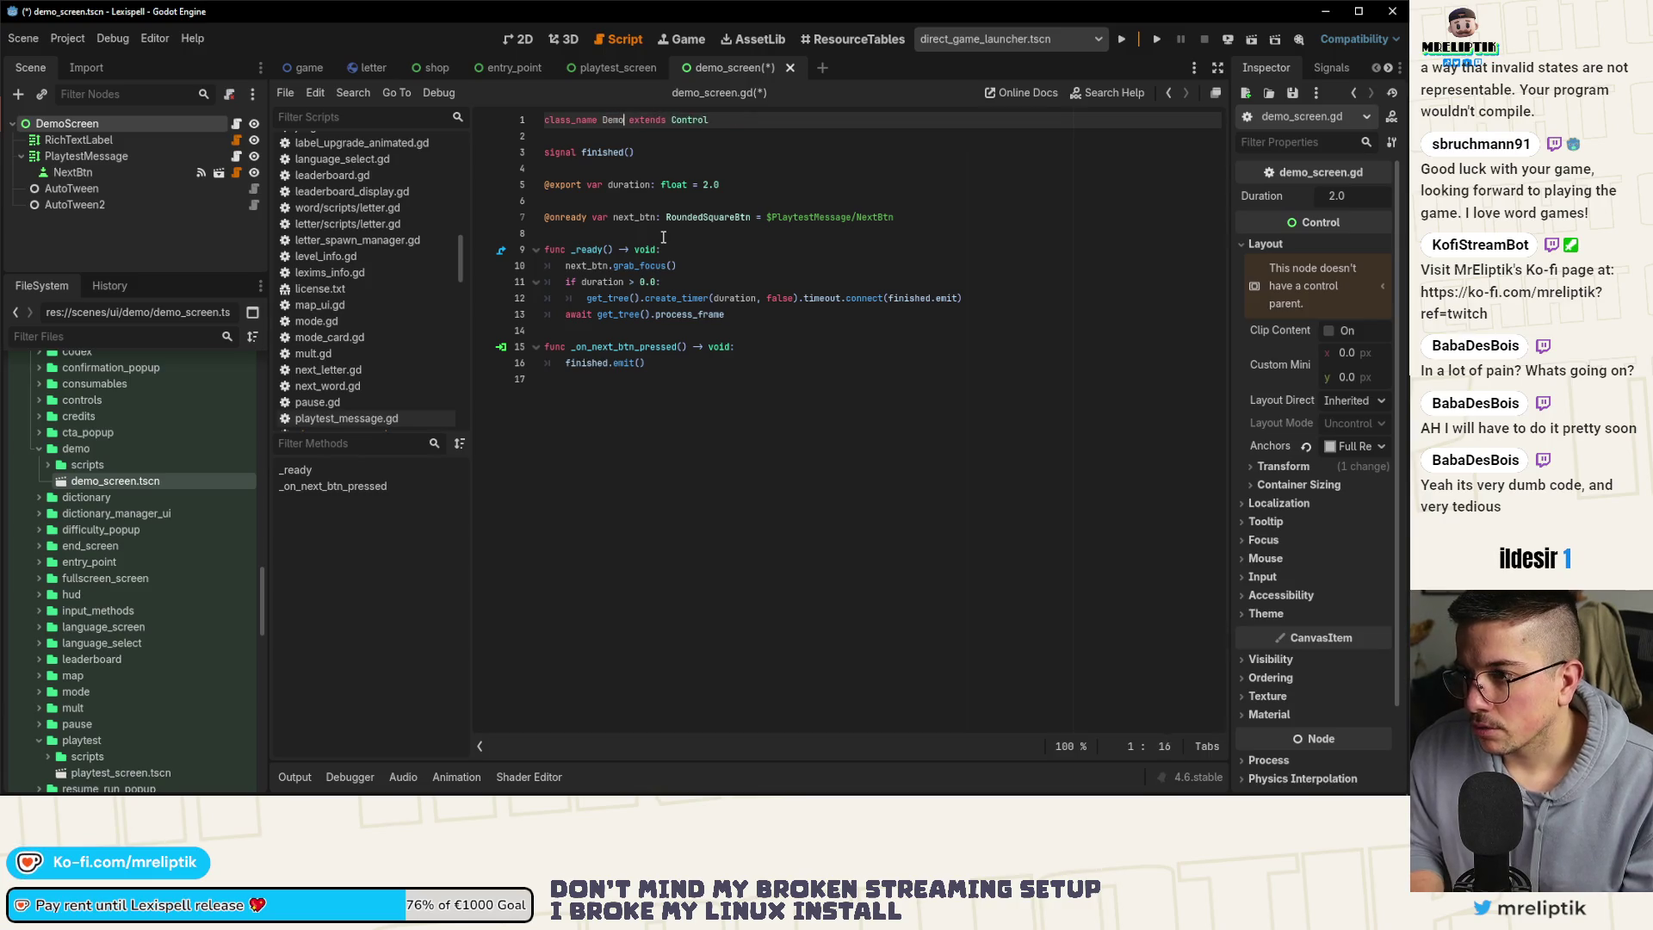
pyautogui.hotkey('ctrl', 's')
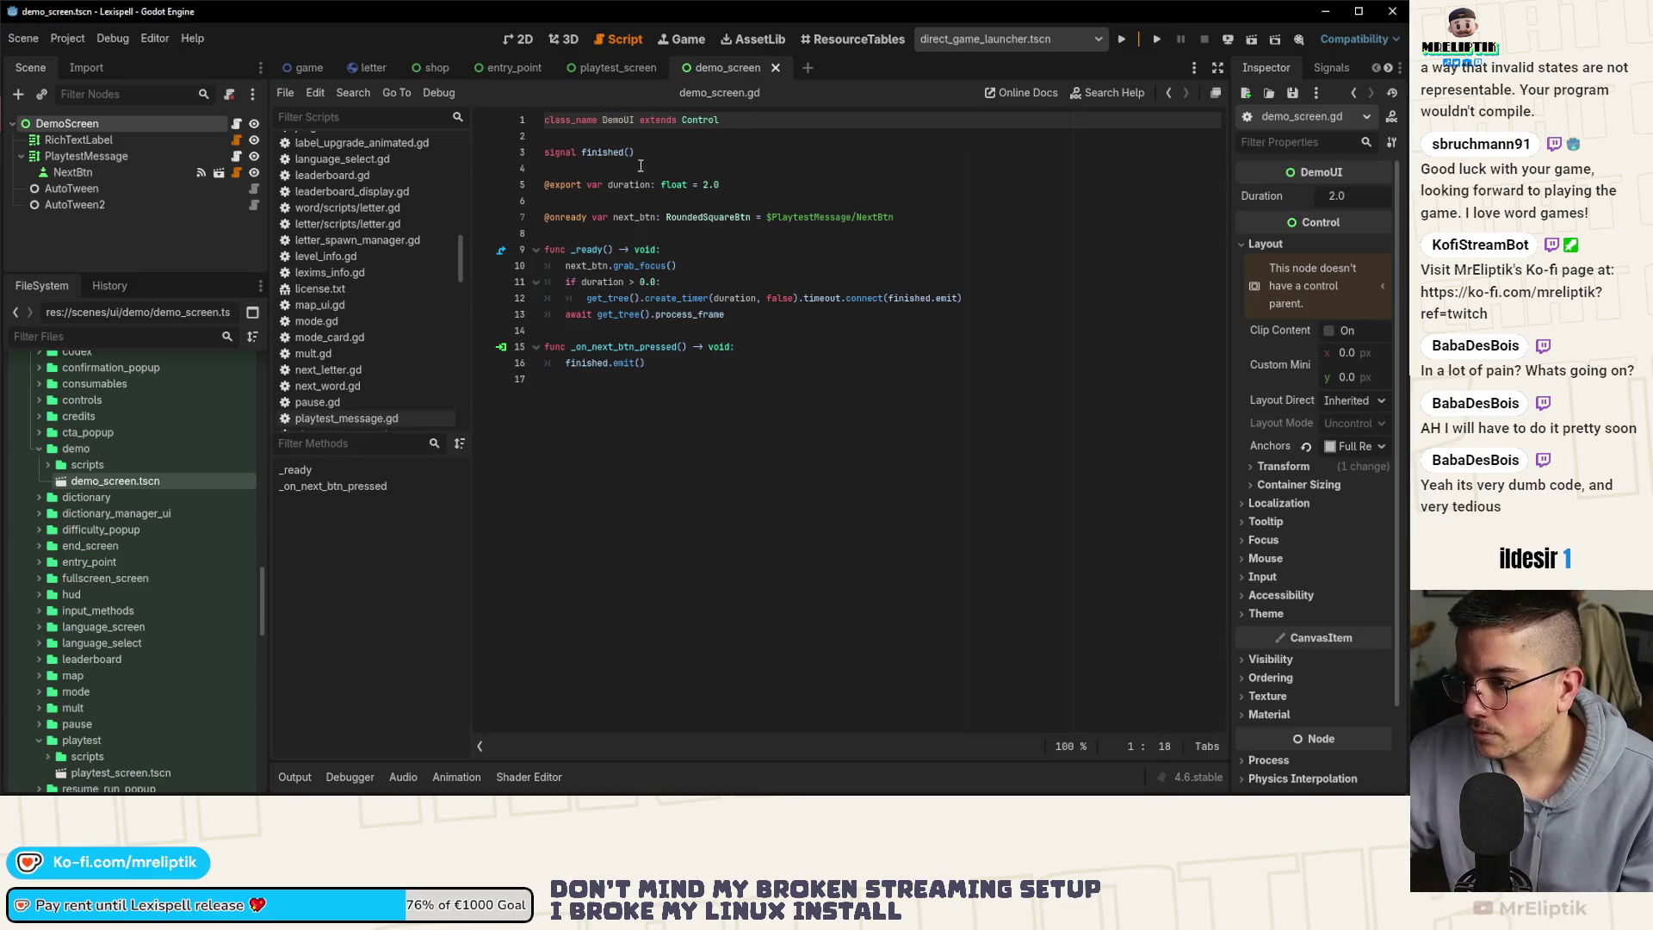
# Inspect the AutoTween nodes and the title label still using PLAYTEST.WELCOME texts
pyautogui.click(758, 347)
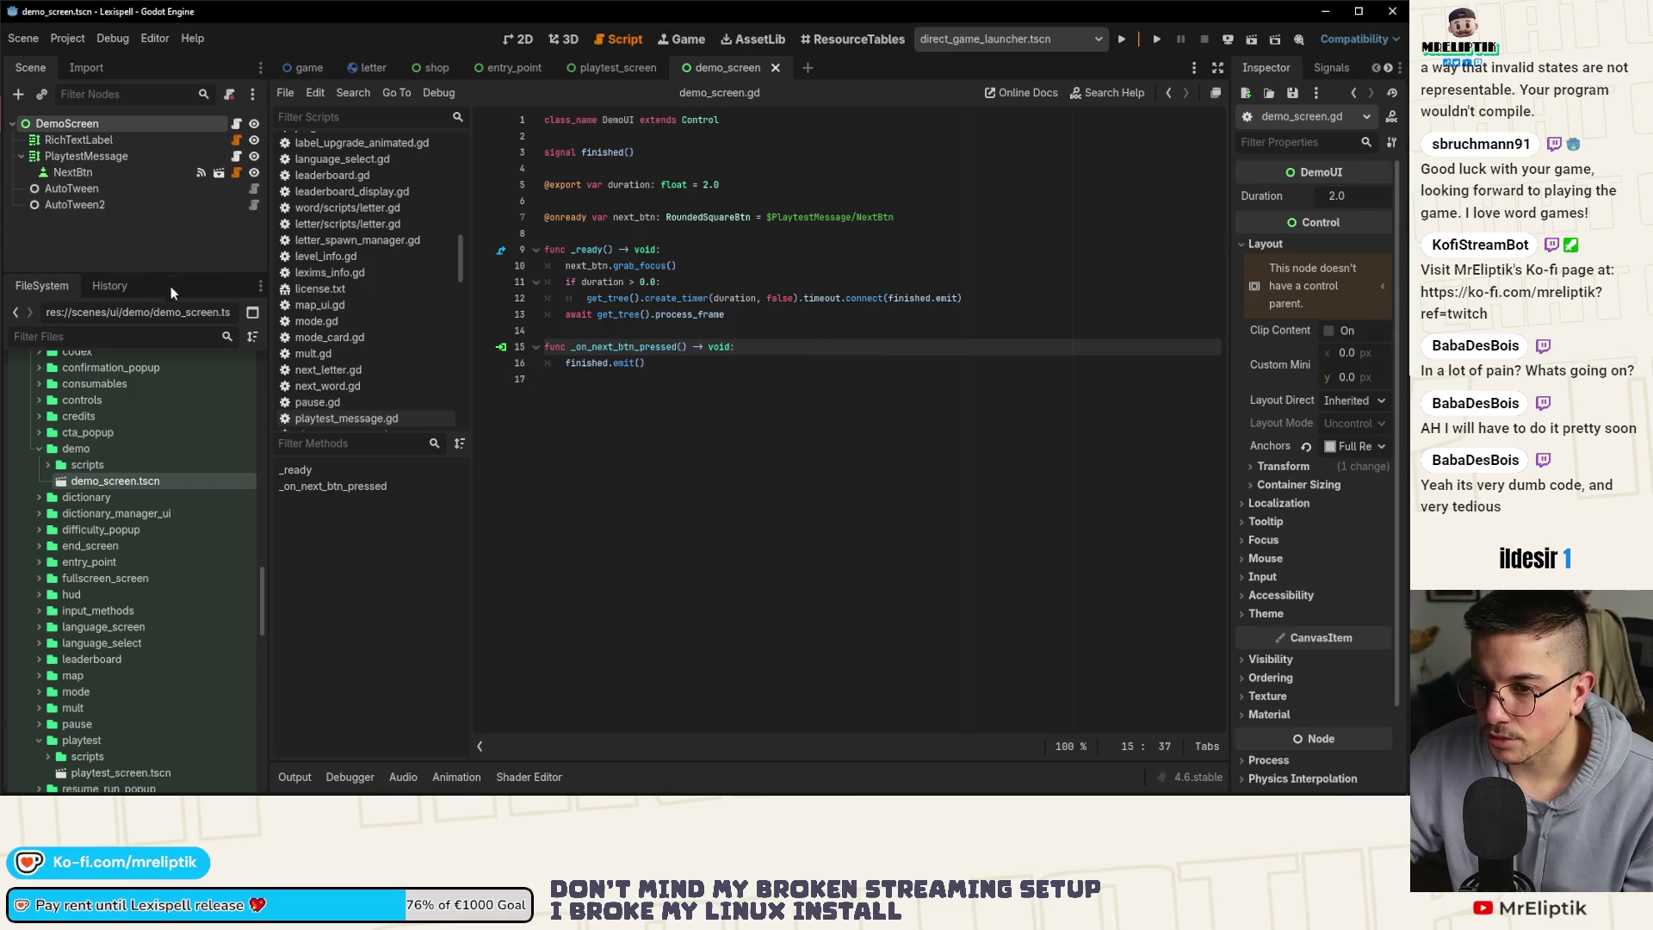
pyautogui.moveTo(155, 273); pyautogui.dragTo(155, 410)
pyautogui.click(72, 188)
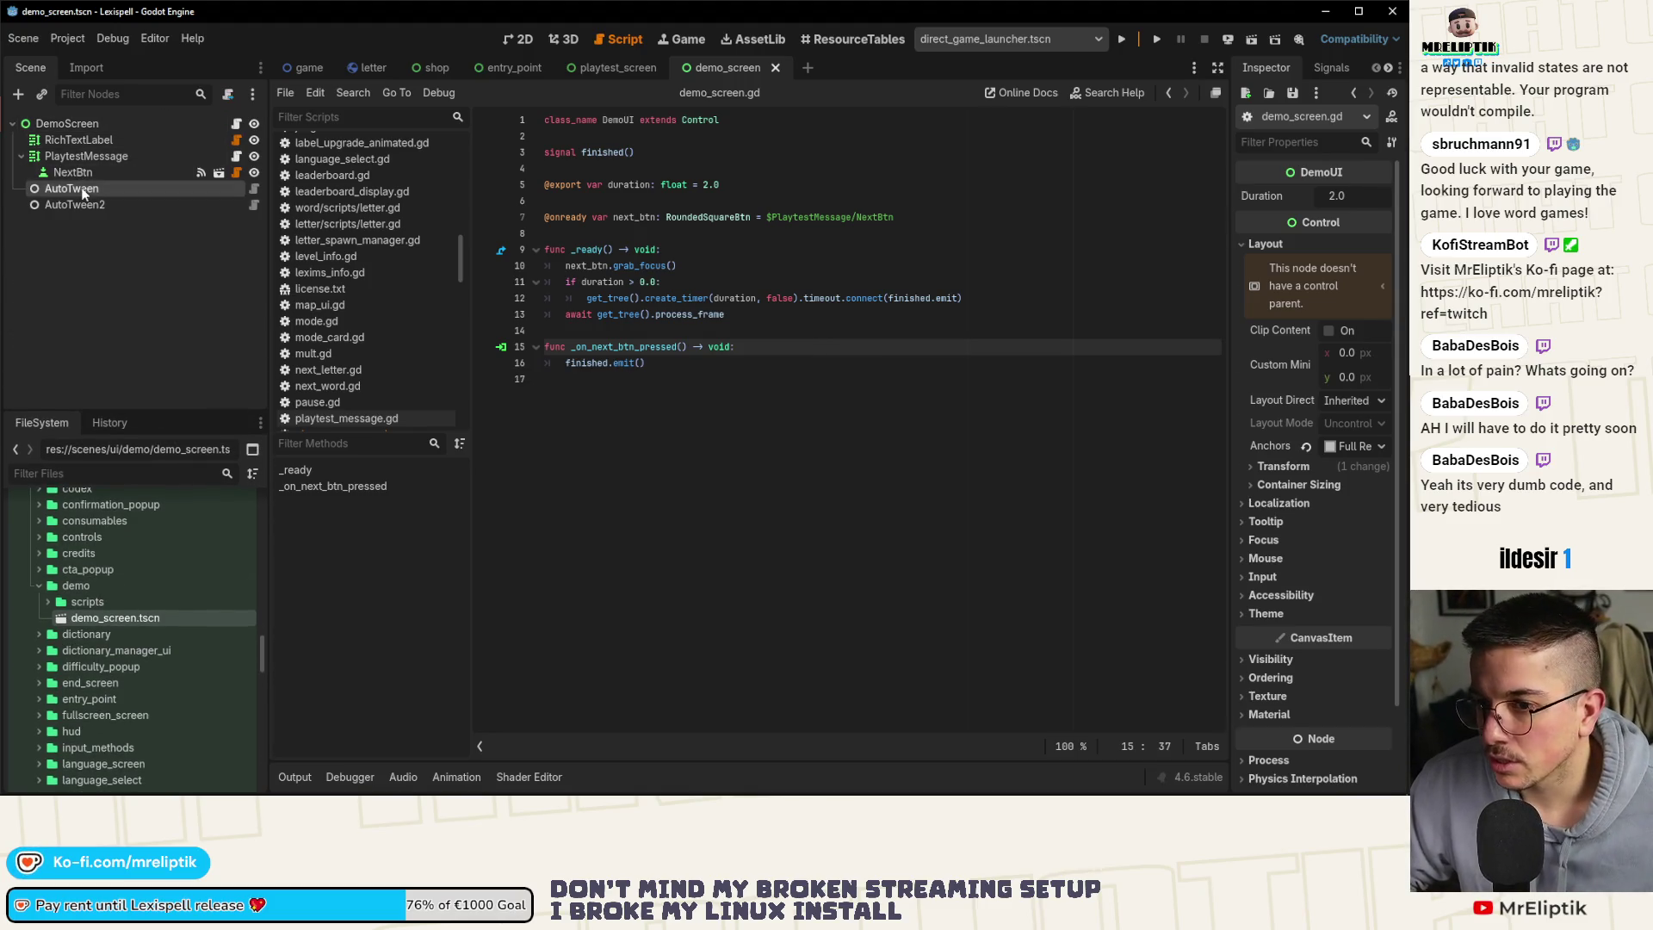
pyautogui.click(94, 205)
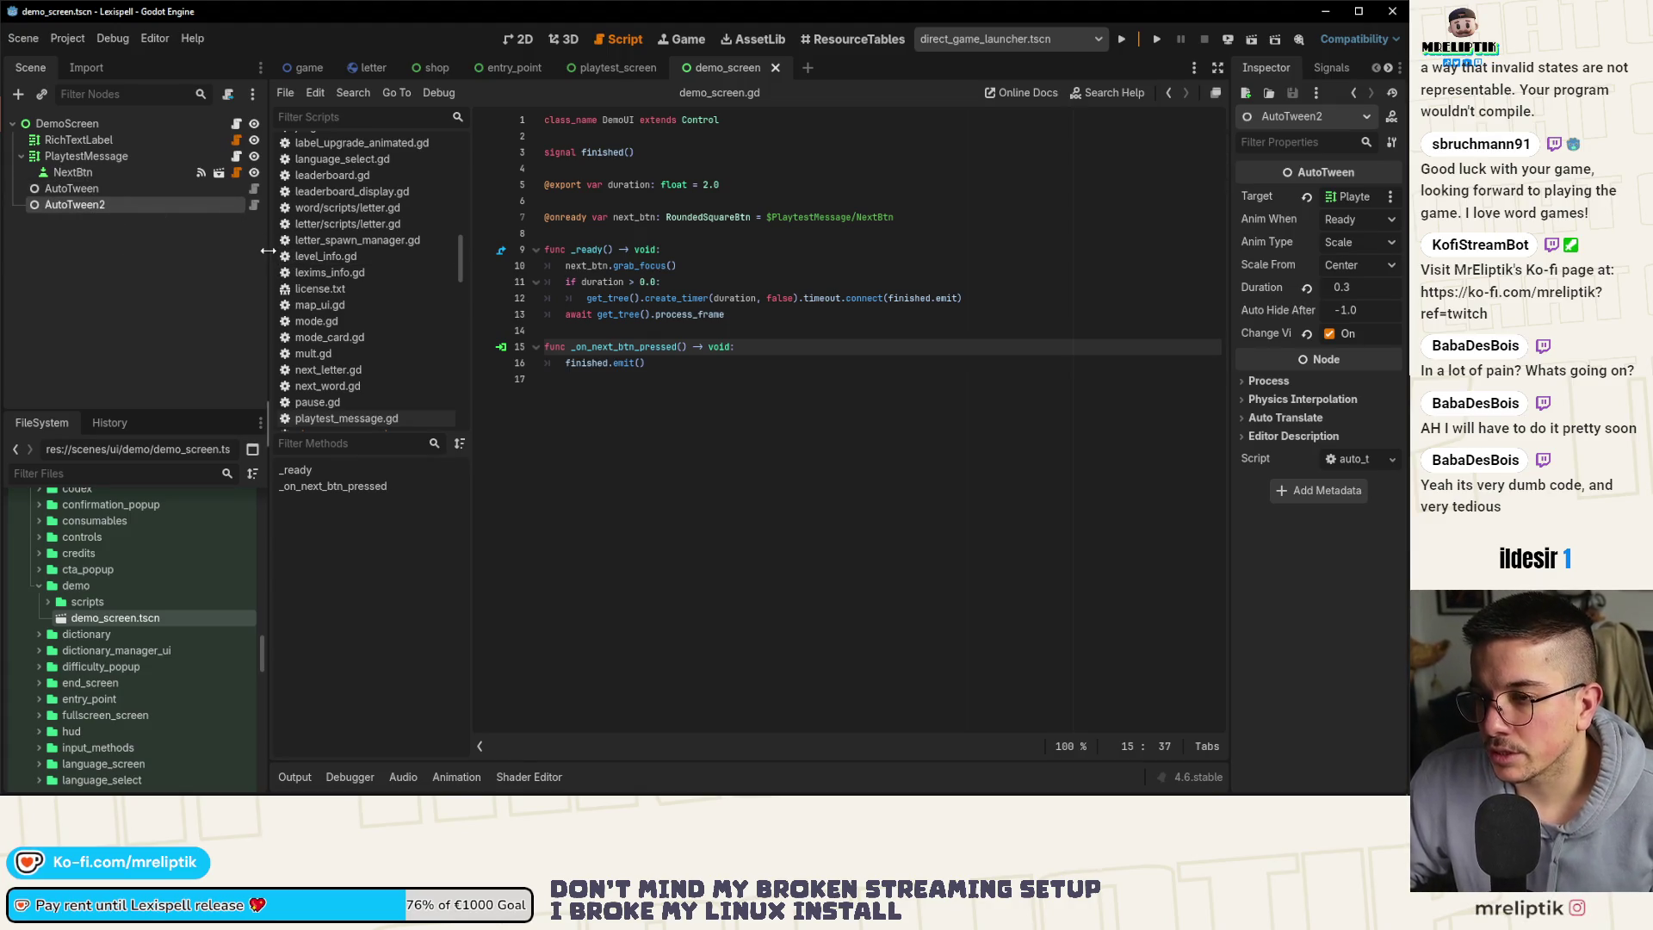
pyautogui.click(519, 38)
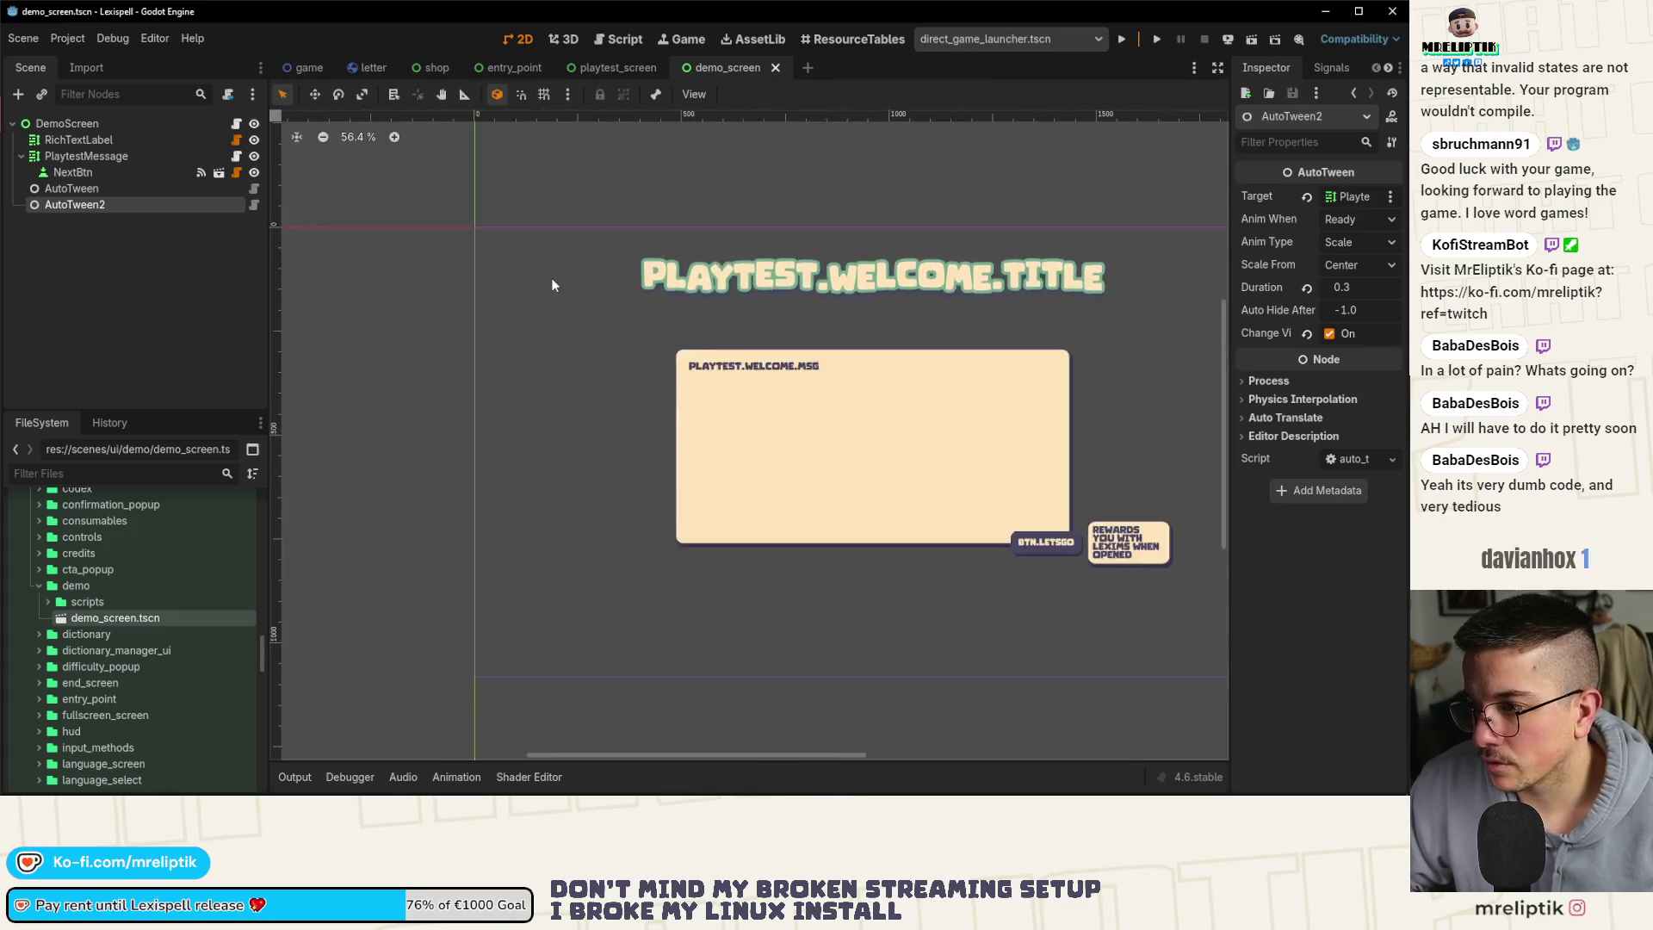
pyautogui.click(651, 320)
pyautogui.click(666, 265)
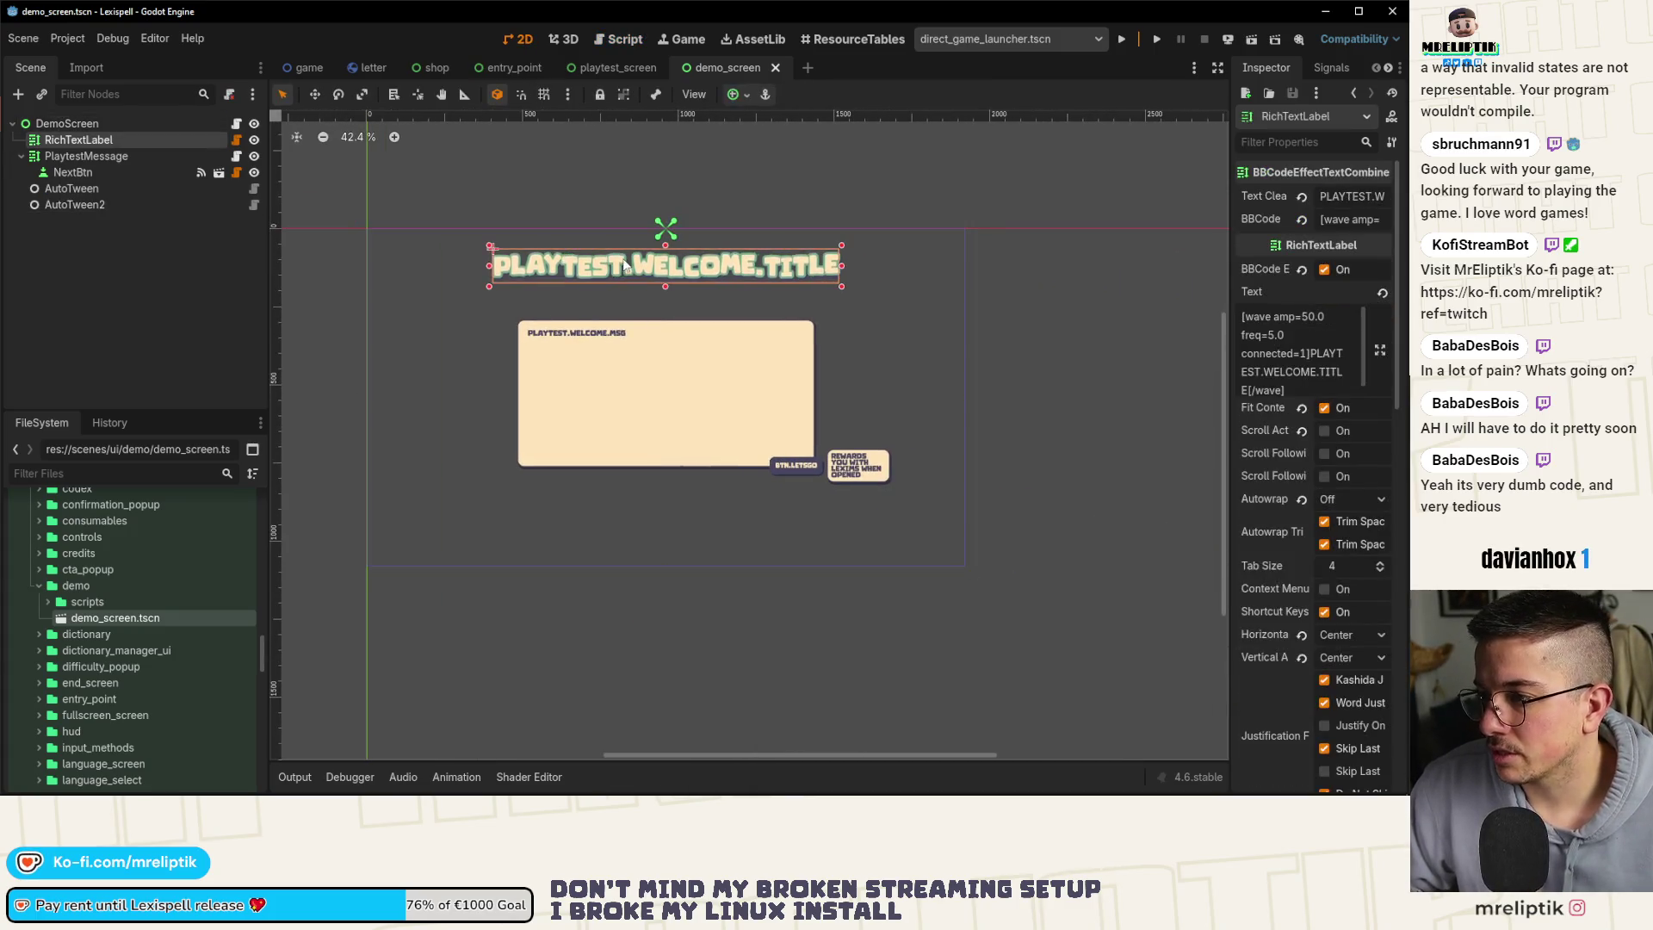
pyautogui.moveTo(1233, 215); pyautogui.dragTo(982, 215)
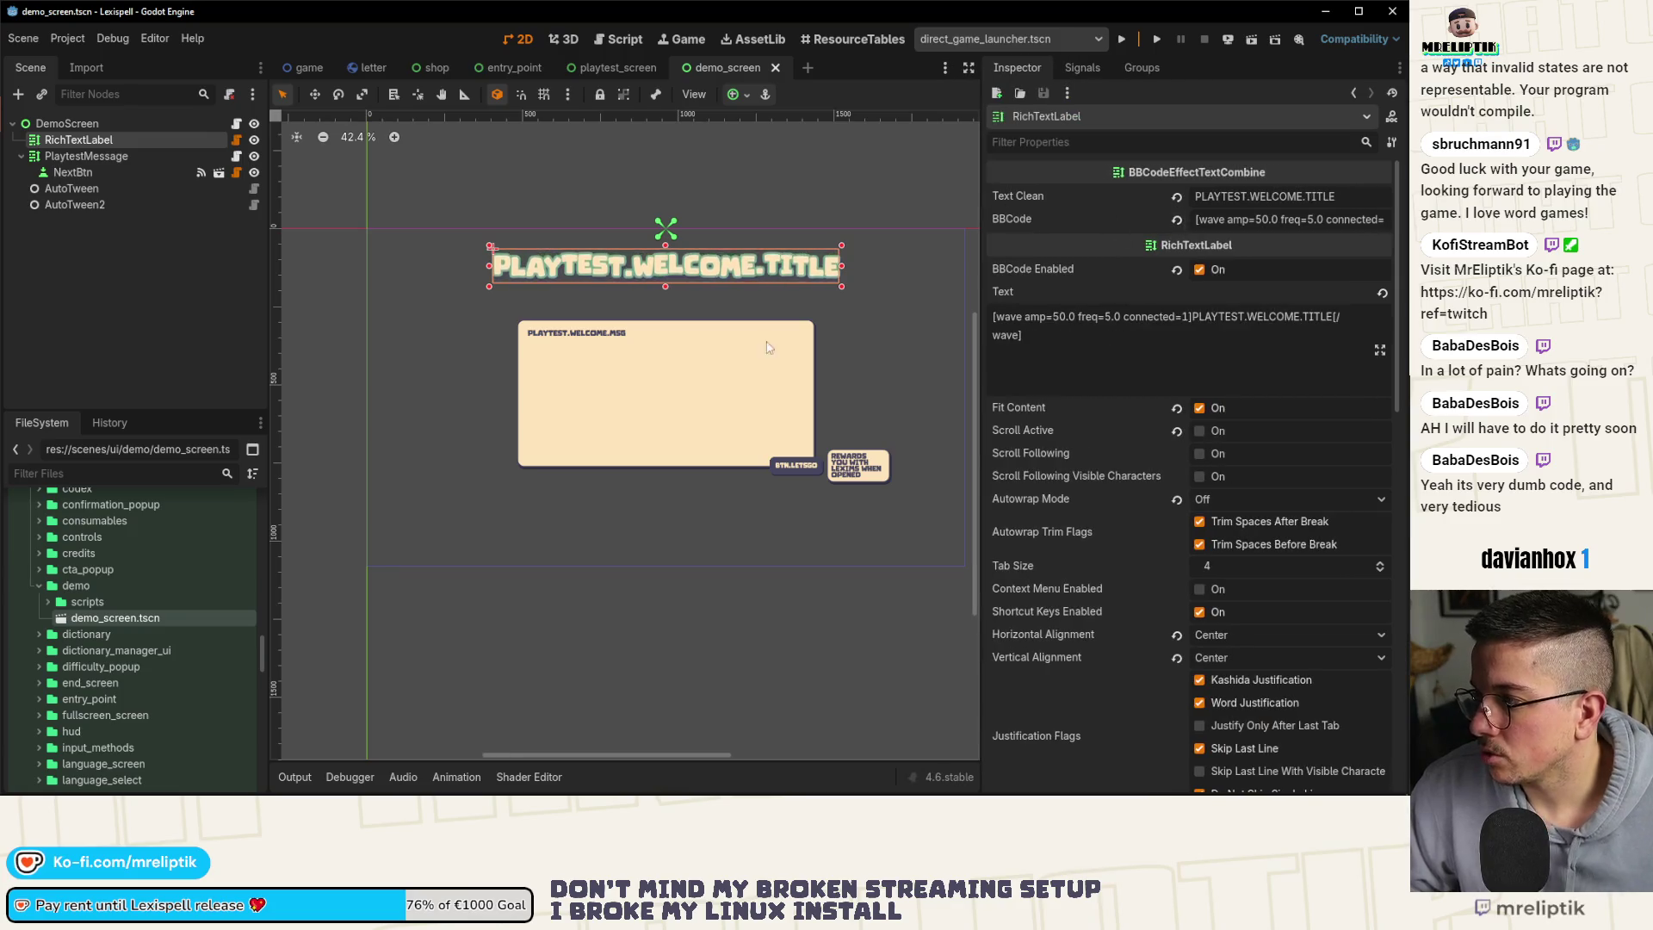
pyautogui.hotkey('alt', 'Tab')
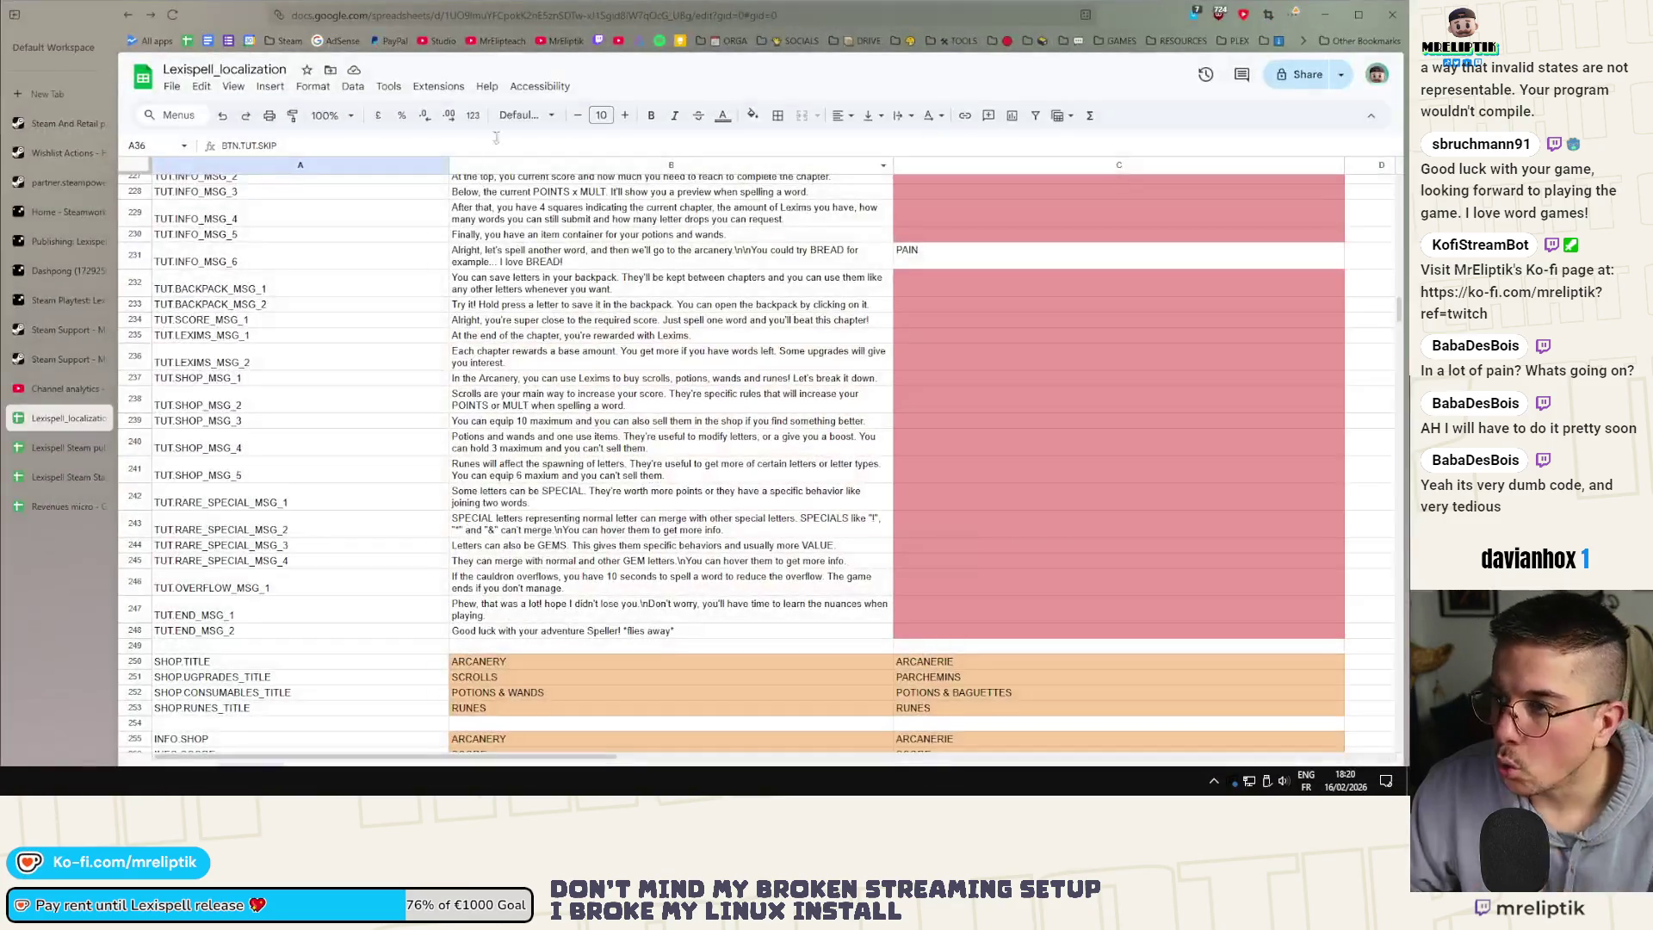
pyautogui.hotkey('alt', 'Tab')
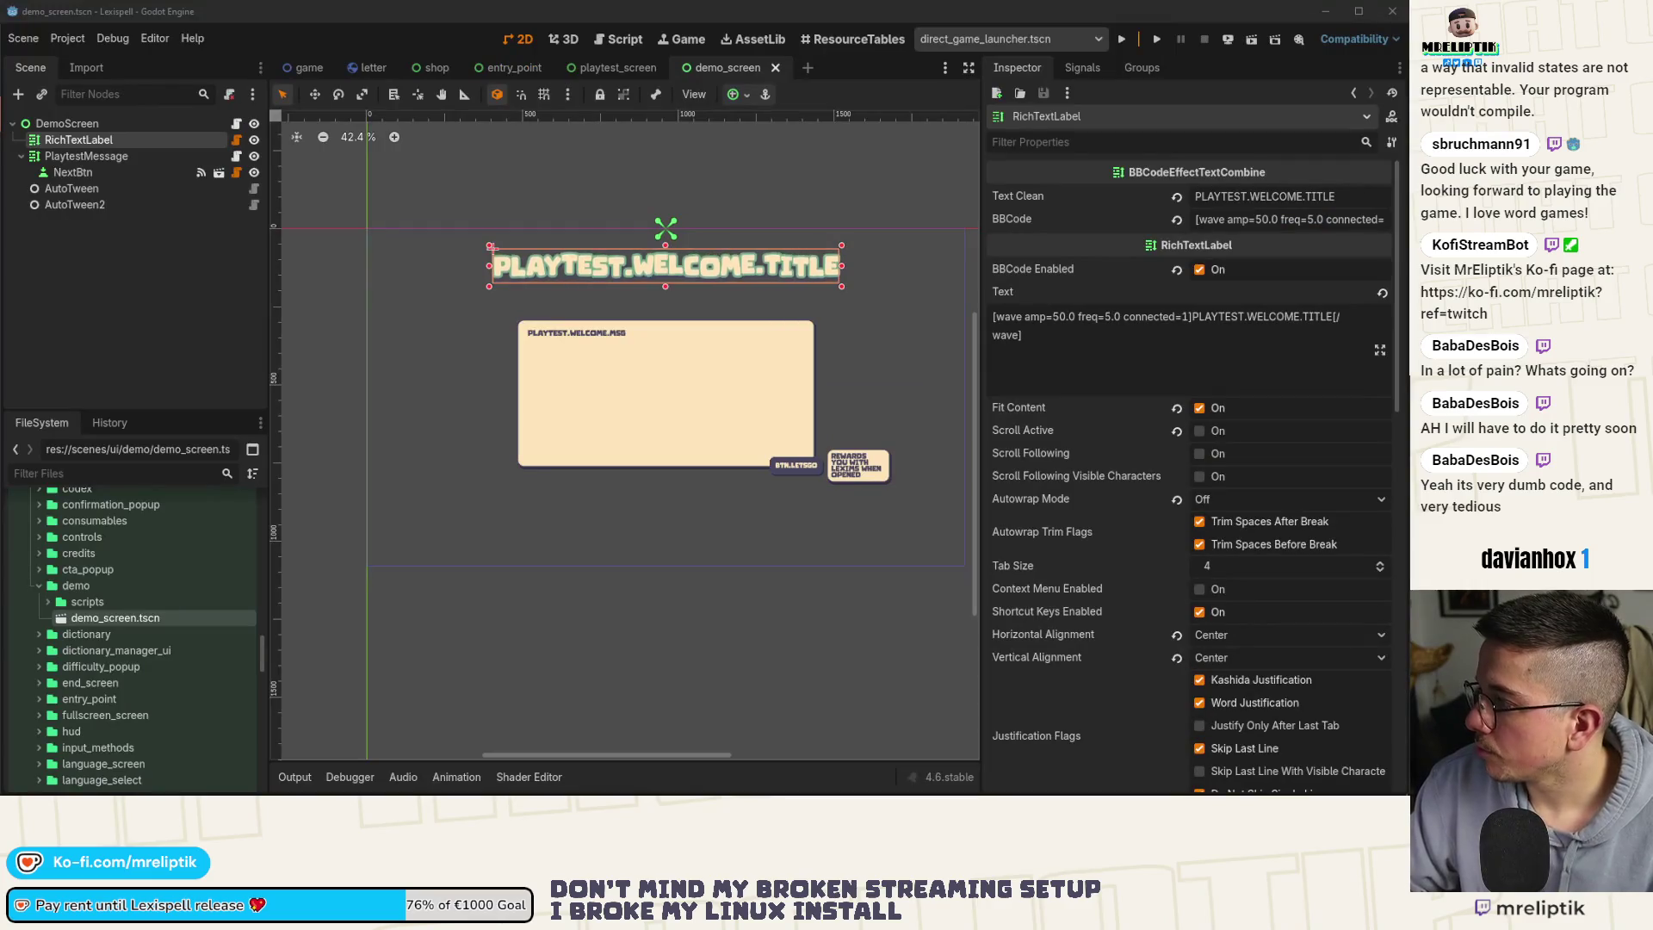
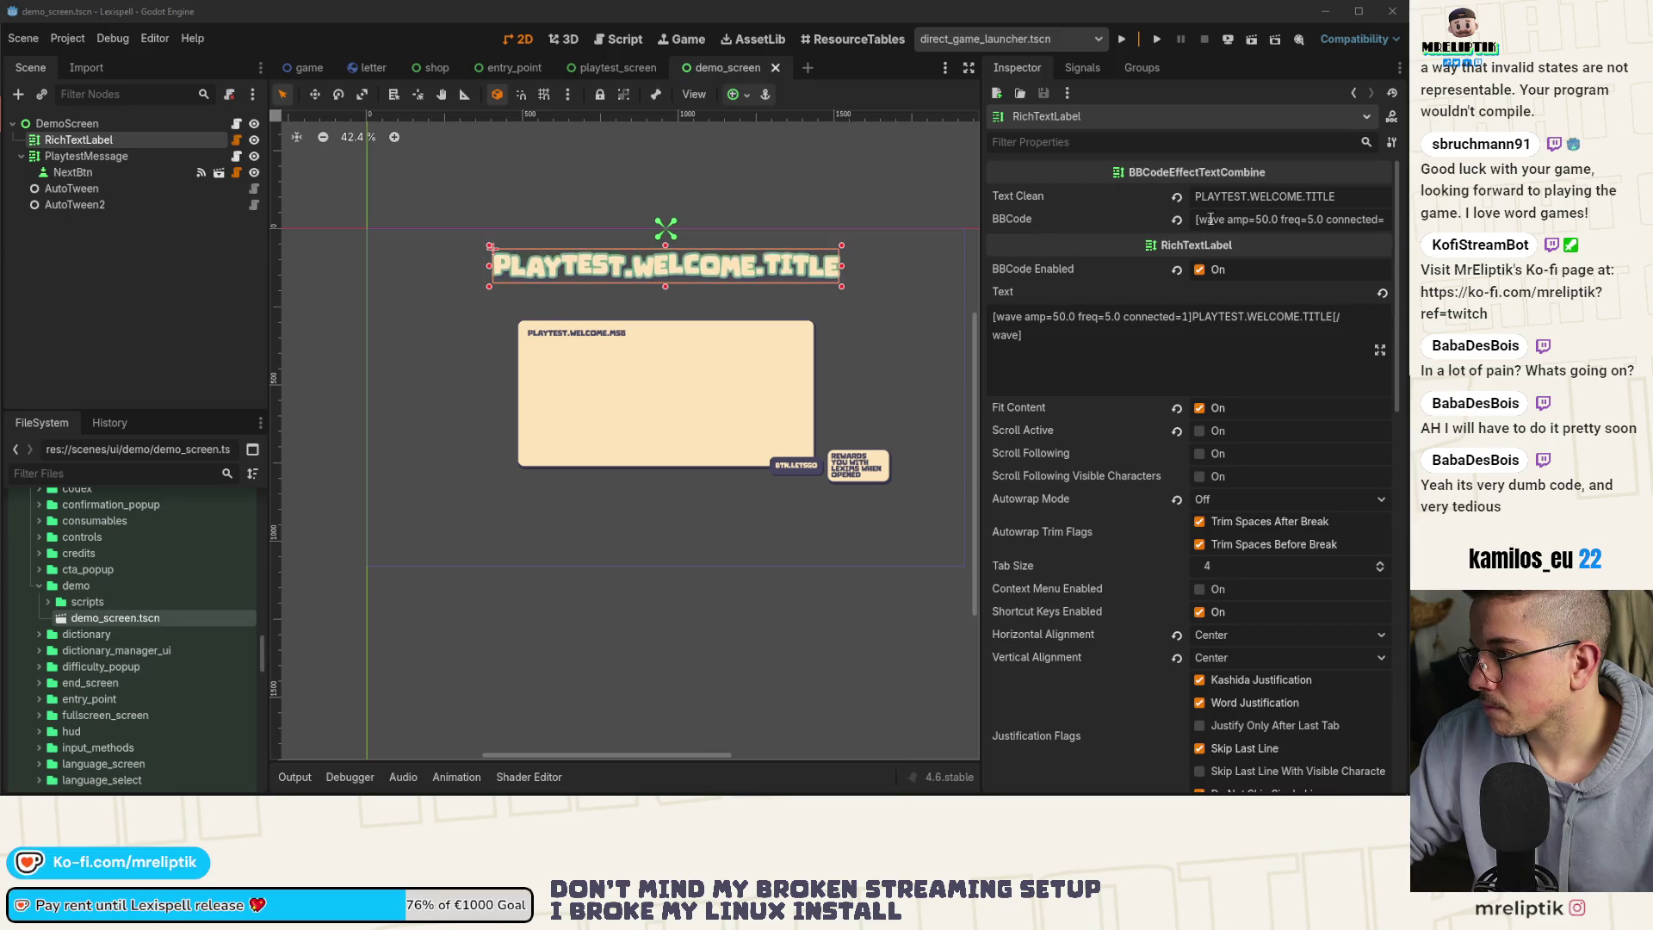
# Paste DEMO.WELCOME.TITLE into the title label's Text Clean field and save the demo scene
pyautogui.click(596, 505)
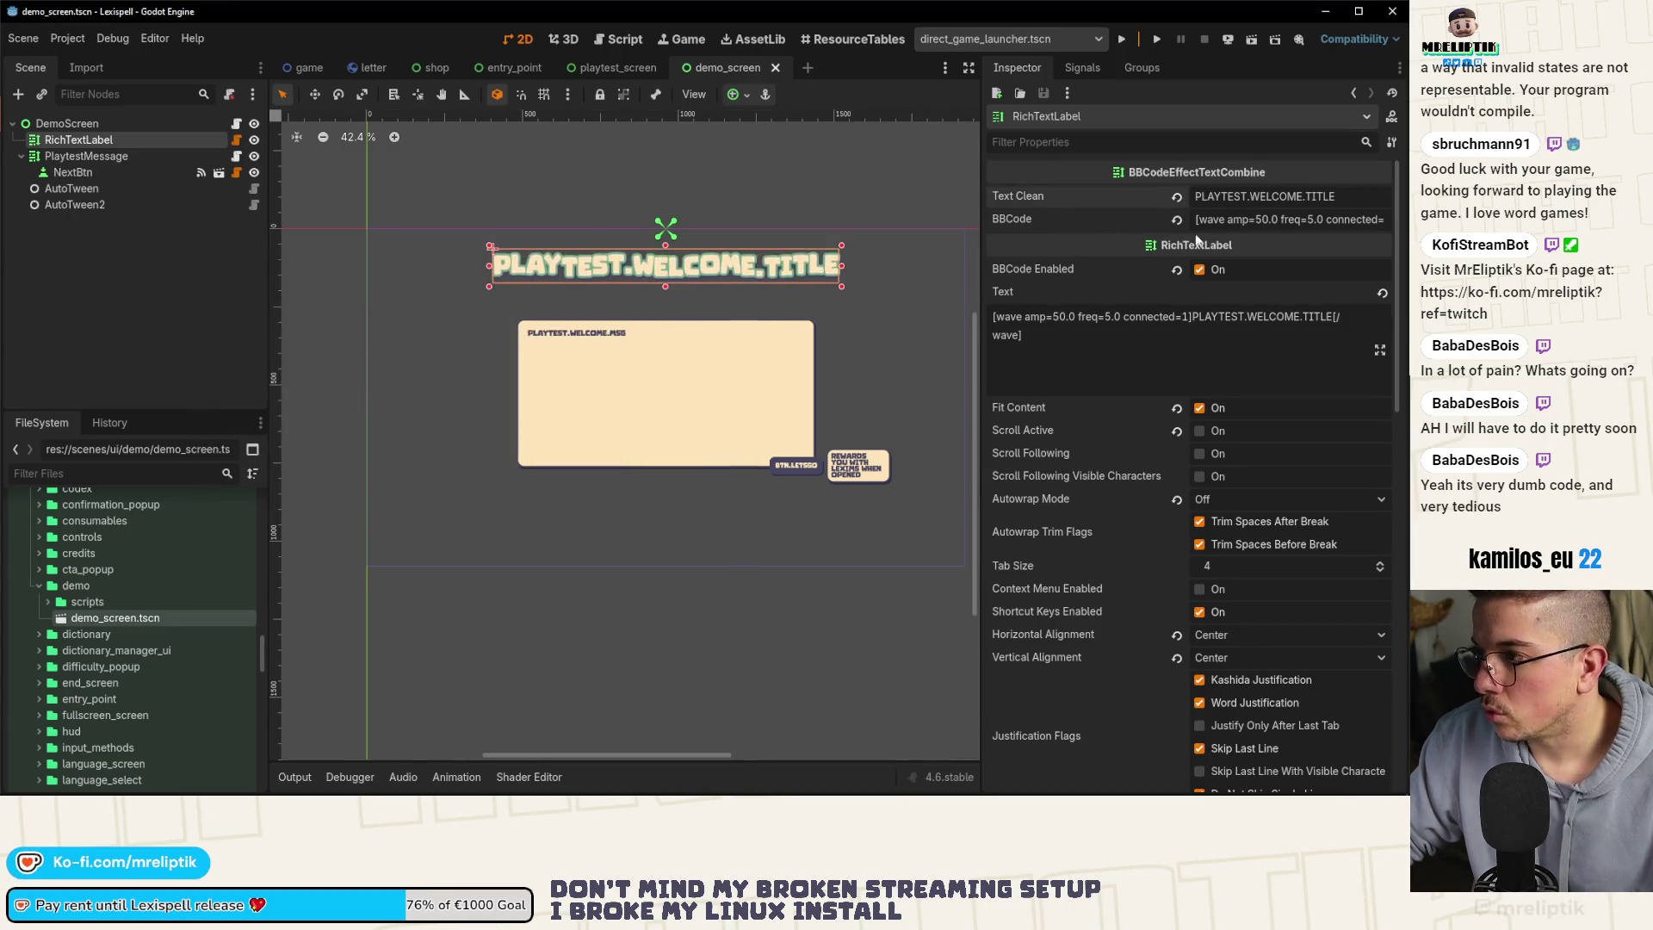
pyautogui.click(1272, 197)
pyautogui.hotkey('ctrl', 'a')
pyautogui.press('Return')
pyautogui.hotkey('ctrl', 's')
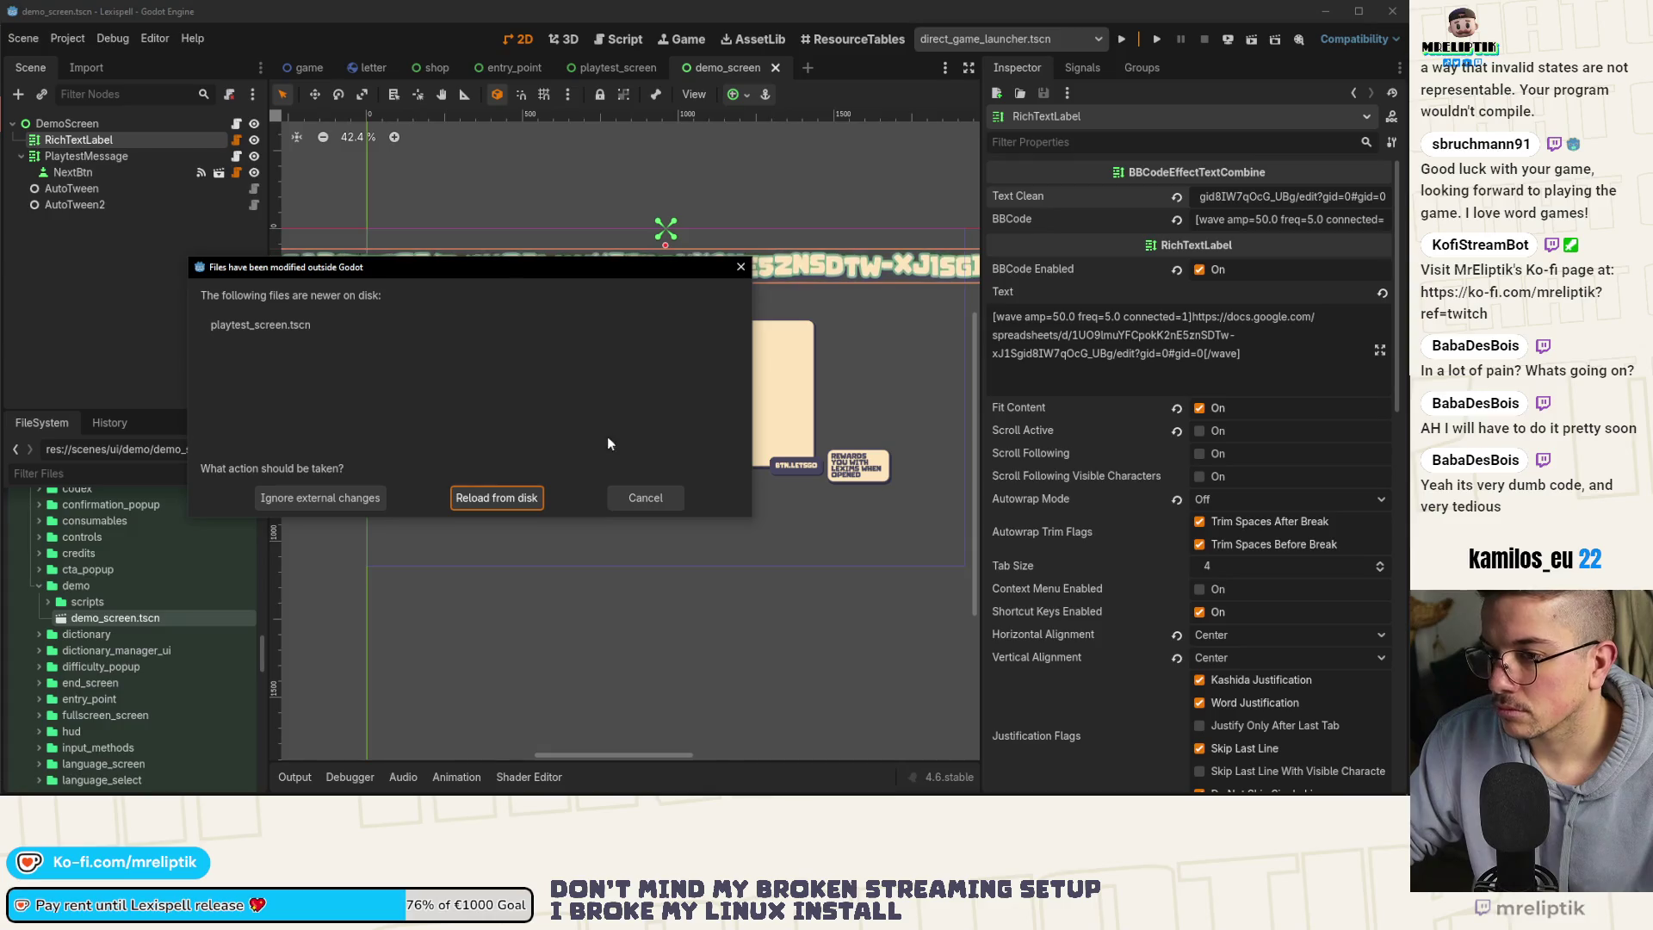
# Reload the externally changed demo scene from disk and return to demo_screen
pyautogui.click(512, 501)
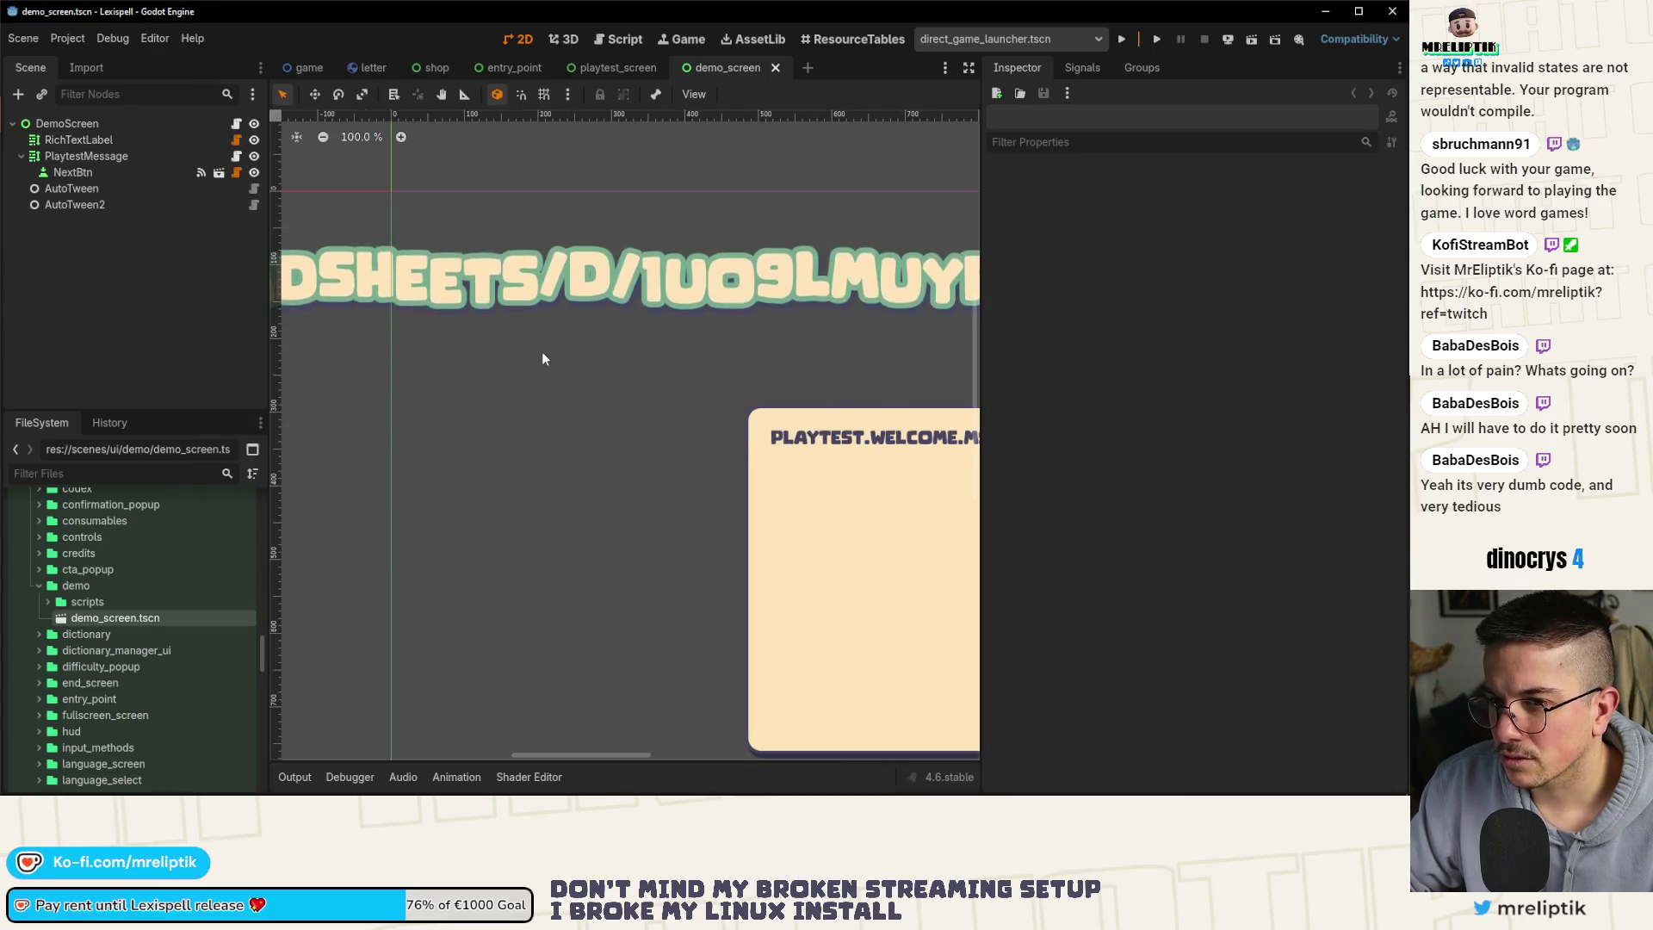
pyautogui.scroll(-8, 541, 370)
pyautogui.click(579, 74)
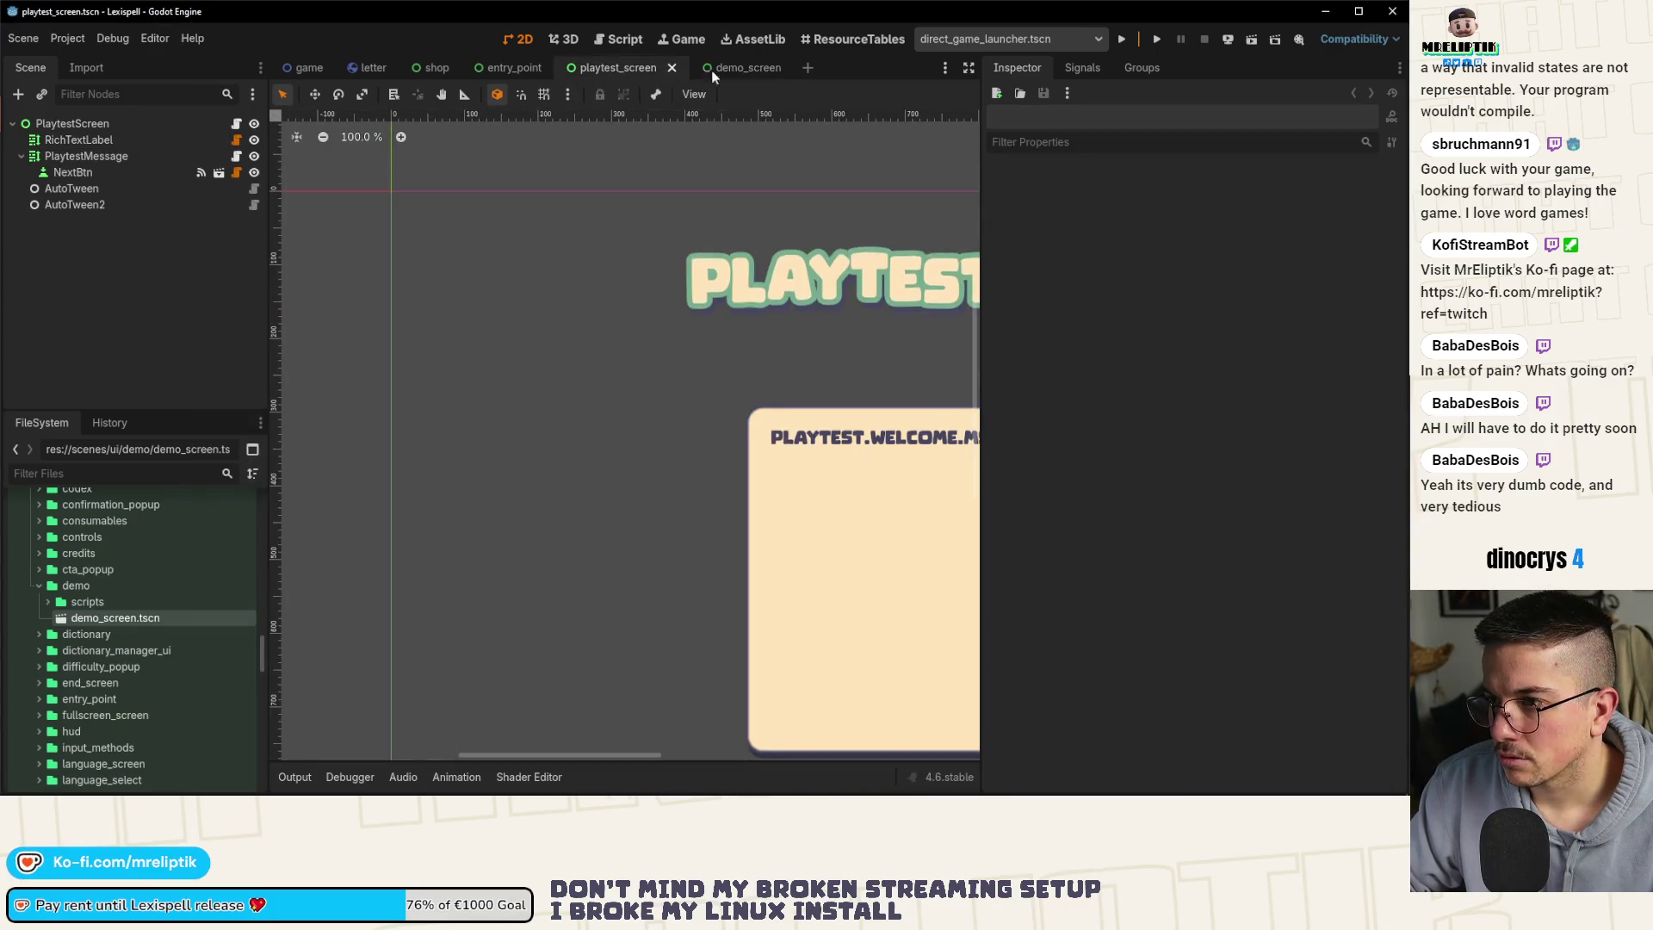
pyautogui.click(720, 70)
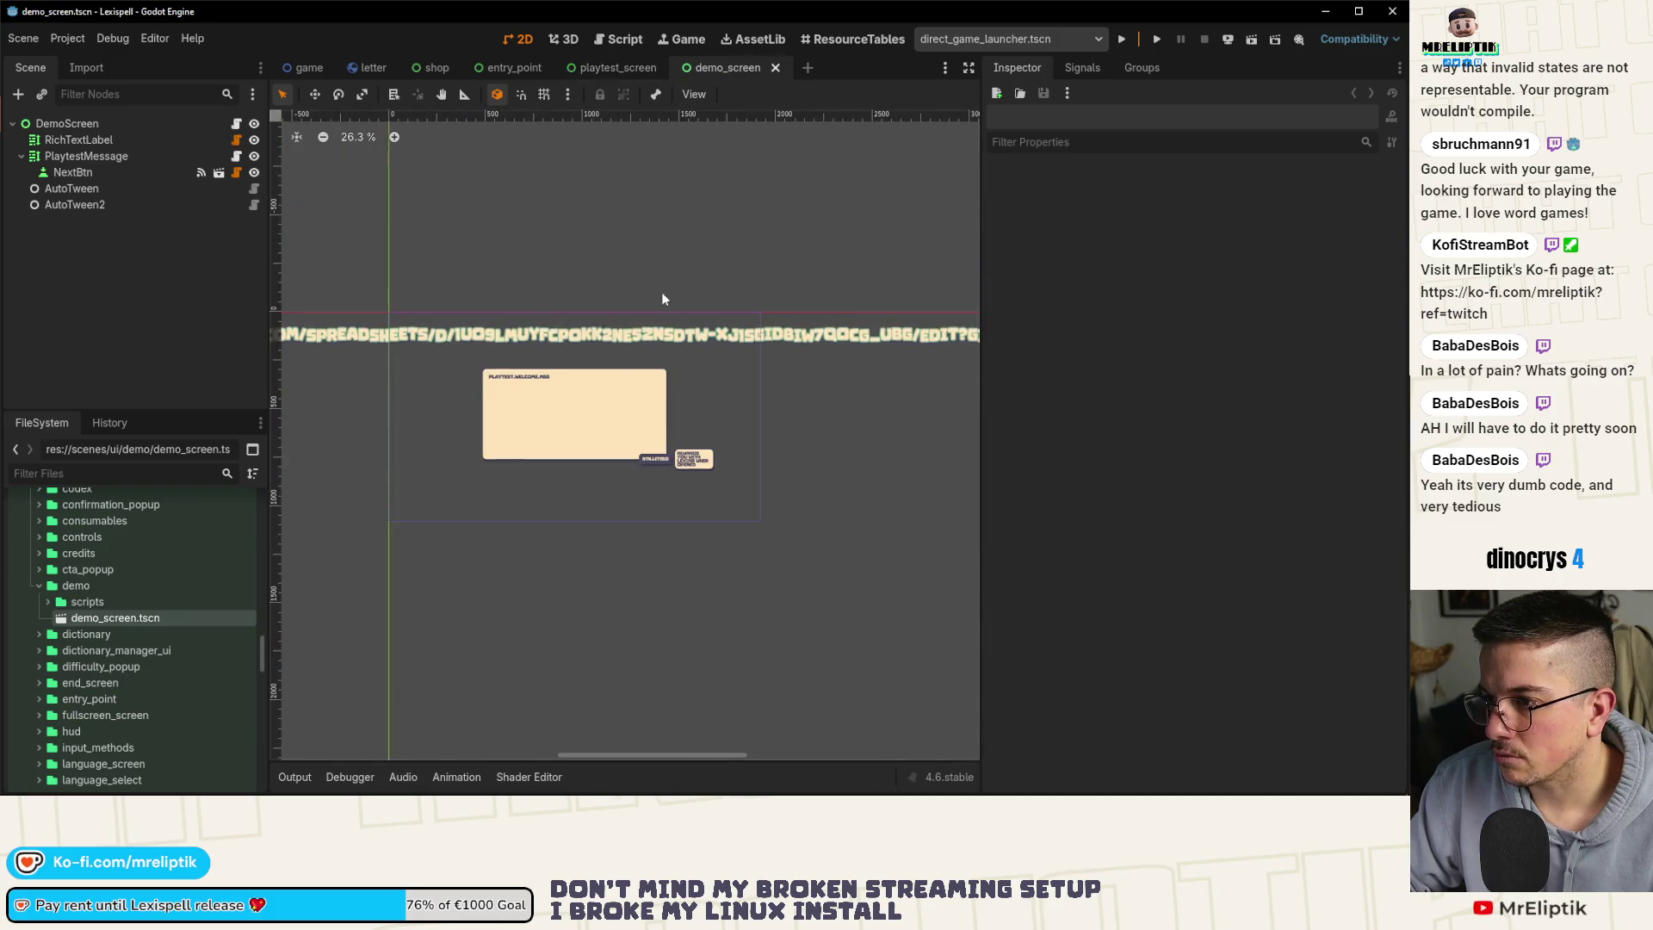
# Re-enter DEMO.WELCOME.TITLE as the title label's clean text and save the scene again
pyautogui.click(664, 332)
pyautogui.click(1276, 197)
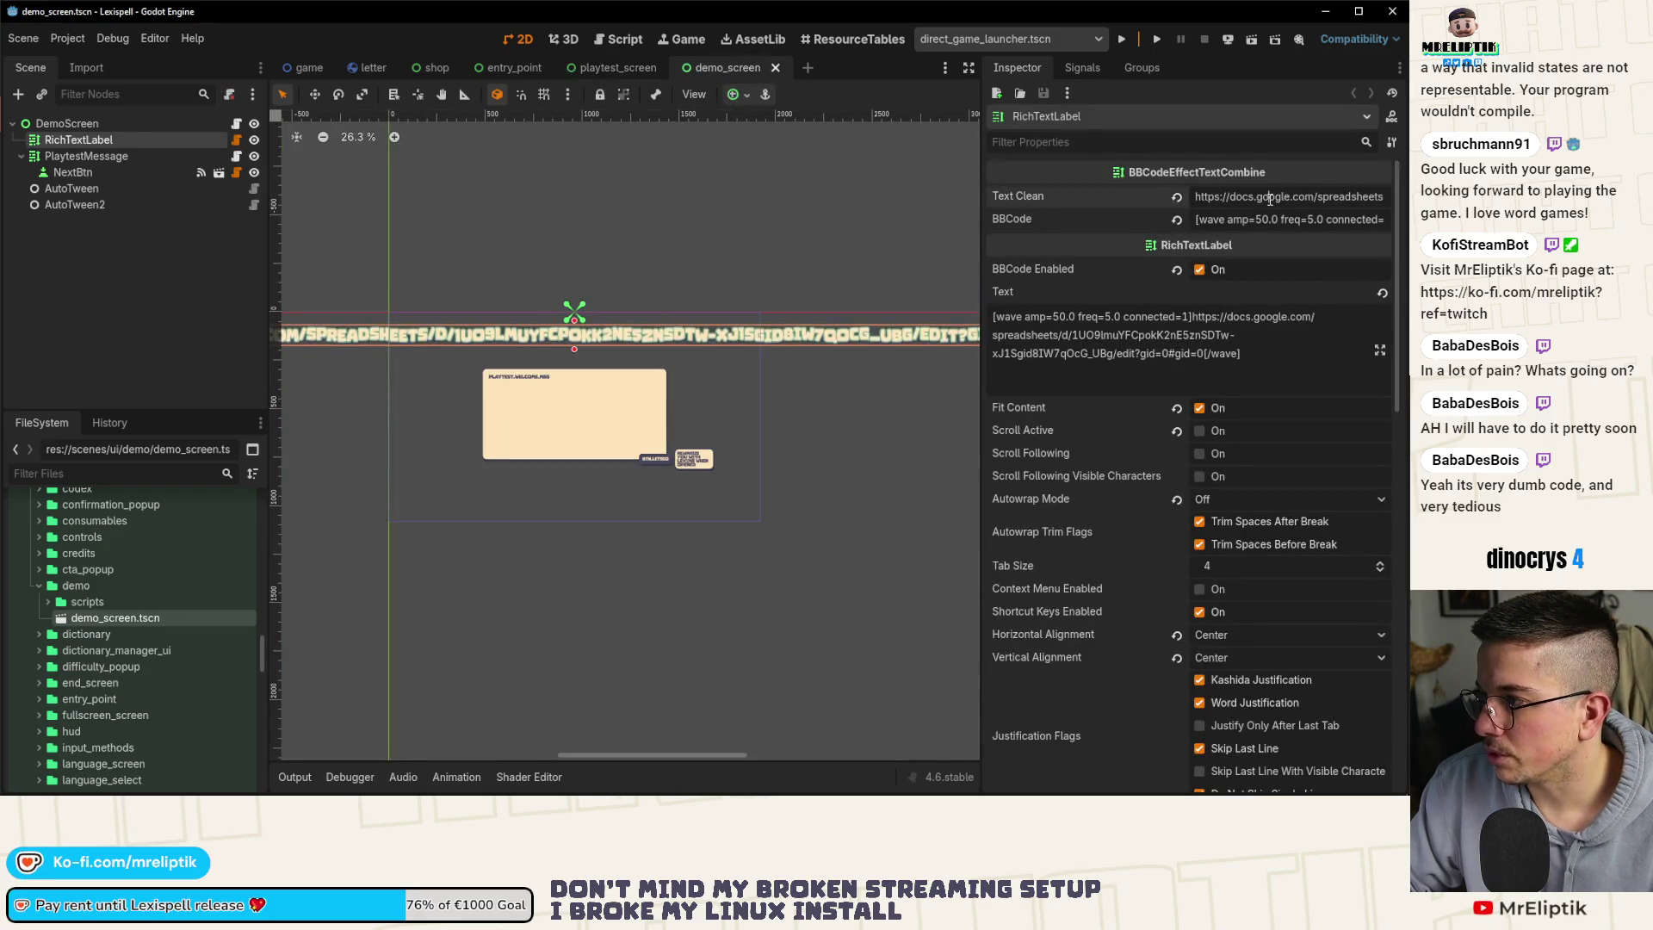
pyautogui.hotkey('ctrl', 'a')
pyautogui.write('DEMO.WELCOME.TITLE')
pyautogui.press('Return')
pyautogui.hotkey('ctrl', 's')
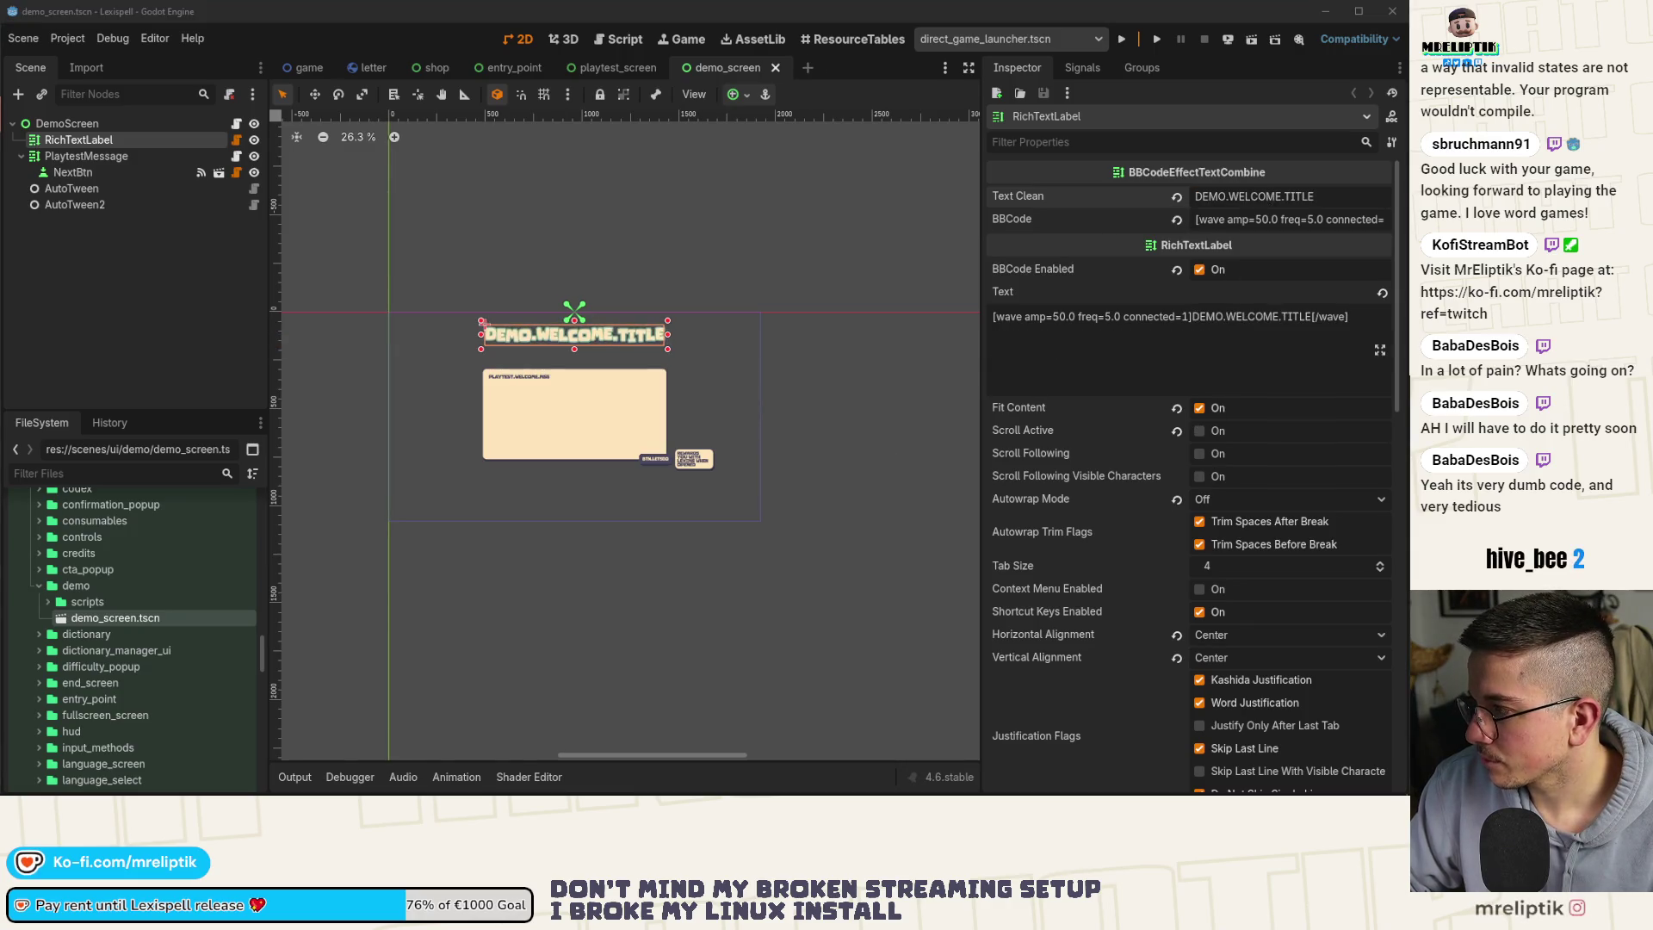
pyautogui.click(564, 383)
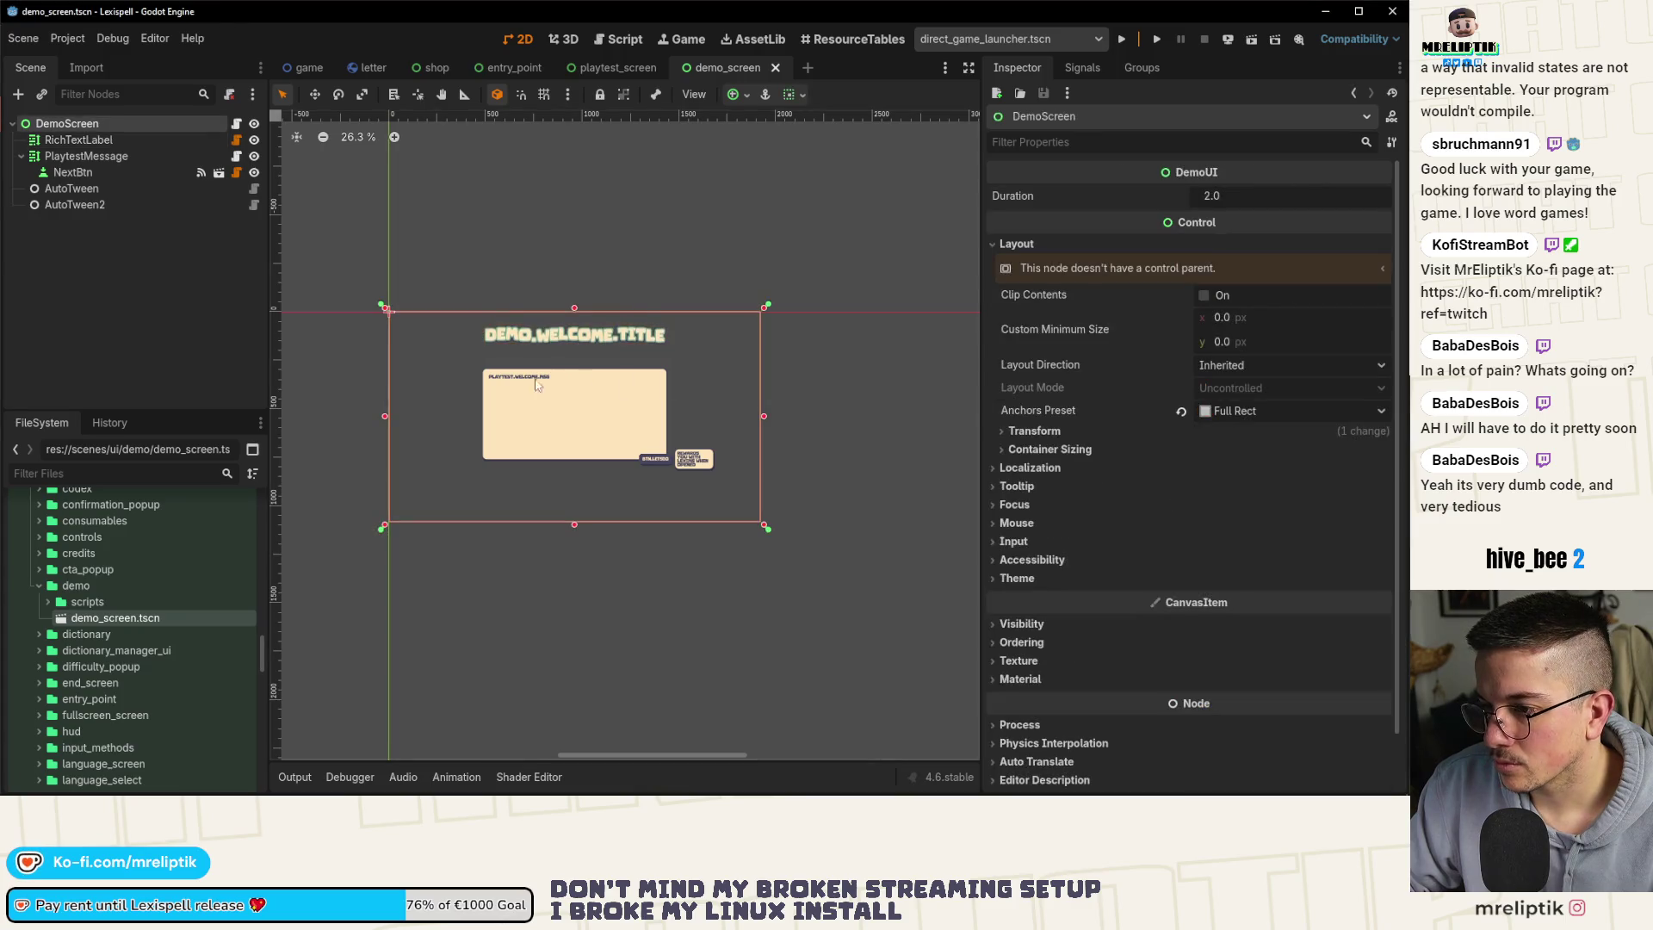
# Set the message panel's Text property to DEMO.WELCOME.MSG
pyautogui.click(1193, 246)
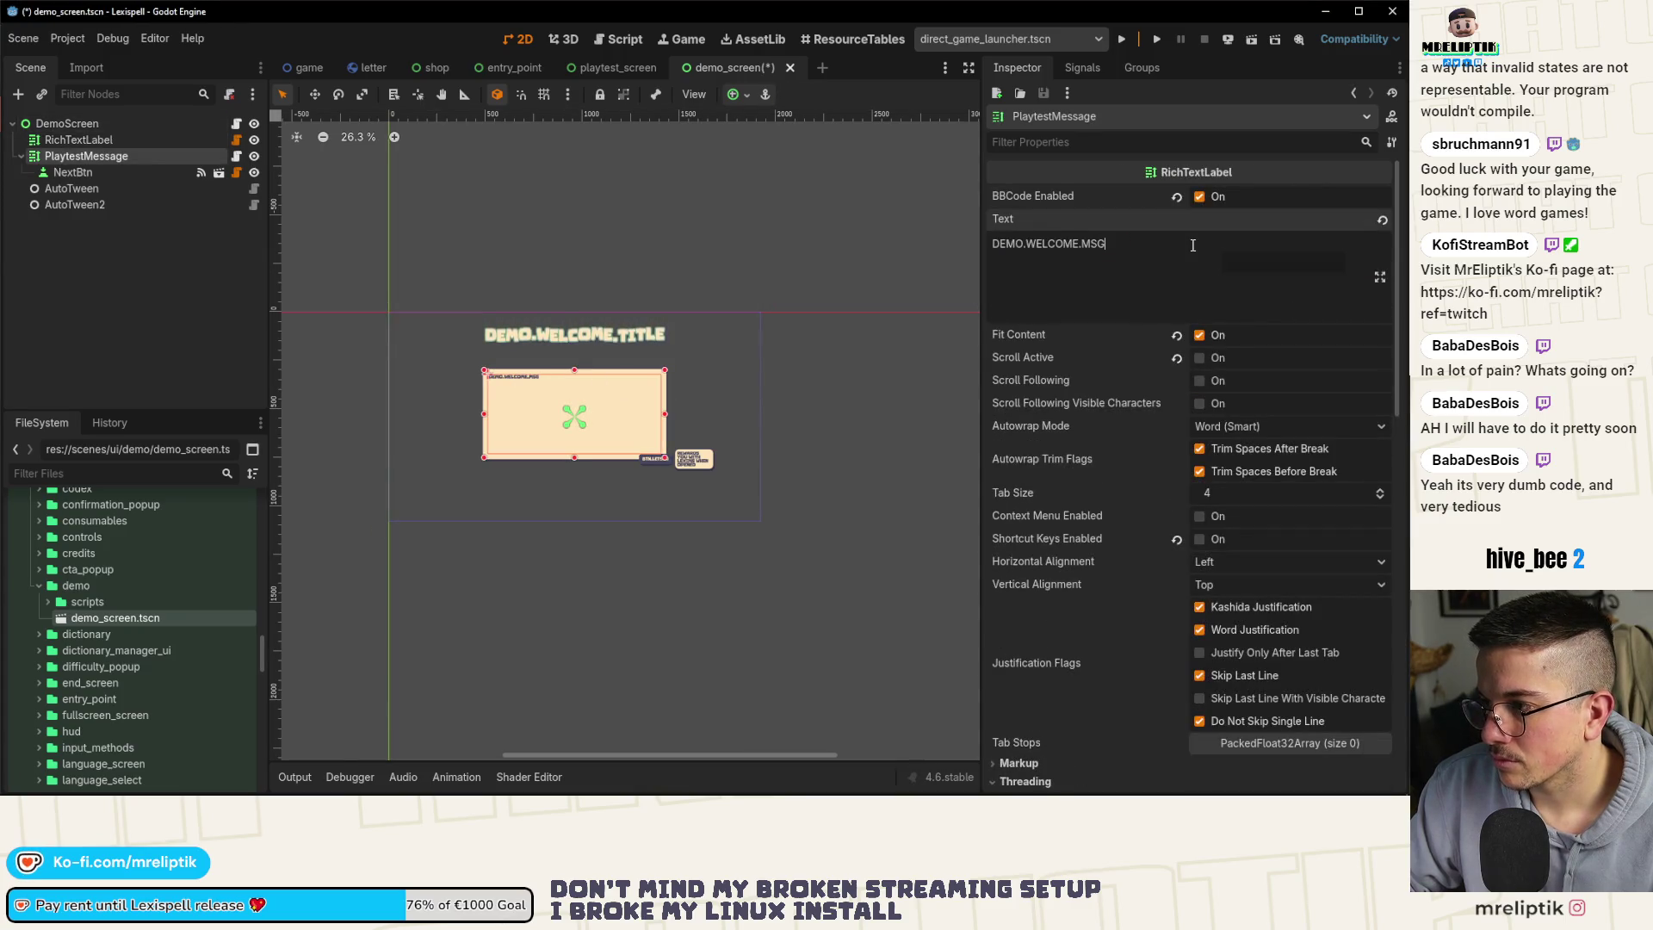
pyautogui.click(850, 363)
pyautogui.scroll(3, 636, 435)
pyautogui.scroll(1, 635, 435)
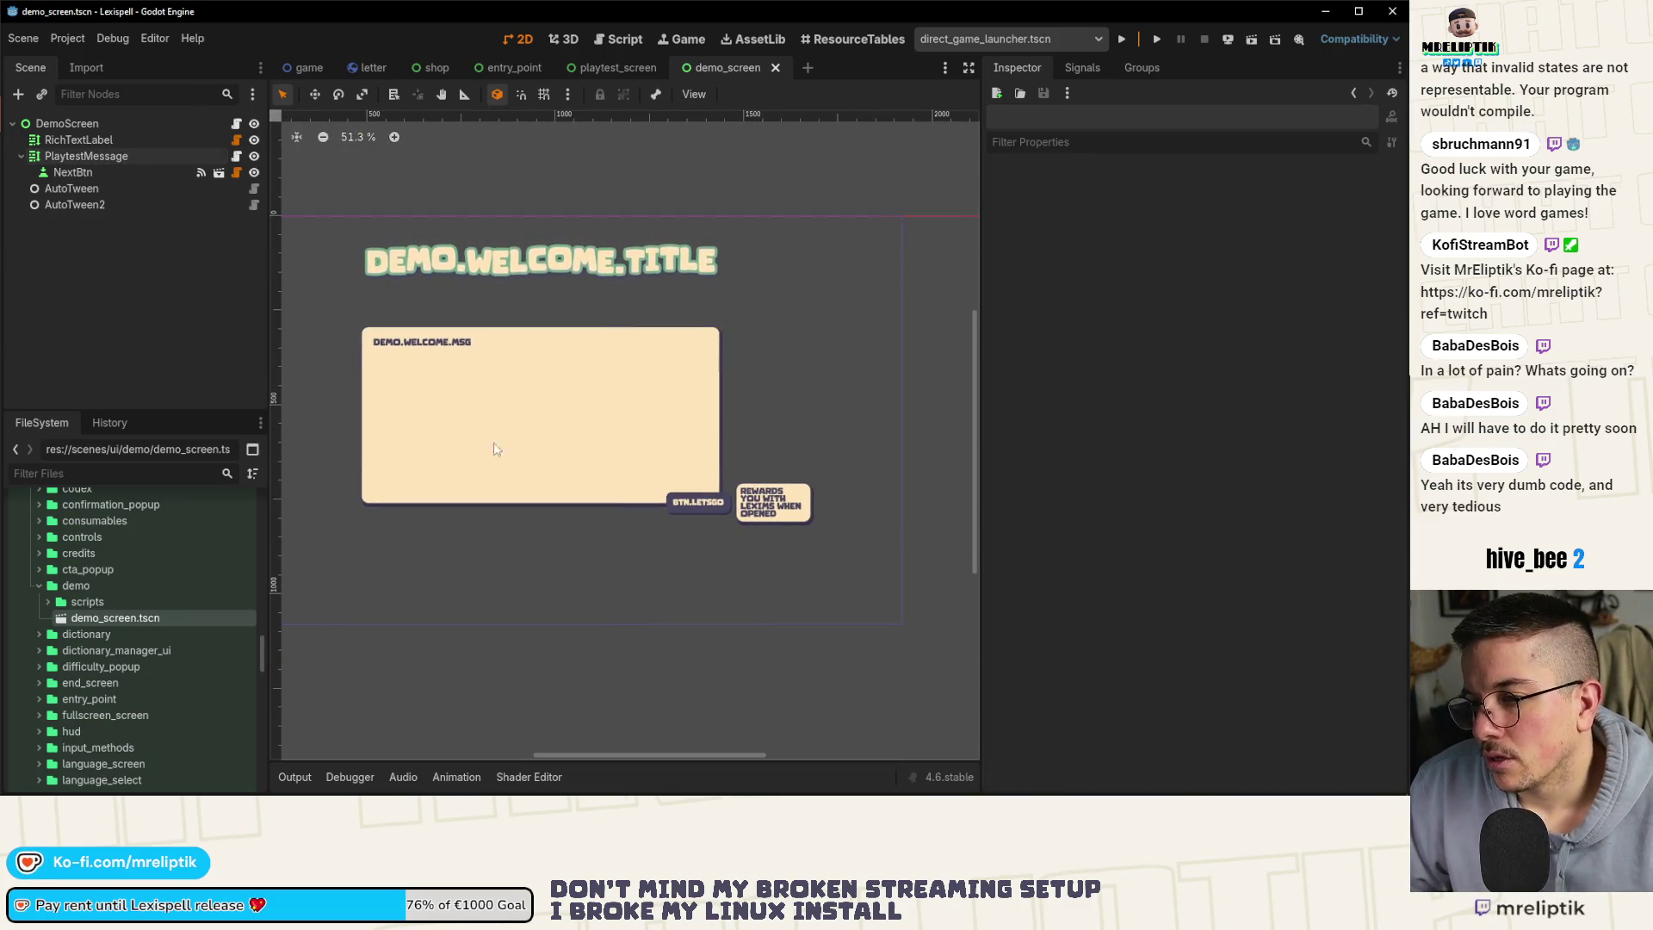
pyautogui.scroll(-2, 508, 362)
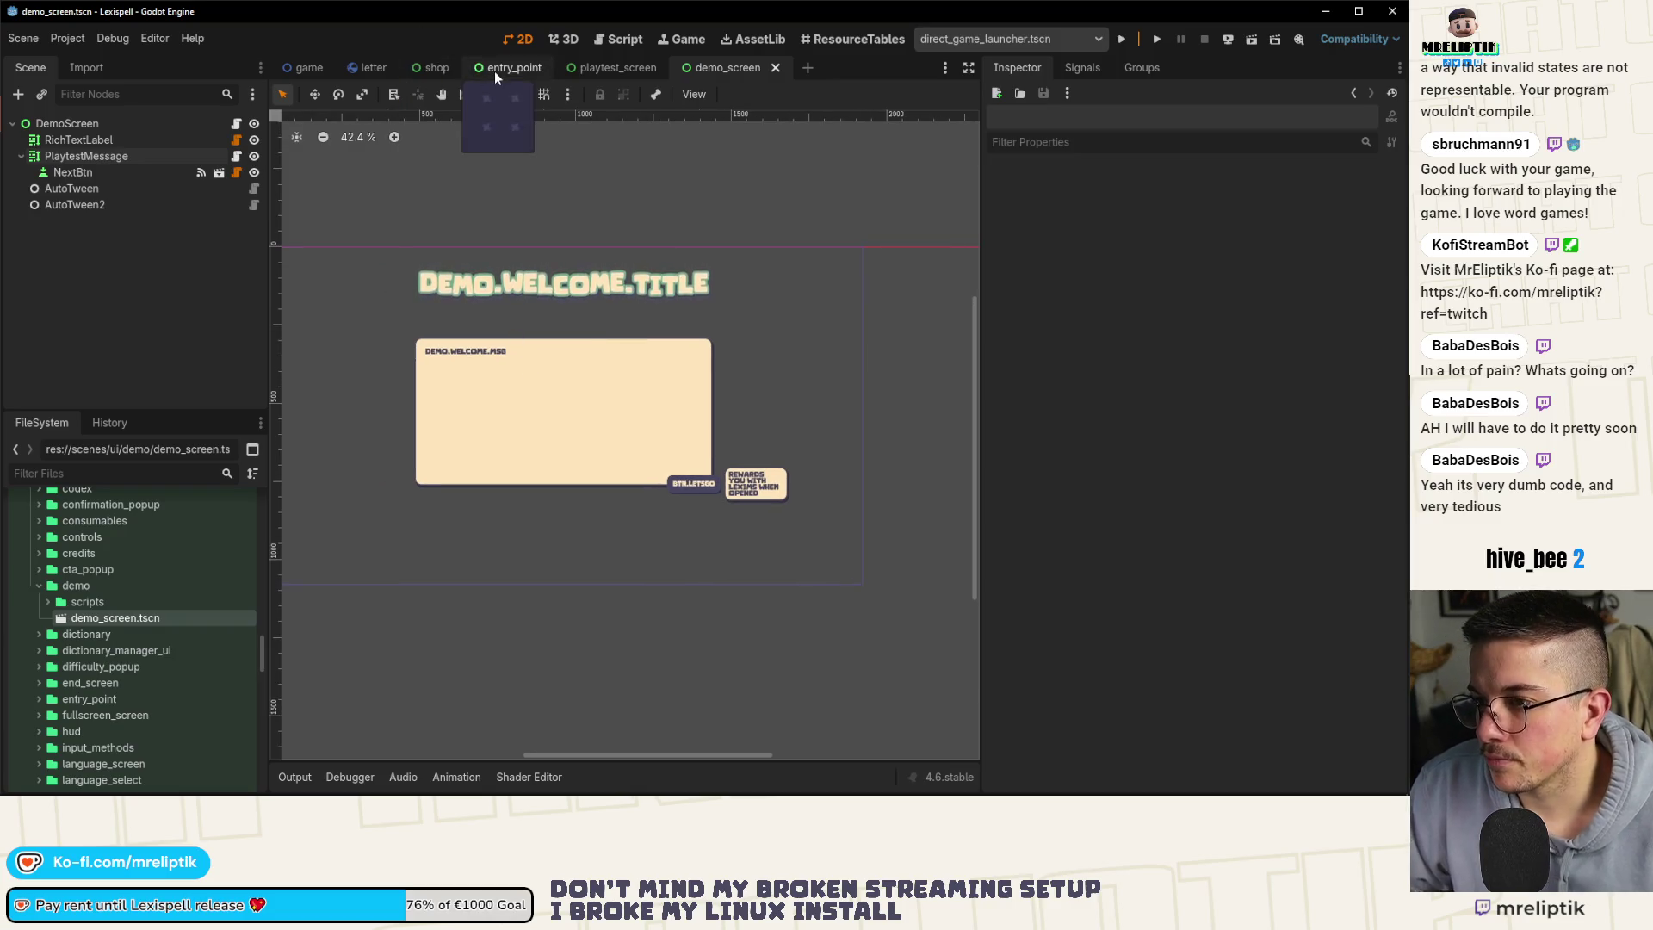
# In entry_point, add a fifth Demo Scenes slot and quick-load demo_screen.tscn into it
pyautogui.click(497, 68)
pyautogui.click(108, 124)
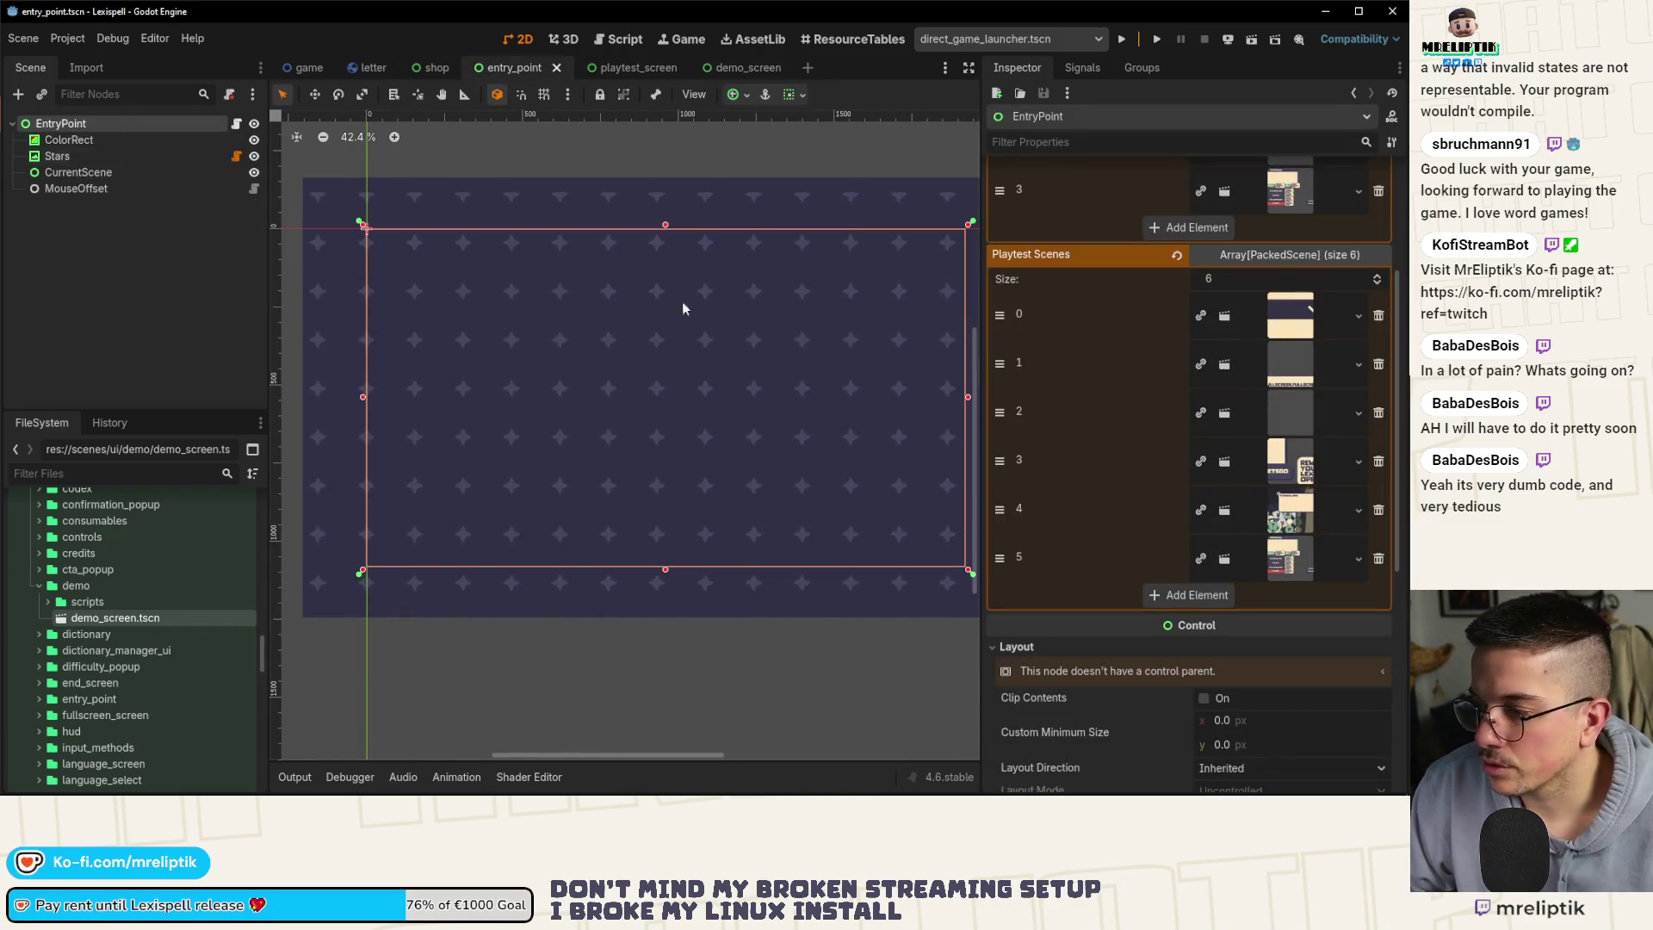
pyautogui.scroll(3, 1233, 424)
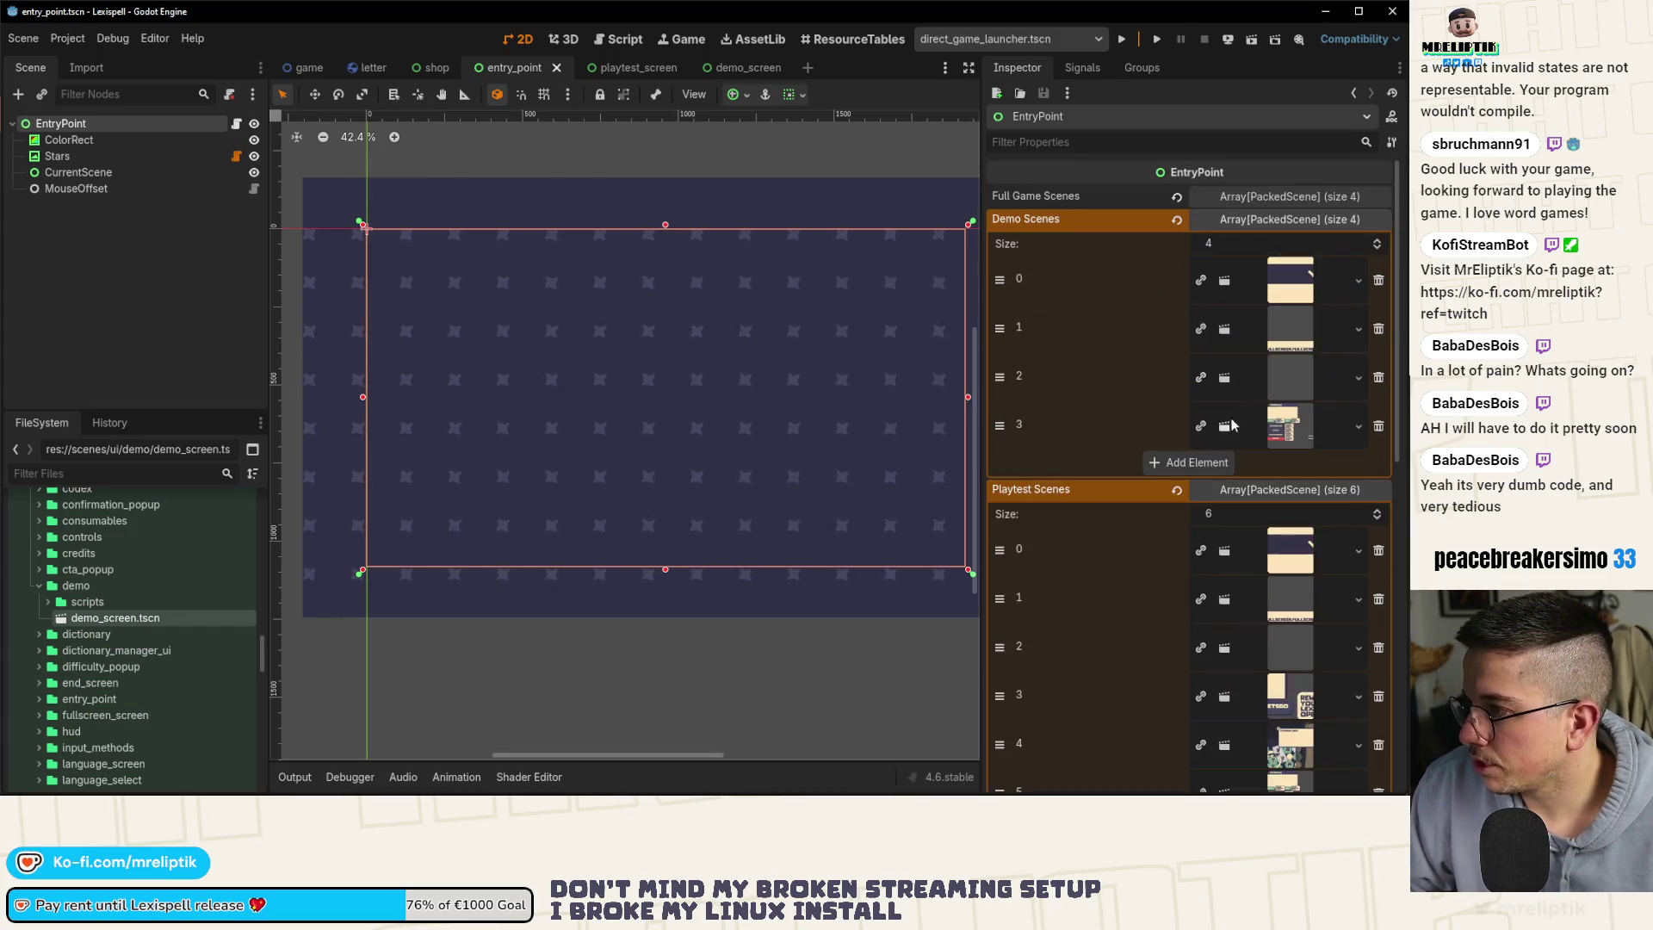
pyautogui.click(1201, 463)
pyautogui.click(1257, 462)
pyautogui.click(1309, 527)
pyautogui.write('demo')
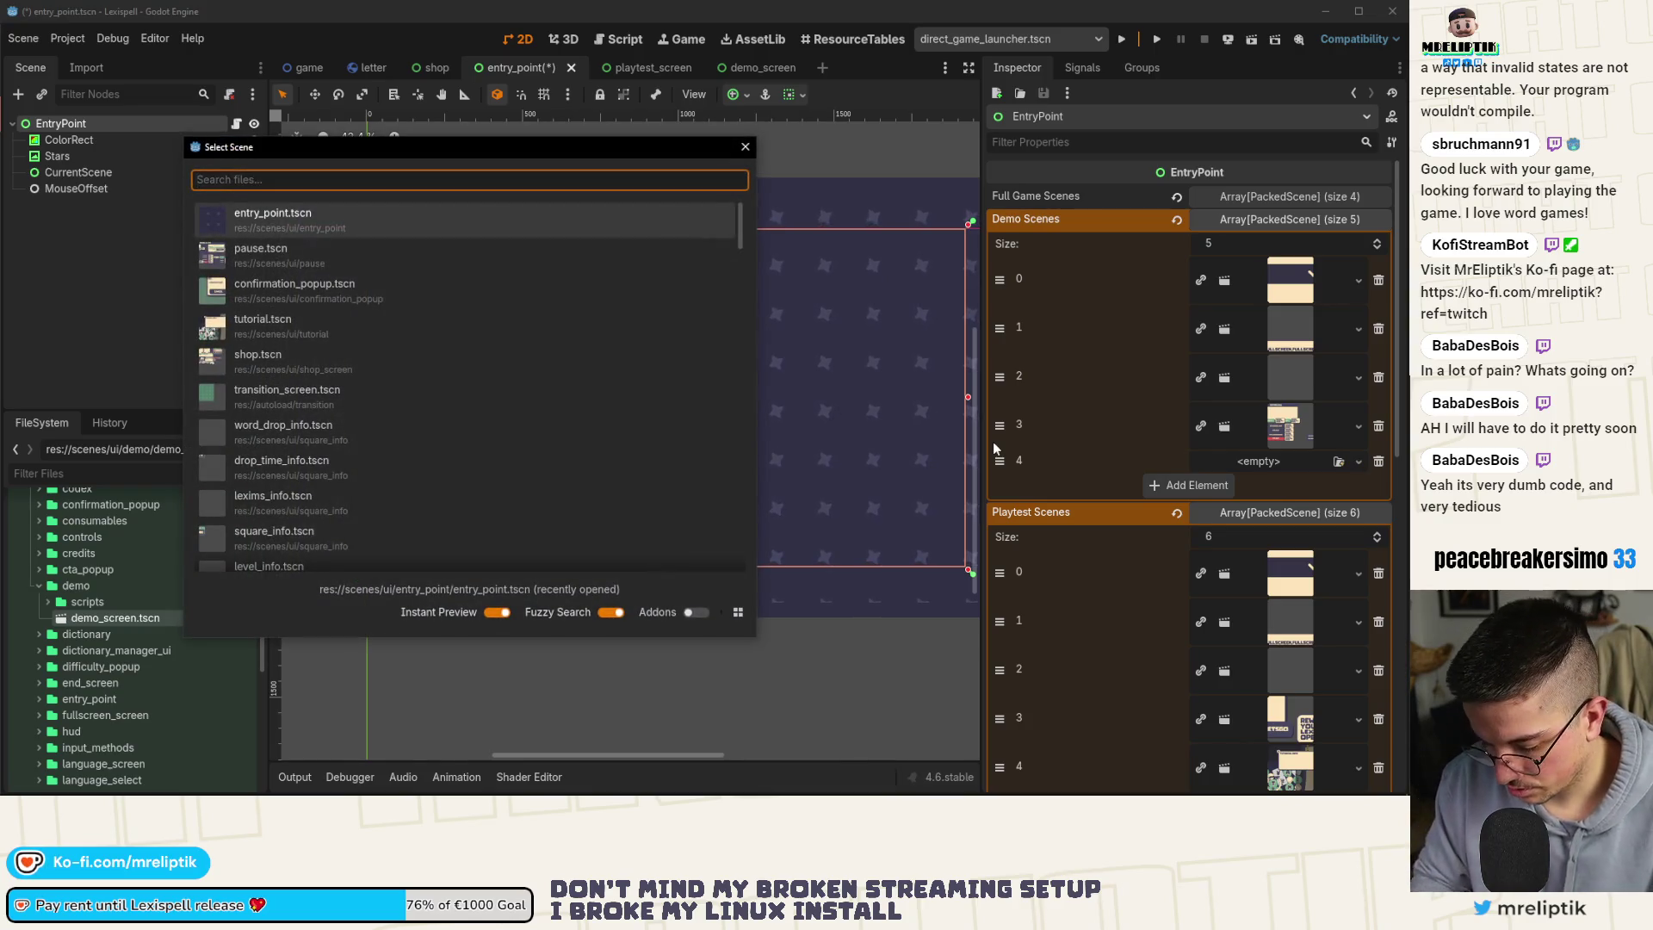
pyautogui.press('Return')
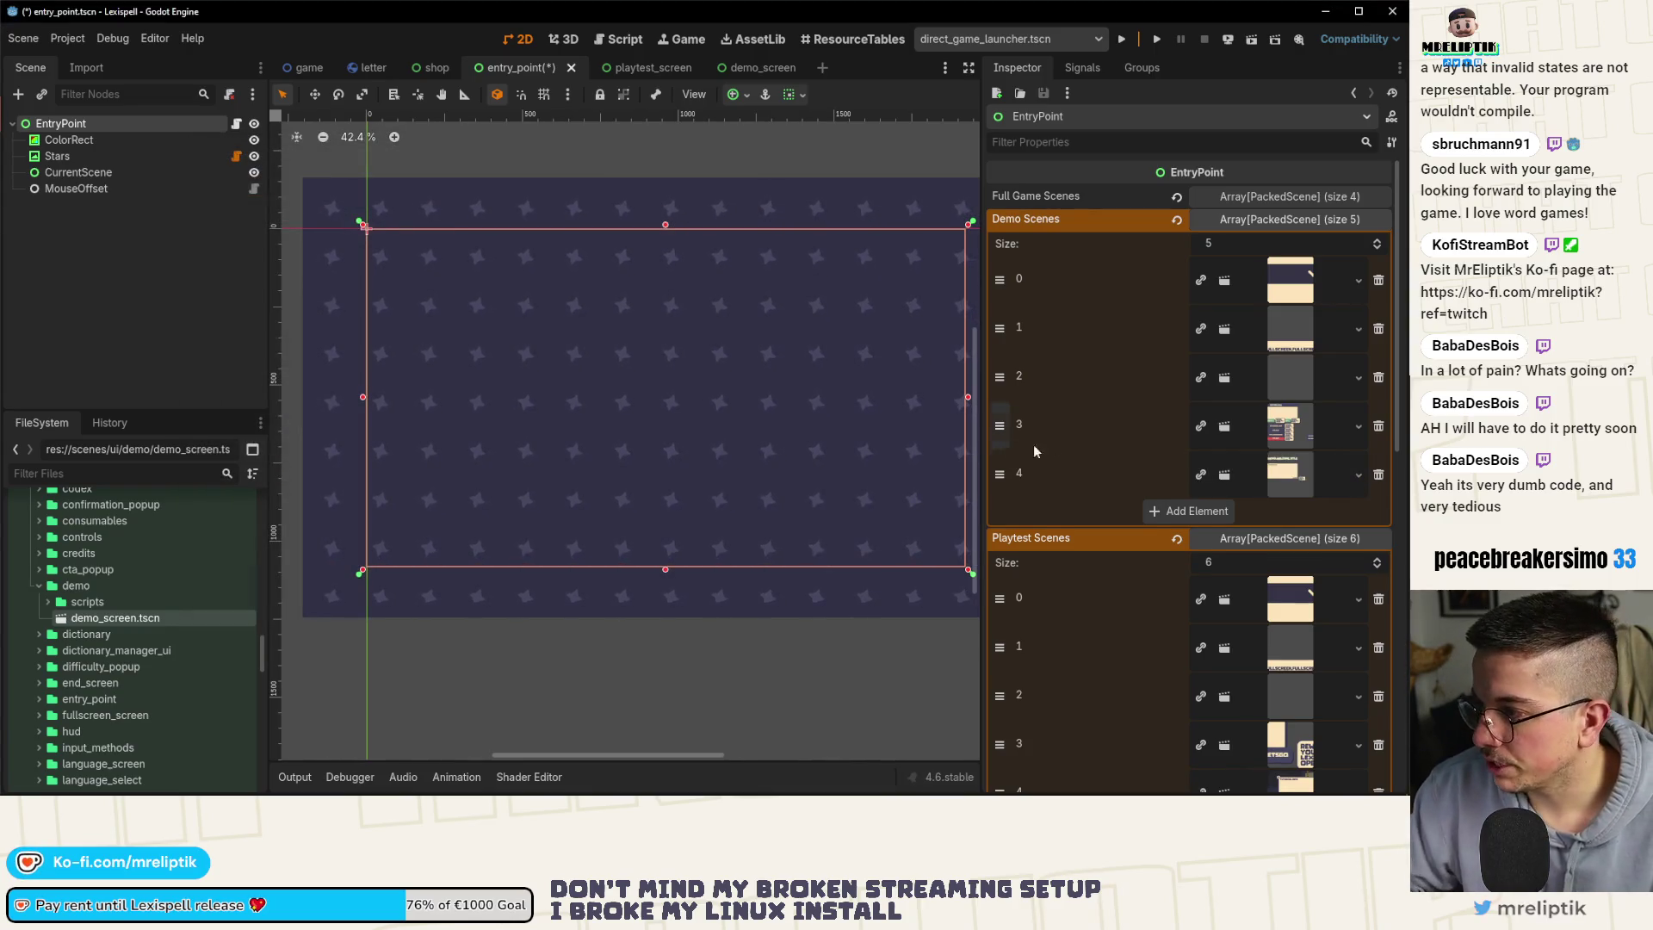
# Reorder Demo Scenes so demo_screen sits just before the title screen
pyautogui.moveTo(1000, 473)
pyautogui.mouseDown()
pyautogui.moveTo(1000, 424)
pyautogui.moveTo(1294, 441)
pyautogui.mouseUp()
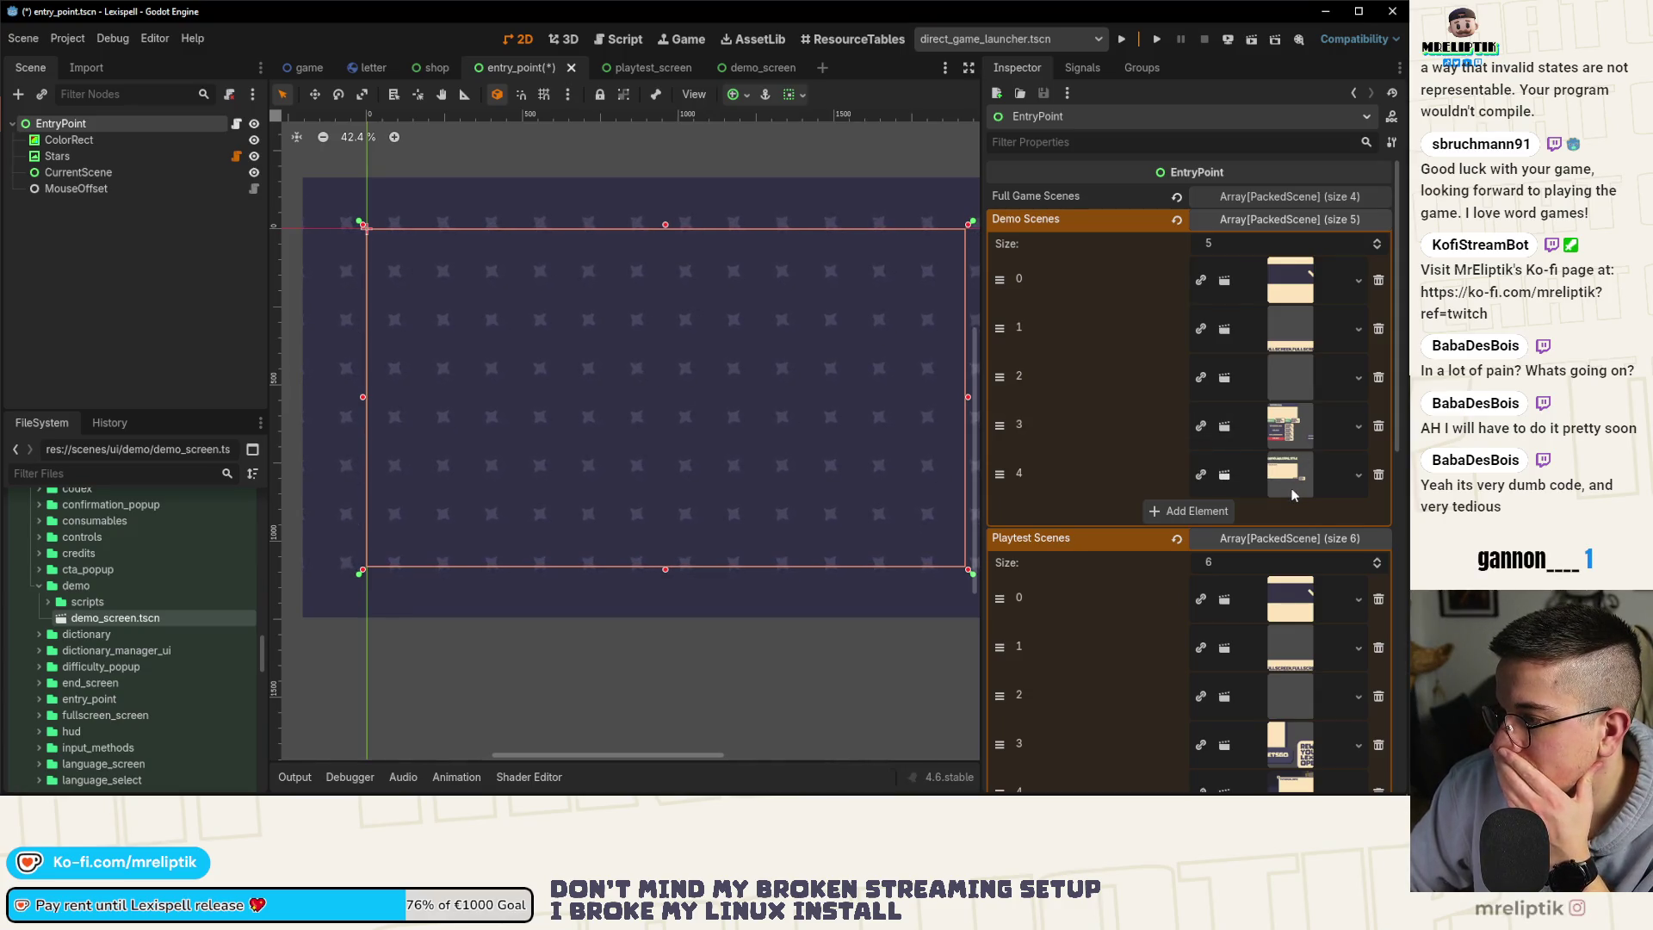
pyautogui.moveTo(1000, 473); pyautogui.dragTo(1000, 424)
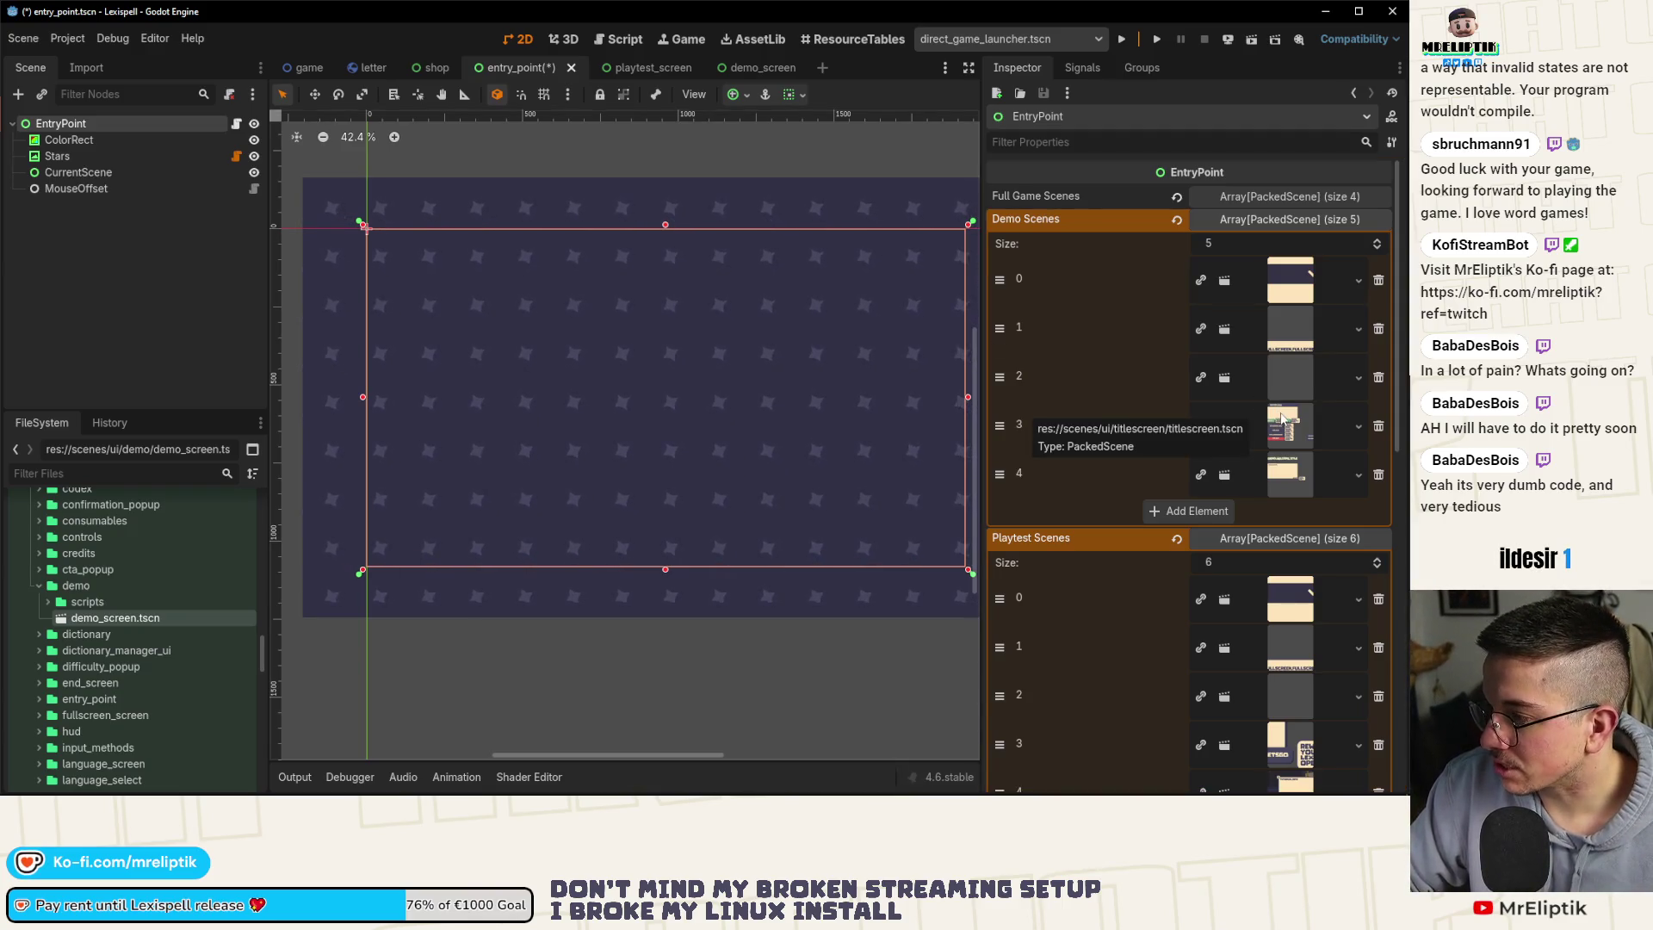
pyautogui.moveTo(1000, 474); pyautogui.dragTo(1000, 424)
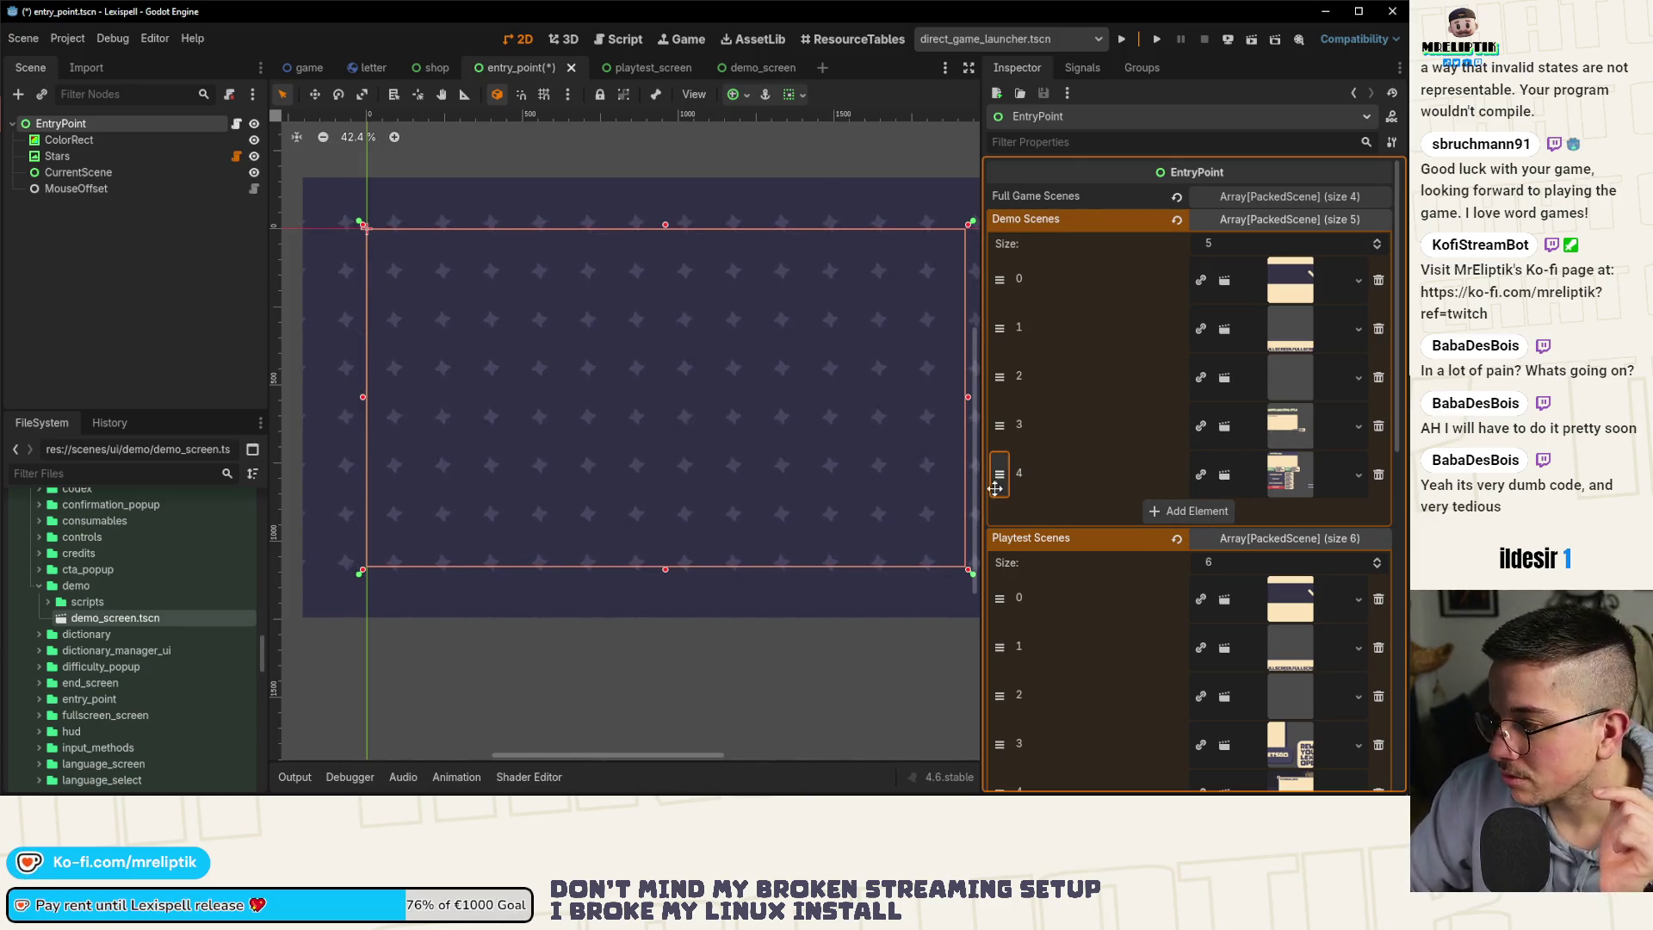
pyautogui.click(508, 414)
pyautogui.click(142, 123)
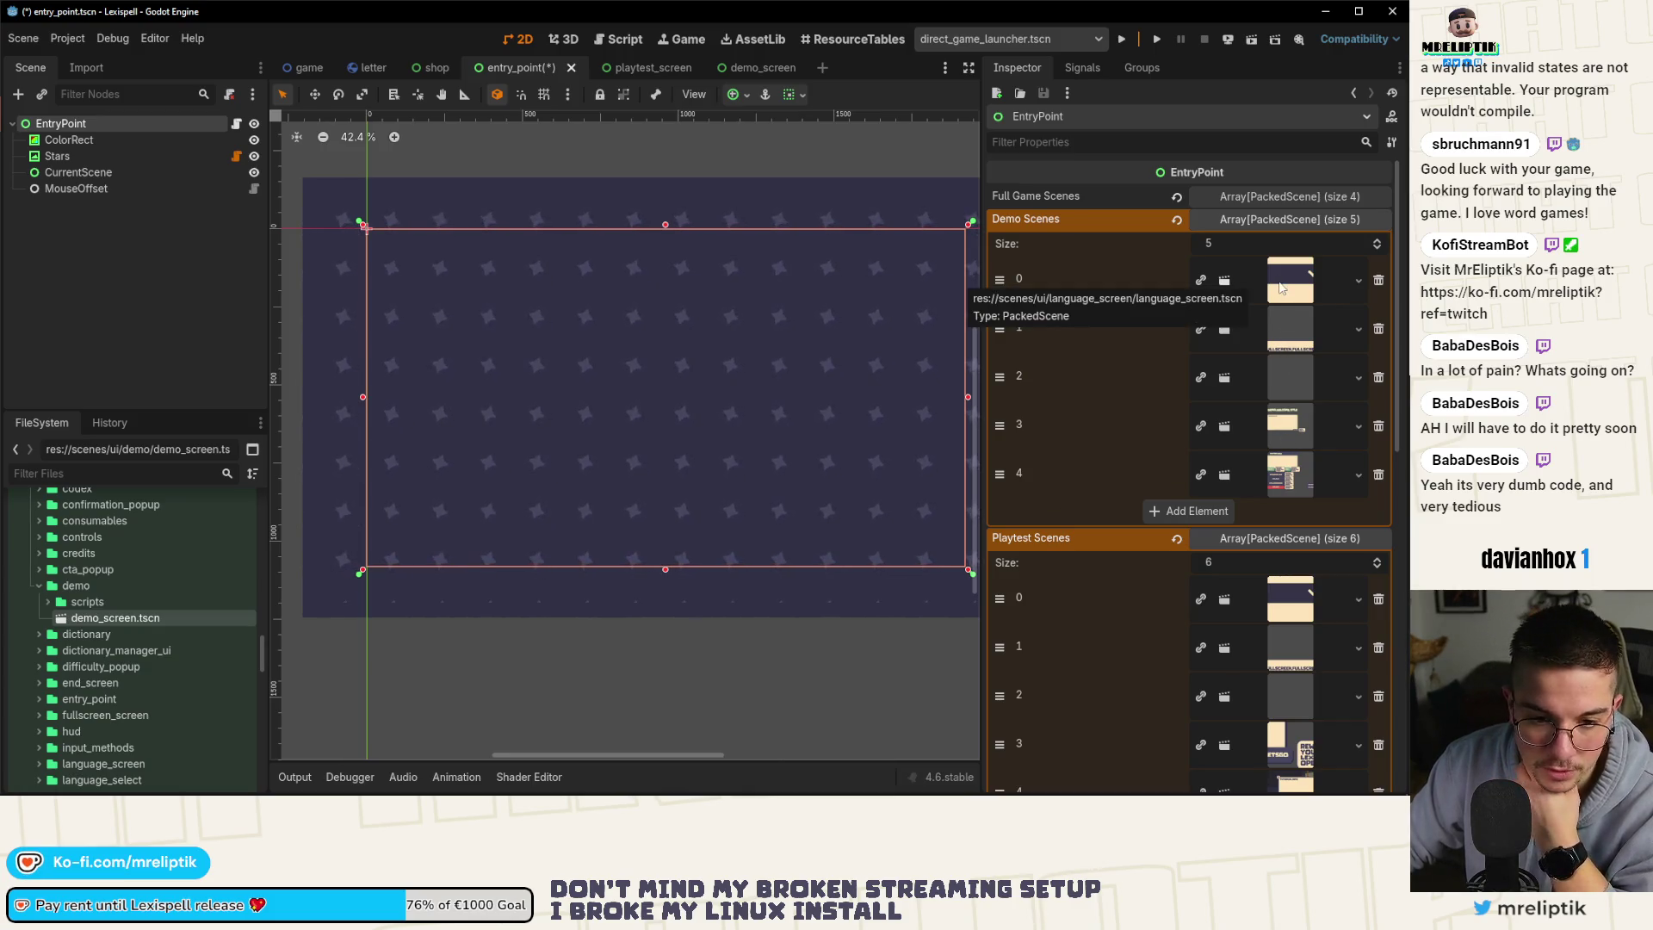
# Collapse the Demo Scenes and Playtest Scenes arrays and save entry_point
pyautogui.click(1272, 221)
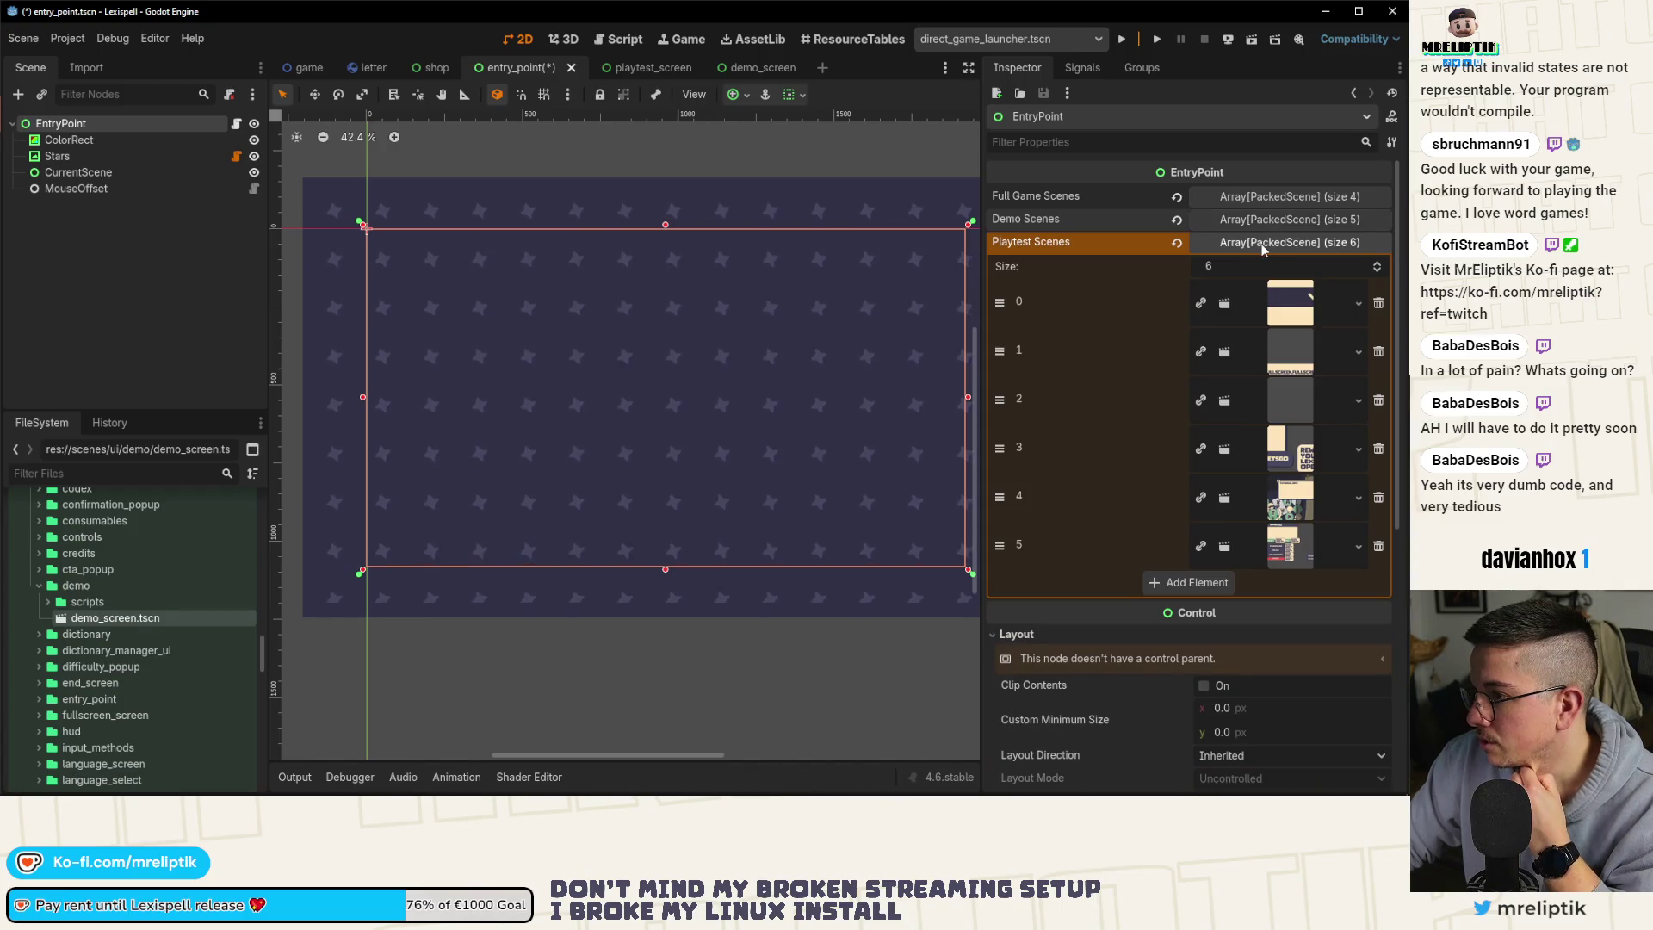
pyautogui.click(1265, 244)
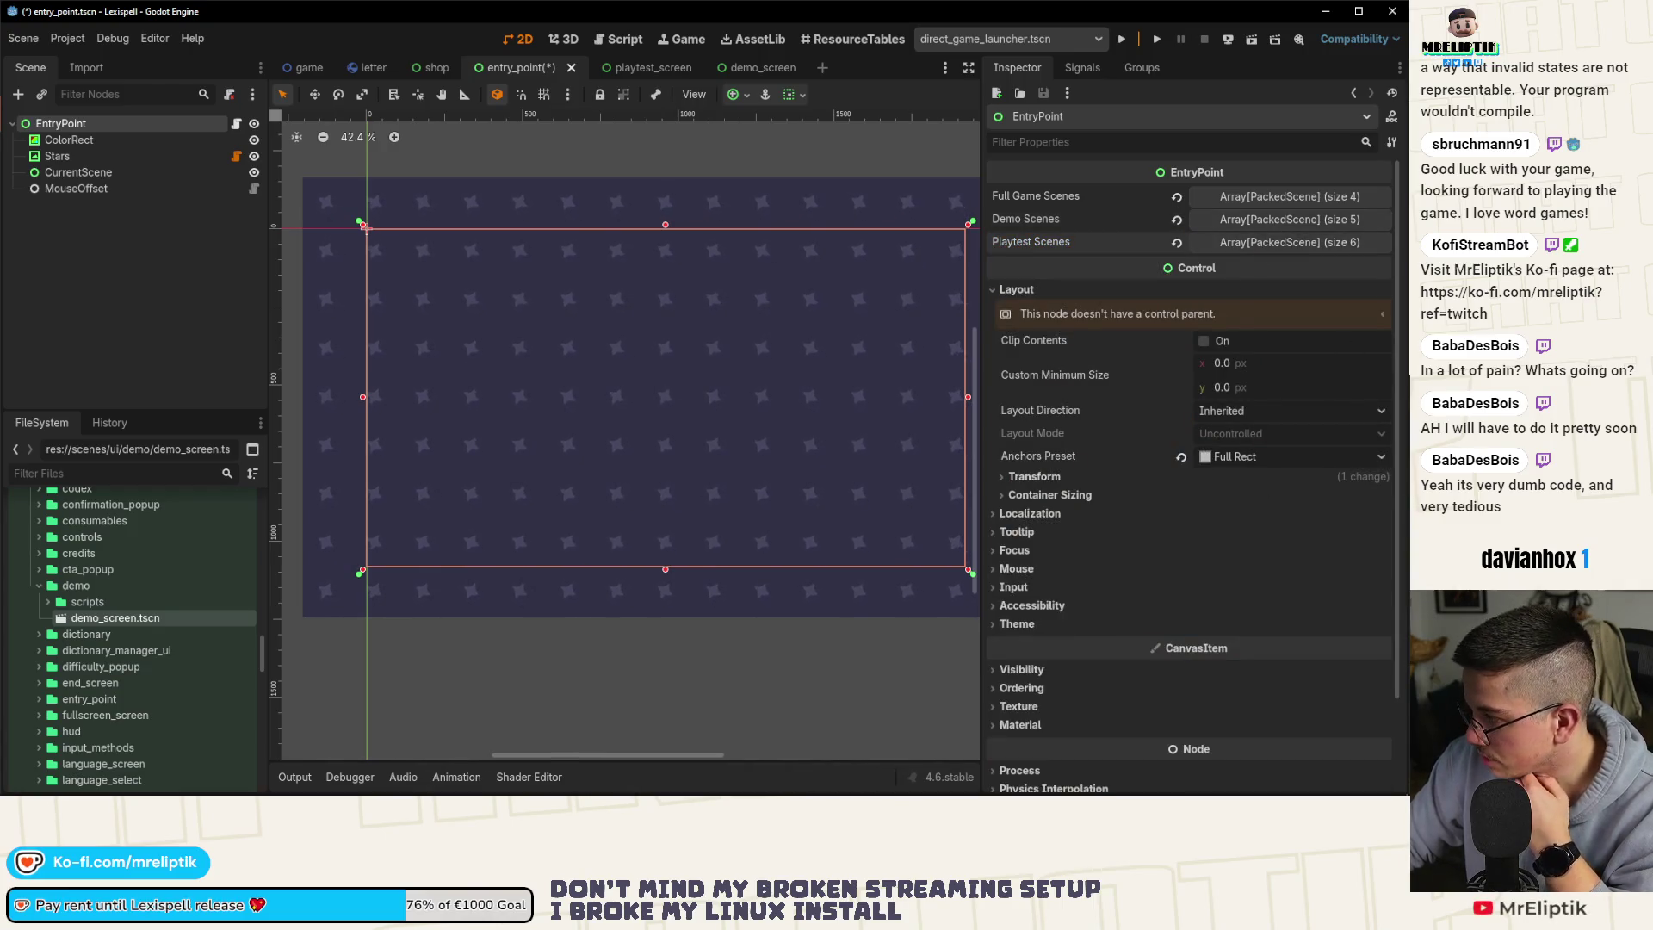
pyautogui.hotkey('ctrl', 's')
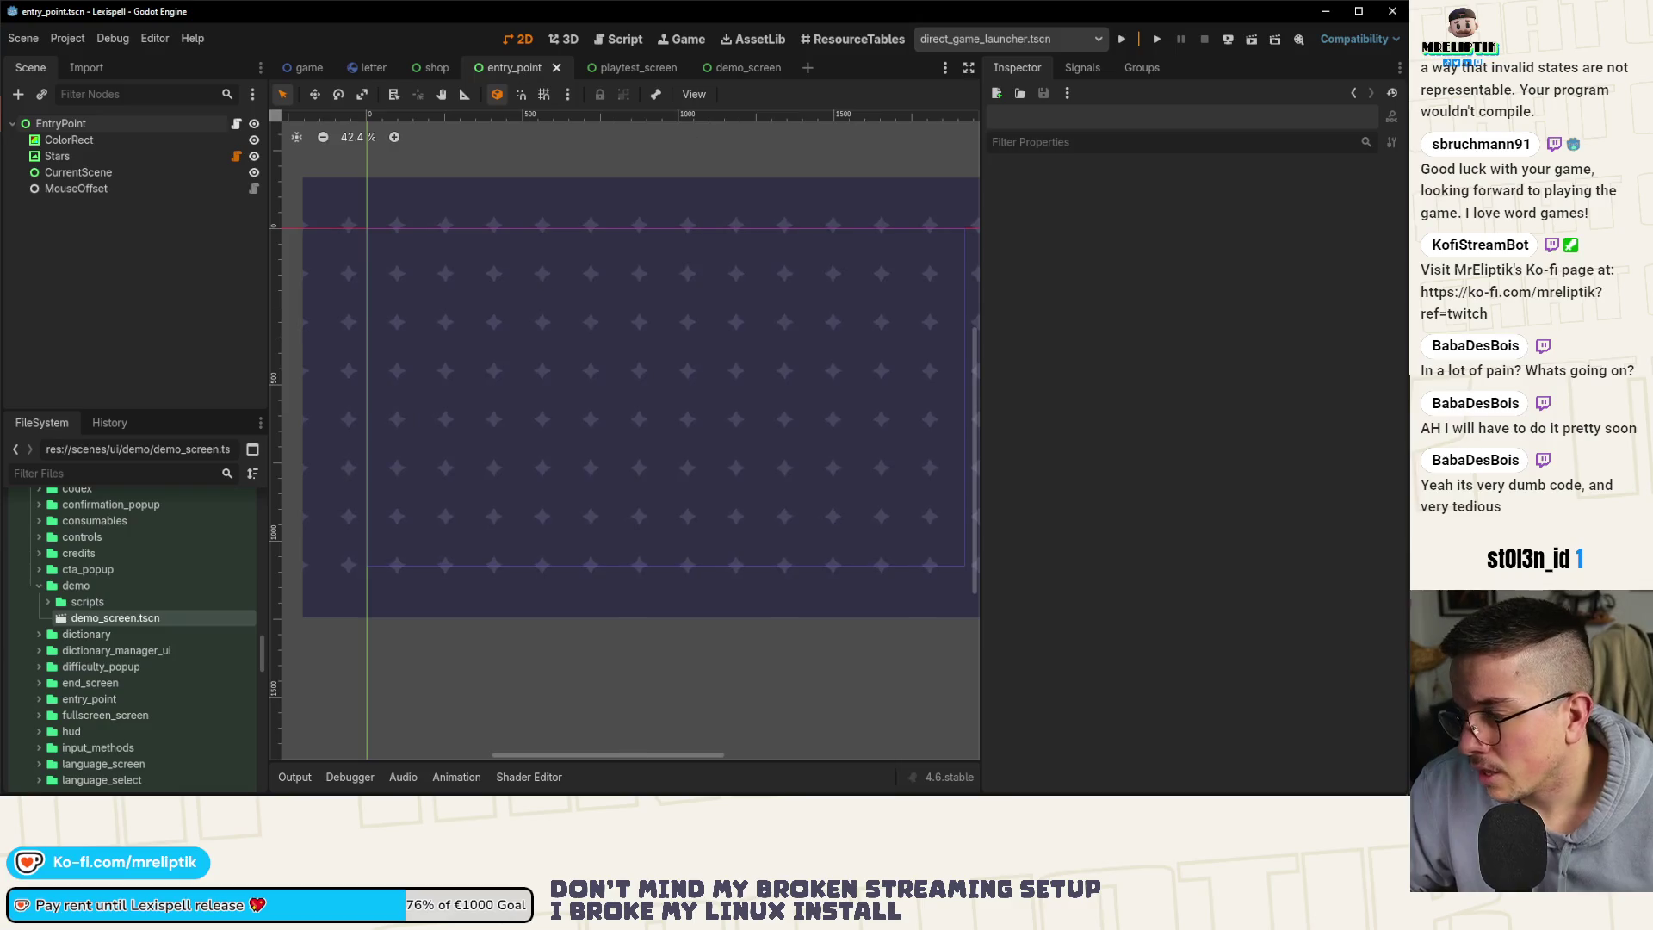
pyautogui.hotkey('alt', 'Tab')
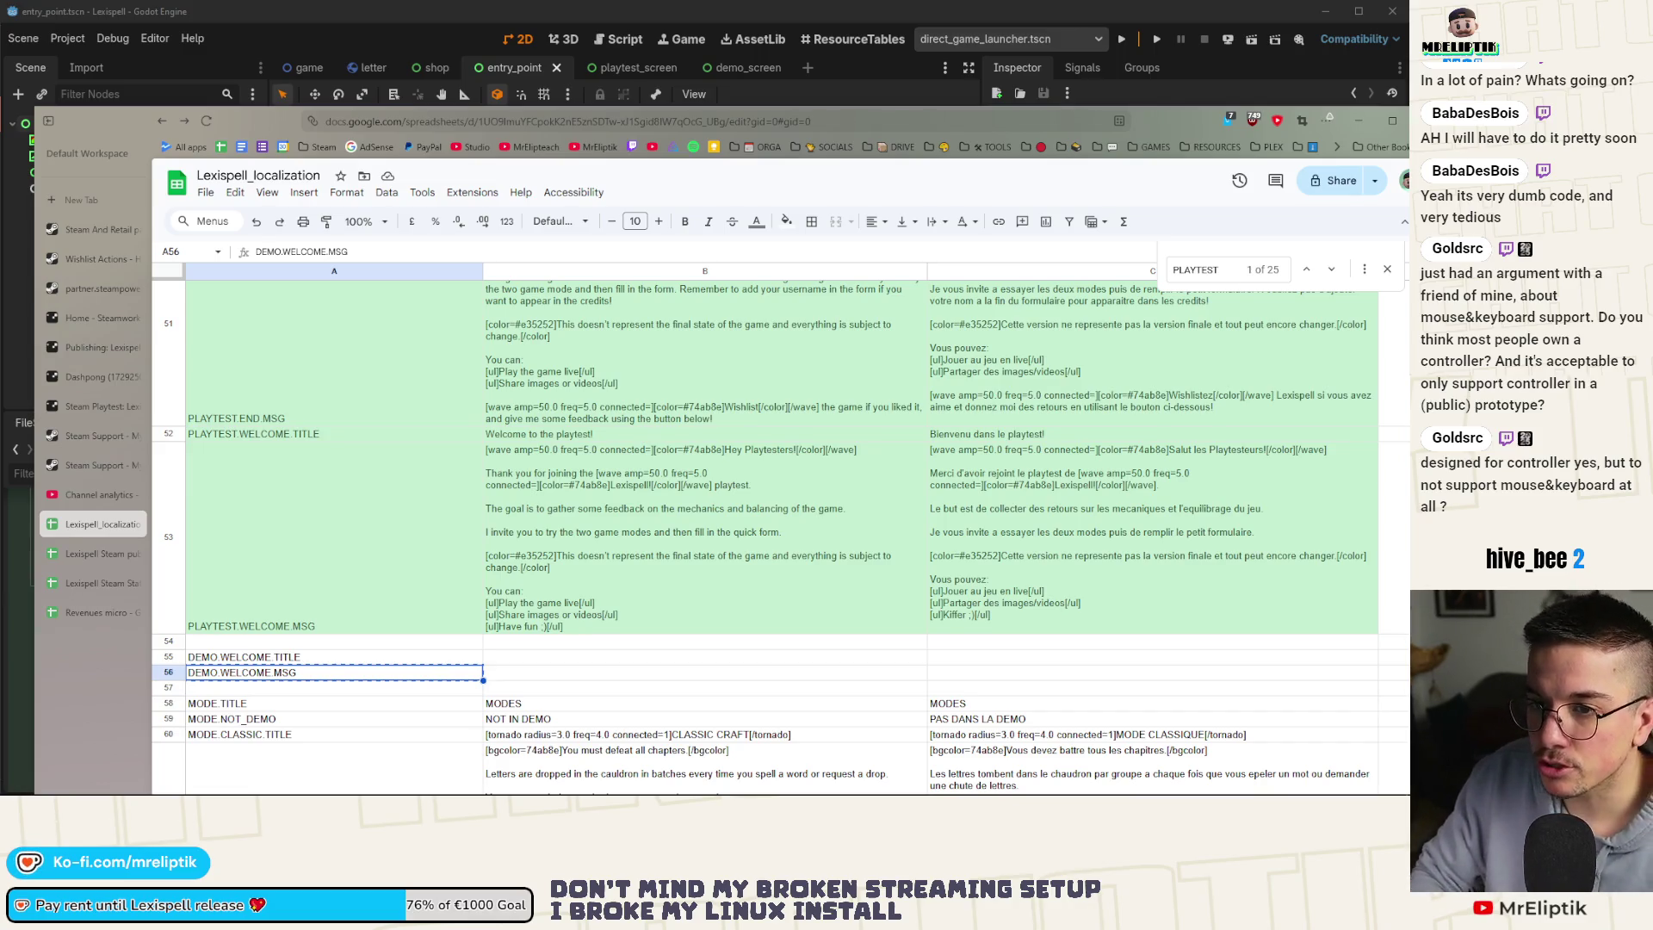
# Check cells B56 and B55 beside DEMO.WELCOME.TITLE, then minimise the browser back to Godot
pyautogui.moveTo(265, 117); pyautogui.dragTo(227, 11)
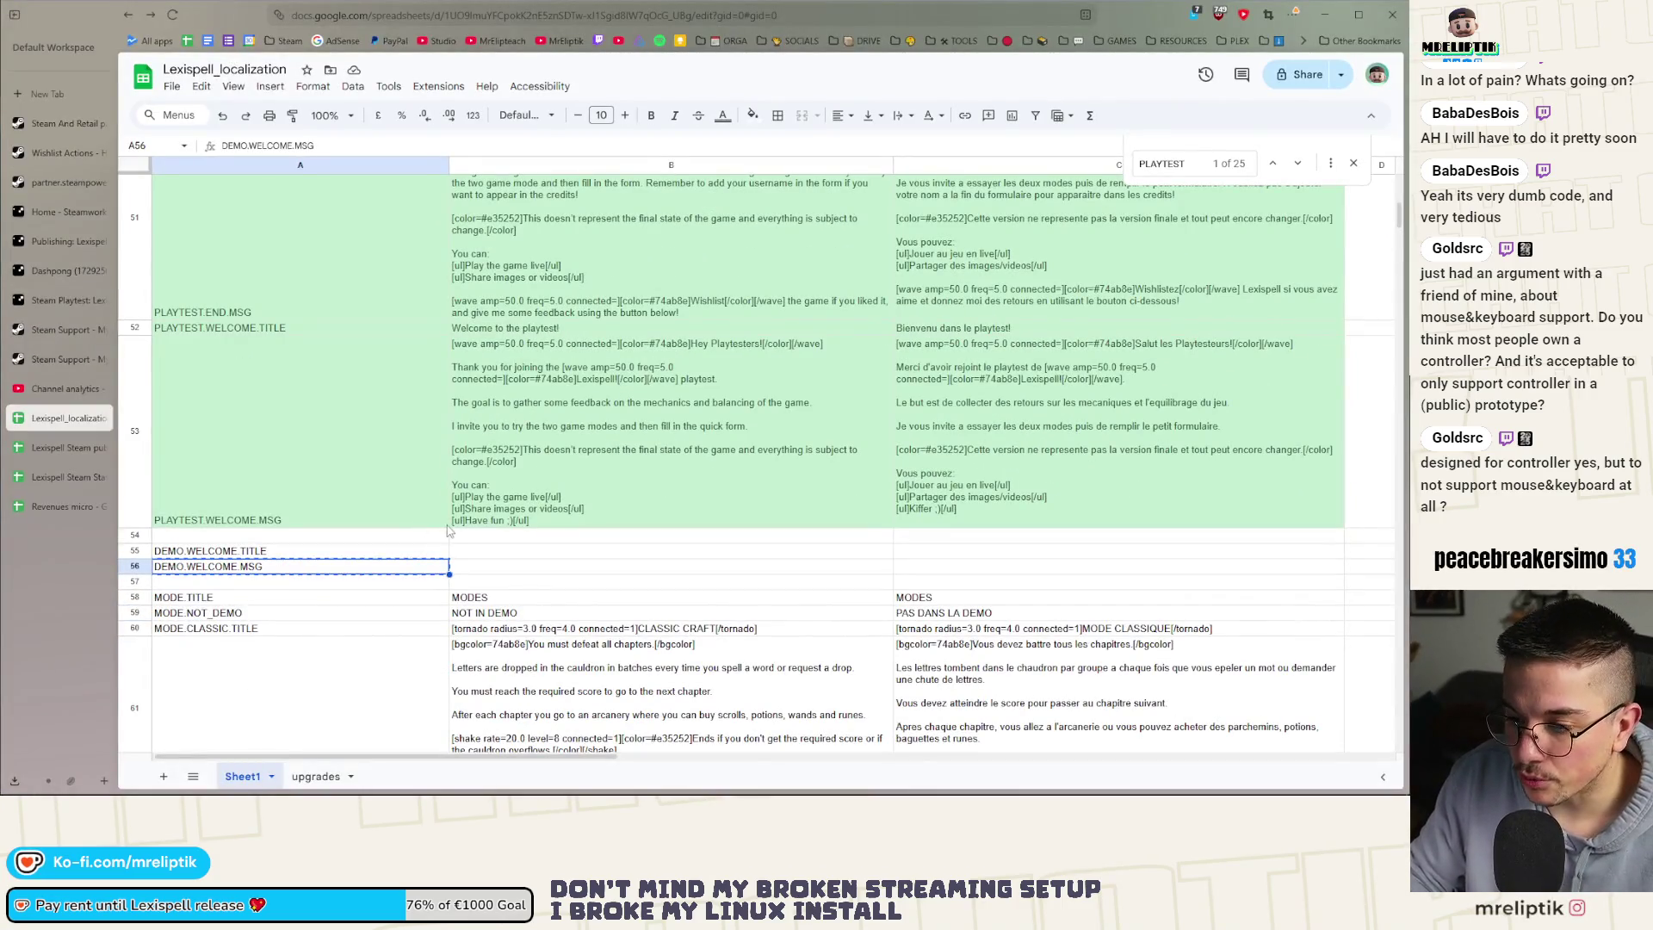
pyautogui.click(493, 568)
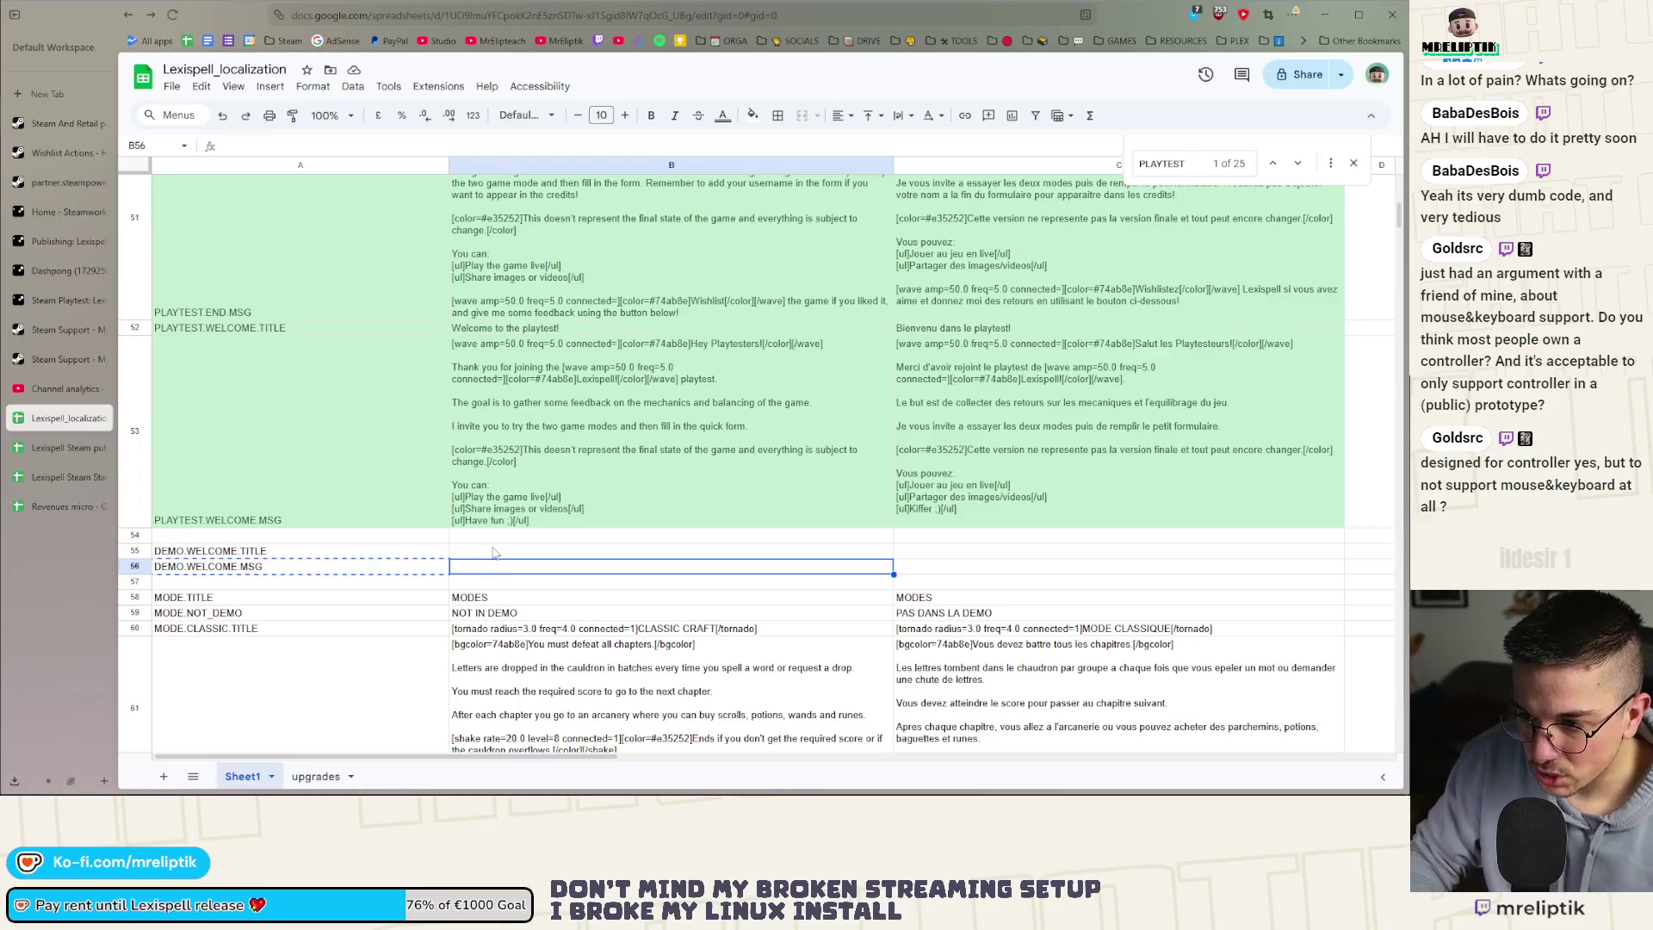
pyautogui.click(463, 555)
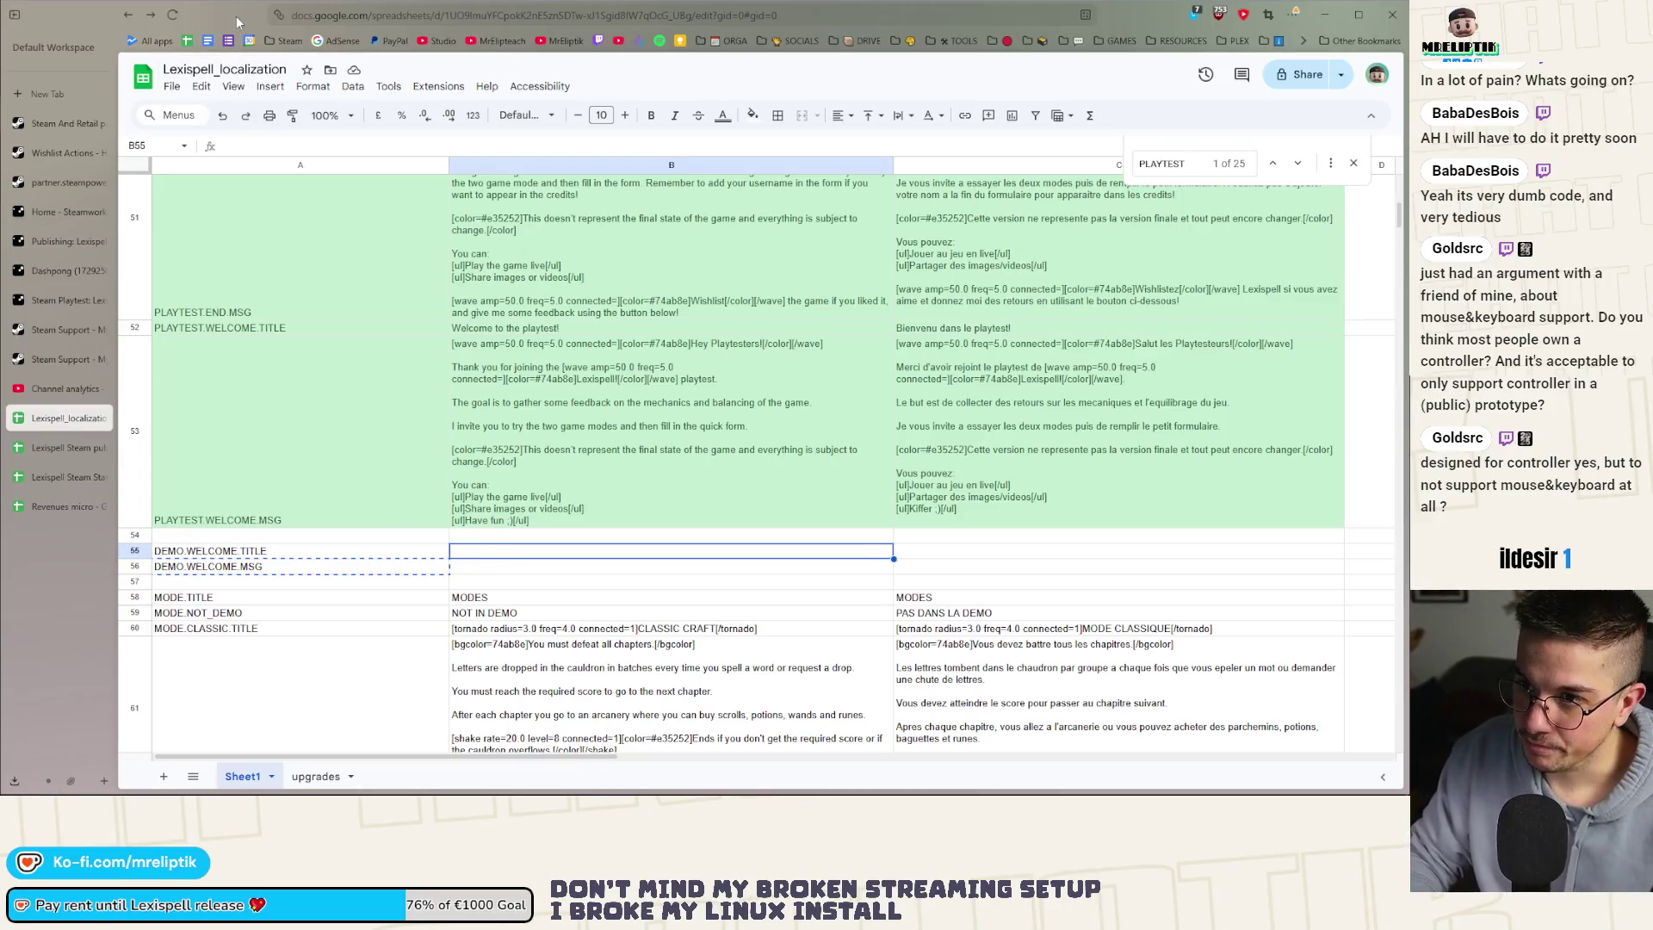
pyautogui.press('super+Down')
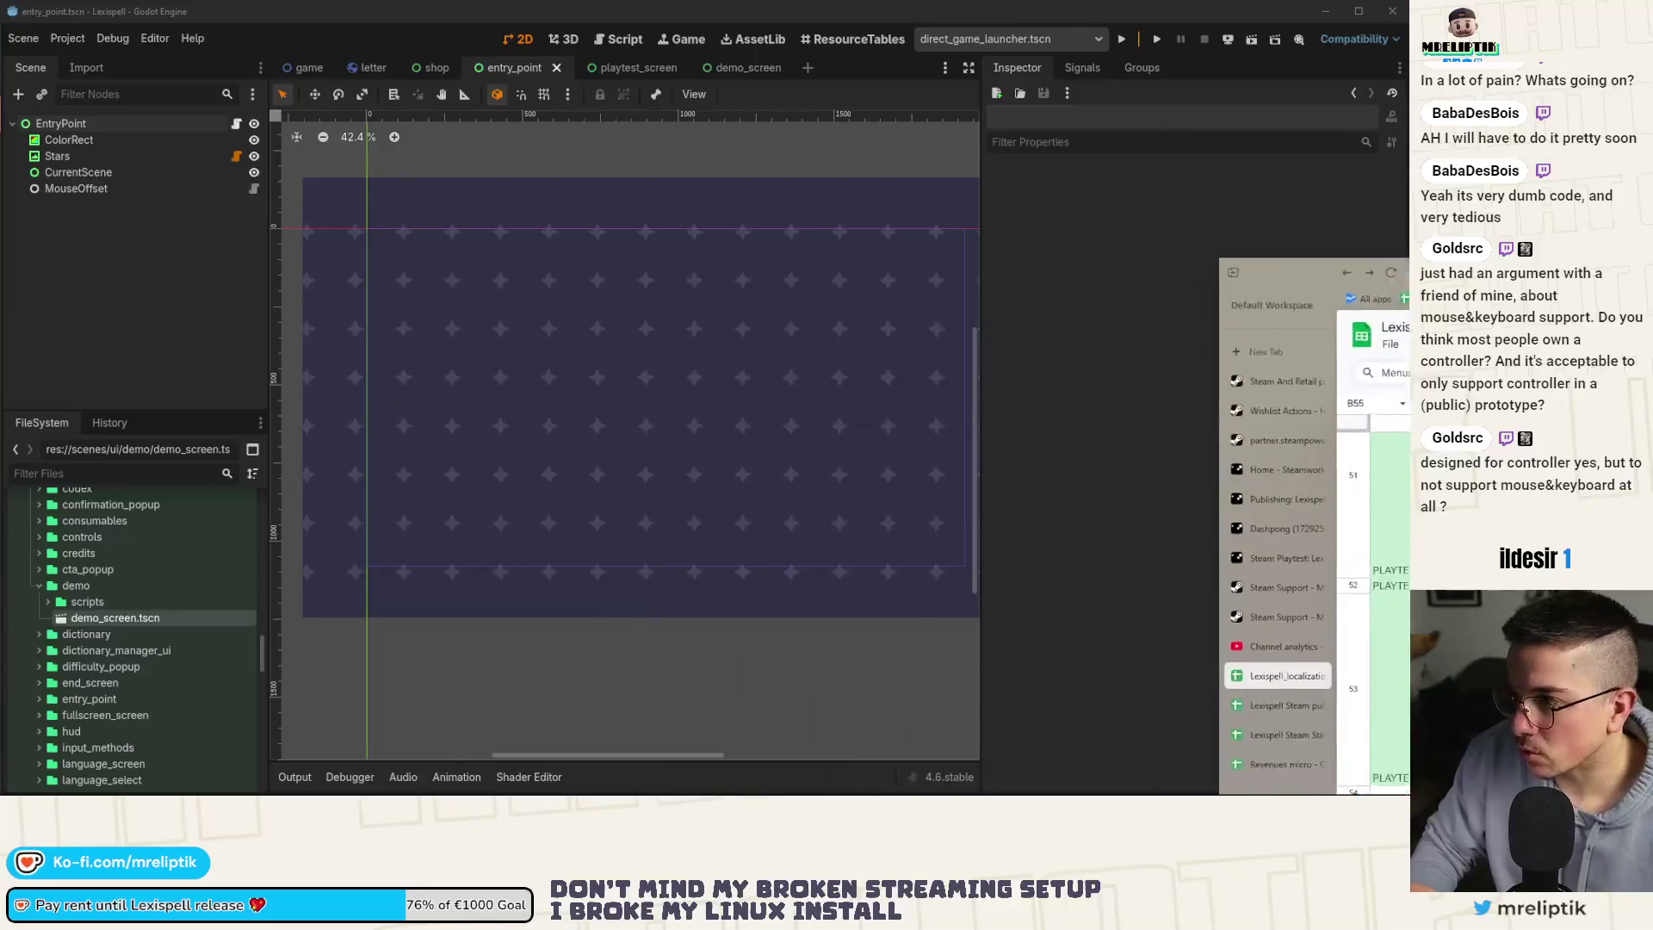
# Close the playtest_screen scene tab and switch over to the shop scene
pyautogui.click(631, 67)
pyautogui.click(672, 67)
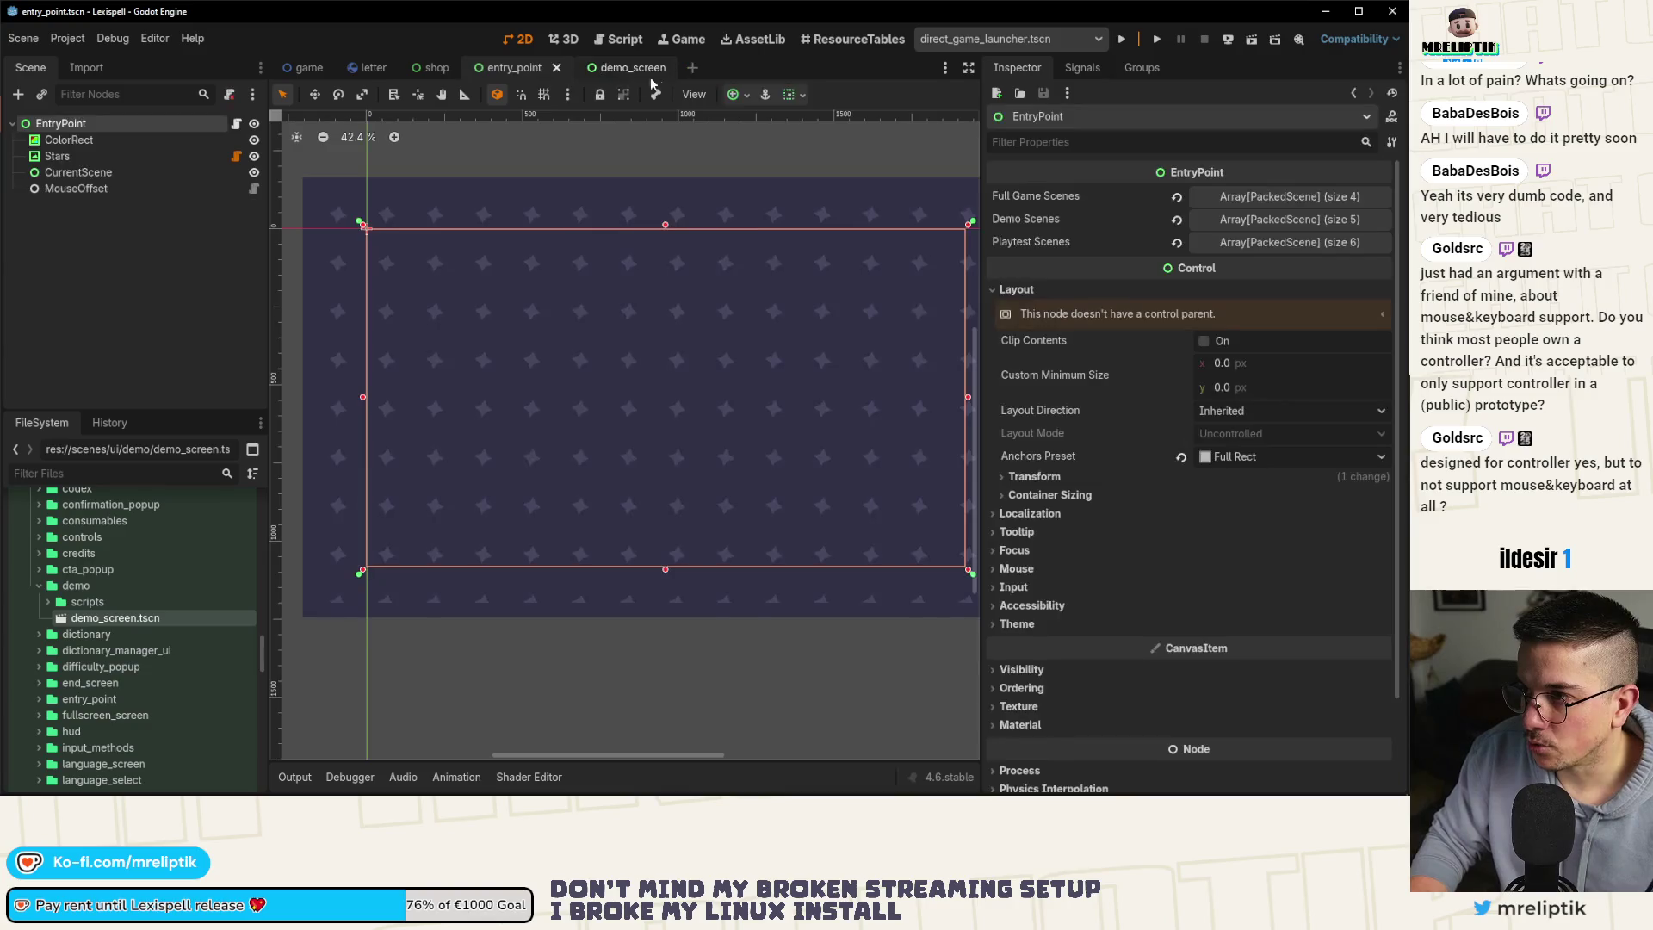
pyautogui.click(637, 67)
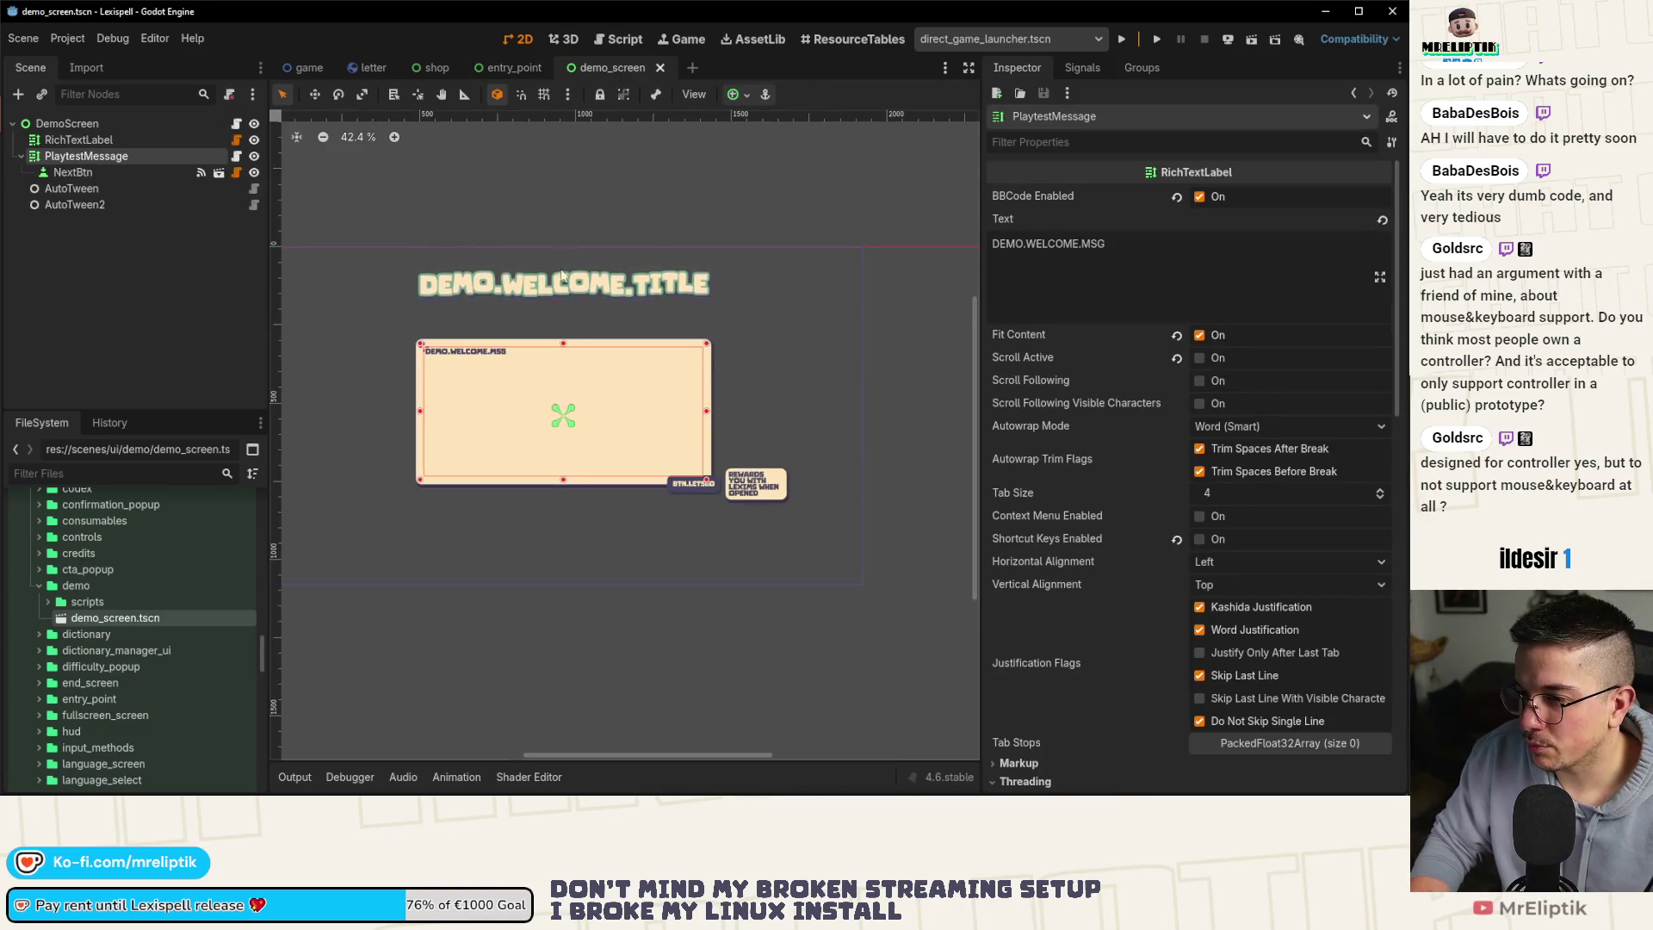
pyautogui.click(508, 67)
pyautogui.click(434, 68)
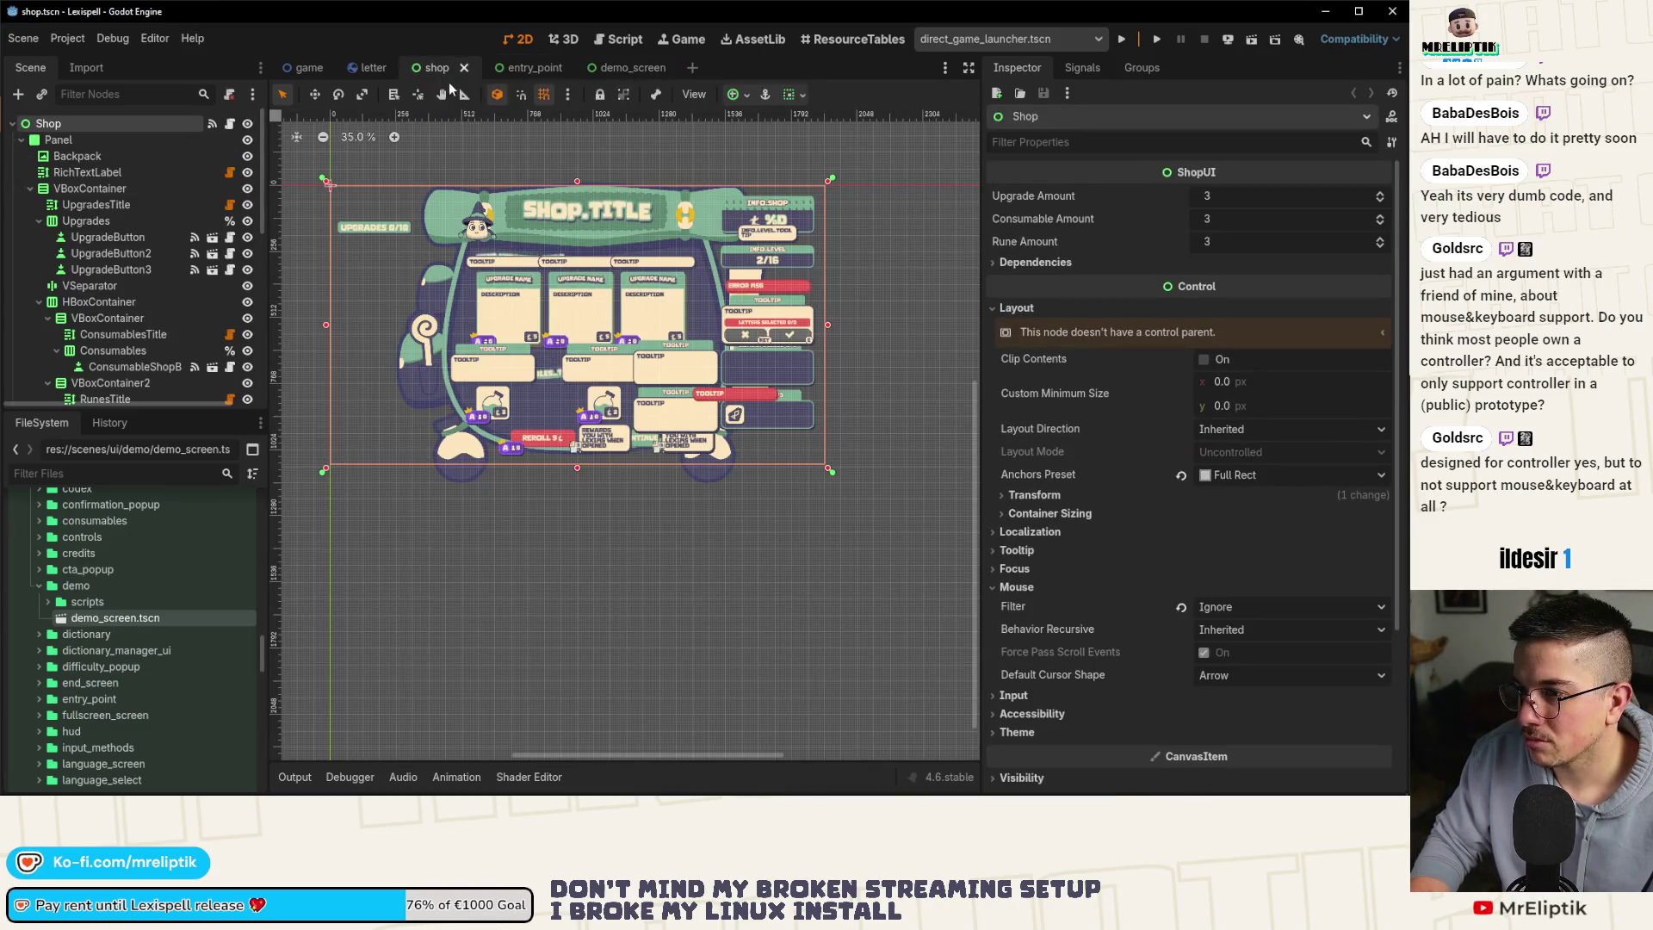
# Close the shop scene and quick-open titlescreen.tscn by searching 'title'
pyautogui.click(465, 67)
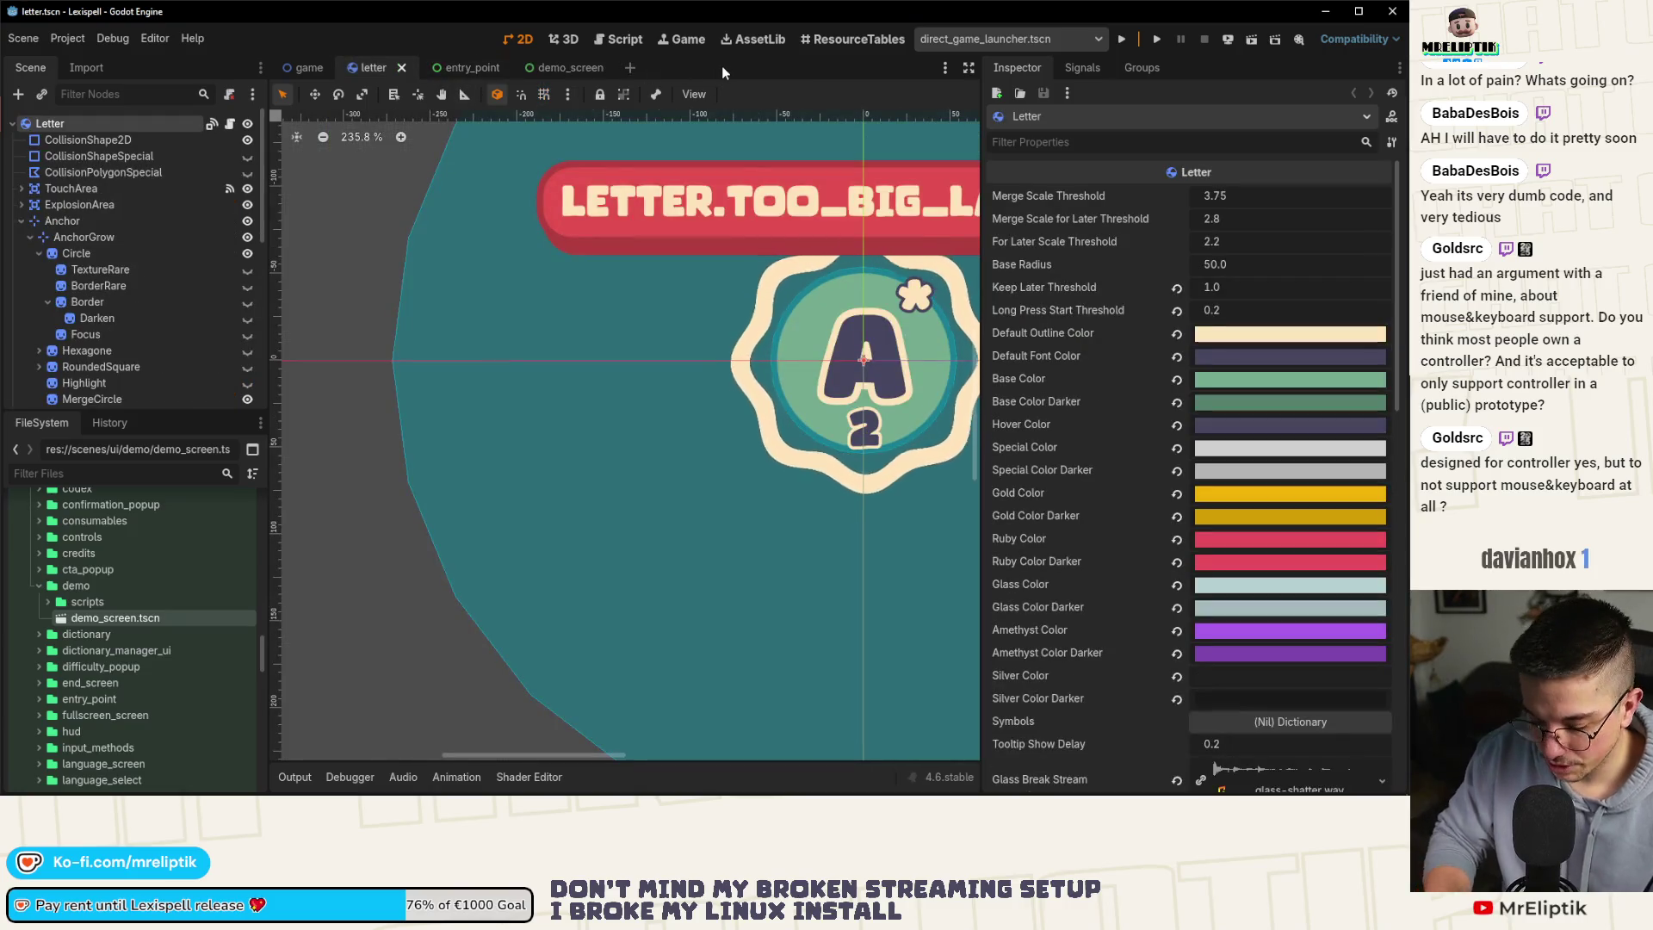
pyautogui.hotkey('ctrl', 'shift', 'o')
pyautogui.write('title')
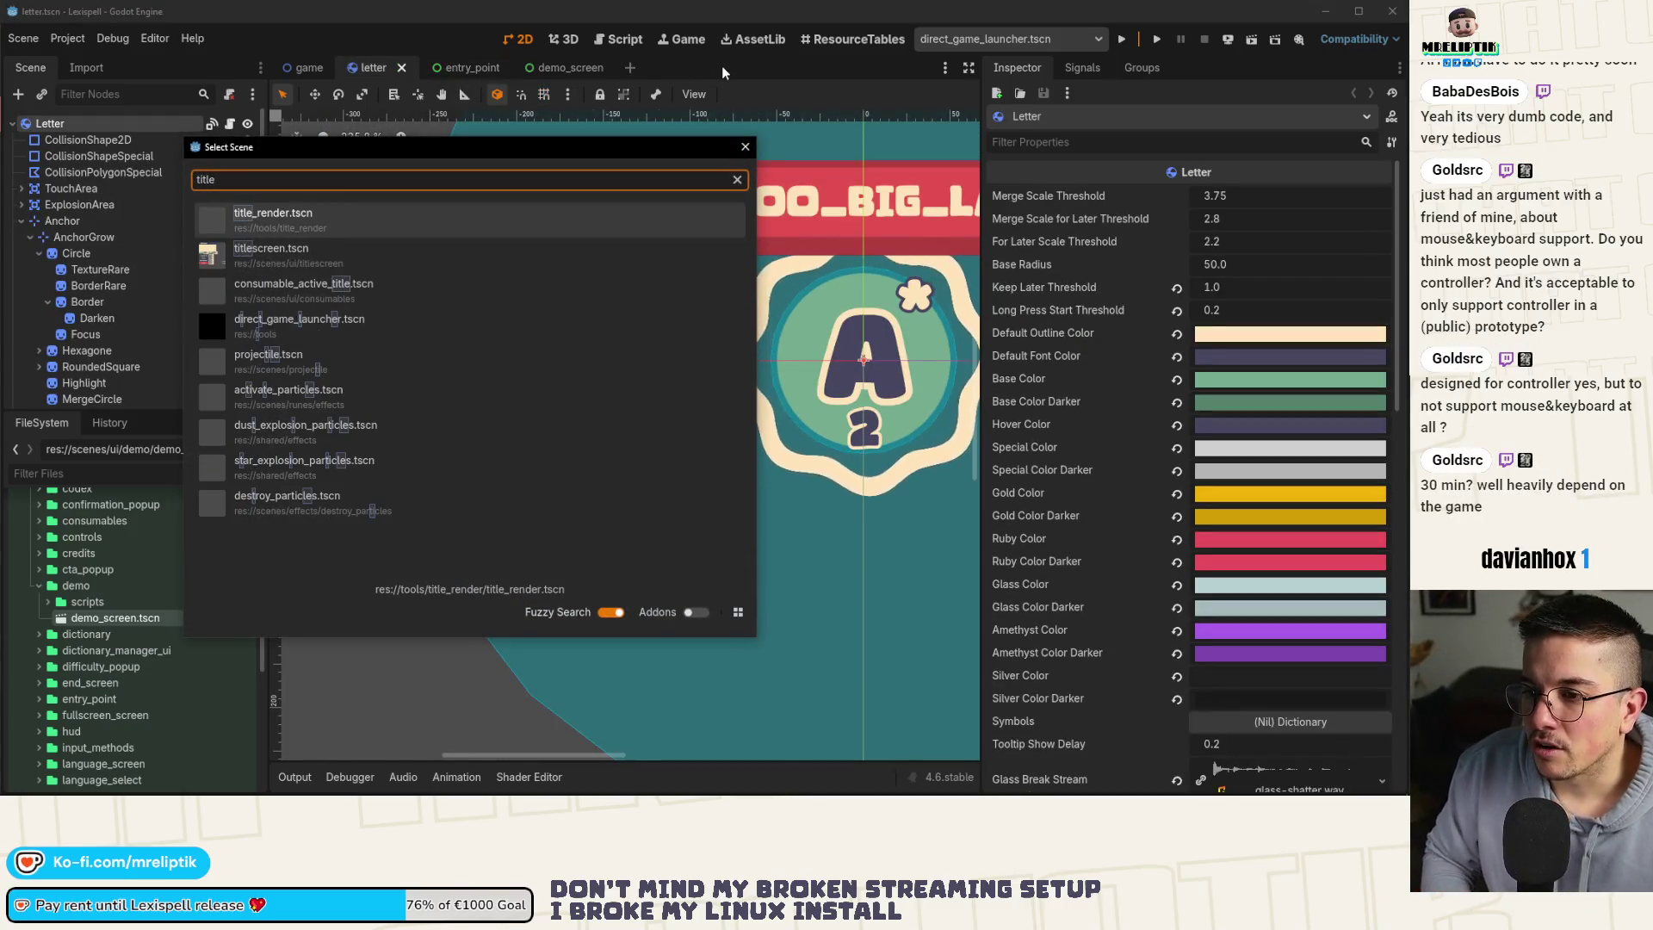
pyautogui.press('Return')
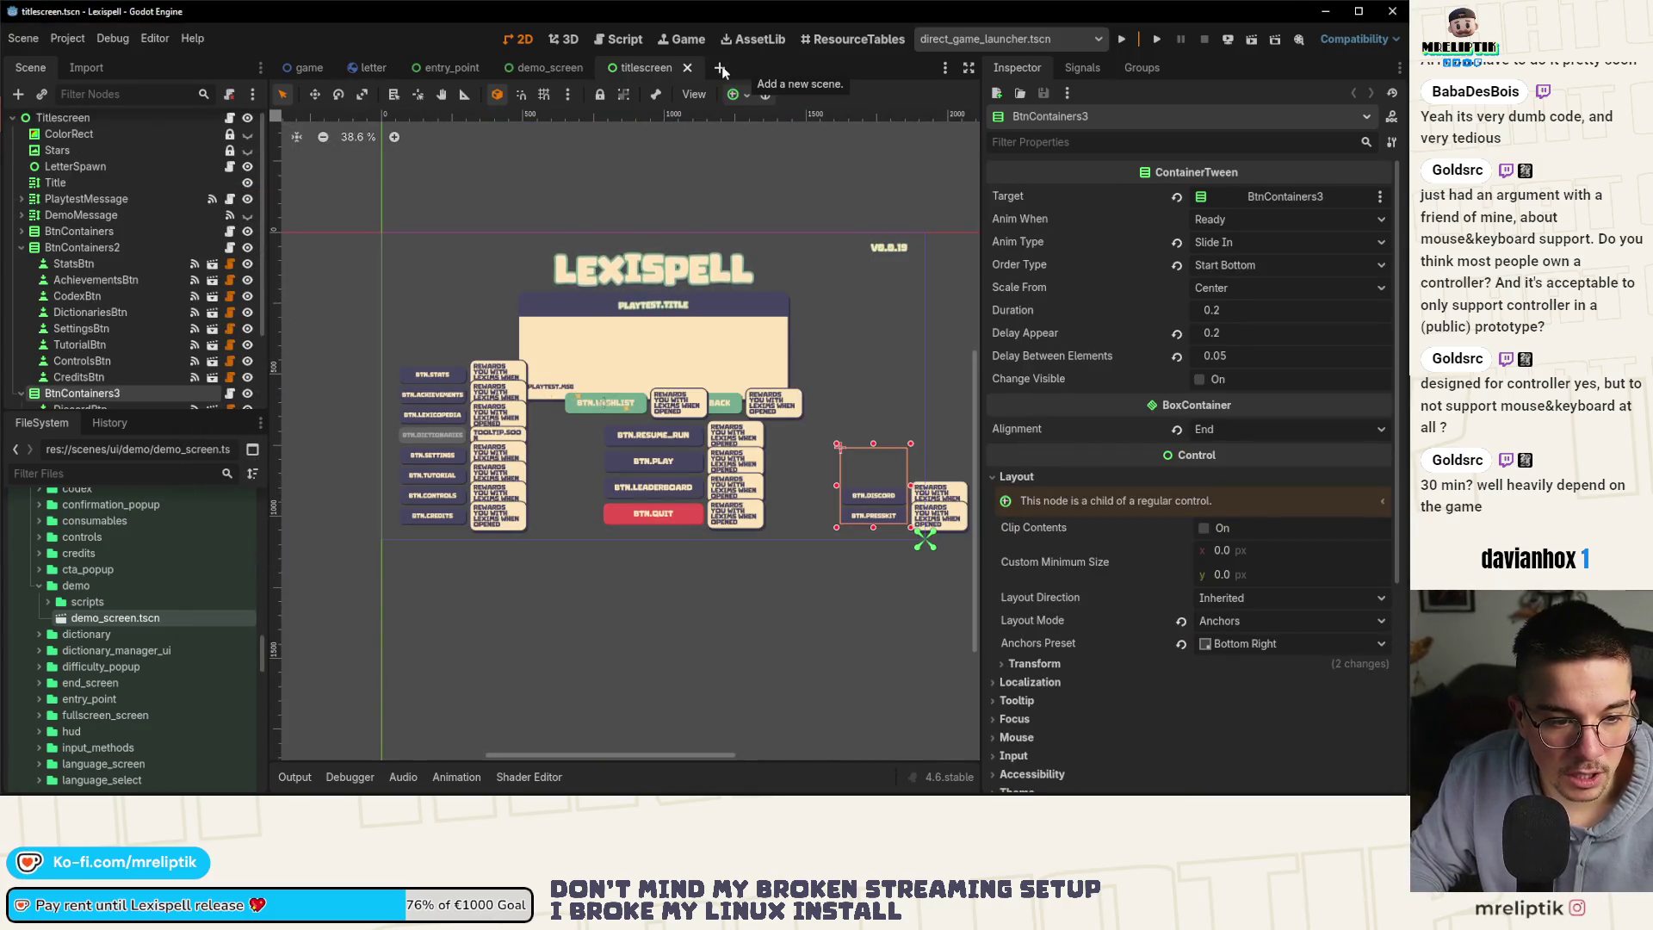
pyautogui.moveTo(647, 222); pyautogui.dragTo(613, 248)
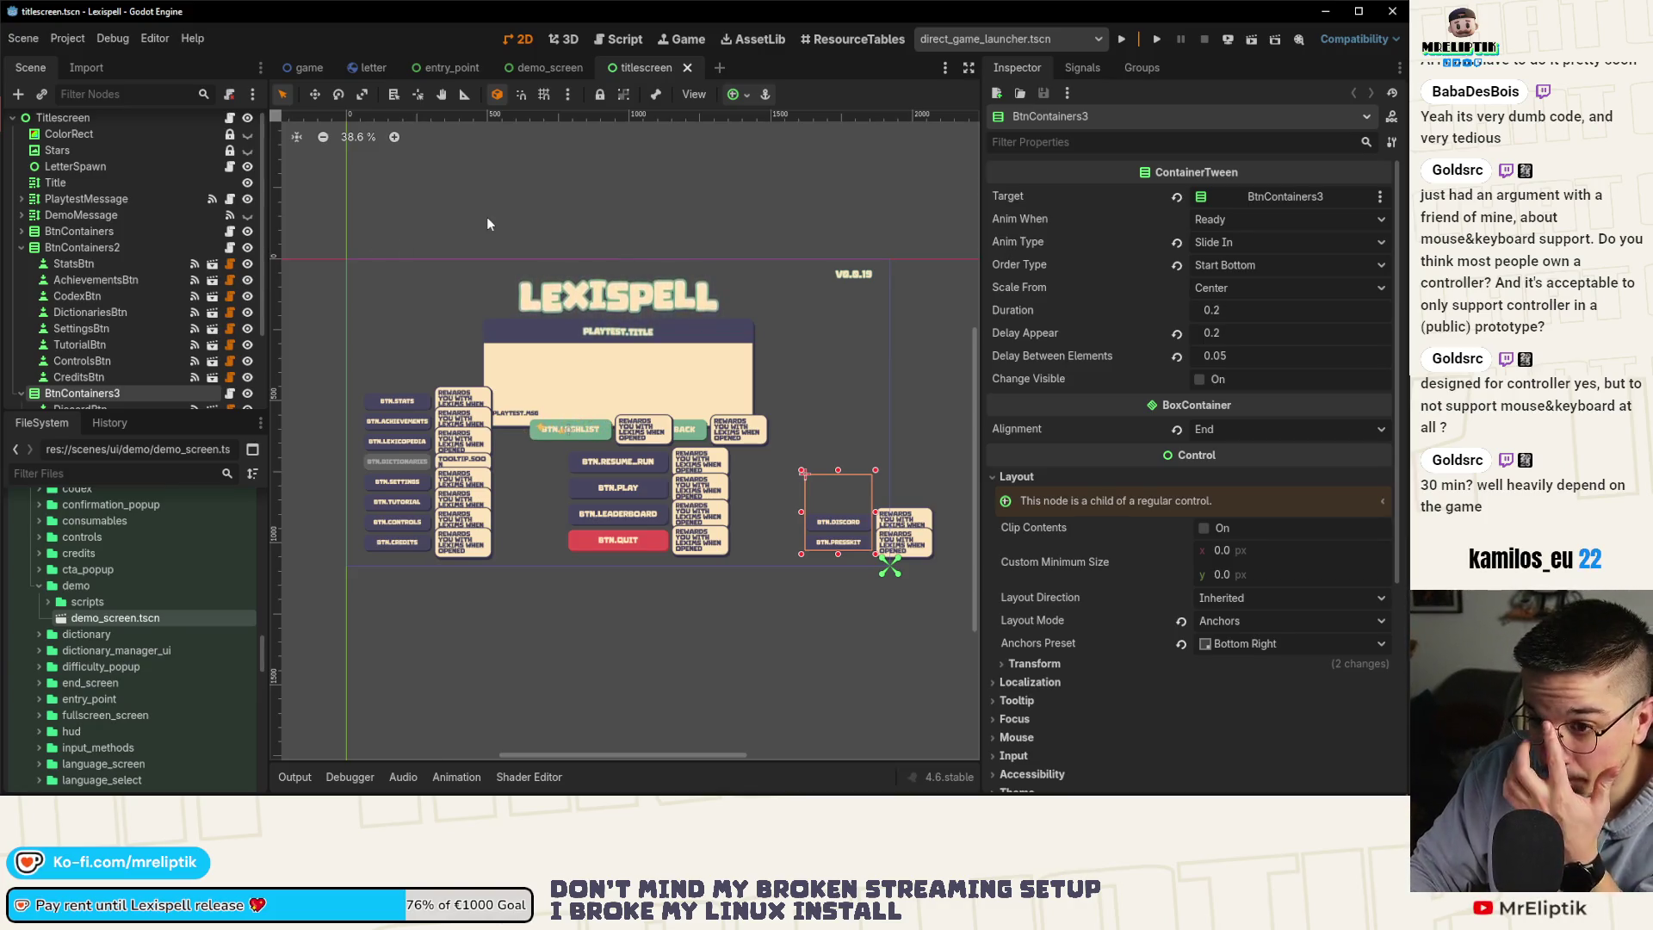
pyautogui.scroll(3, 626, 346)
pyautogui.click(626, 346)
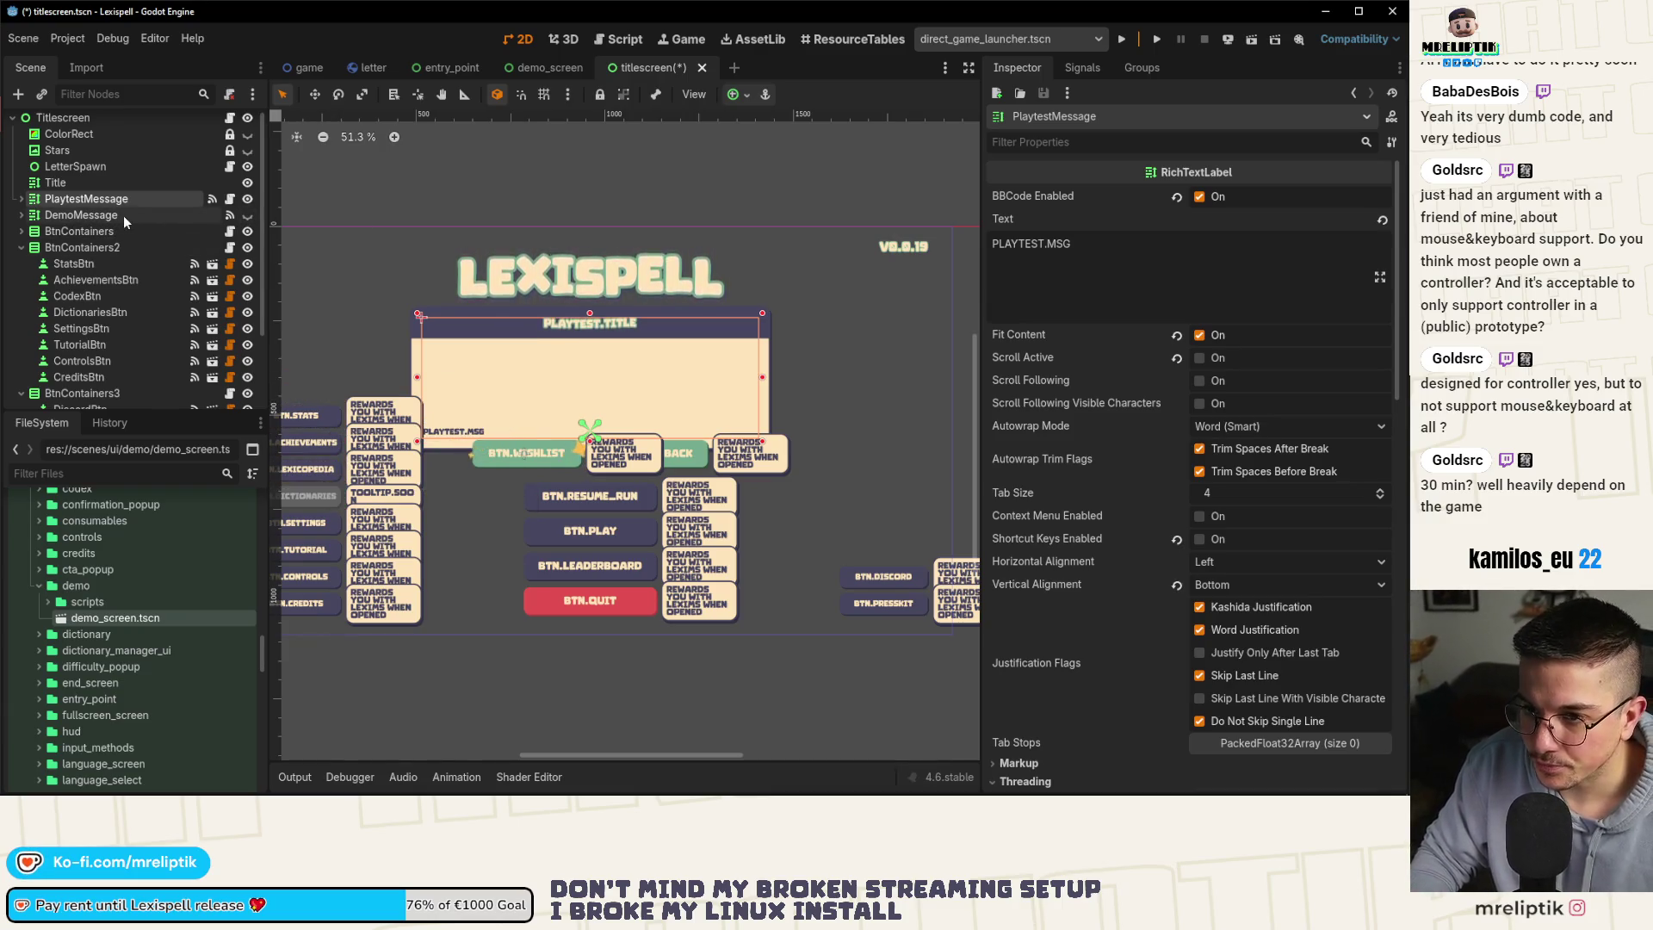
# Select DemoMessage and view its signal connections in the Node dock
pyautogui.click(120, 215)
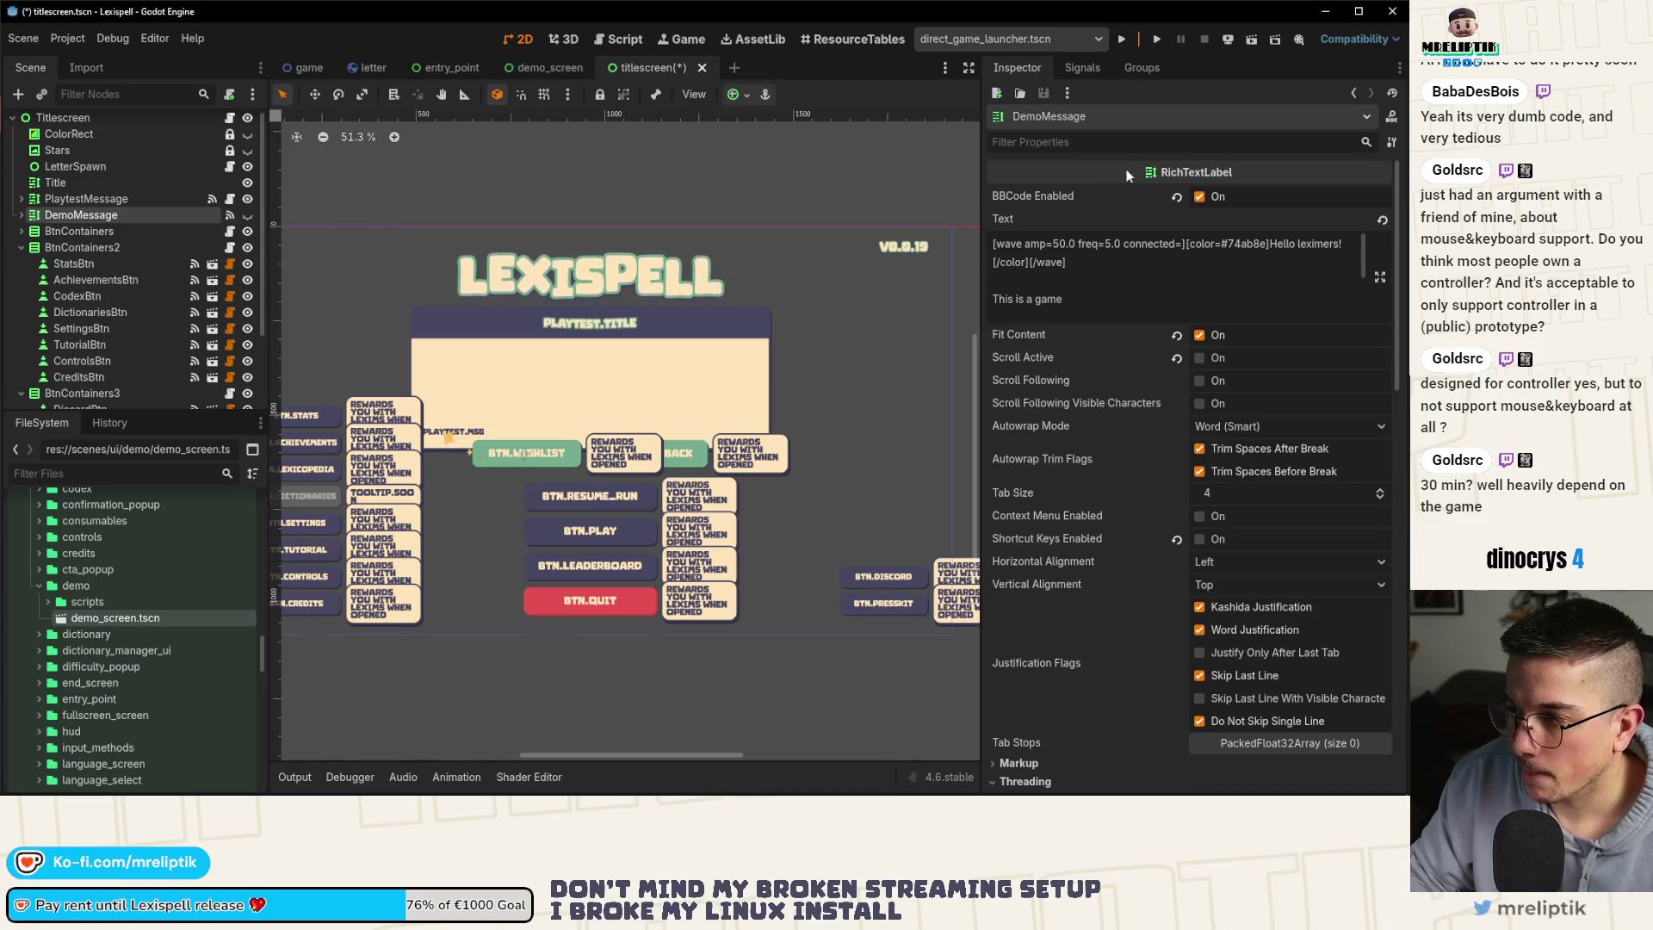
pyautogui.click(1081, 68)
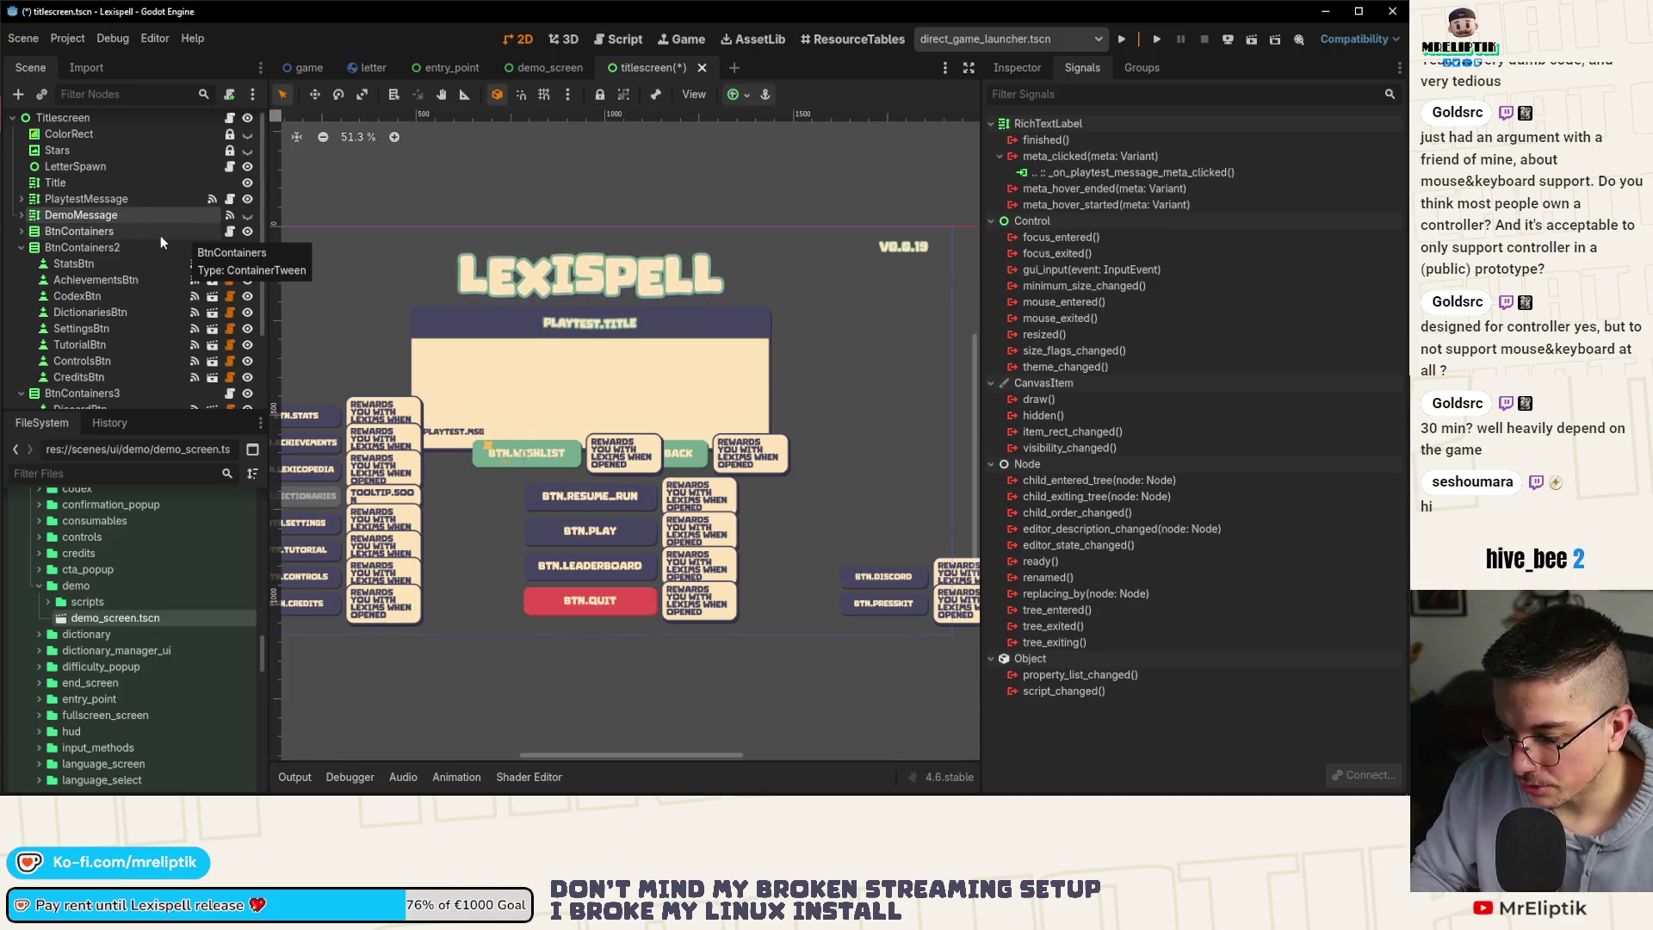
# Delete the old DemoMessage node, save, and hide the copied message node
pyautogui.press('Delete')
pyautogui.press('Return')
pyautogui.hotkey('ctrl', 'z')
pyautogui.hotkey('ctrl', 's')
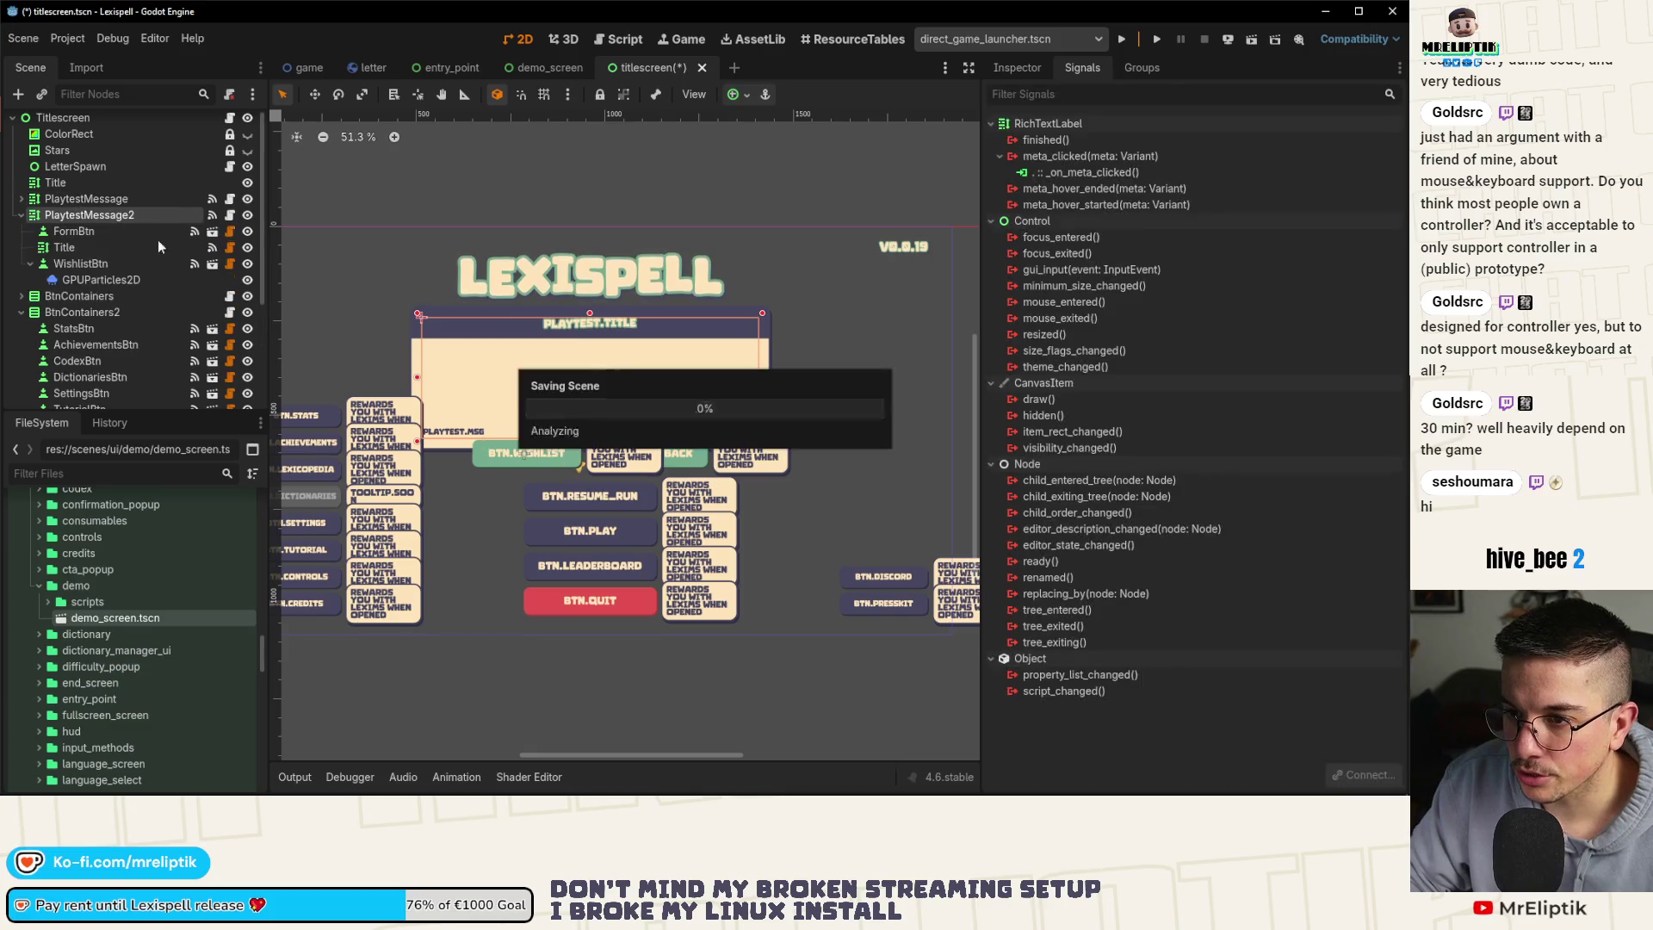
pyautogui.click(247, 215)
# Rename the copied message node to DemoMessage
pyautogui.doubleClick(137, 216)
pyautogui.press('BackSpace')
pyautogui.press('BackSpace')
pyautogui.press('BackSpace')
pyautogui.press('BackSpace')
pyautogui.write('DemoMessage')
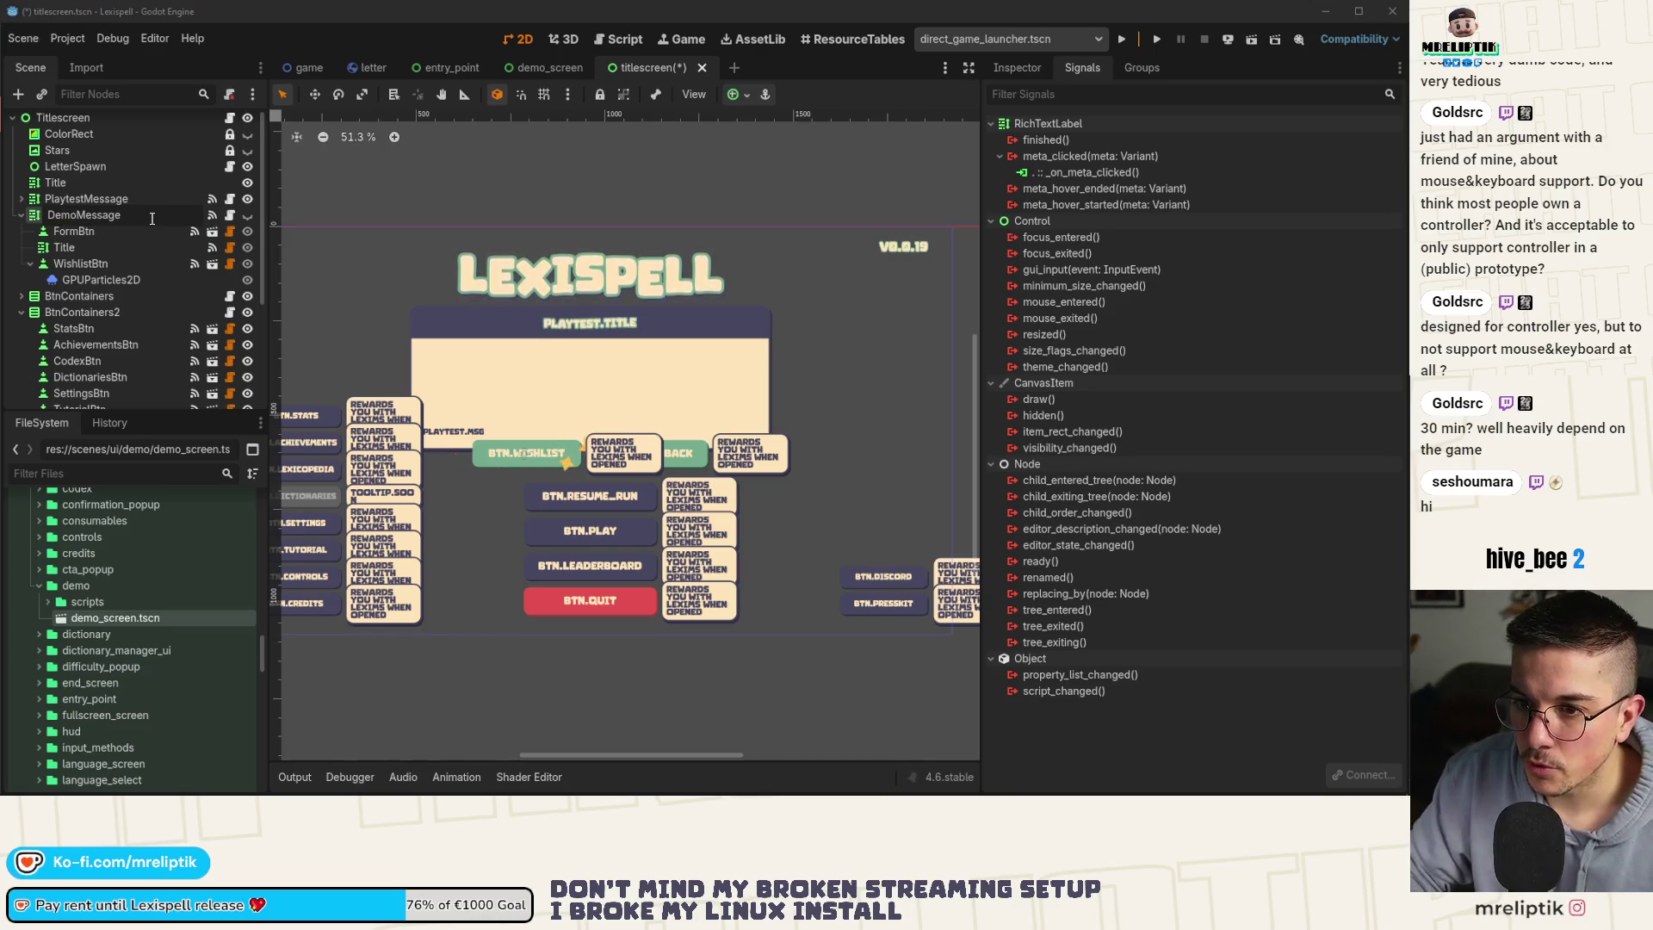
pyautogui.press('Return')
# Check the FormBtn and WishlistBtn handlers in the script, then save the title screen
pyautogui.click(100, 229)
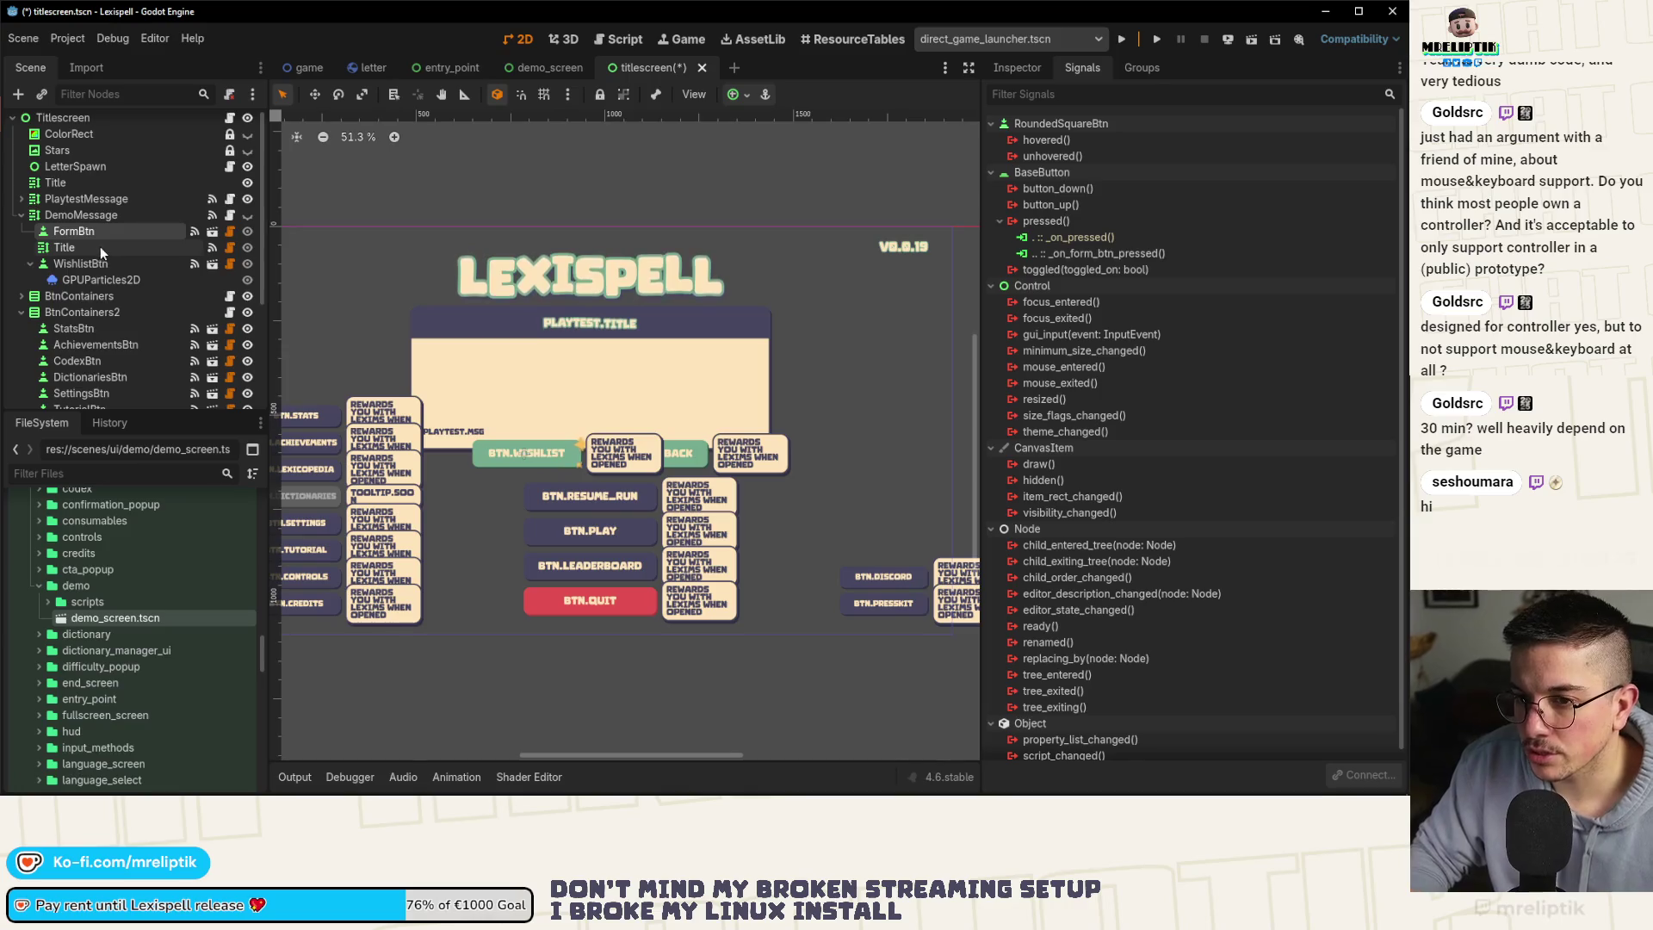
pyautogui.click(236, 214)
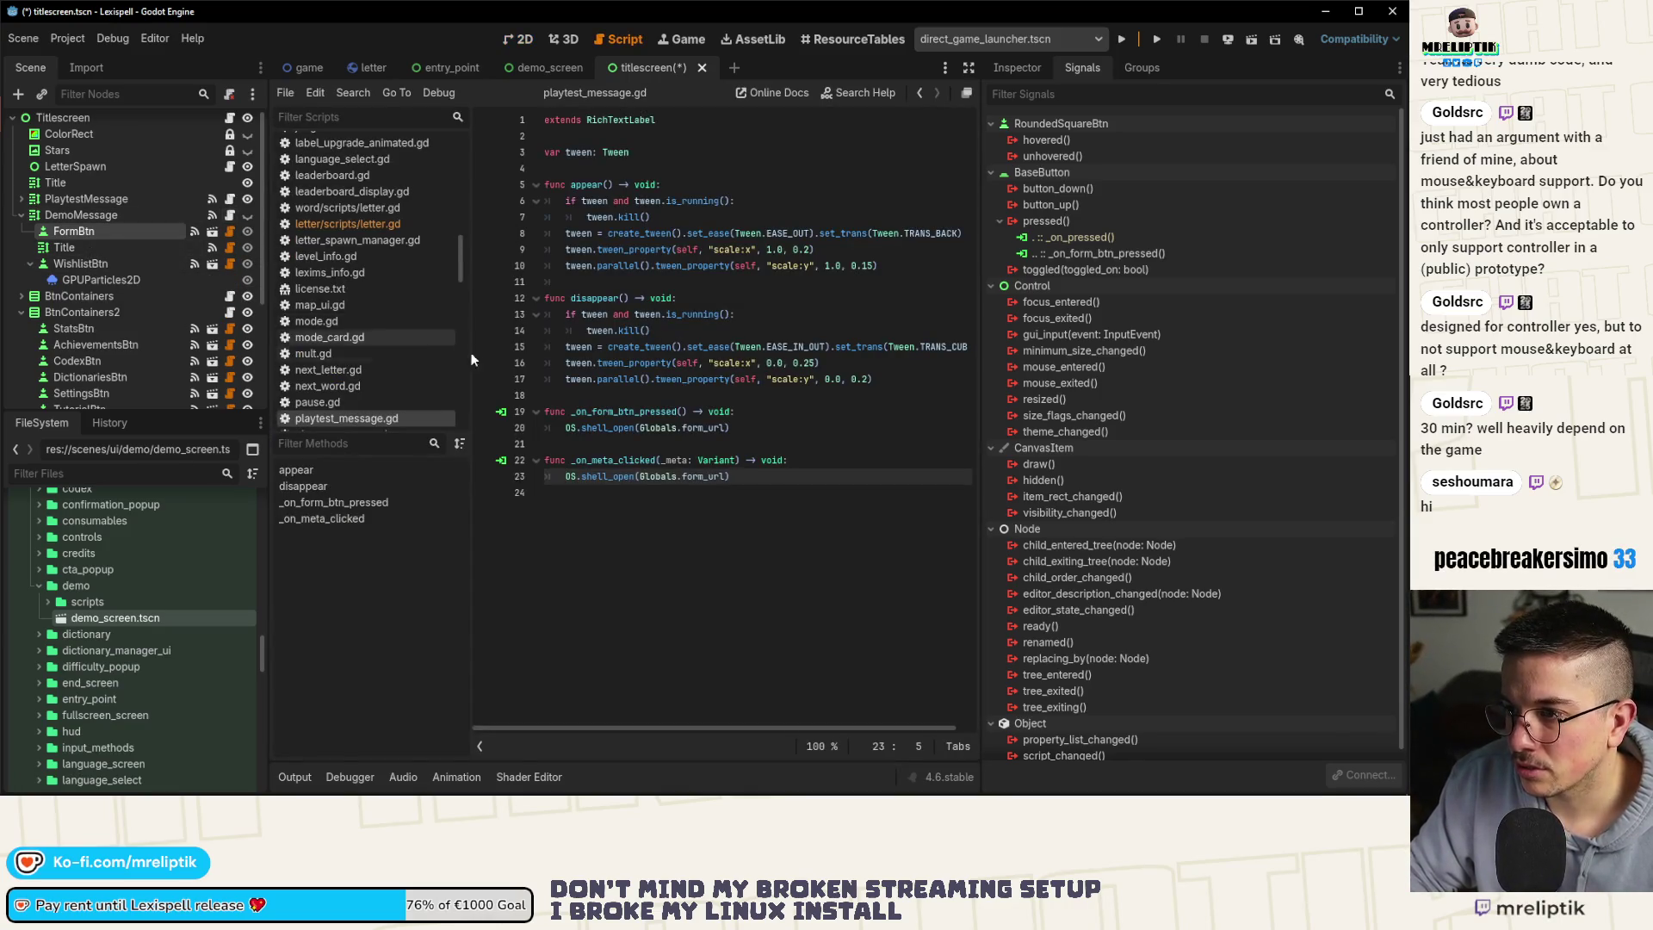
pyautogui.click(87, 266)
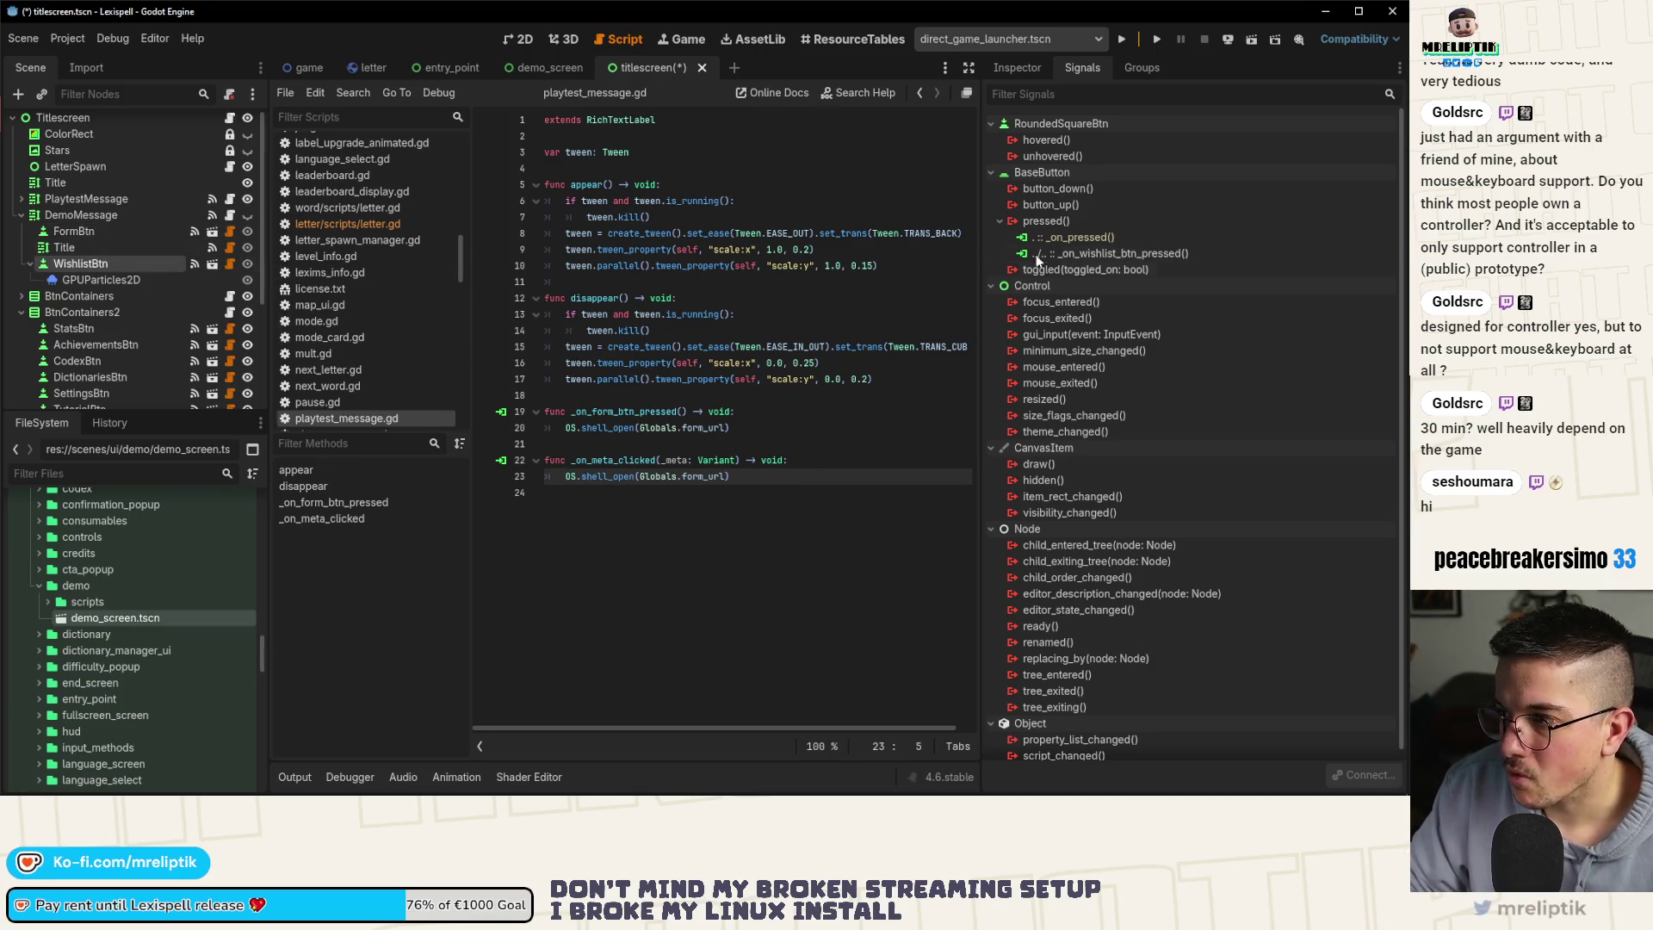
pyautogui.doubleClick(1088, 257)
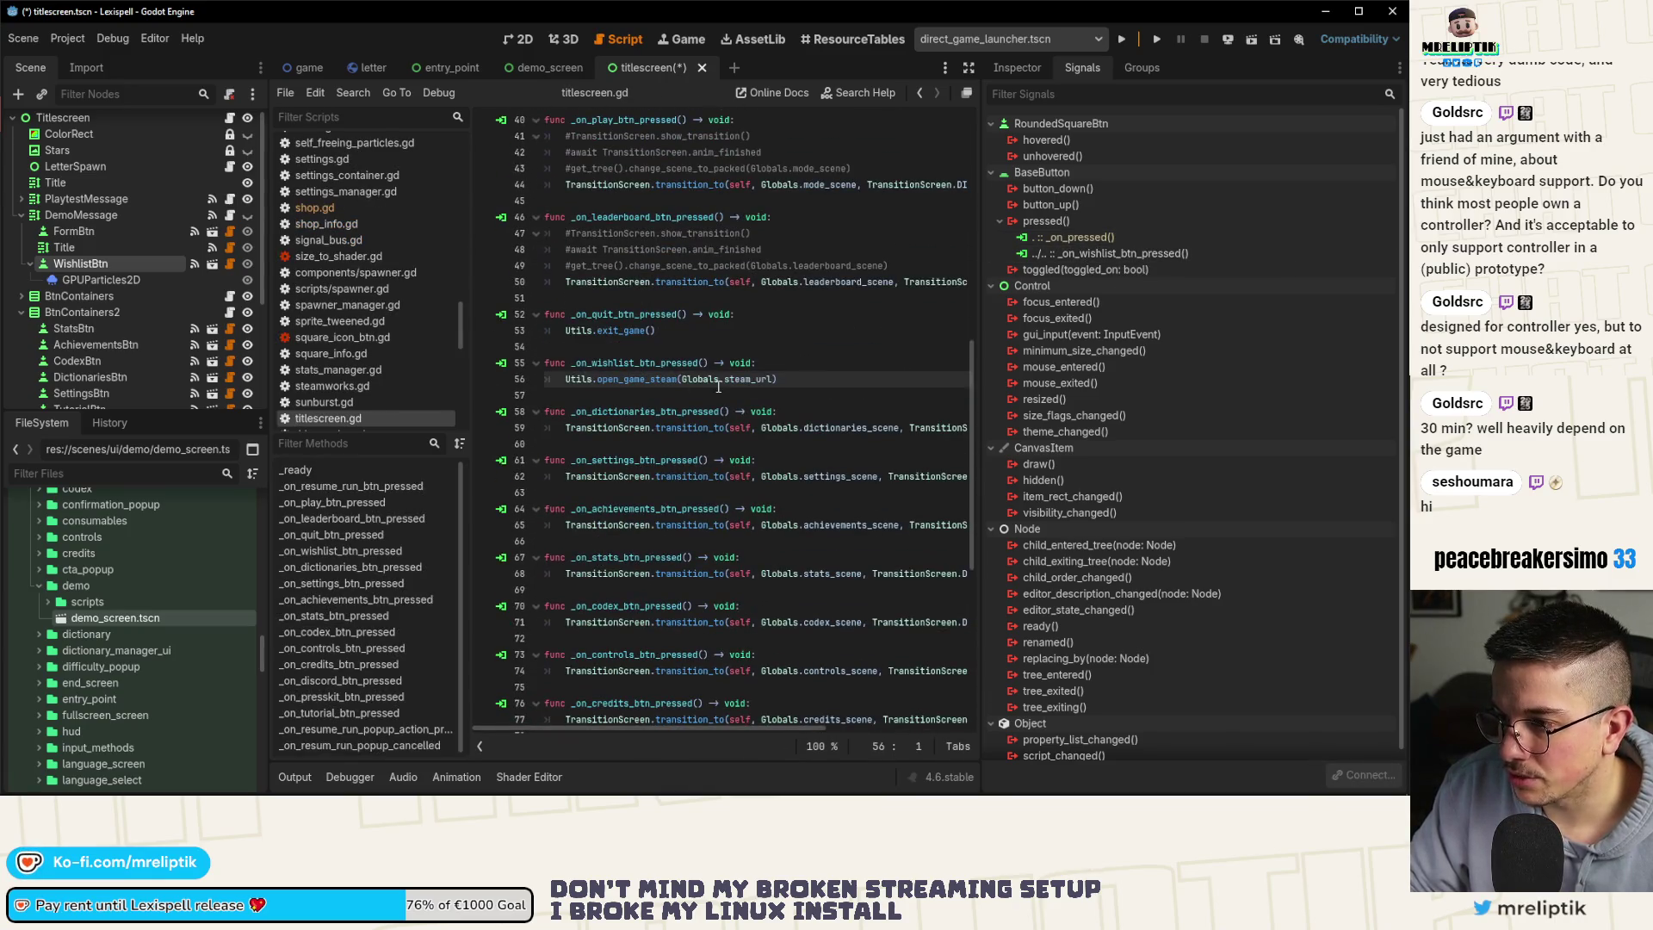
pyautogui.click(521, 40)
pyautogui.scroll(-2, 463, 323)
pyautogui.hotkey('ctrl', 's')
pyautogui.click(85, 234)
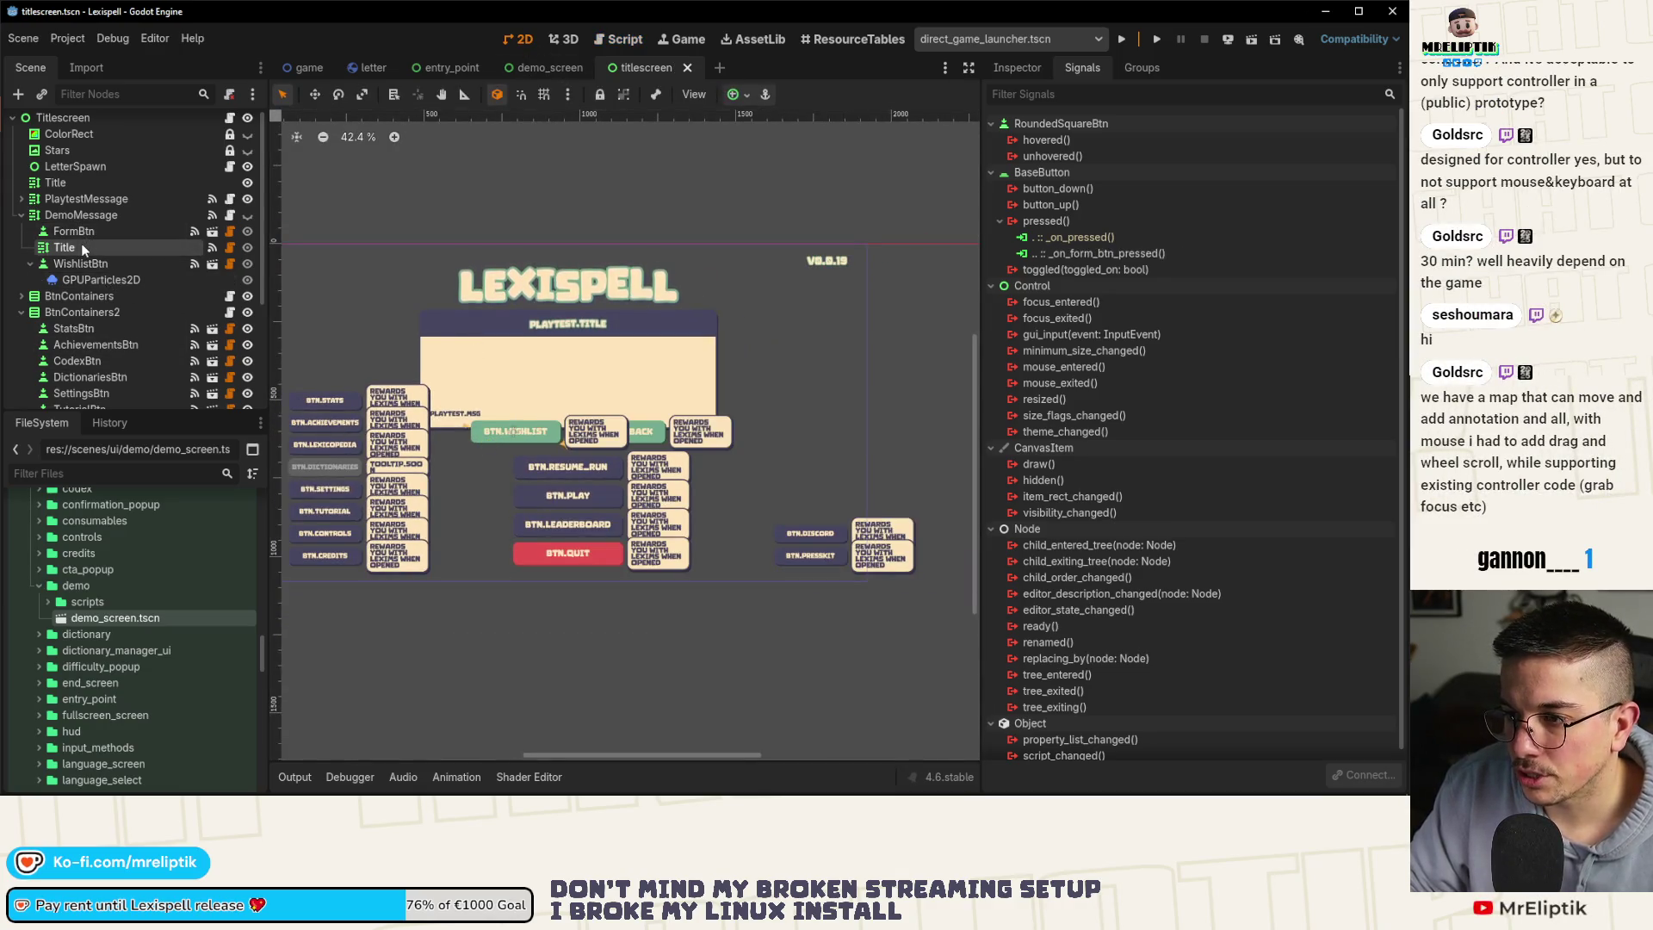
# Set DemoMessage's Text to DEMO.MSG and save the title screen
pyautogui.click(86, 216)
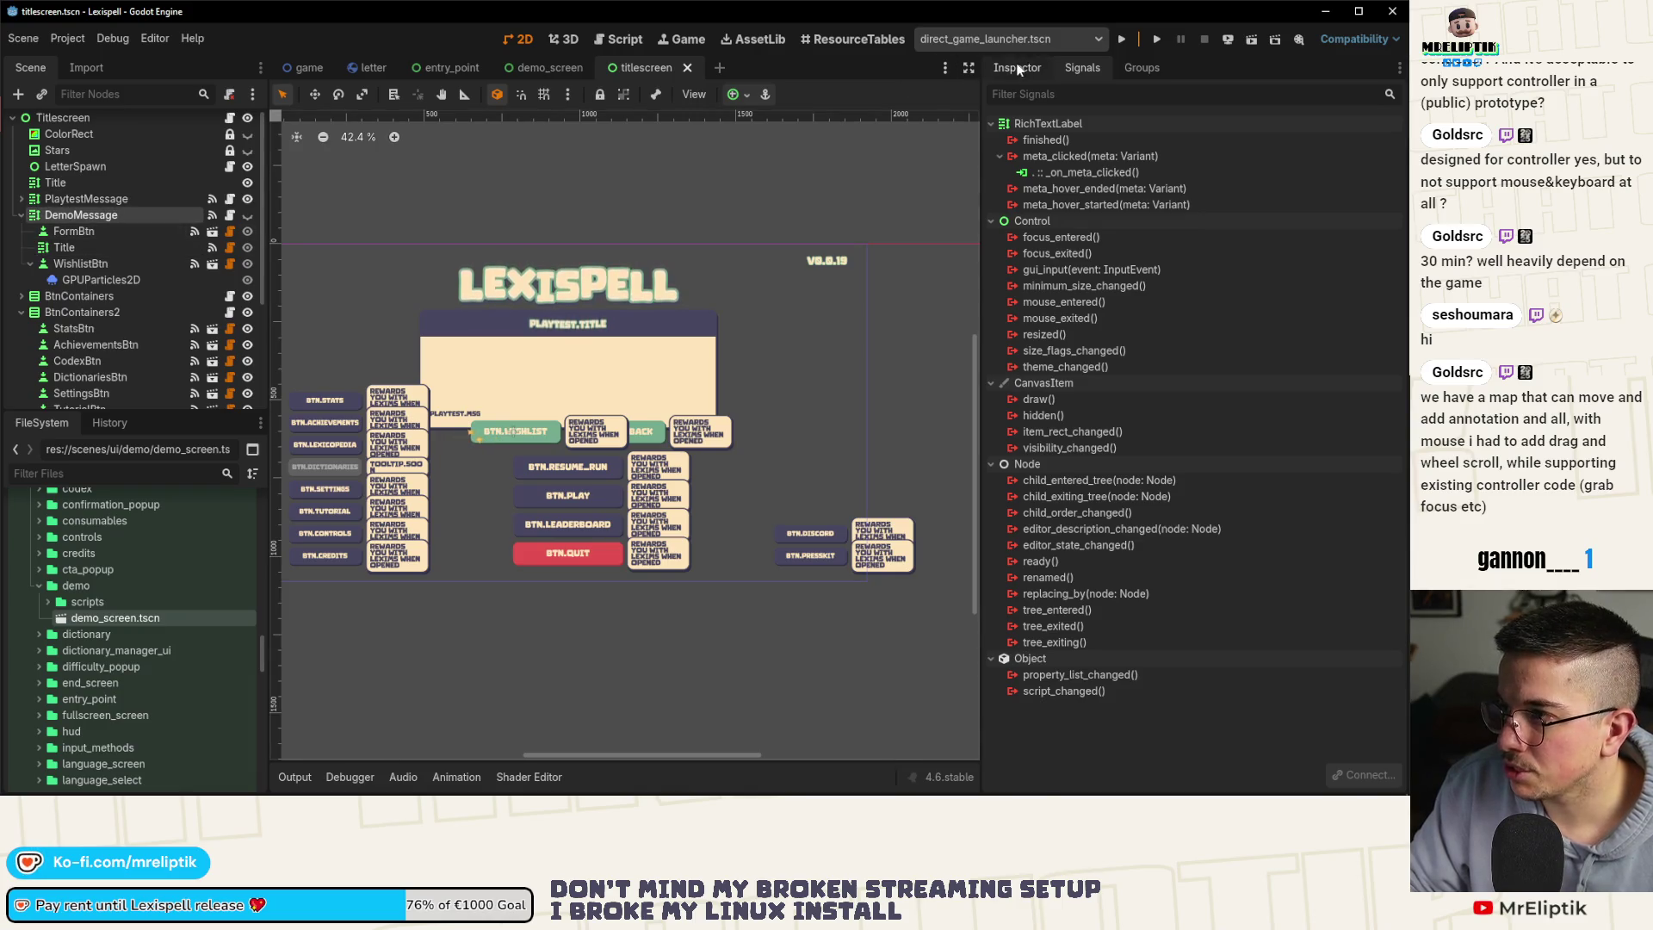
pyautogui.click(1019, 69)
pyautogui.tripleClick(1164, 260)
pyautogui.write('DEMO.MSG')
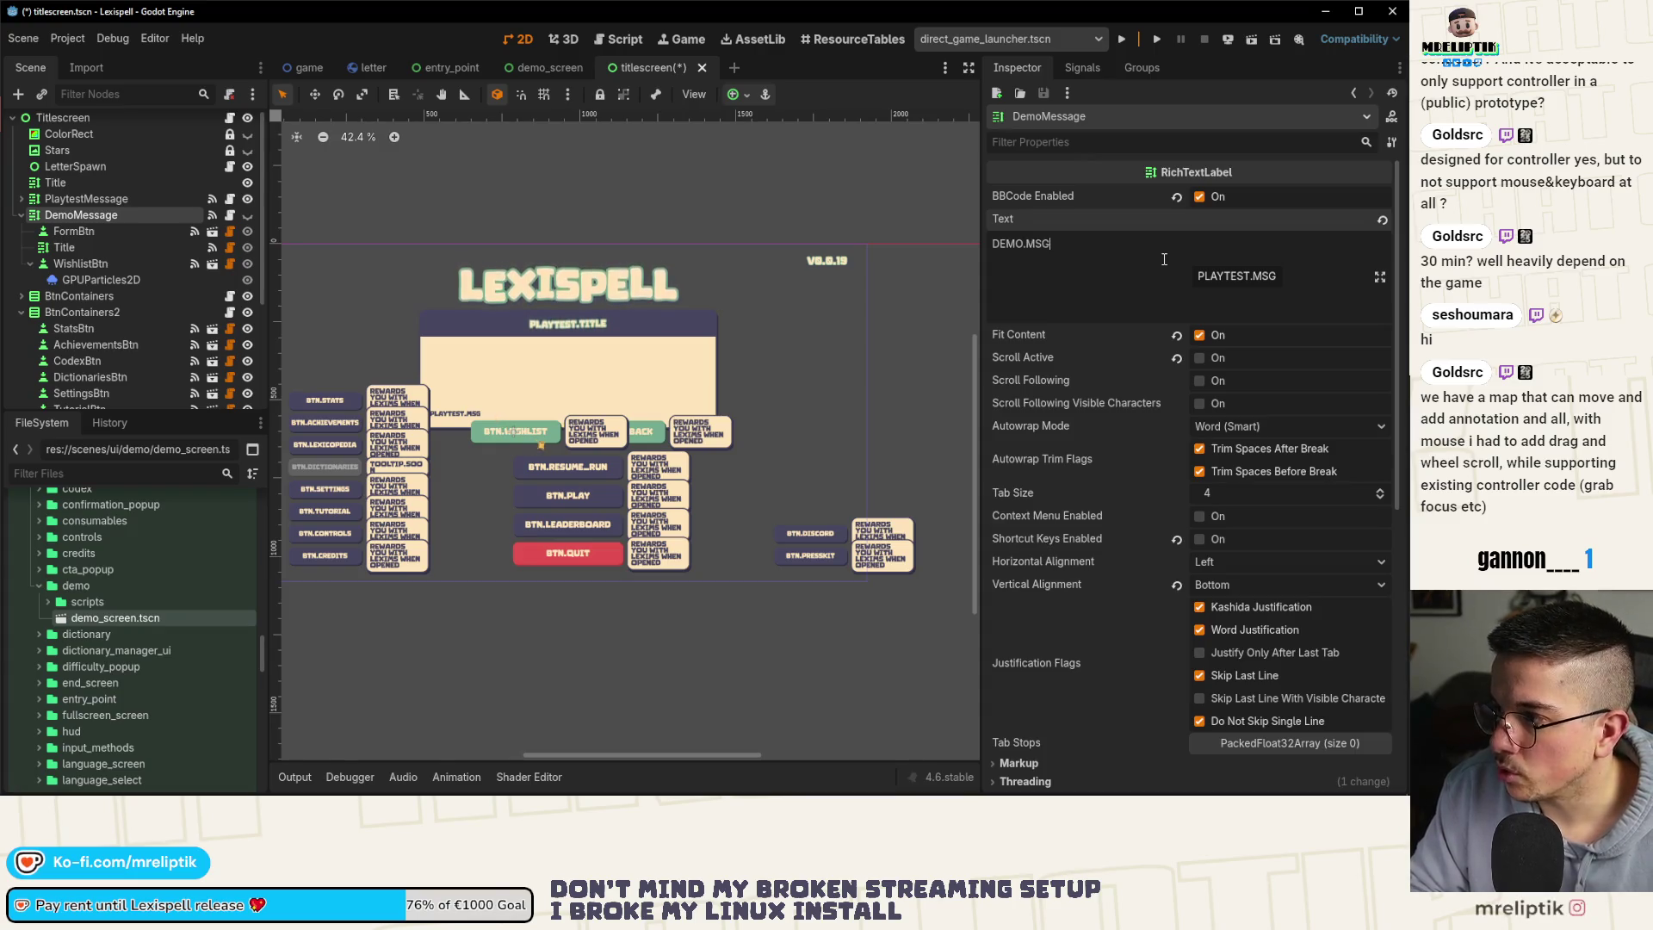
pyautogui.hotkey('ctrl', 's')
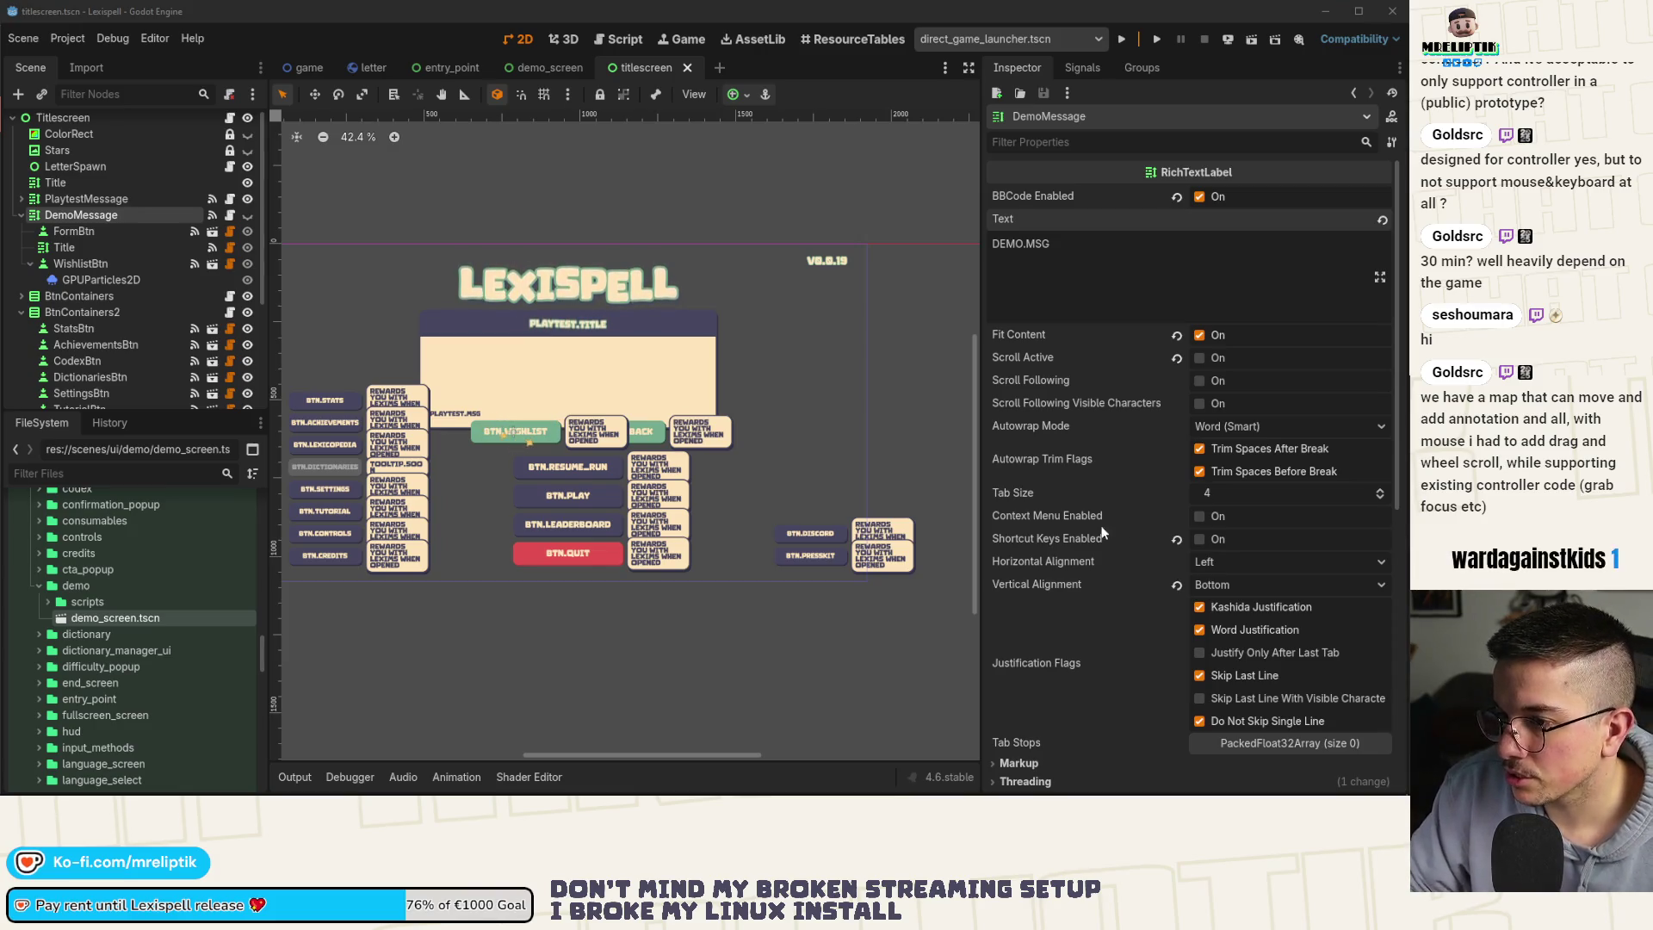
# Change the Title node's Text Clean to DEMO.TITLE
pyautogui.click(80, 235)
pyautogui.click(70, 249)
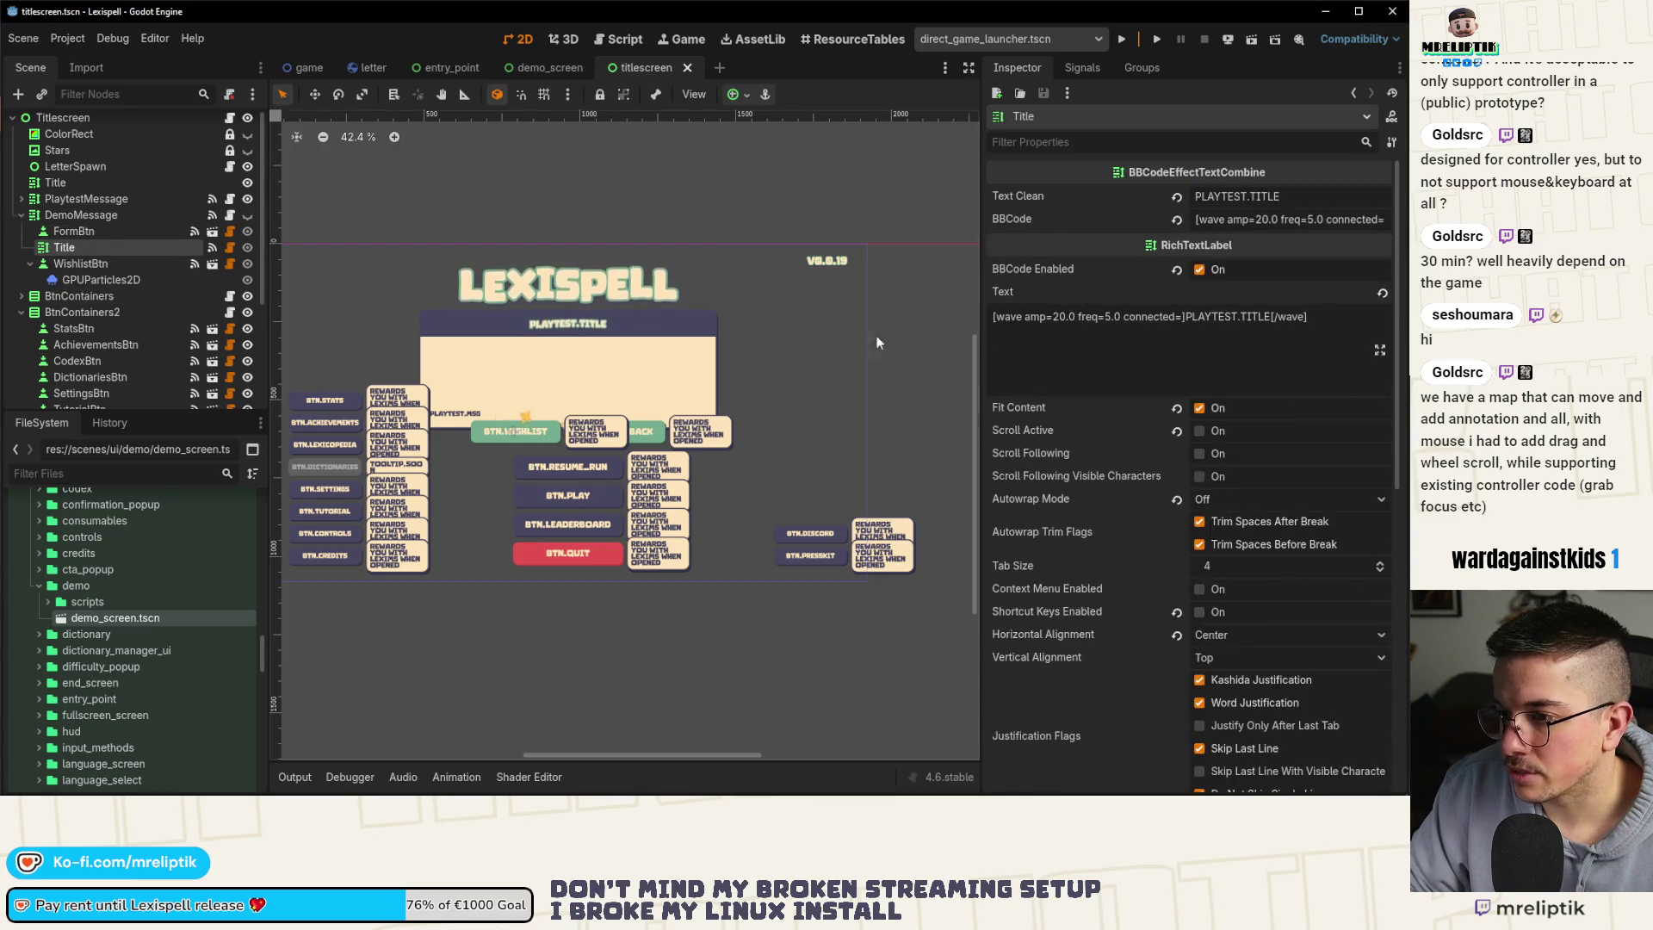
pyautogui.doubleClick(1222, 197)
pyautogui.write('DEMO')
pyautogui.press('Return')
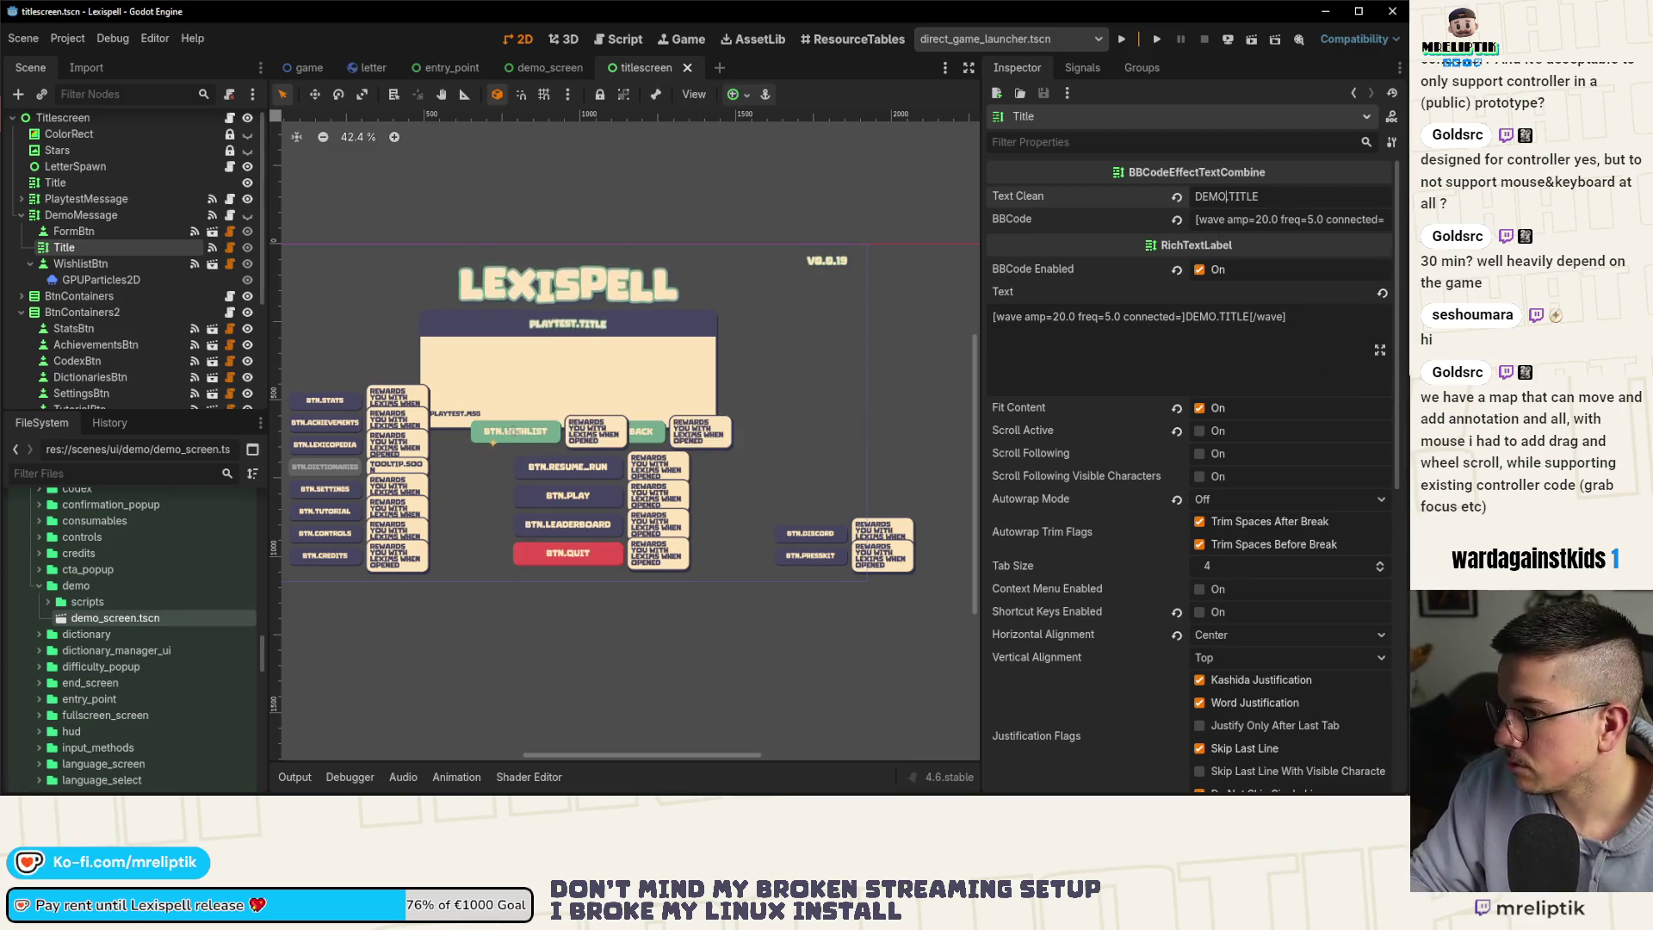
# Hide PlaytestMessage and make DemoMessage visible instead
pyautogui.click(248, 199)
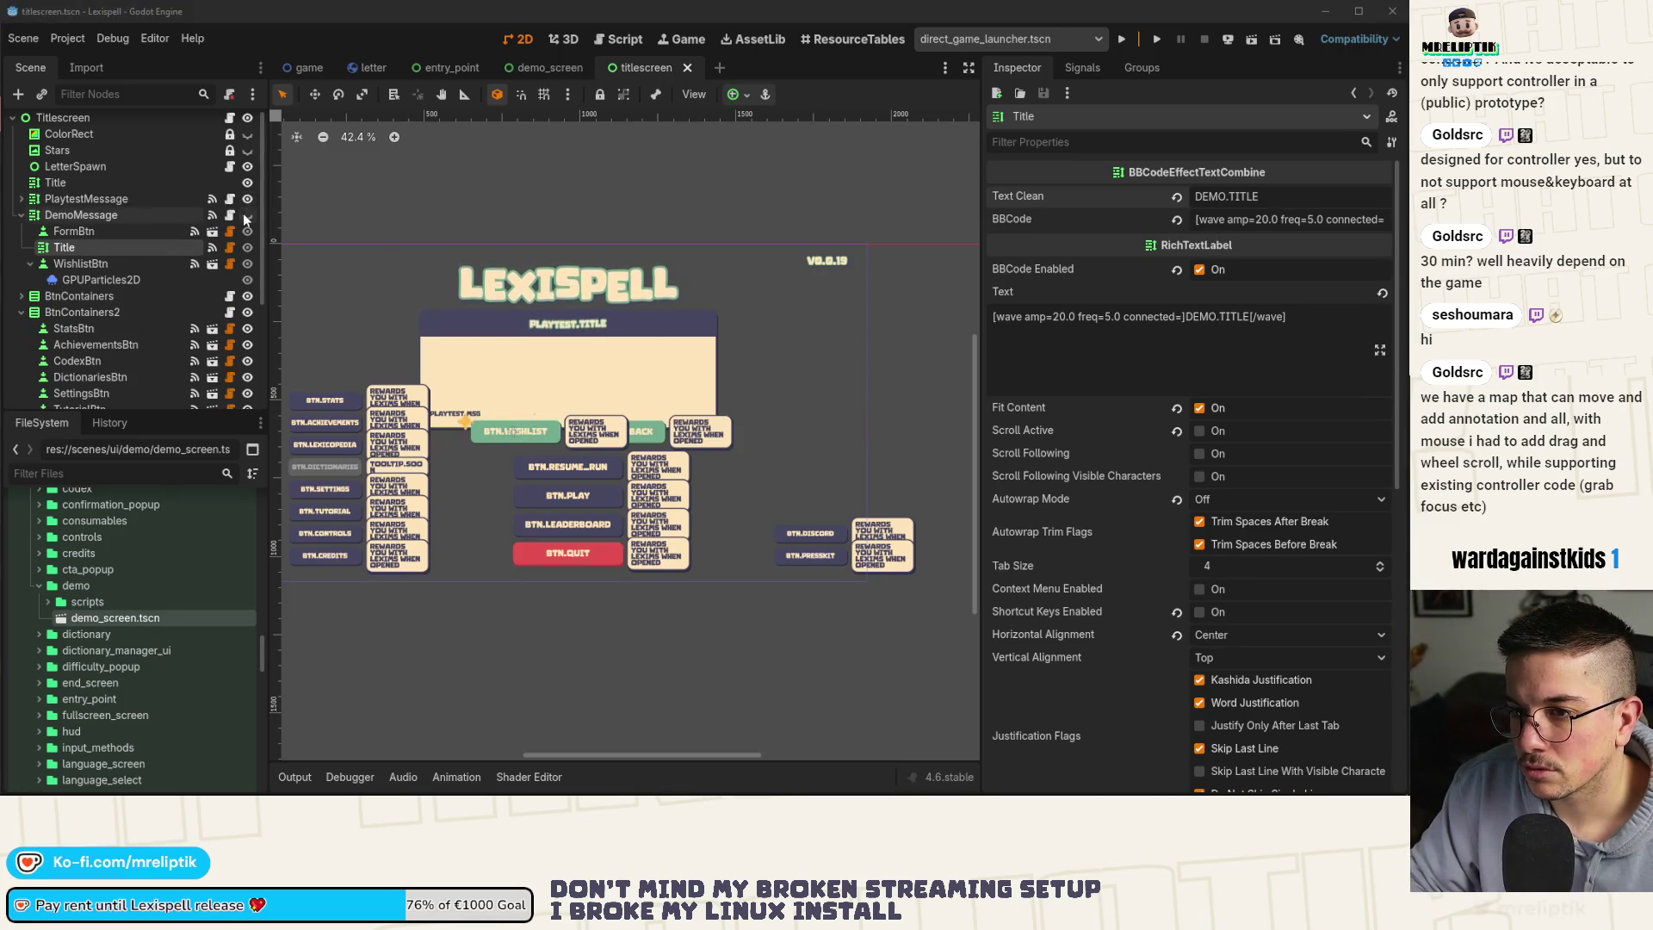
pyautogui.click(247, 215)
pyautogui.click(103, 215)
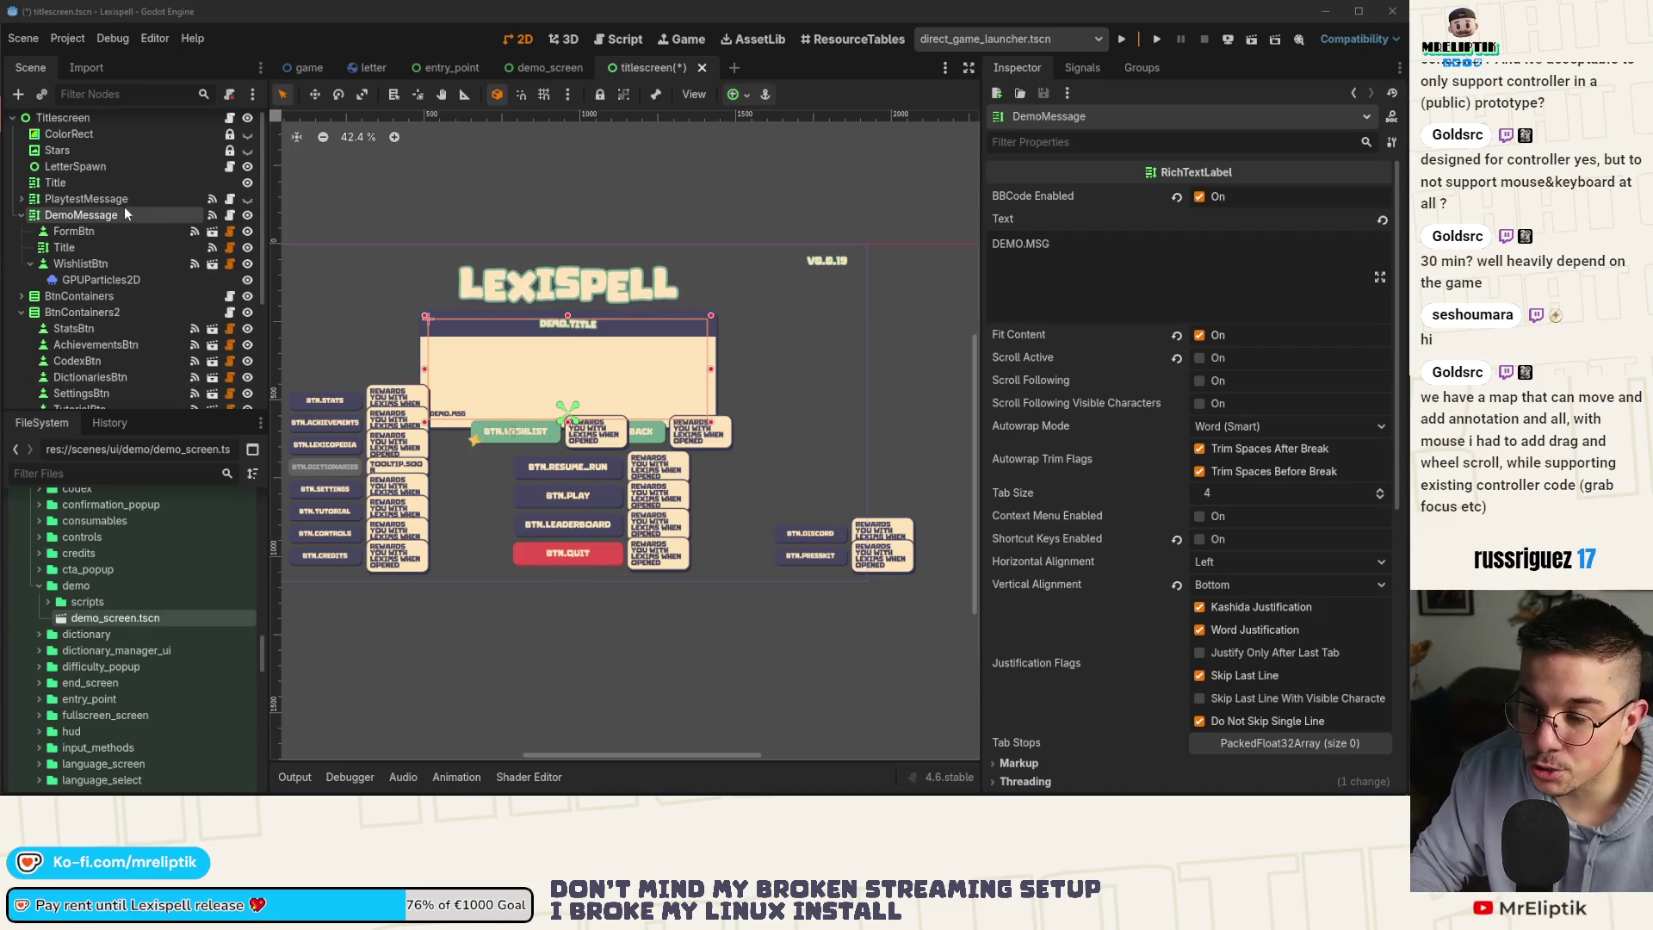
# Check FormBtn's pressed handler and DemoMessage's meta click handler, then save the scene
pyautogui.click(81, 231)
pyautogui.click(107, 250)
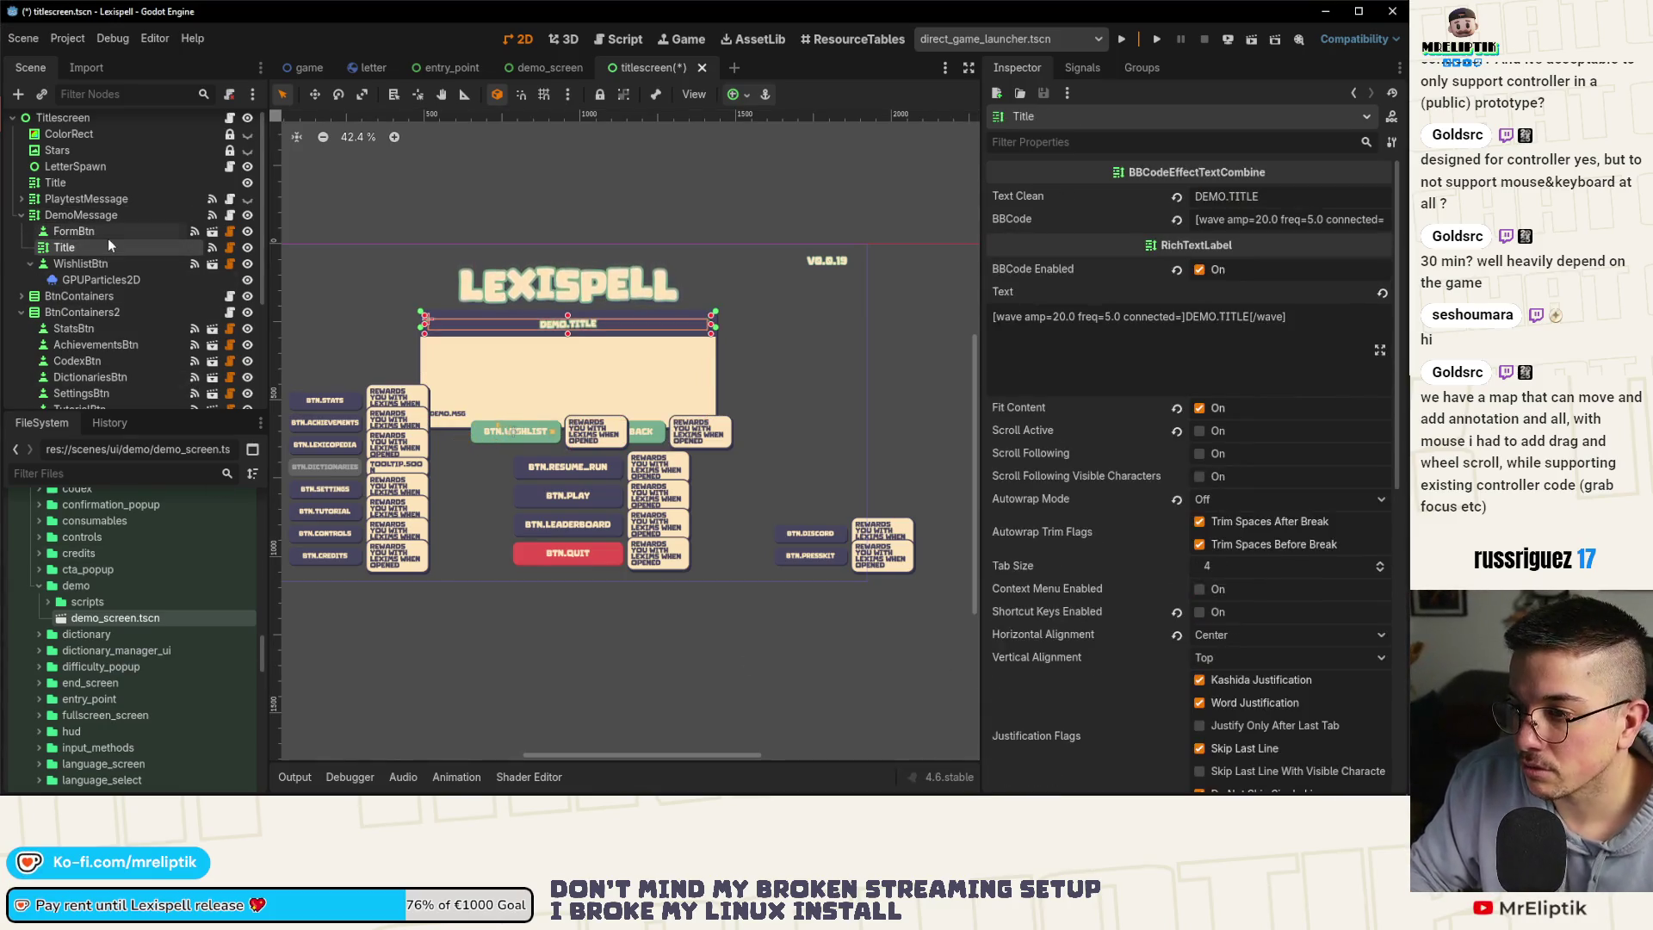
pyautogui.click(107, 238)
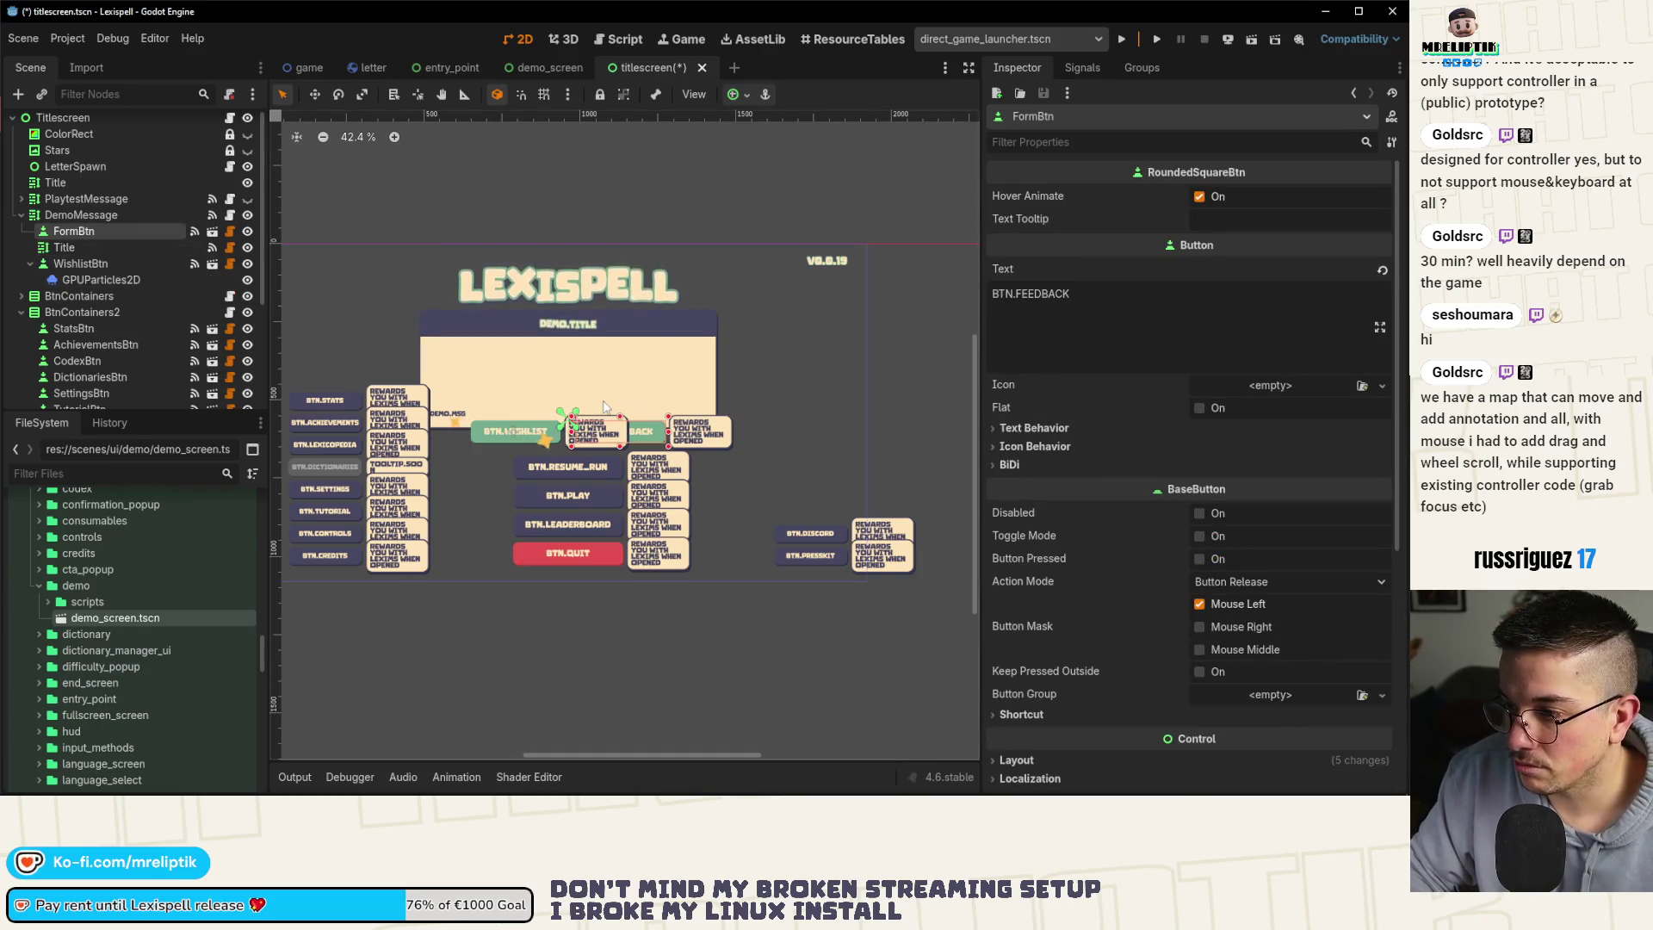
pyautogui.click(1073, 74)
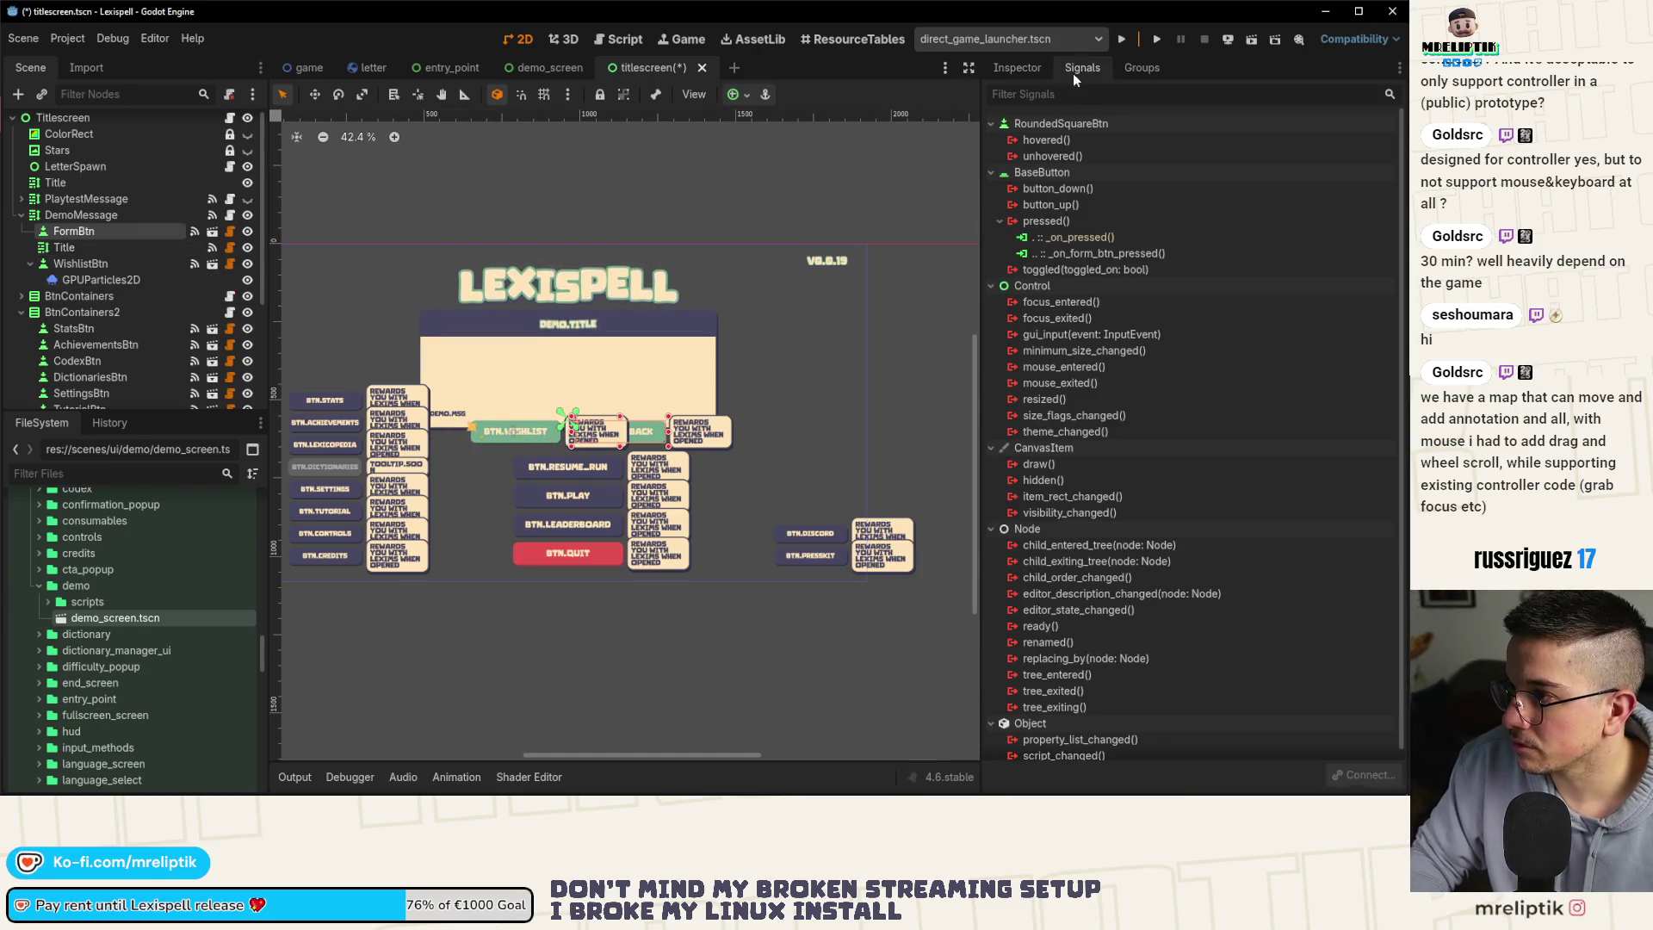
pyautogui.doubleClick(1081, 253)
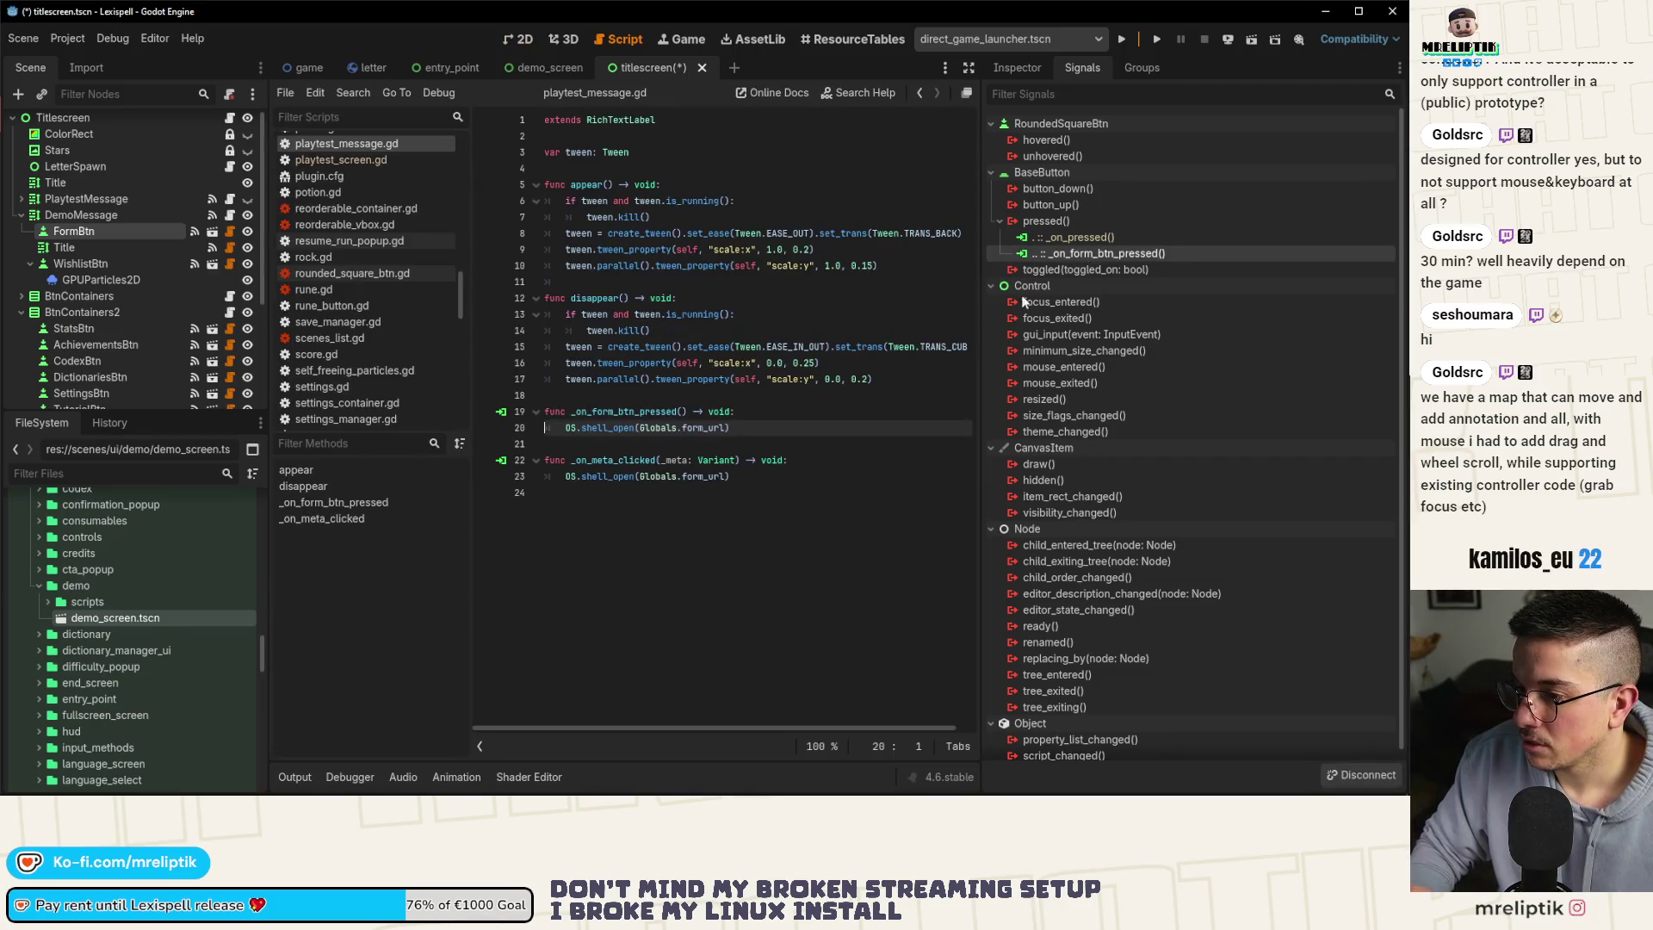
pyautogui.click(79, 214)
pyautogui.doubleClick(1093, 172)
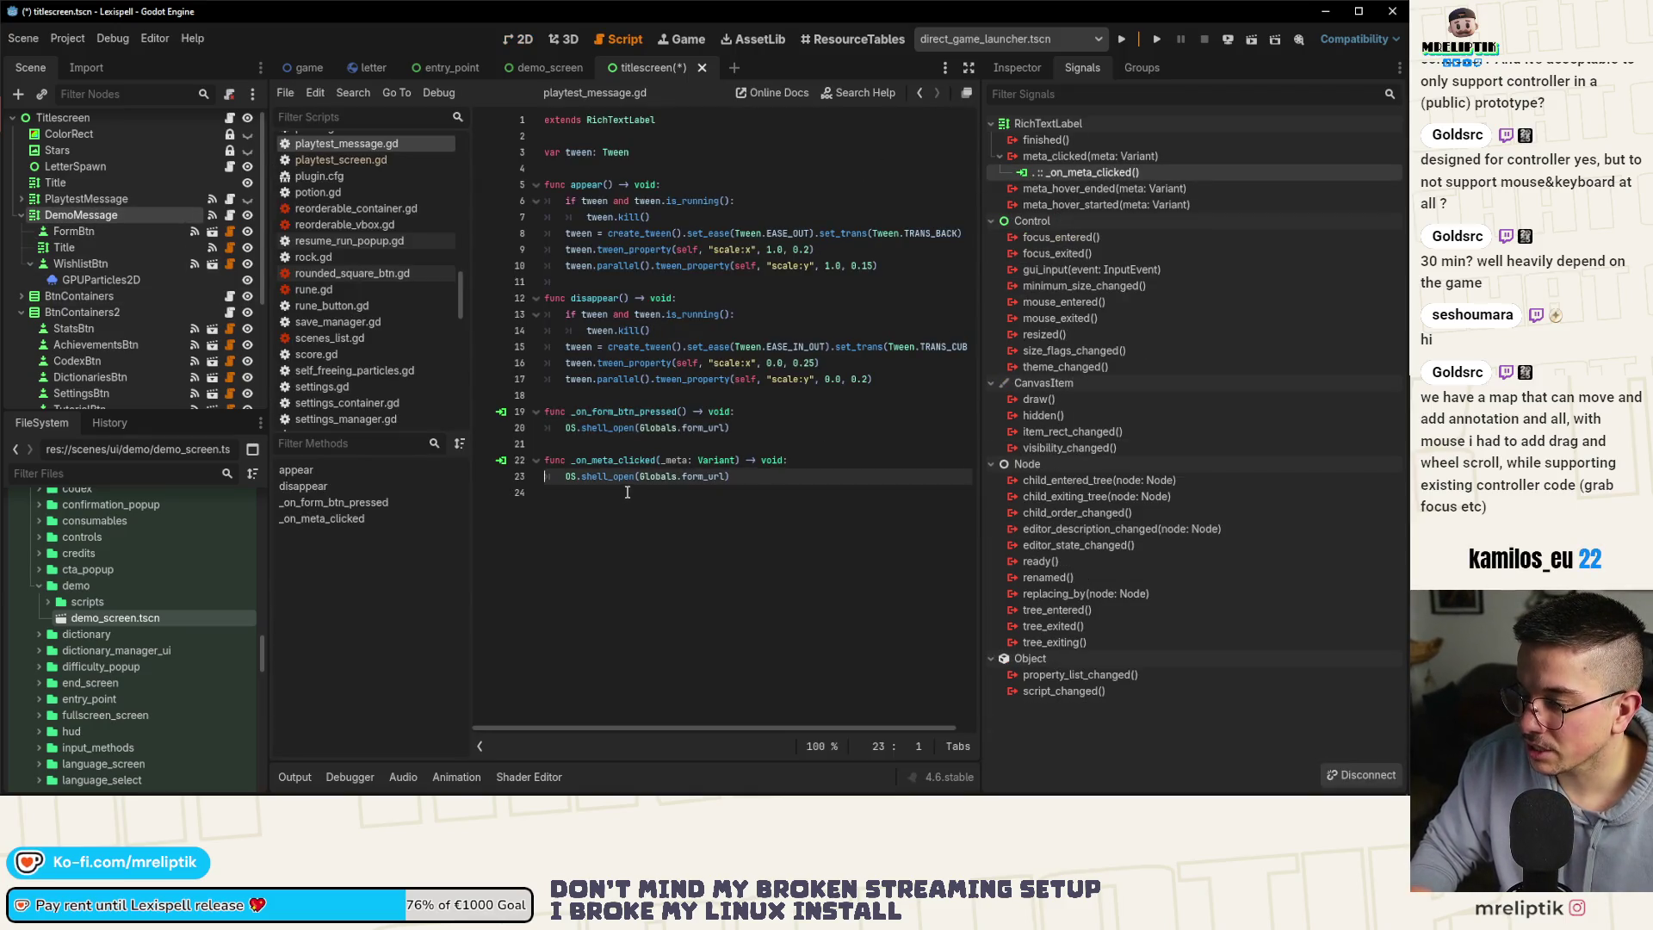
pyautogui.hotkey('ctrl', 's')
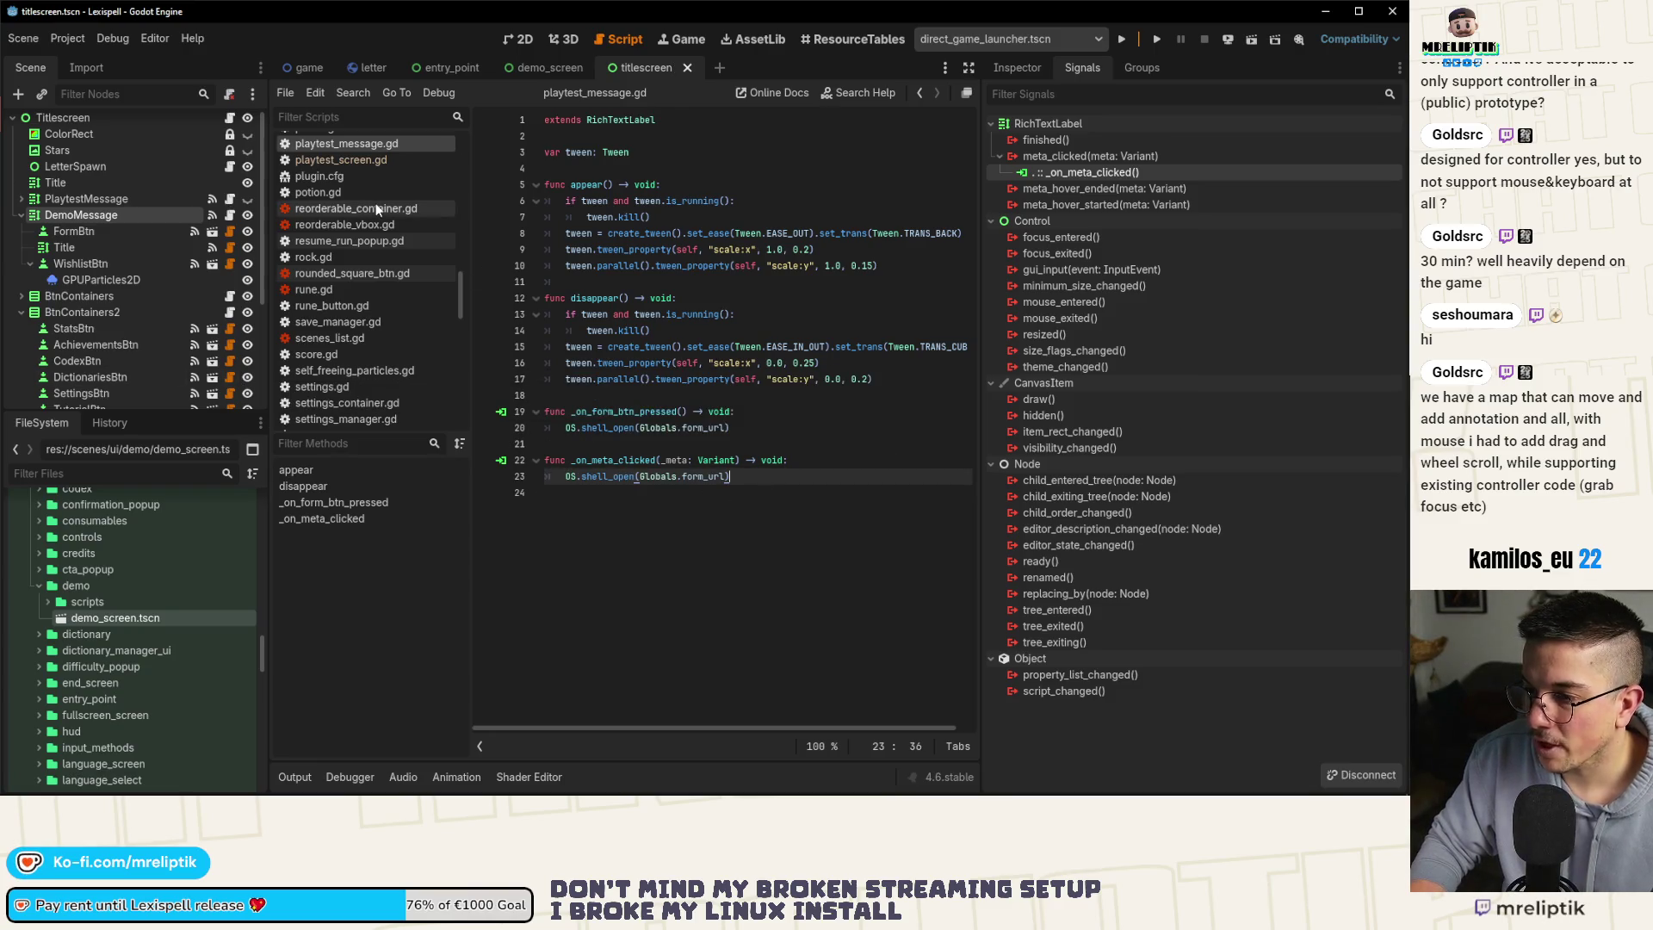
# Back in the 2D view, collapse DemoMessage and open titlescreen.gd
pyautogui.click(519, 39)
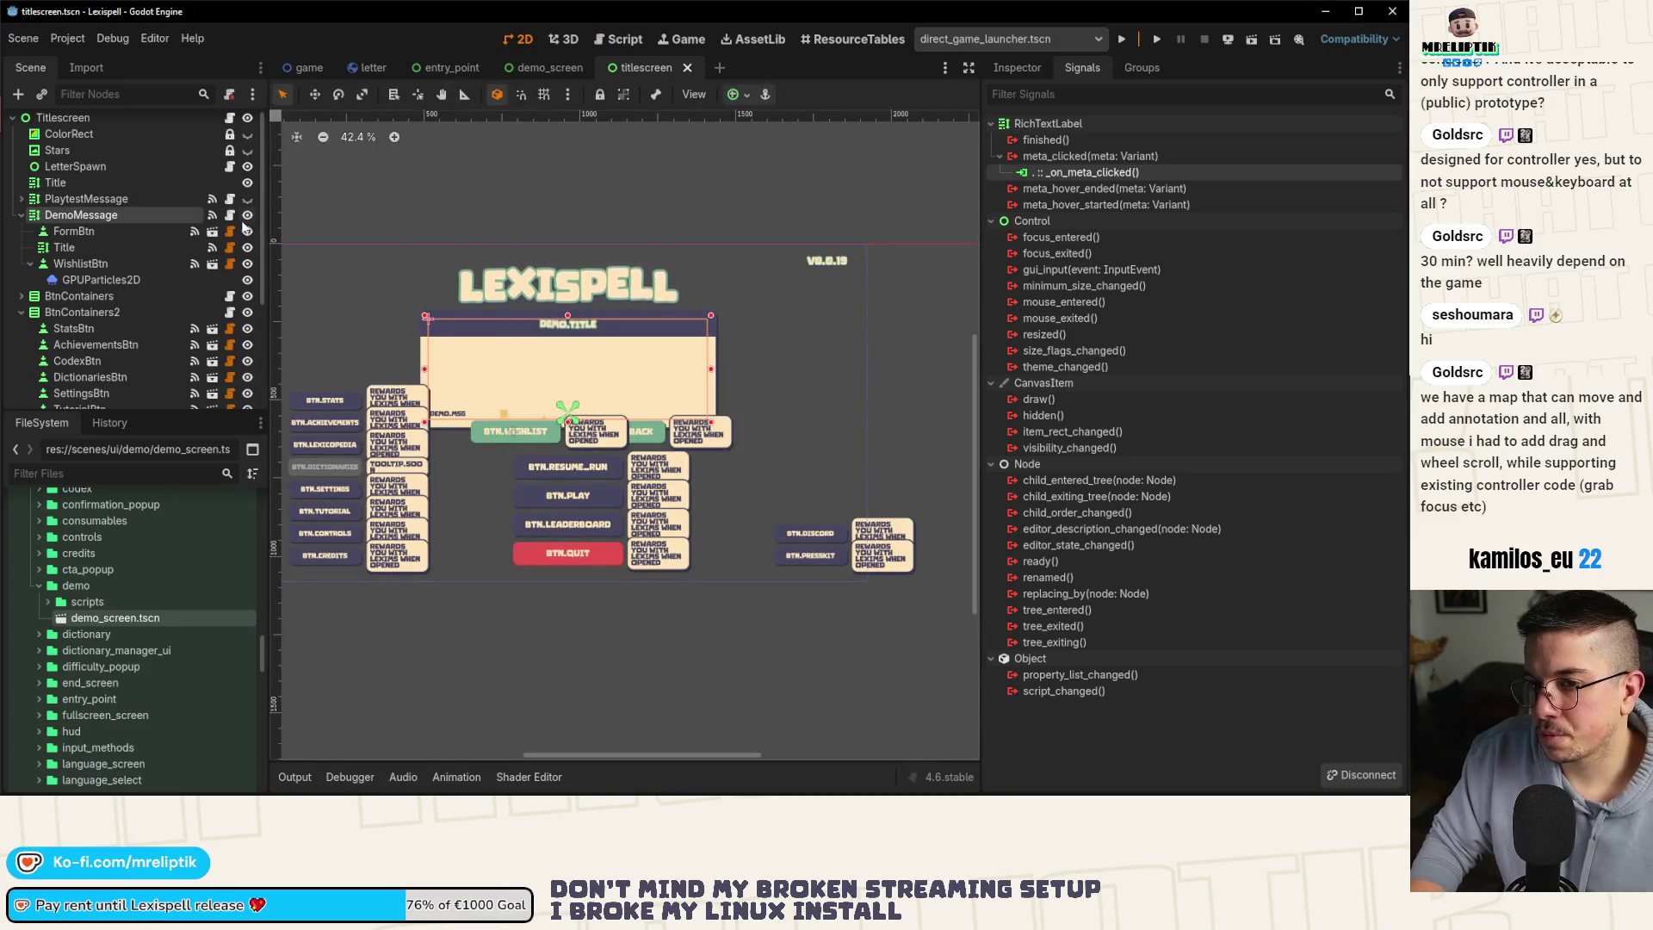
pyautogui.click(158, 196)
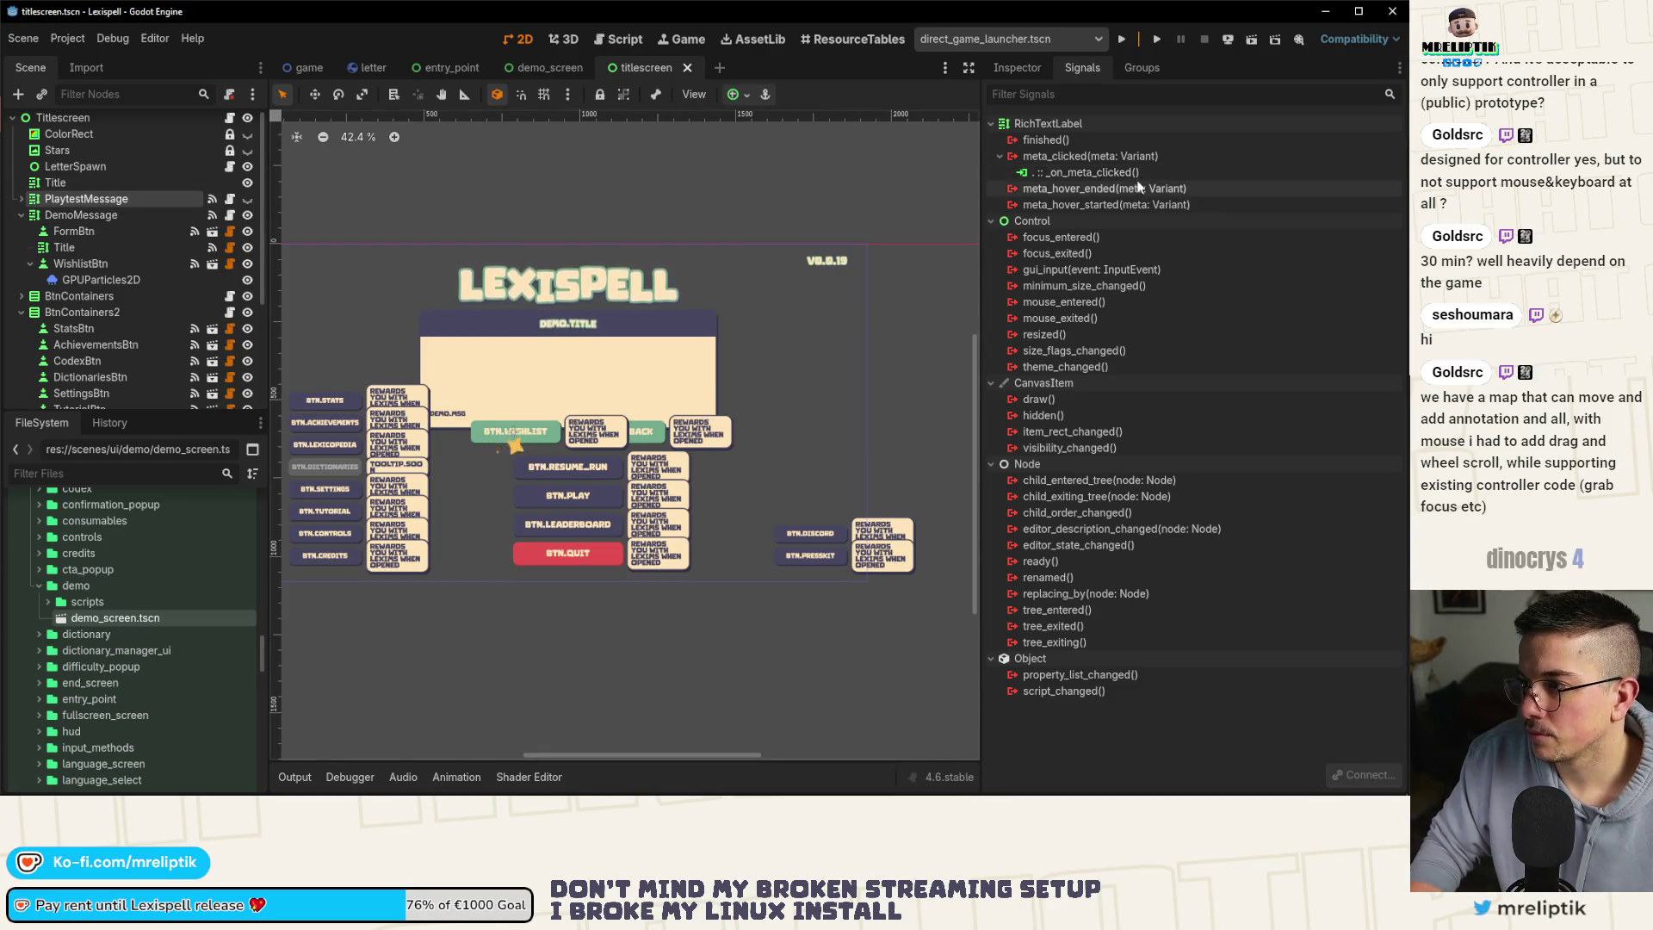
pyautogui.click(115, 215)
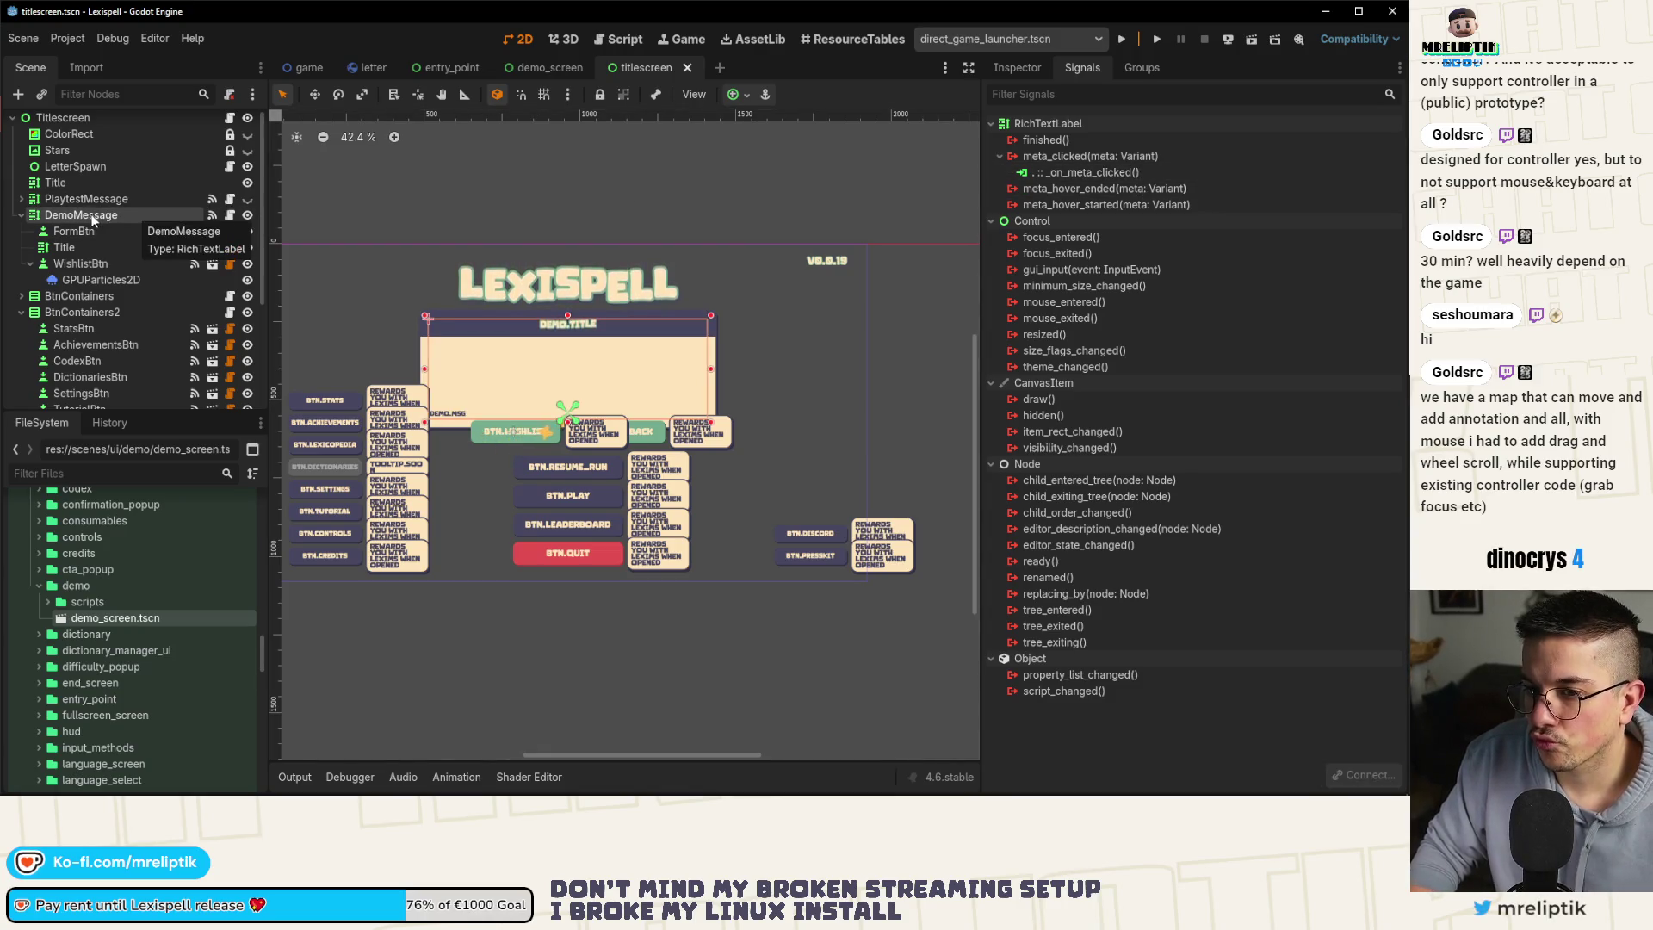
pyautogui.press('Left')
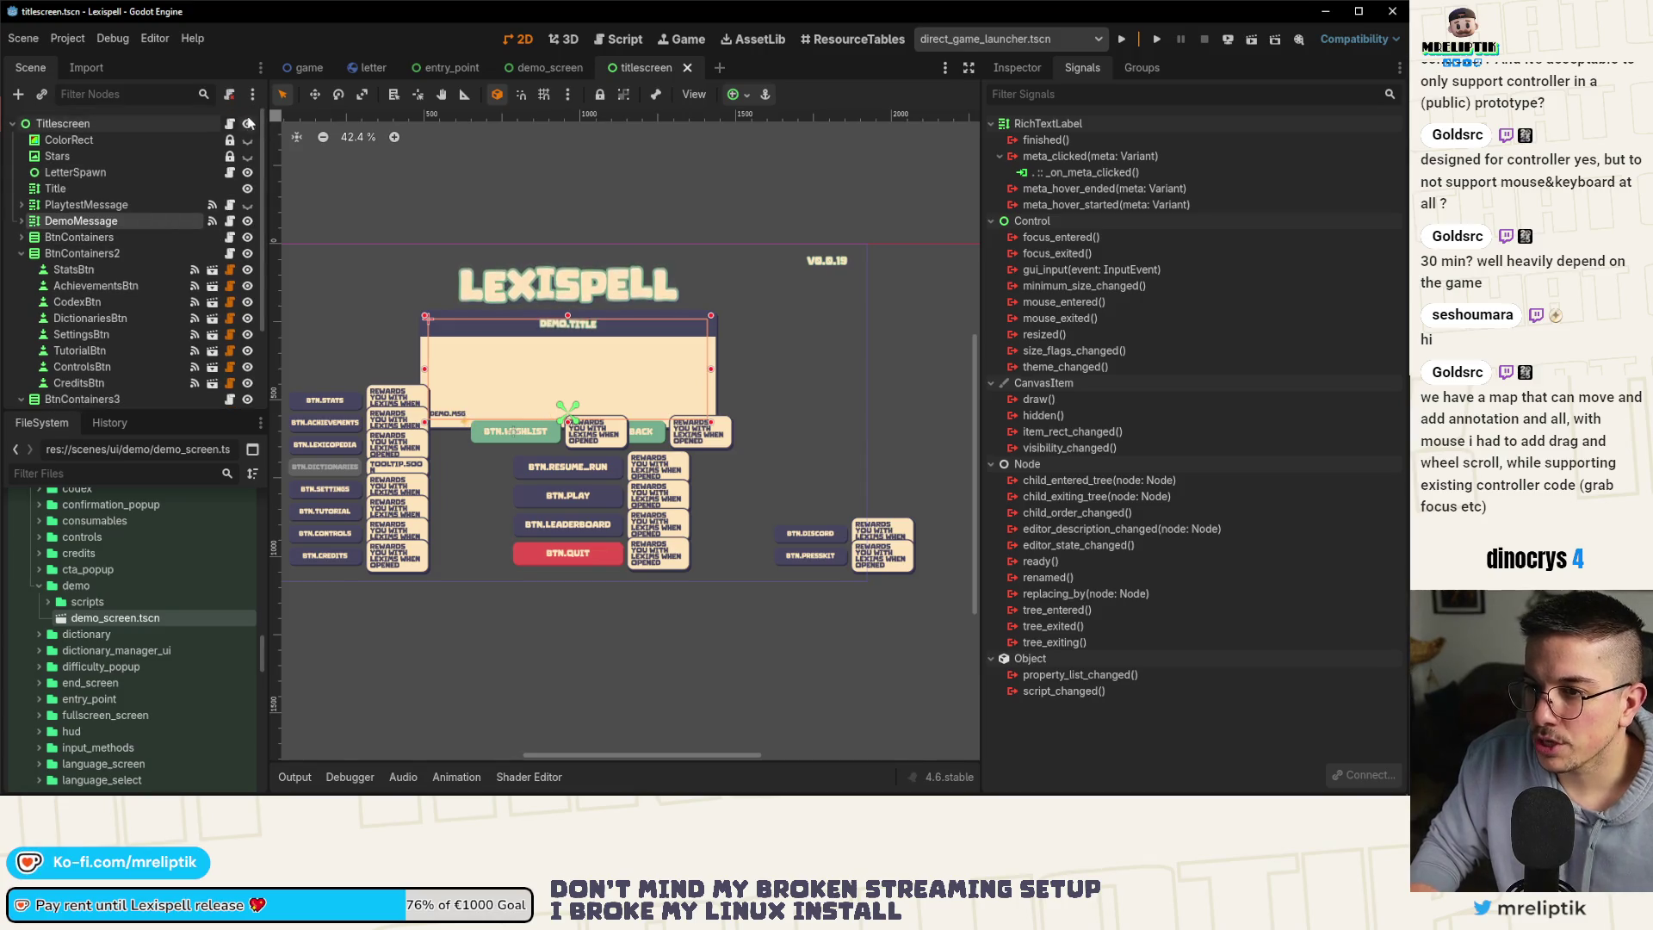
pyautogui.click(229, 123)
pyautogui.scroll(3, 740, 442)
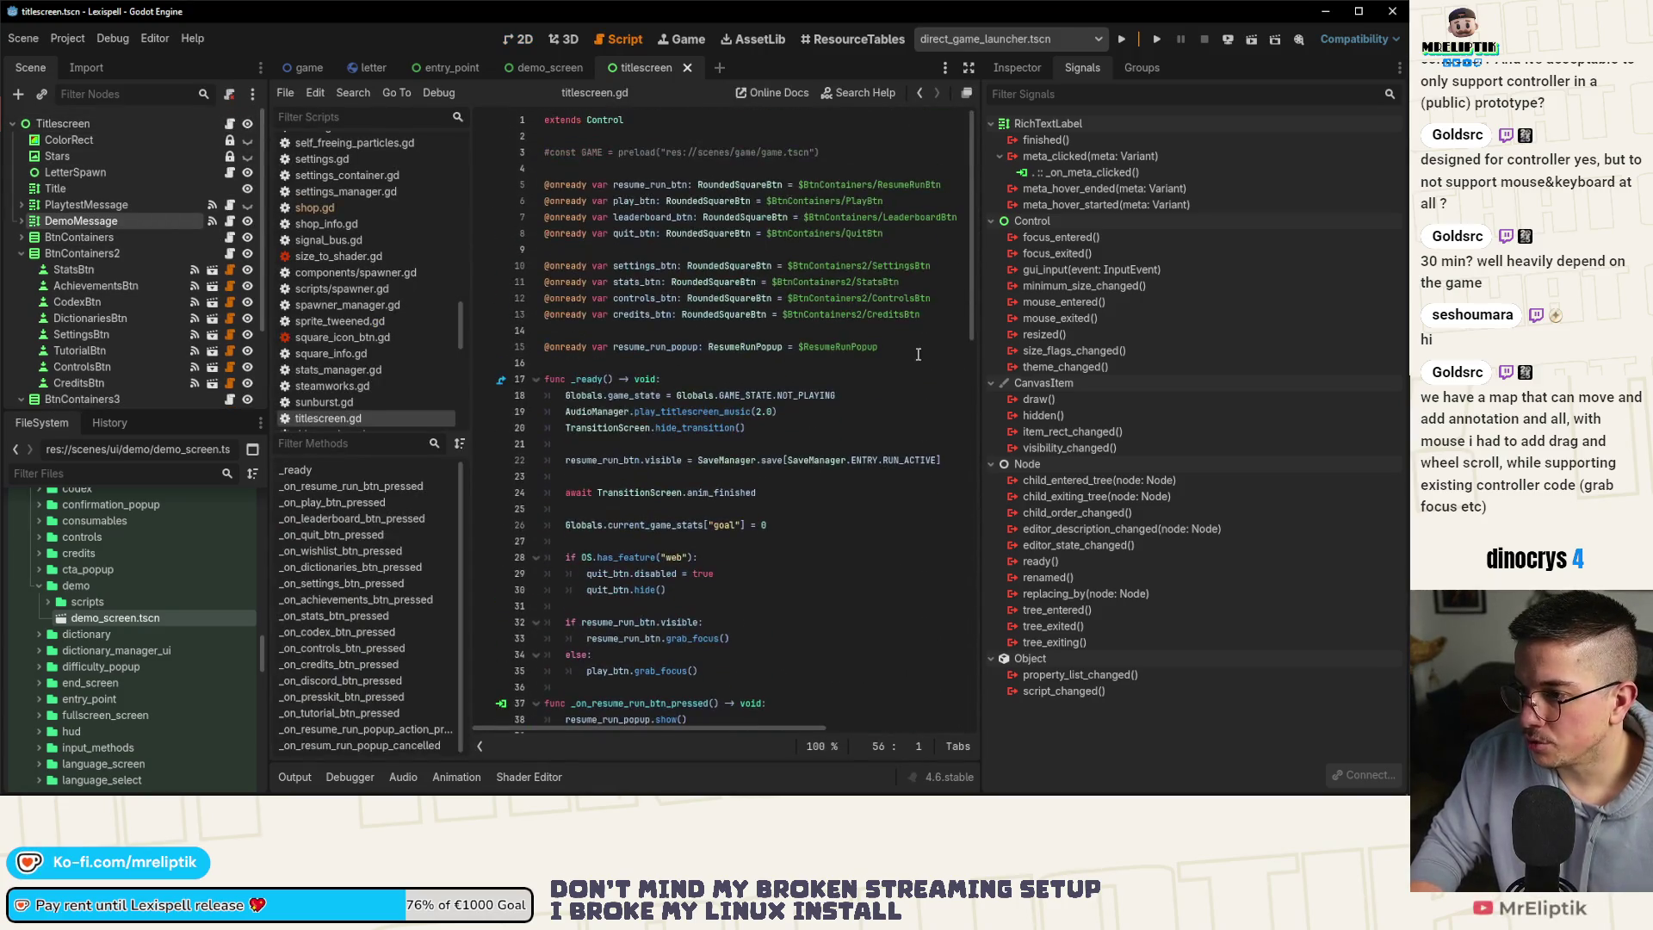
pyautogui.moveTo(976, 293); pyautogui.dragTo(1151, 293)
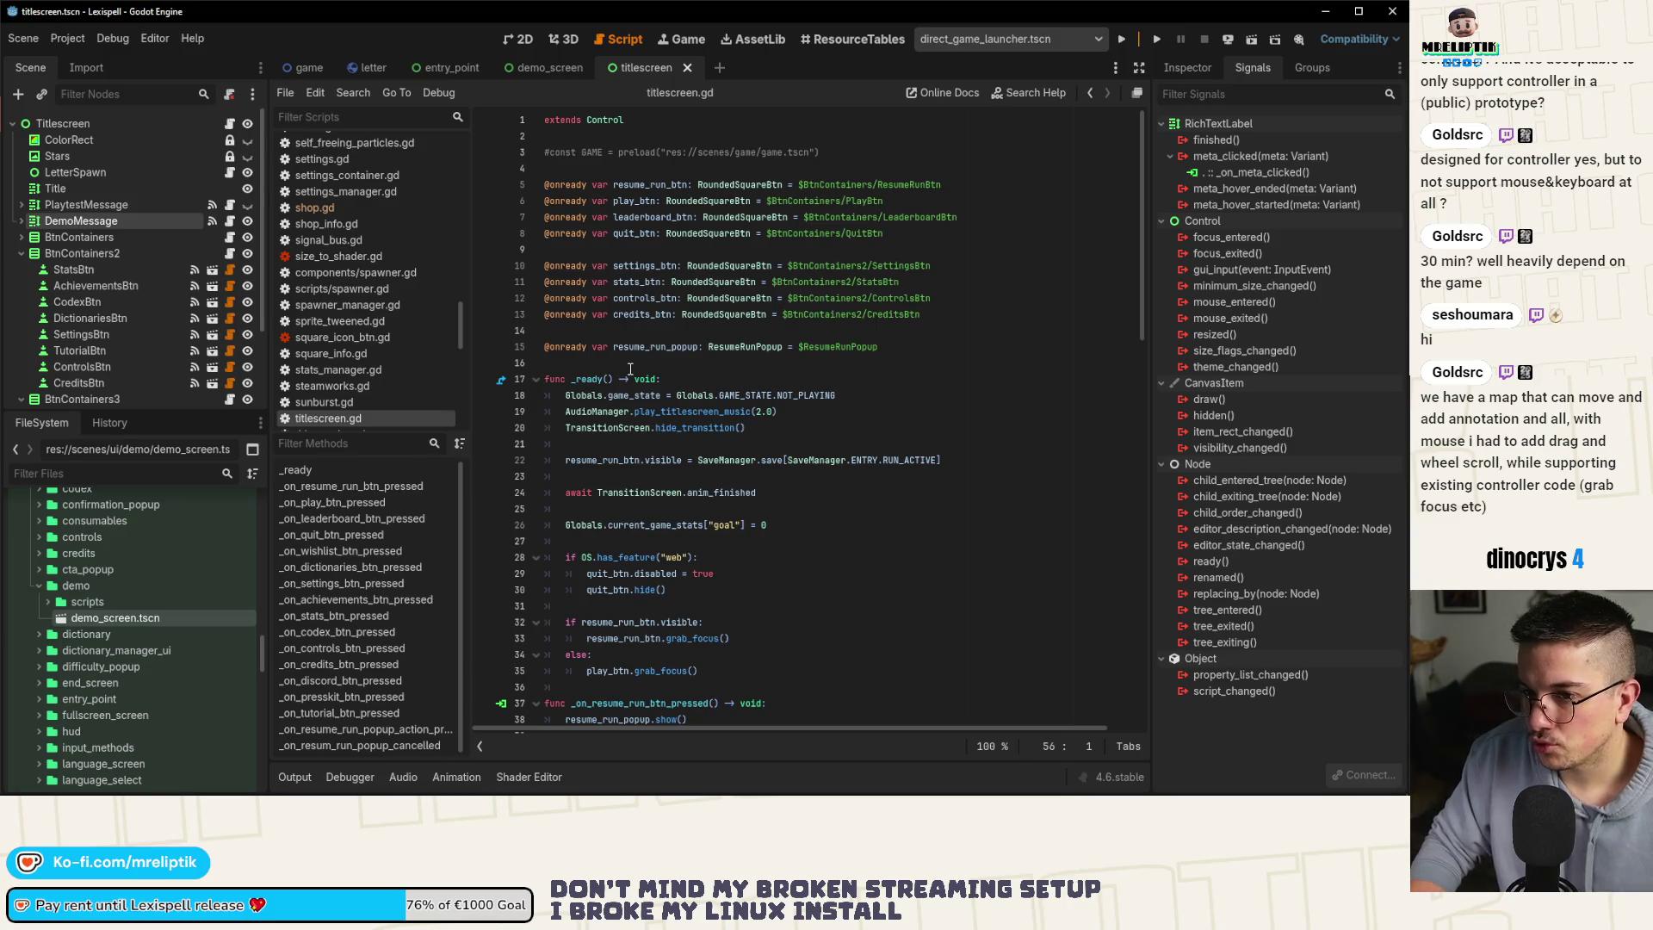
pyautogui.click(587, 171)
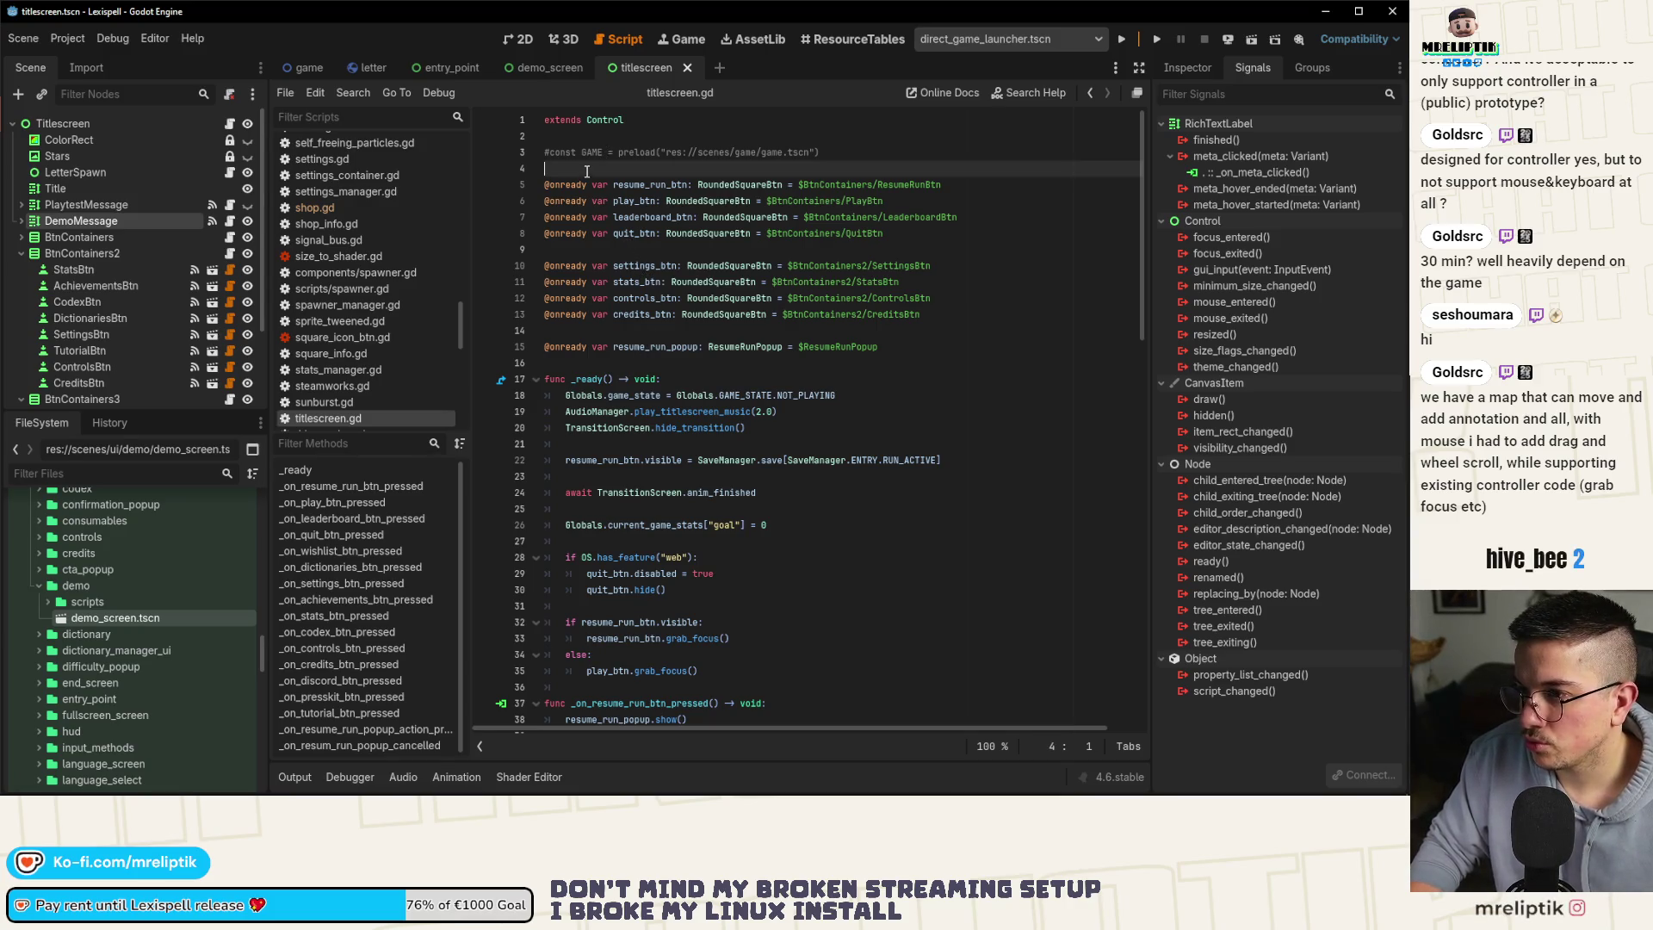
pyautogui.press('Return')
pyautogui.press('Return')
pyautogui.press('Up')
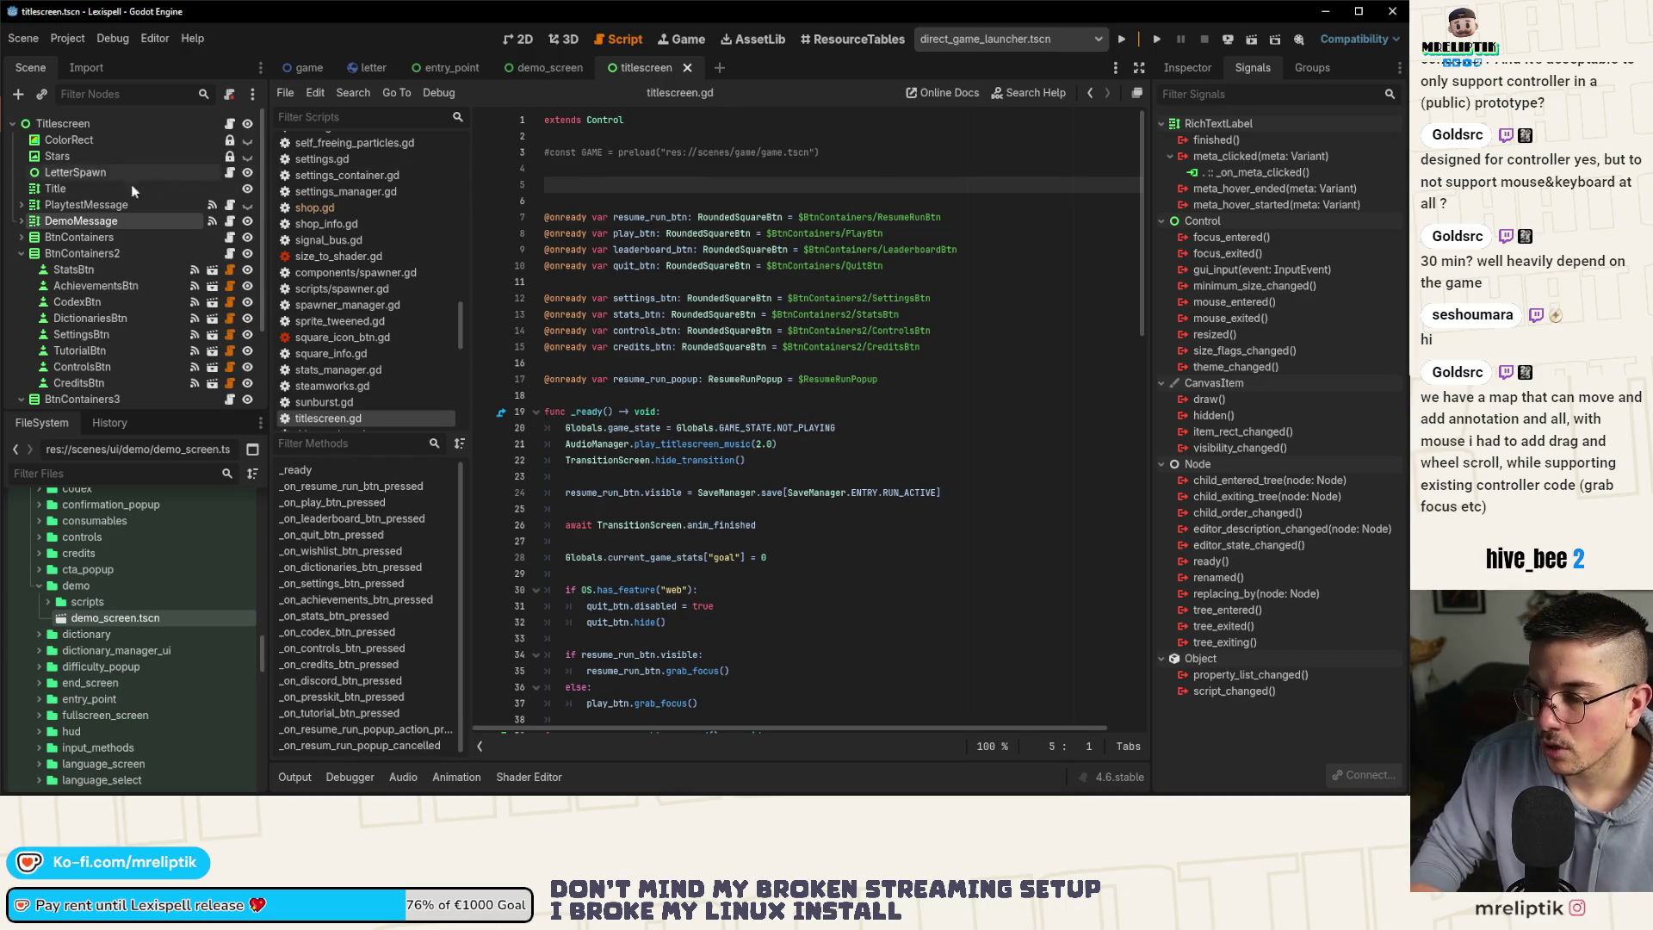
pyautogui.click(87, 205)
pyautogui.keyDown('shift'); pyautogui.click(85, 218); pyautogui.keyUp('shift')
pyautogui.moveTo(84, 218); pyautogui.dragTo(655, 193)
pyautogui.click(656, 184)
pyautogui.doubleClick(656, 184)
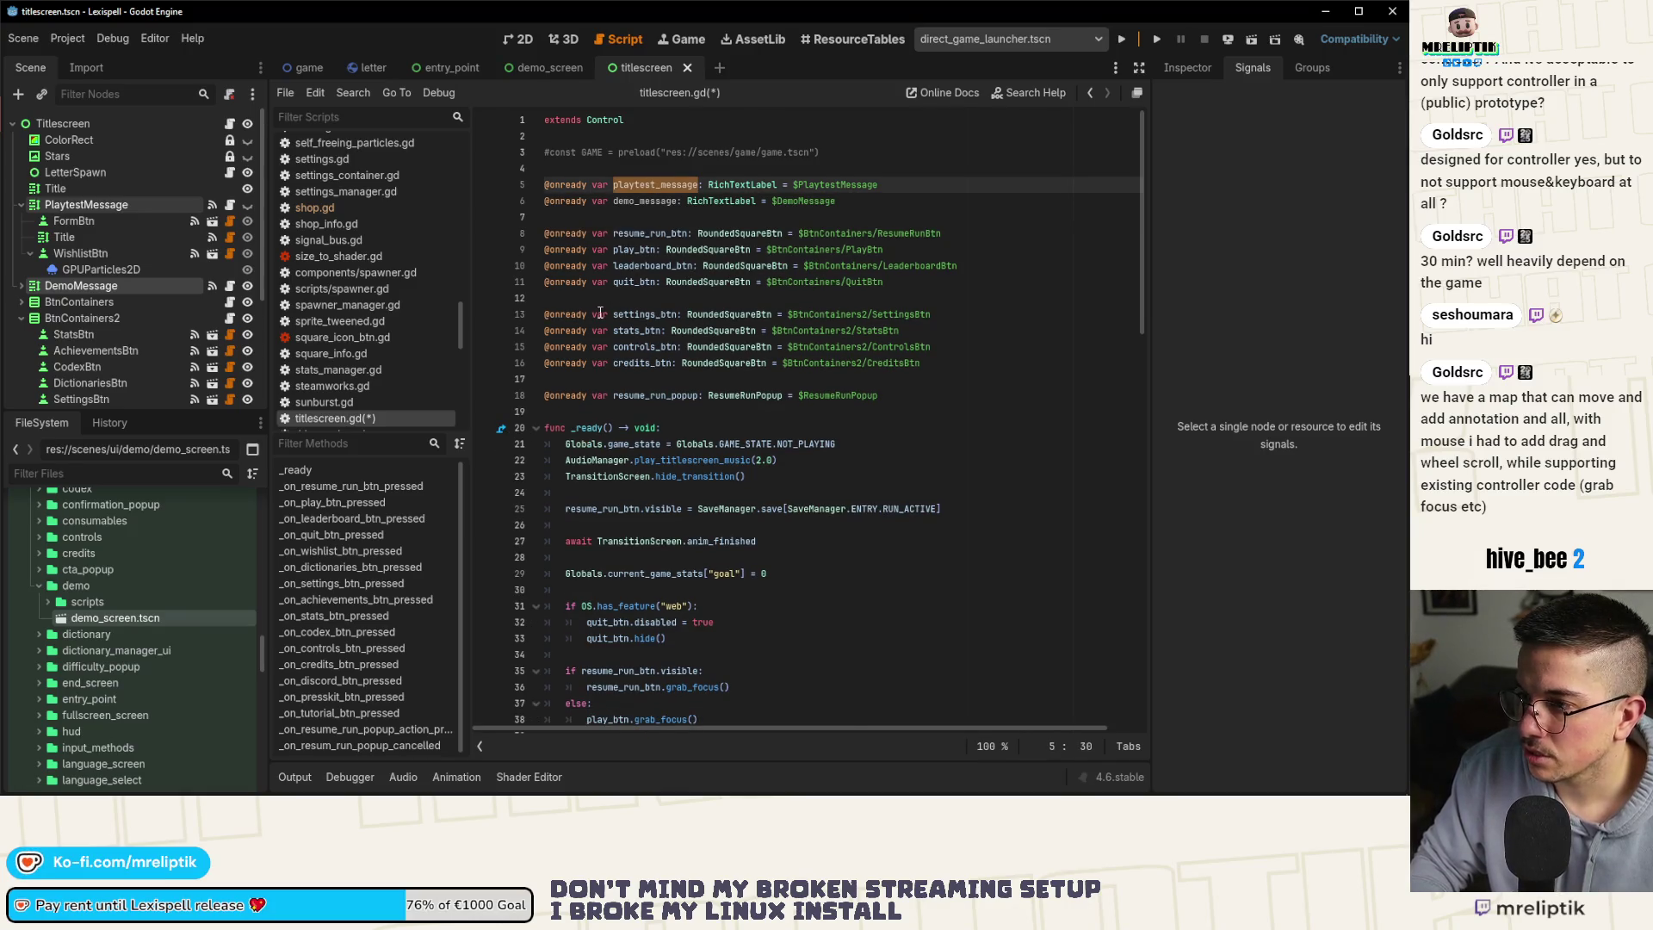
# In _ready, set playtest_message.visible = Globals.is_playtest
pyautogui.scroll(-3, 603, 345)
pyautogui.click(690, 347)
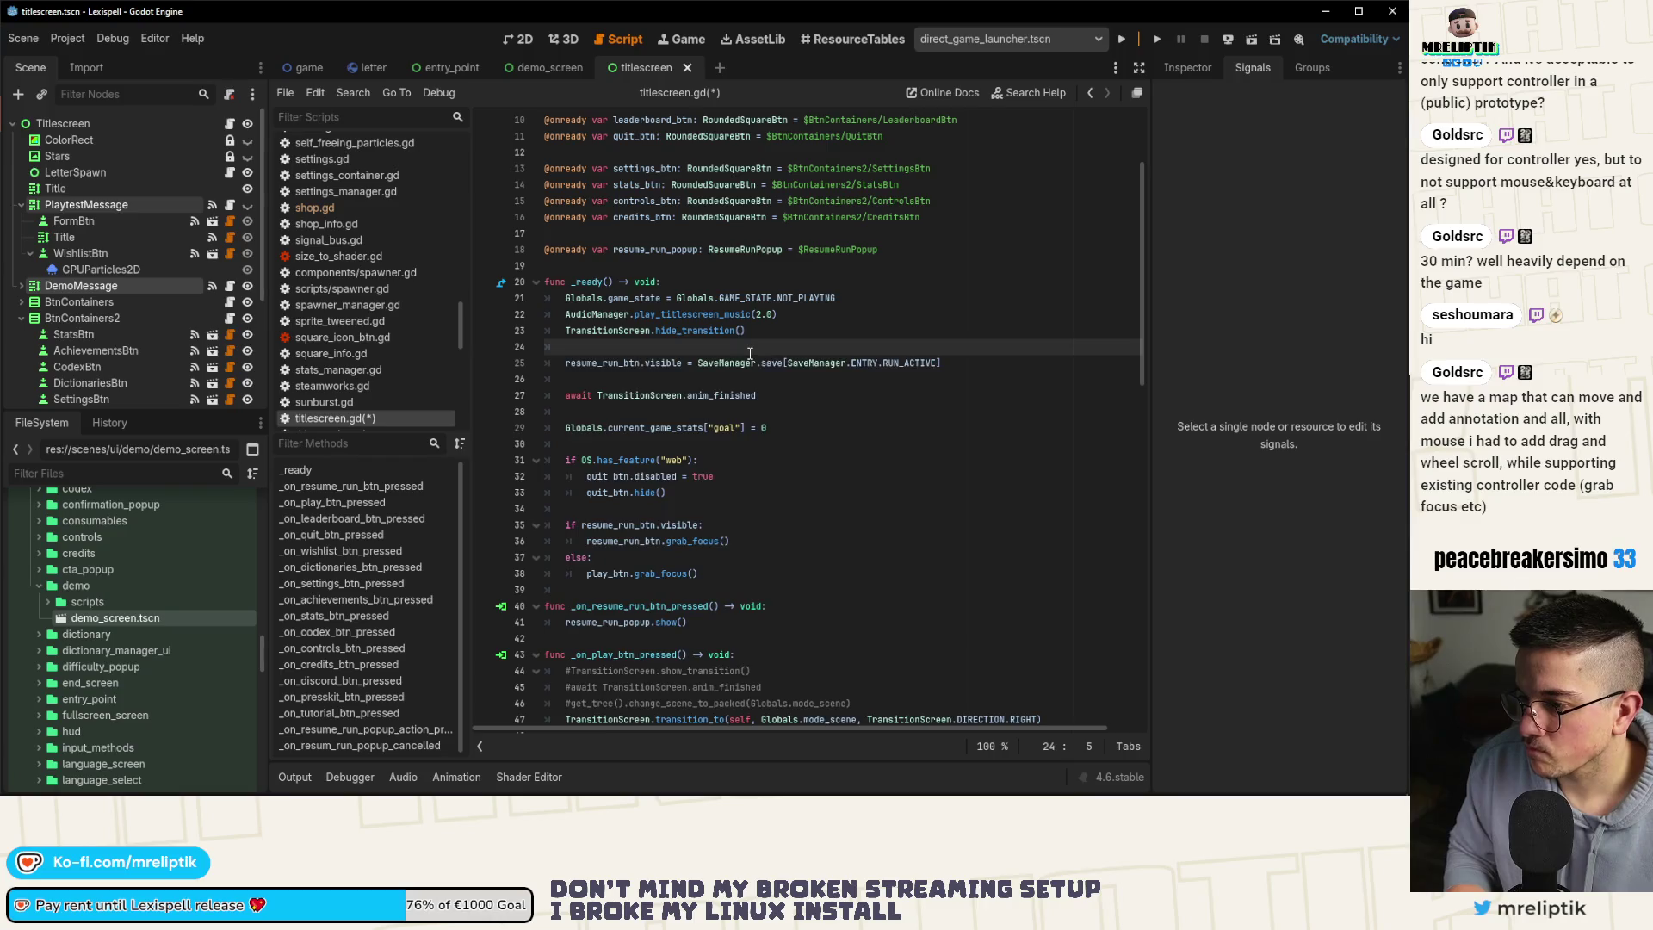
pyautogui.press('Return')
pyautogui.press('Return')
pyautogui.press('Up')
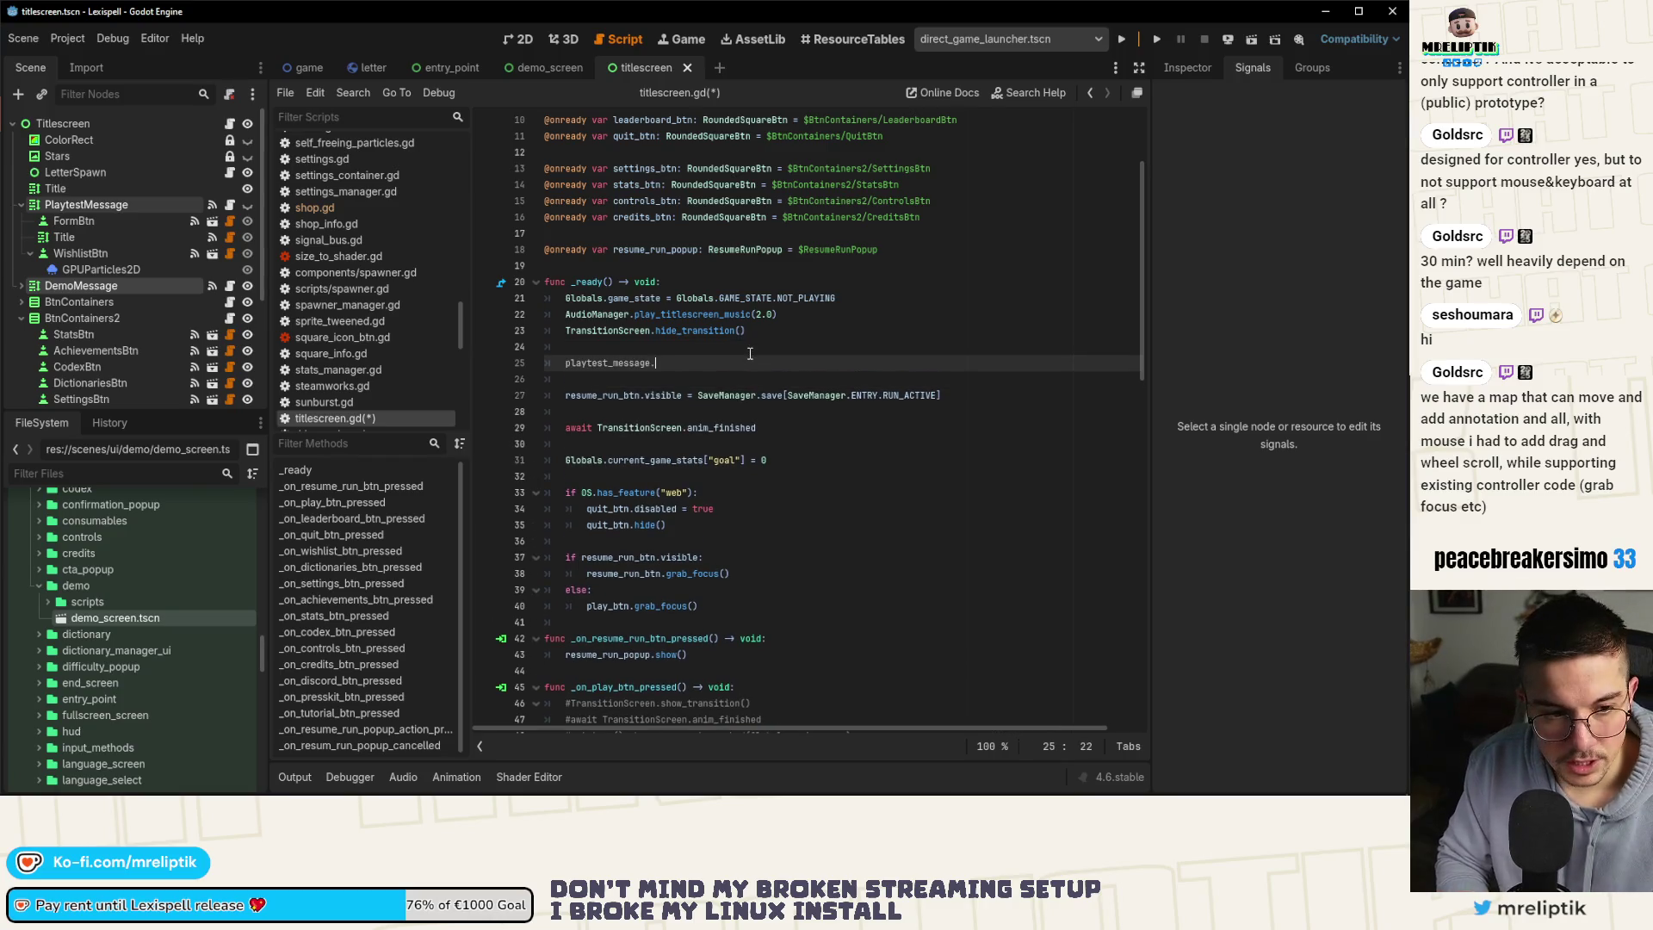
pyautogui.write('le')
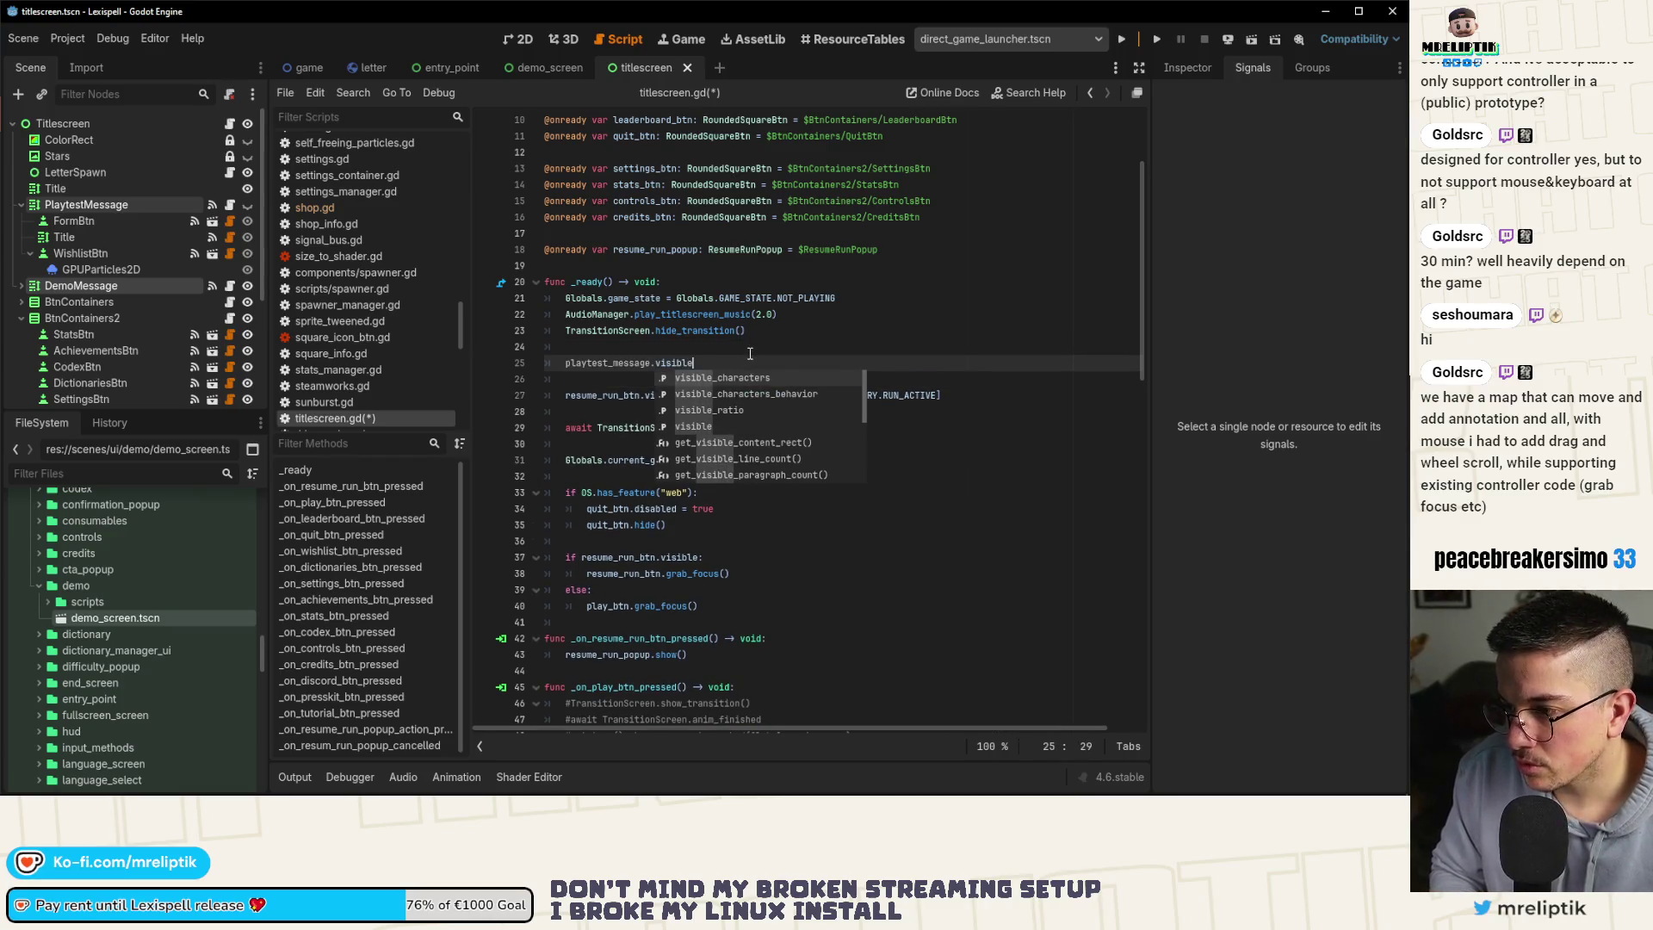
pyautogui.write(' = Globals.')
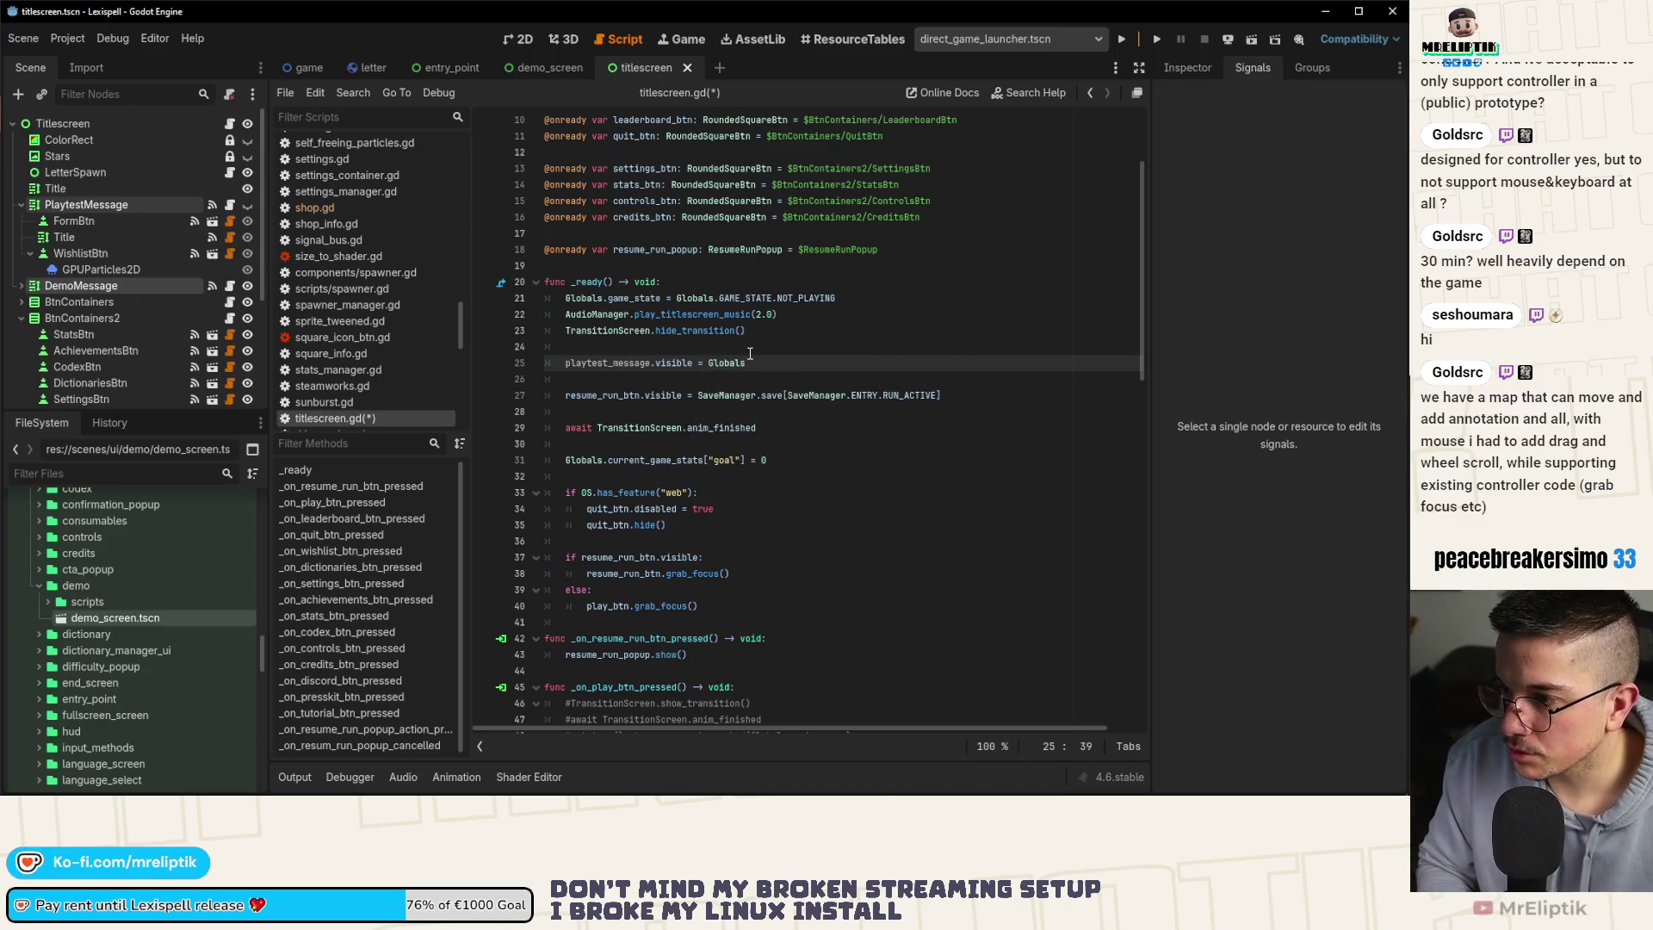
pyautogui.write('is')
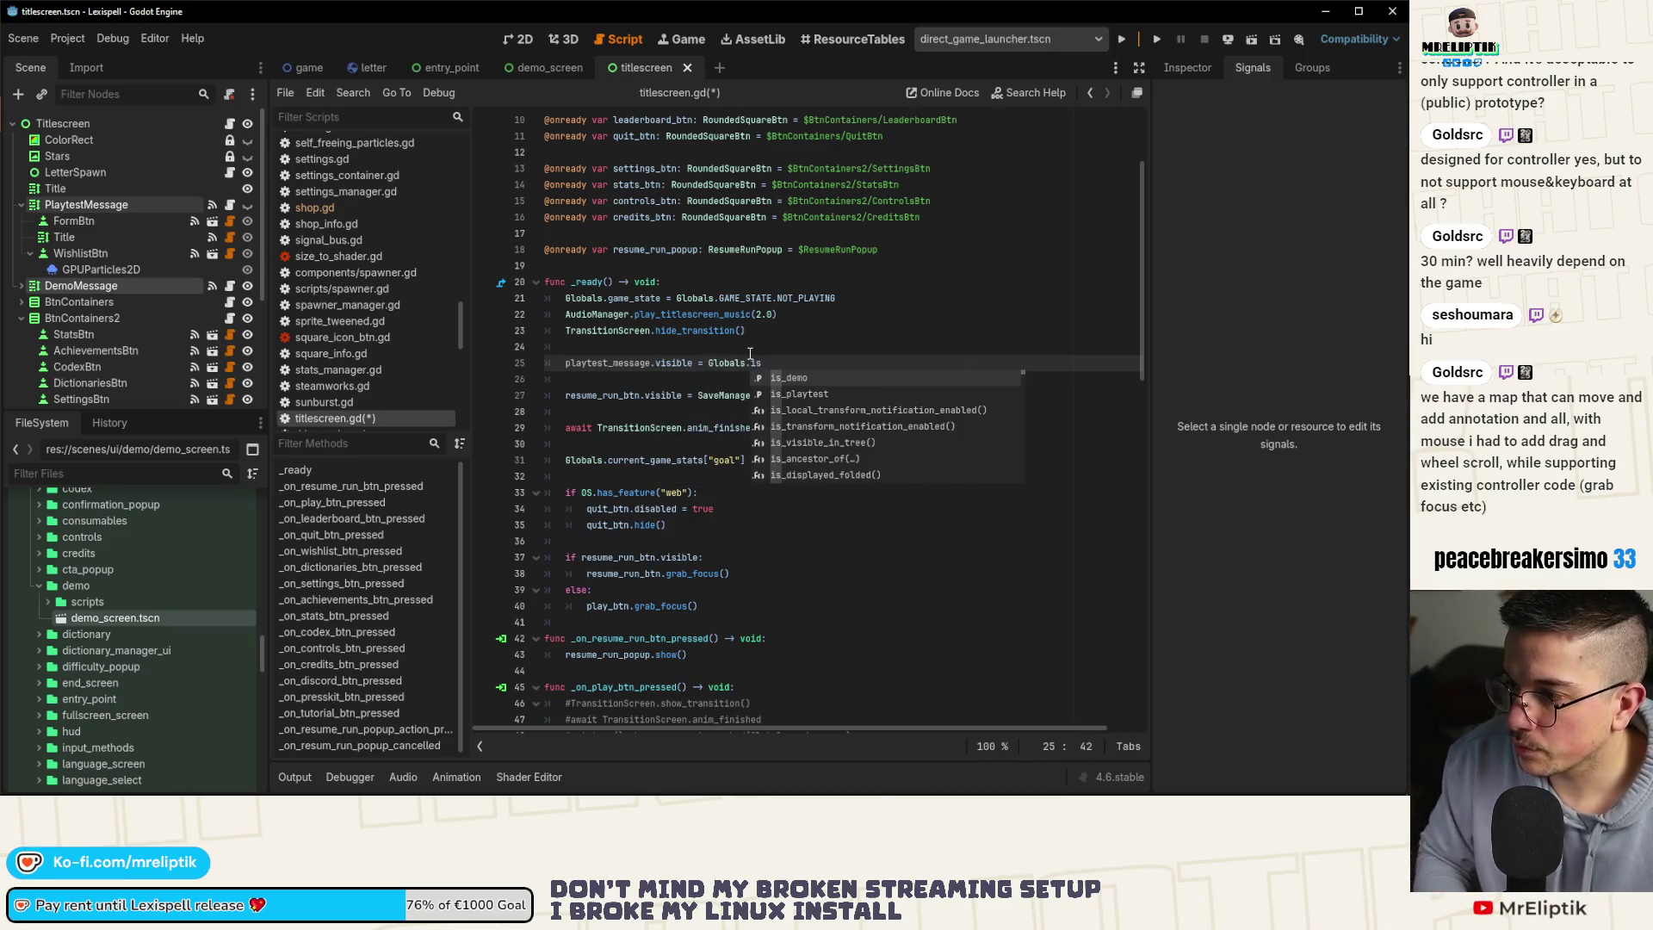
pyautogui.press('Down')
# Add demo_message.visible = Globals.is_demo below it and save the script
pyautogui.press('Return')
pyautogui.hotkey('ctrl', 'shift', 'd')
pyautogui.hotkey('ctrl', 'shift', 'Left')
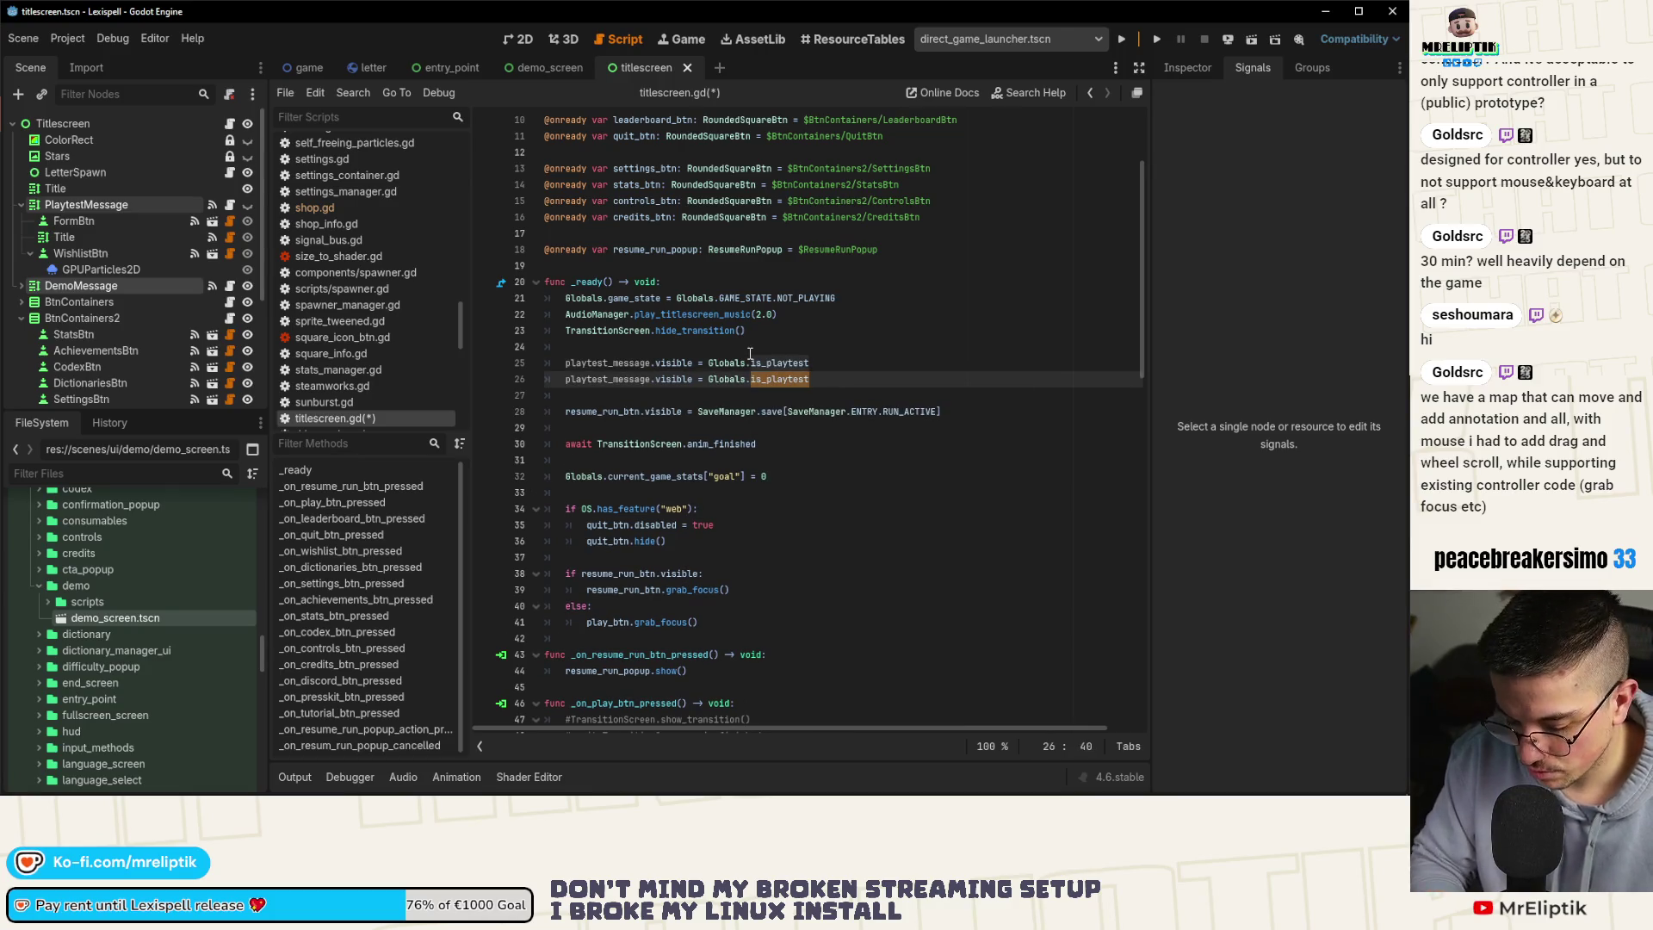
pyautogui.write('is_de')
pyautogui.press('Return')
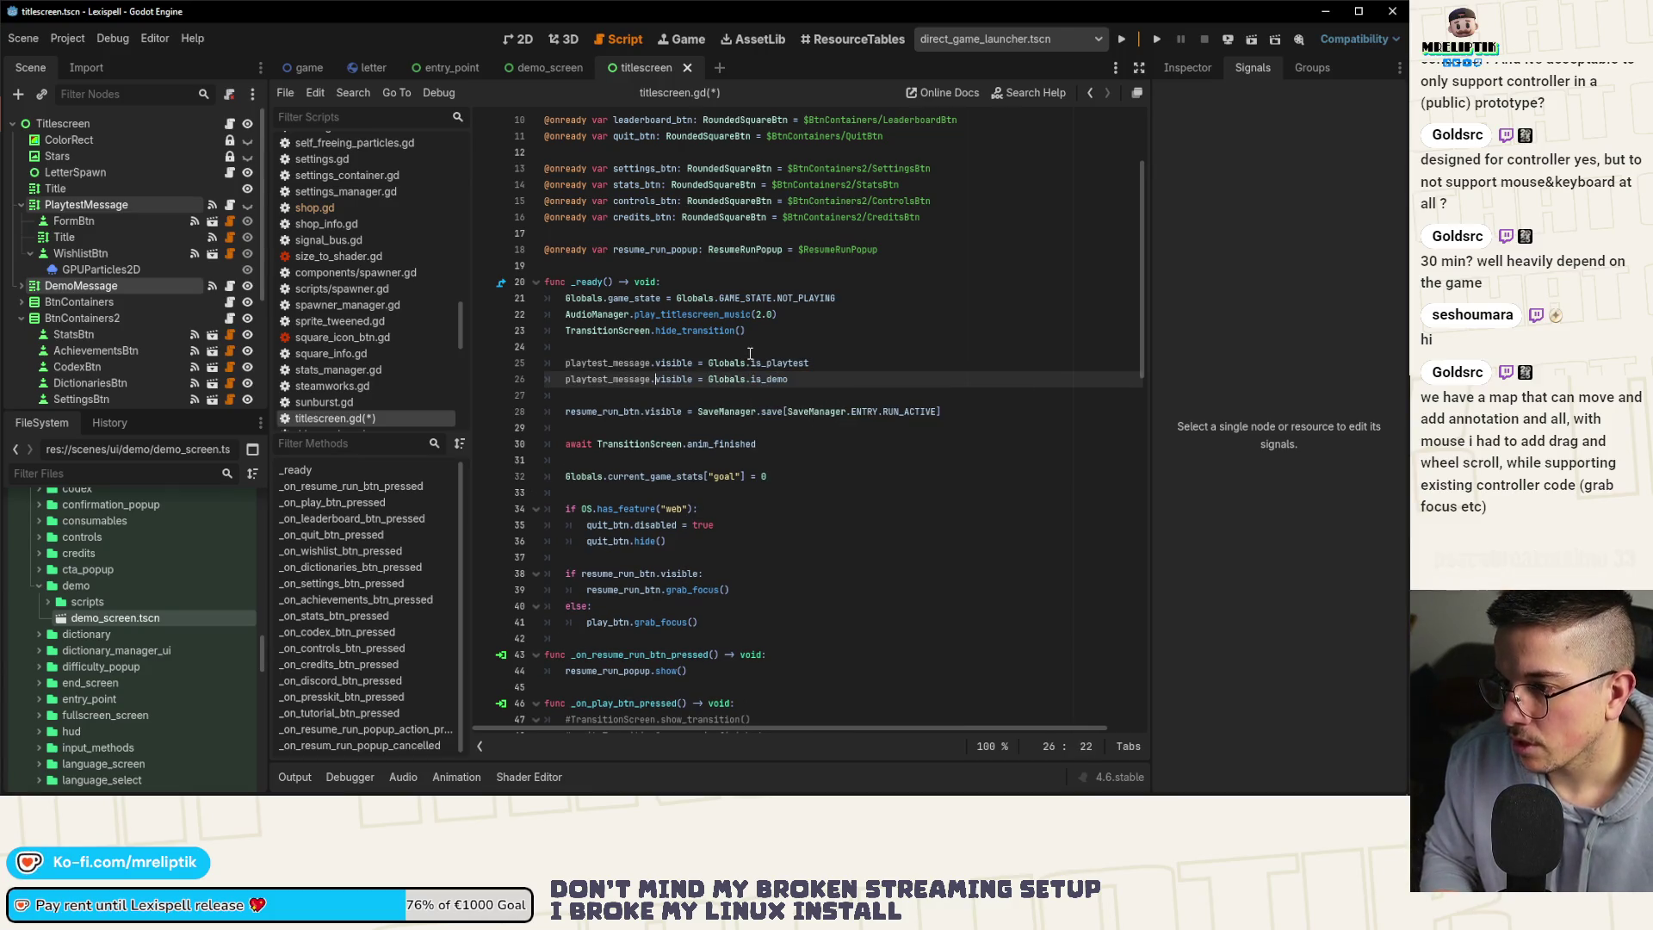
pyautogui.press('Home')
pyautogui.hotkey('ctrl', 'shift', 'Right')
pyautogui.write('demo')
pyautogui.press('Return')
pyautogui.hotkey('ctrl', 's')
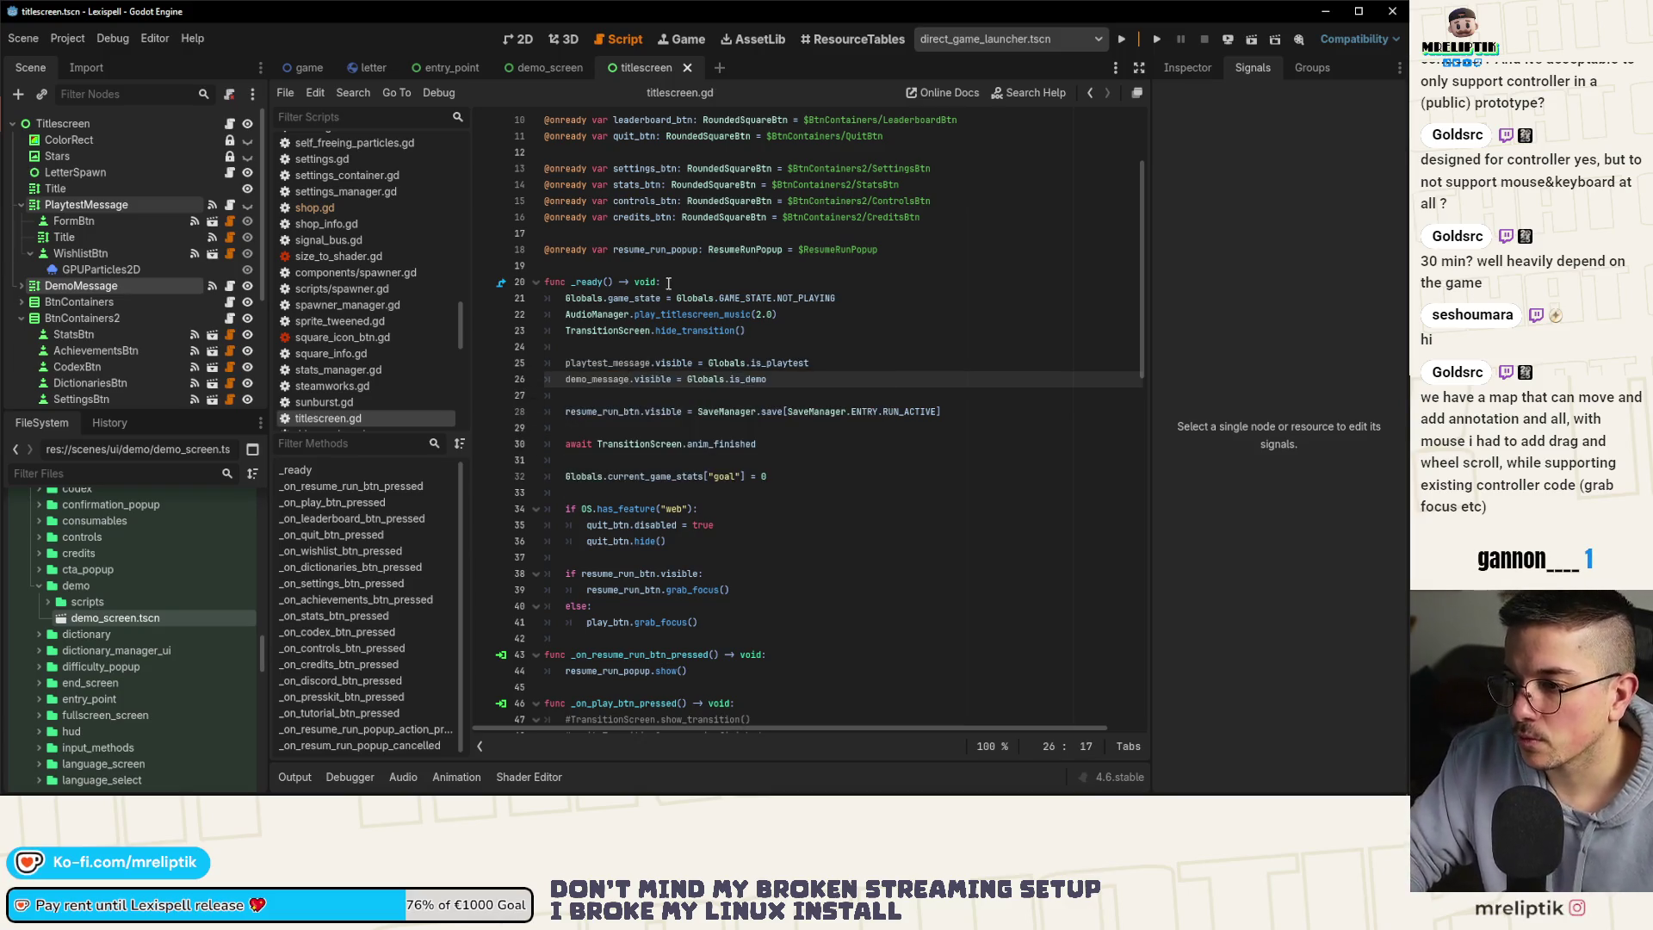
pyautogui.click(21, 206)
pyautogui.hotkey('alt', 'Tab')
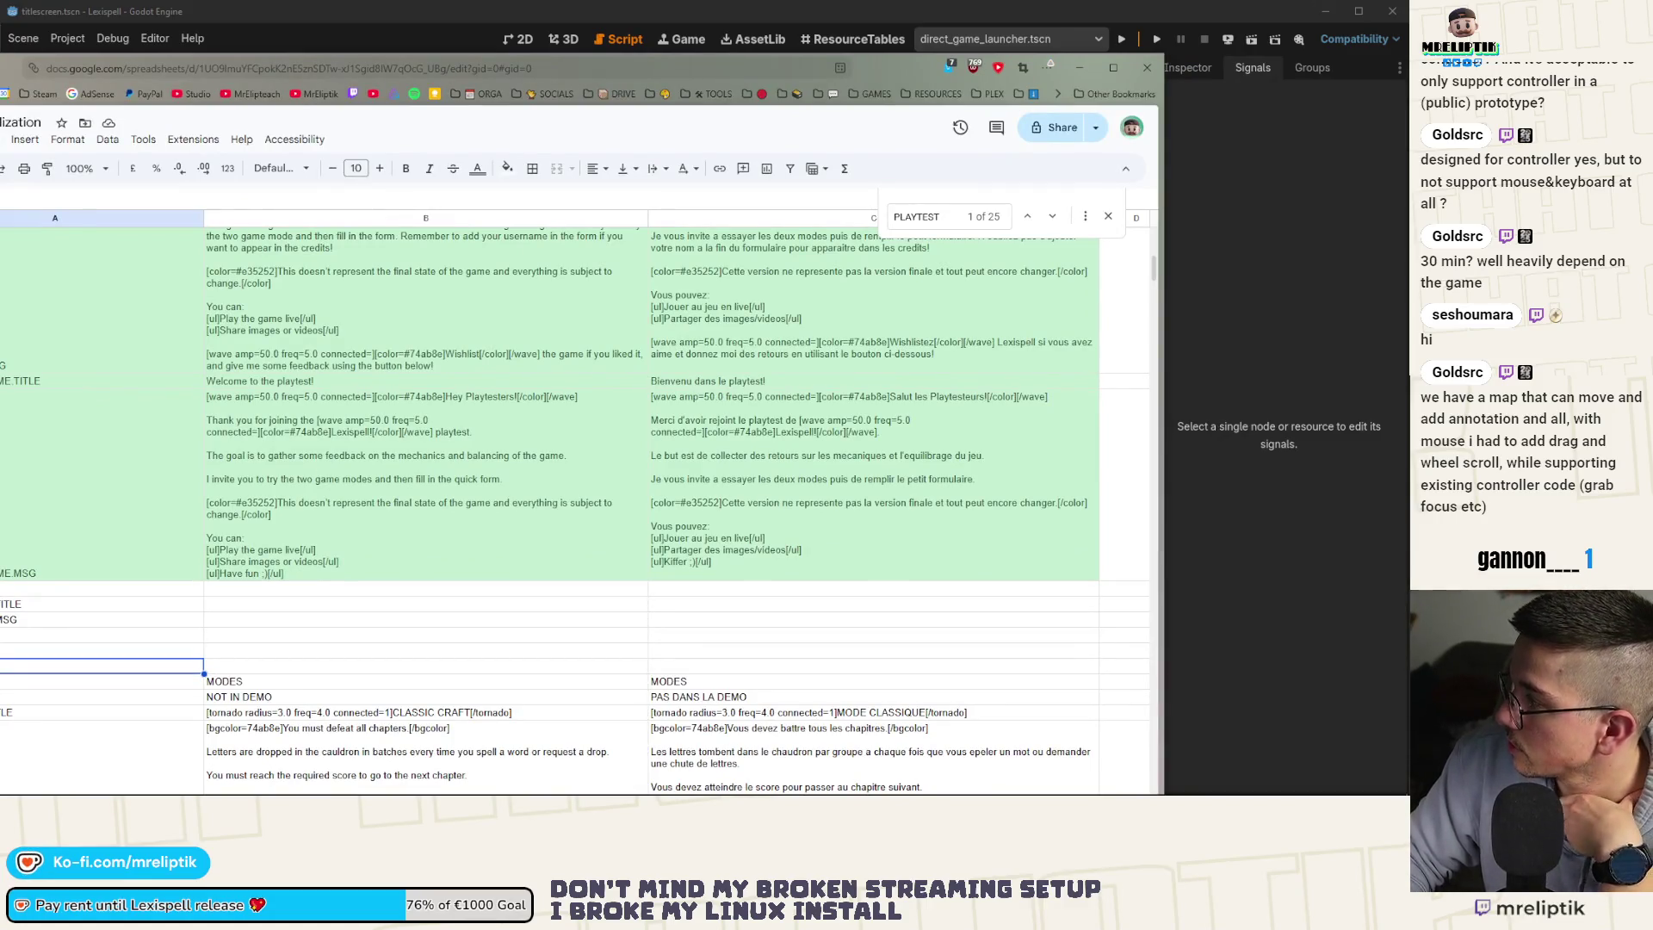
# Leave the localization spreadsheet and return to titlescreen.gd in Godot
pyautogui.hotkey('alt', 'Tab')
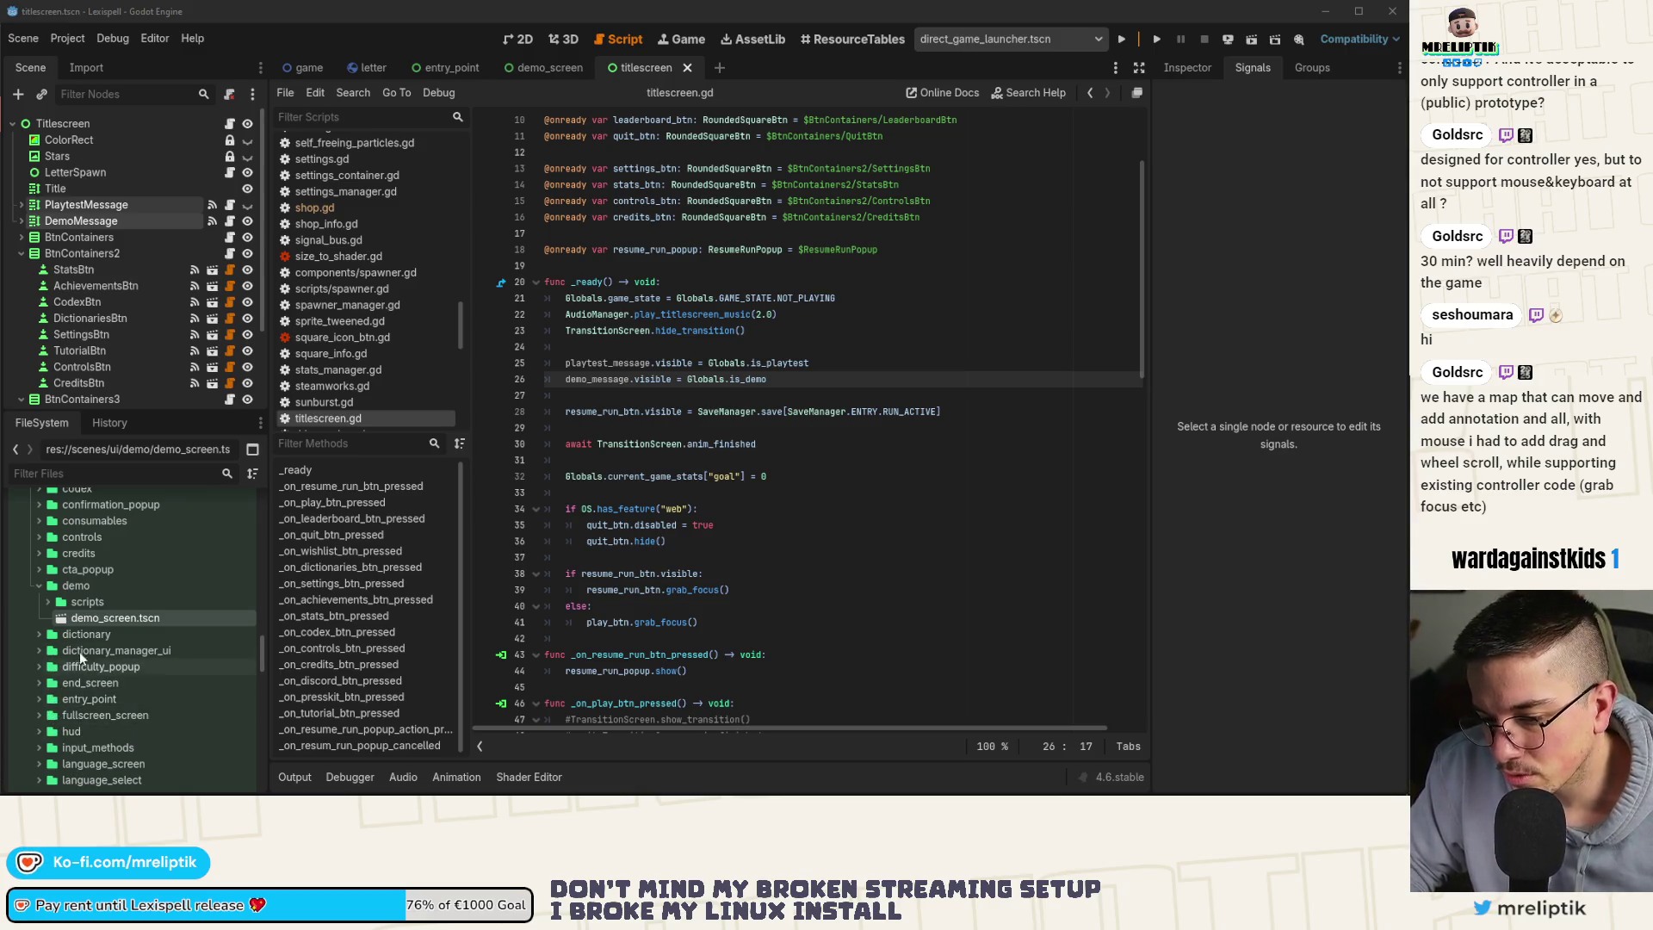
# Quick-open utils.gd and jump to its exit_game function
pyautogui.scroll(-2, 120, 576)
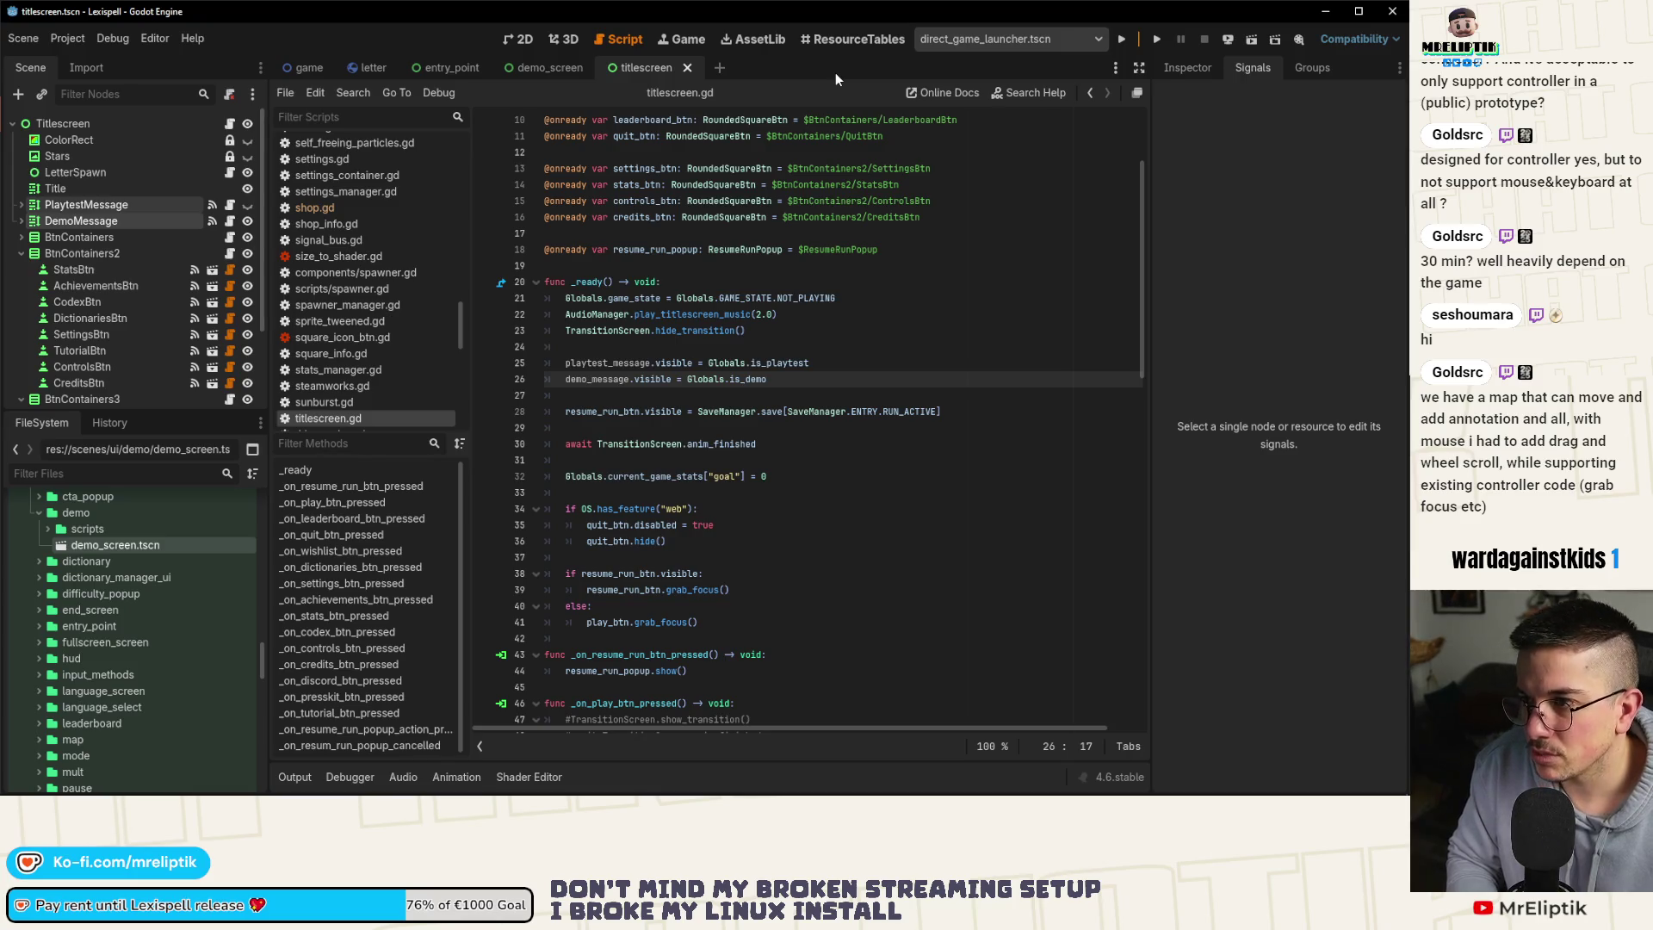
pyautogui.hotkey('ctrl', 'shift', 'o')
pyautogui.write('utils')
pyautogui.press('Escape')
pyautogui.hotkey('ctrl', 'alt', 'o')
pyautogui.write('utils')
pyautogui.press('Escape')
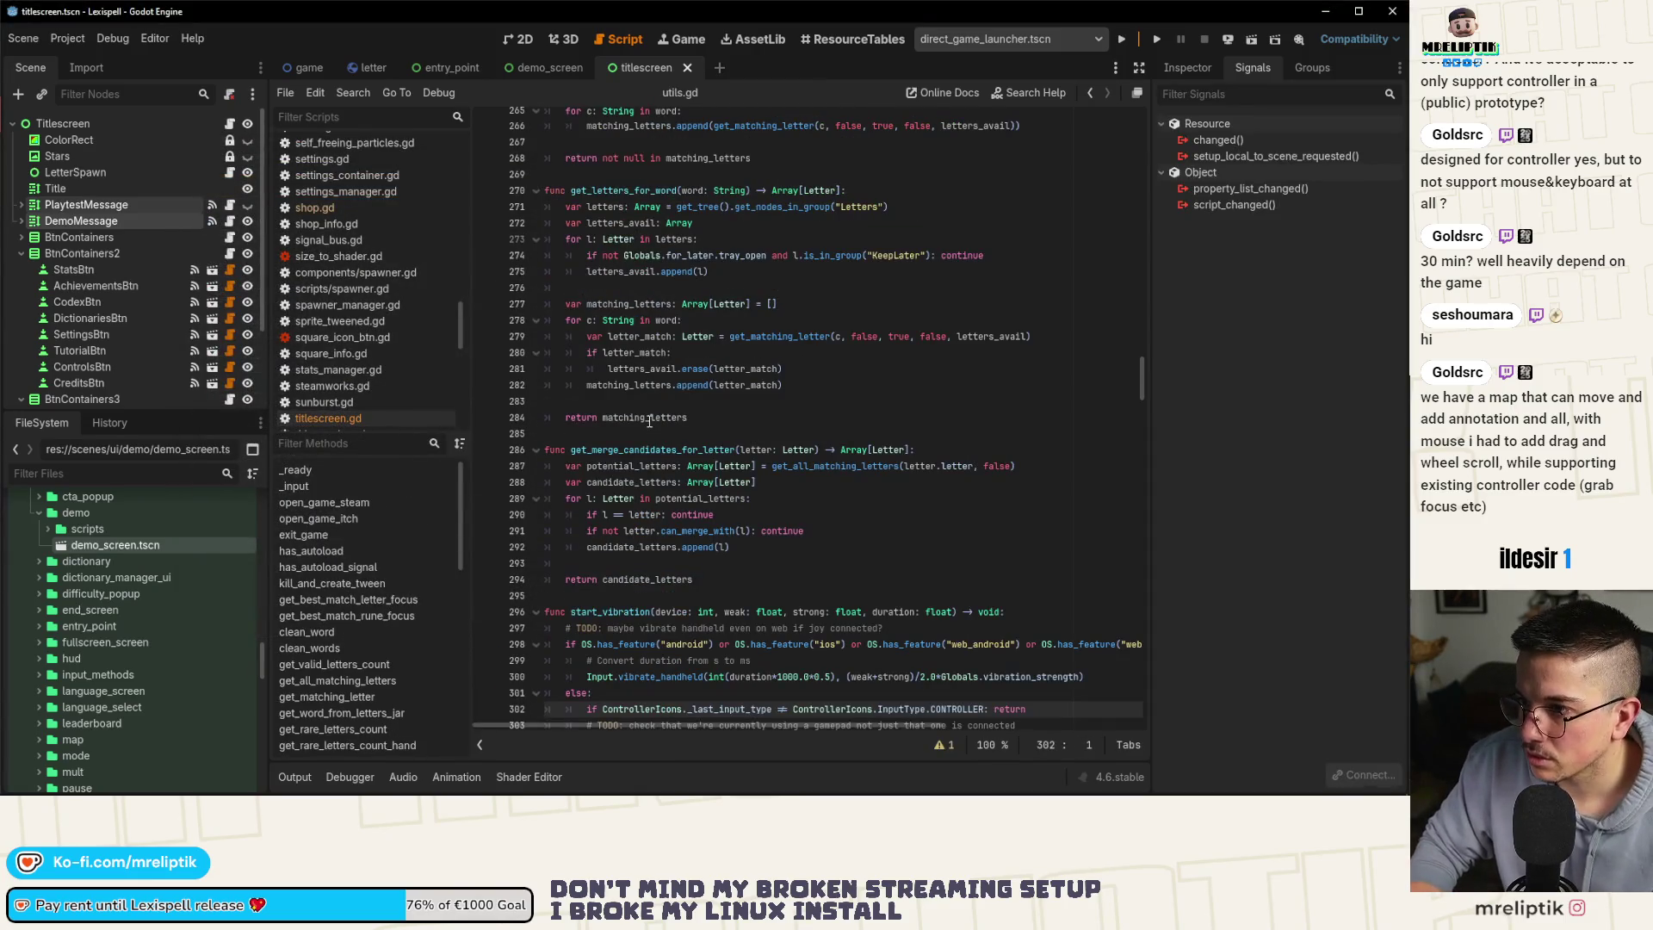
pyautogui.click(339, 535)
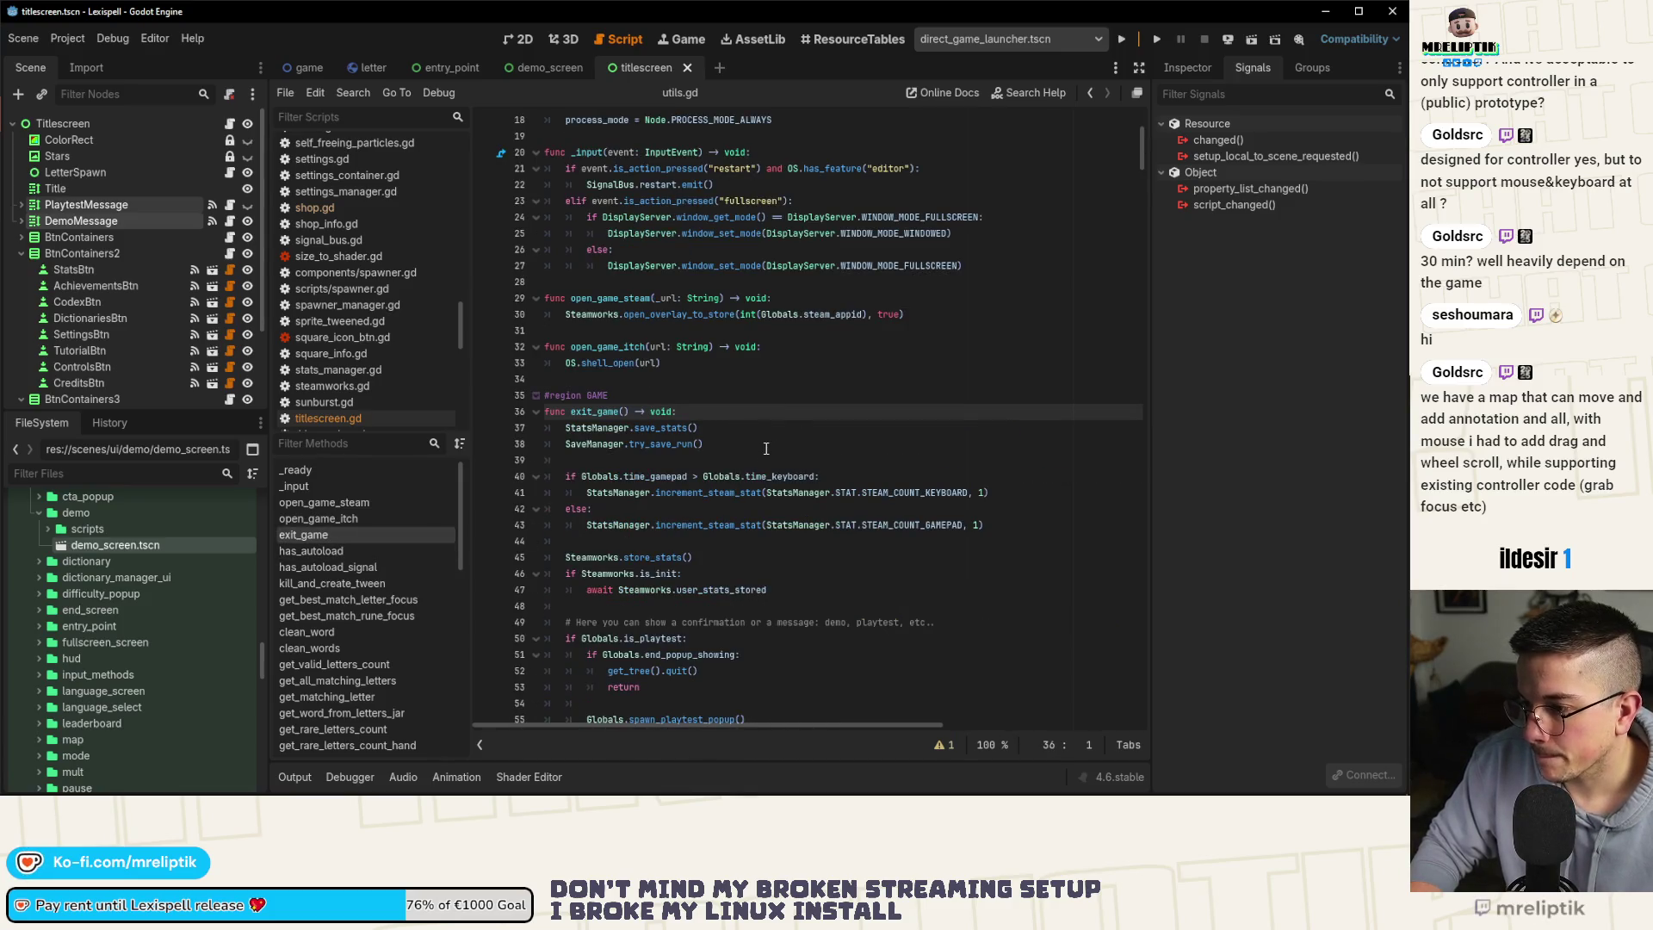
# Follow the spawn_playtest_popup call to its definition in globals.gd
pyautogui.scroll(-3, 766, 457)
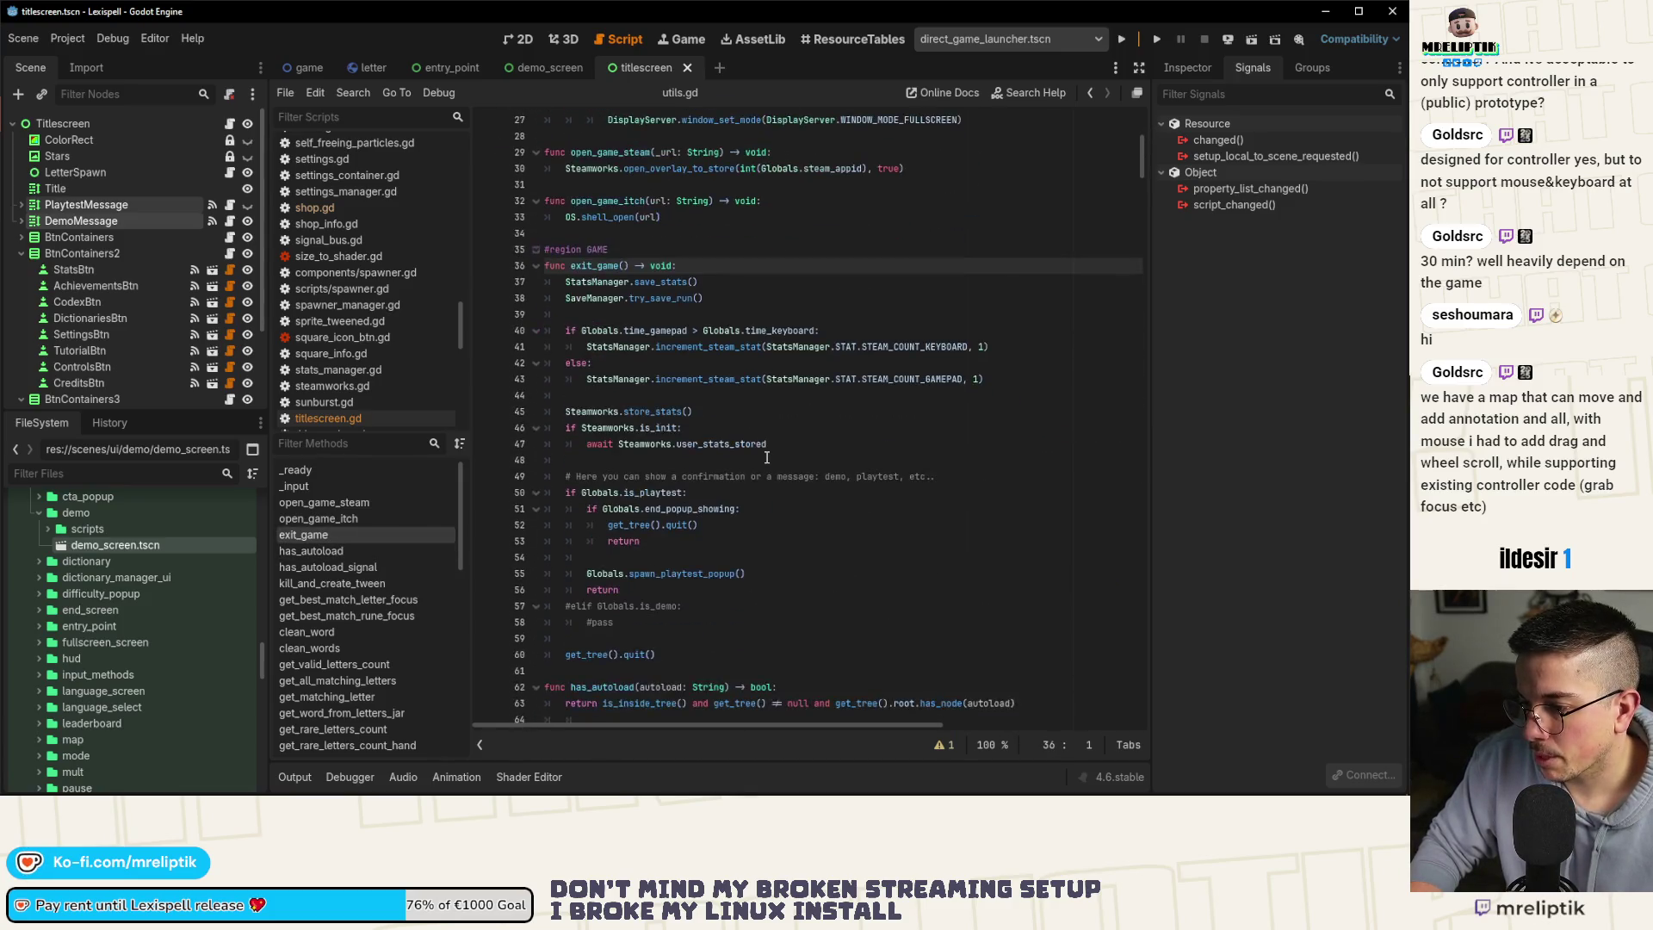
pyautogui.doubleClick(689, 573)
pyautogui.keyDown('ctrl'); pyautogui.click(659, 577); pyautogui.keyUp('ctrl')
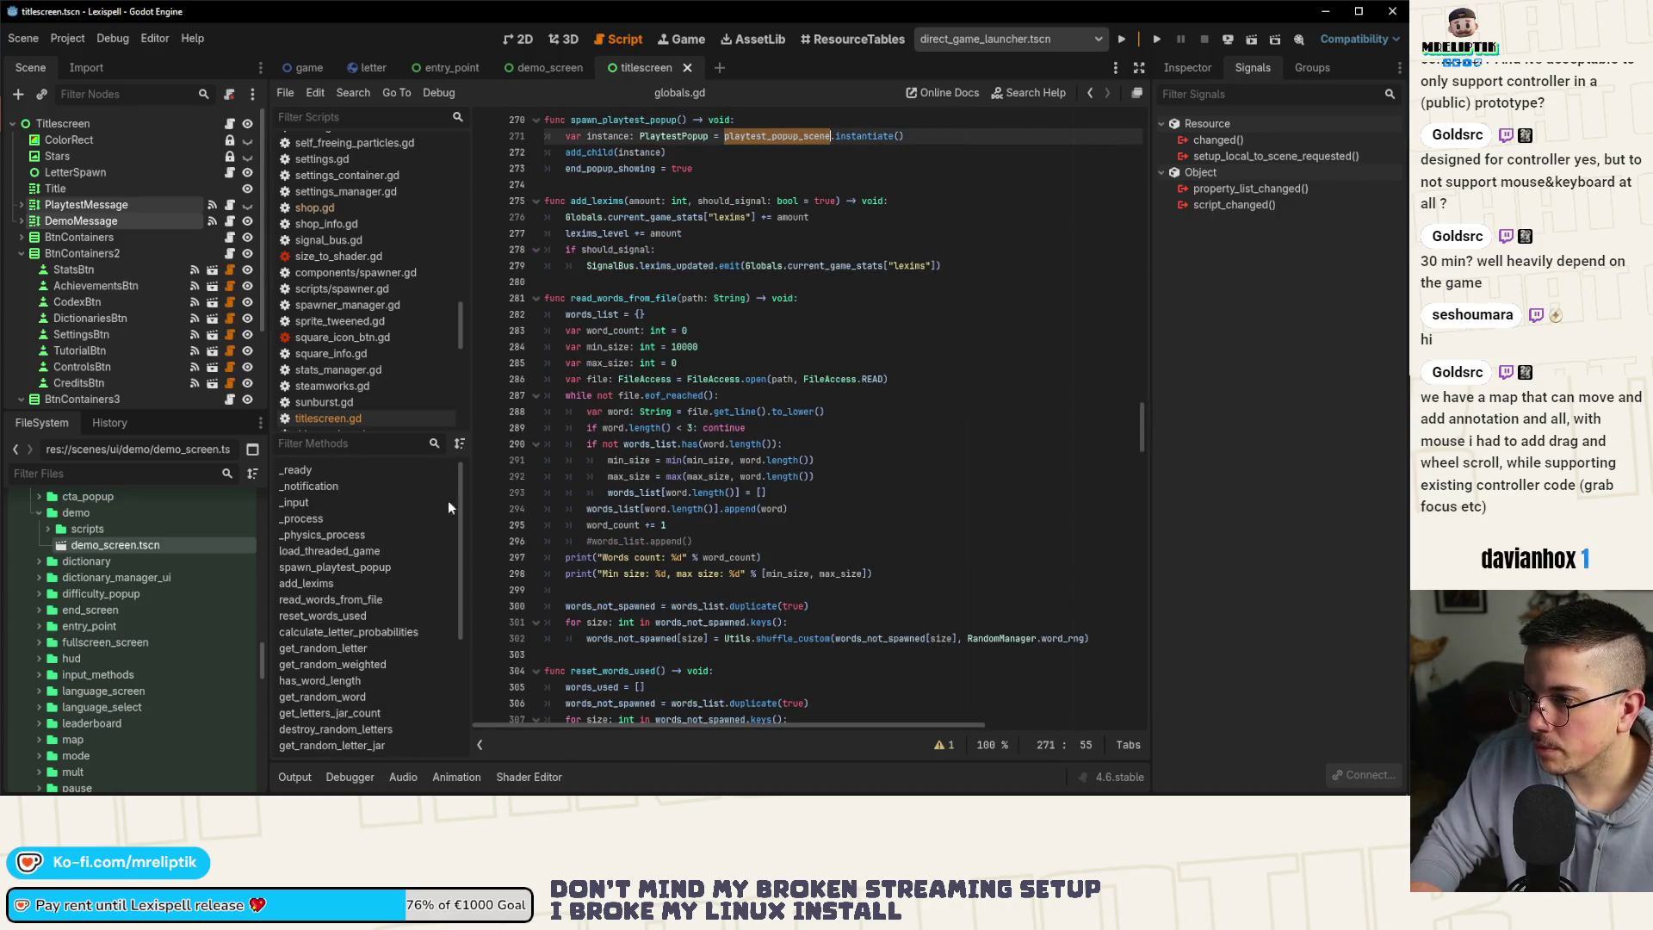
pyautogui.click(829, 515)
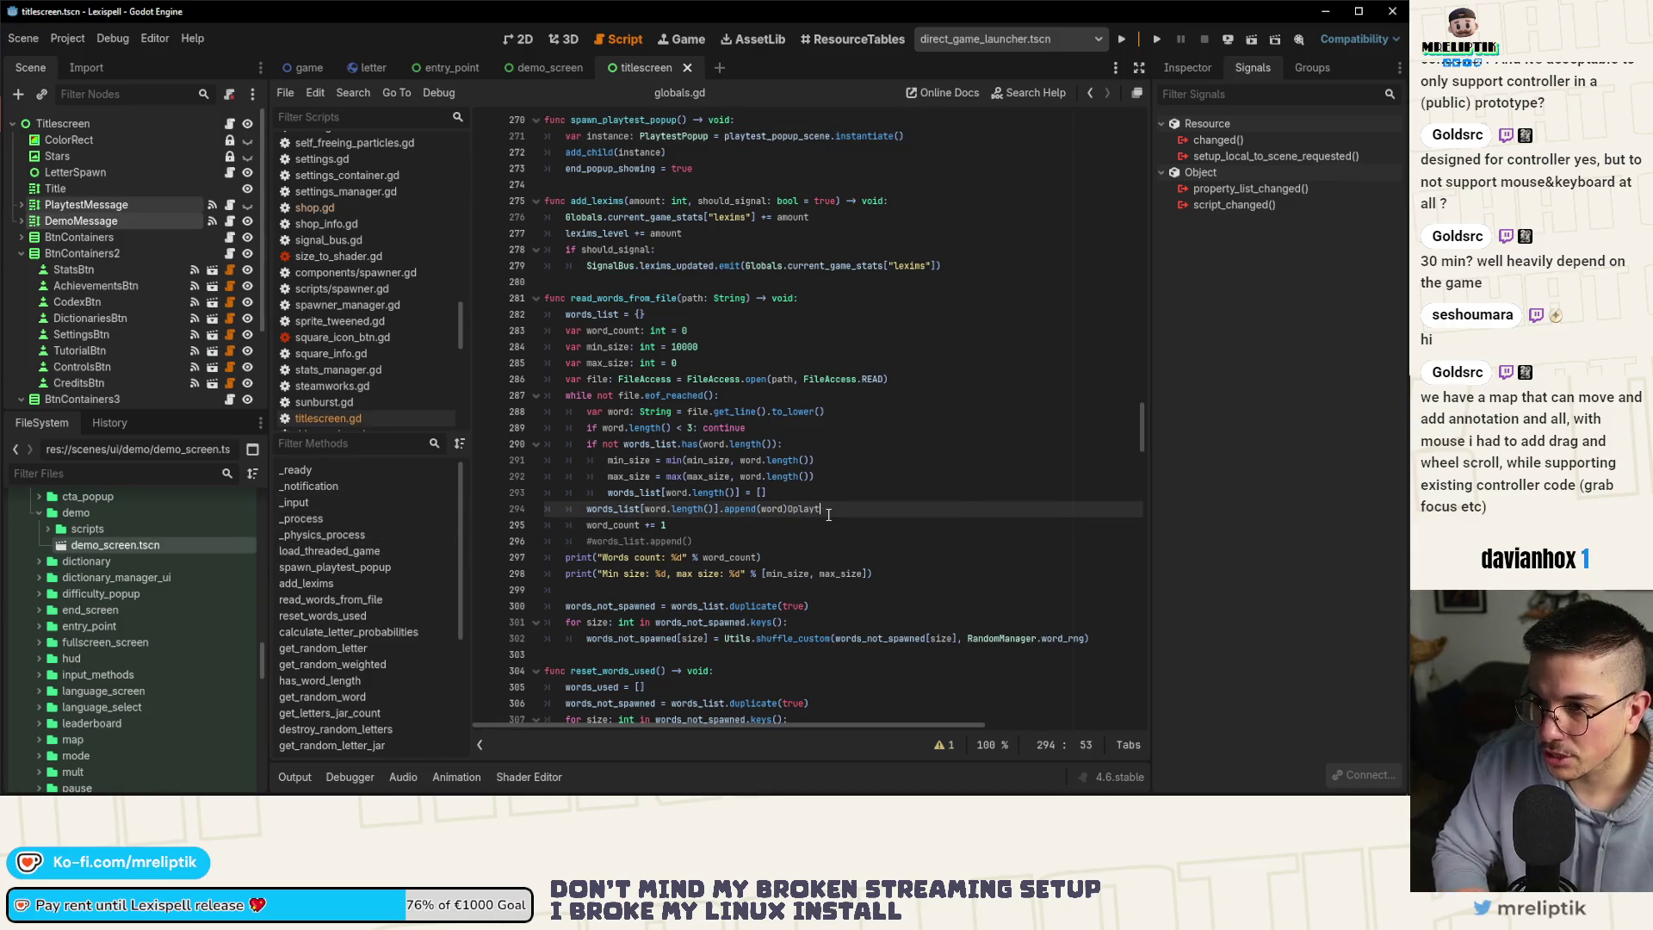
# Quick-open the playtest_popup.tscn scene
pyautogui.hotkey('ctrl', 'shift', 'o')
pyautogui.write('playtest')
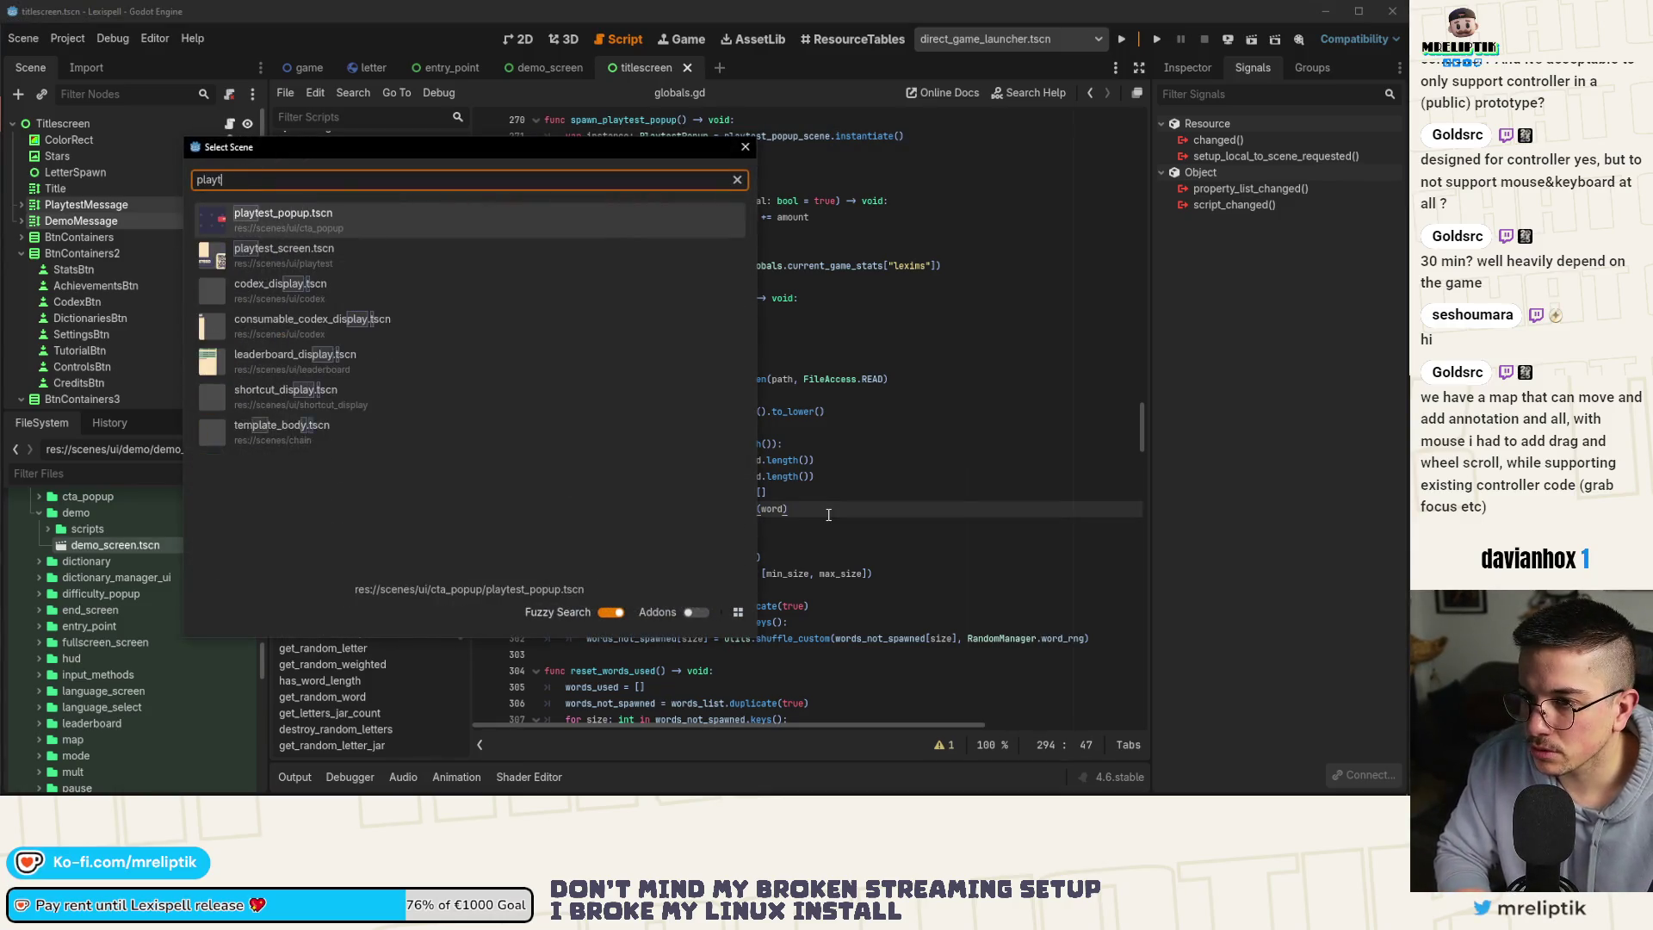
pyautogui.press('Return')
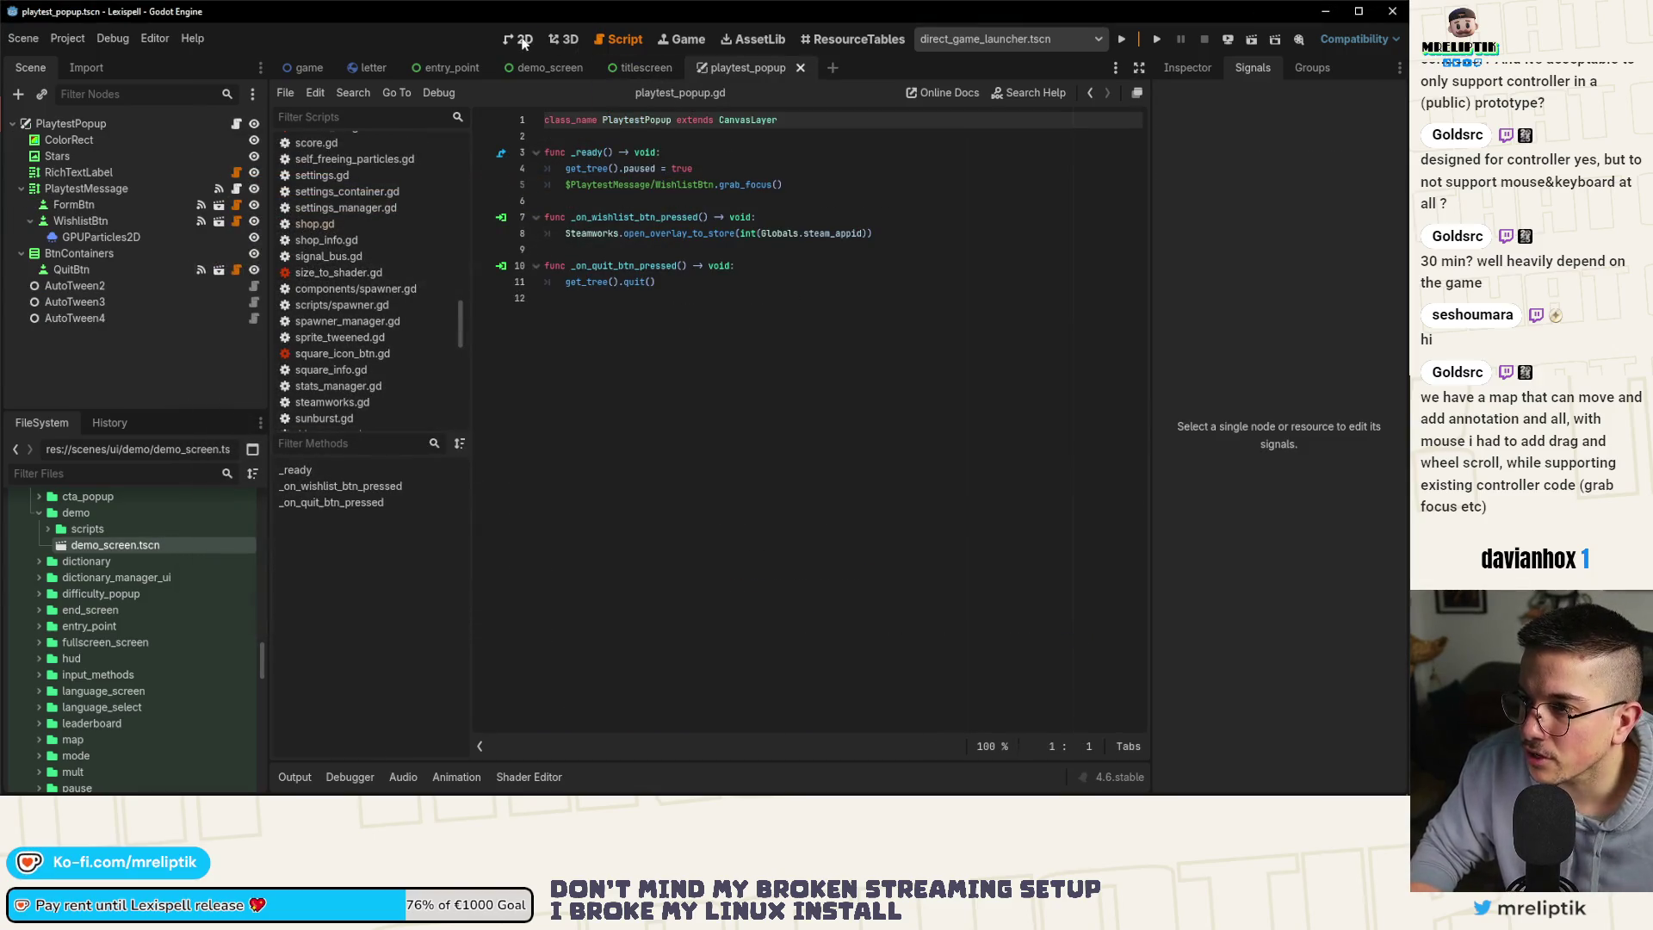
# Locate playtest_popup.tscn in the FileSystem dock using a 'playtest' filter
pyautogui.click(523, 40)
pyautogui.scroll(-3, 575, 425)
pyautogui.moveTo(569, 424); pyautogui.dragTo(601, 426)
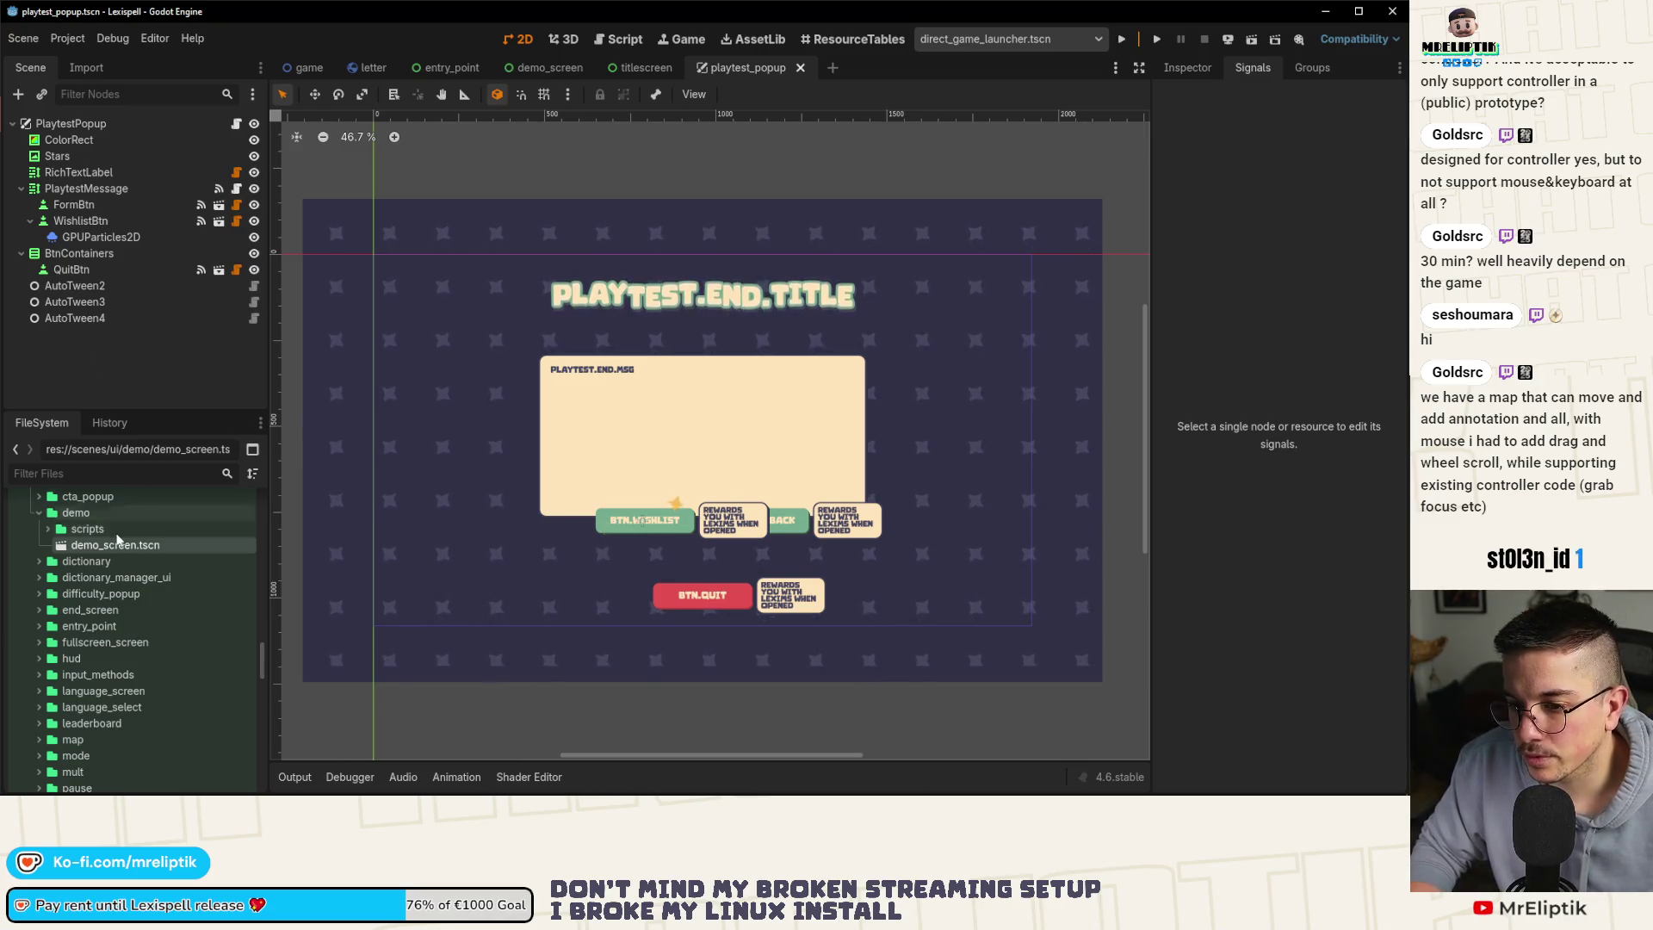
pyautogui.click(102, 473)
pyautogui.write('playtest')
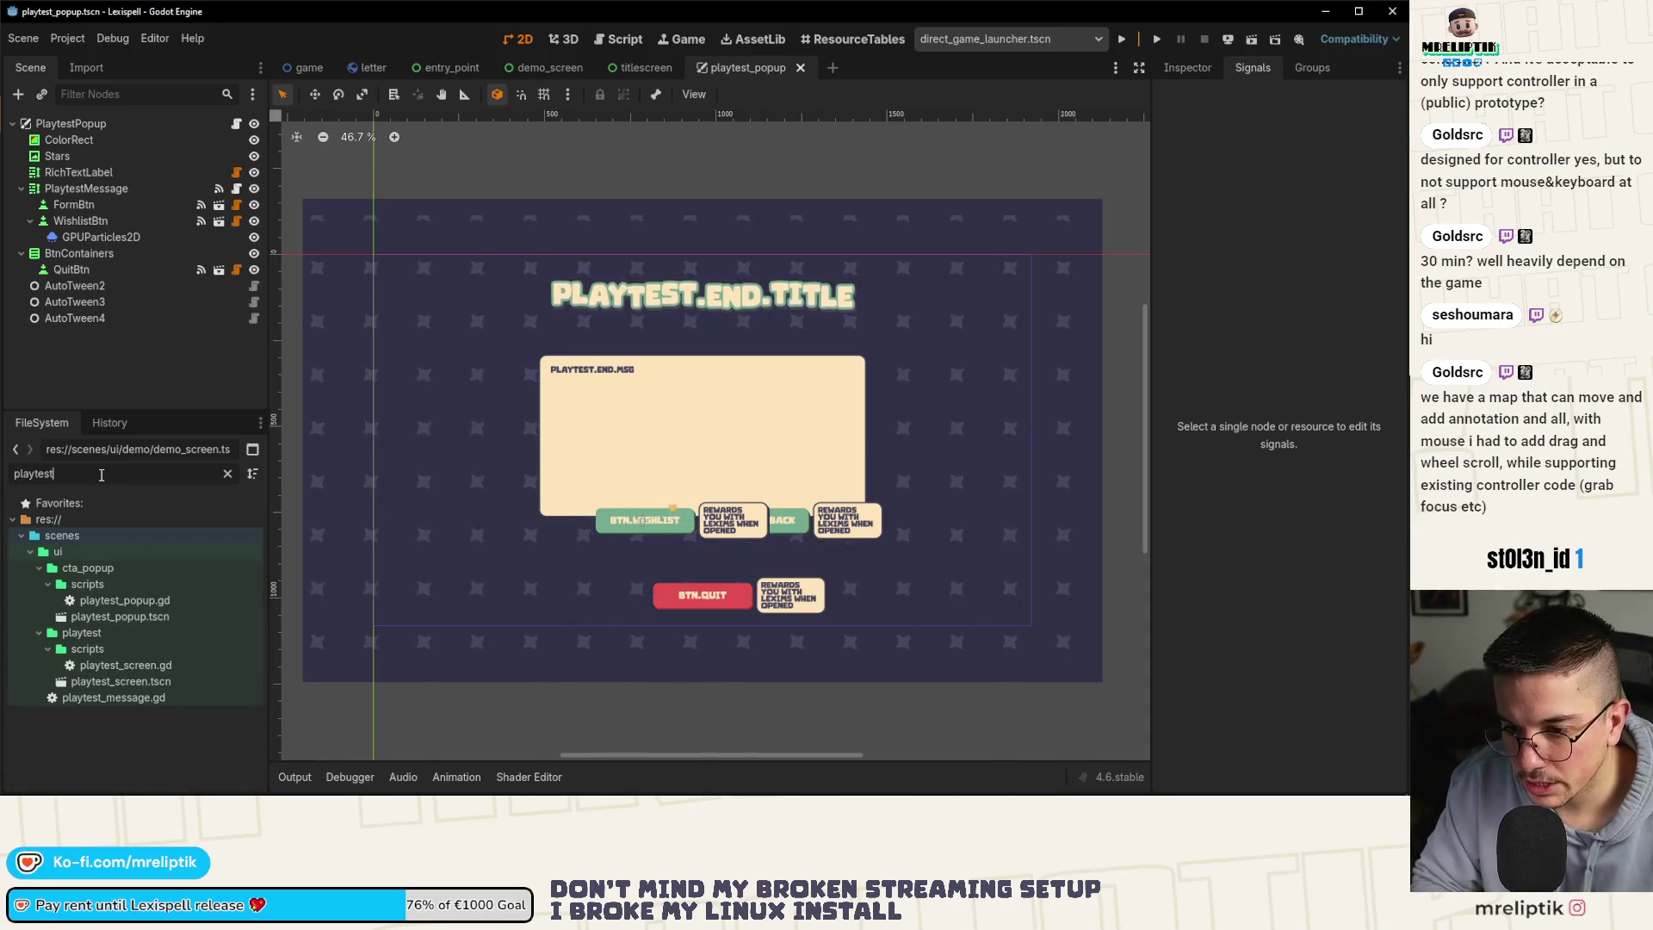
pyautogui.click(123, 620)
pyautogui.click(228, 474)
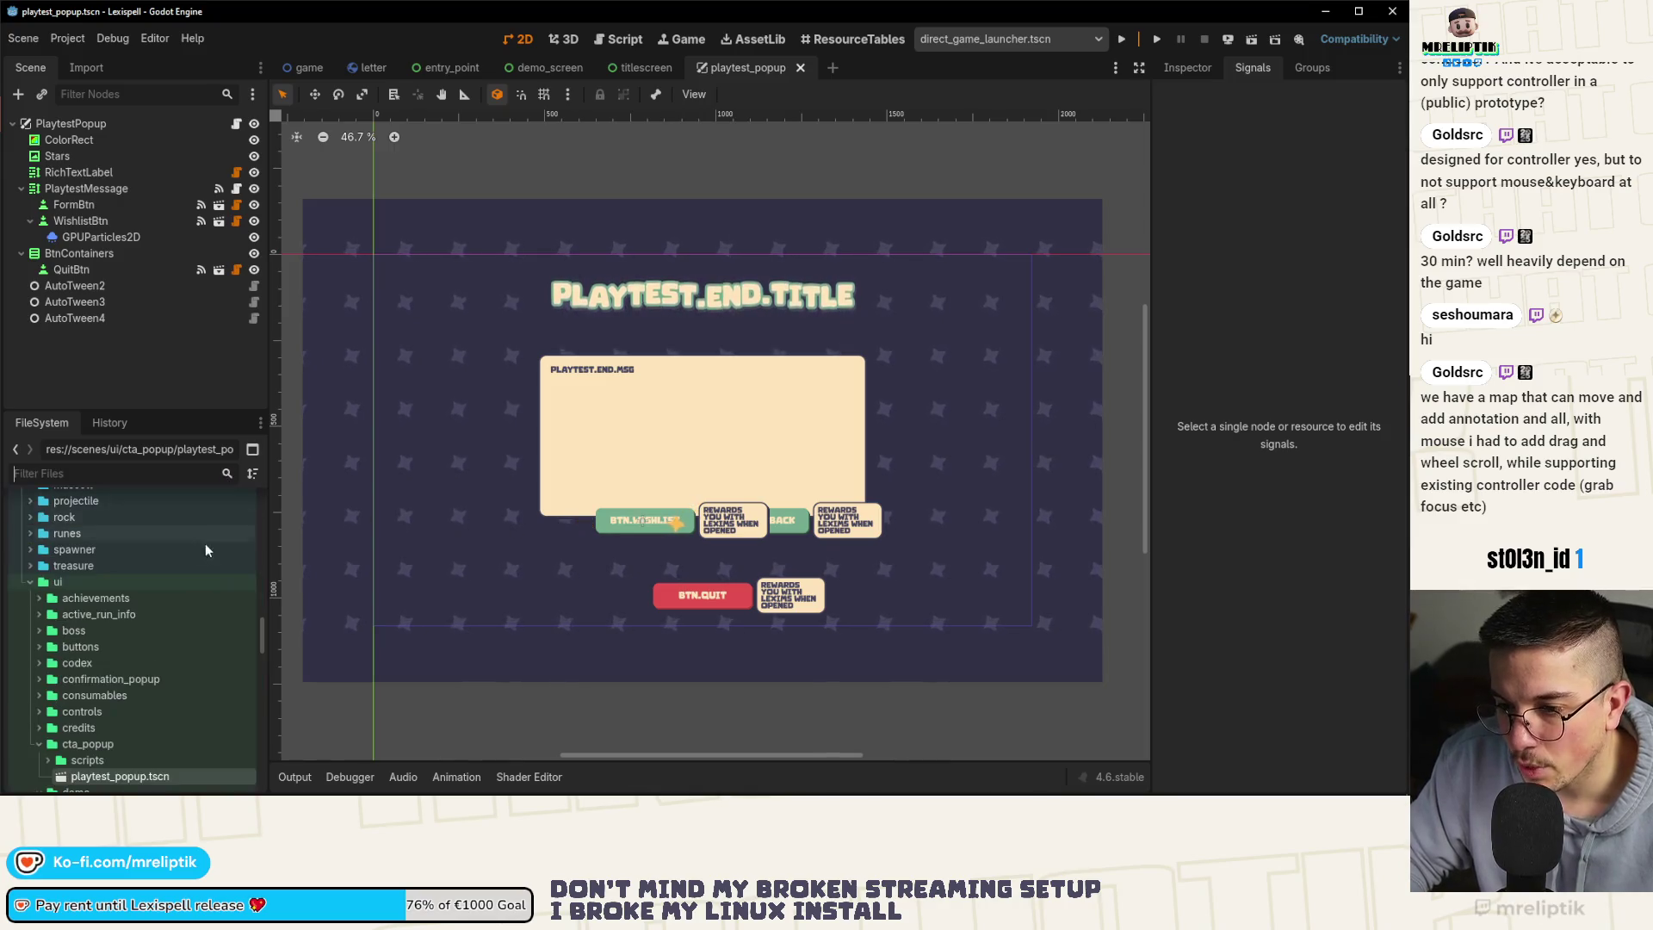
pyautogui.scroll(-3, 131, 573)
# Duplicate playtest_popup.tscn as demo_popup.tscn
pyautogui.rightClick(121, 632)
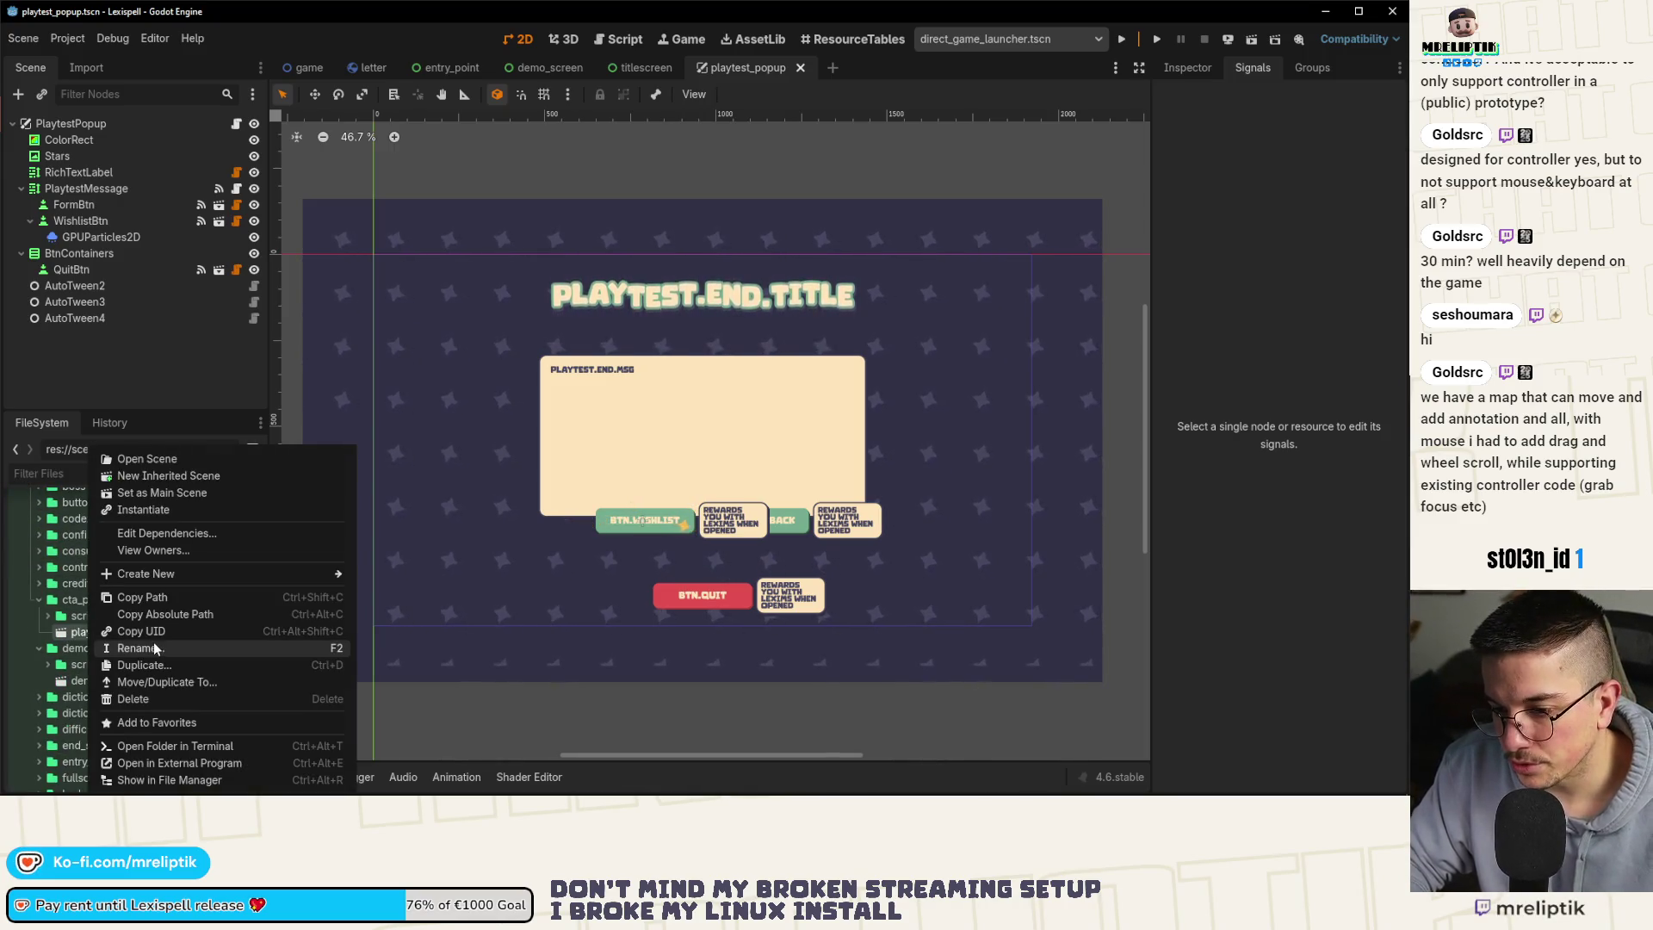
pyautogui.click(147, 663)
pyautogui.click(349, 398)
pyautogui.hotkey('shift', 'Home')
pyautogui.write('demo_')
pyautogui.press('Return')
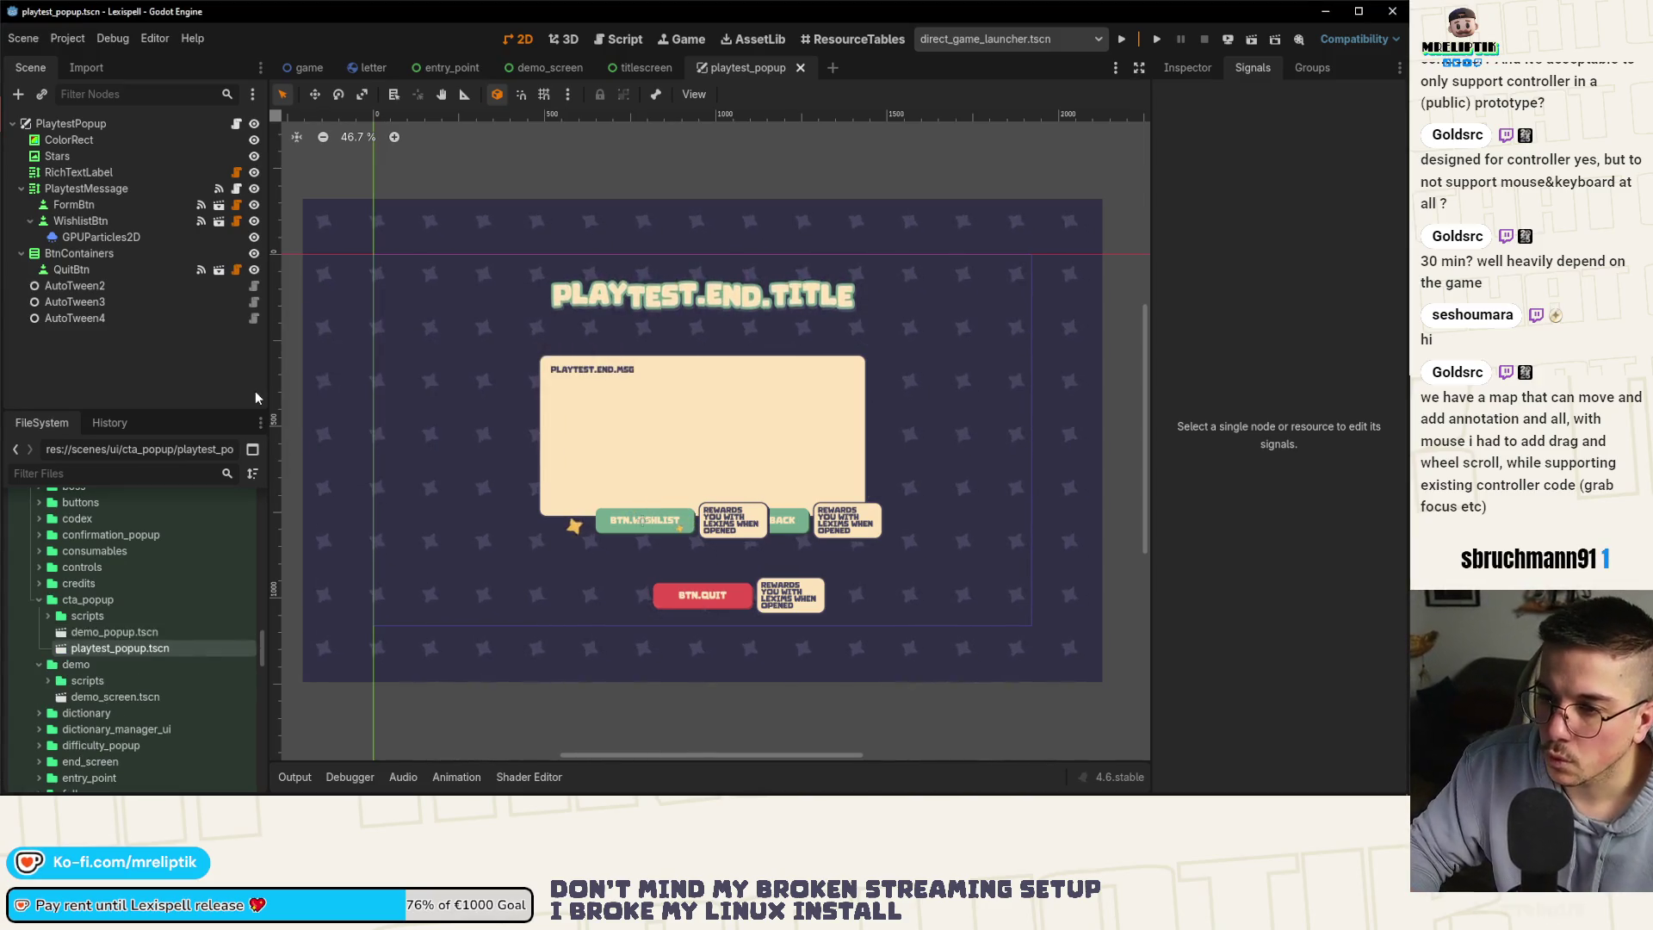
# Open demo_popup.tscn and start renaming its PlaytestPopup root node
pyautogui.doubleClick(114, 632)
pyautogui.click(73, 124)
pyautogui.click(73, 123)
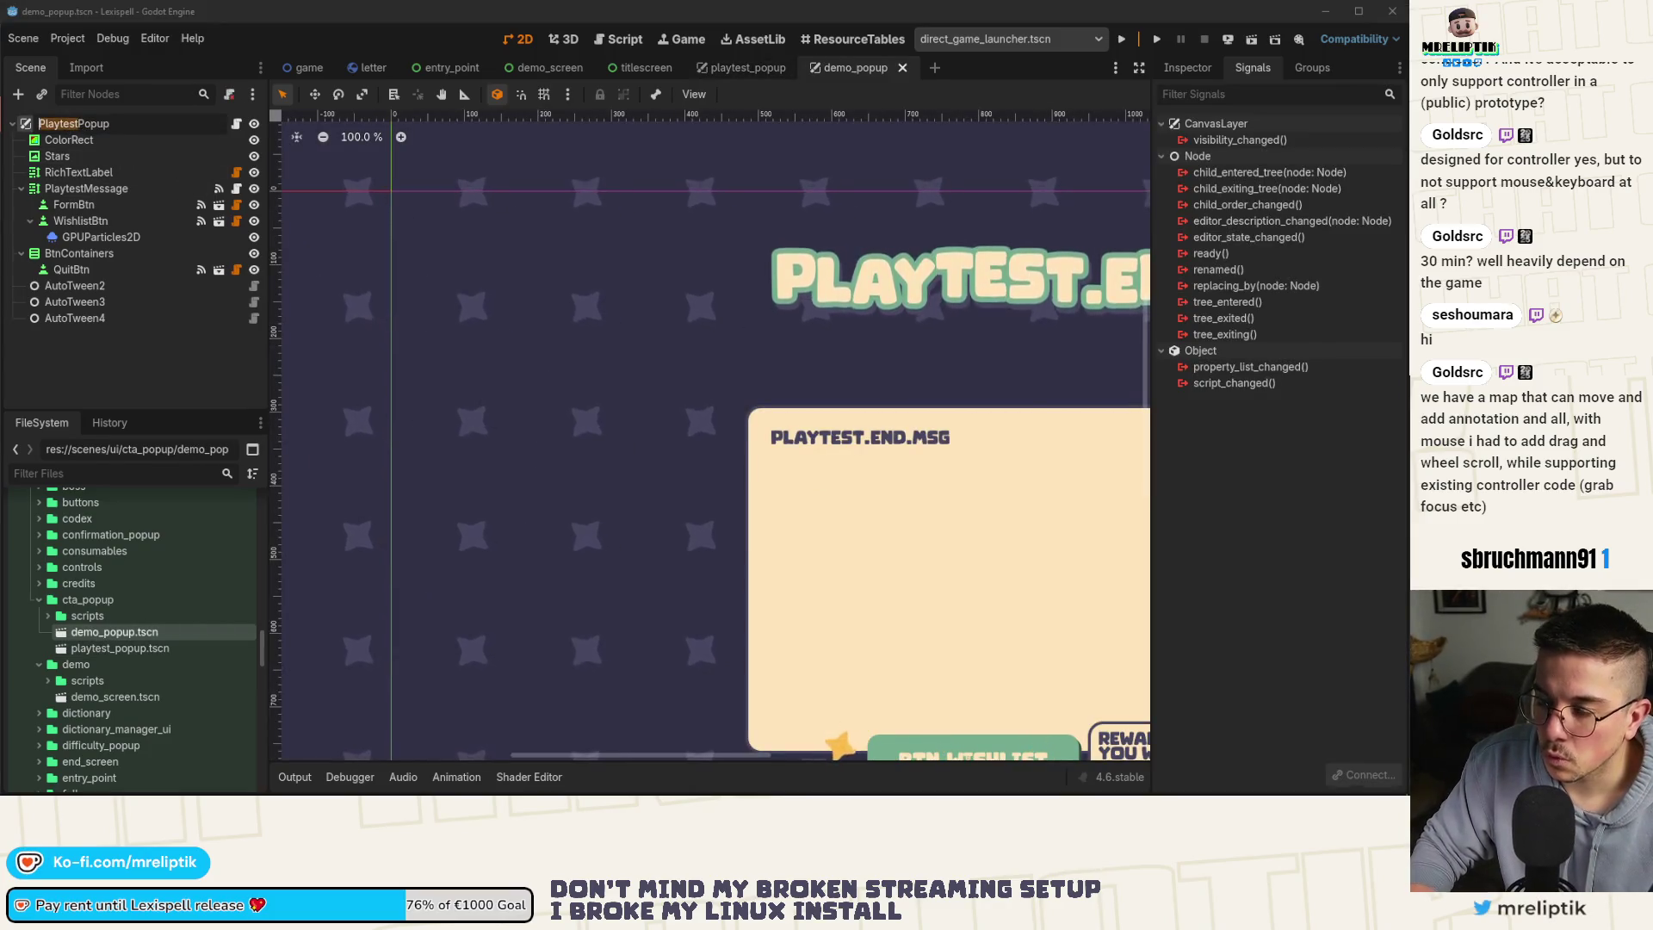
# Rename the root node to DemoPopup
pyautogui.write('Demo')
pyautogui.press('Return')
pyautogui.hotkey('shift', 'f')
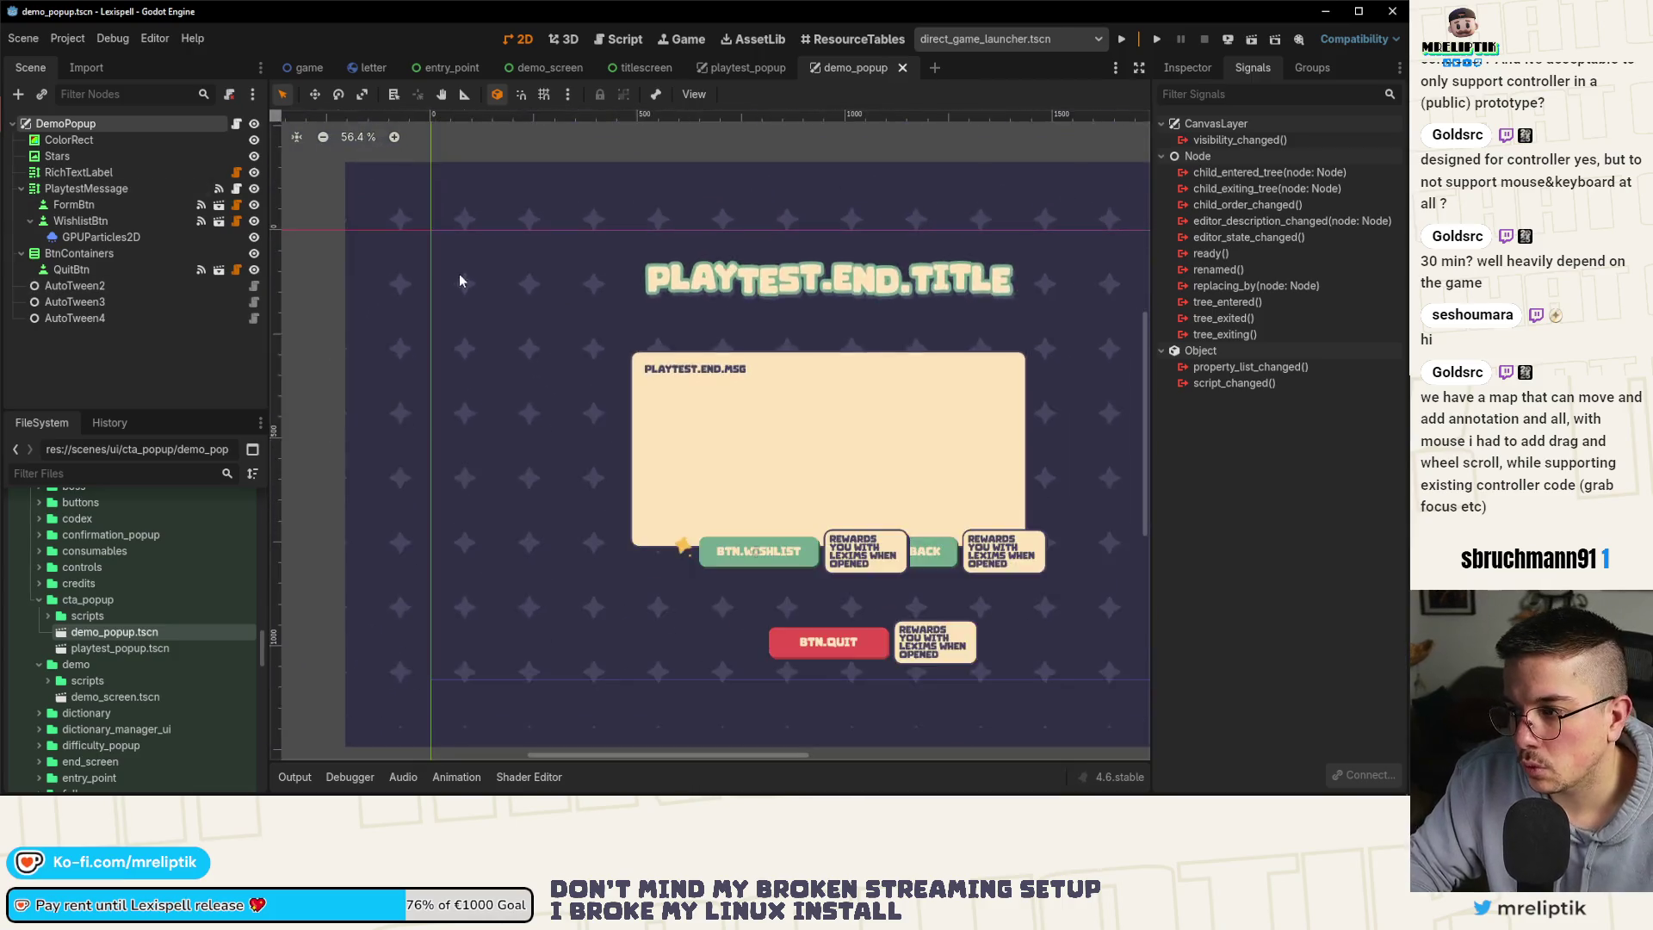
# Change the title label's text to DEMO.END.TITLE and save the scene
pyautogui.scroll(-2, 465, 293)
pyautogui.click(560, 271)
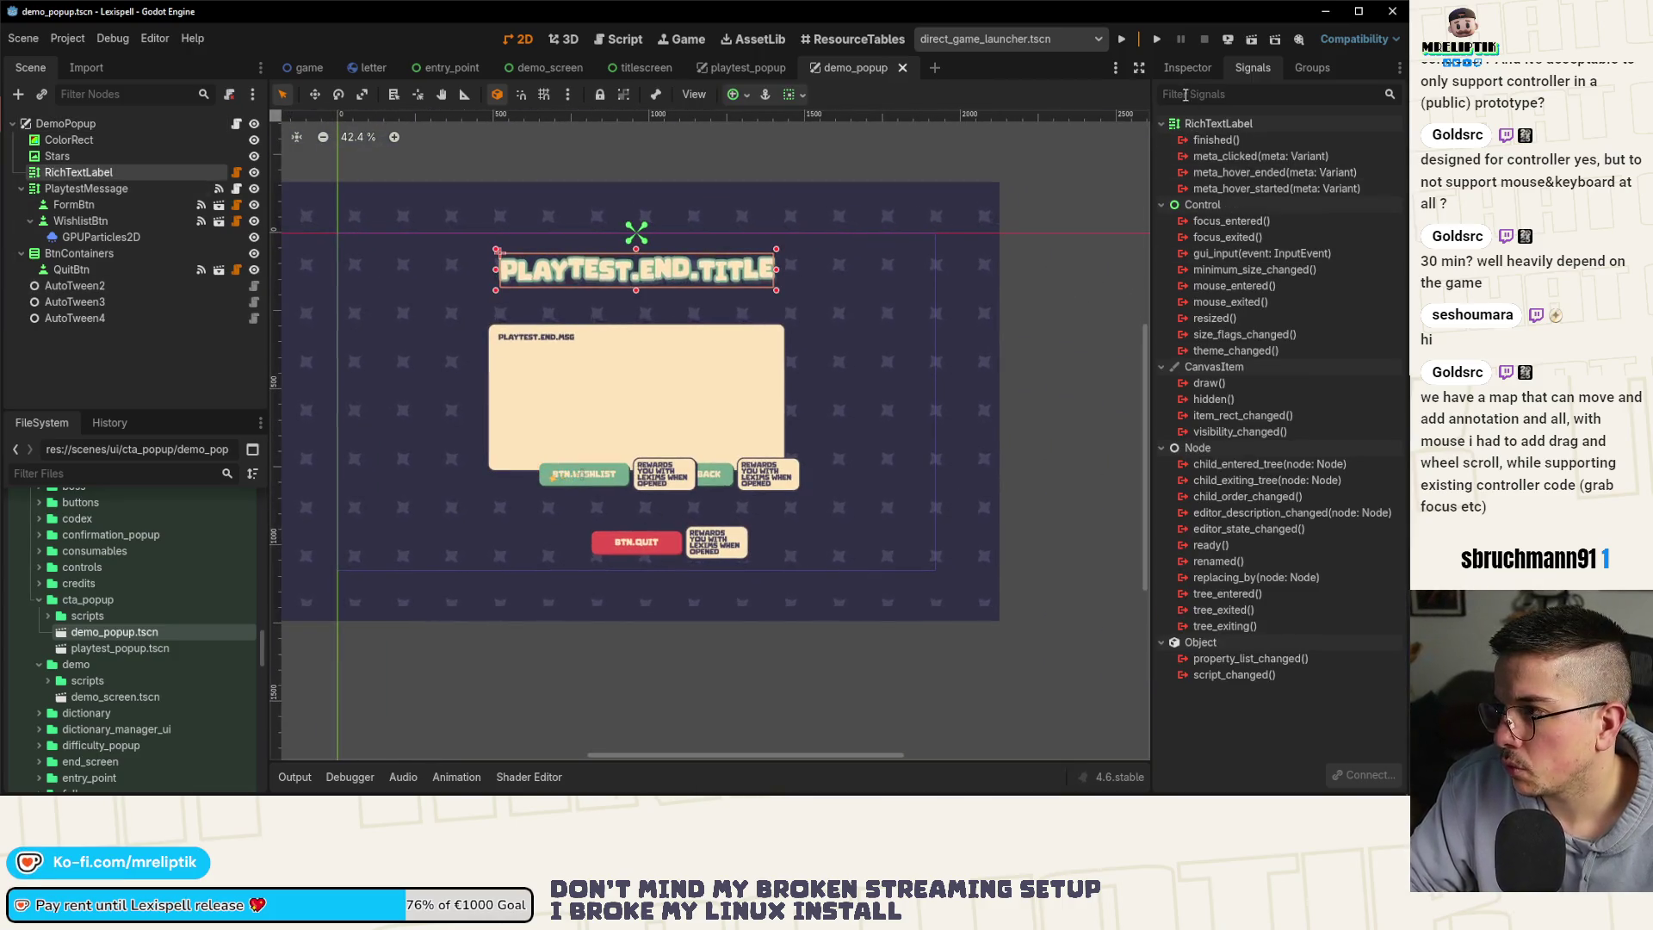
pyautogui.click(1187, 67)
pyautogui.moveTo(1154, 196); pyautogui.dragTo(973, 195)
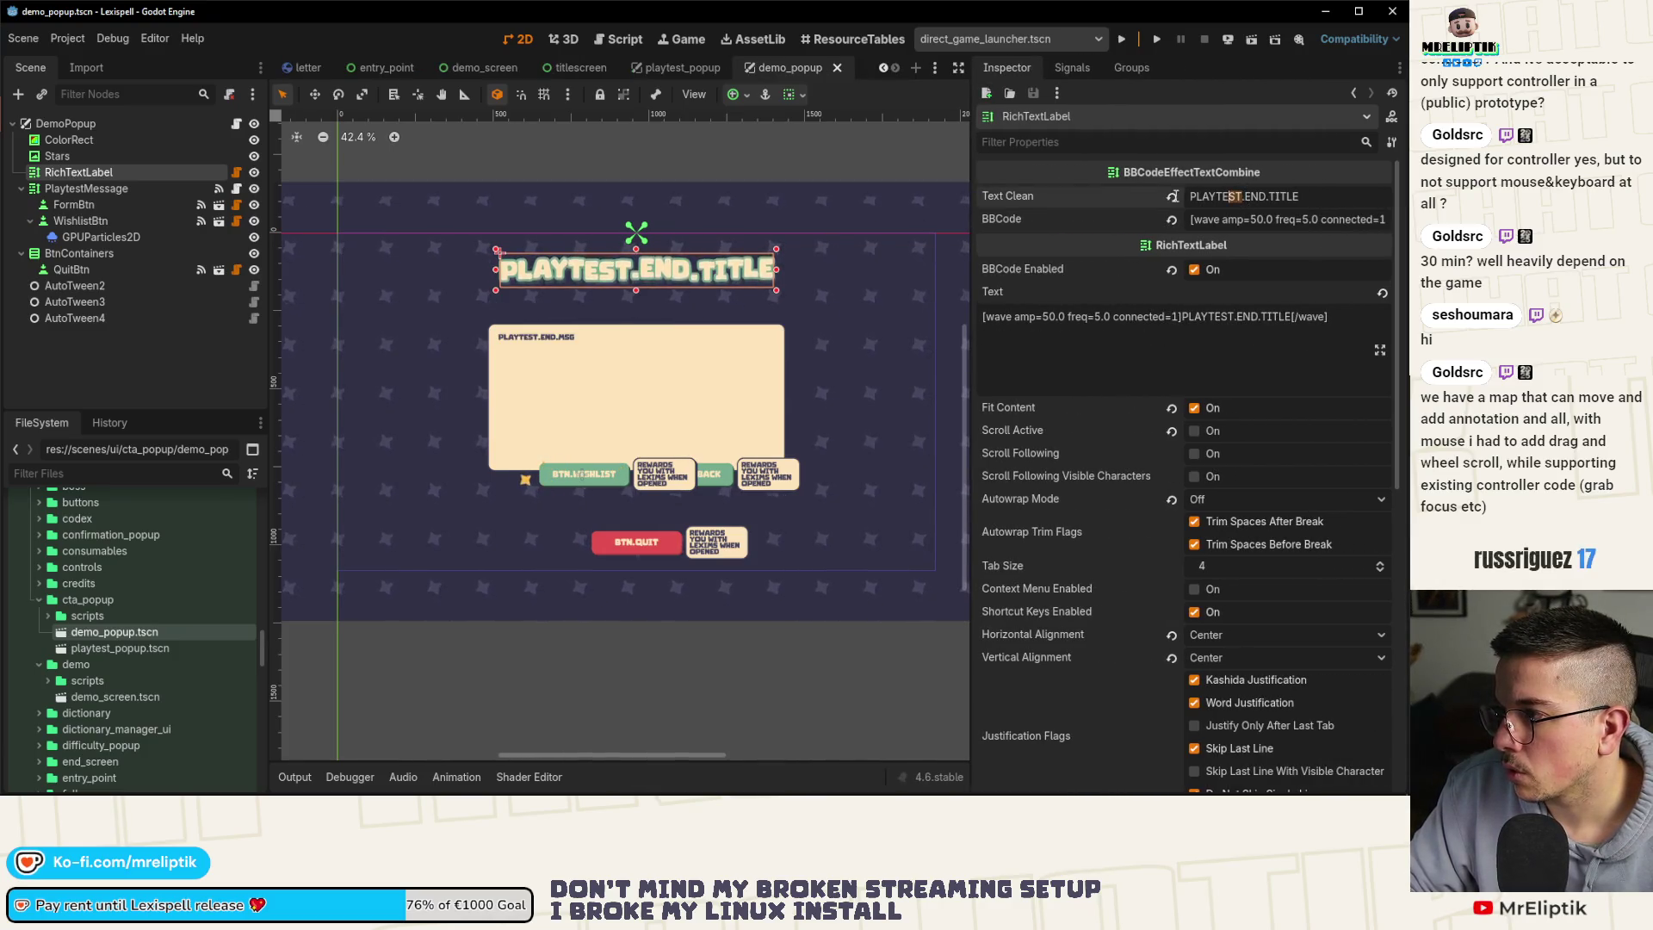
pyautogui.moveTo(1174, 197); pyautogui.dragTo(1085, 194)
pyautogui.write('DEMO')
pyautogui.hotkey('ctrl', 's')
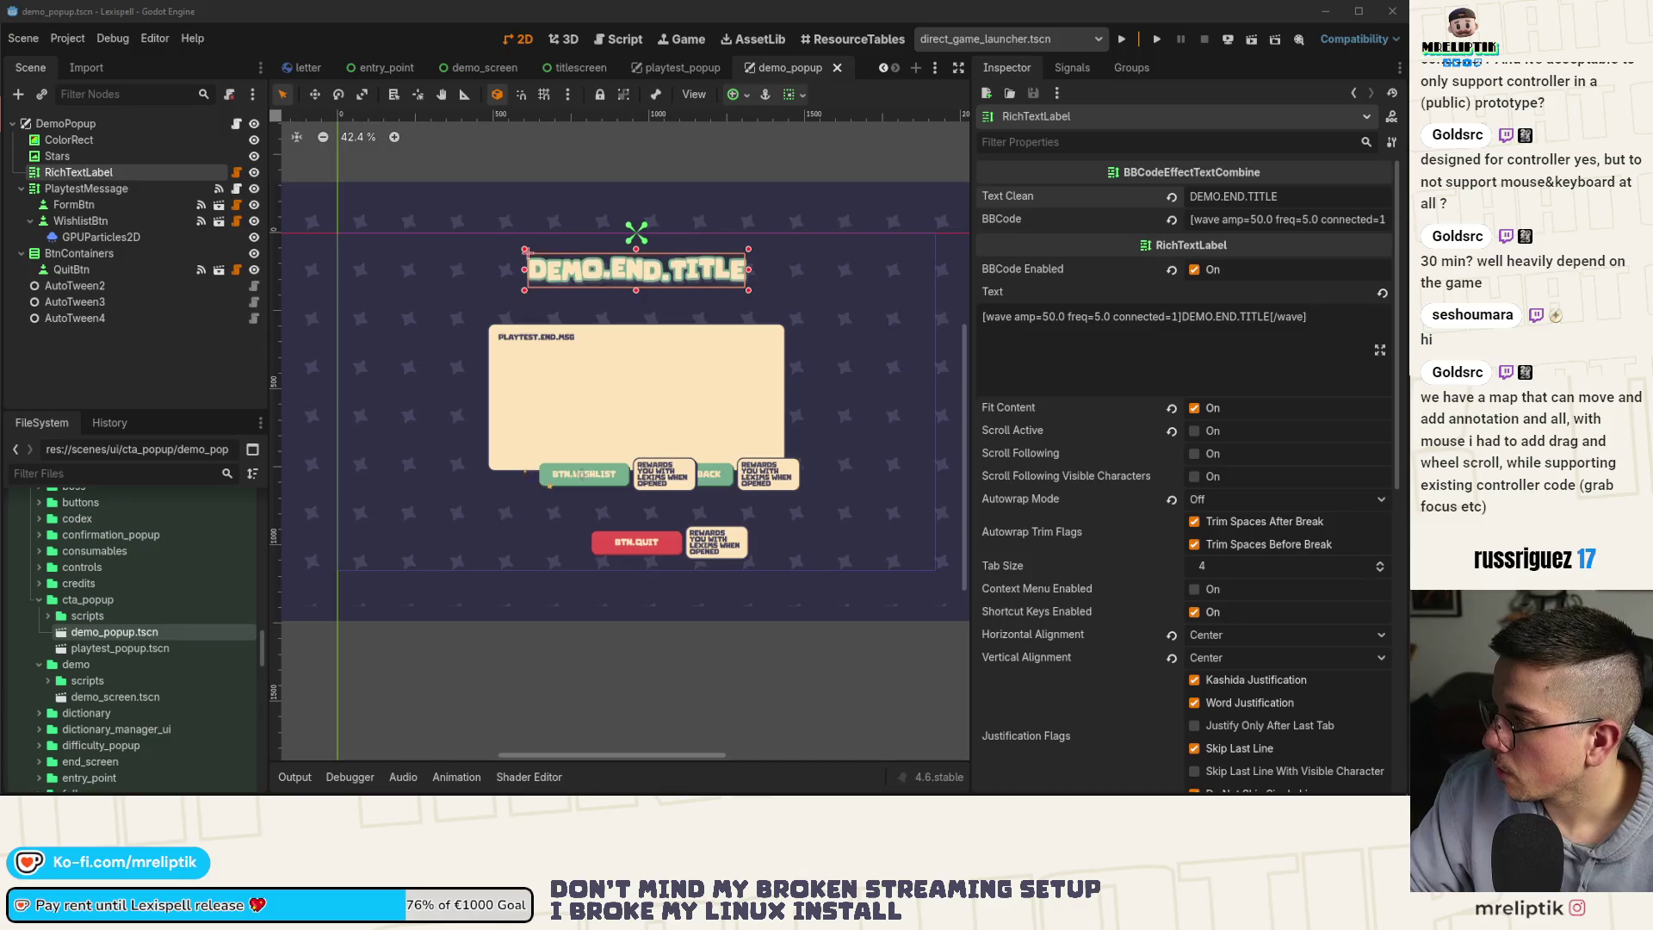
pyautogui.hotkey('ctrl', 'a')
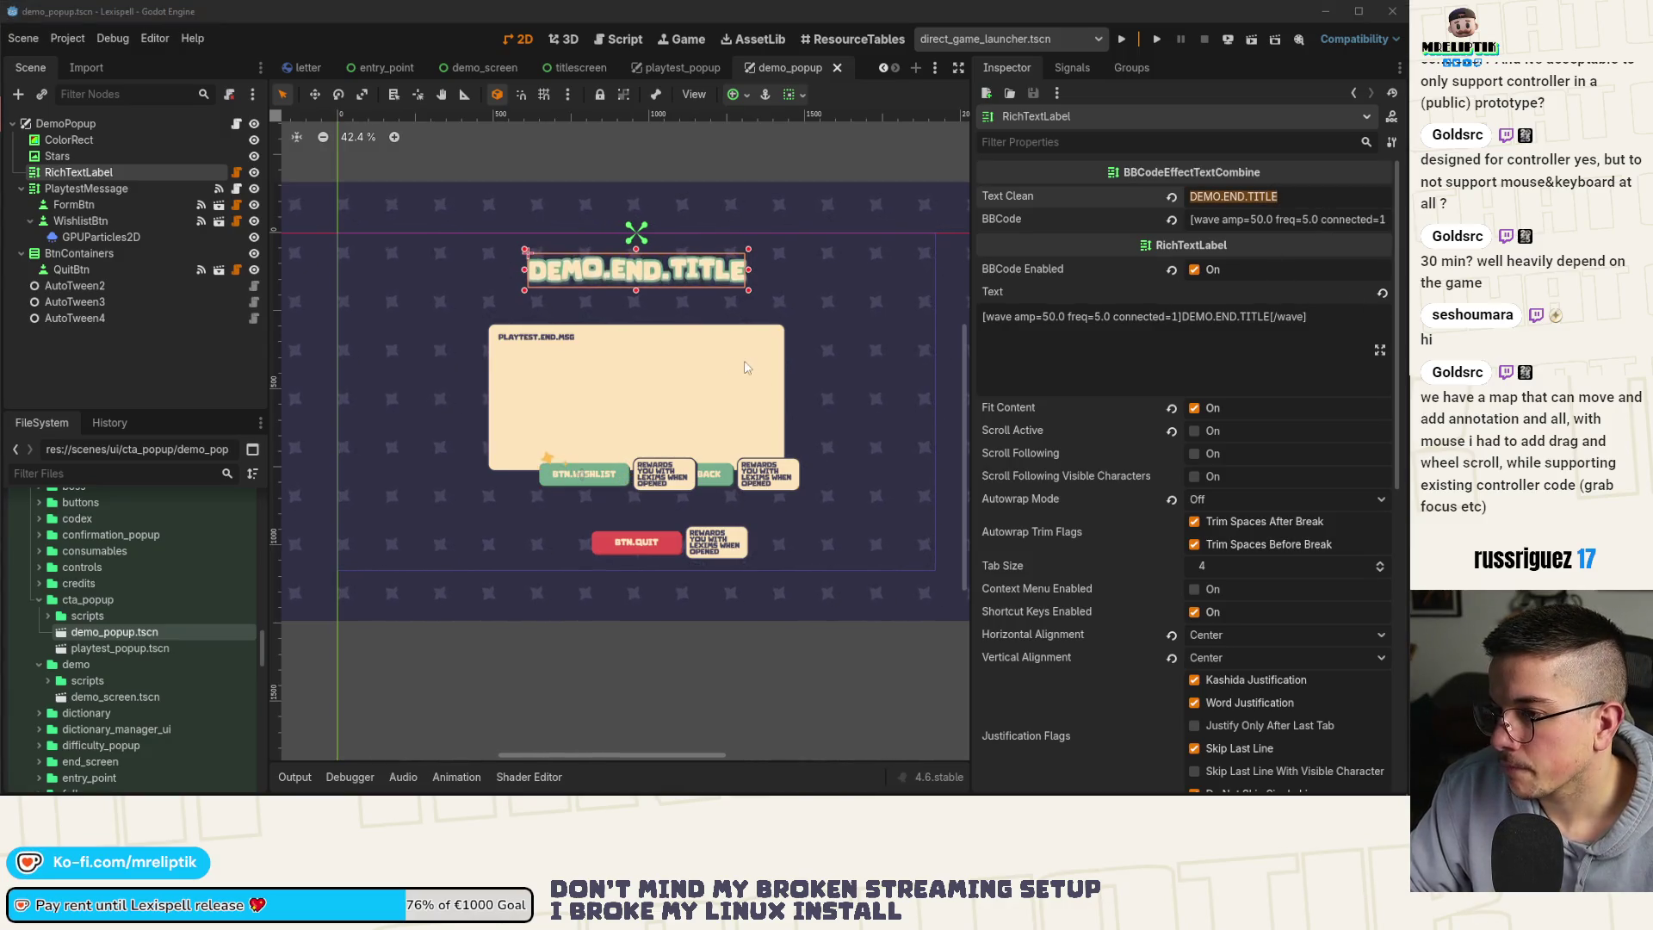
# Set the message label's text to DEMO.END.MSG
pyautogui.click(538, 343)
pyautogui.click(1128, 263)
pyautogui.hotkey('ctrl', 'a')
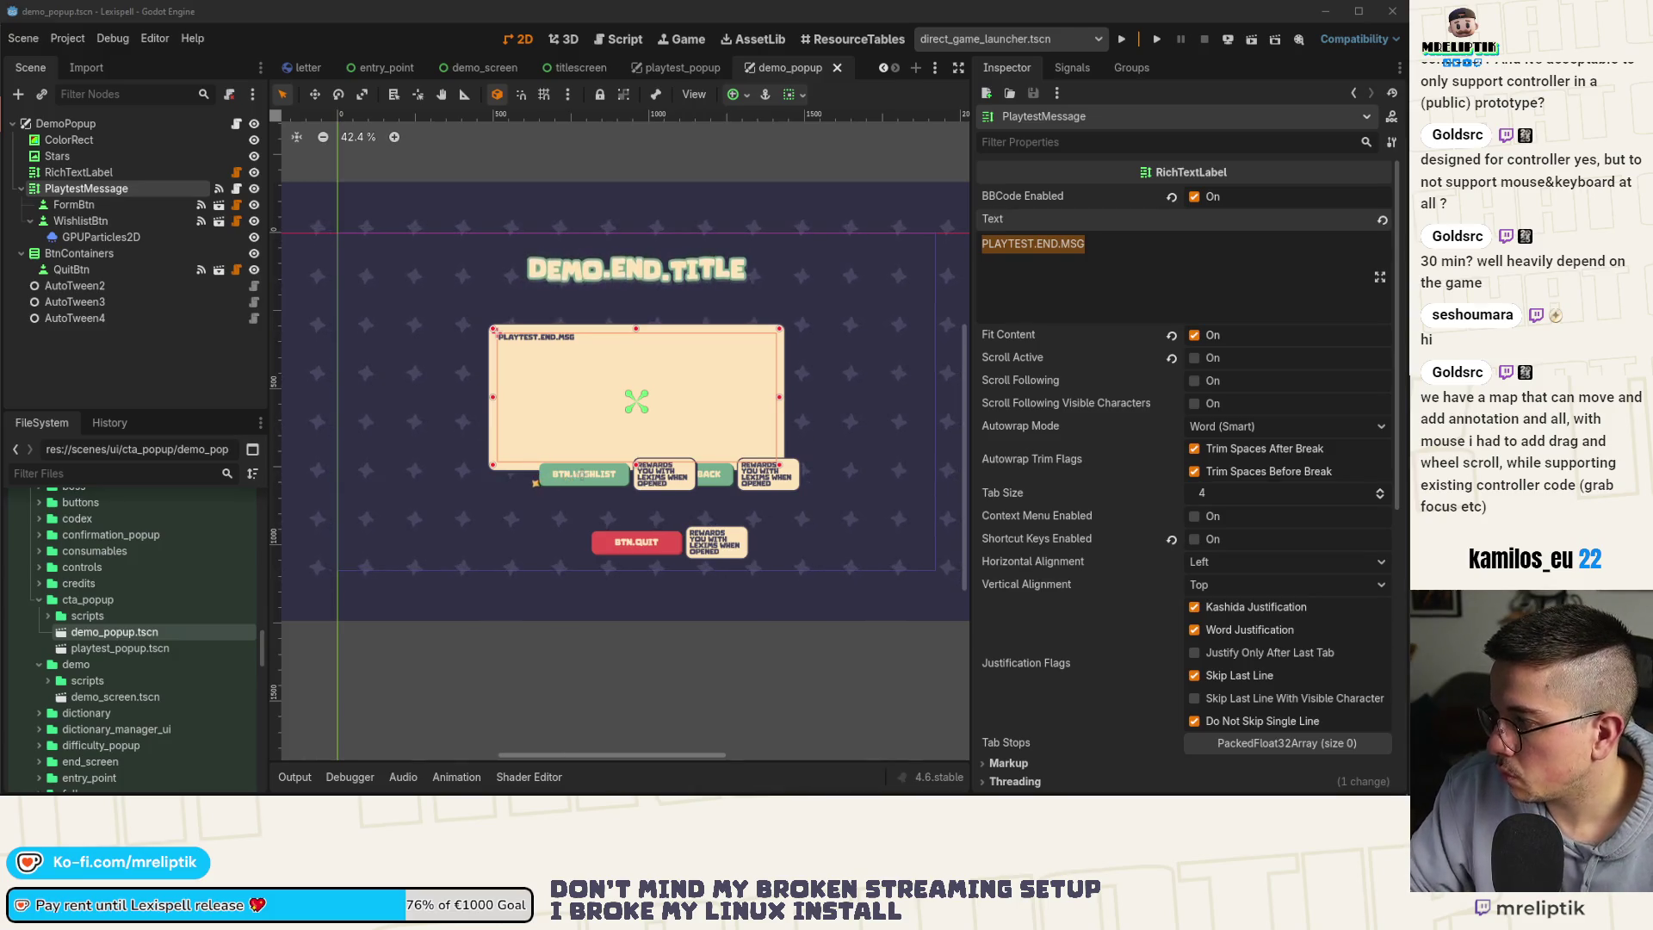
pyautogui.write('DEMO.END.MSG')
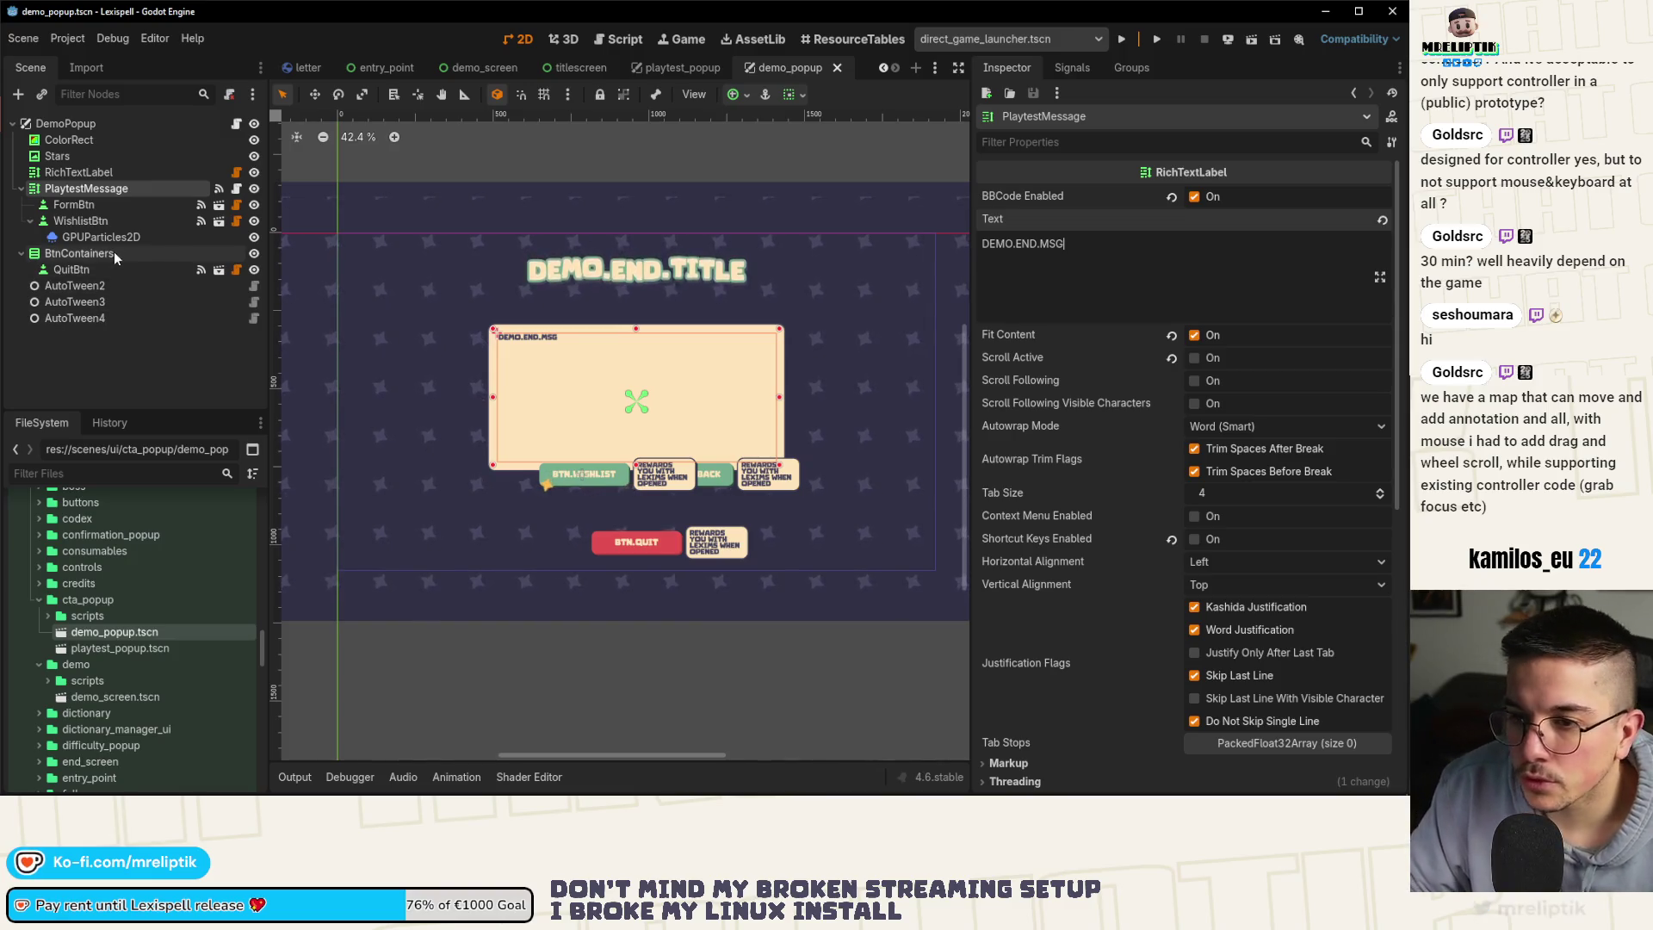
pyautogui.click(235, 125)
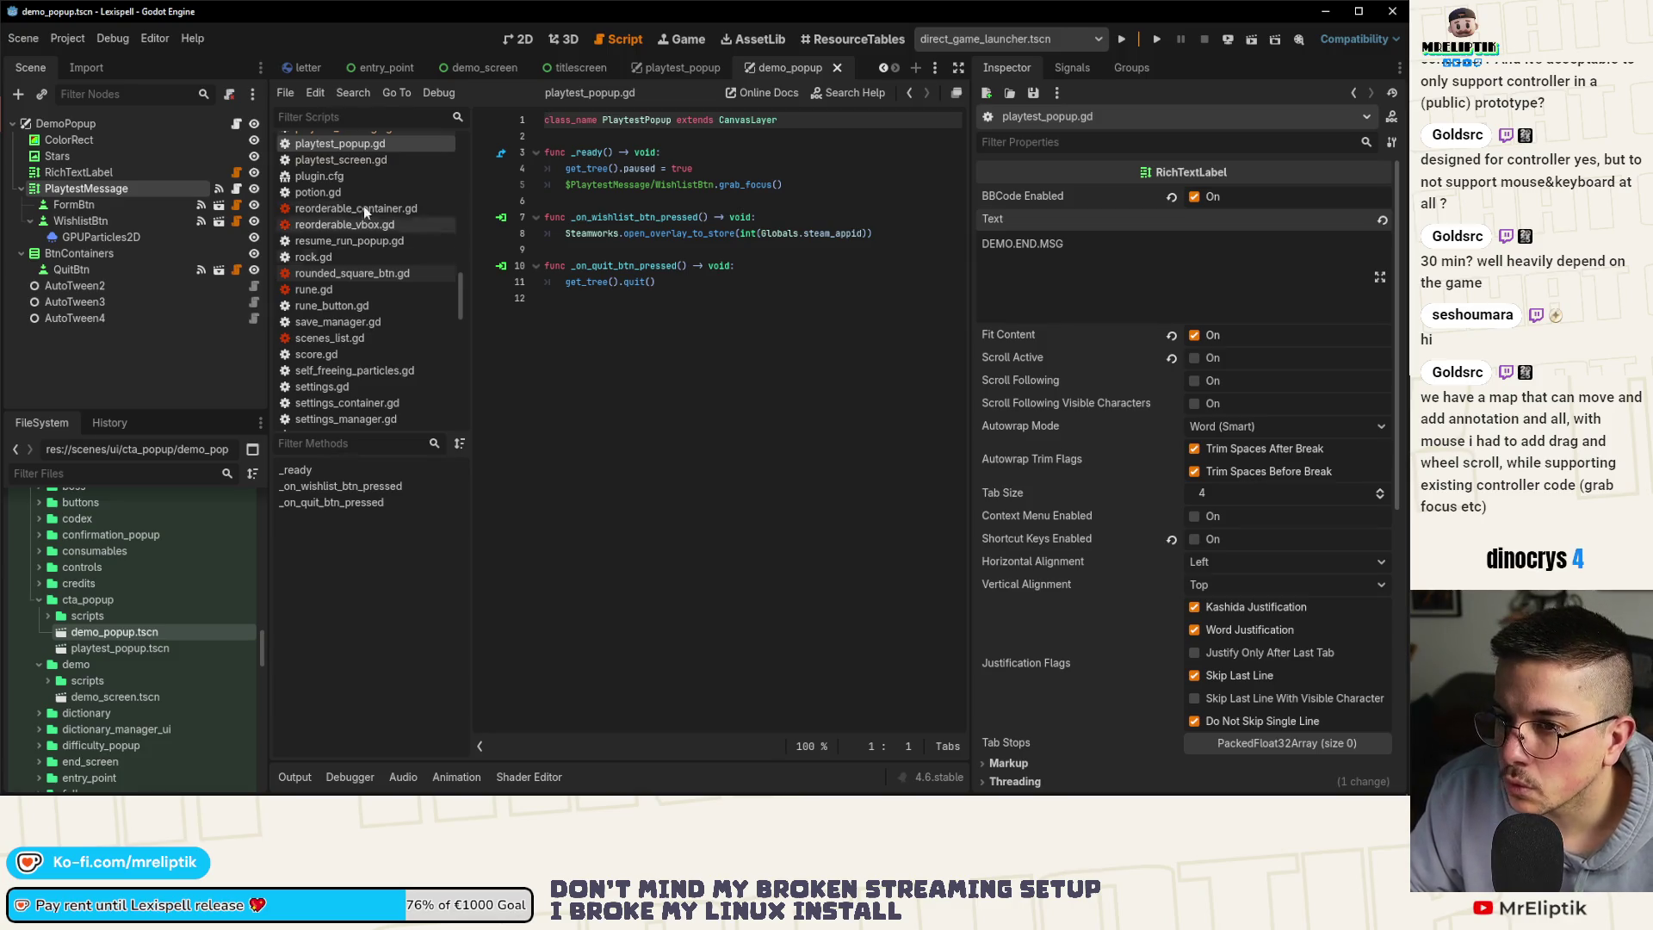
# Copy the playtest_popup.gd code and detach that script from DemoPopup
pyautogui.click(714, 342)
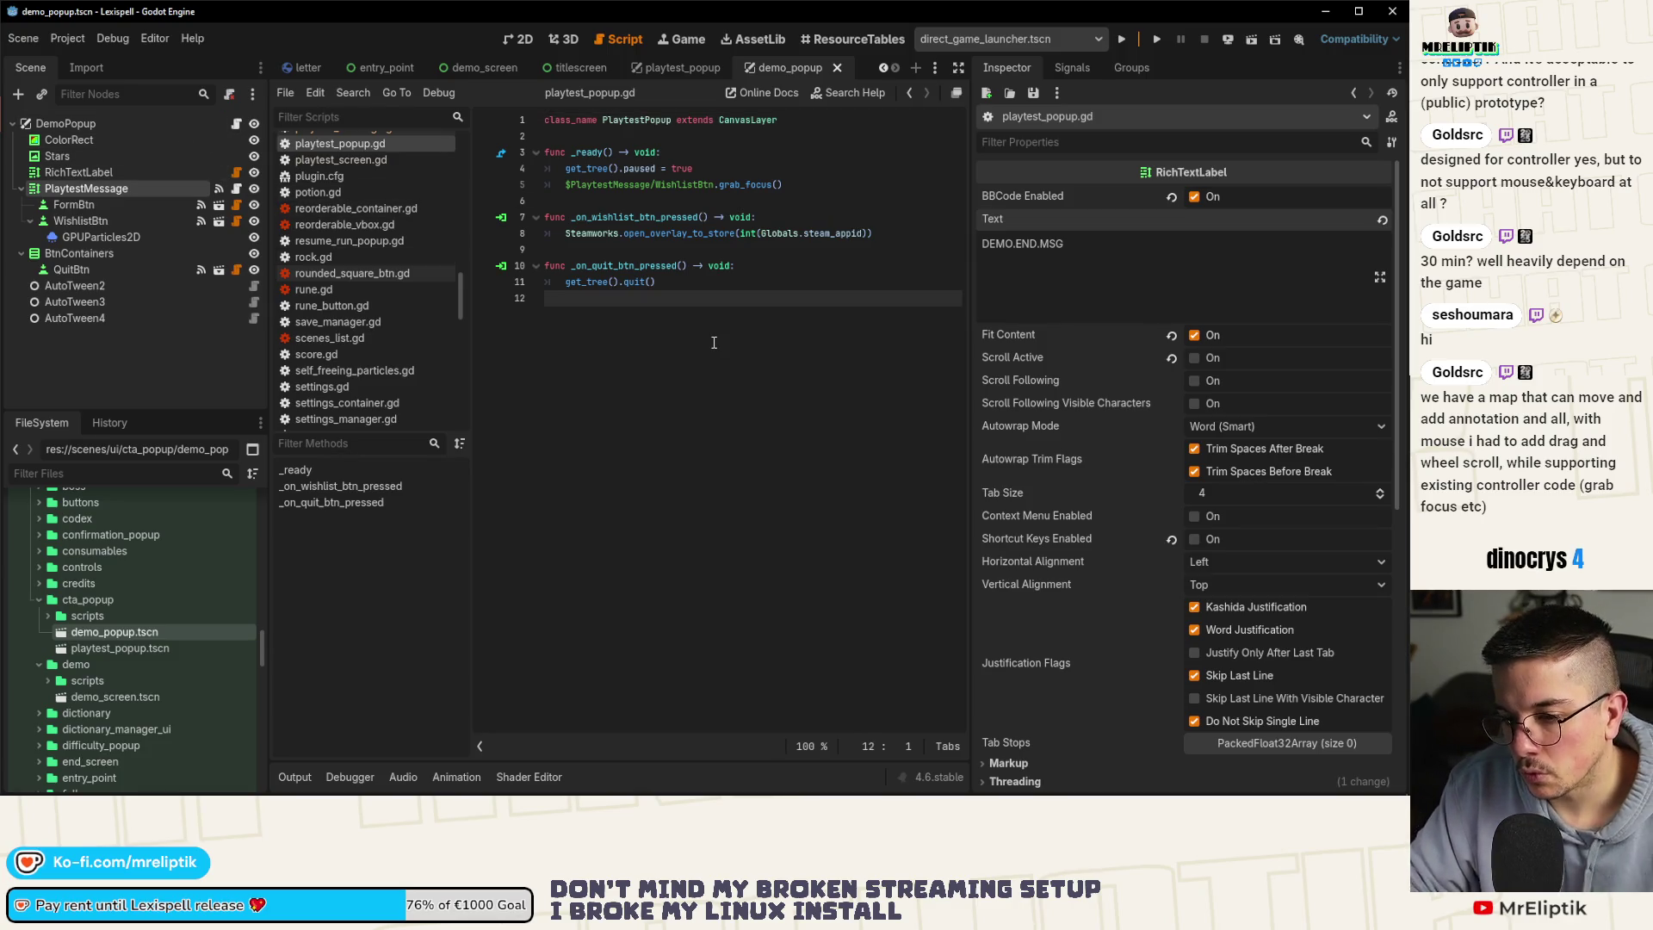
pyautogui.hotkey('ctrl', 'a')
pyautogui.rightClick(182, 123)
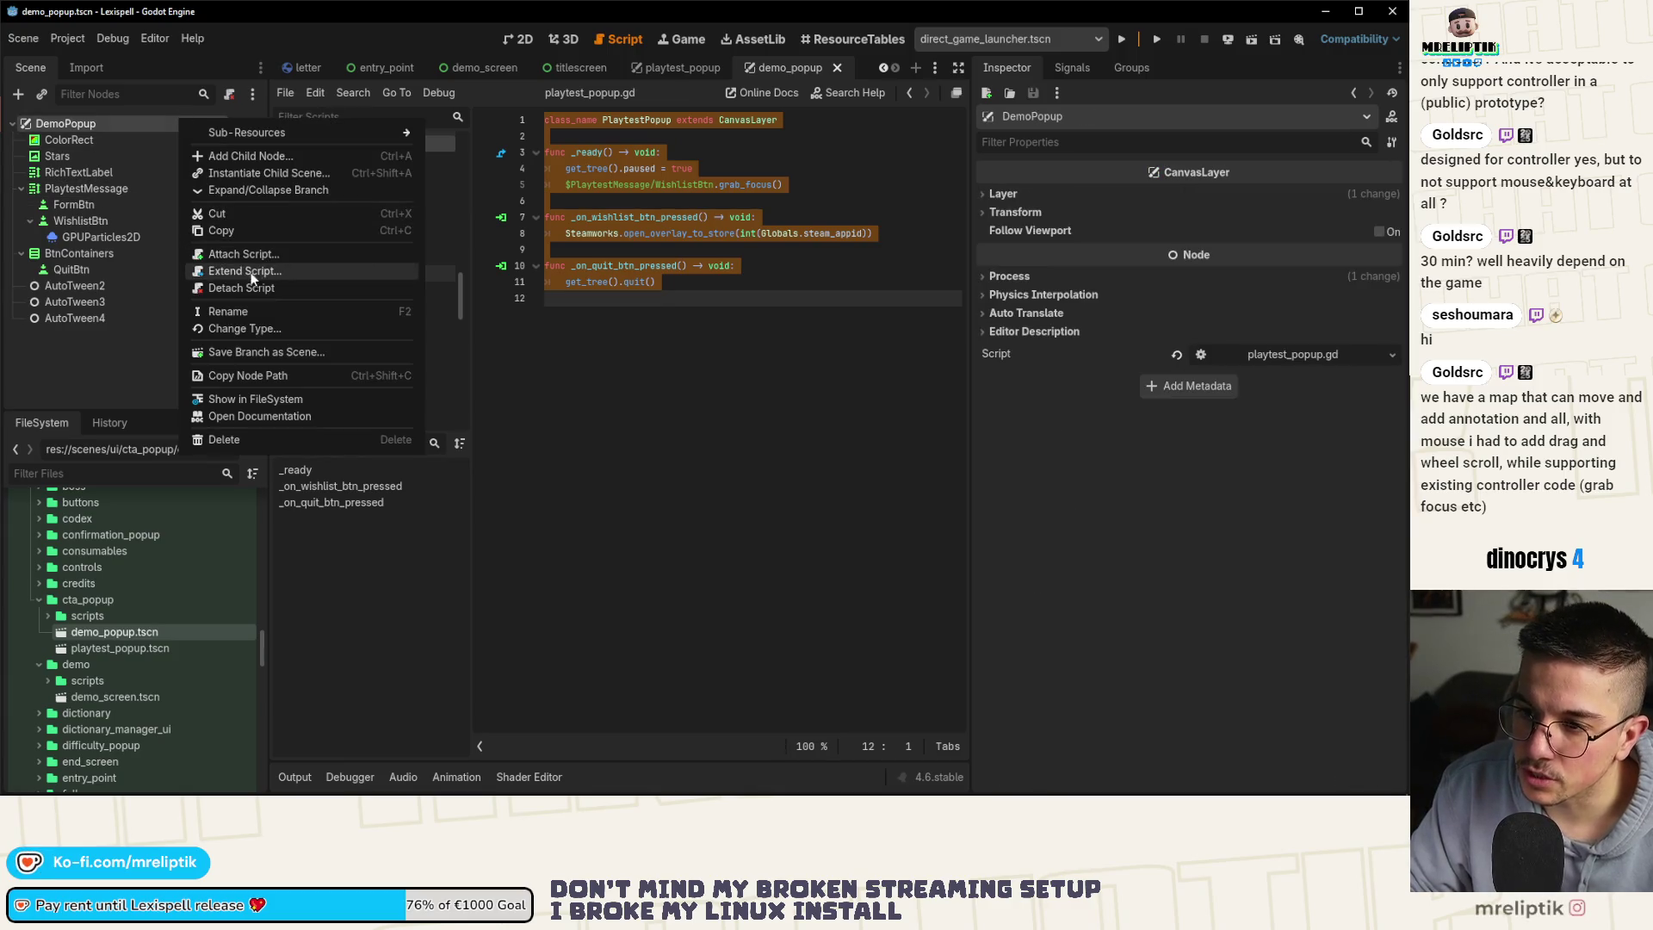
pyautogui.click(224, 242)
# Attach a new demo_popup.gd in cta_popup/scripts with the pasted code, class_name DemoPopup, and save
pyautogui.rightClick(189, 121)
pyautogui.click(276, 233)
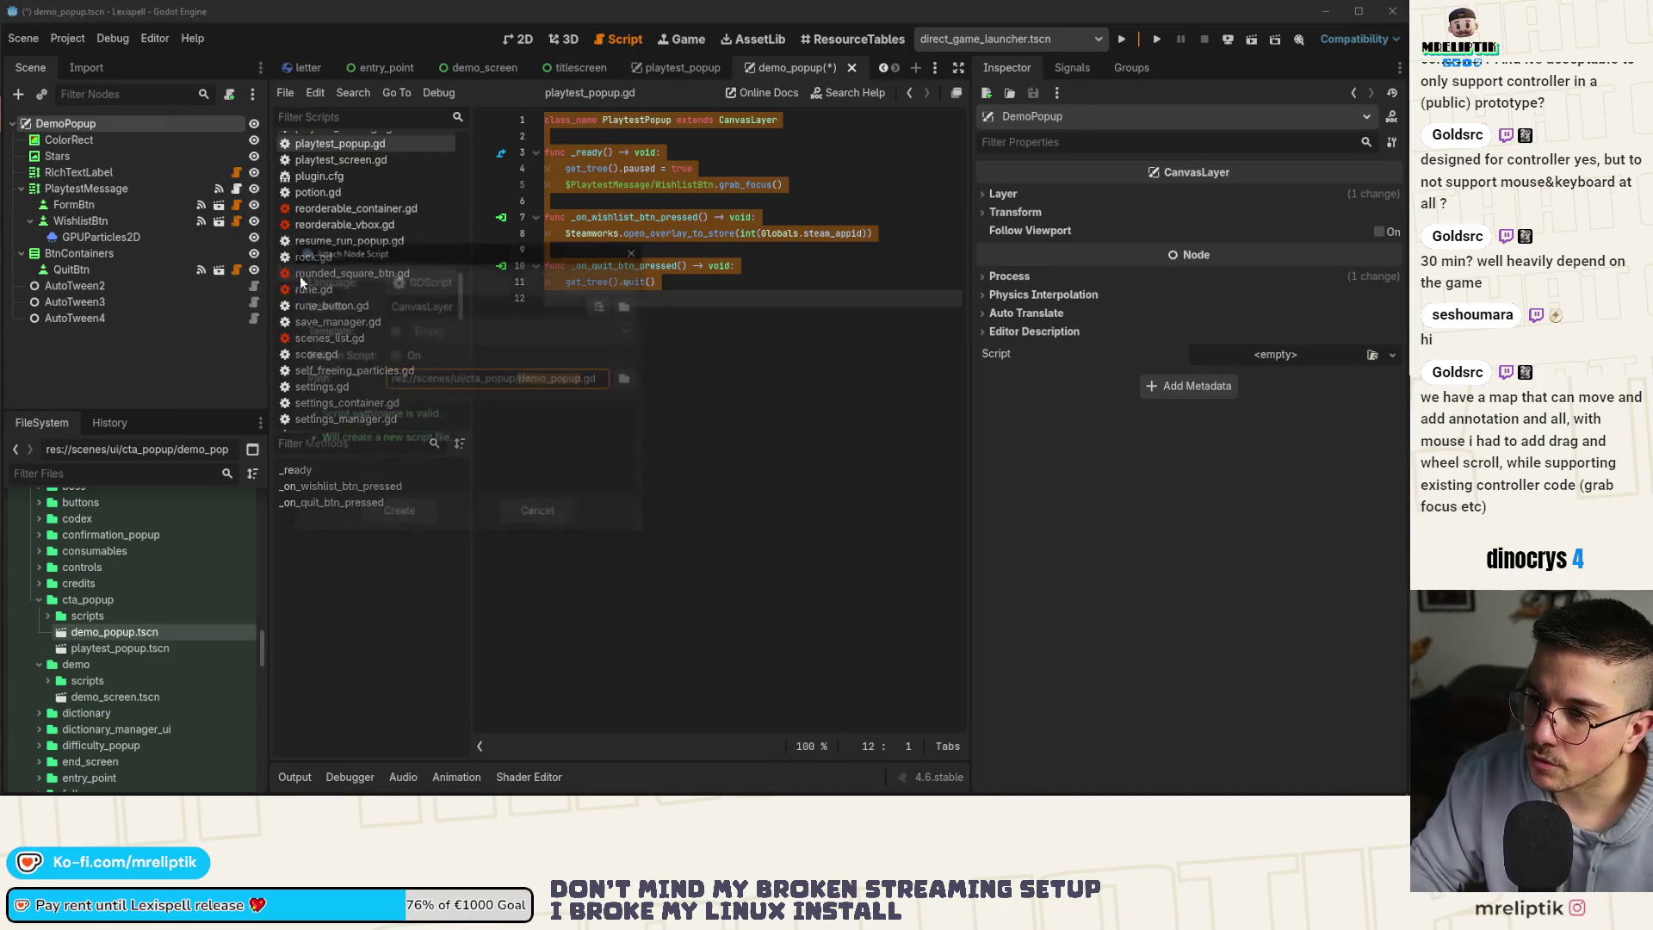
pyautogui.click(631, 381)
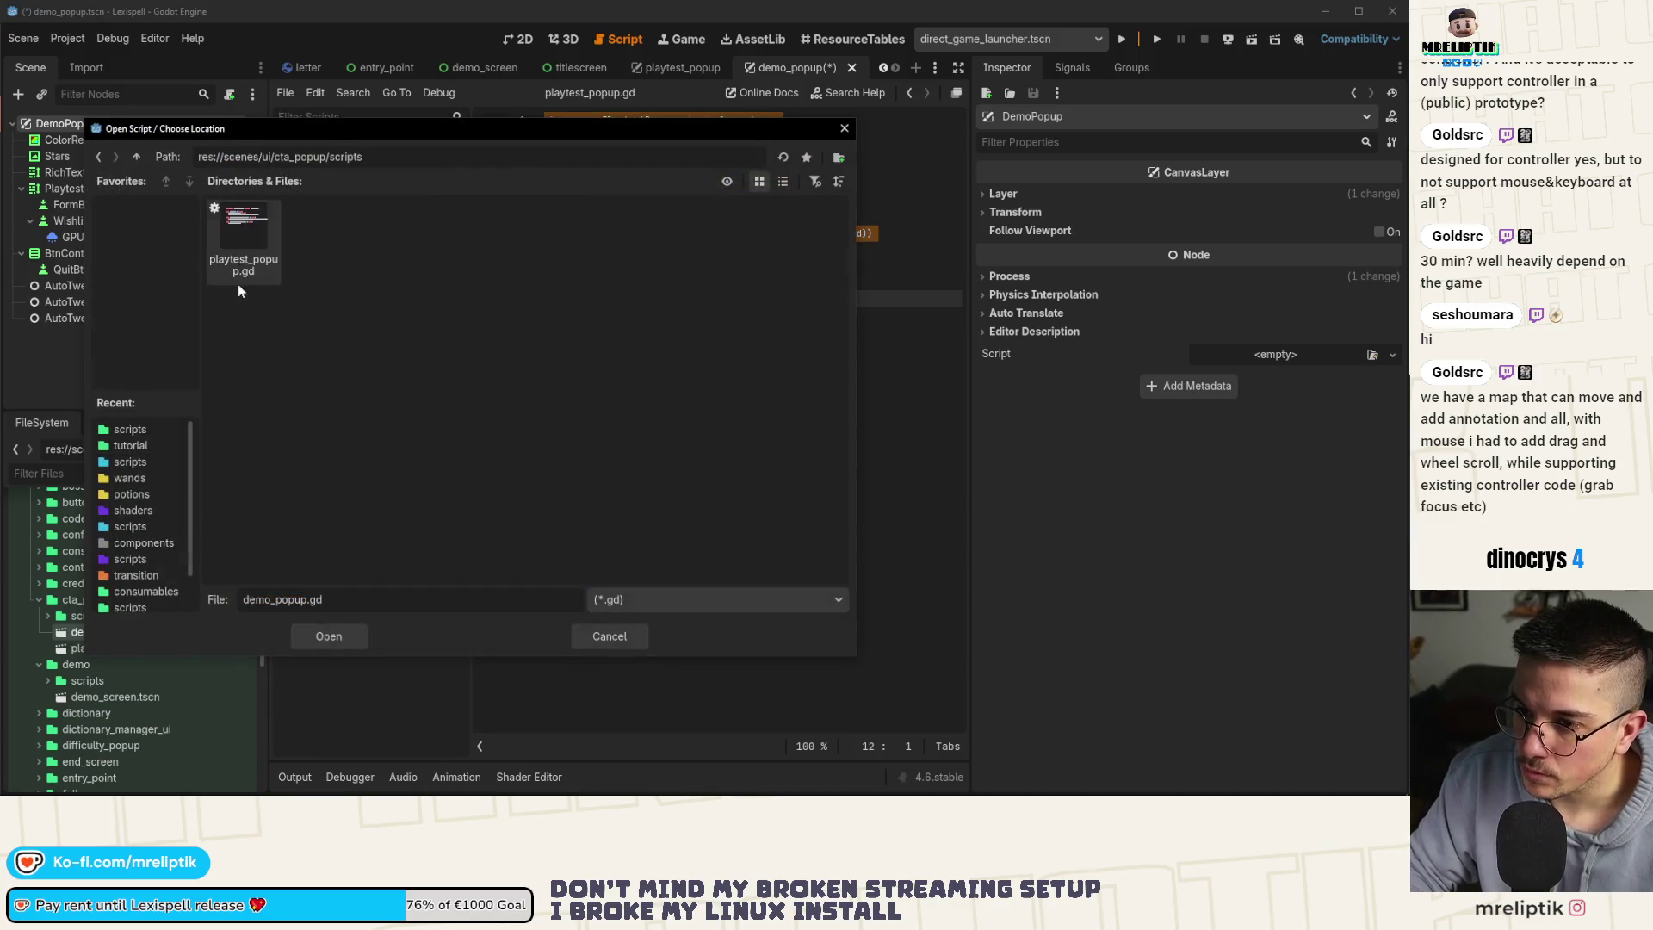
pyautogui.click(328, 635)
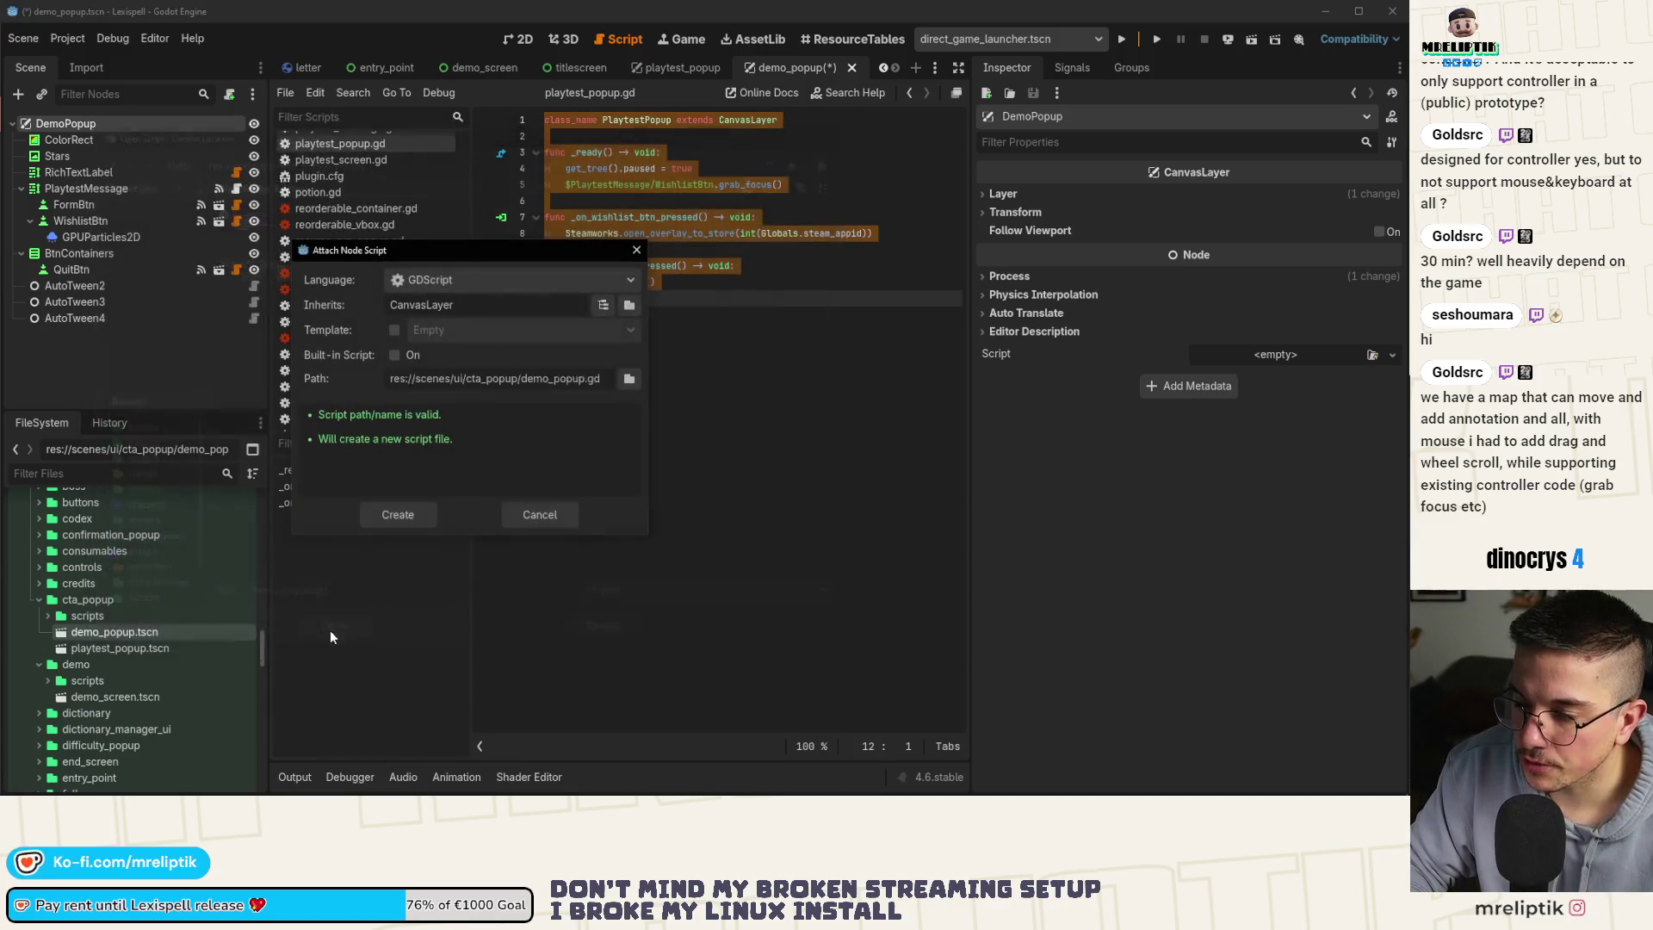
pyautogui.click(391, 514)
pyautogui.hotkey('ctrl', 'a')
pyautogui.hotkey('ctrl', 'v')
pyautogui.doubleClick(642, 120)
pyautogui.write('DemoPopu')
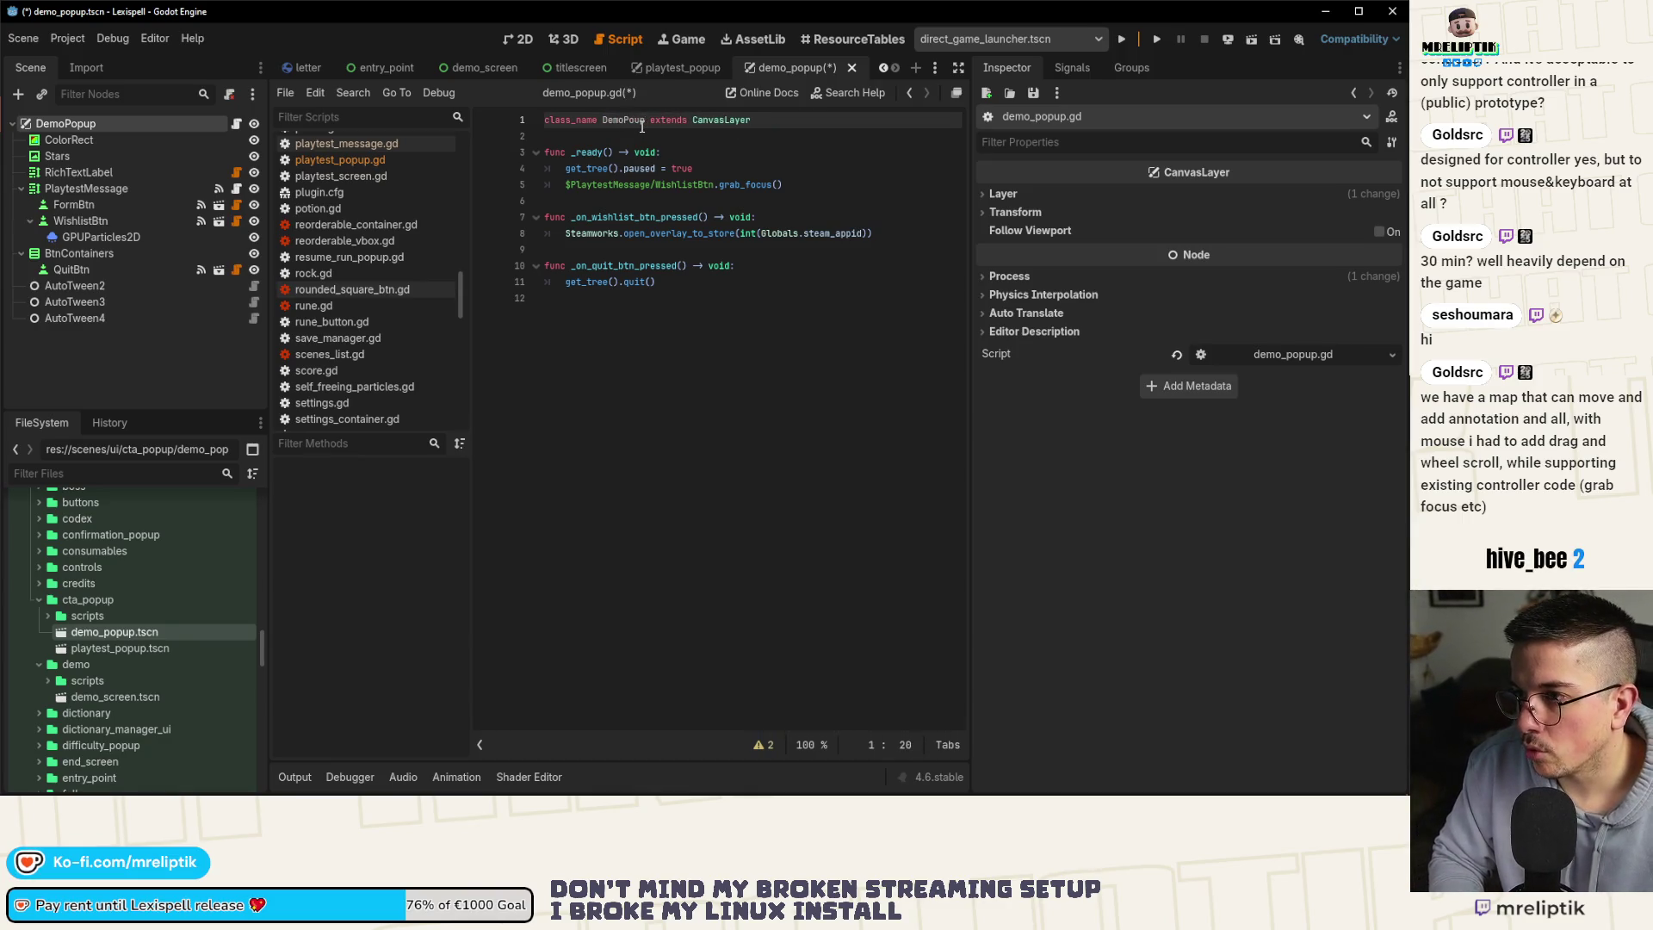
pyautogui.write('p')
pyautogui.hotkey('ctrl', 's')
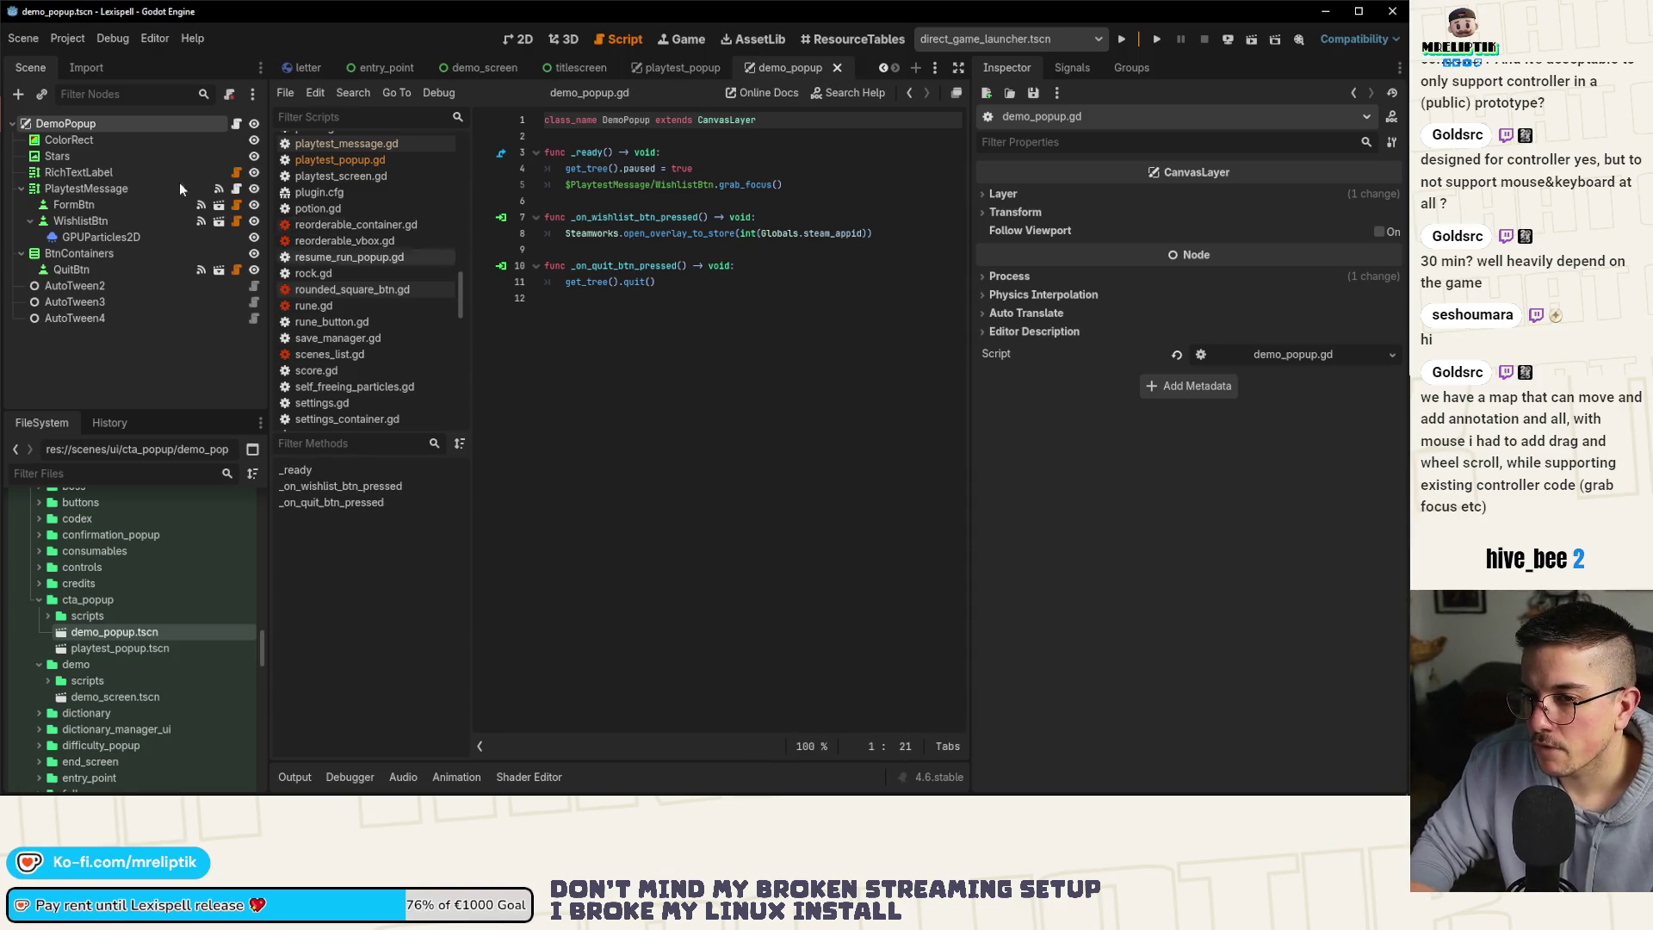
# Rename PlaytestMessage to Message, change the script path to $Message, and save
pyautogui.click(86, 188)
pyautogui.click(86, 188)
pyautogui.press('BackSpace')
pyautogui.press('Return')
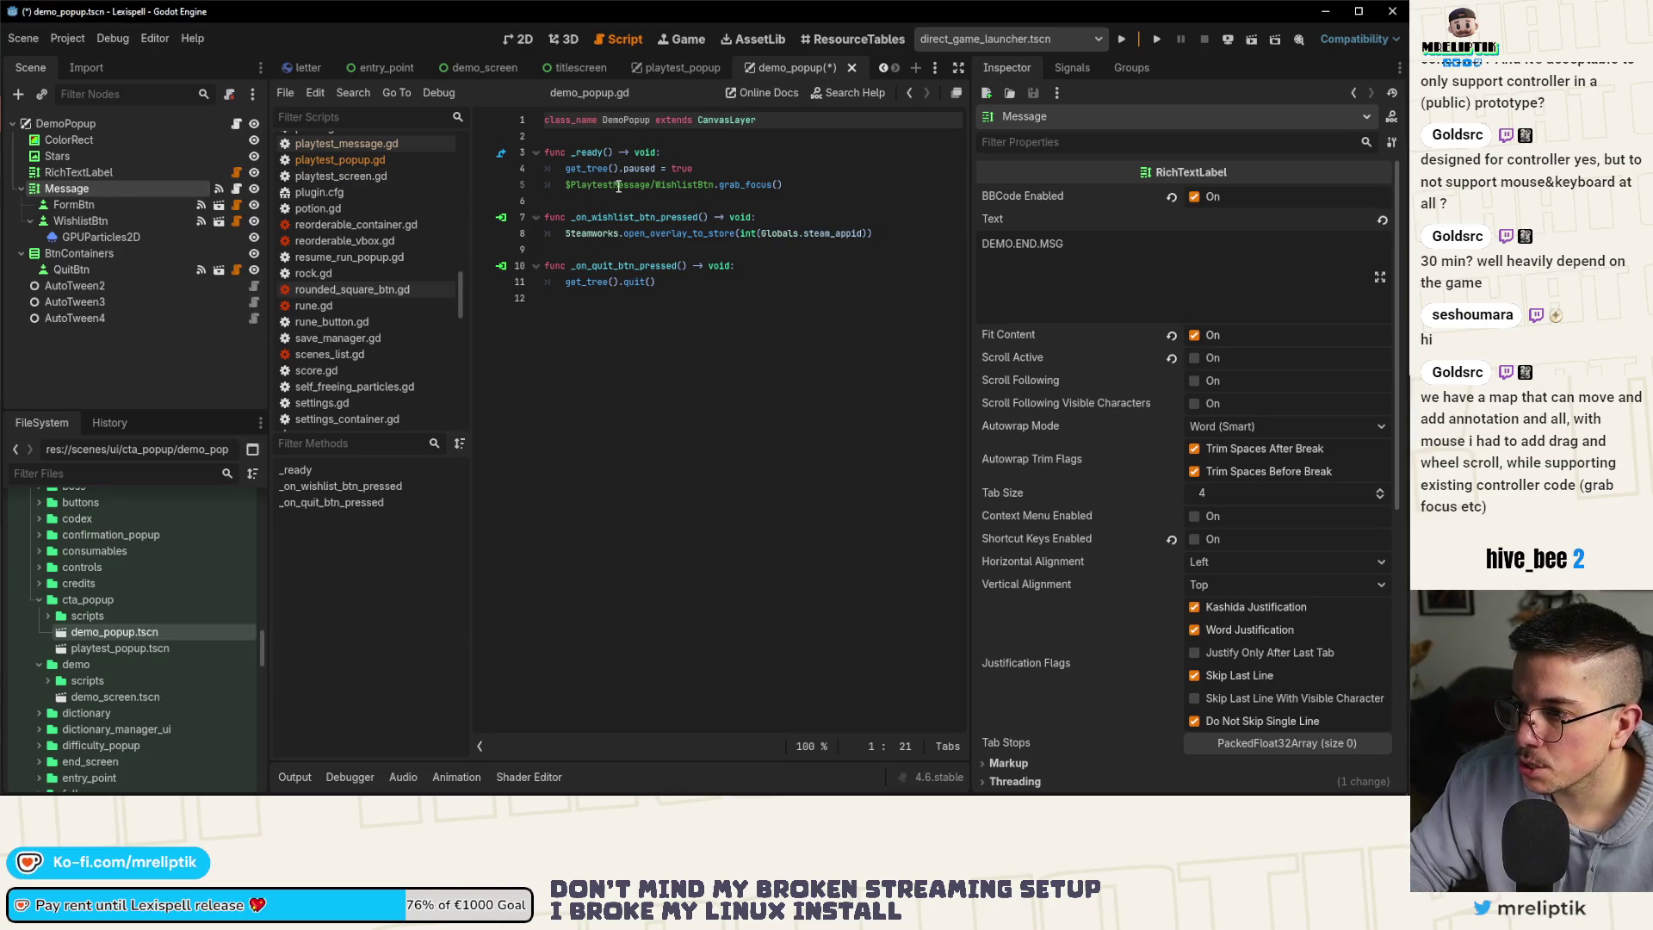
pyautogui.moveTo(619, 186); pyautogui.dragTo(625, 202)
pyautogui.press('BackSpace')
pyautogui.hotkey('ctrl', 'z')
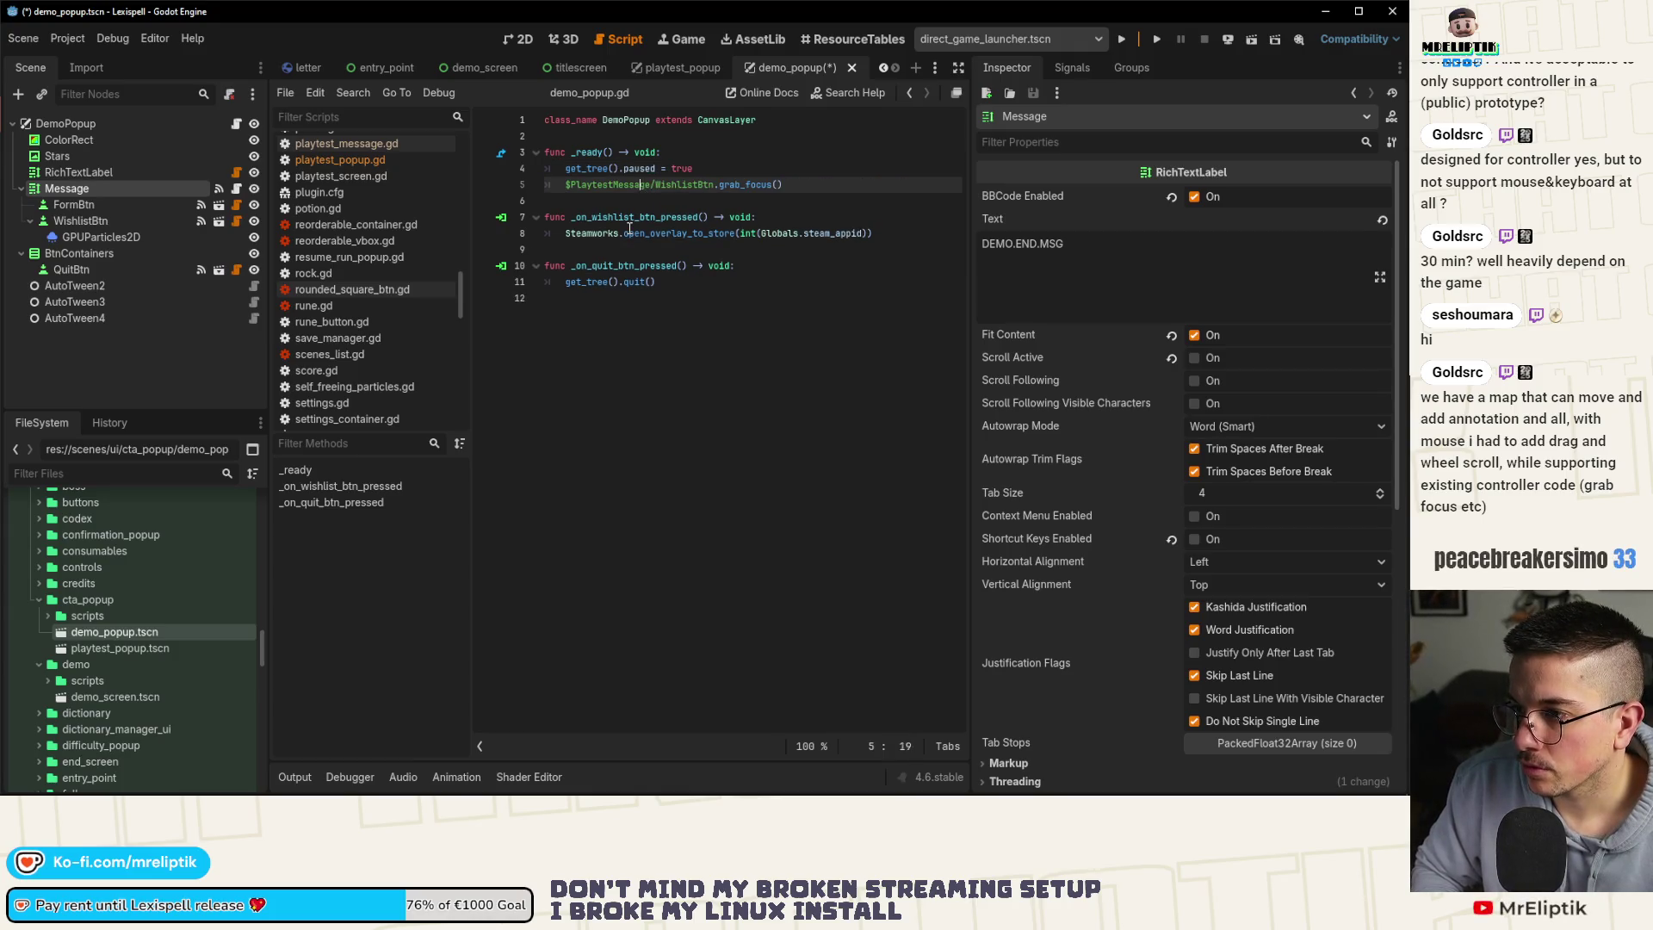
pyautogui.press('BackSpace')
pyautogui.press('BackSpace')
pyautogui.press('BackSpace')
pyautogui.hotkey('ctrl', 's')
# Follow the wishlist handler's open_overlay_to_store call to its definition in steamworks.gd
pyautogui.click(678, 294)
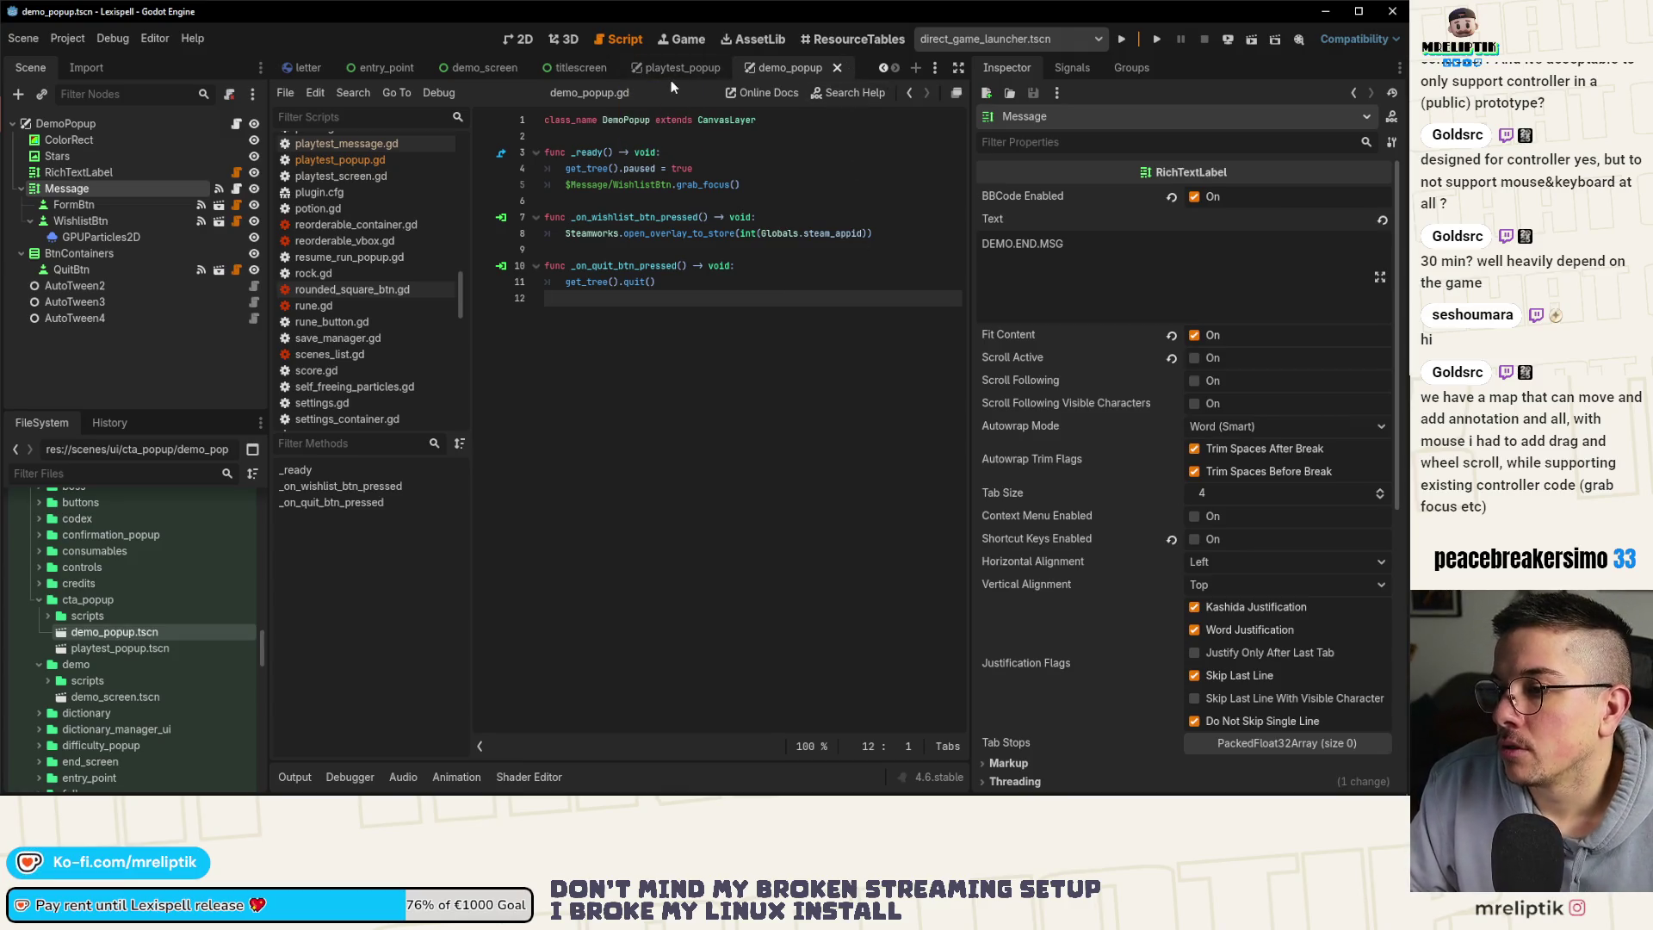
pyautogui.doubleClick(653, 235)
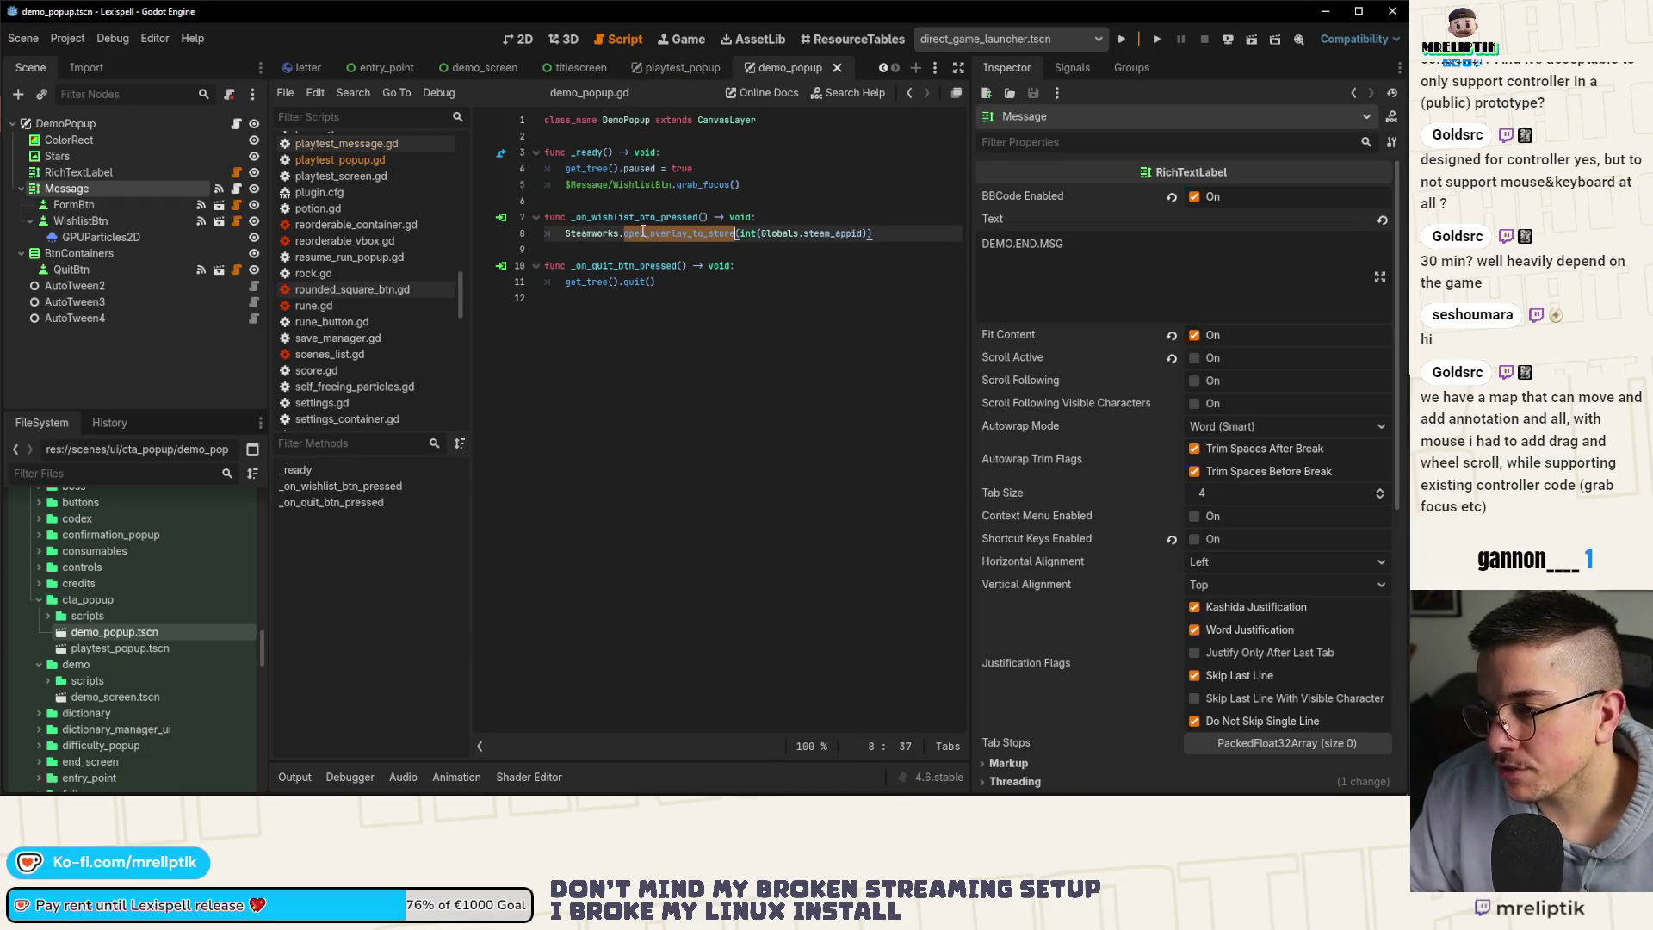
pyautogui.keyDown('ctrl'); pyautogui.click(652, 241); pyautogui.keyUp('ctrl')
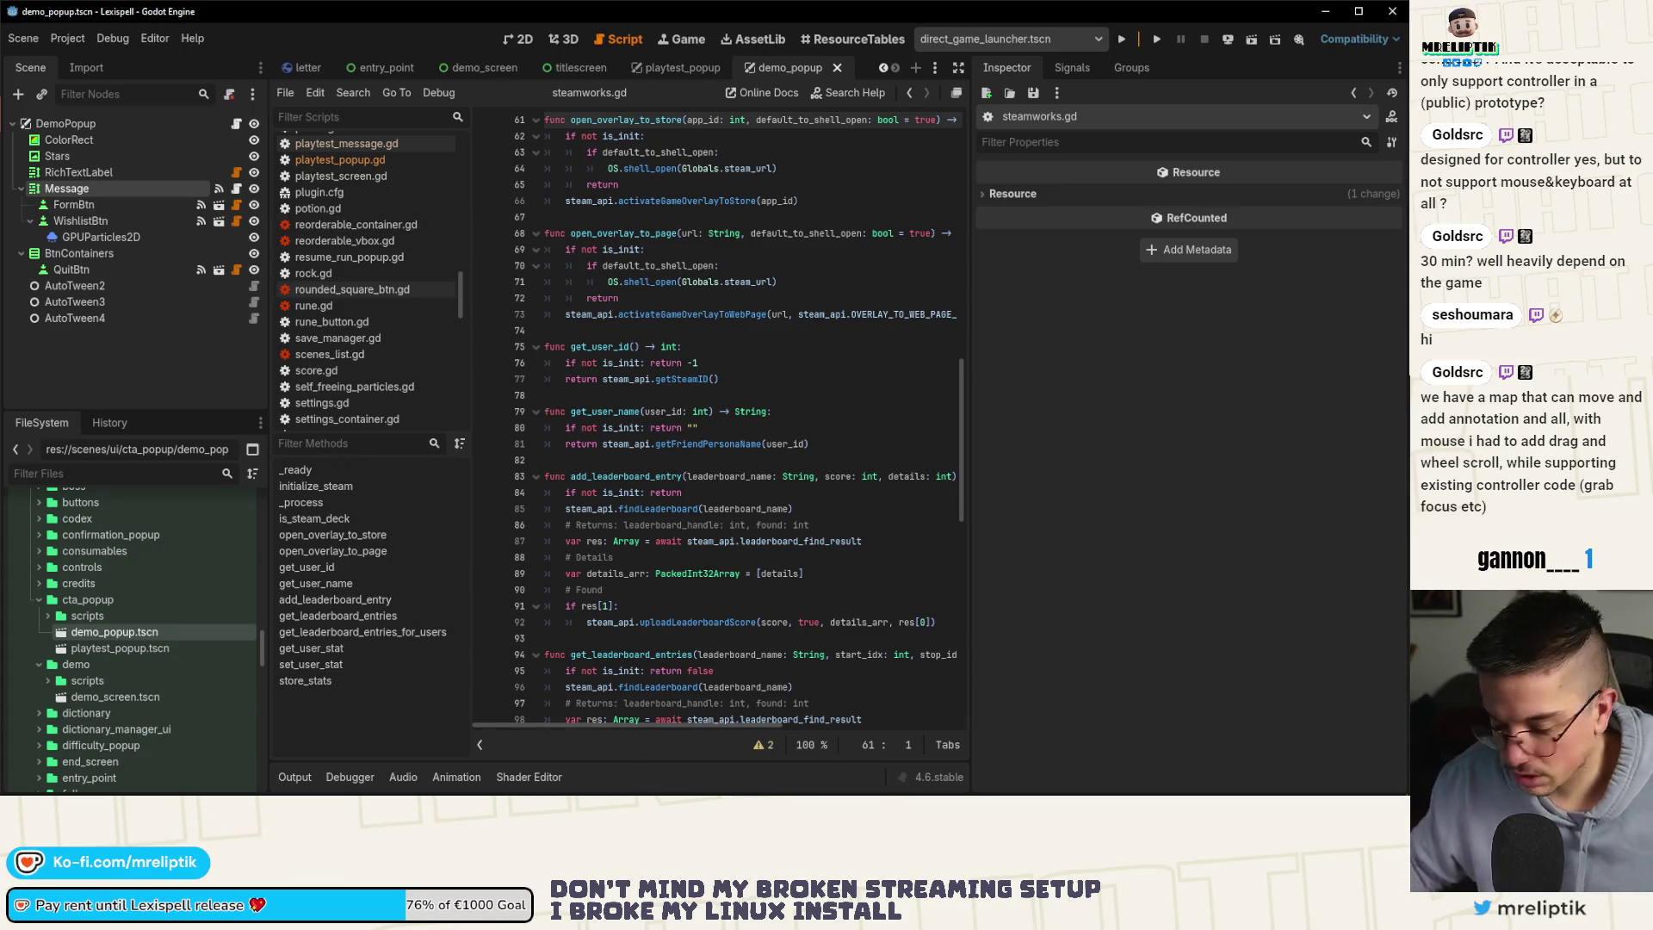
# Review demo_popup in the 2D view, then switch to the playtest_popup scene
pyautogui.click(529, 41)
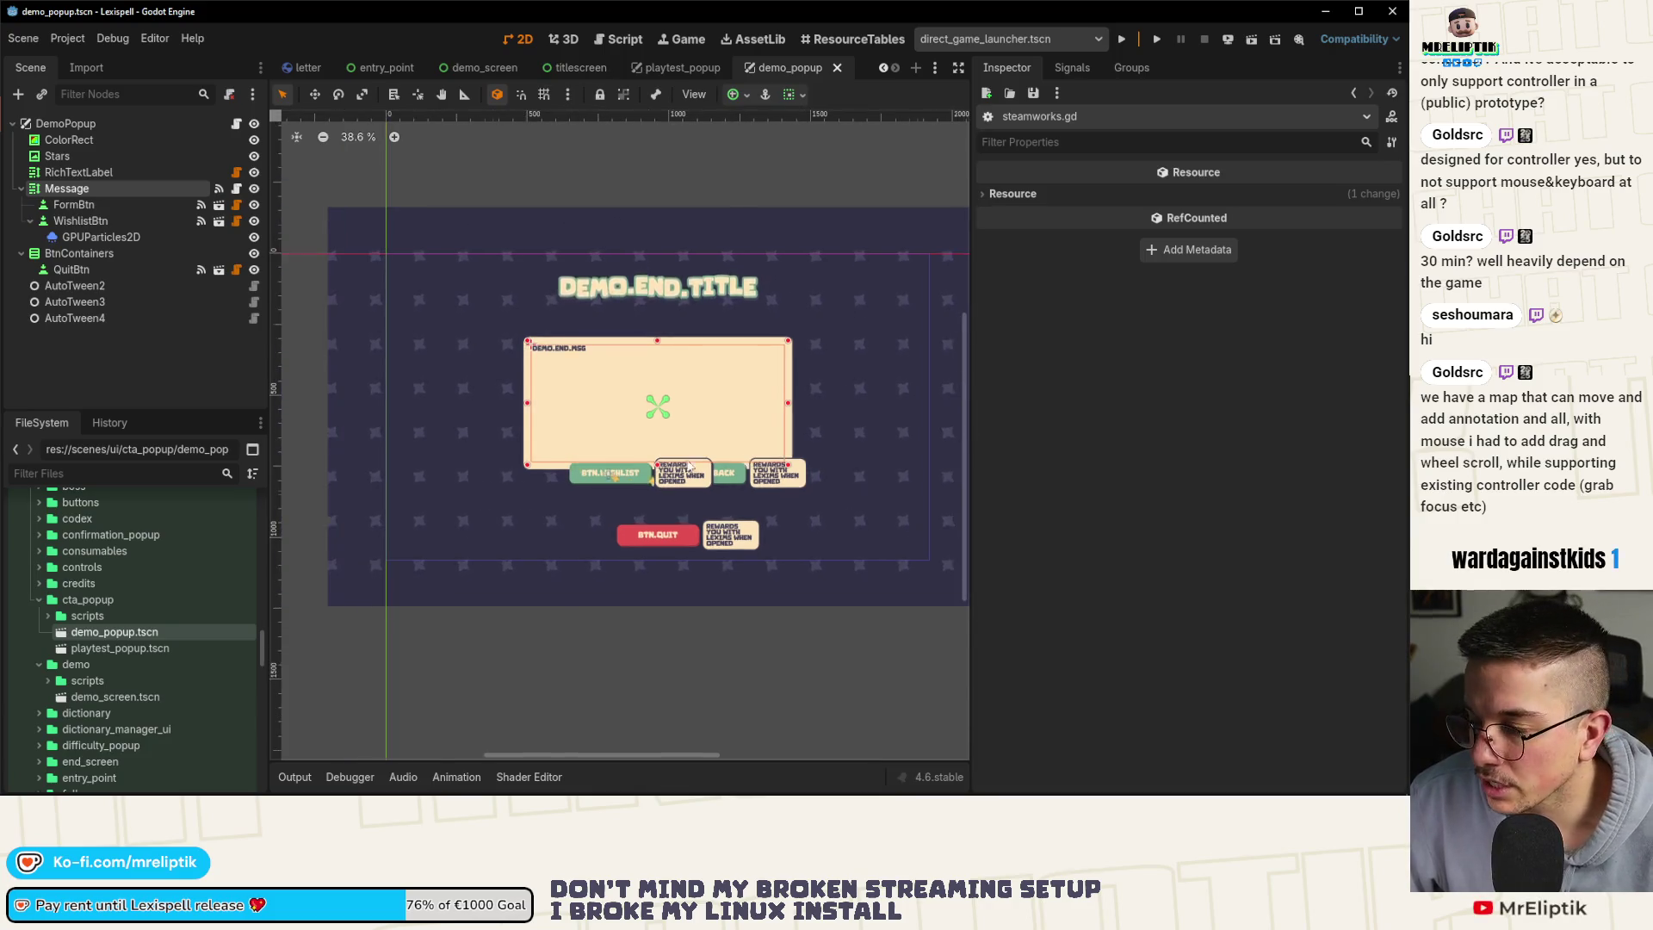
pyautogui.scroll(-1, 689, 466)
pyautogui.scroll(-1, 605, 445)
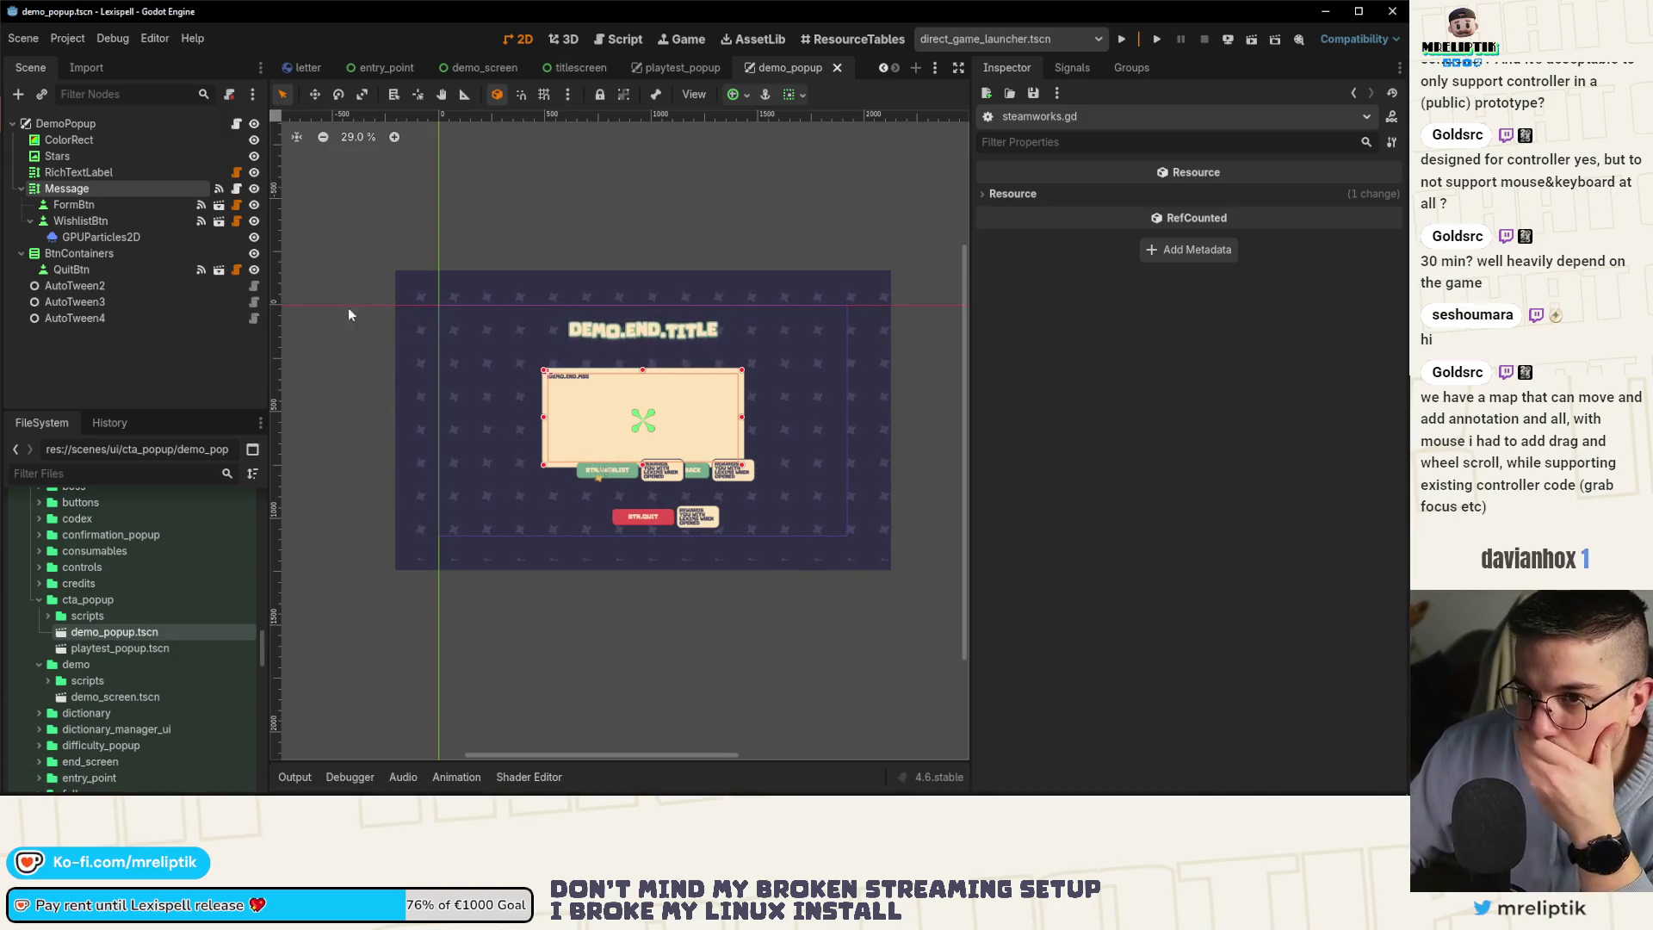
pyautogui.click(685, 68)
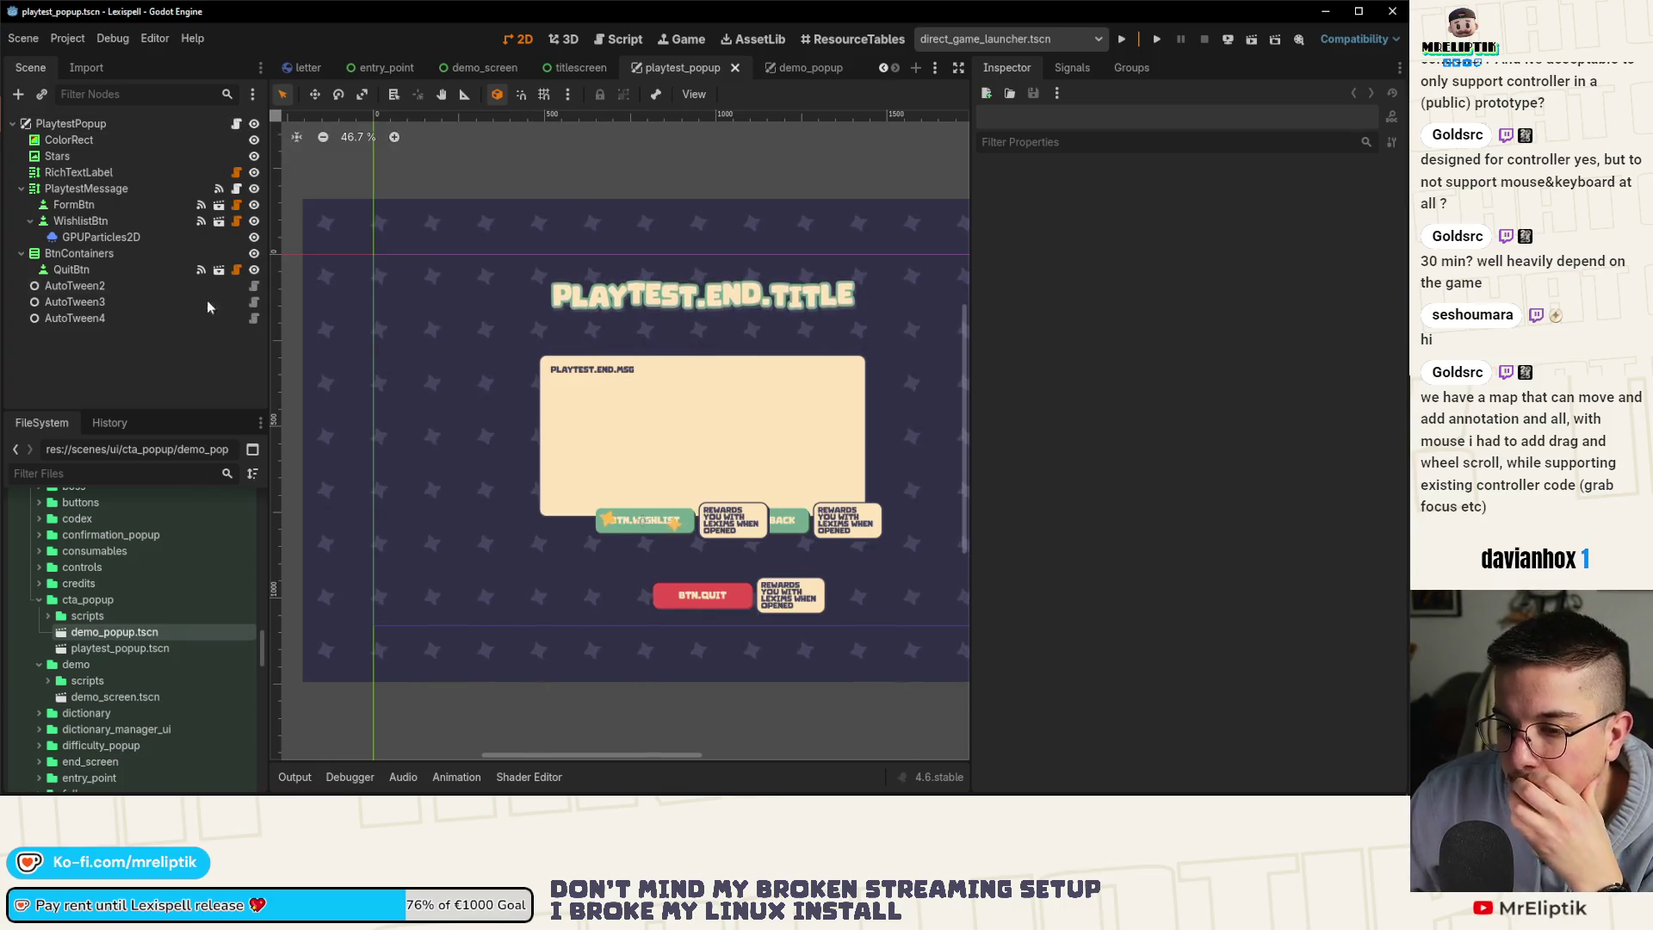
# Quick-open the globals.tscn scene
pyautogui.hotkey('ctrl', 'shift', 'o')
pyautogui.write('globals')
pyautogui.press('Return')
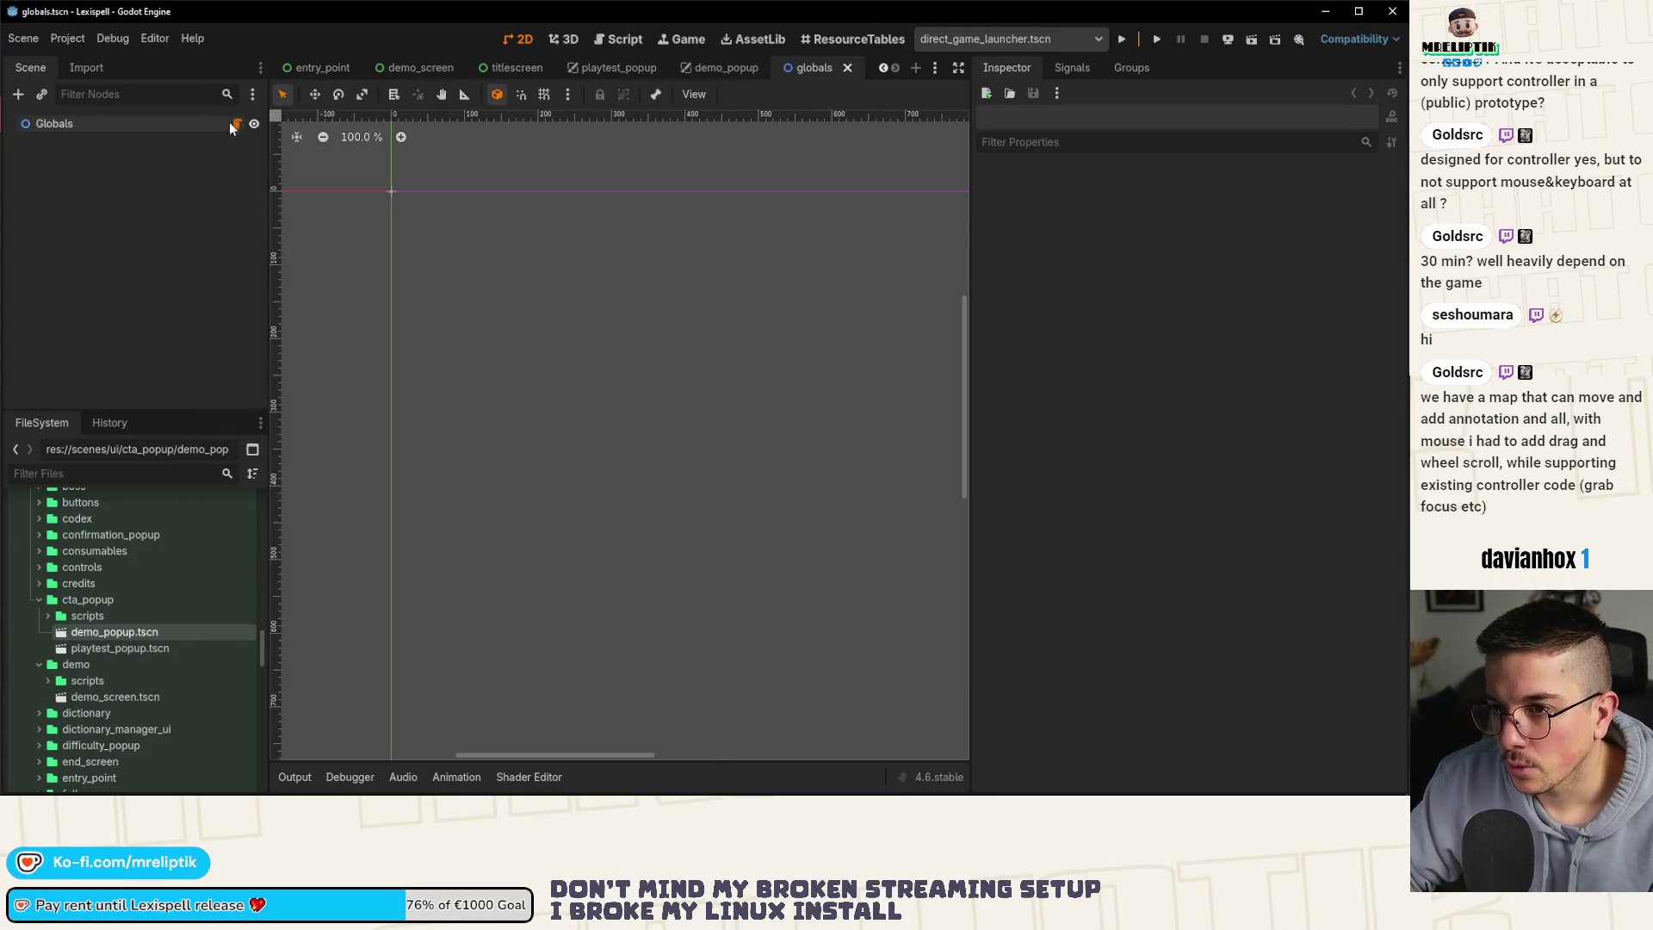
# Duplicate the spawn_playtest_popup function directly below itself in globals.gd
pyautogui.click(236, 123)
pyautogui.moveTo(970, 344); pyautogui.dragTo(1192, 345)
pyautogui.scroll(-5, 343, 630)
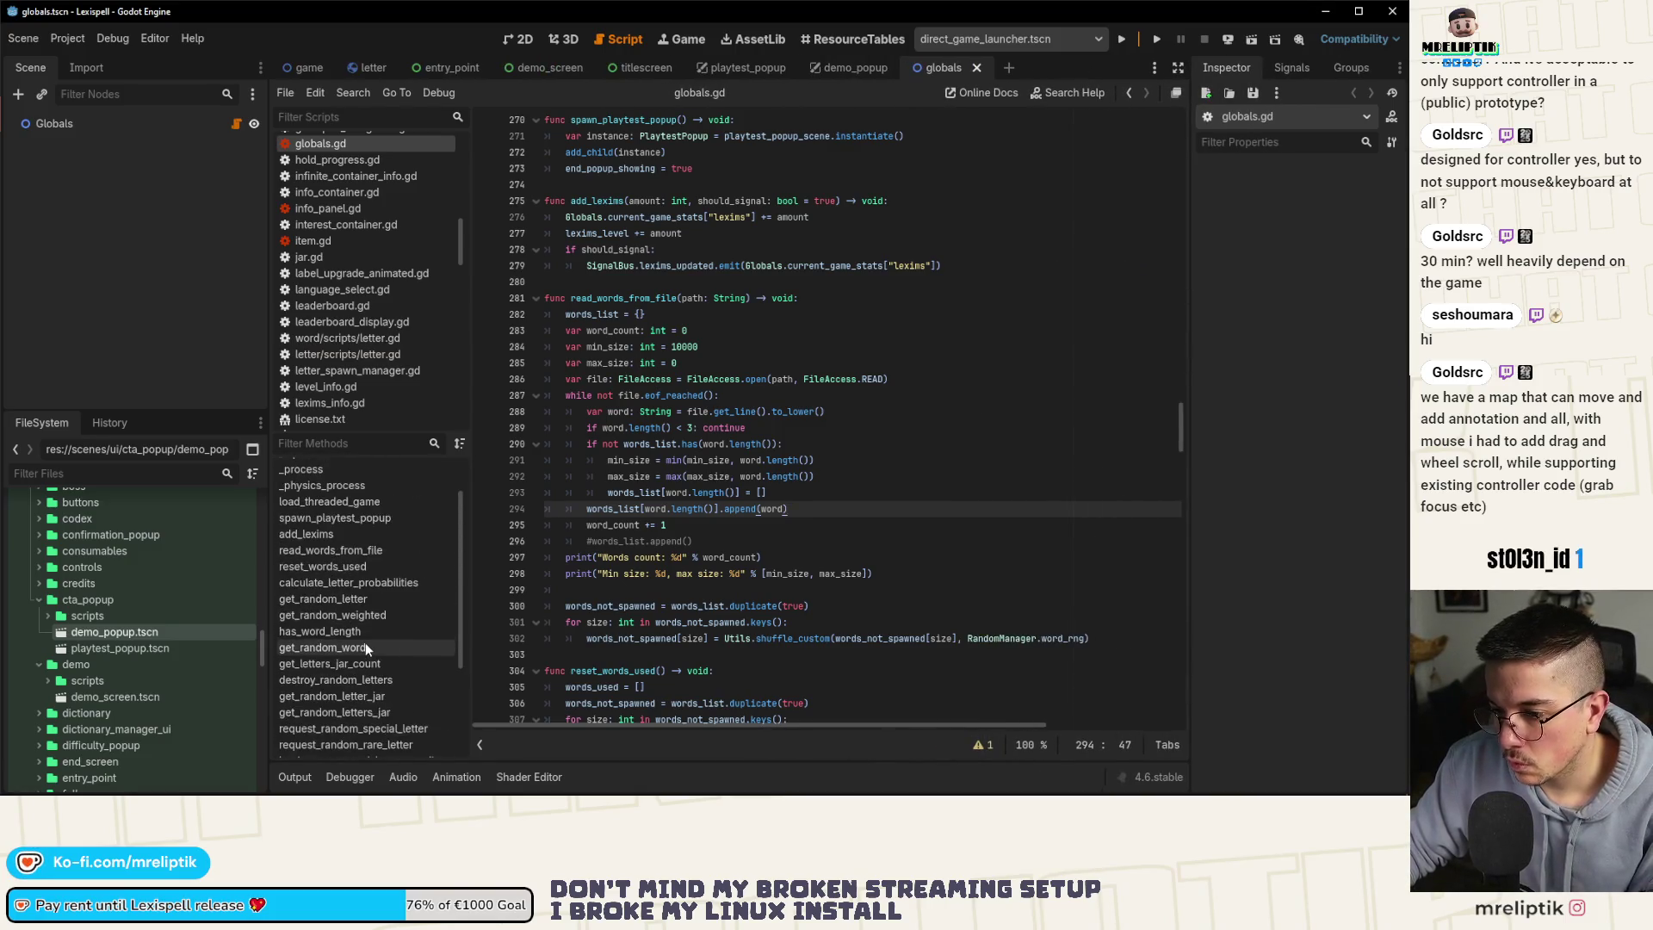
pyautogui.scroll(5, 361, 655)
pyautogui.click(904, 435)
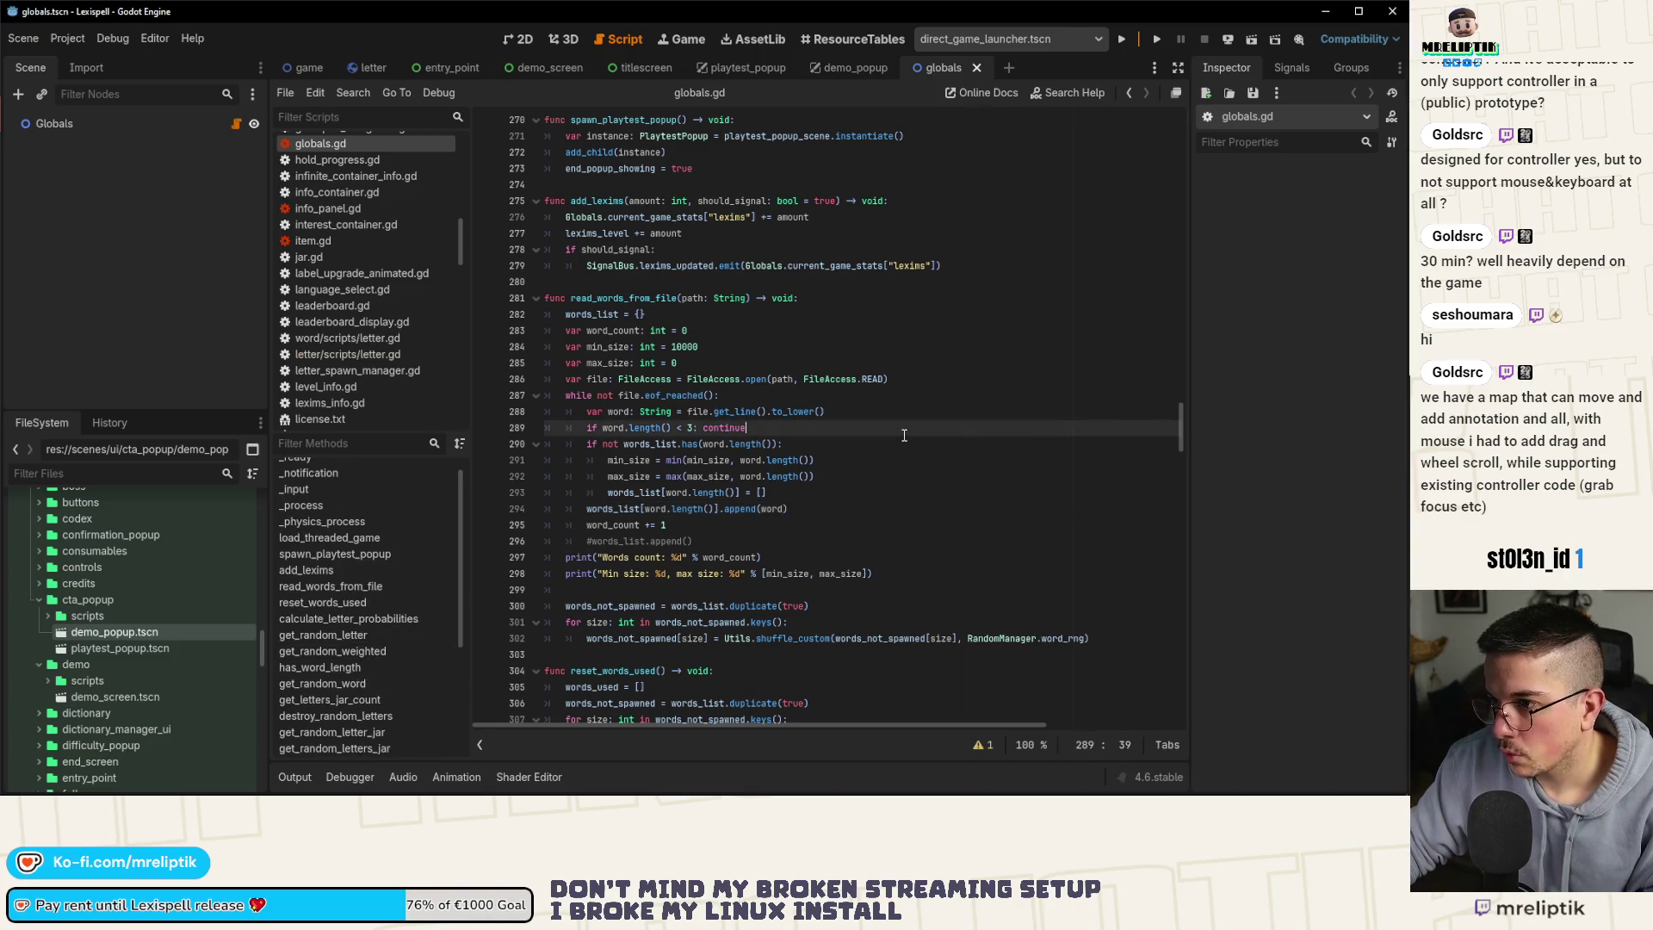
pyautogui.scroll(3, 853, 365)
pyautogui.click(722, 317)
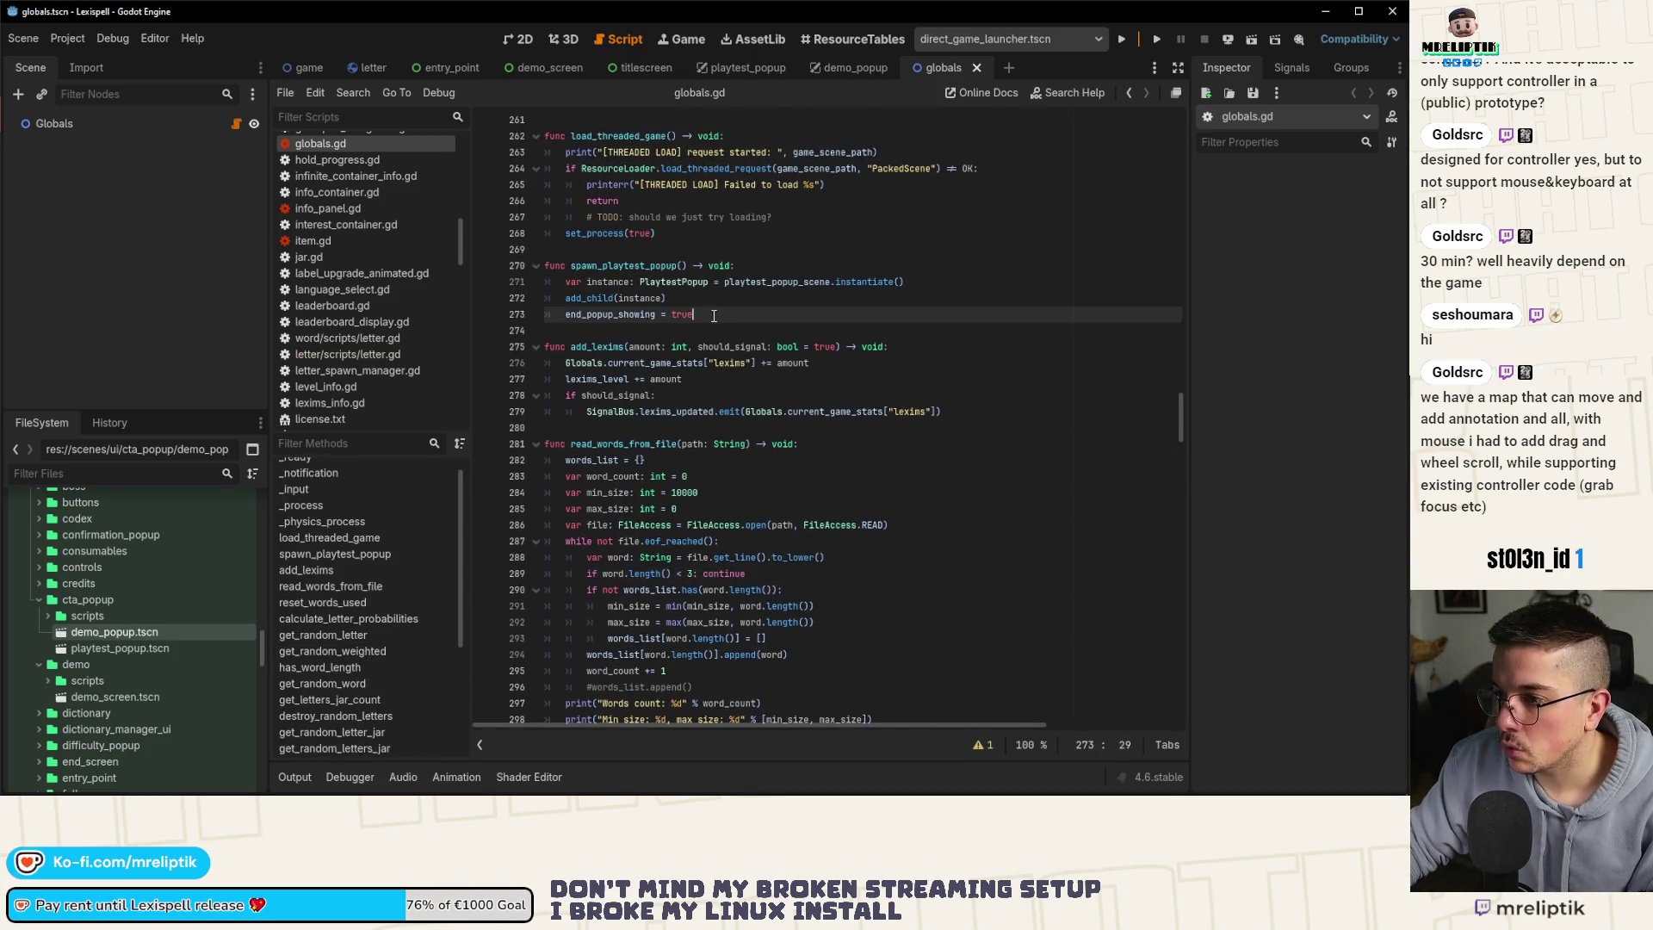
pyautogui.hotkey('shift', 'Up')
pyautogui.hotkey('shift', 'Up')
pyautogui.hotkey('shift', 'Up')
pyautogui.hotkey('shift', 'Home')
pyautogui.hotkey('ctrl', 'c')
pyautogui.press('Right')
pyautogui.press('Return')
pyautogui.press('Return')
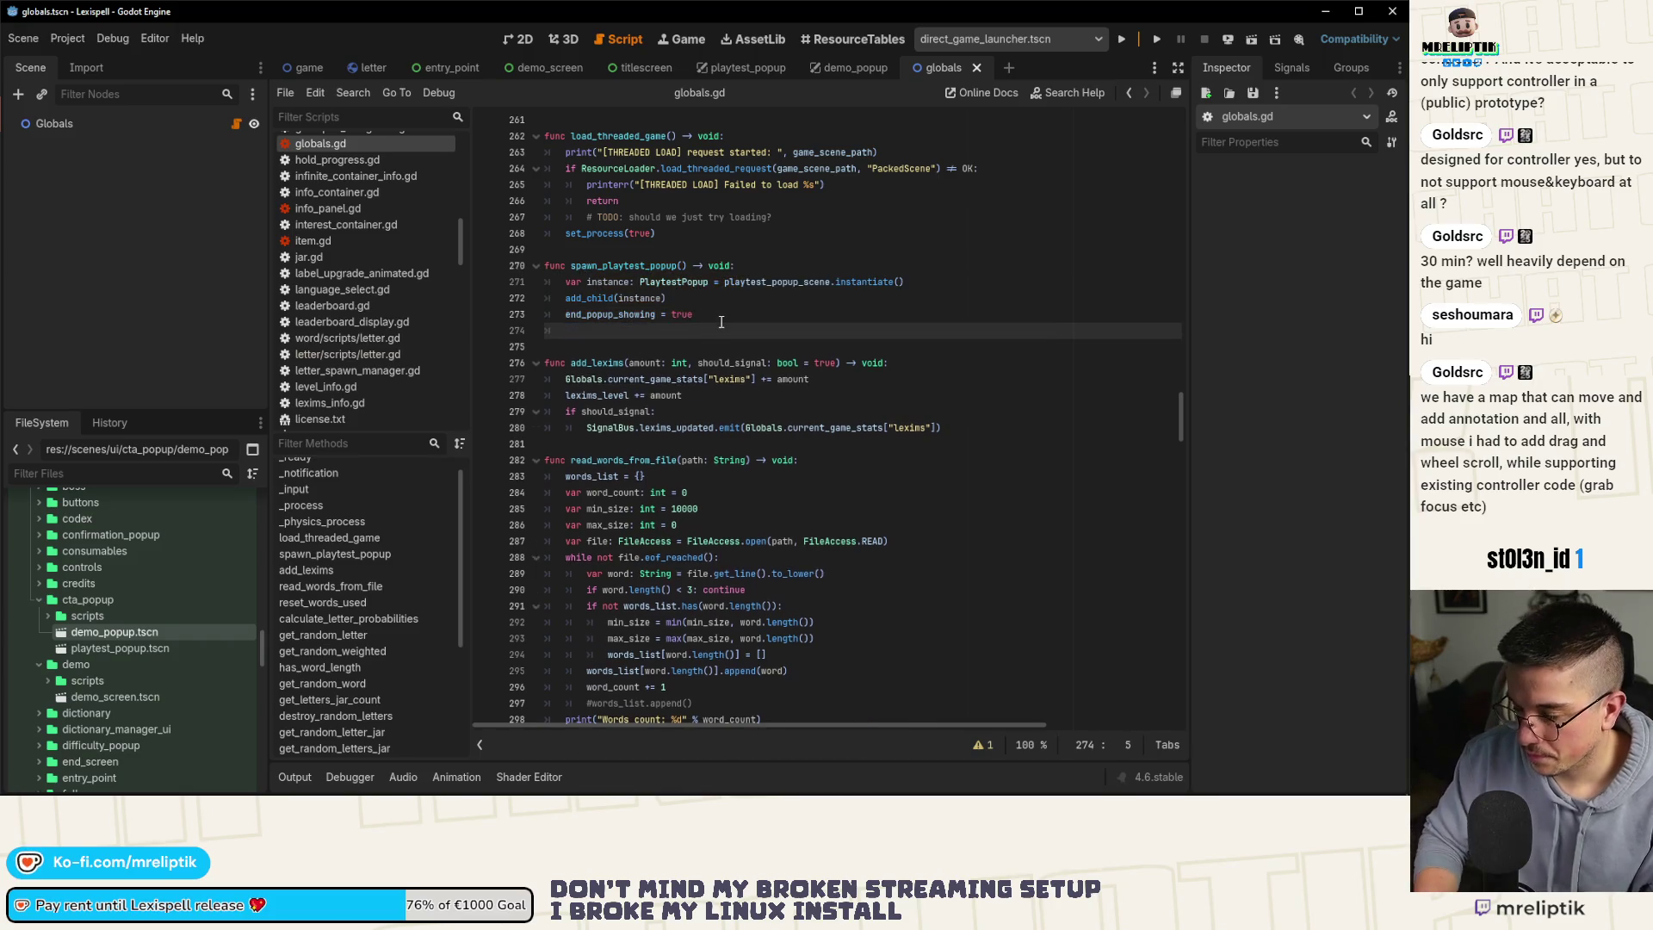
pyautogui.hotkey('ctrl', 'v')
# Make the copy instantiate a DemoPopup from demo_popup_scene and save
pyautogui.doubleClick(598, 395)
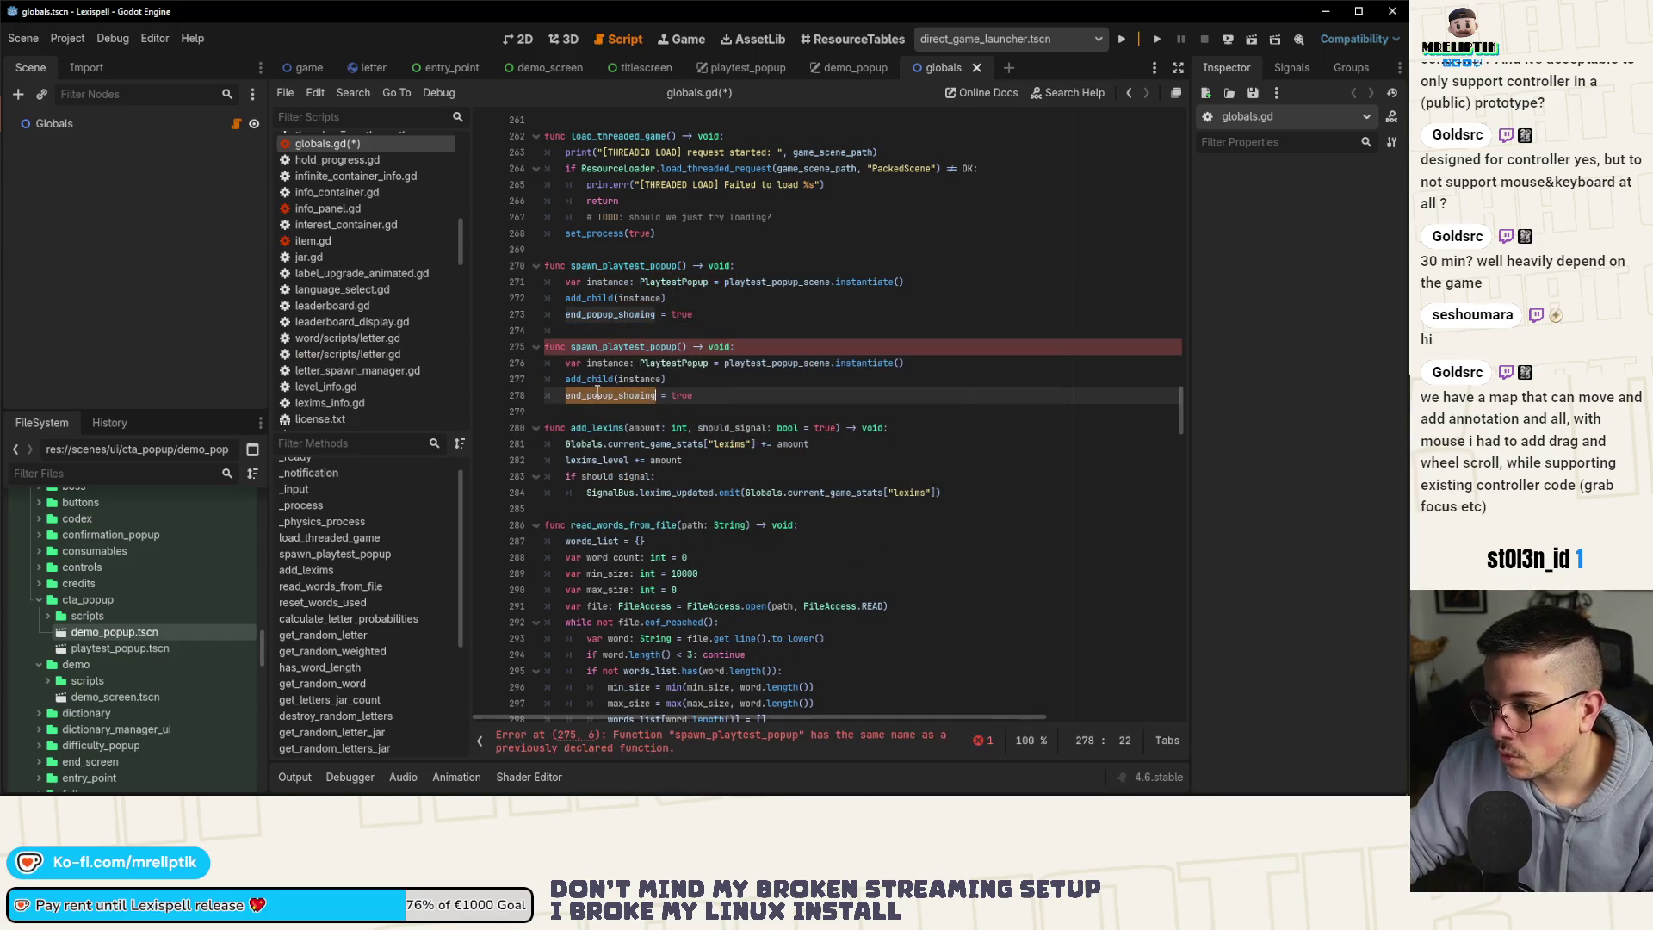
pyautogui.doubleClick(608, 363)
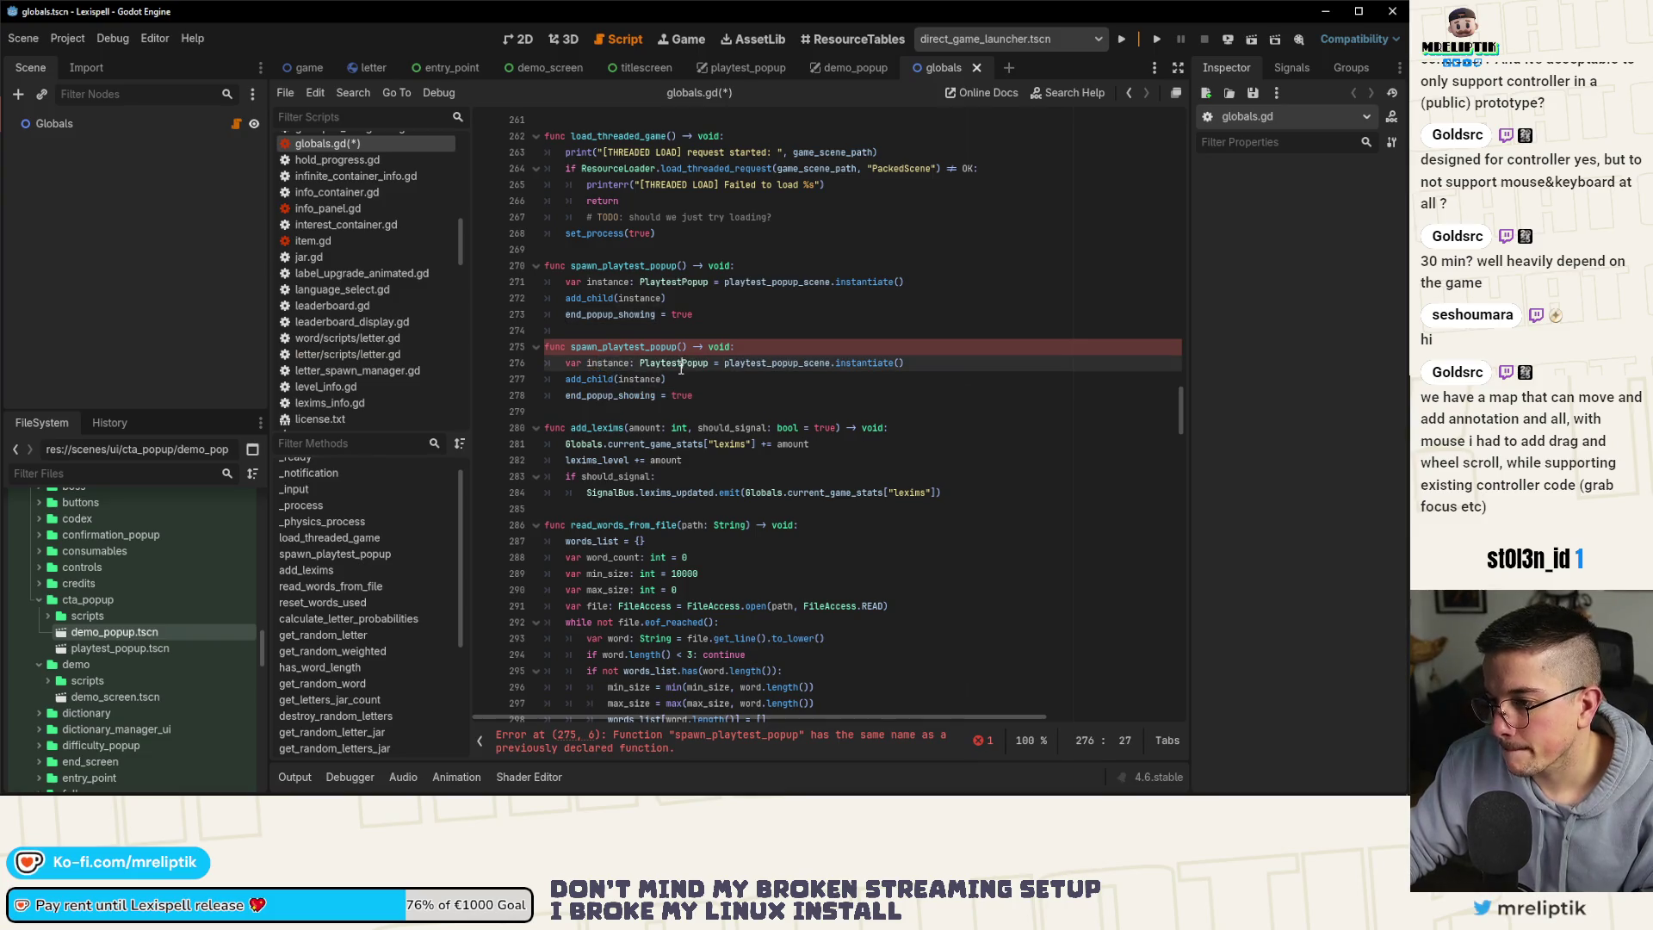
pyautogui.doubleClick(680, 362)
pyautogui.write('DemoPopup')
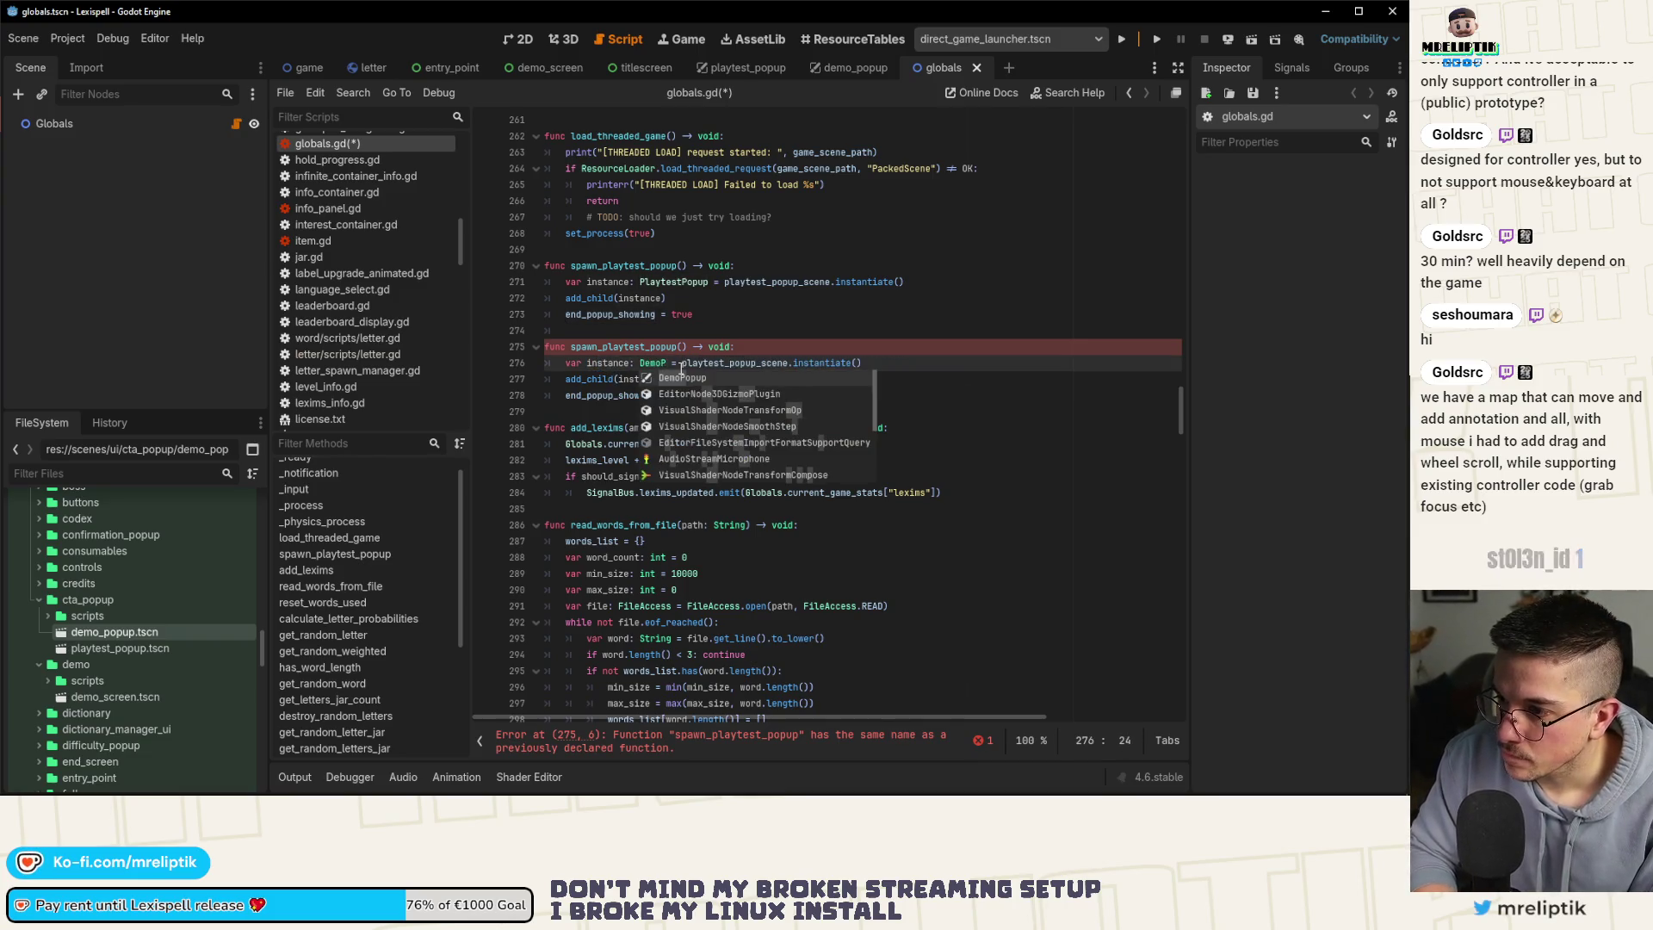
pyautogui.hotkey('ctrl', 'shift', 'Left')
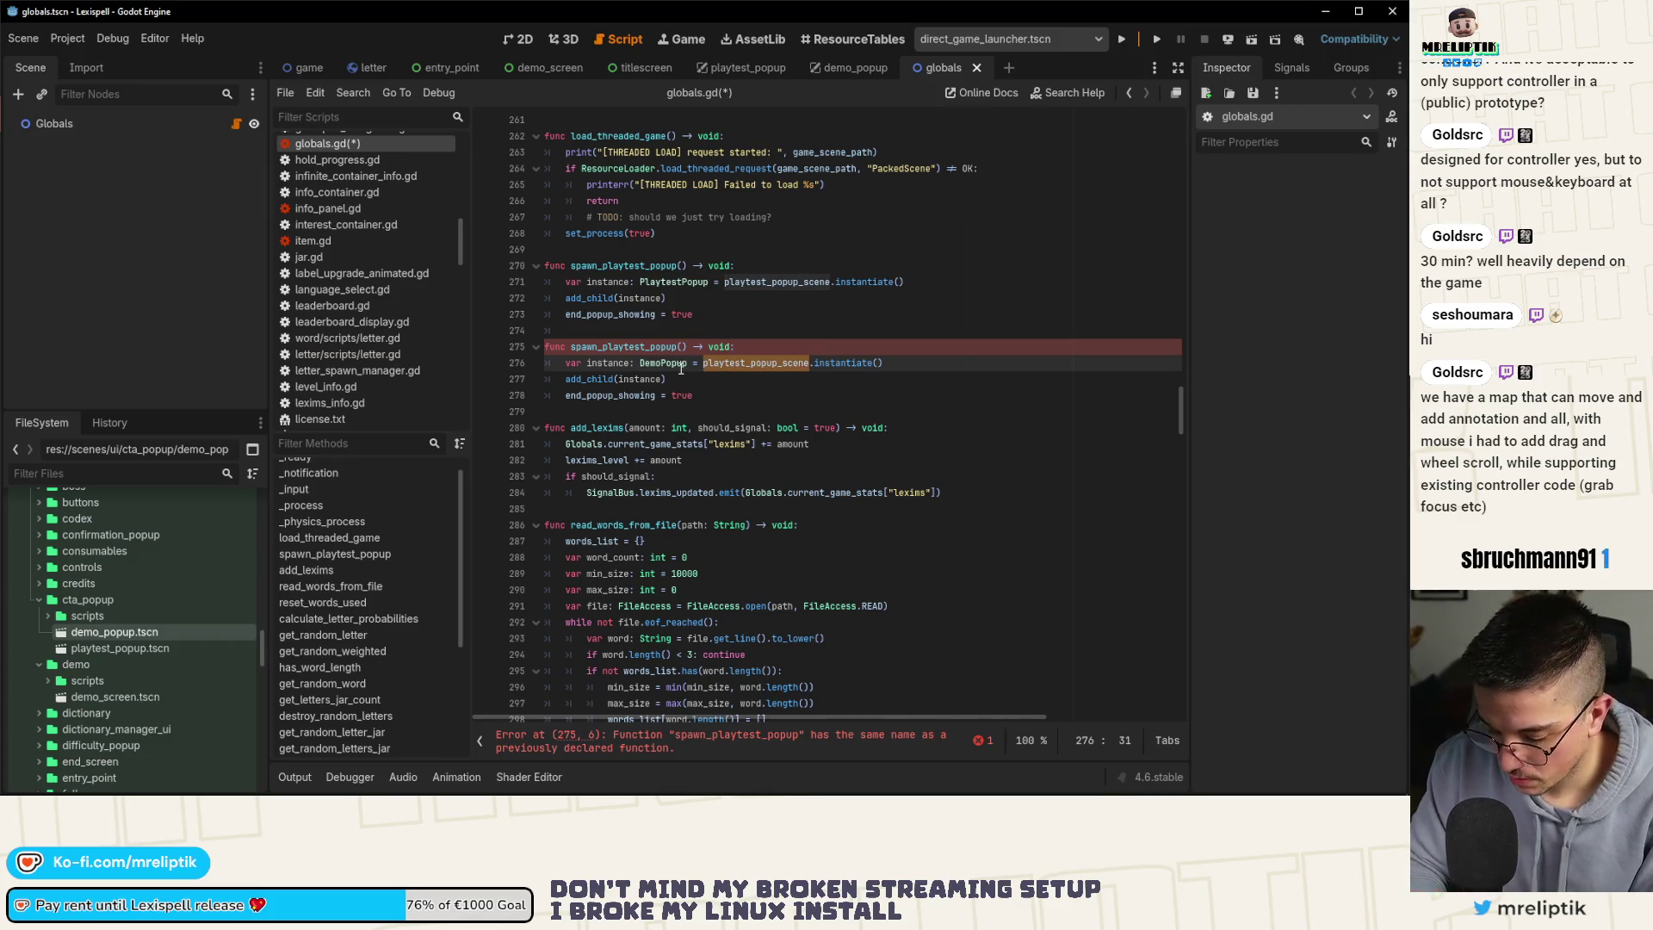
pyautogui.write('demo_')
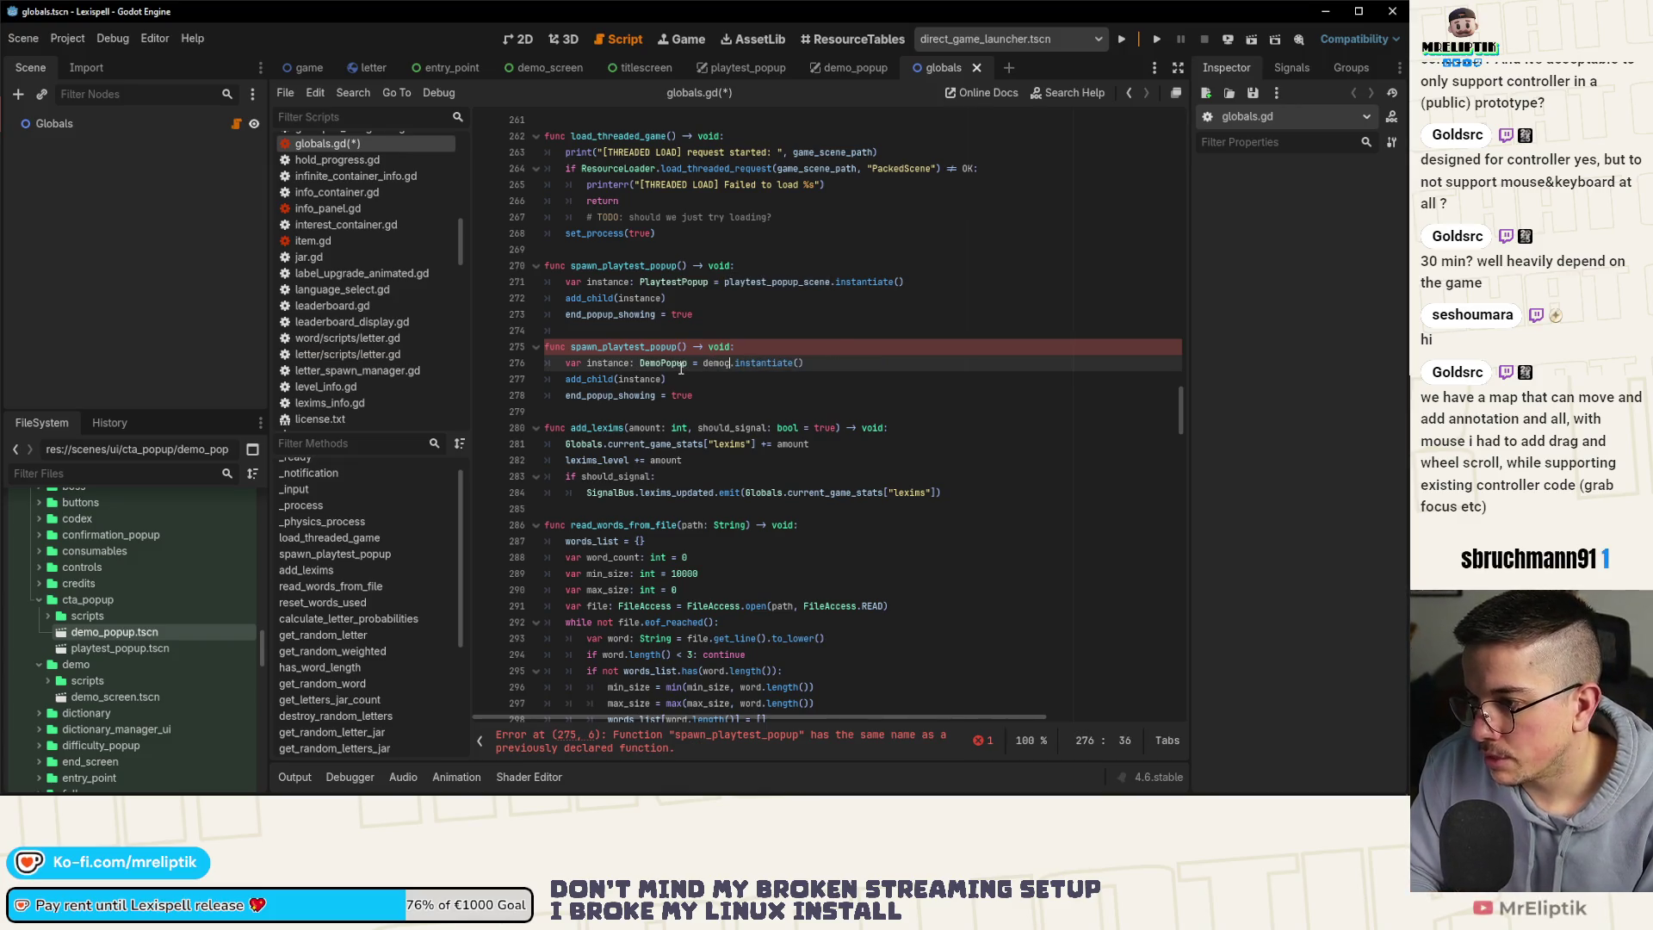
pyautogui.write('popup_scene')
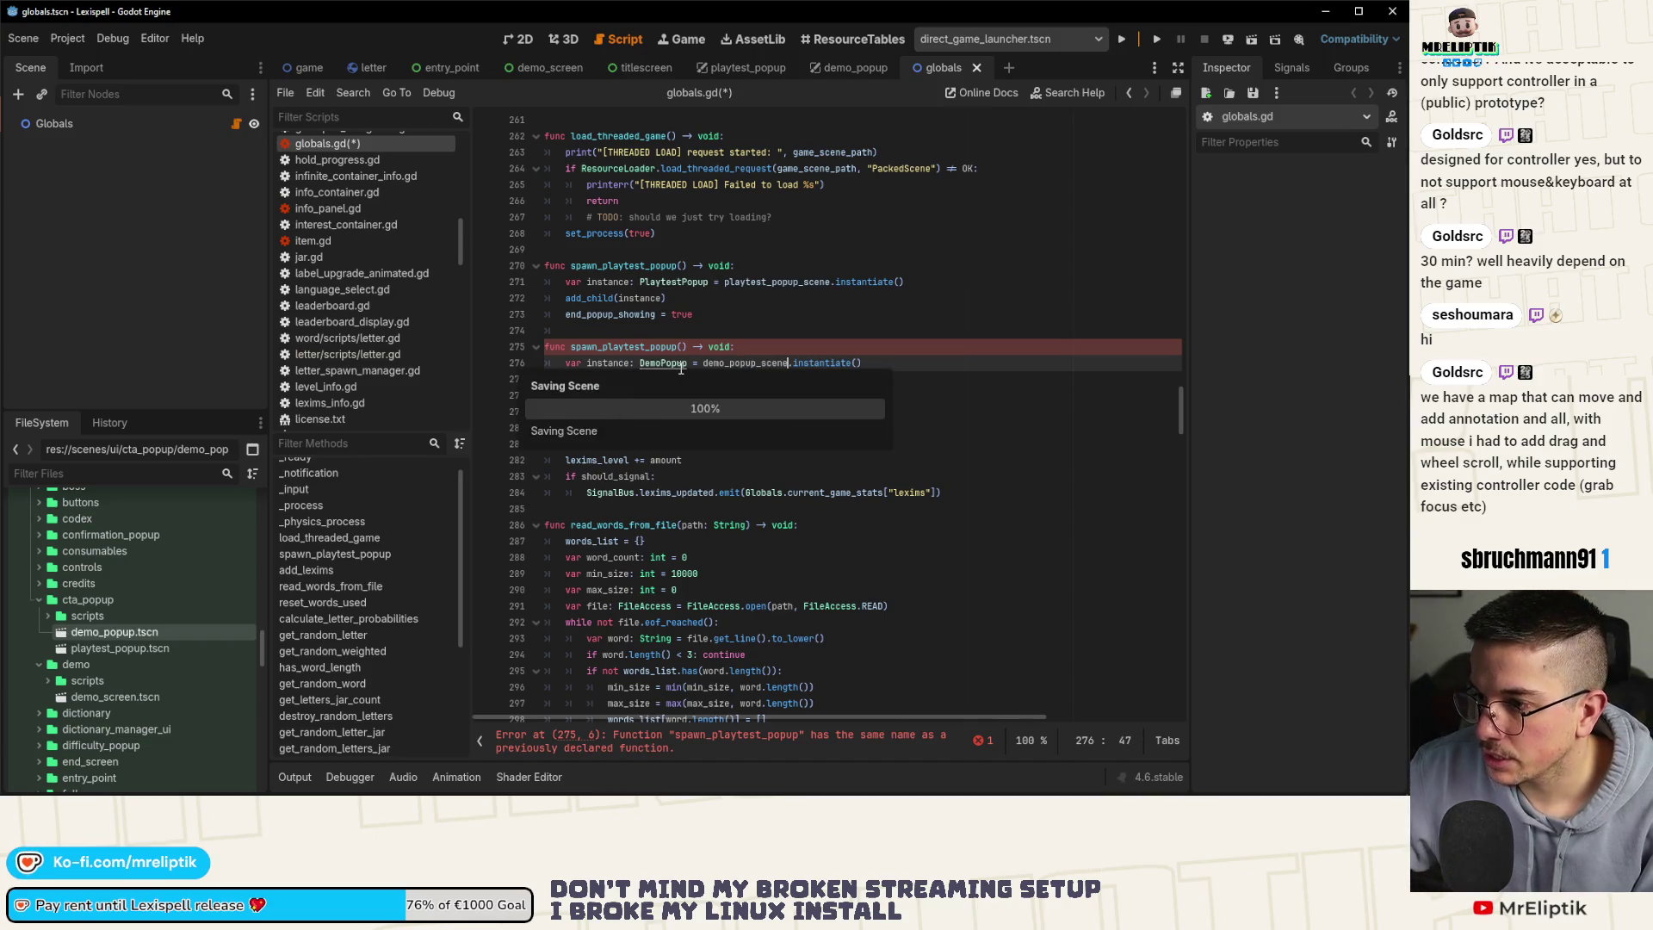
pyautogui.hotkey('ctrl', 's')
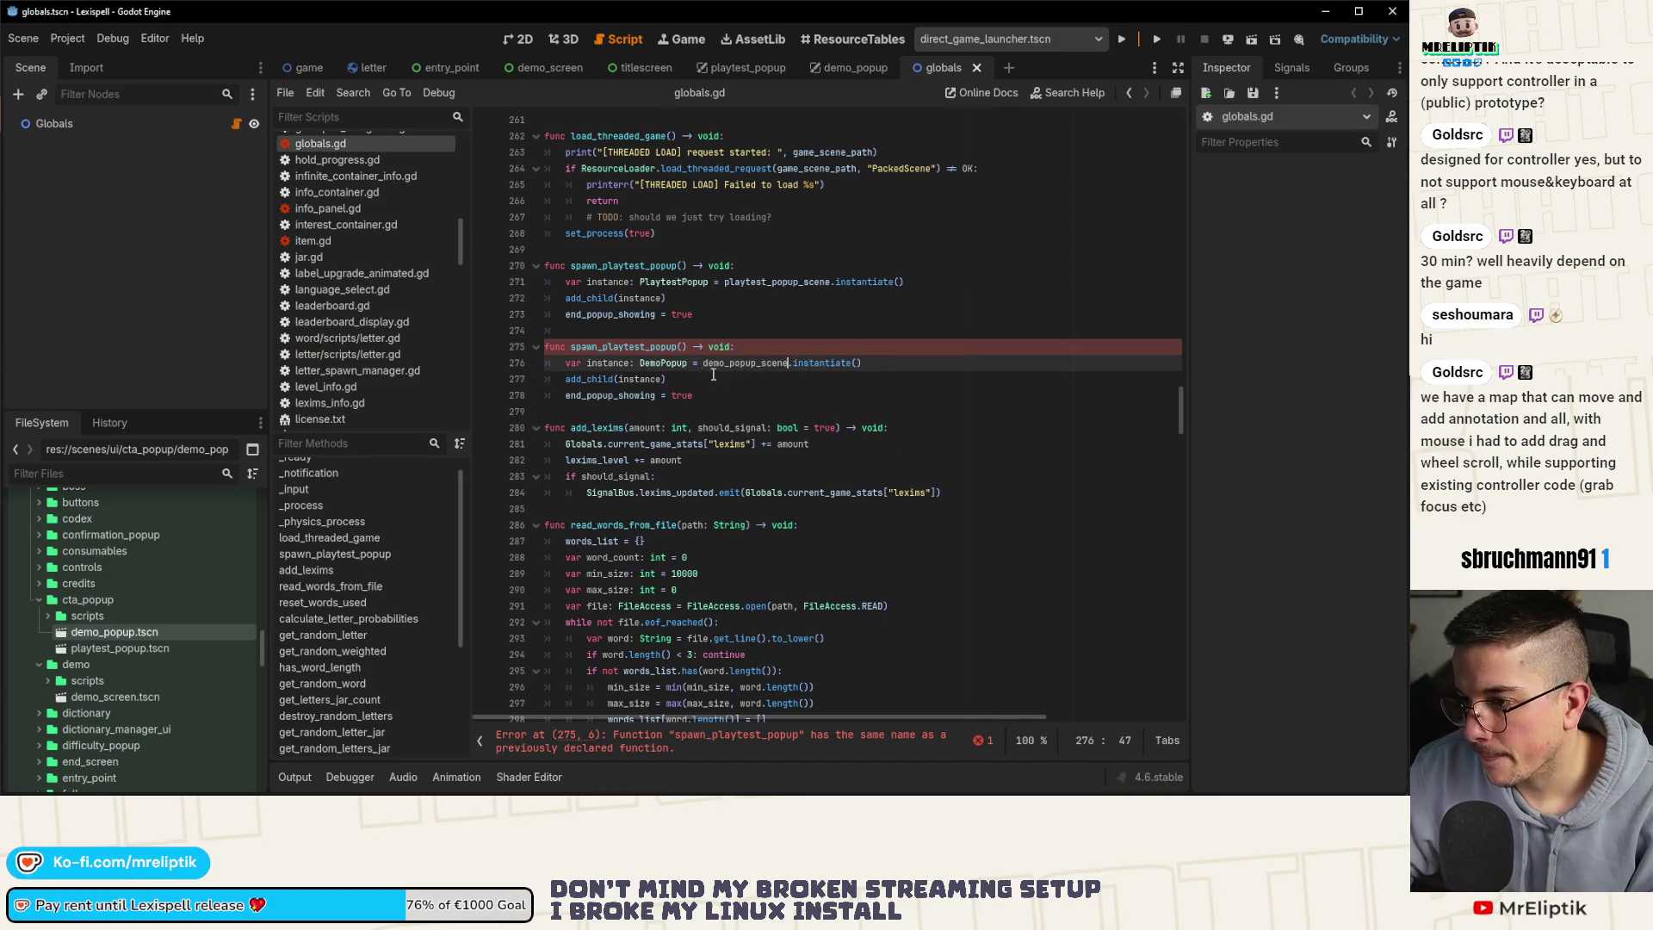
# Rename the copied function to spawn_demo_popup and save
pyautogui.click(630, 346)
pyautogui.press('Delete')
pyautogui.press('Delete')
pyautogui.press('Delete')
pyautogui.press('BackSpace')
pyautogui.press('BackSpace')
pyautogui.press('BackSpace')
pyautogui.write('demo')
pyautogui.hotkey('ctrl', 's')
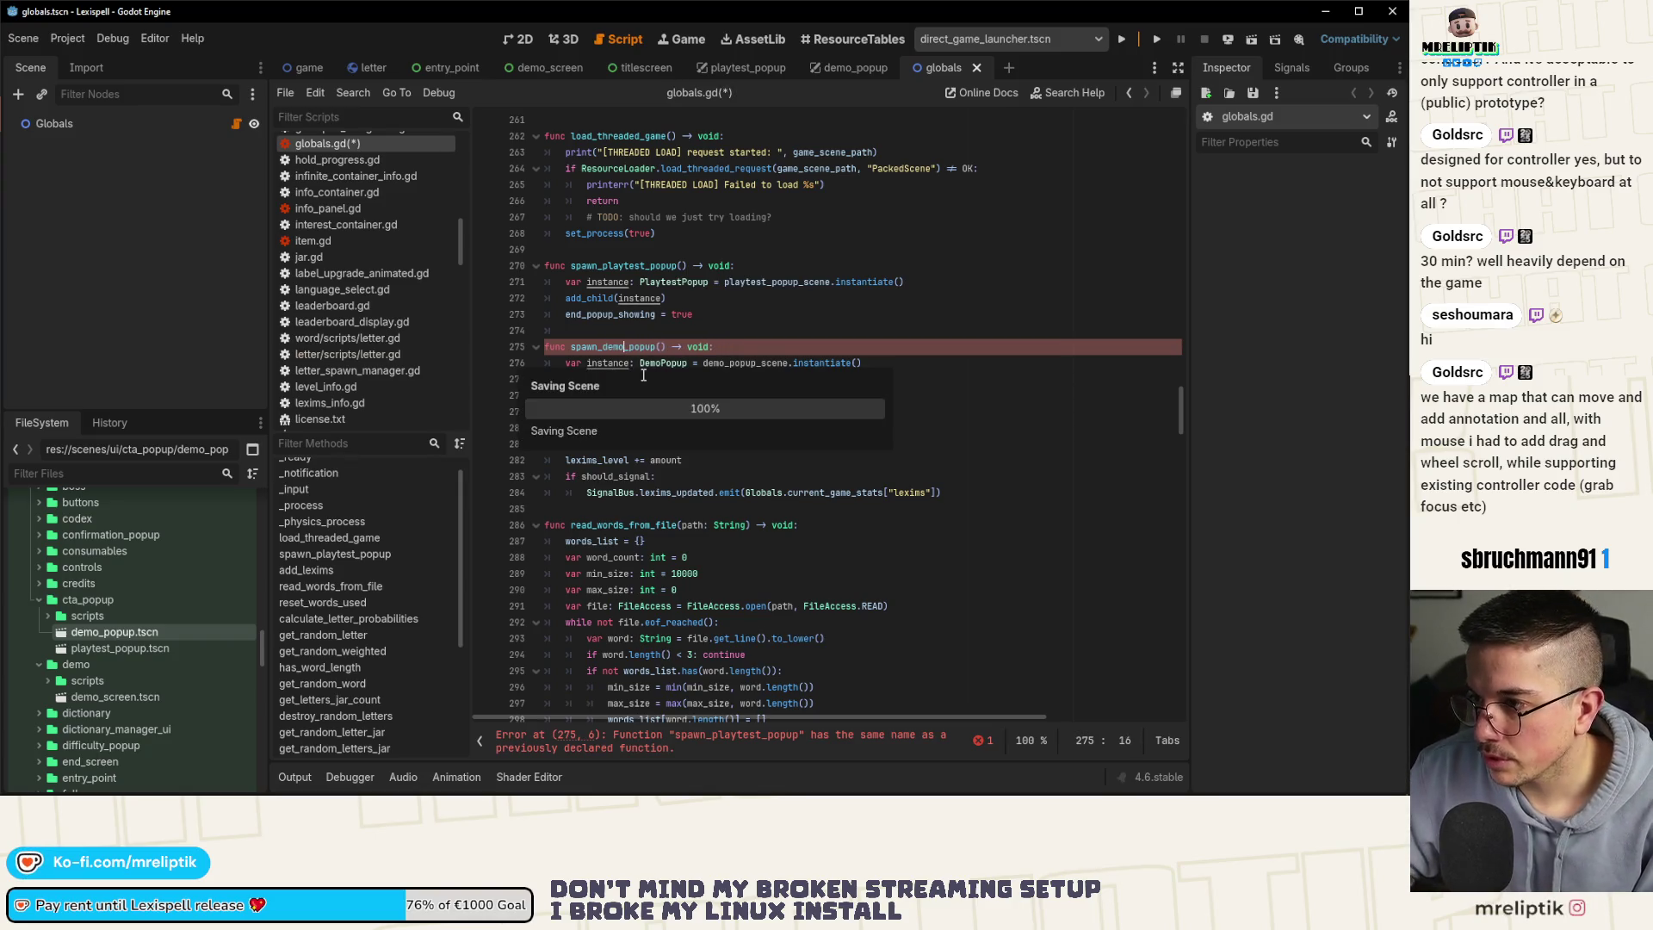
pyautogui.doubleClick(628, 347)
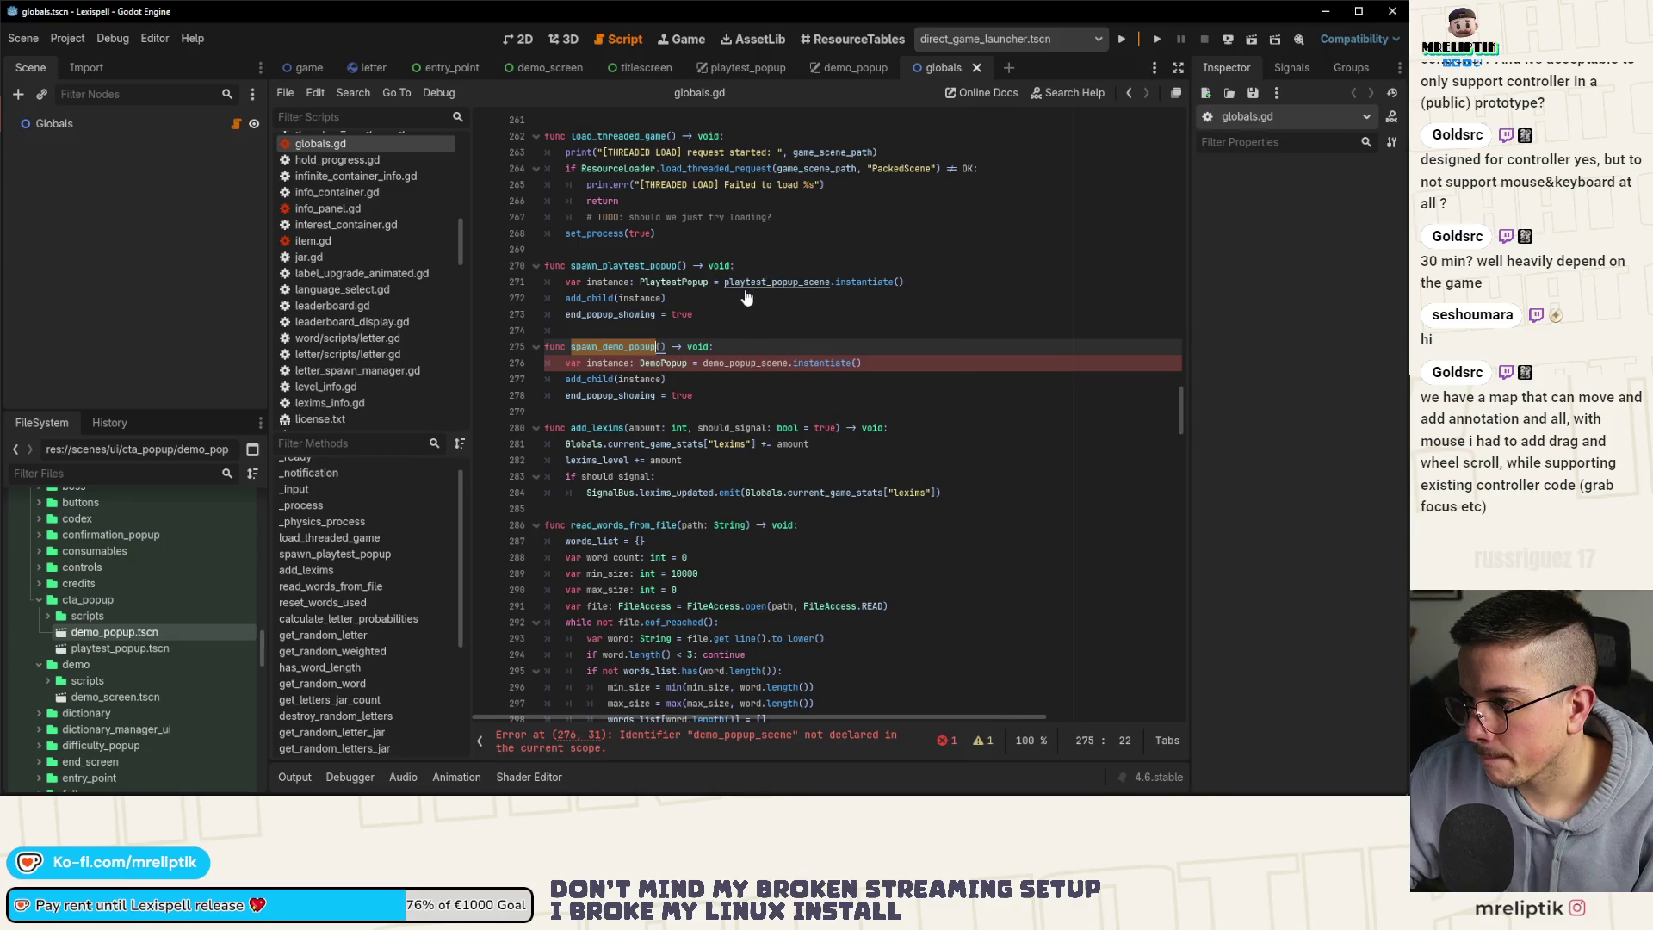
pyautogui.keyDown('ctrl'); pyautogui.click(746, 287); pyautogui.keyUp('ctrl')
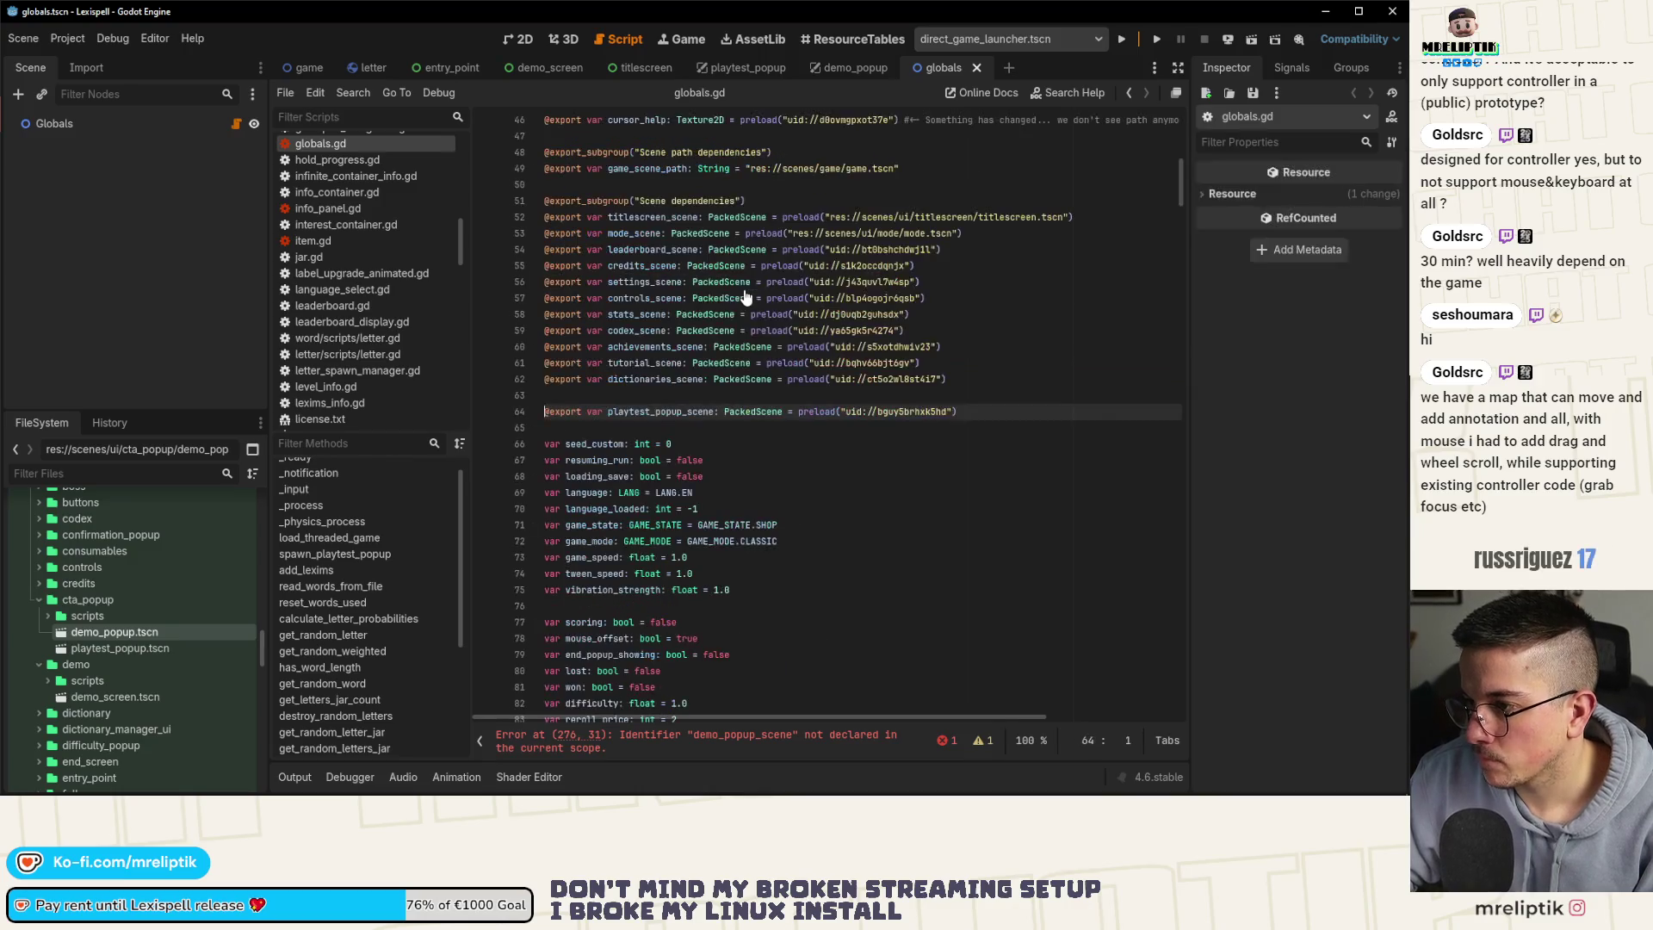
pyautogui.click(656, 429)
pyautogui.press('Return')
pyautogui.write('@export var d')
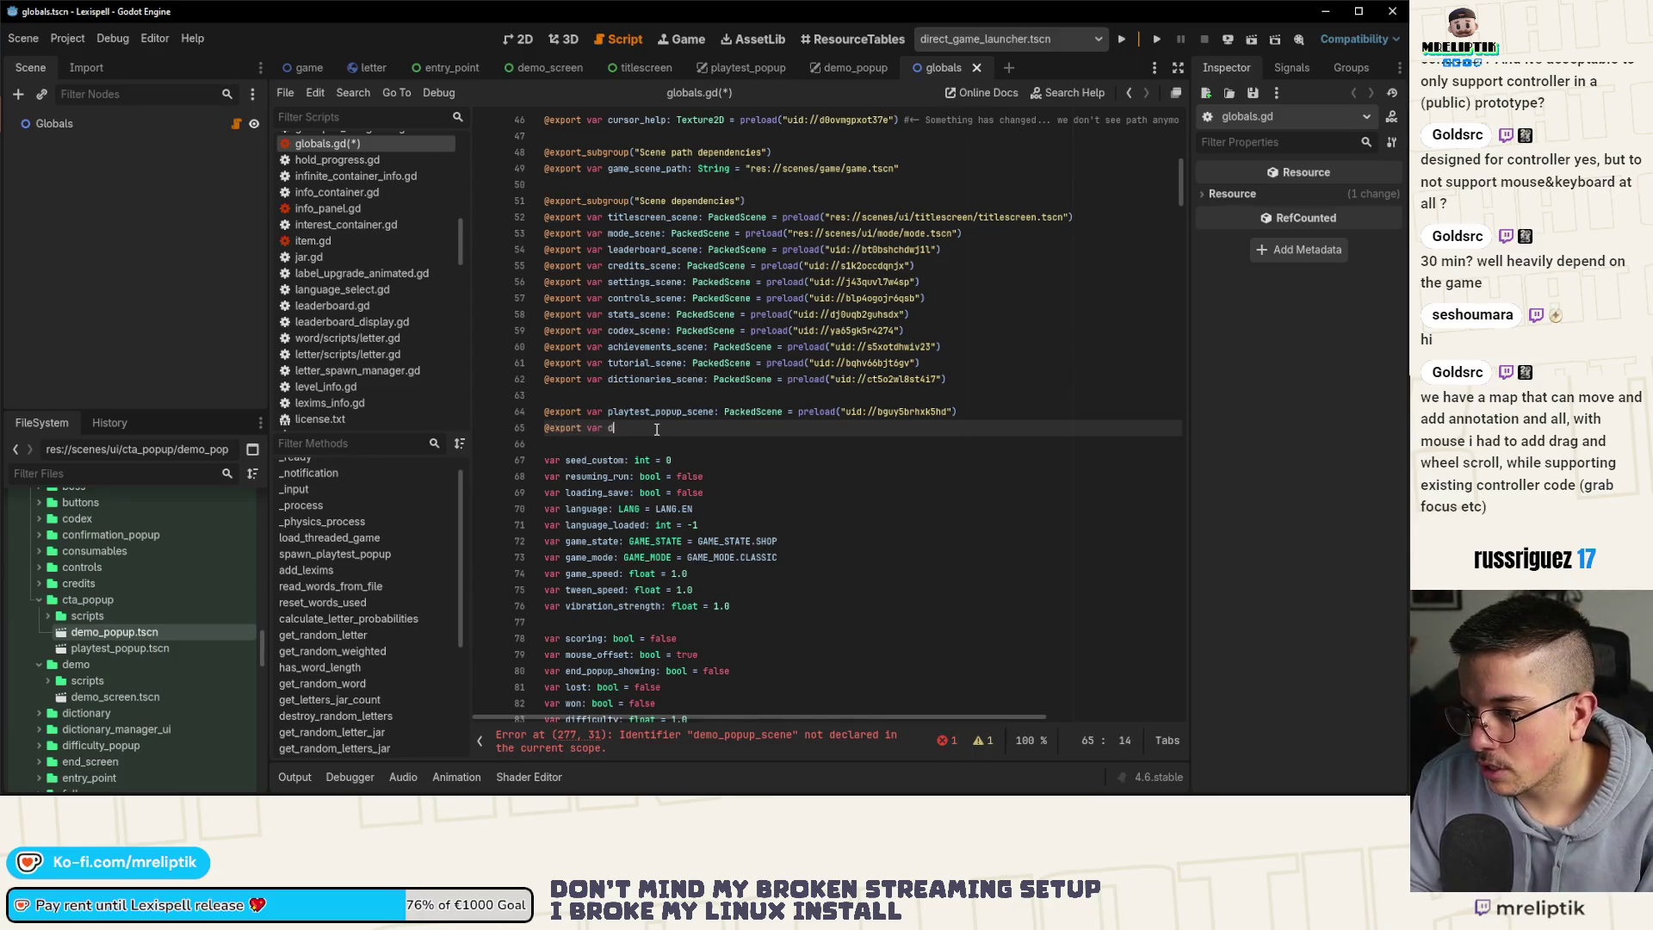
pyautogui.write('_po')
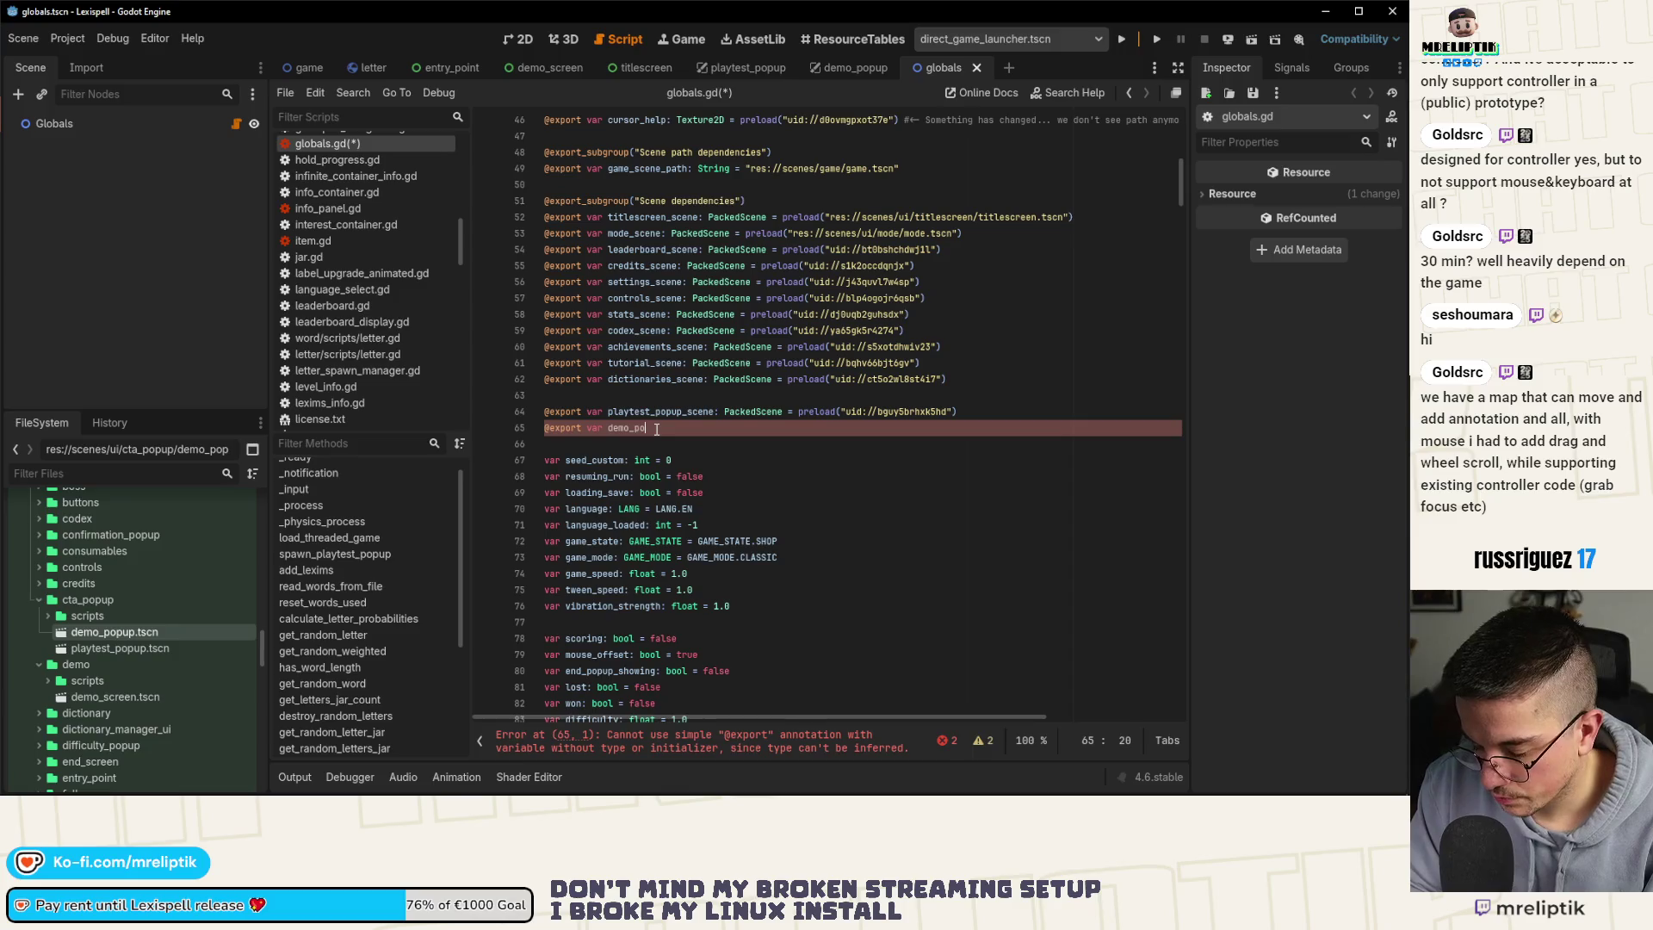
pyautogui.write('_scene:')
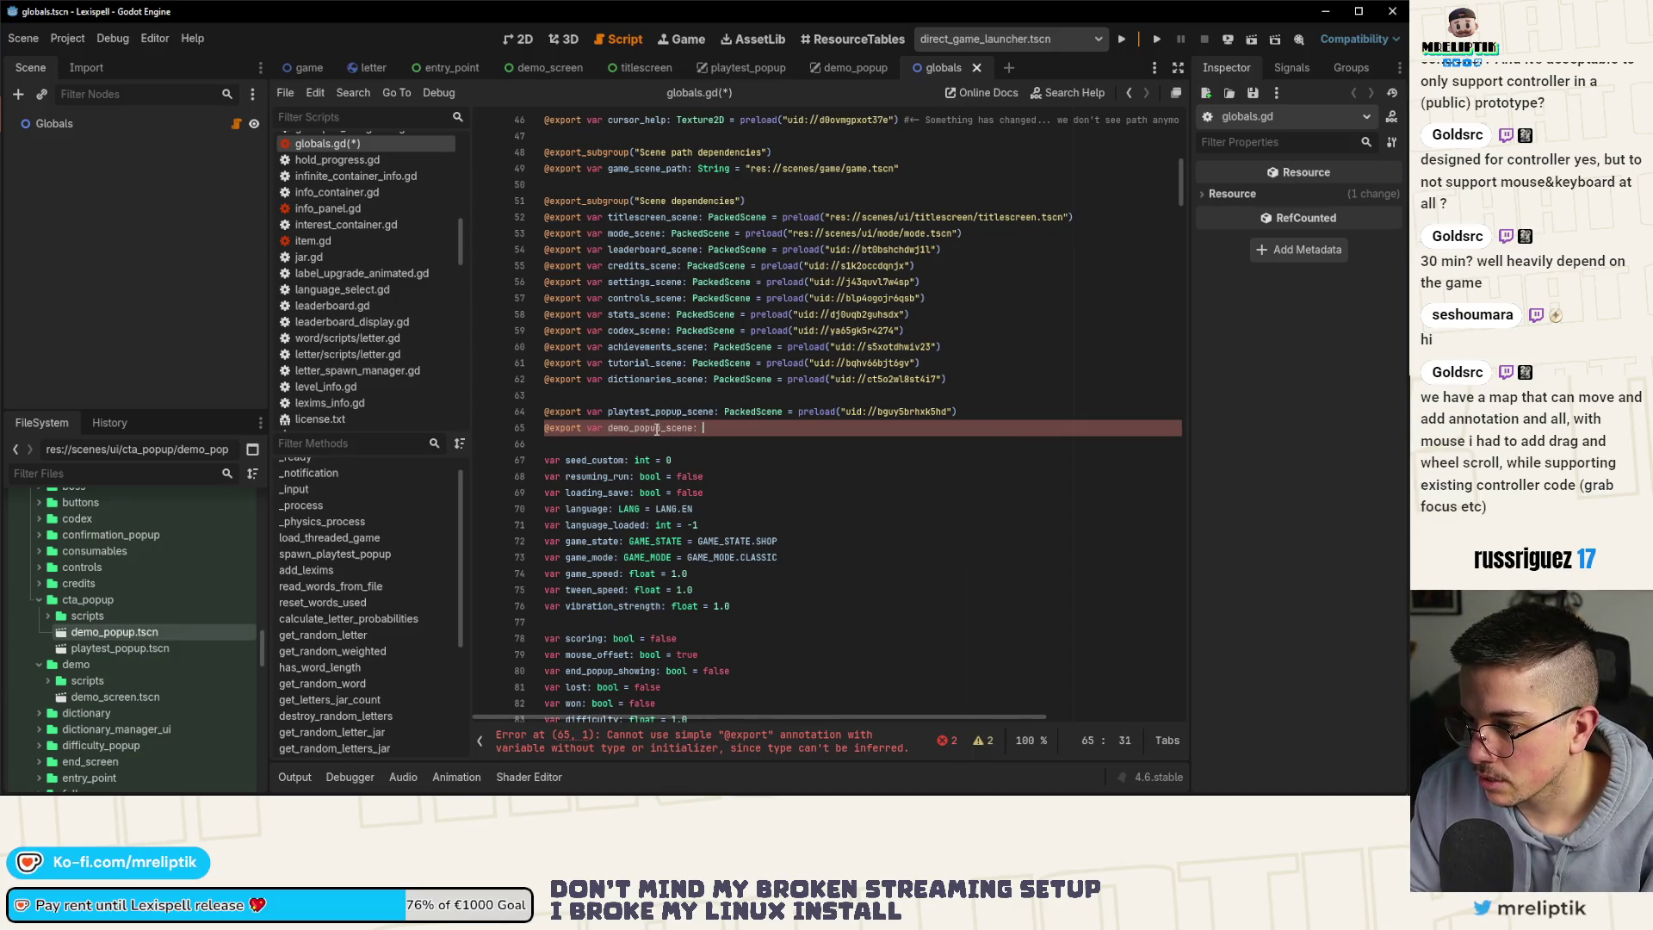
pyautogui.press('BackSpace')
pyautogui.press('BackSpace')
pyautogui.press('BackSpace')
pyautogui.write('Packe')
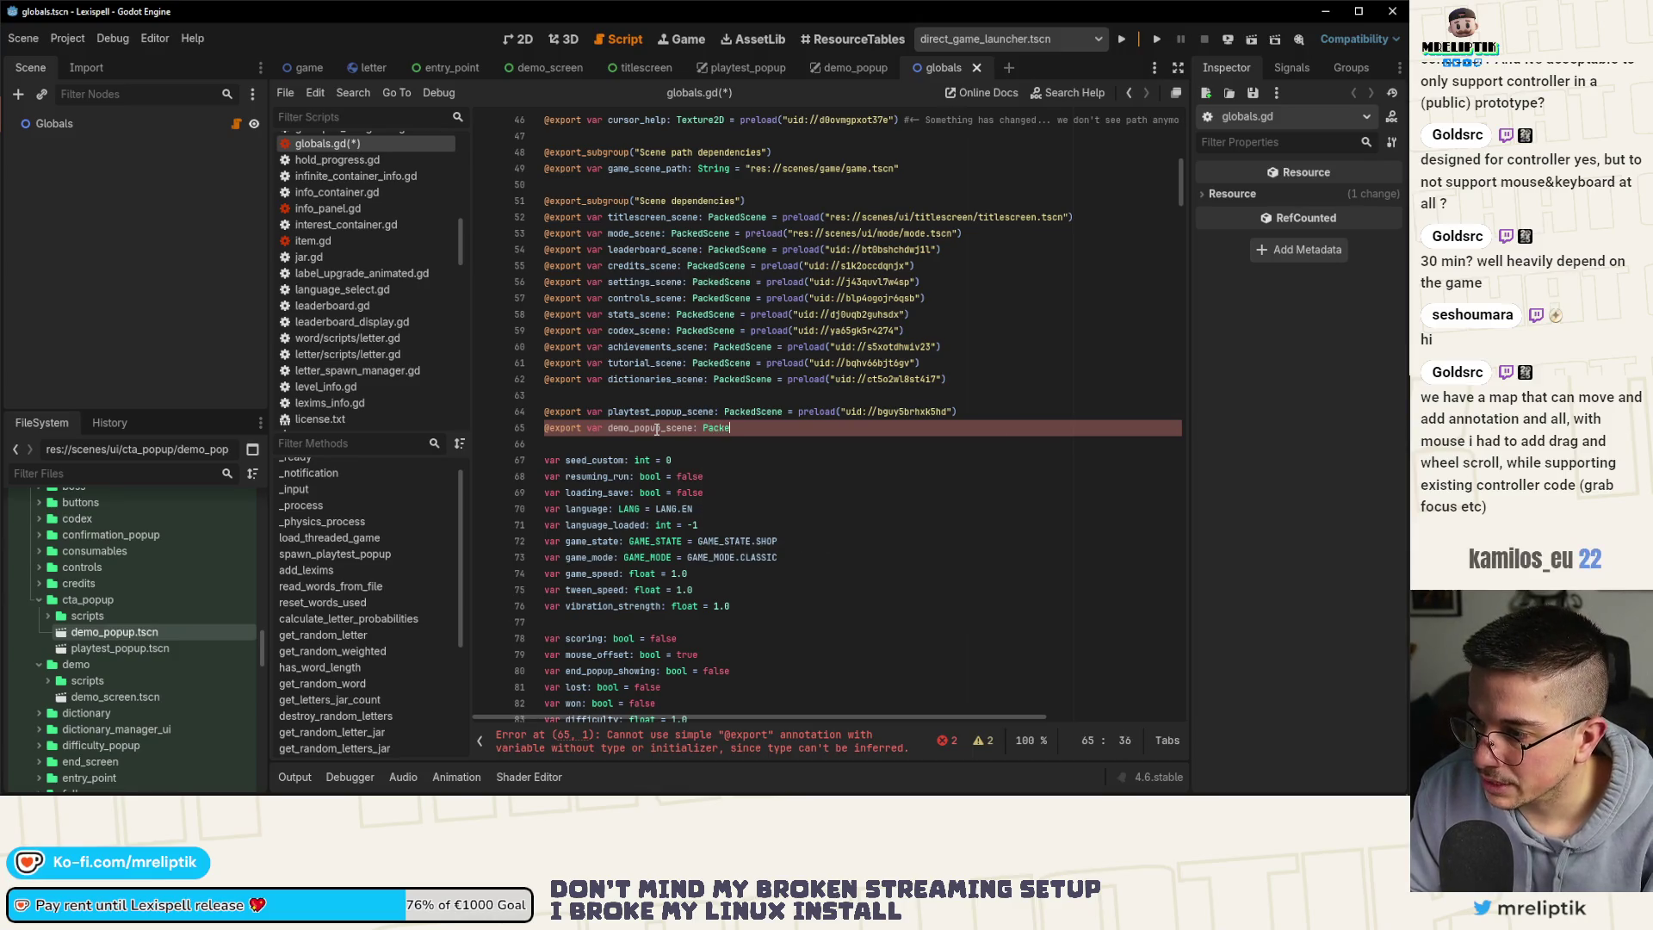
pyautogui.write('ene')
pyautogui.hotkey('ctrl', 's')
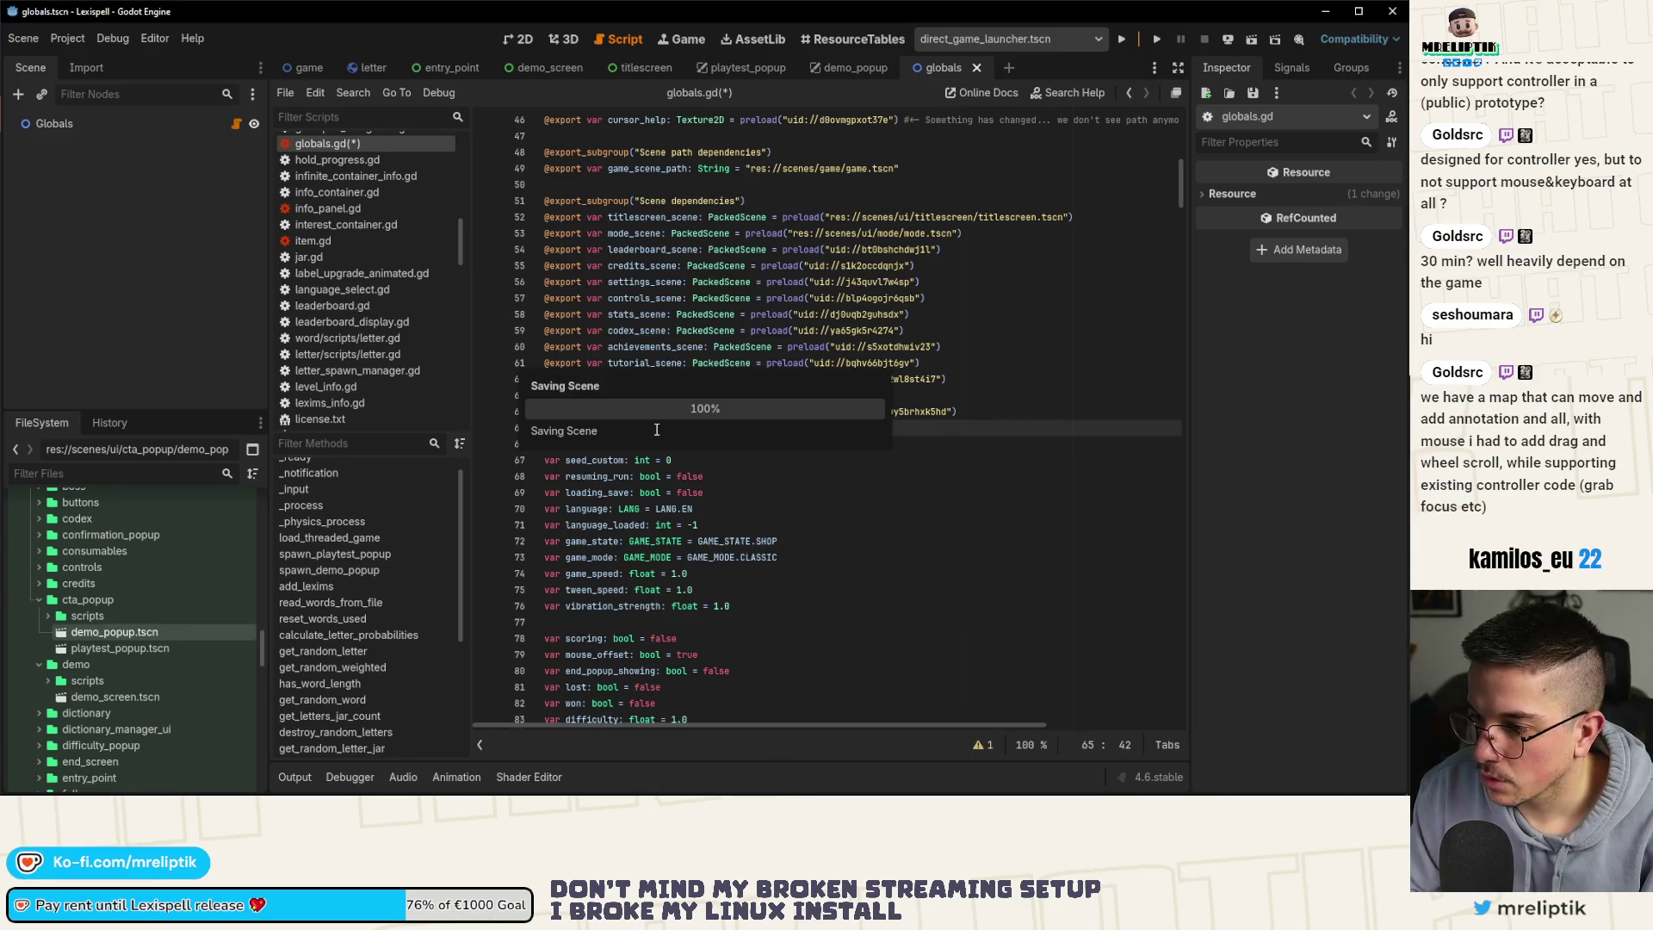
# Drag demo_popup.tscn in as the preload value, fix the '=' spacing, and save globals.gd
pyautogui.moveTo(124, 637); pyautogui.dragTo(816, 430)
pyautogui.hotkey('ctrl', 's')
pyautogui.click(95, 120)
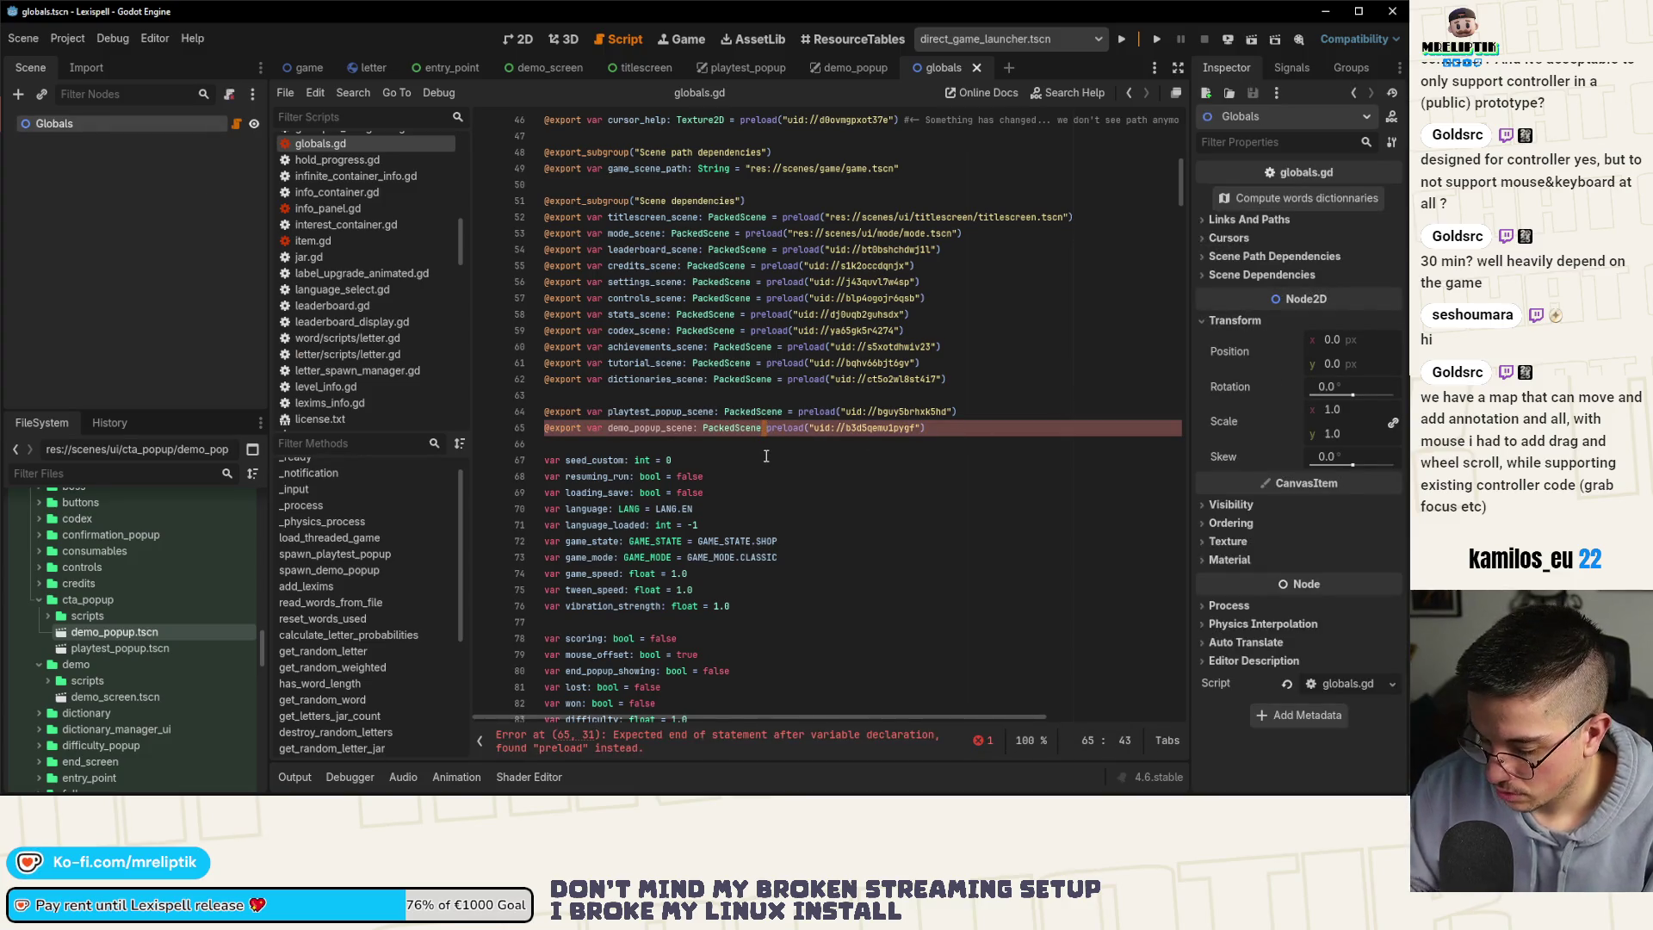
pyautogui.write('=')
pyautogui.press('Left')
pyautogui.press('Left')
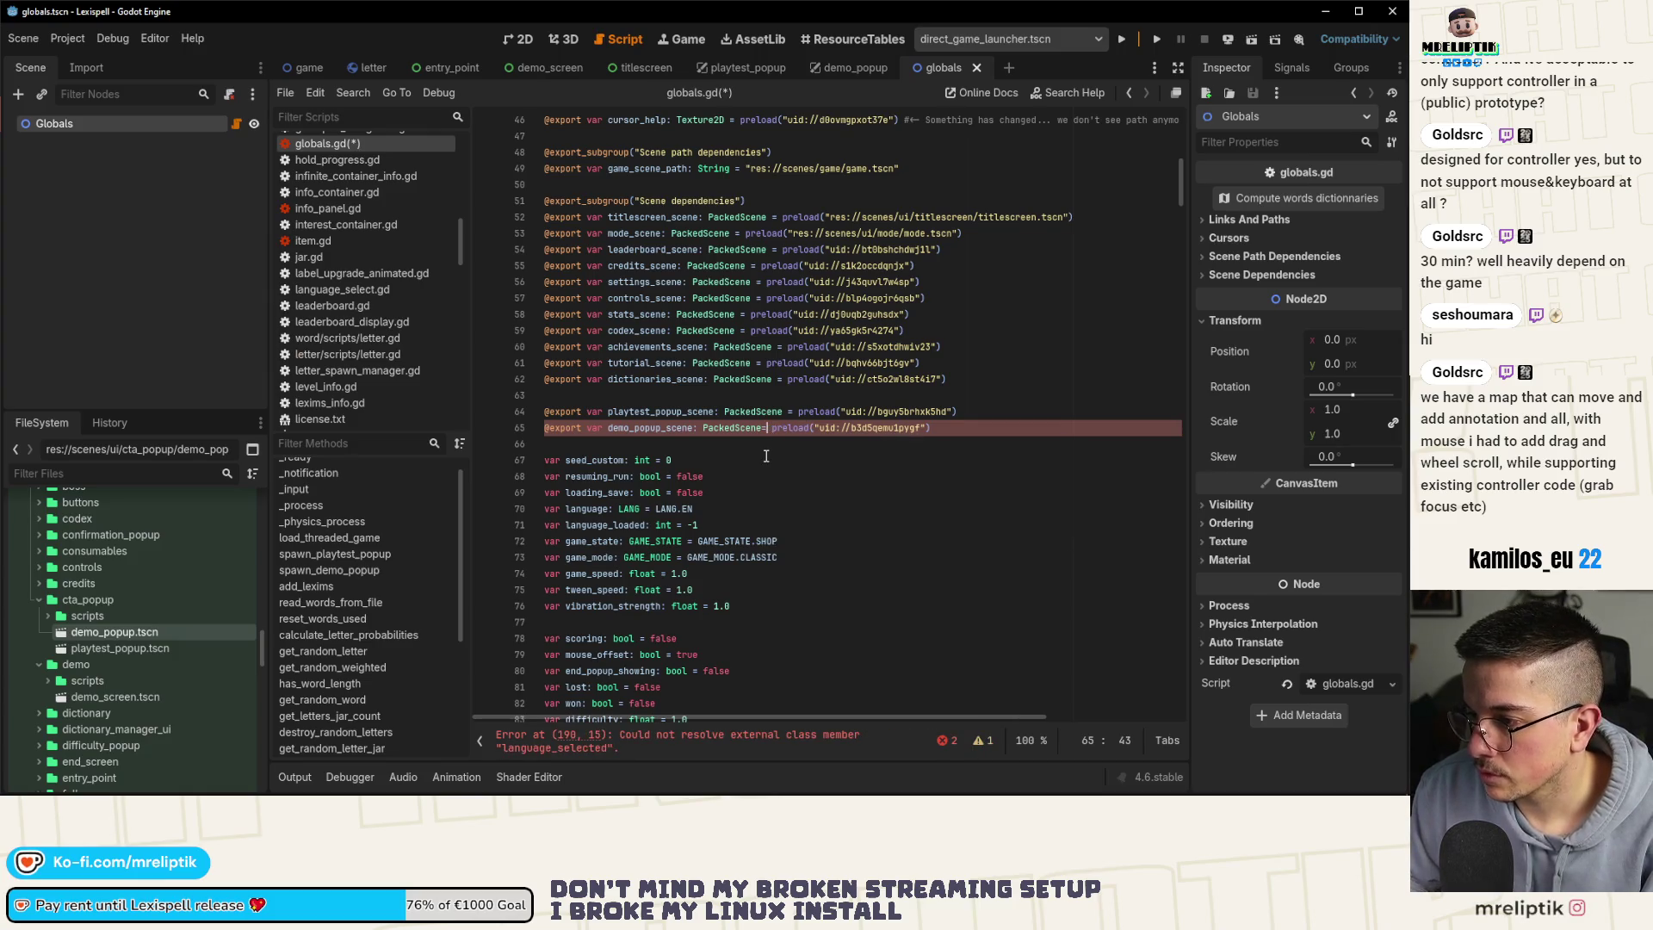
pyautogui.hotkey('ctrl', 's')
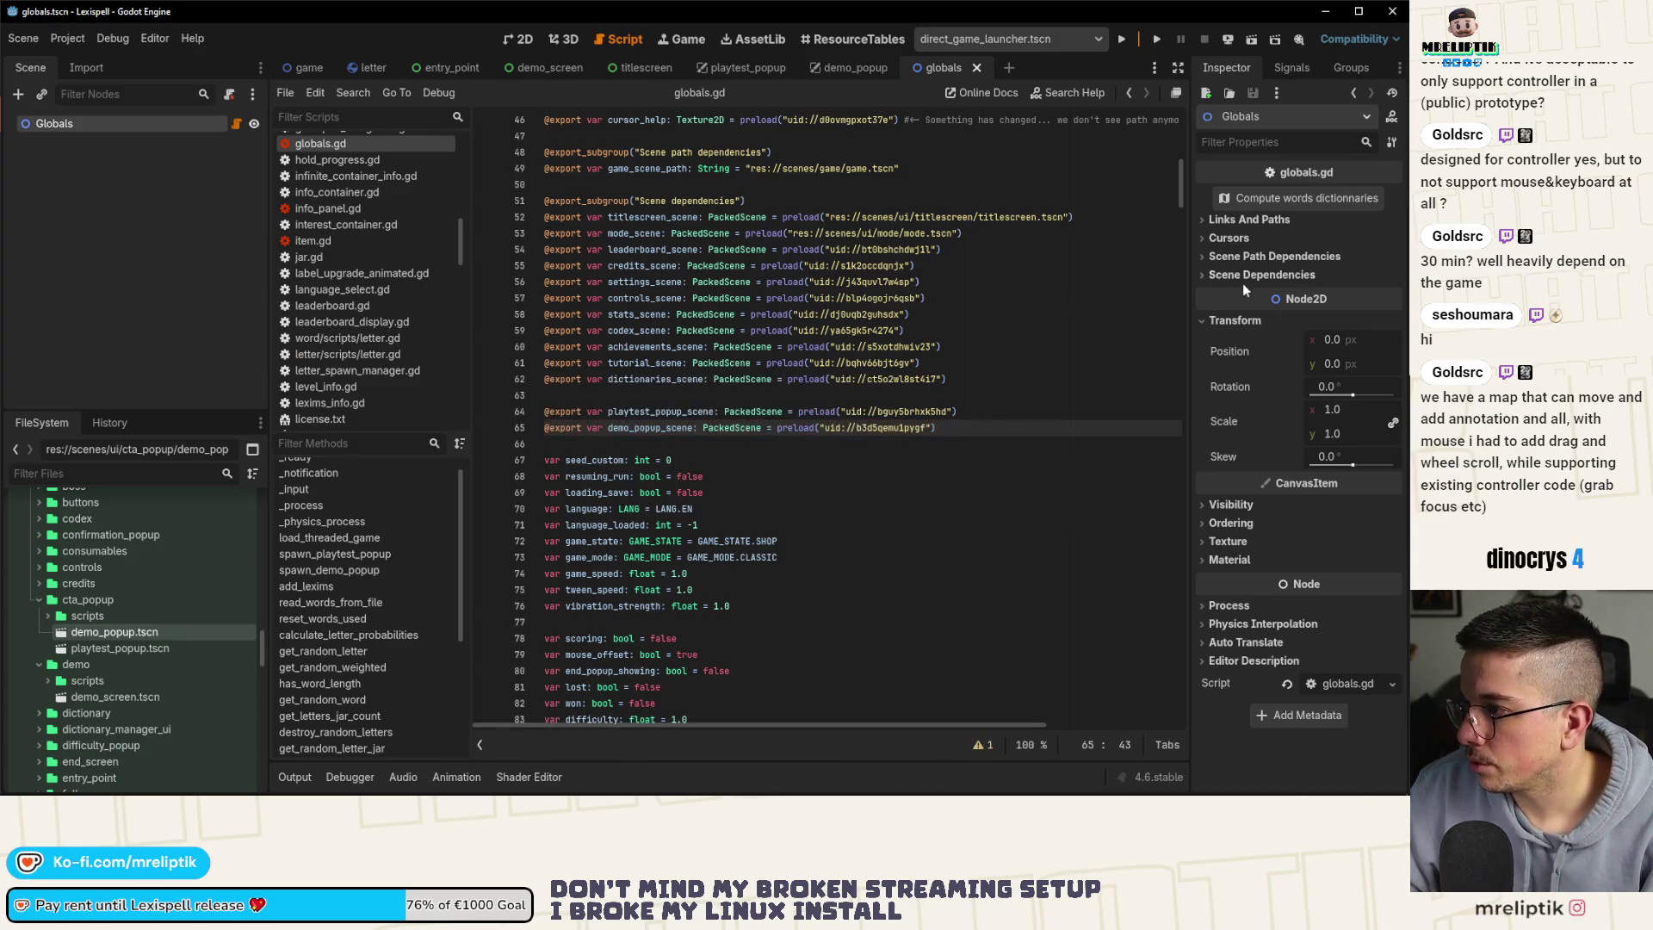
# Save line 65 and inspect the Globals node's Scene Dependencies properties in the Inspector
pyautogui.click(1242, 277)
pyautogui.scroll(-5, 1250, 448)
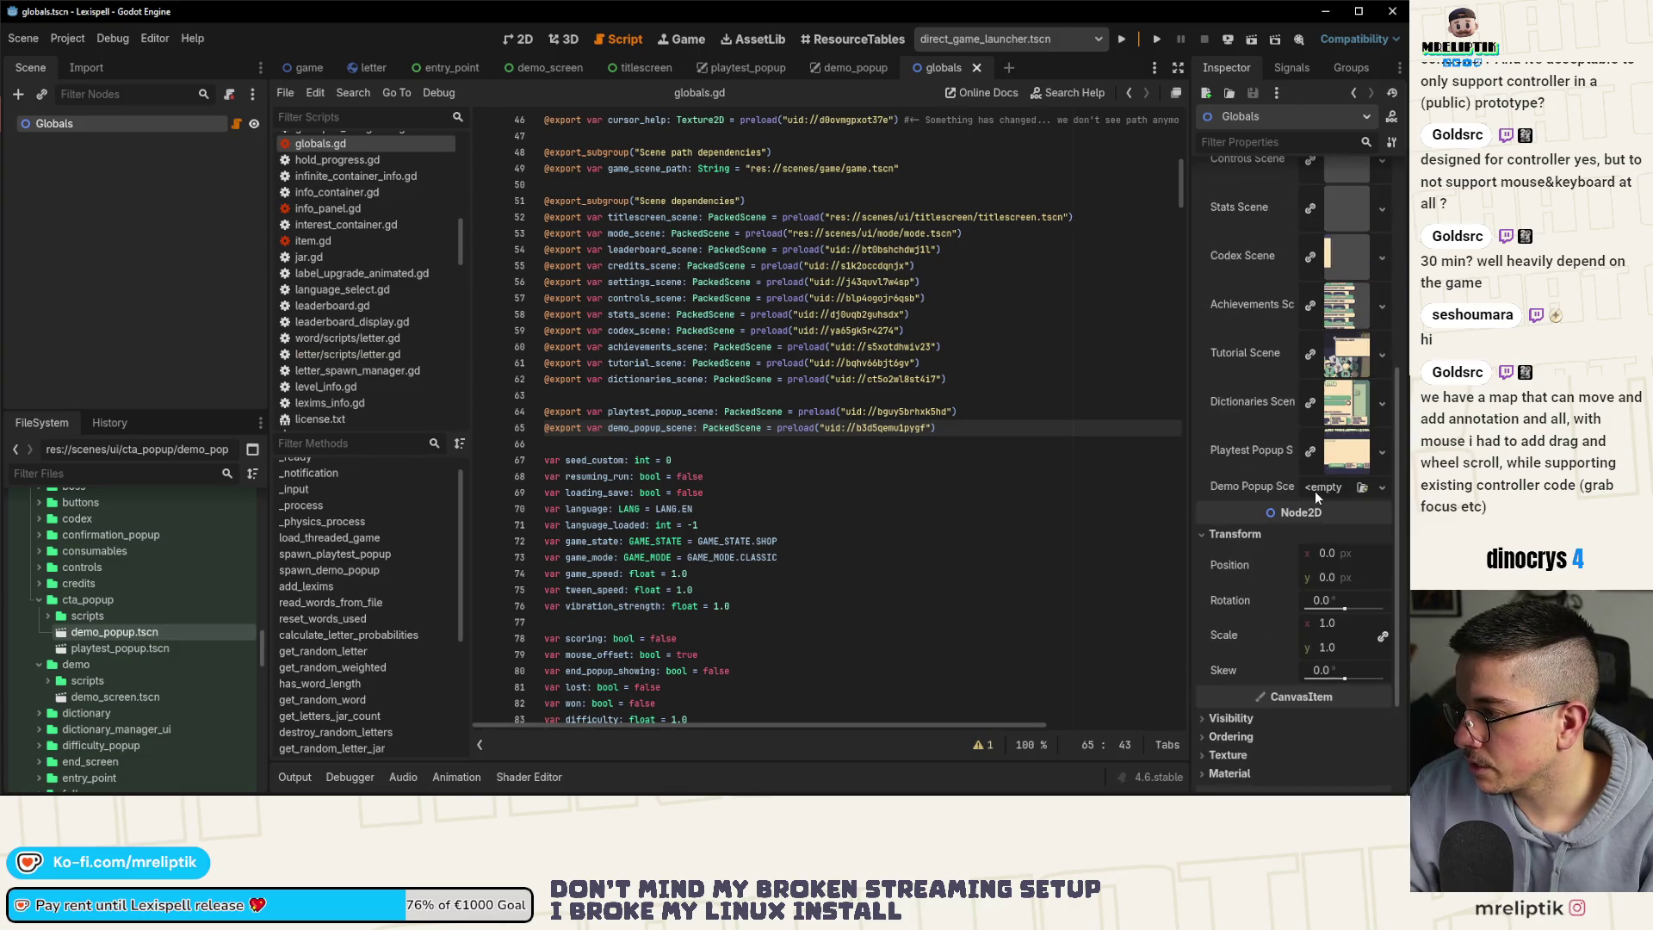
pyautogui.click(1088, 432)
pyautogui.hotkey('ctrl', 's')
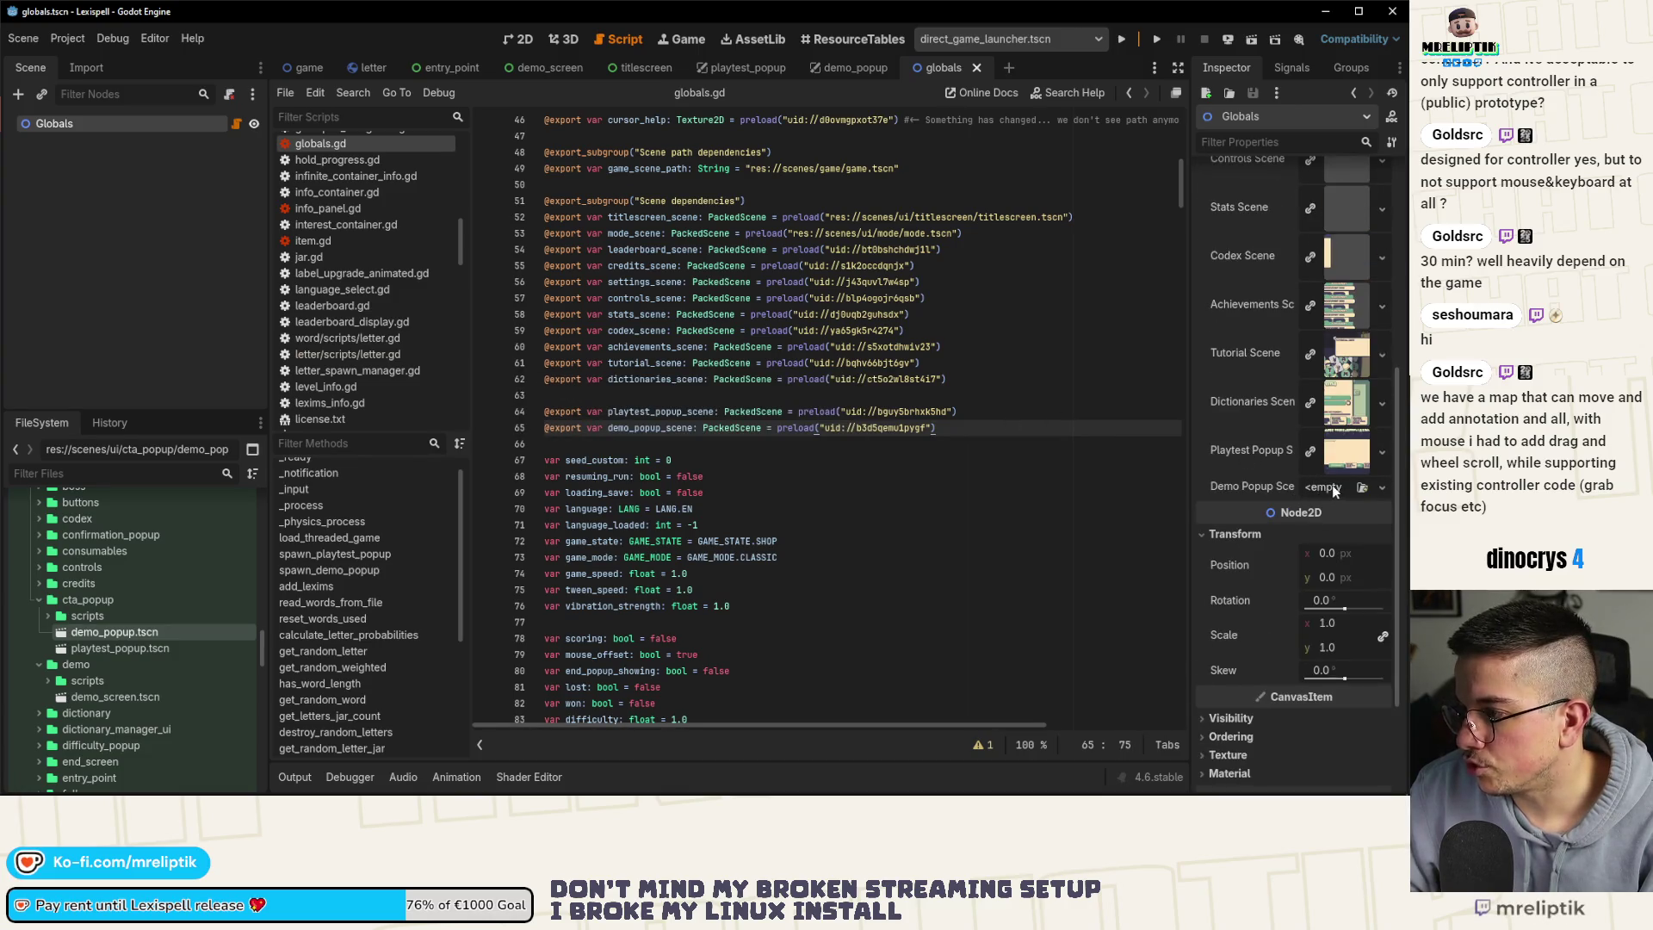
pyautogui.moveTo(1195, 477); pyautogui.dragTo(939, 480)
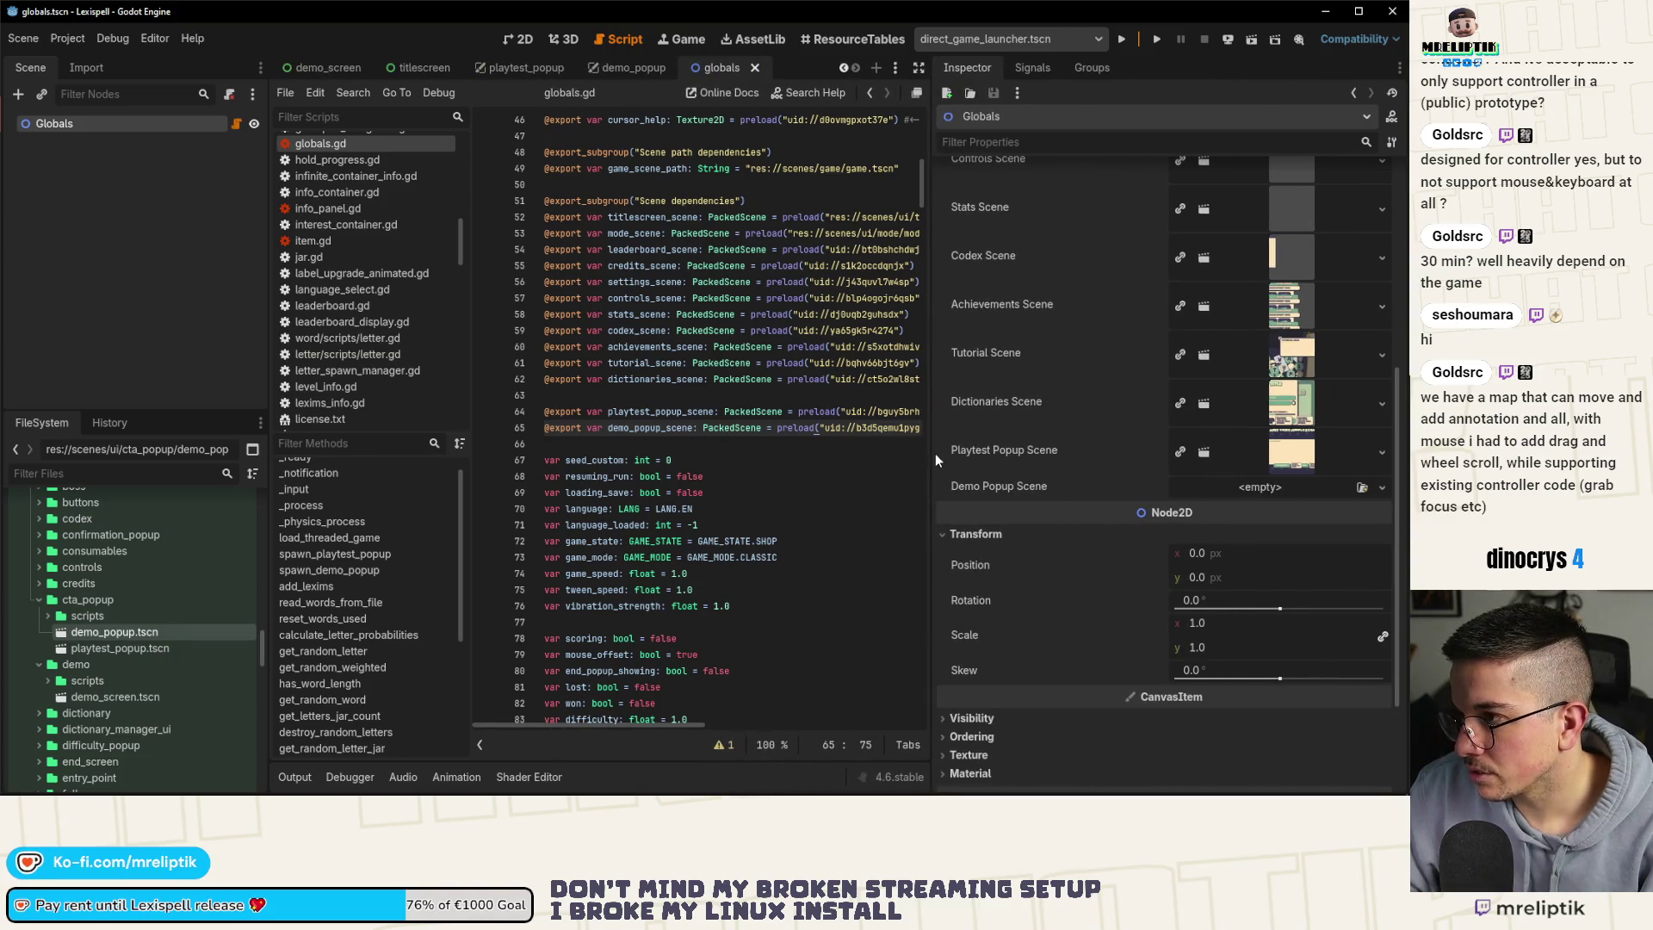
pyautogui.moveTo(935, 452); pyautogui.dragTo(1094, 453)
# Reopen globals.tscn and fill its Demo Popup Scene property with the demo popup scene
pyautogui.middleClick(957, 70)
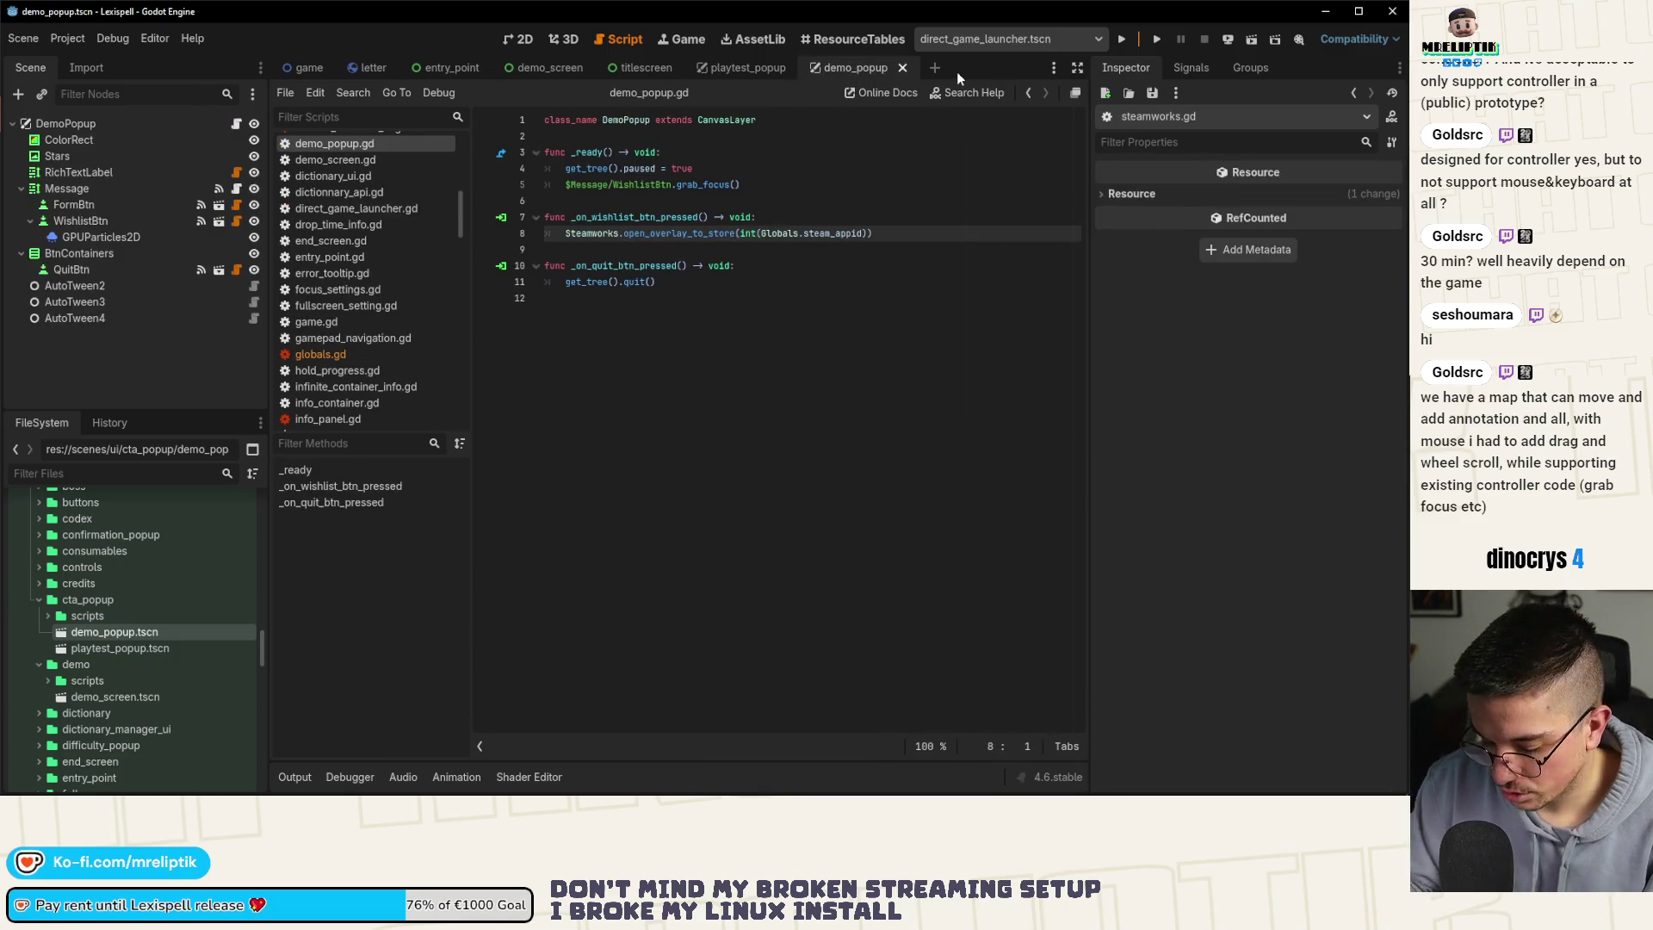
pyautogui.hotkey('ctrl', 'shift', 'o')
pyautogui.write('globals')
pyautogui.press('Return')
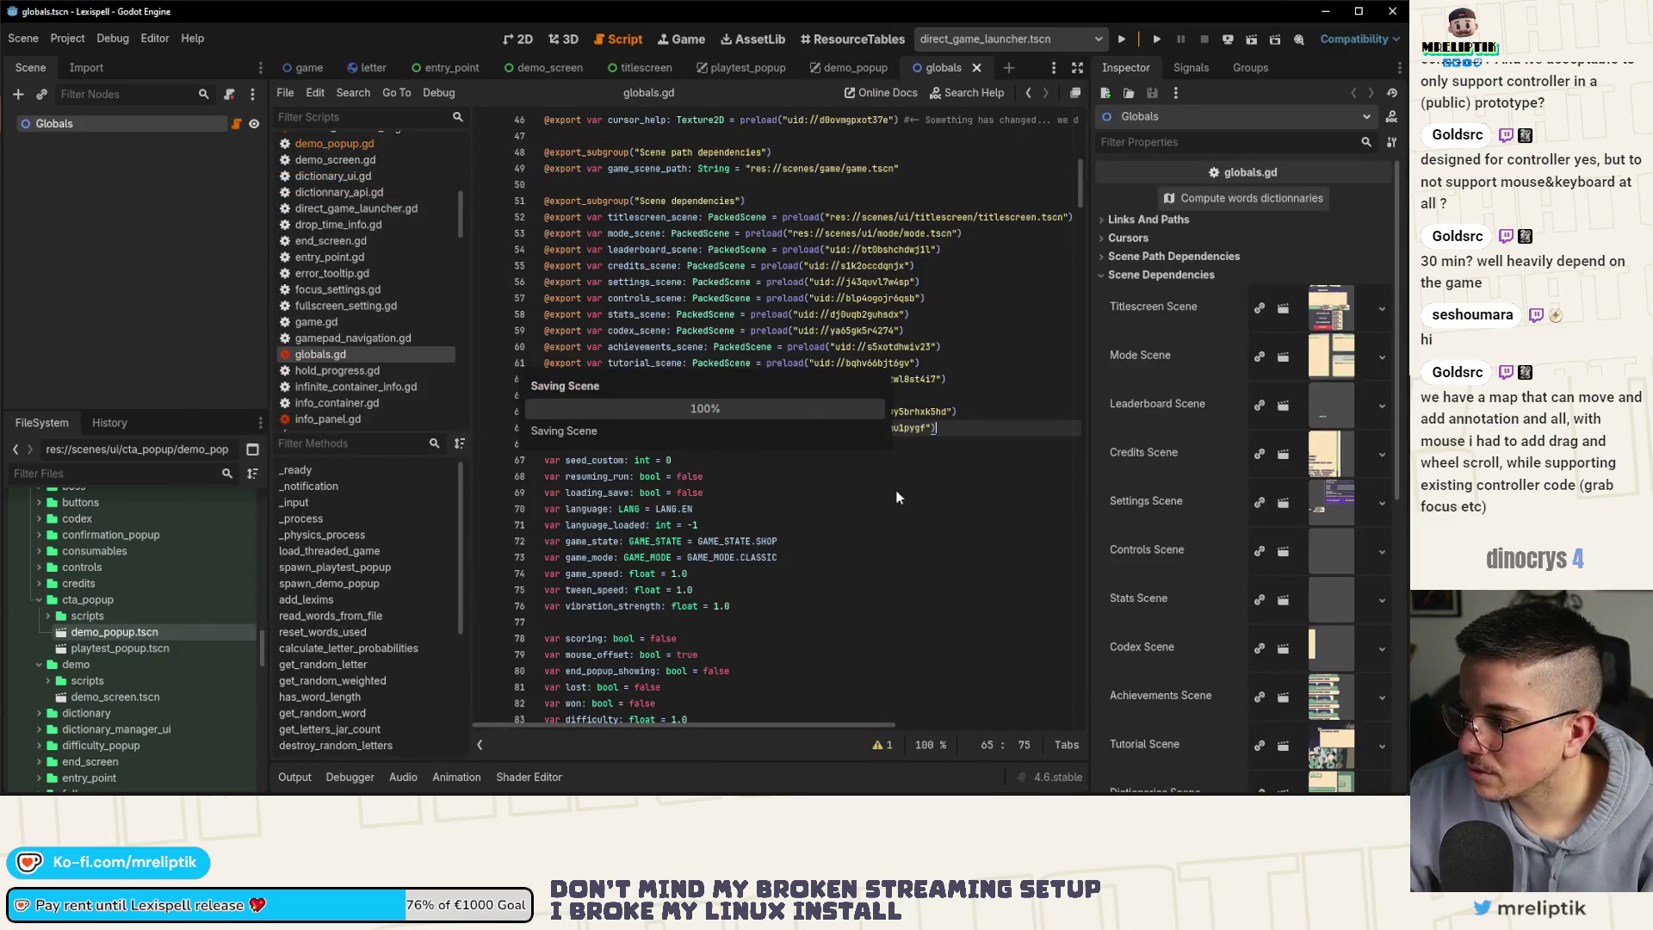
pyautogui.scroll(-5, 1252, 427)
pyautogui.click(1236, 408)
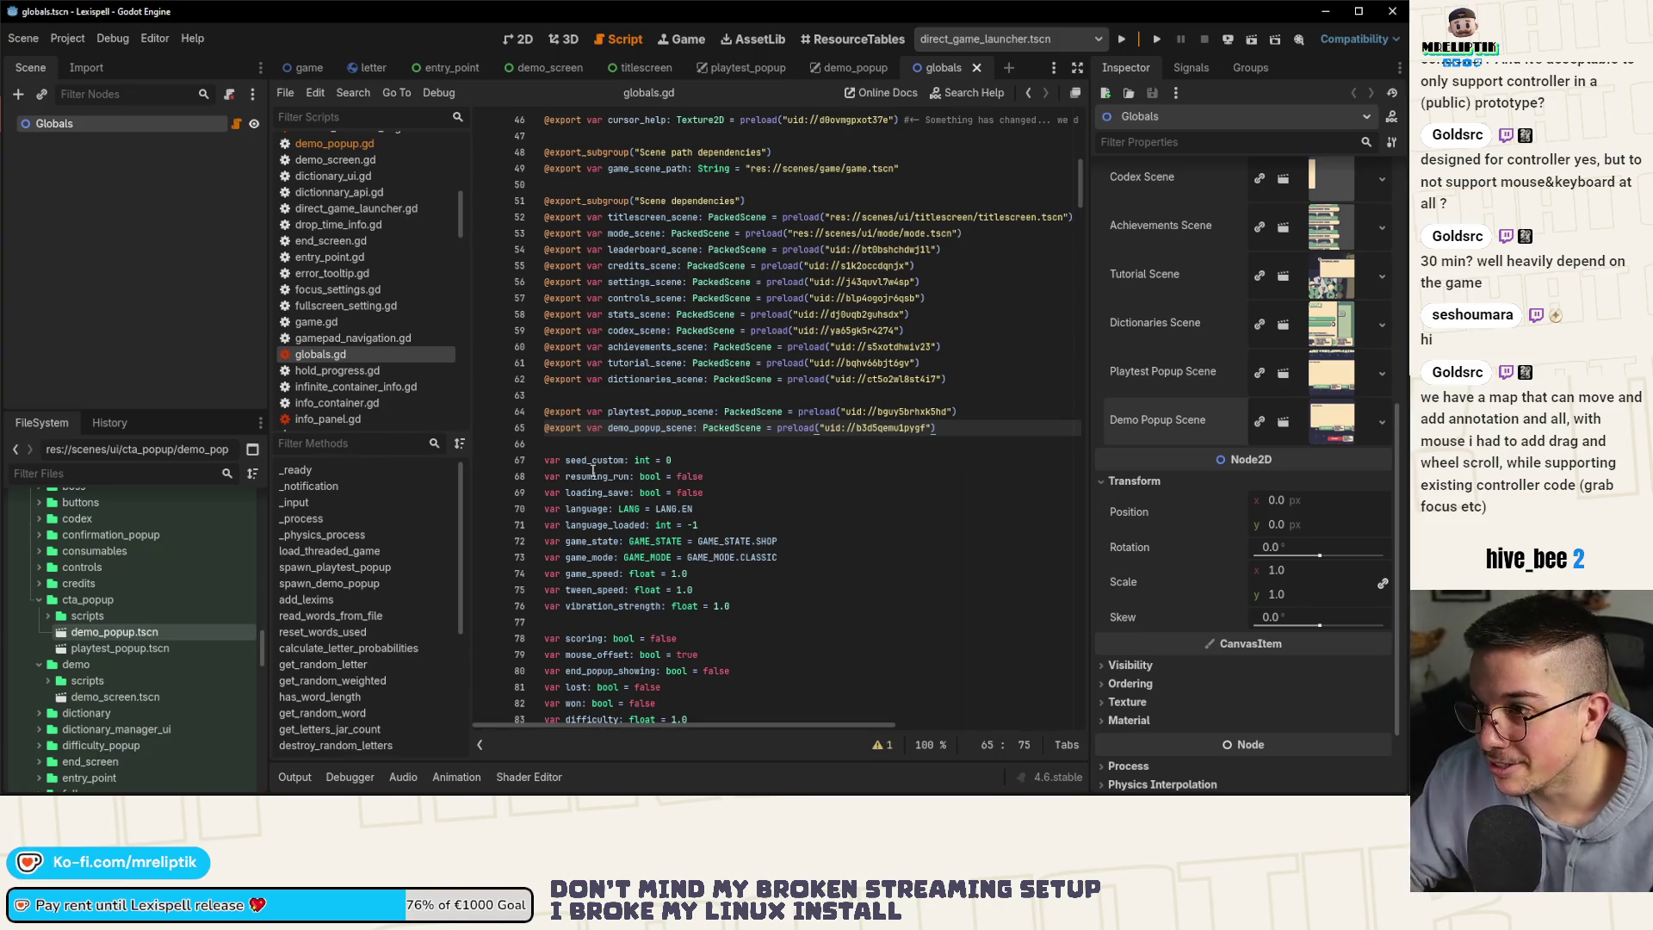
# Close the playtest_popup and demo_popup script tabs and select demo_popup_scene on line 65
pyautogui.middleClick(749, 67)
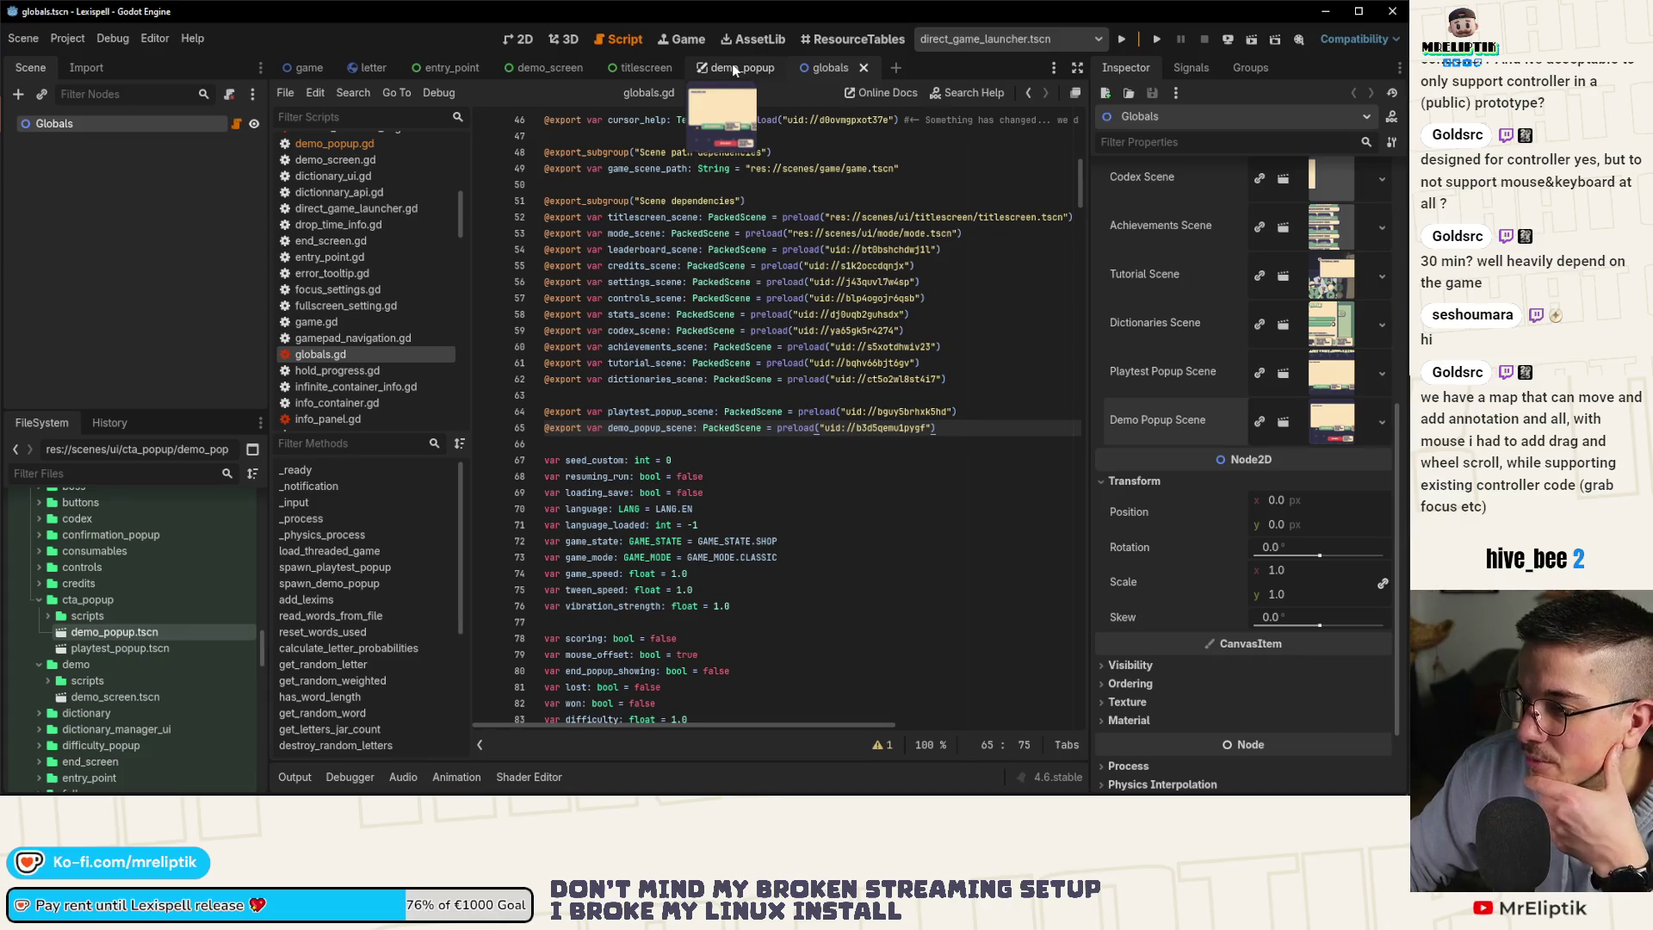
pyautogui.middleClick(732, 64)
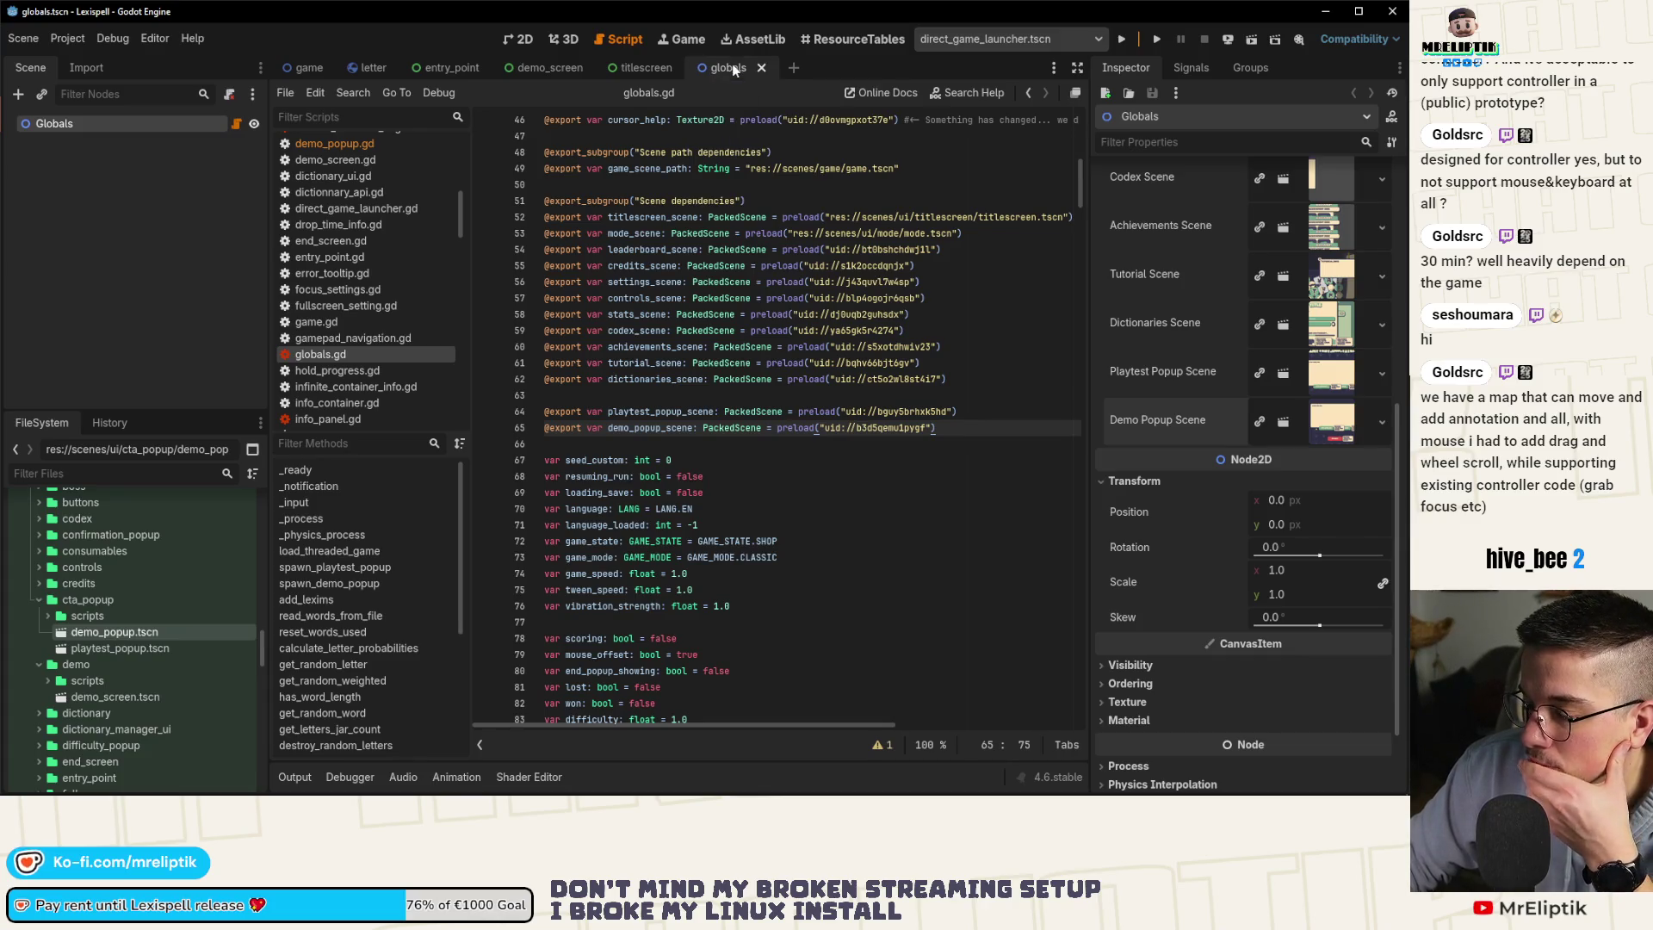
pyautogui.doubleClick(655, 429)
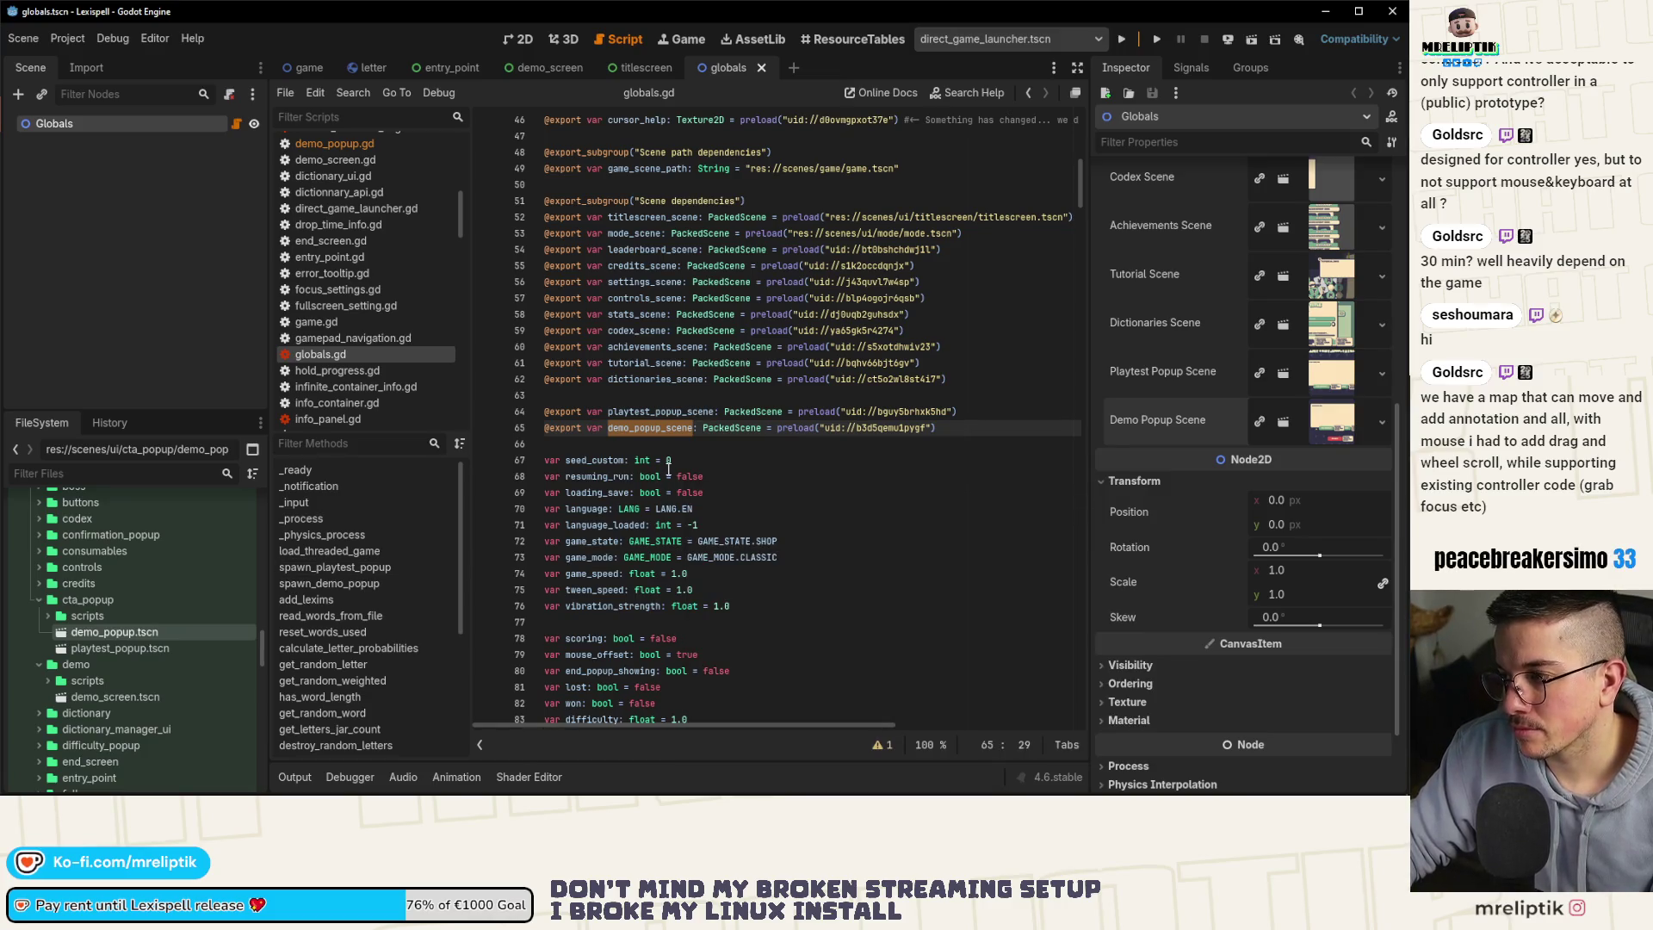
# Search globals.gd for demo_popup_scene and find its use in spawn_demo_popup
pyautogui.scroll(-3, 668, 468)
pyautogui.hotkey('ctrl', 'f')
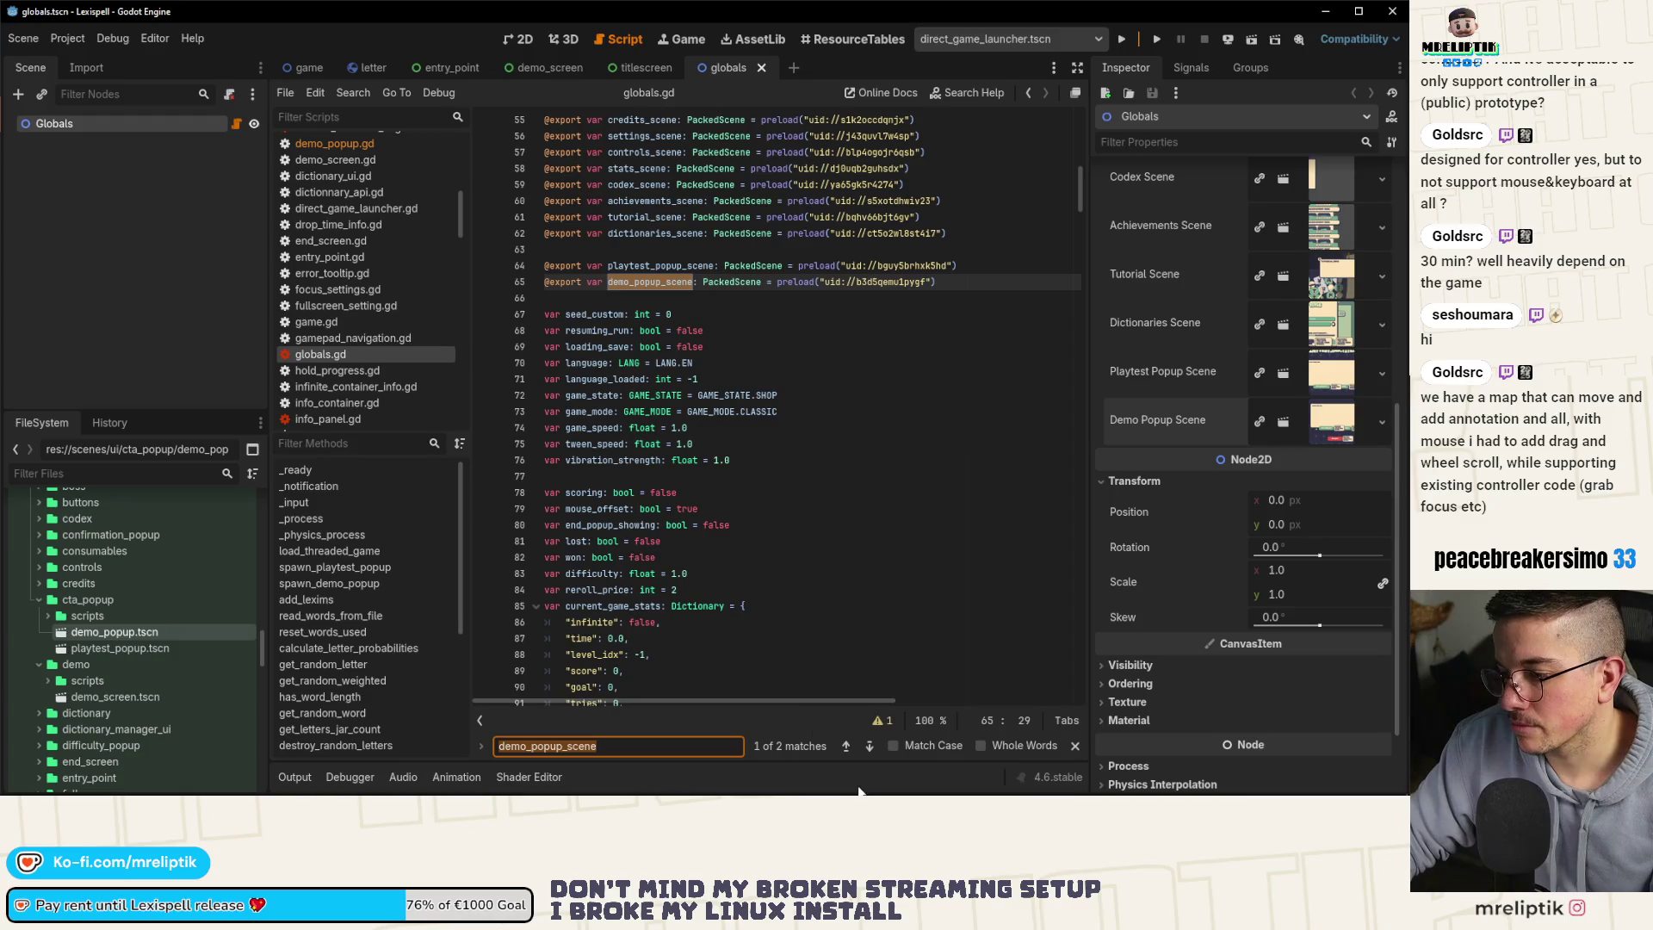
pyautogui.click(869, 747)
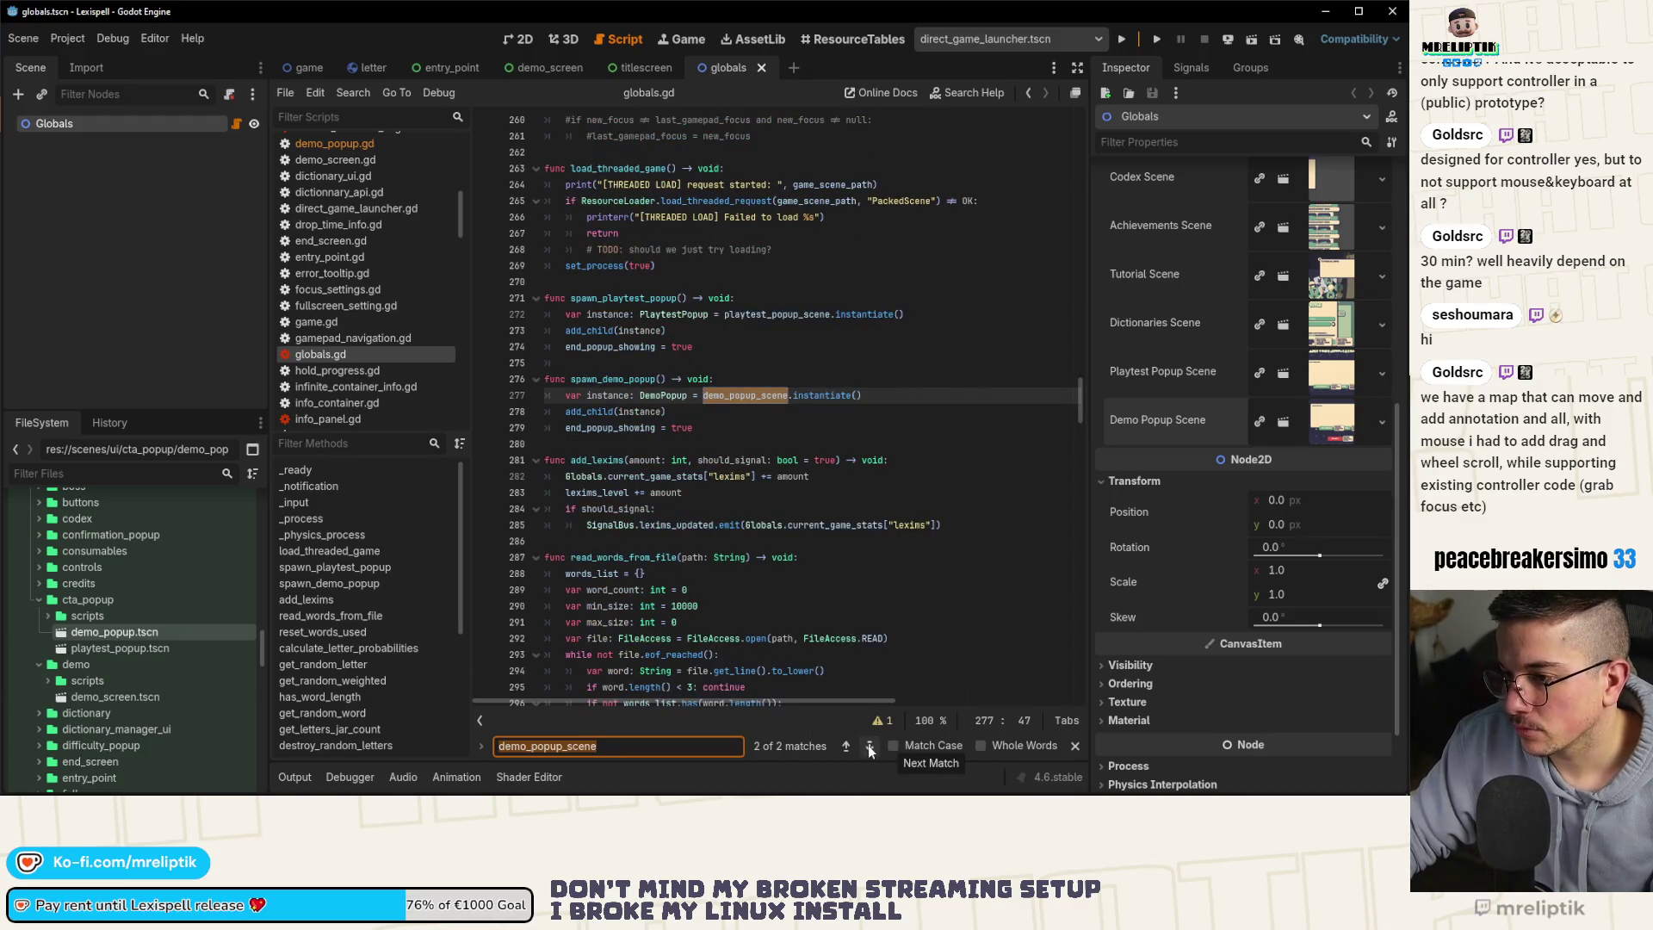
pyautogui.click(1074, 742)
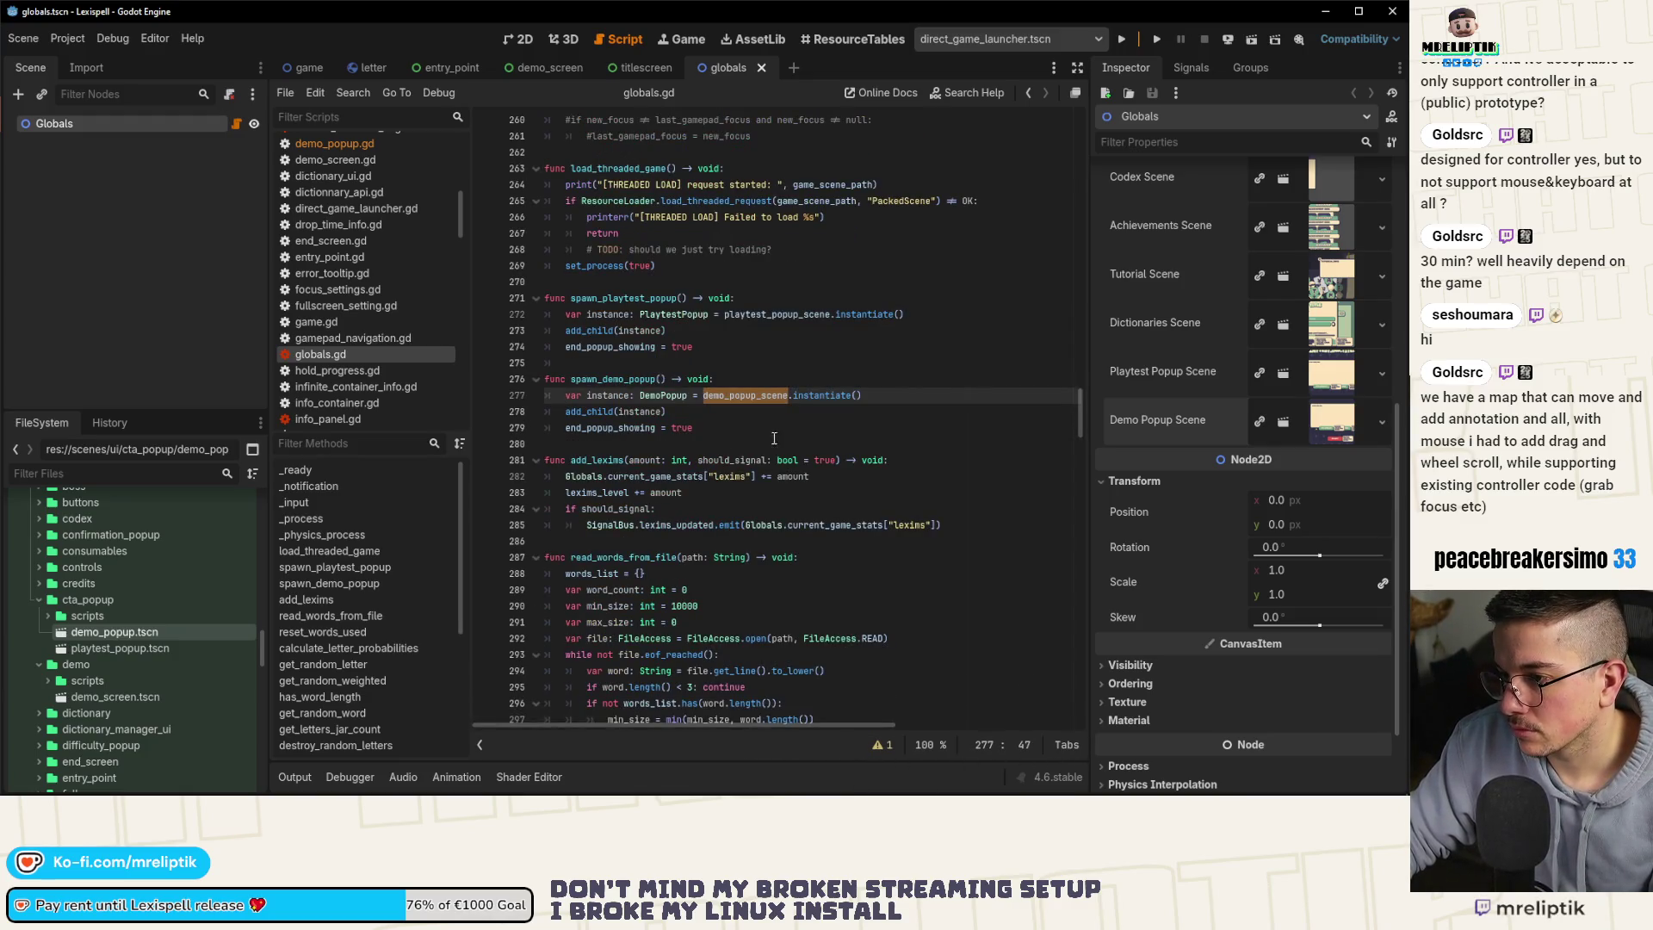
pyautogui.doubleClick(613, 379)
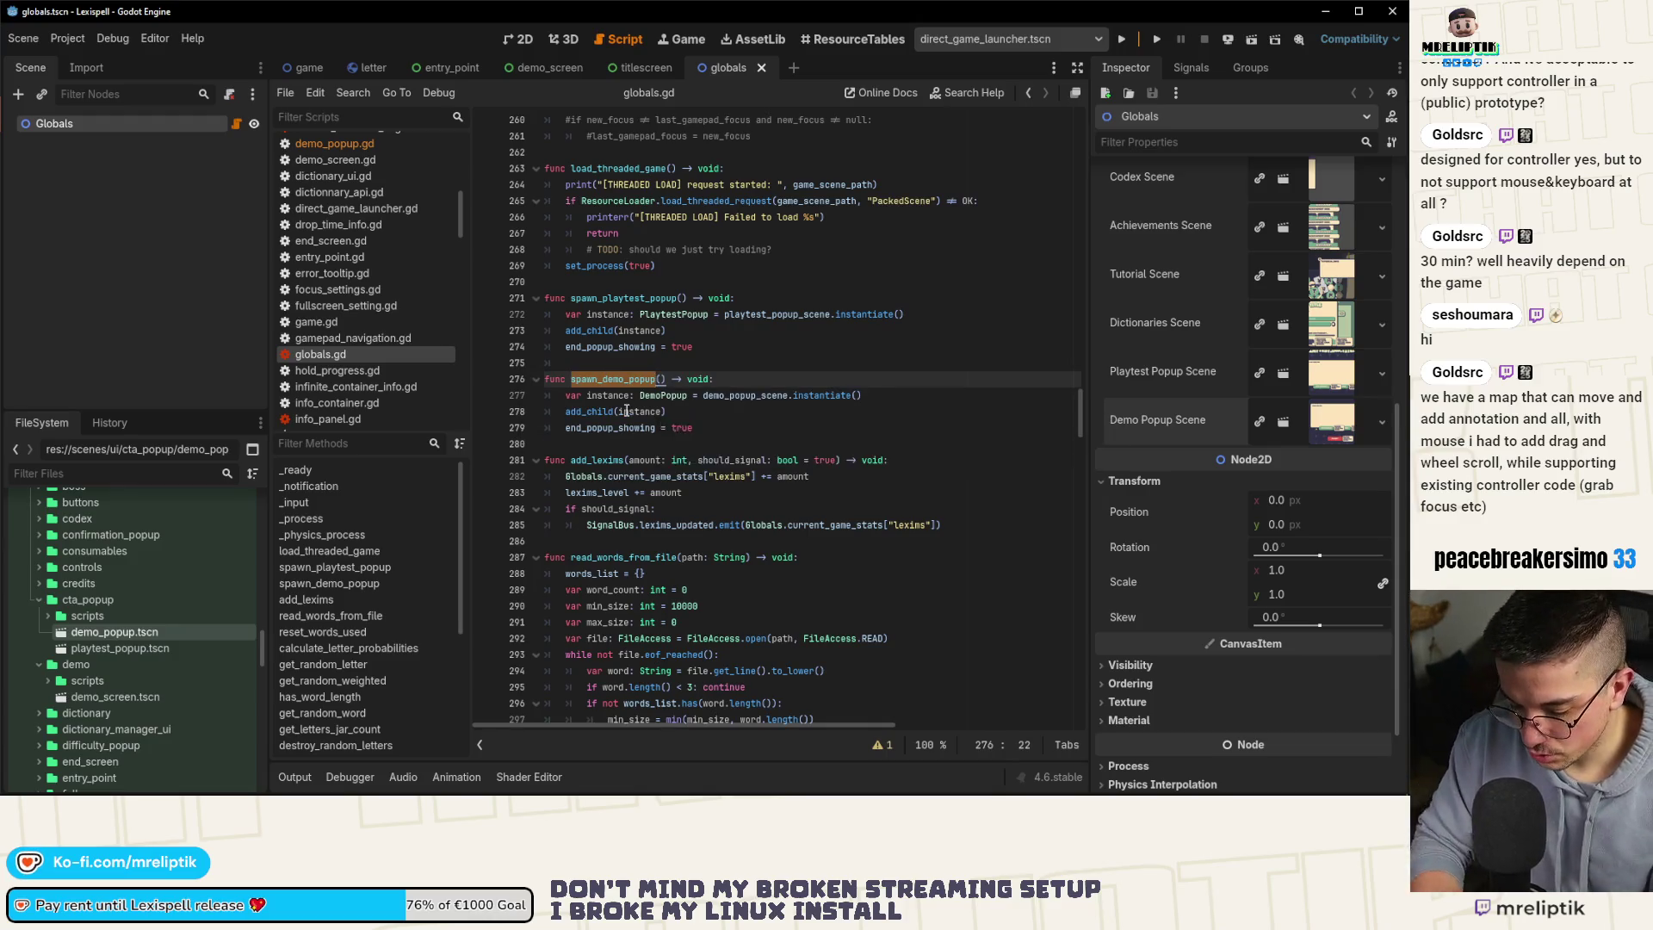
# Open utils.gd through Quick Open Script
pyautogui.hotkey('ctrl', 'shift', 'o')
pyautogui.write('utils')
pyautogui.press('Escape')
pyautogui.hotkey('ctrl', 'alt', 'o')
pyautogui.write('utils')
pyautogui.press('Return')
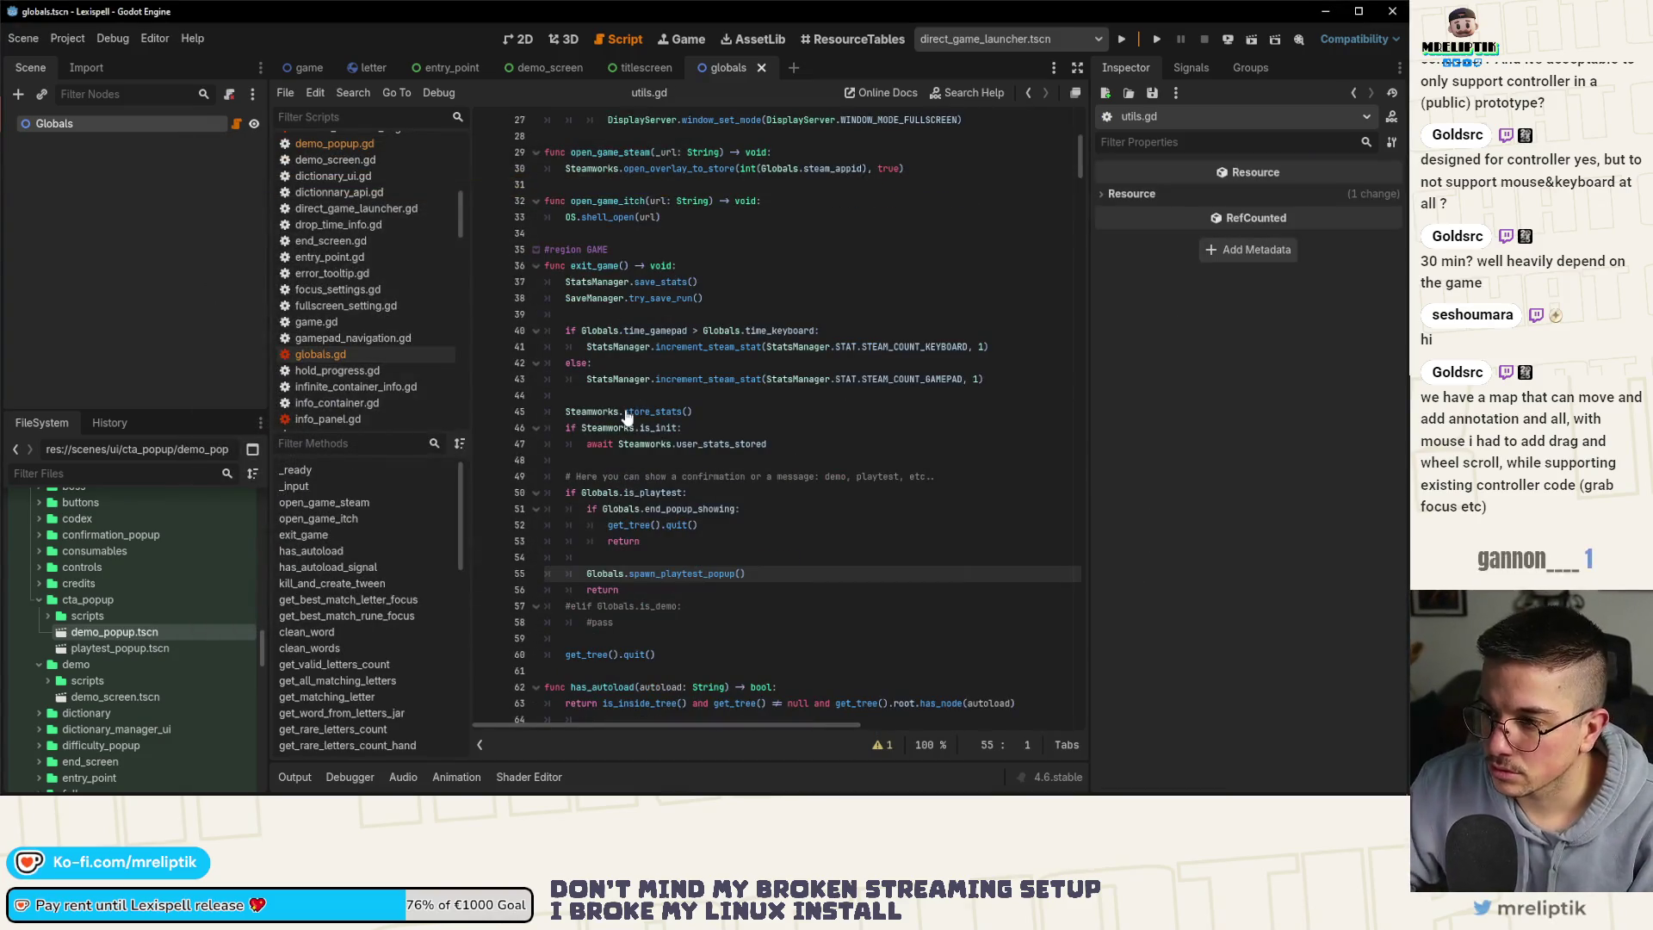
# Uncomment the 'elif Globals.is_demo' branch in exit_game and replace its pass placeholder
pyautogui.doubleClick(655, 493)
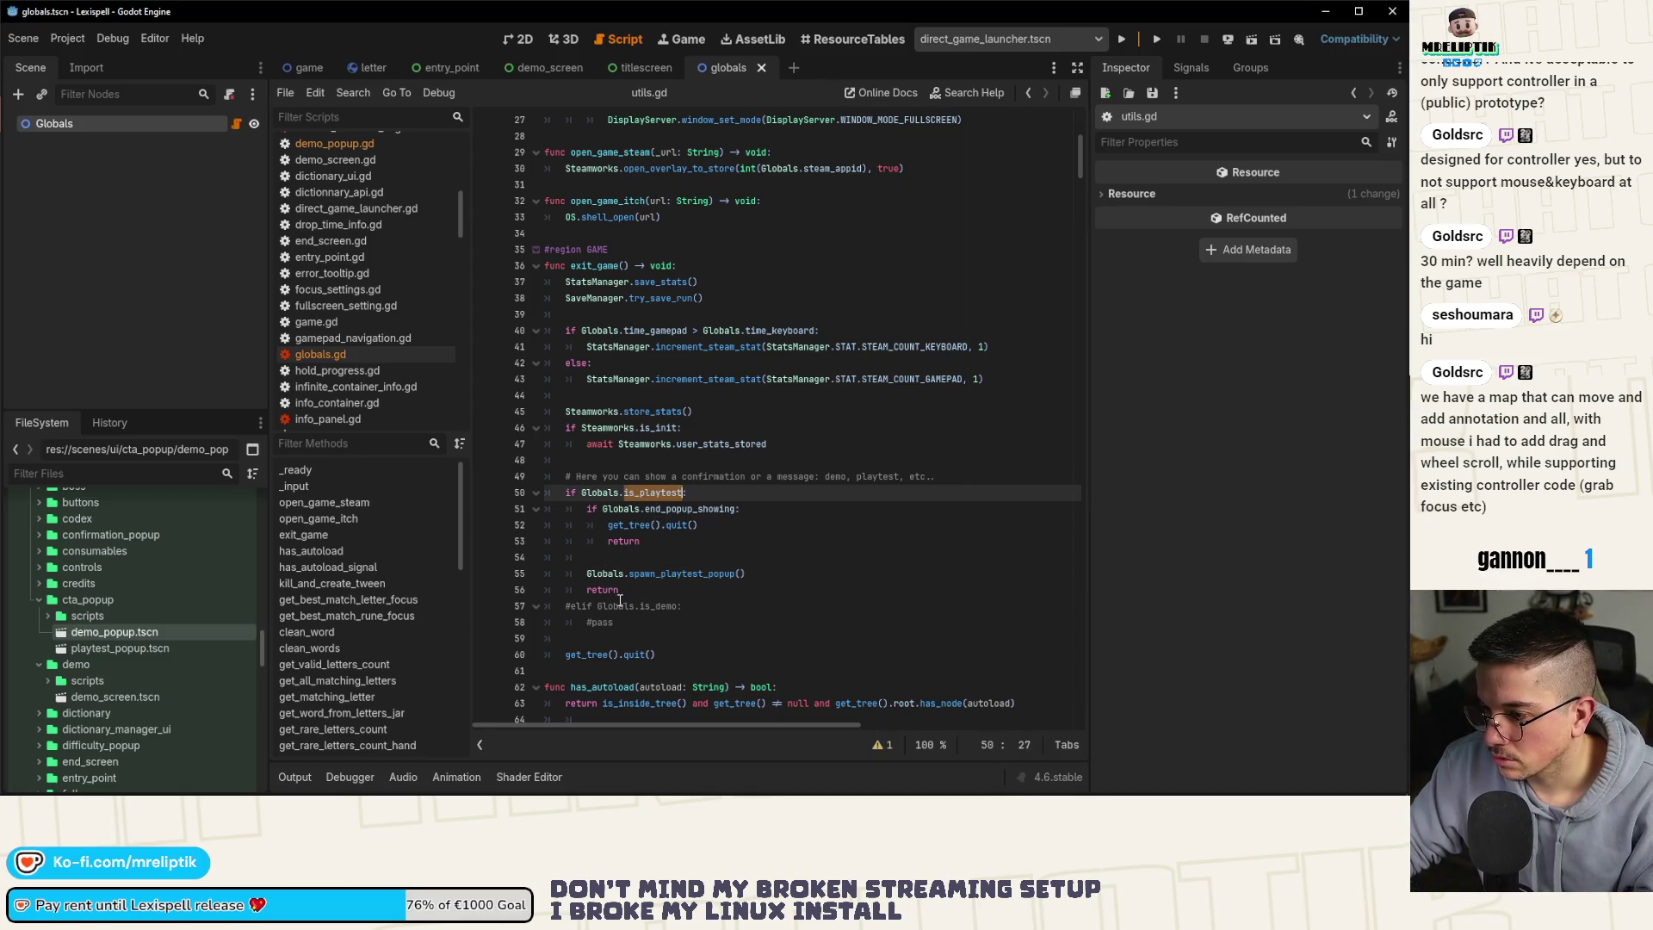
pyautogui.click(575, 607)
pyautogui.press('BackSpace')
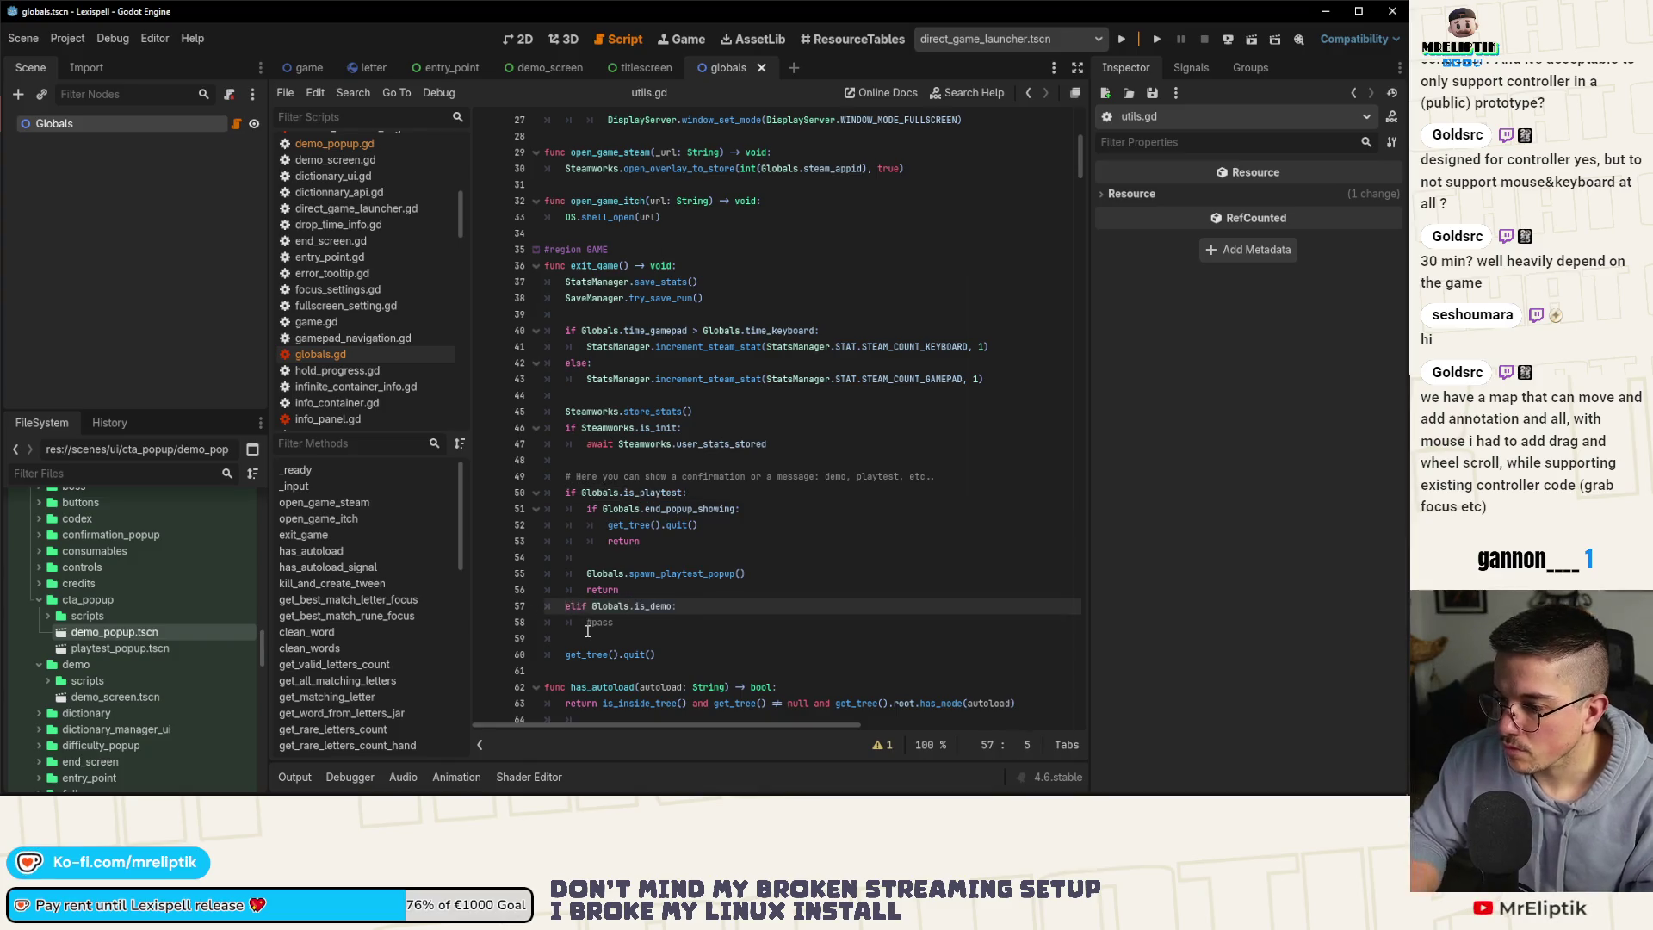
pyautogui.click(594, 623)
pyautogui.doubleClick(597, 622)
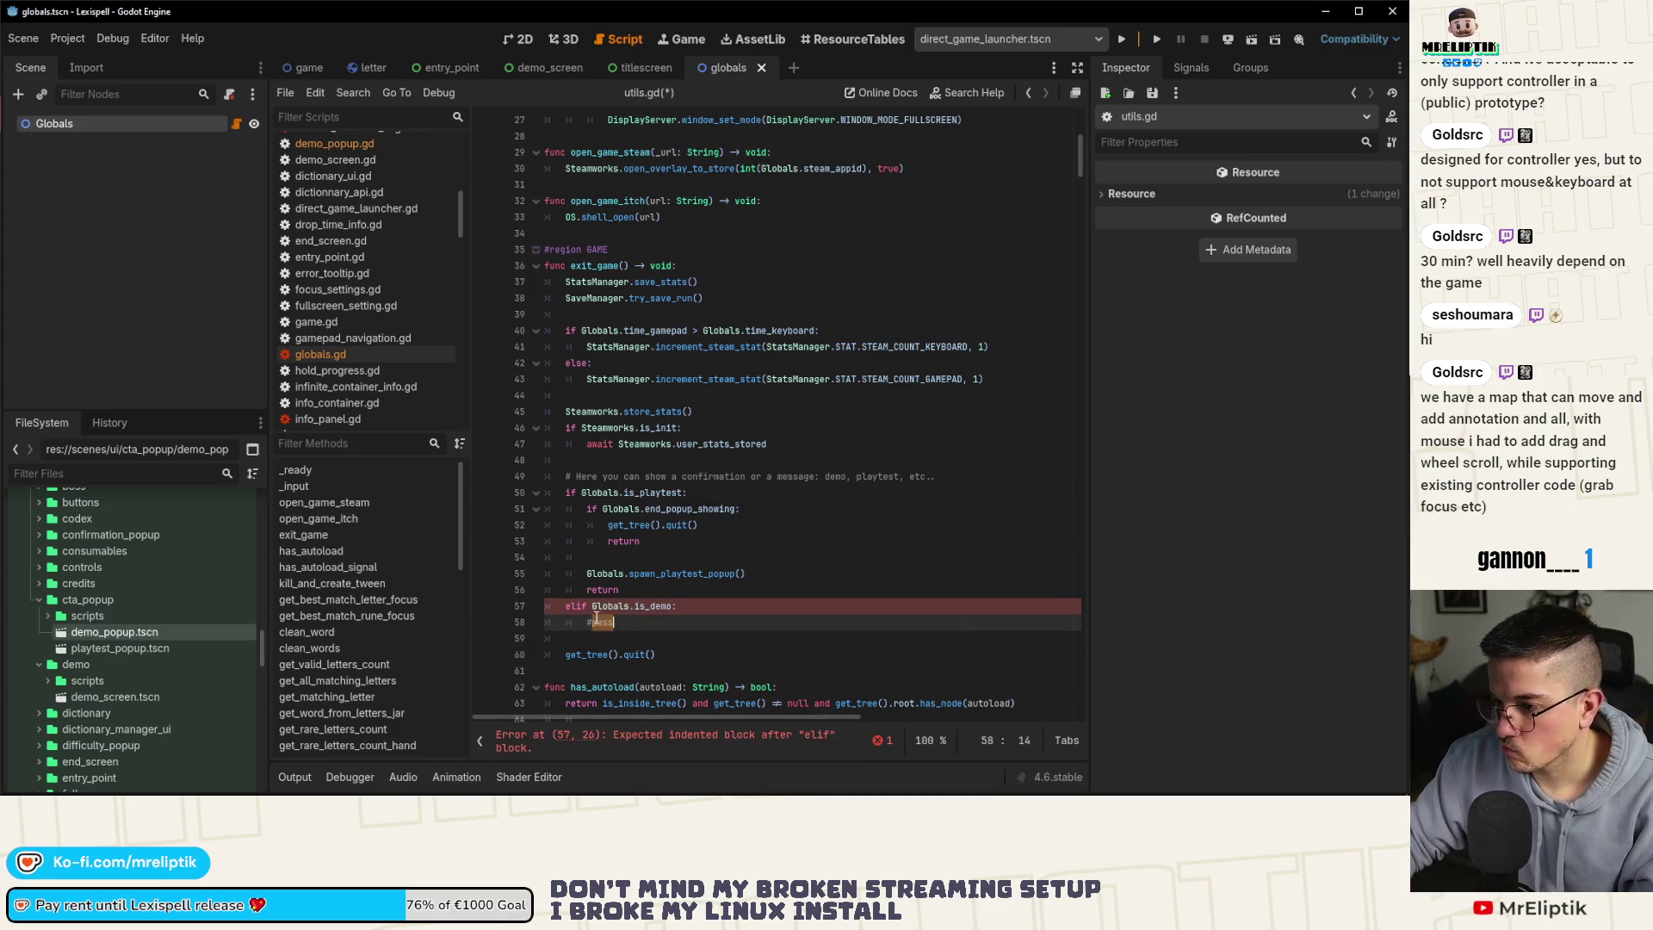
pyautogui.write('f Global')
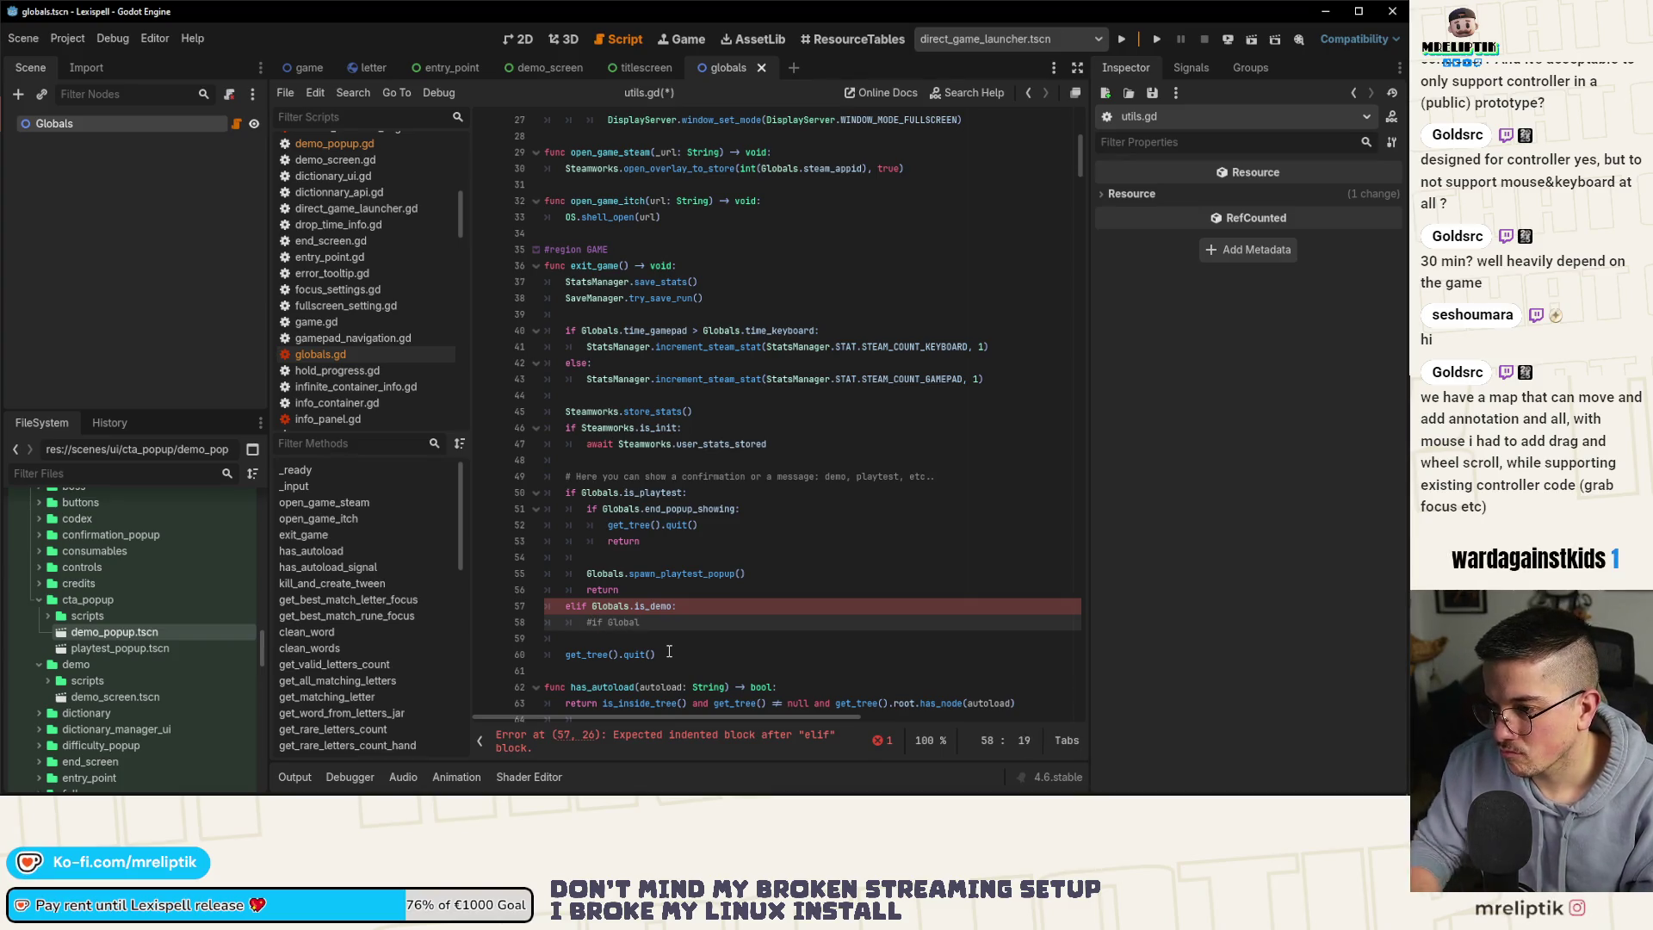
# Add Globals.spawn_demo_popup() followed by return in the demo branch and save
pyautogui.click(568, 507)
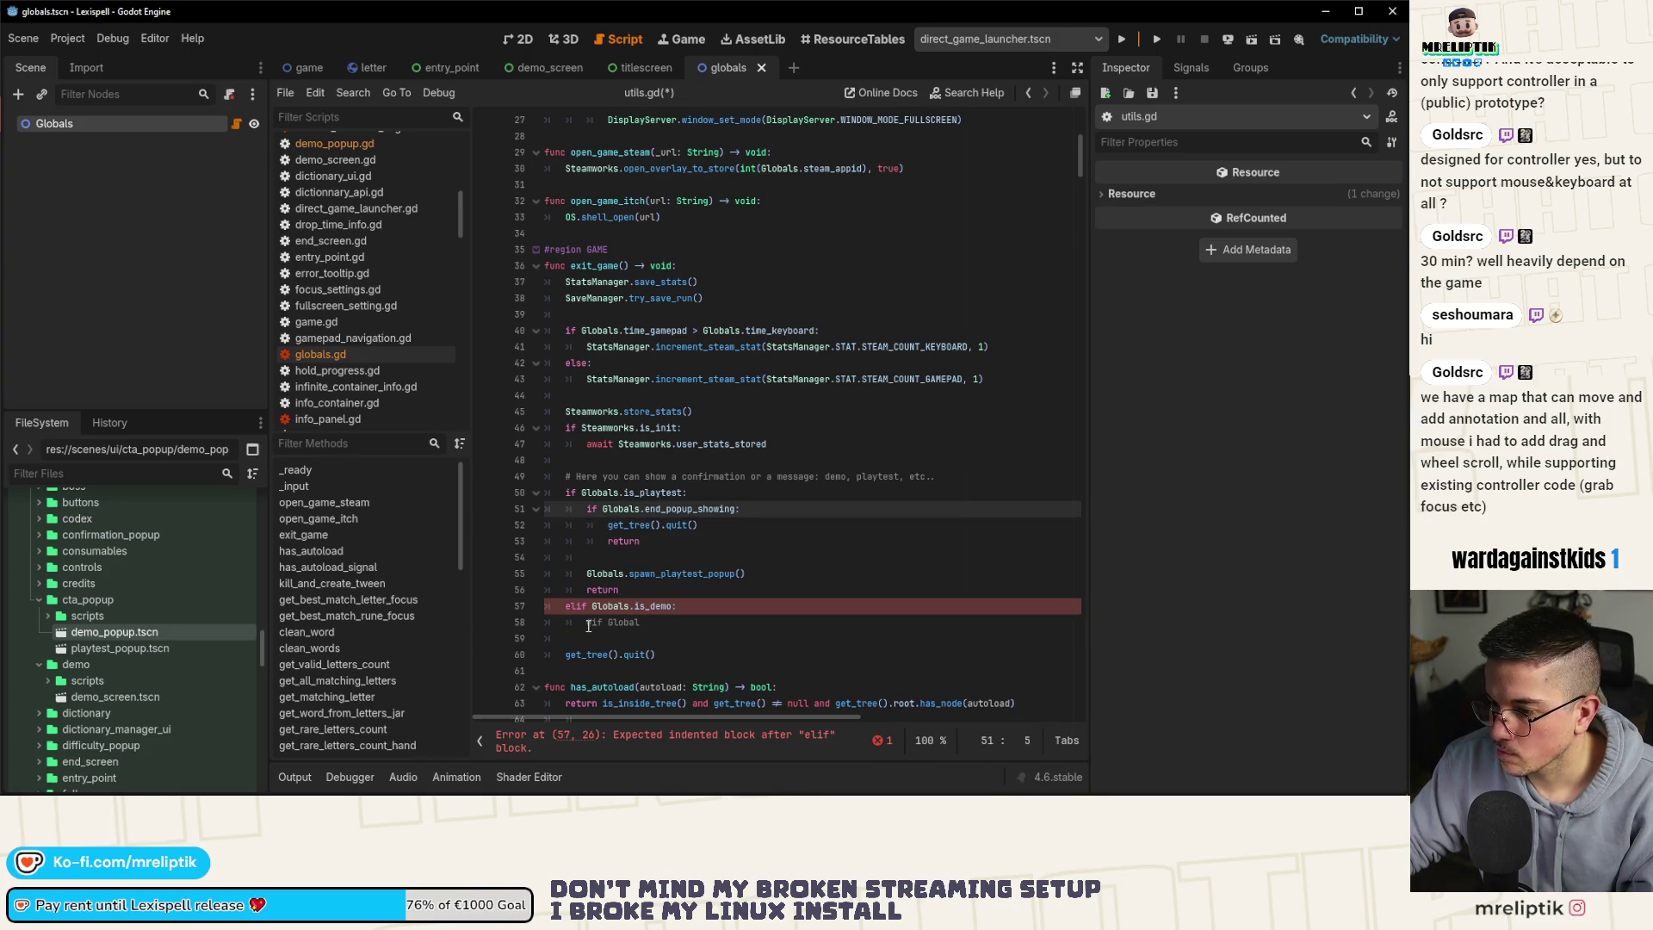
pyautogui.click(592, 623)
pyautogui.press('BackSpace')
pyautogui.press('End')
pyautogui.press('Return')
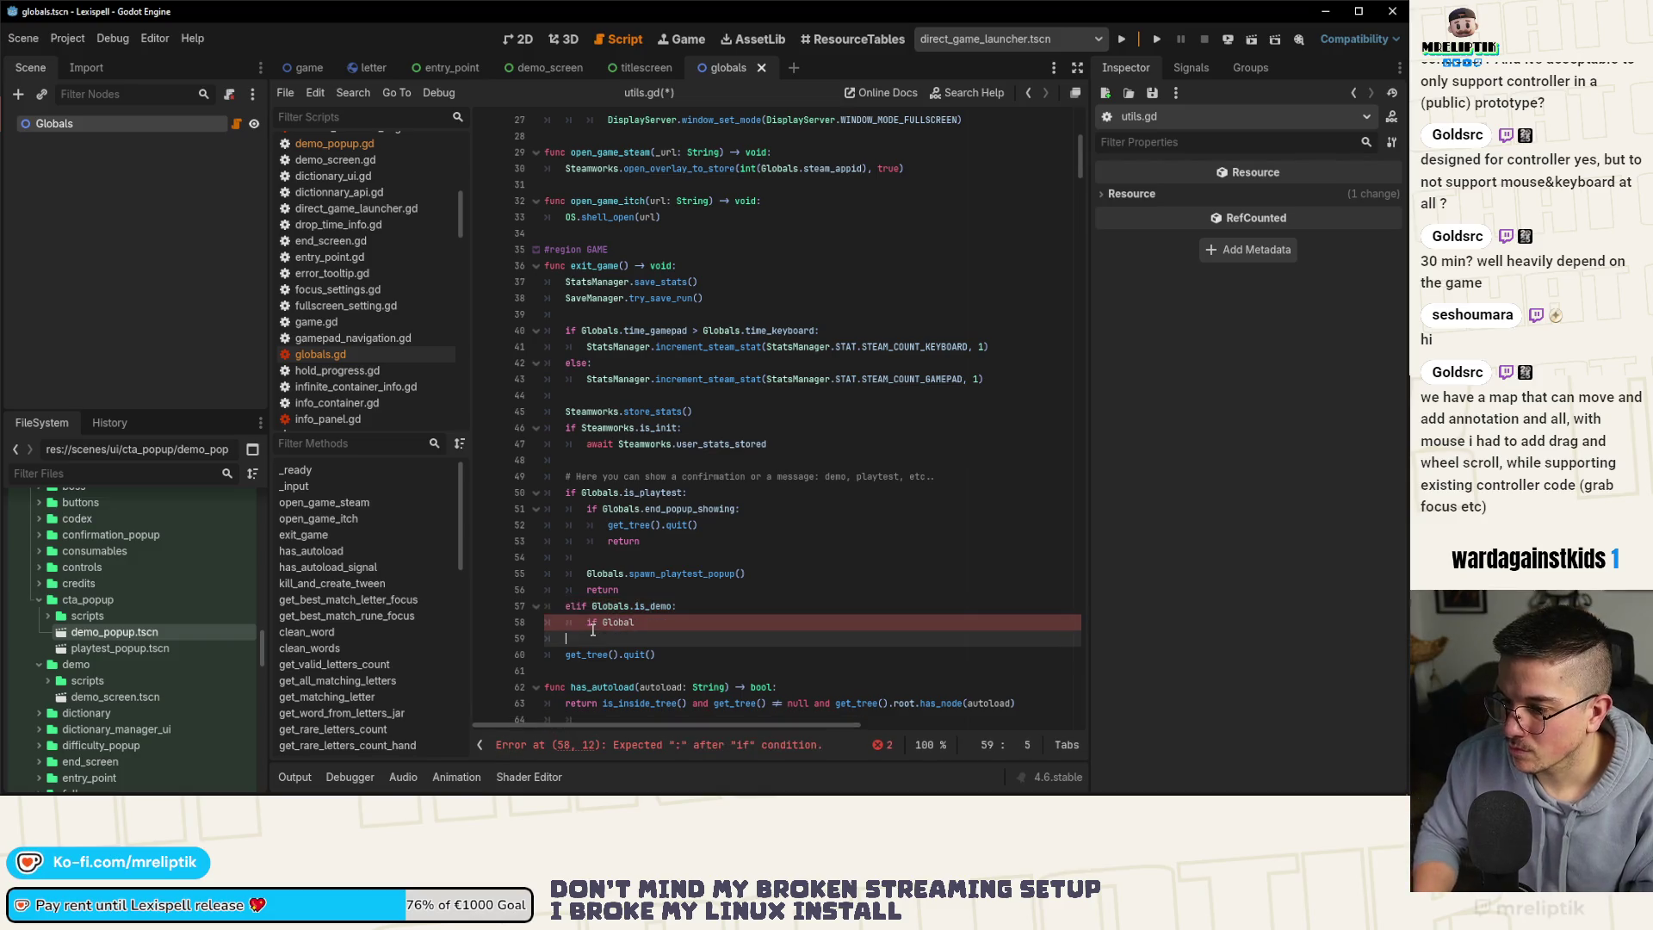
pyautogui.press('Return')
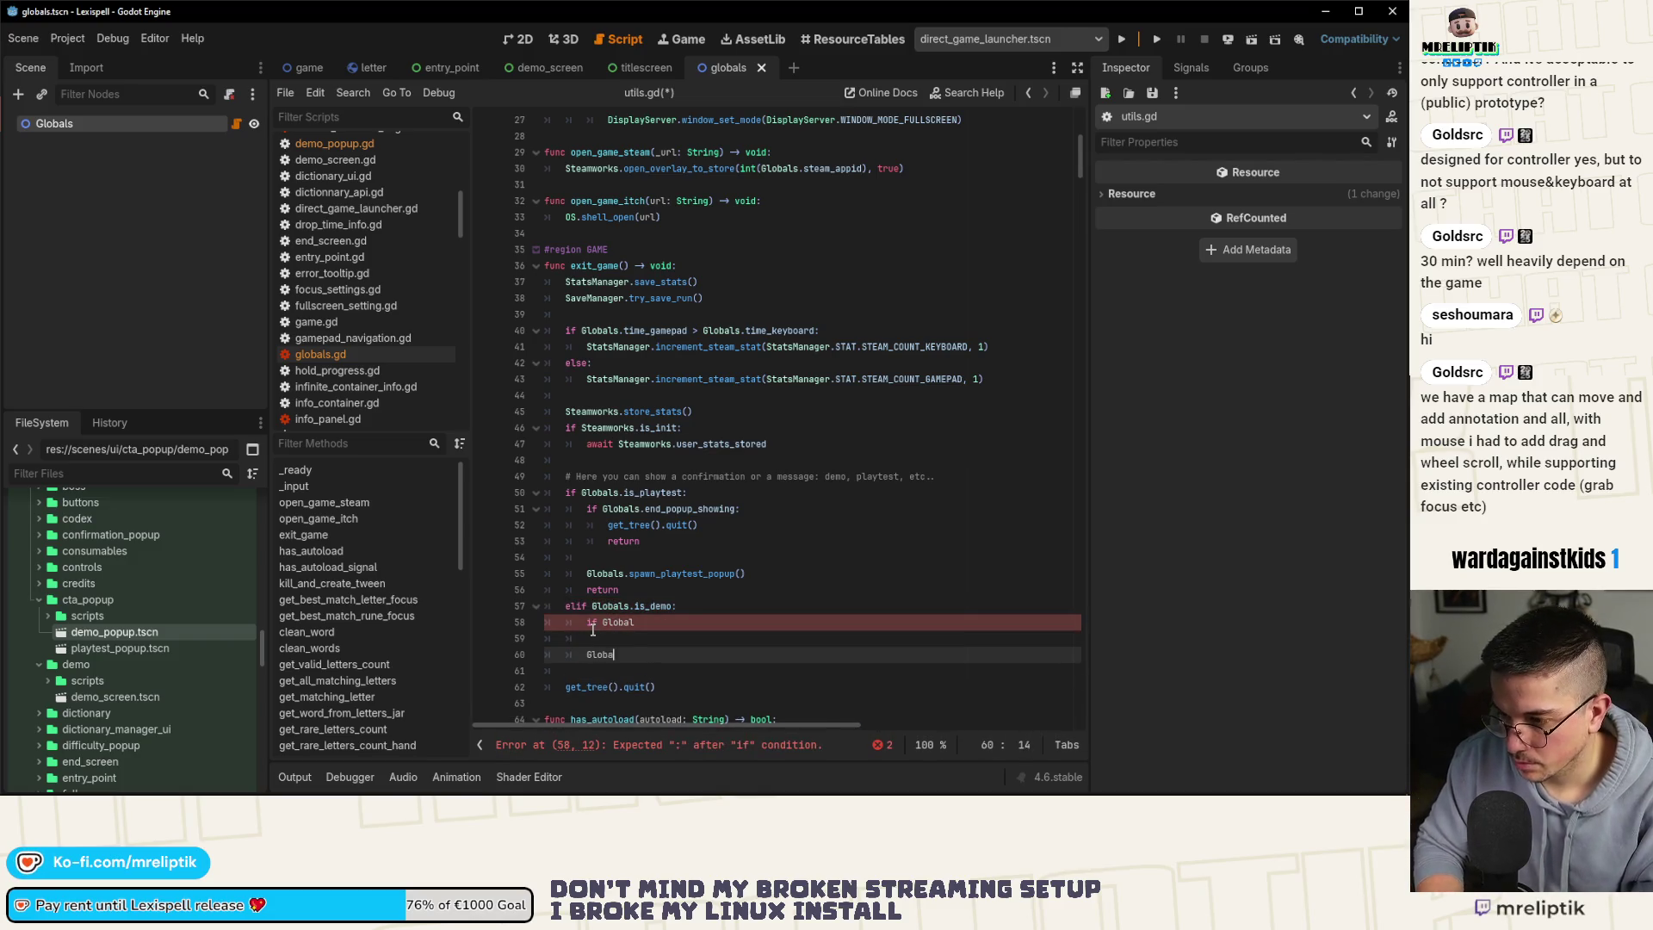
pyautogui.write('spawn_demo_popup(')
pyautogui.press('Return')
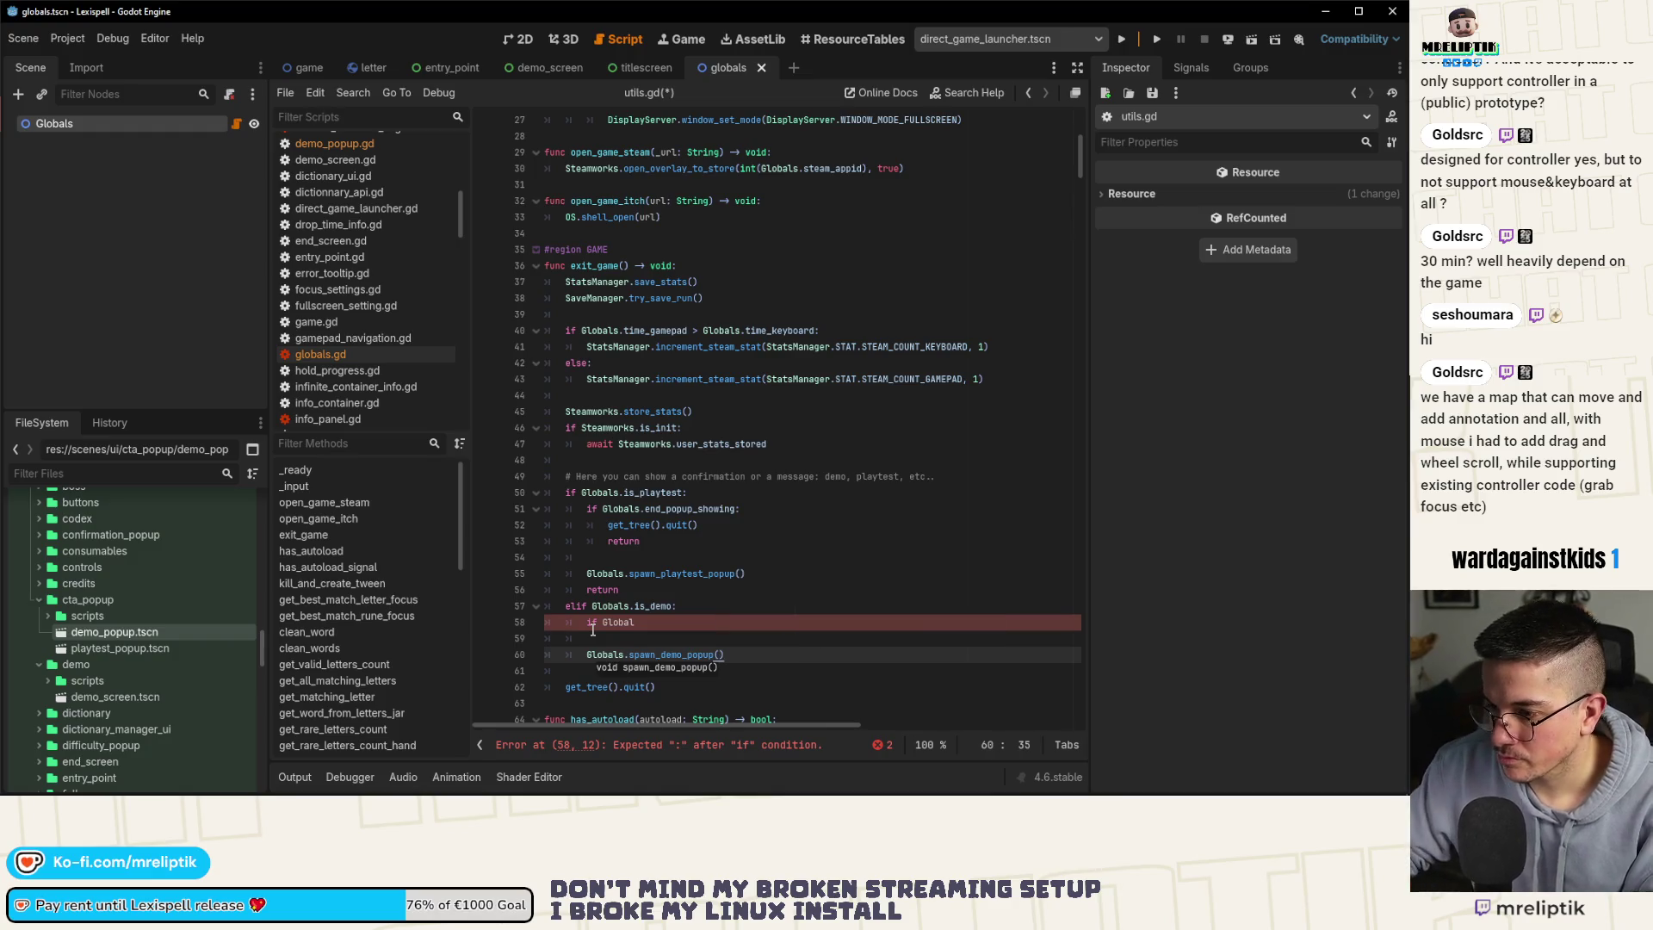
pyautogui.press('Return')
pyautogui.write('return')
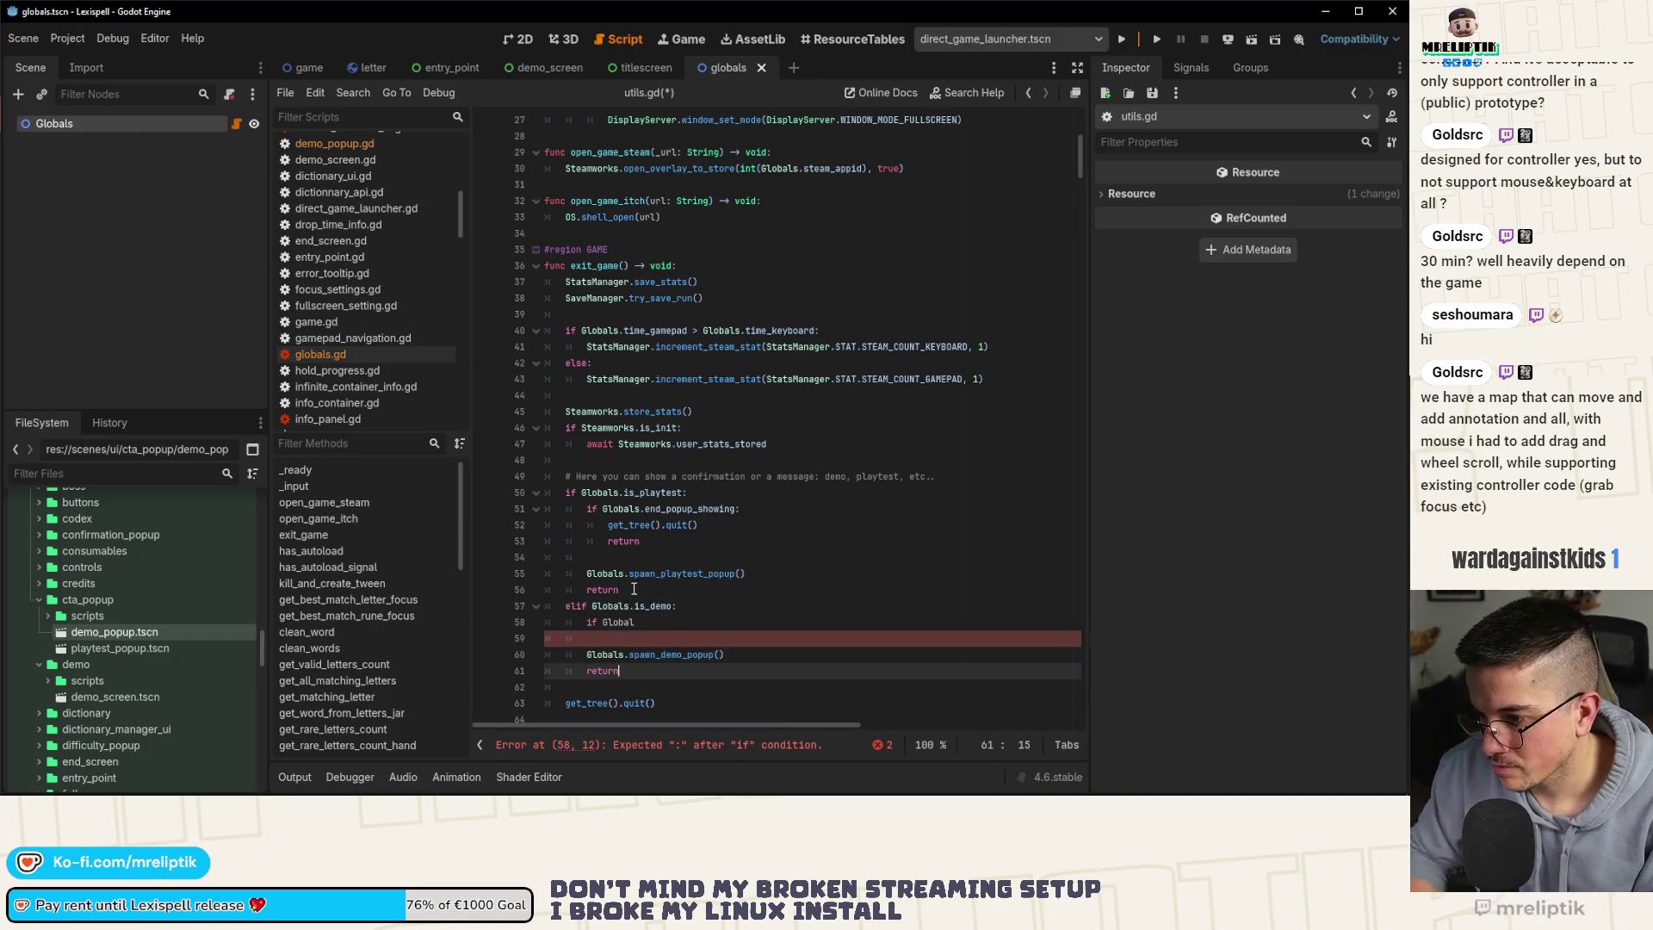
pyautogui.hotkey('ctrl', 's')
# Copy the playtest branch's end_popup_showing quit block into the demo branch and save
pyautogui.moveTo(586, 509); pyautogui.dragTo(646, 541)
pyautogui.hotkey('ctrl', 'c')
pyautogui.moveTo(635, 622); pyautogui.dragTo(587, 622)
pyautogui.hotkey('ctrl', 'v')
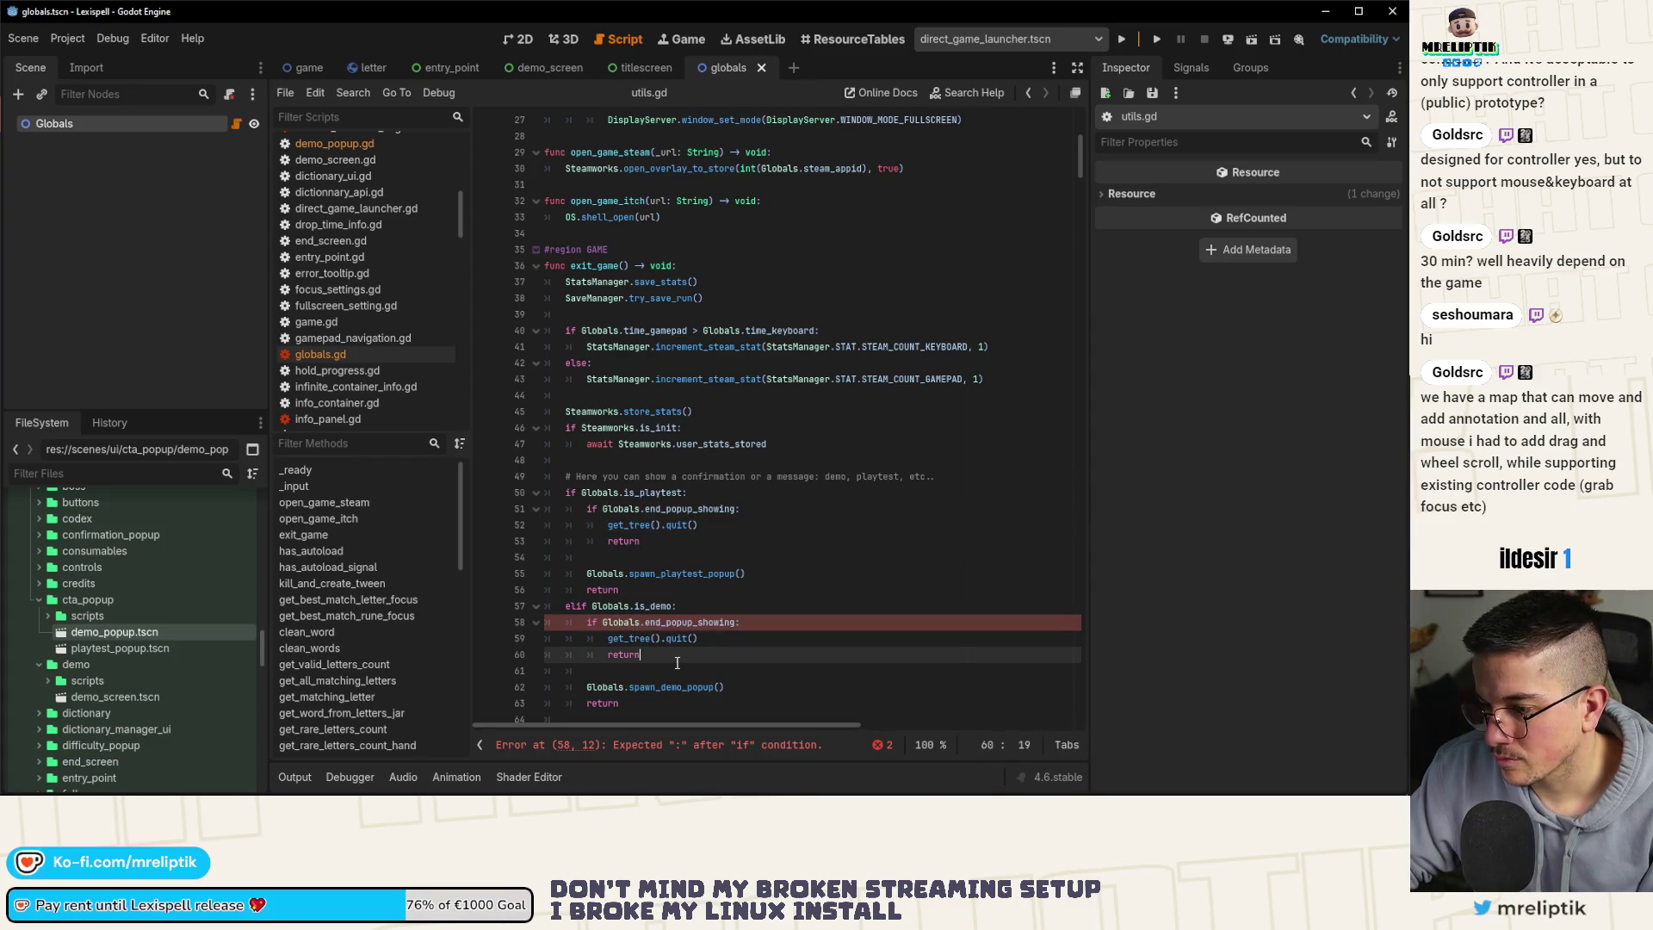
pyautogui.hotkey('ctrl', 's')
pyautogui.scroll(-3, 685, 631)
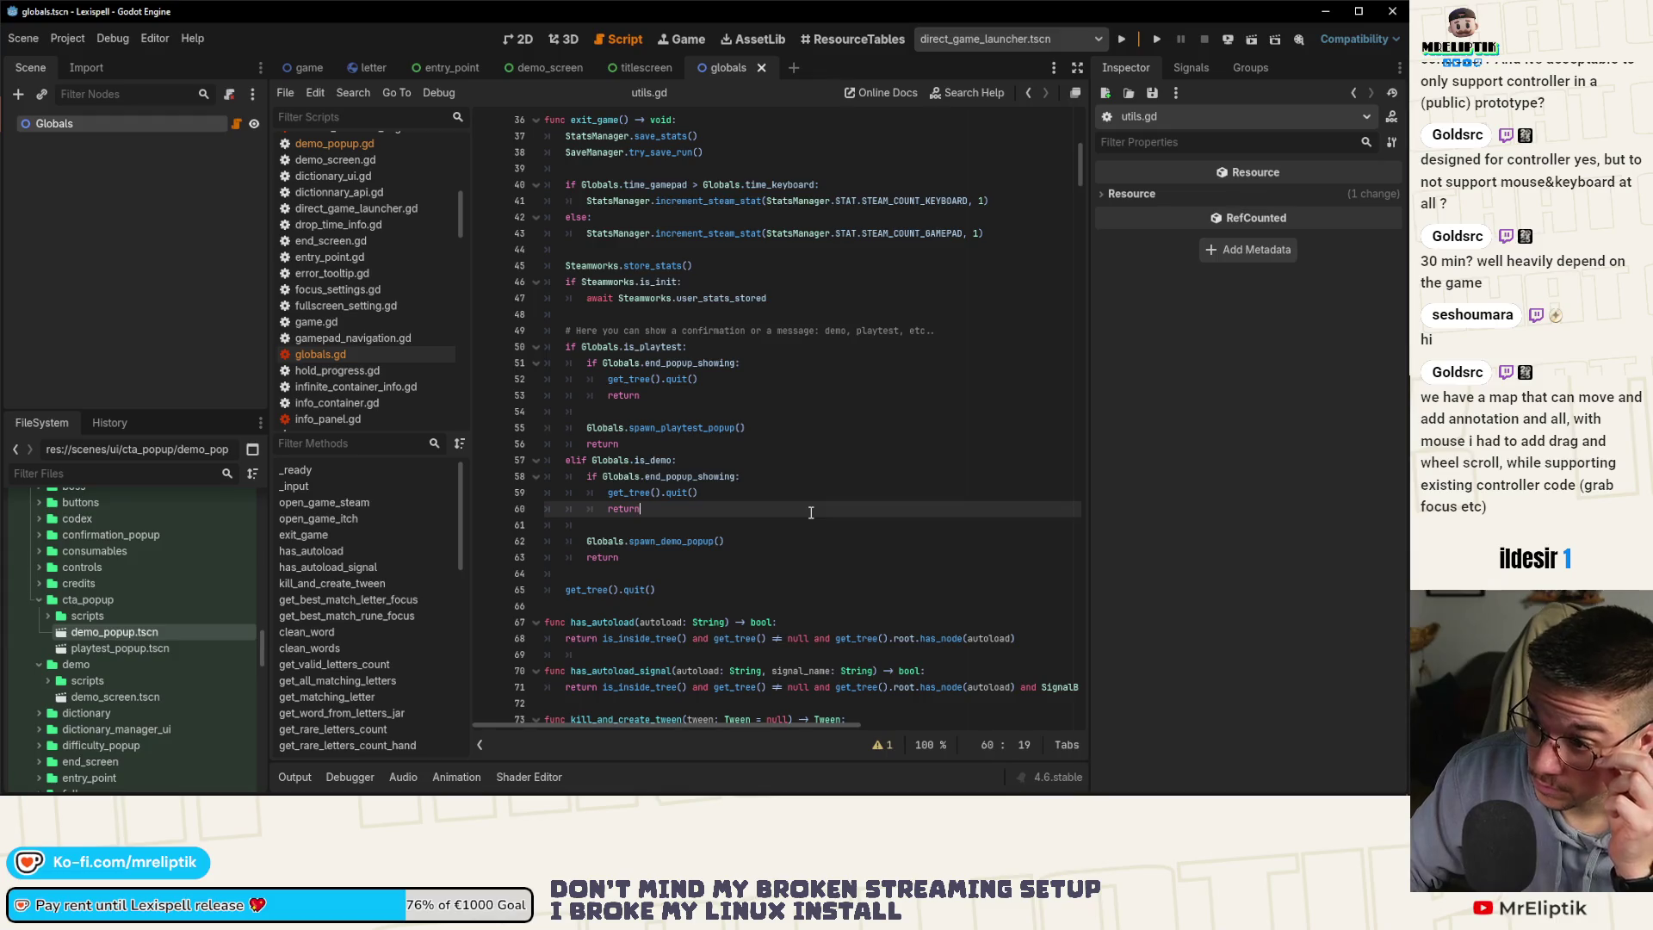
pyautogui.scroll(3, 664, 542)
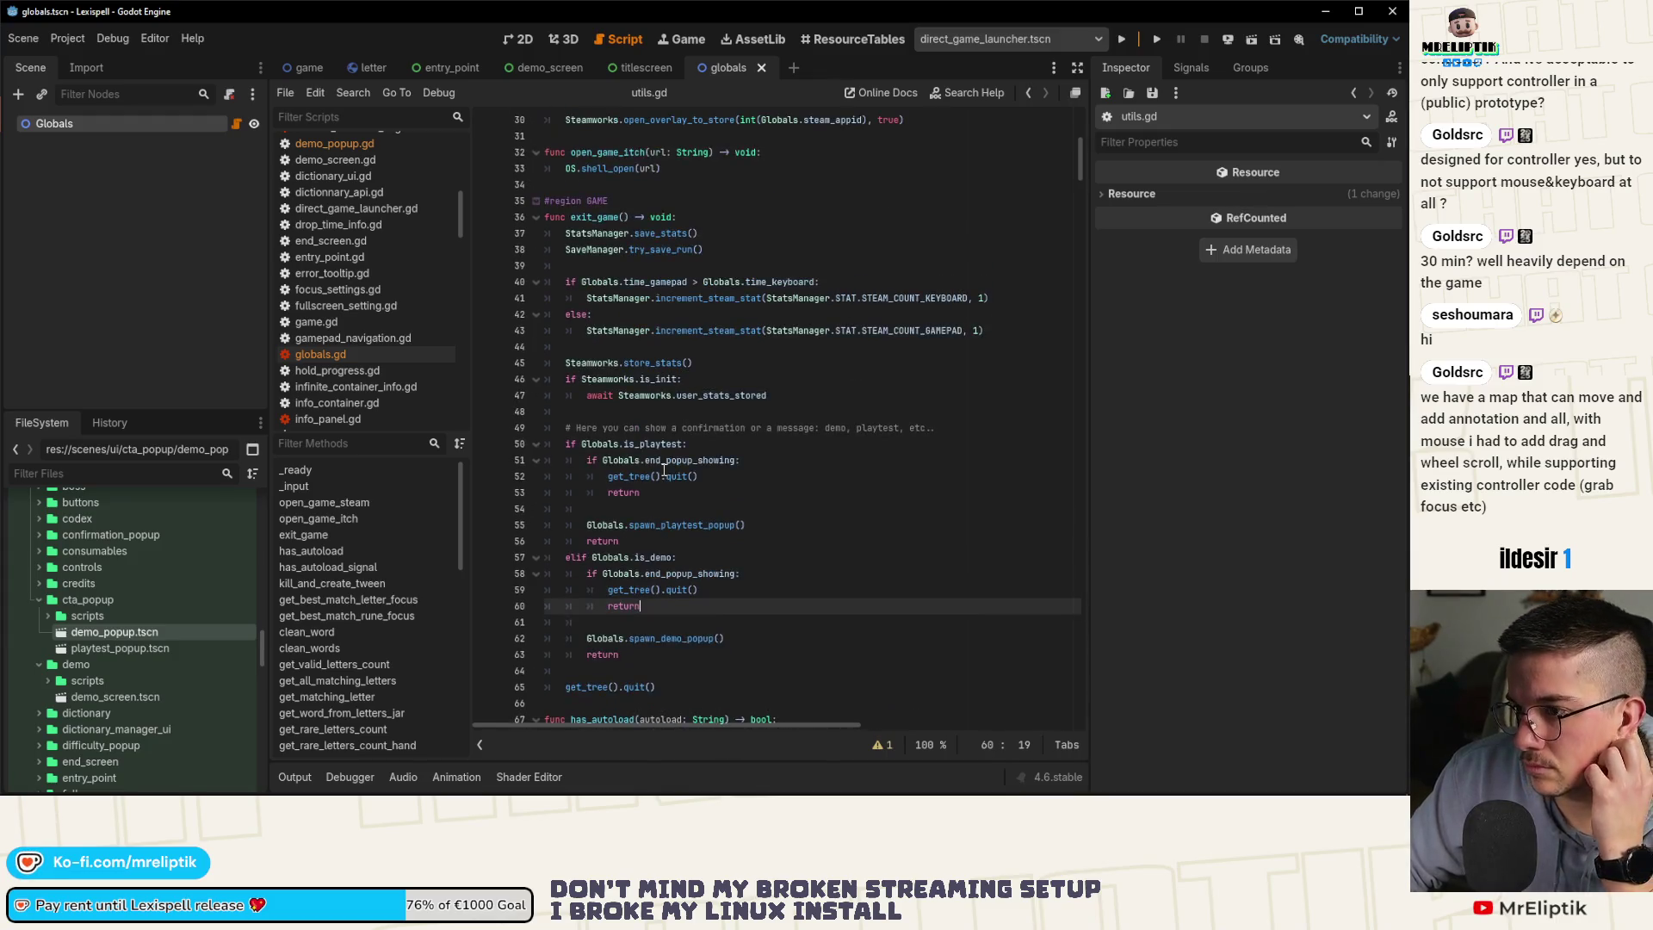
pyautogui.scroll(-2, 676, 286)
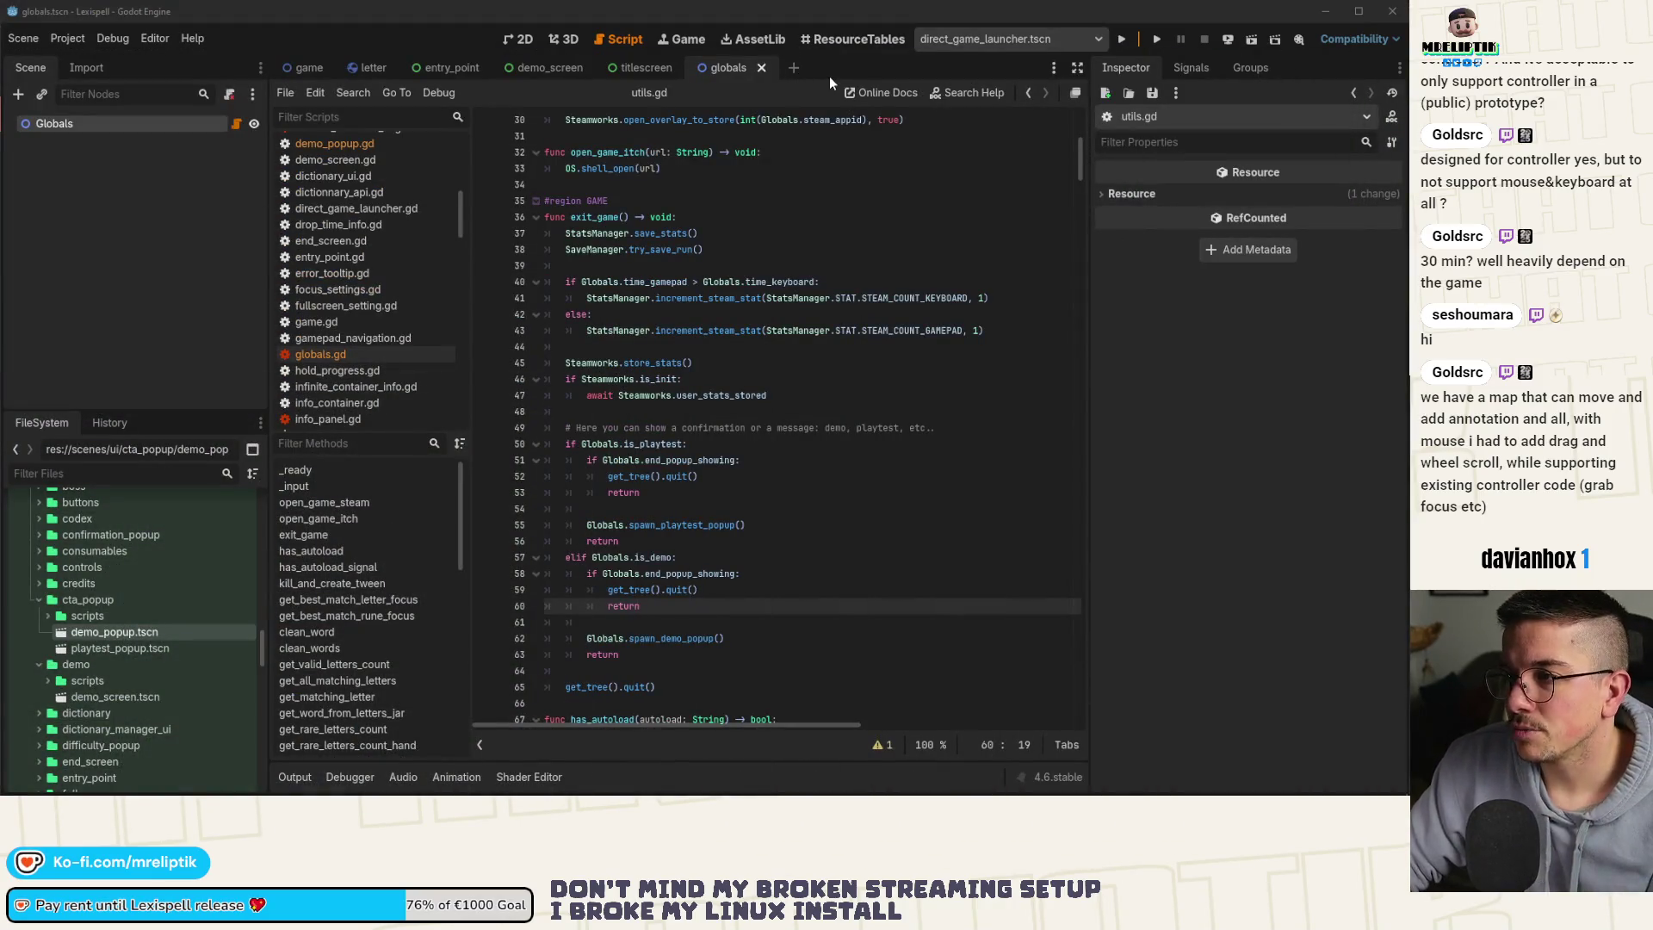
pyautogui.hotkey('ctrl', 'shift', 'o')
# Open pause.tscn in the 2D view, then switch to the Lexispell_localization spreadsheet
pyautogui.write('pause')
pyautogui.press('Return')
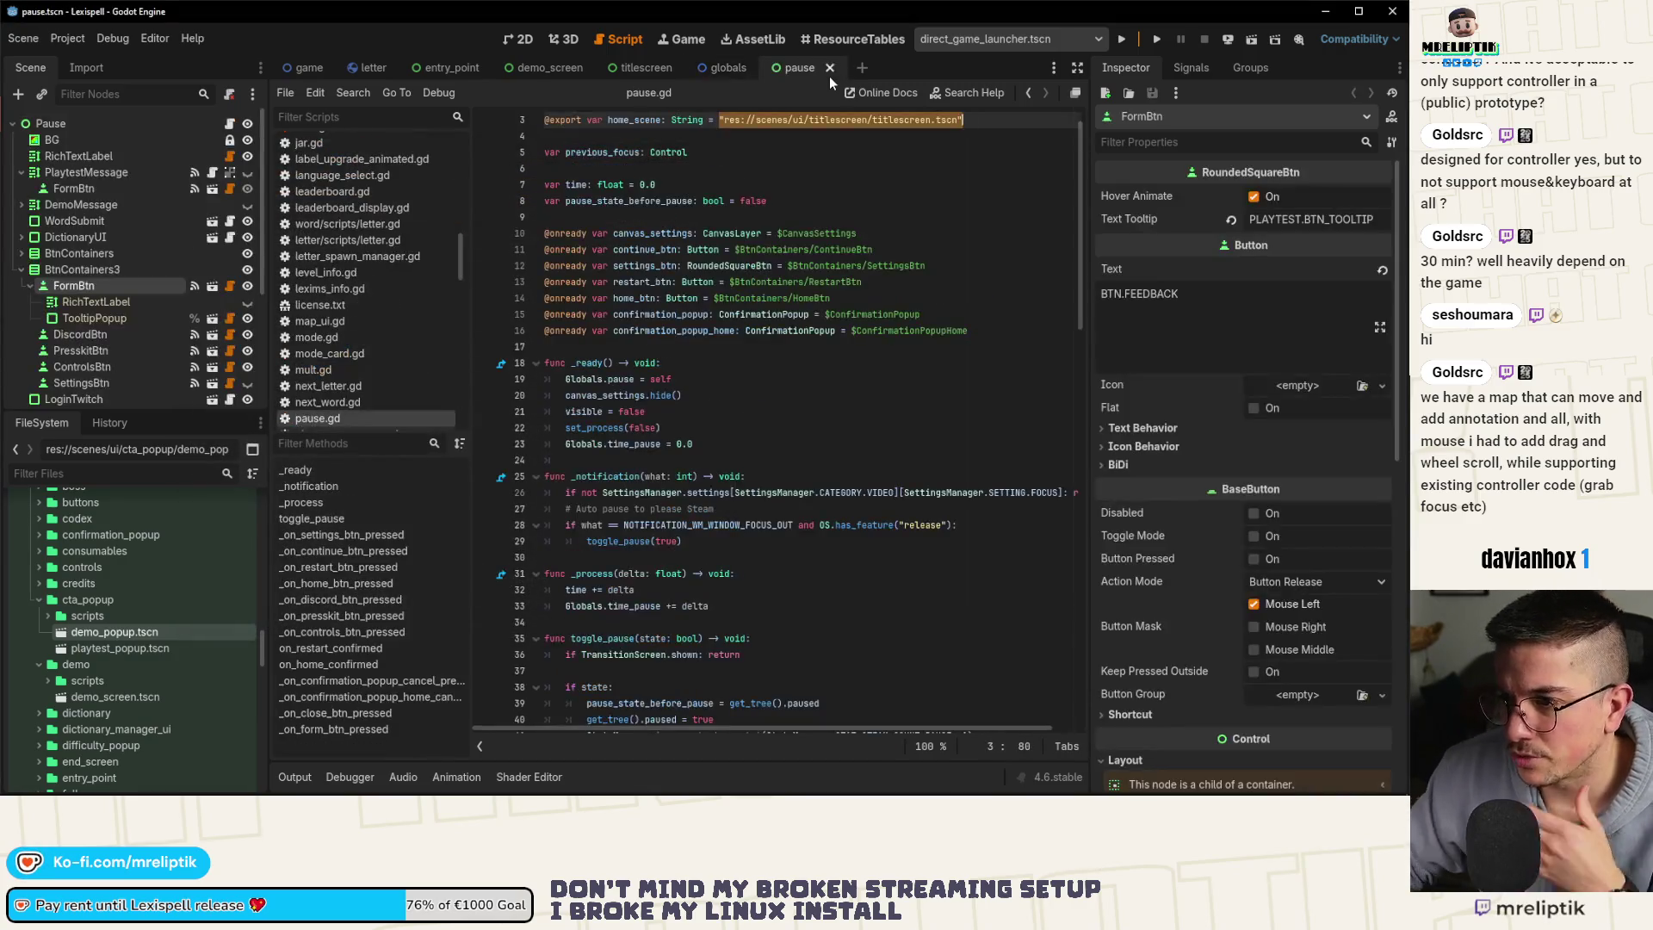
pyautogui.click(519, 39)
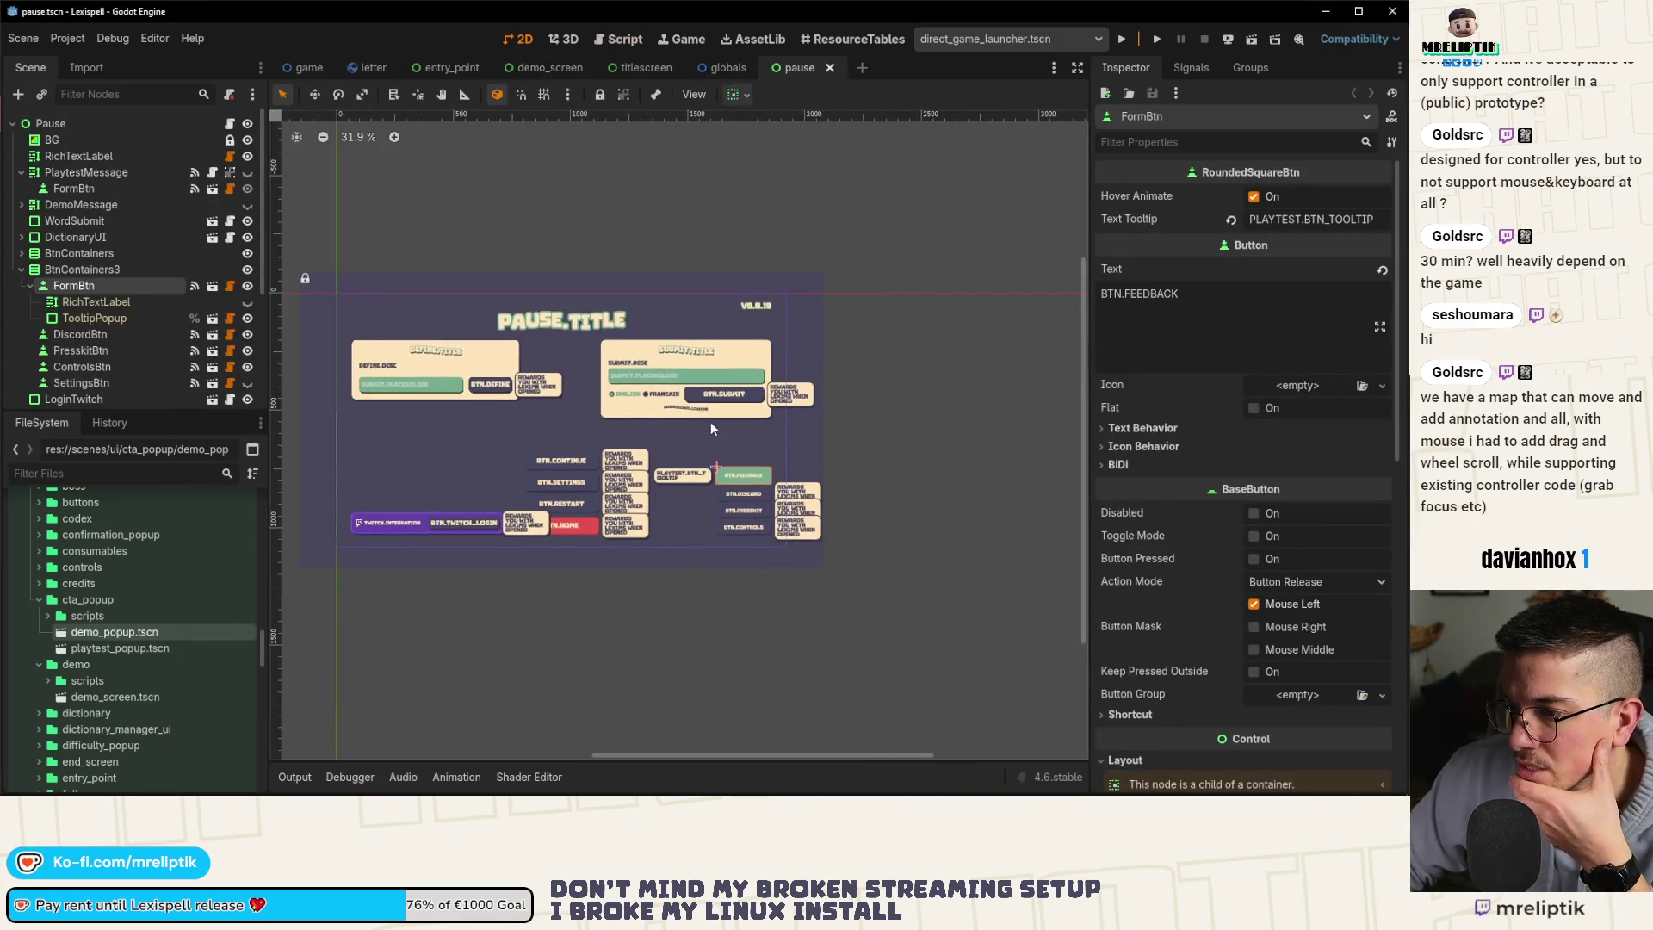
pyautogui.scroll(3, 710, 428)
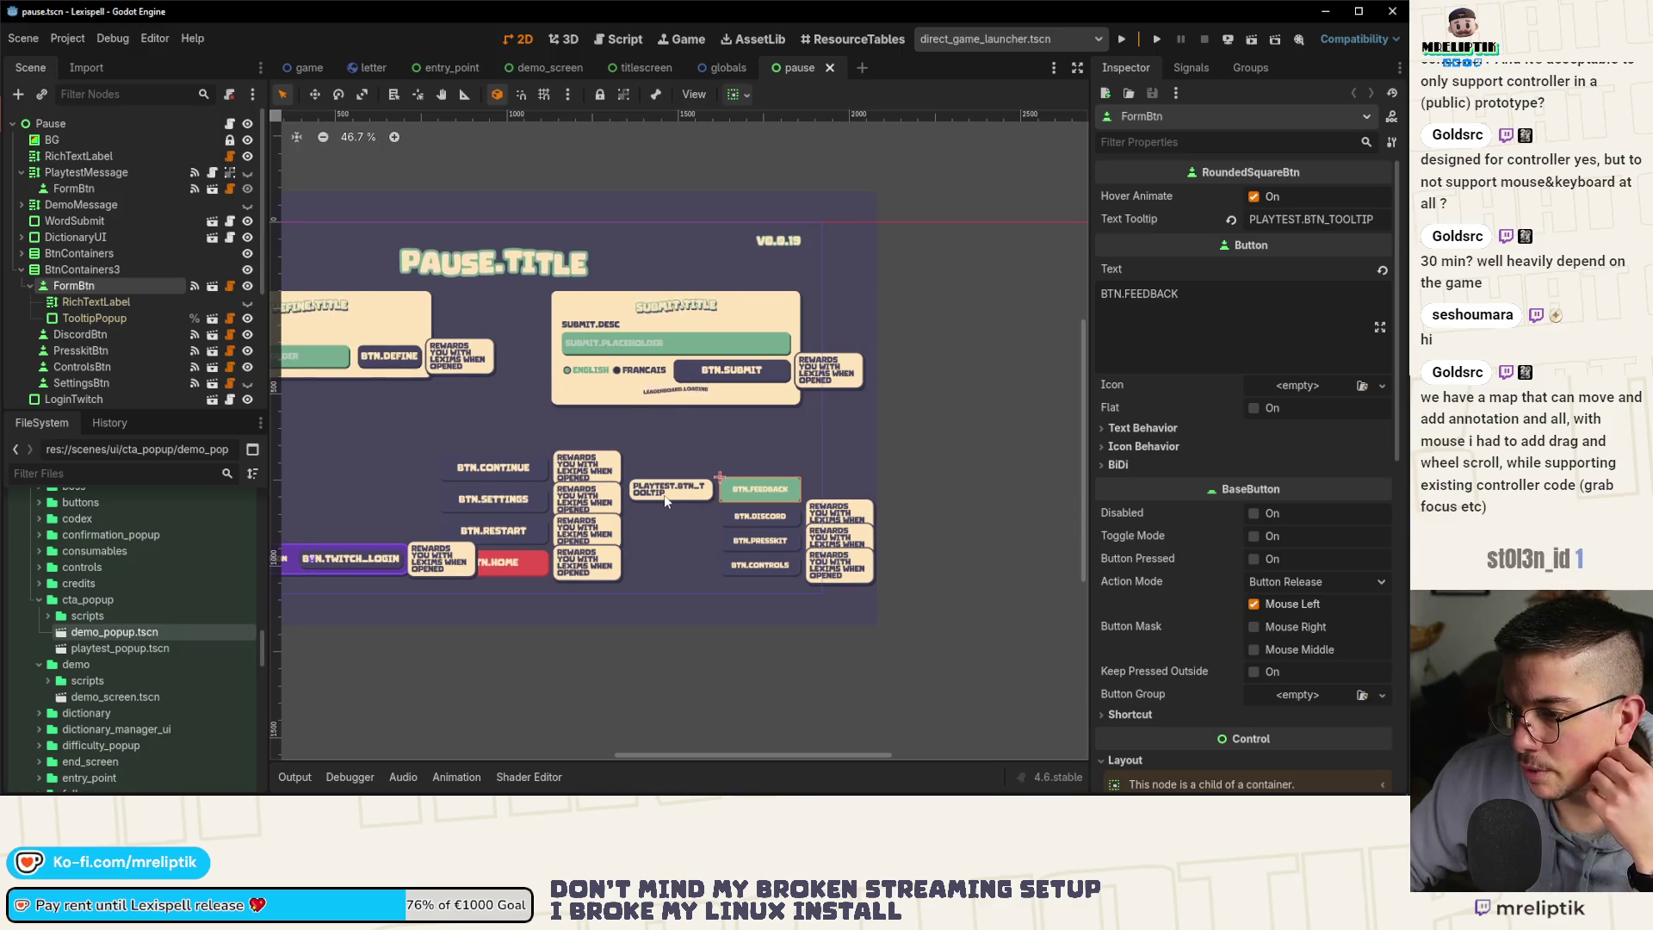
pyautogui.hscroll(-3, 665, 483)
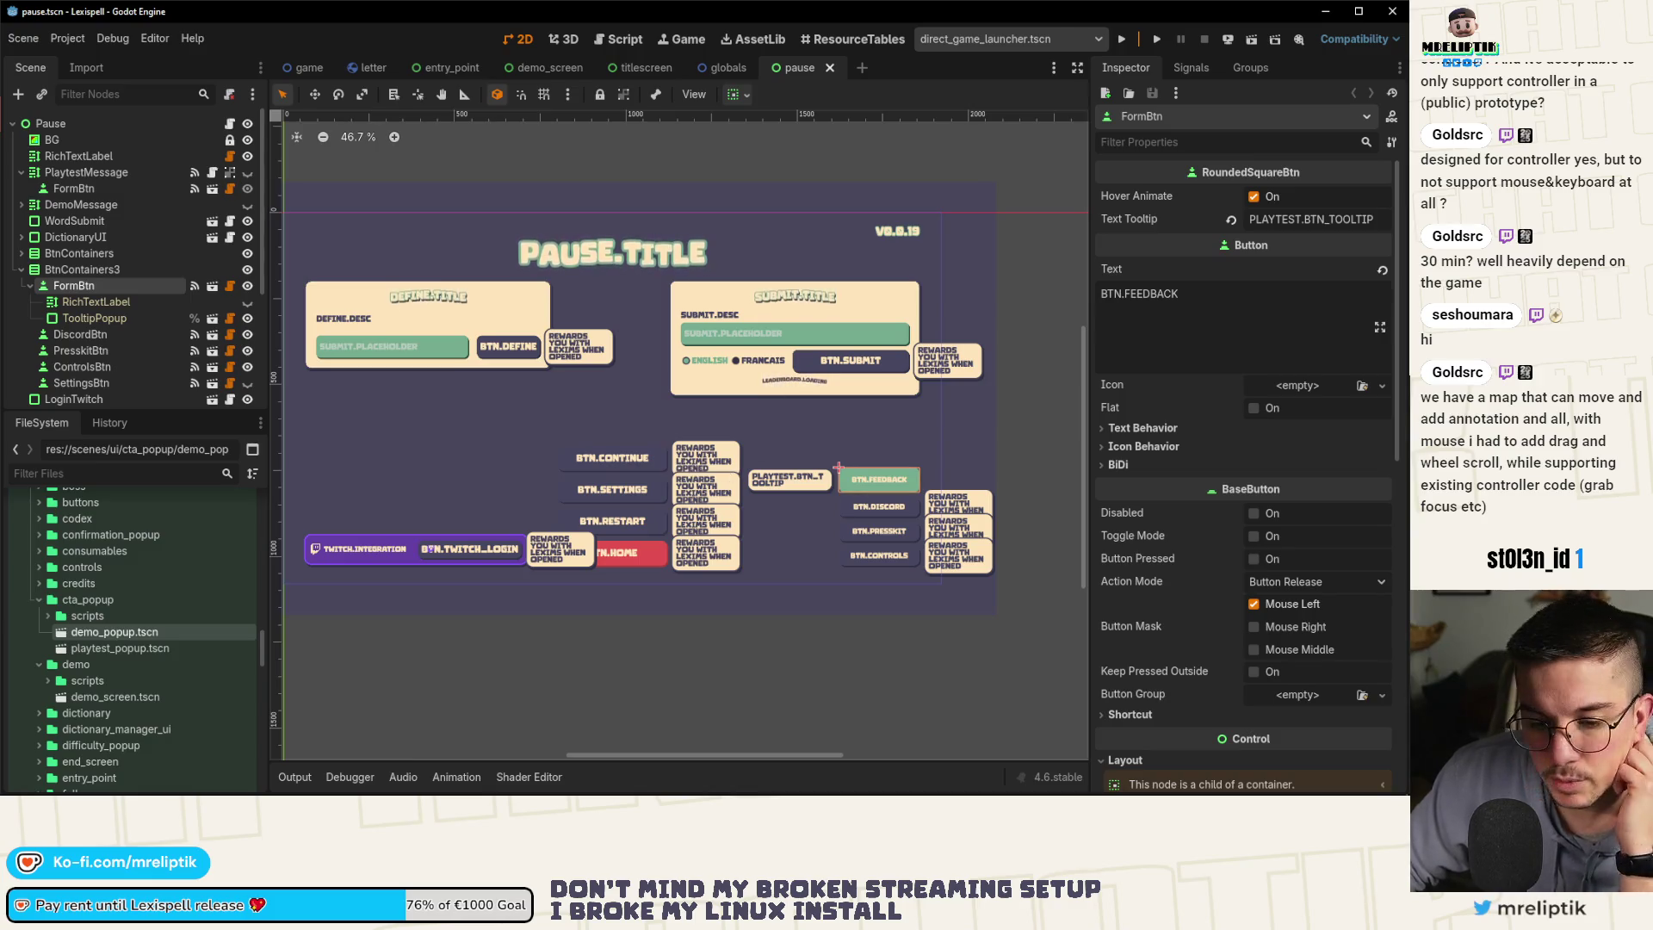
pyautogui.hotkey('alt', 'Tab')
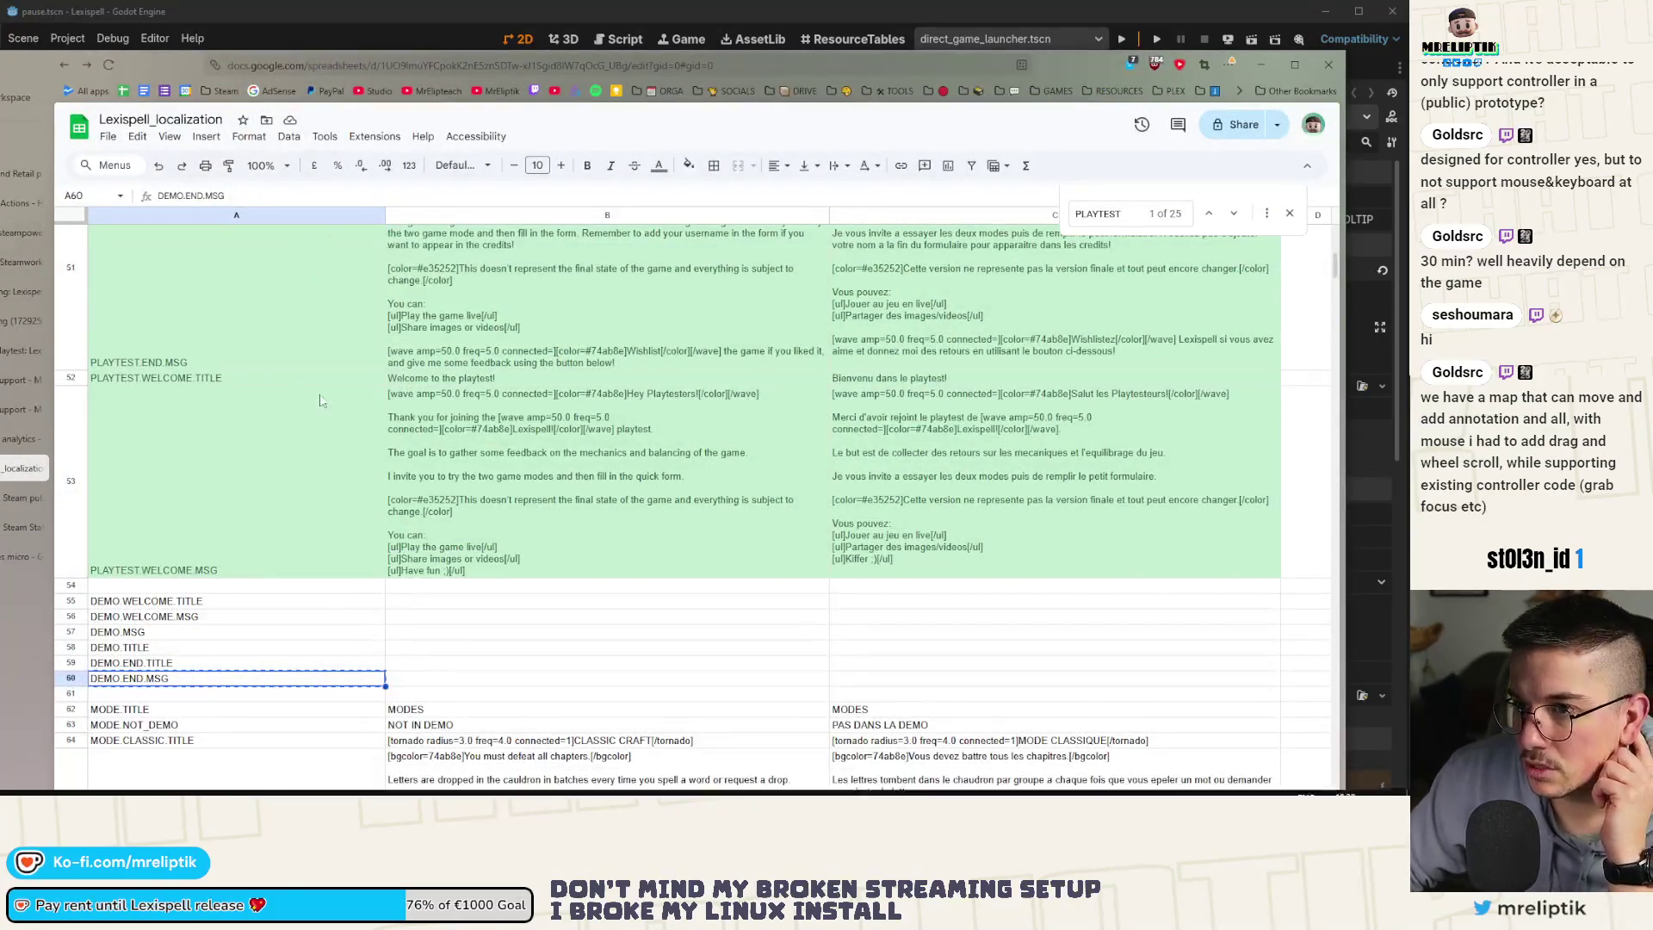
# Scroll to the PLAYTEST strings in Lexispell_localization, then move aside and minimize Chrome
pyautogui.scroll(10, 320, 400)
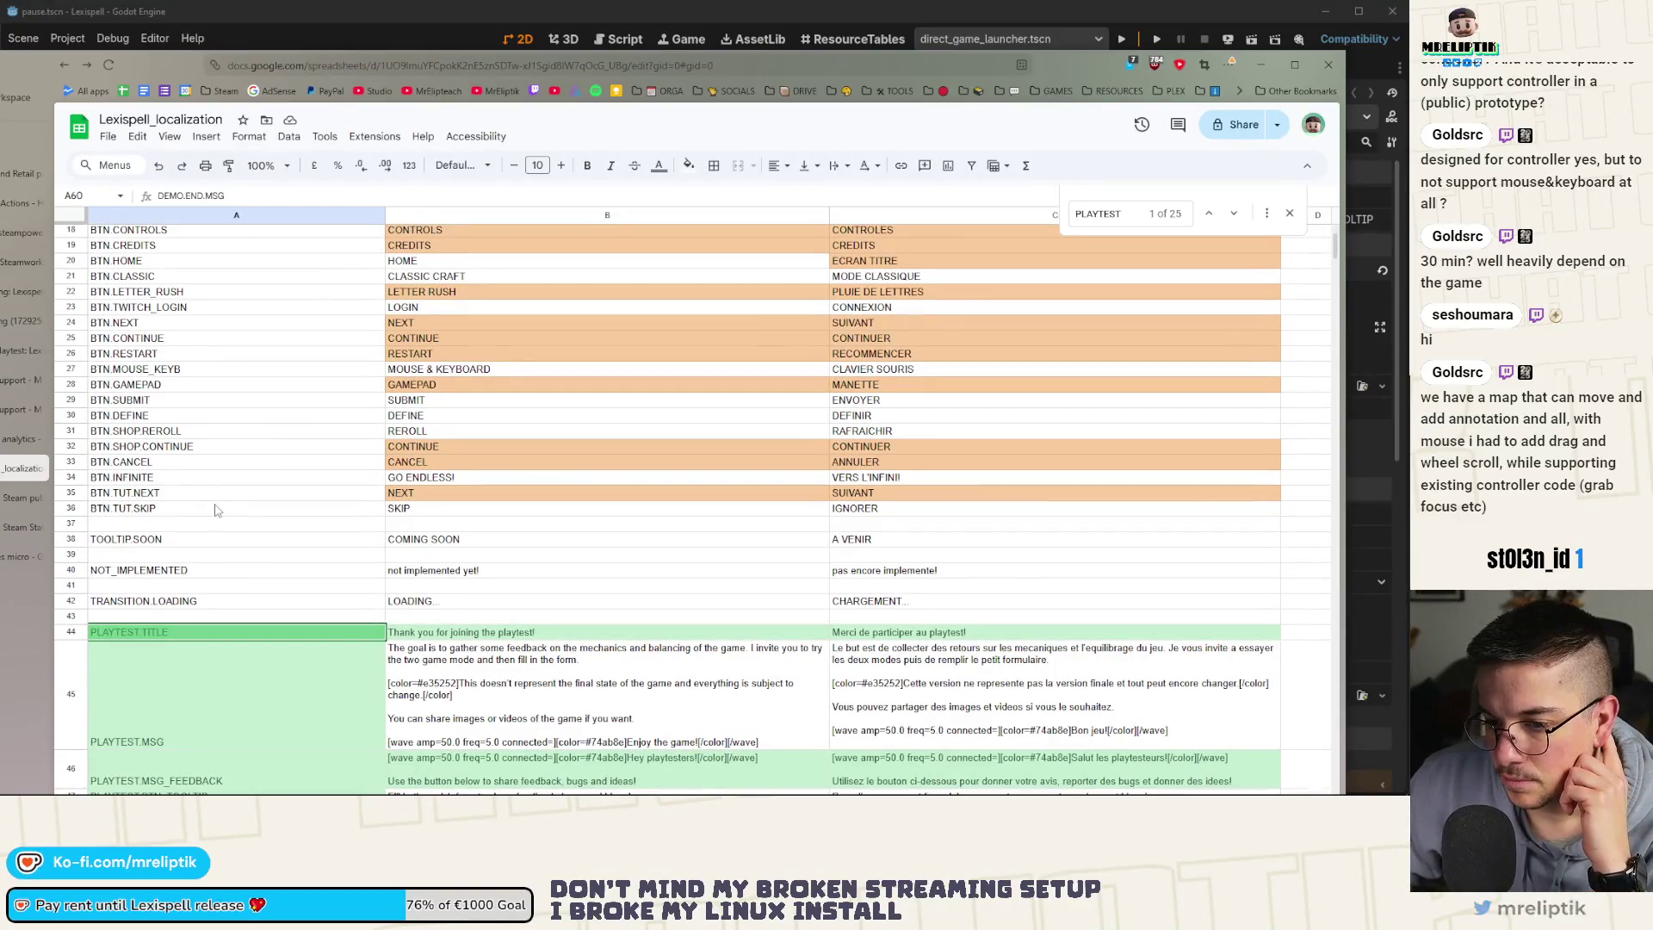
pyautogui.moveTo(162, 66)
pyautogui.mouseDown()
pyautogui.moveTo(143, 190)
pyautogui.moveTo(222, 66)
pyautogui.mouseUp()
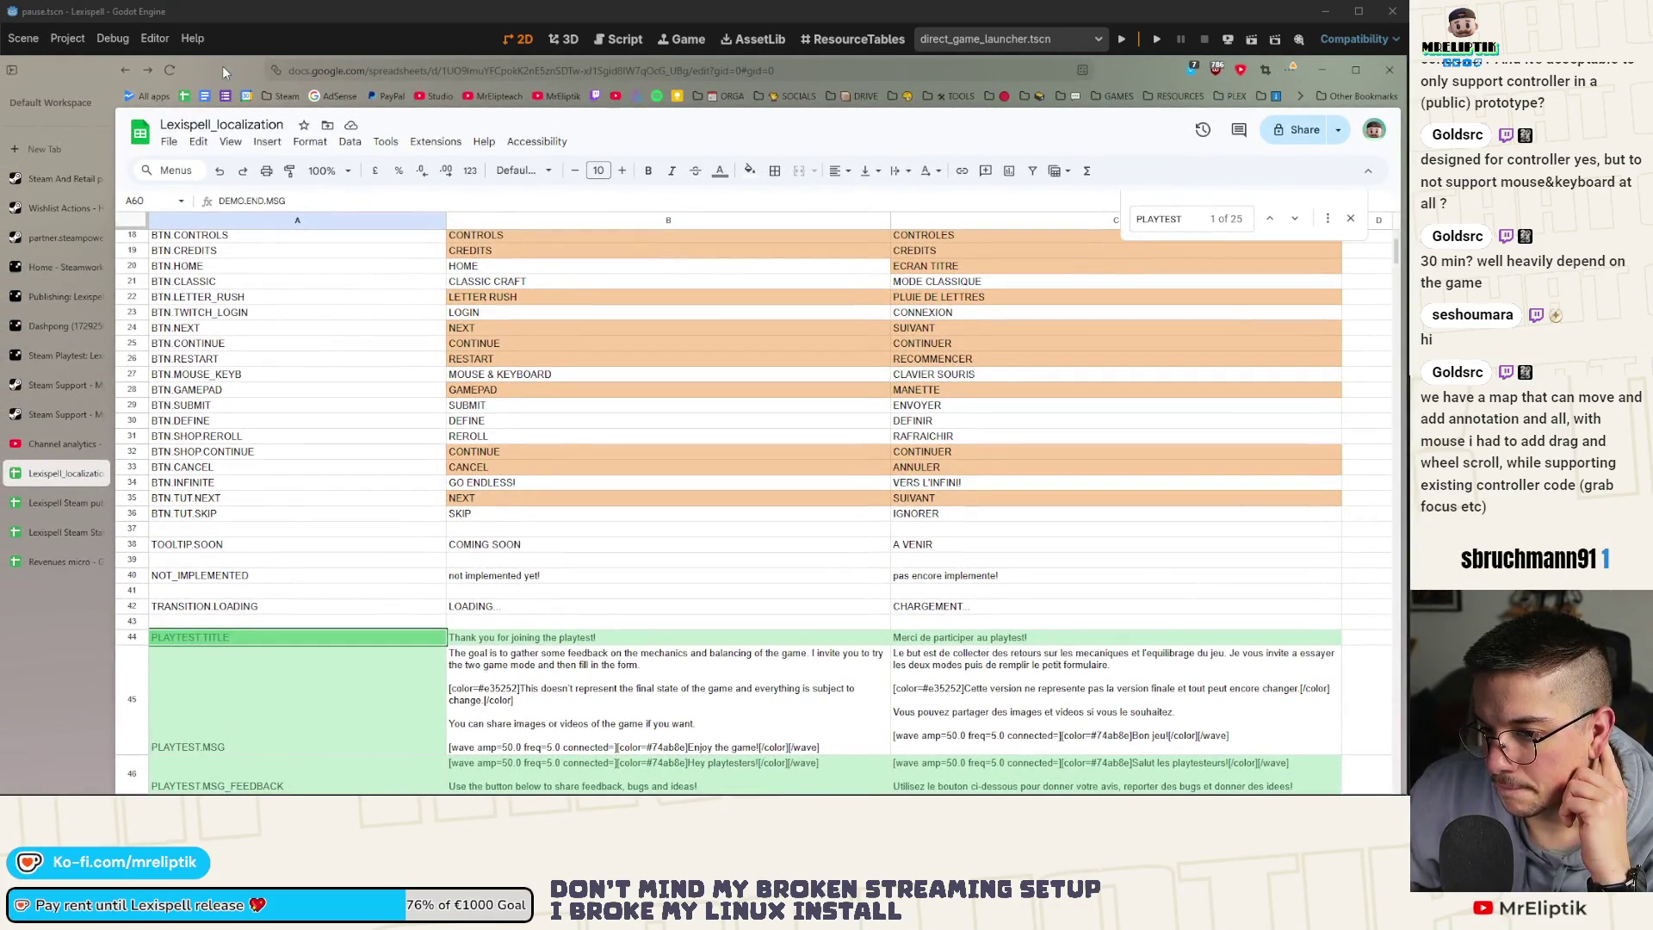
pyautogui.moveTo(222, 66)
pyautogui.mouseDown()
pyautogui.moveTo(186, 217)
pyautogui.moveTo(186, 138)
pyautogui.mouseUp()
pyautogui.scroll(-5, 223, 549)
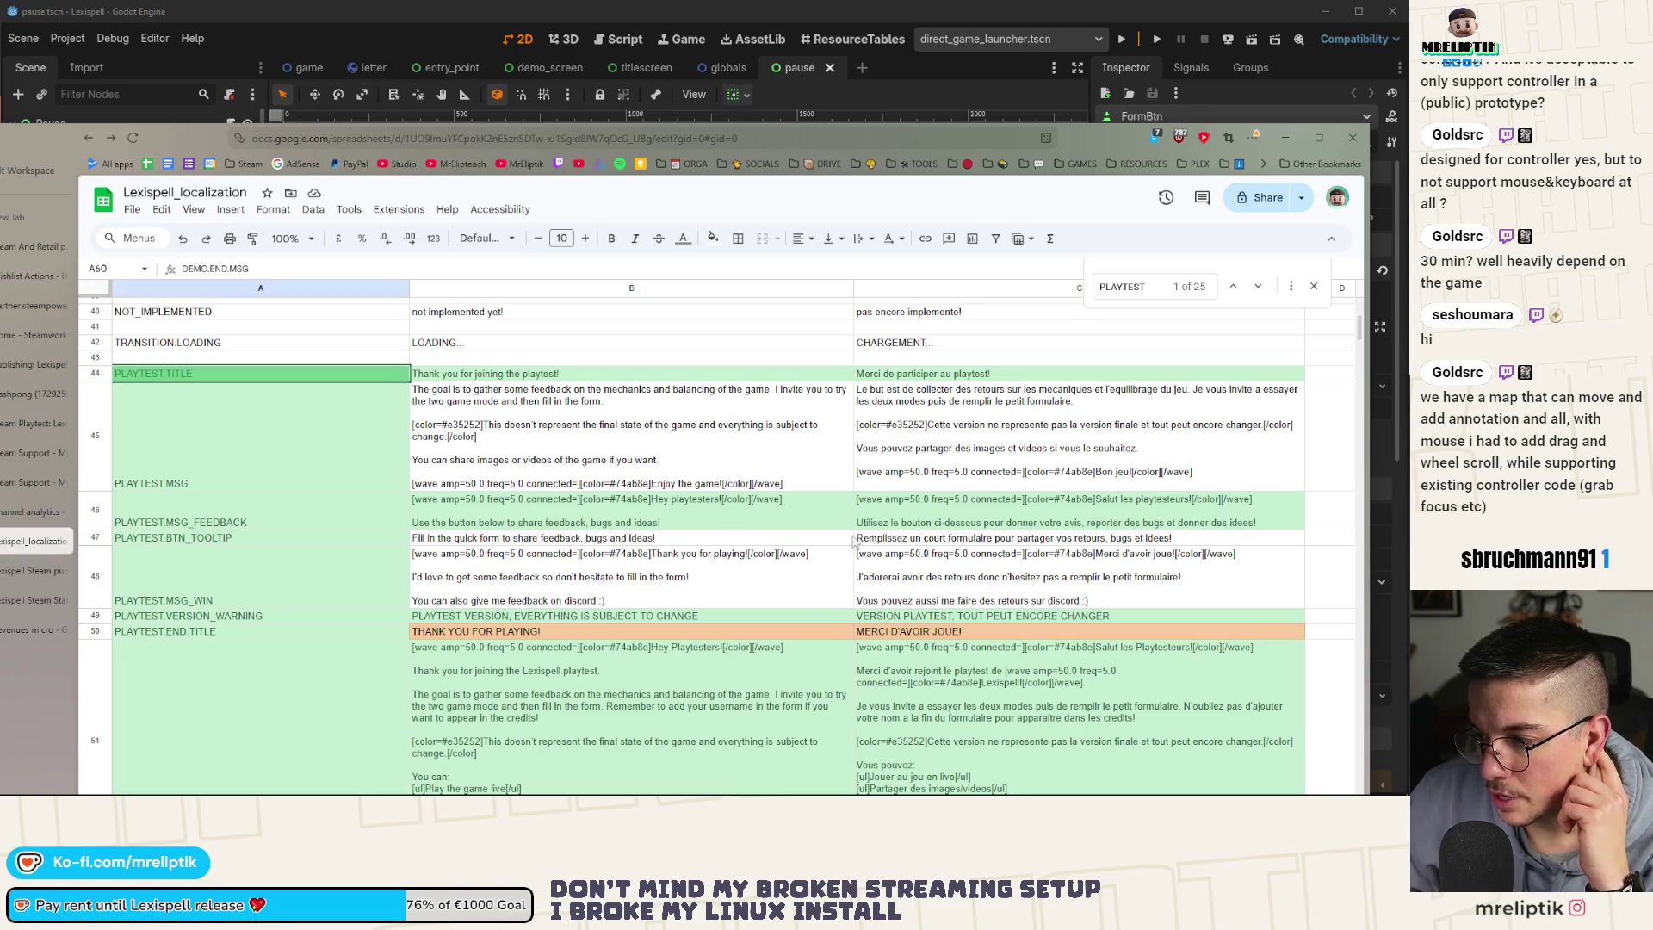
pyautogui.click(1285, 138)
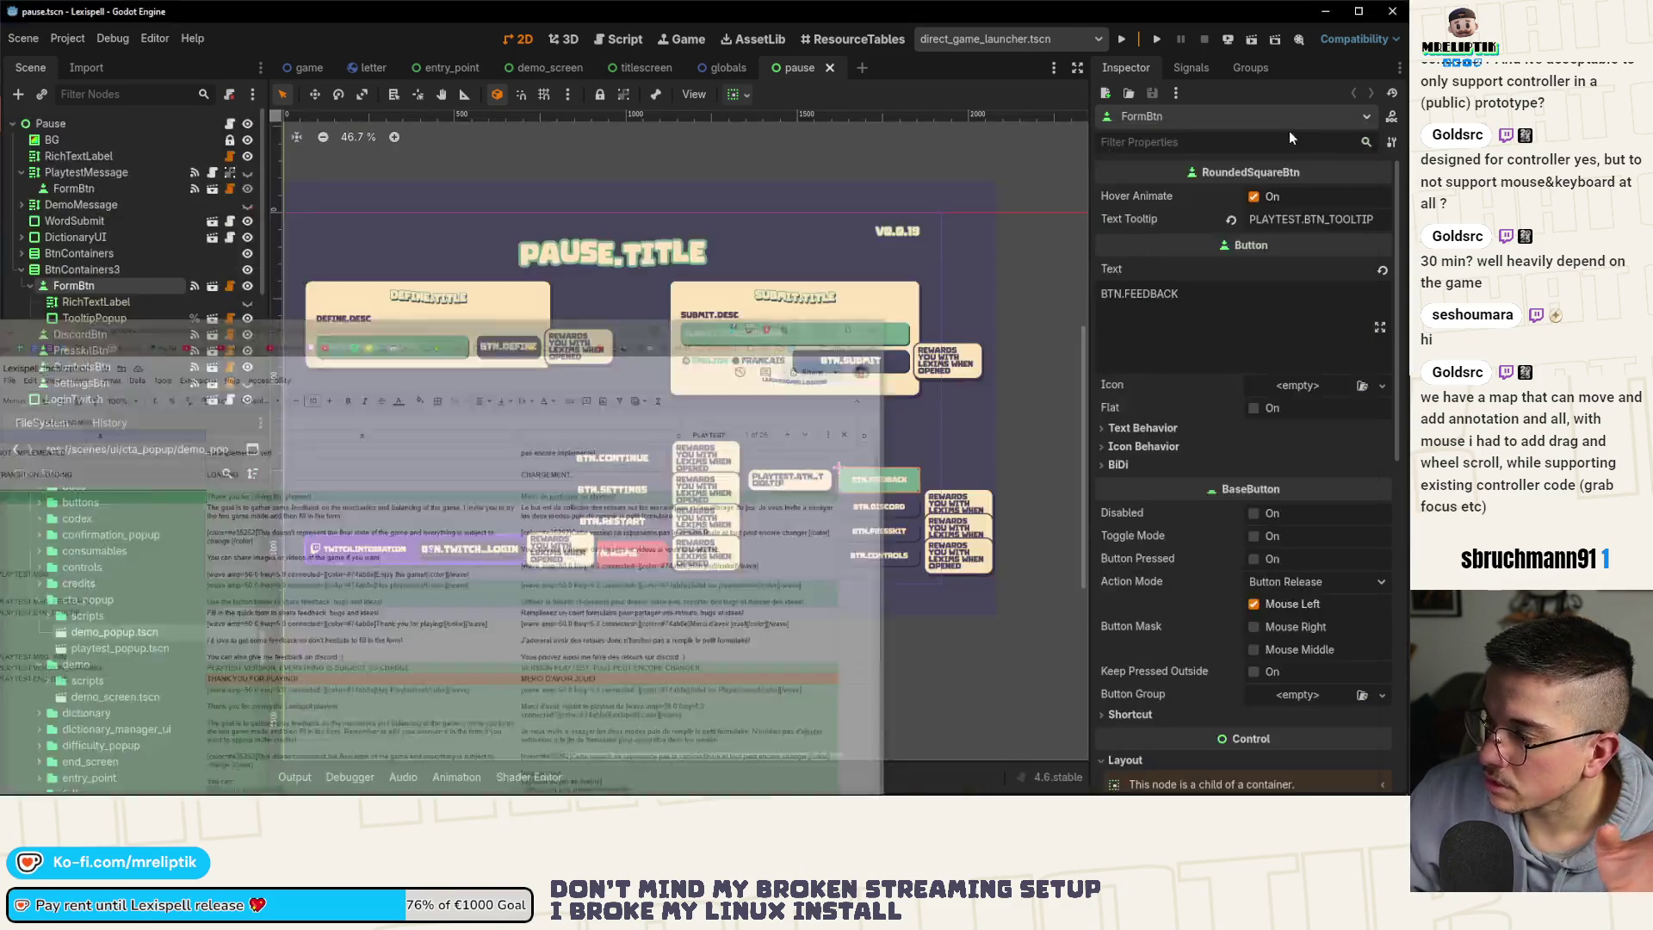
# Open globals.gd and locate the exported form_url under Links and paths
pyautogui.click(230, 124)
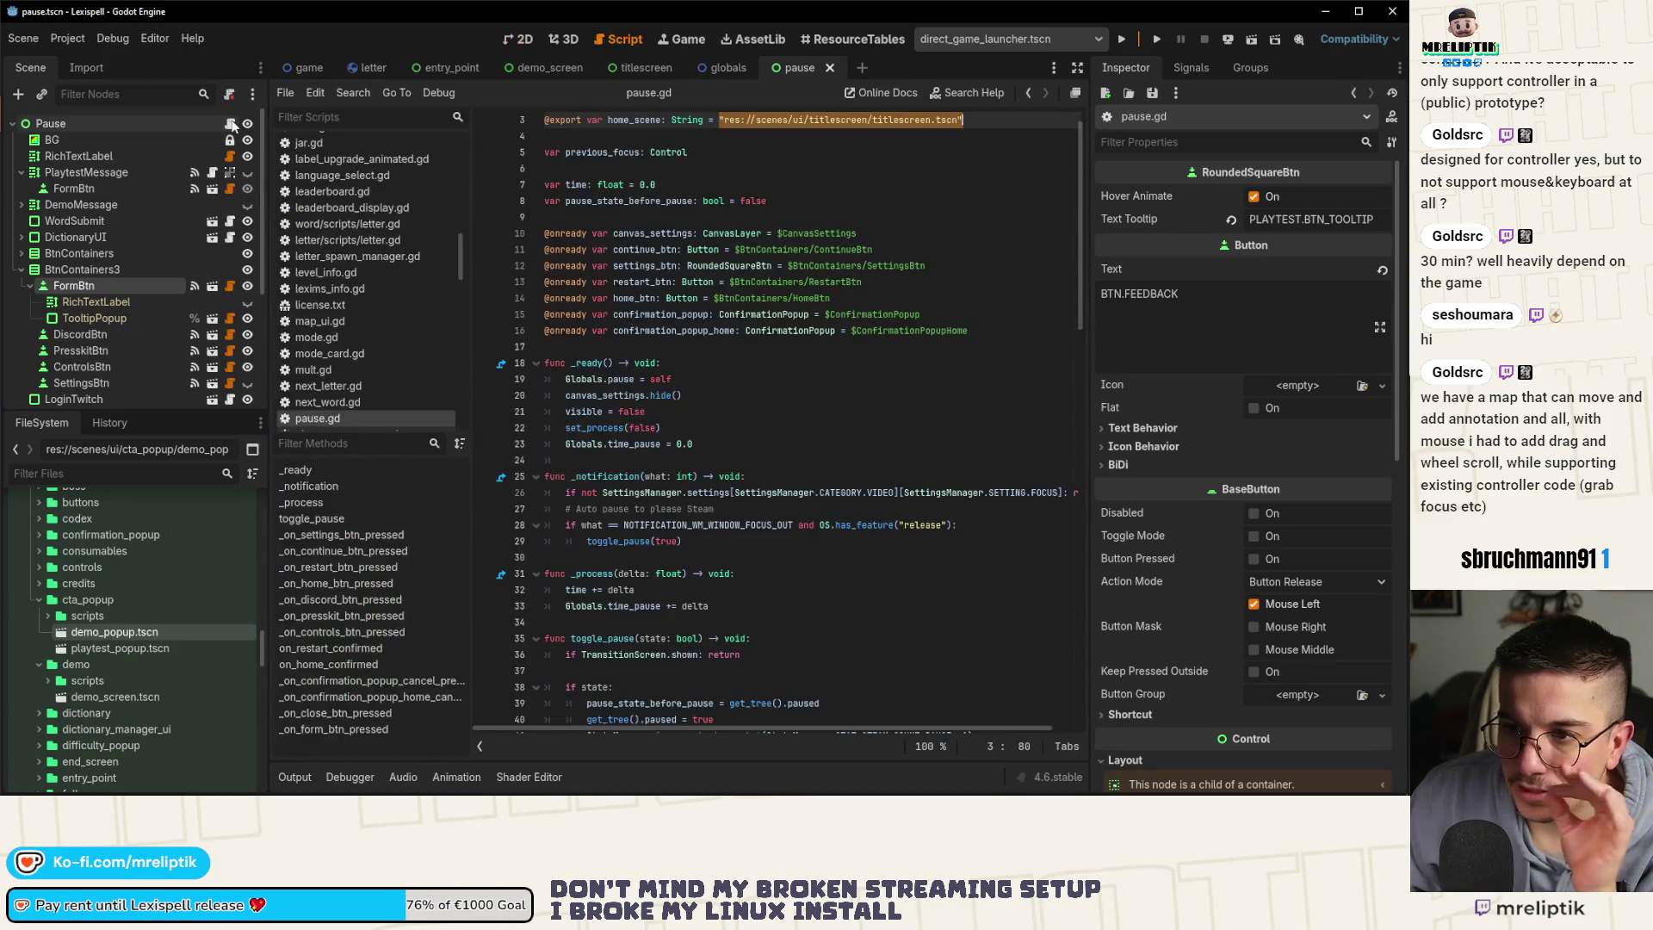
pyautogui.scroll(1, 1078, 327)
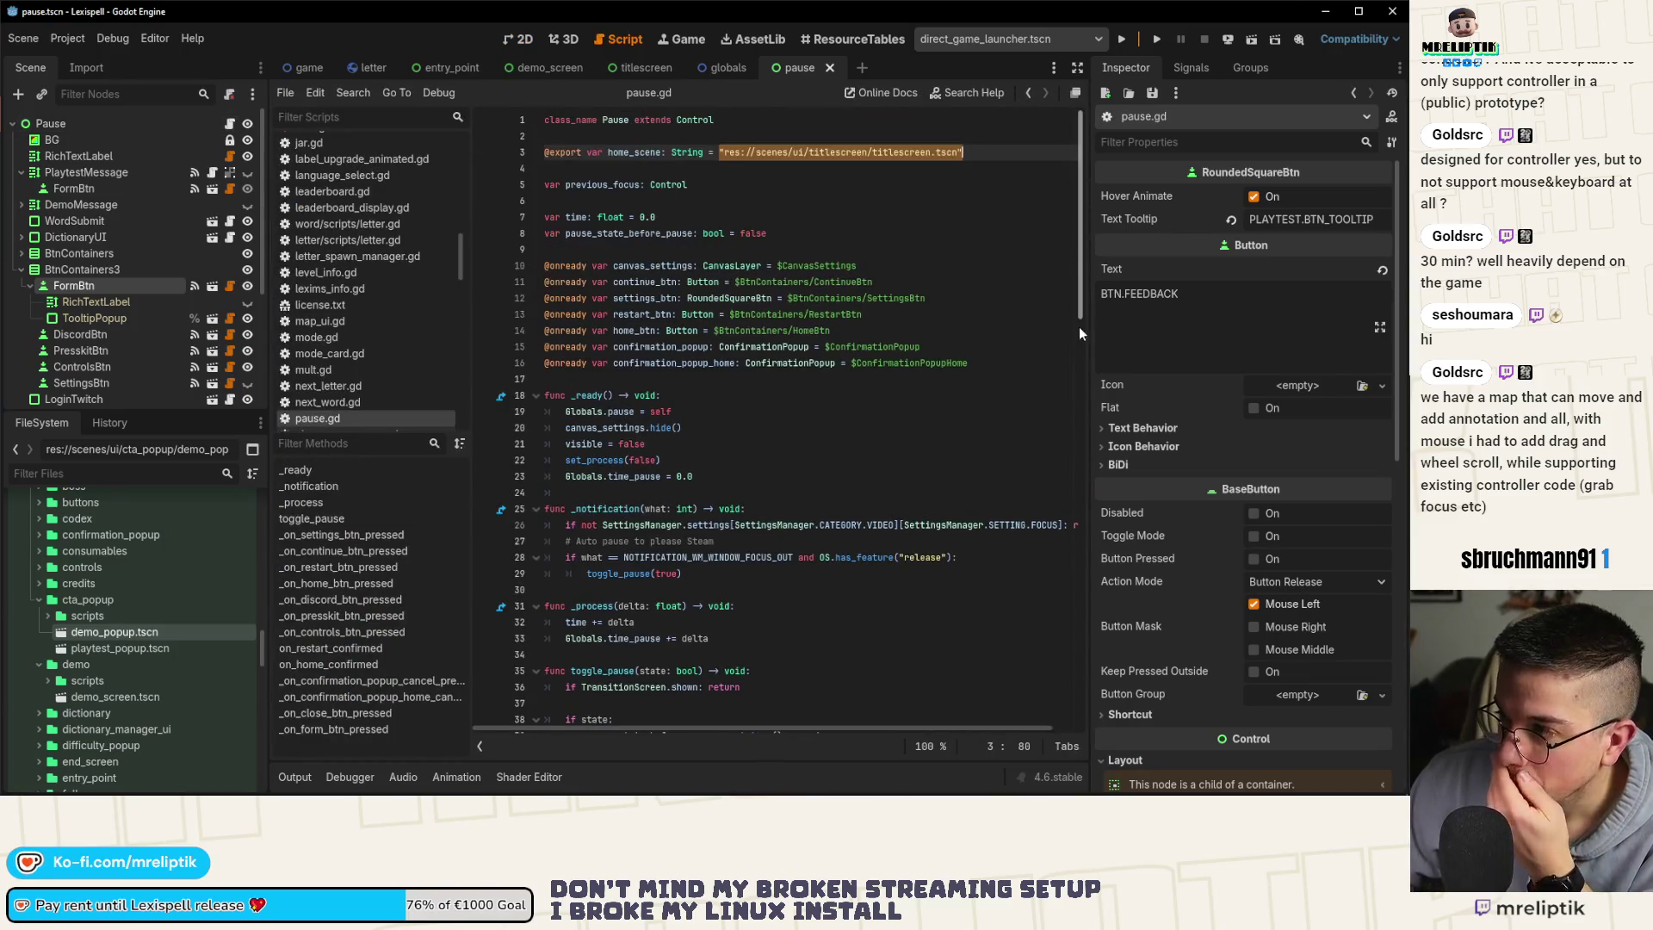
pyautogui.click(720, 69)
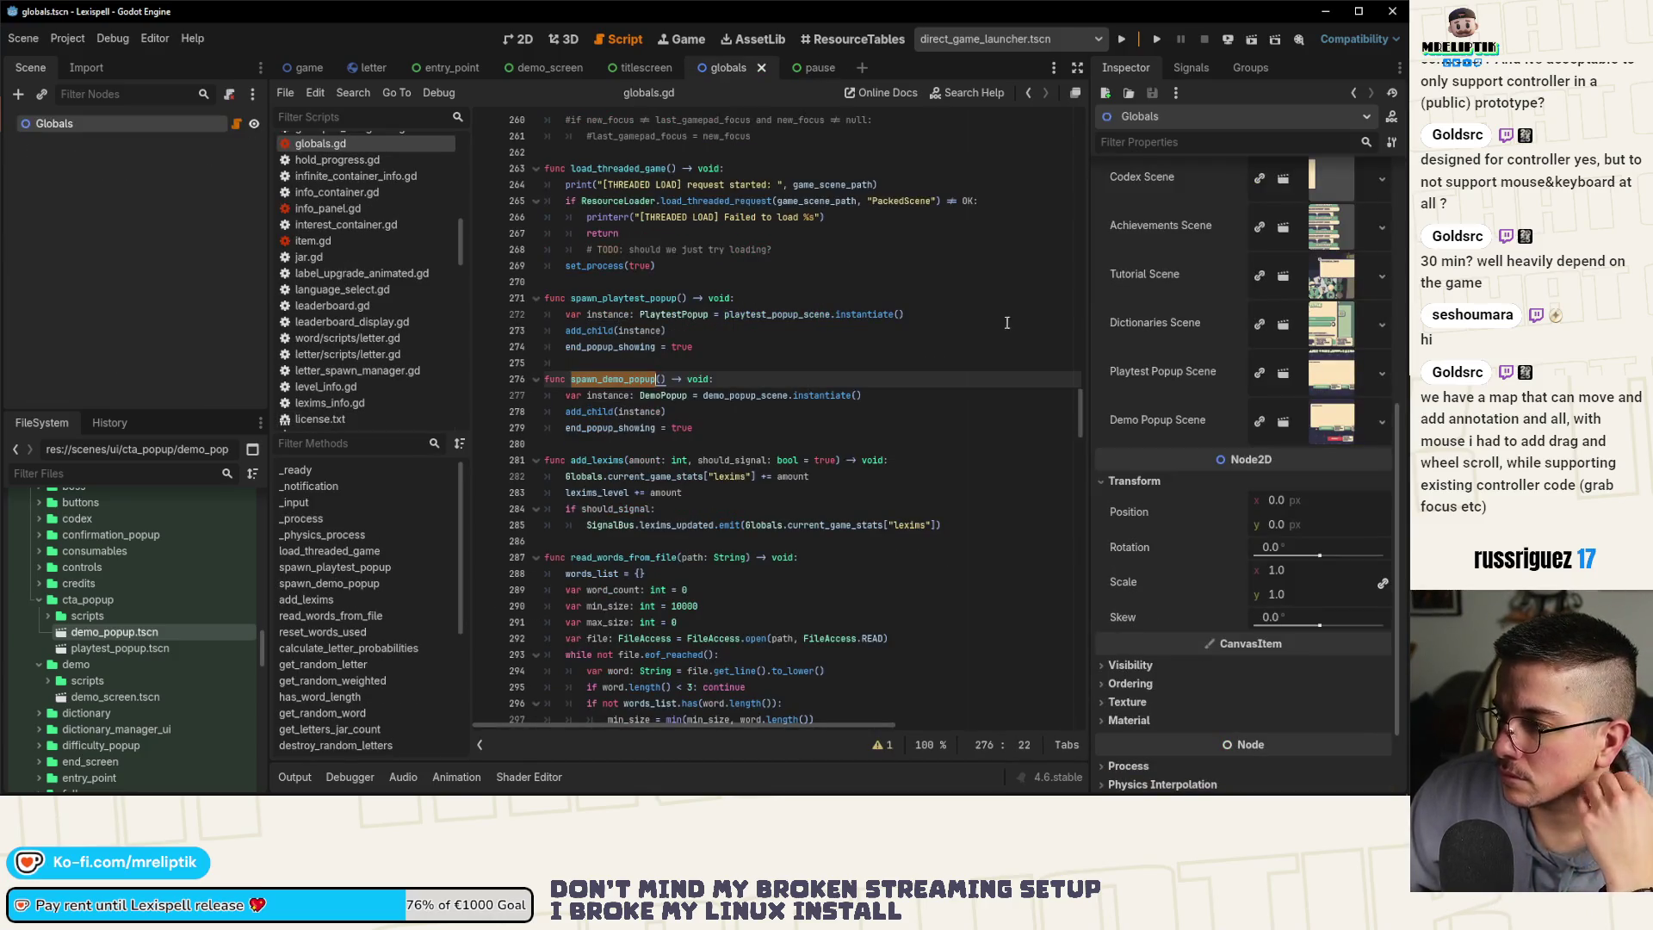
pyautogui.moveTo(1083, 415); pyautogui.dragTo(1088, 127)
pyautogui.scroll(-2, 740, 476)
pyautogui.doubleClick(634, 461)
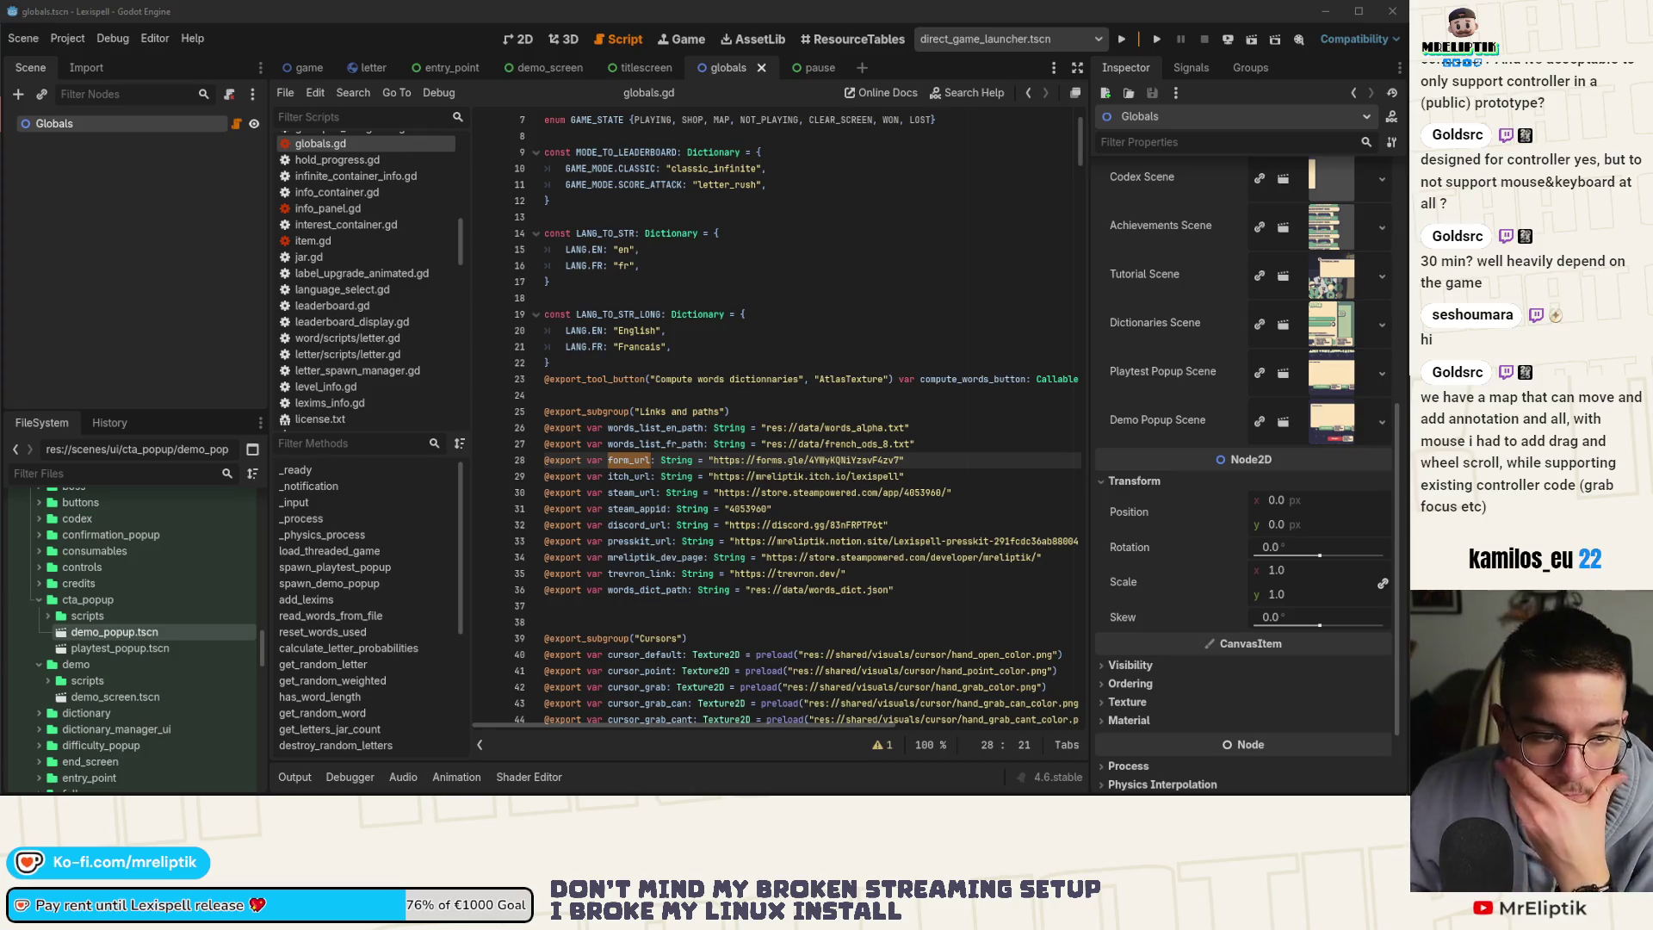
pyautogui.click(766, 335)
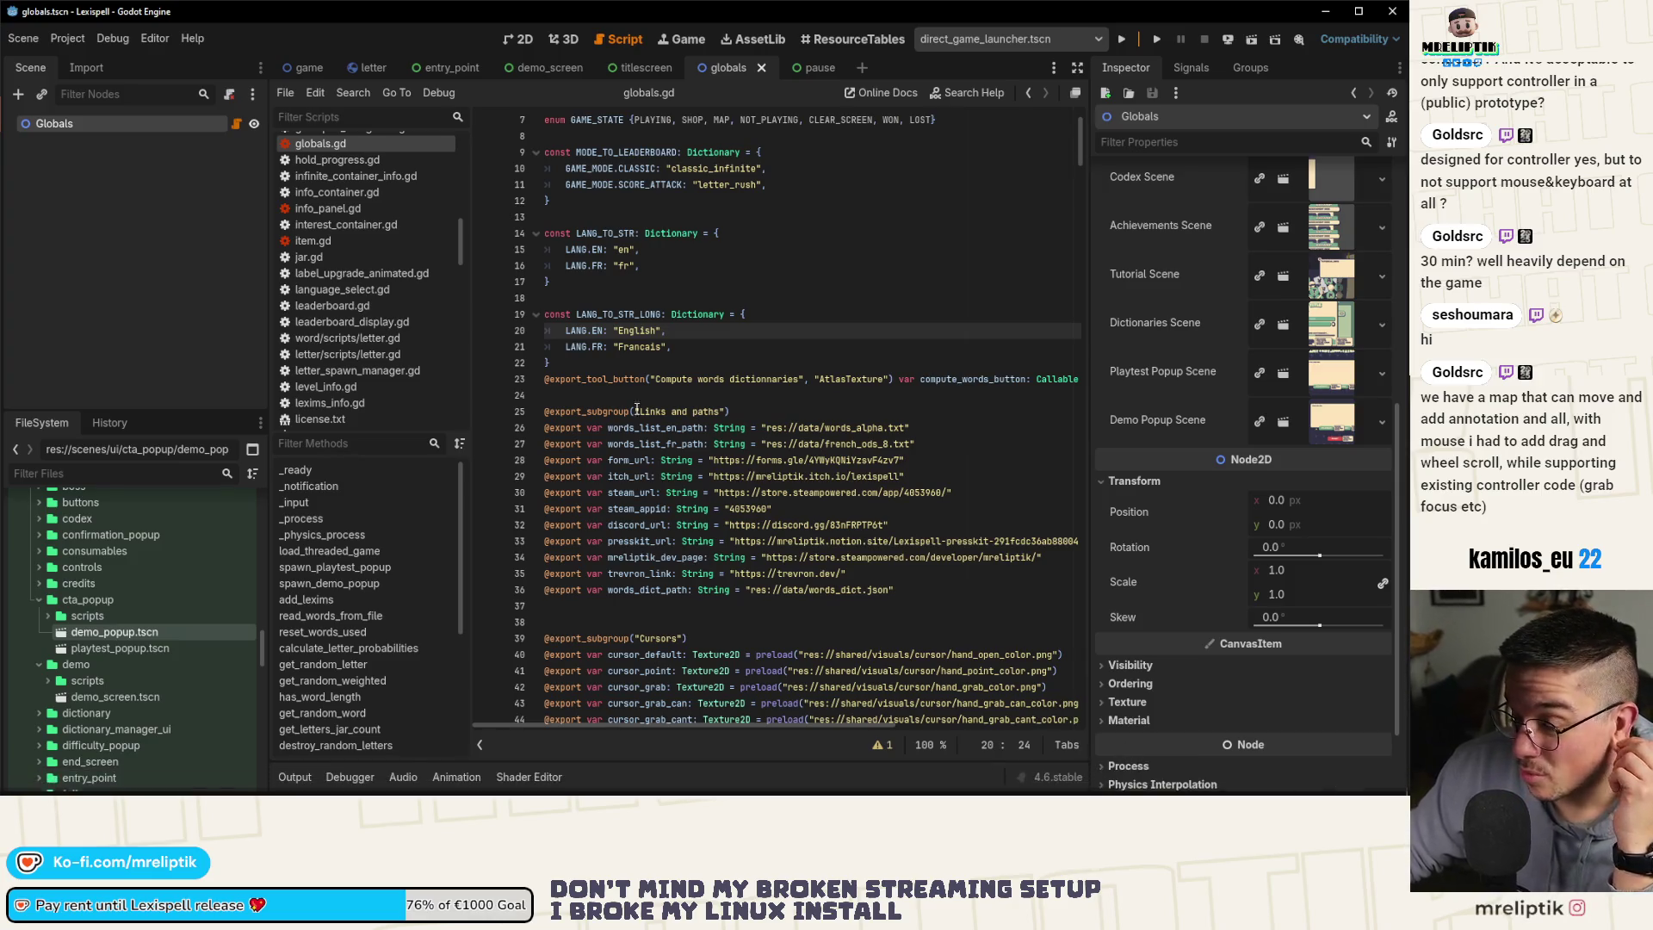
pyautogui.click(210, 248)
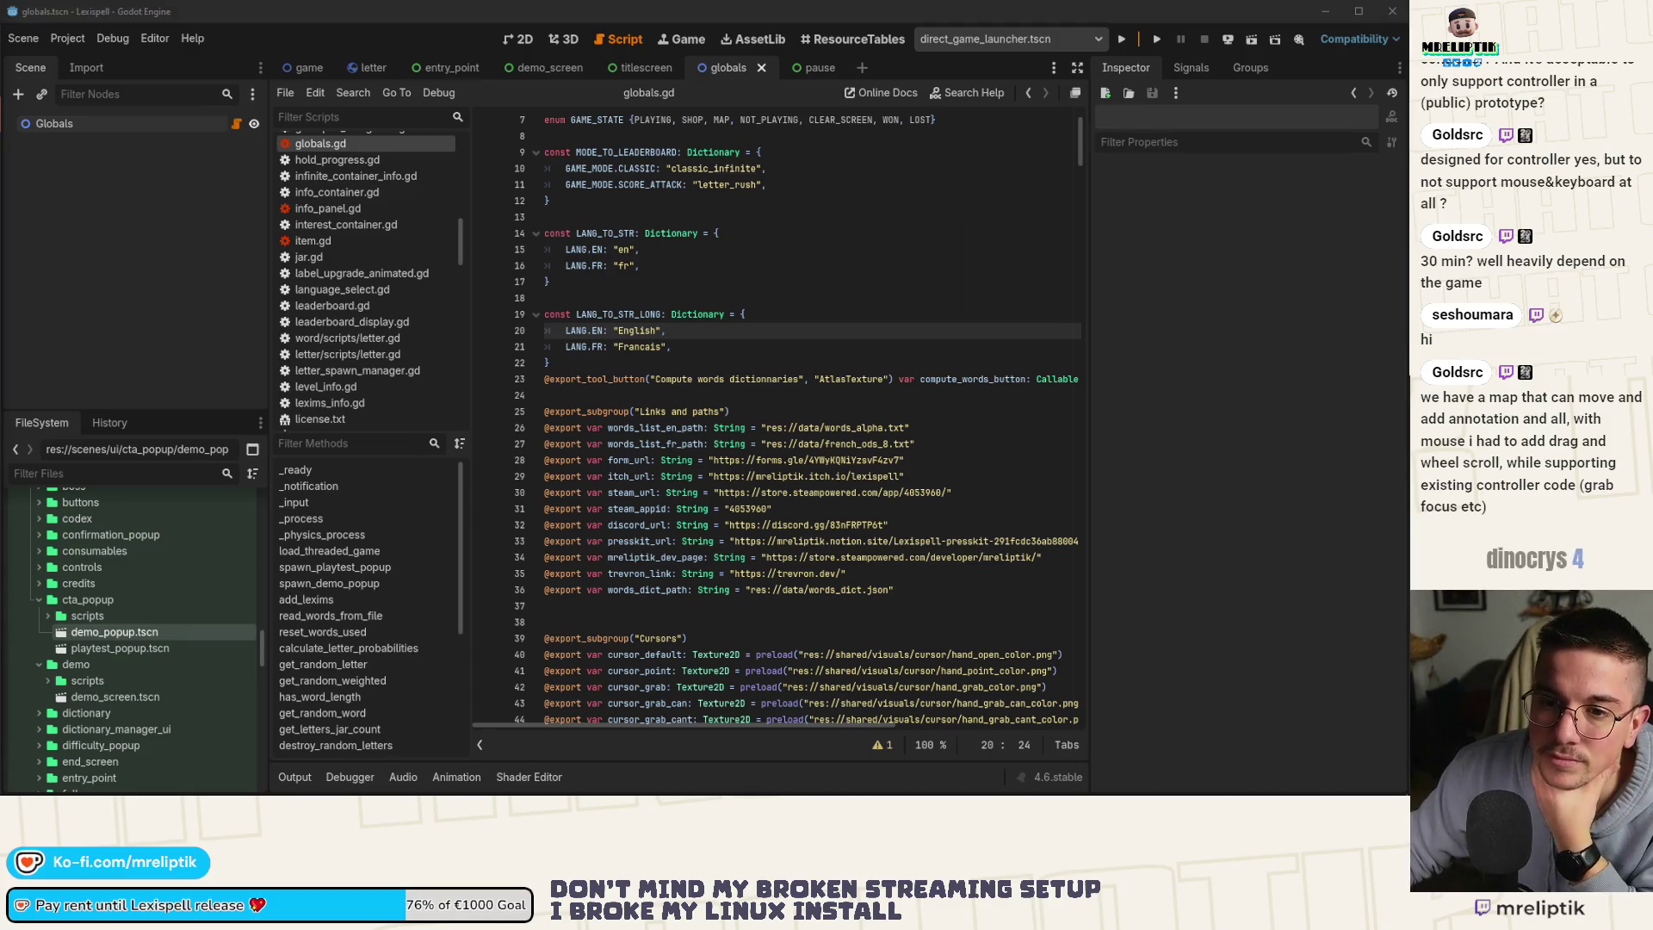
pyautogui.click(198, 229)
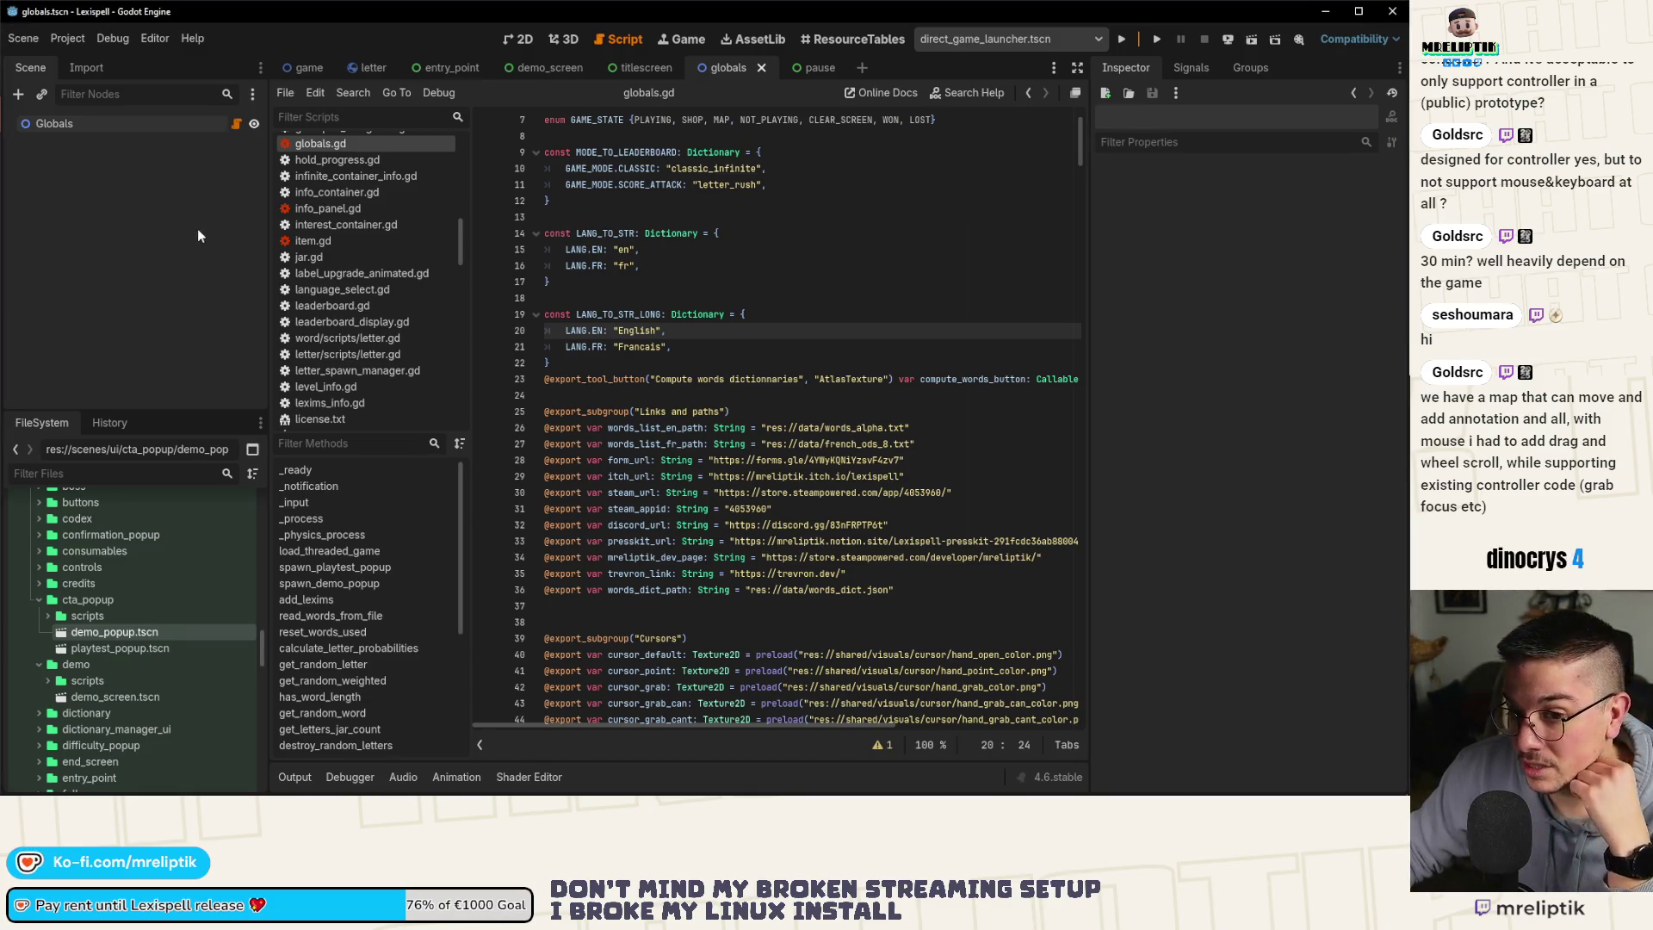
pyautogui.click(297, 66)
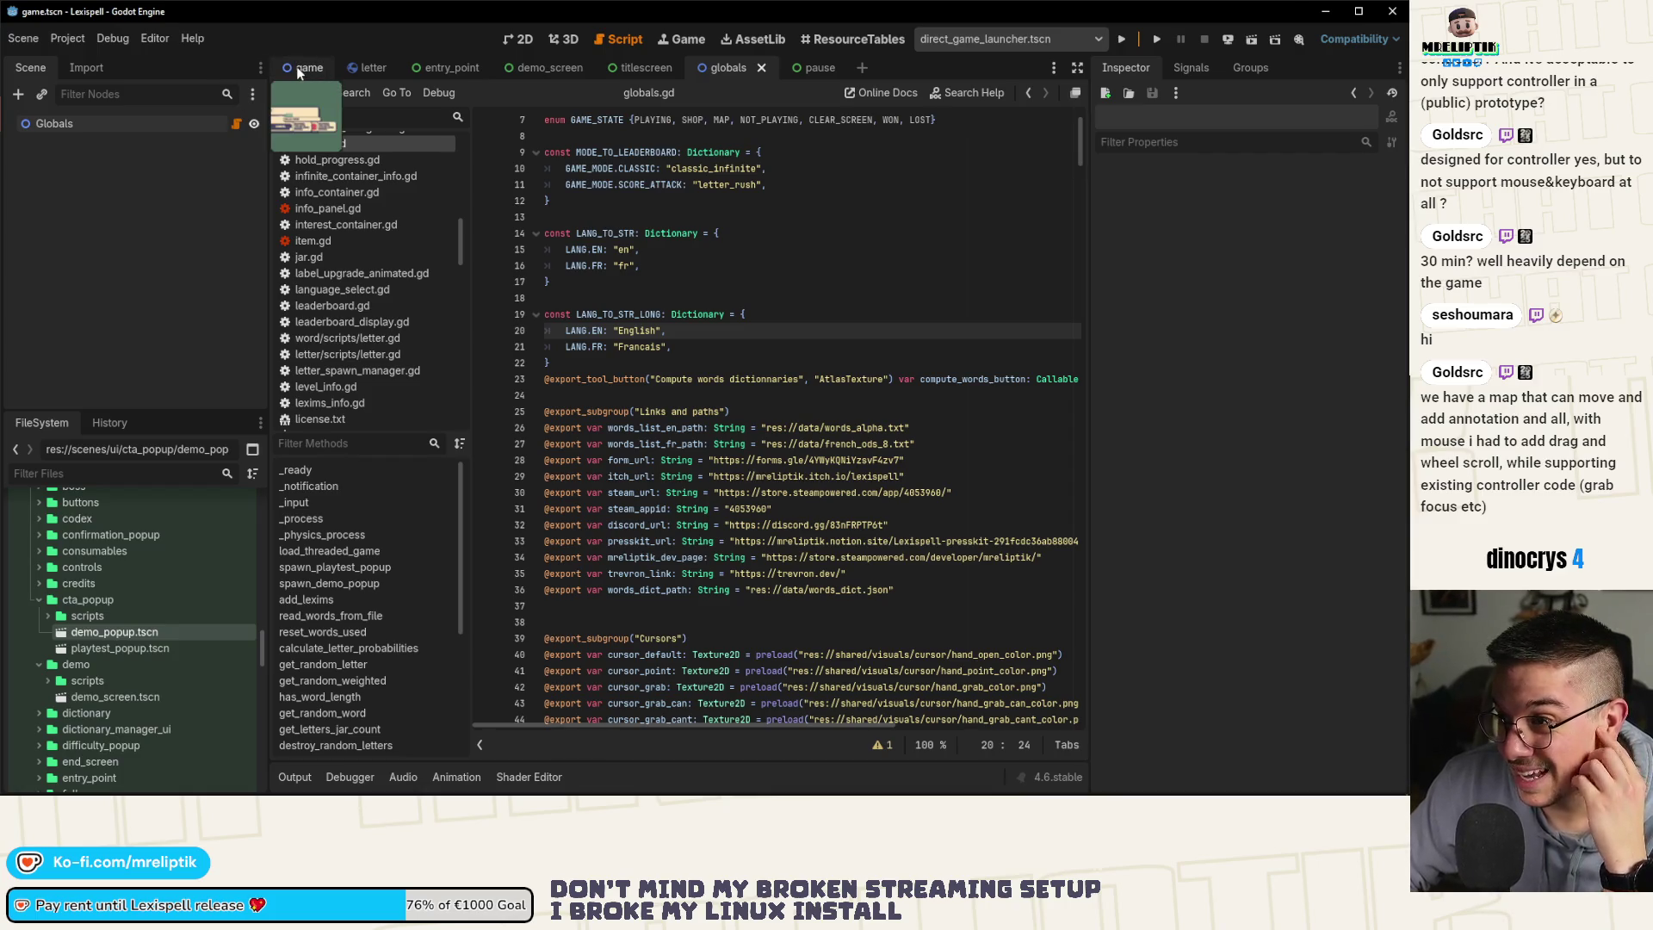
# Show the game scene in 2D, then switch to the letter scene's Letter node
pyautogui.click(517, 38)
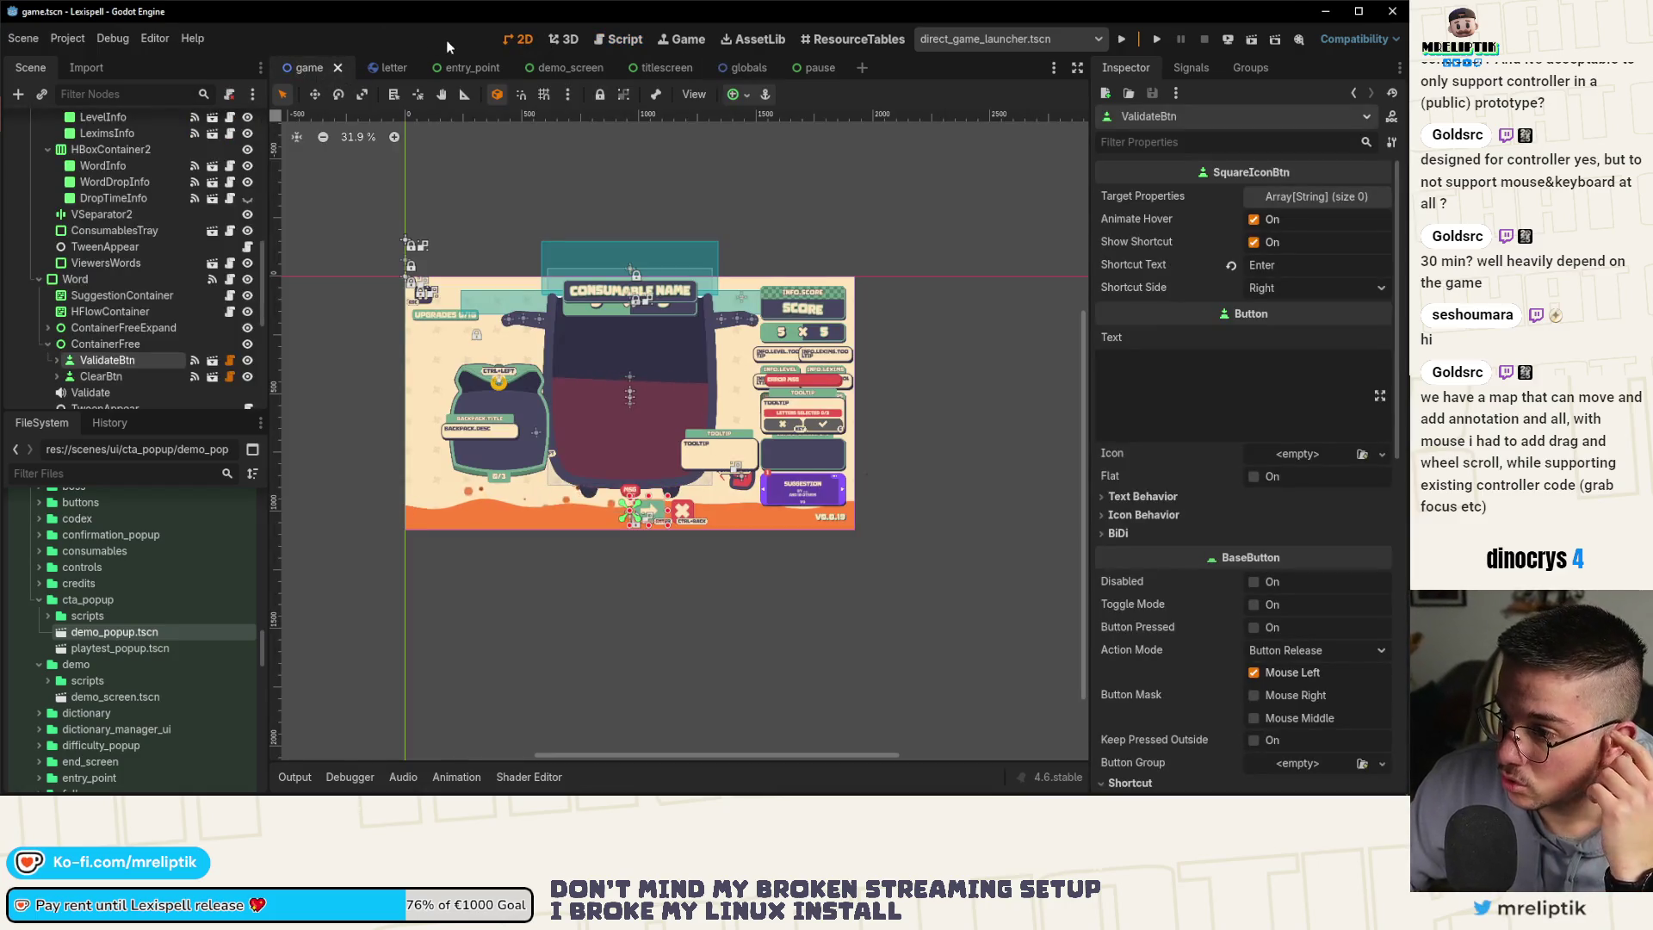
pyautogui.scroll(2, 576, 362)
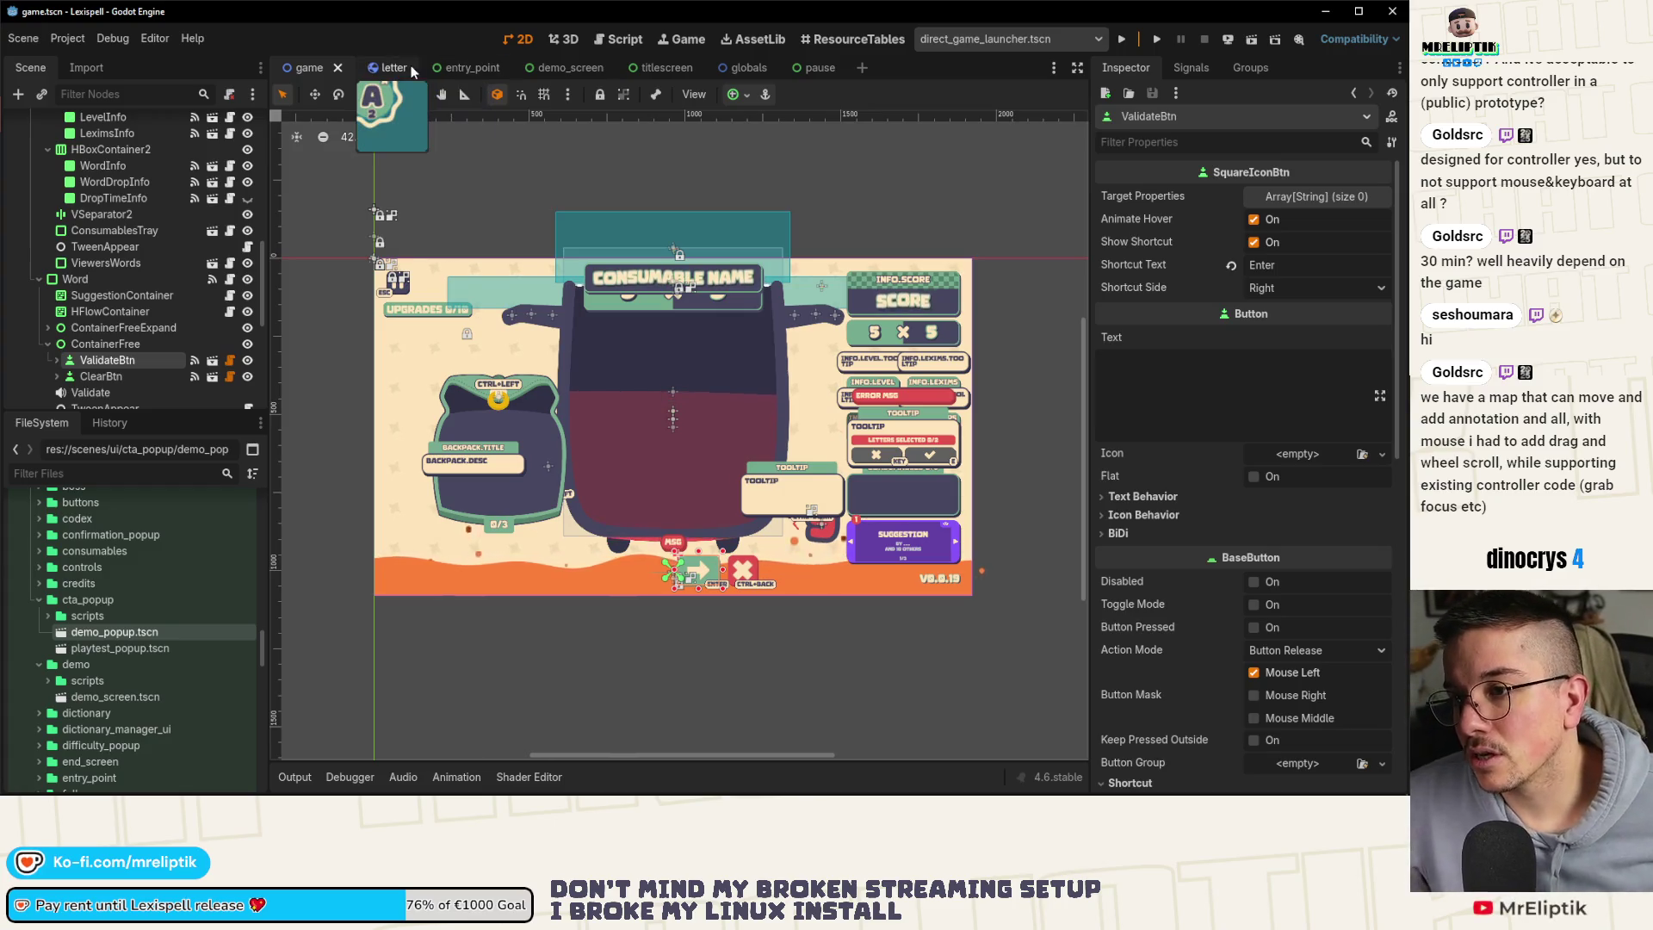
pyautogui.click(388, 67)
pyautogui.scroll(-2, 575, 301)
pyautogui.hscroll(3, 517, 284)
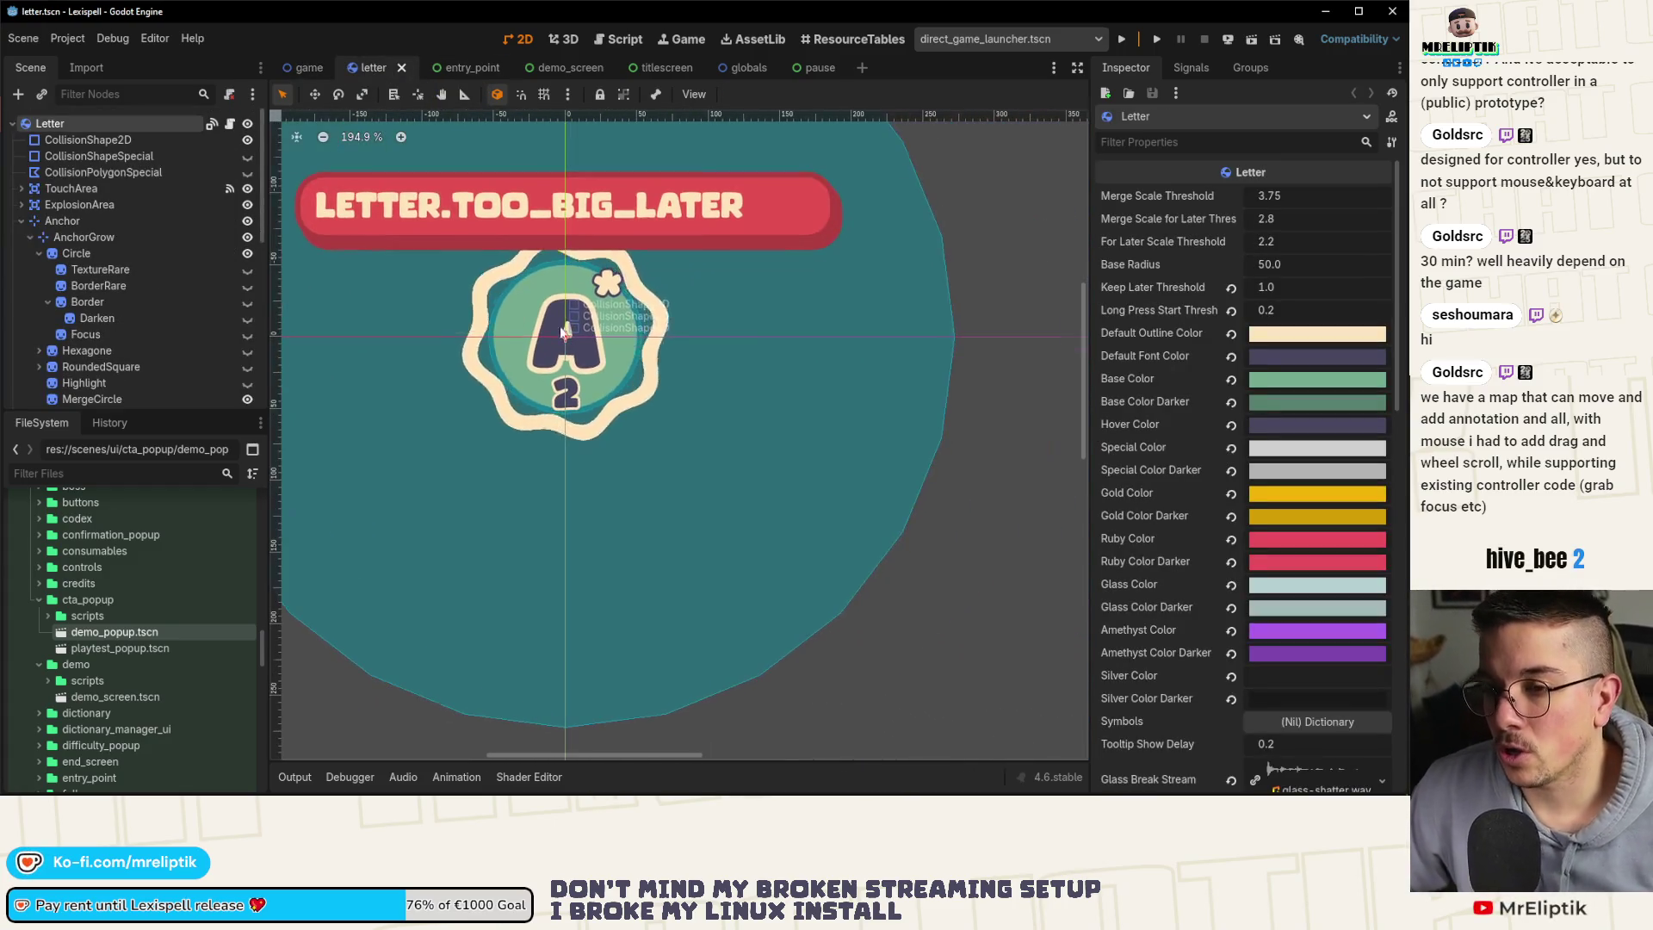
# Open letter.gd from the Letter node and read through its spawning and rarity code
pyautogui.click(228, 123)
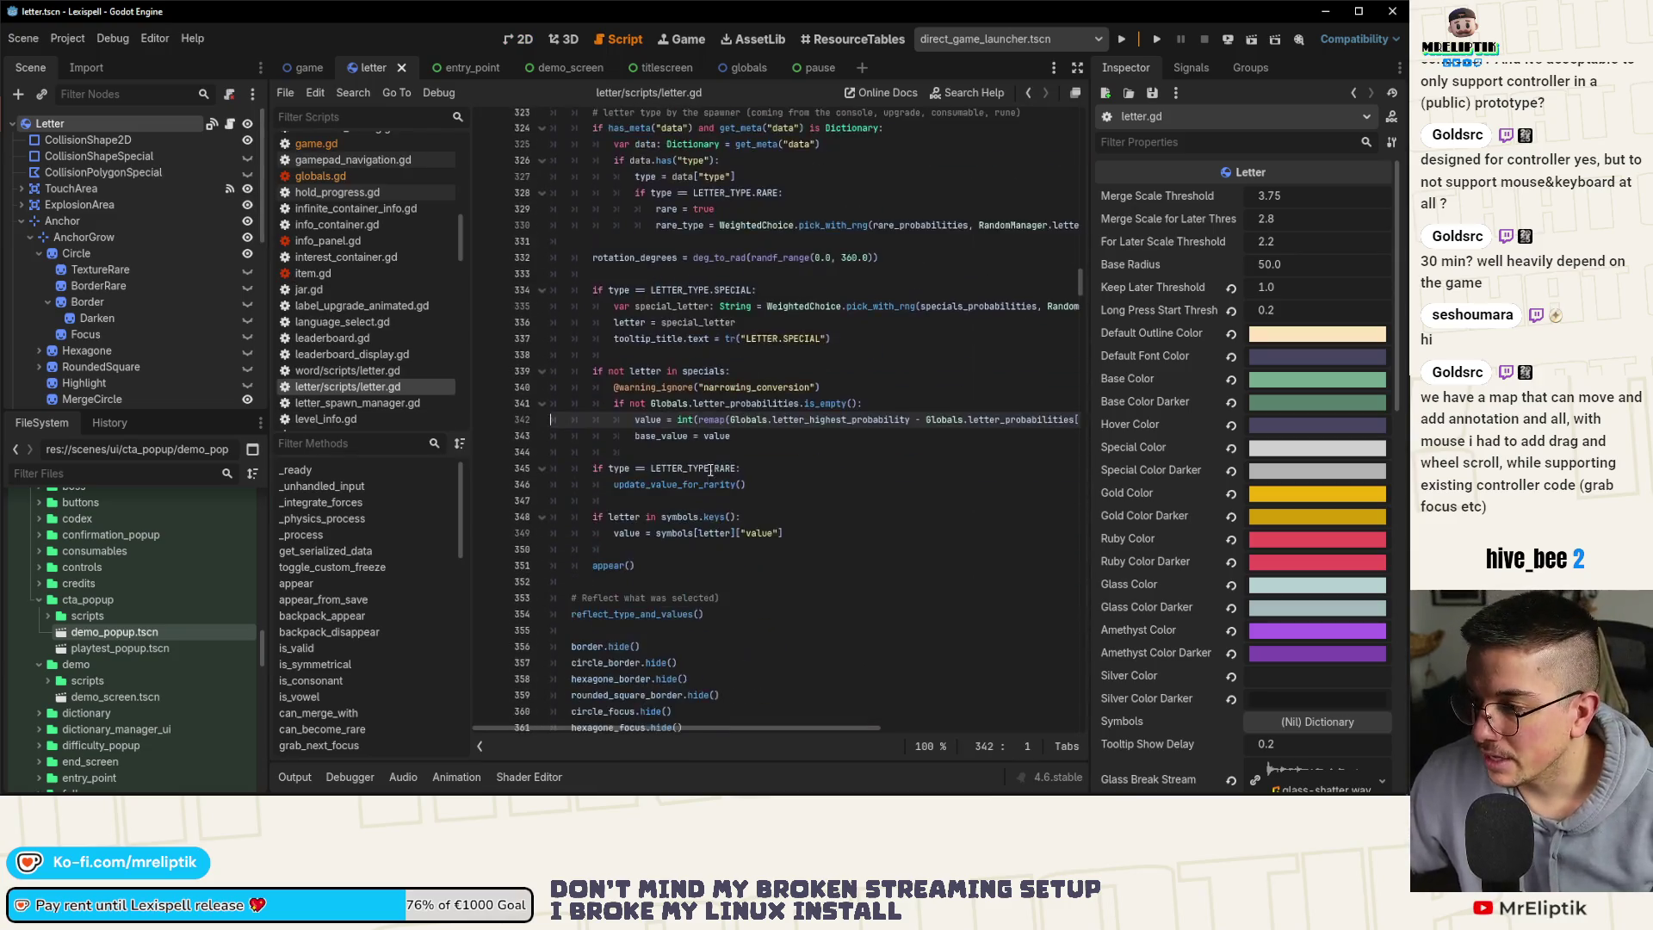
pyautogui.moveTo(473, 271); pyautogui.dragTo(355, 272)
pyautogui.scroll(10, 723, 284)
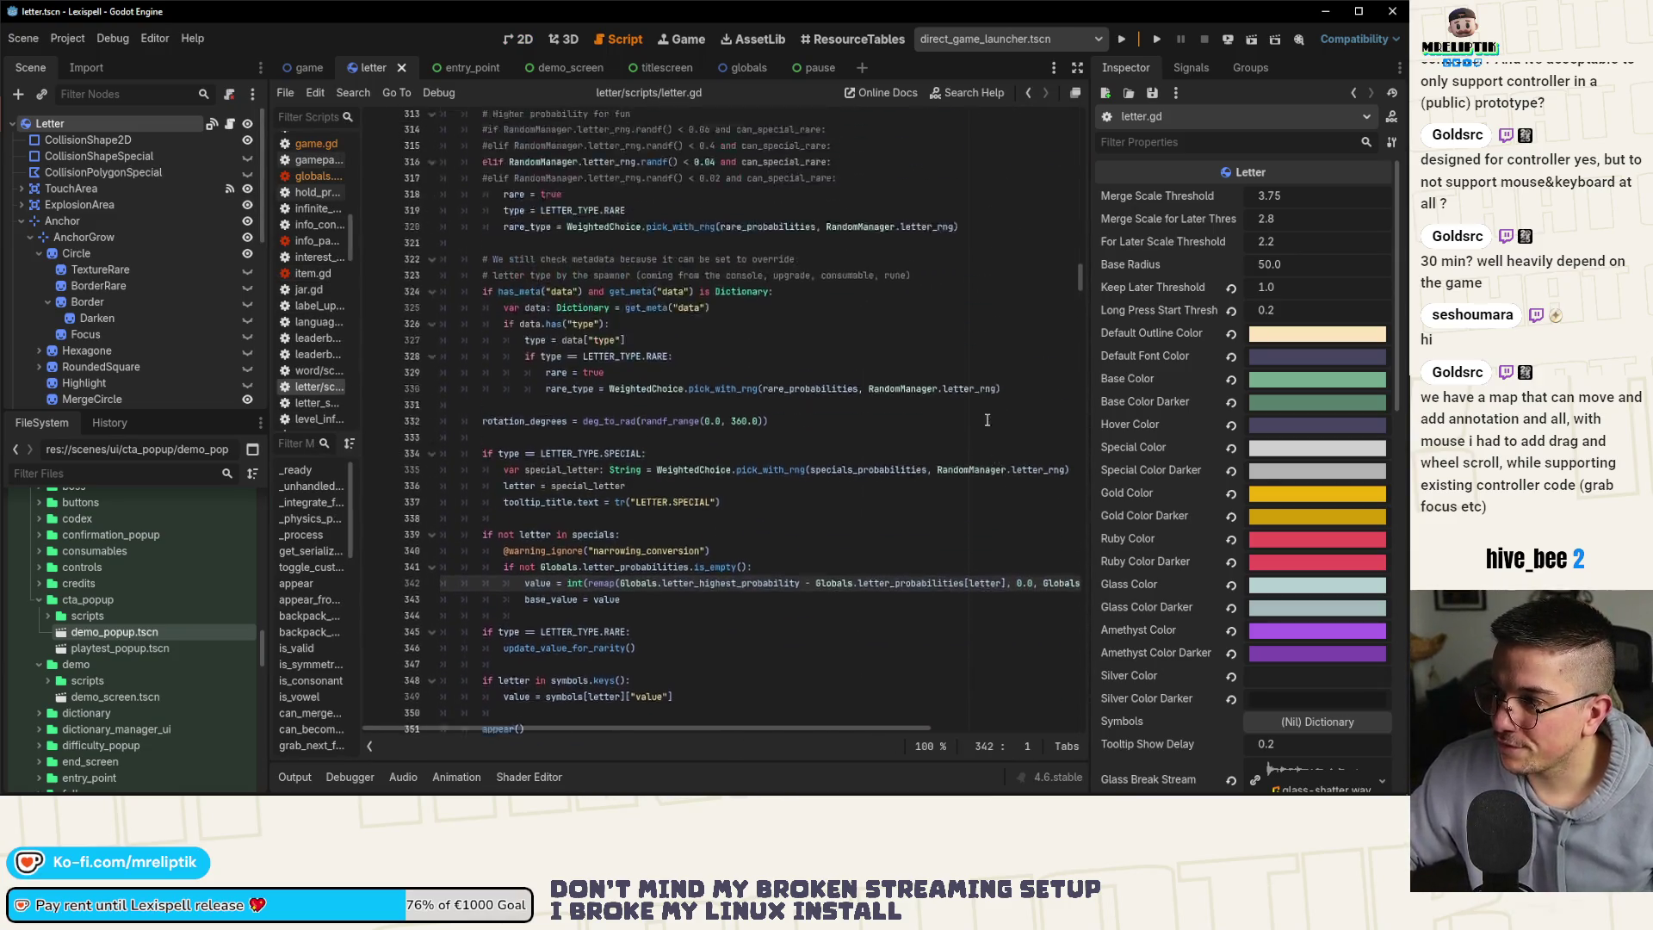
pyautogui.moveTo(1092, 248); pyautogui.dragTo(1172, 244)
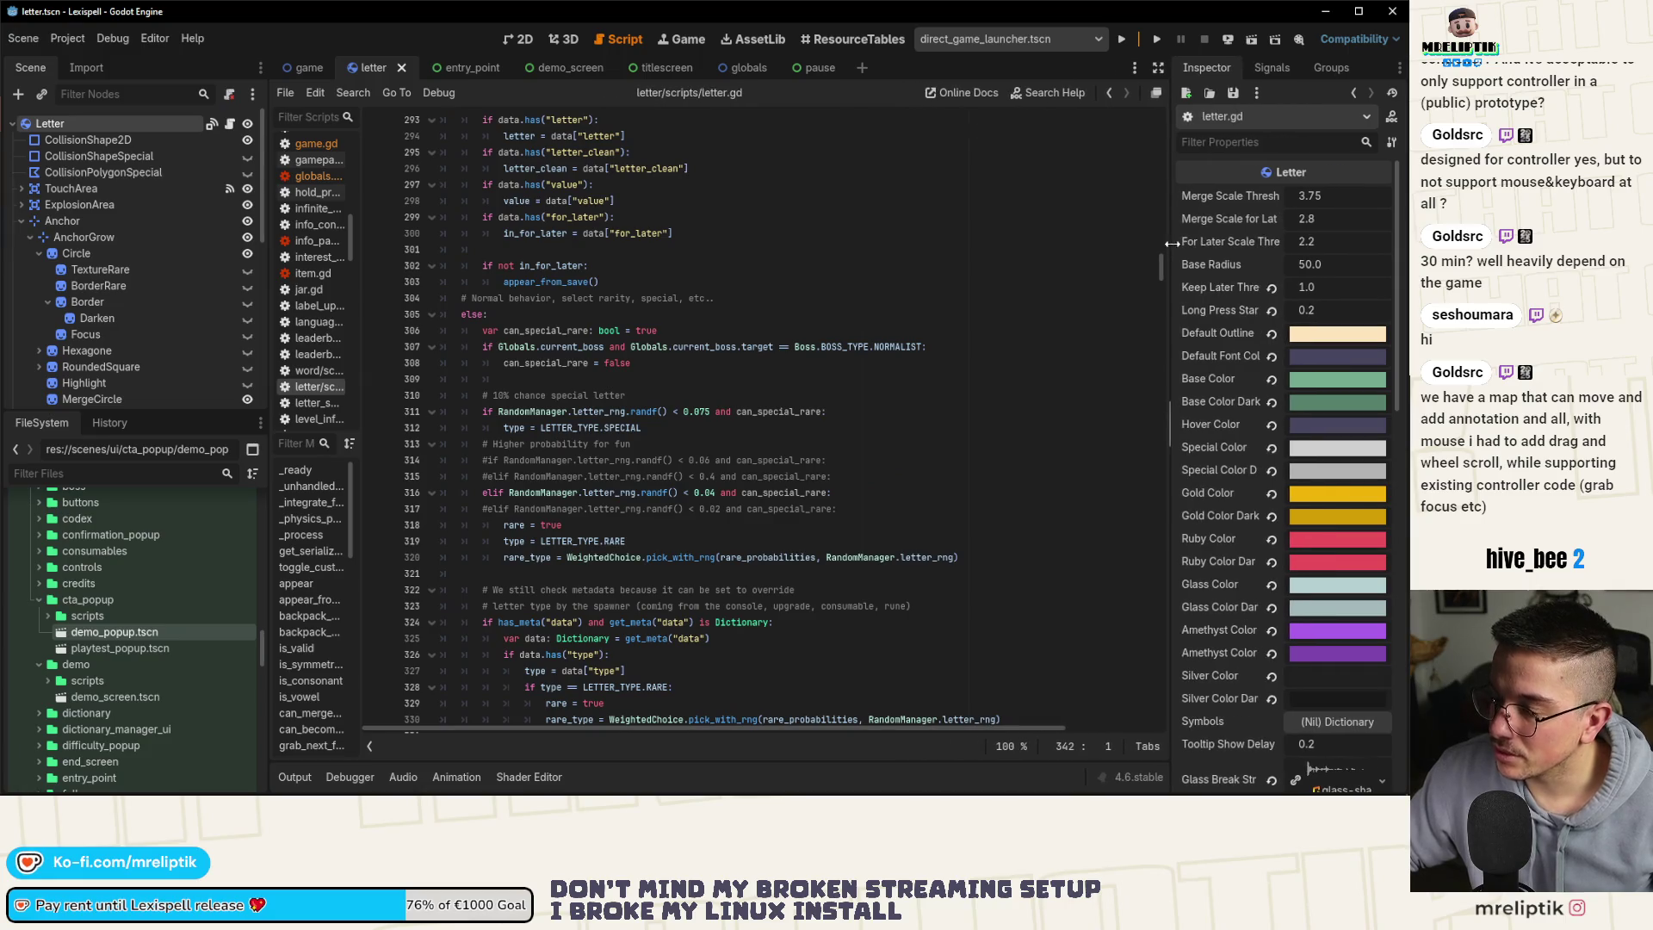
pyautogui.scroll(8, 742, 472)
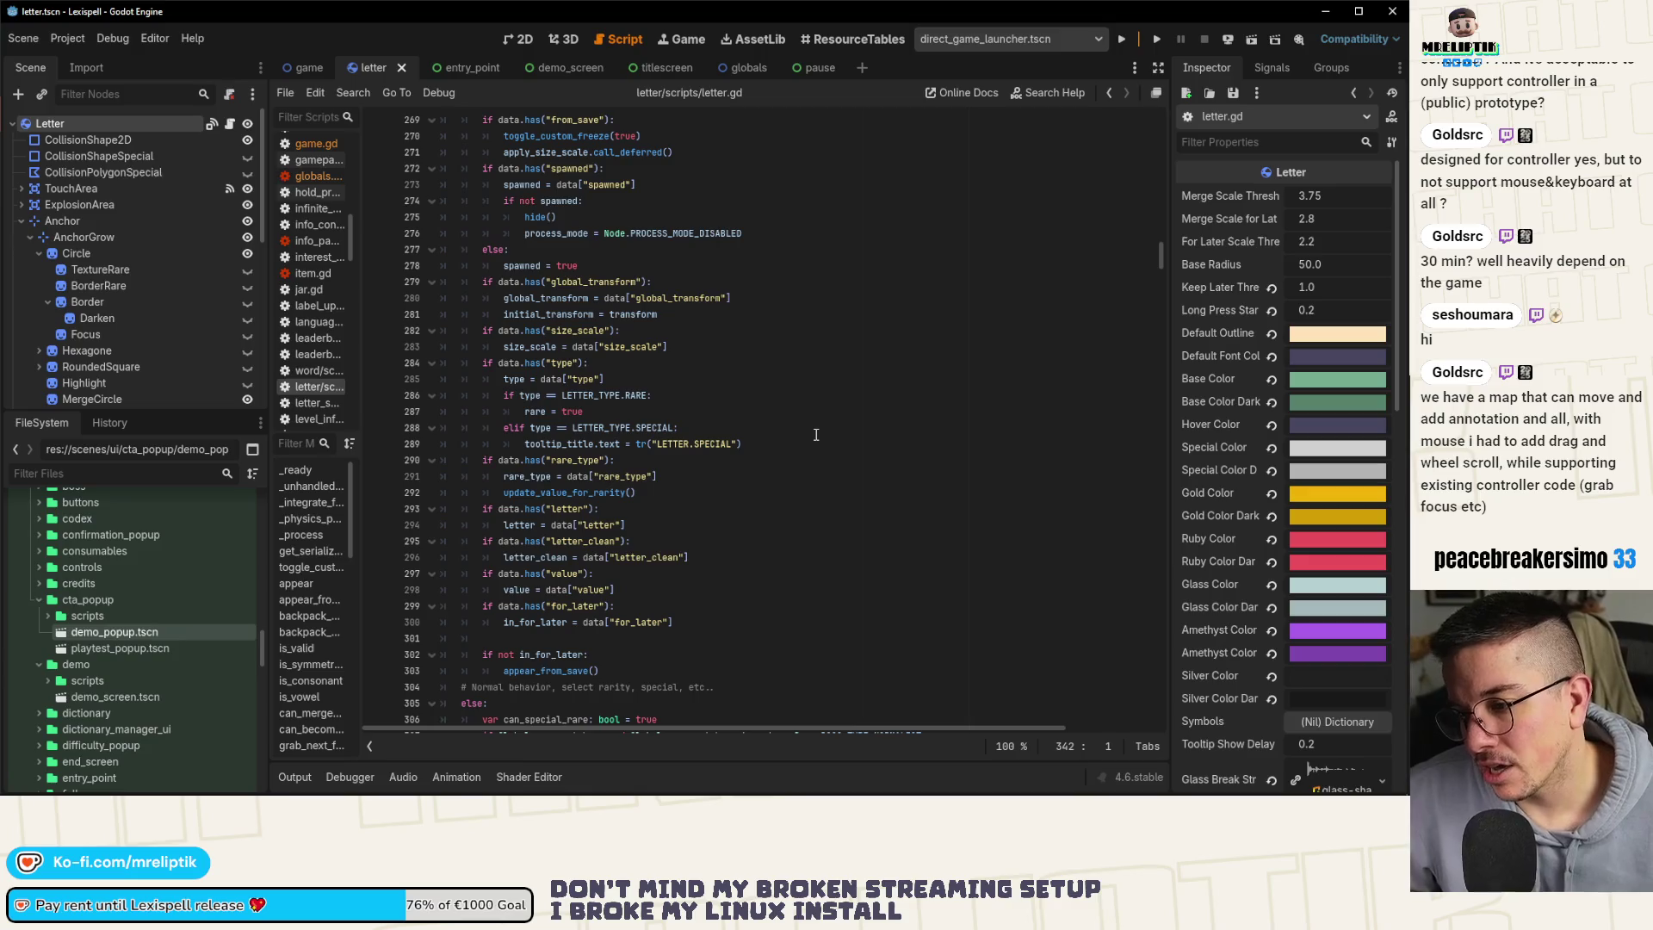
pyautogui.scroll(6, 626, 439)
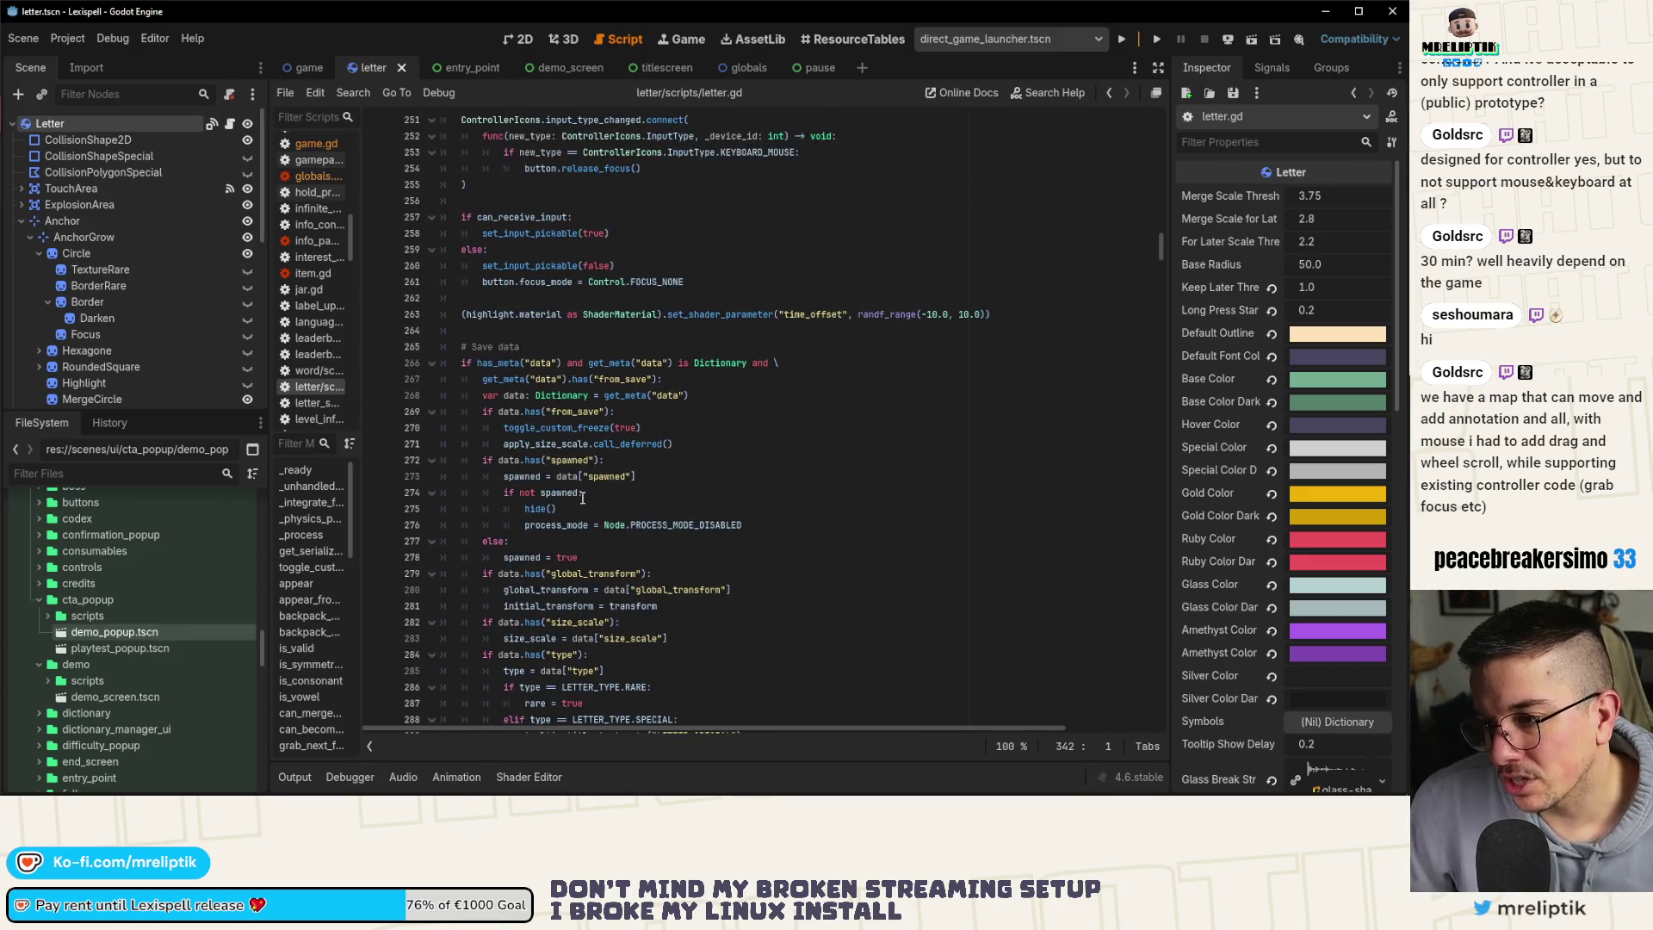
pyautogui.scroll(5, 583, 498)
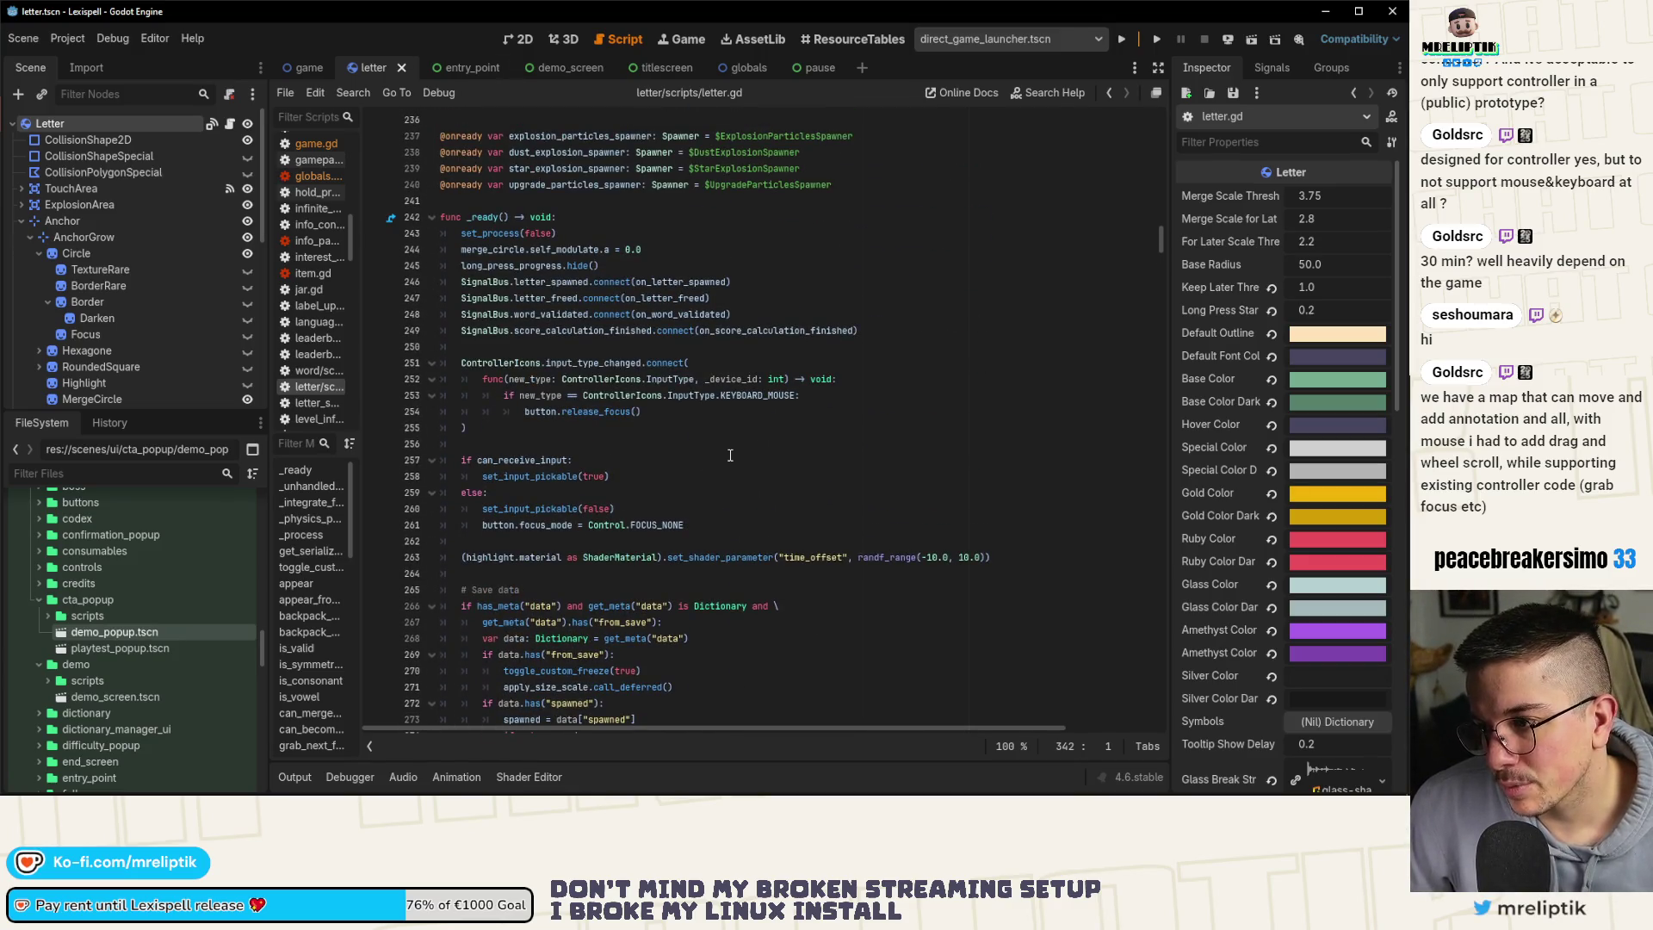
pyautogui.scroll(-20, 731, 454)
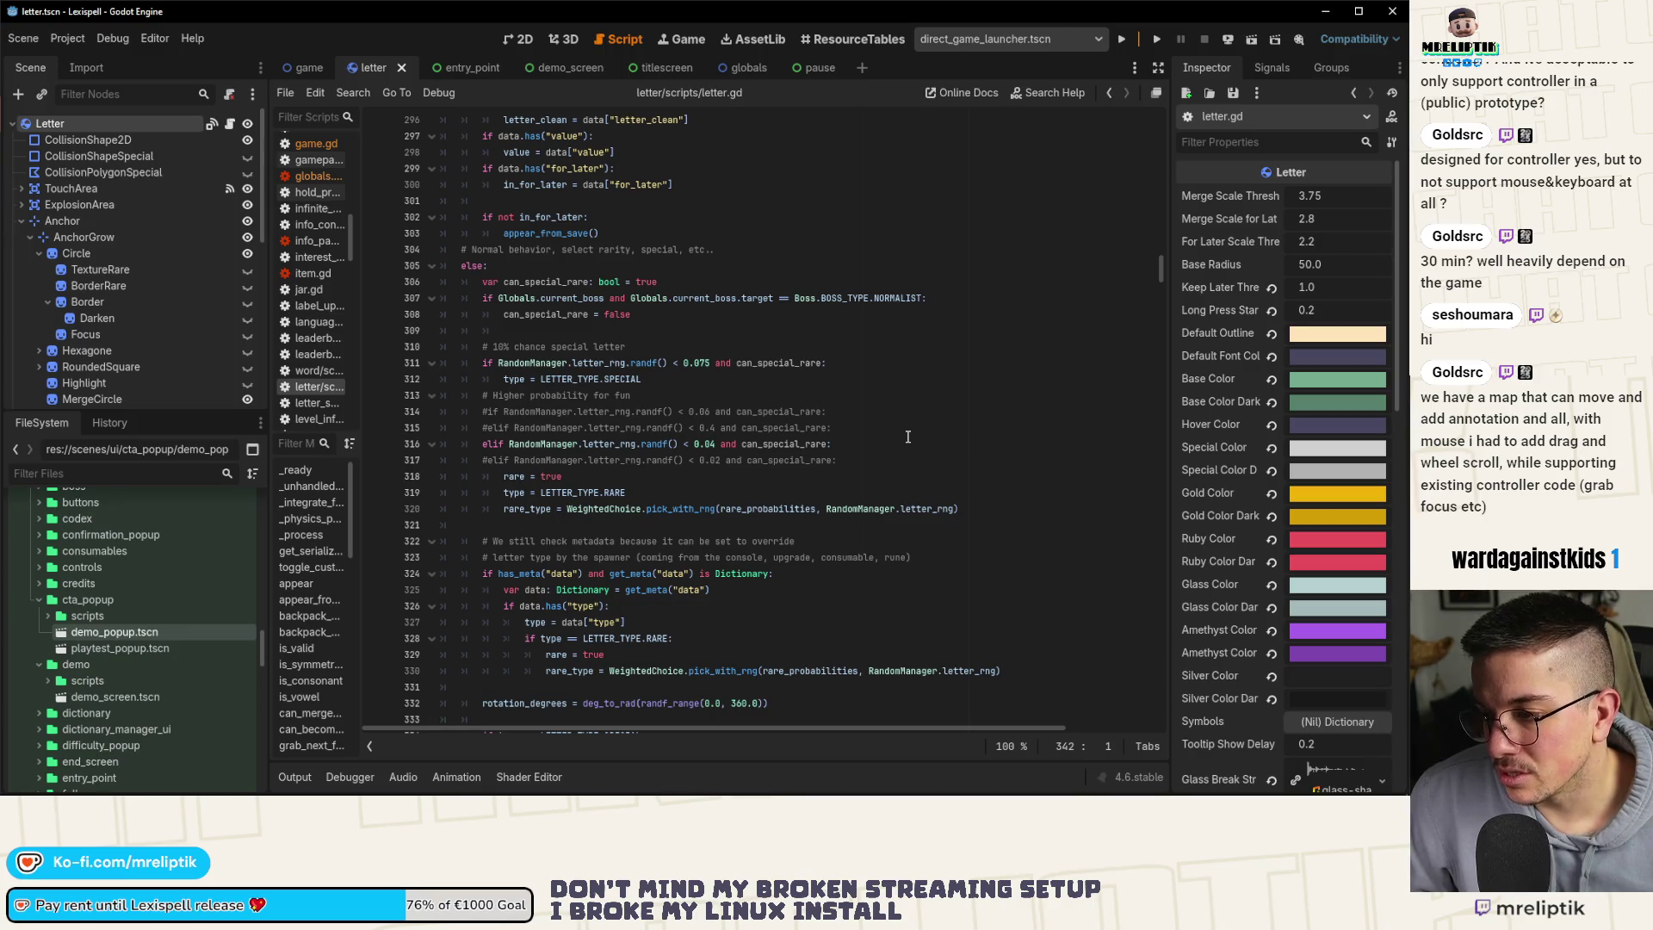
pyautogui.scroll(-3, 908, 436)
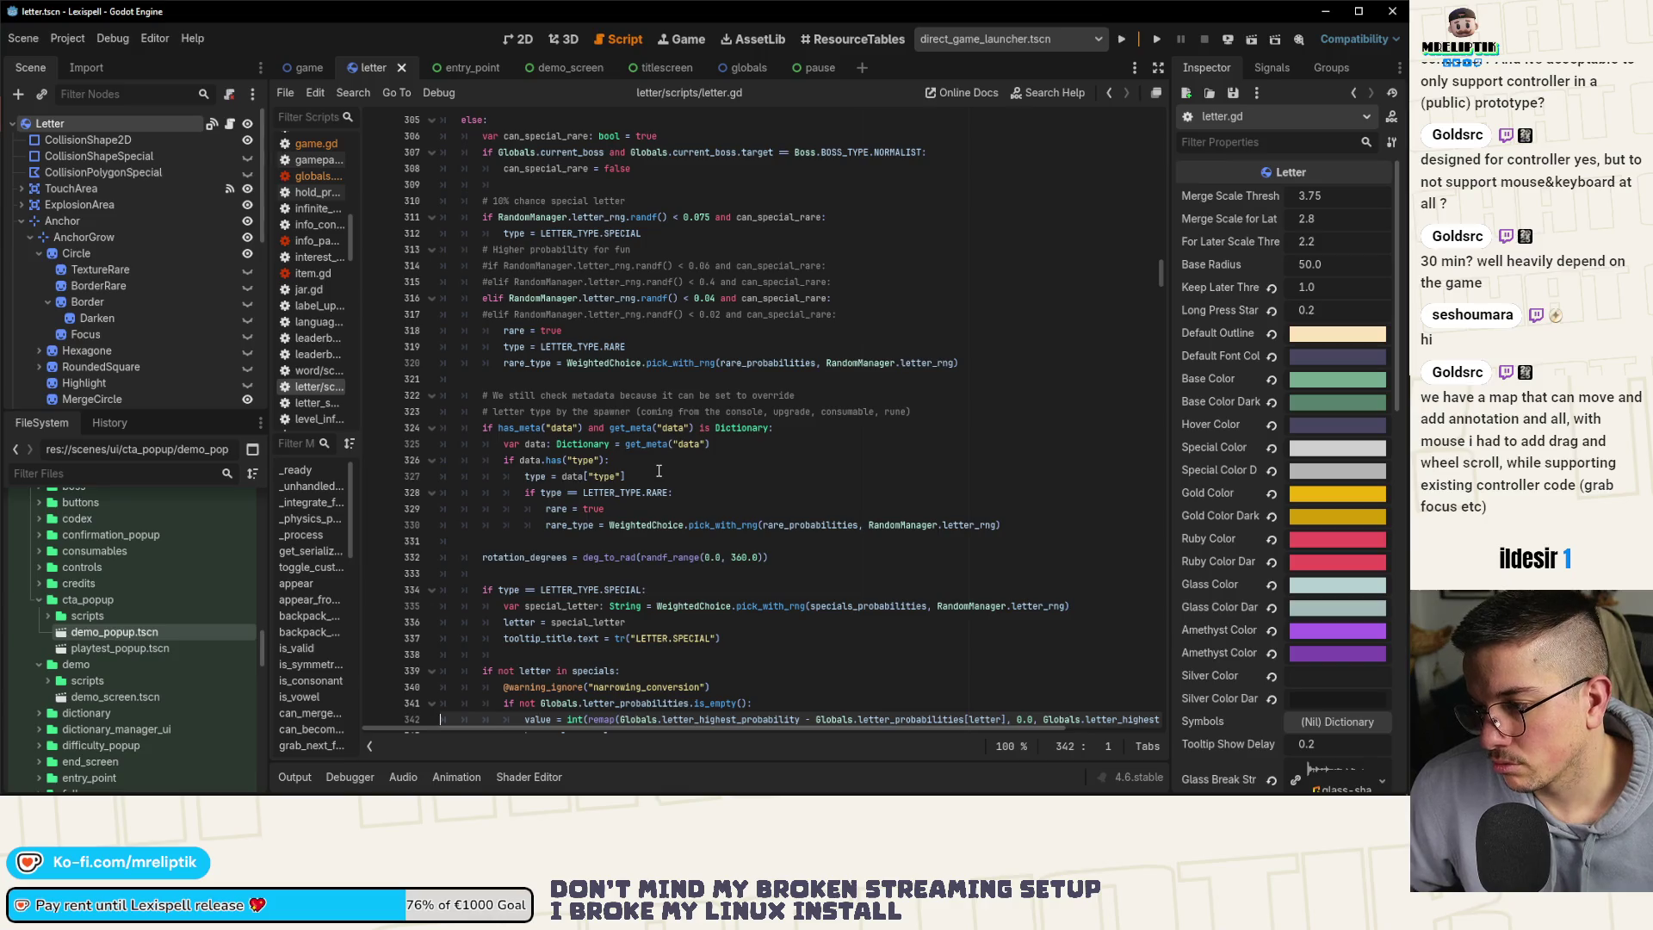
pyautogui.scroll(-4, 659, 474)
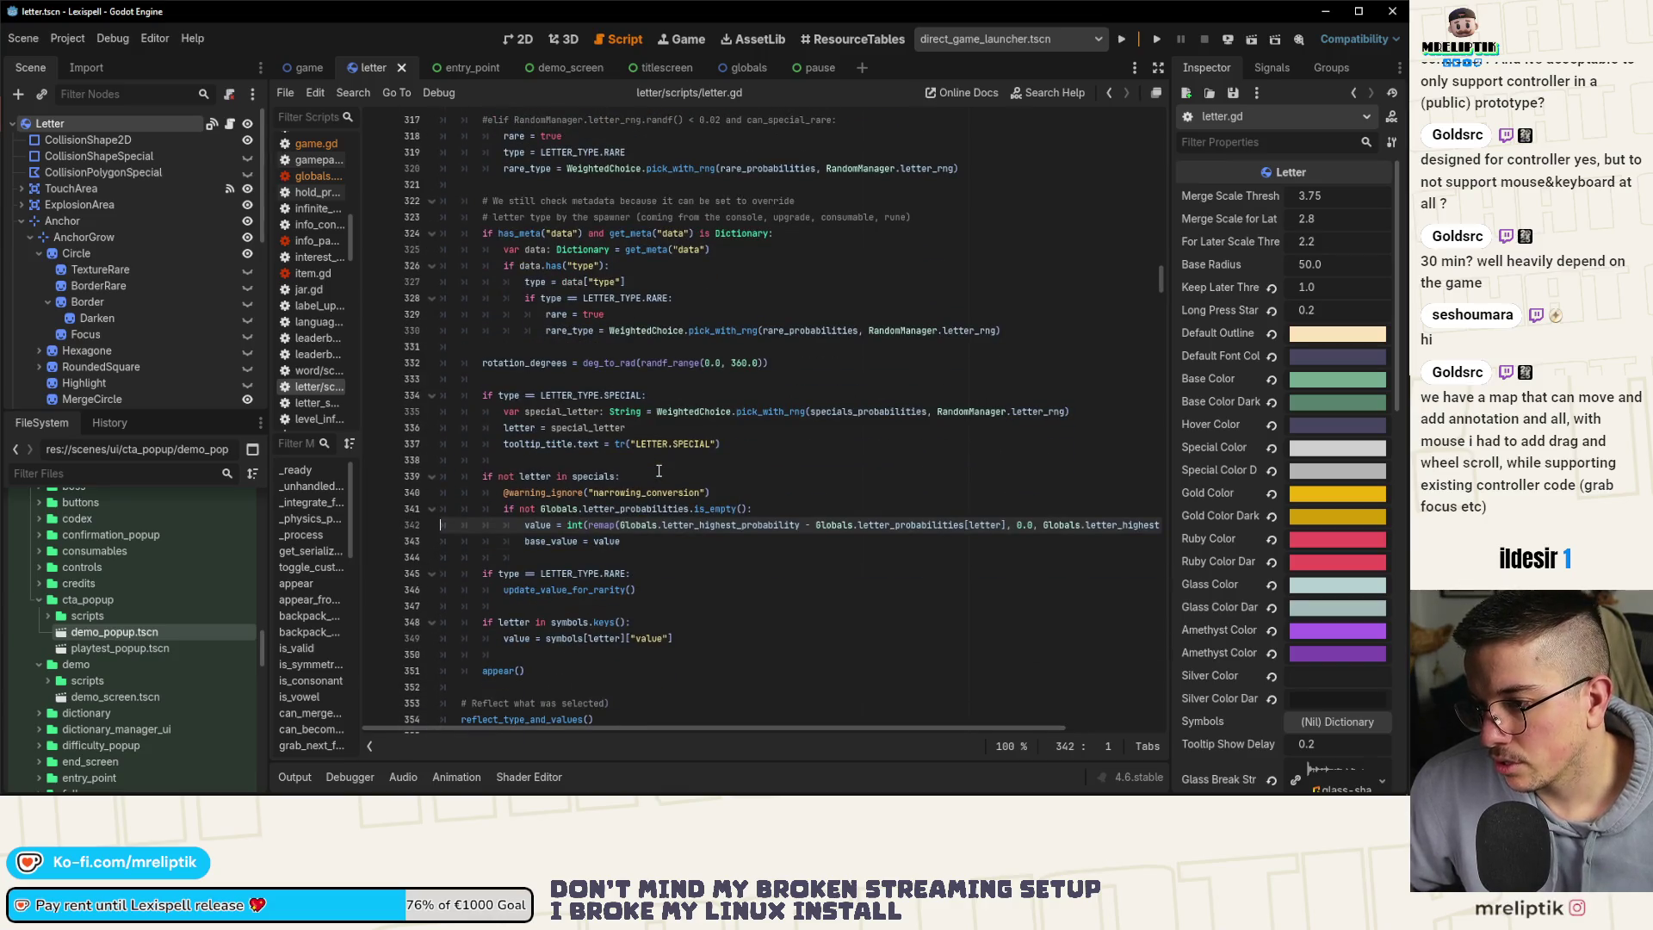
pyautogui.scroll(-3, 659, 471)
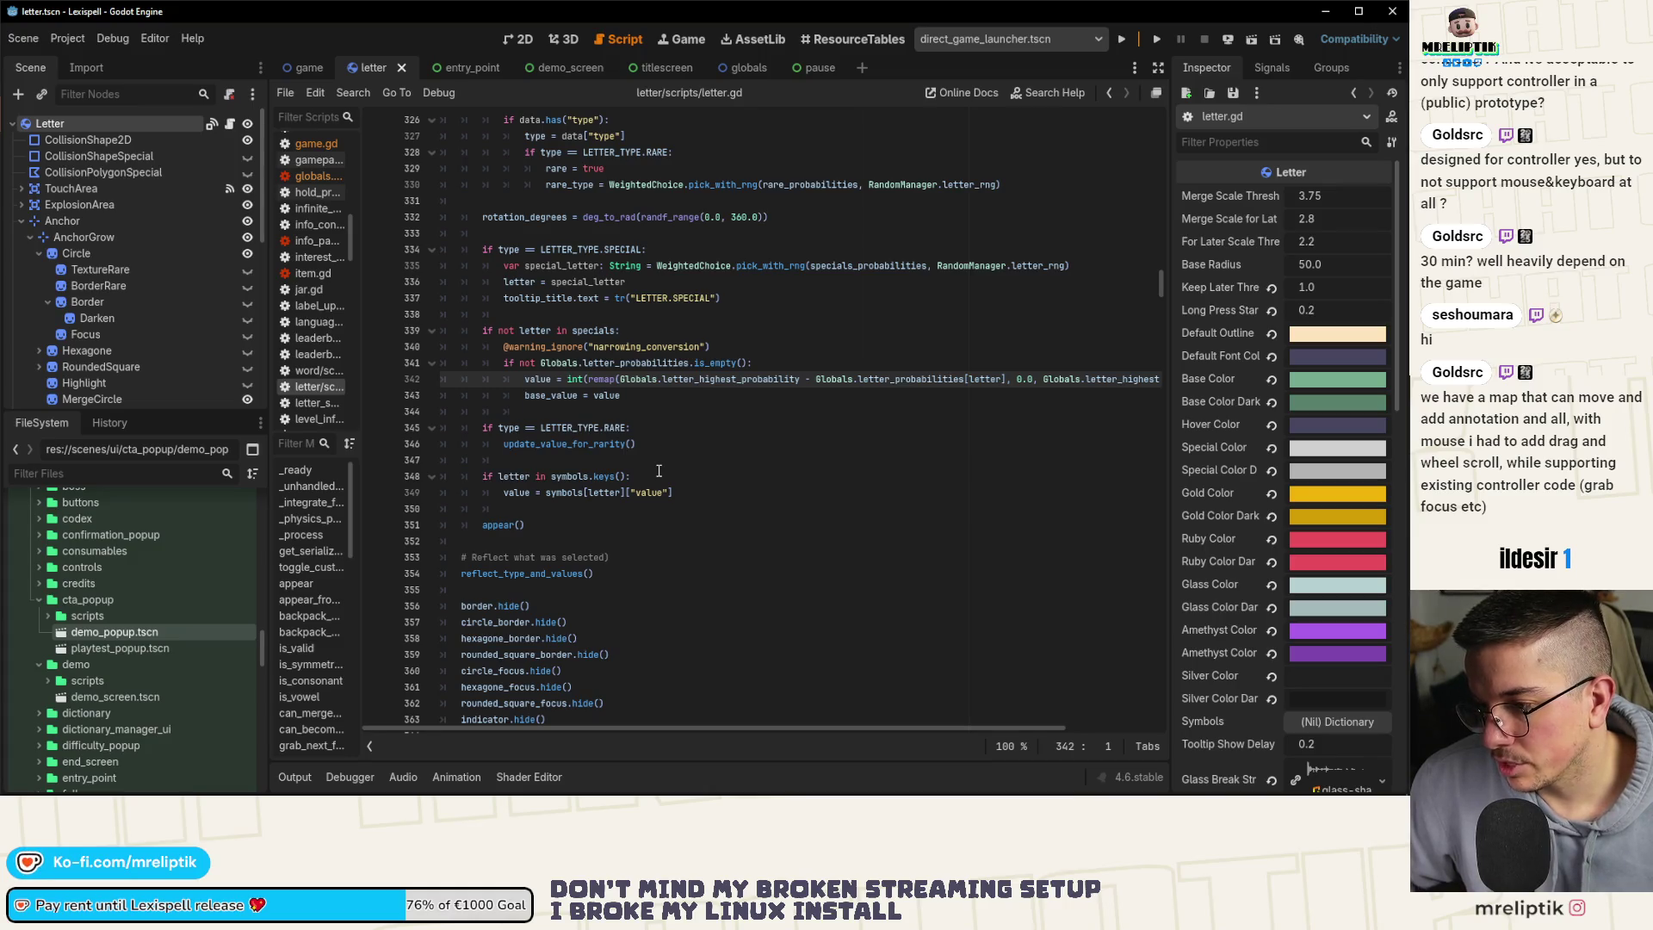
pyautogui.scroll(-5, 659, 471)
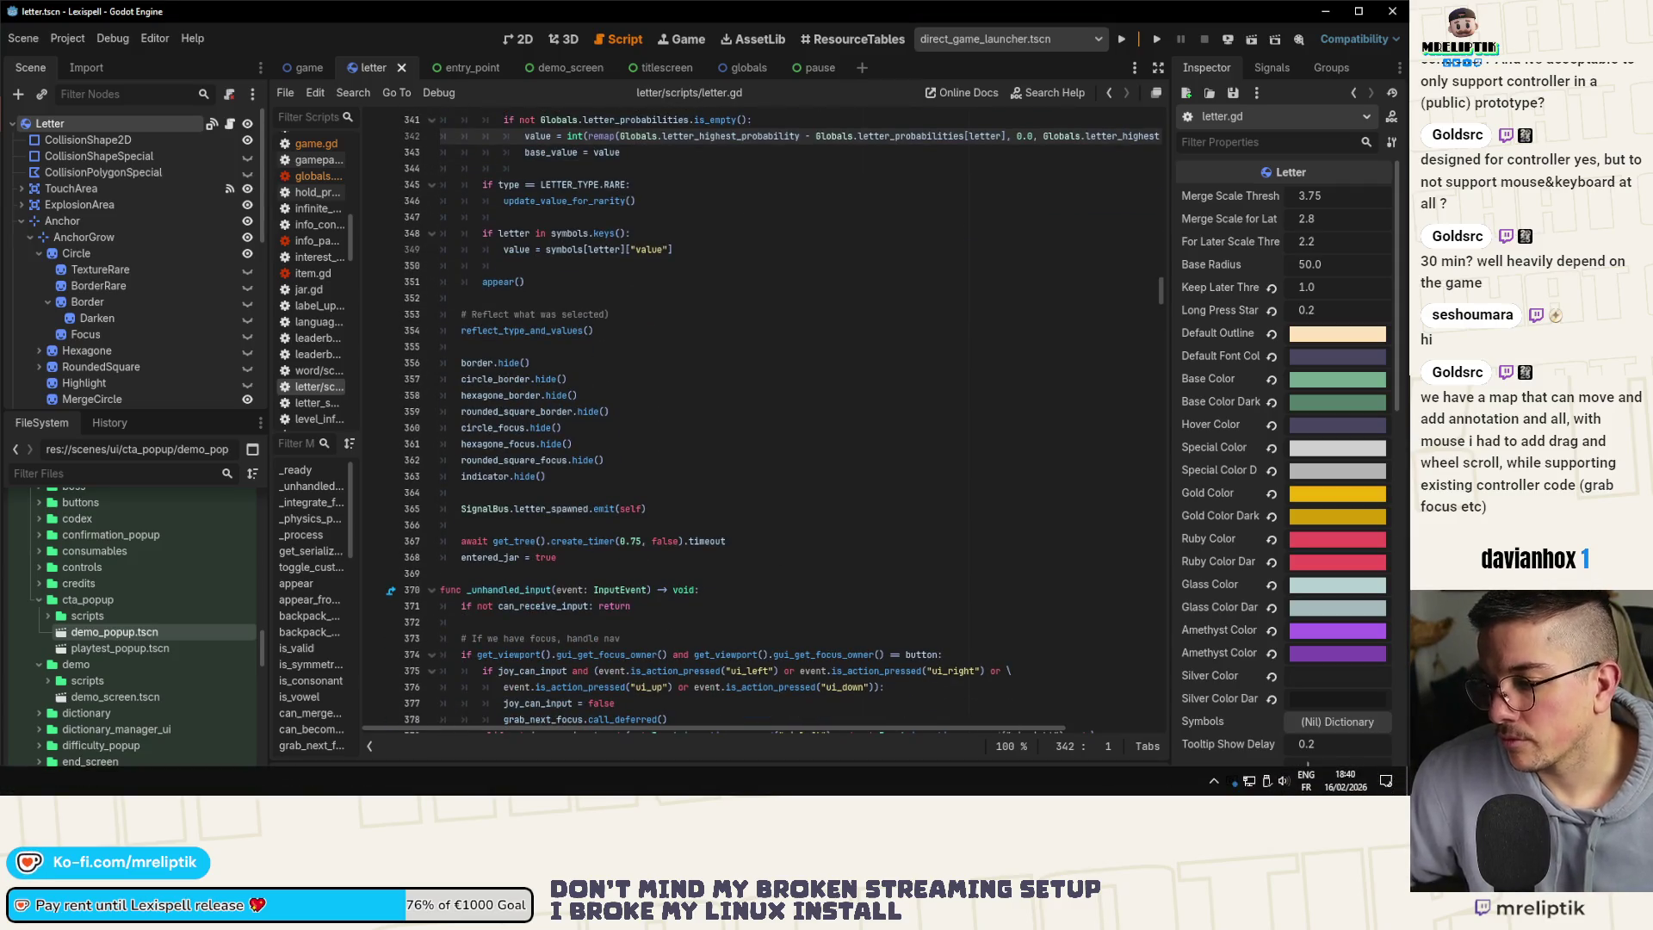
# Return to the game scene in the Godot editor
pyautogui.click(1215, 784)
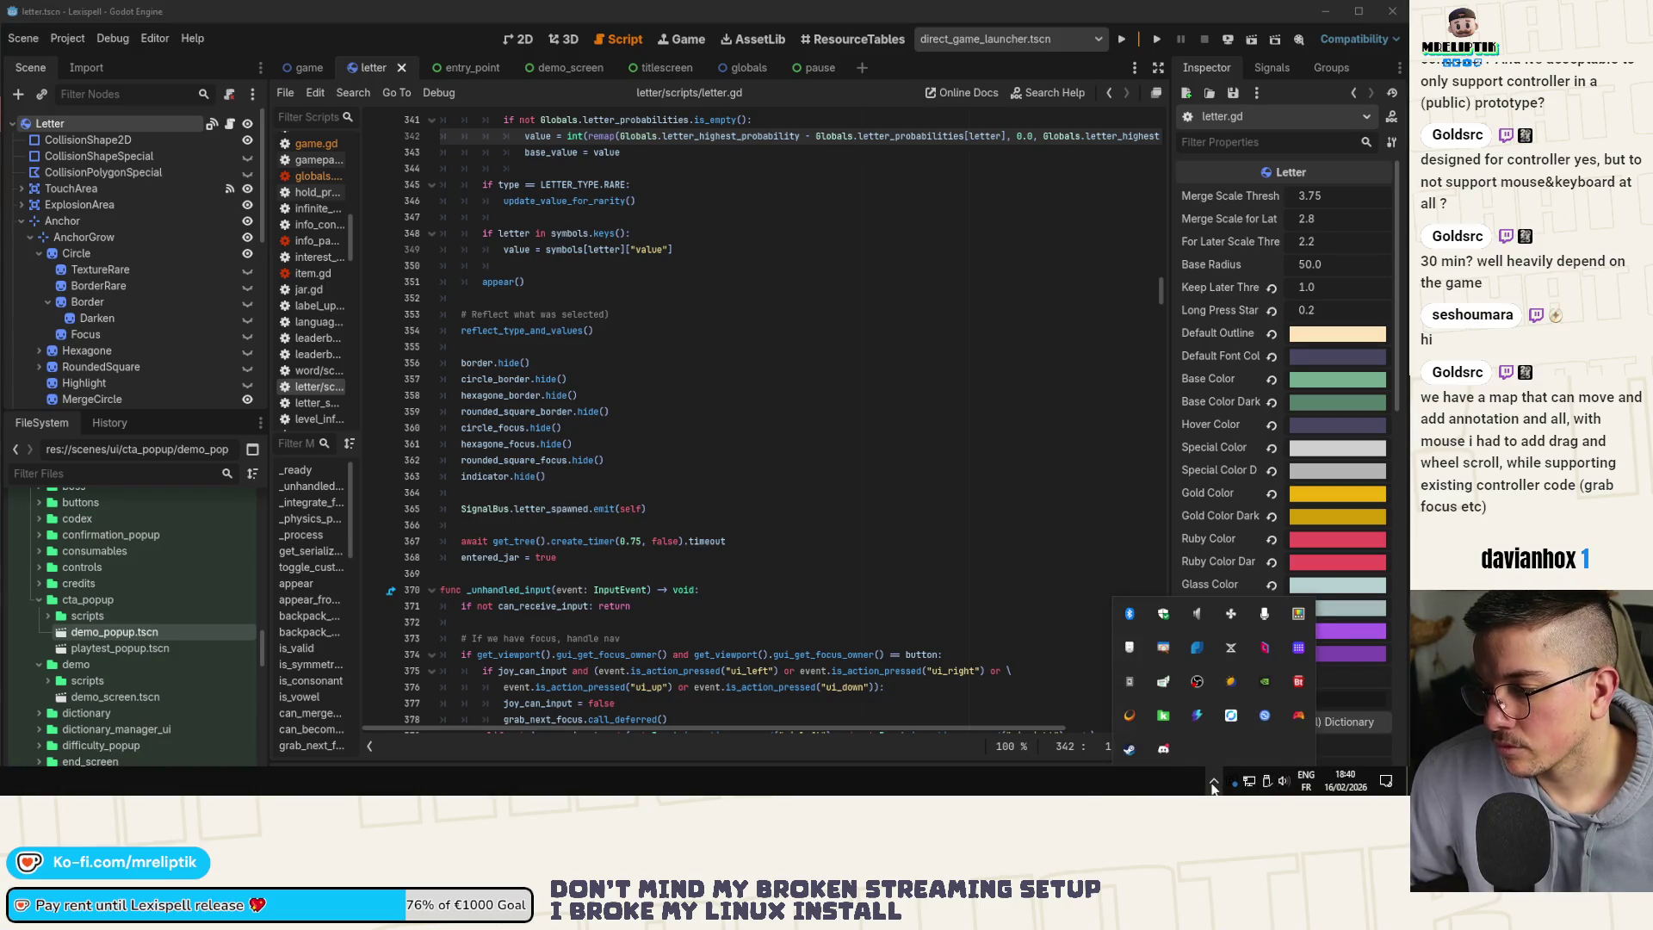
pyautogui.click(1214, 784)
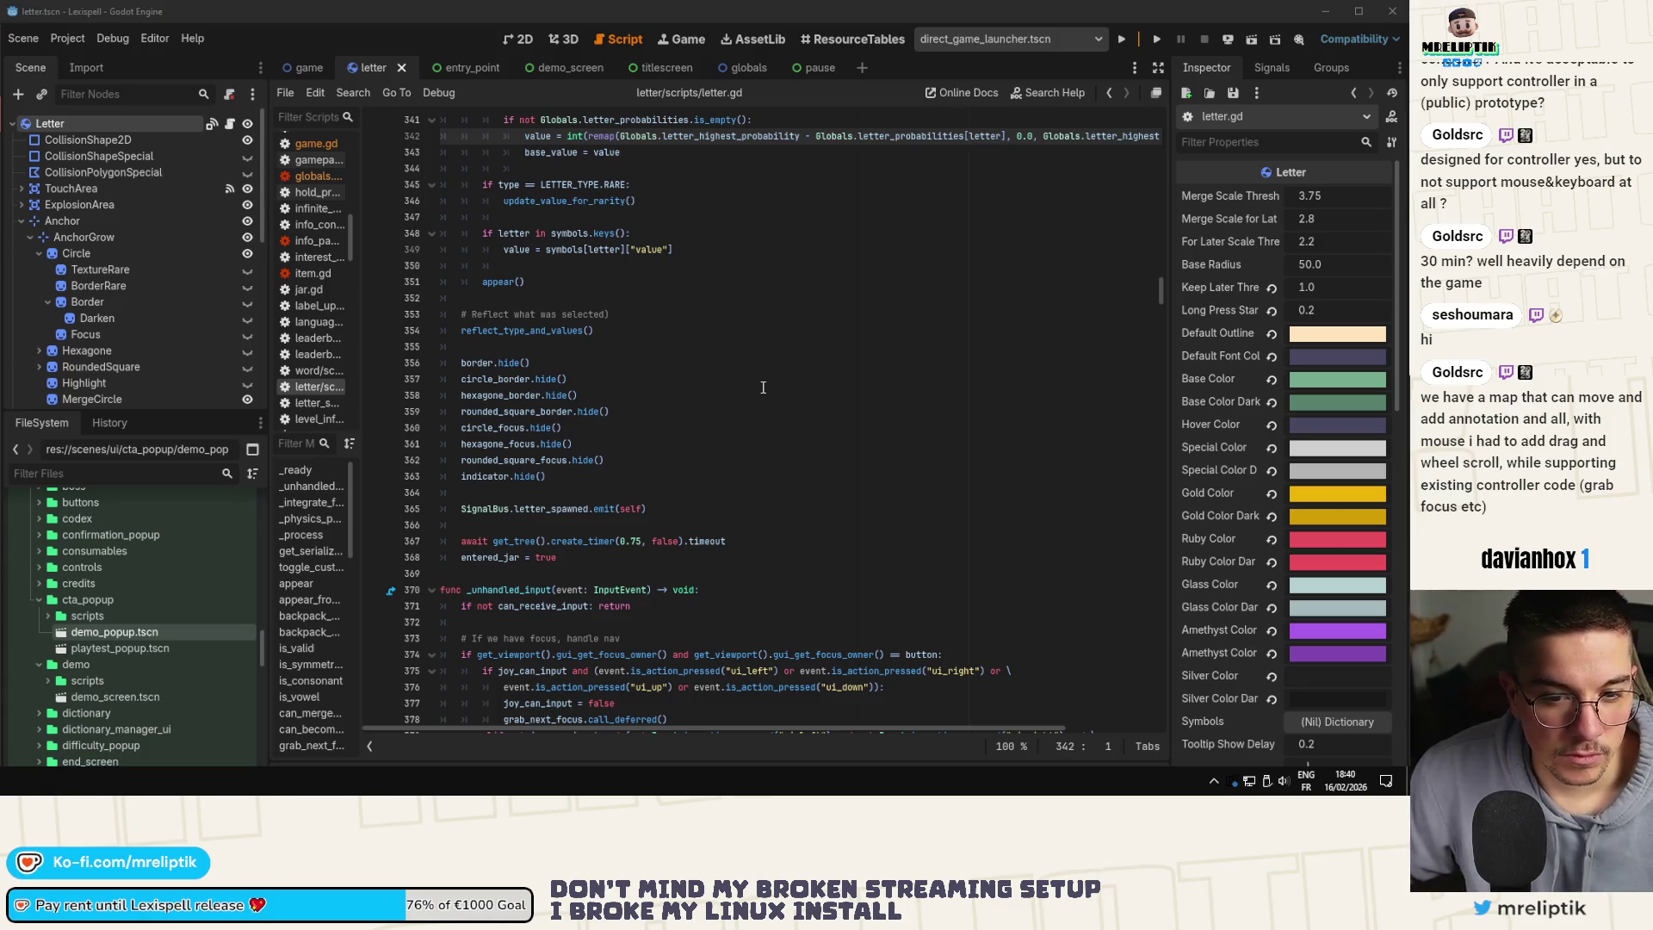
pyautogui.click(403, 60)
pyautogui.click(309, 68)
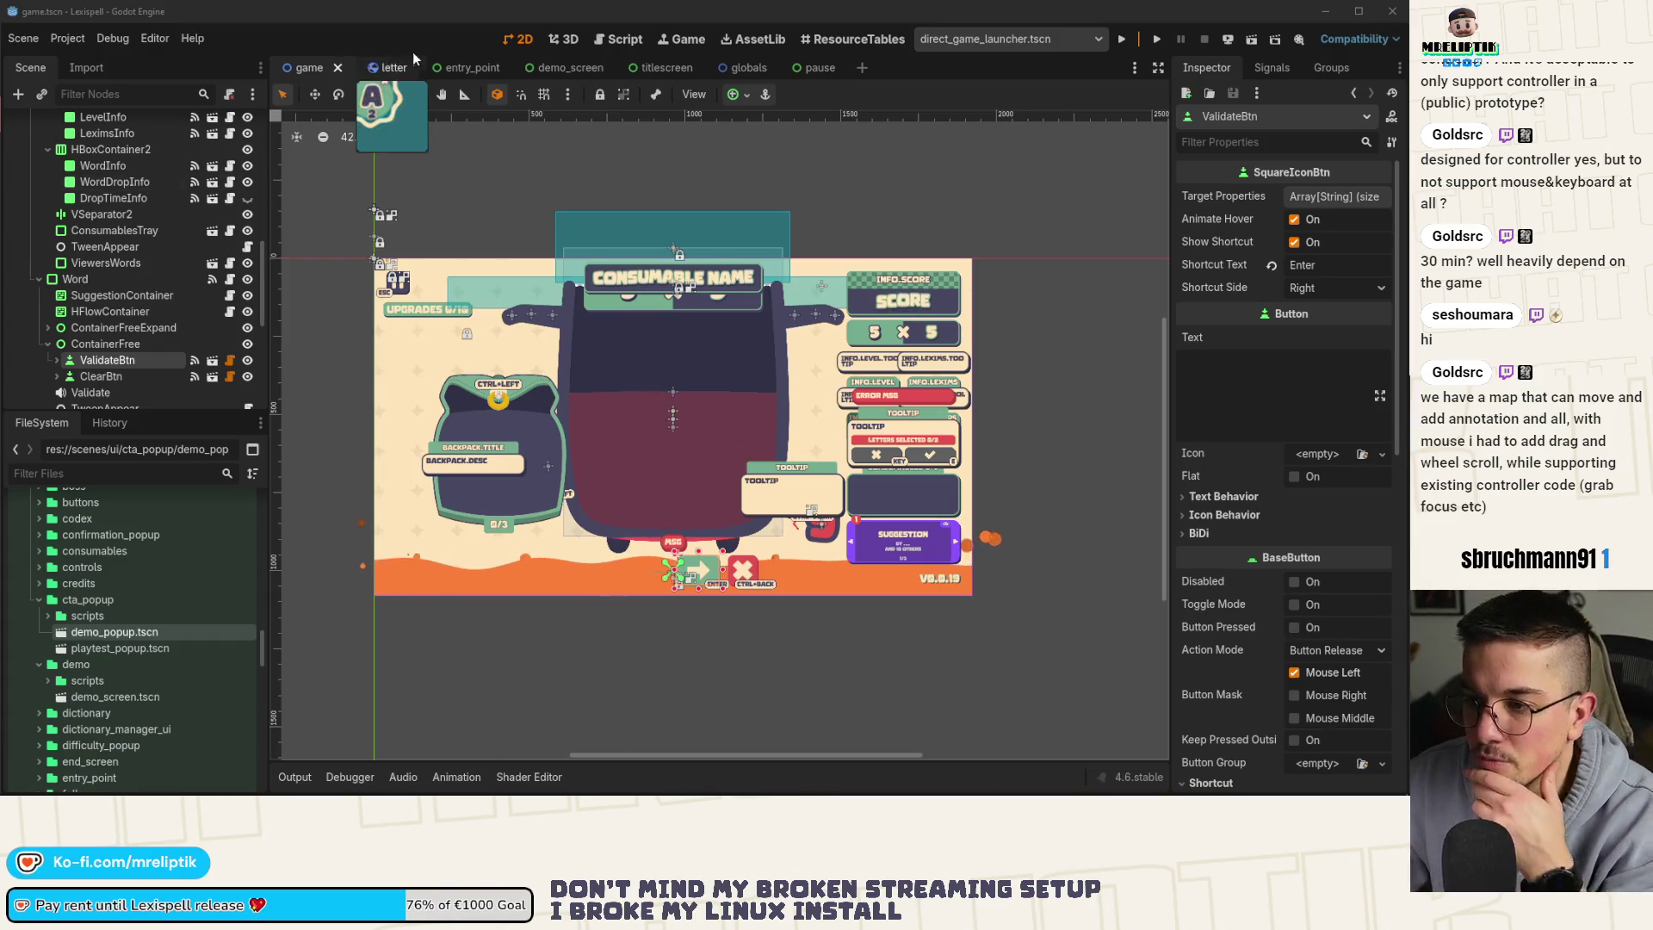
# Open globals.gd's diff in VS Code Source Control, showing the demo_popup_scene preload
pyautogui.scroll(2, 500, 274)
pyautogui.scroll(5, 191, 276)
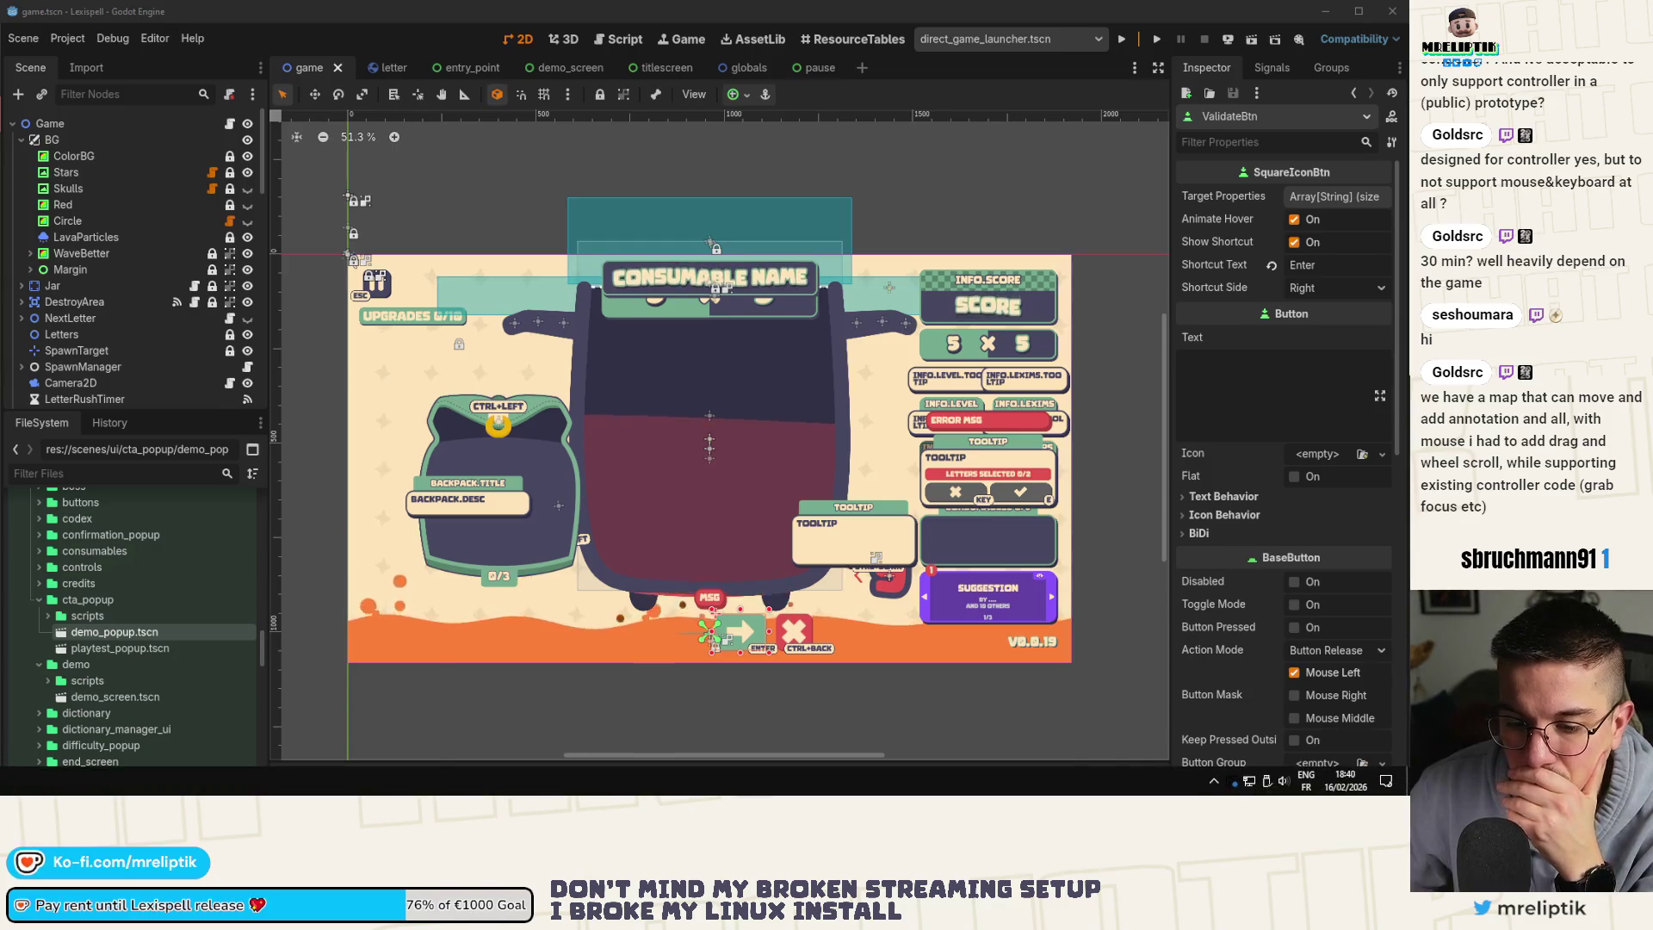
pyautogui.hotkey('alt', 'Tab')
pyautogui.click(108, 162)
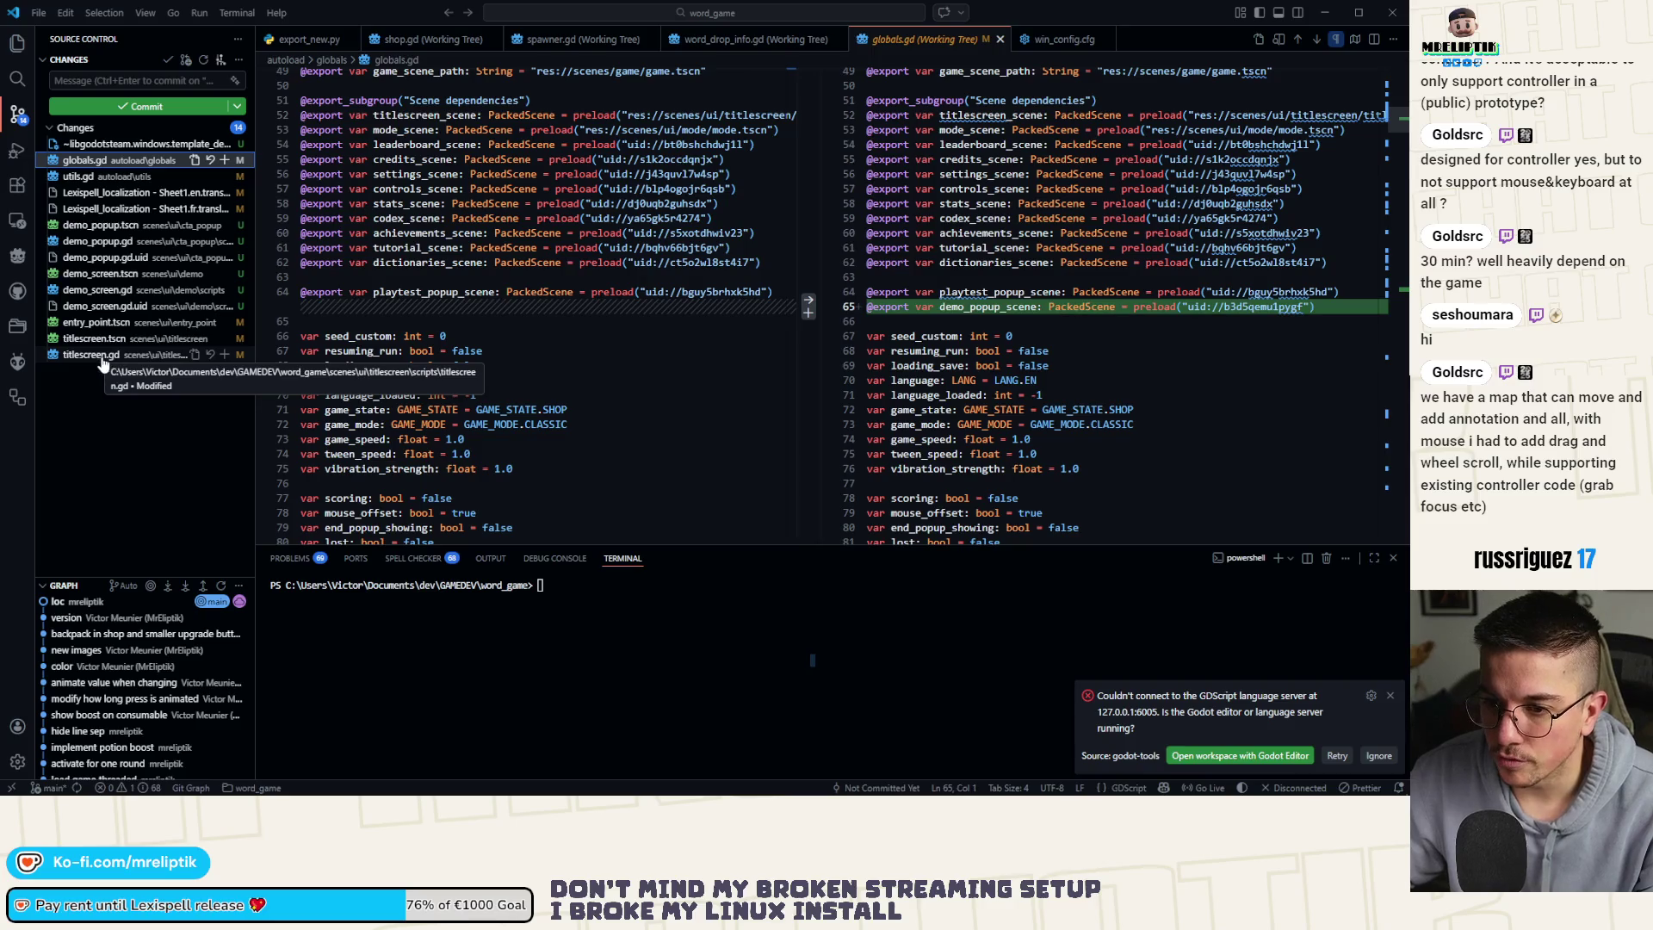
# Stage every changed file and commit it as 'prepare demo messages', then return to Godot
pyautogui.keyDown('shift'); pyautogui.click(101, 357); pyautogui.keyUp('shift')
pyautogui.click(225, 160)
pyautogui.click(103, 82)
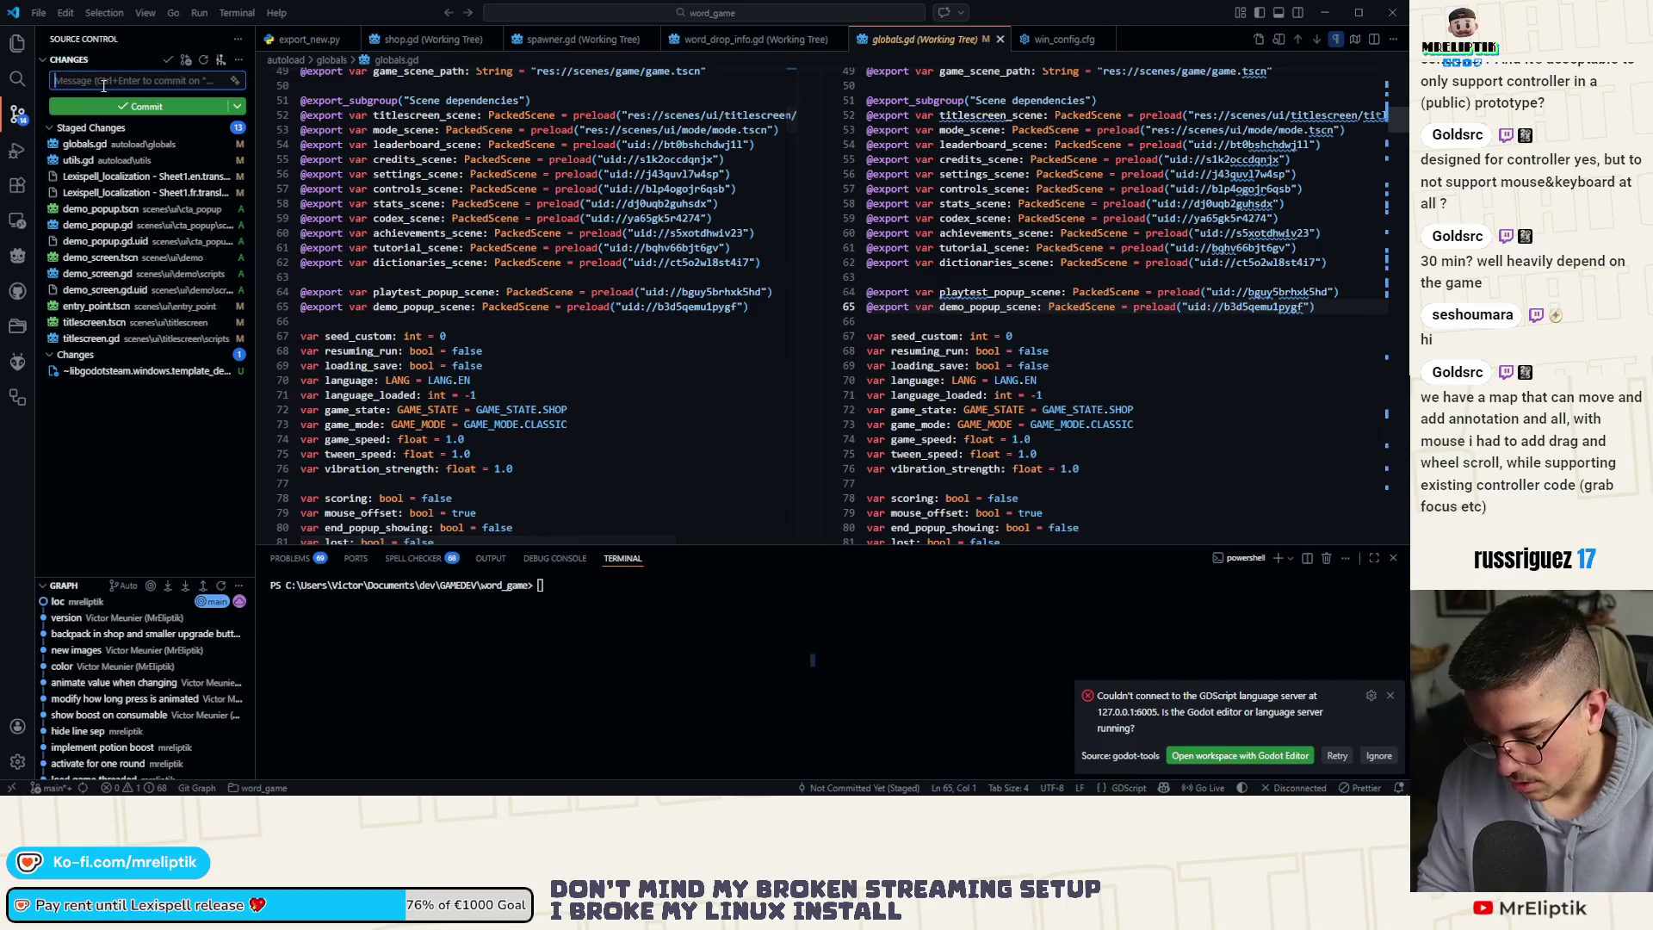
pyautogui.write('prepare demo message')
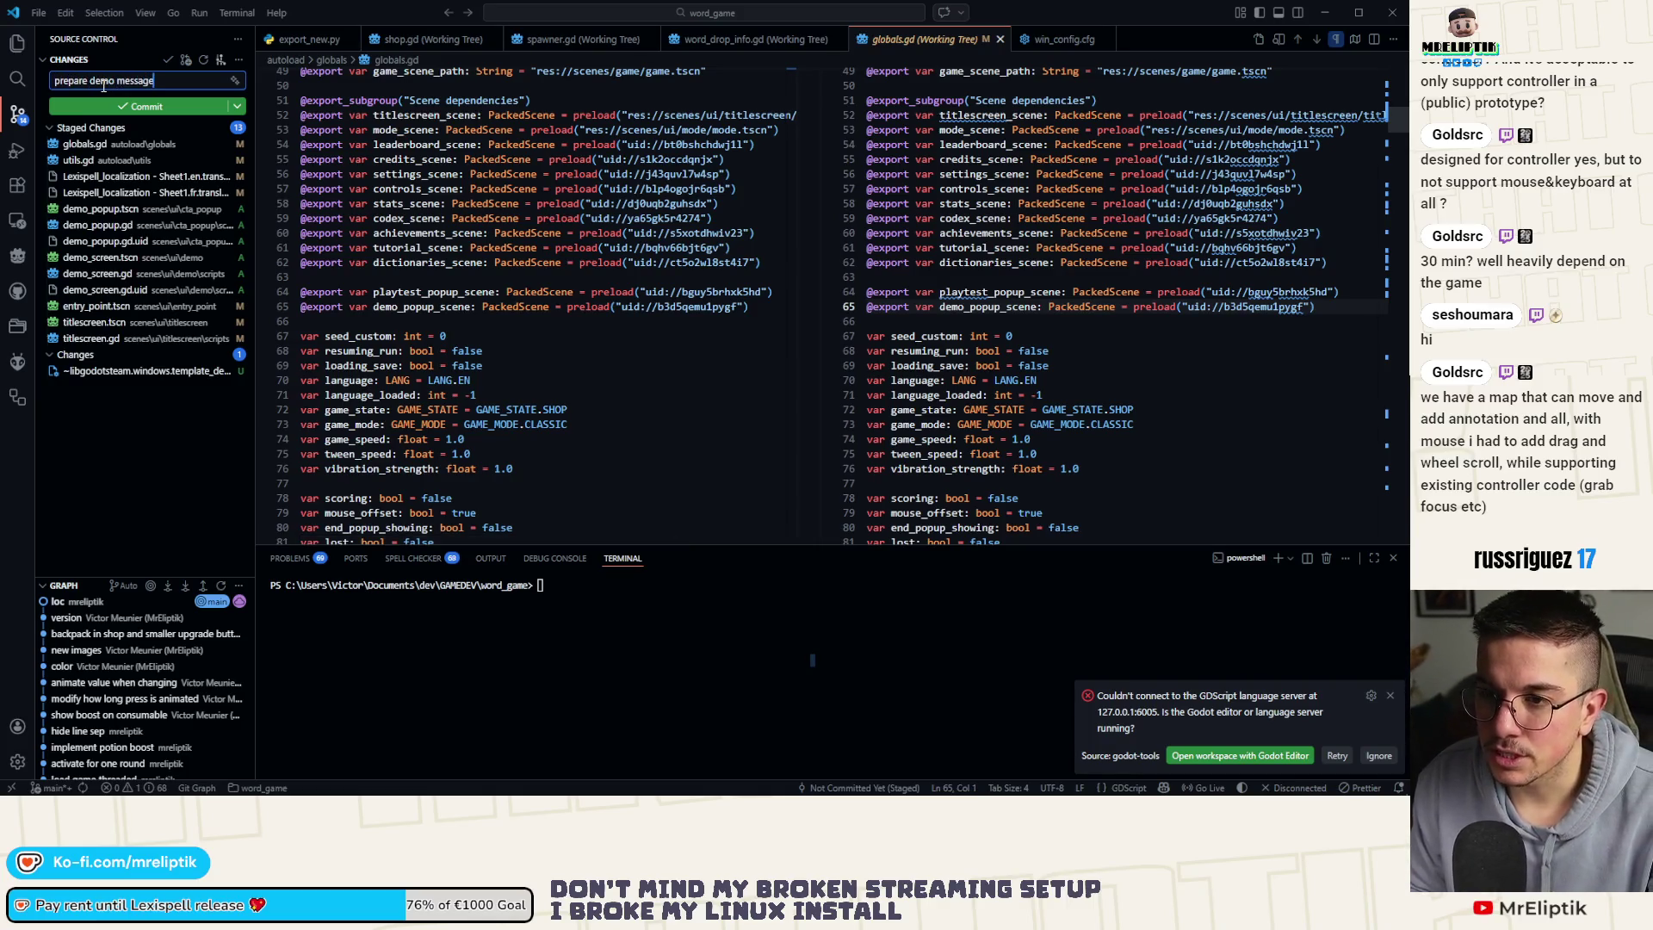
pyautogui.write('s')
pyautogui.hotkey('ctrl', 'Return')
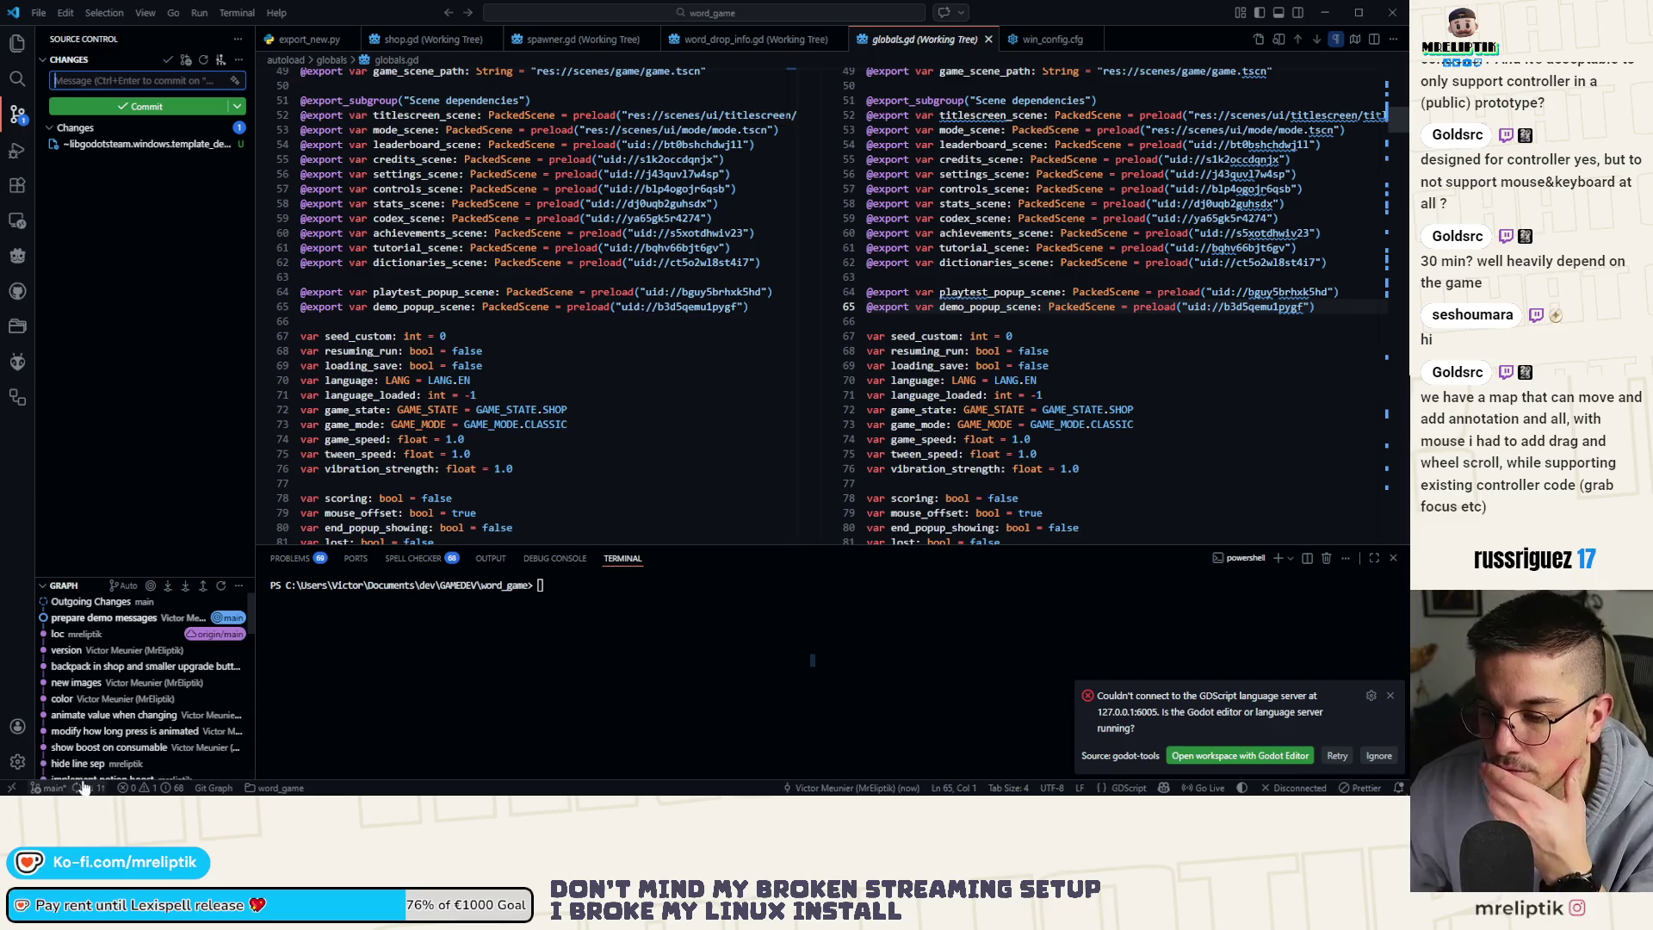
pyautogui.hotkey('alt', 'Tab')
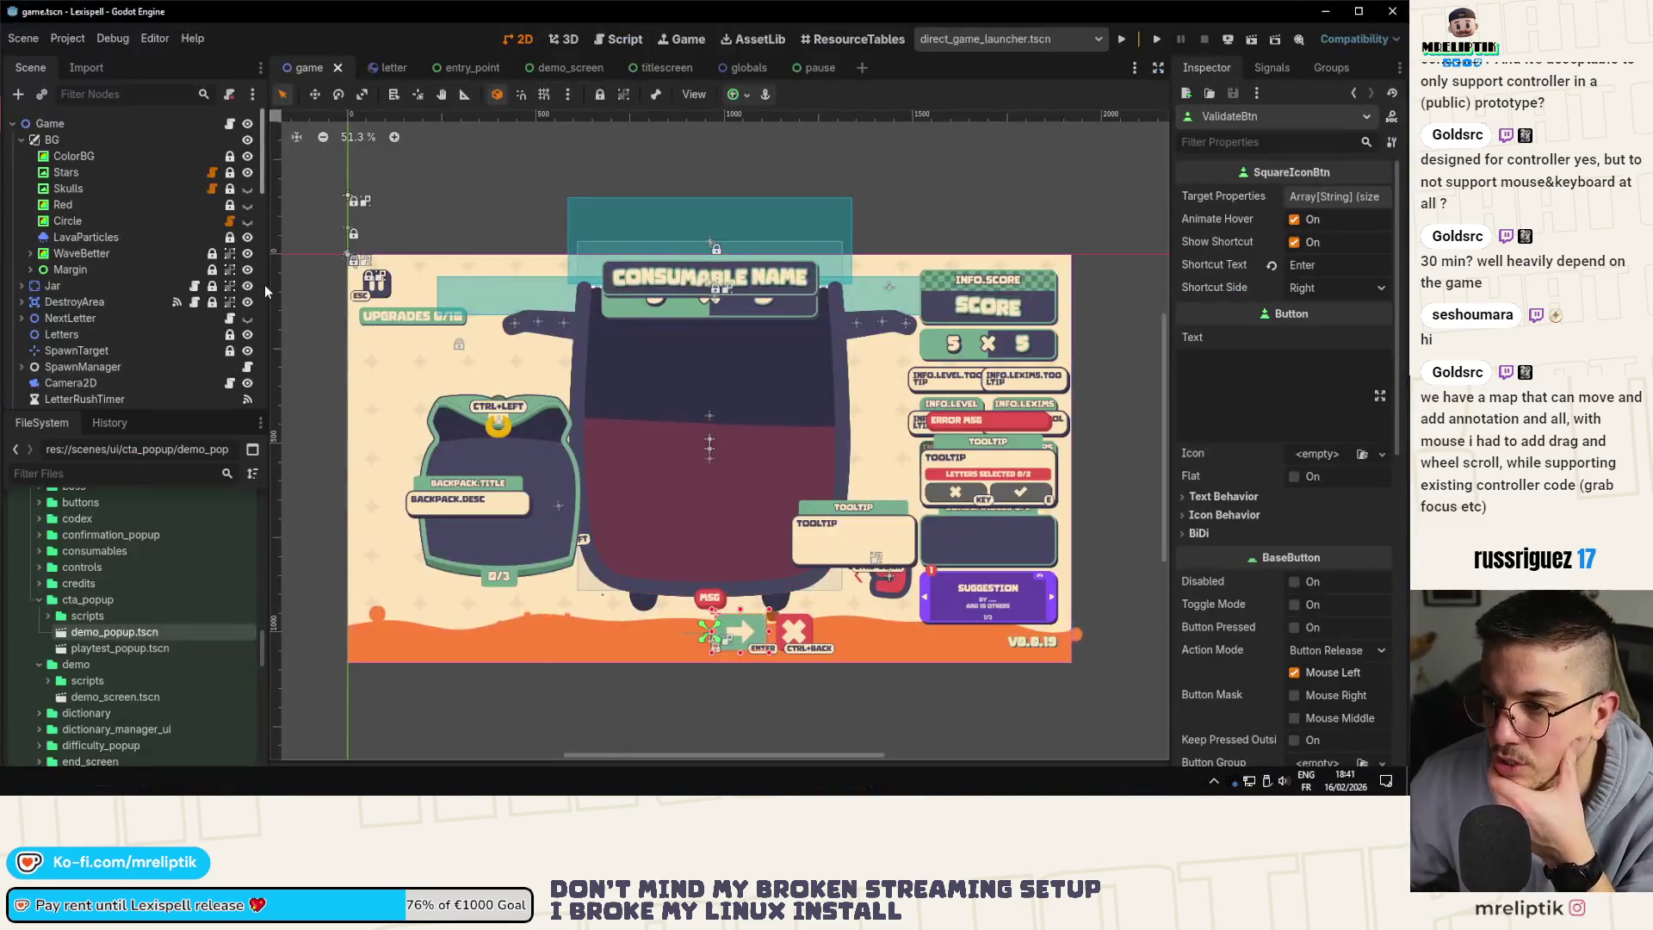
# Add a ColorRect child under the BG node, name it BossBG, and save the scene
pyautogui.scroll(-2, 488, 328)
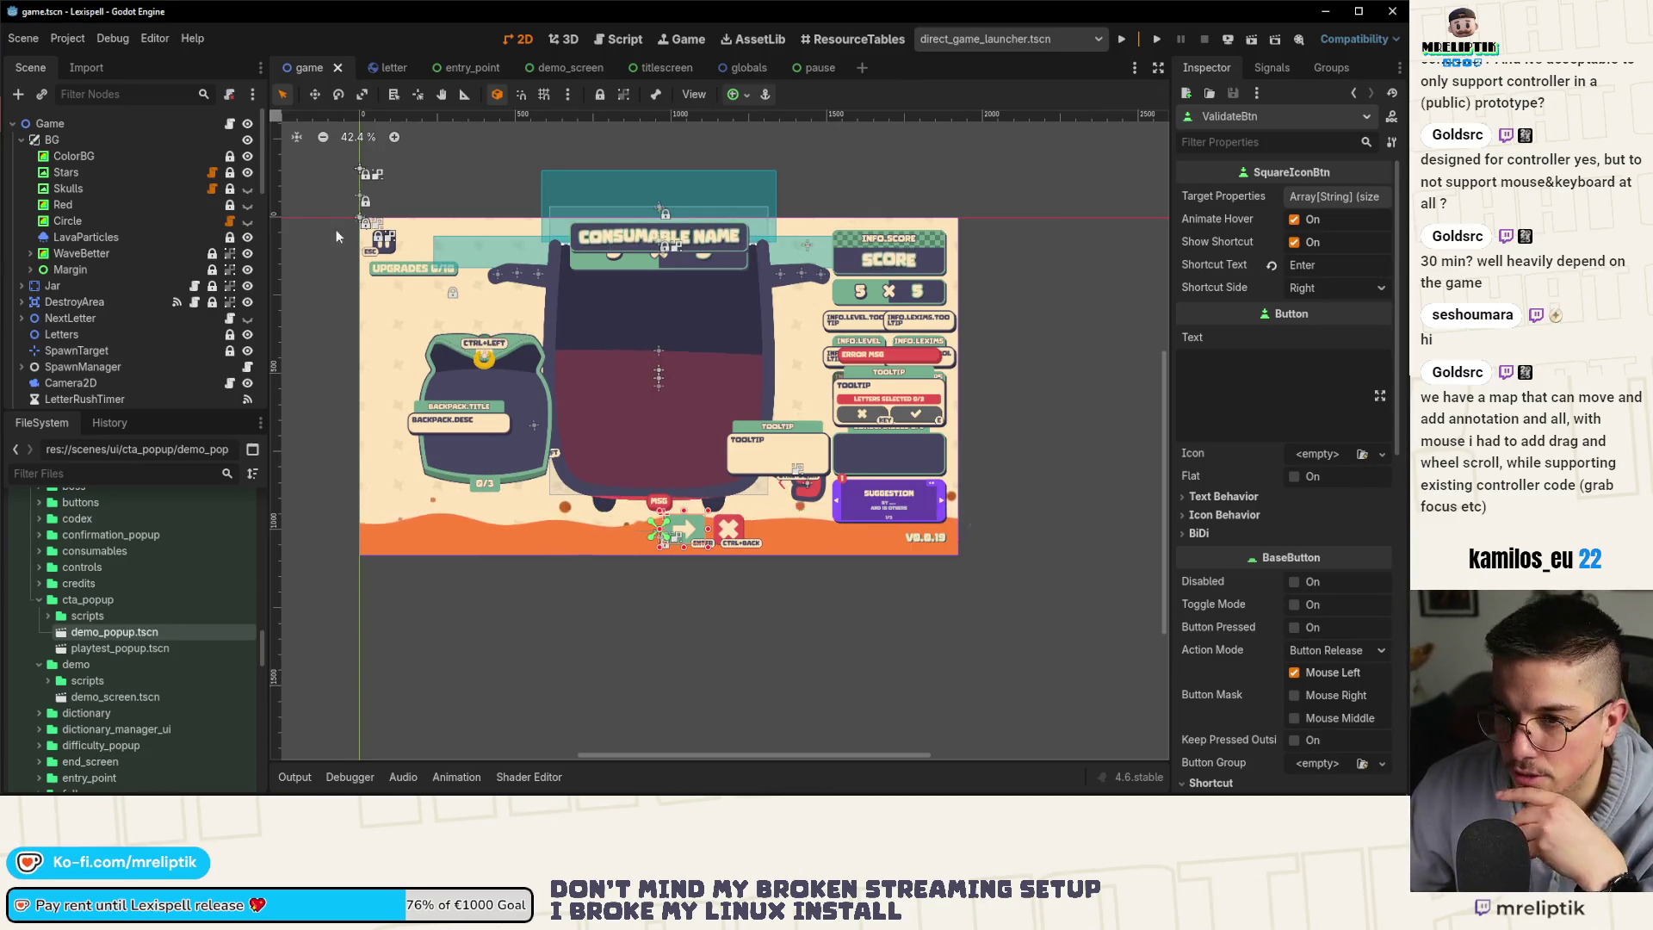
pyautogui.click(90, 189)
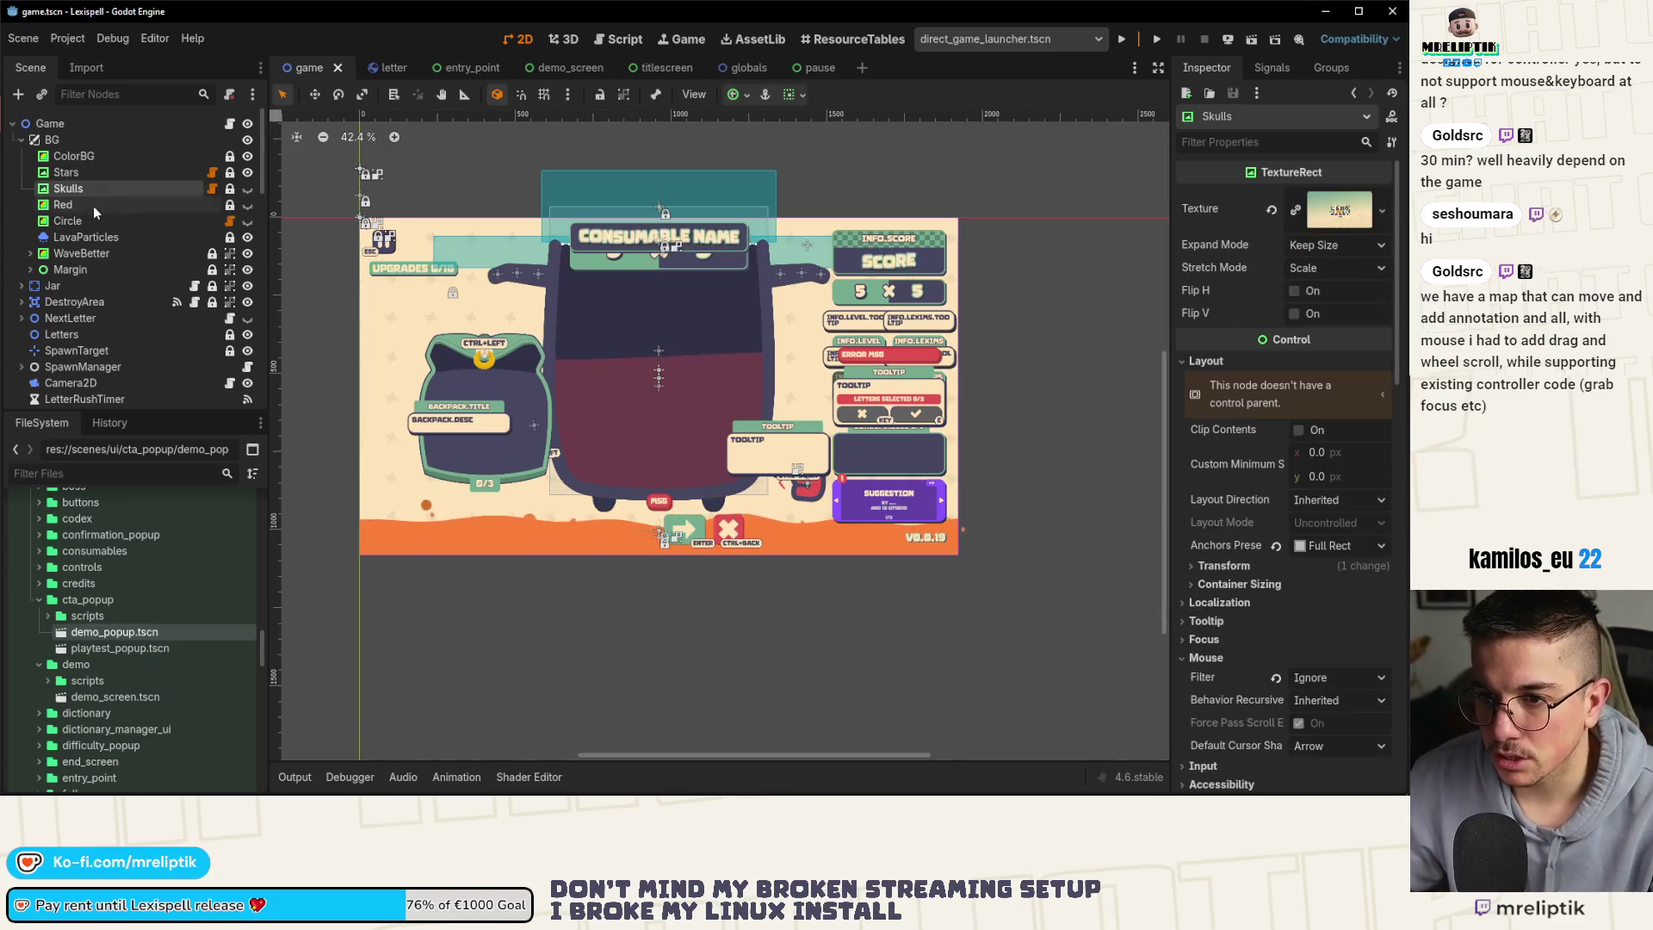
pyautogui.click(95, 206)
pyautogui.rightClick(84, 133)
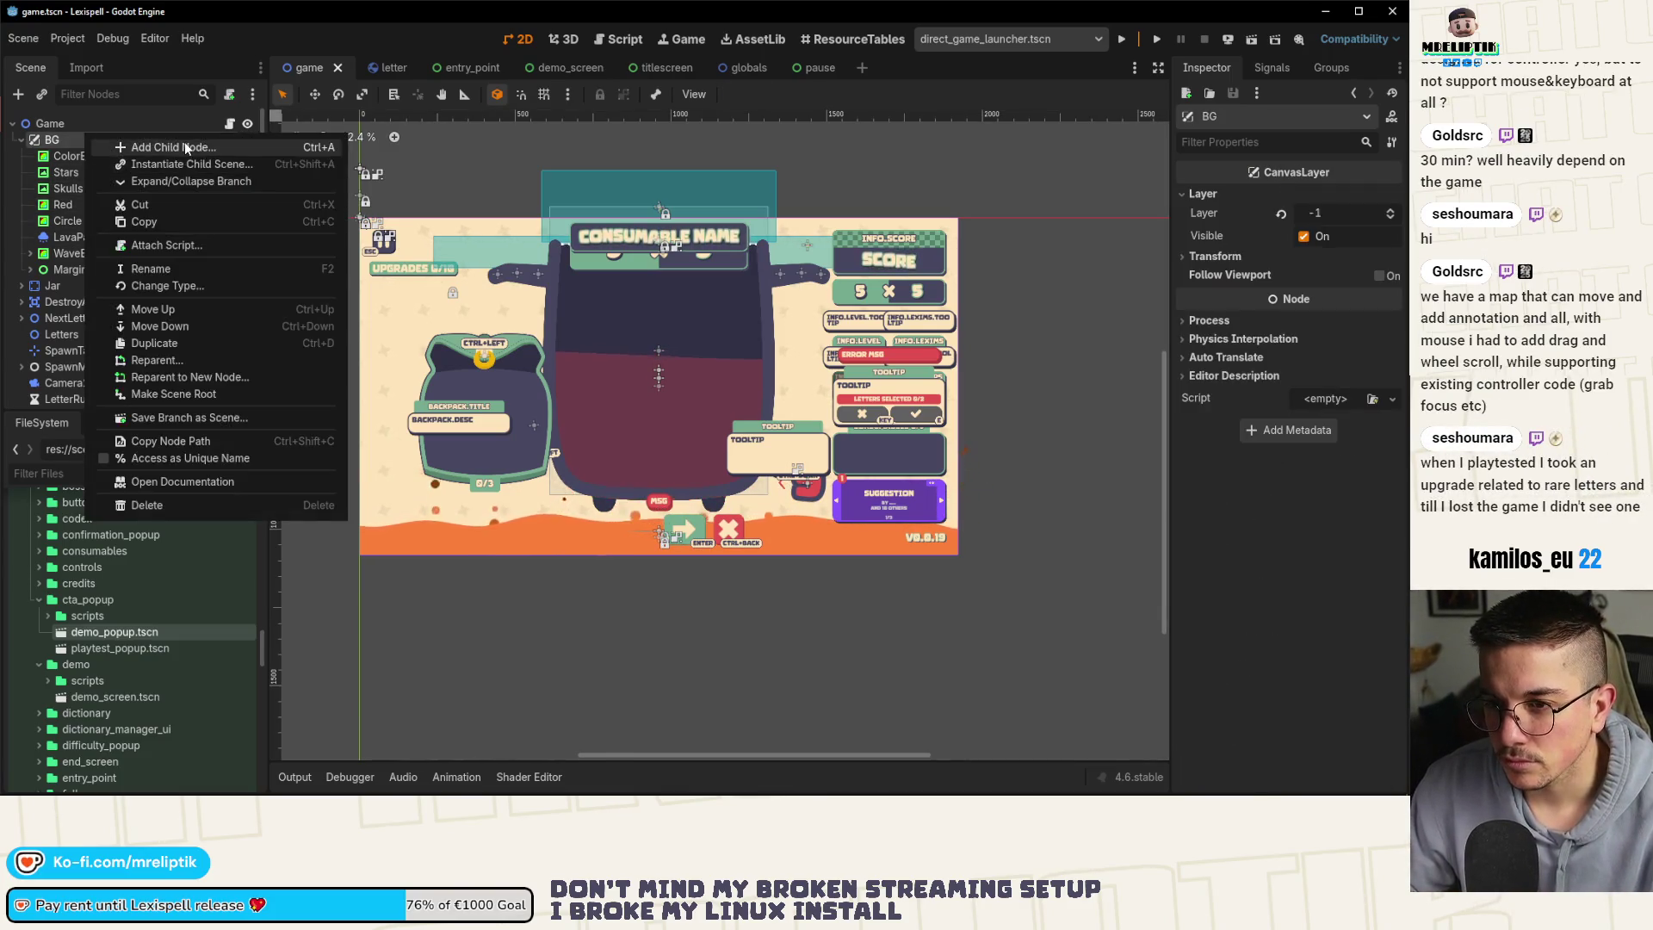
pyautogui.click(184, 147)
pyautogui.write('colorrect')
pyautogui.press('Return')
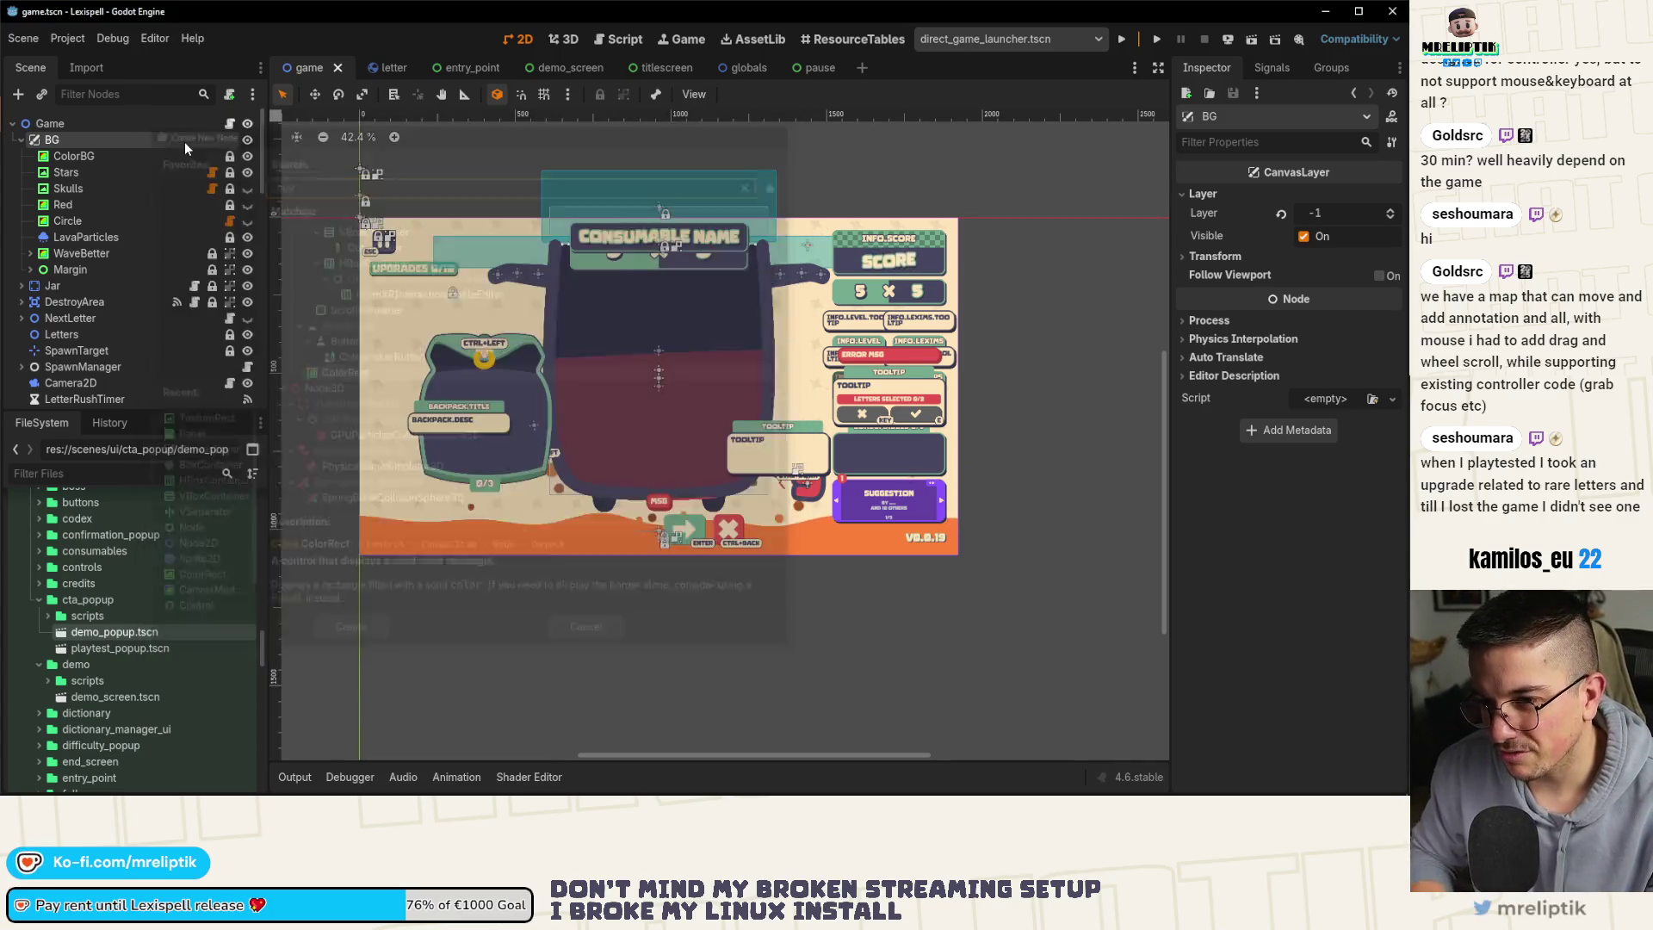
pyautogui.press('Return')
pyautogui.doubleClick(117, 285)
pyautogui.write('BossBG')
pyautogui.press('Return')
pyautogui.hotkey('ctrl', 's')
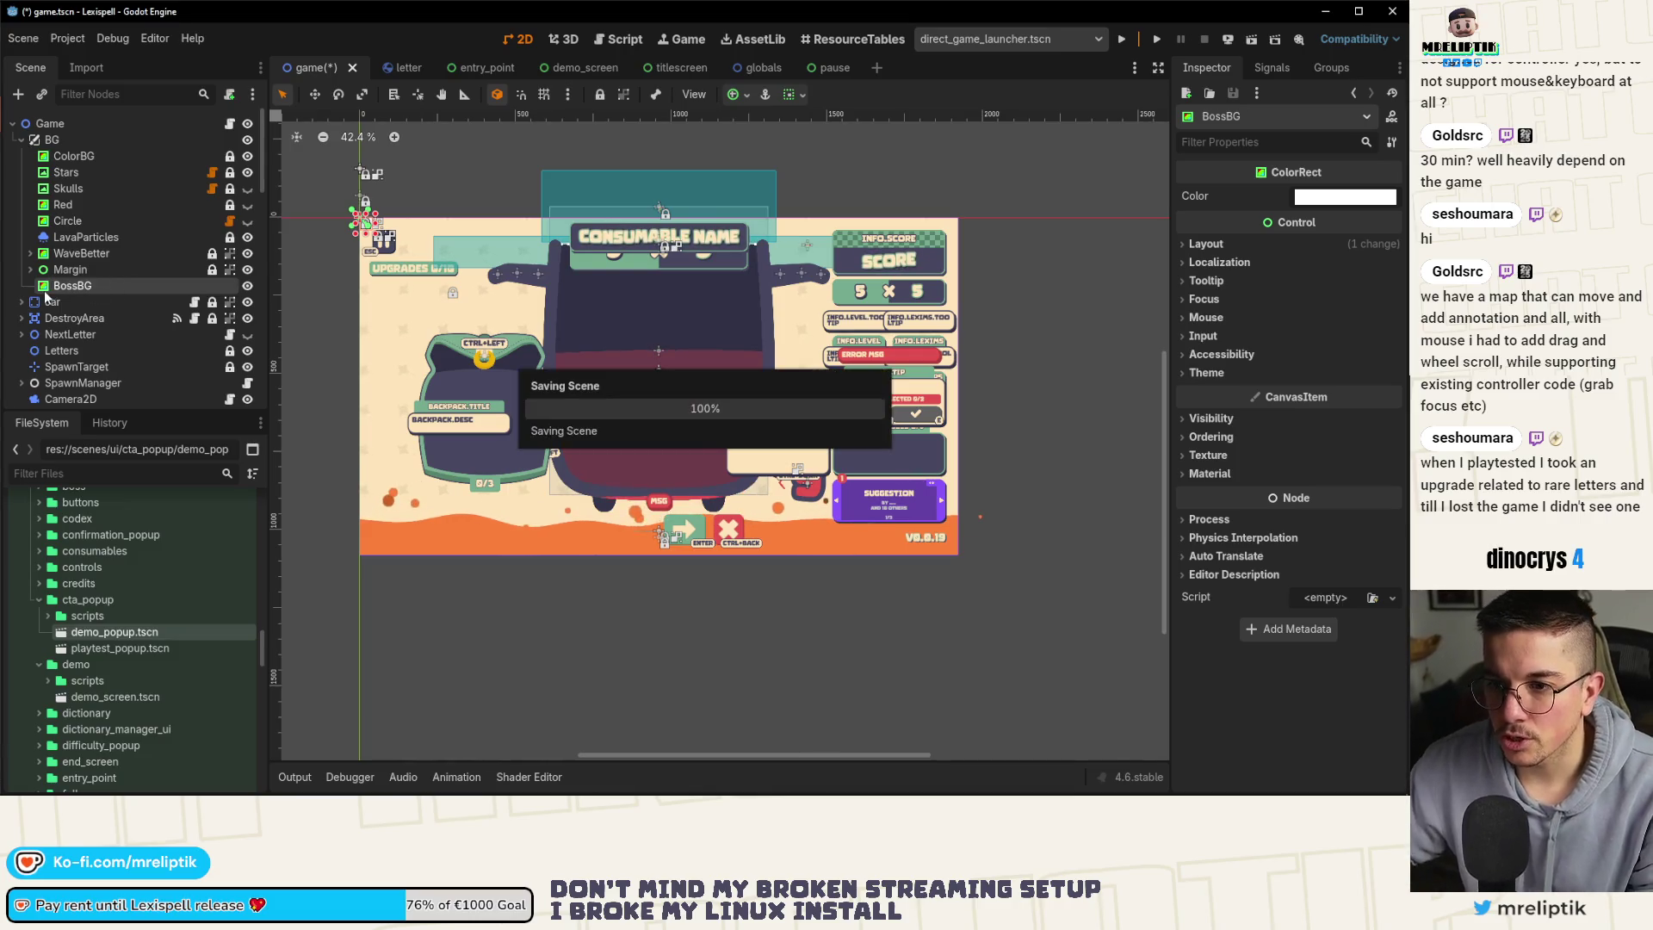
# Move BossBG up below Circle, anchor it with the Full Rect preset, and save
pyautogui.moveTo(120, 287); pyautogui.dragTo(93, 231)
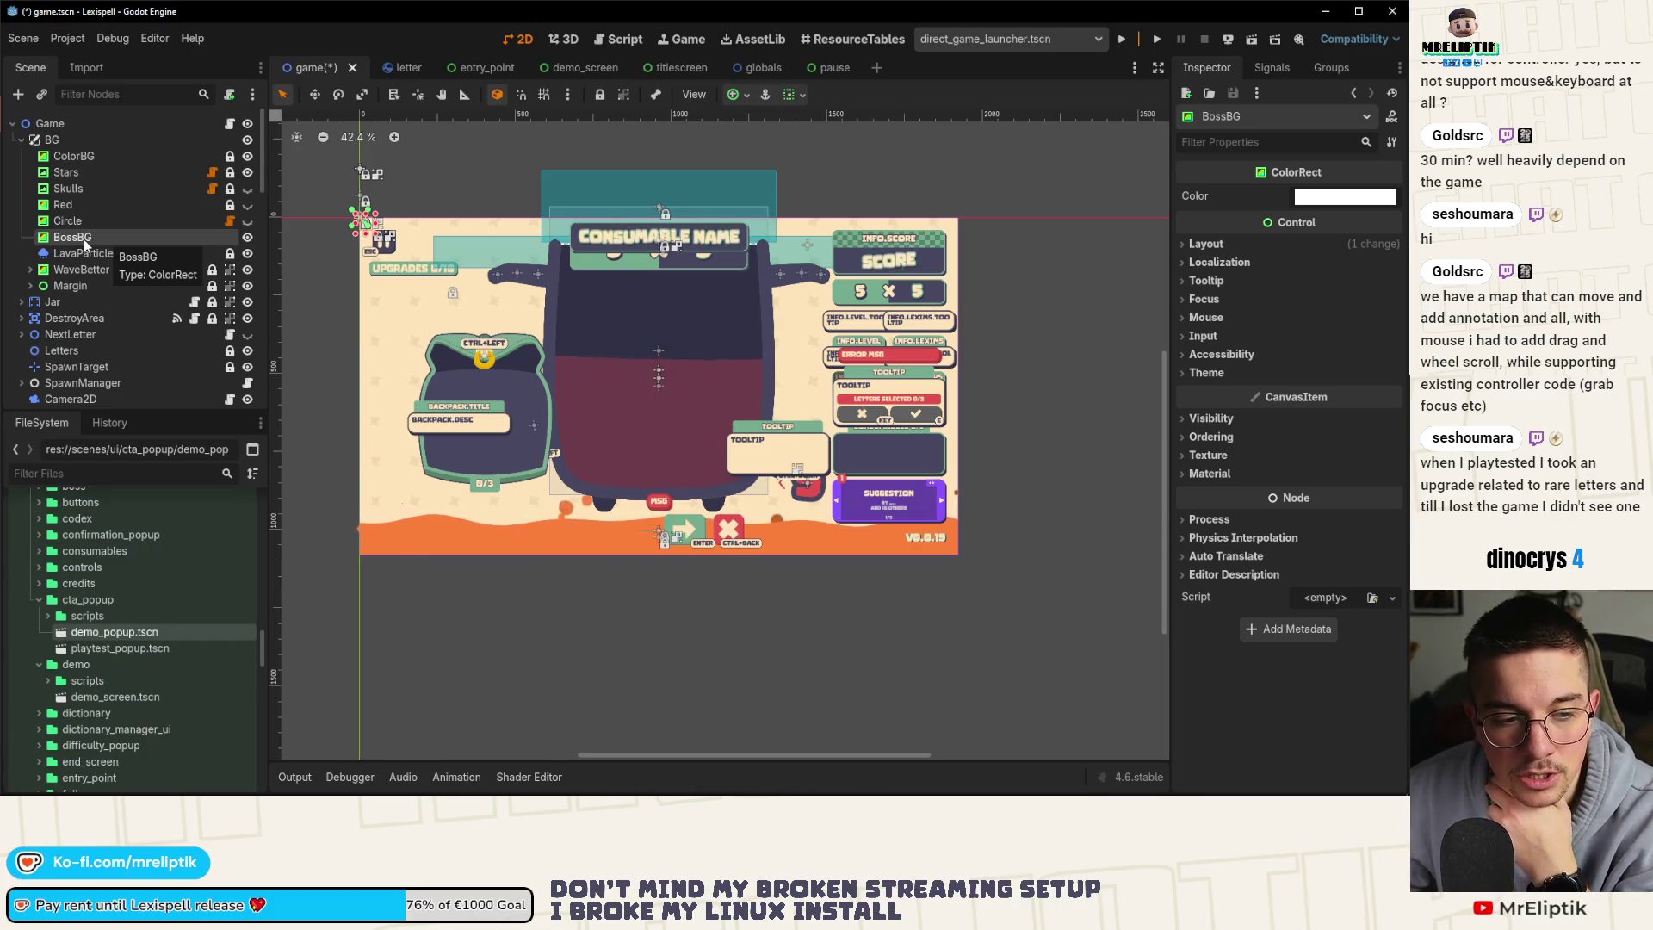
pyautogui.click(737, 95)
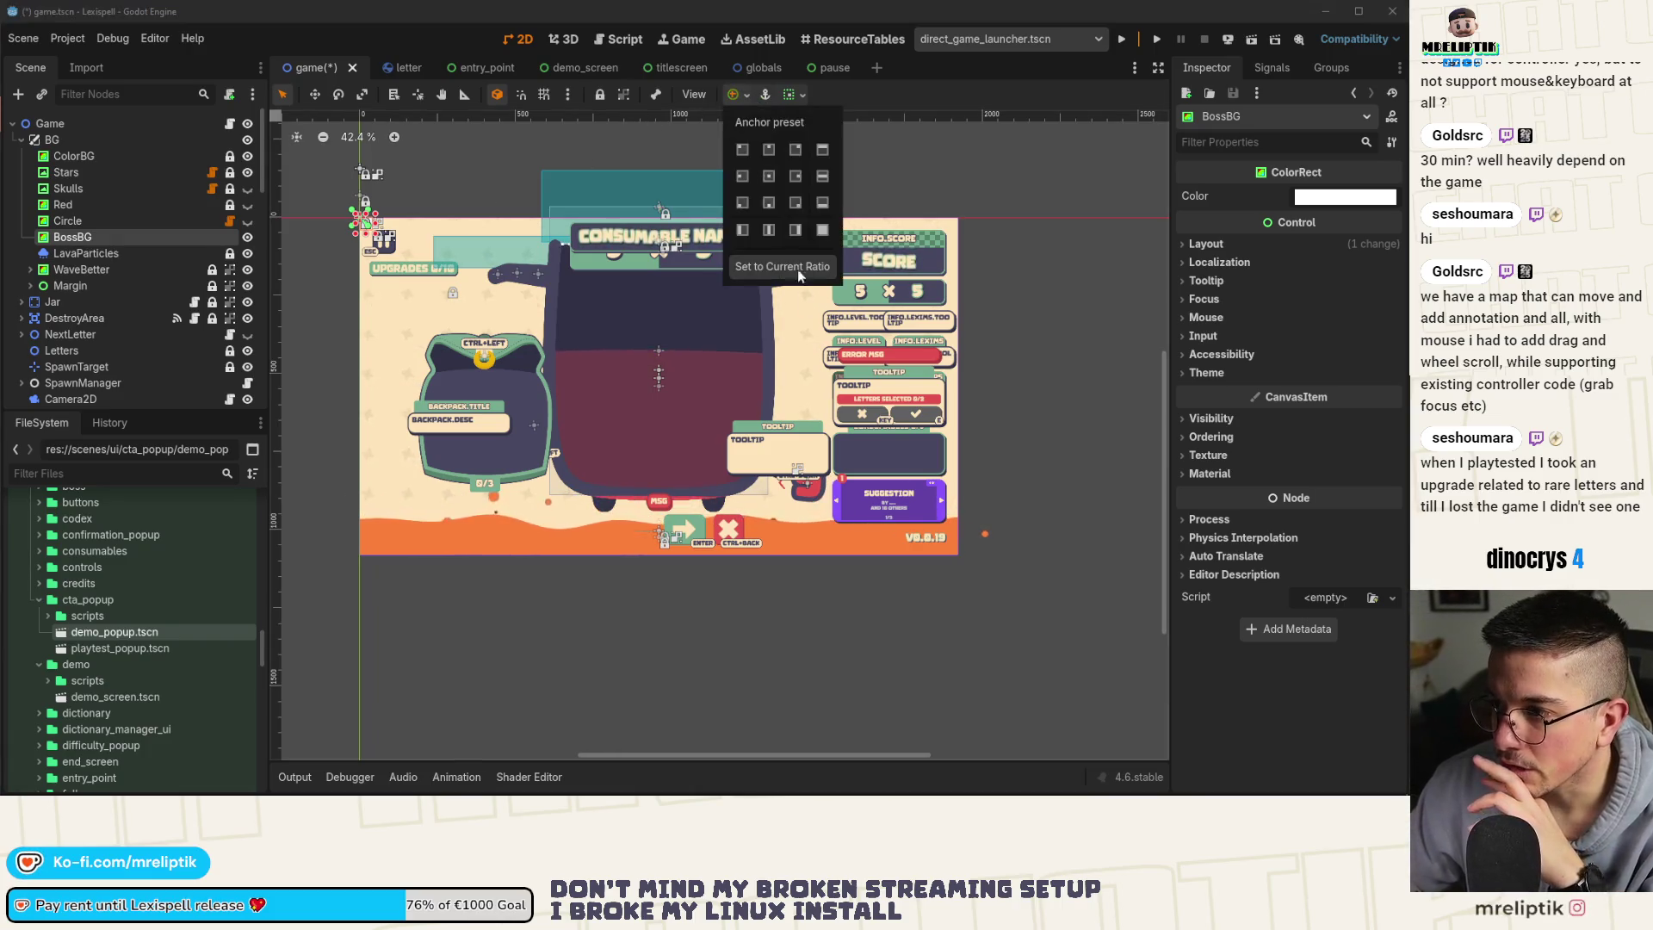
pyautogui.click(823, 230)
pyautogui.click(902, 167)
pyautogui.scroll(-1, 581, 267)
pyautogui.hotkey('ctrl', 's')
pyautogui.scroll(5, 542, 403)
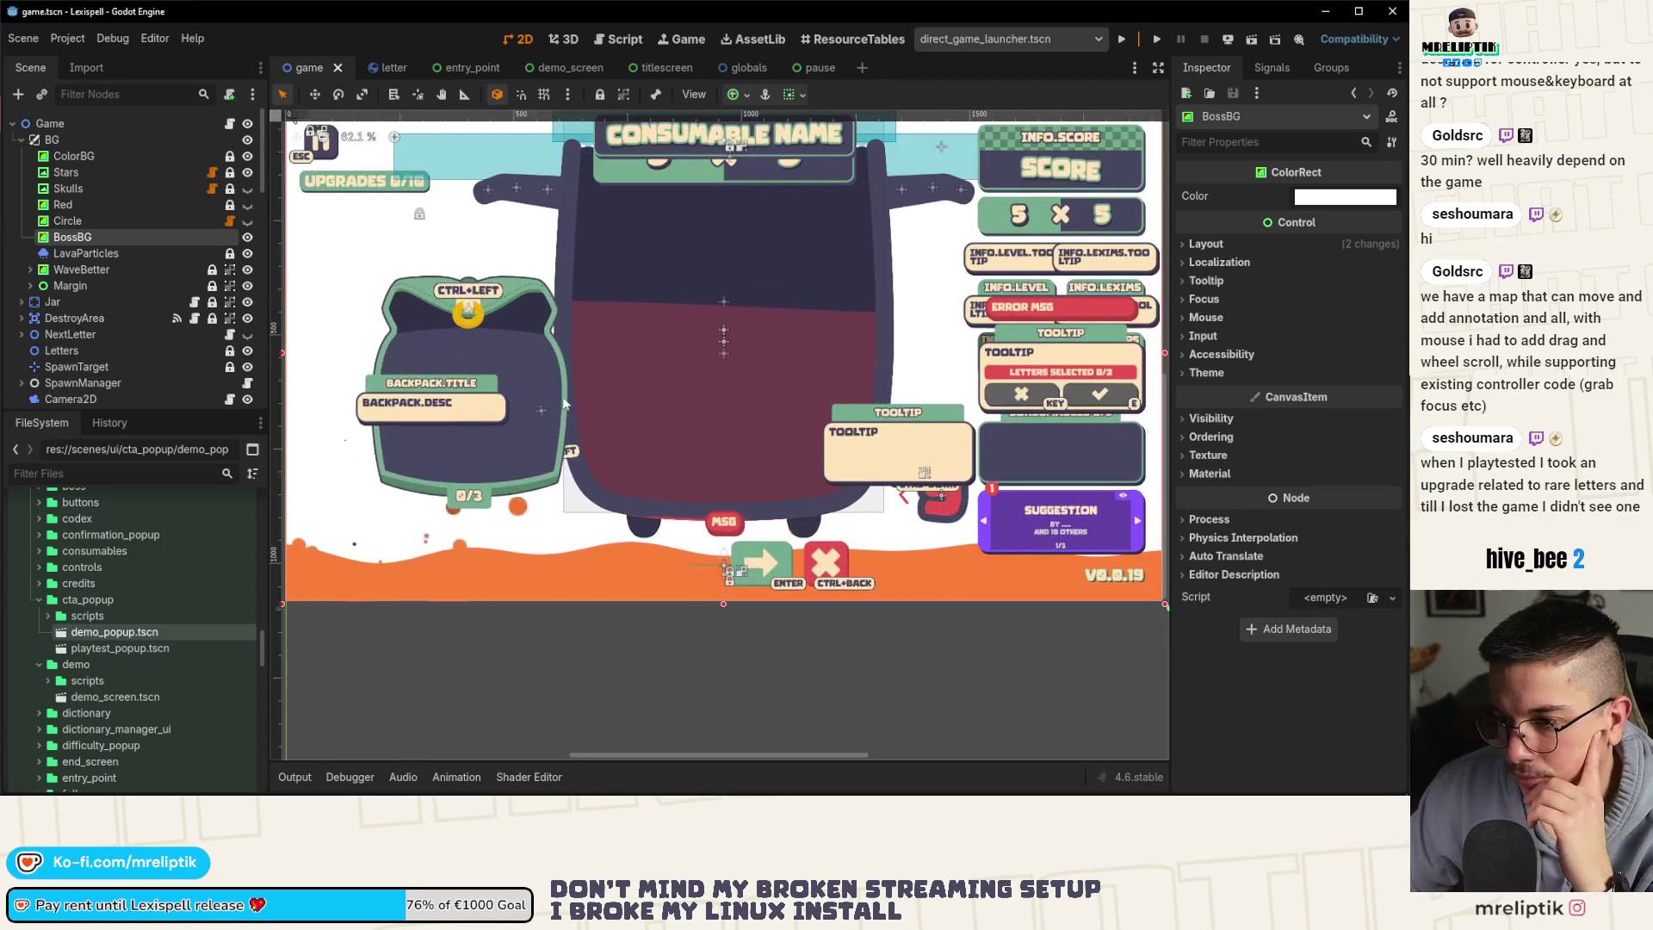
pyautogui.scroll(-3, 565, 403)
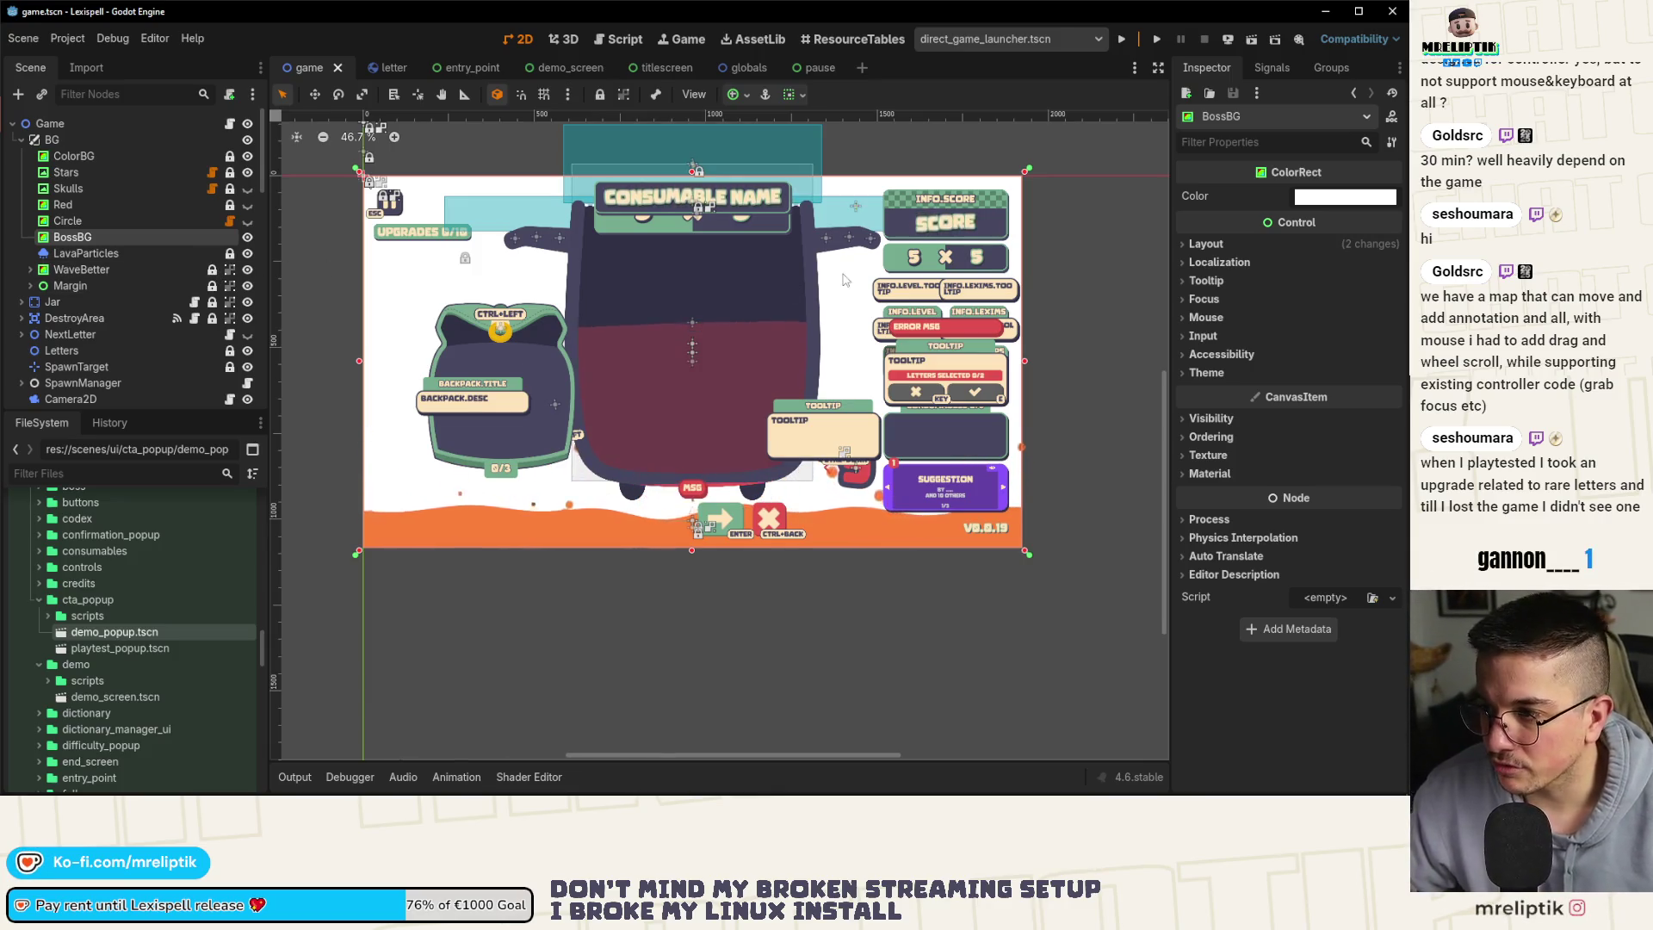
# Give BossBG a new ShaderMaterial, discarding an accidental CanvasItemMaterial
pyautogui.click(1210, 474)
pyautogui.click(1327, 494)
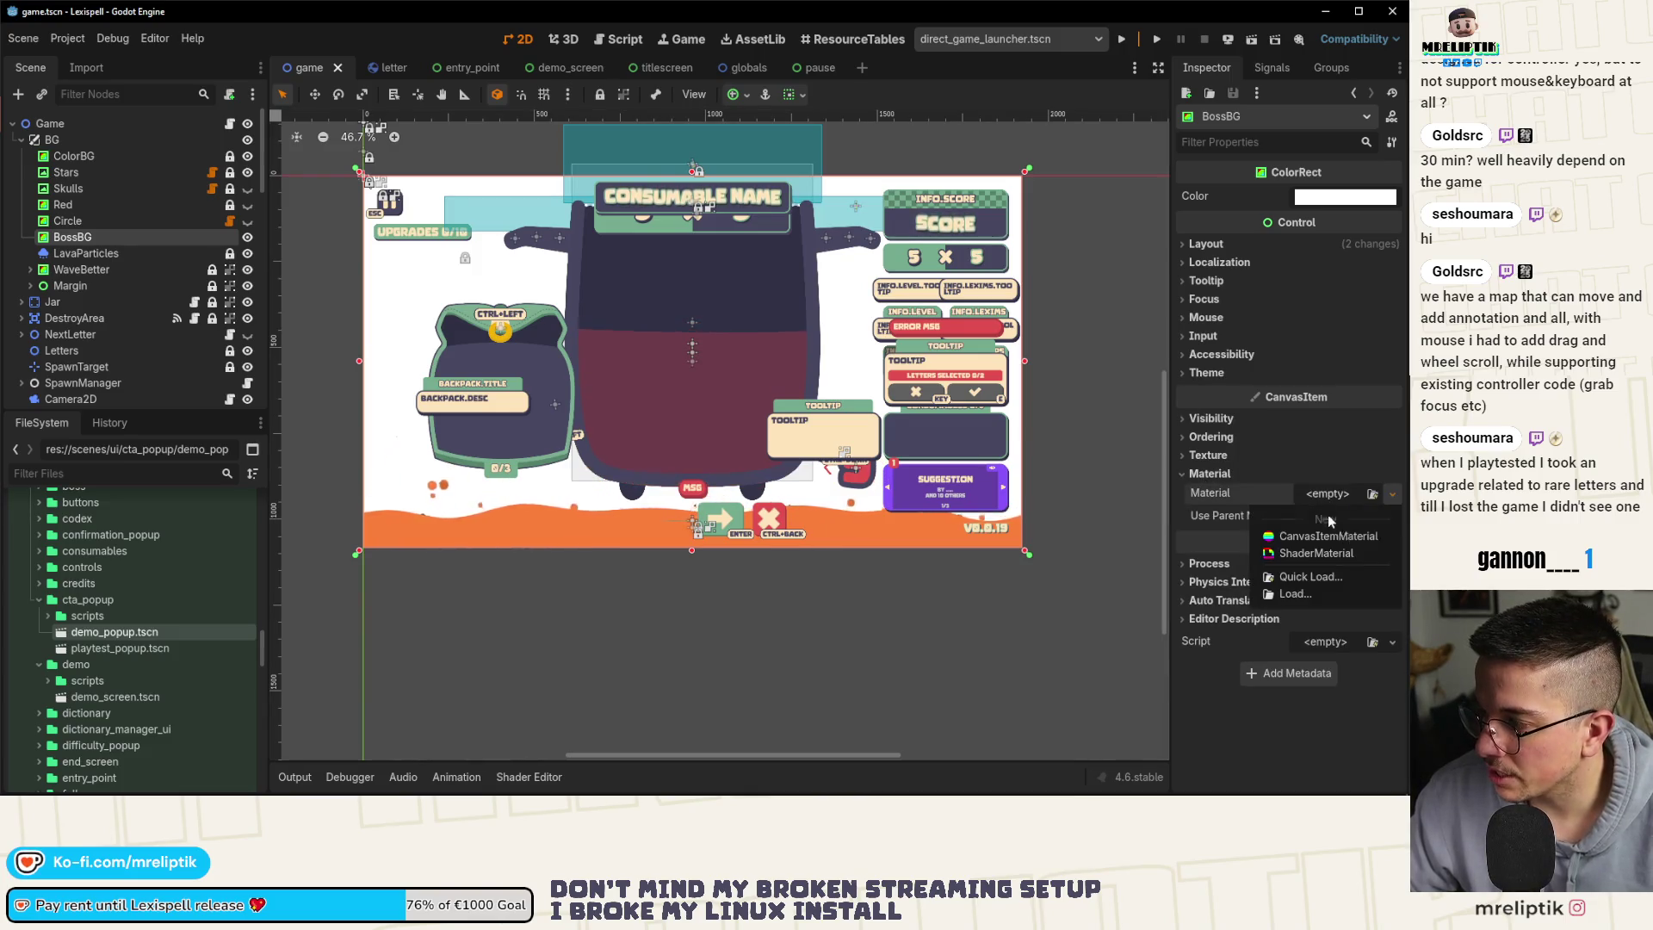
pyautogui.click(1325, 537)
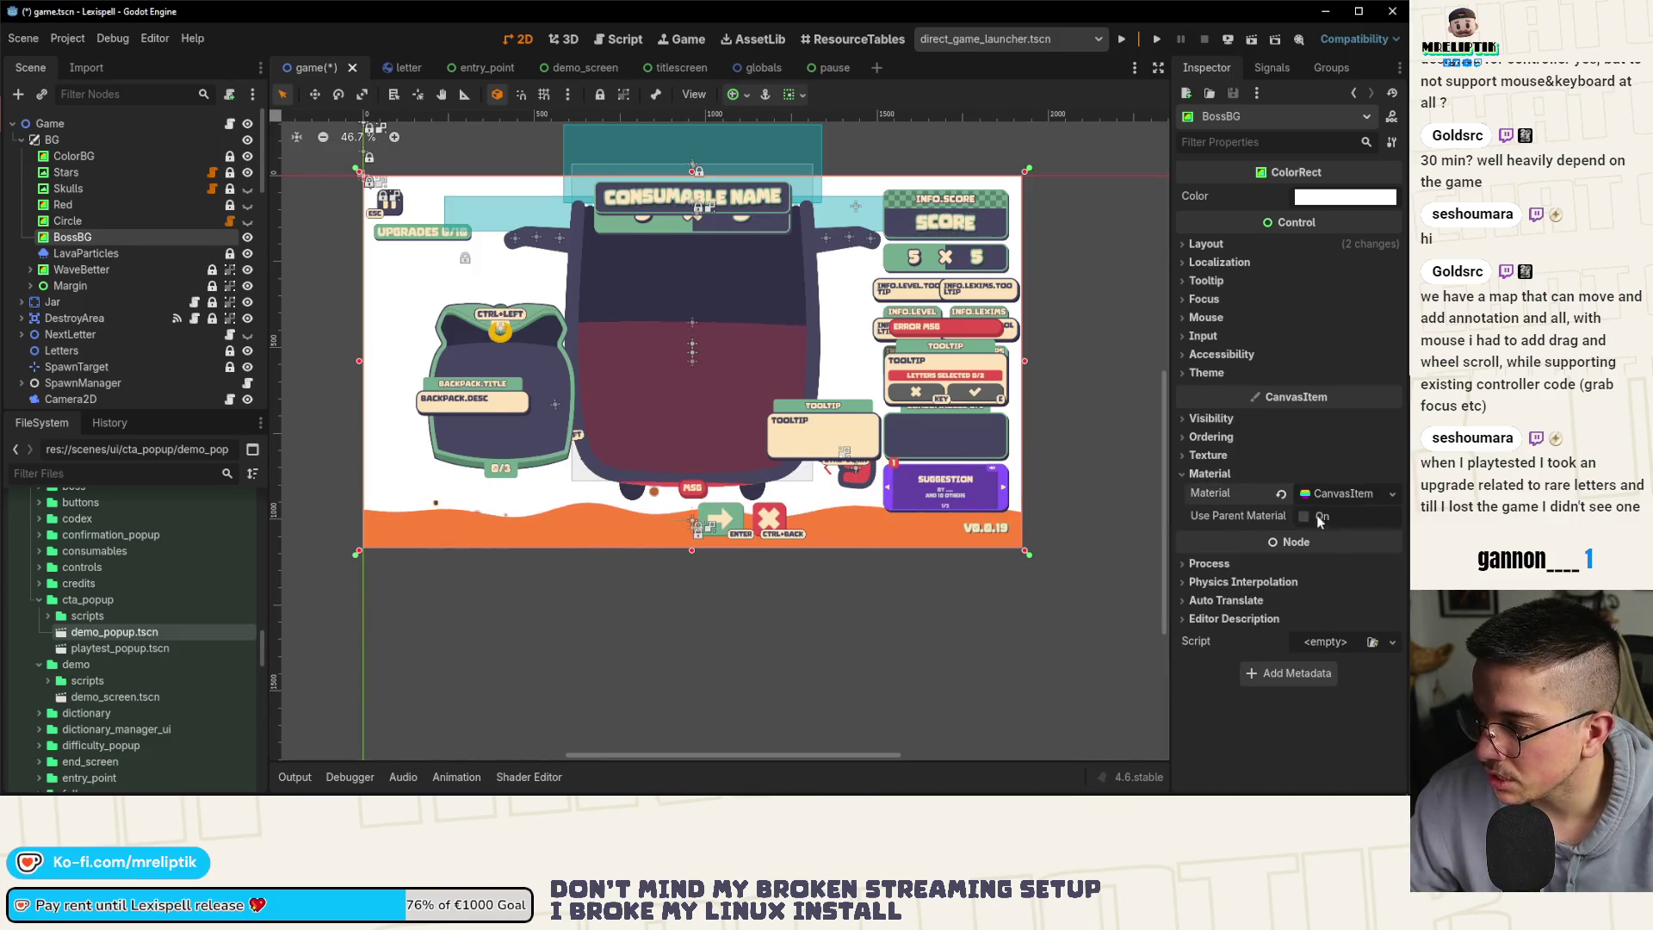
pyautogui.click(1276, 494)
pyautogui.click(1308, 494)
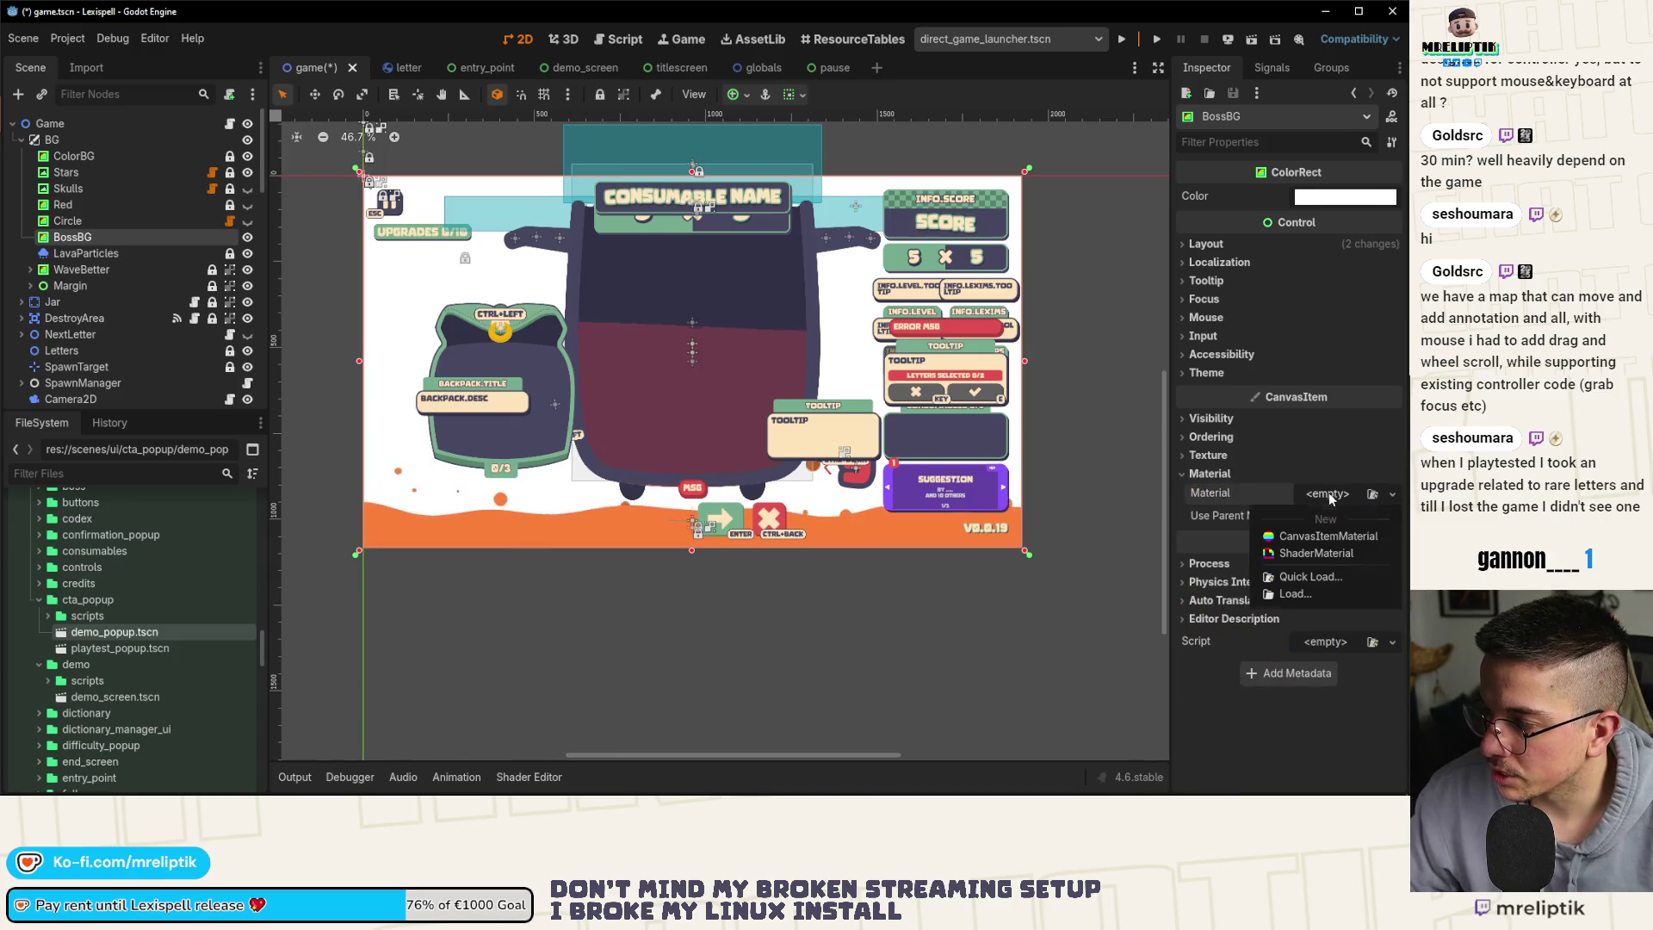
pyautogui.click(1314, 550)
# Create a new spiral shader file for the material inside res://shared/shaders
pyautogui.click(1320, 658)
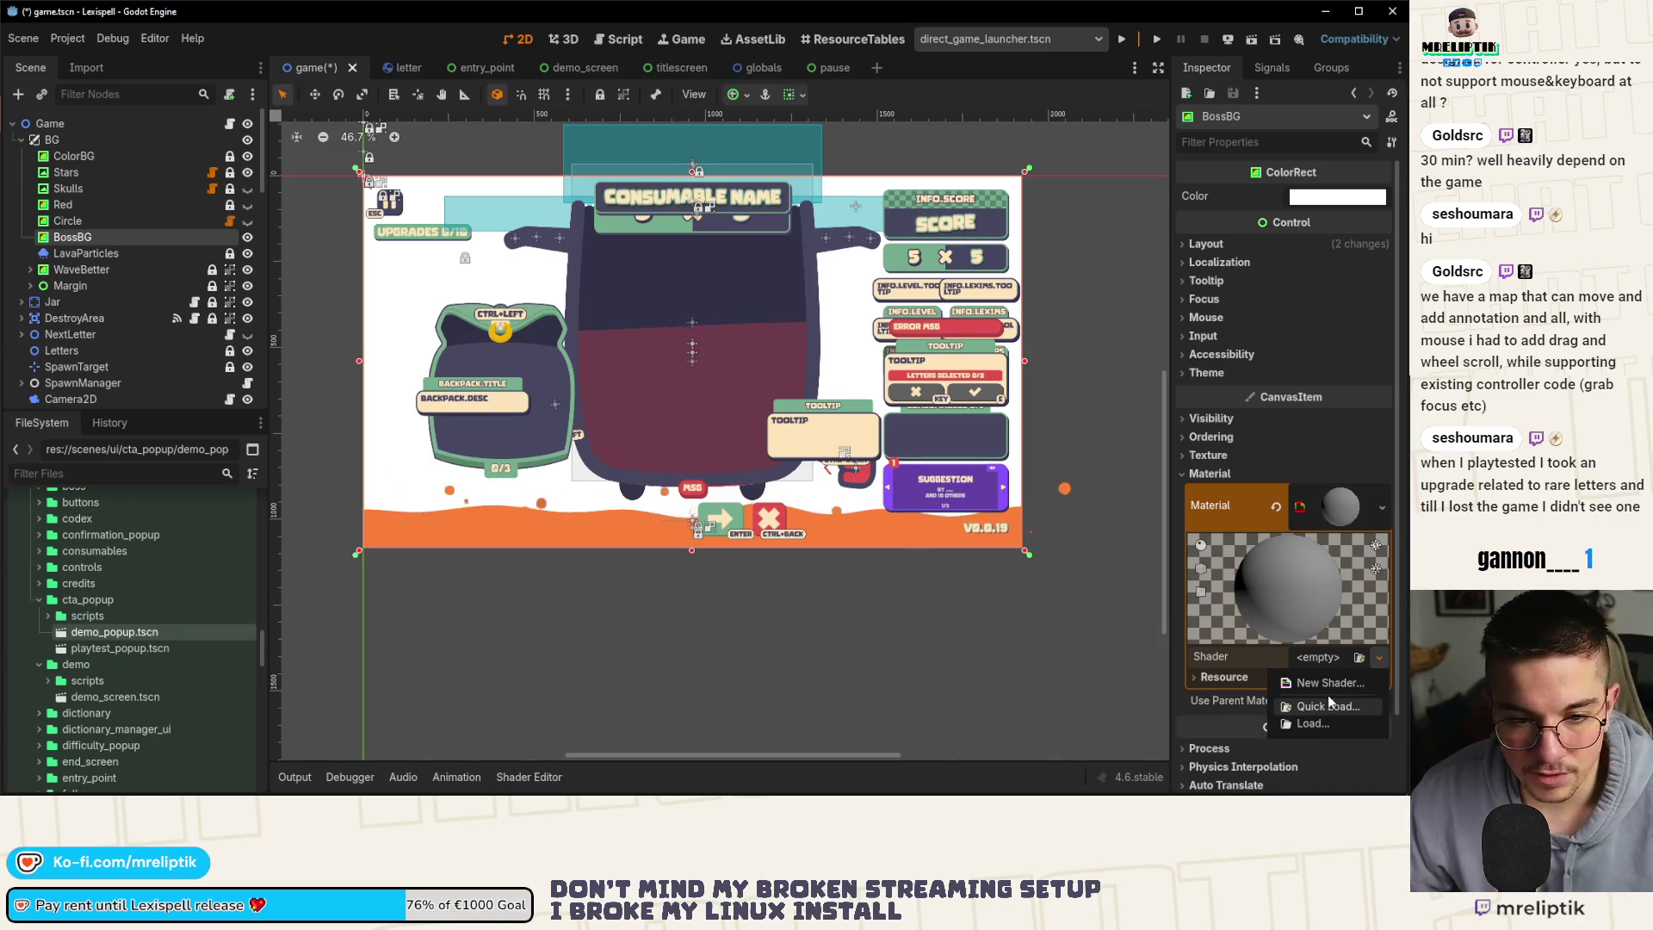
pyautogui.click(1321, 683)
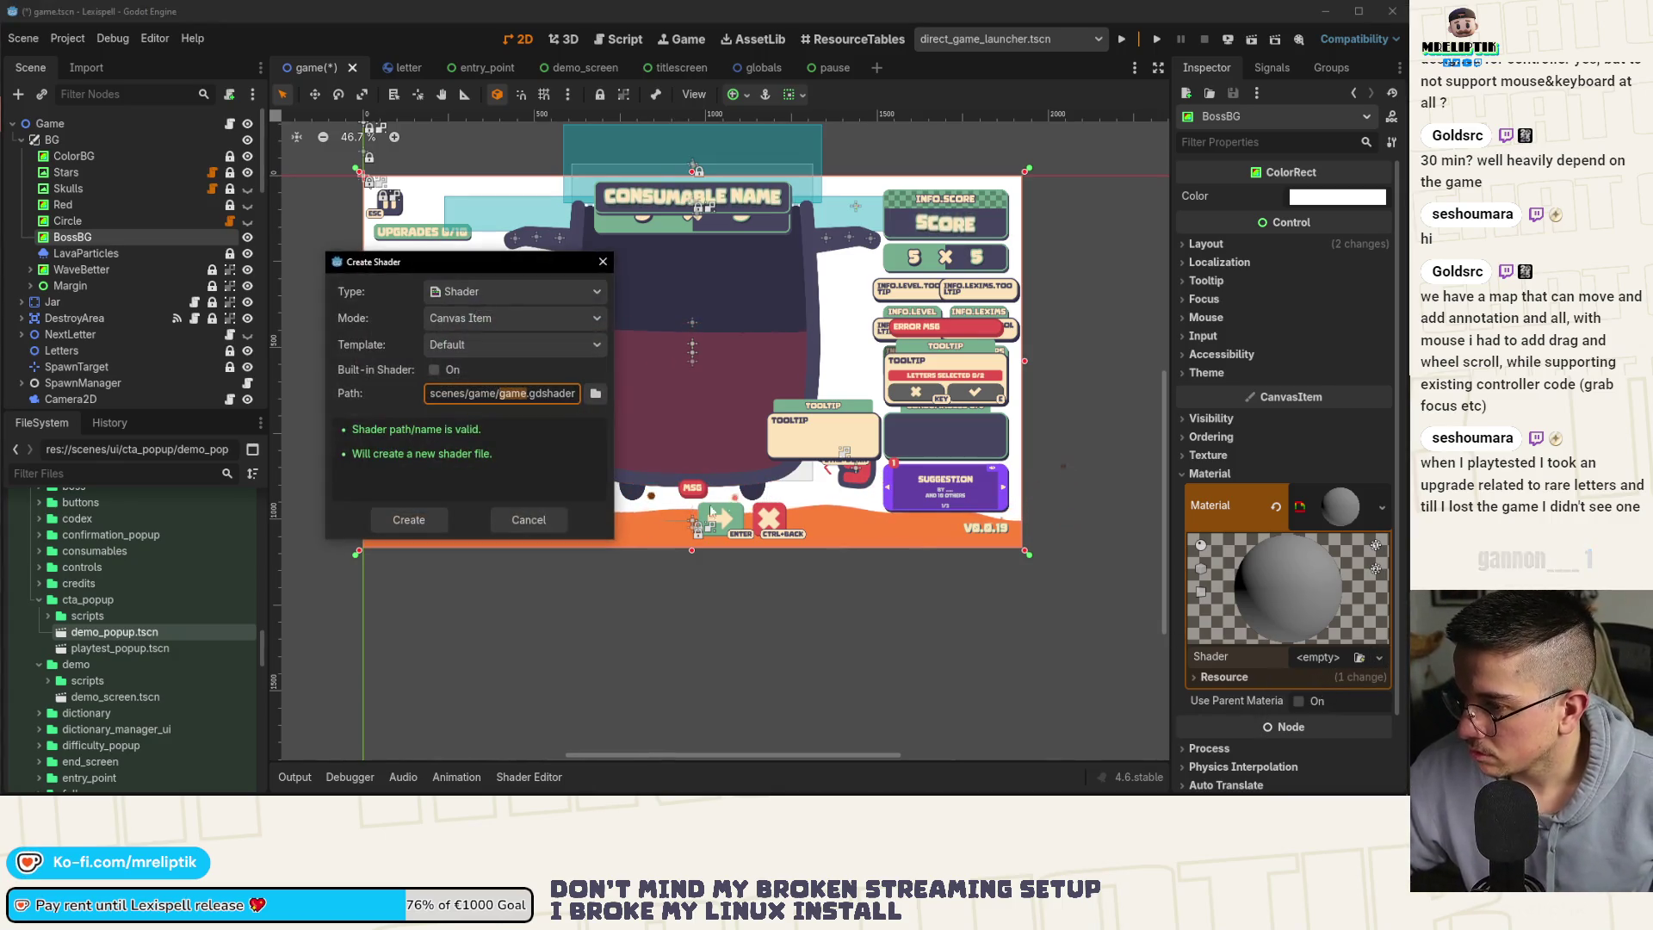
pyautogui.click(594, 395)
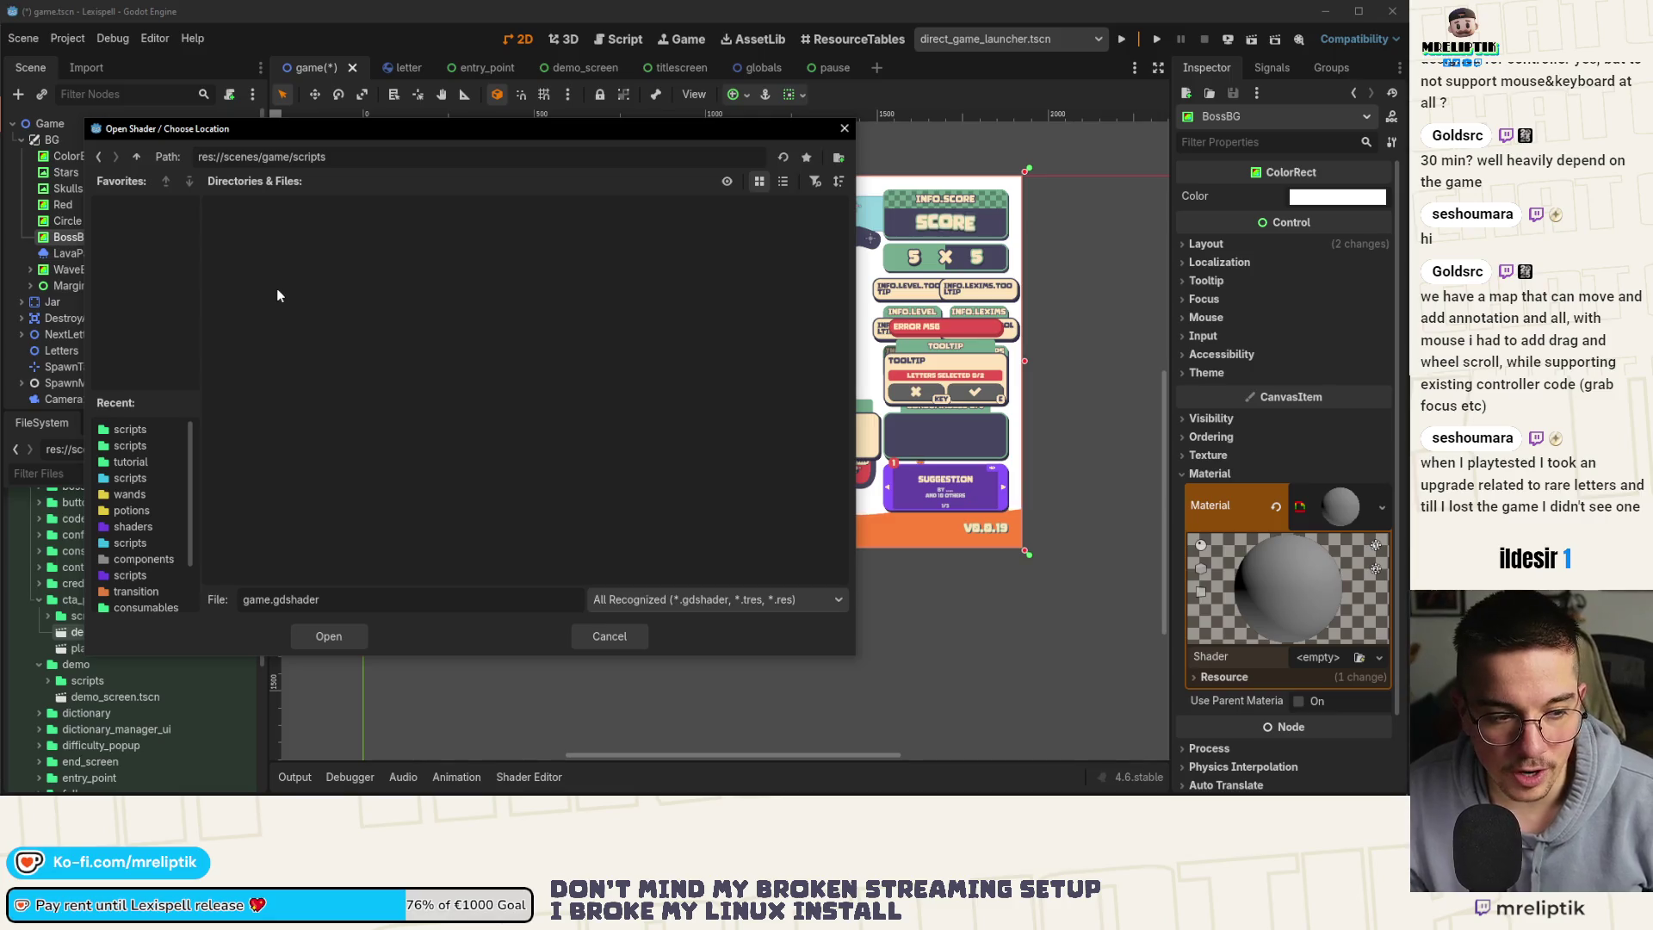
pyautogui.moveTo(429, 135)
pyautogui.mouseDown()
pyautogui.moveTo(715, 232)
pyautogui.moveTo(633, 173)
pyautogui.mouseUp()
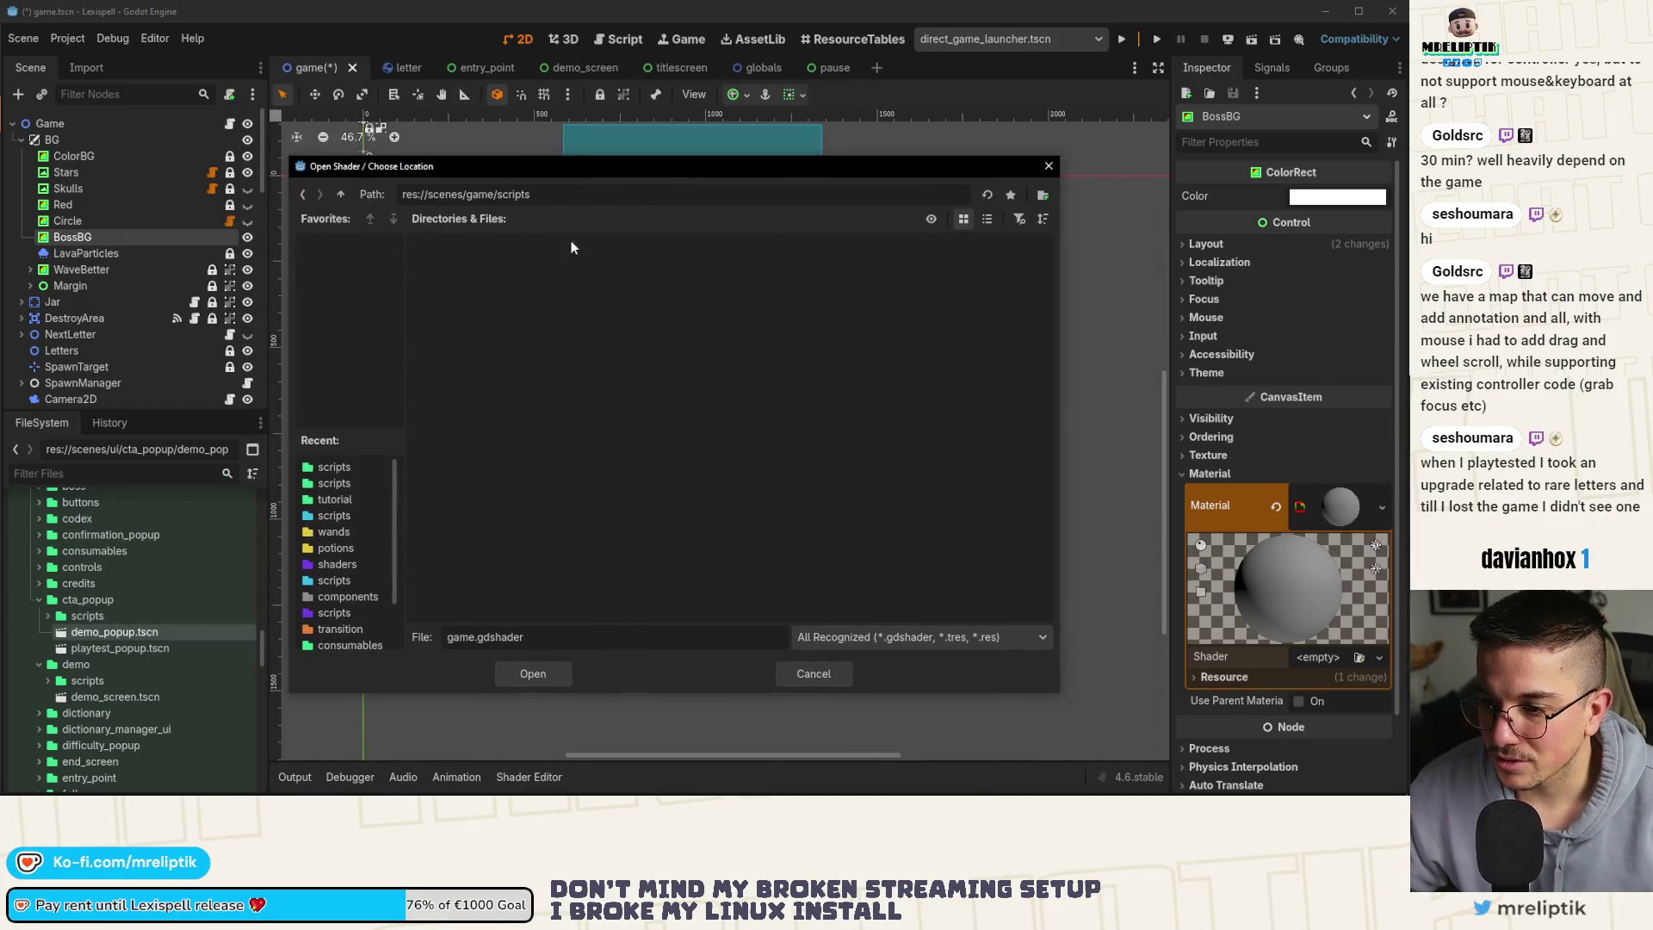
pyautogui.click(340, 195)
pyautogui.moveTo(707, 172); pyautogui.dragTo(598, 148)
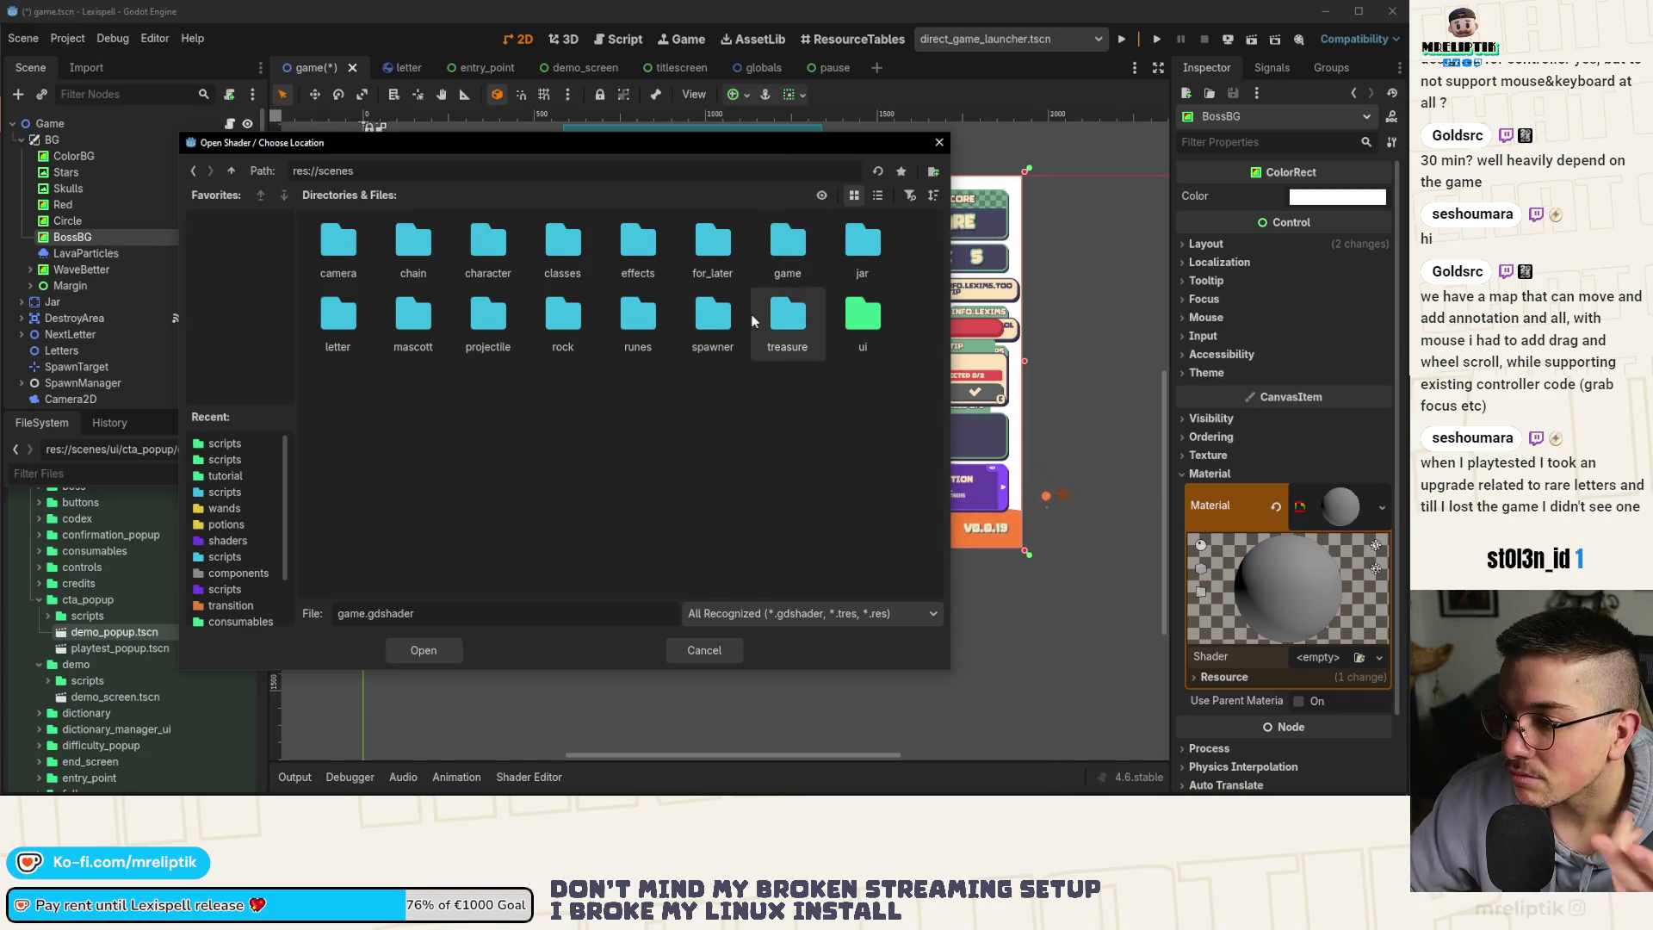
pyautogui.click(231, 170)
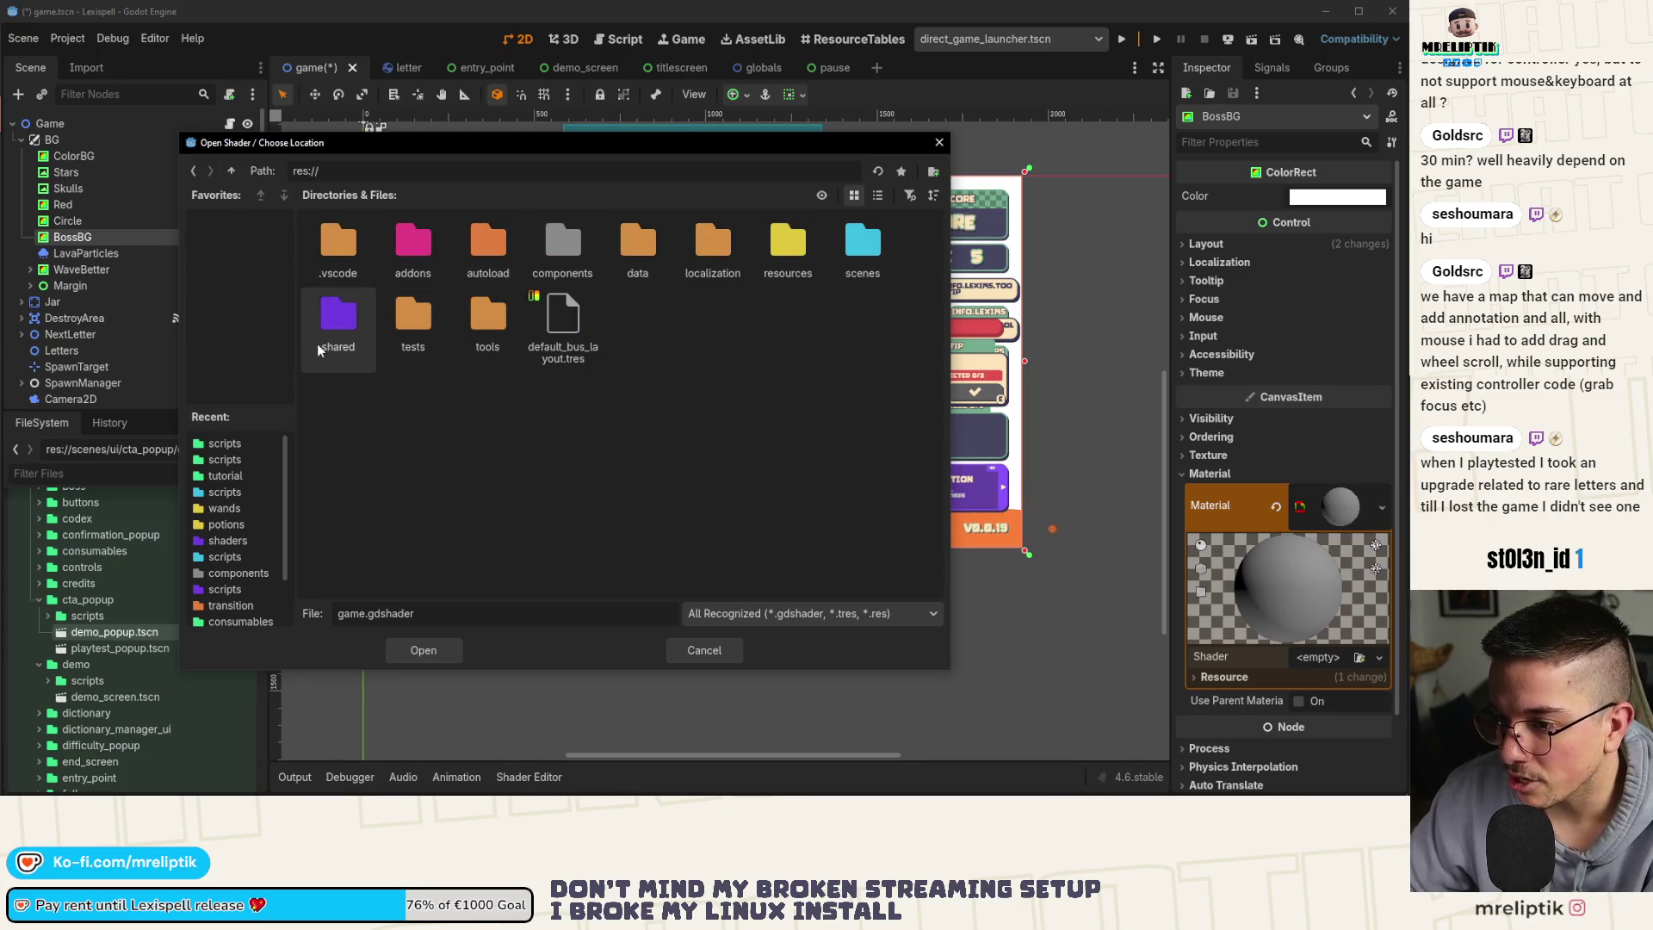
pyautogui.doubleClick(334, 325)
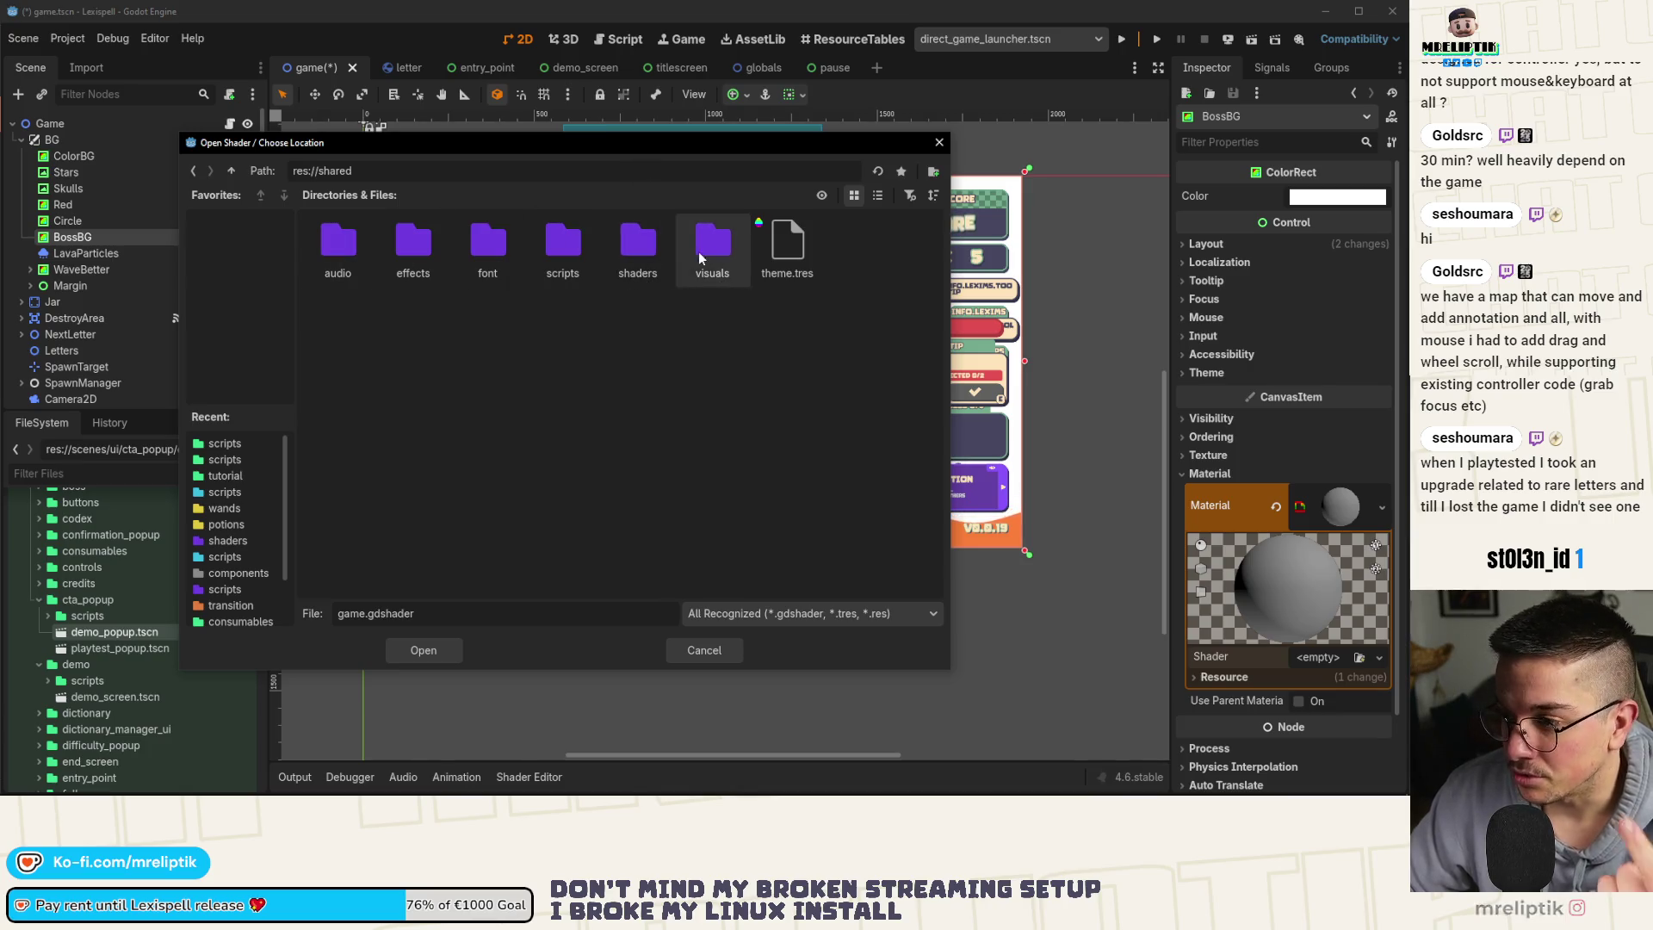
pyautogui.doubleClick(639, 244)
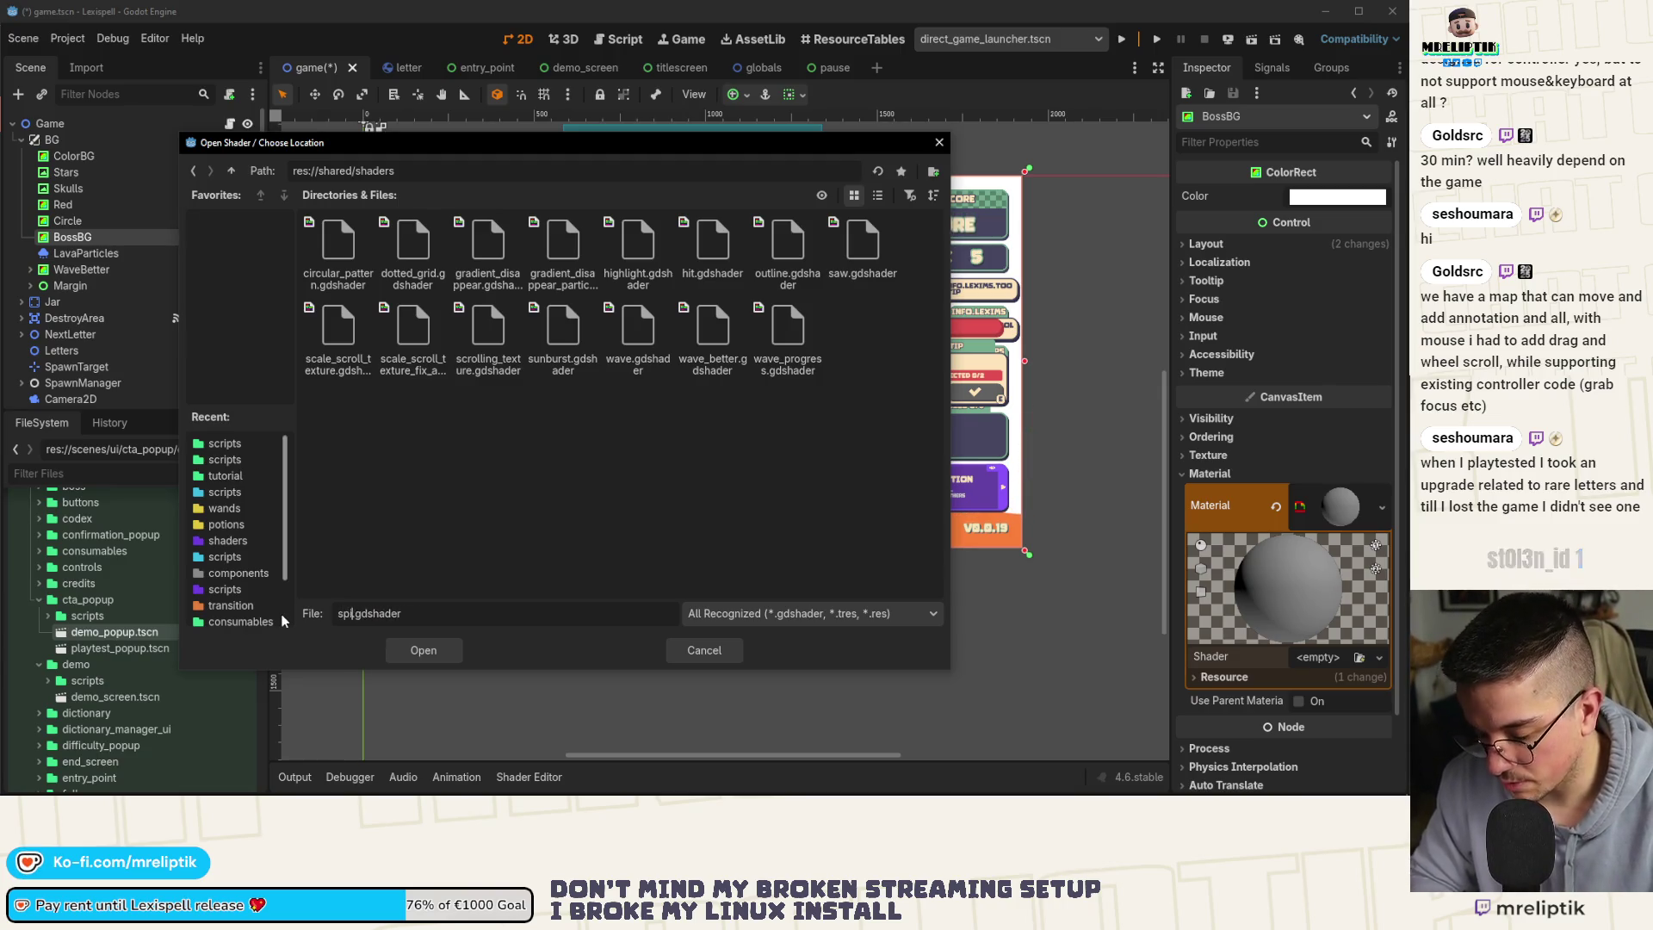
pyautogui.press('Return')
pyautogui.press('Return')
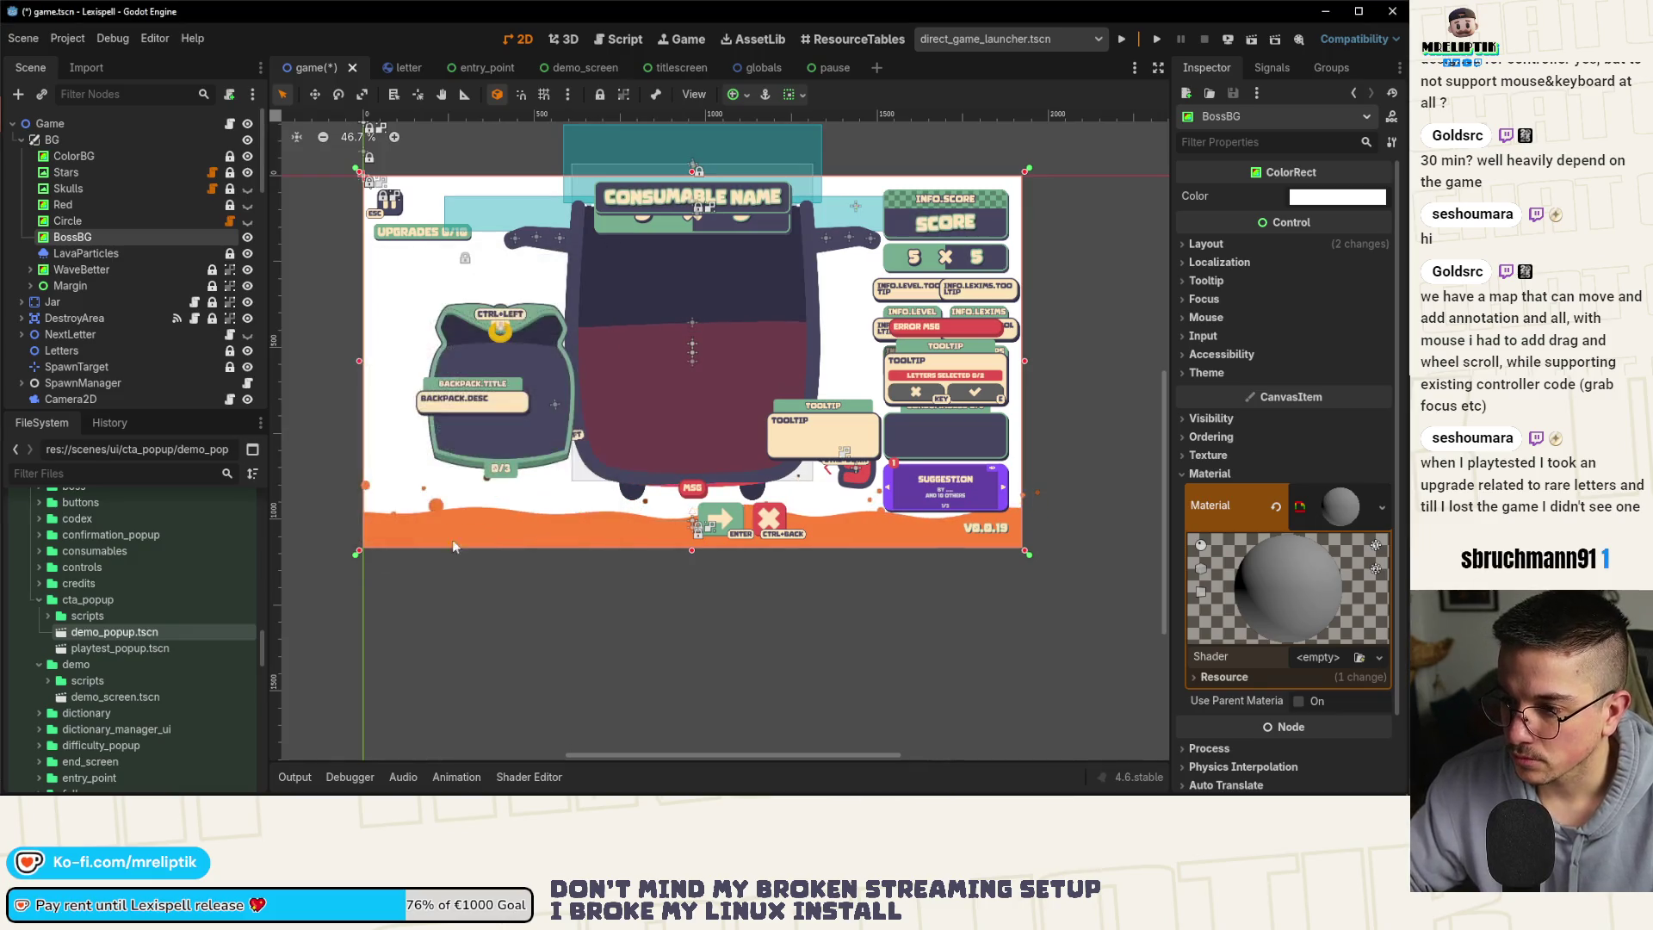
pyautogui.scroll(-1, 527, 551)
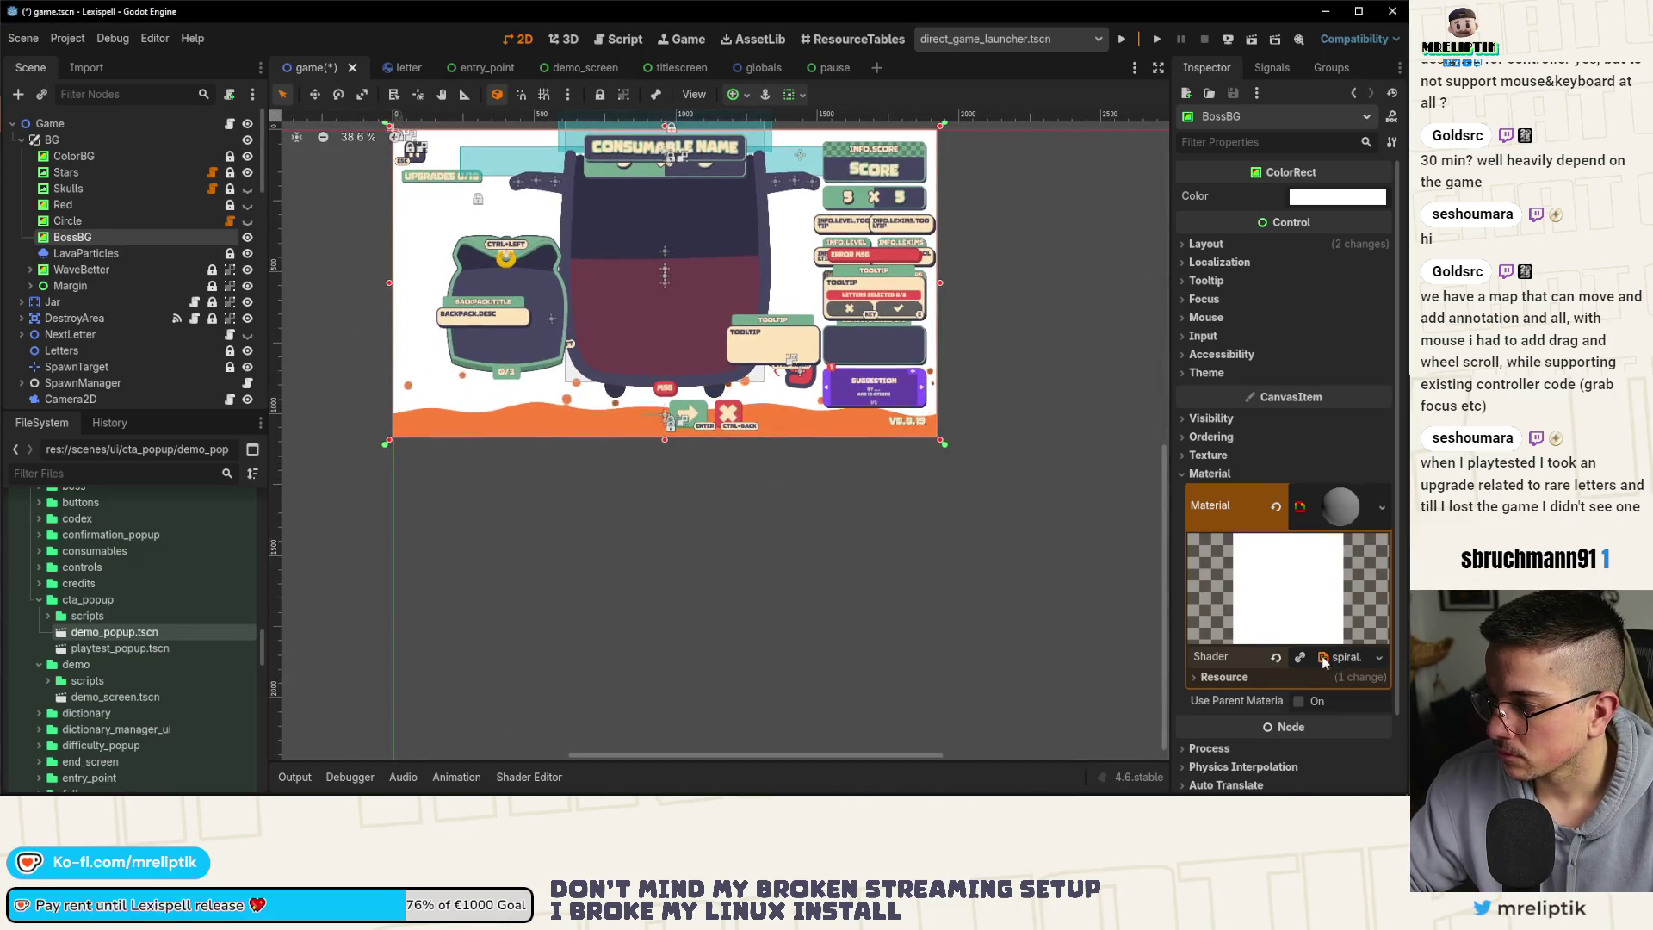
# Open the spiral shader's code, save, and show its adjustable parameters
pyautogui.click(1324, 660)
pyautogui.scroll(10, 713, 614)
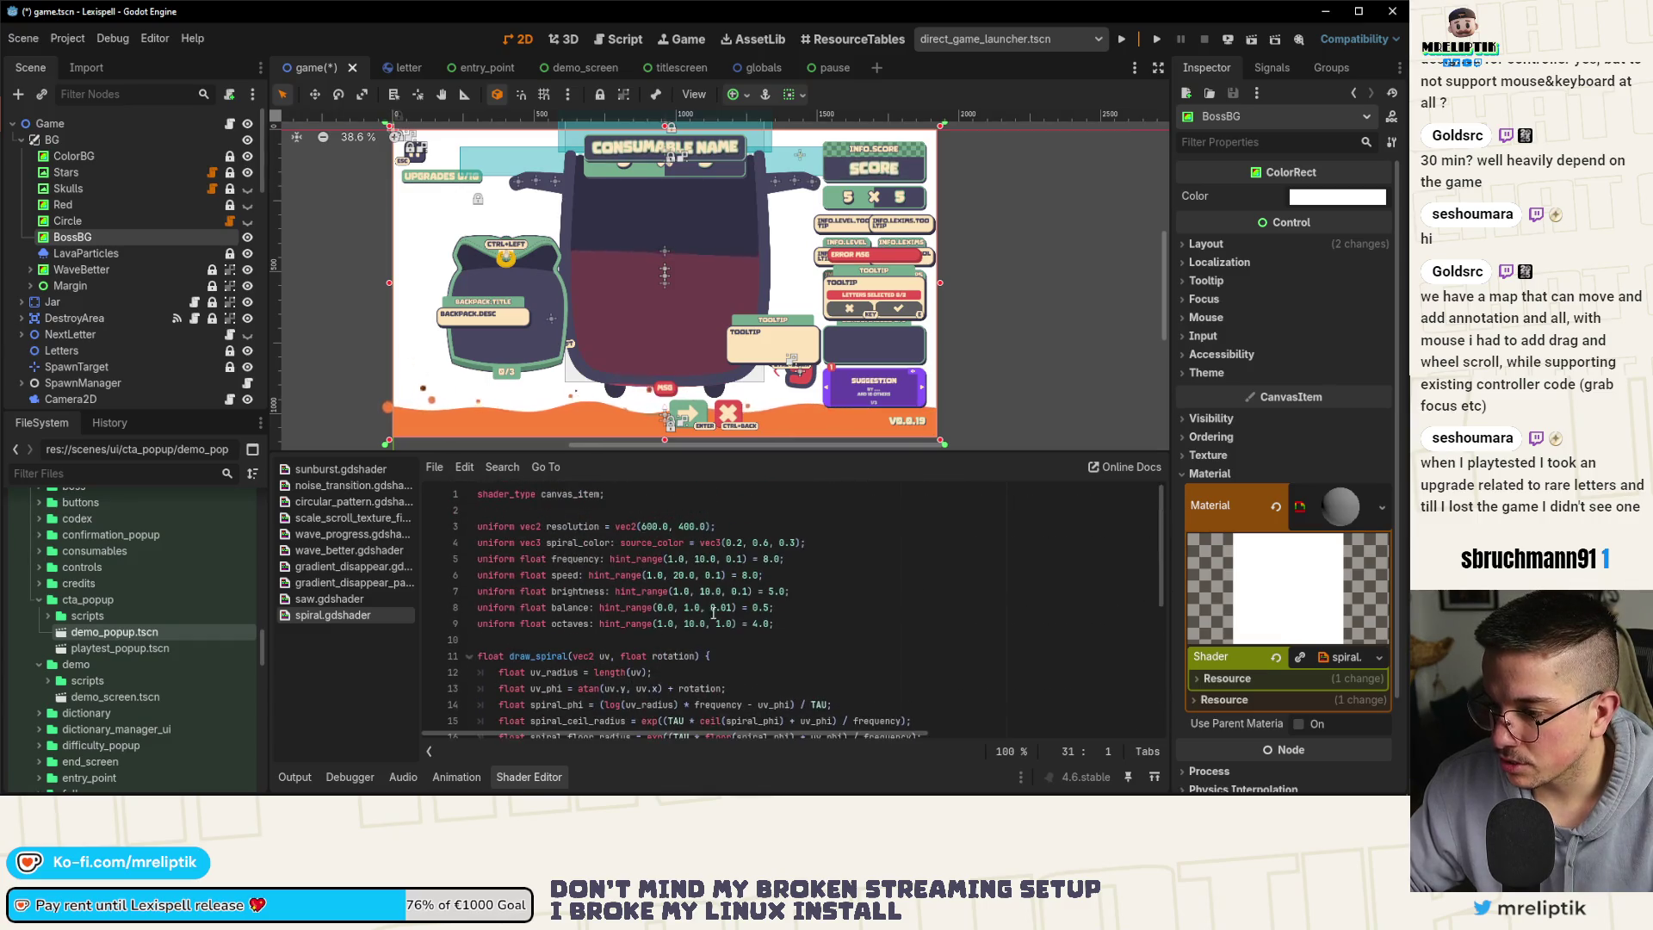
pyautogui.click(771, 607)
pyautogui.hotkey('ctrl', 's')
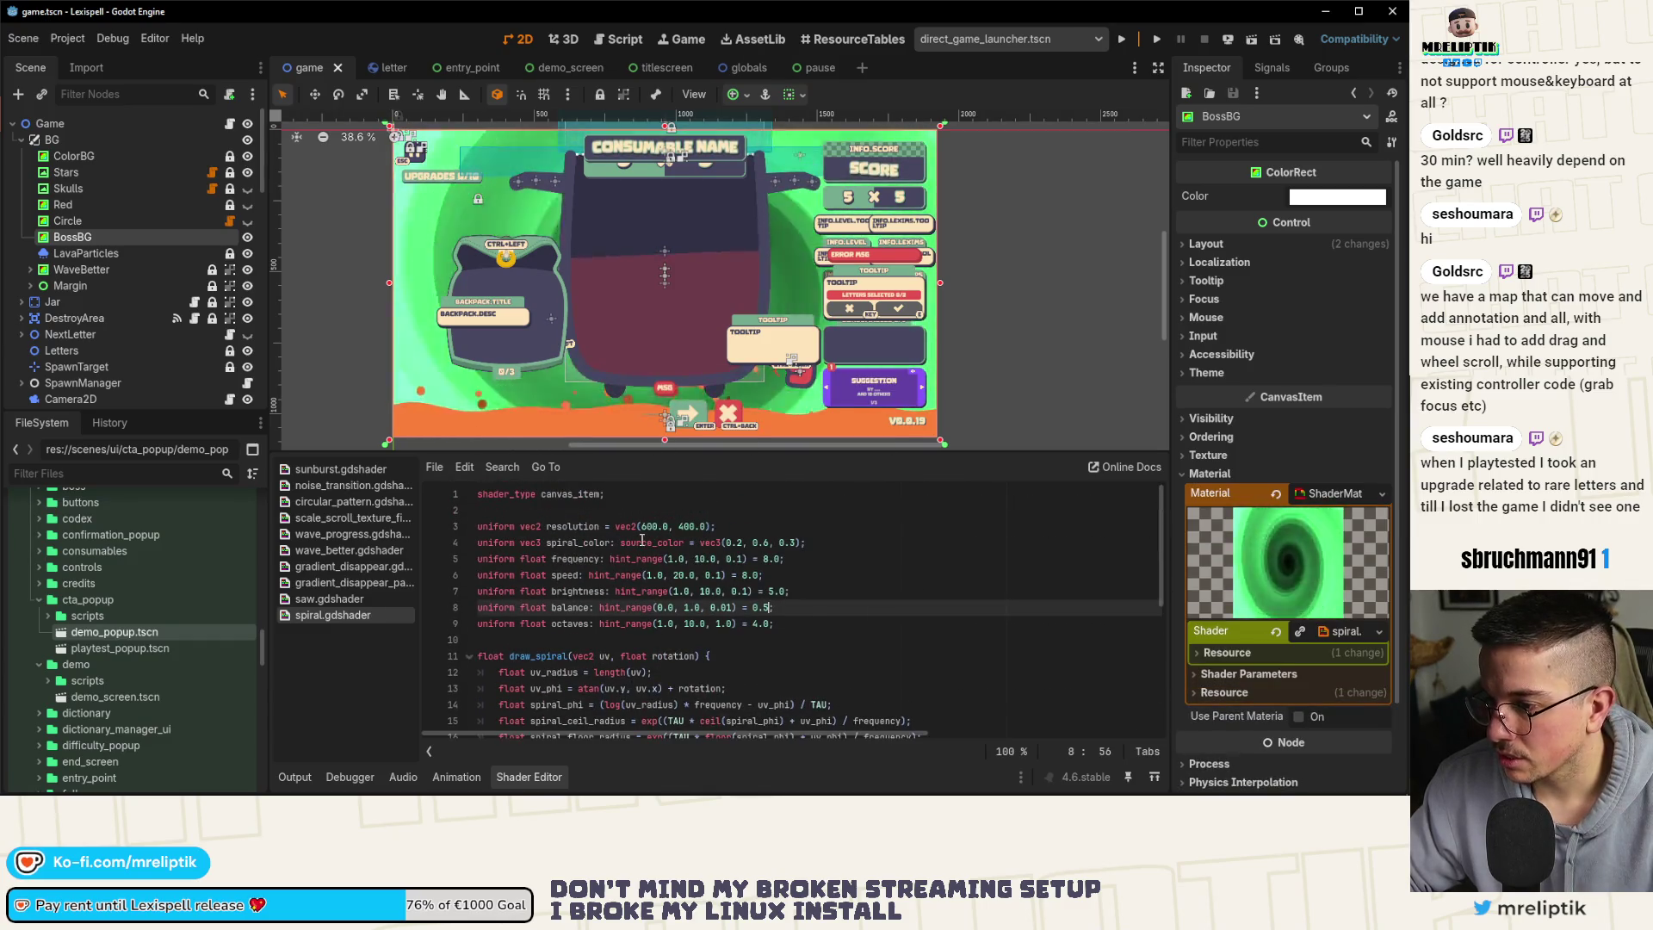
pyautogui.click(1258, 678)
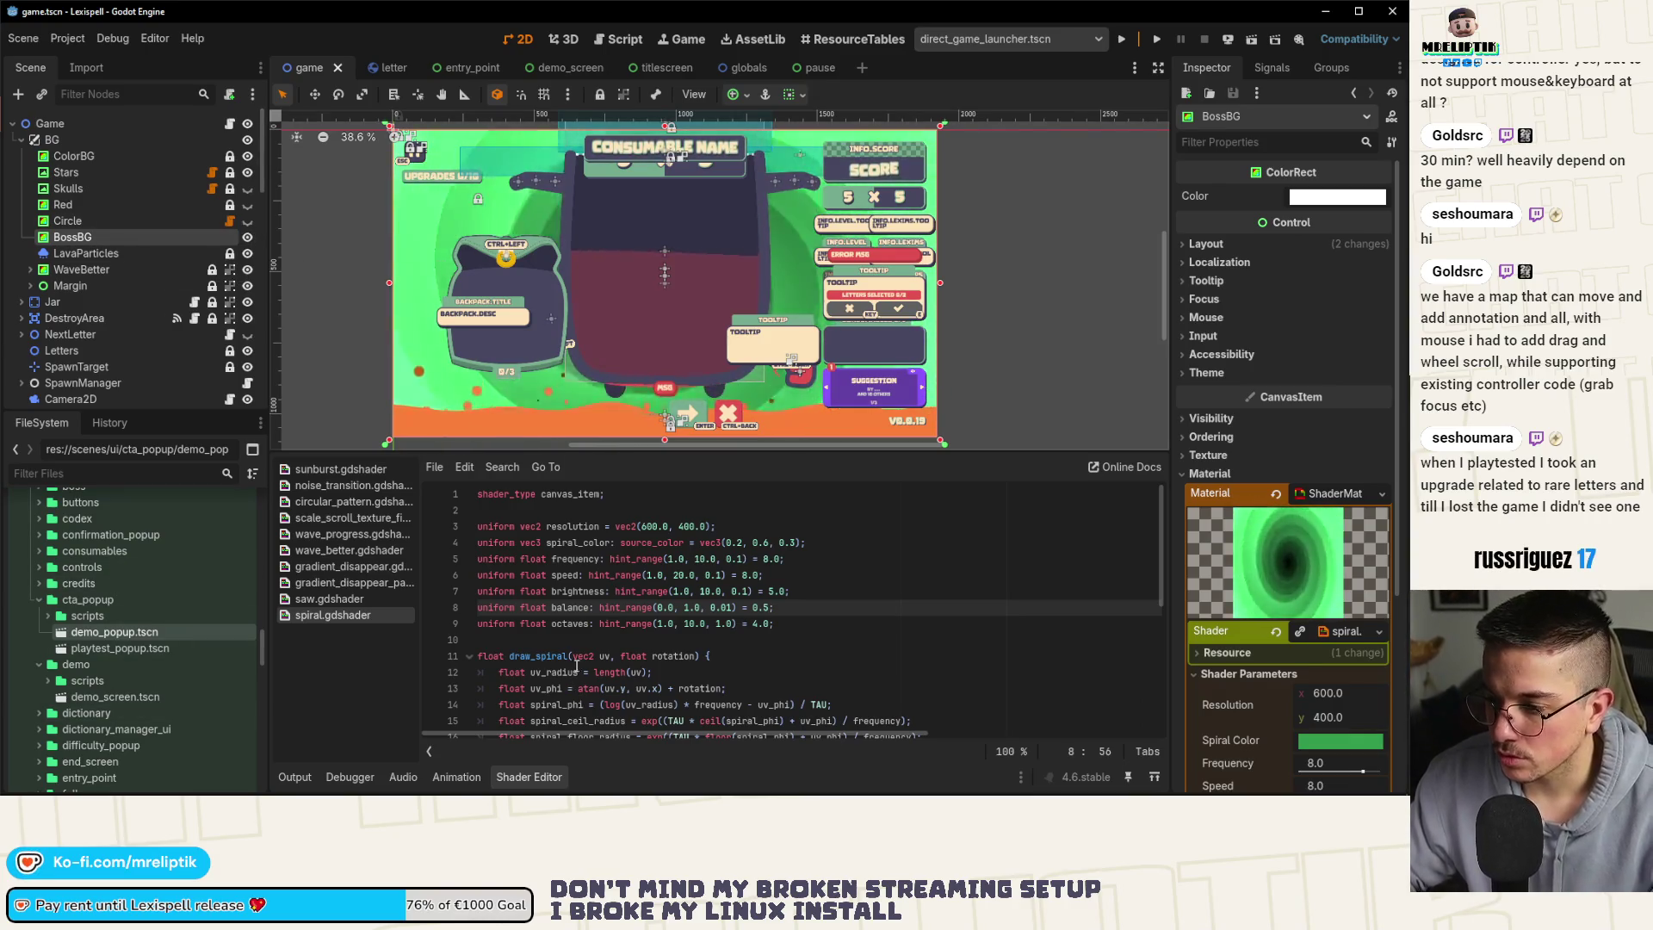
# Rename the resolution uniform and both of its uses on line 22 to size, and save
pyautogui.doubleClick(572, 526)
pyautogui.write('size')
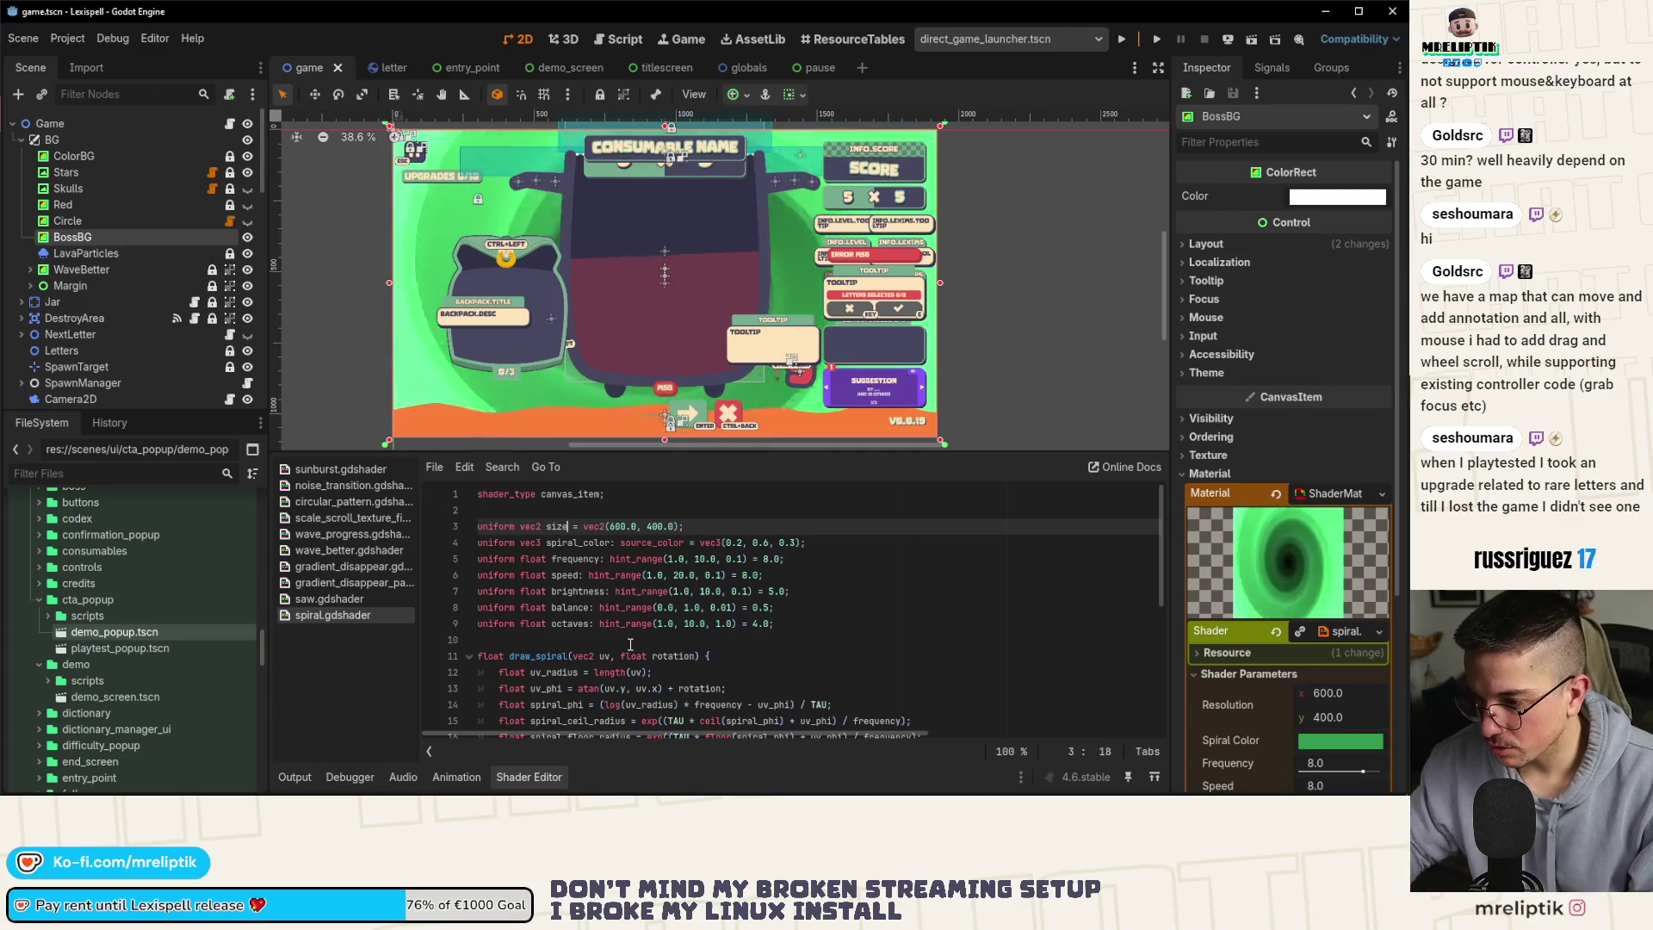
pyautogui.scroll(-4, 651, 637)
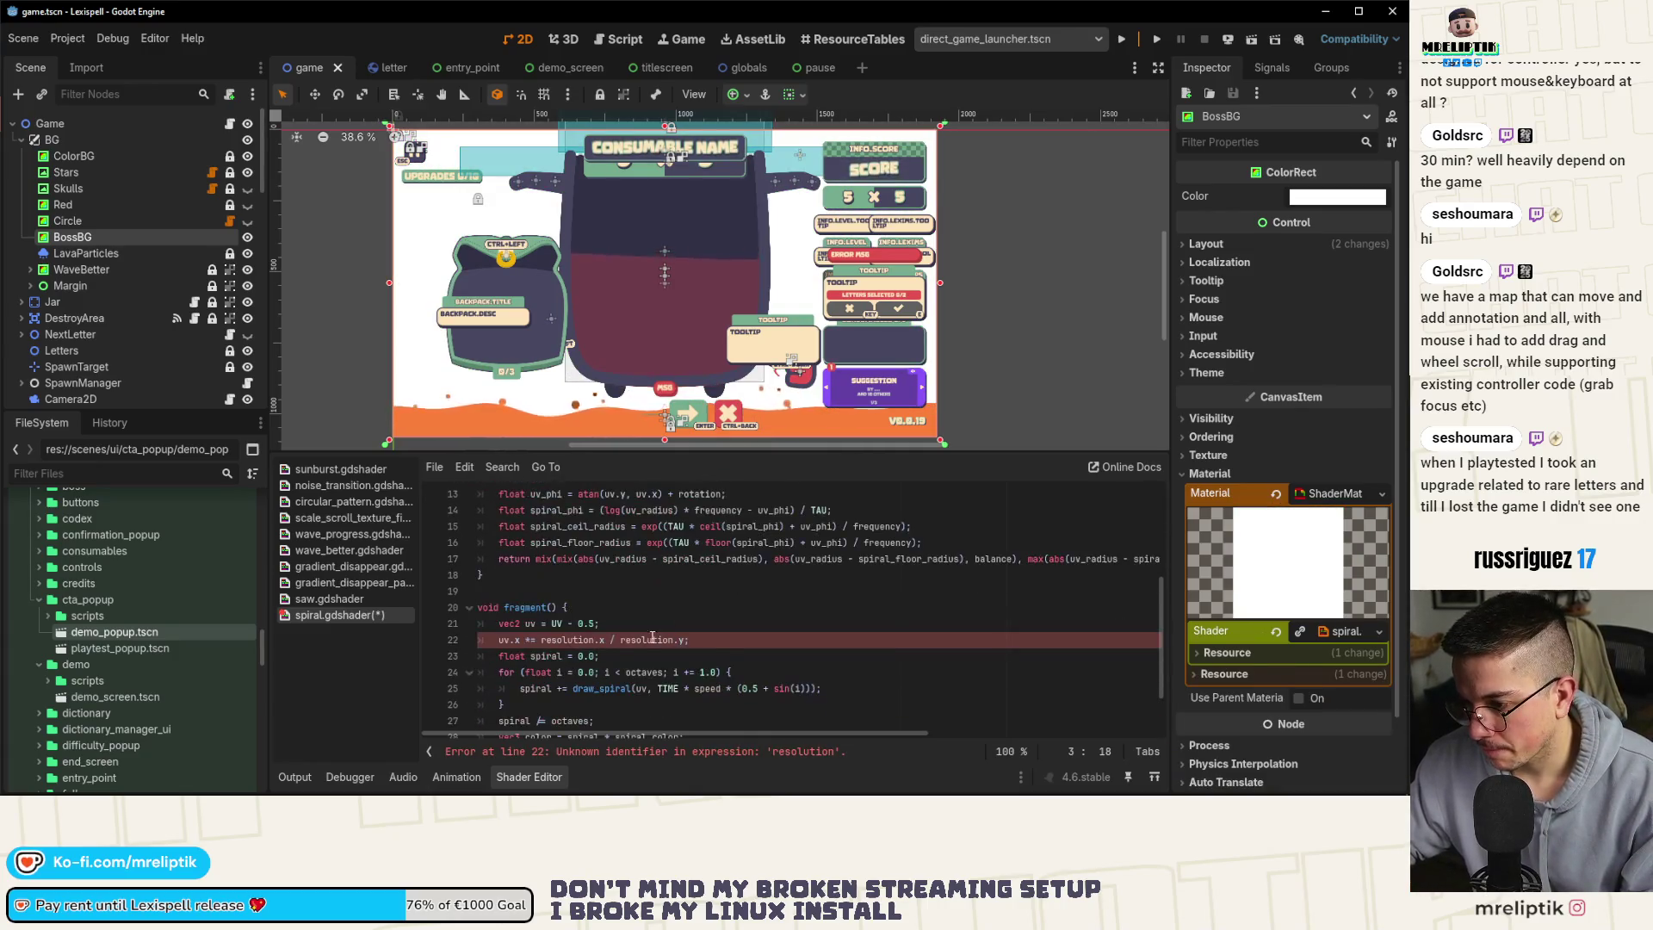
pyautogui.doubleClick(567, 642)
pyautogui.write('size')
pyautogui.doubleClick(611, 640)
pyautogui.write('size')
pyautogui.hotkey('ctrl', 's')
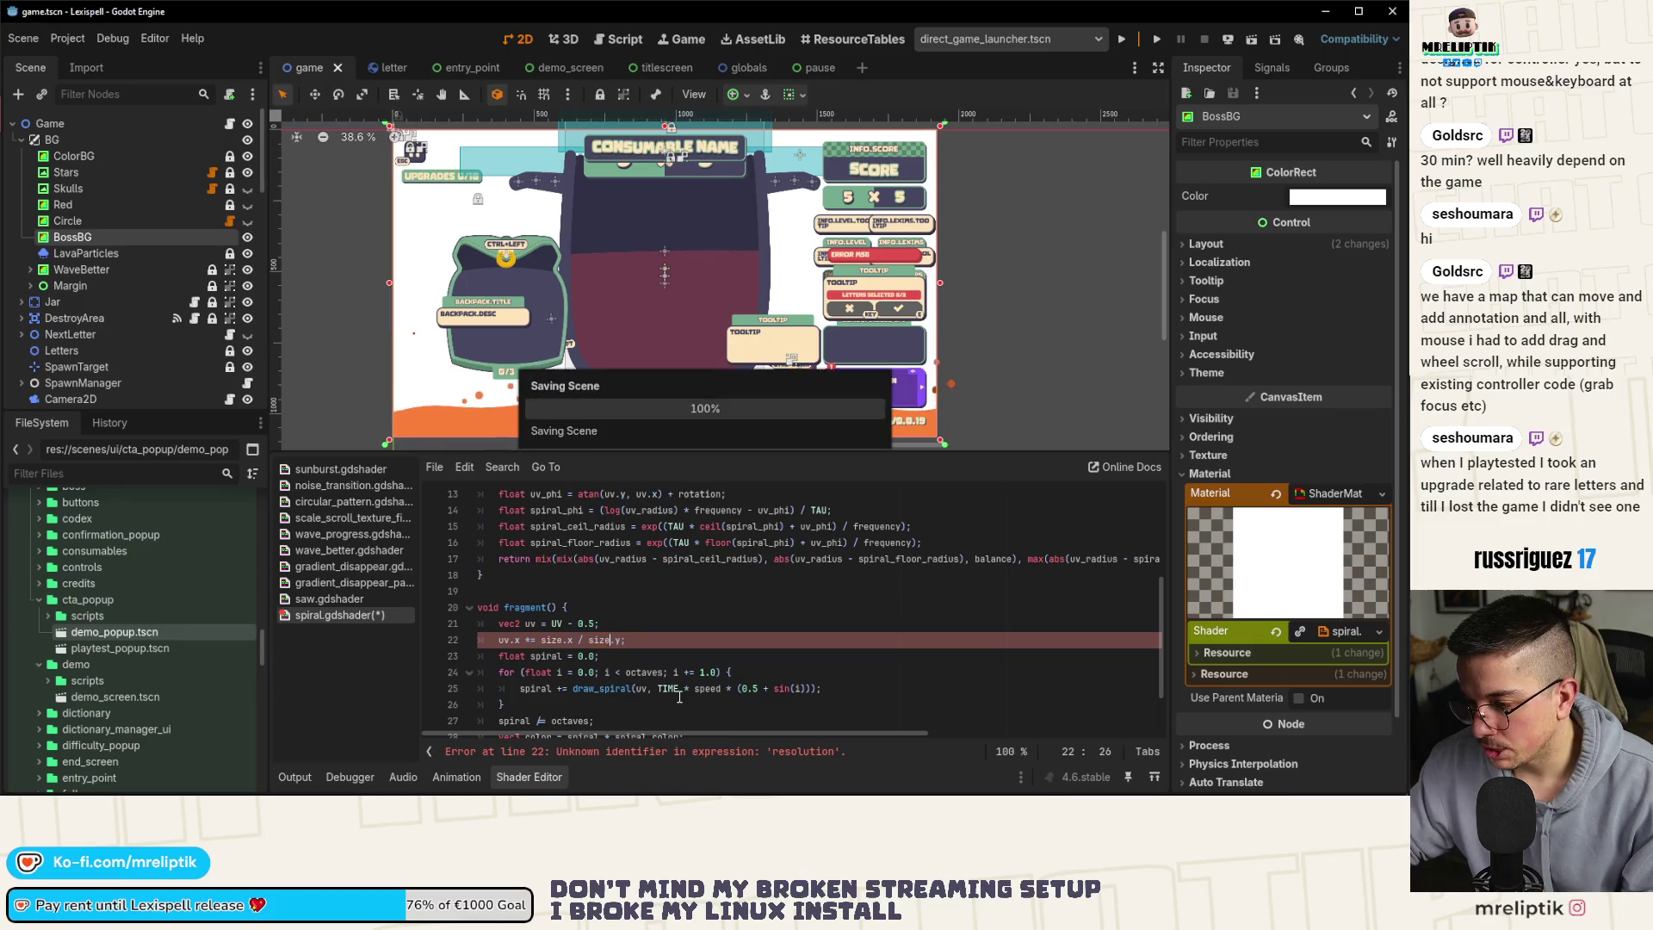
pyautogui.scroll(-1, 683, 697)
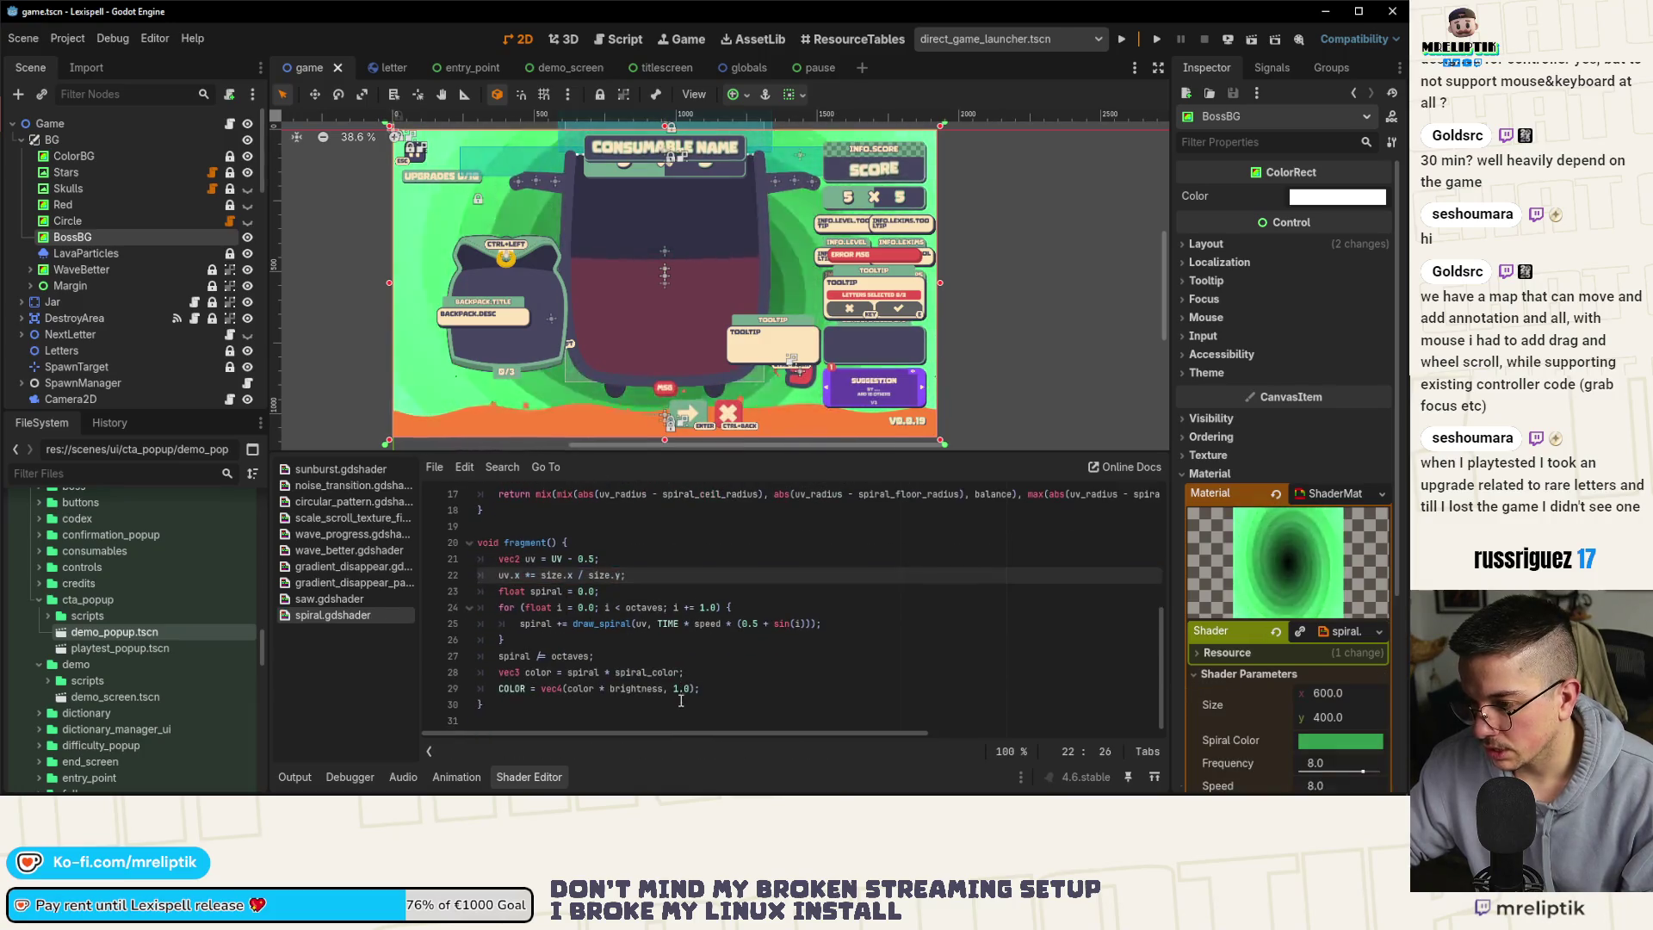
# Attach size_to_shader.gd to BossBG, save, and close the game scene
pyautogui.click(115, 472)
pyautogui.write('r')
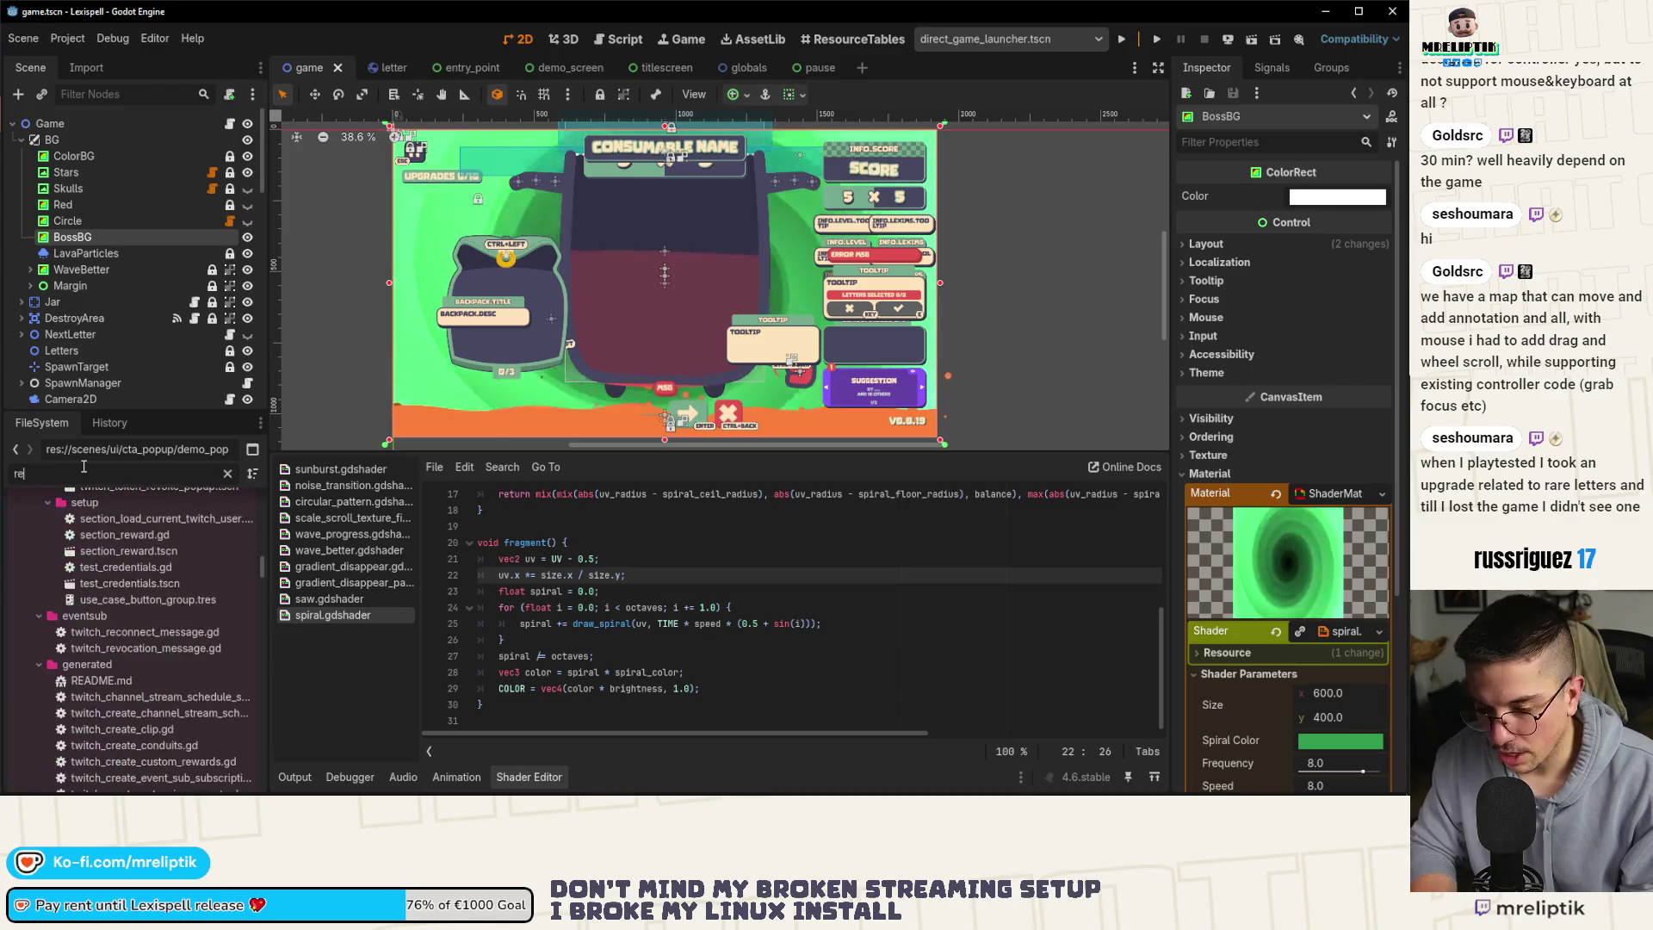
pyautogui.press('BackSpace')
pyautogui.write('size')
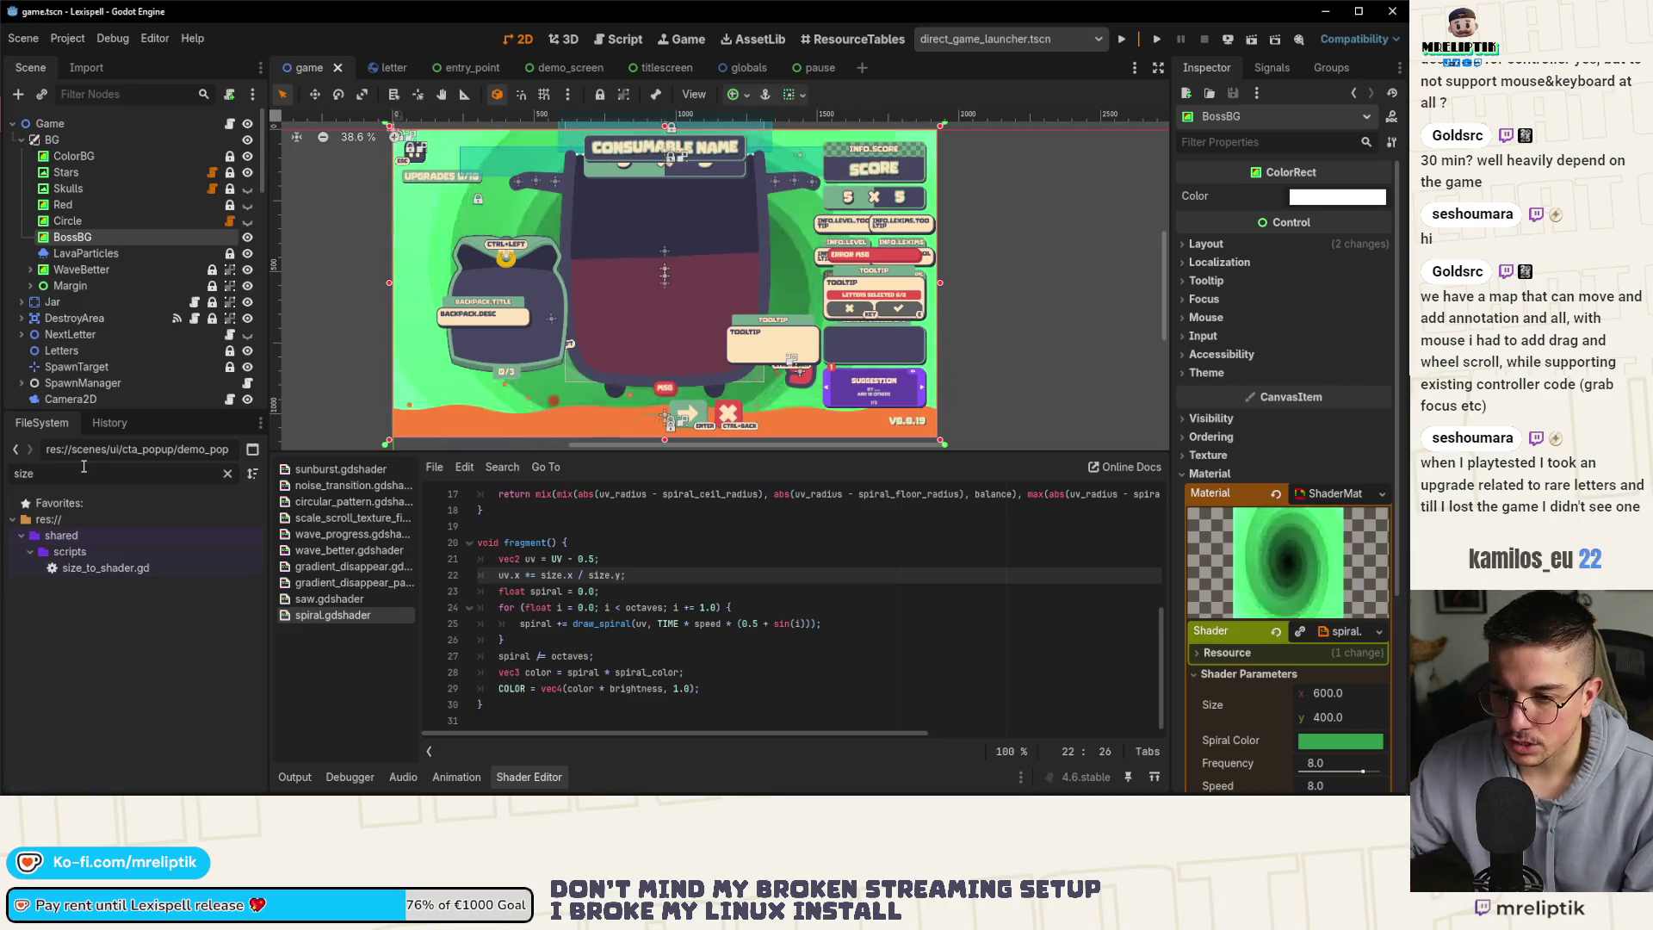
pyautogui.moveTo(129, 567)
pyautogui.mouseDown()
pyautogui.moveTo(215, 275)
pyautogui.moveTo(167, 224)
pyautogui.mouseUp()
pyautogui.hotkey('ctrl', 's')
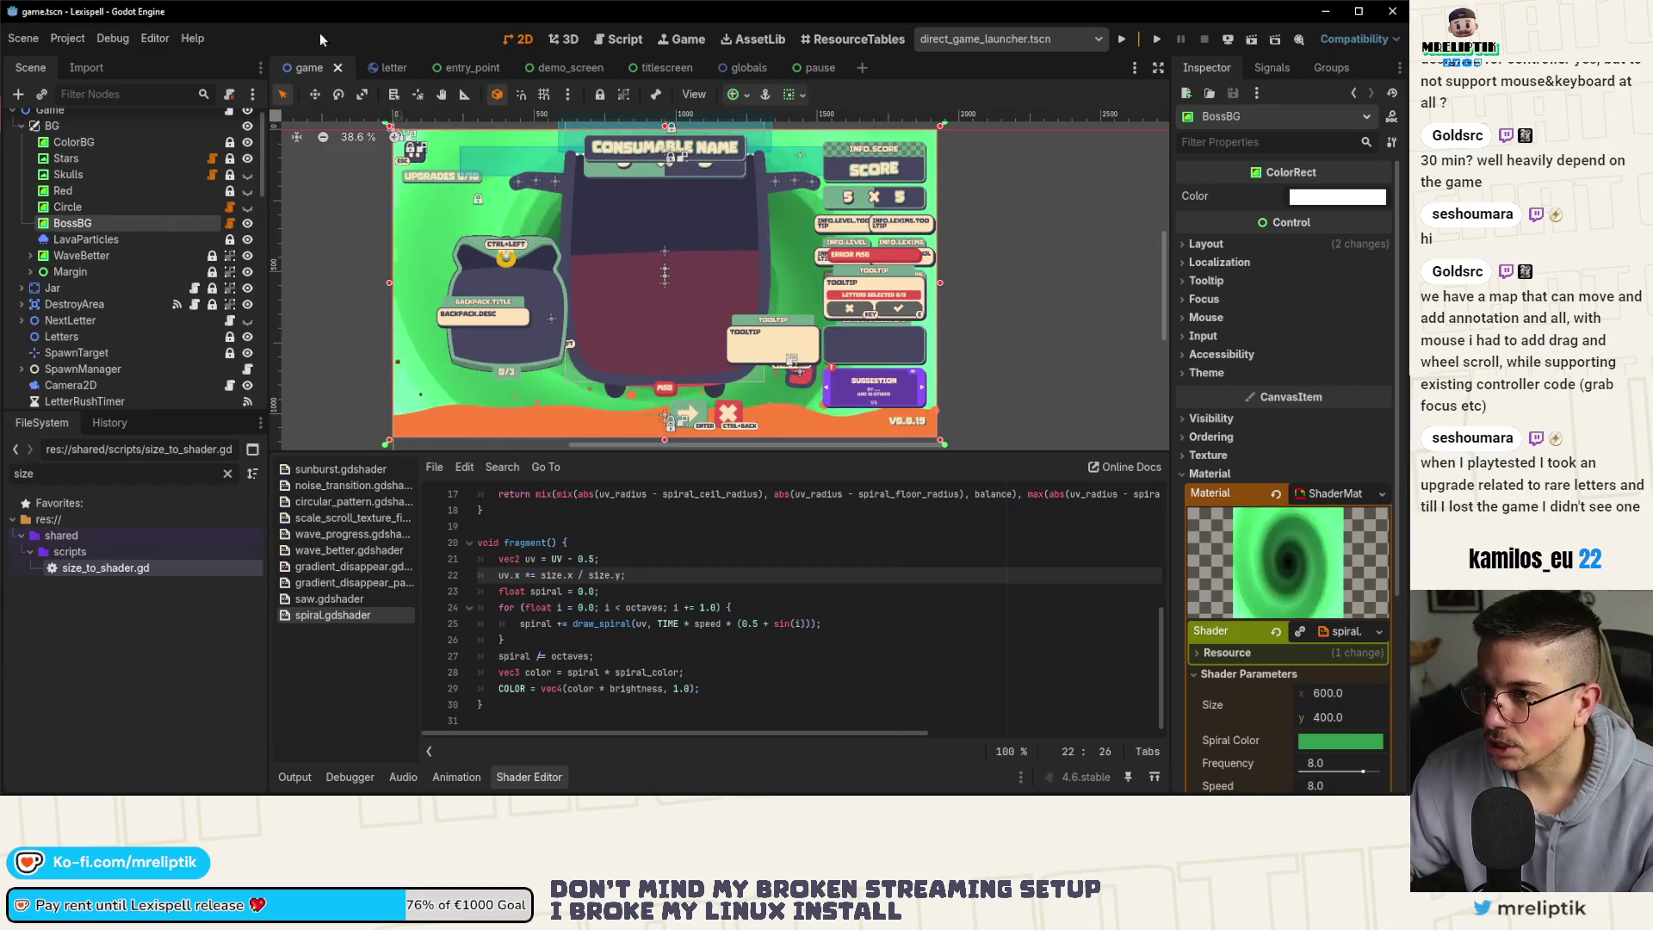
pyautogui.middleClick(290, 68)
pyautogui.hotkey('ctrl', 'o')
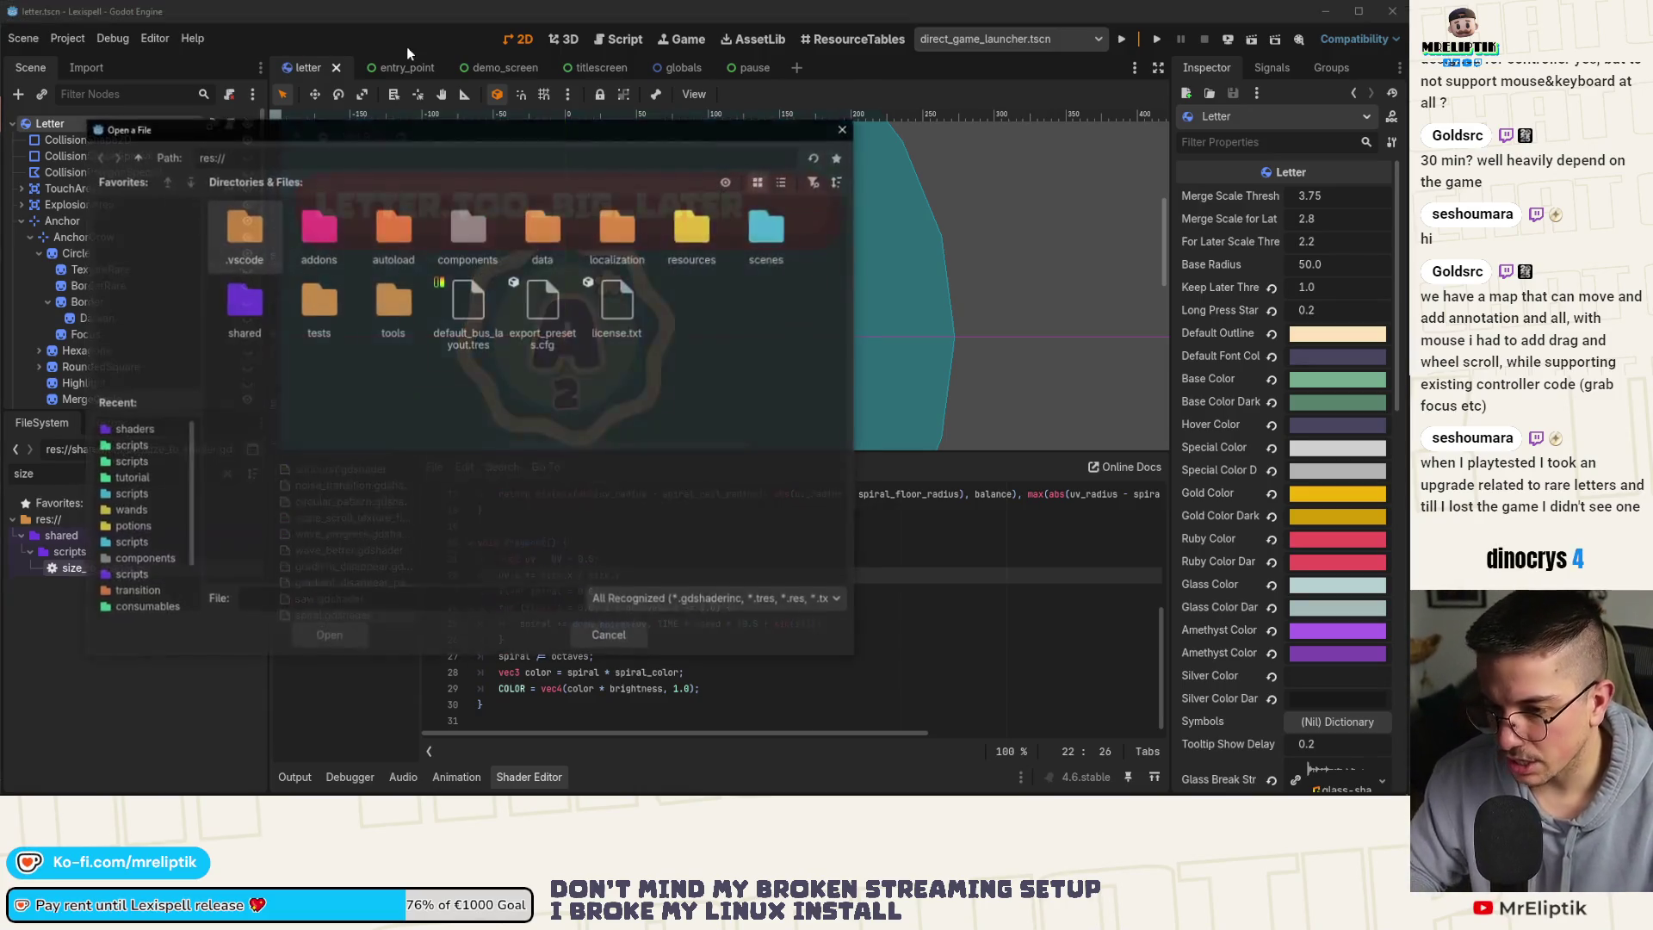
# Reopen game.tscn through the quick scene search and bring its tab to the front
pyautogui.click(152, 584)
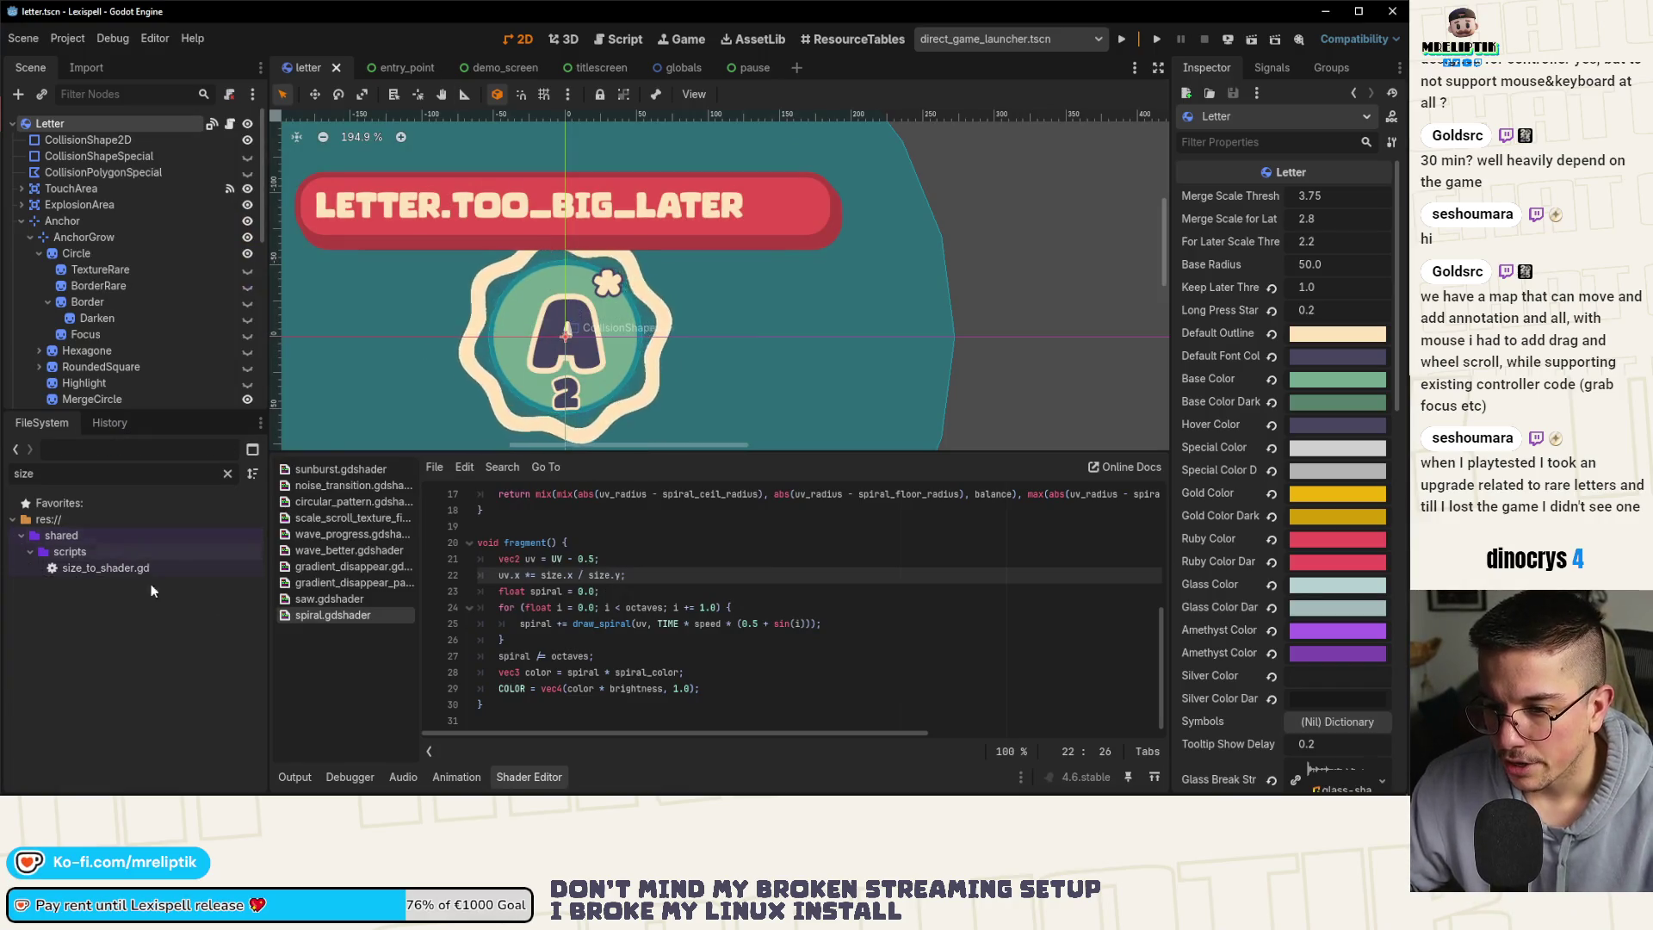
pyautogui.click(227, 474)
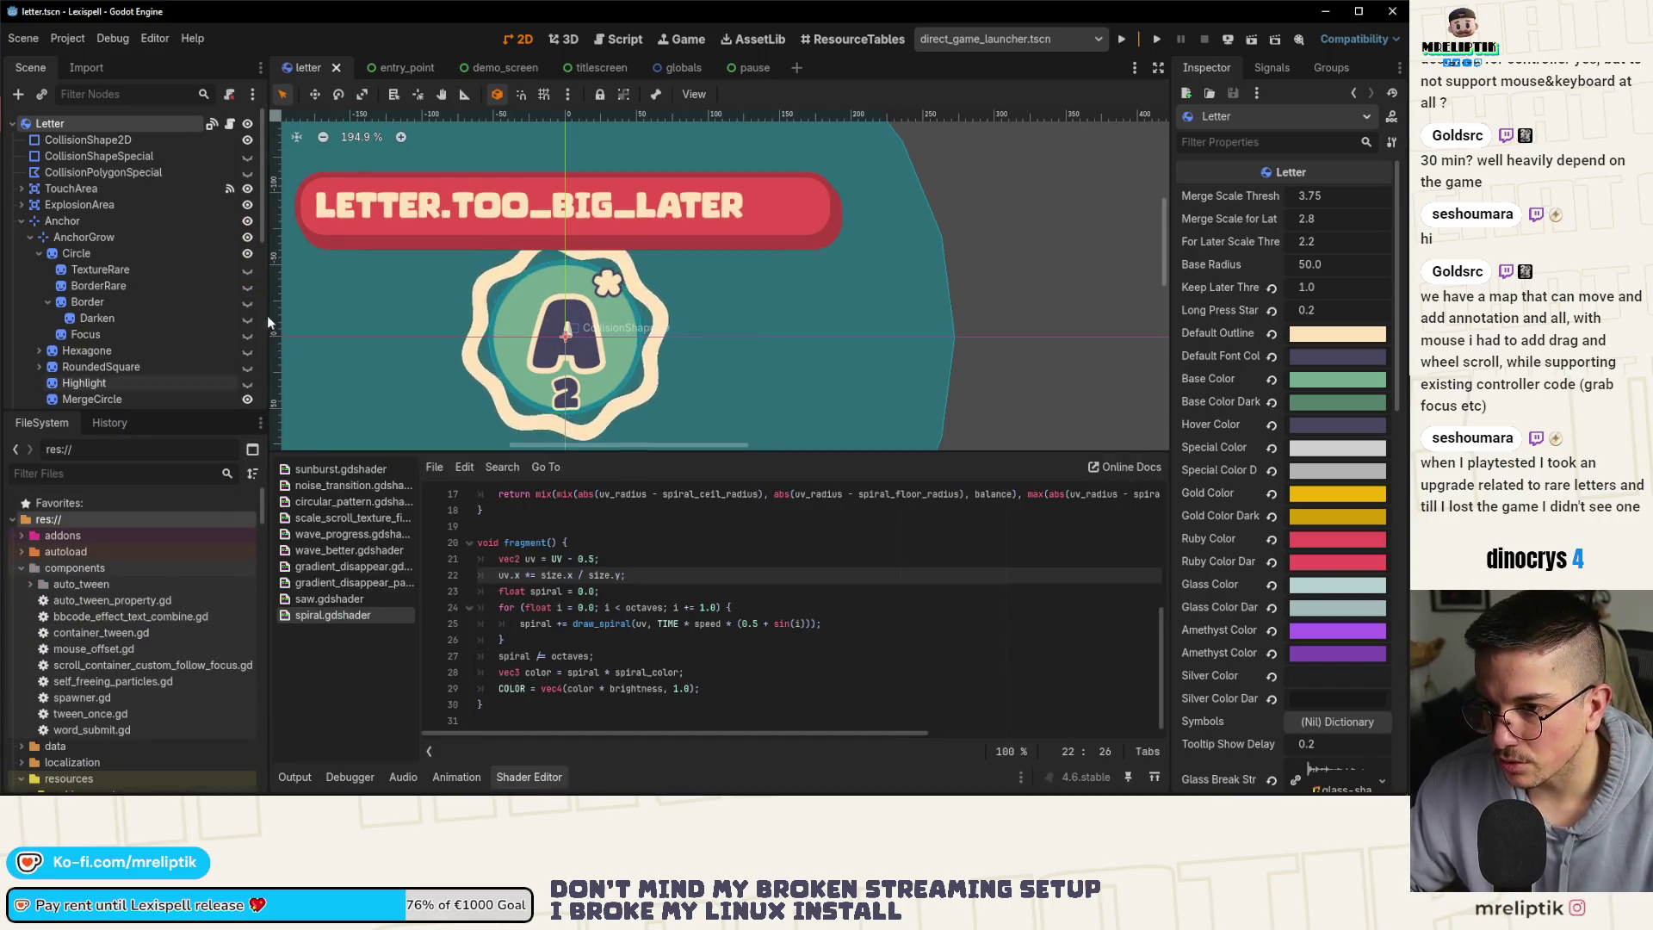
pyautogui.click(992, 378)
pyautogui.hotkey('ctrl', 'shift', 'o')
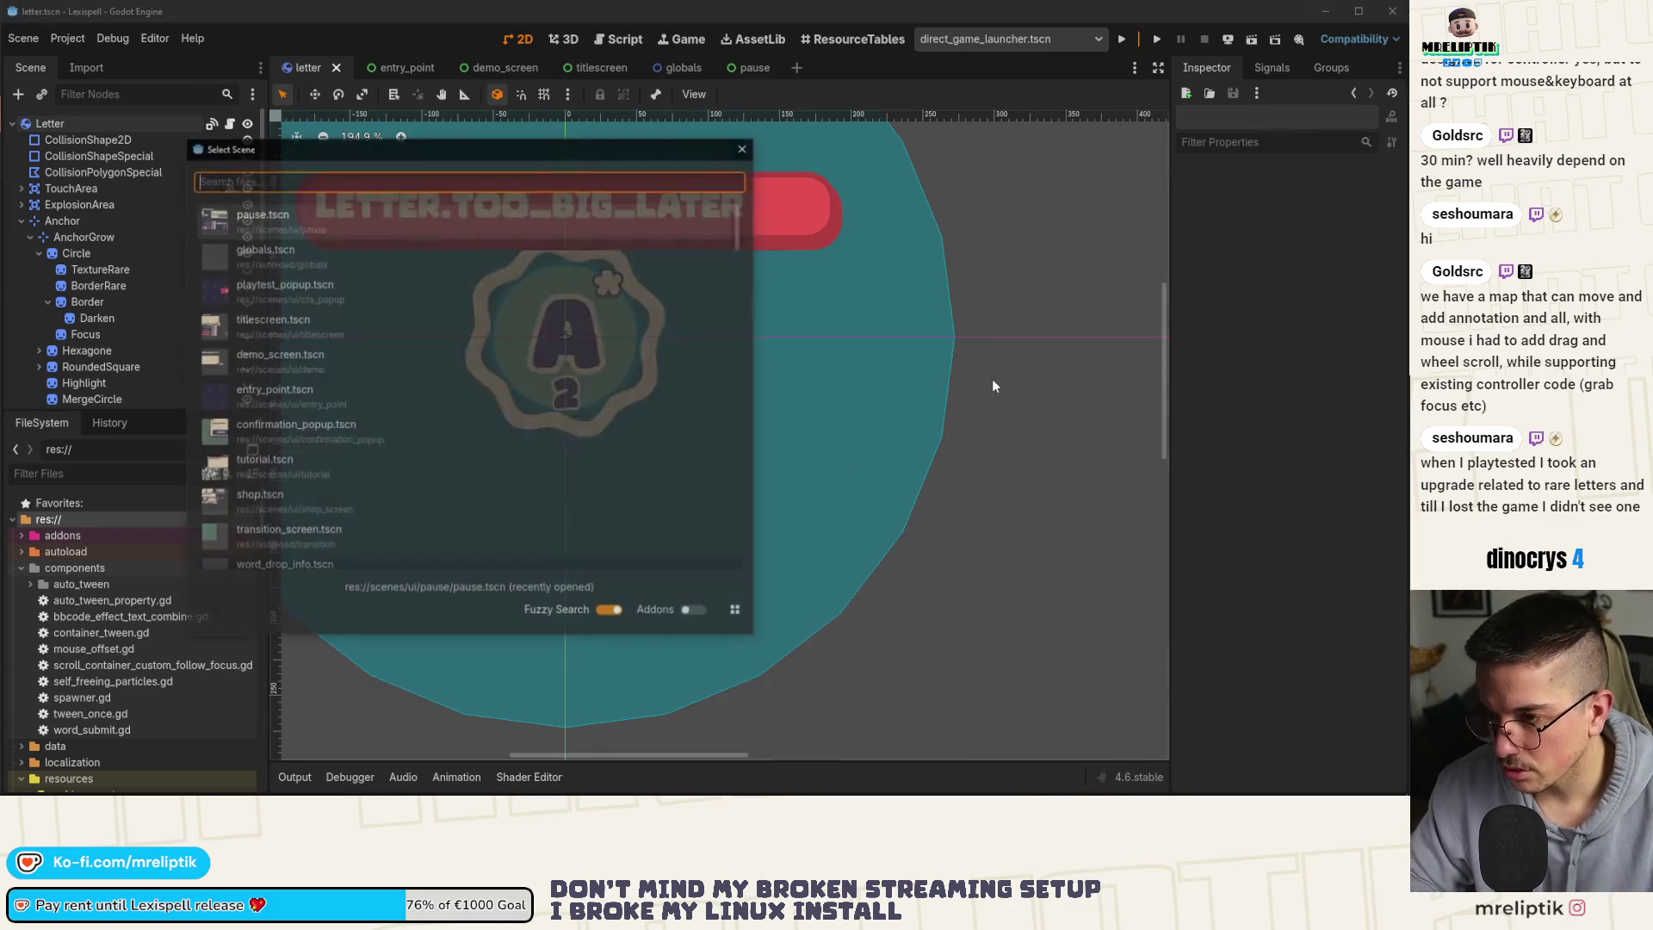
pyautogui.press('Escape')
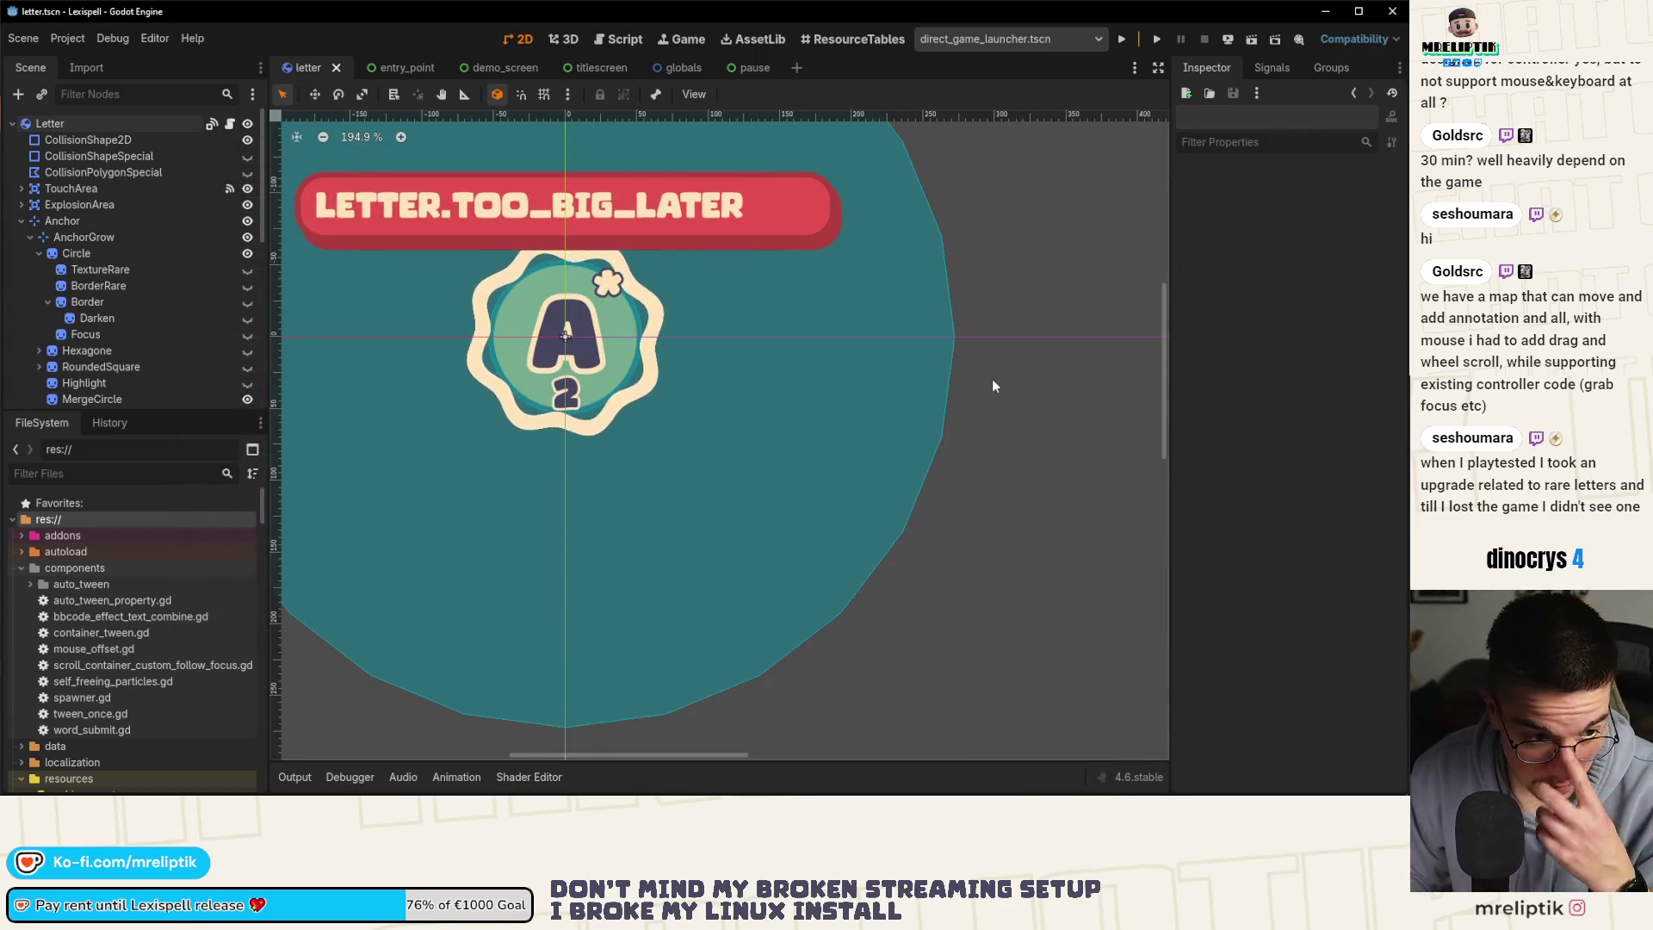
pyautogui.hotkey('ctrl', 'shift', 'o')
pyautogui.write('g')
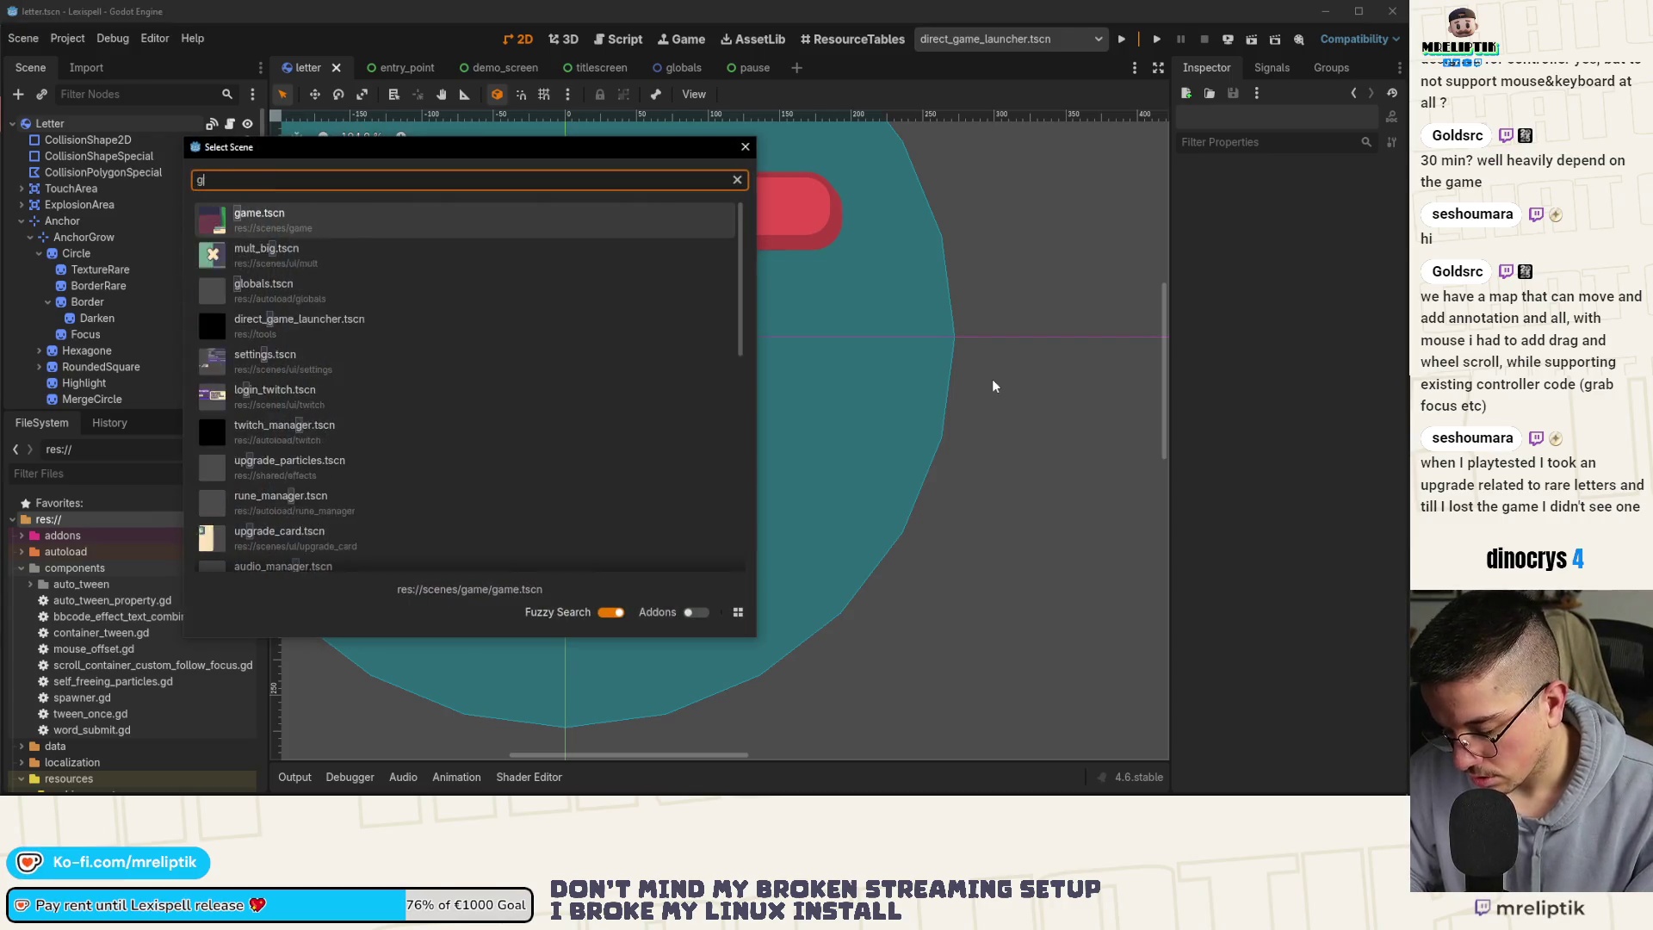
pyautogui.write('ame')
pyautogui.press('Return')
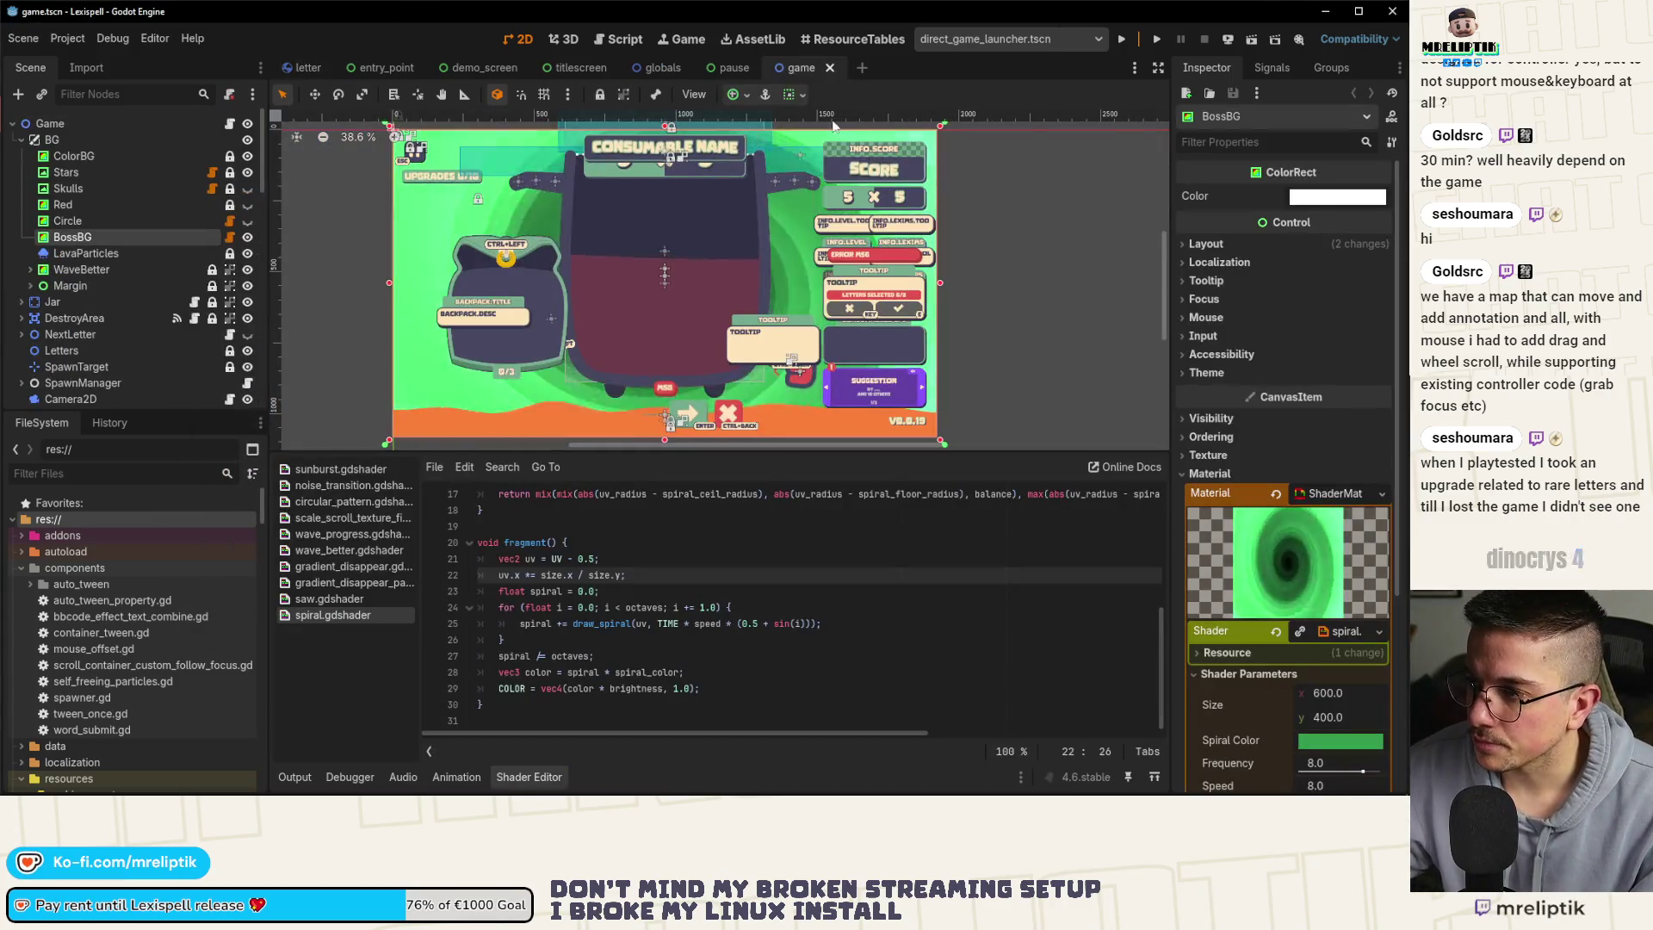
pyautogui.moveTo(800, 67); pyautogui.dragTo(306, 69)
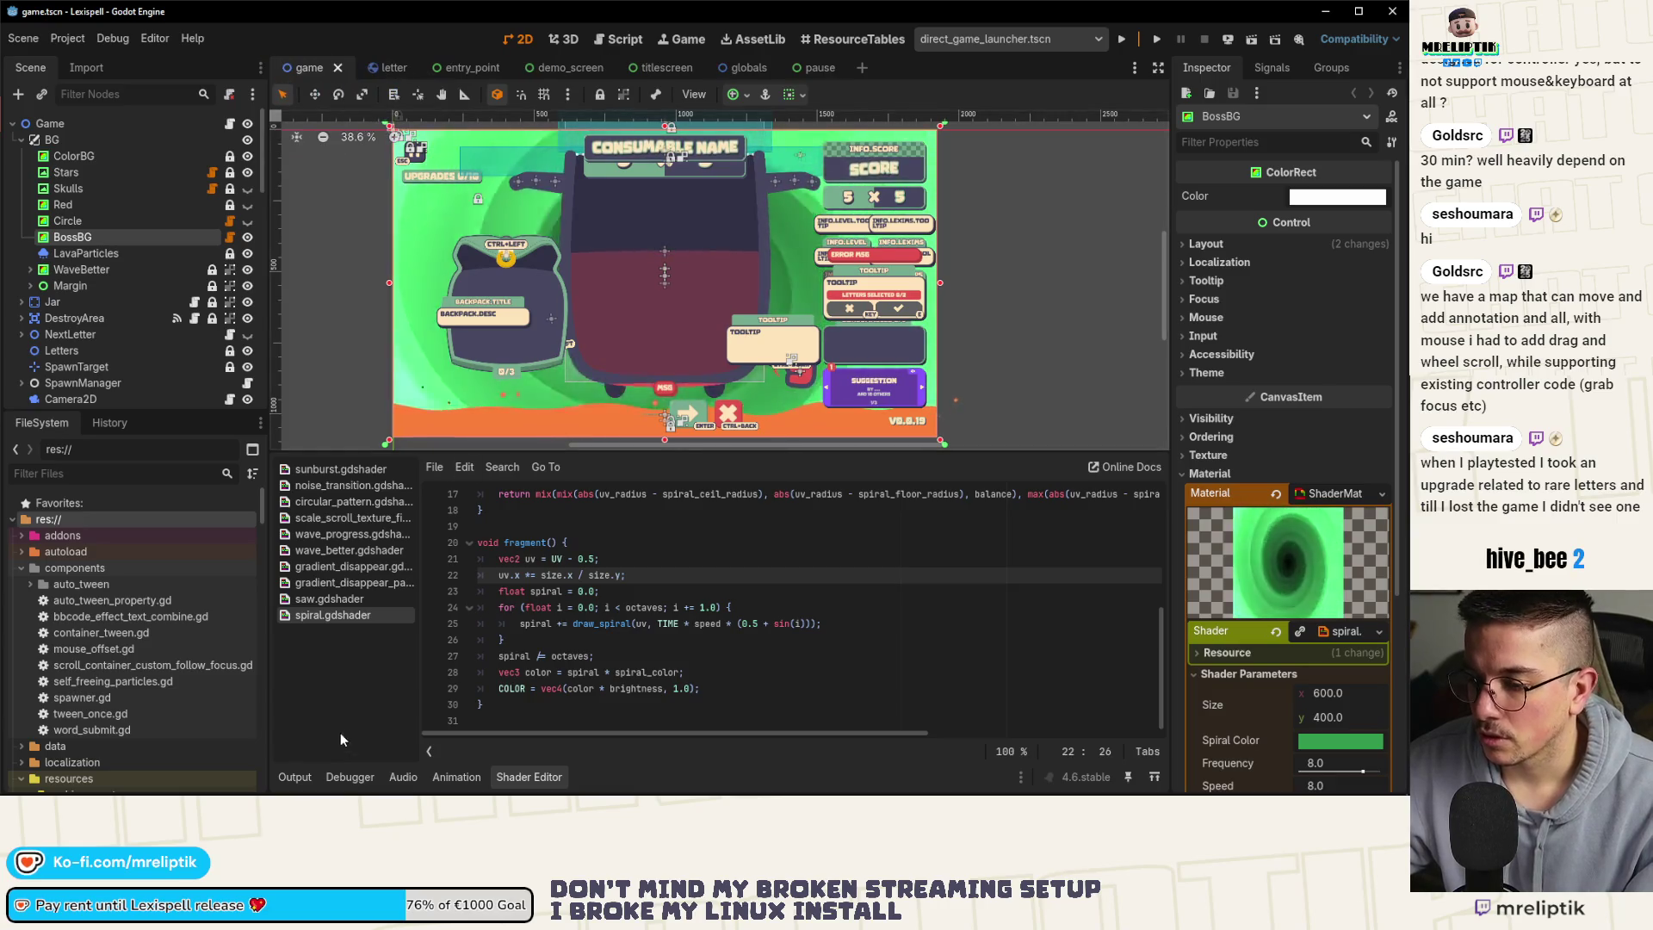
# Resize BossBG to cover the full 1920×1080 scene and save
pyautogui.click(529, 777)
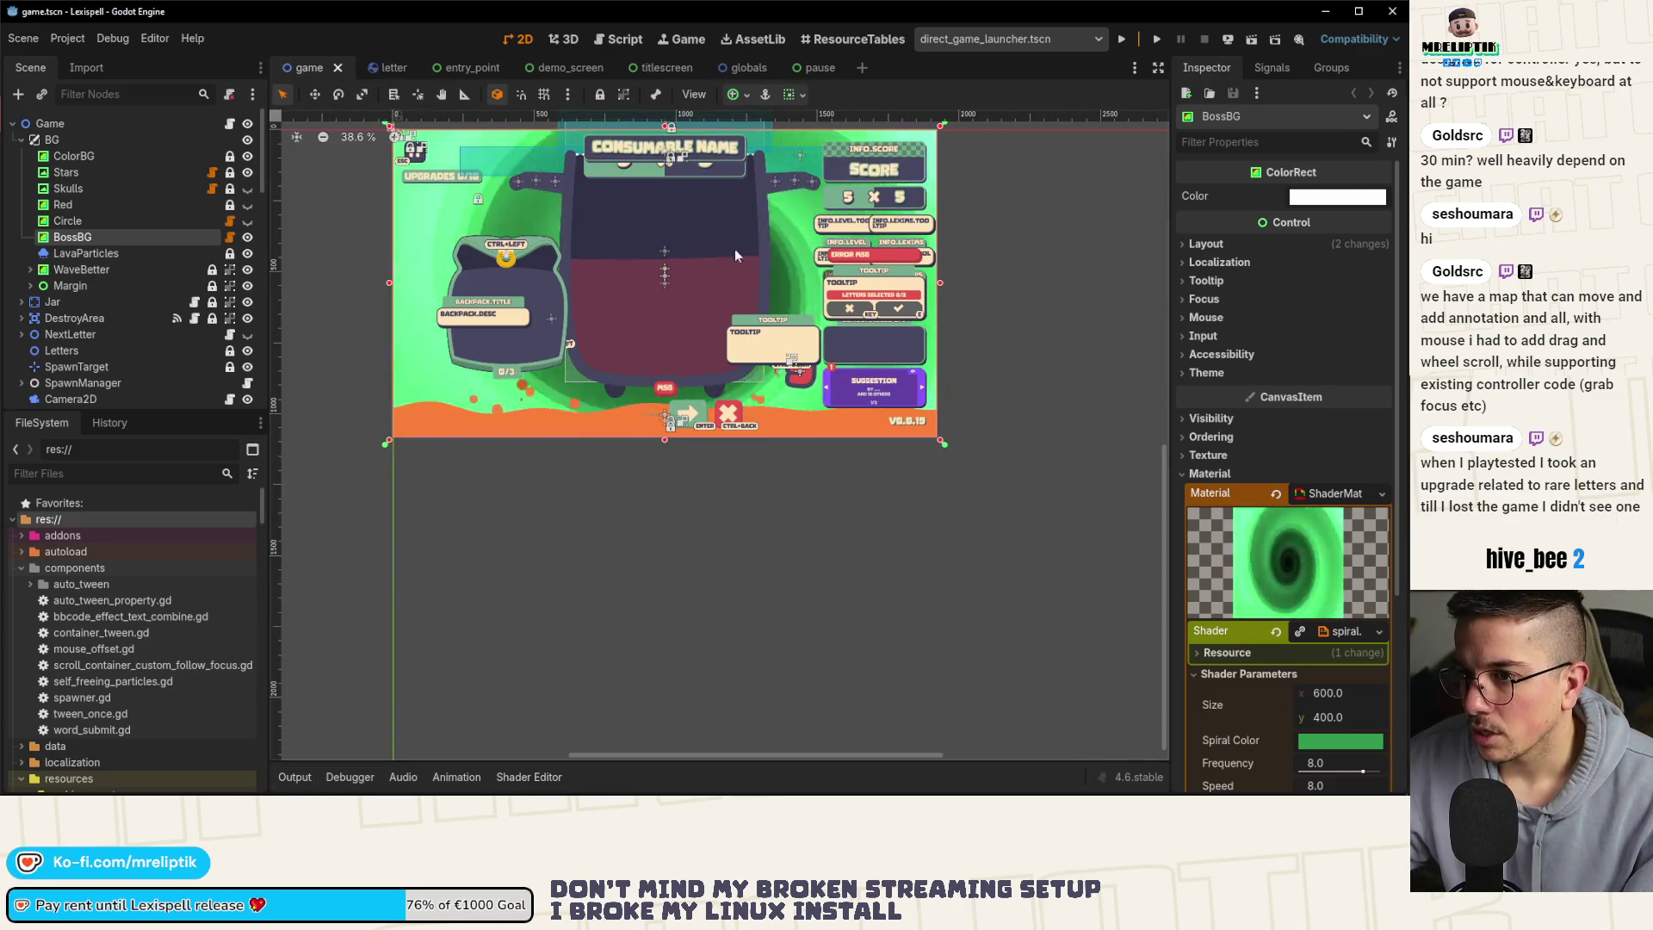
pyautogui.moveTo(941, 283)
pyautogui.mouseDown()
pyautogui.moveTo(544, 297)
pyautogui.moveTo(940, 284)
pyautogui.mouseUp()
pyautogui.hotkey('ctrl', 's')
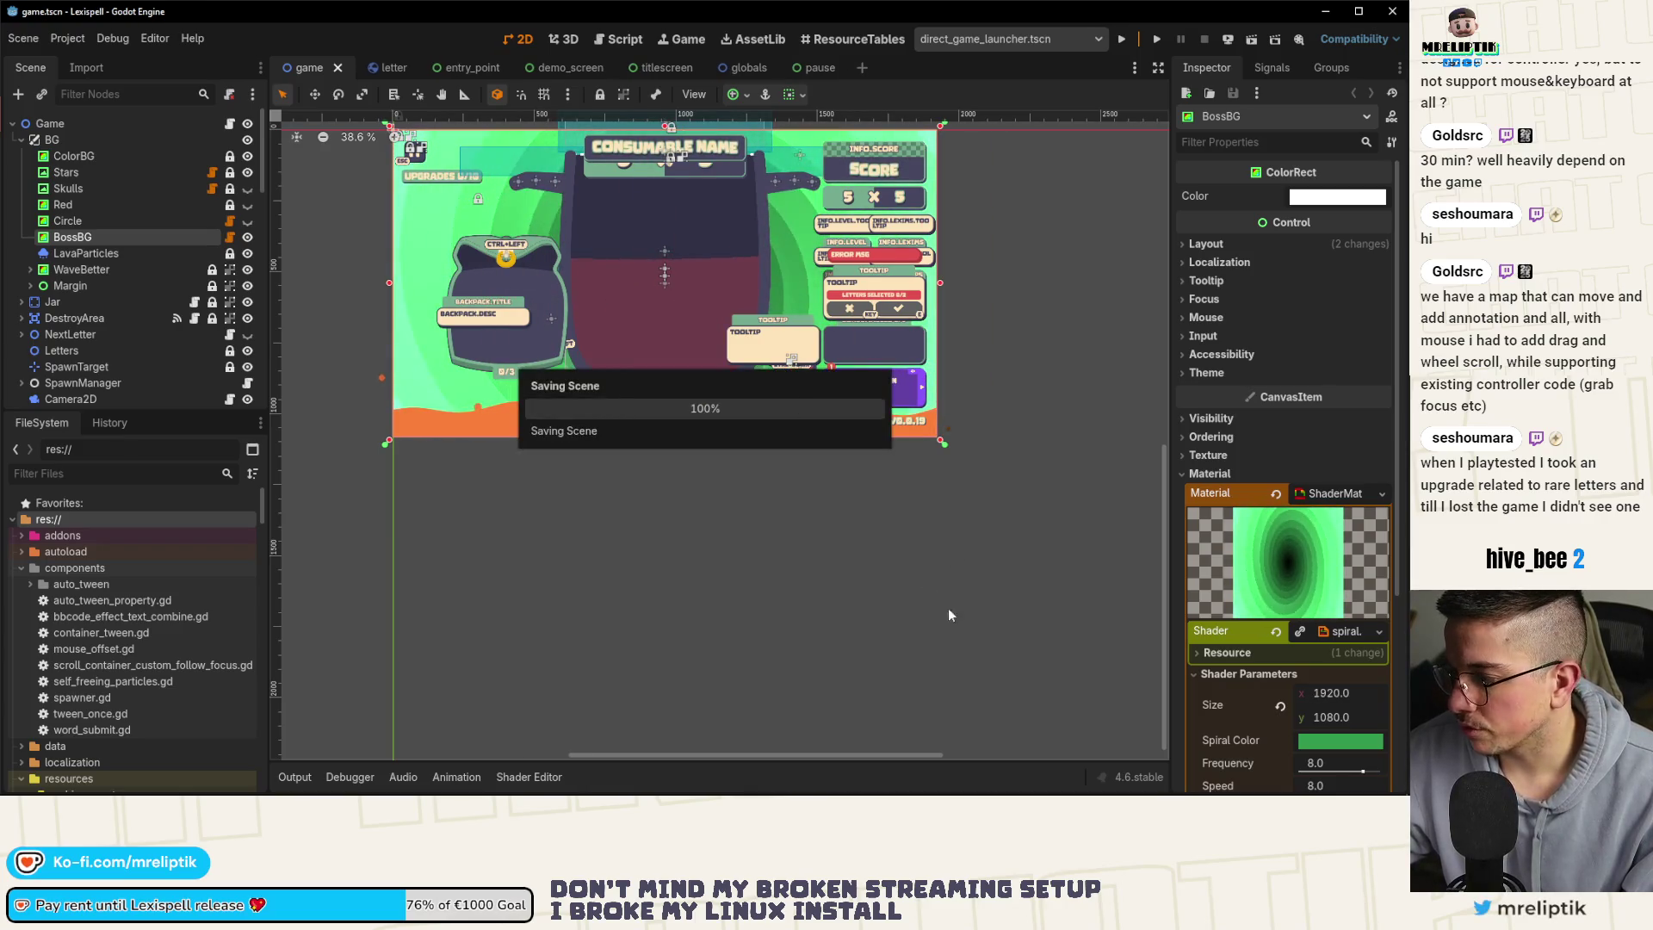
pyautogui.scroll(-5, 1222, 680)
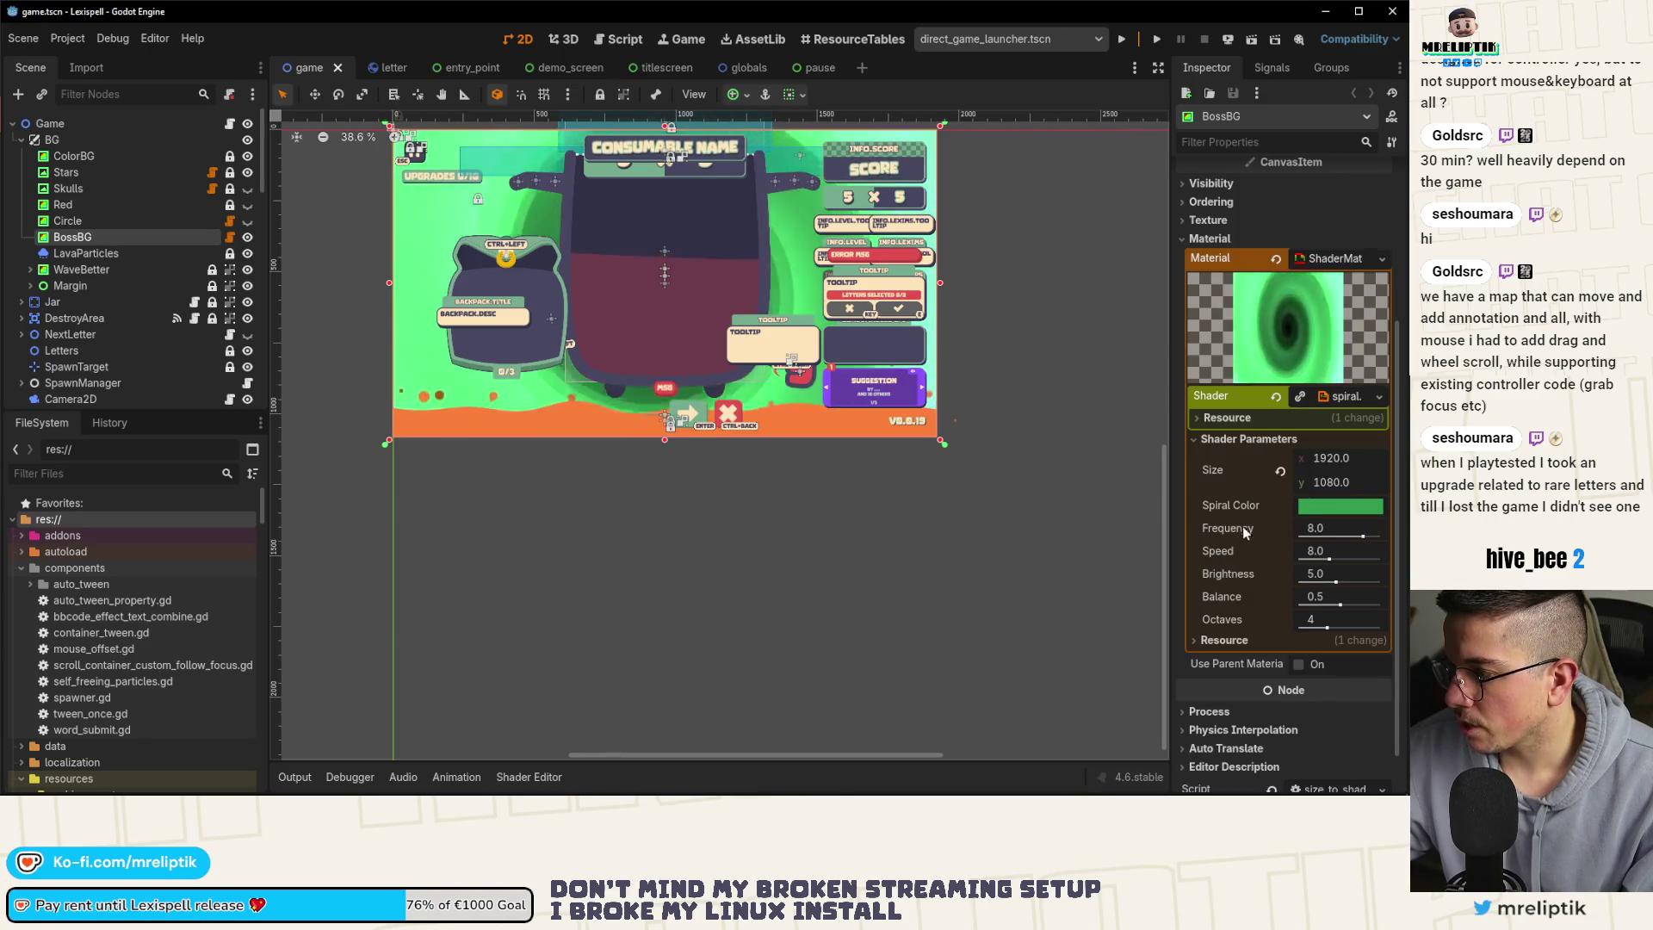
# Set the spiral Speed to 1.0 and the Spiral Color to red, then save
pyautogui.click(1318, 552)
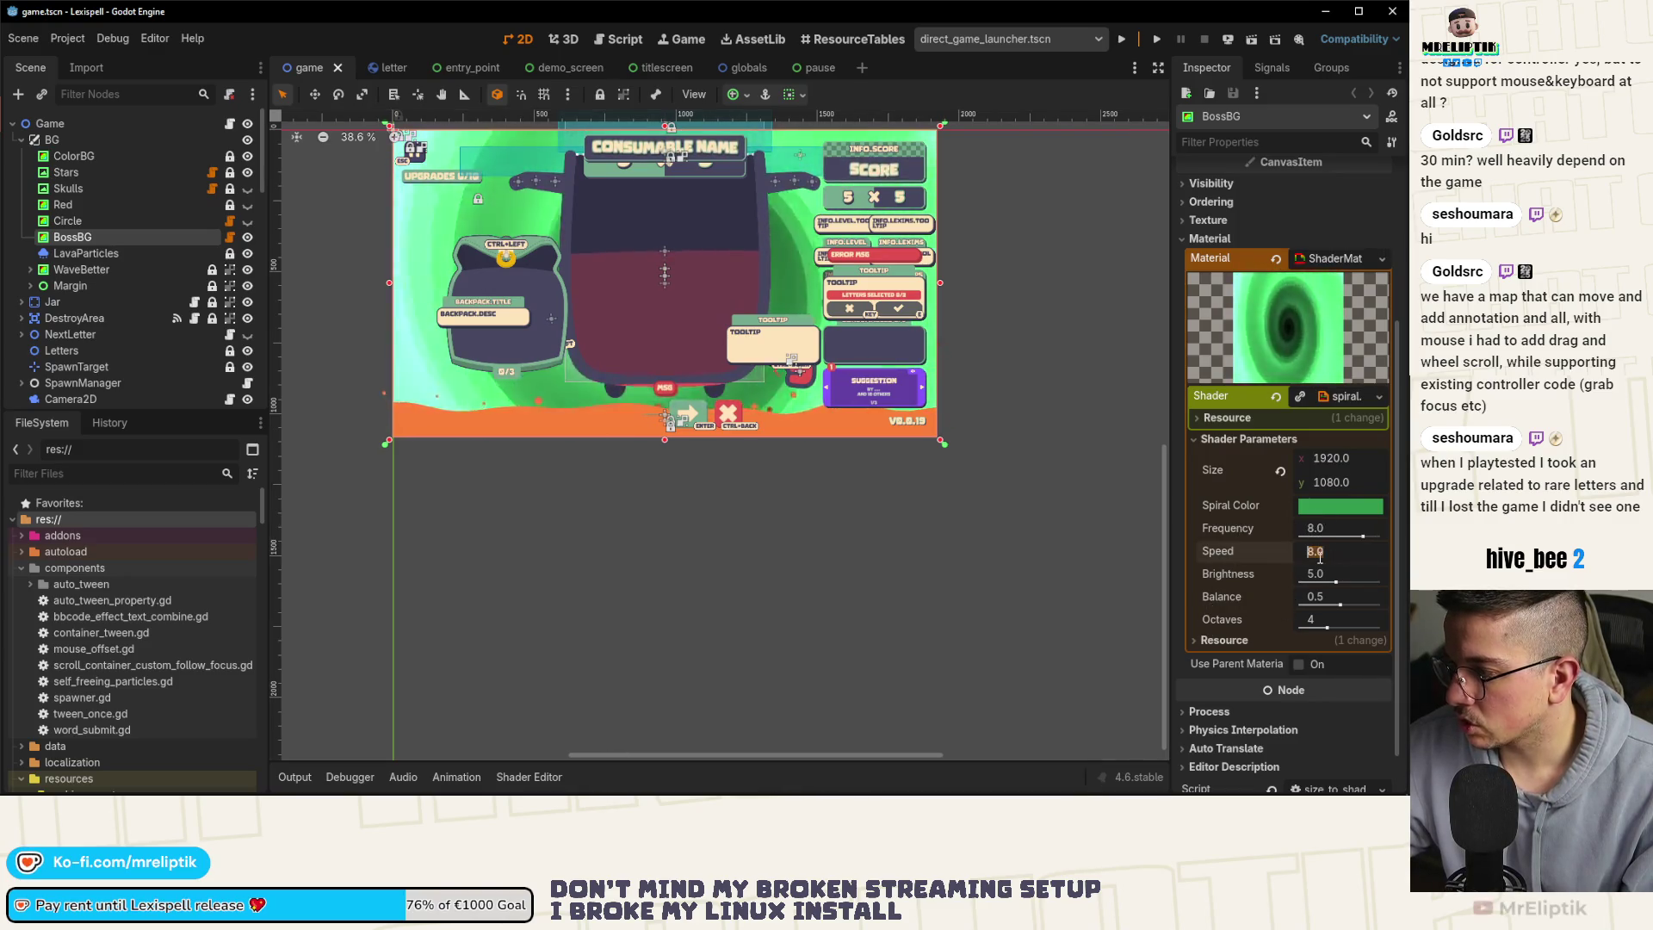
pyautogui.write('1')
pyautogui.press('Return')
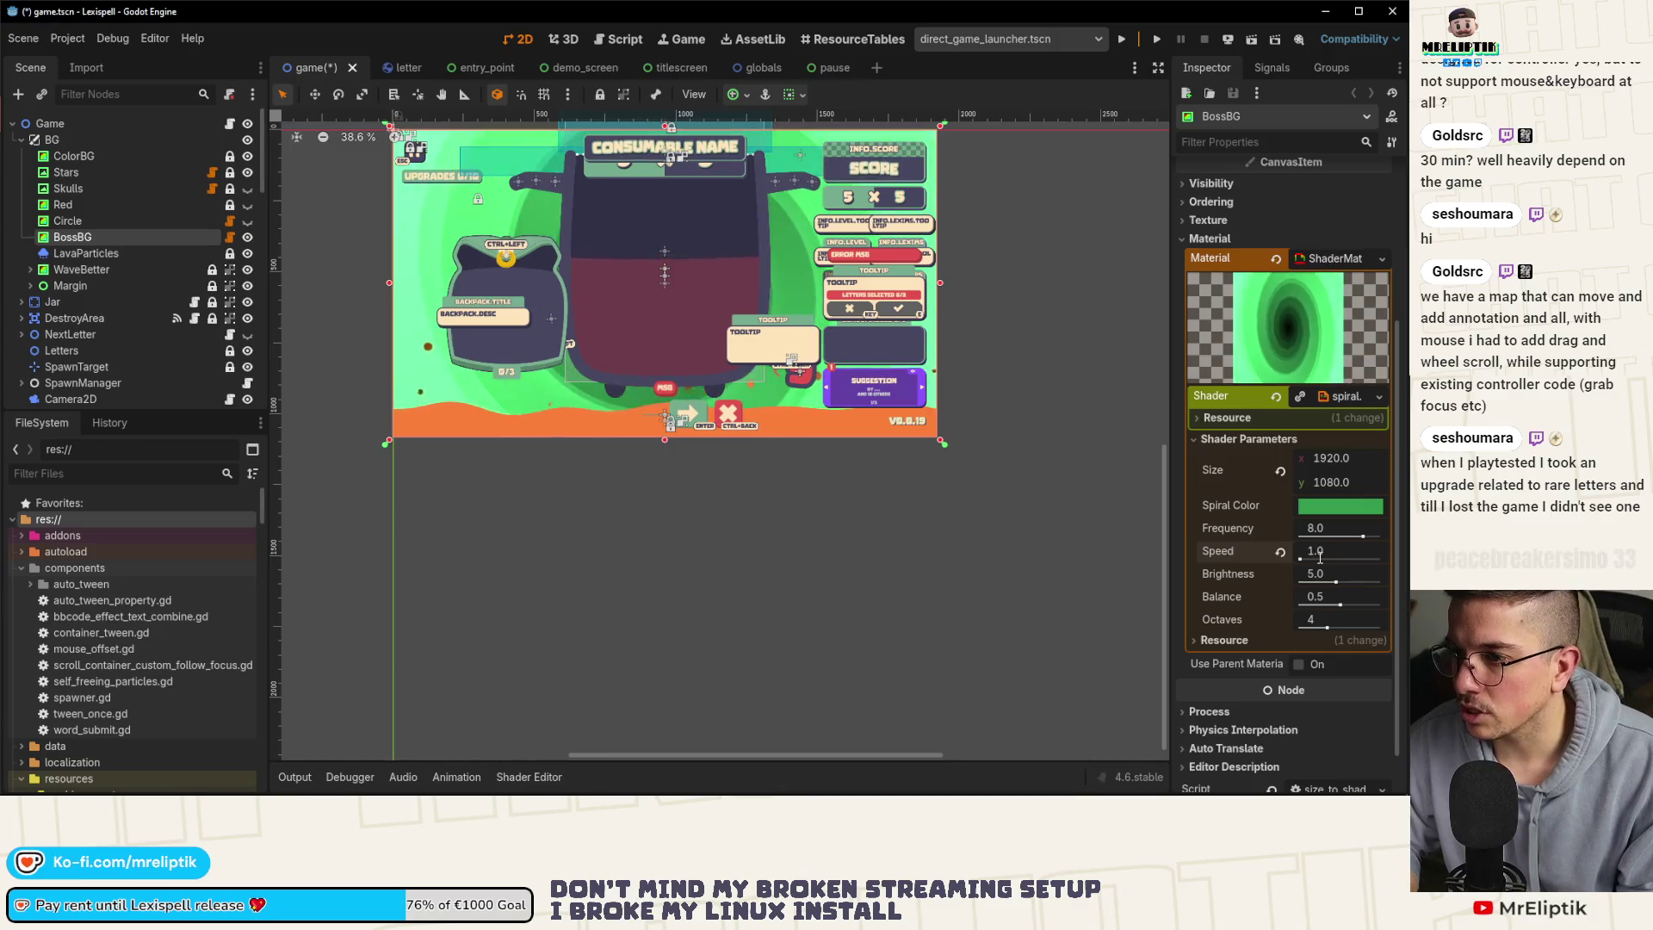
pyautogui.scroll(4, 669, 269)
pyautogui.scroll(-3, 557, 421)
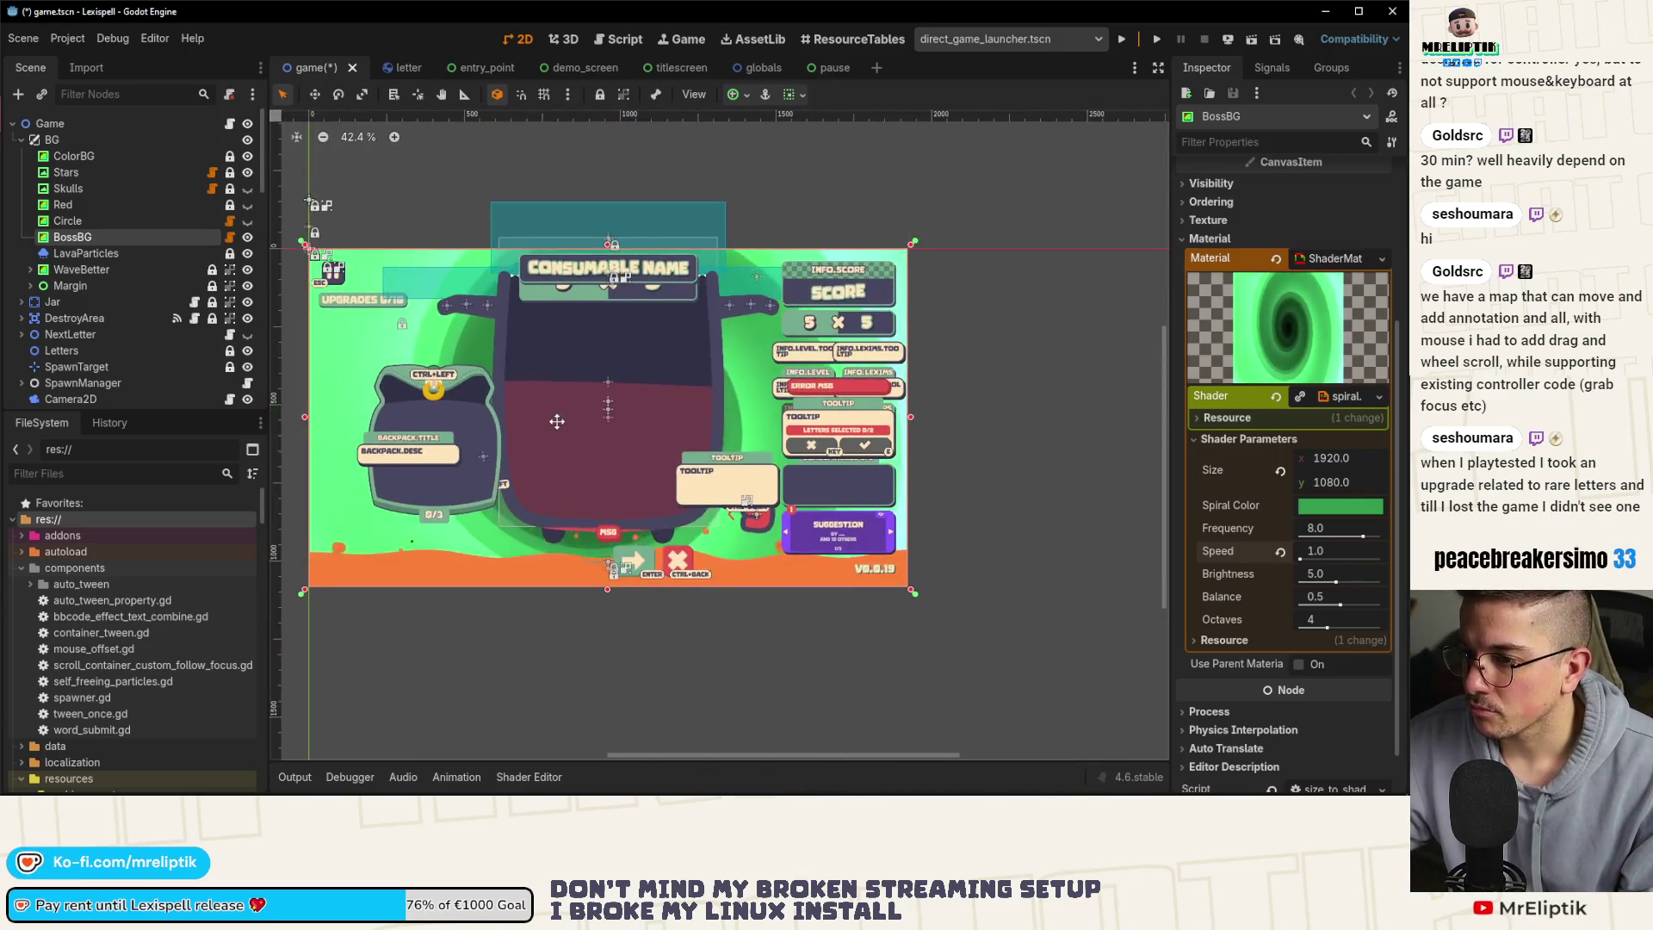
pyautogui.click(1341, 507)
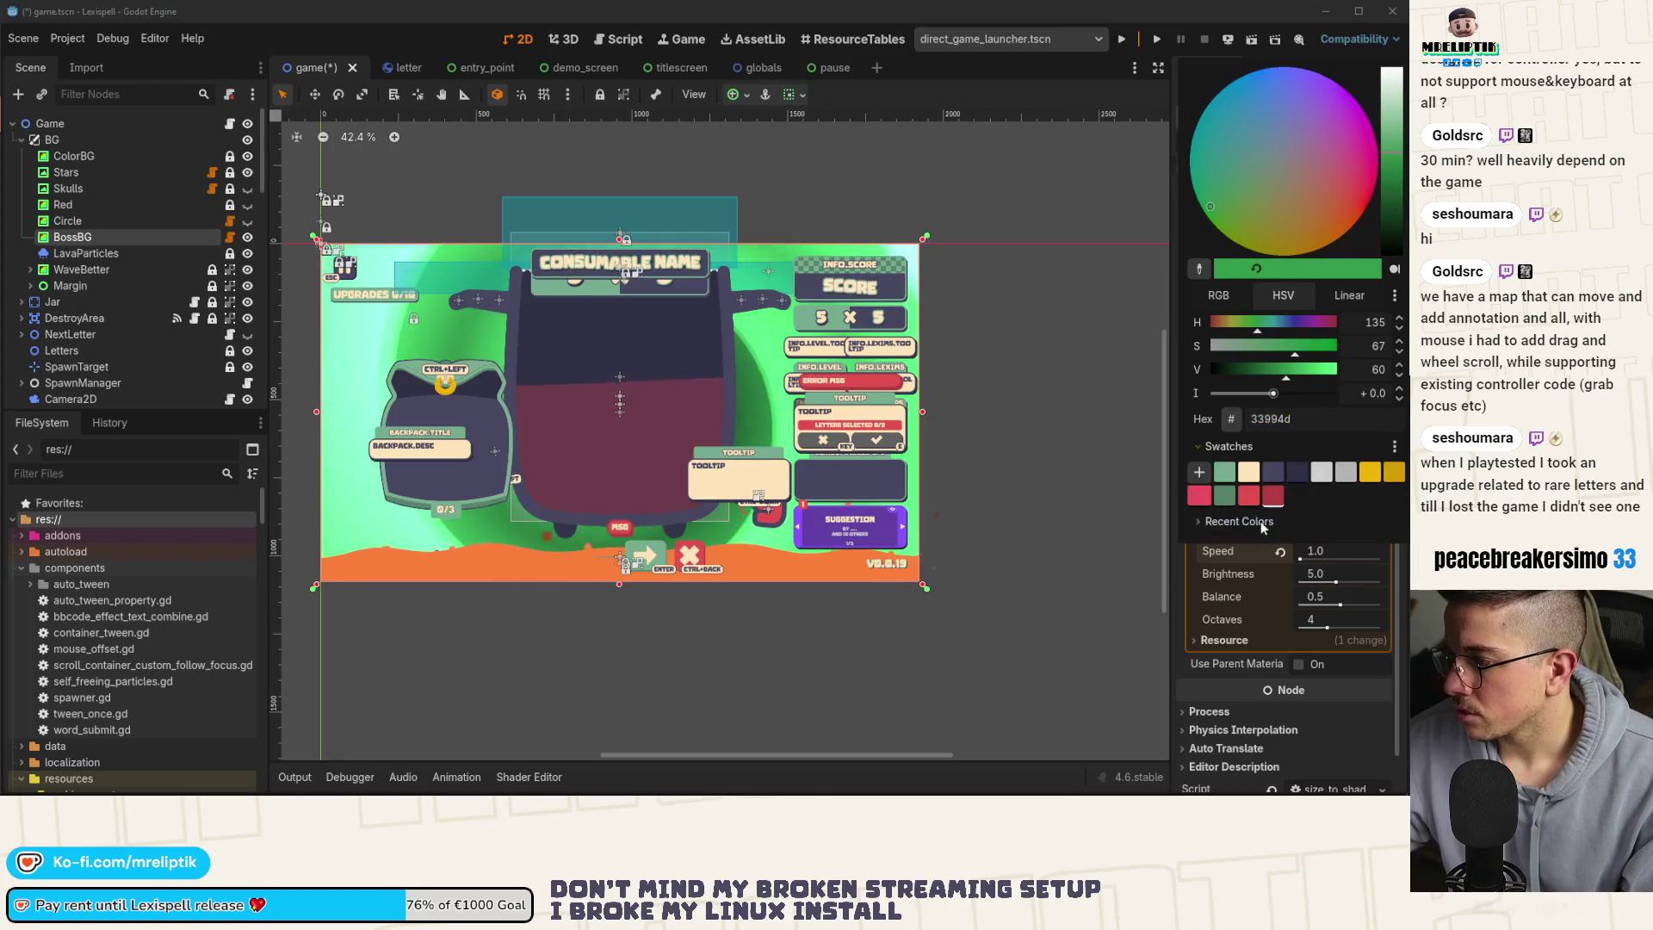
pyautogui.click(1251, 499)
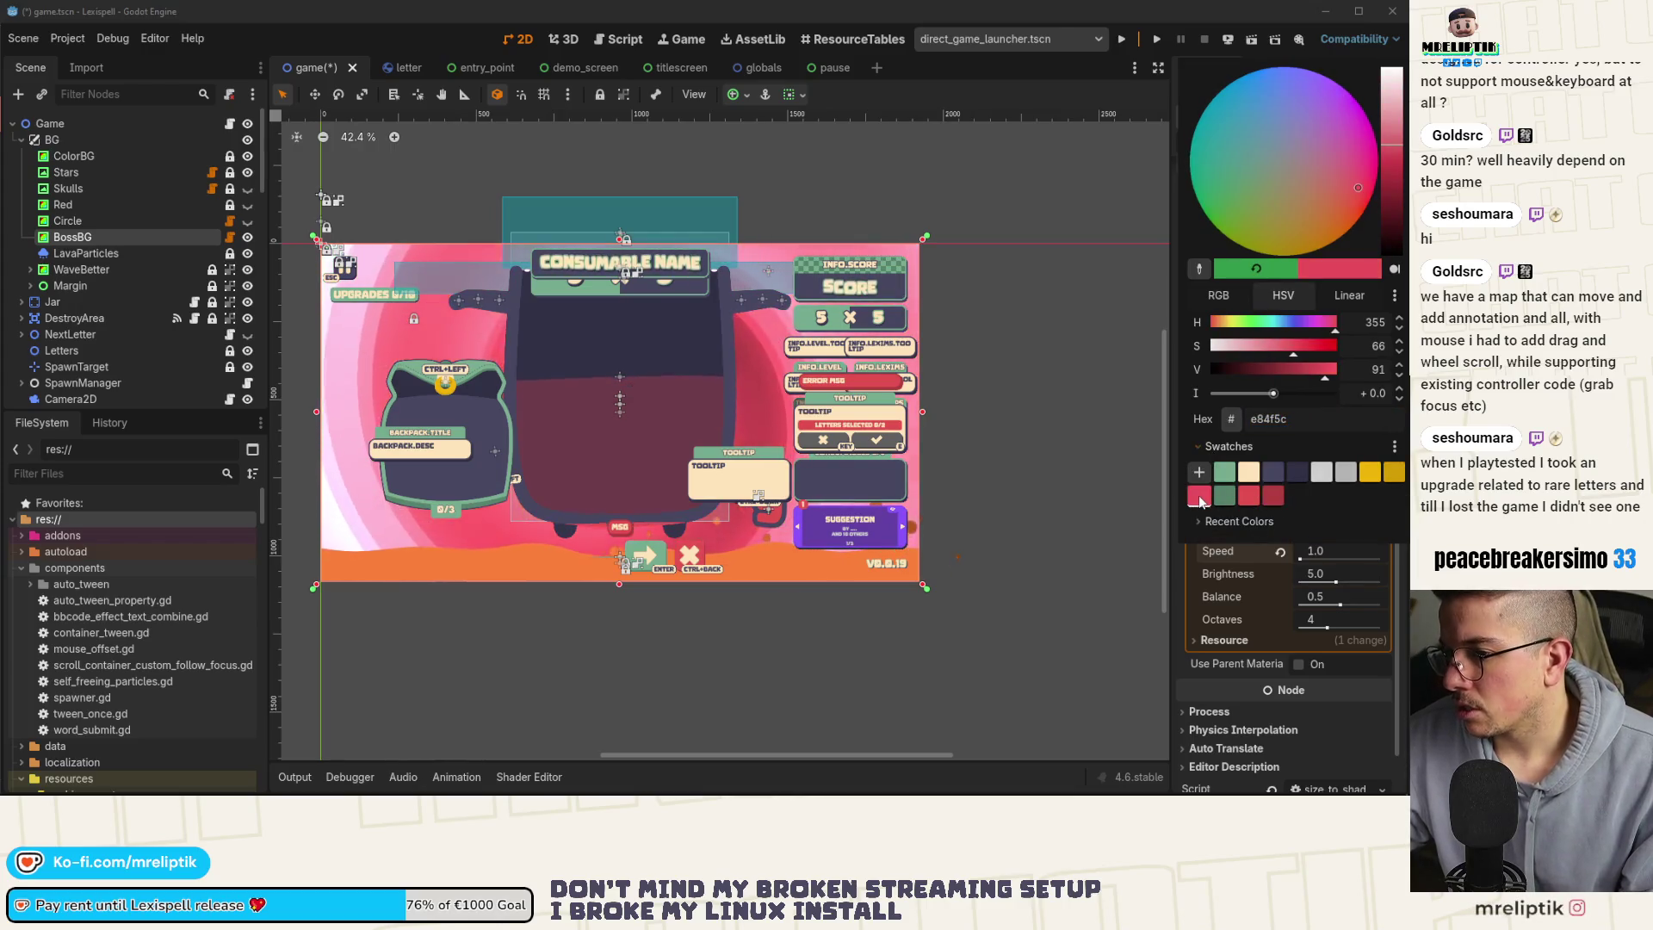
pyautogui.click(1251, 499)
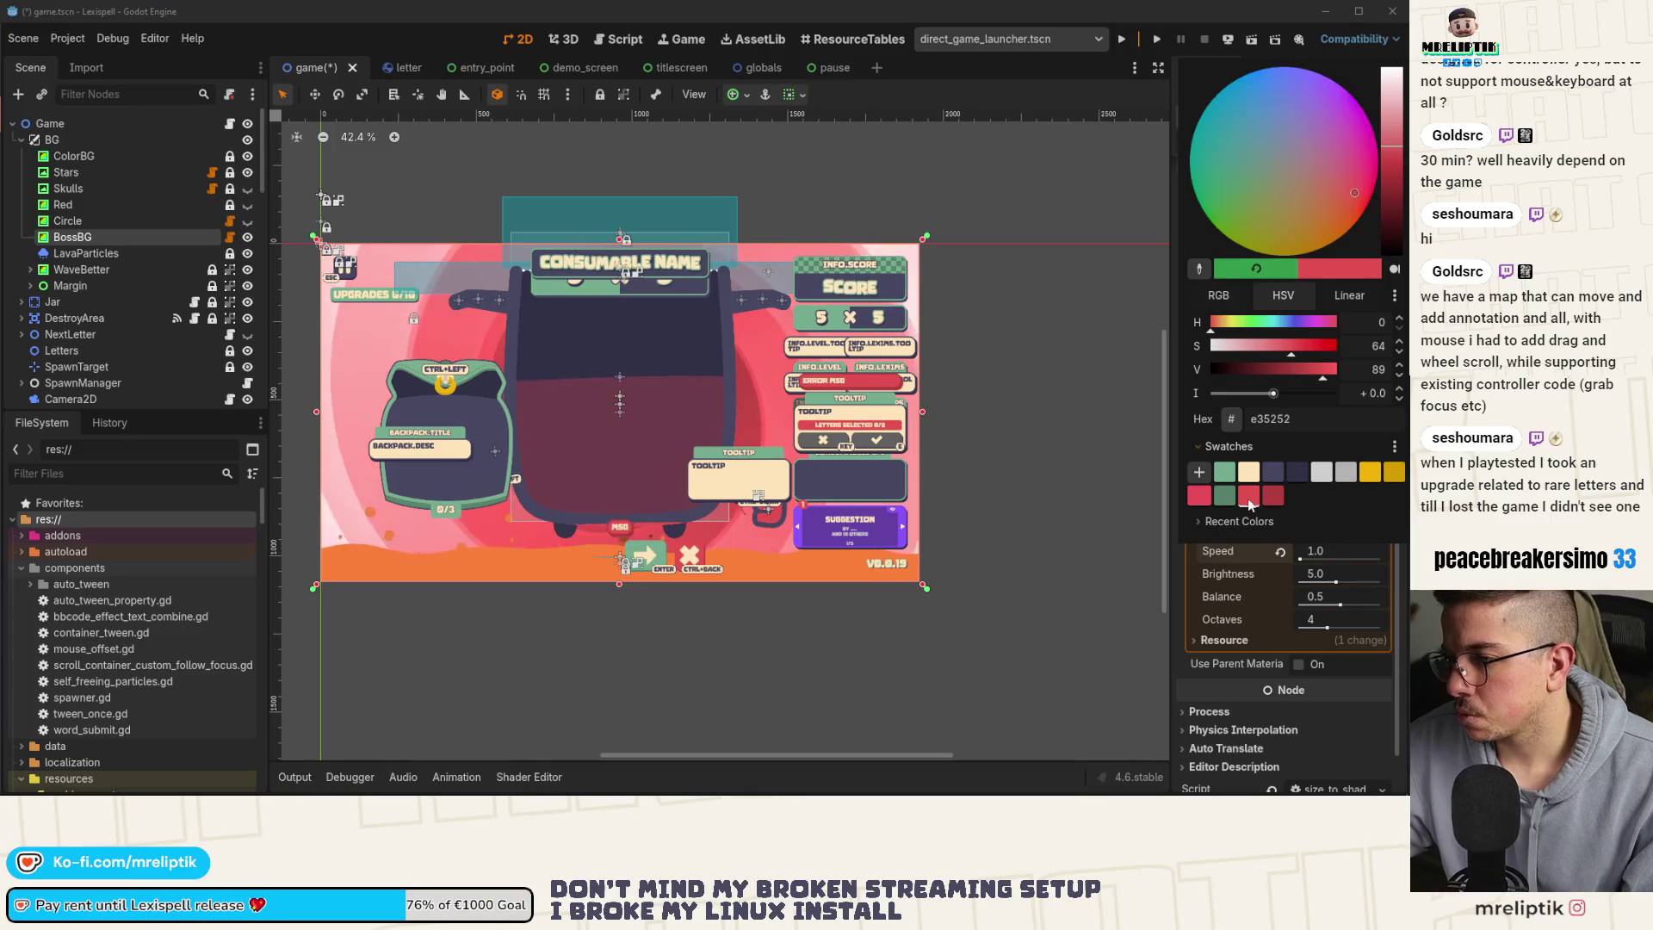
pyautogui.click(1277, 600)
pyautogui.hotkey('ctrl', 's')
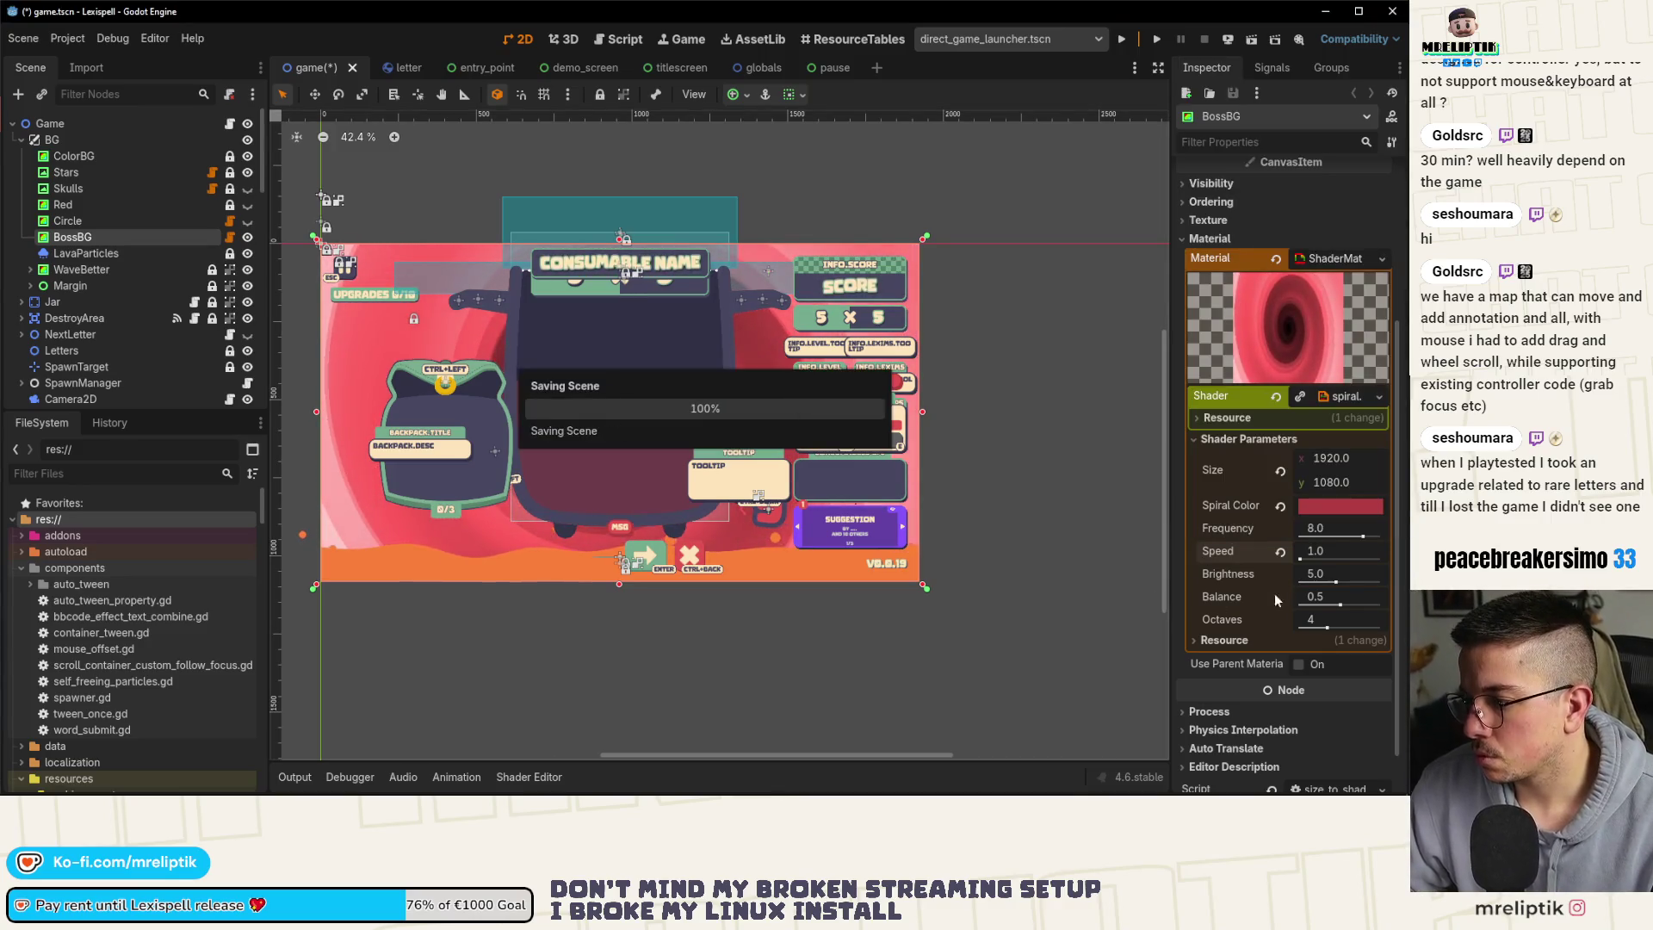
# Set Brightness to 2.0, Balance to 0.5, Octaves back to 4, and Frequency to 1.0
pyautogui.moveTo(1331, 575); pyautogui.dragTo(1300, 575)
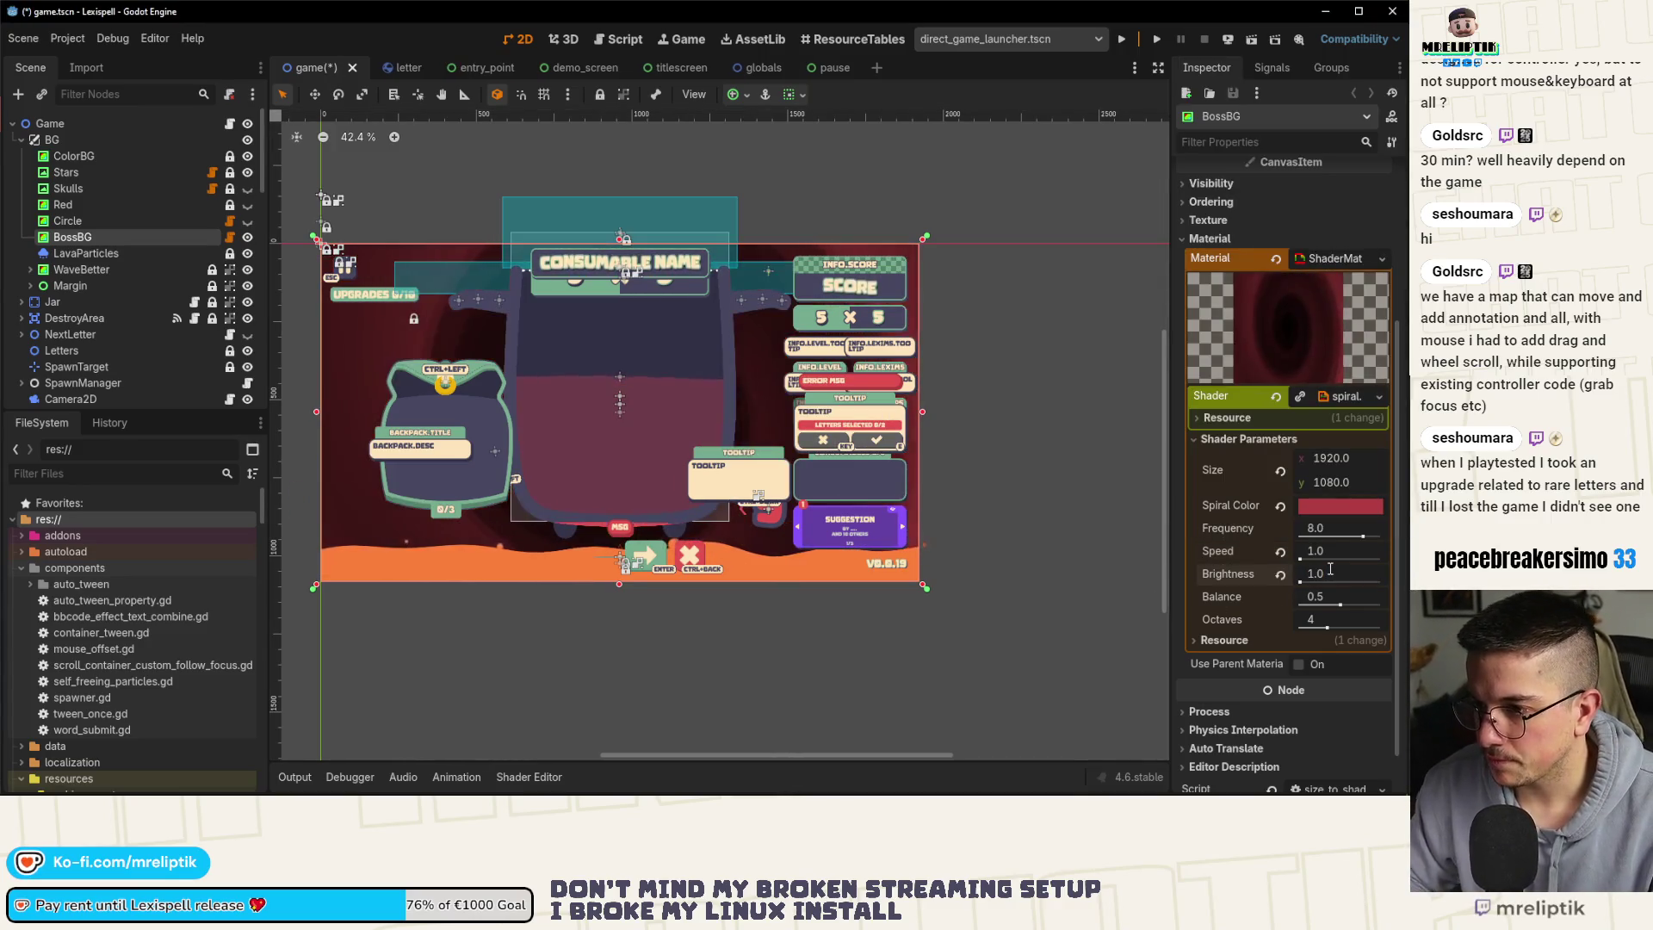
pyautogui.write('2')
pyautogui.press('Return')
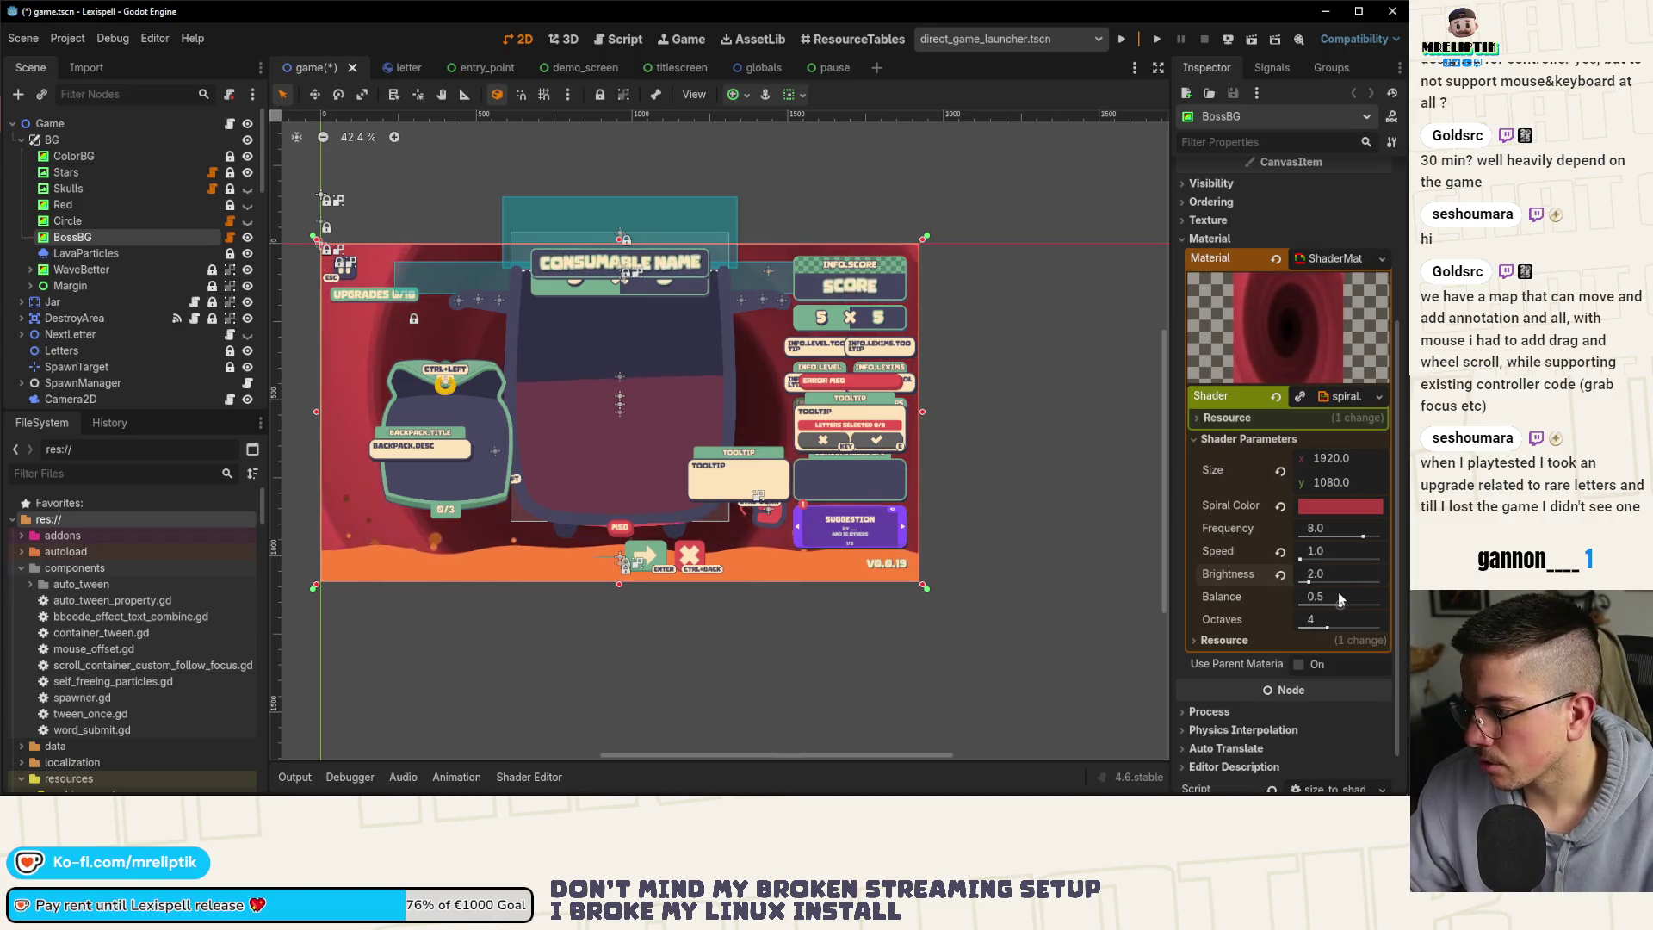
pyautogui.moveTo(1340, 607)
pyautogui.mouseDown()
pyautogui.moveTo(1370, 607)
pyautogui.moveTo(1323, 605)
pyautogui.moveTo(1369, 633)
pyautogui.moveTo(1180, 635)
pyautogui.mouseUp()
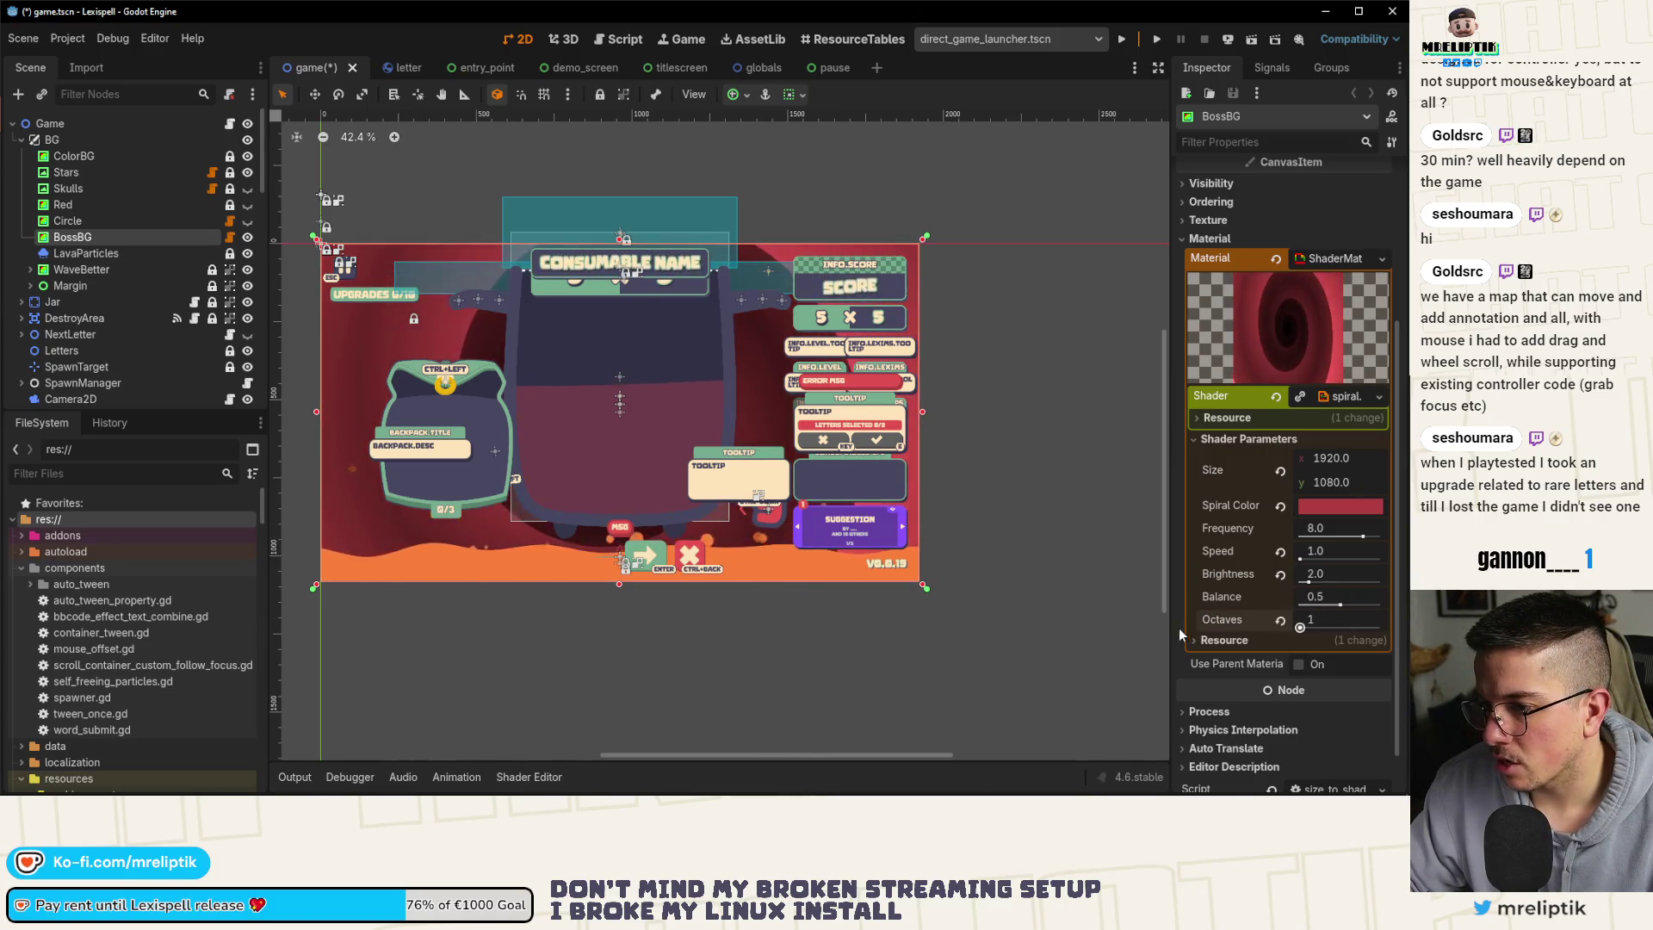
pyautogui.click(1280, 620)
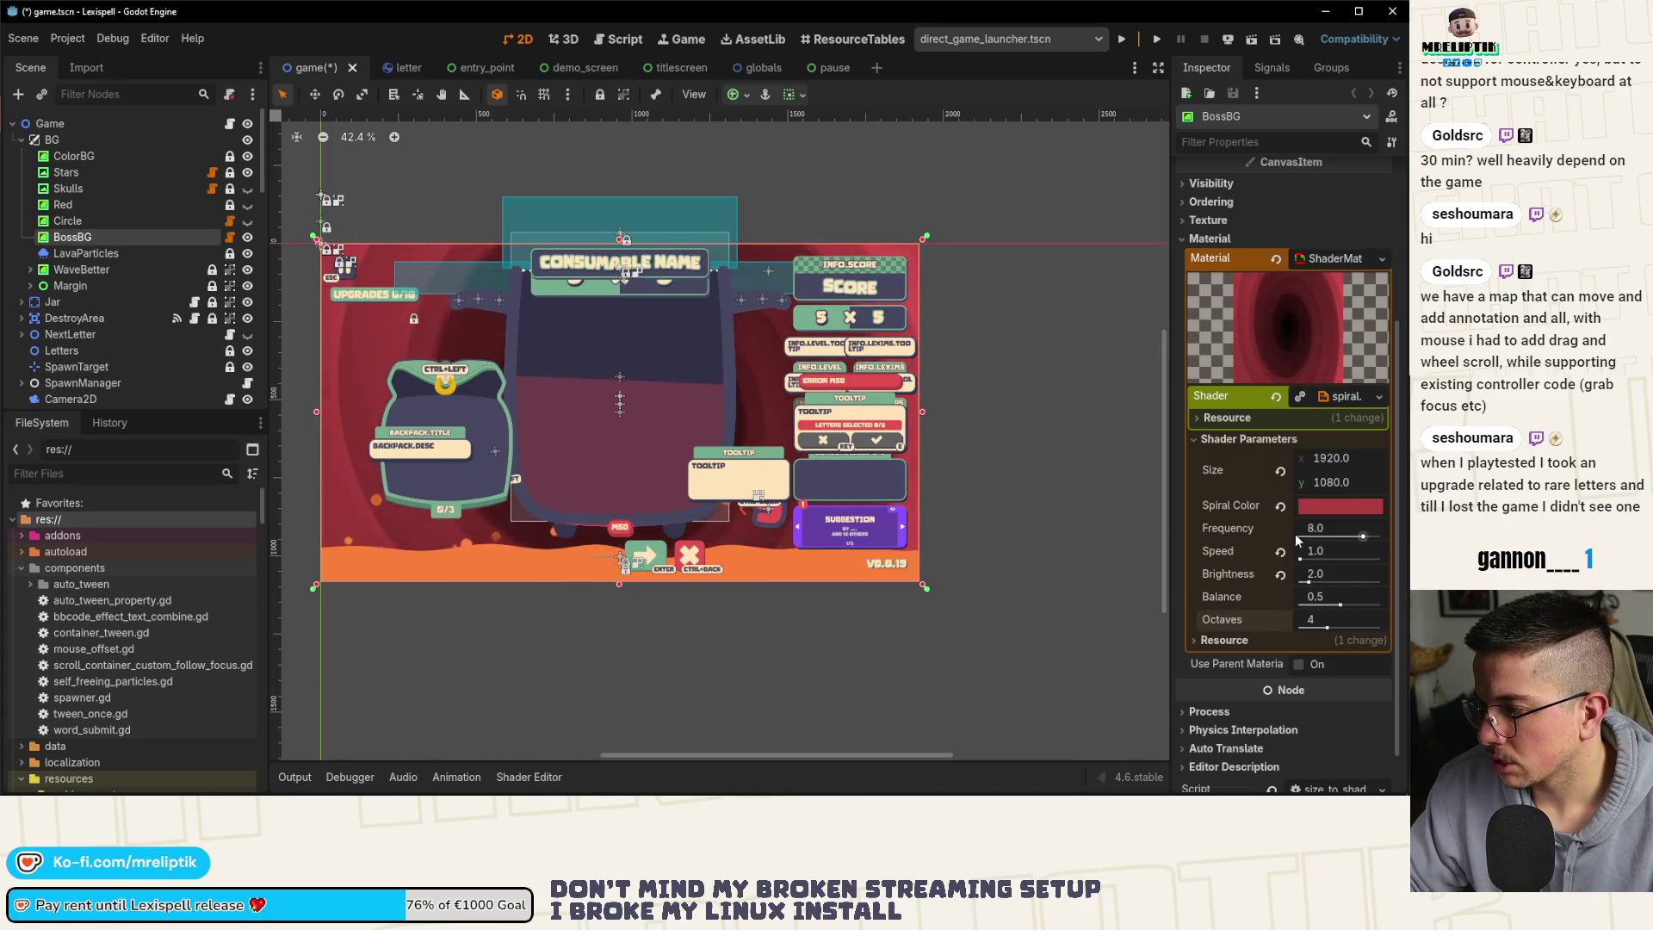
pyautogui.moveTo(1363, 537); pyautogui.dragTo(1399, 549)
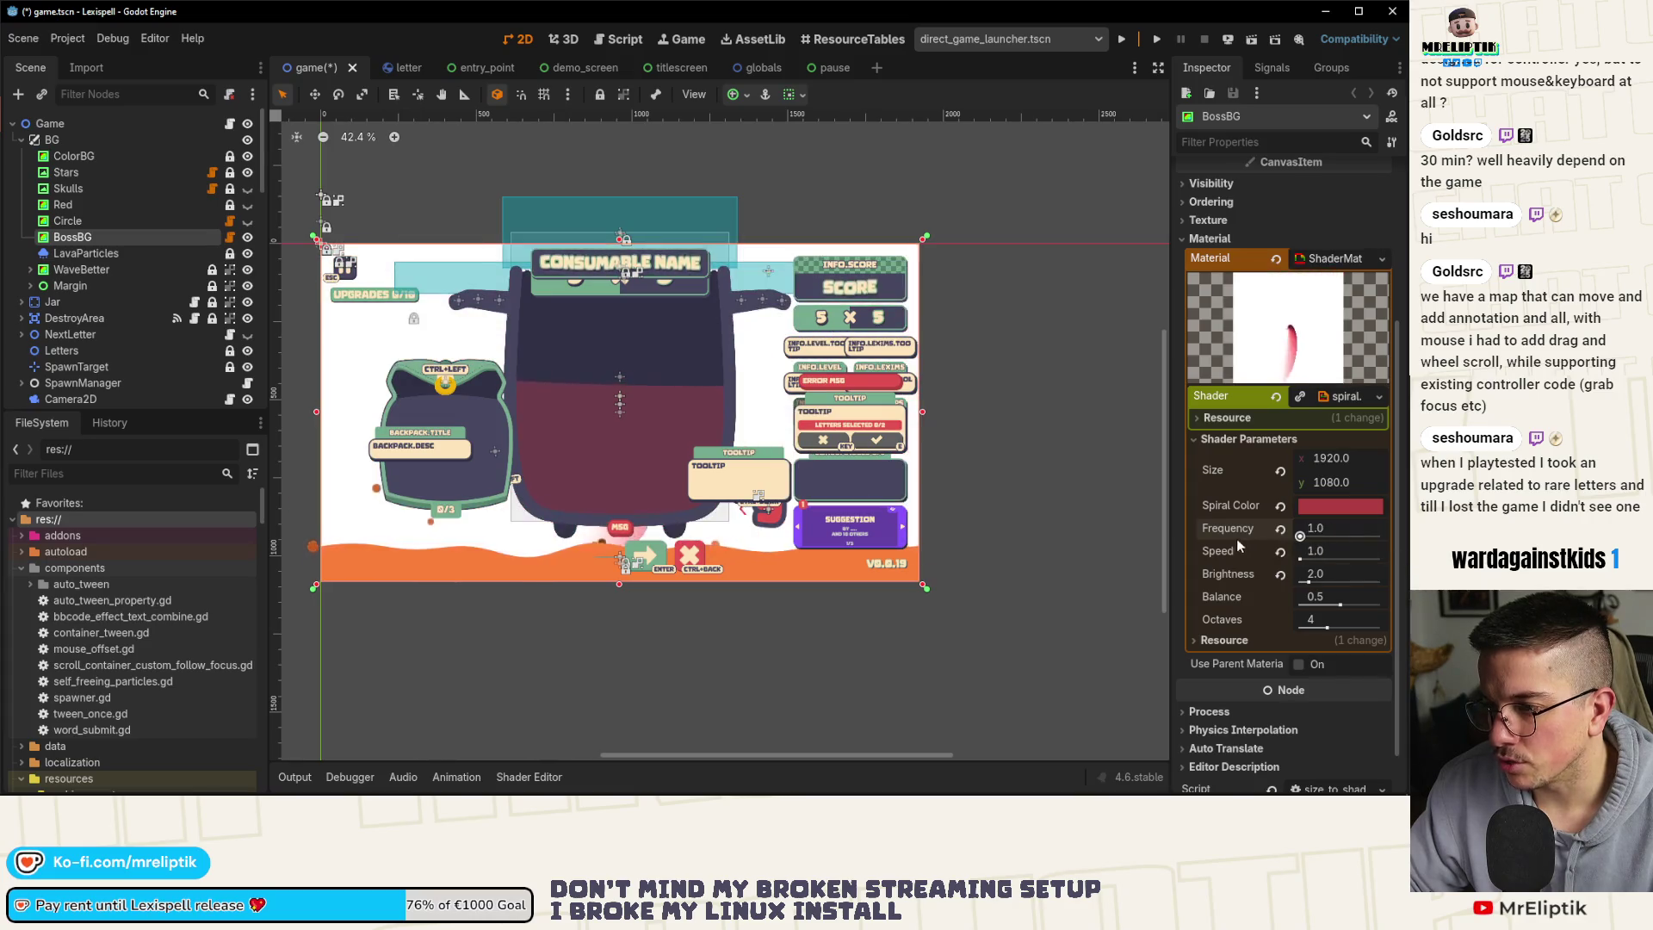
pyautogui.moveTo(1381, 535); pyautogui.dragTo(1257, 547)
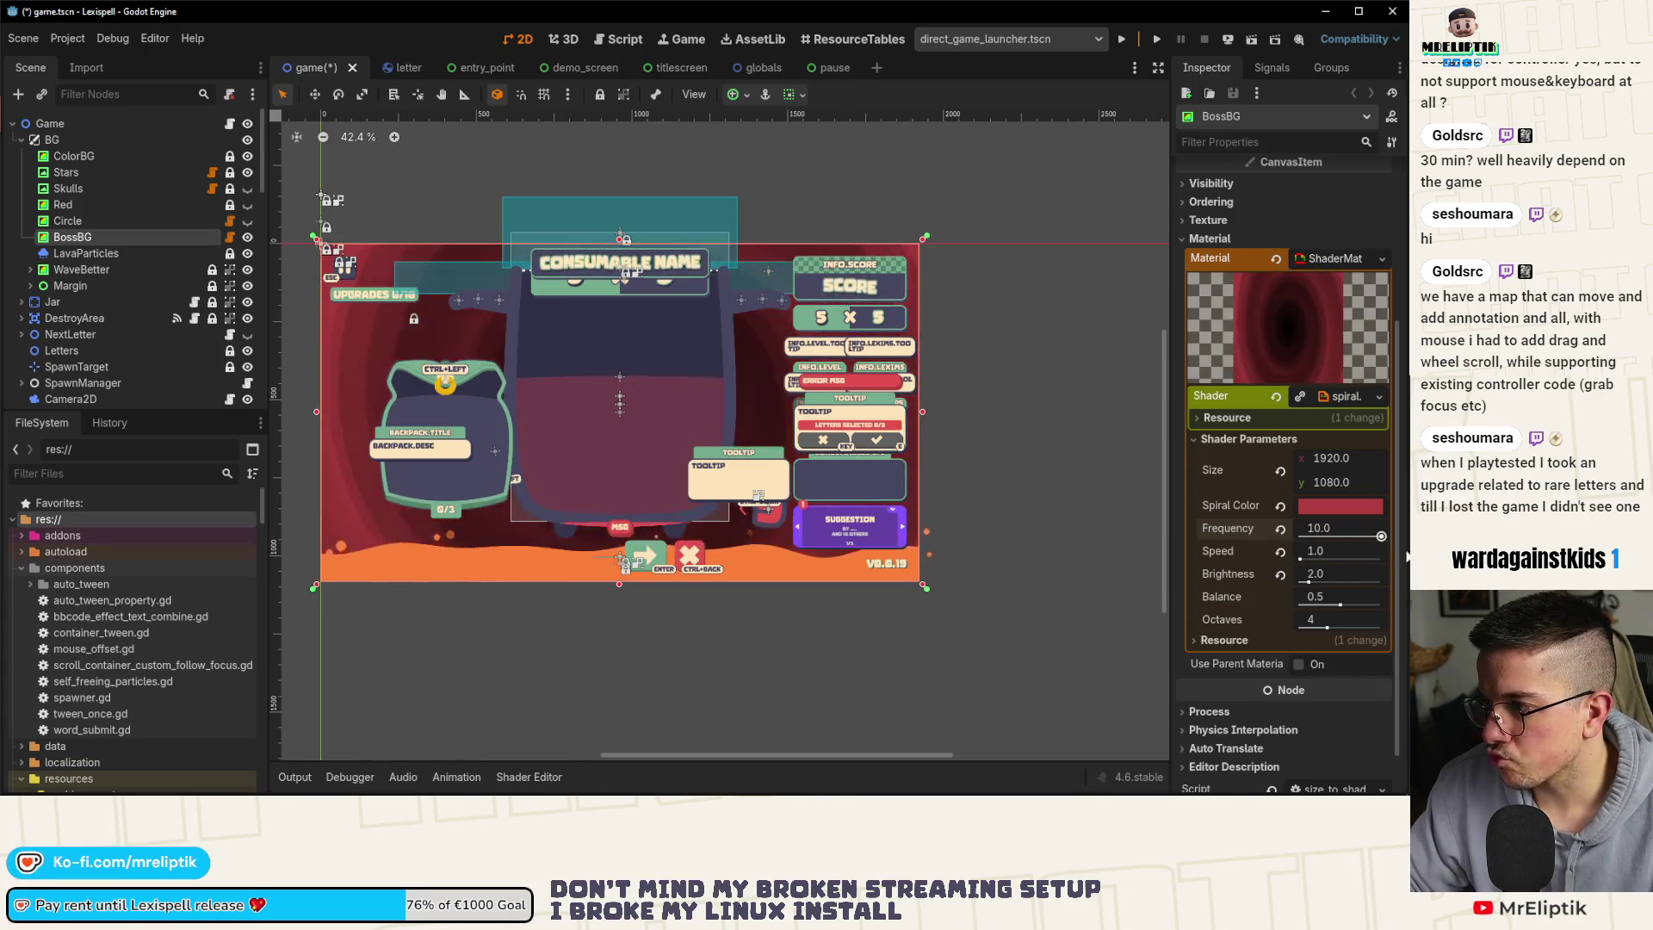
pyautogui.scroll(2, 1258, 547)
# Set BossBG's base ColorRect colour to the red swatch (b03f3f)
pyautogui.click(1338, 196)
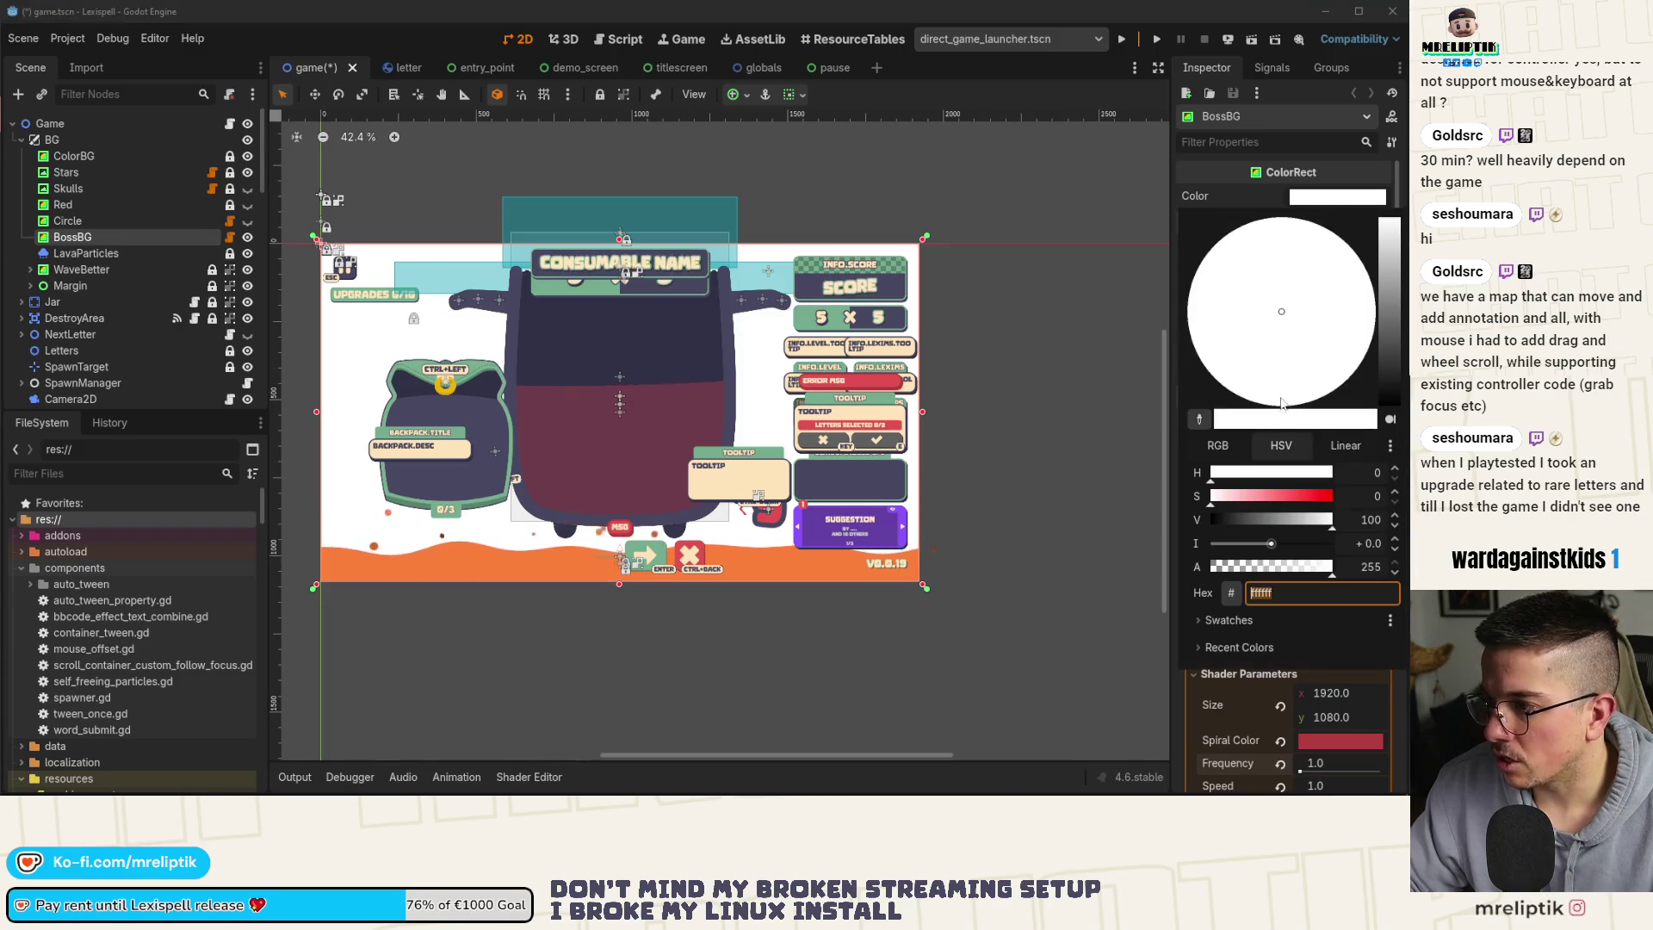
pyautogui.click(1229, 620)
pyautogui.click(1248, 671)
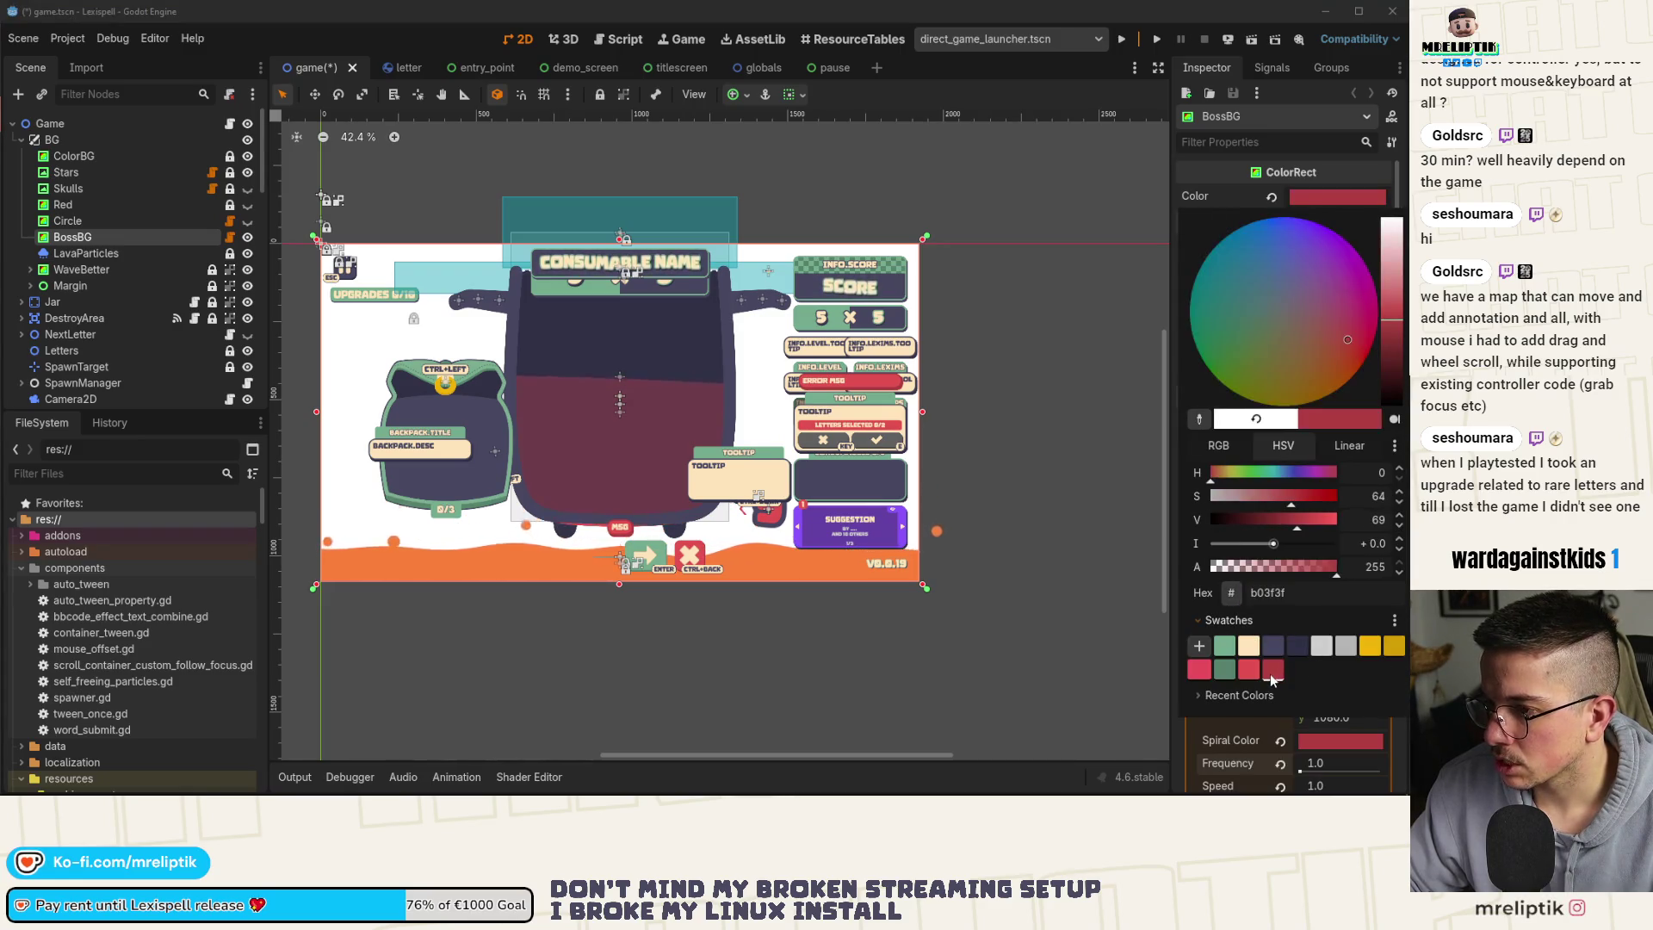
pyautogui.press('Escape')
pyautogui.scroll(-4, 1315, 607)
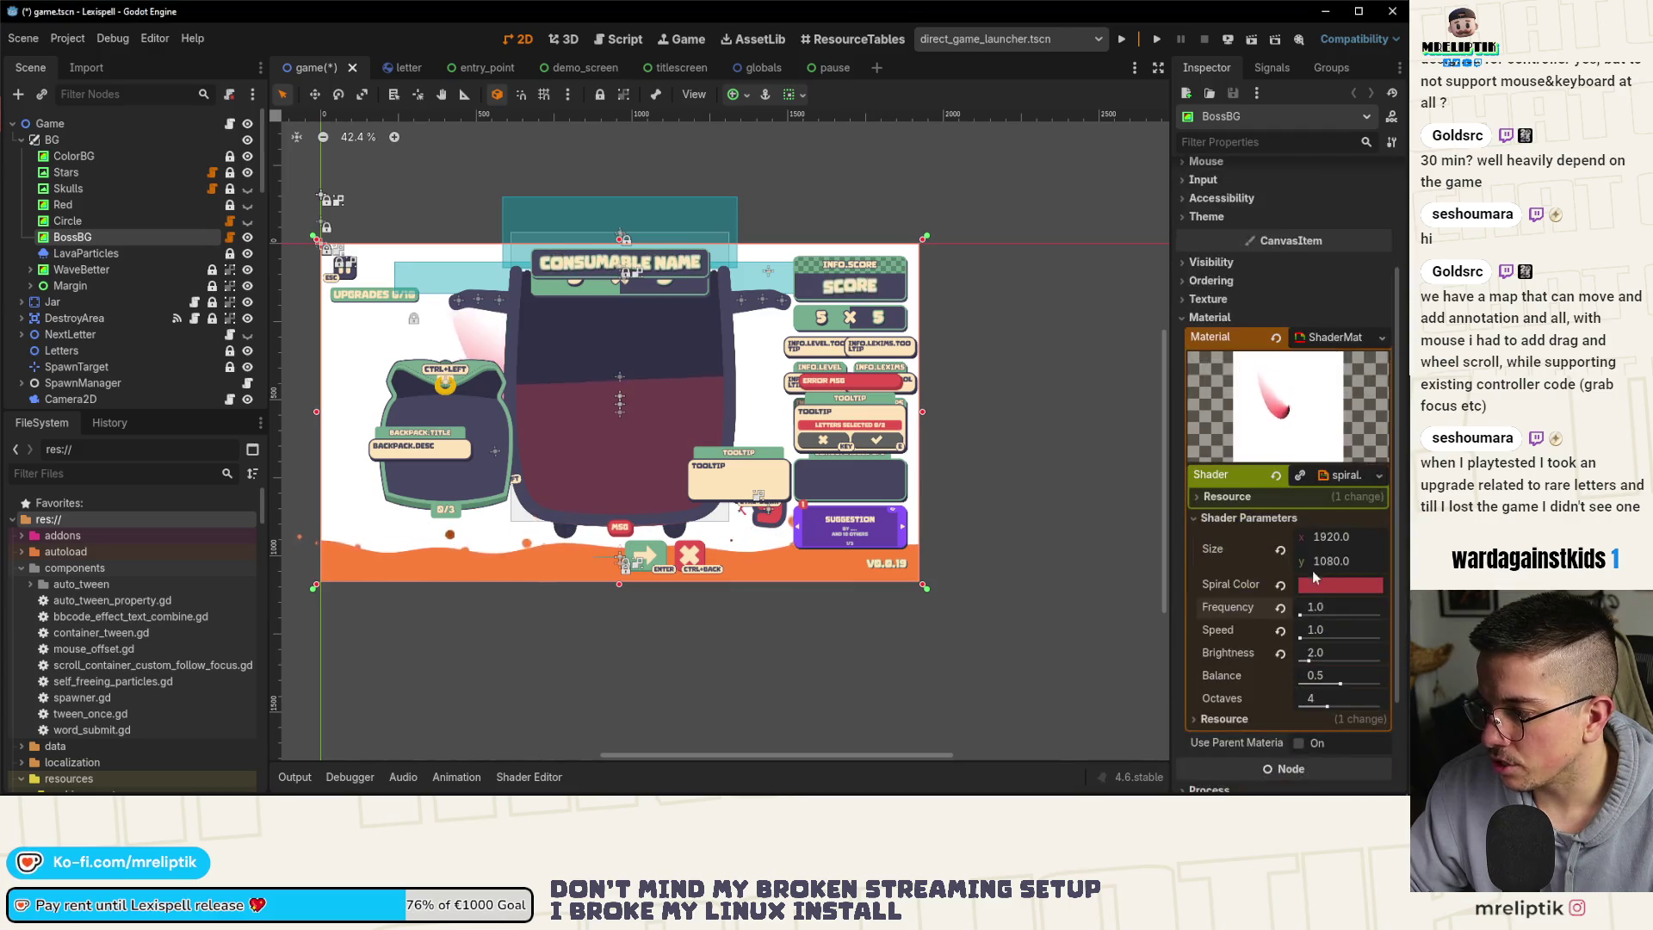
# Open spiral.gdshader from the material's Shader resource in the Shader Editor
pyautogui.click(1340, 475)
pyautogui.scroll(-3, 564, 653)
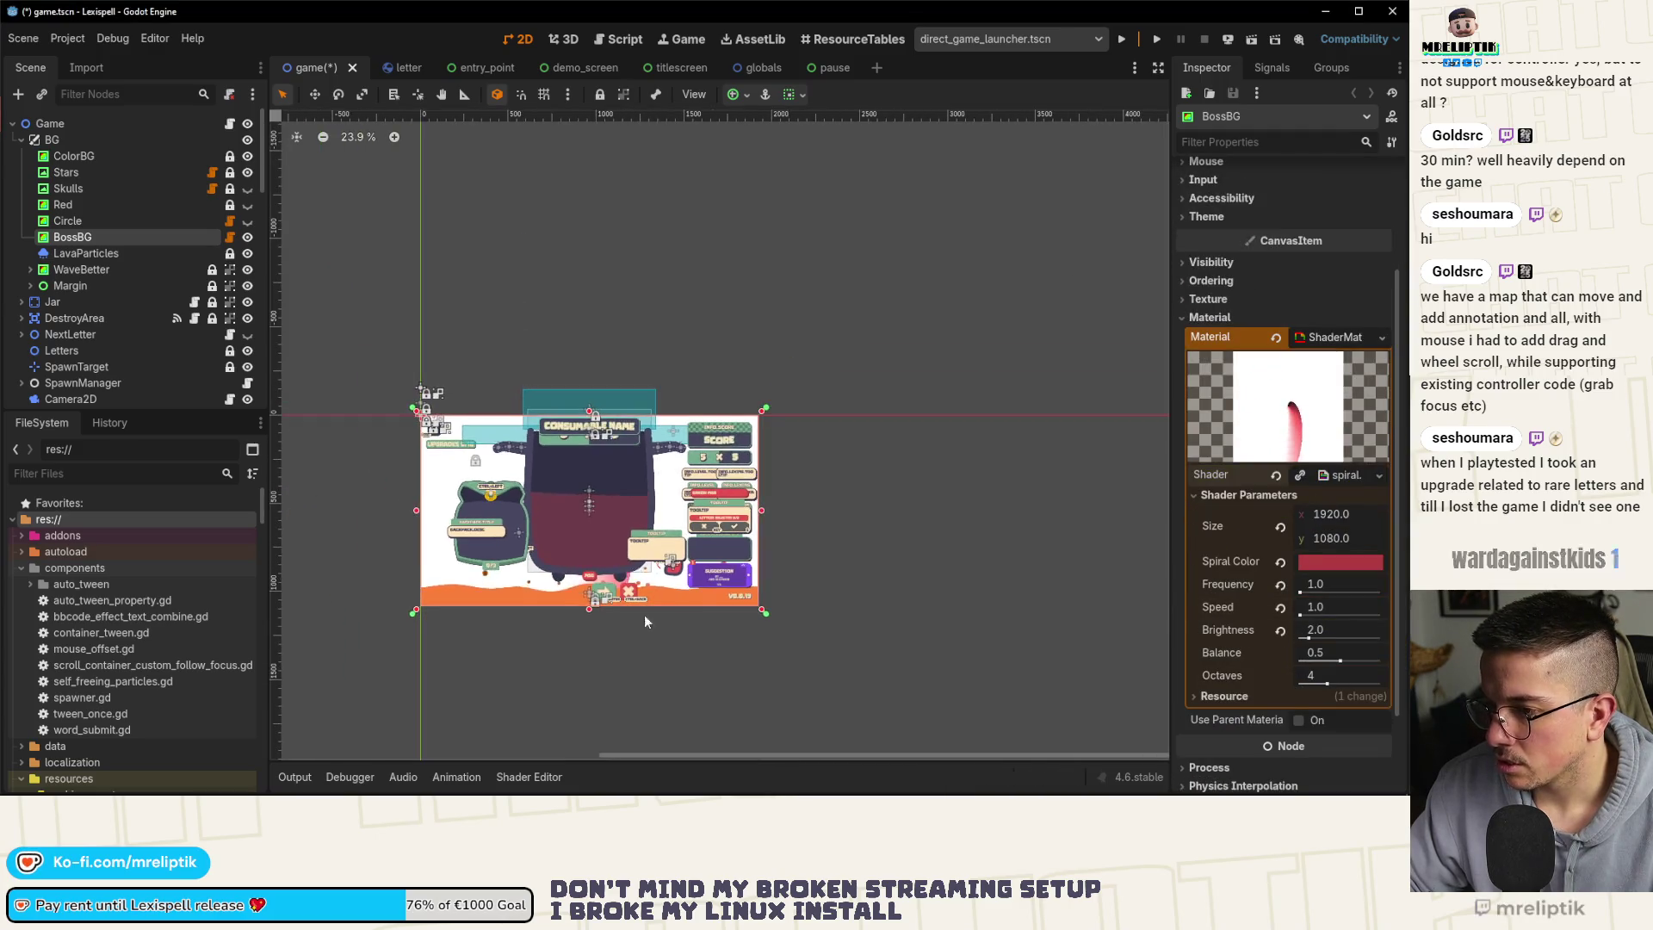
pyautogui.click(1339, 338)
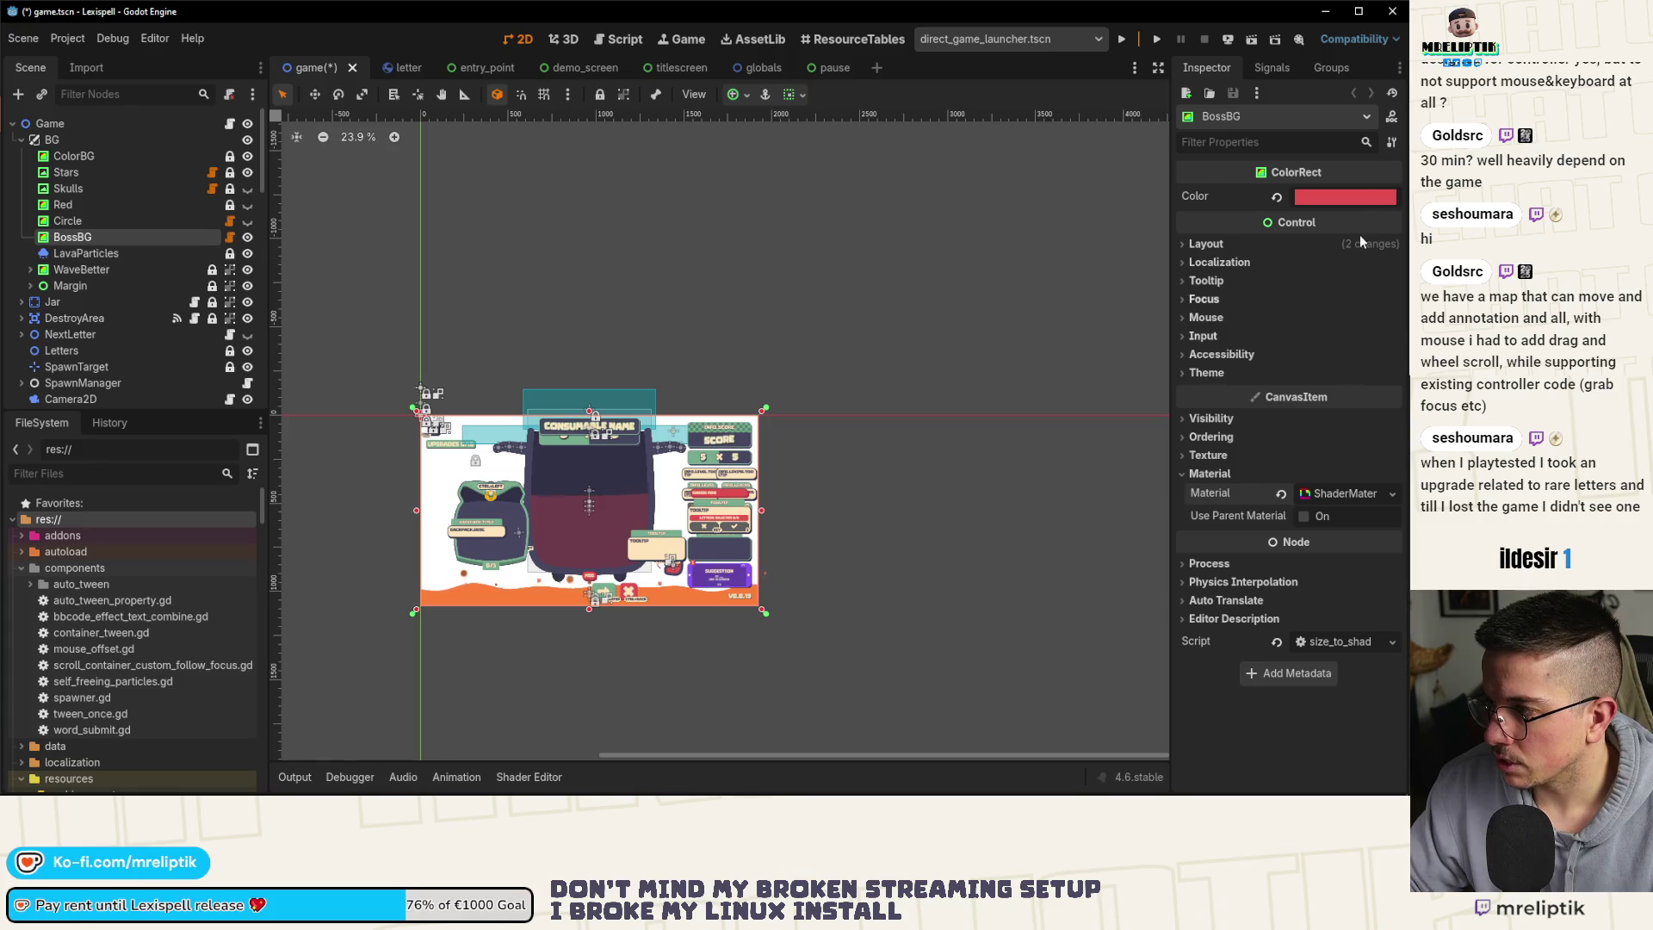
pyautogui.click(1335, 493)
pyautogui.click(1339, 633)
pyautogui.scroll(-3, 629, 344)
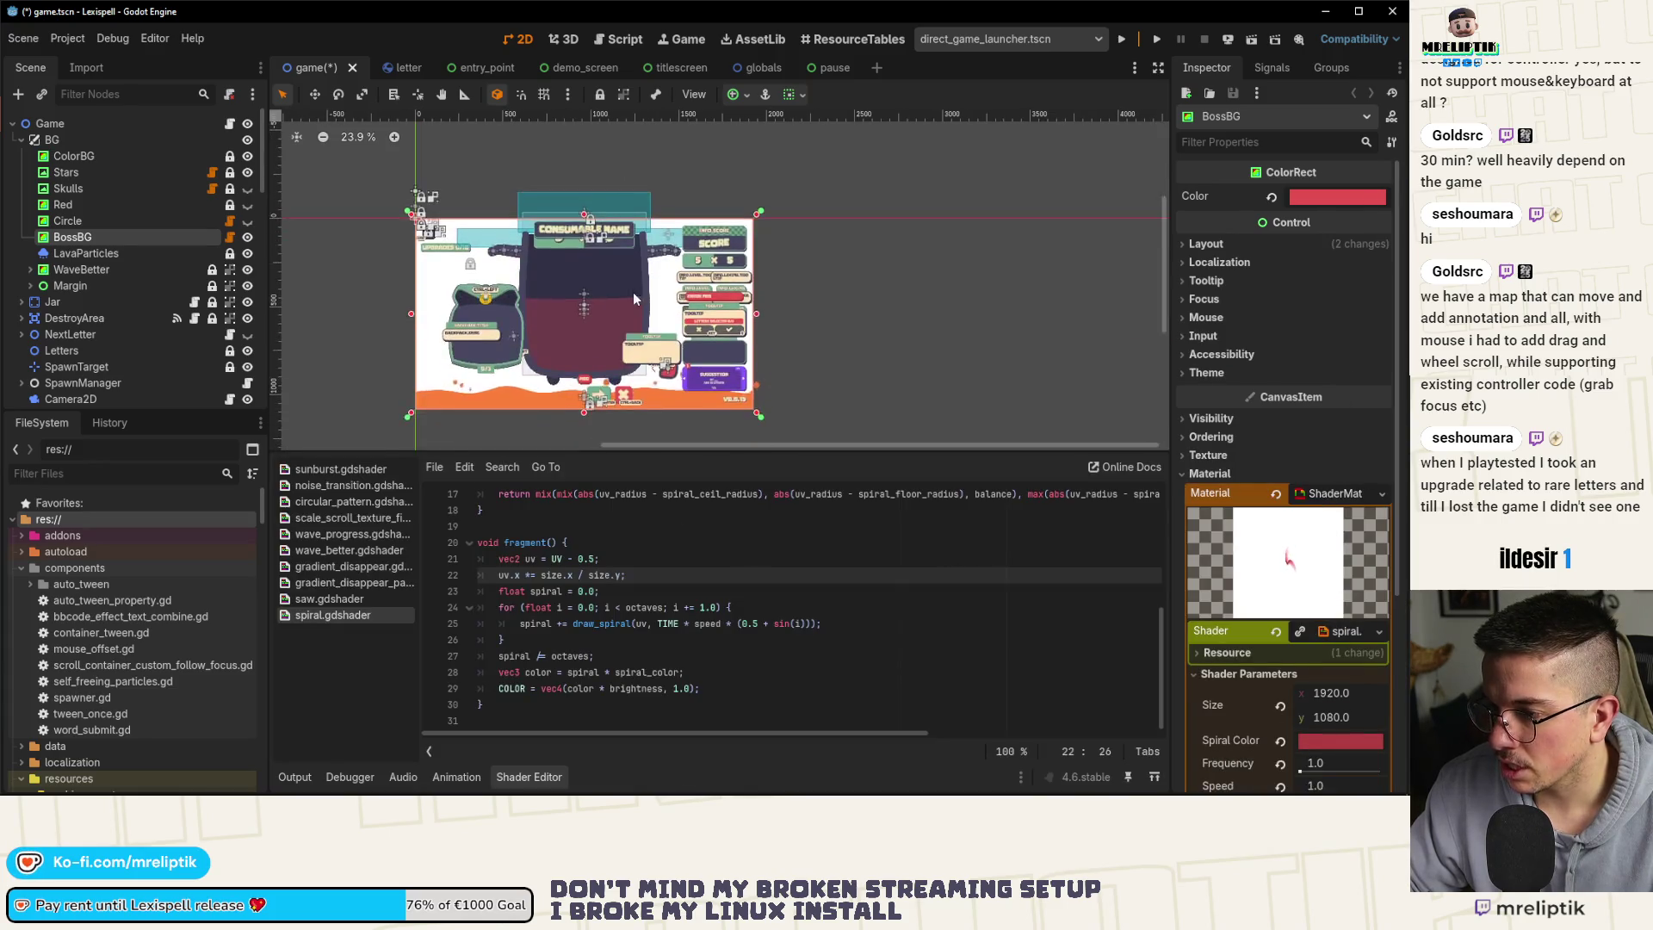
# Review the shader's output colour line, restore the spiral Speed to 1.0, and save the scene
pyautogui.click(589, 689)
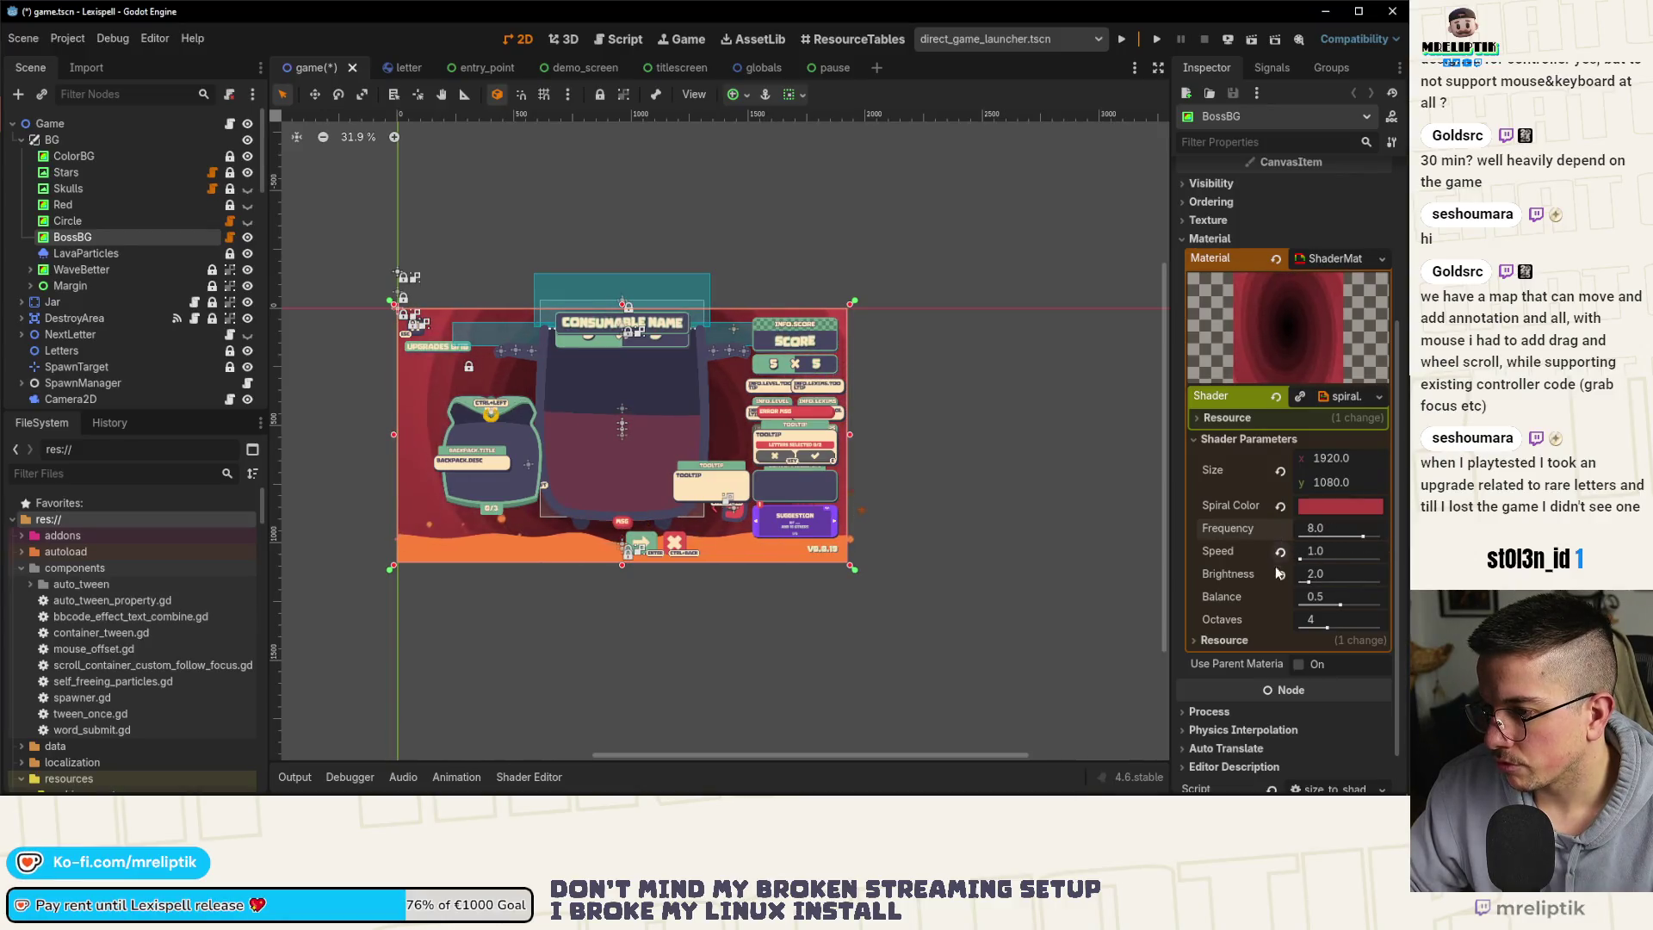
pyautogui.scroll(2, 650, 463)
pyautogui.moveTo(721, 512); pyautogui.dragTo(670, 495)
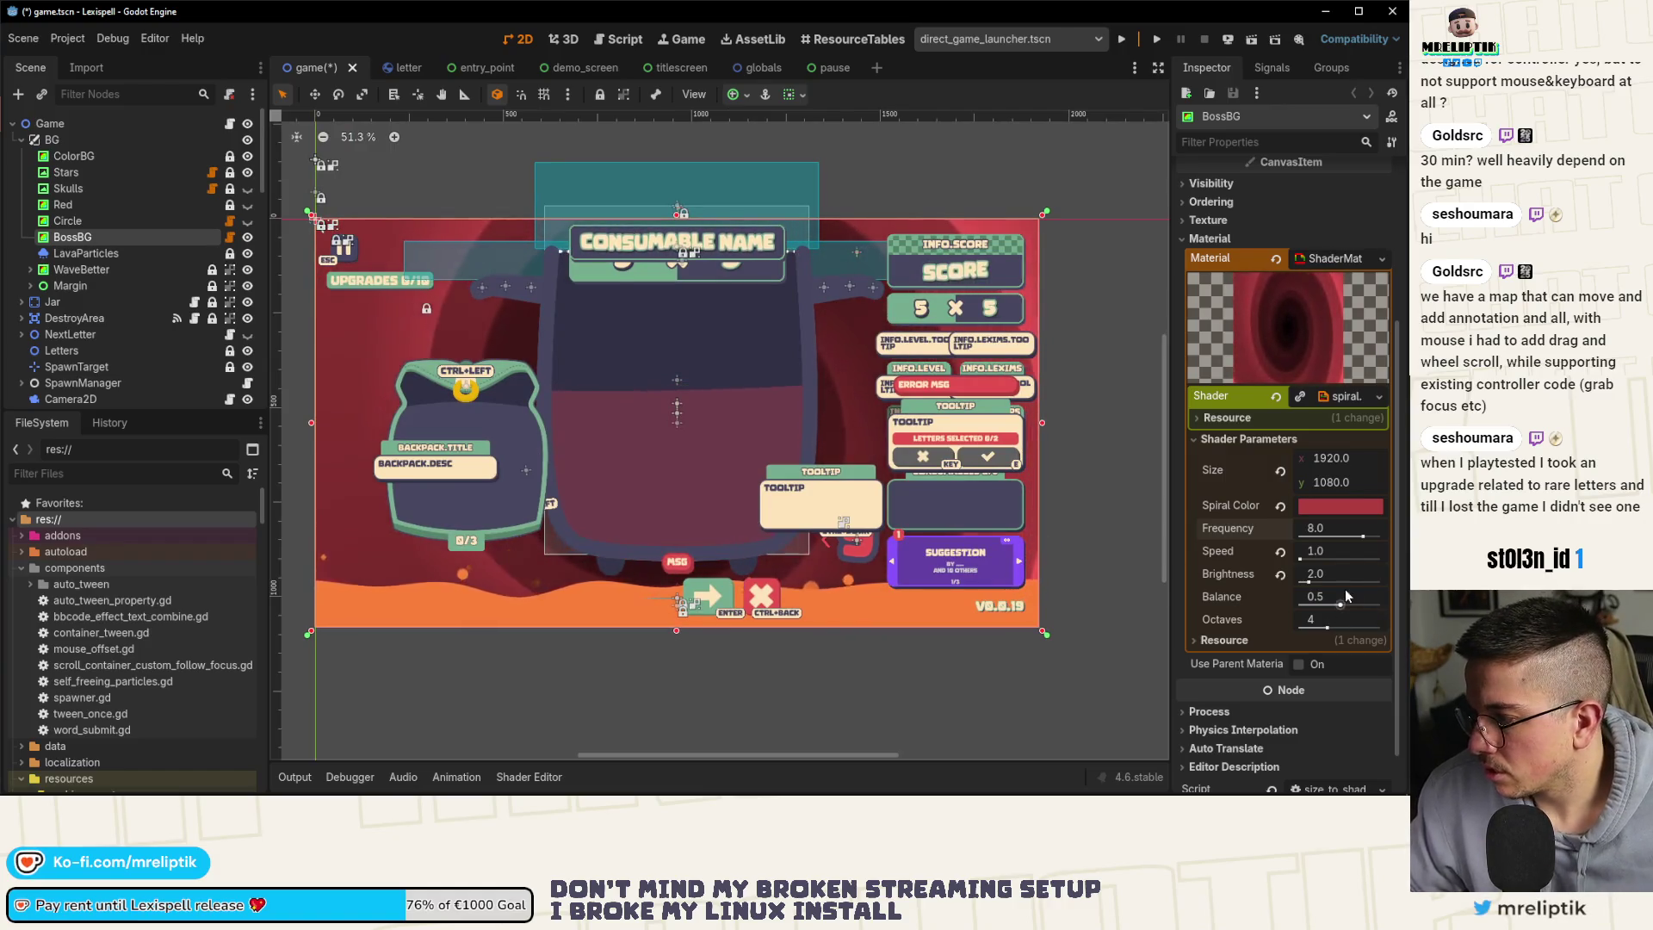
pyautogui.click(1302, 602)
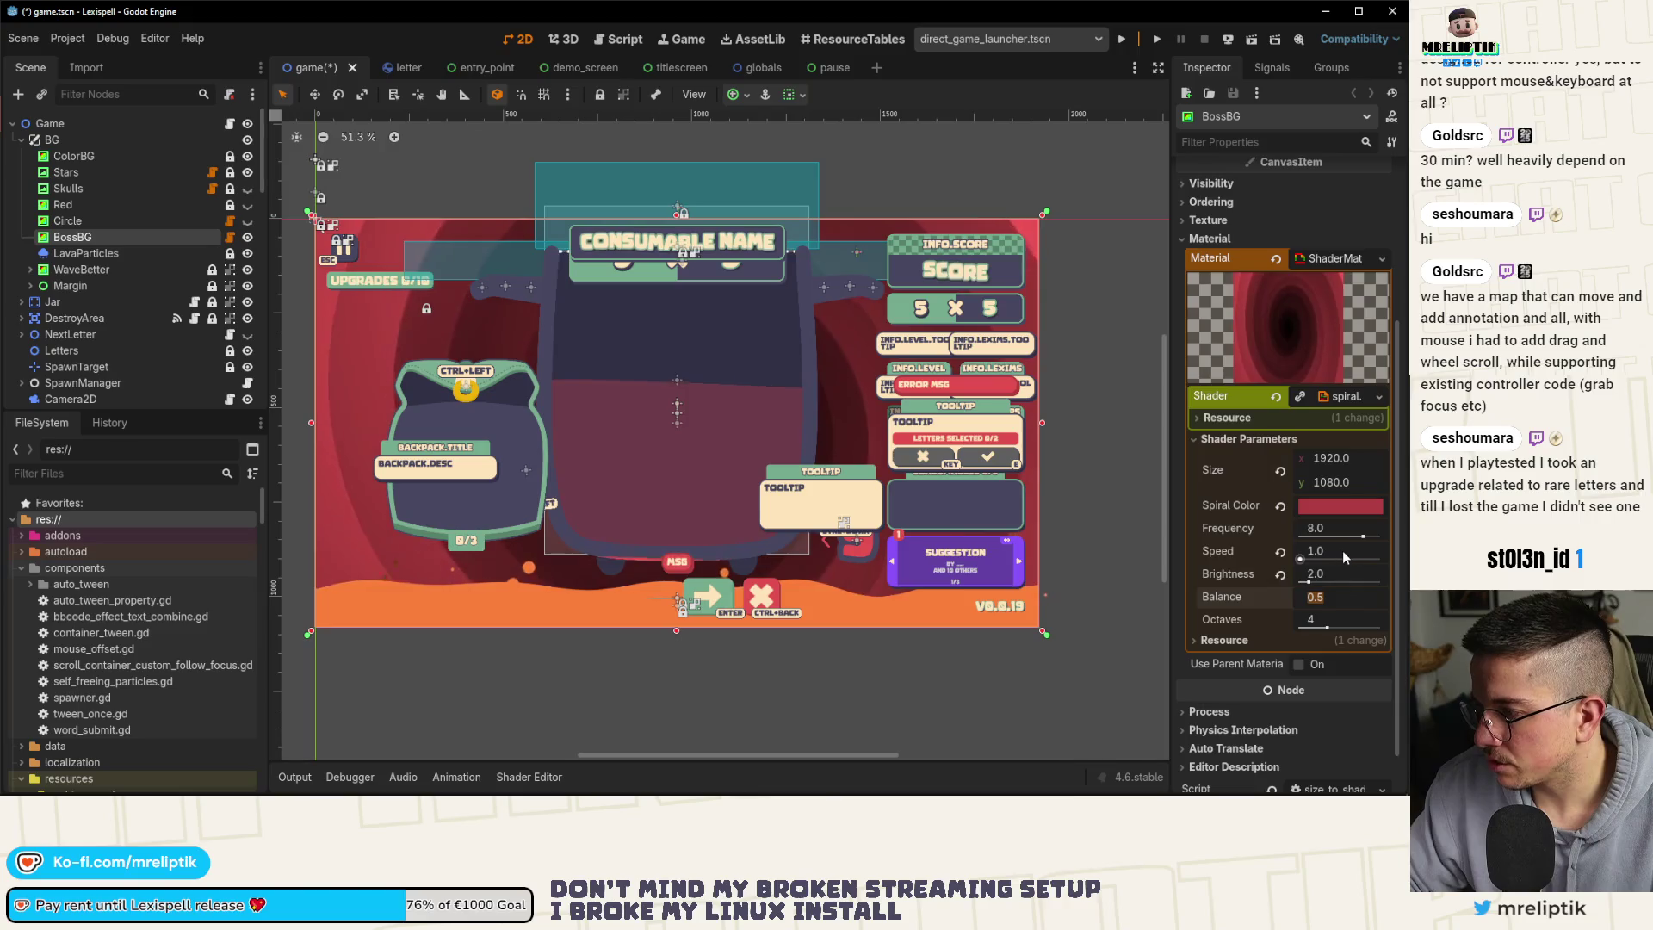
pyautogui.click(1341, 553)
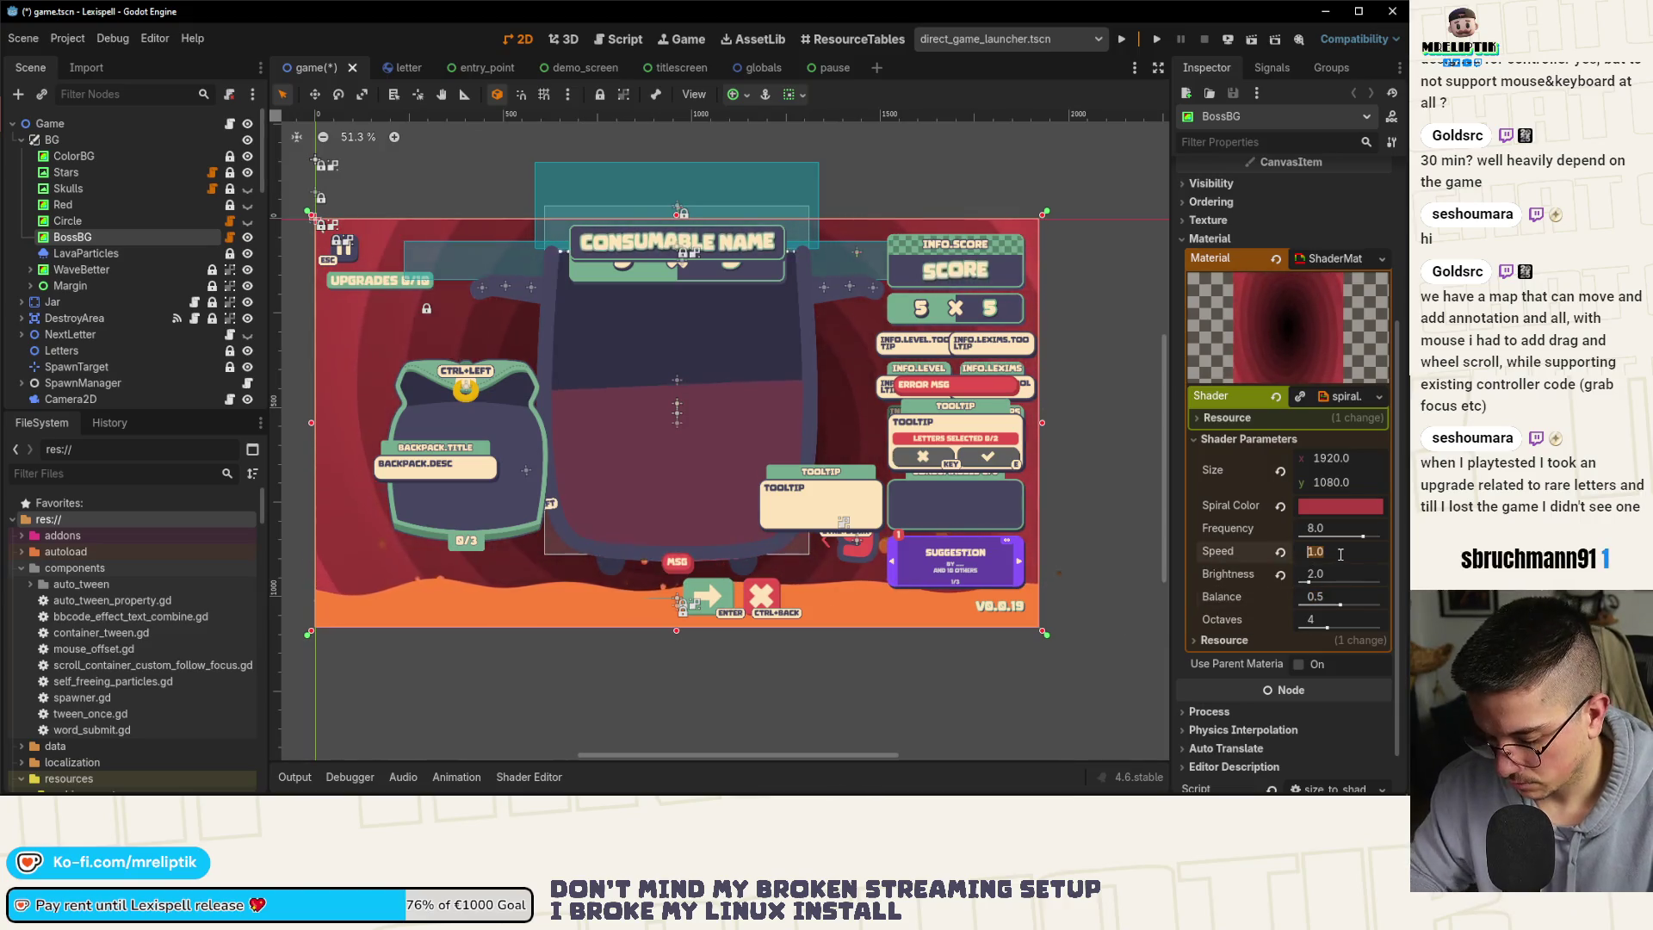
pyautogui.press('BackSpace')
pyautogui.write('8')
pyautogui.press('Return')
pyautogui.hotkey('ctrl', 'z')
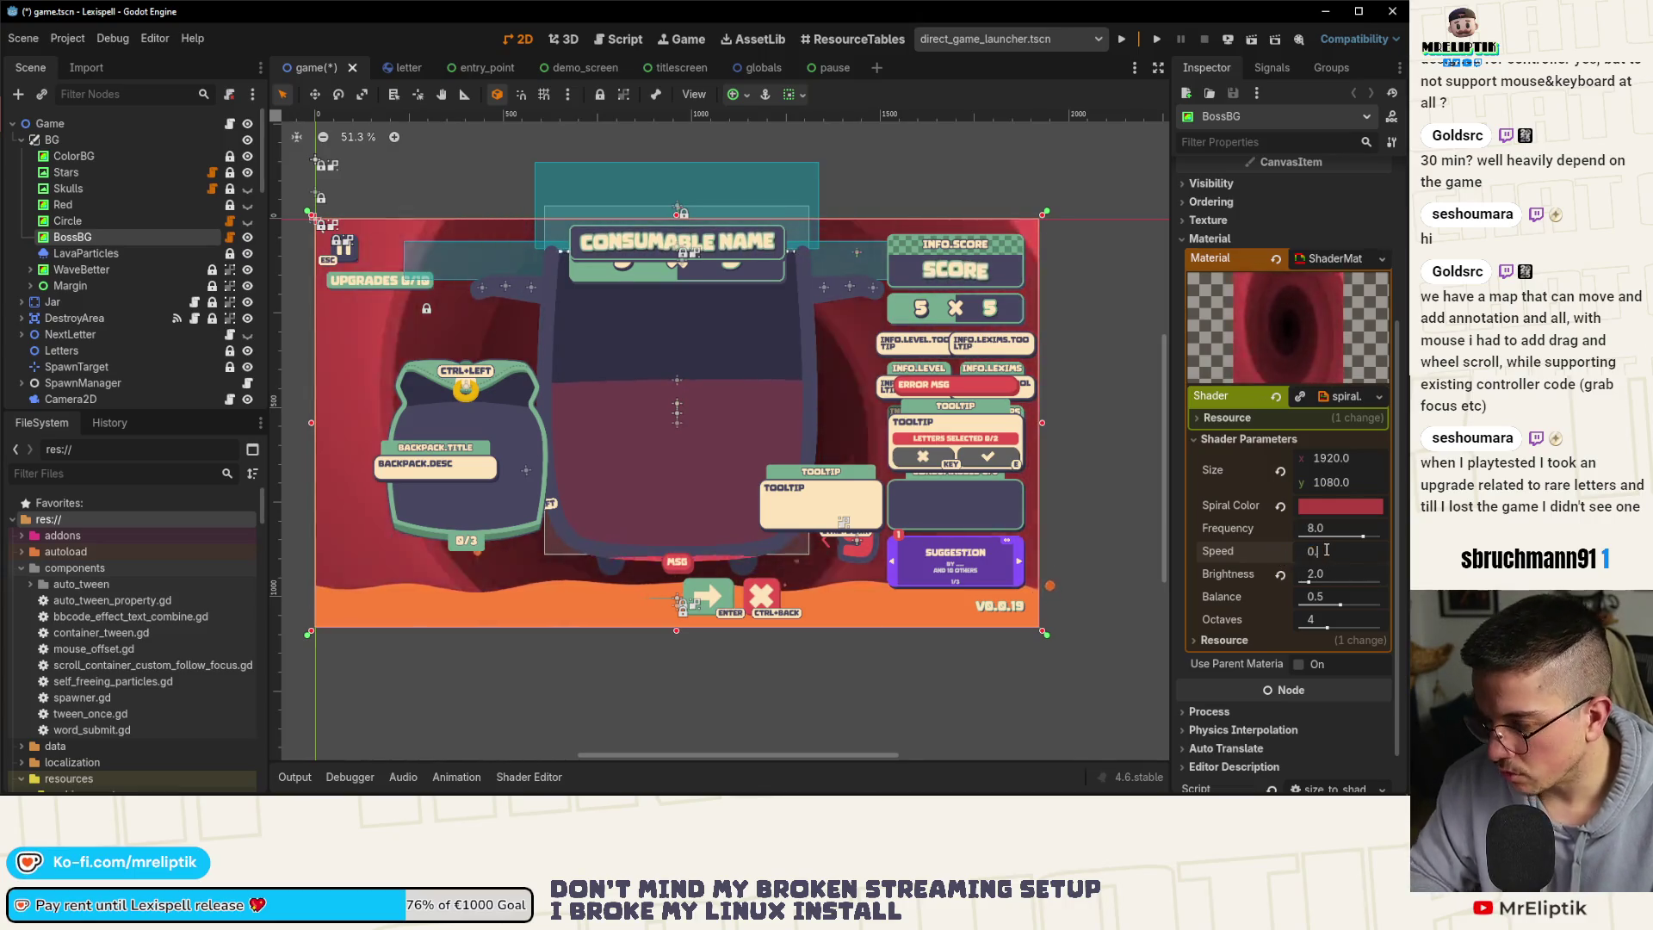
pyautogui.hotkey('ctrl', 's')
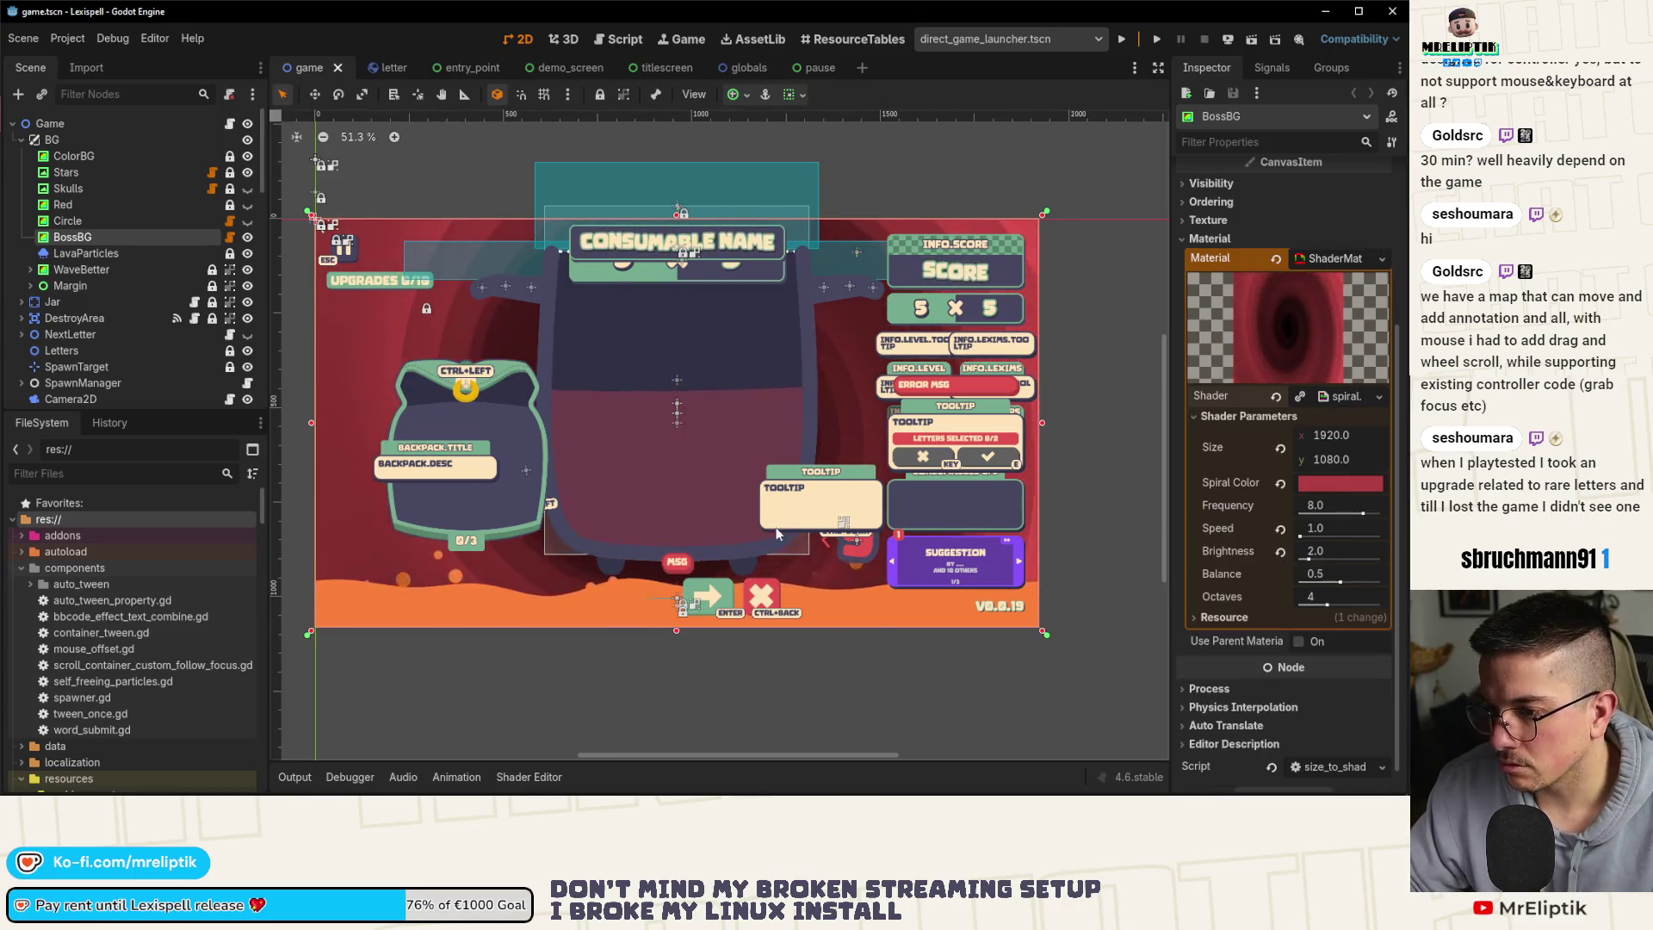
pyautogui.scroll(5, 728, 564)
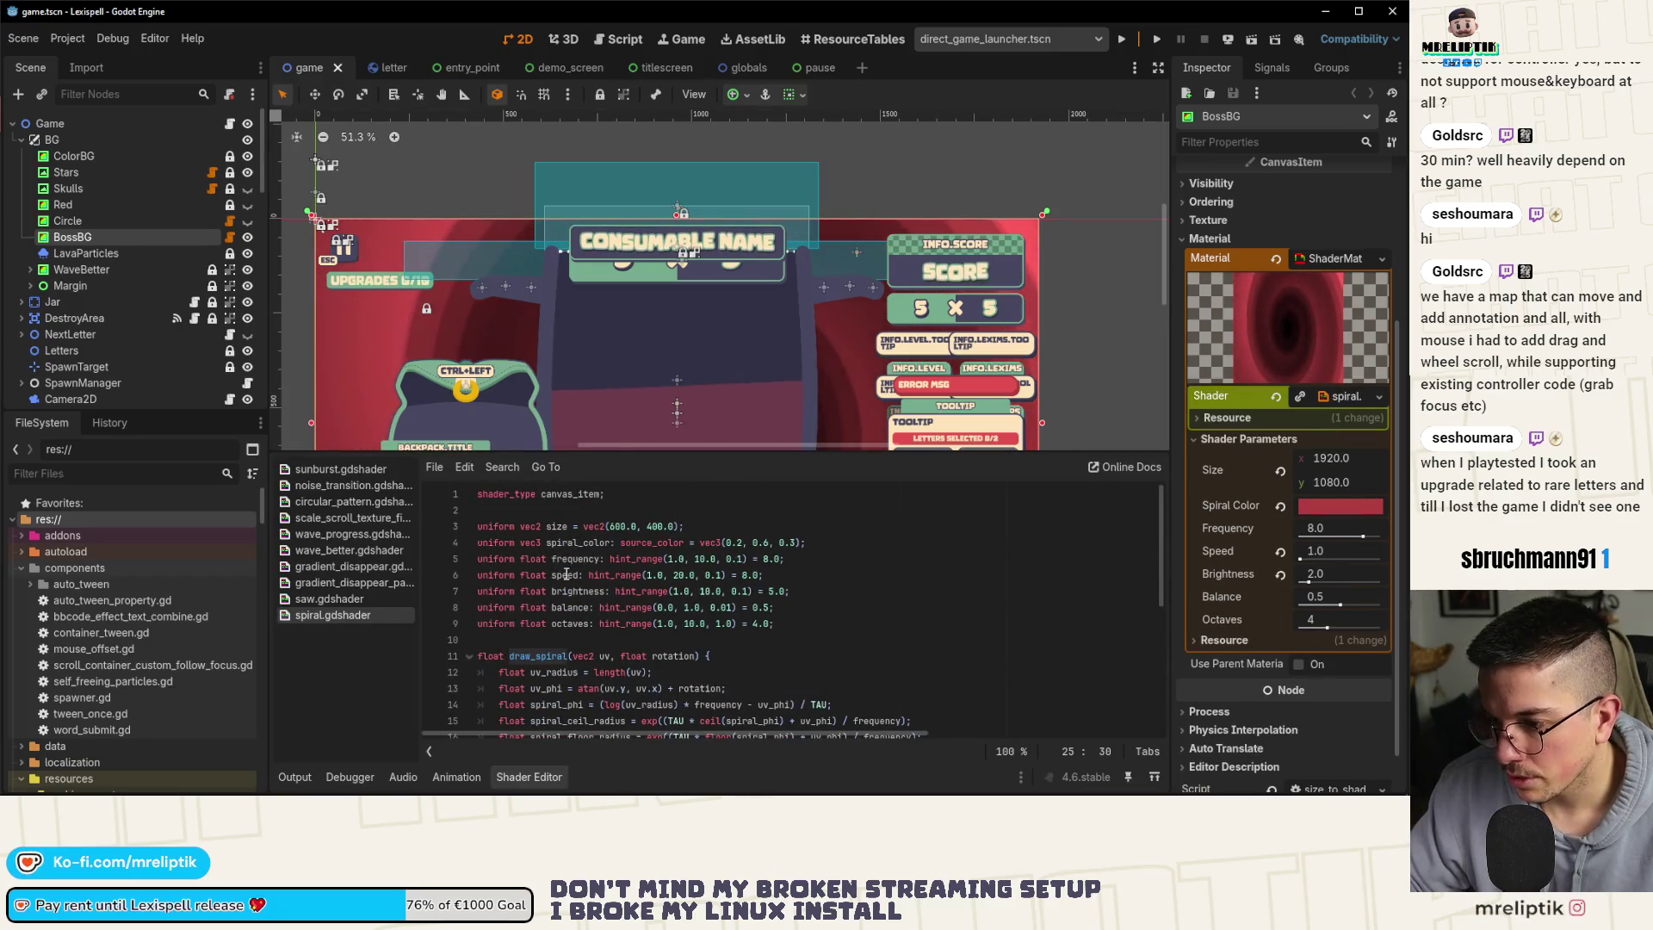
# Change the speed uniform's hint_range to (0.0, 20.0, 0.01), save, and hide the shader panel
pyautogui.click(721, 575)
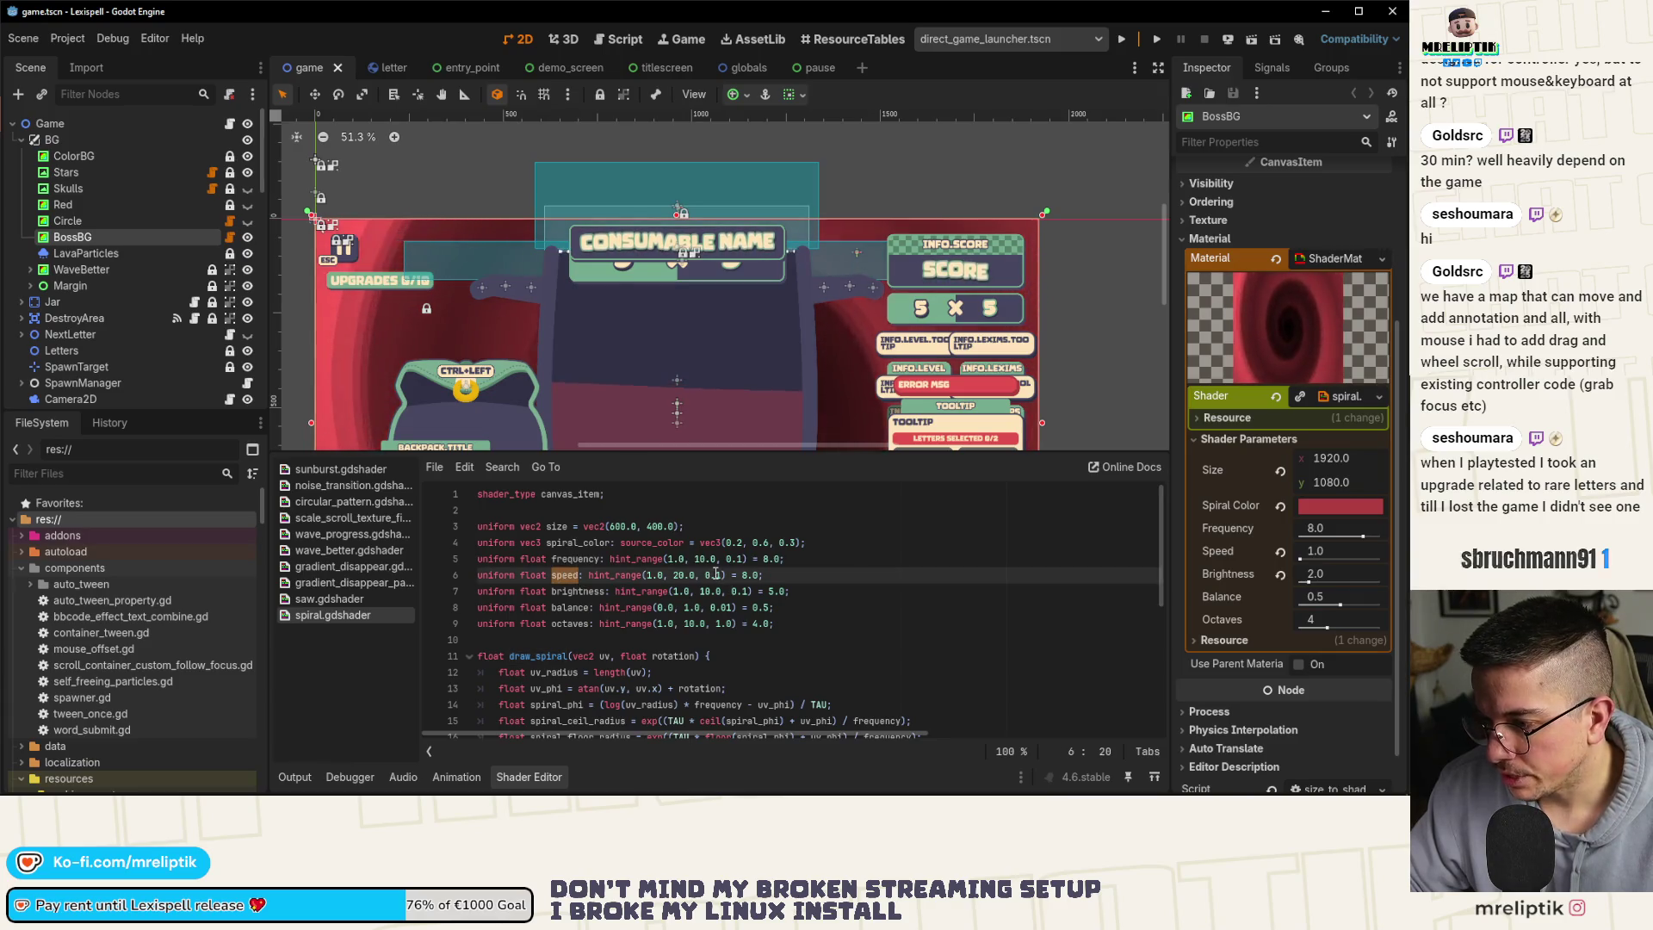
pyautogui.press('Left')
pyautogui.press('Left')
pyautogui.press('Left')
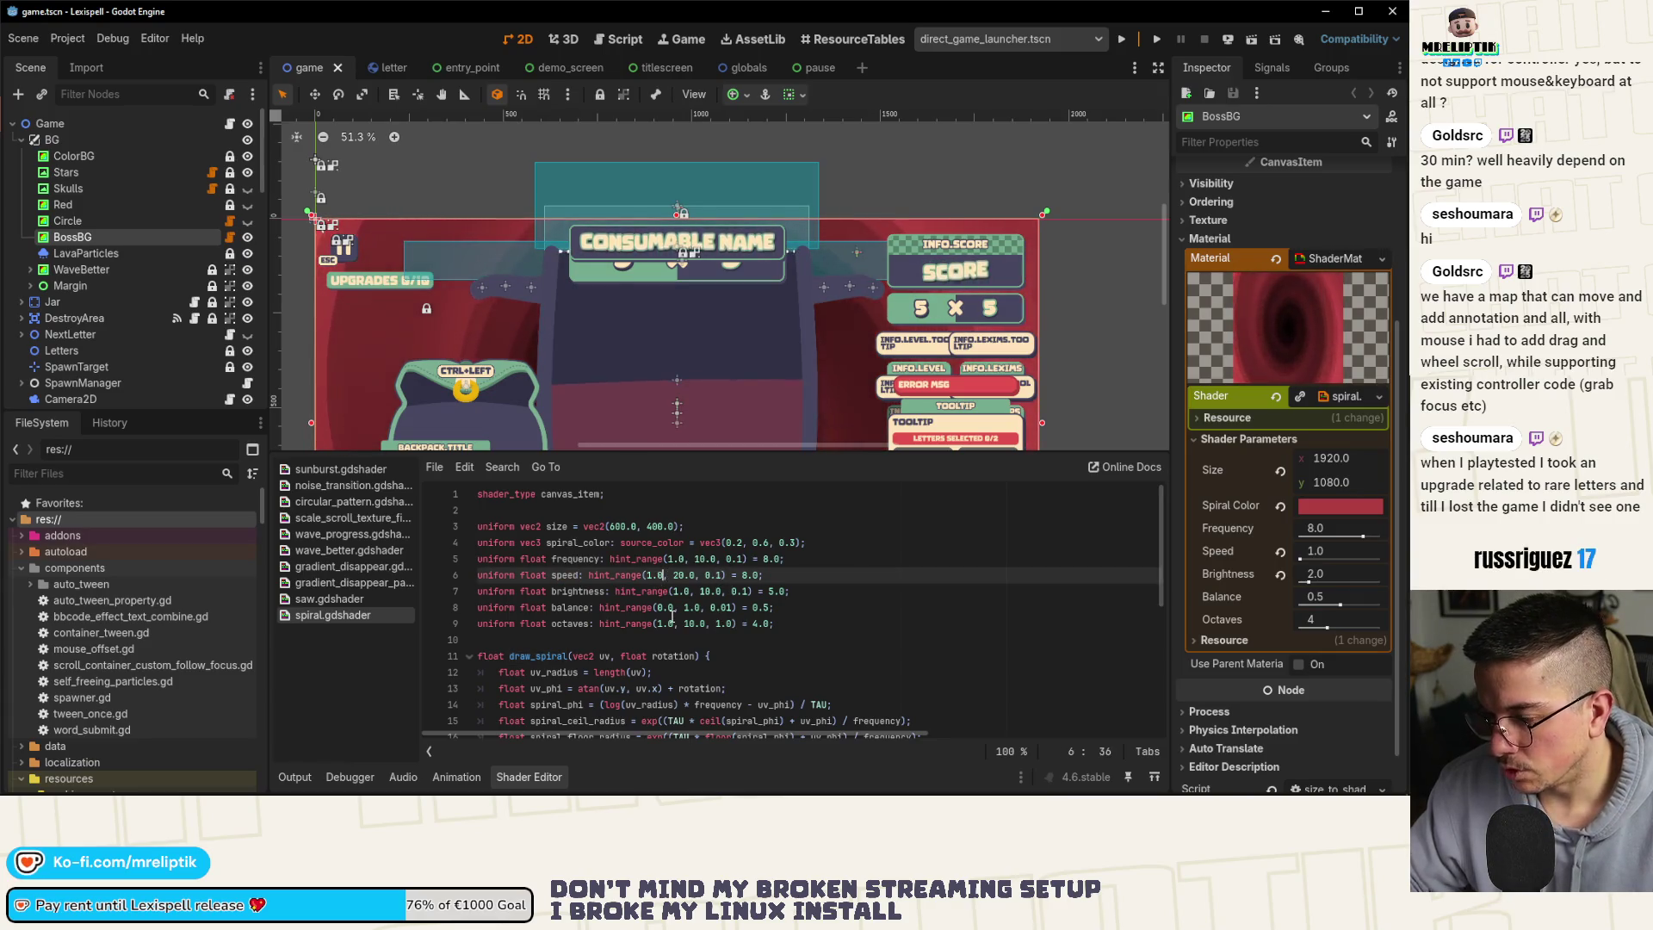
pyautogui.press('Delete')
pyautogui.write('0')
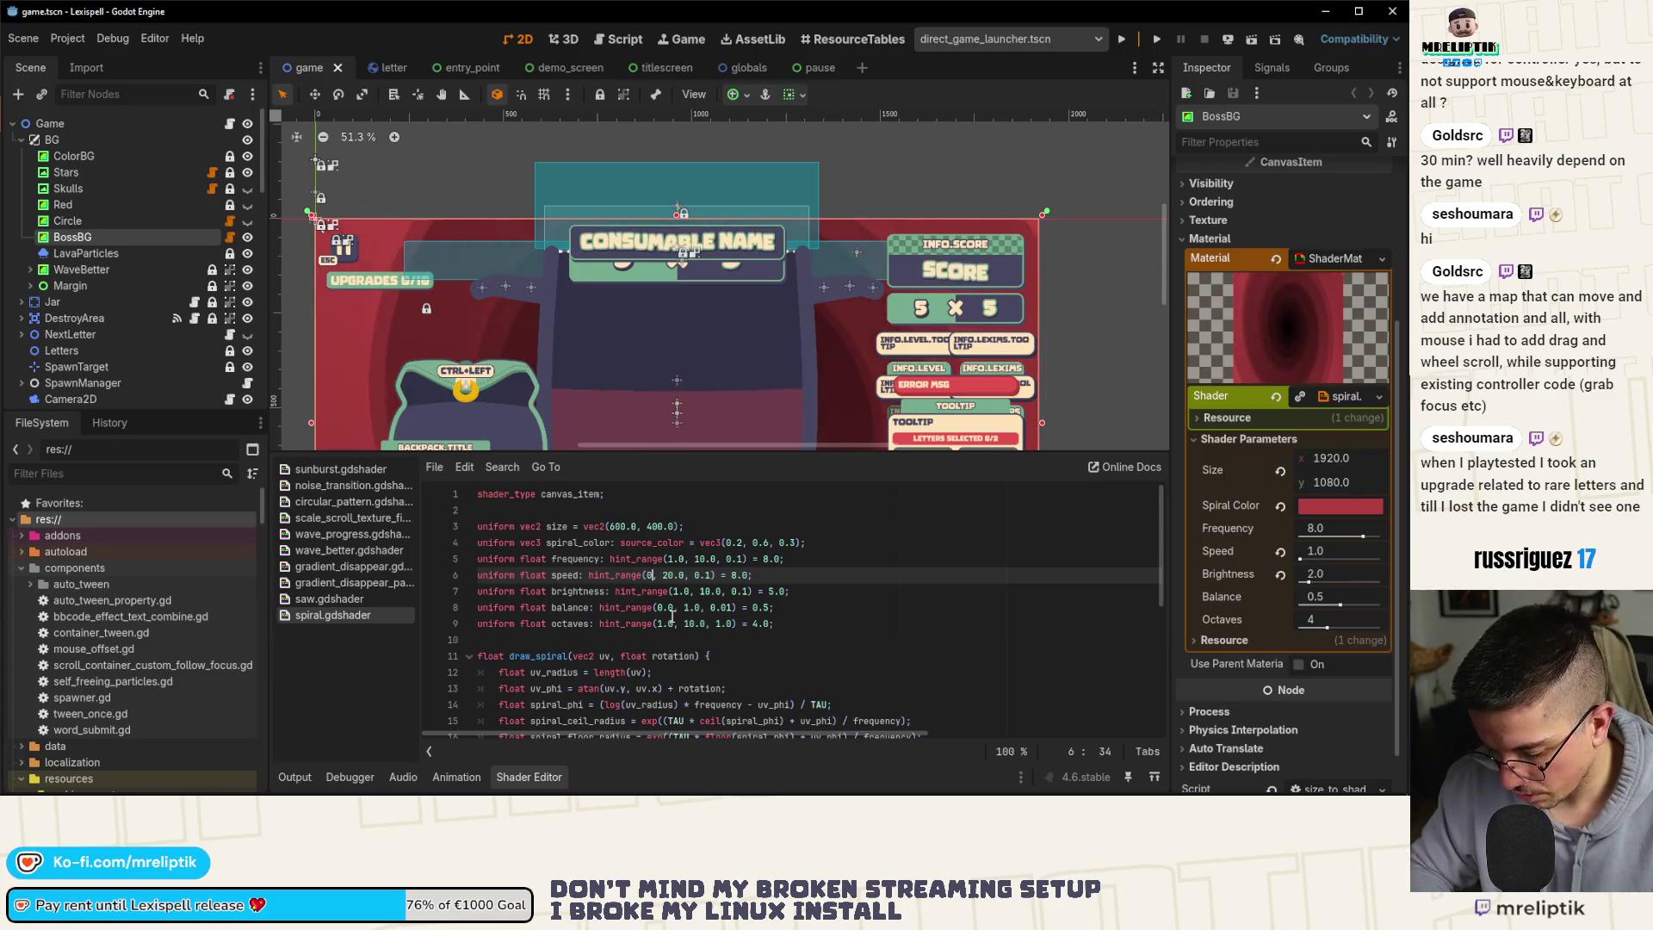
pyautogui.press('Right')
pyautogui.press('Right')
pyautogui.press('Right')
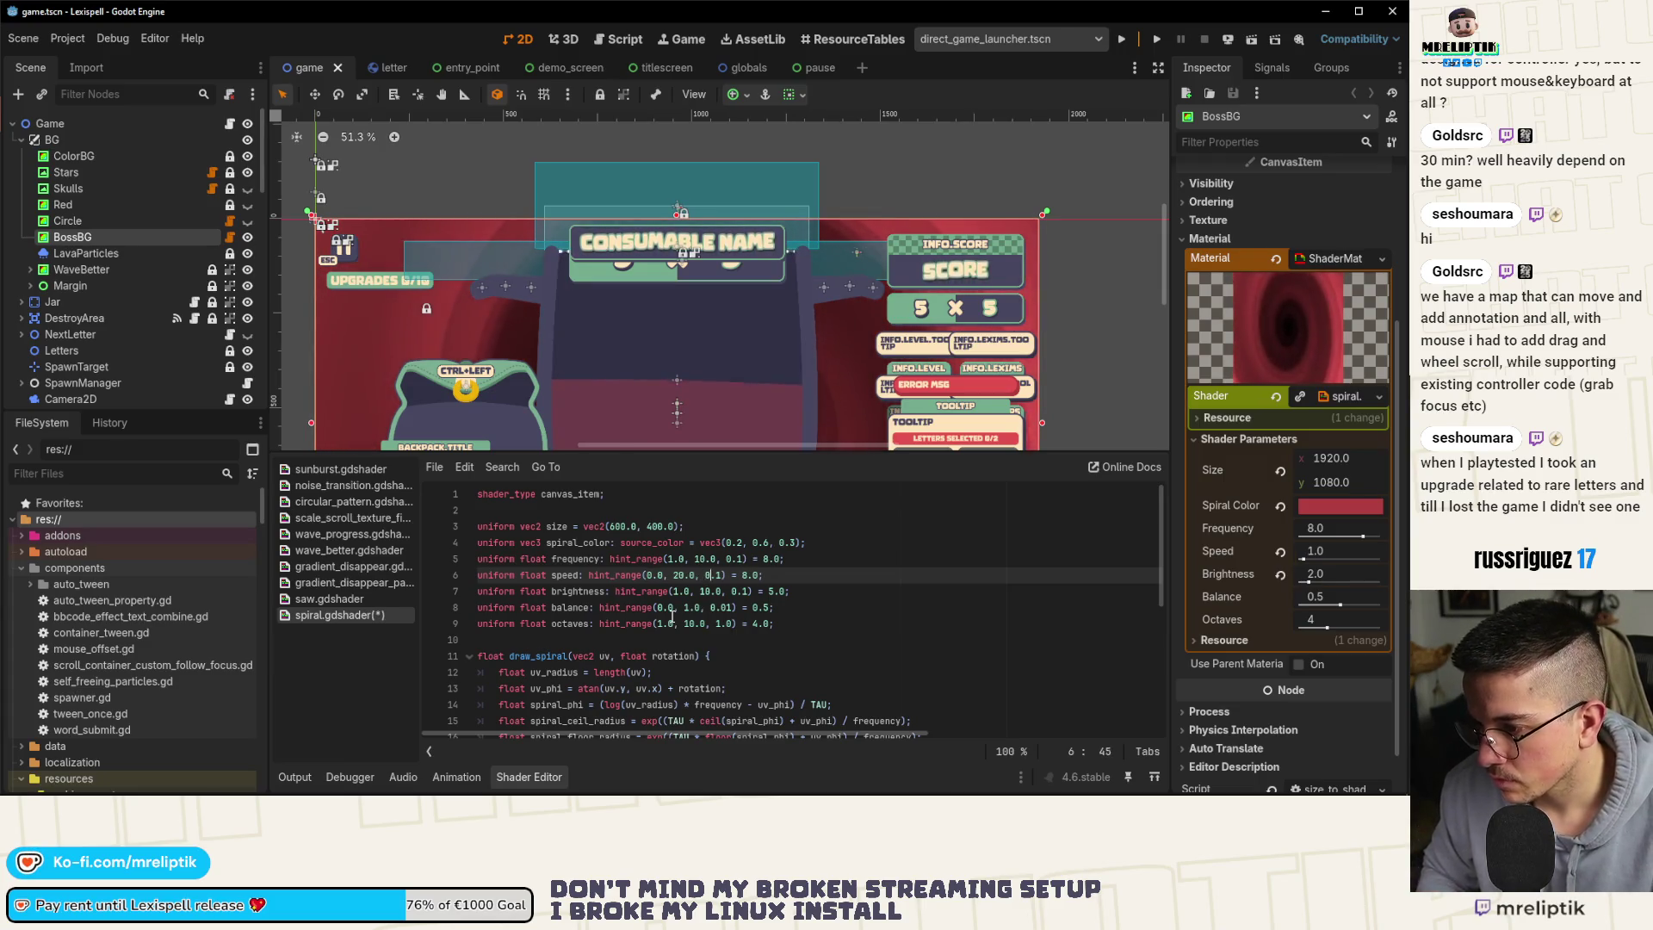
pyautogui.press('Right')
pyautogui.write('0')
pyautogui.press('Right')
pyautogui.hotkey('ctrl', 's')
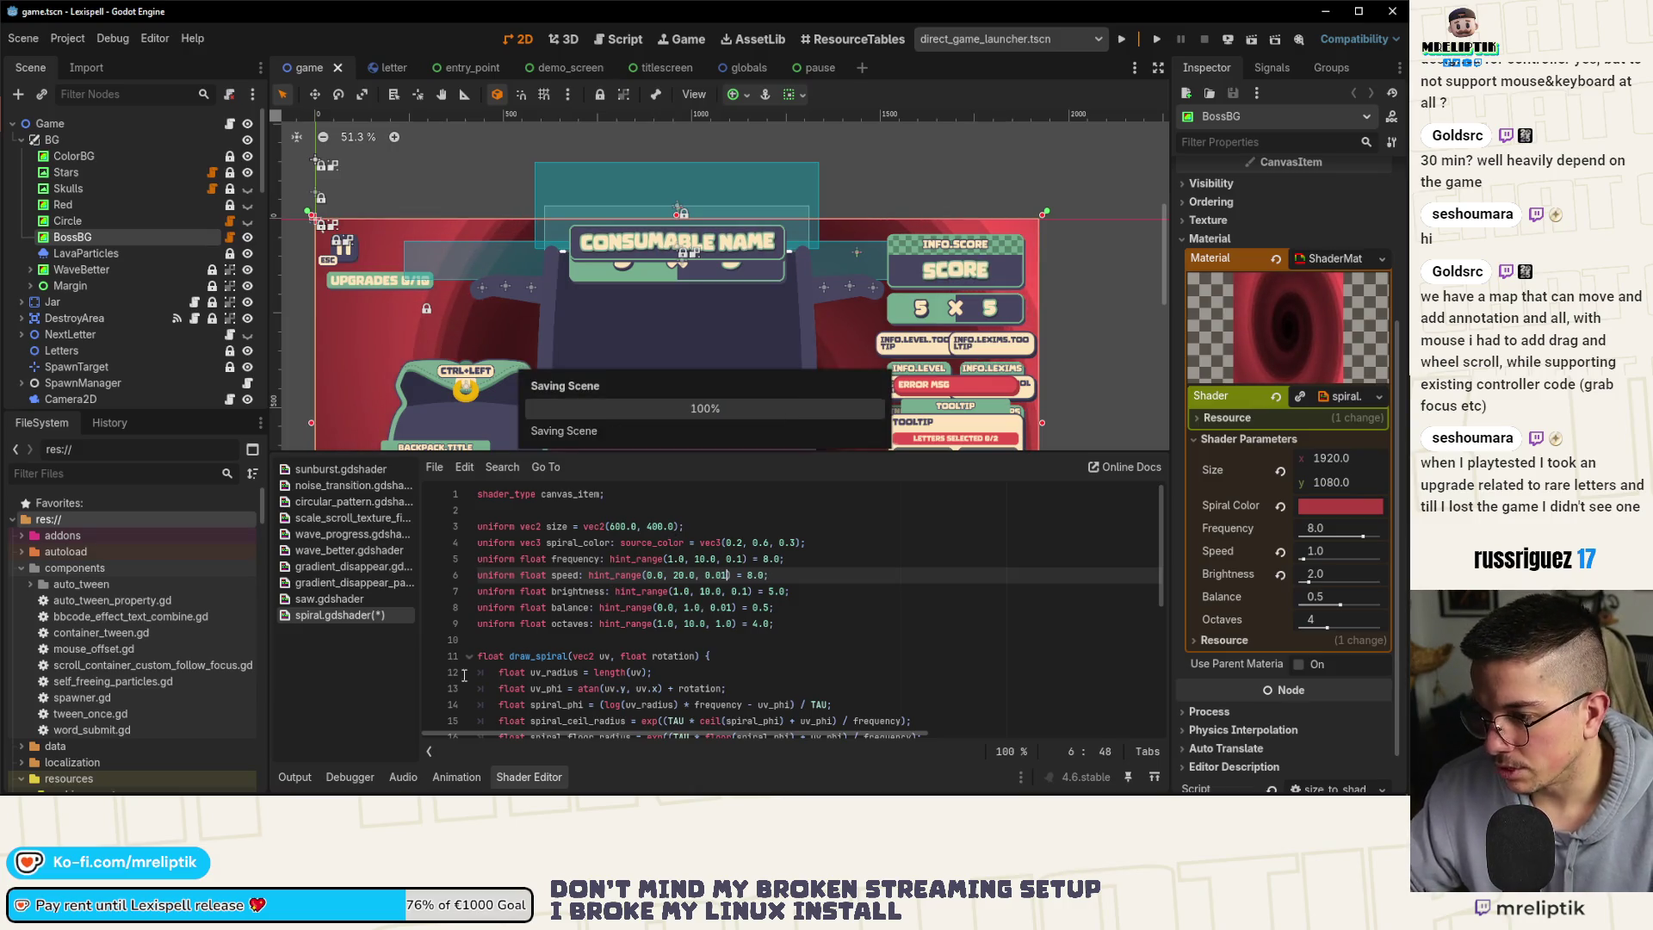
pyautogui.click(289, 777)
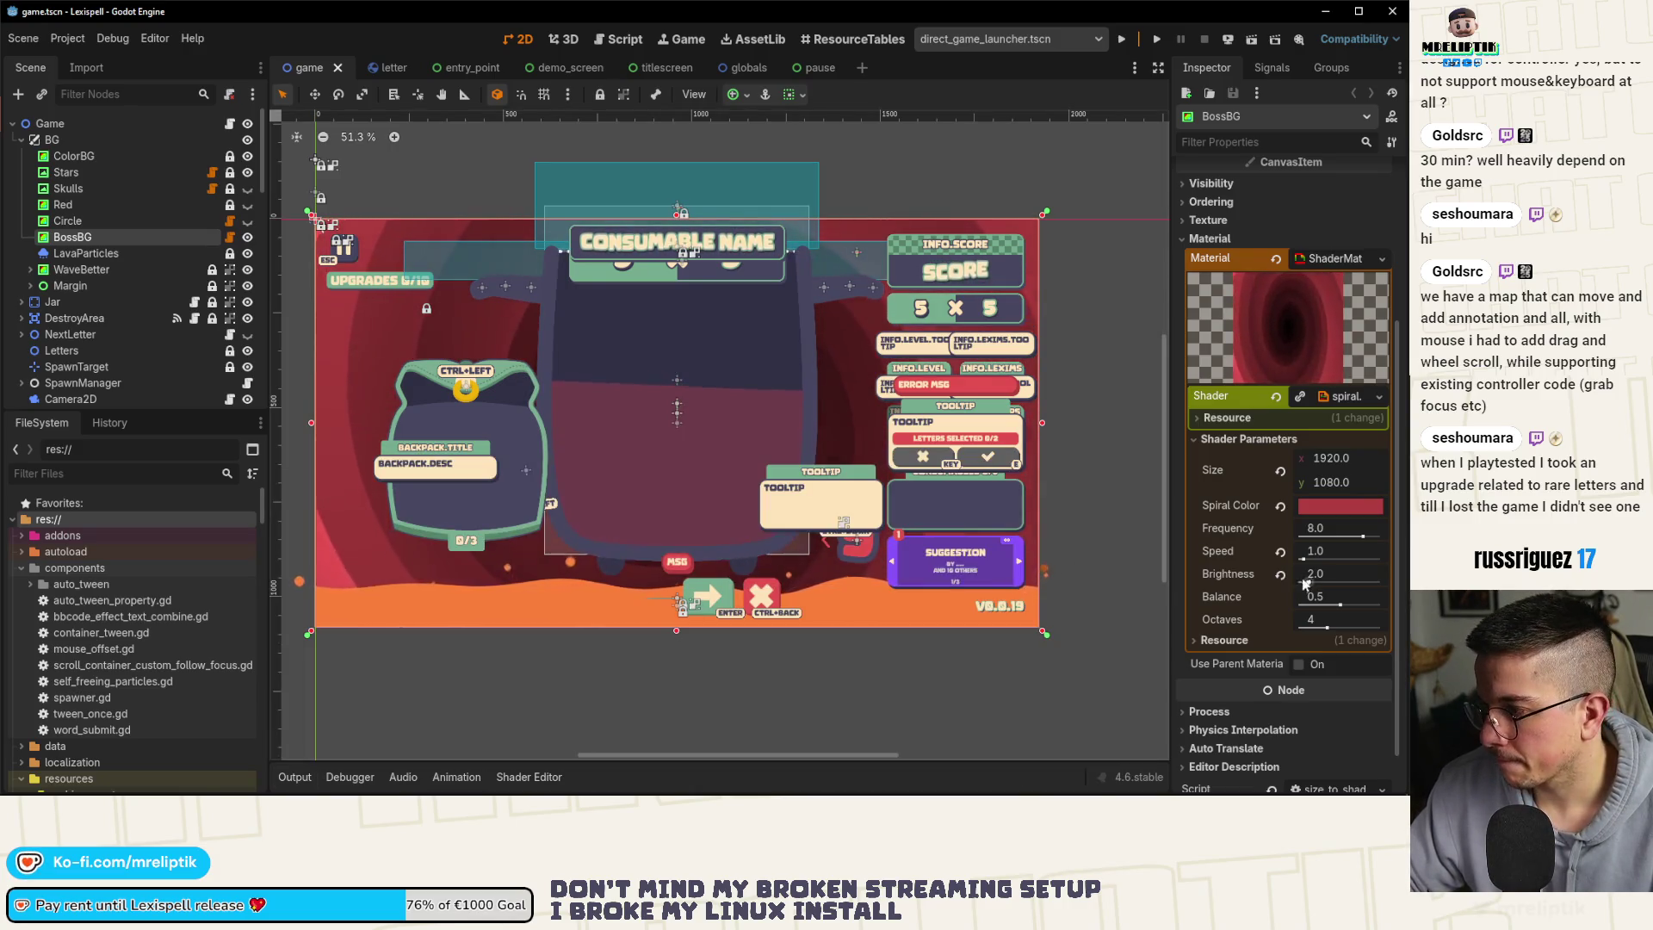
# Try spiral Speed values 0.05 and 0.1, then settle on 0.5 and save
pyautogui.click(1347, 552)
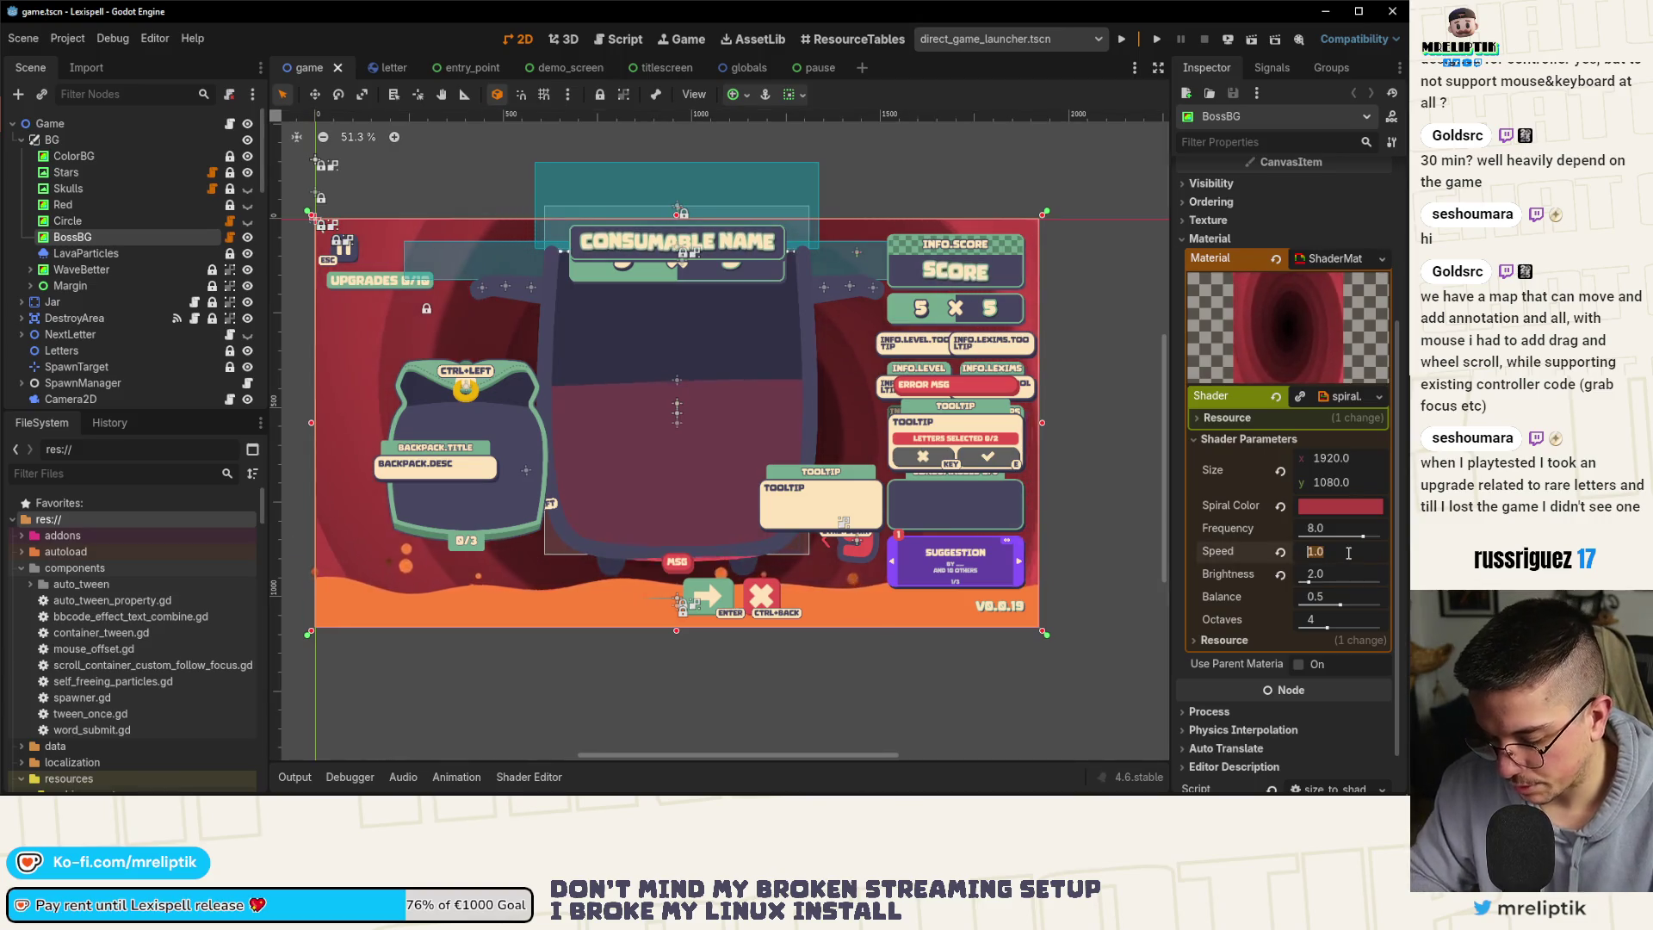
pyautogui.write('0.05')
pyautogui.press('Return')
pyautogui.hotkey('ctrl', 's')
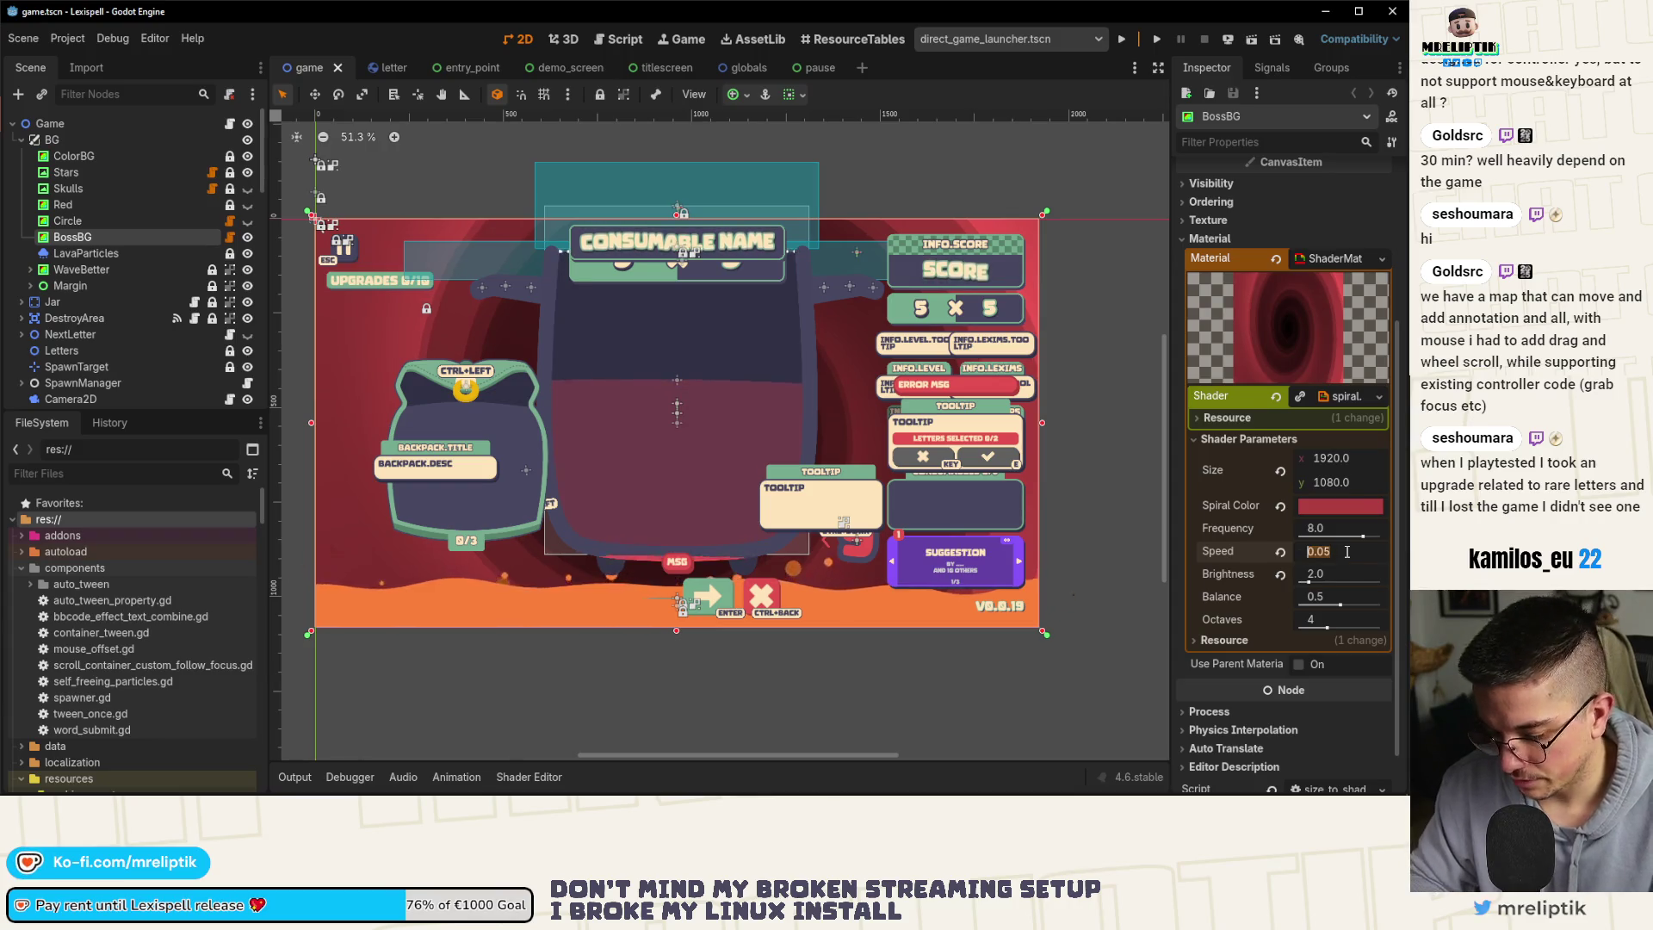
pyautogui.write('0.1')
pyautogui.press('Return')
pyautogui.hotkey('ctrl', 's')
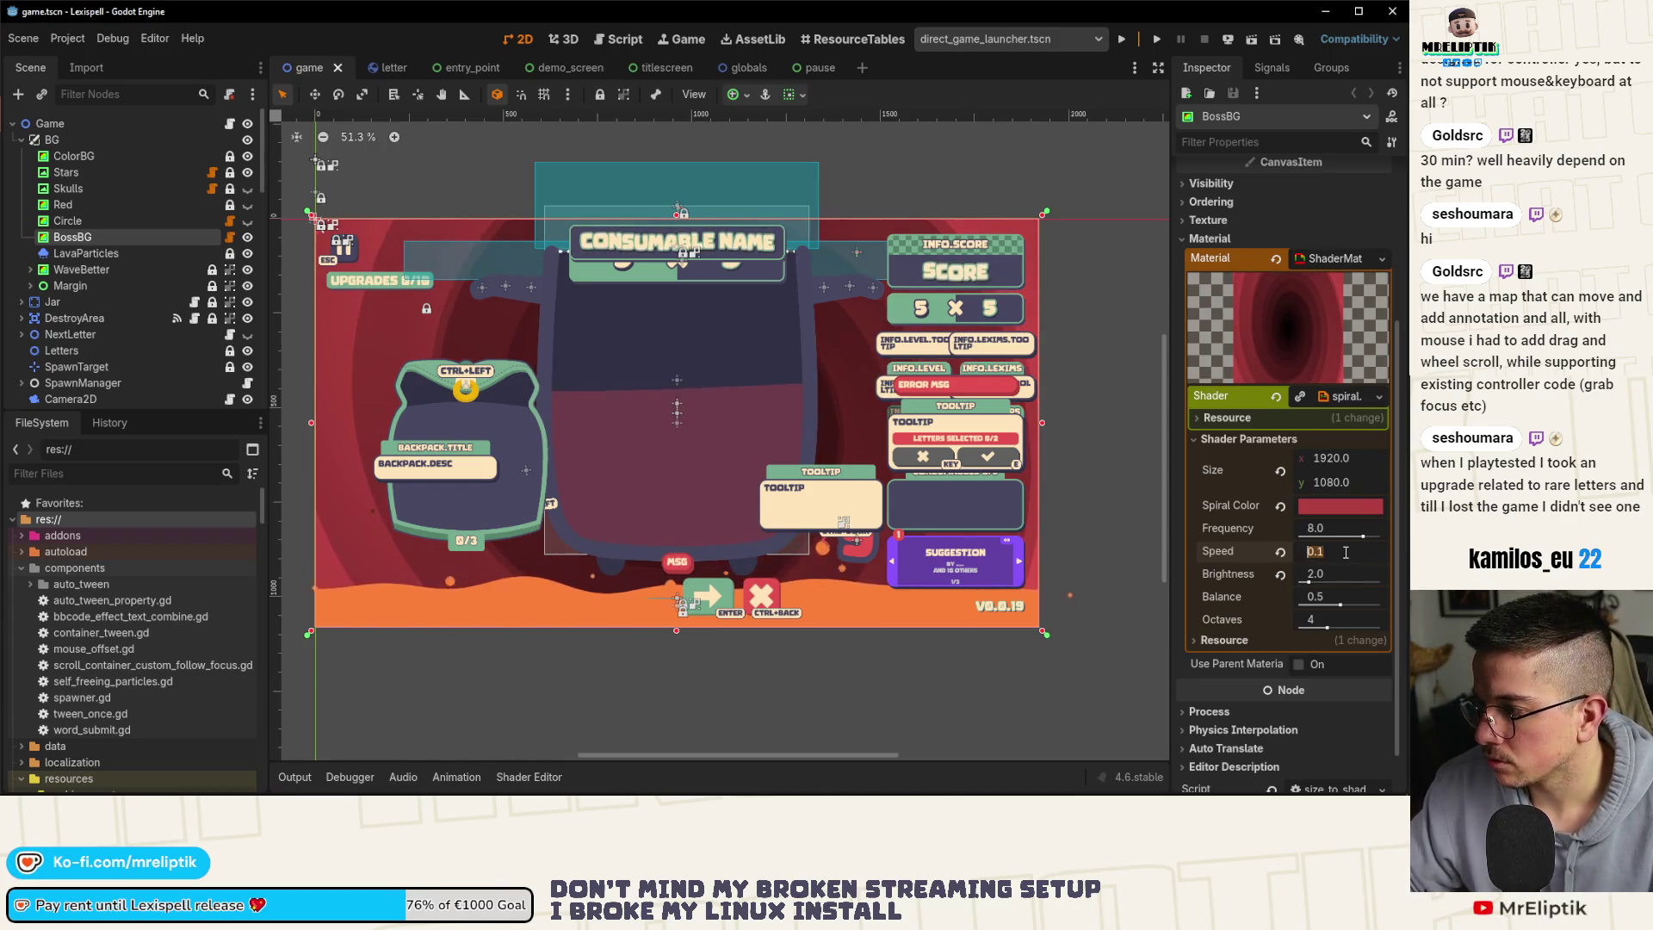
pyautogui.write('0.5')
pyautogui.press('Return')
pyautogui.hotkey('ctrl', 's')
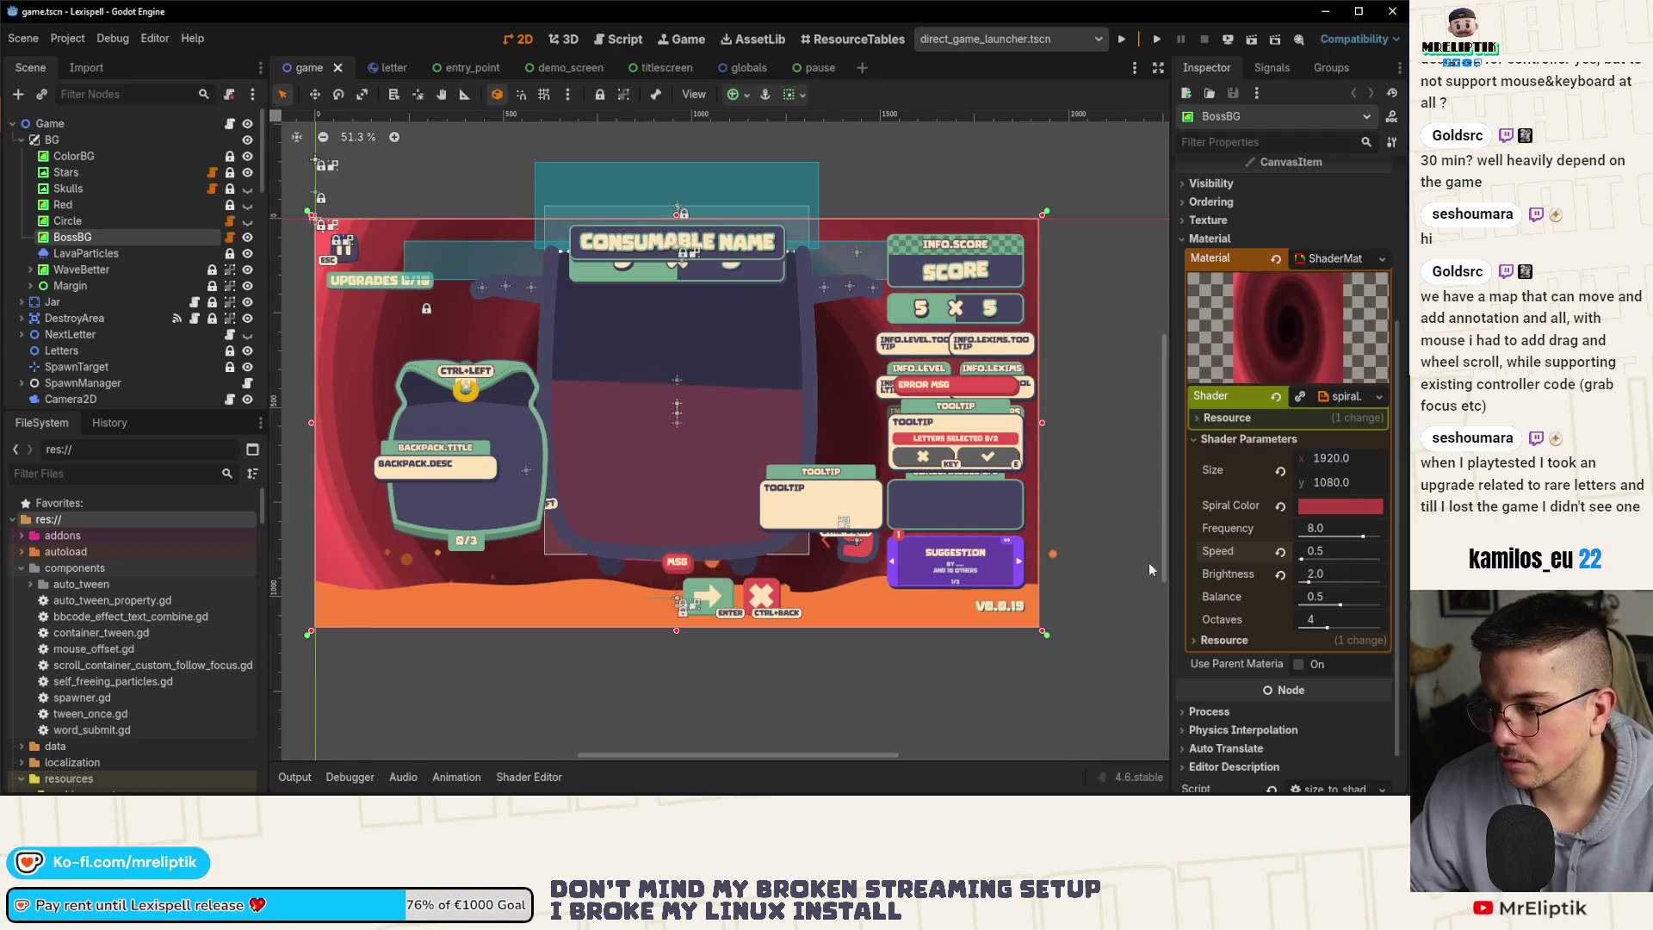
# Change the spiral Brightness from 3.0 to 2.0
pyautogui.scroll(-3, 677, 394)
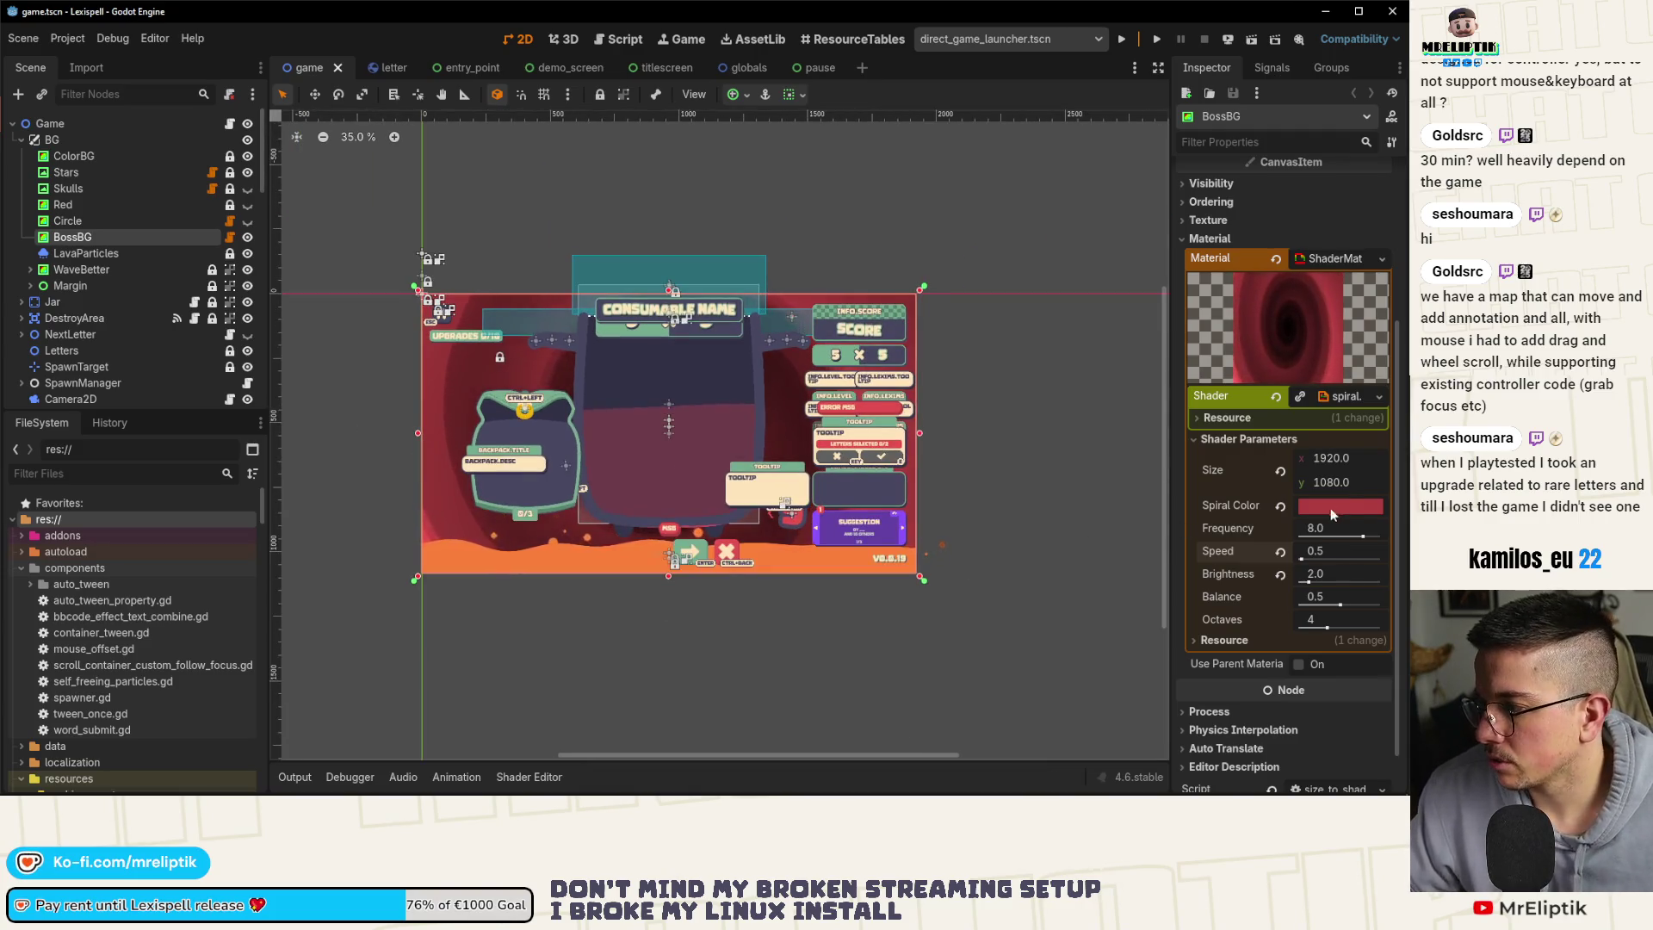
pyautogui.click(1332, 512)
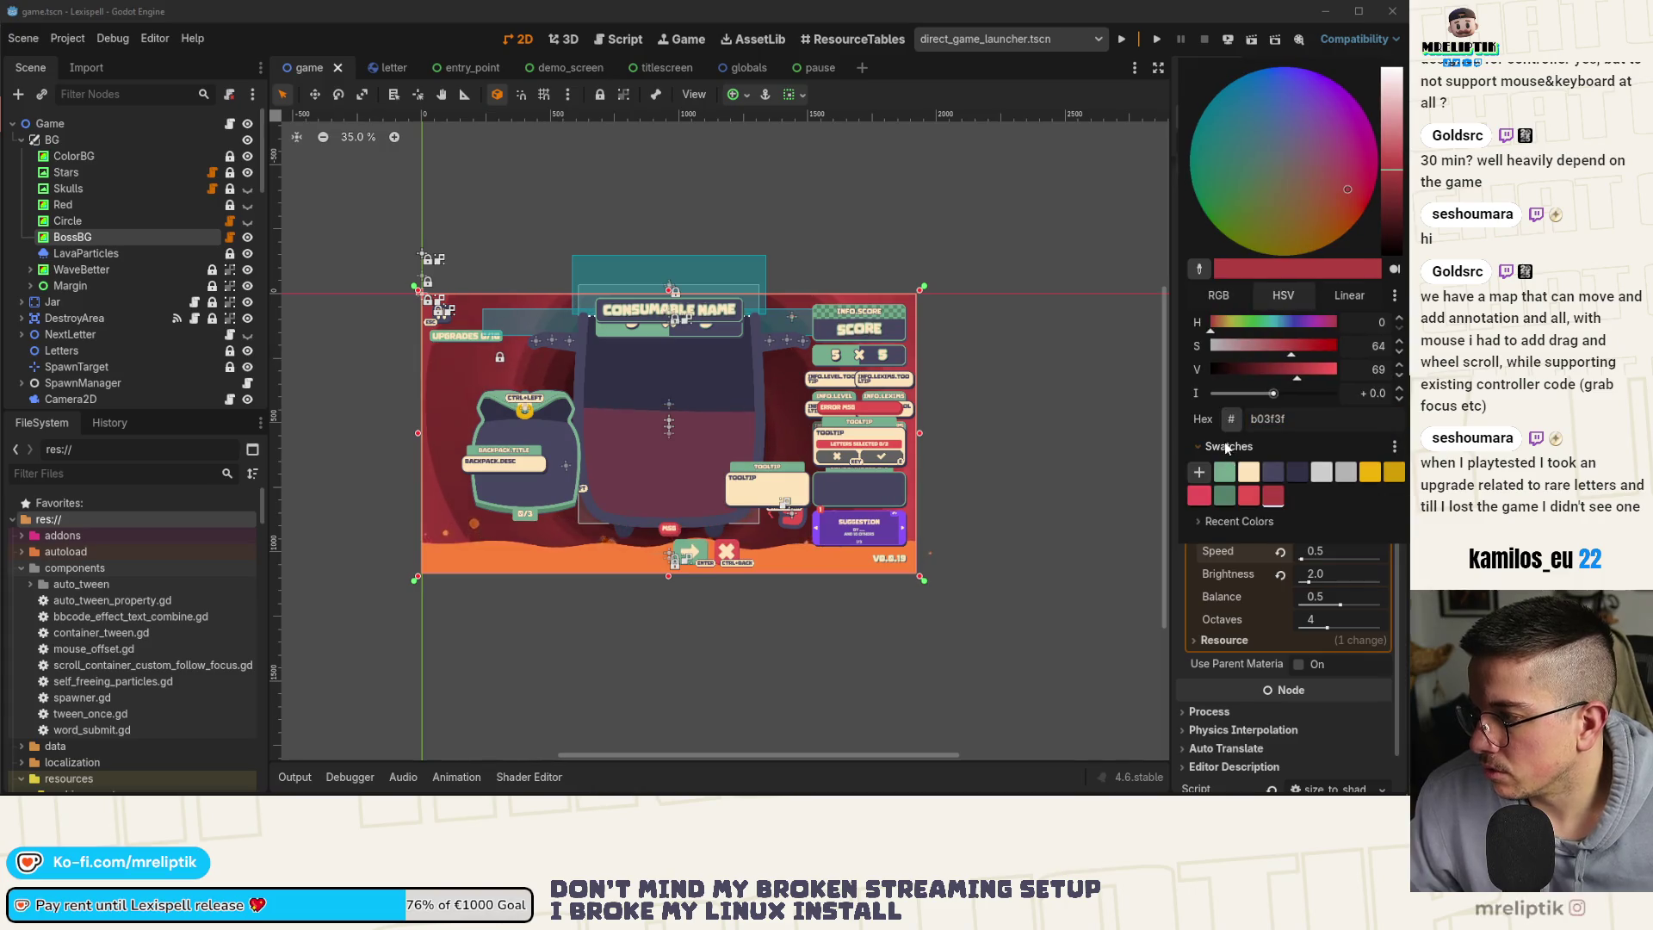
pyautogui.click(1161, 453)
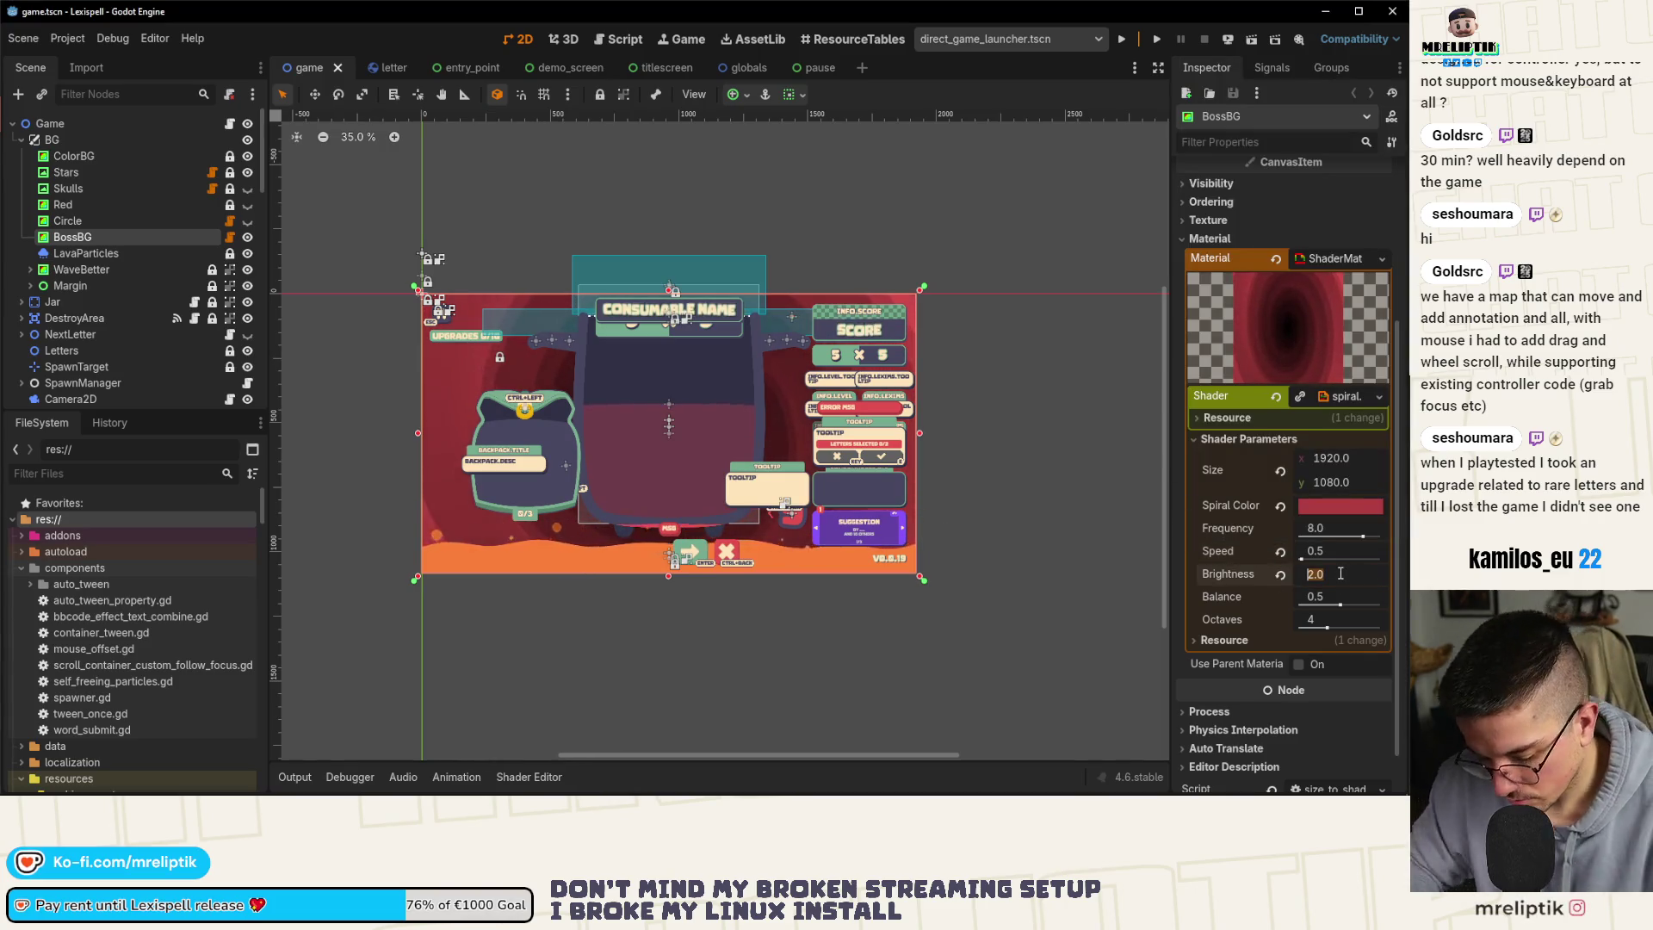
pyautogui.press('Return')
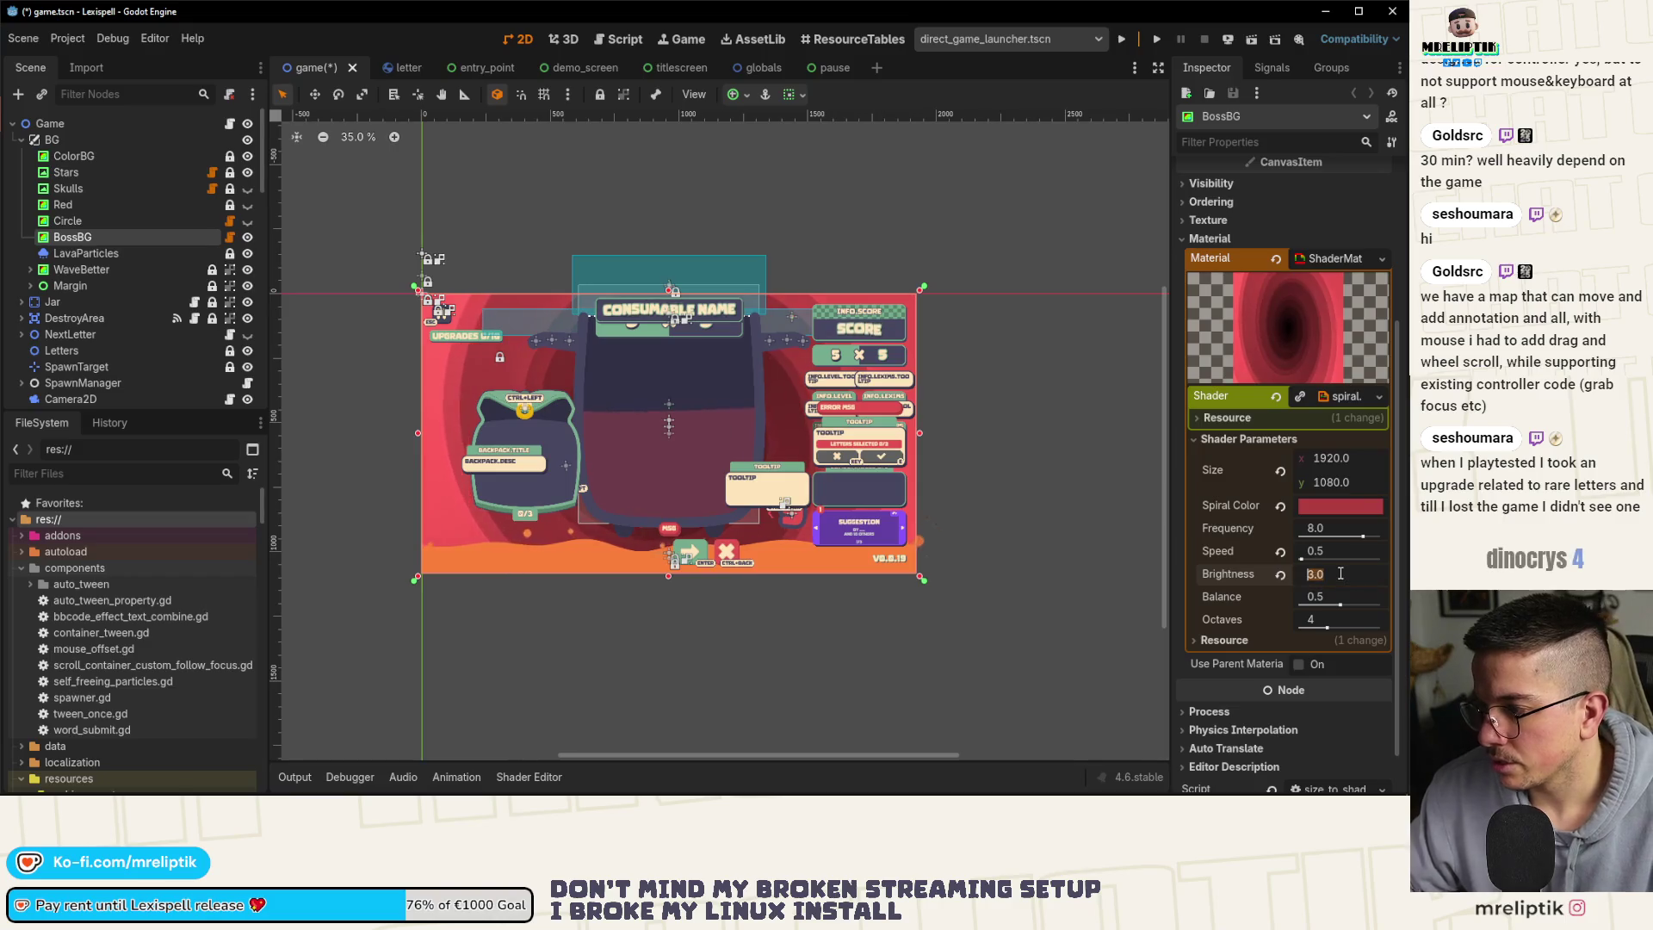
pyautogui.write('2')
pyautogui.press('Return')
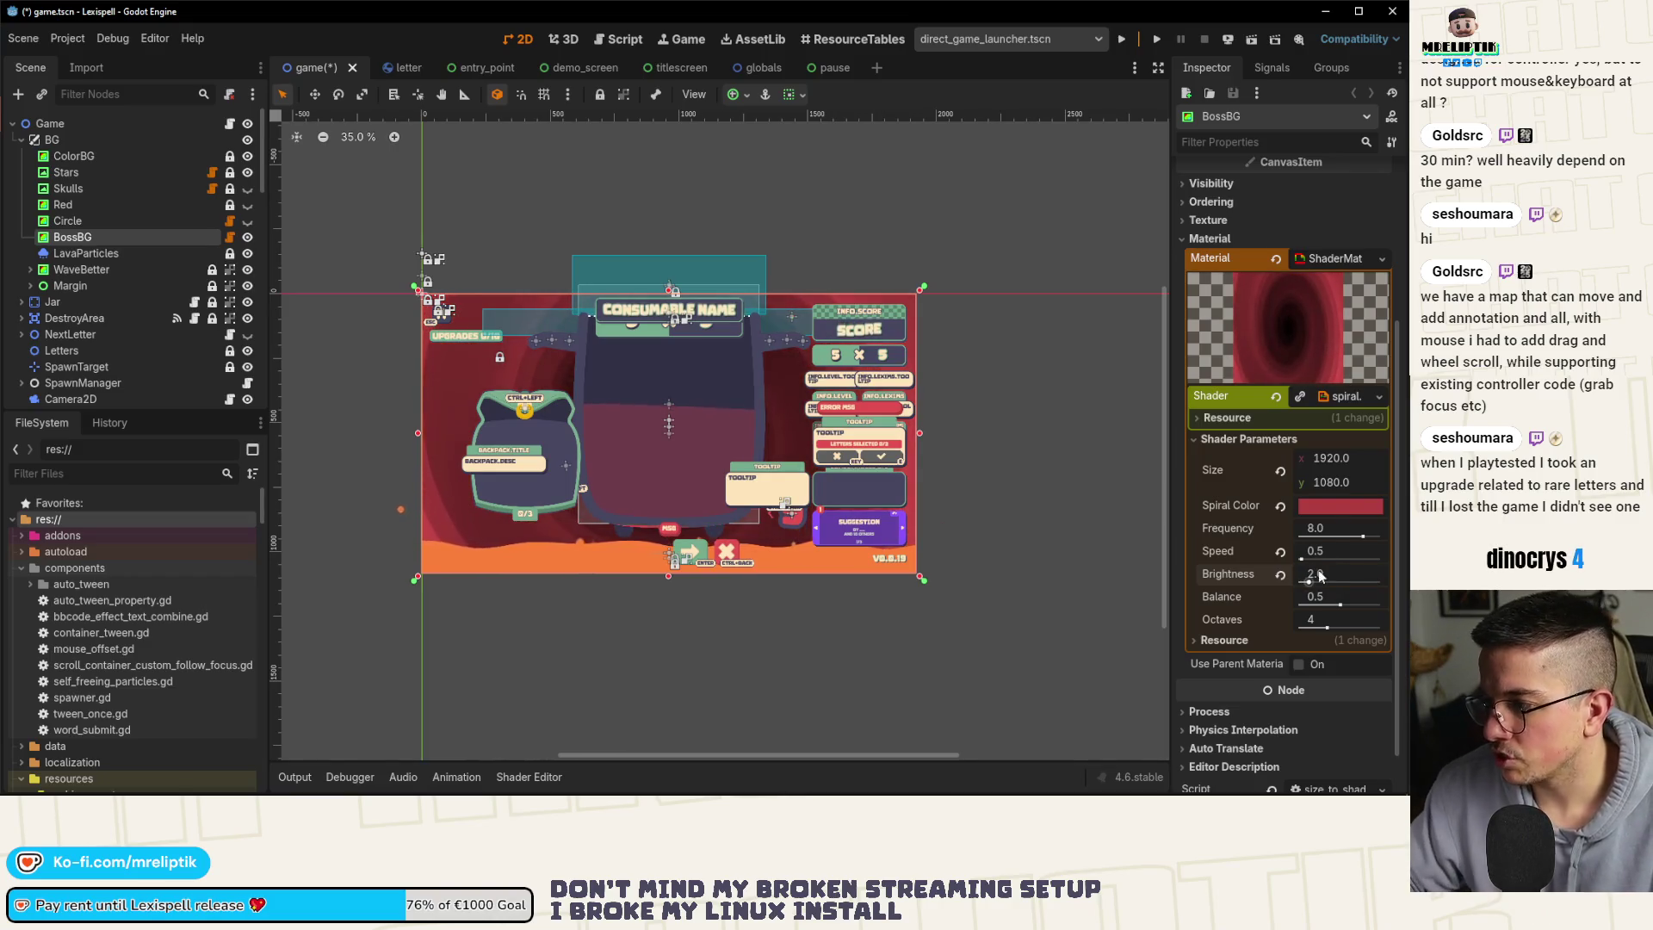
# Give the spiral a brighter red colour and save the scene
pyautogui.click(1339, 506)
pyautogui.click(1242, 453)
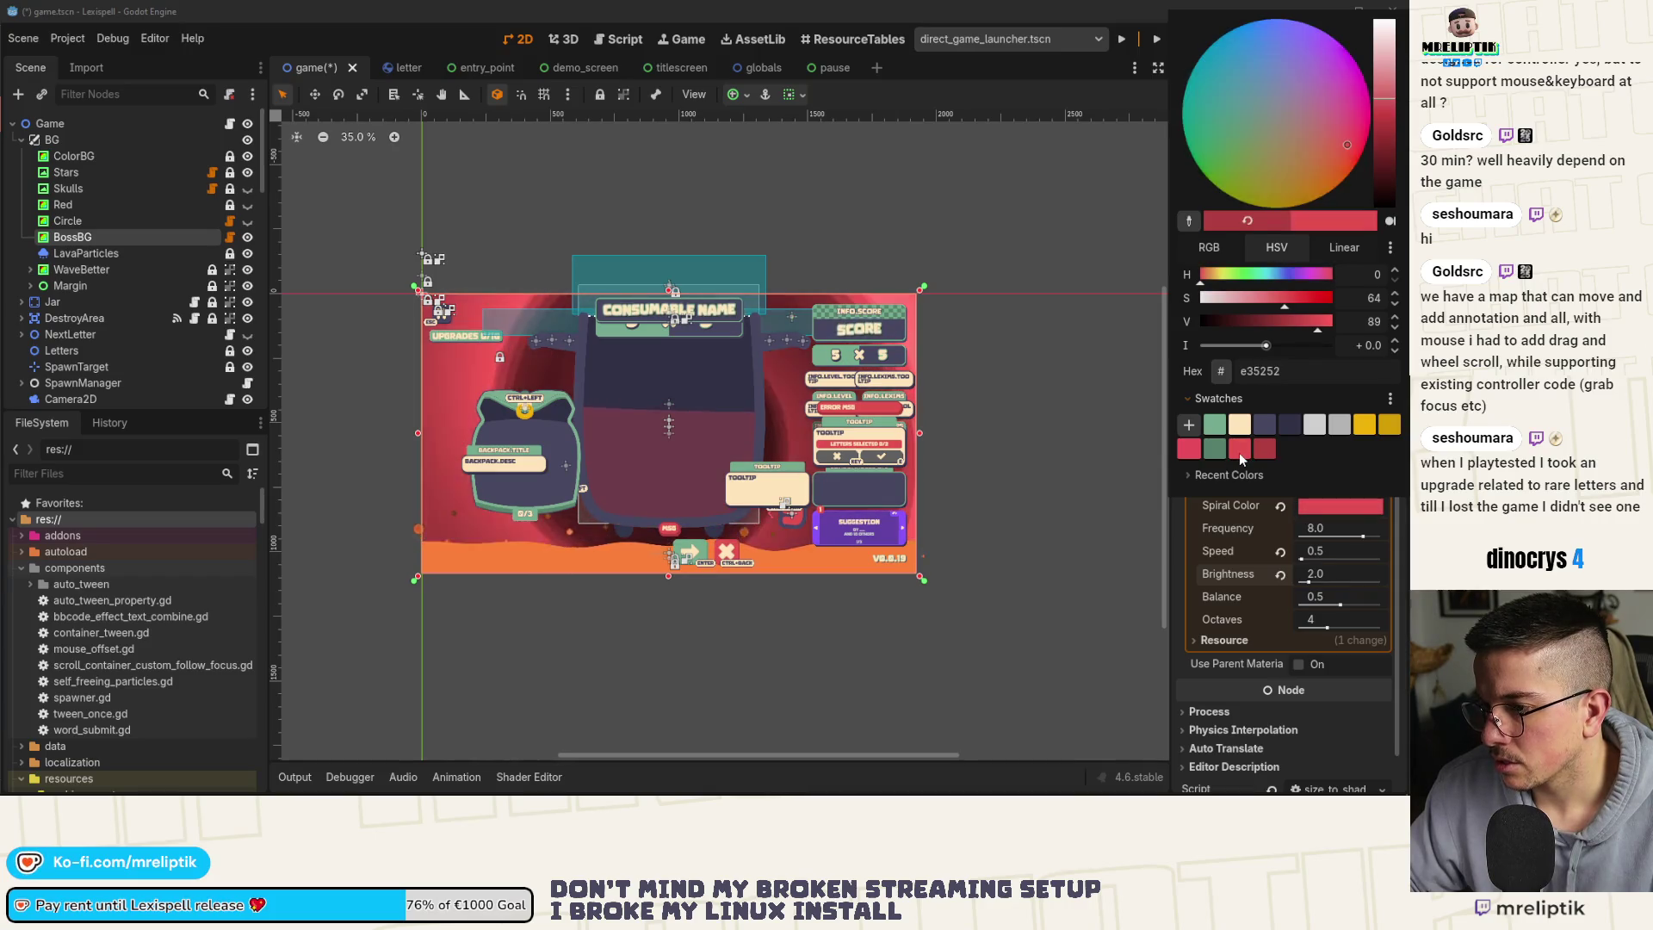
pyautogui.click(1120, 565)
pyautogui.hotkey('ctrl', 's')
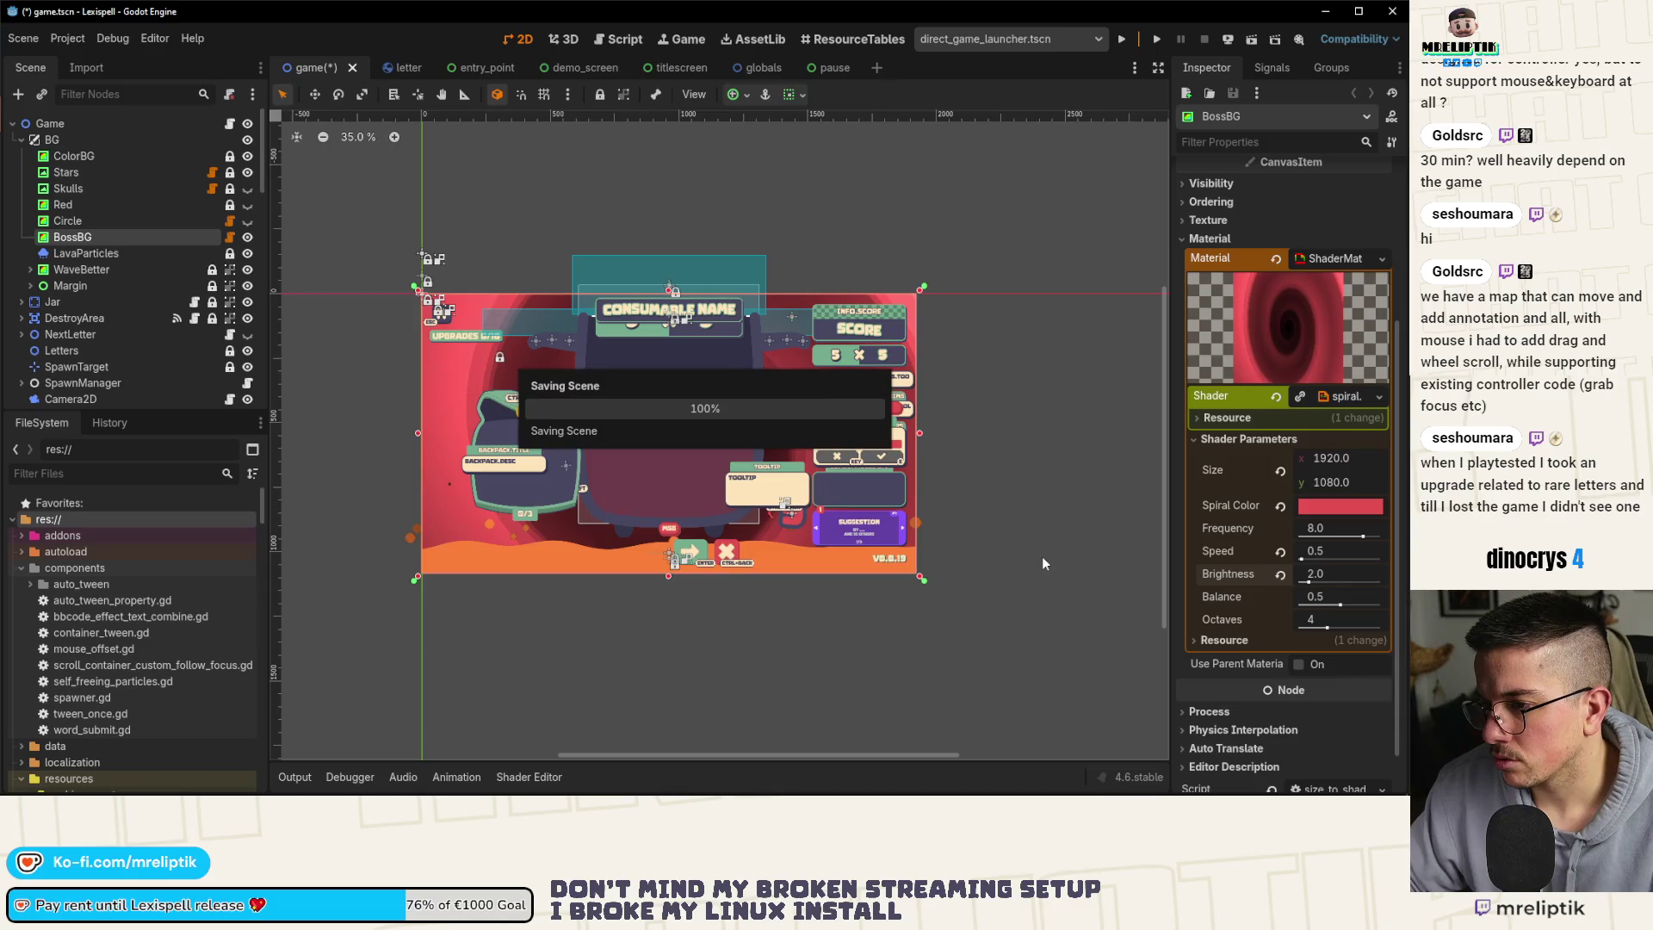
# Keep Brightness at 2.0, switch the spiral to darker red e35252, and save
pyautogui.moveTo(1343, 574); pyautogui.dragTo(1309, 574)
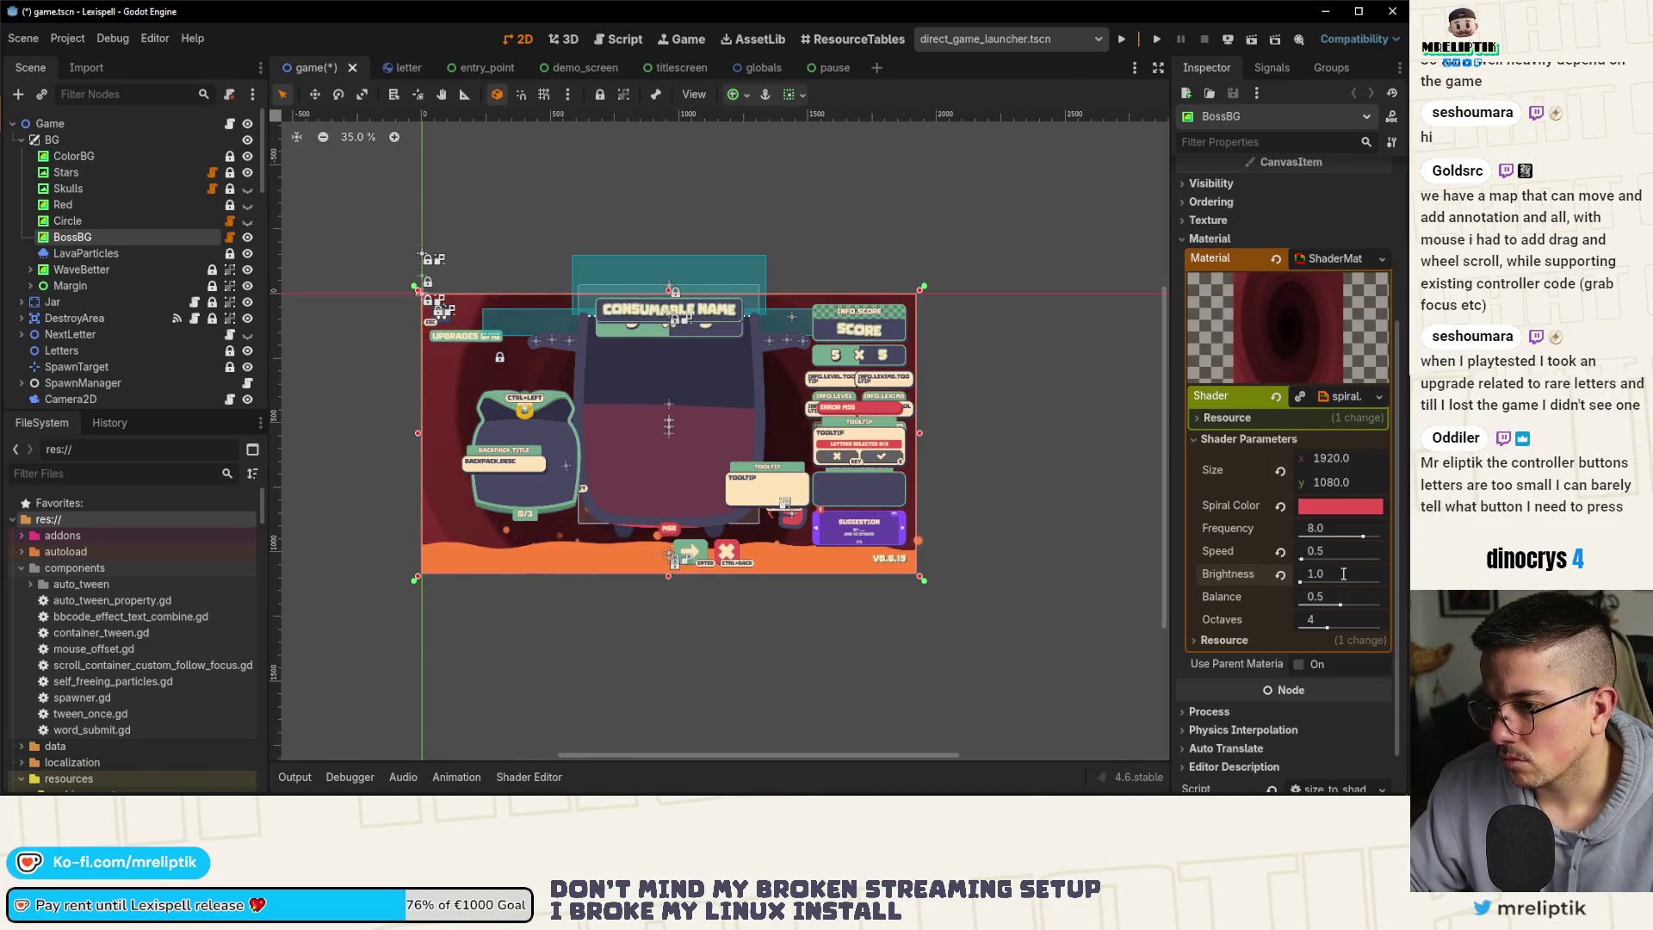
pyautogui.hotkey('ctrl', 'z')
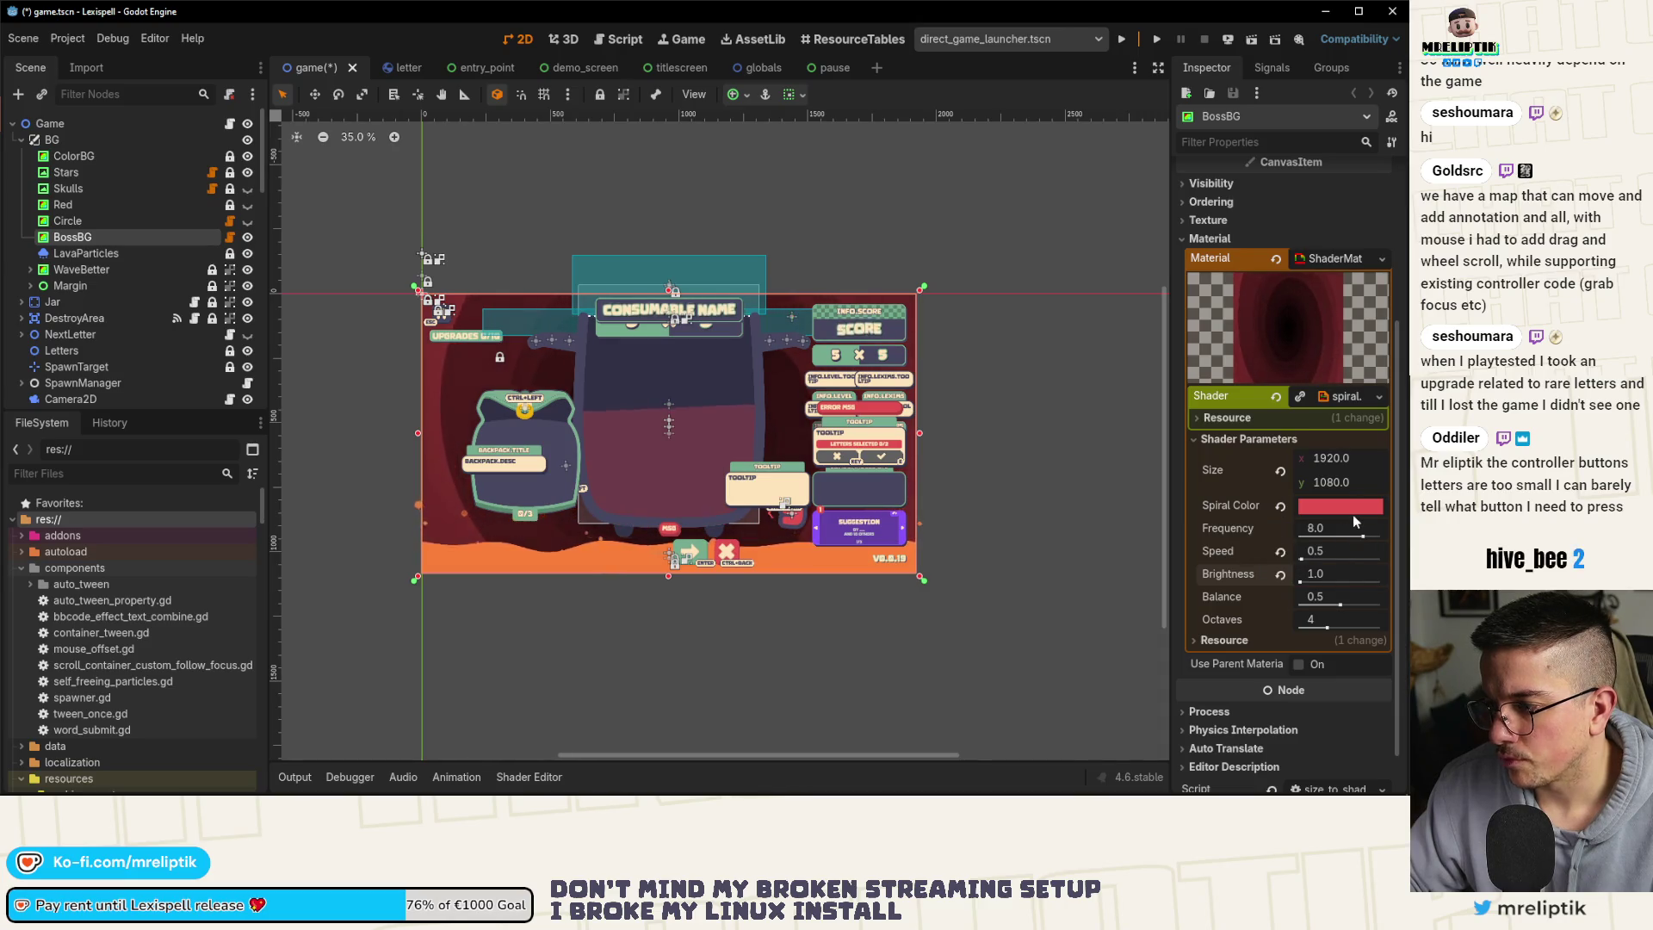
pyautogui.click(1340, 513)
pyautogui.click(1260, 448)
pyautogui.click(1092, 585)
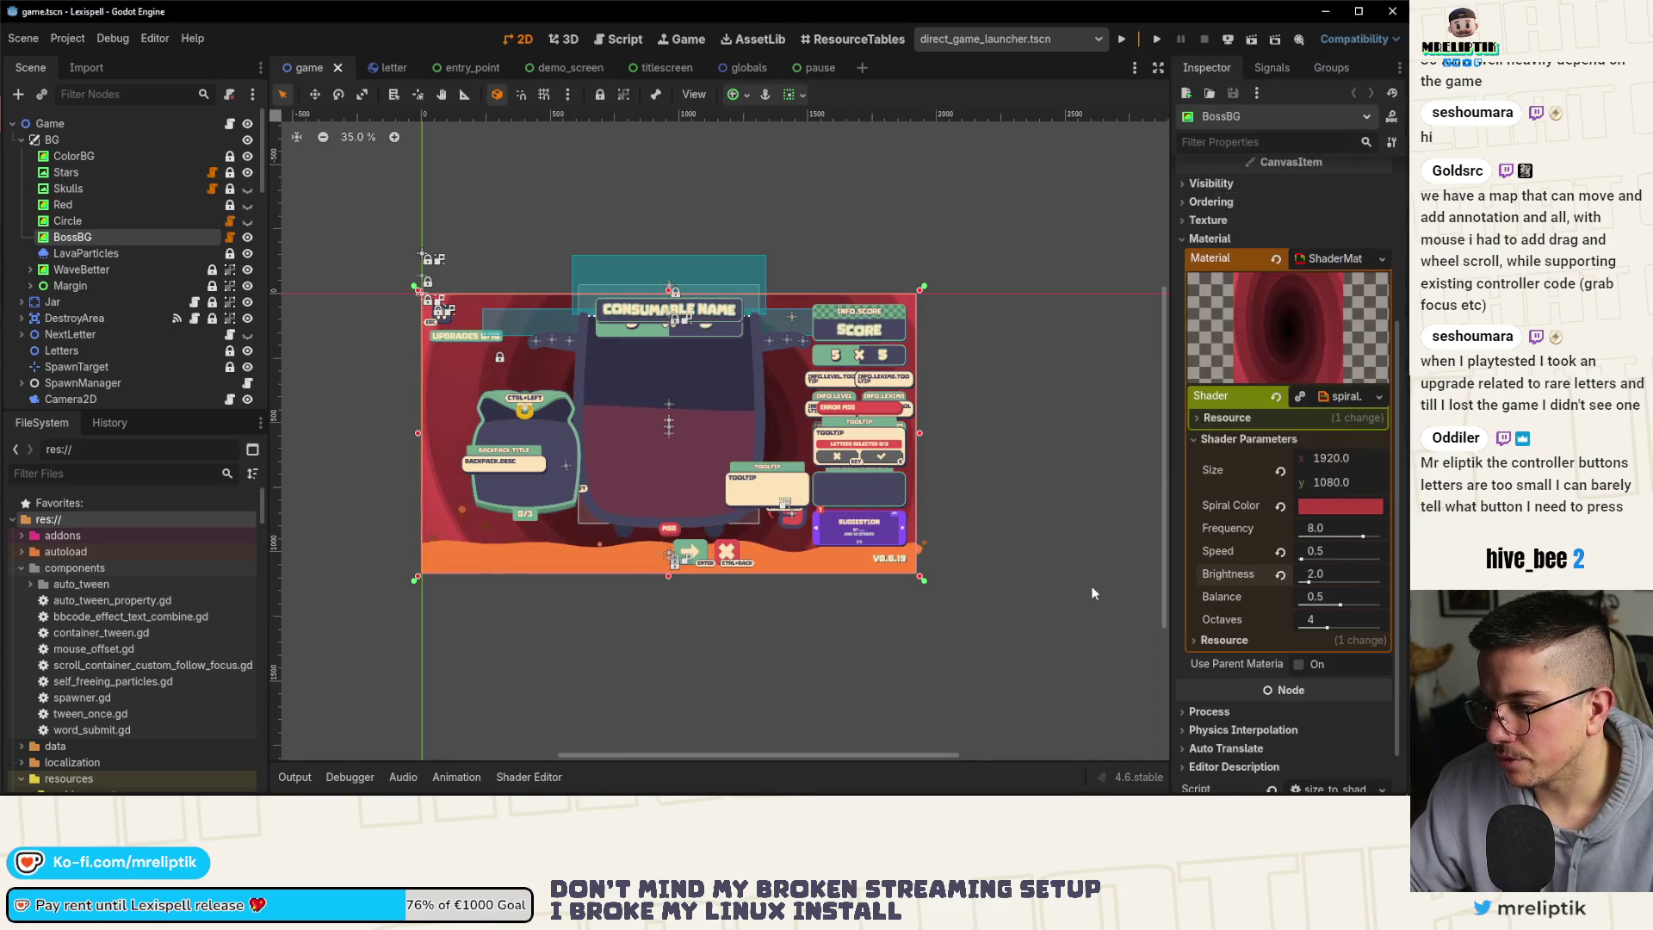
pyautogui.hotkey('ctrl', 's')
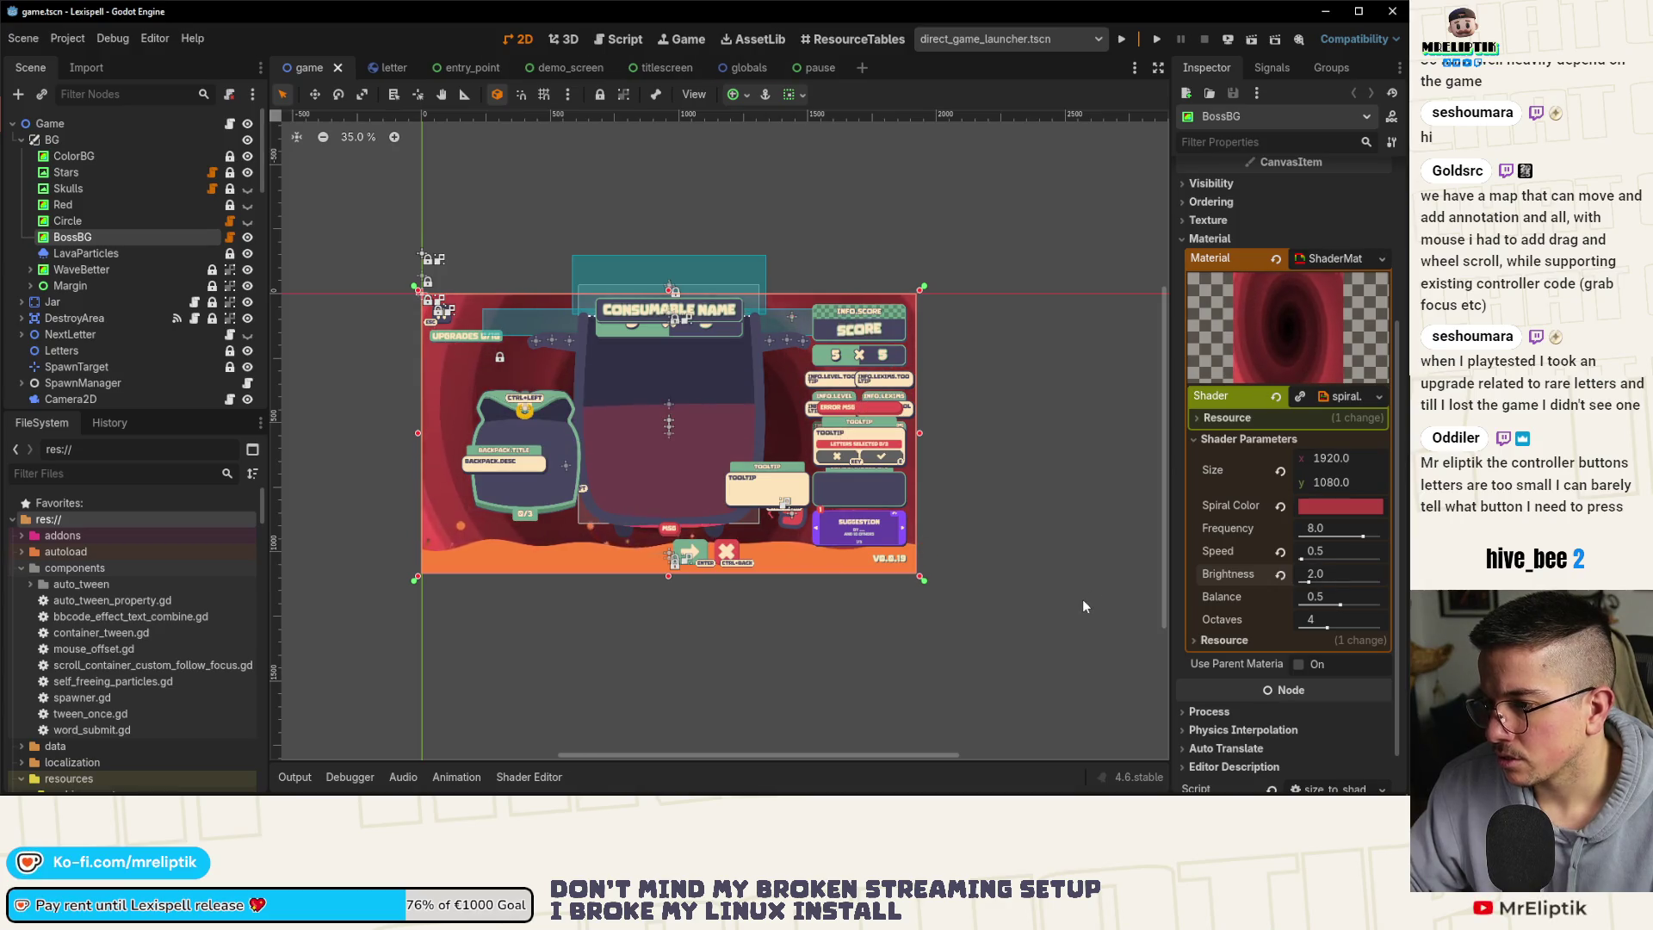
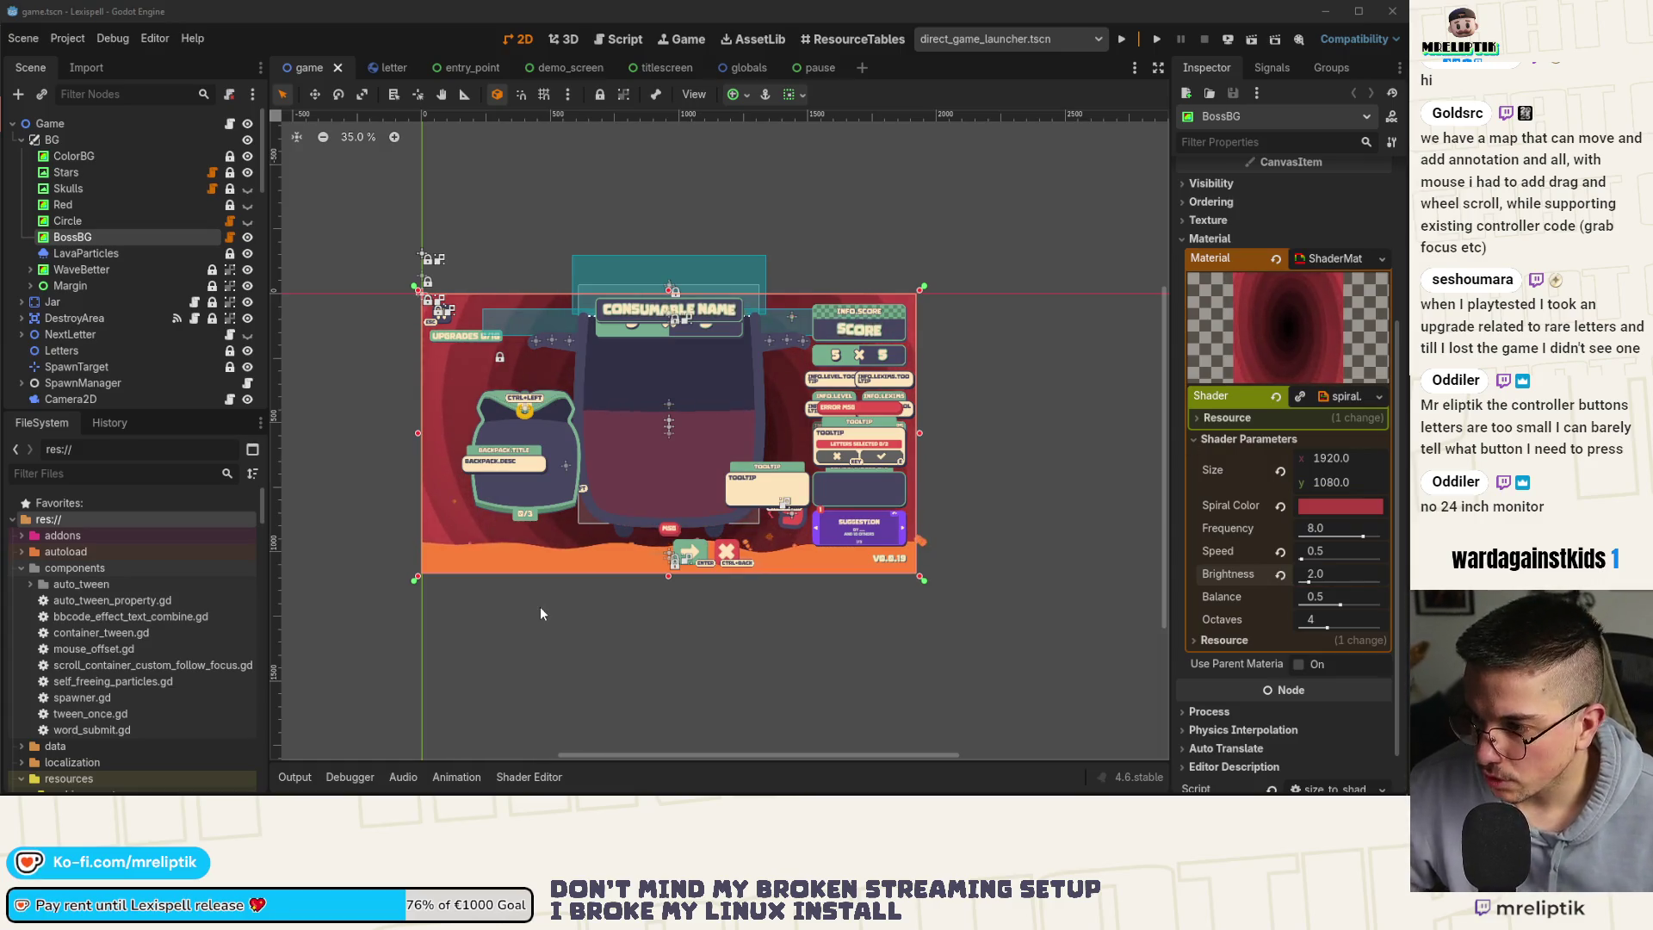
# Toggle BossBG's visibility to compare the background, and inspect its modulate colour
pyautogui.scroll(1, 645, 437)
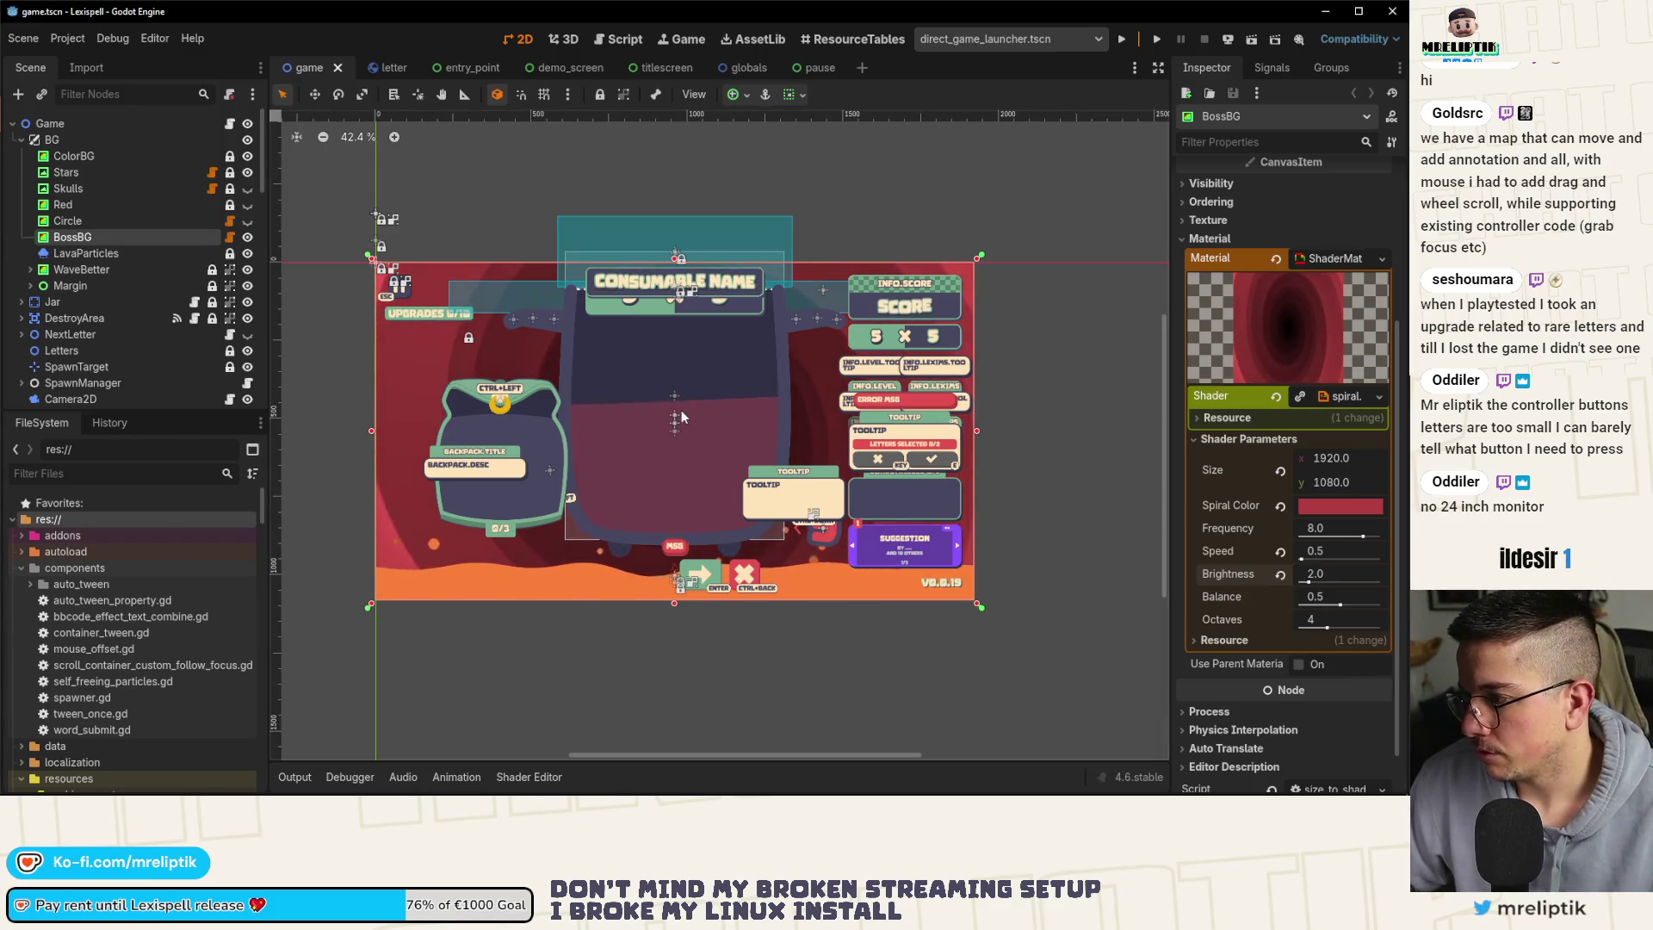
pyautogui.click(247, 240)
pyautogui.click(247, 240)
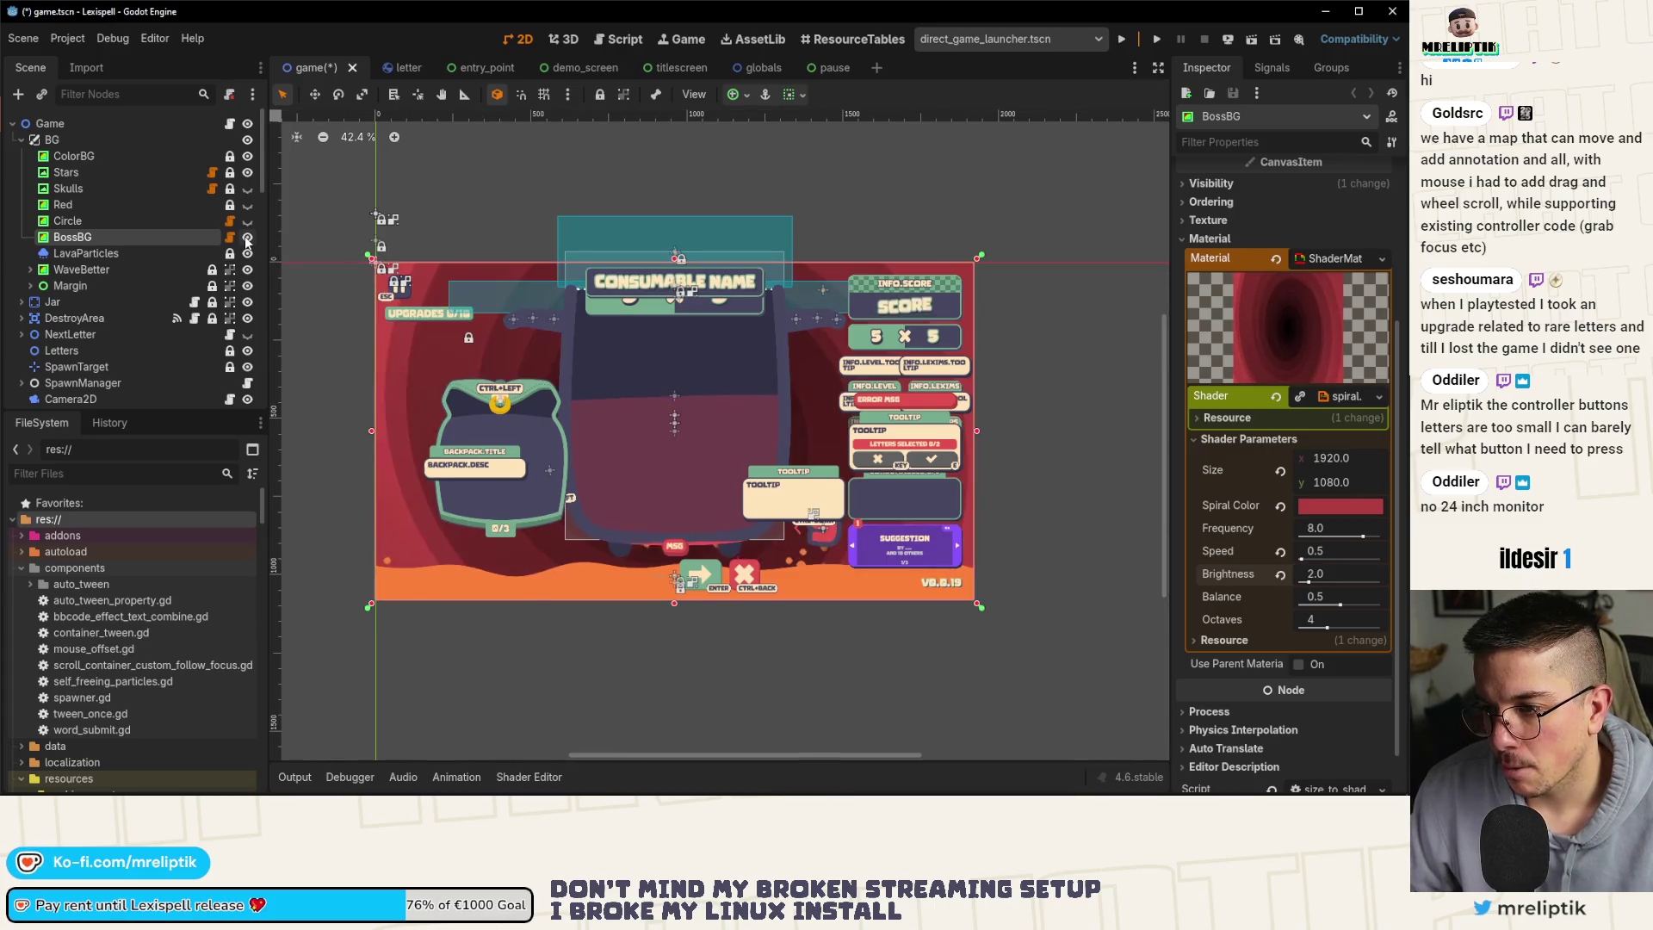
pyautogui.click(247, 240)
pyautogui.click(247, 240)
pyautogui.click(247, 240)
pyautogui.click(247, 240)
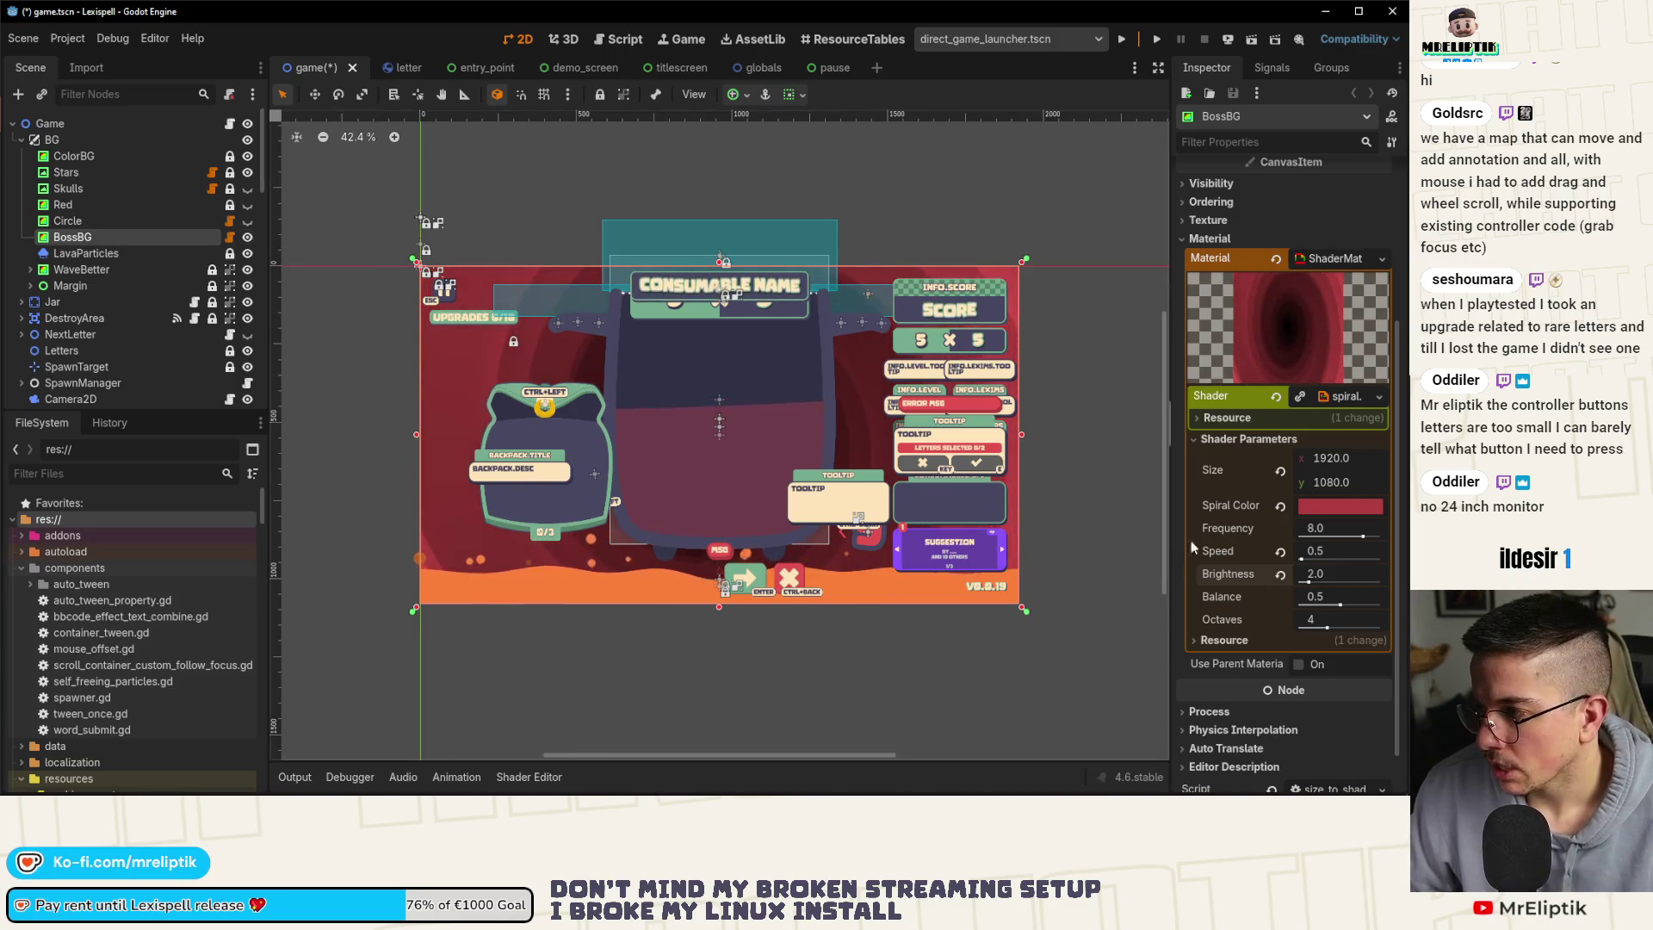
pyautogui.scroll(5, 1242, 437)
pyautogui.click(1214, 418)
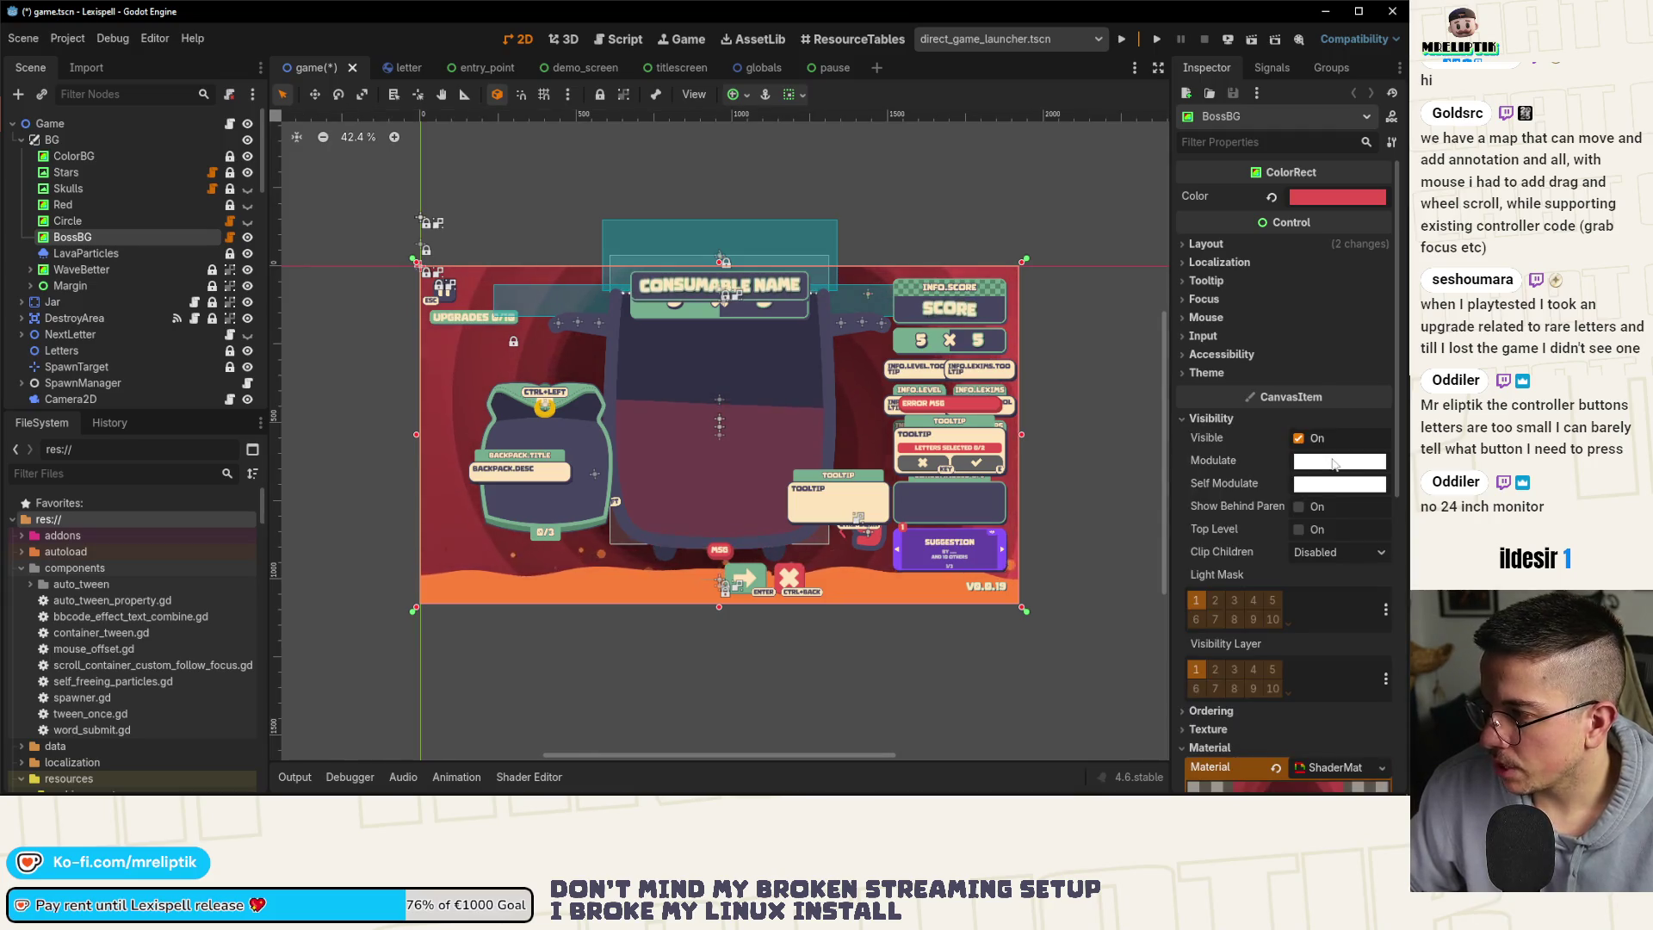
pyautogui.click(1340, 462)
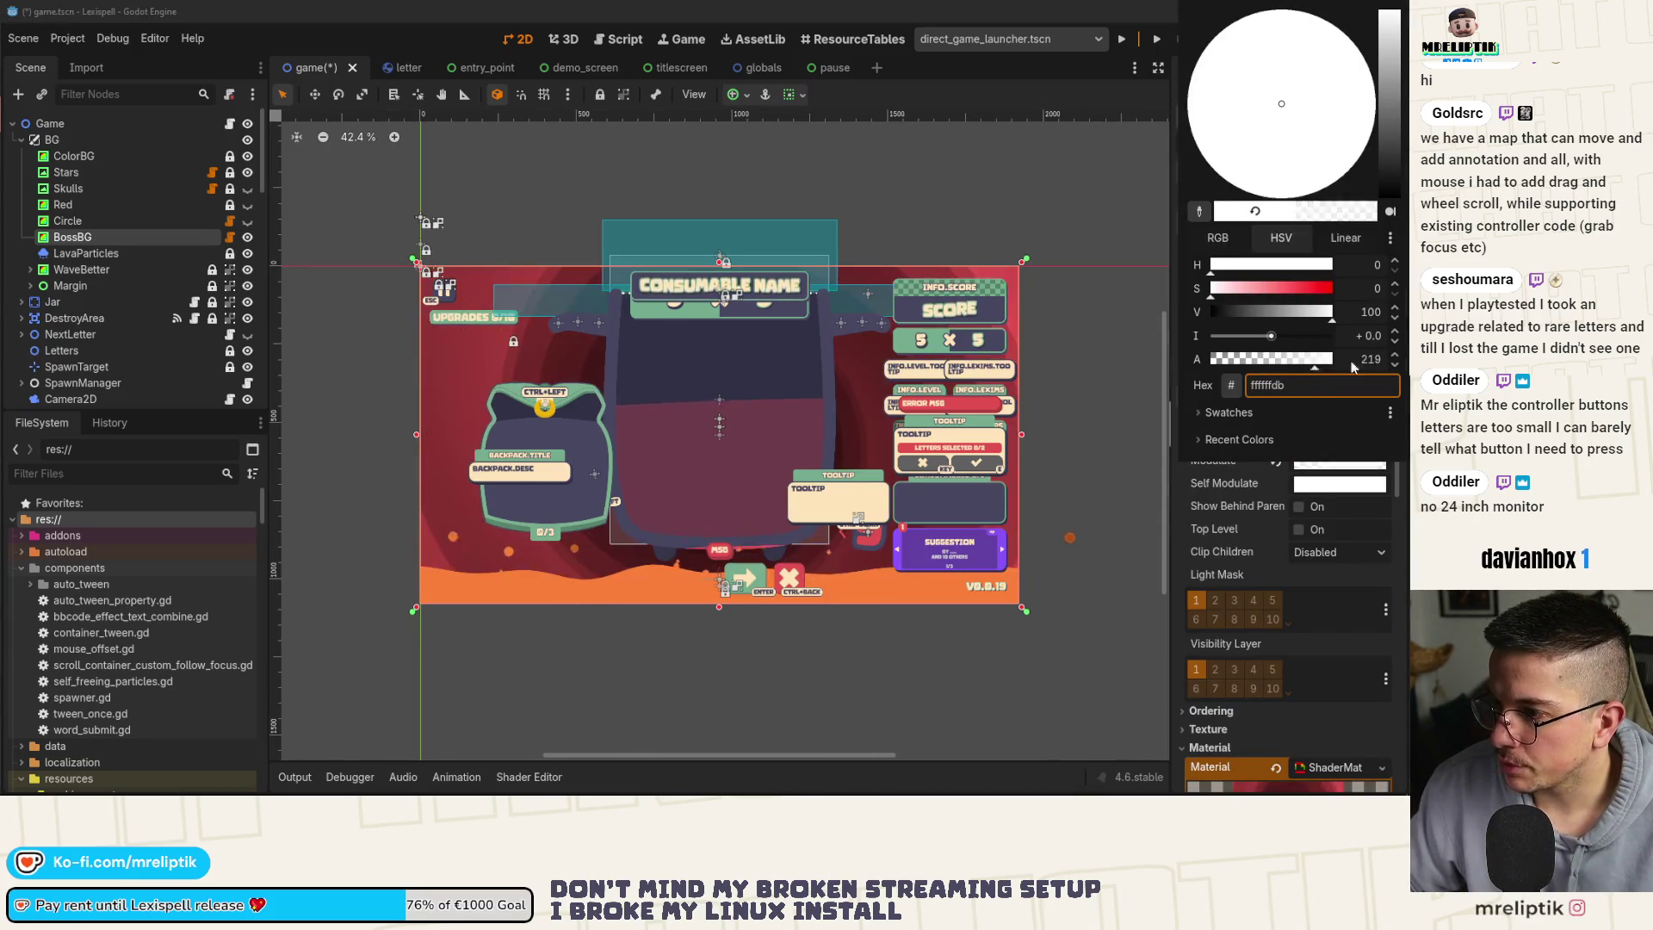
pyautogui.click(1176, 567)
pyautogui.scroll(-3, 1188, 568)
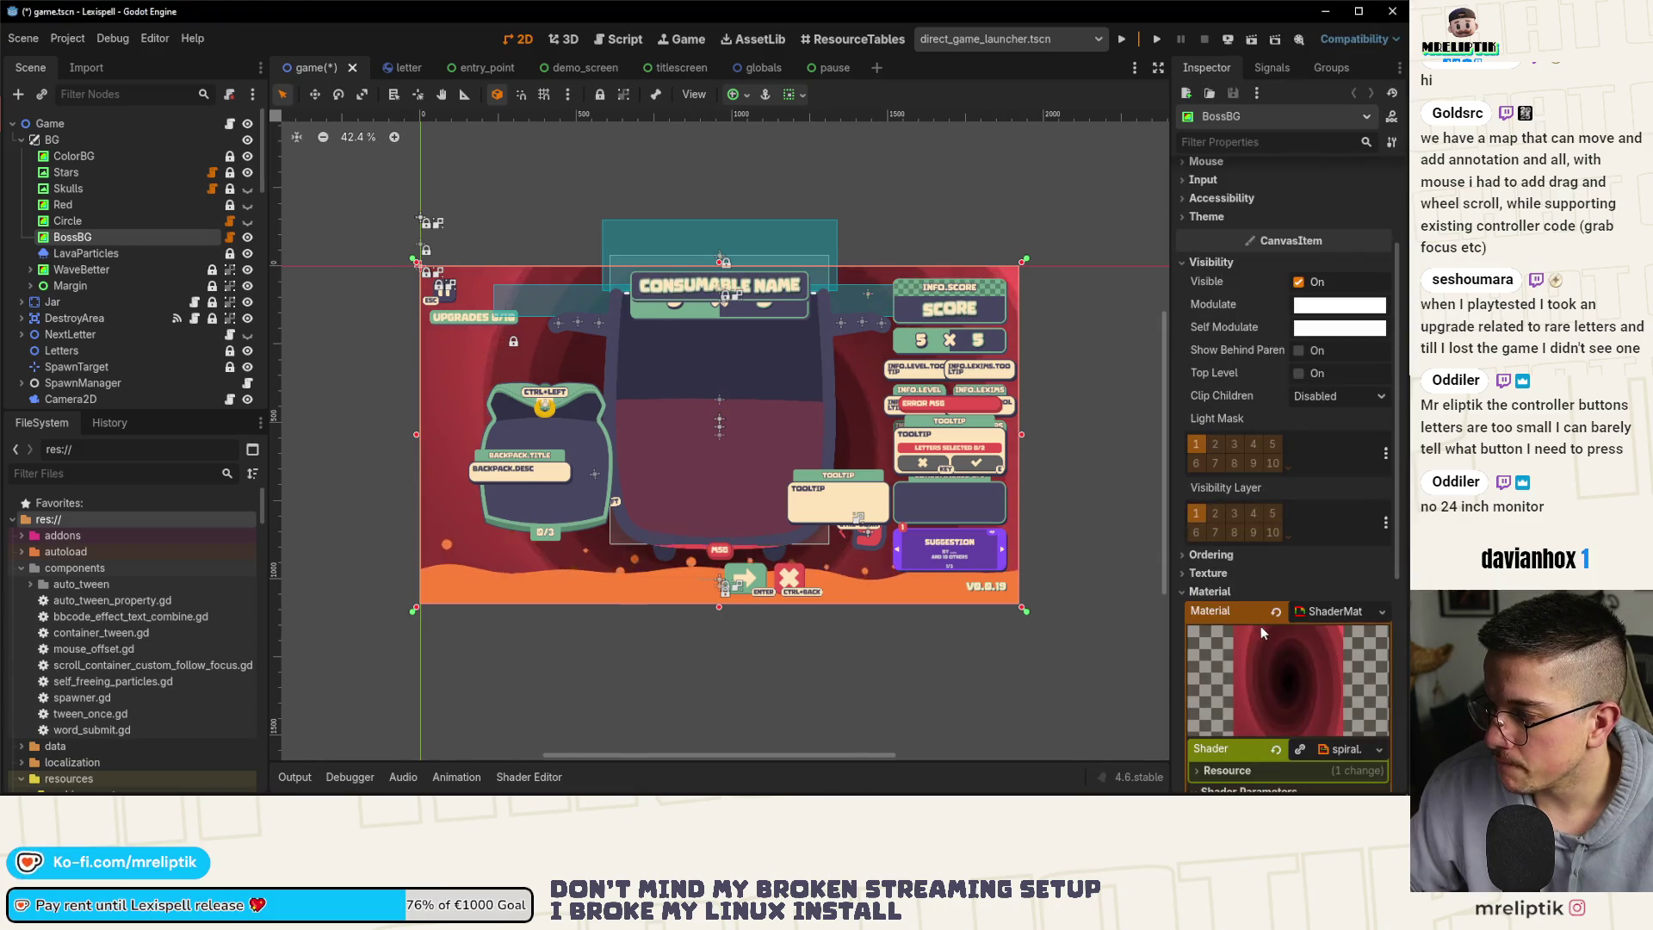
# In spiral.gdshader, try a varying declaration below the uniforms, then cut it back out
pyautogui.click(1333, 612)
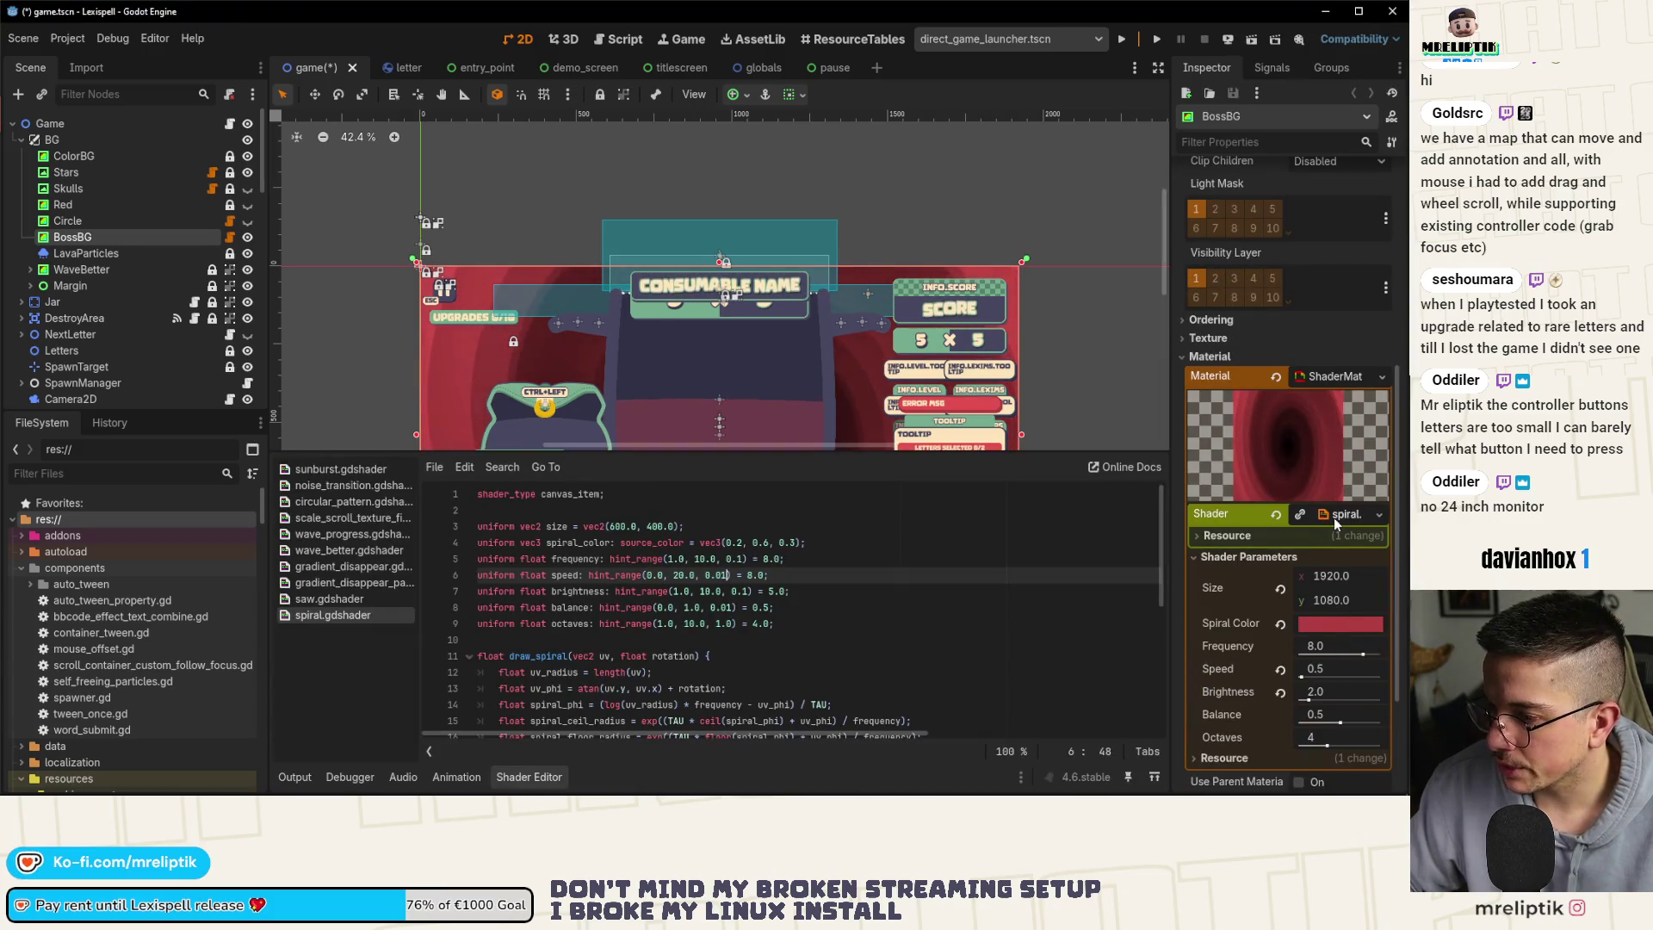
pyautogui.click(571, 642)
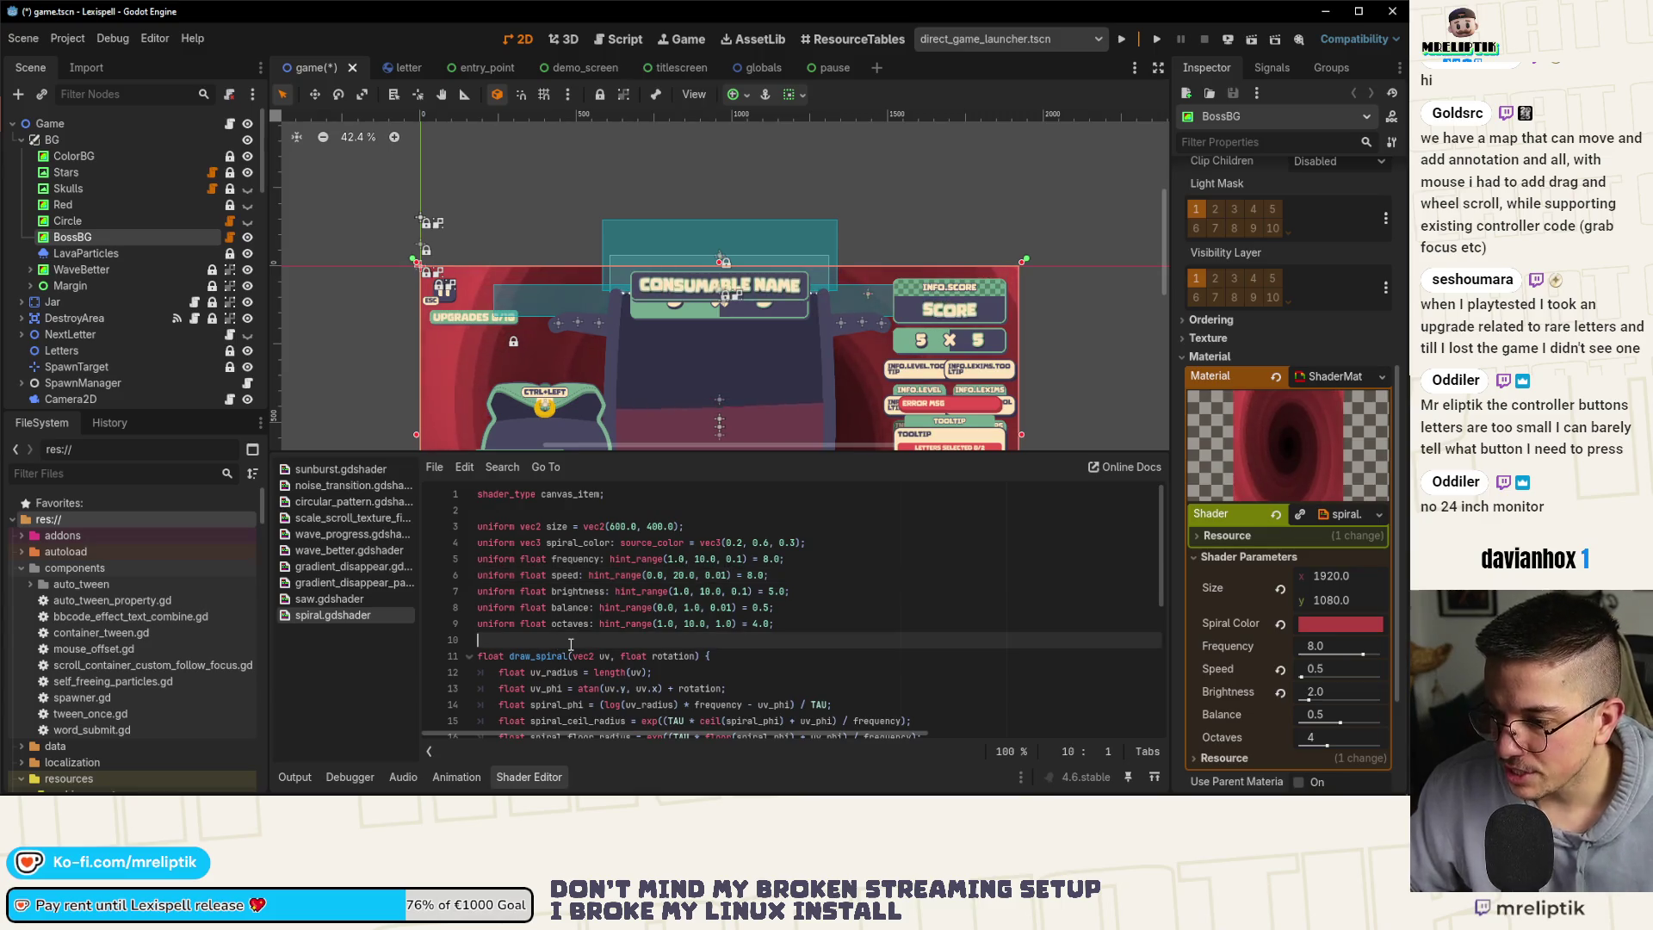
pyautogui.press('Return')
pyautogui.press('Return')
pyautogui.press('Up')
pyautogui.write('varyin')
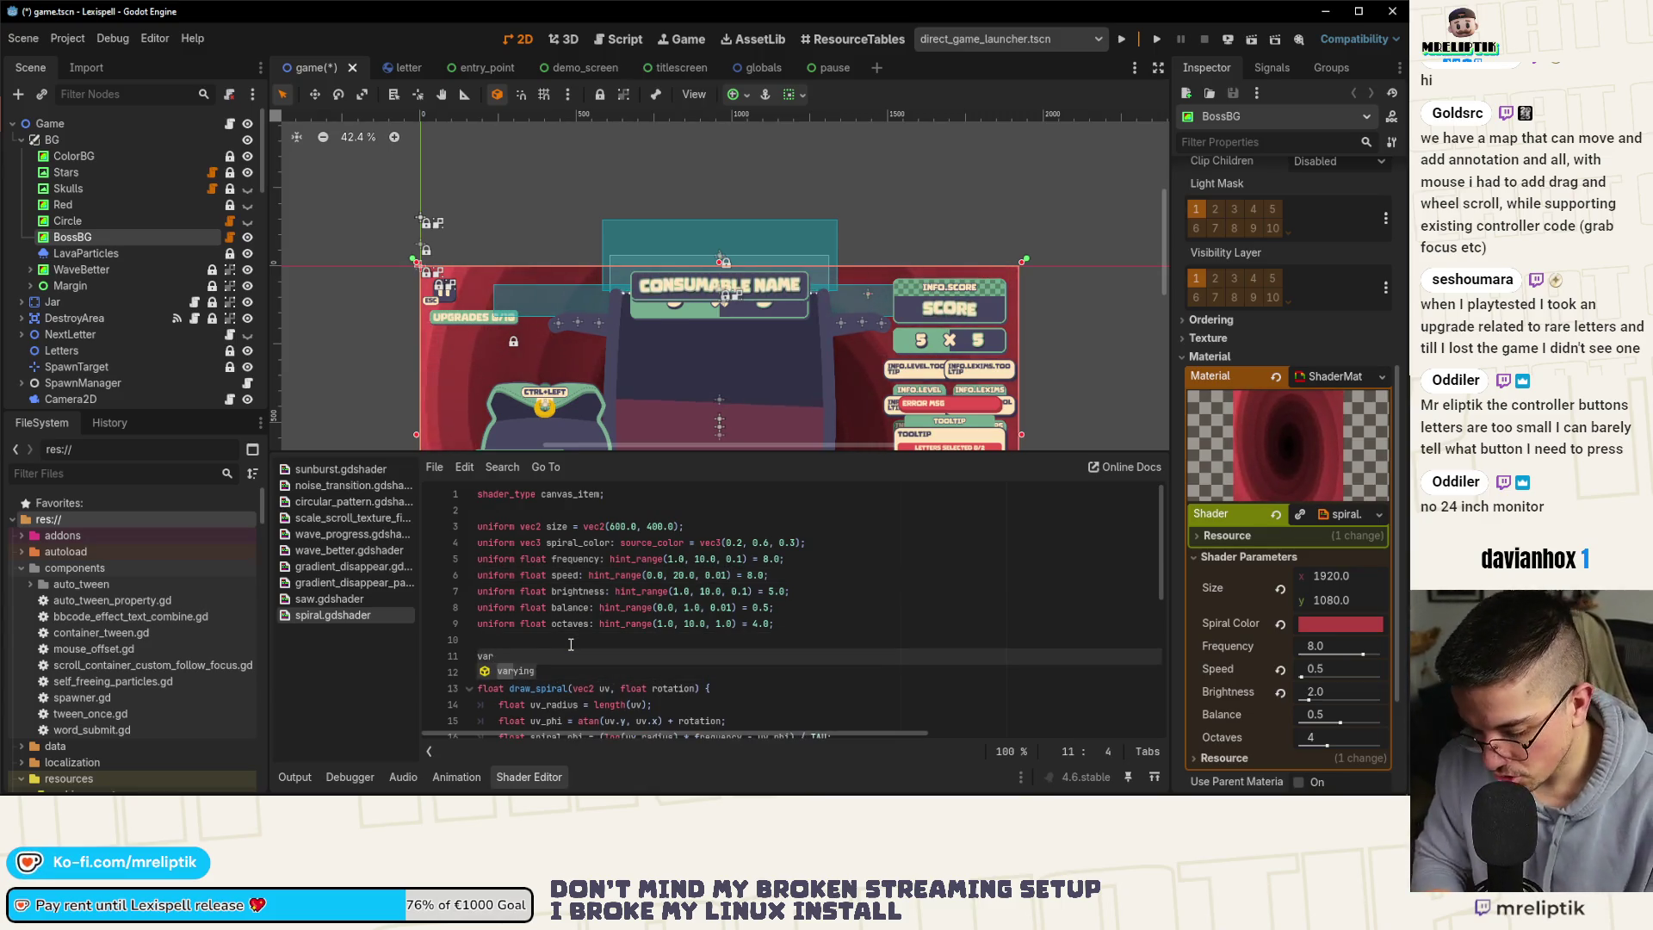
pyautogui.write('g m')
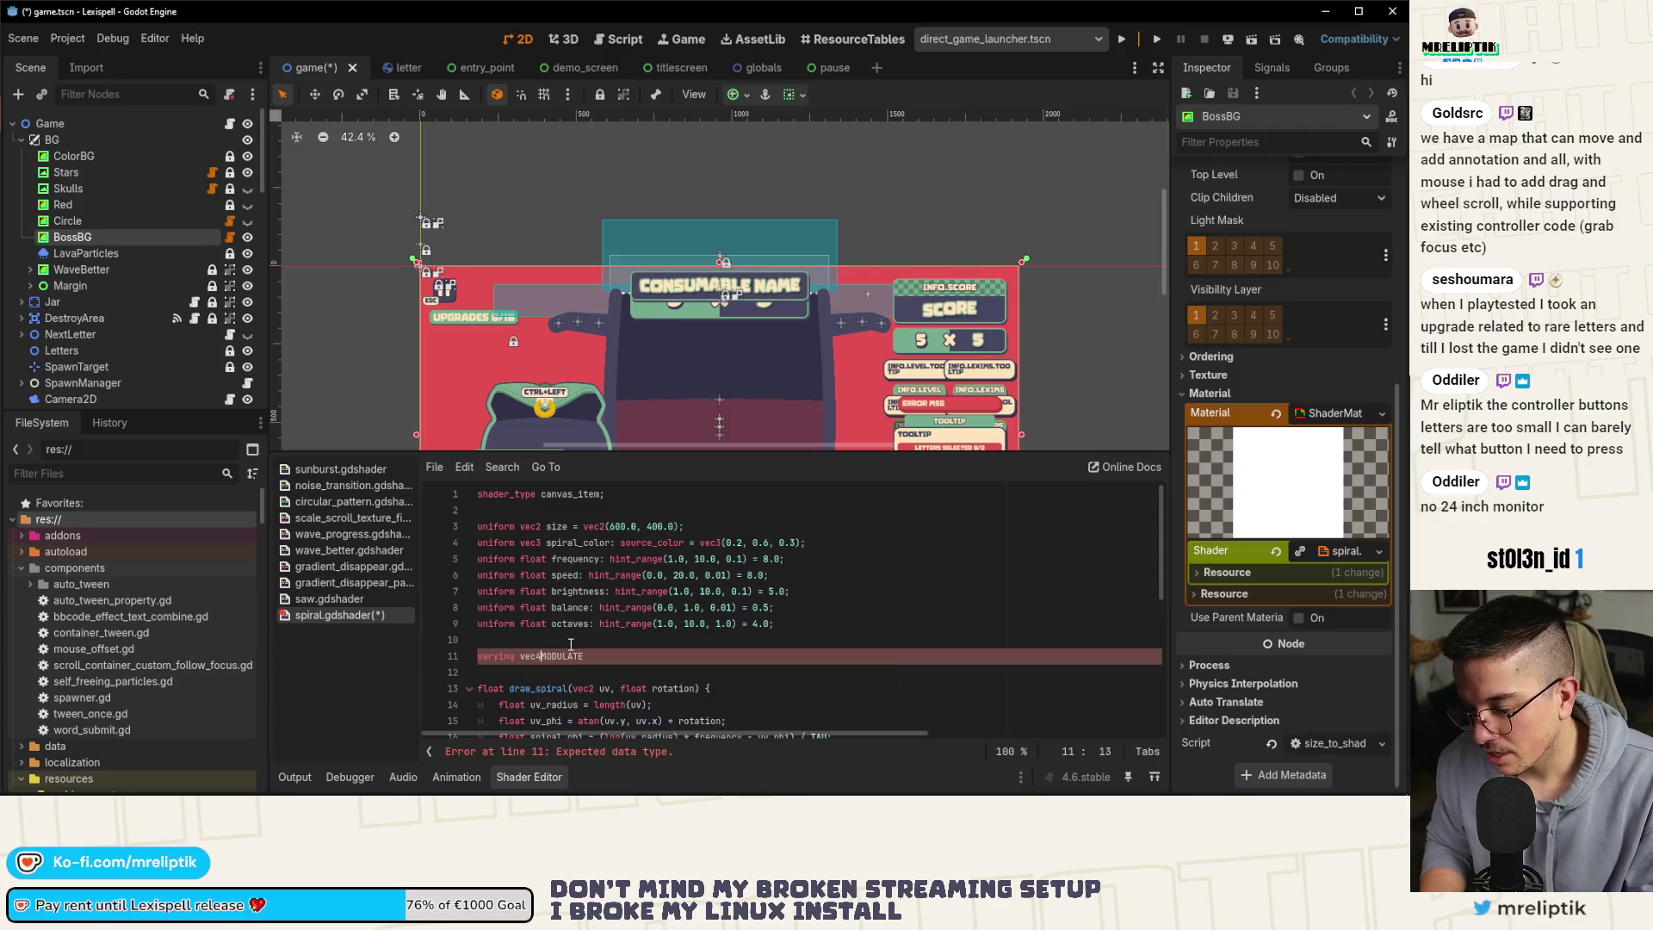
pyautogui.hotkey('ctrl', 's')
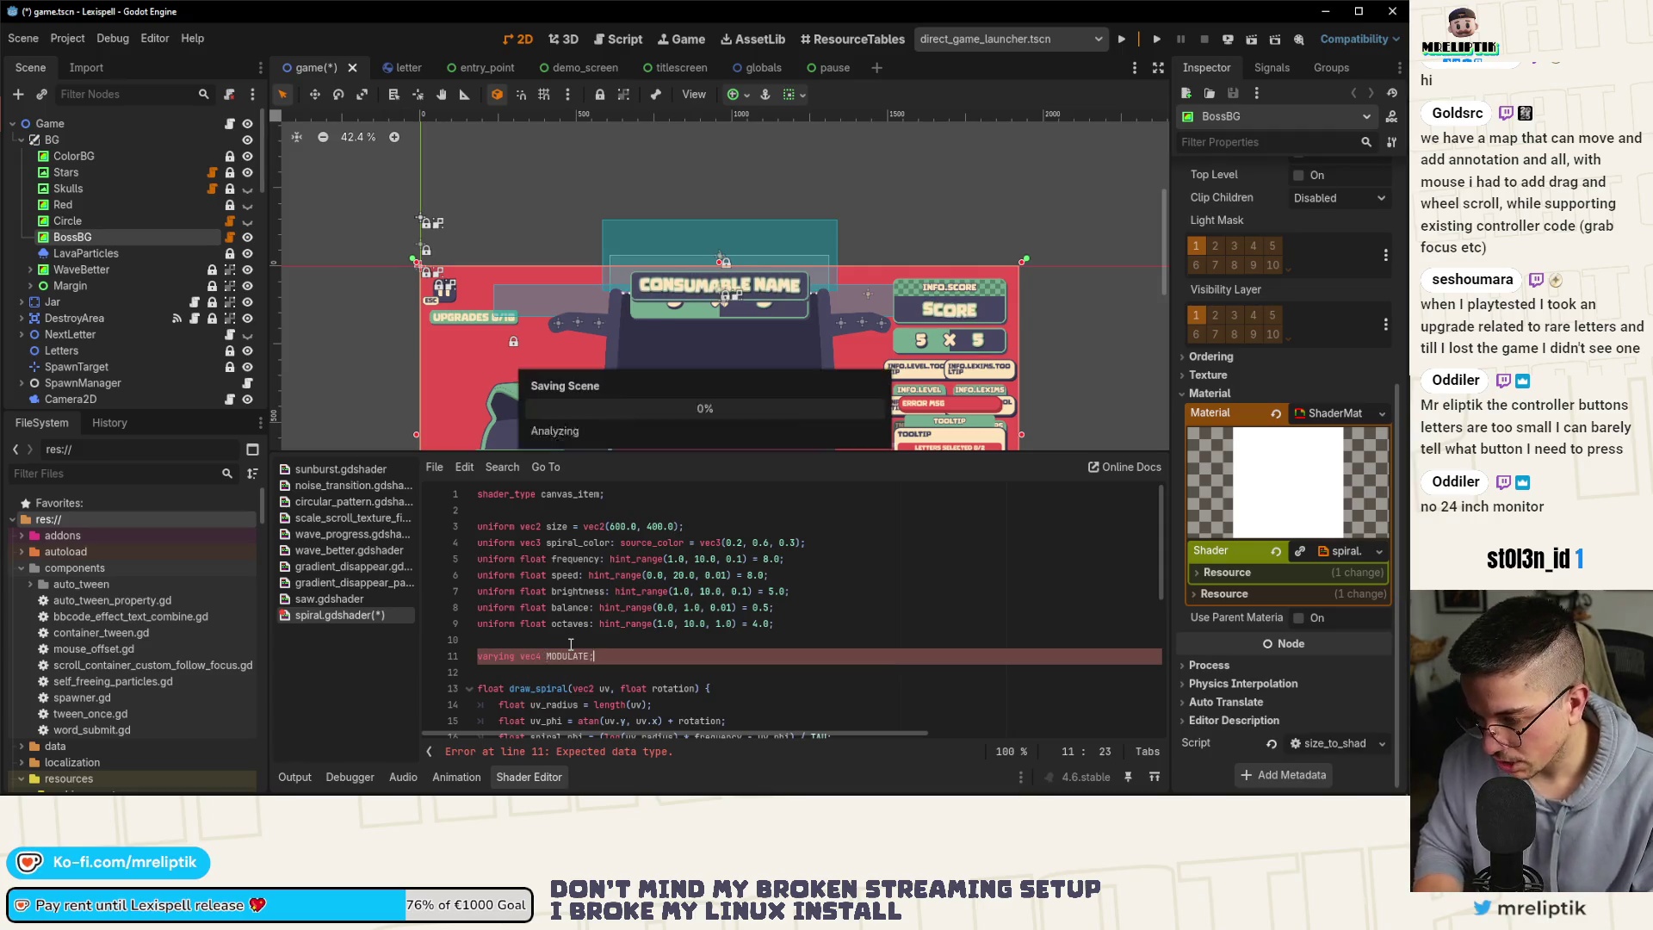
pyautogui.scroll(-1, 673, 623)
pyautogui.hotkey('ctrl', 'x')
pyautogui.scroll(-5, 672, 623)
# Add a vertex() function above fragment() containing MODULATE = COLOR; and save
pyautogui.click(539, 526)
pyautogui.press('Return')
pyautogui.press('Return')
pyautogui.press('Up')
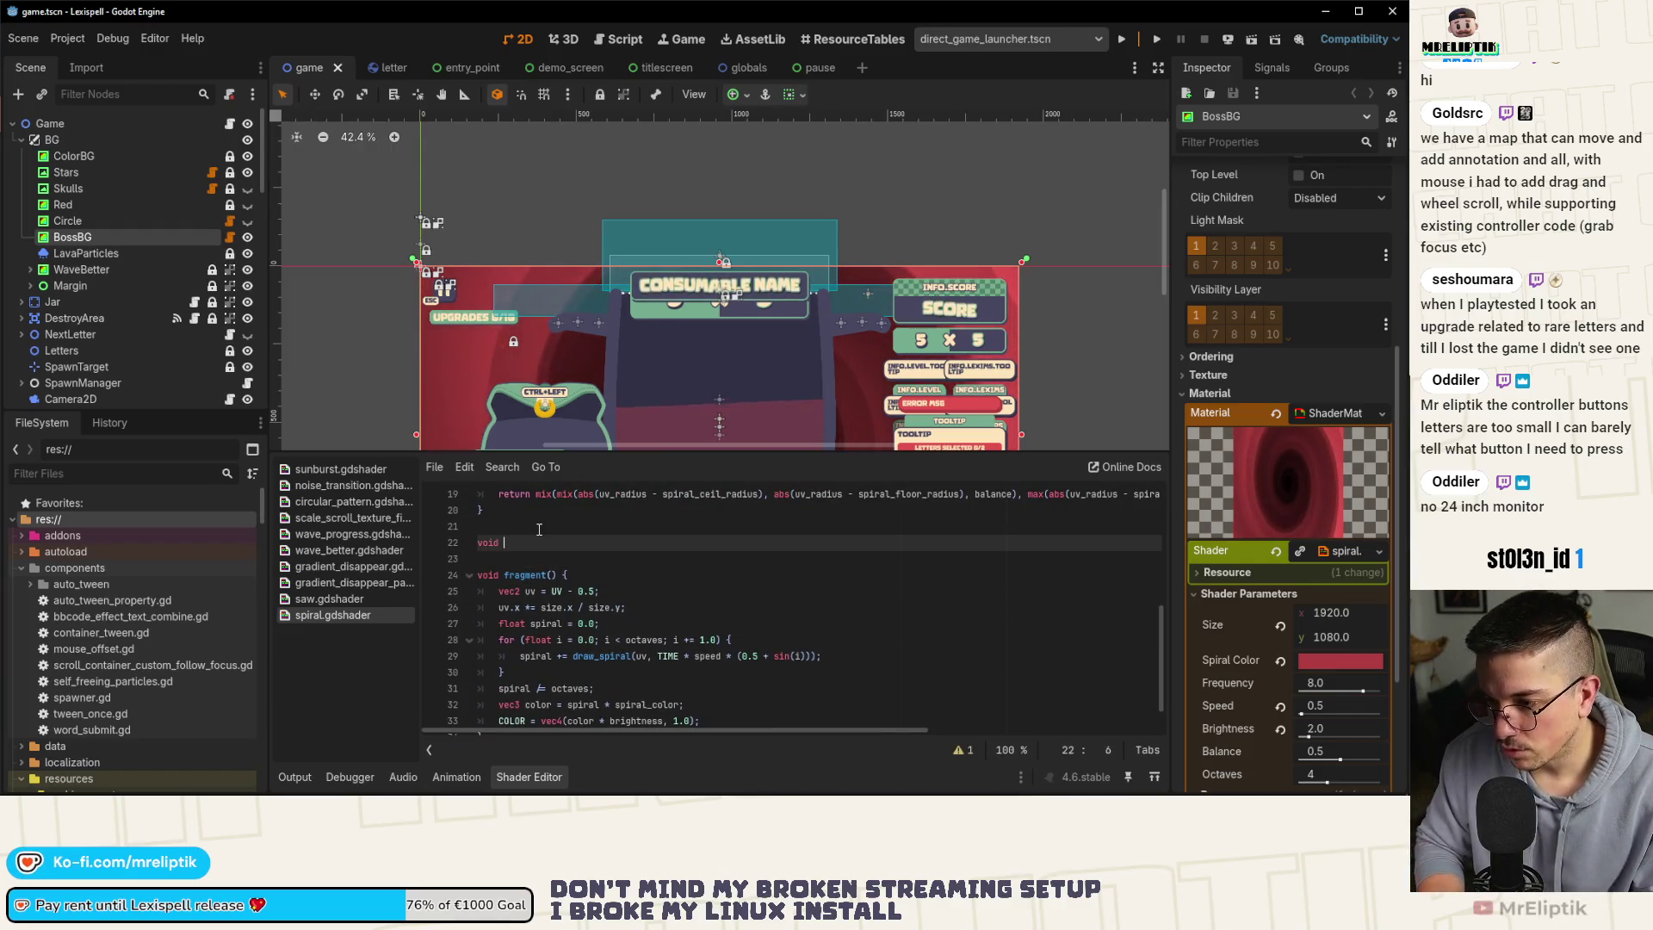
pyautogui.press('BackSpace')
pyautogui.press('BackSpace')
pyautogui.press('BackSpace')
pyautogui.write('ex() {')
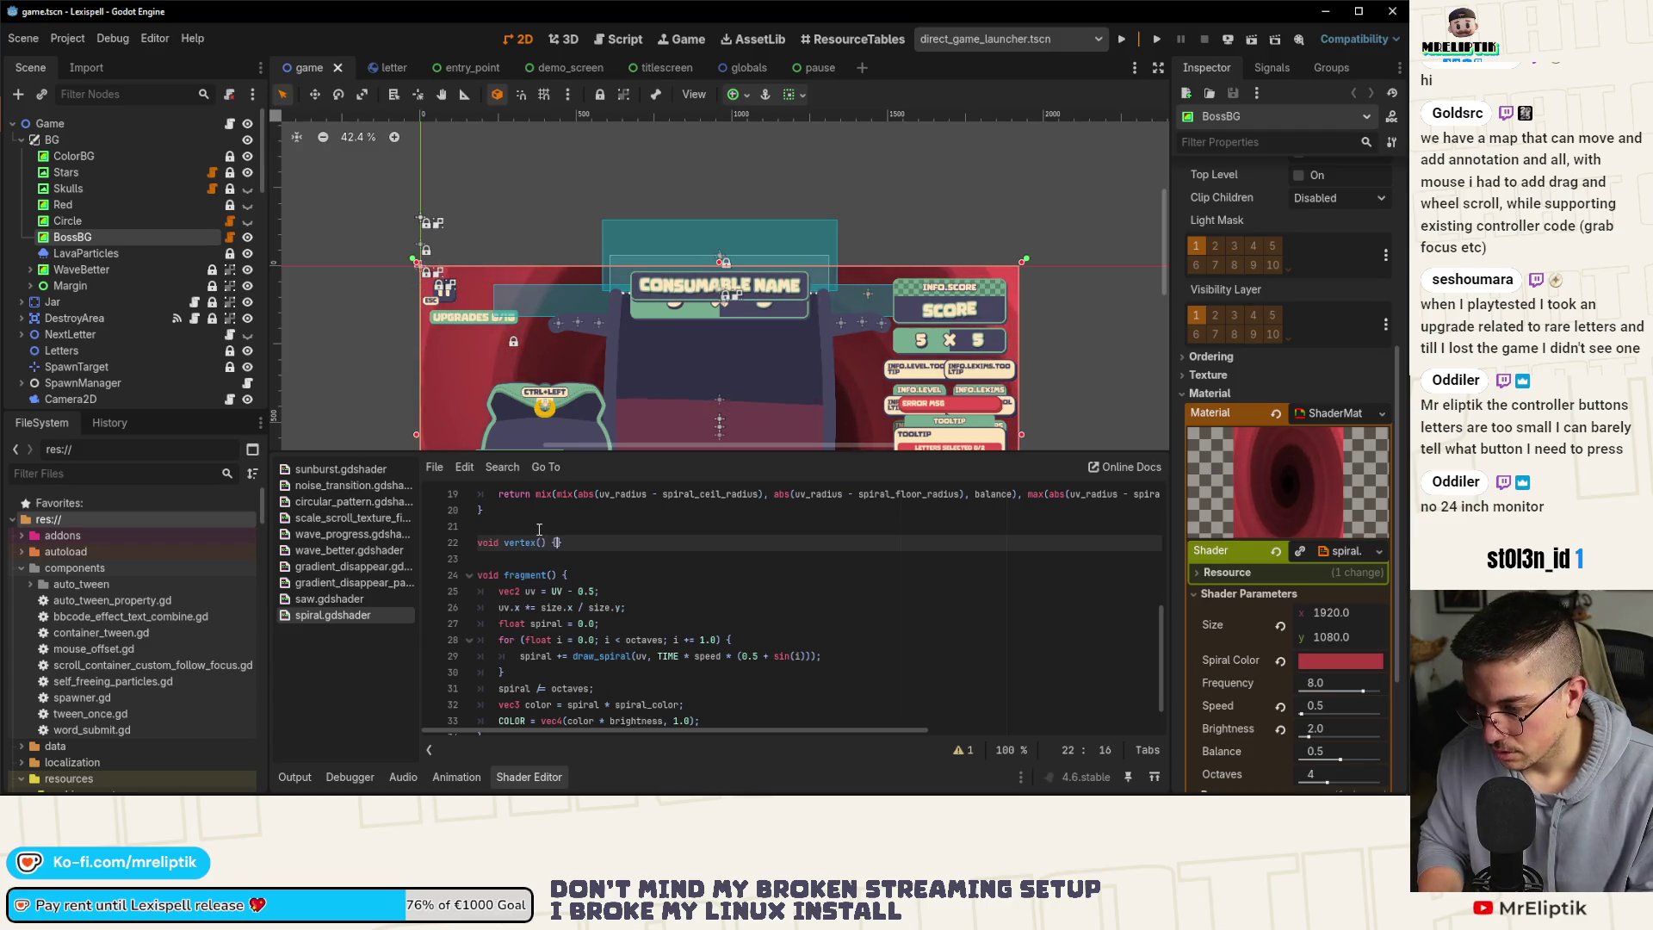
pyautogui.press('Return')
pyautogui.write('MODULATE')
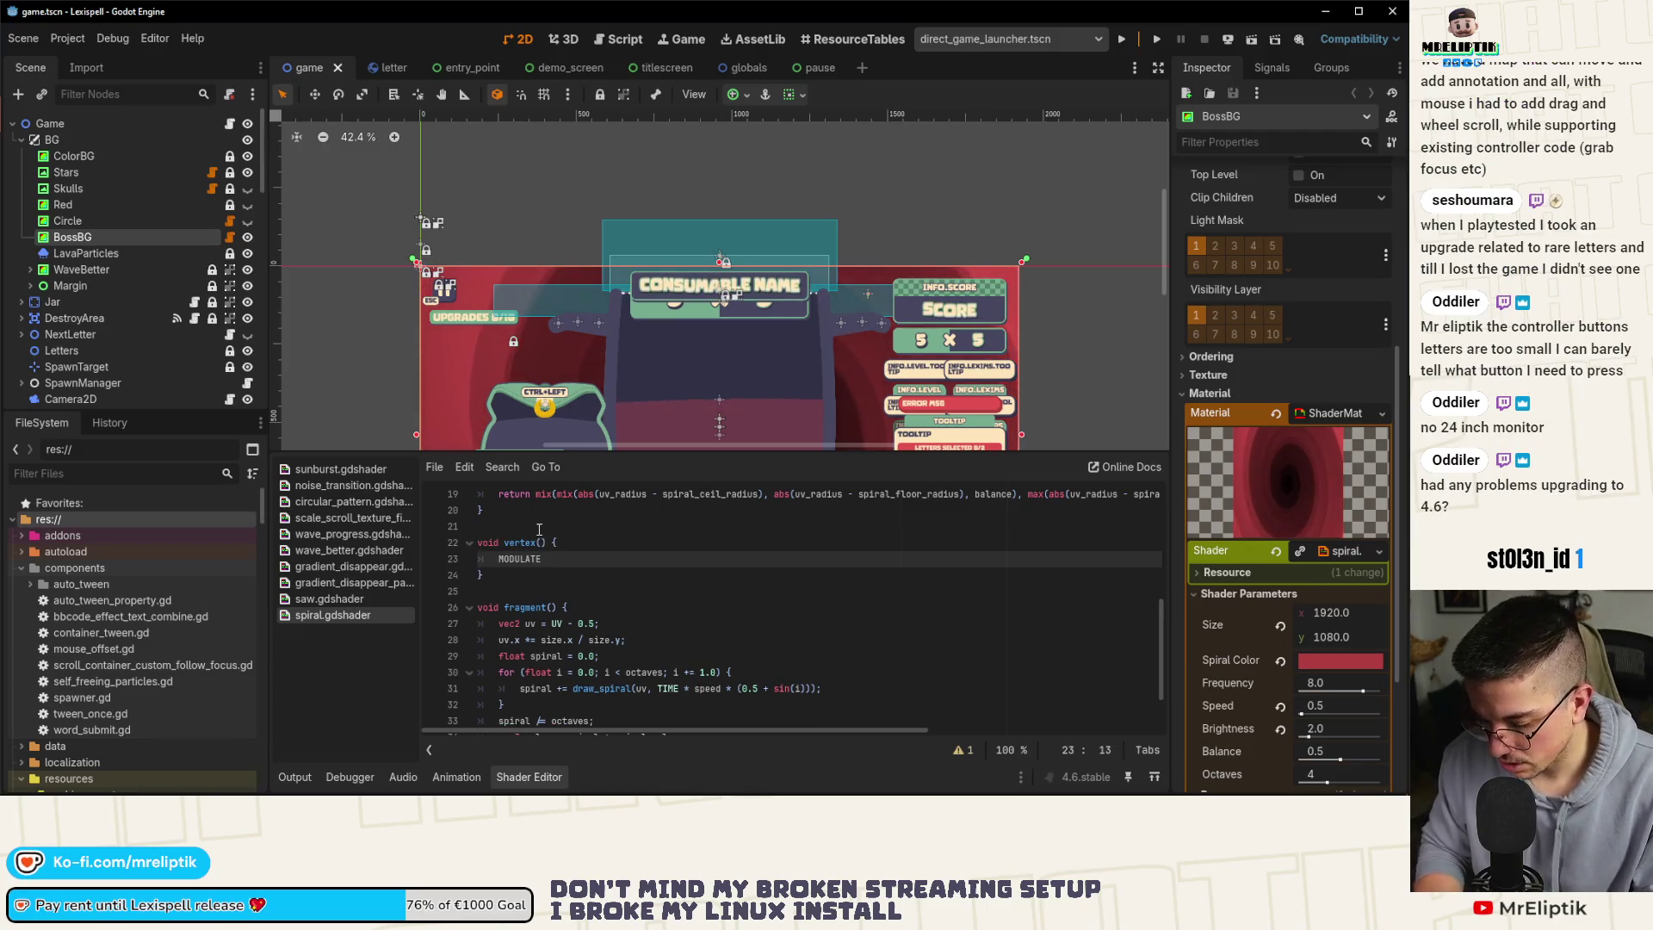
pyautogui.write(' = COLOR;')
pyautogui.hotkey('ctrl', 's')
# Append * MODULATE to the final COLOR line and save the shader
pyautogui.scroll(-2, 645, 623)
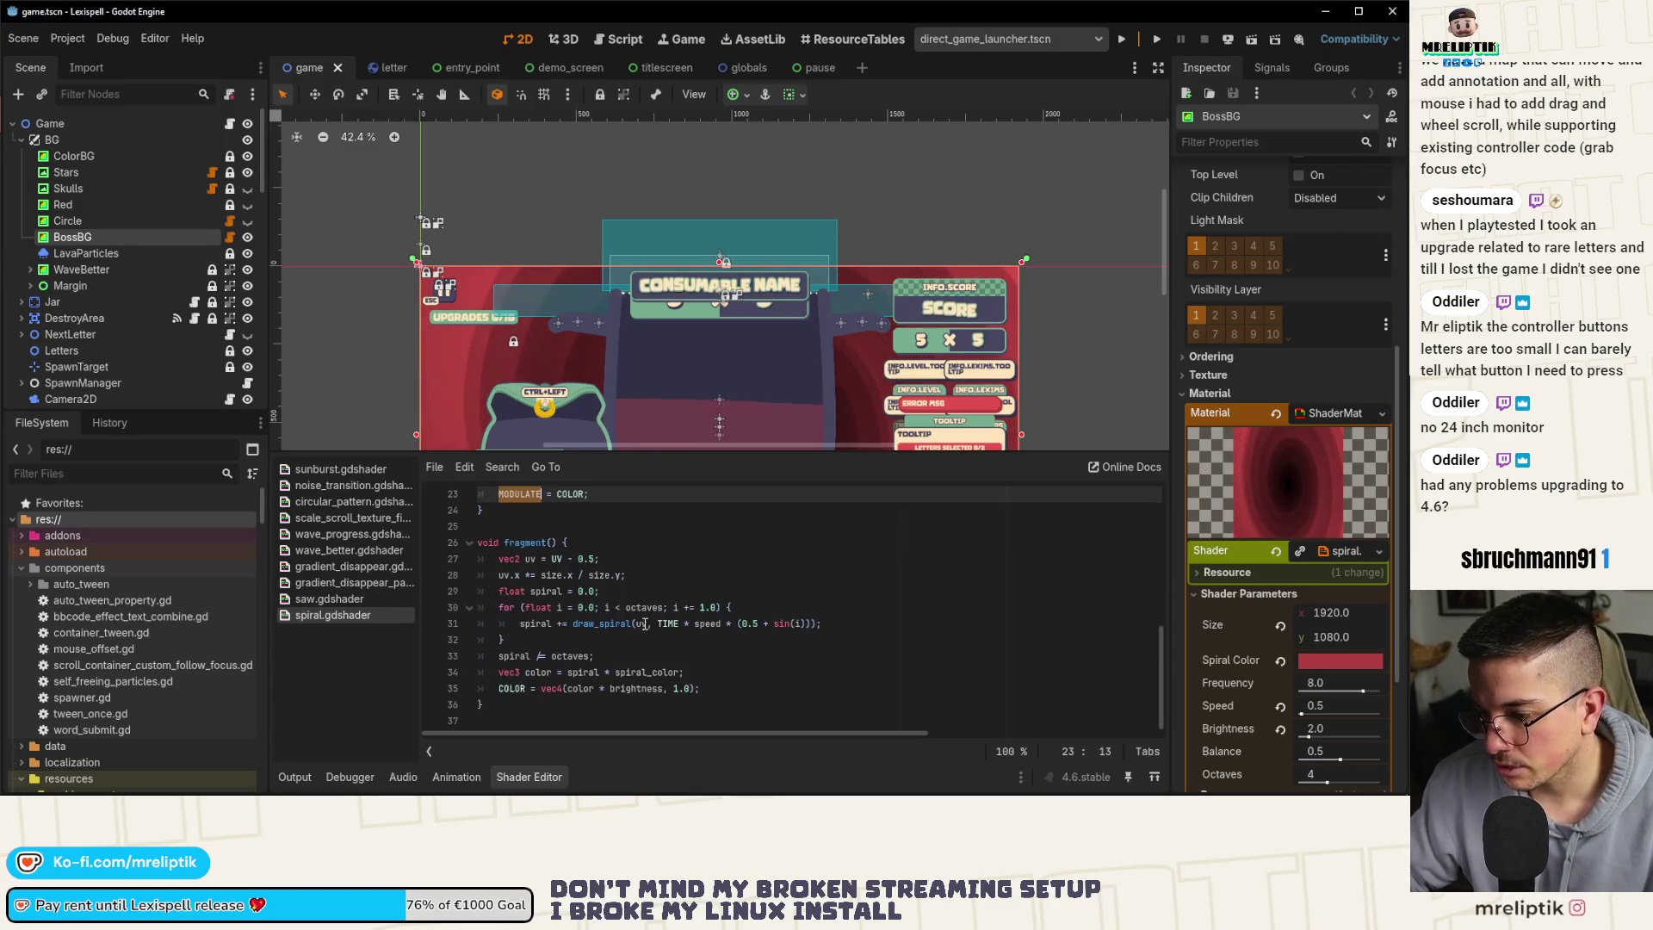
pyautogui.click(695, 689)
pyautogui.write('* MODULATE')
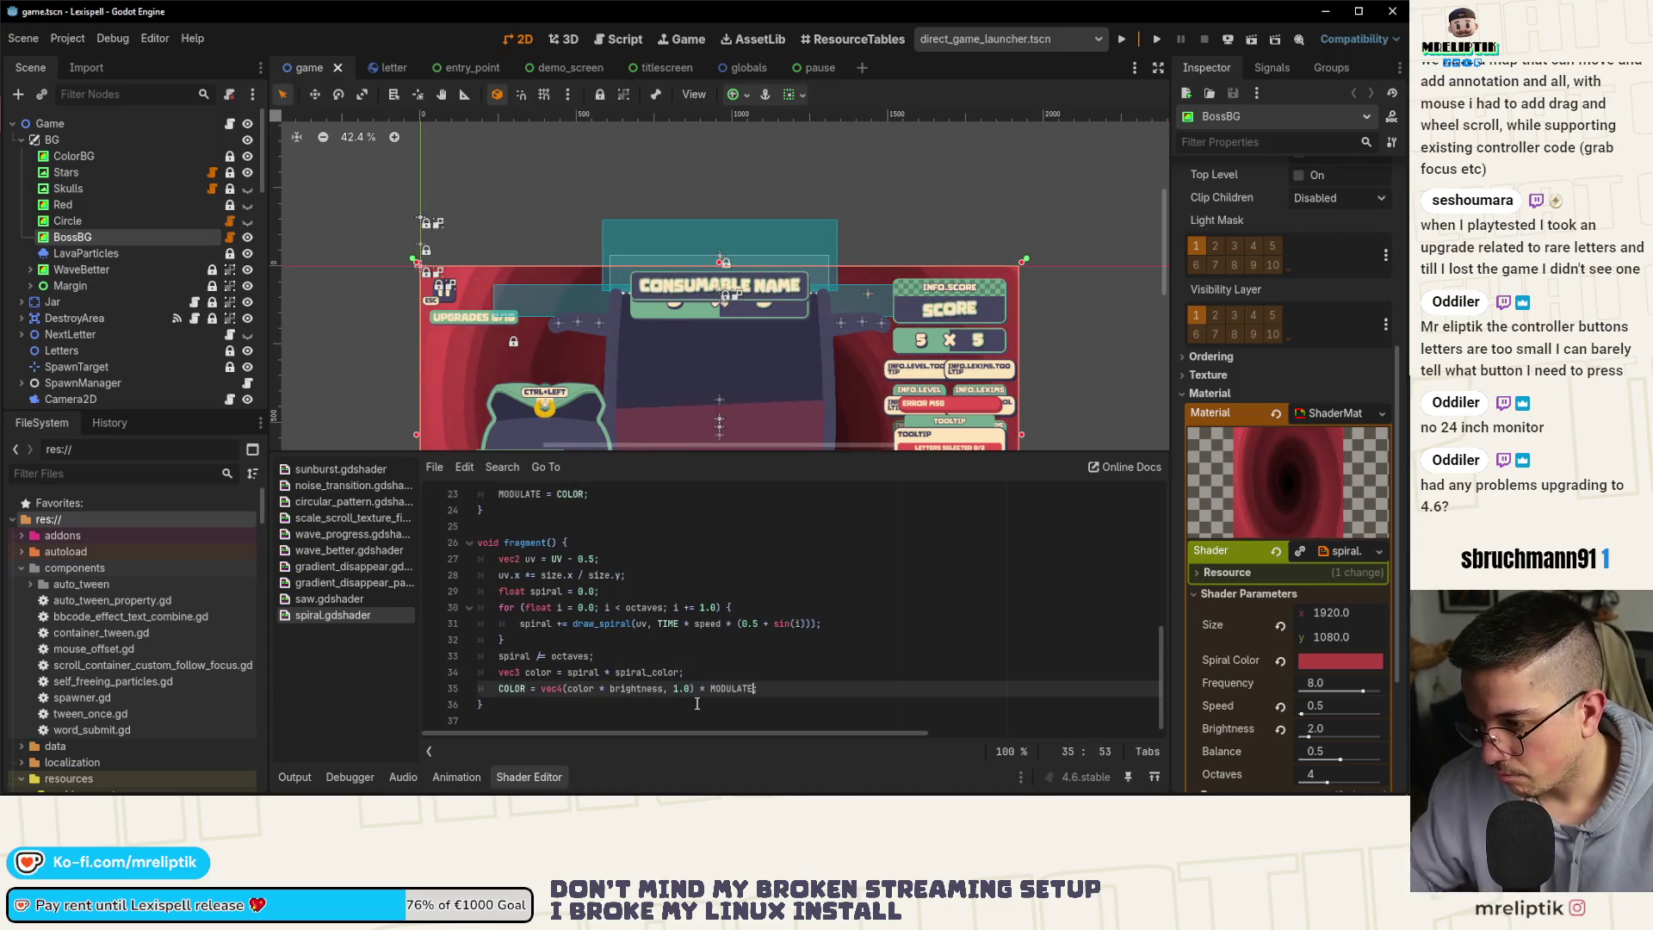
pyautogui.hotkey('ctrl', 's')
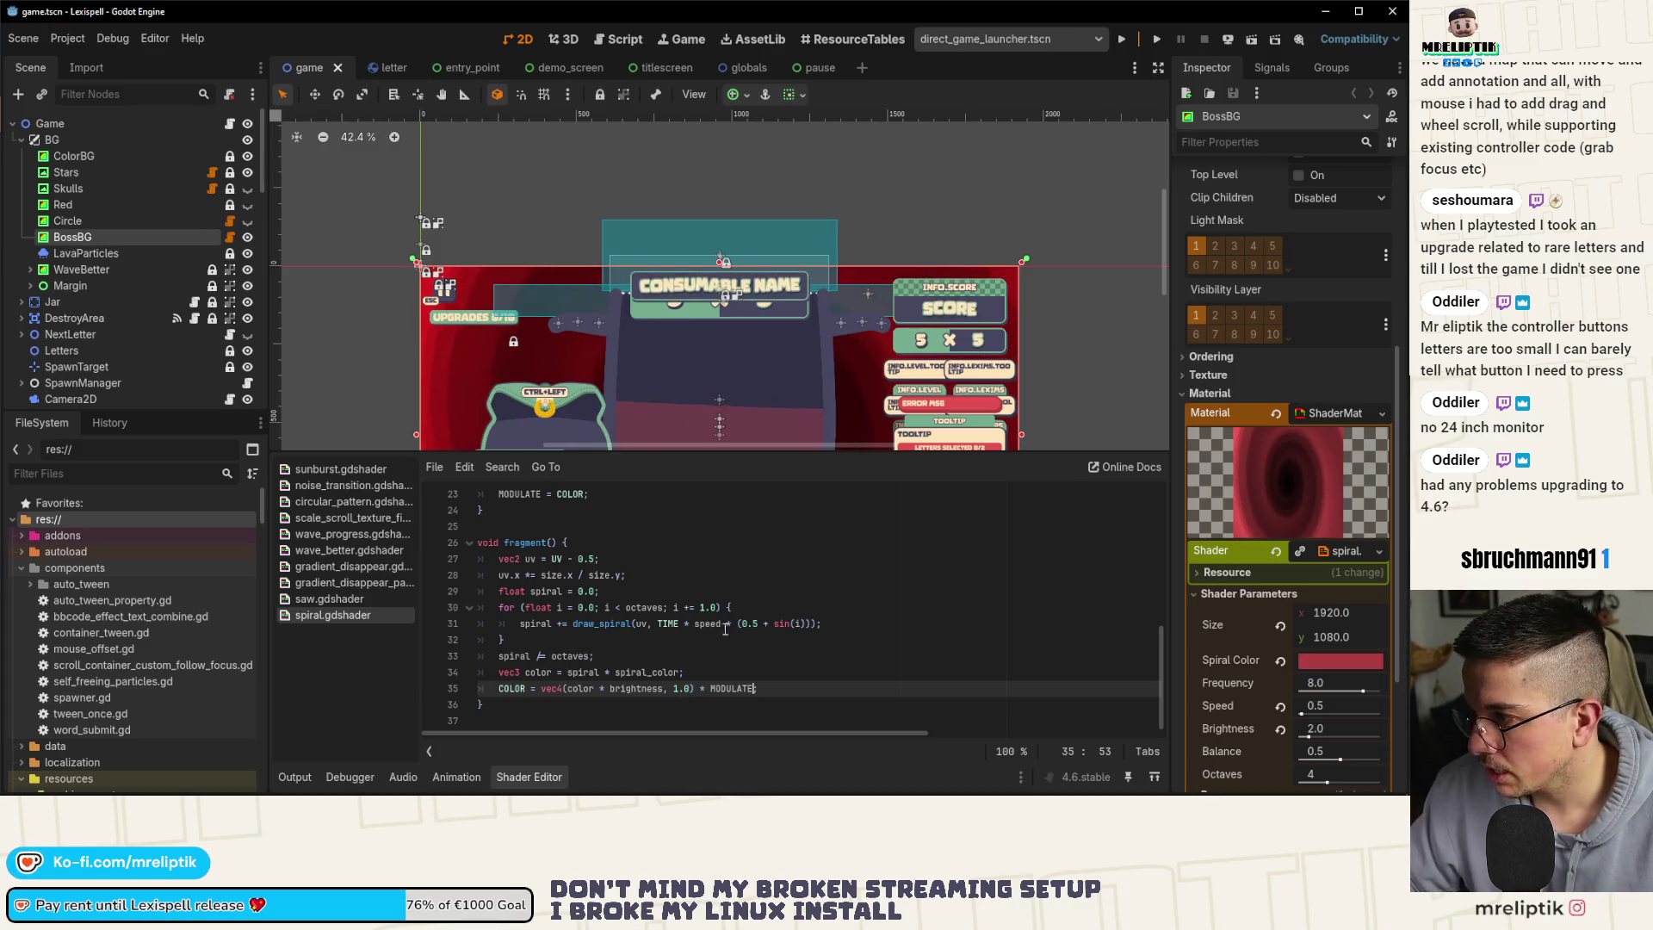
pyautogui.click(296, 777)
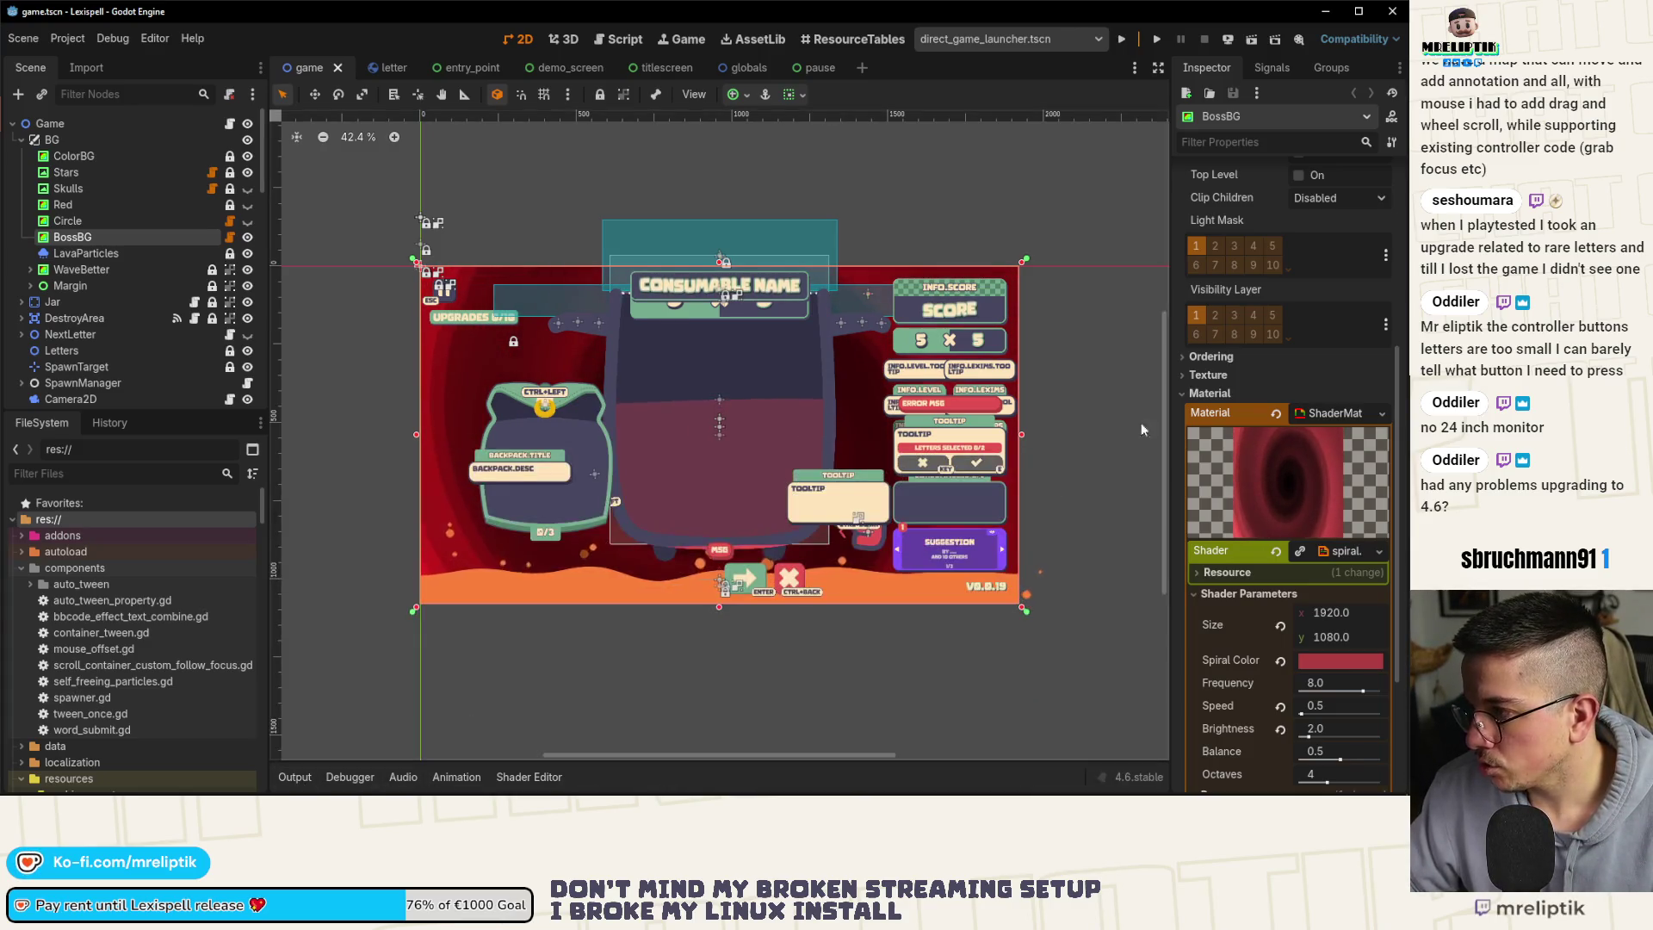
# Revert BossBG's ColorRect Color to its default white
pyautogui.scroll(5, 1307, 443)
pyautogui.scroll(1, 1273, 222)
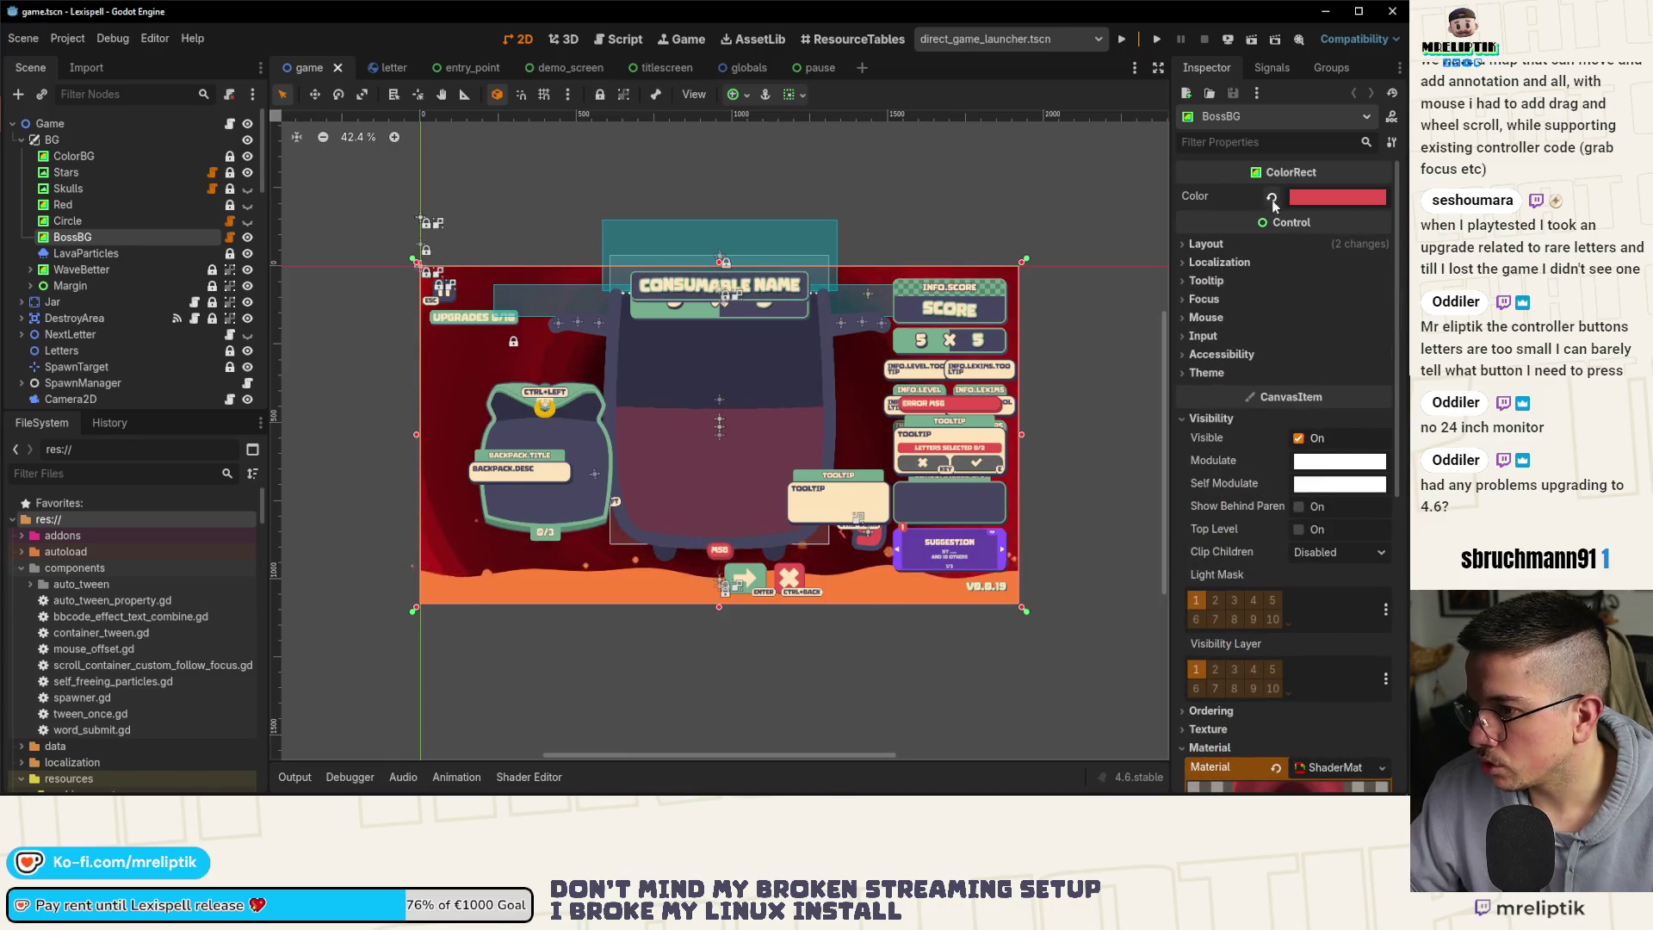
pyautogui.click(1271, 199)
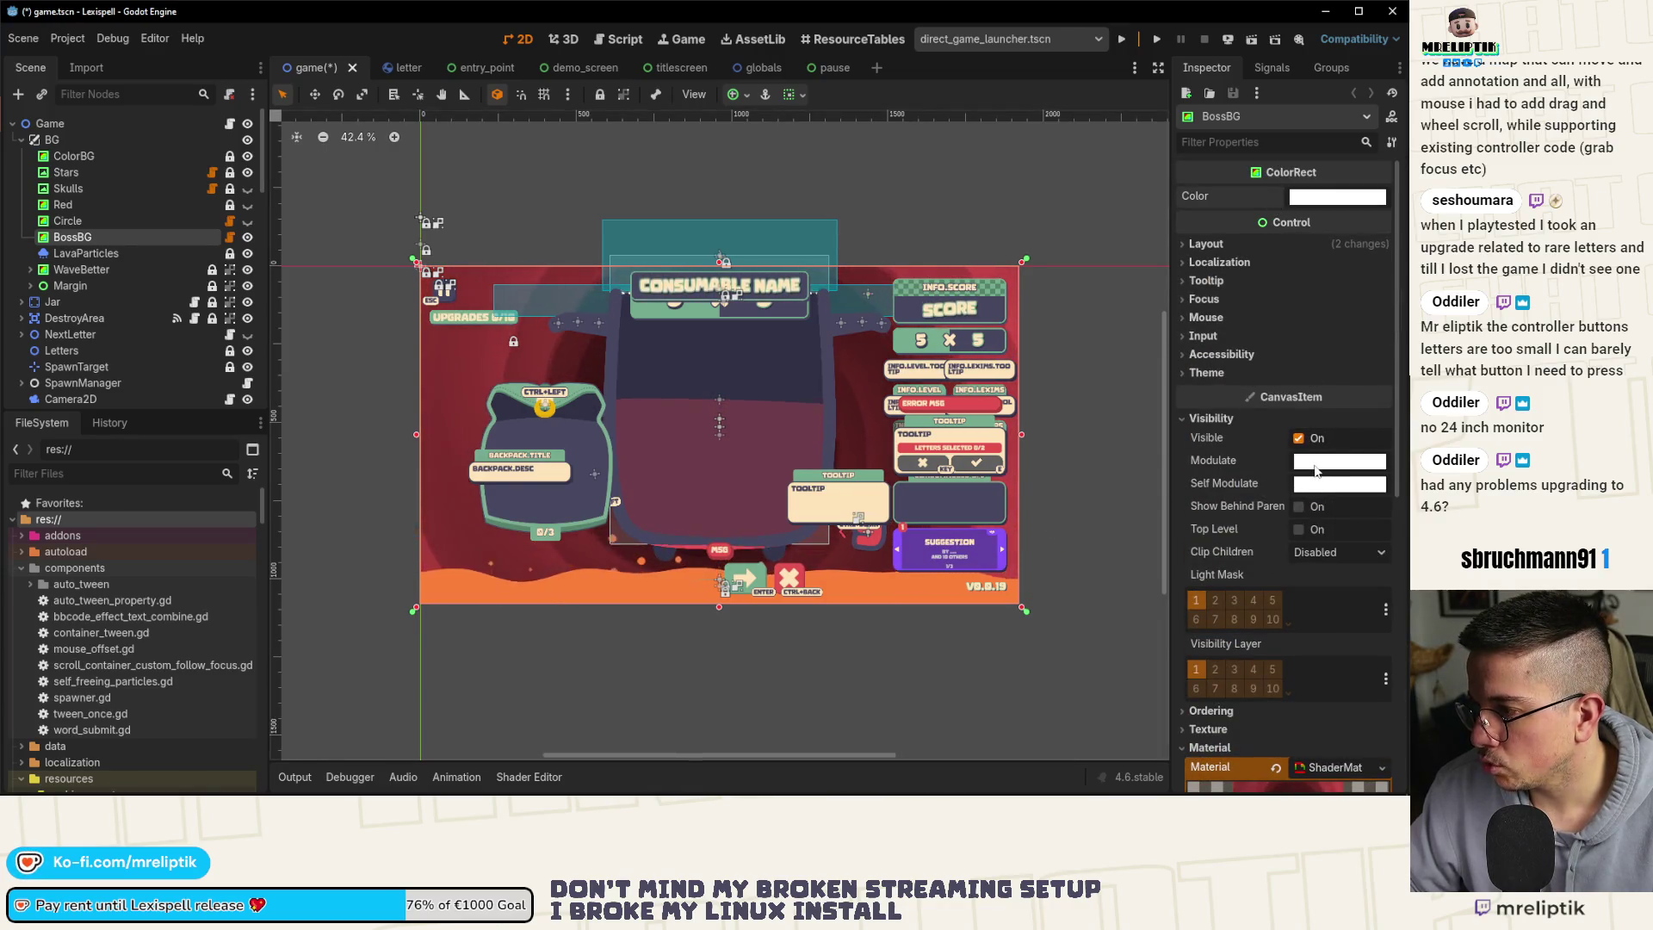
# Test a transparent ffffff00 modulate, undo back to opaque, and save the scene
pyautogui.click(1315, 470)
pyautogui.write('ffffff00')
pyautogui.press('Return')
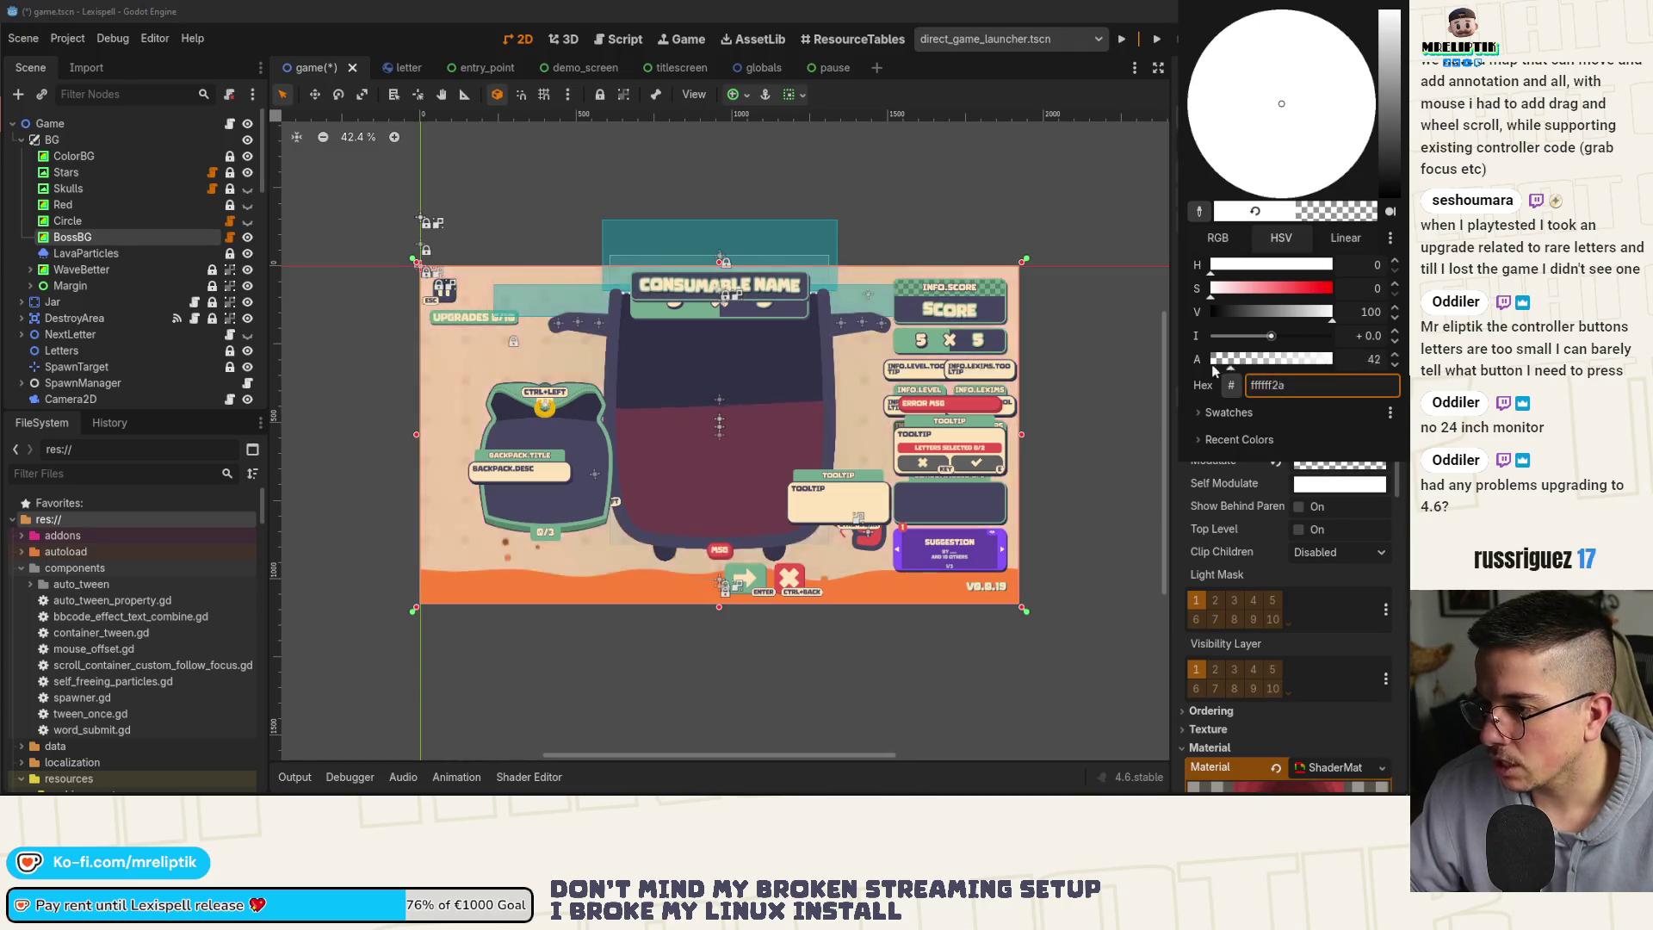
pyautogui.hotkey('ctrl', 'z')
pyautogui.hotkey('ctrl', 'shift', 'z')
pyautogui.hotkey('ctrl', 'z')
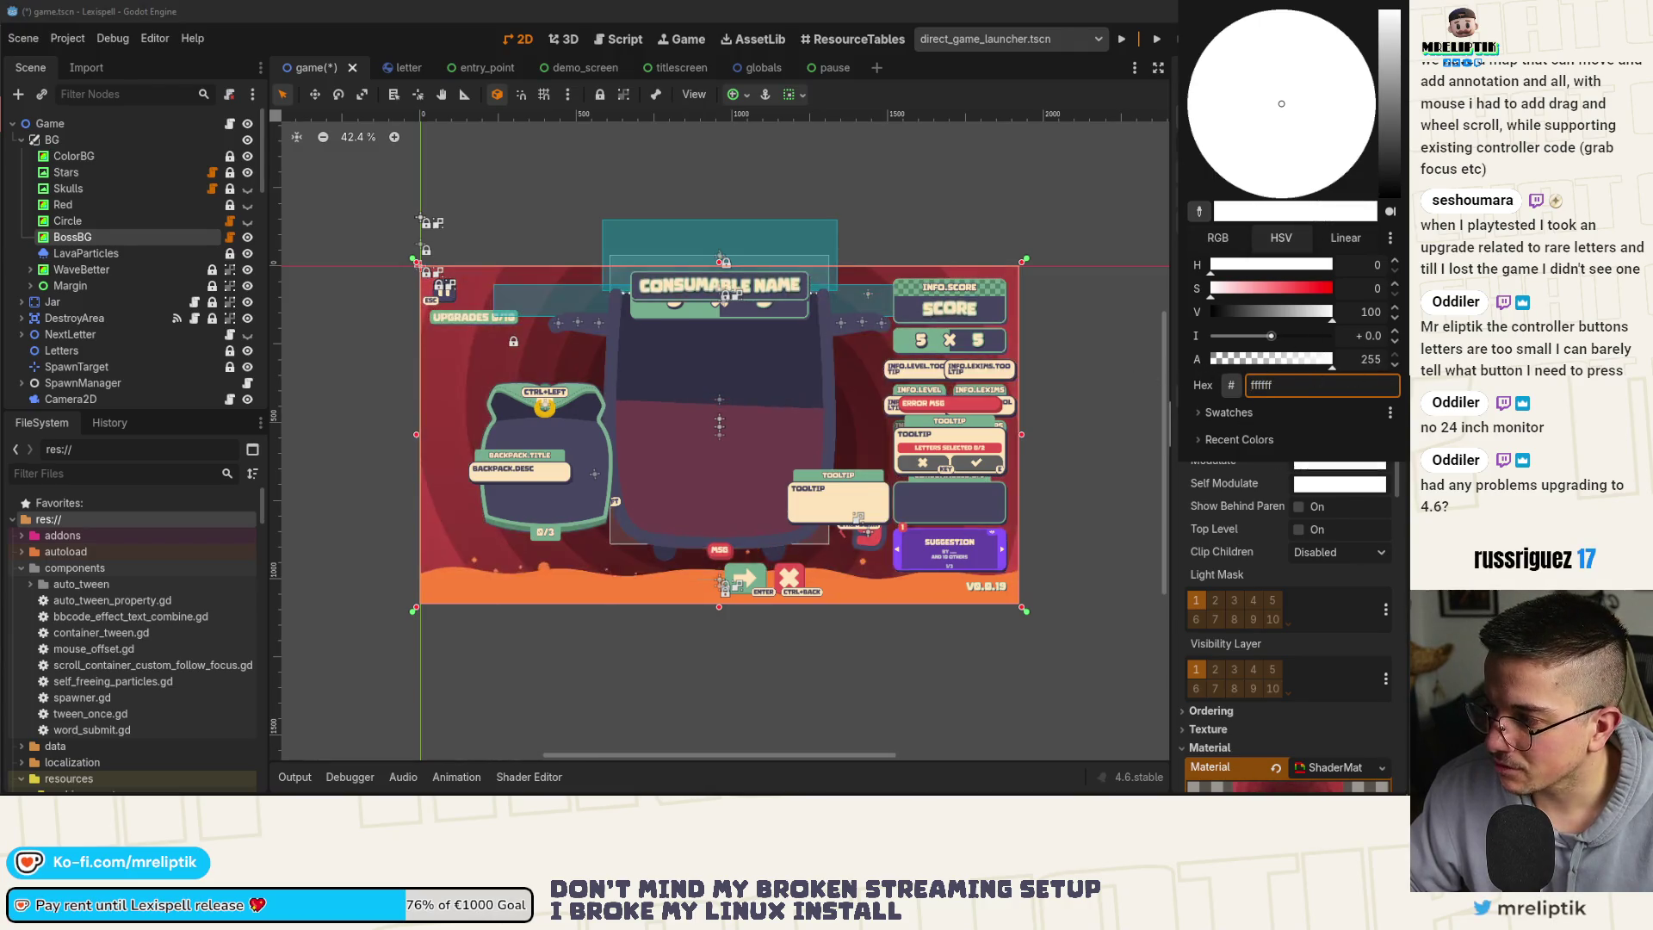
pyautogui.hotkey('ctrl', 's')
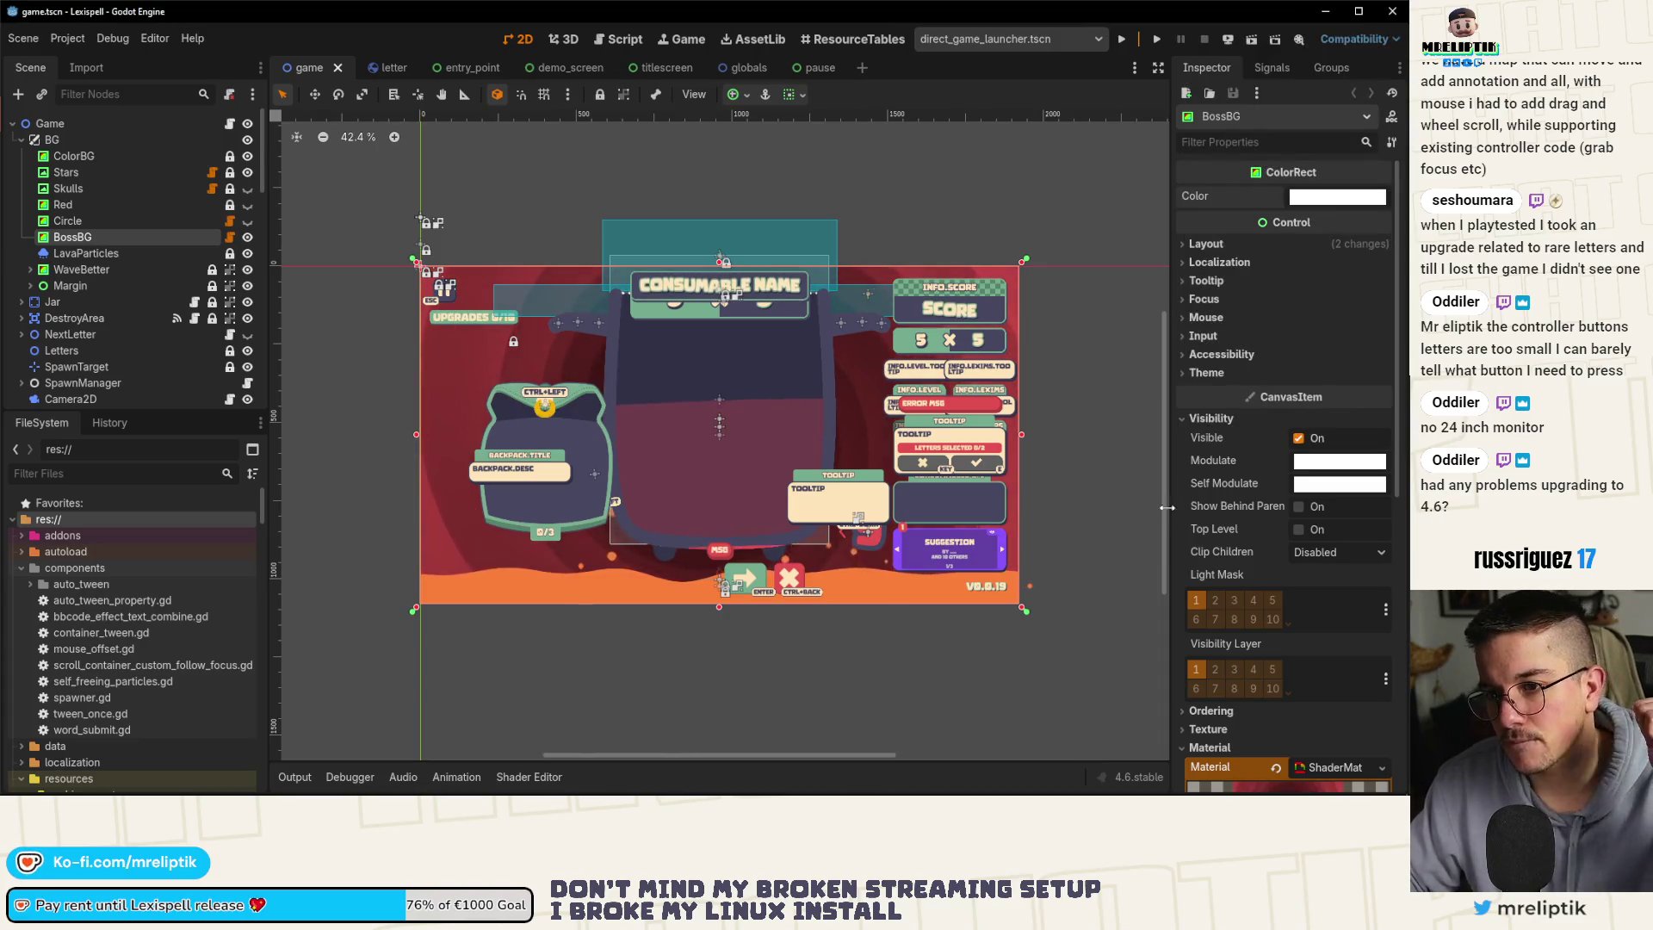
pyautogui.rightClick(211, 239)
# Attach a new boss_bg.gd script from the scripts folder to BossBG and save the scene
pyautogui.click(291, 375)
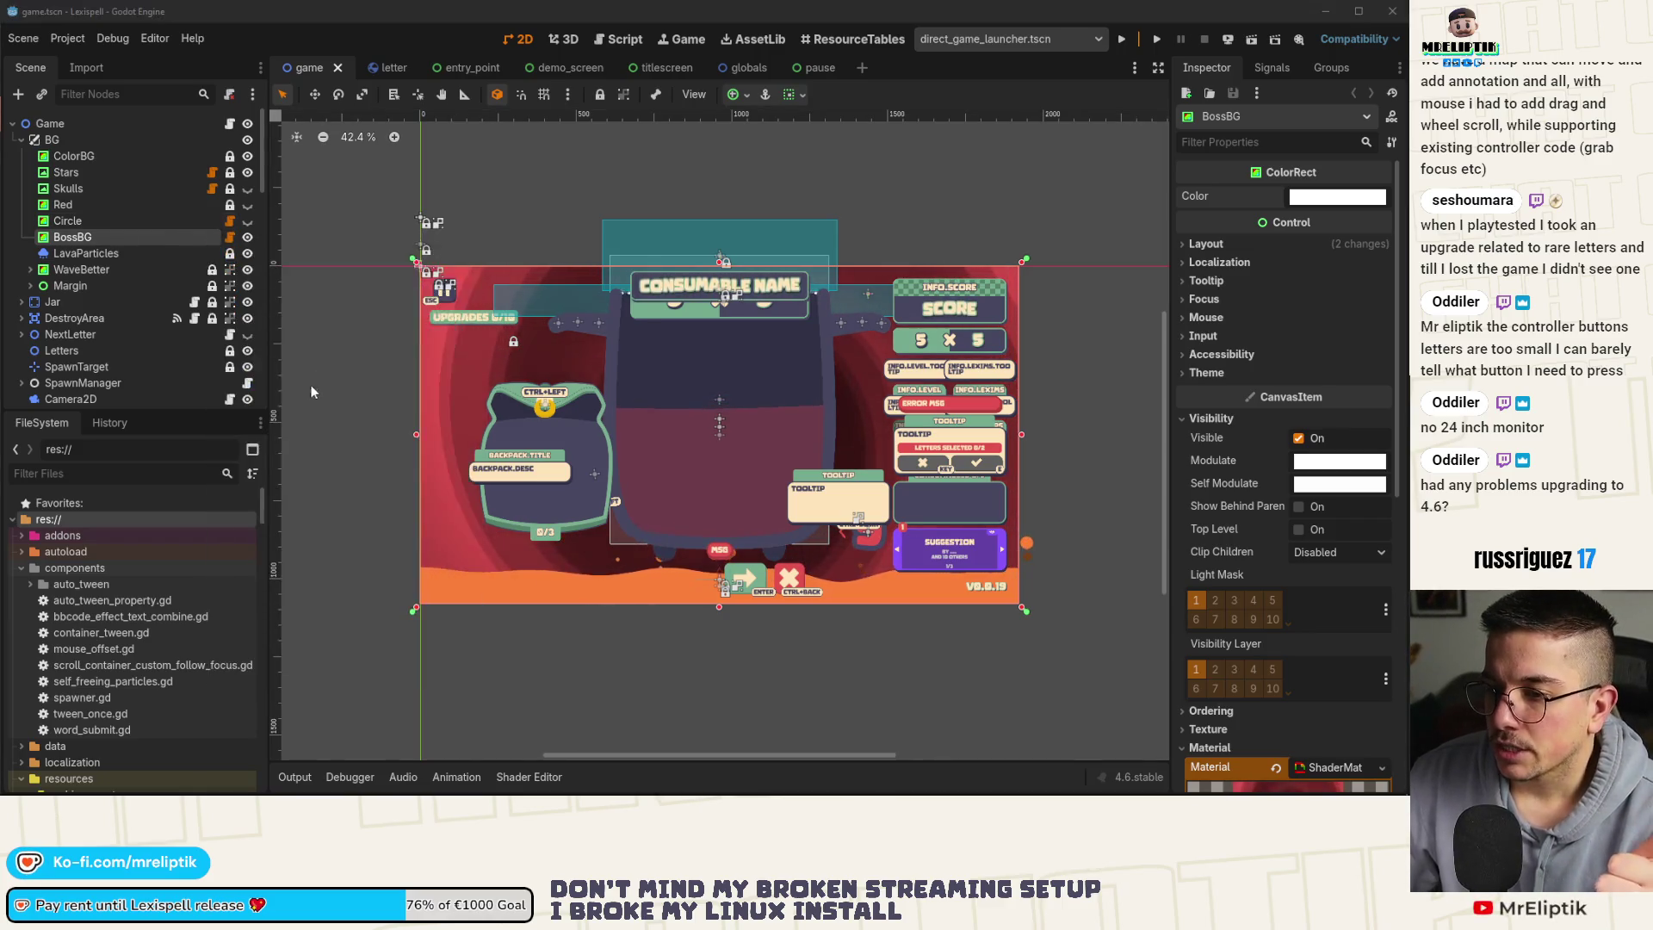
pyautogui.click(634, 379)
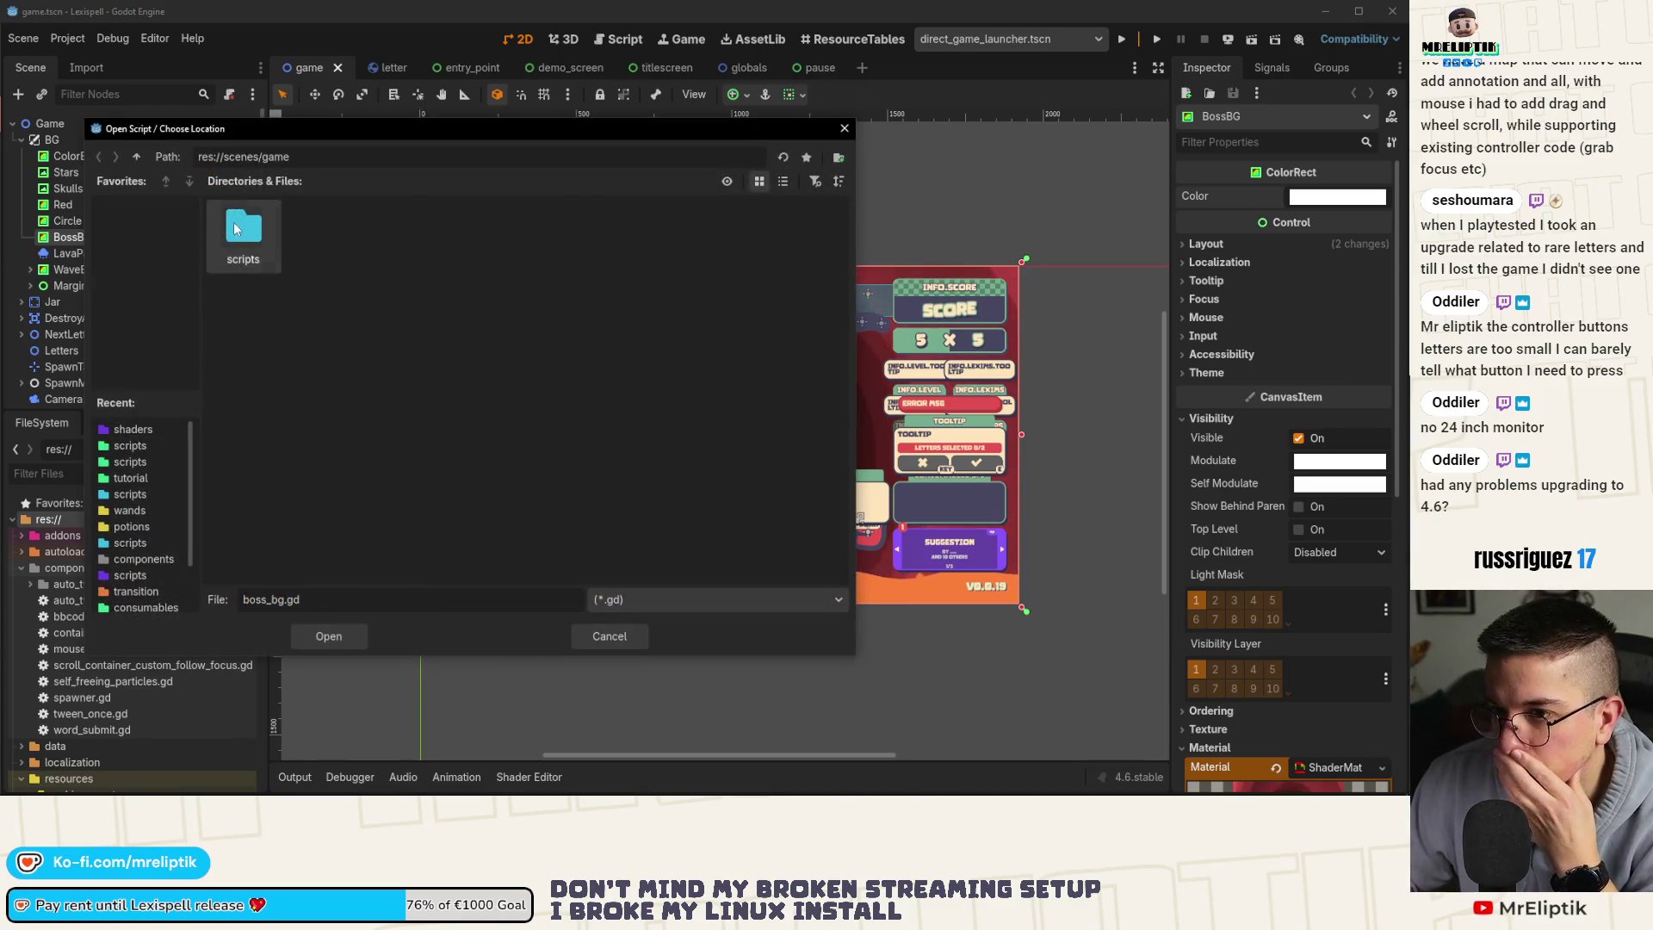
pyautogui.doubleClick(244, 231)
pyautogui.click(295, 633)
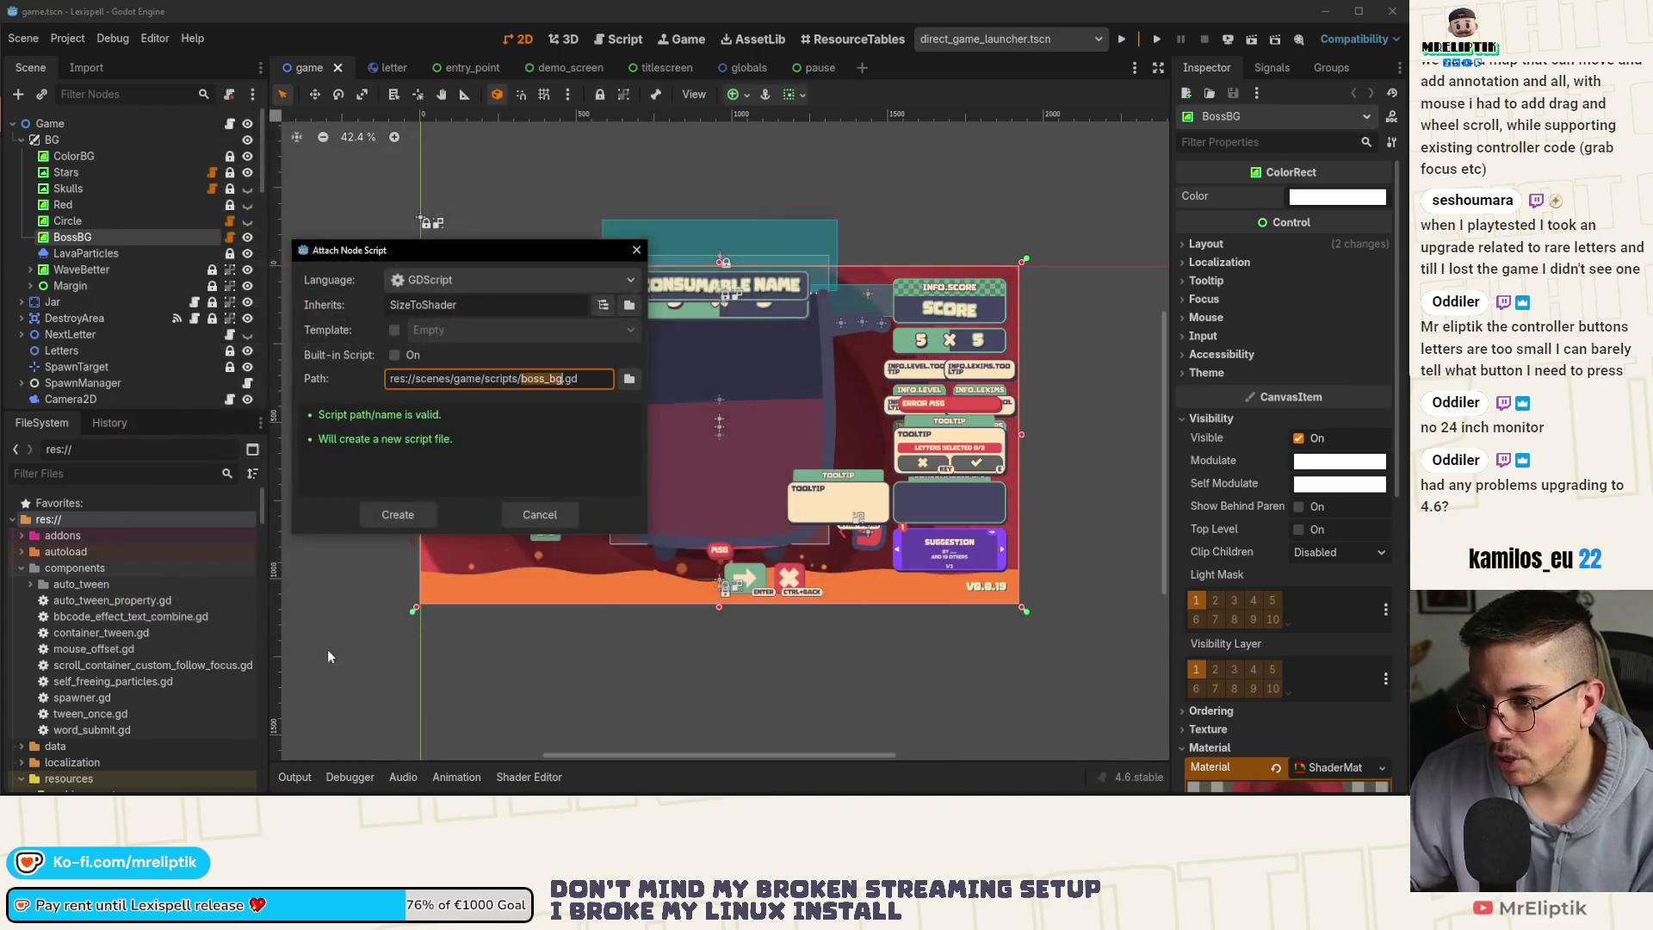
pyautogui.click(401, 518)
pyautogui.hotkey('ctrl', 's')
# Copy all of circular_bg.gd's code into boss_bg.gd
pyautogui.click(230, 221)
pyautogui.click(639, 331)
pyautogui.scroll(5, 639, 332)
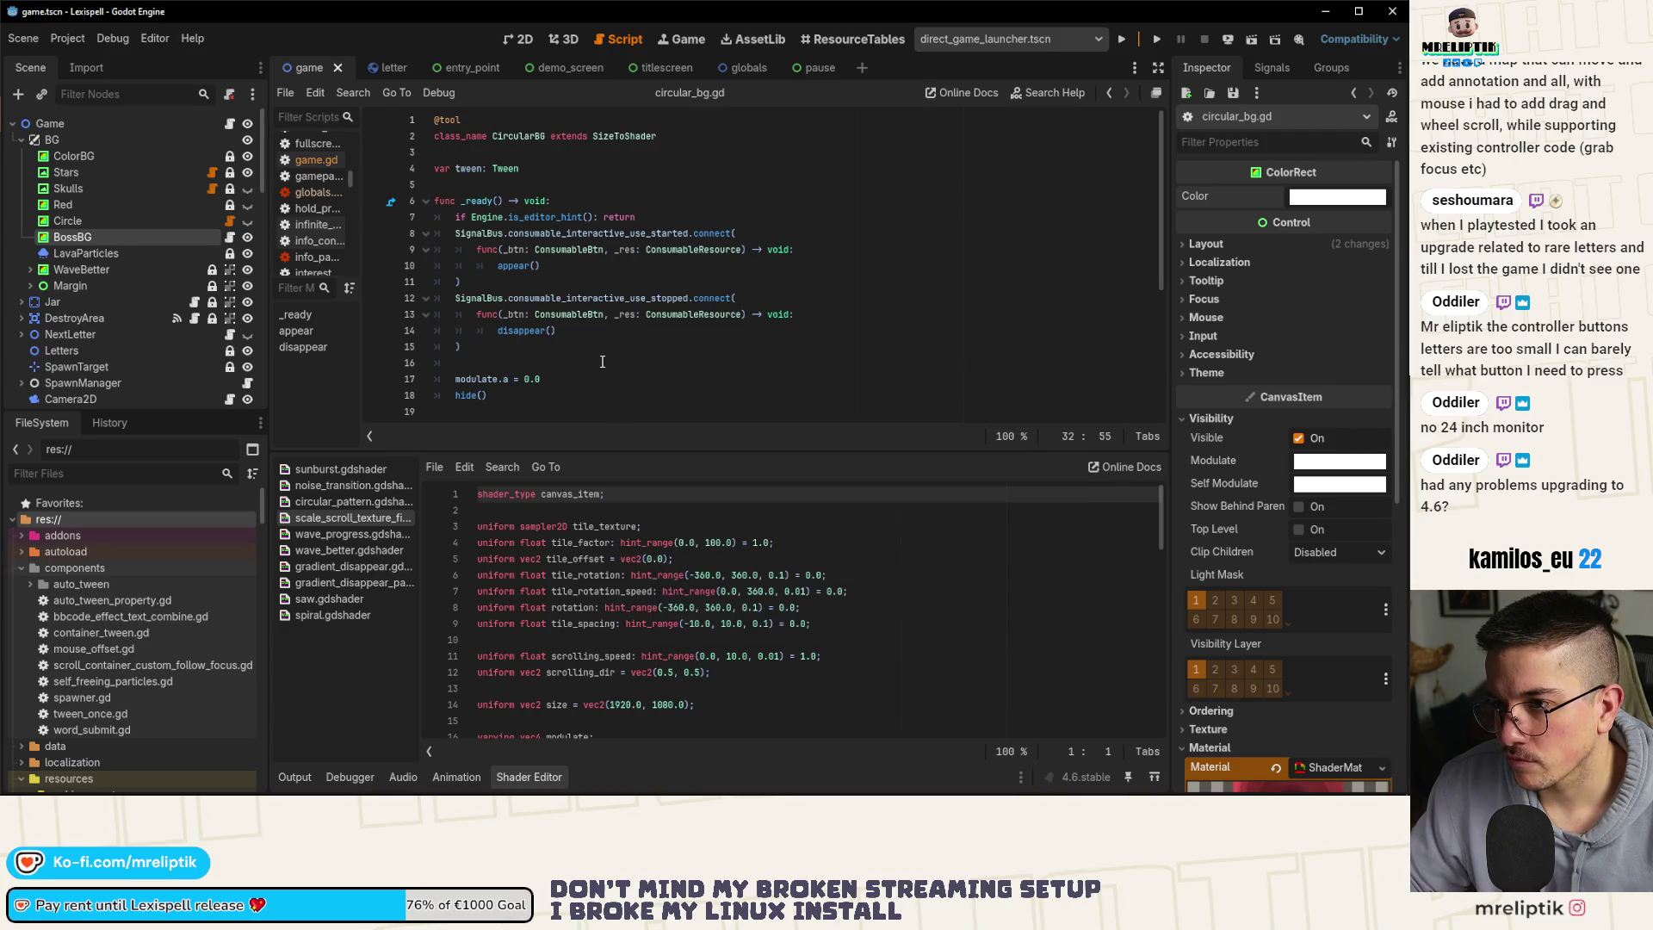
pyautogui.hotkey('ctrl', 'a')
pyautogui.hotkey('ctrl', 'c')
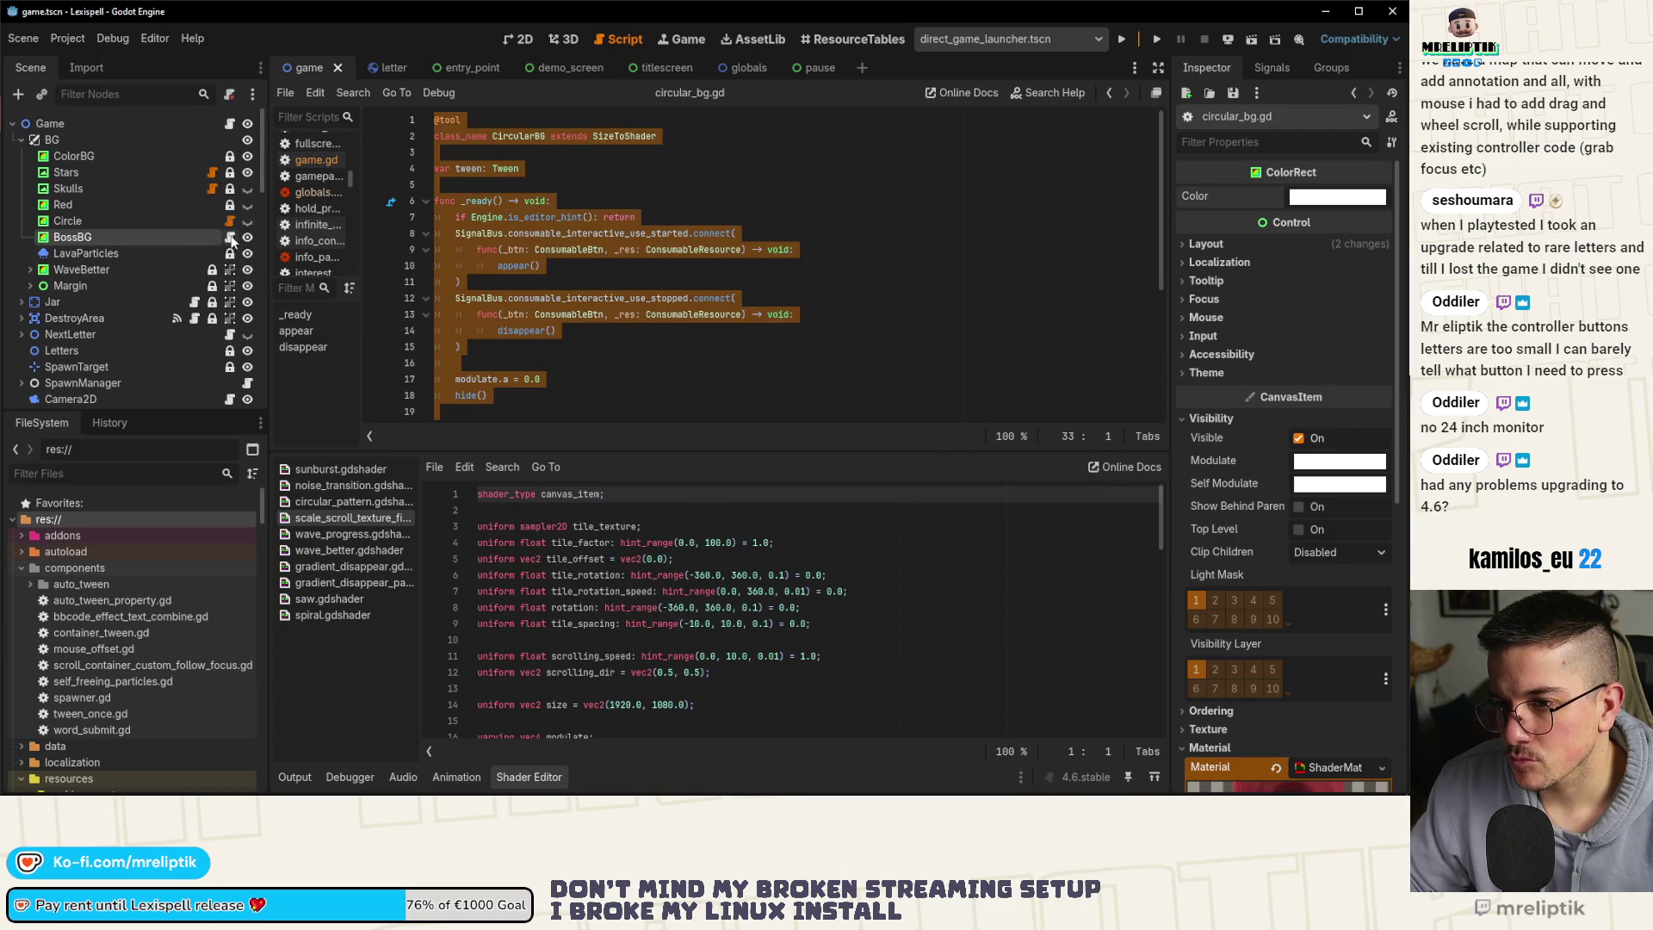
pyautogui.click(230, 237)
pyautogui.click(627, 305)
pyautogui.hotkey('ctrl', 'v')
# Rename class_name CircularBG to BossBG and save the script
pyautogui.scroll(5, 530, 257)
pyautogui.doubleClick(520, 134)
pyautogui.write('BossBG')
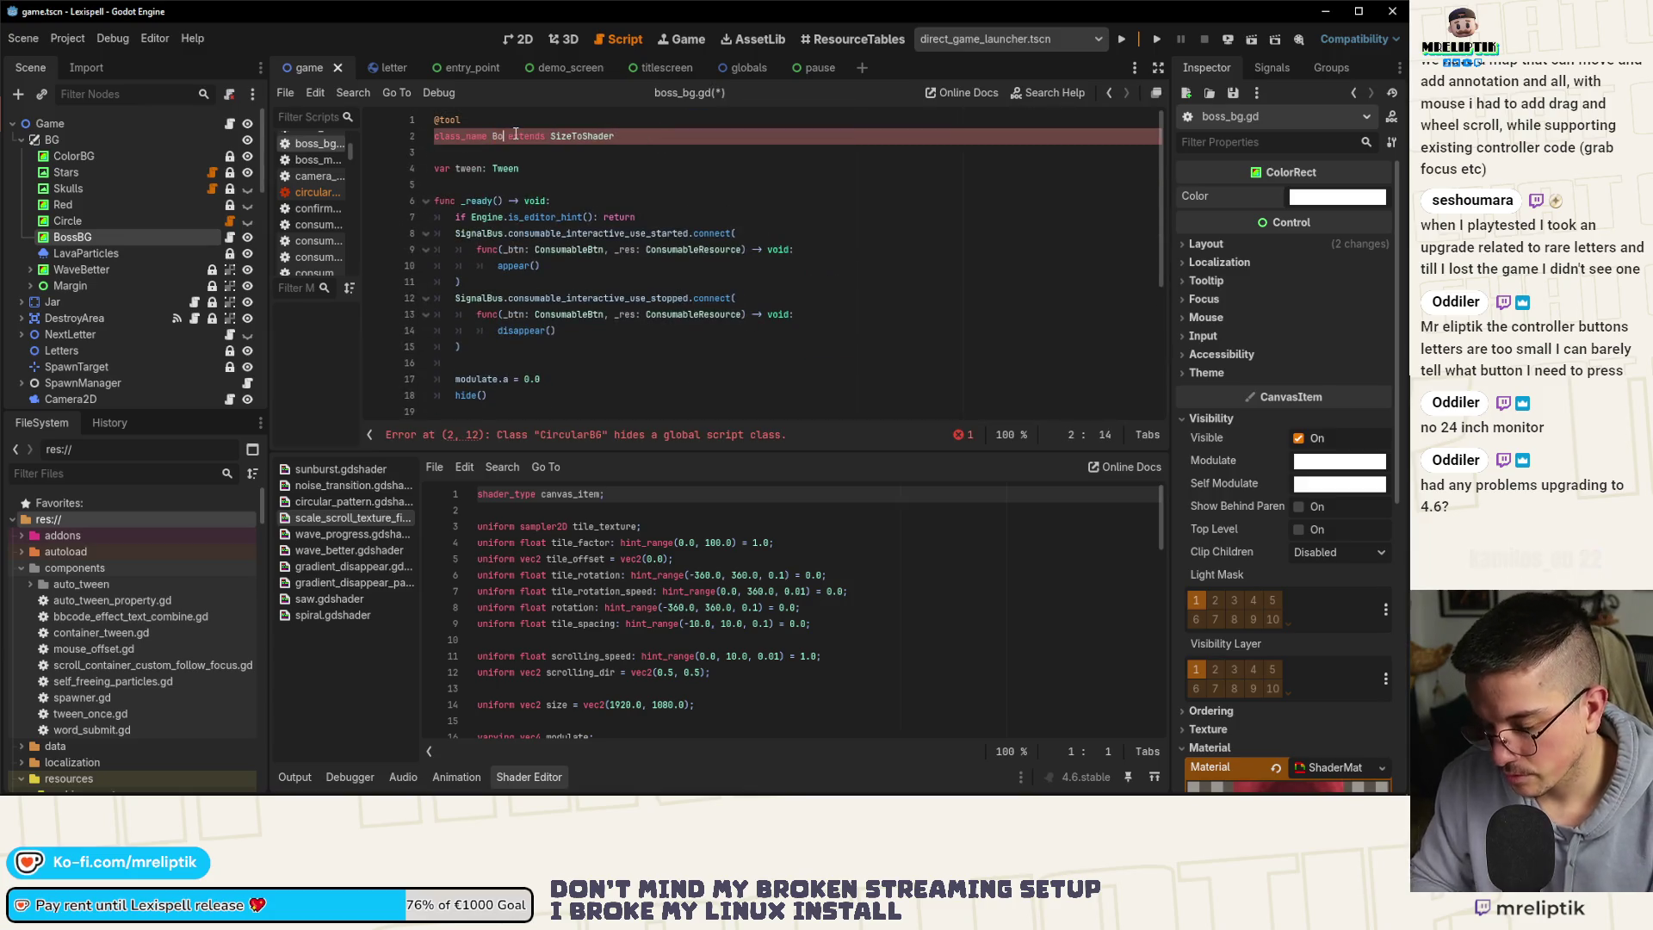
pyautogui.press('BackSpace')
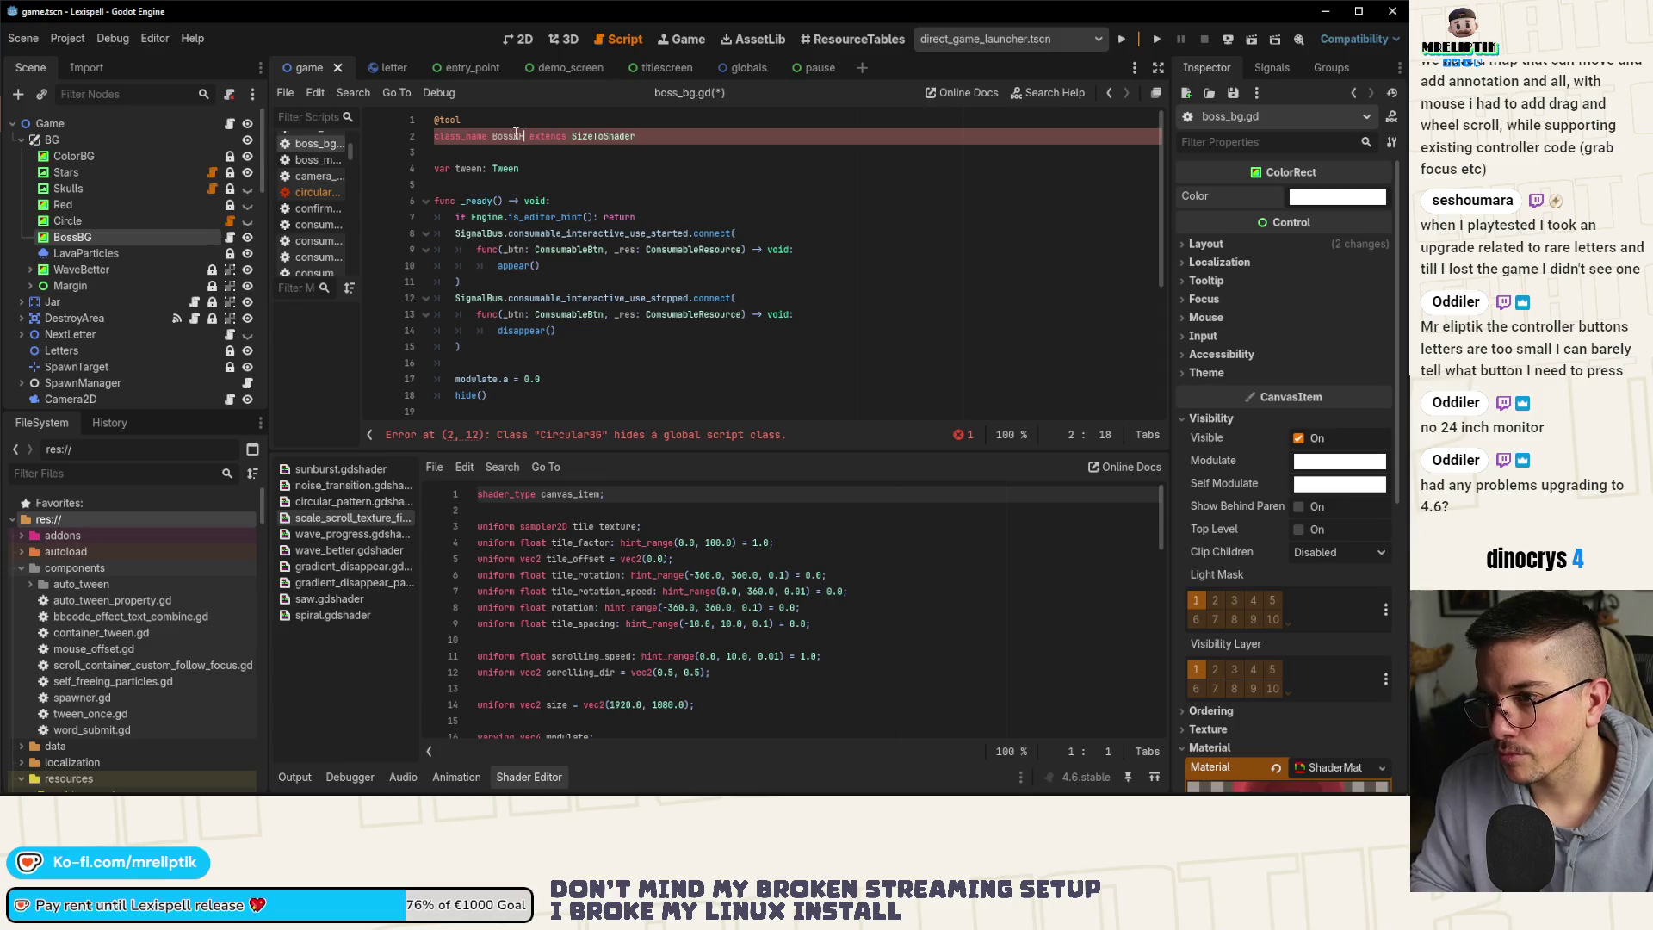
pyautogui.hotkey('ctrl', 's')
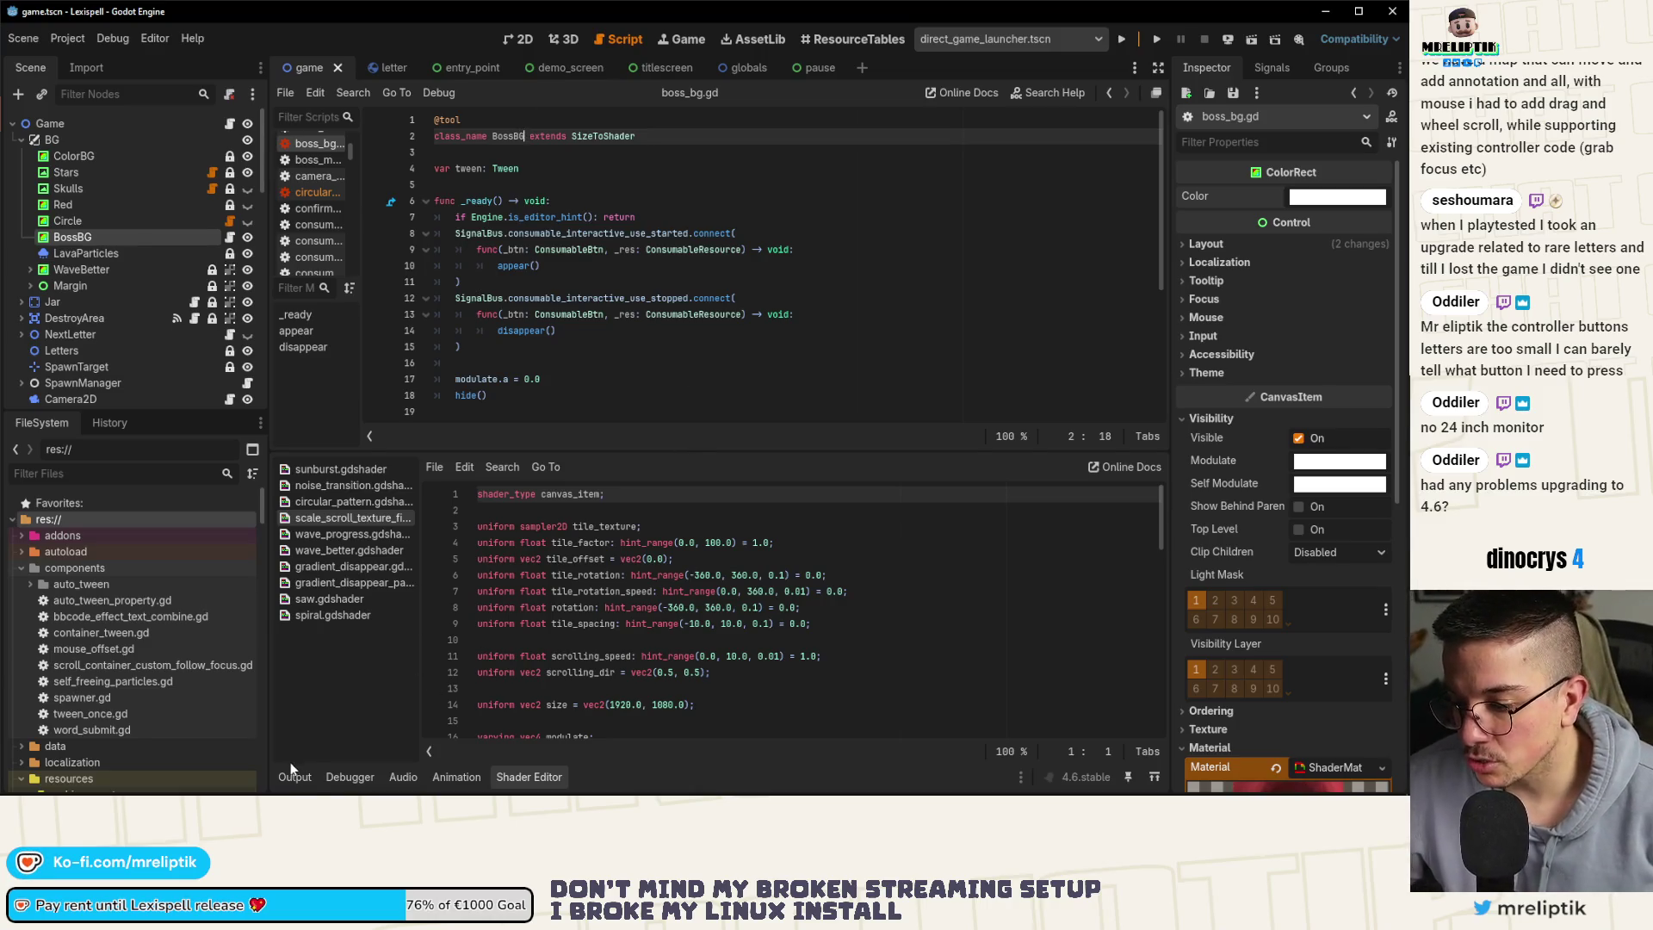
# Close the shader panel and review boss_bg.gd's _ready code, saving the script
pyautogui.hotkey('ctrl', 'j')
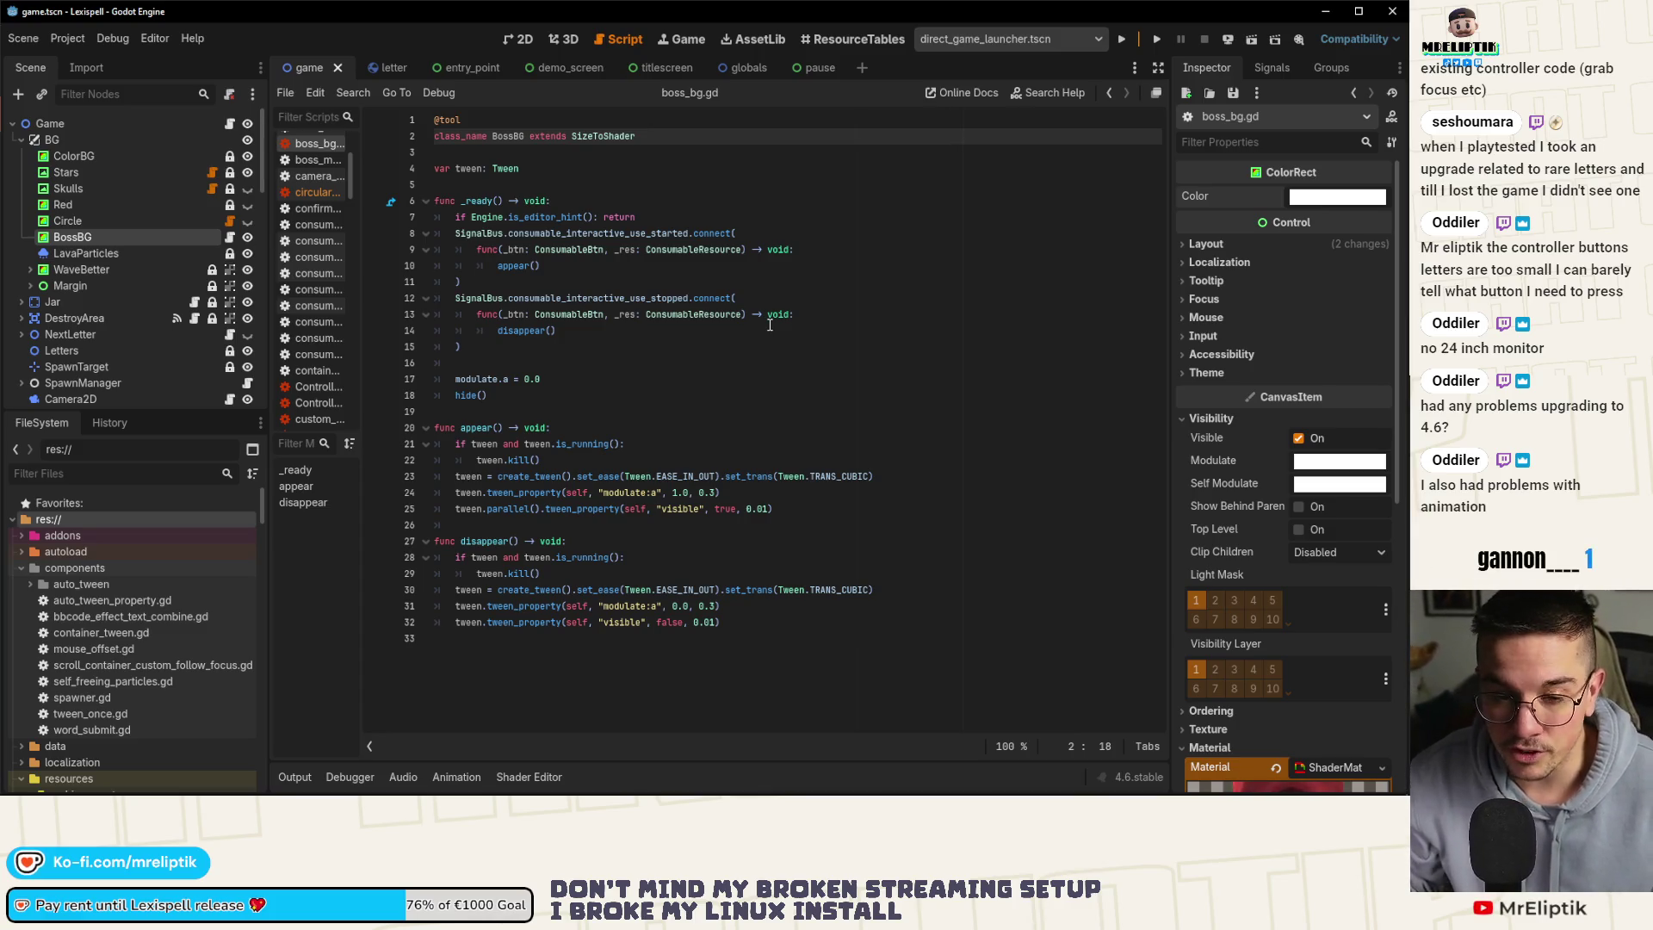
pyautogui.click(730, 348)
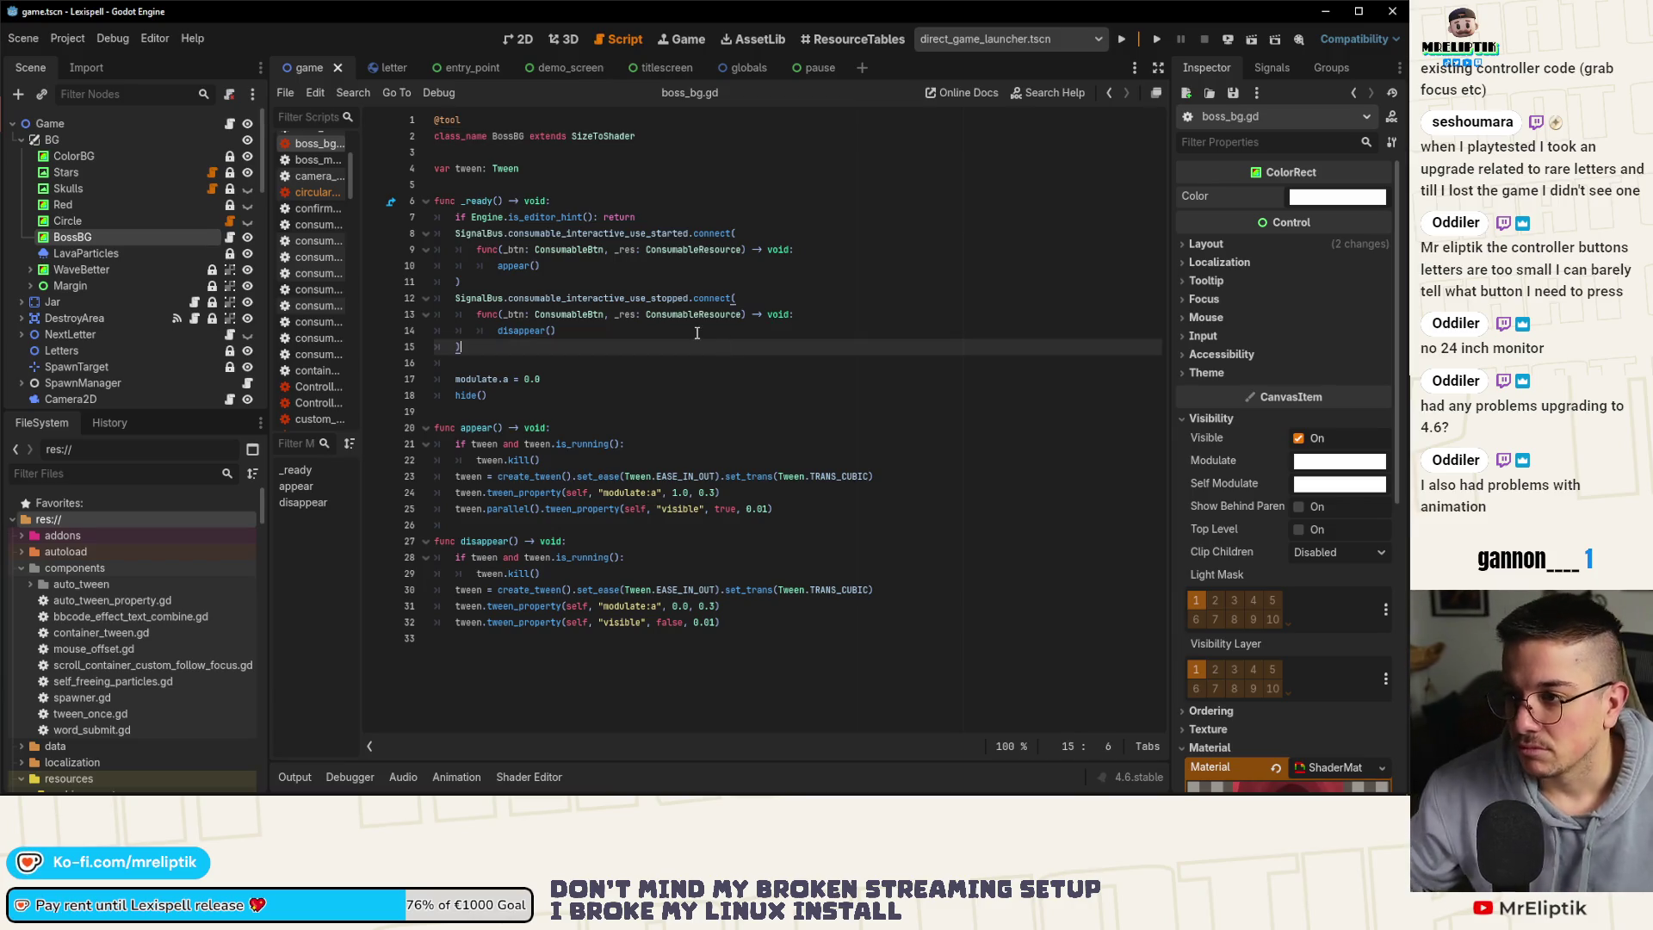
pyautogui.click(773, 288)
pyautogui.hotkey('ctrl', 's')
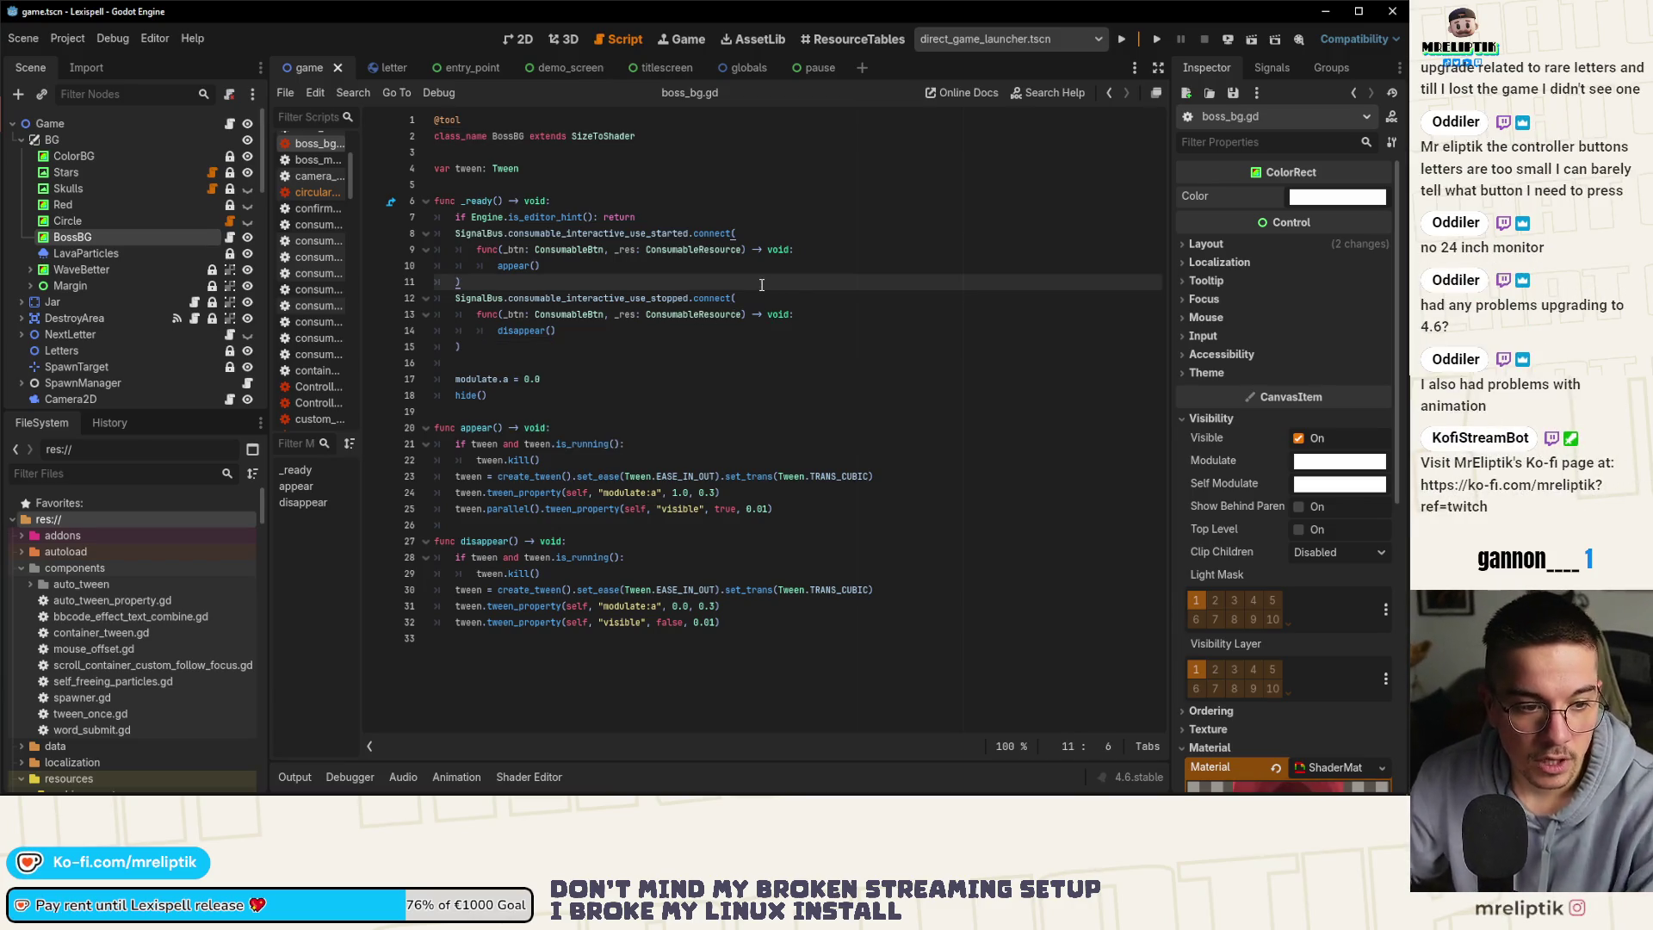
pyautogui.click(745, 383)
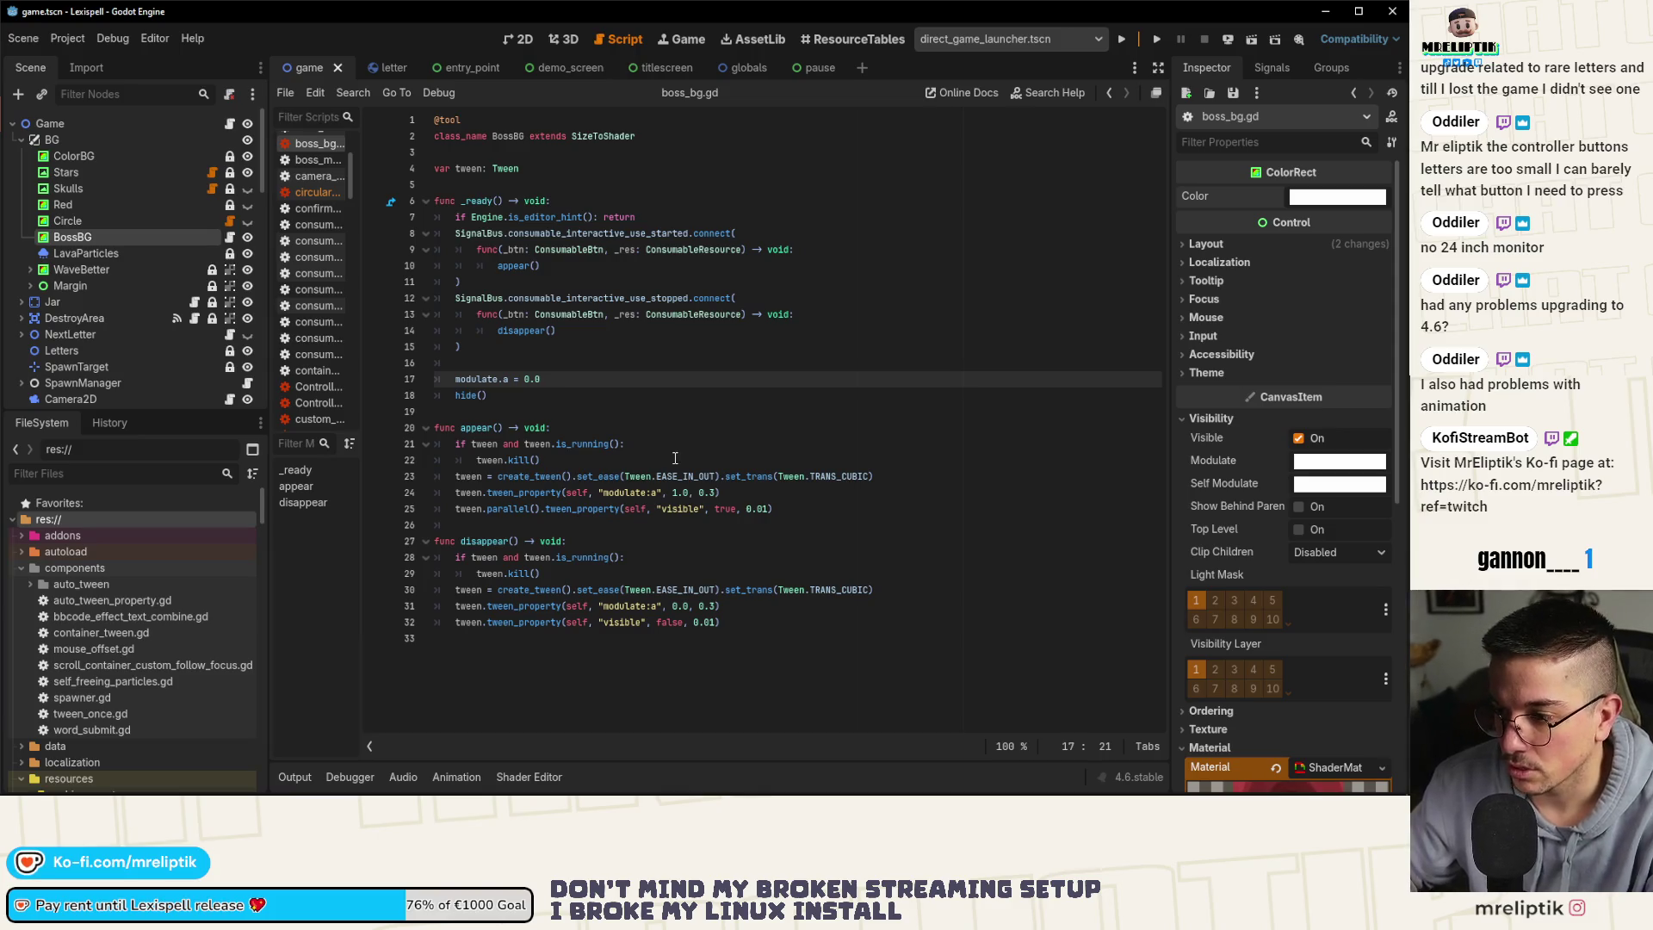
pyautogui.click(513, 138)
pyautogui.click(662, 215)
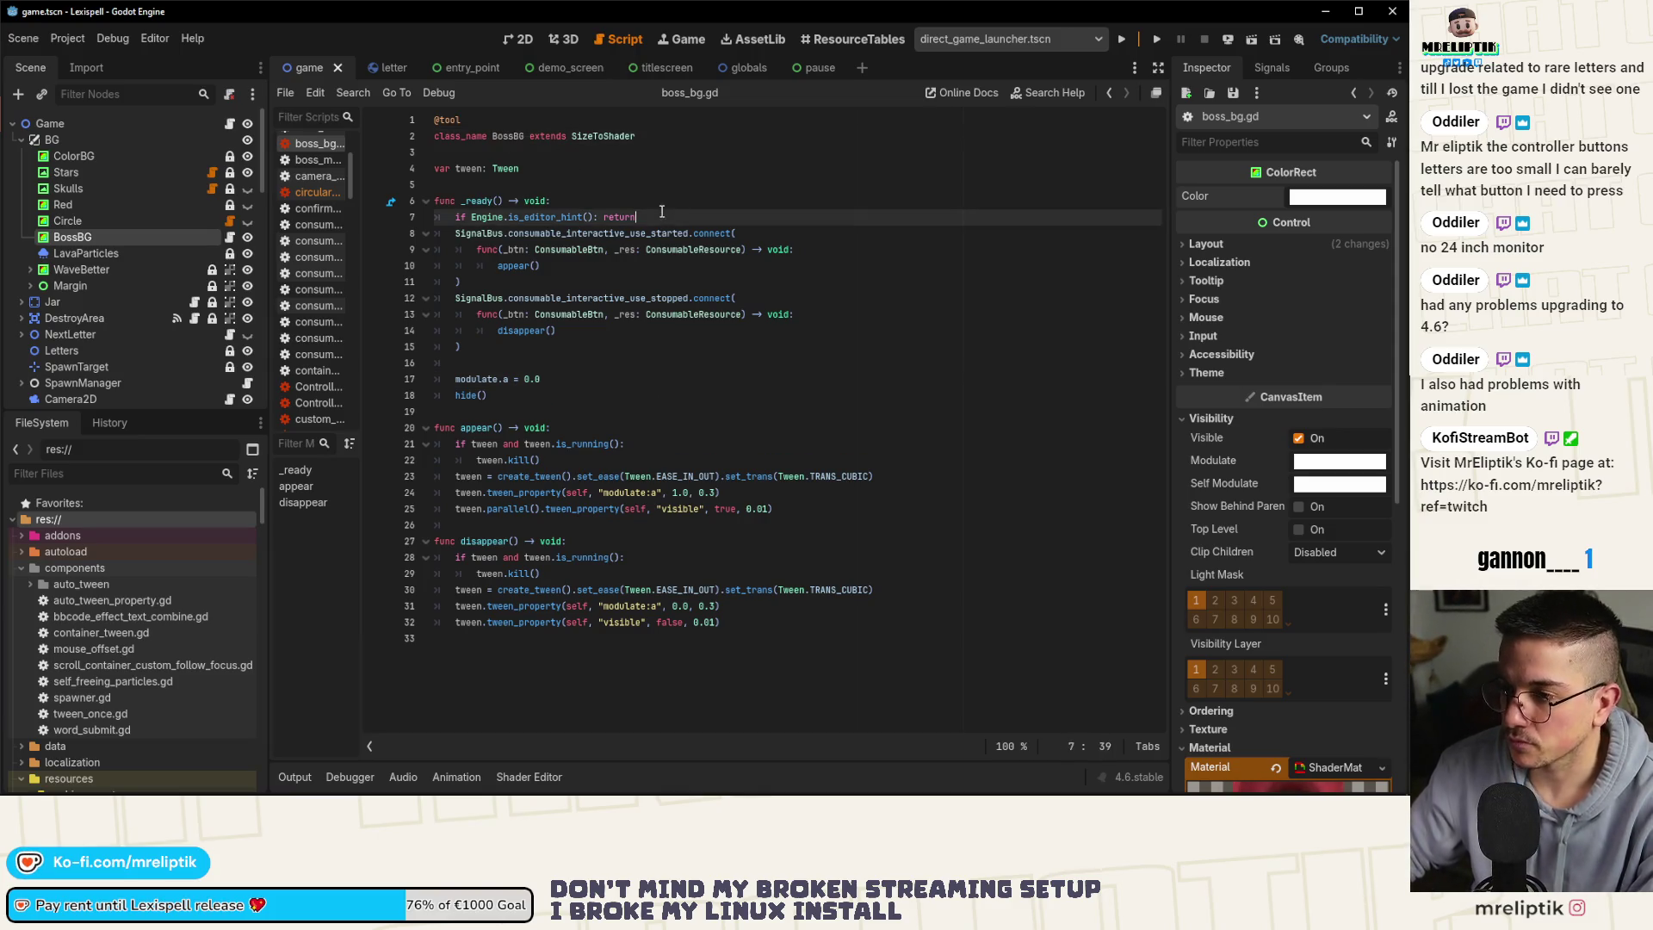
# Delete both SignalBus connect blocks from _ready, save, and switch to game.gd
pyautogui.doubleClick(500, 138)
pyautogui.click(499, 332)
pyautogui.click(508, 348)
pyautogui.moveTo(525, 354); pyautogui.dragTo(434, 232)
pyautogui.press('BackSpace')
pyautogui.press('BackSpace')
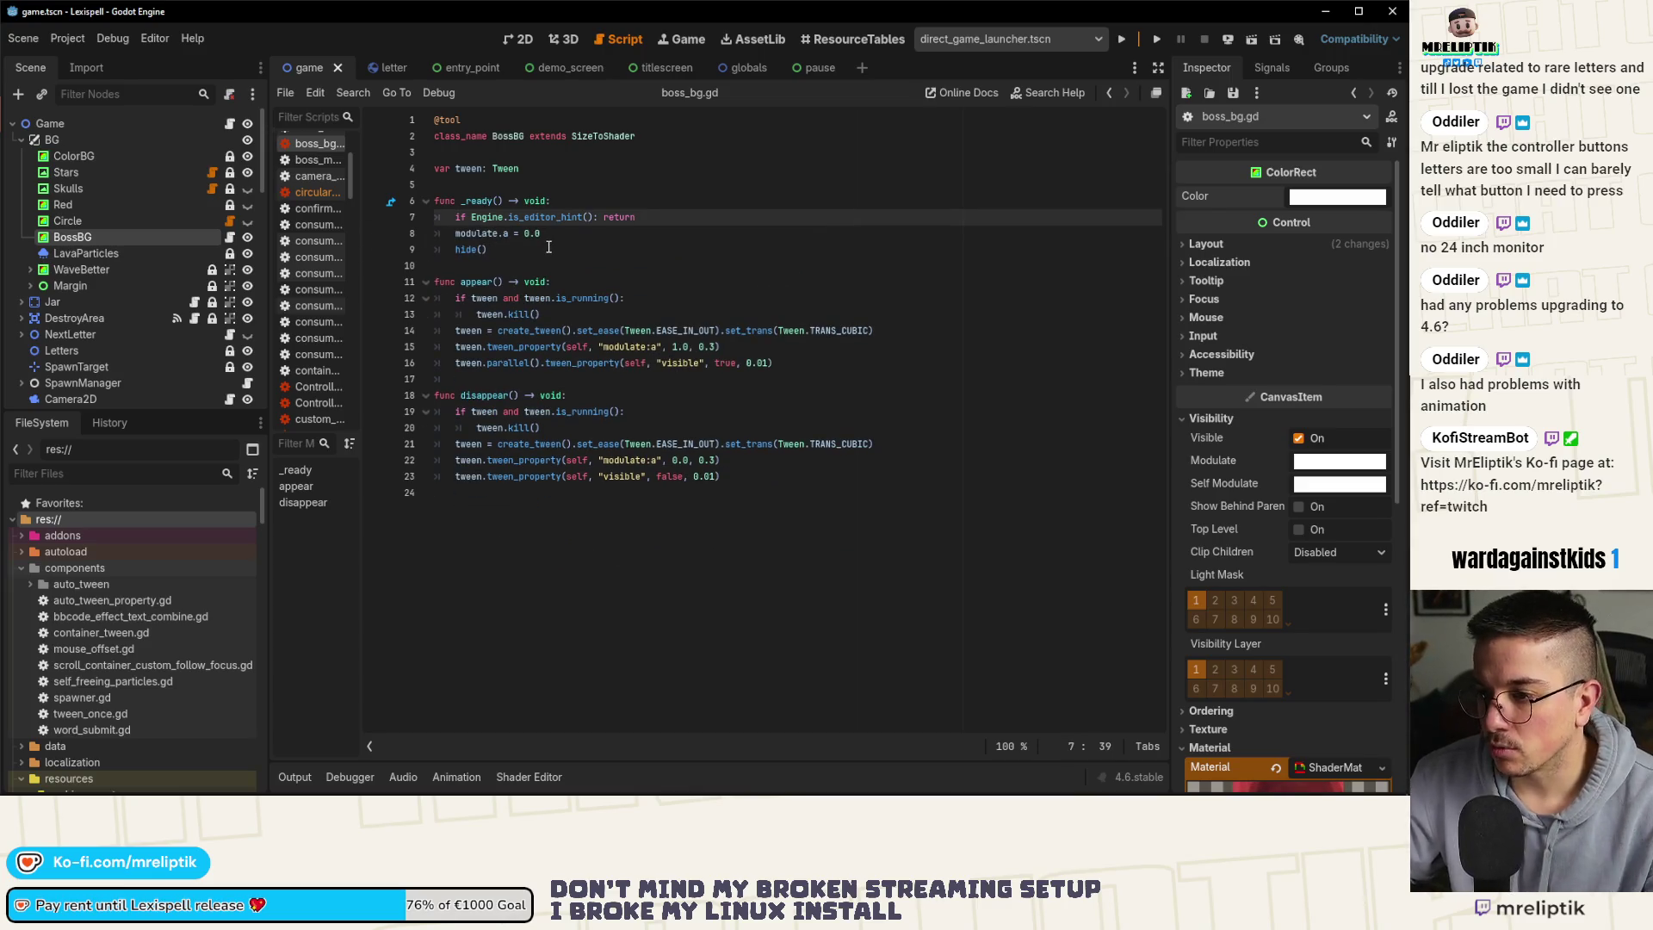
pyautogui.hotkey('ctrl', 's')
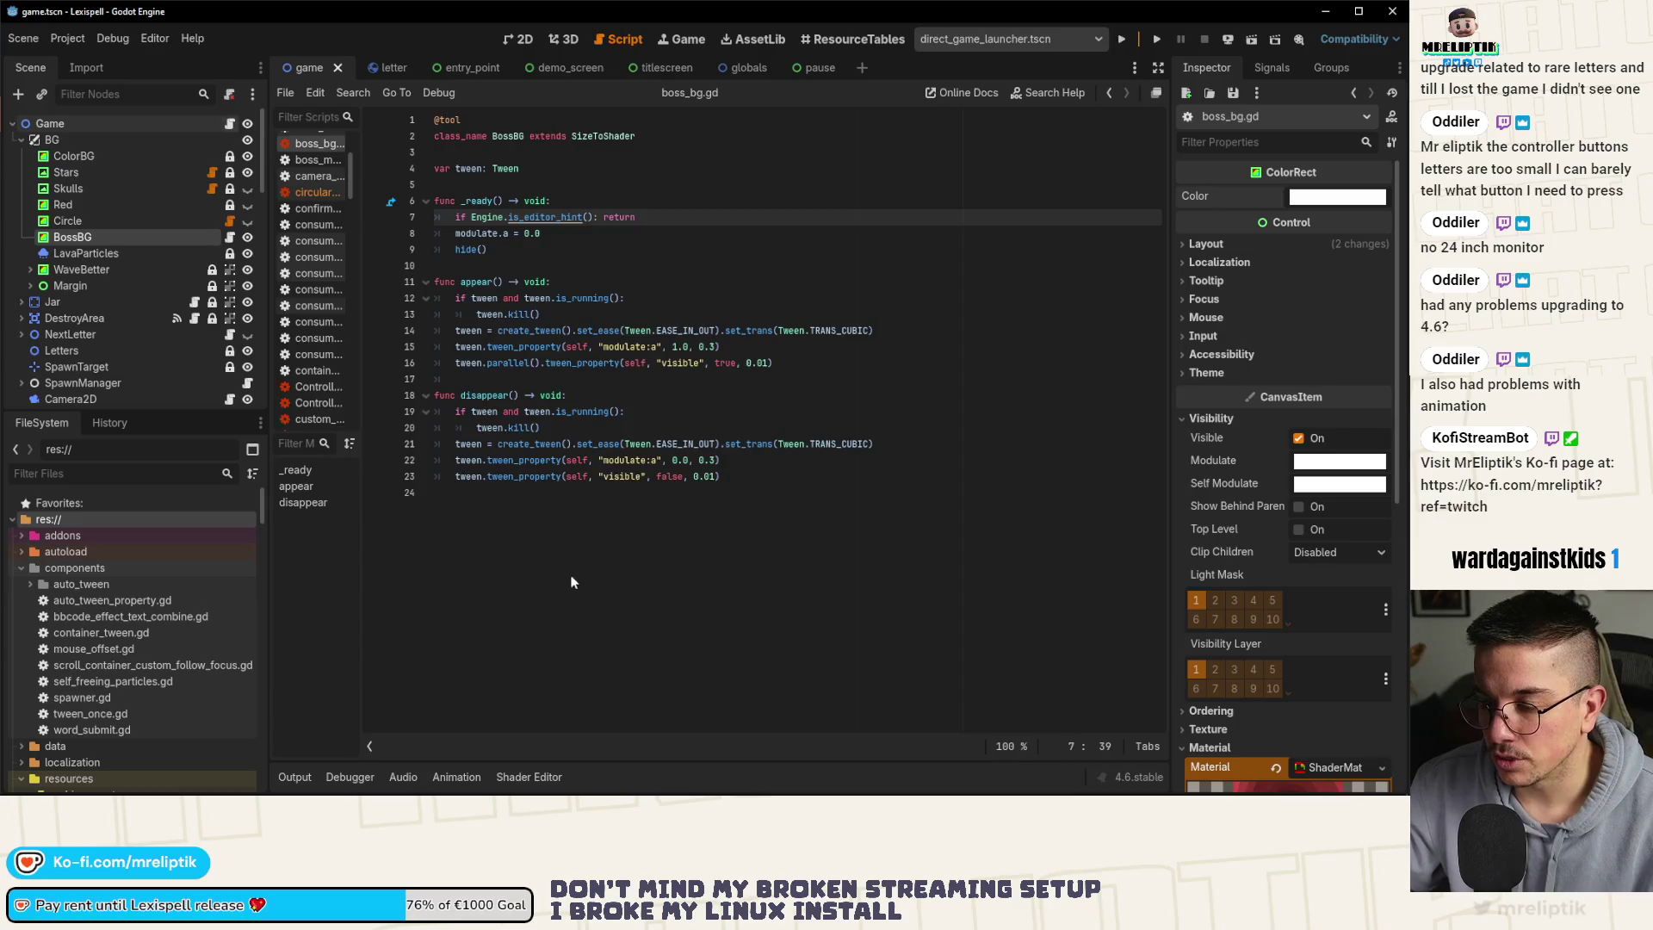
pyautogui.hotkey('alt', 'Left')
pyautogui.hotkey('ctrl', 'f')
# Search toggle_boss, jump to toggle_boss_visuals, and add a new line after 'if boss_shown:'
pyautogui.write('toggle')
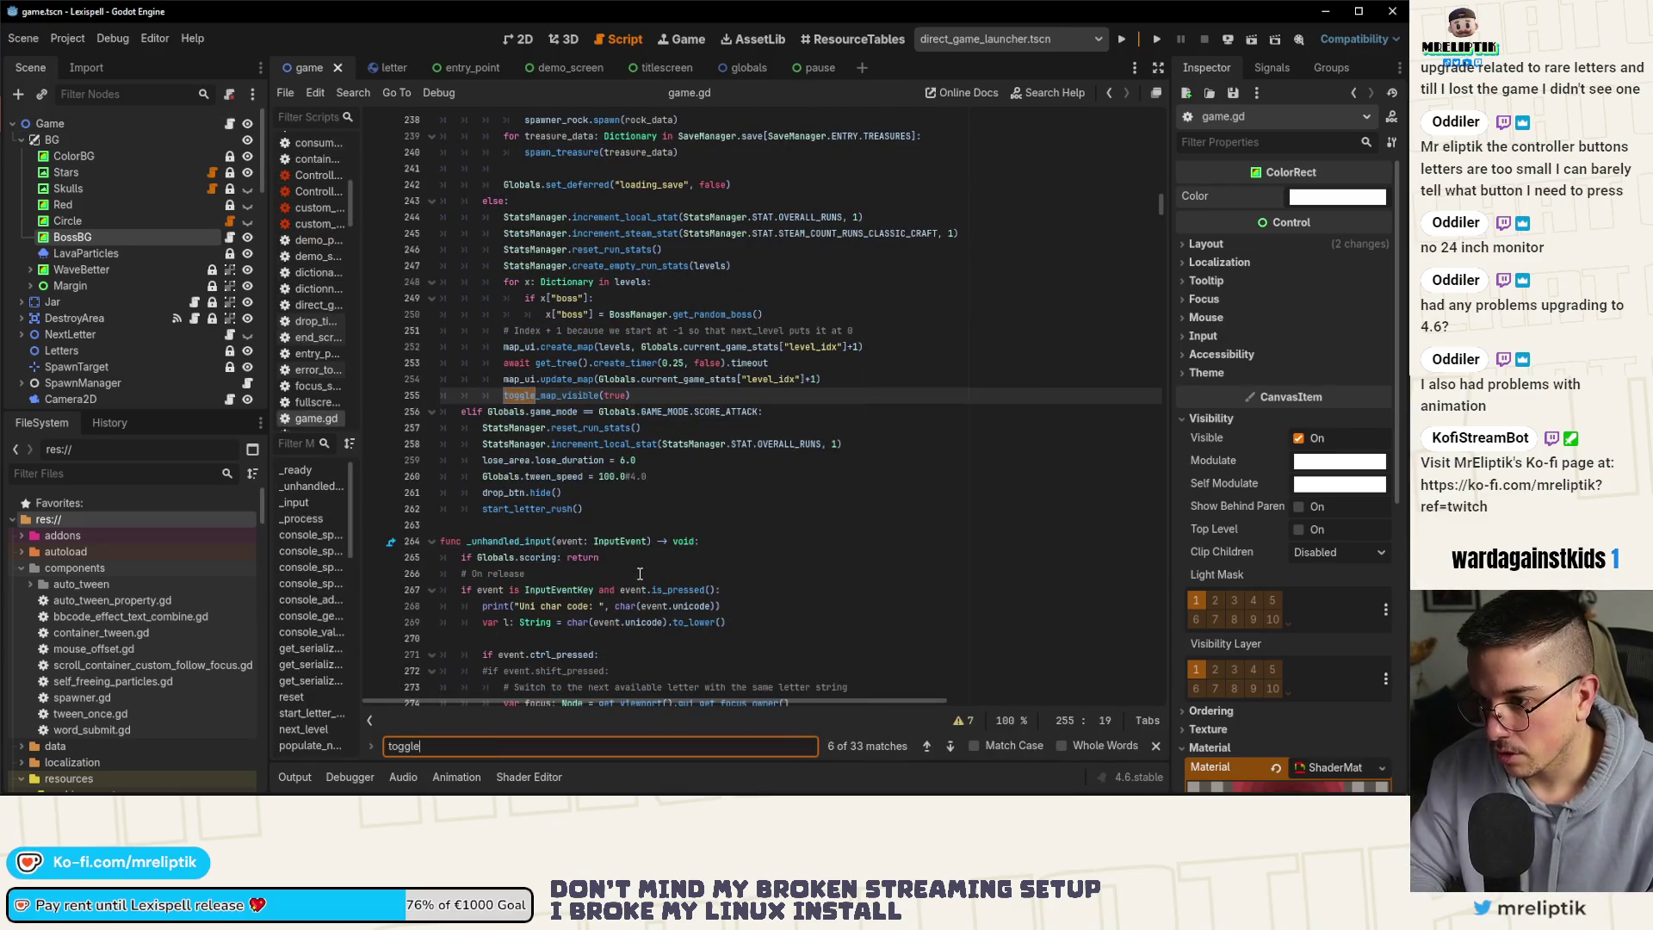
pyautogui.write('_boss')
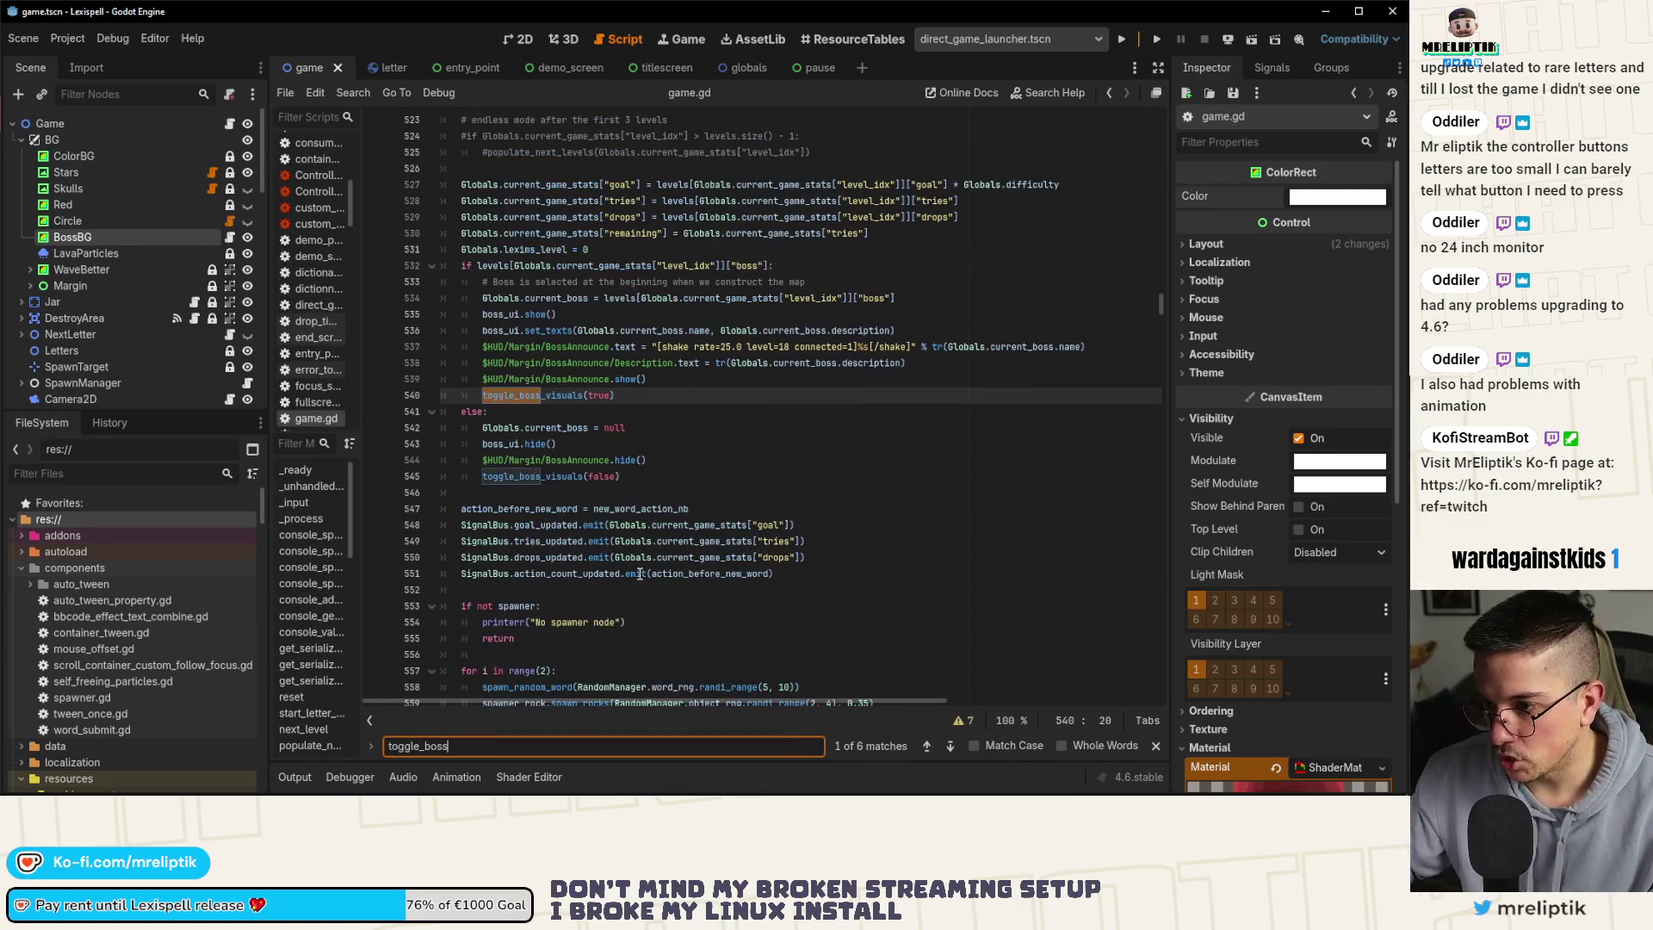
pyautogui.keyDown('ctrl'); pyautogui.click(554, 397); pyautogui.keyUp('ctrl')
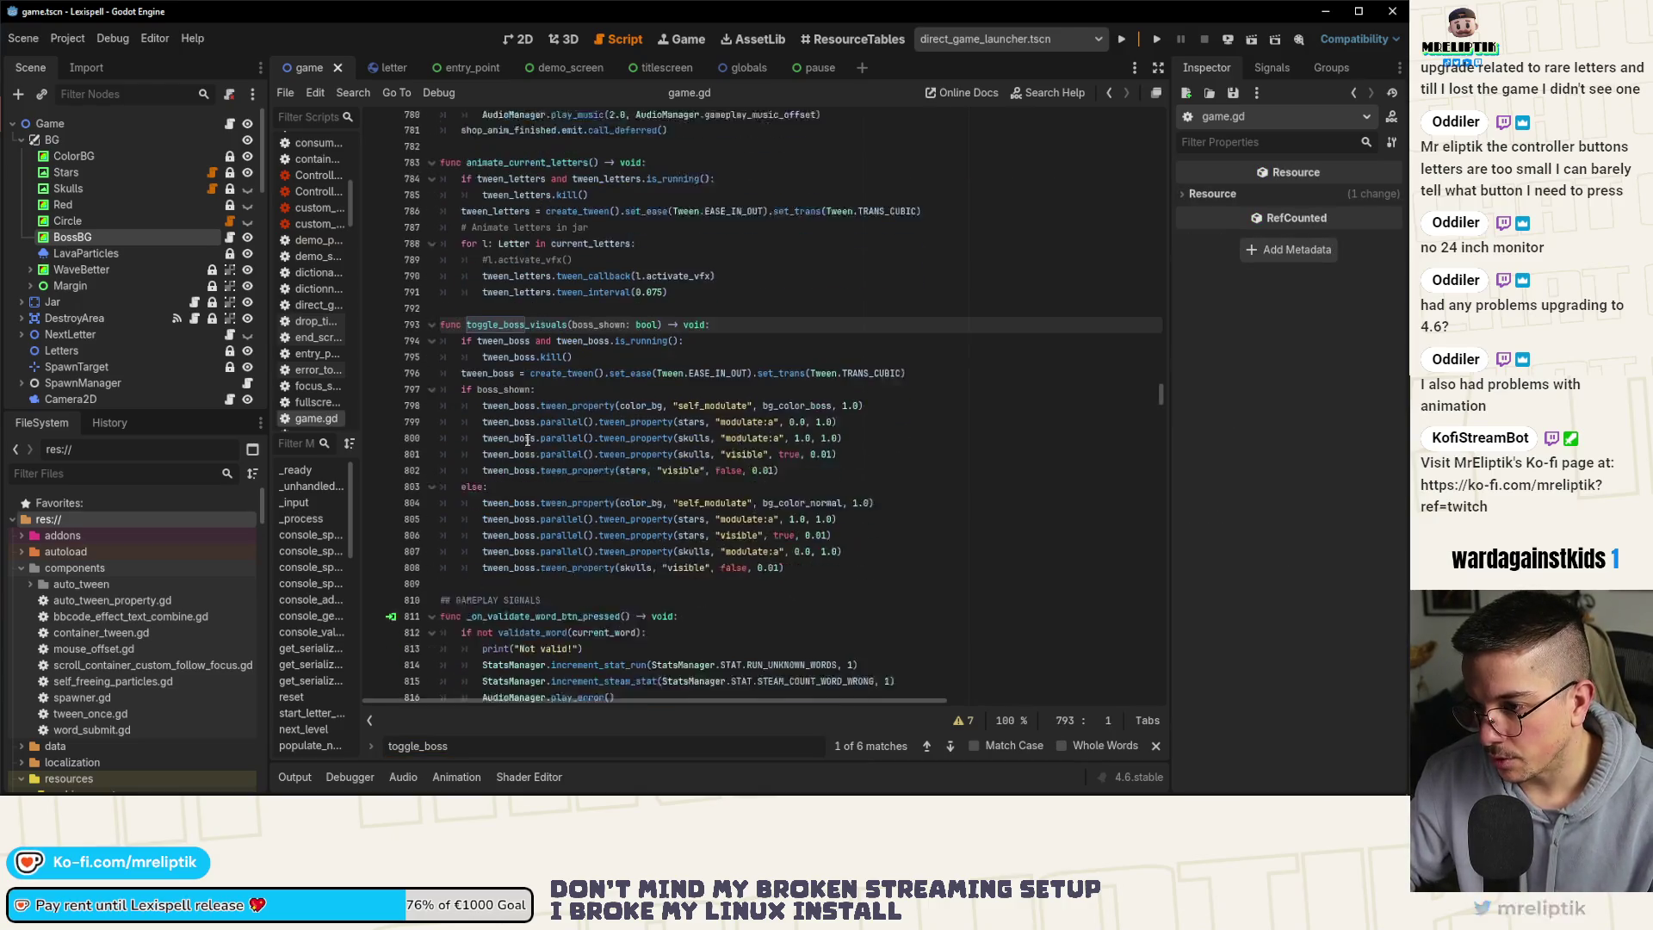
pyautogui.moveTo(687, 442)
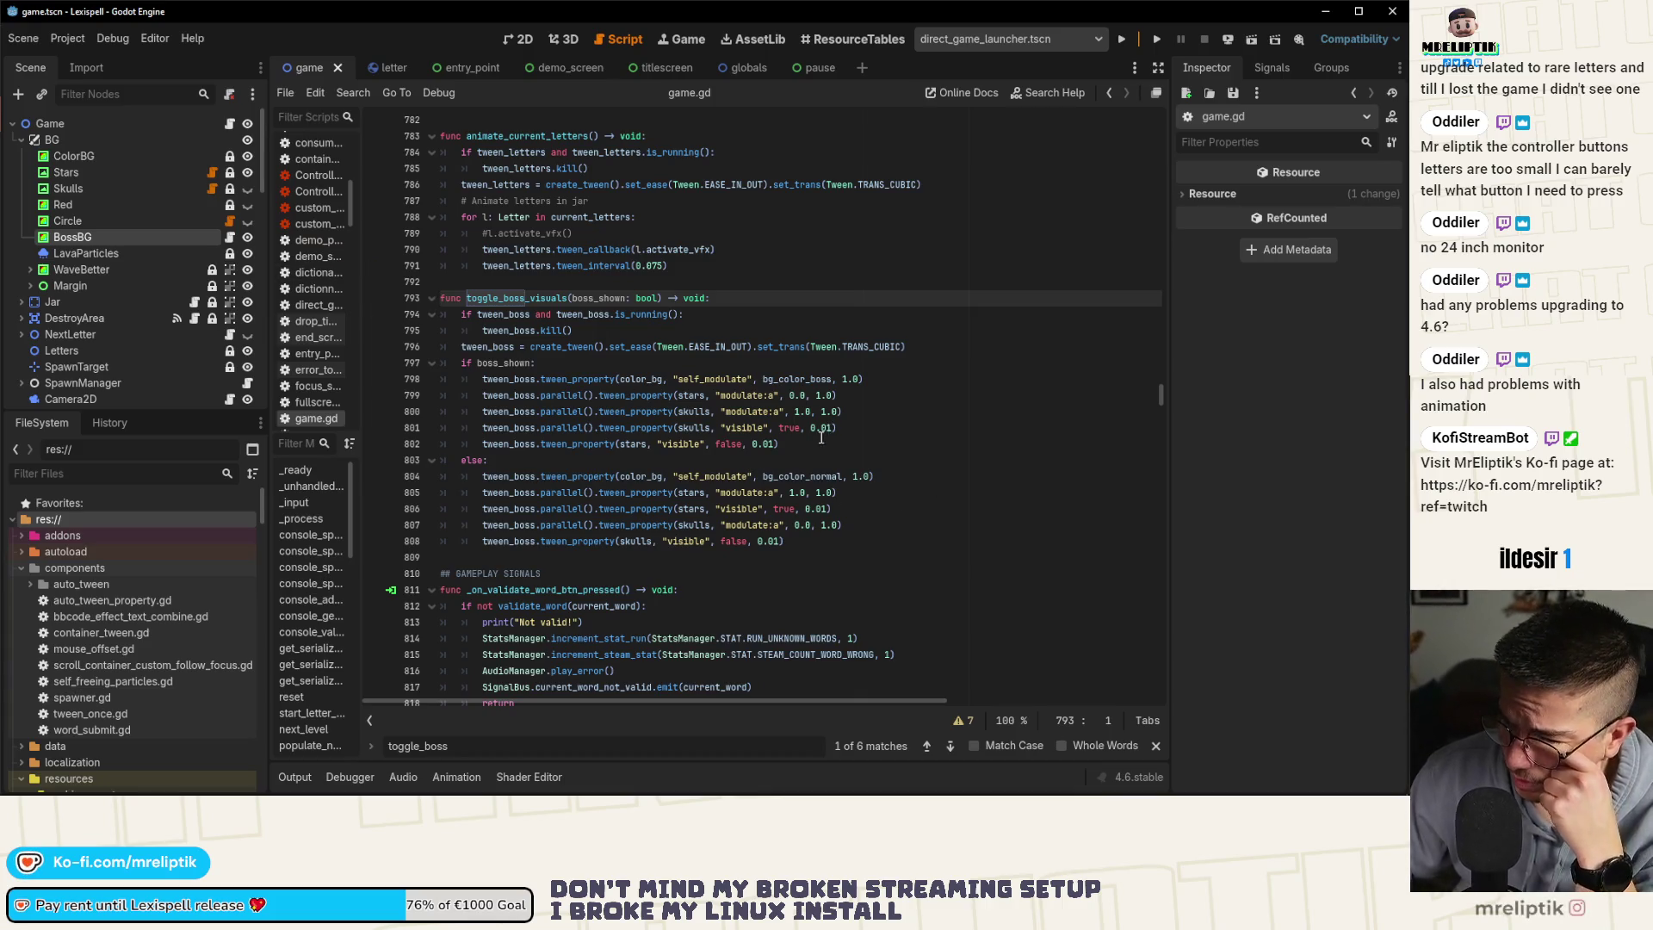
pyautogui.doubleClick(621, 445)
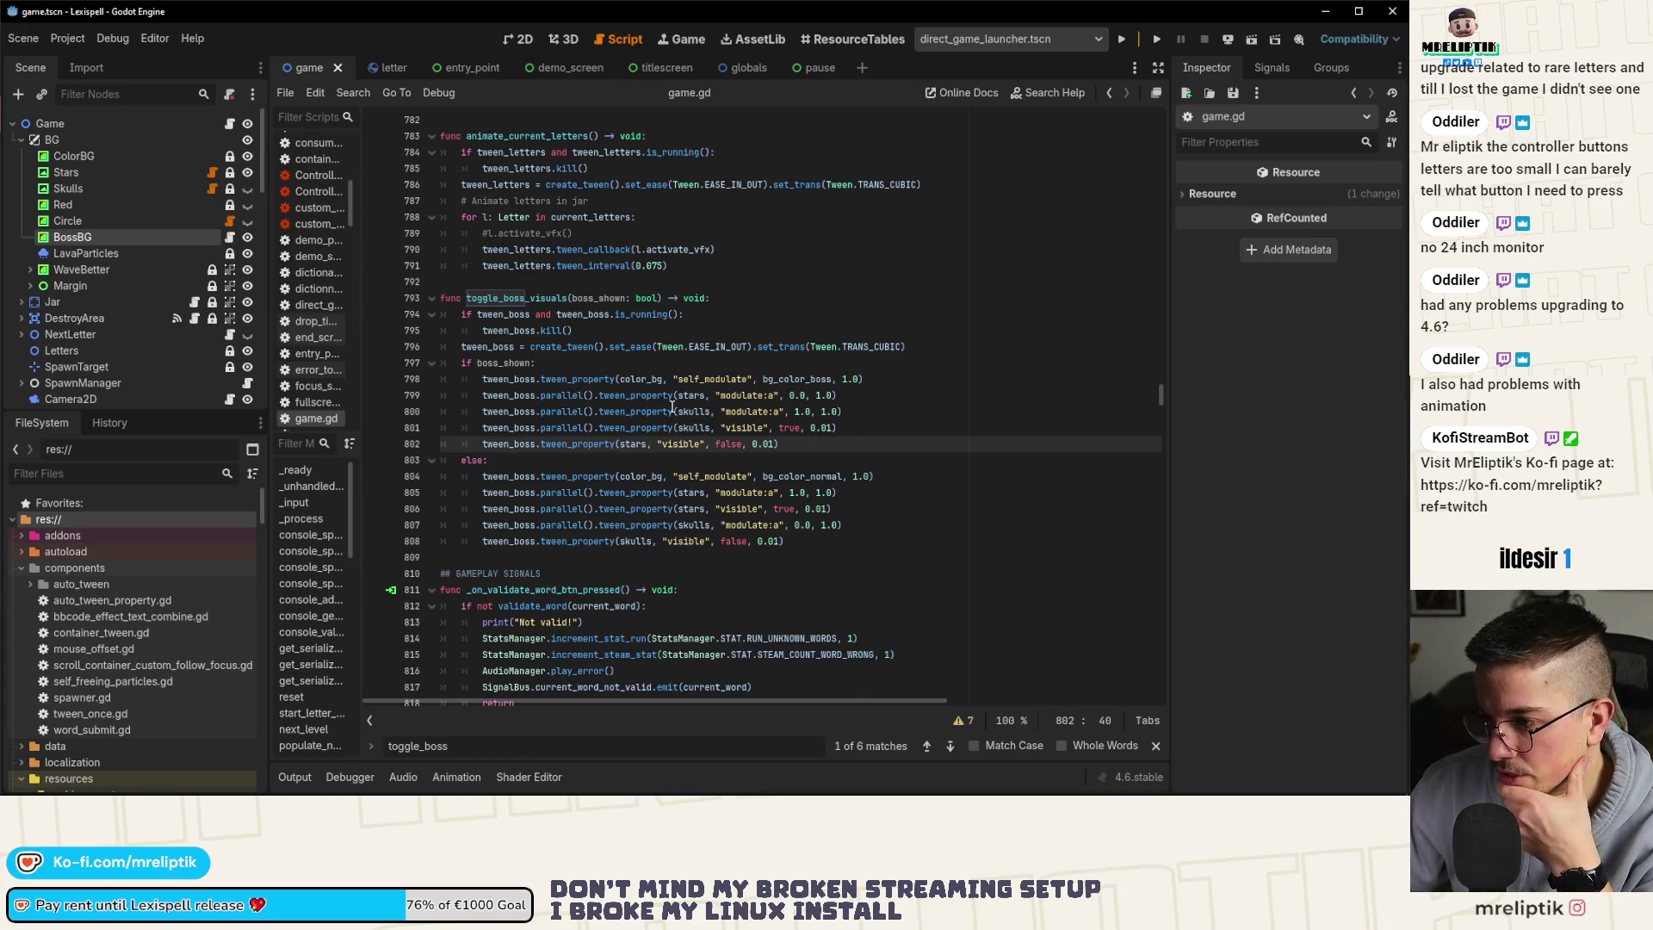
pyautogui.click(646, 414)
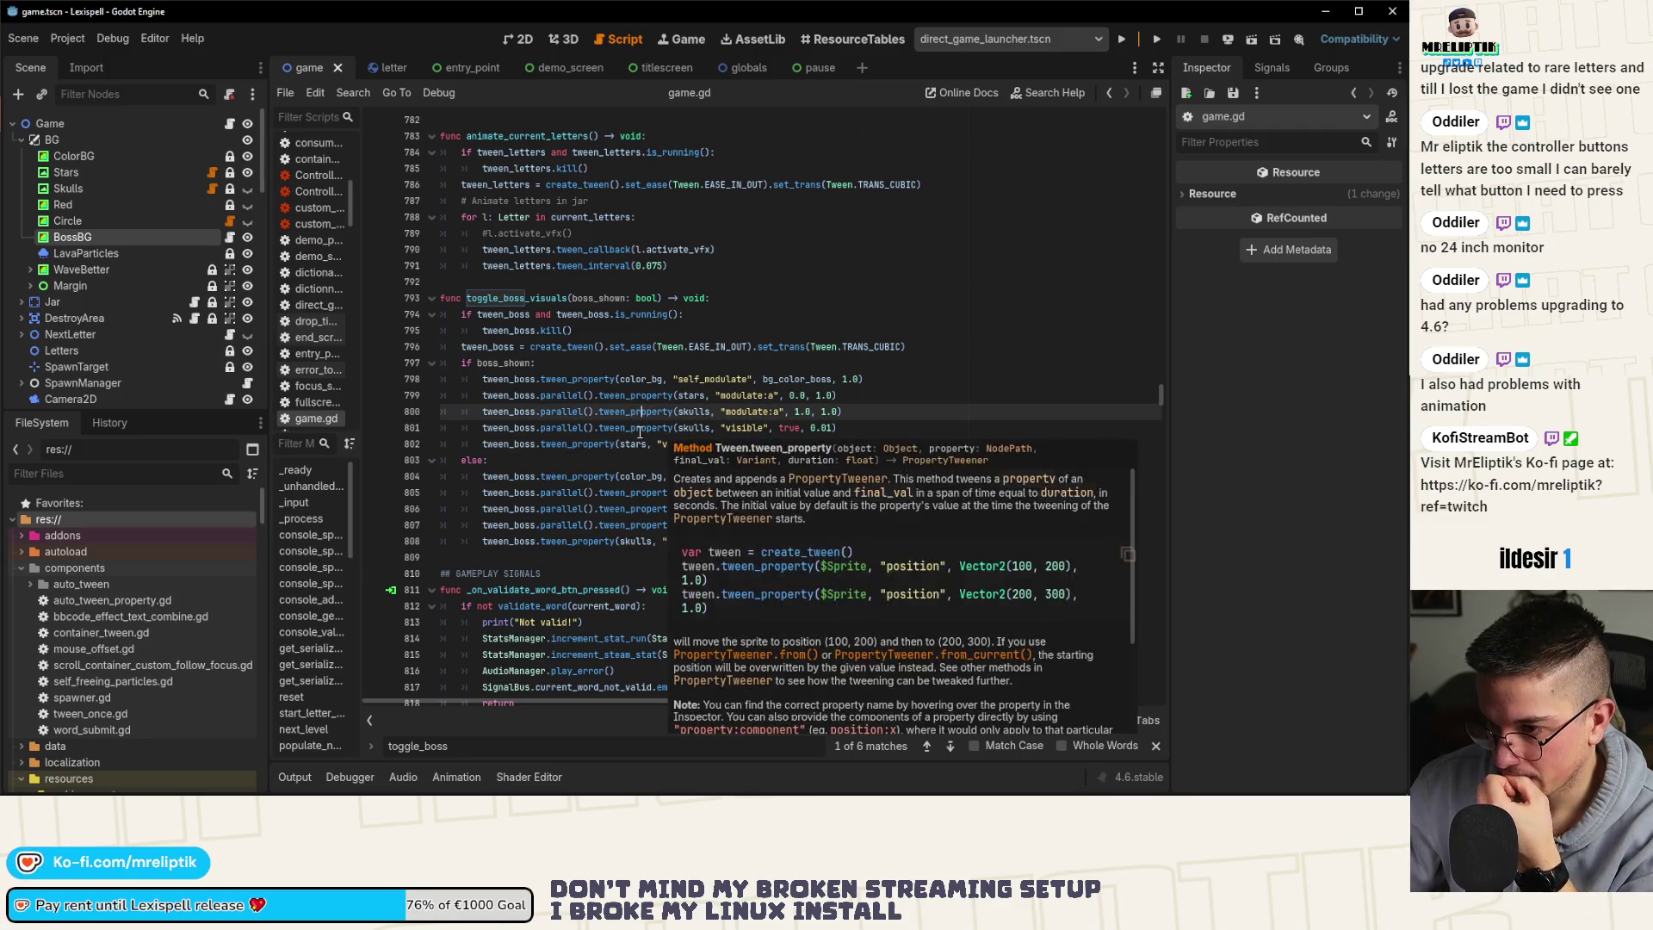
pyautogui.click(561, 363)
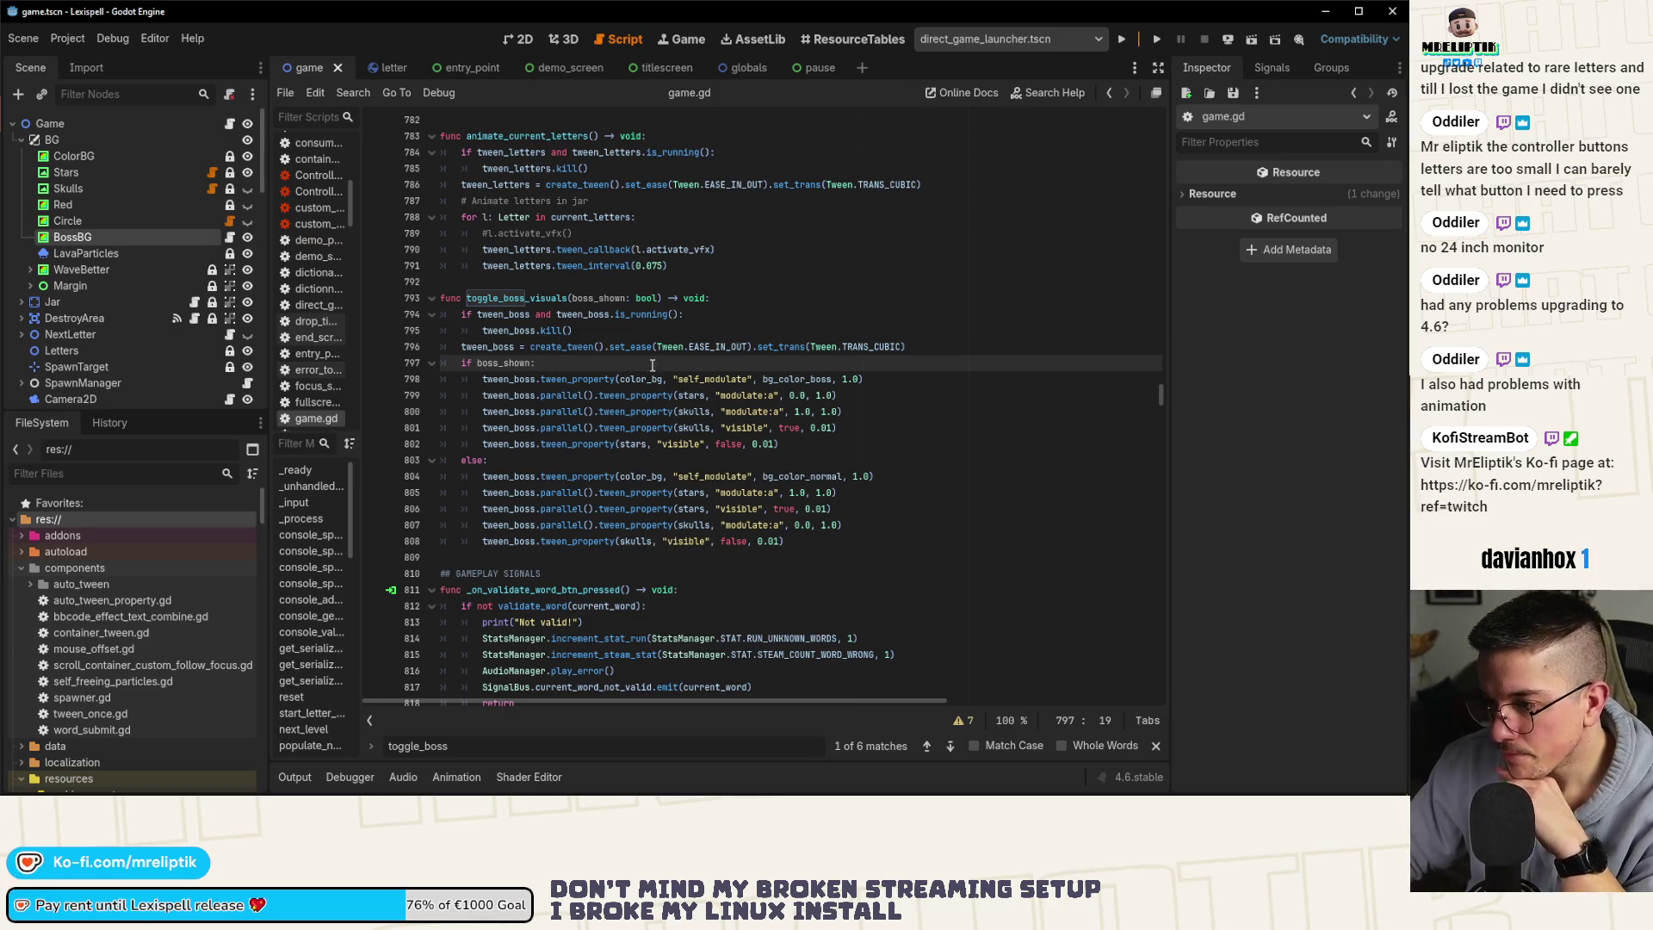
pyautogui.press('Return')
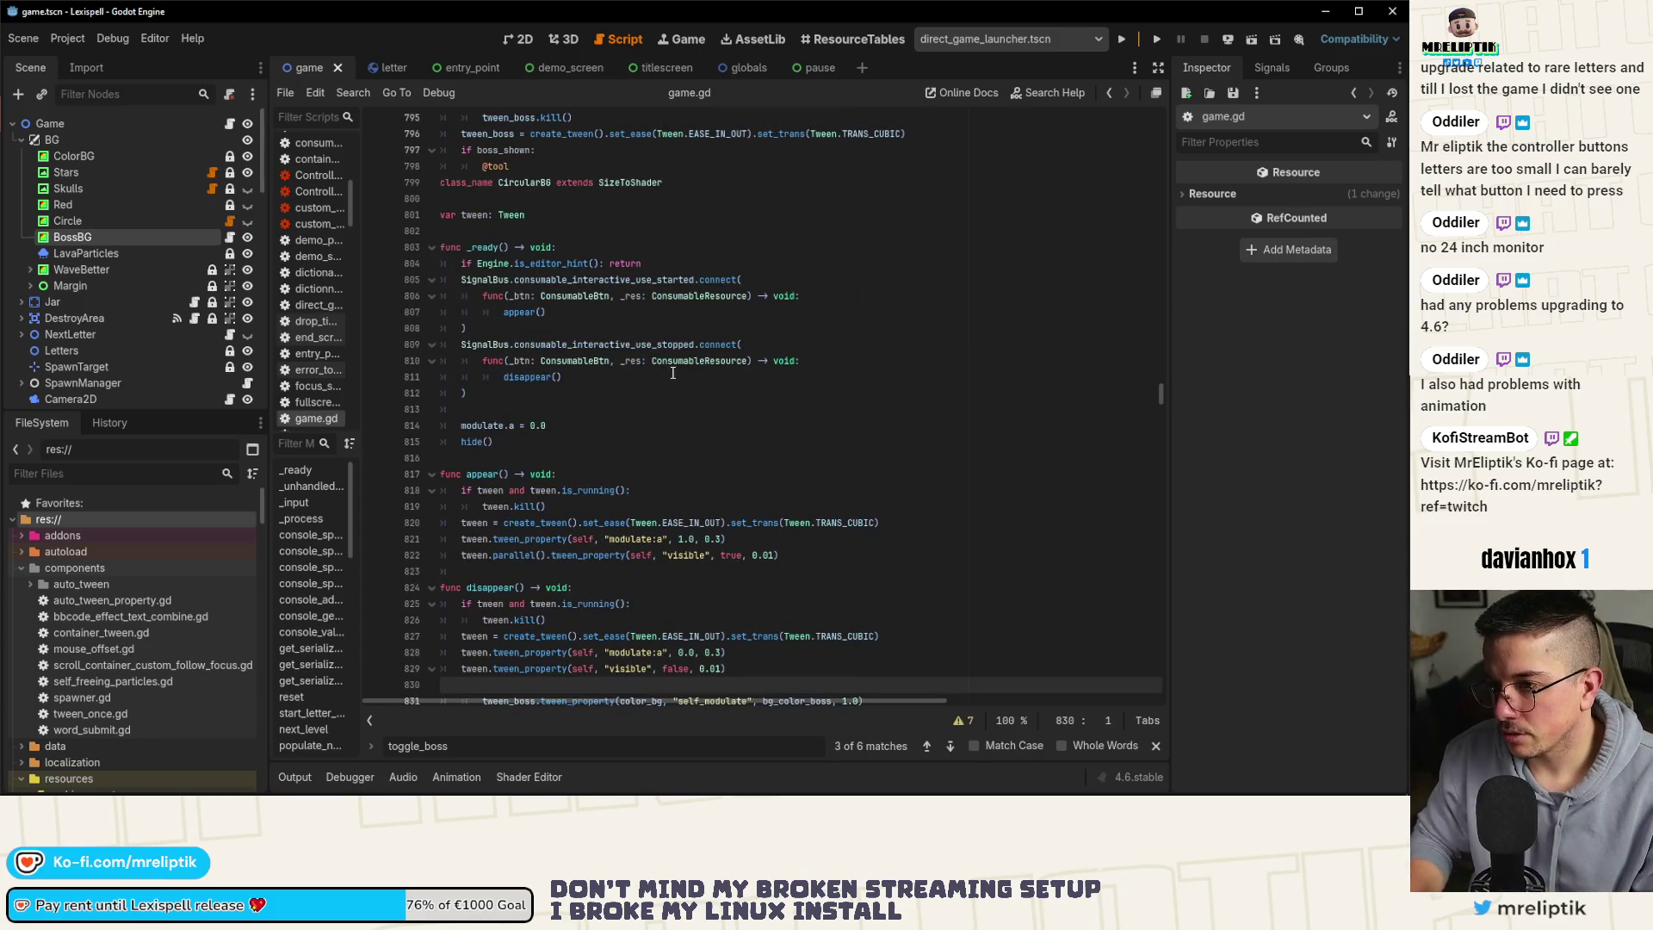
pyautogui.scroll(-4, 568, 215)
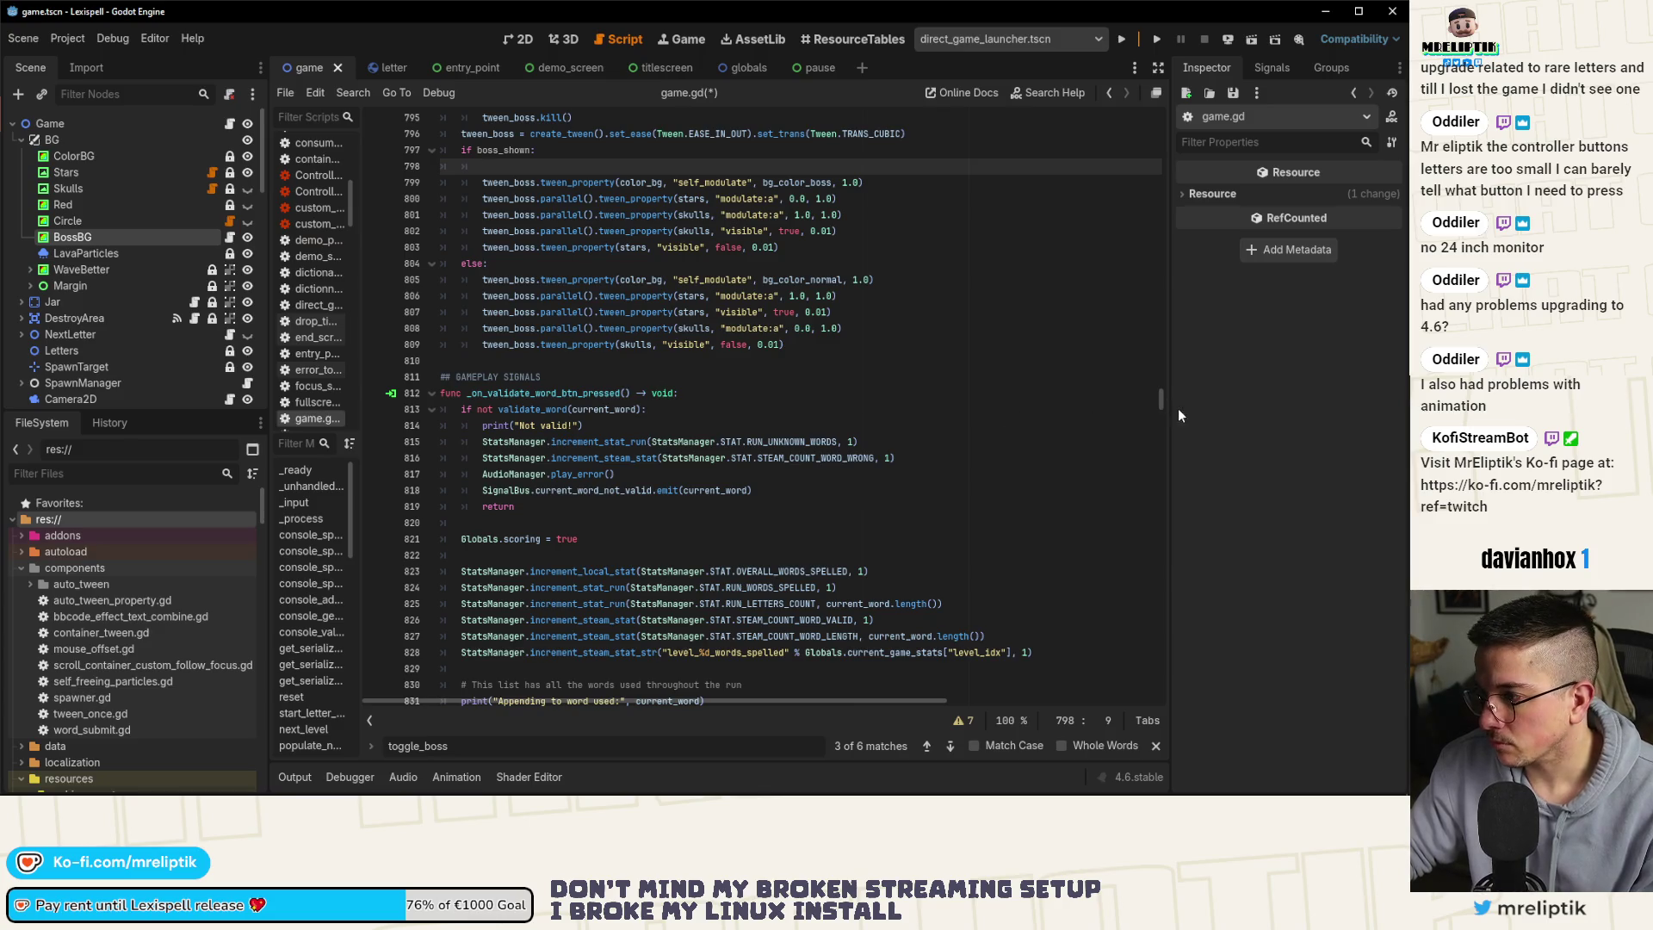
# Write a boss_bg.disappear() call under the boss_shown check and remove the skulls tween lines
pyautogui.write('boss_bgt')
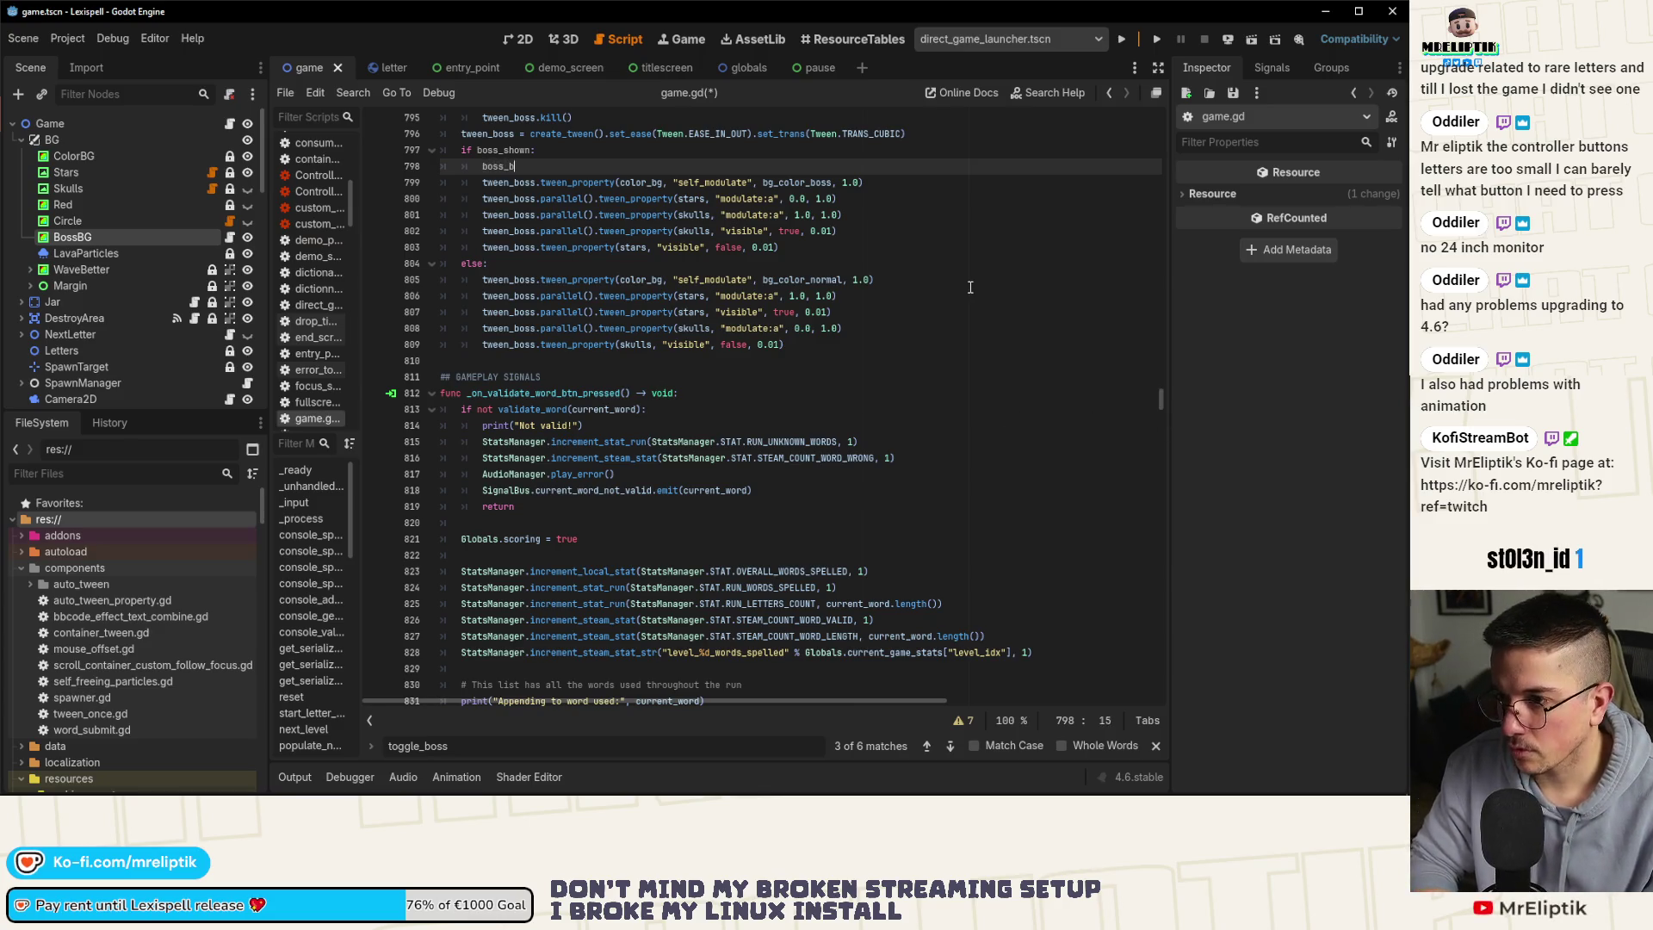
pyautogui.press('BackSpace')
pyautogui.write('.d')
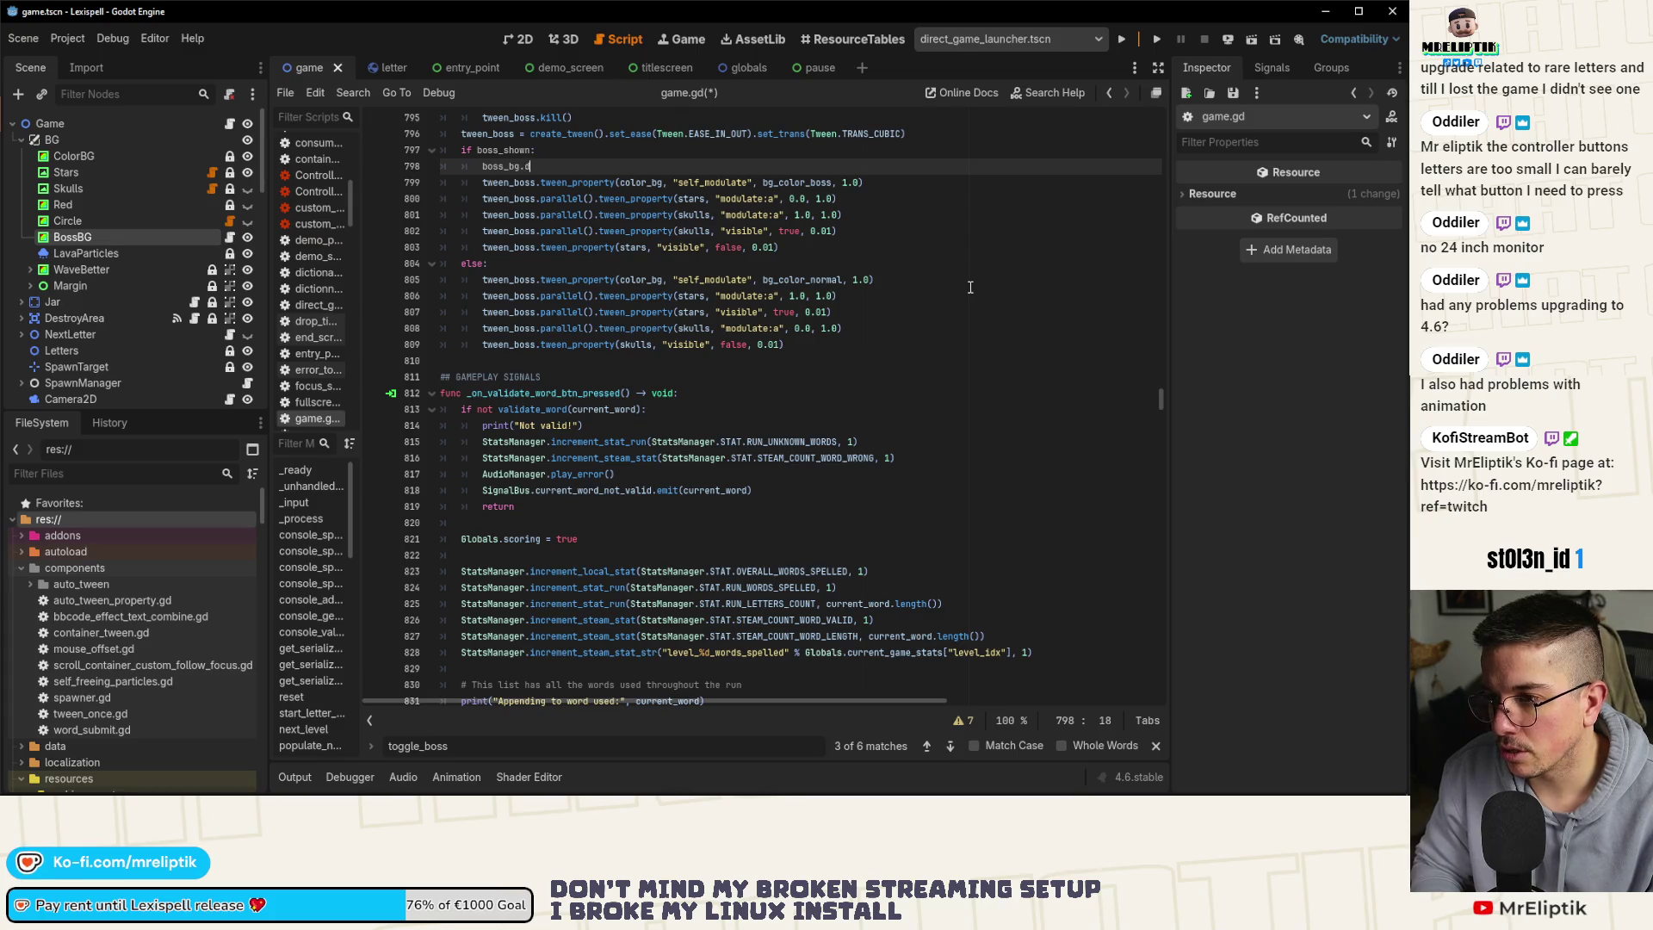
pyautogui.write('(')
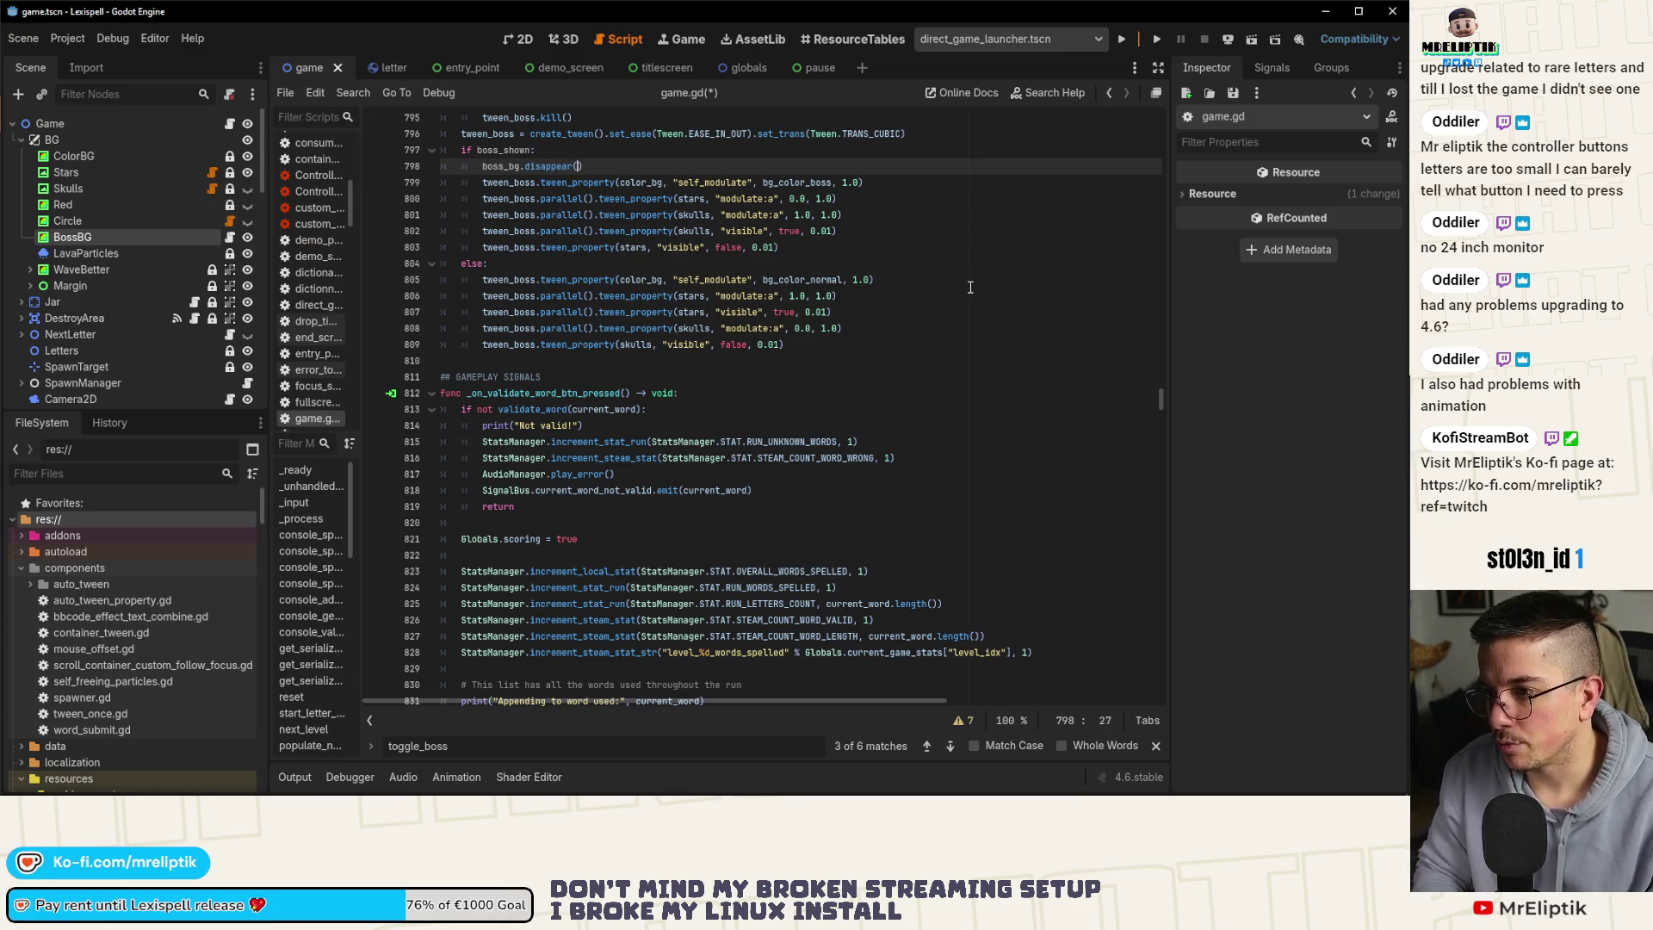
pyautogui.scroll(2, 755, 231)
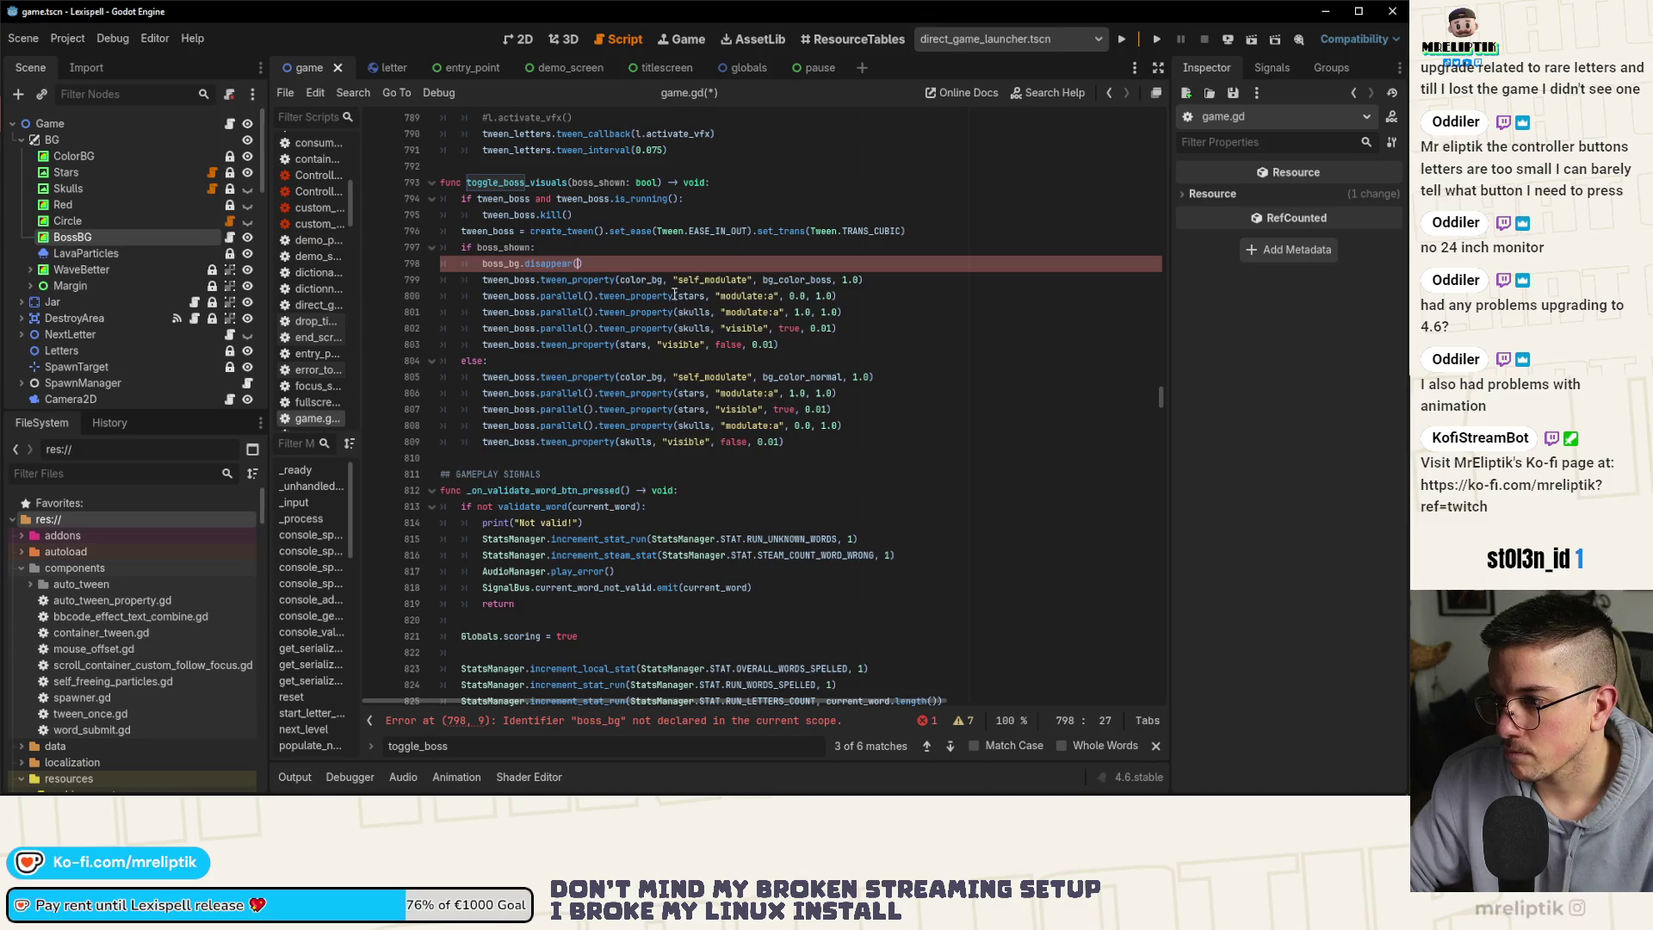
pyautogui.click(722, 280)
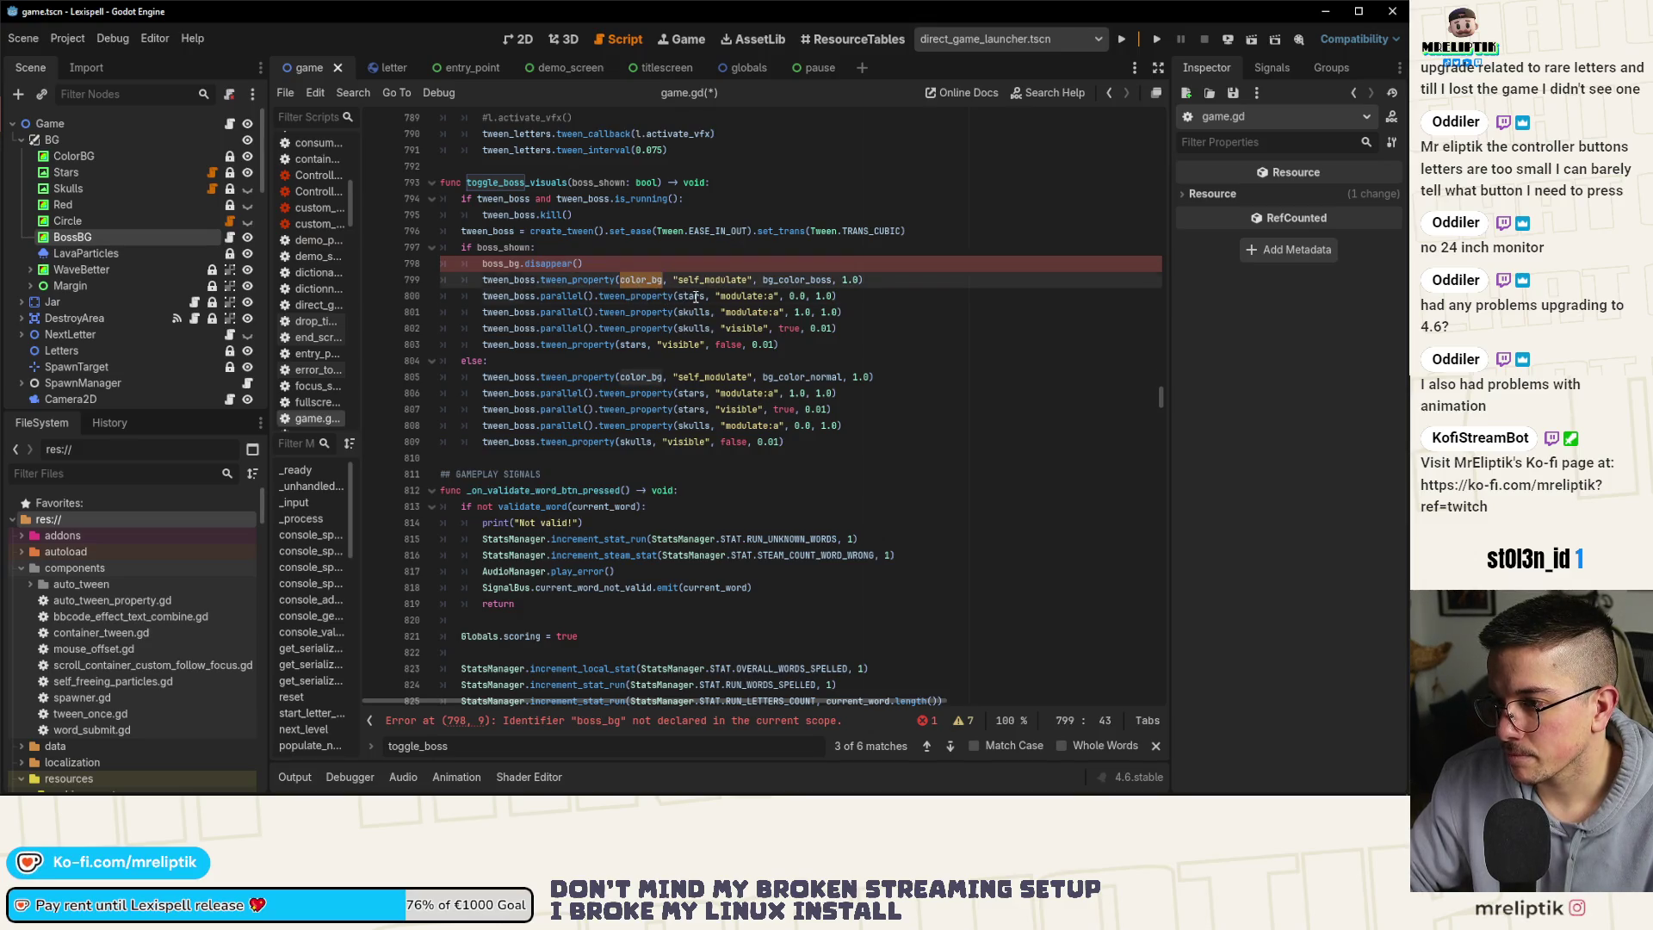
pyautogui.click(695, 313)
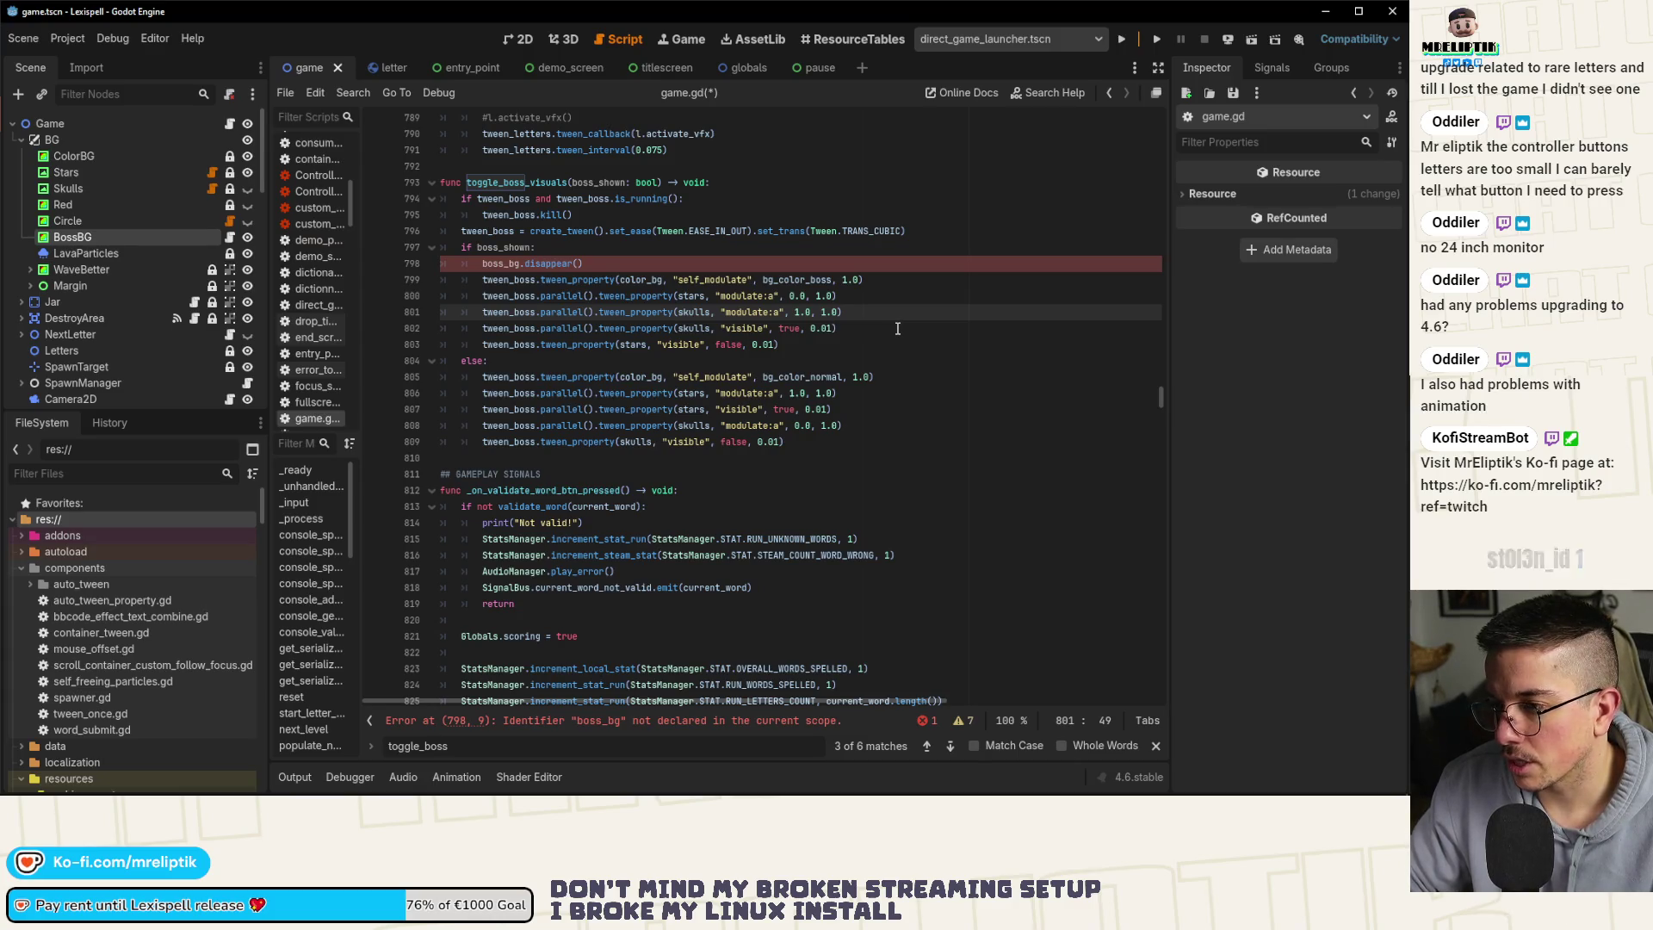
pyautogui.hotkey('ctrl', 'shift', 'k')
pyautogui.hotkey('ctrl', 'shift', 'k')
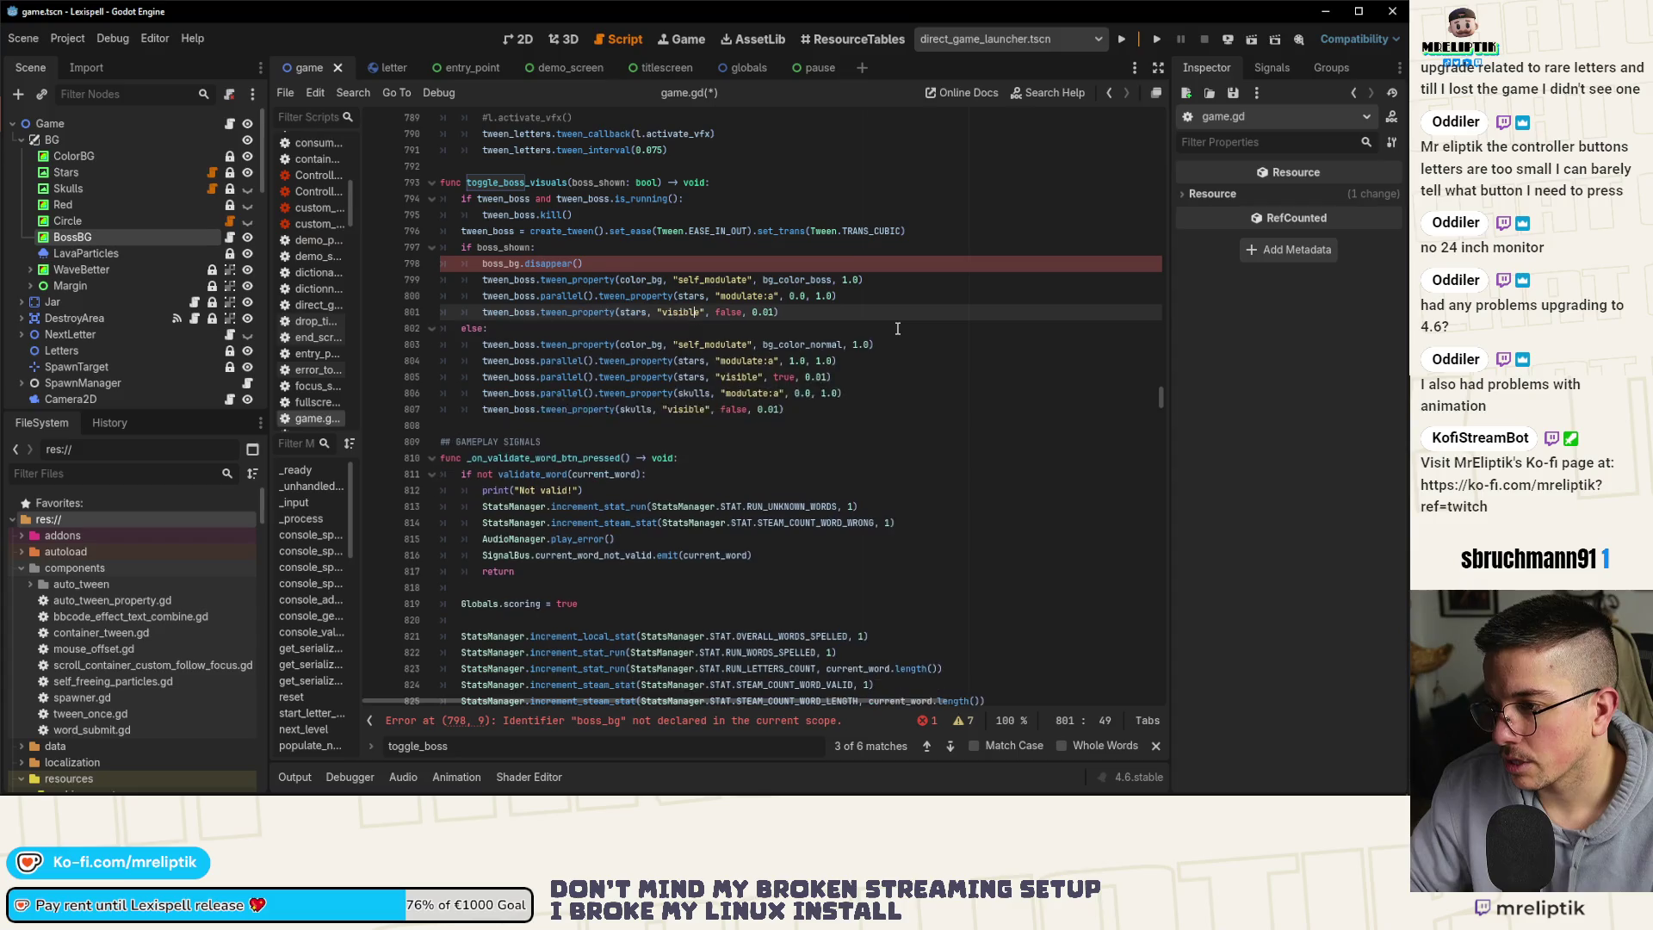
pyautogui.hotkey('ctrl', 's')
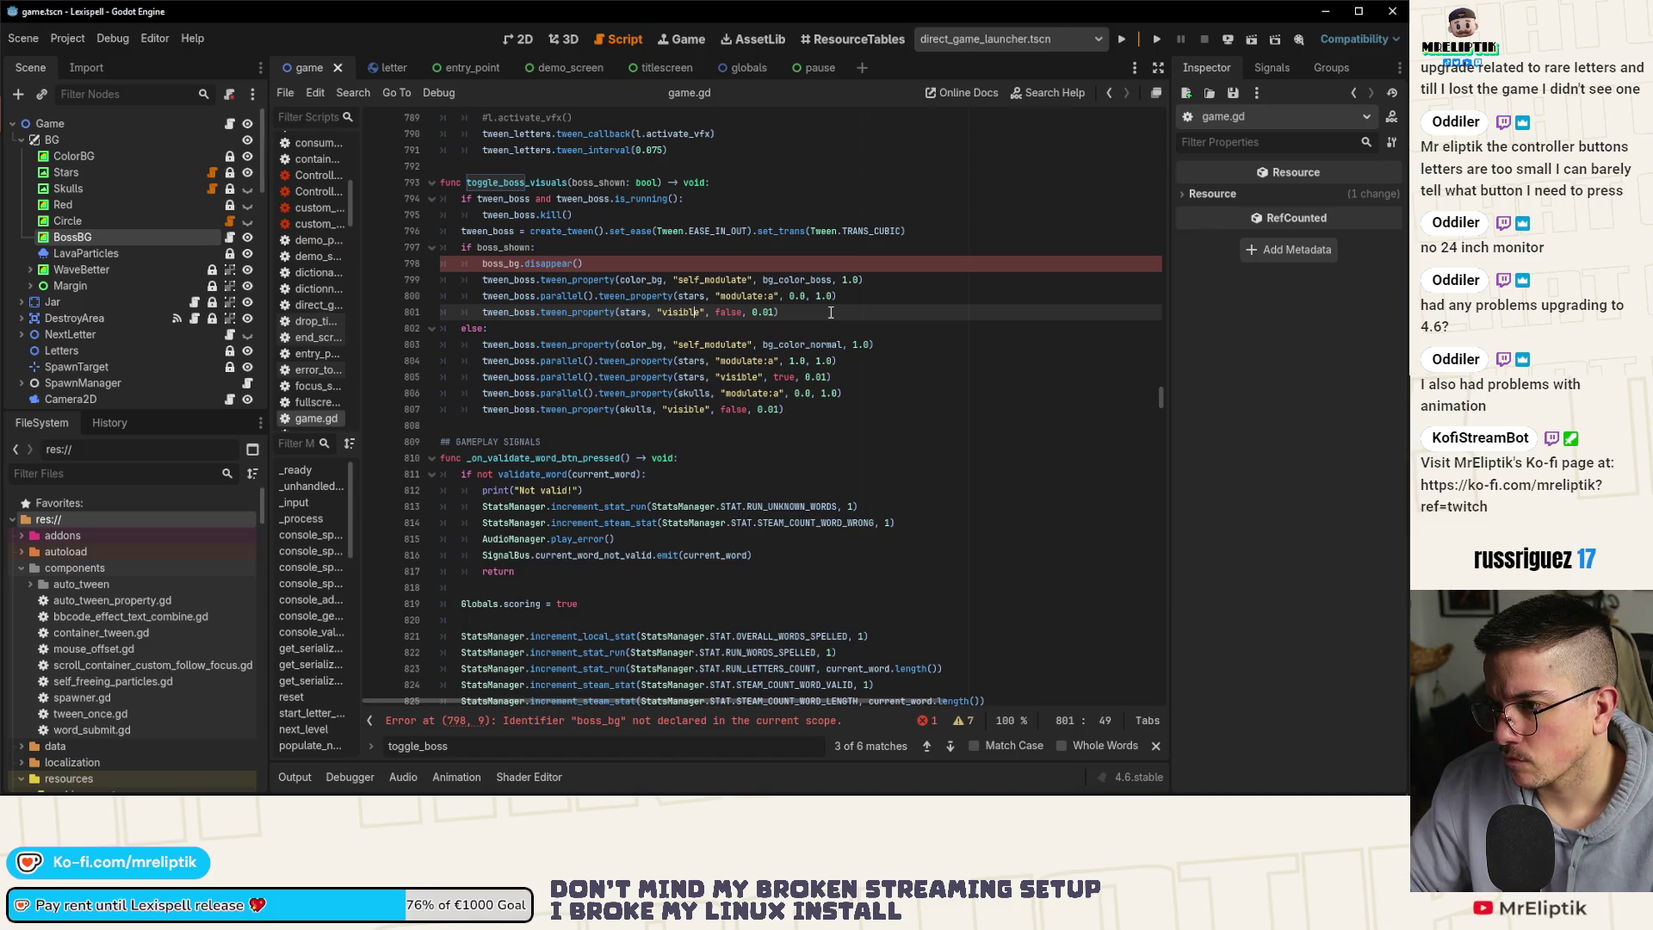
pyautogui.hotkey('ctrl', 'z')
pyautogui.hotkey('ctrl', 'z')
pyautogui.hotkey('ctrl', 'shift', 'z')
pyautogui.hotkey('ctrl', 'shift', 'z')
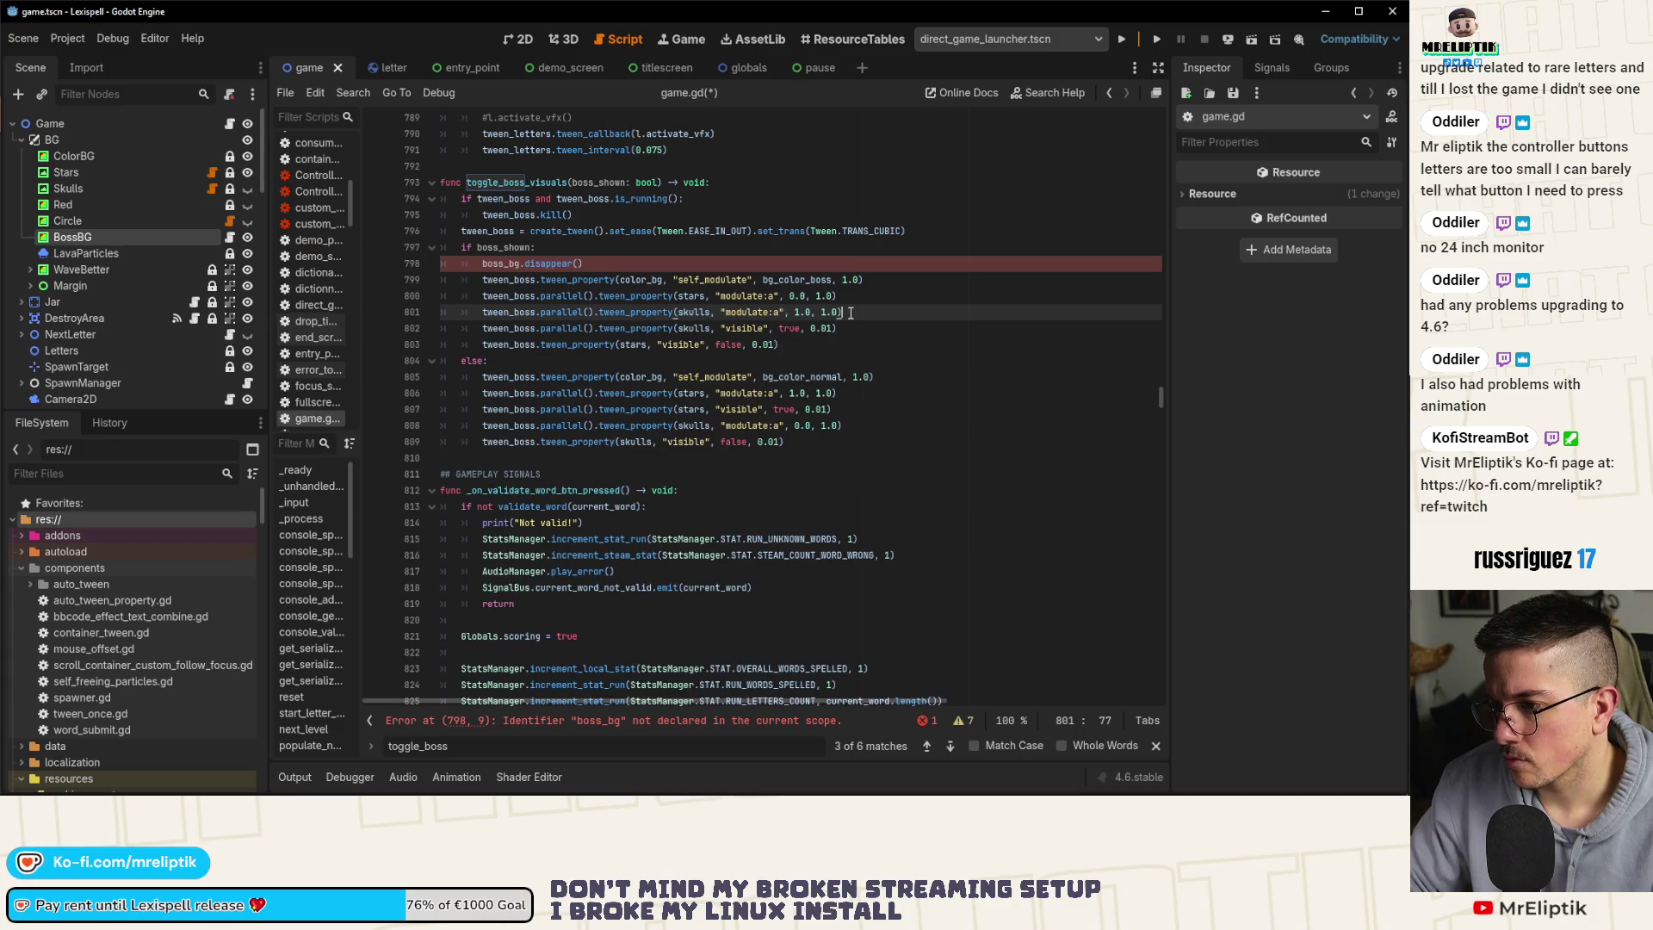
pyautogui.hotkey('ctrl', 's')
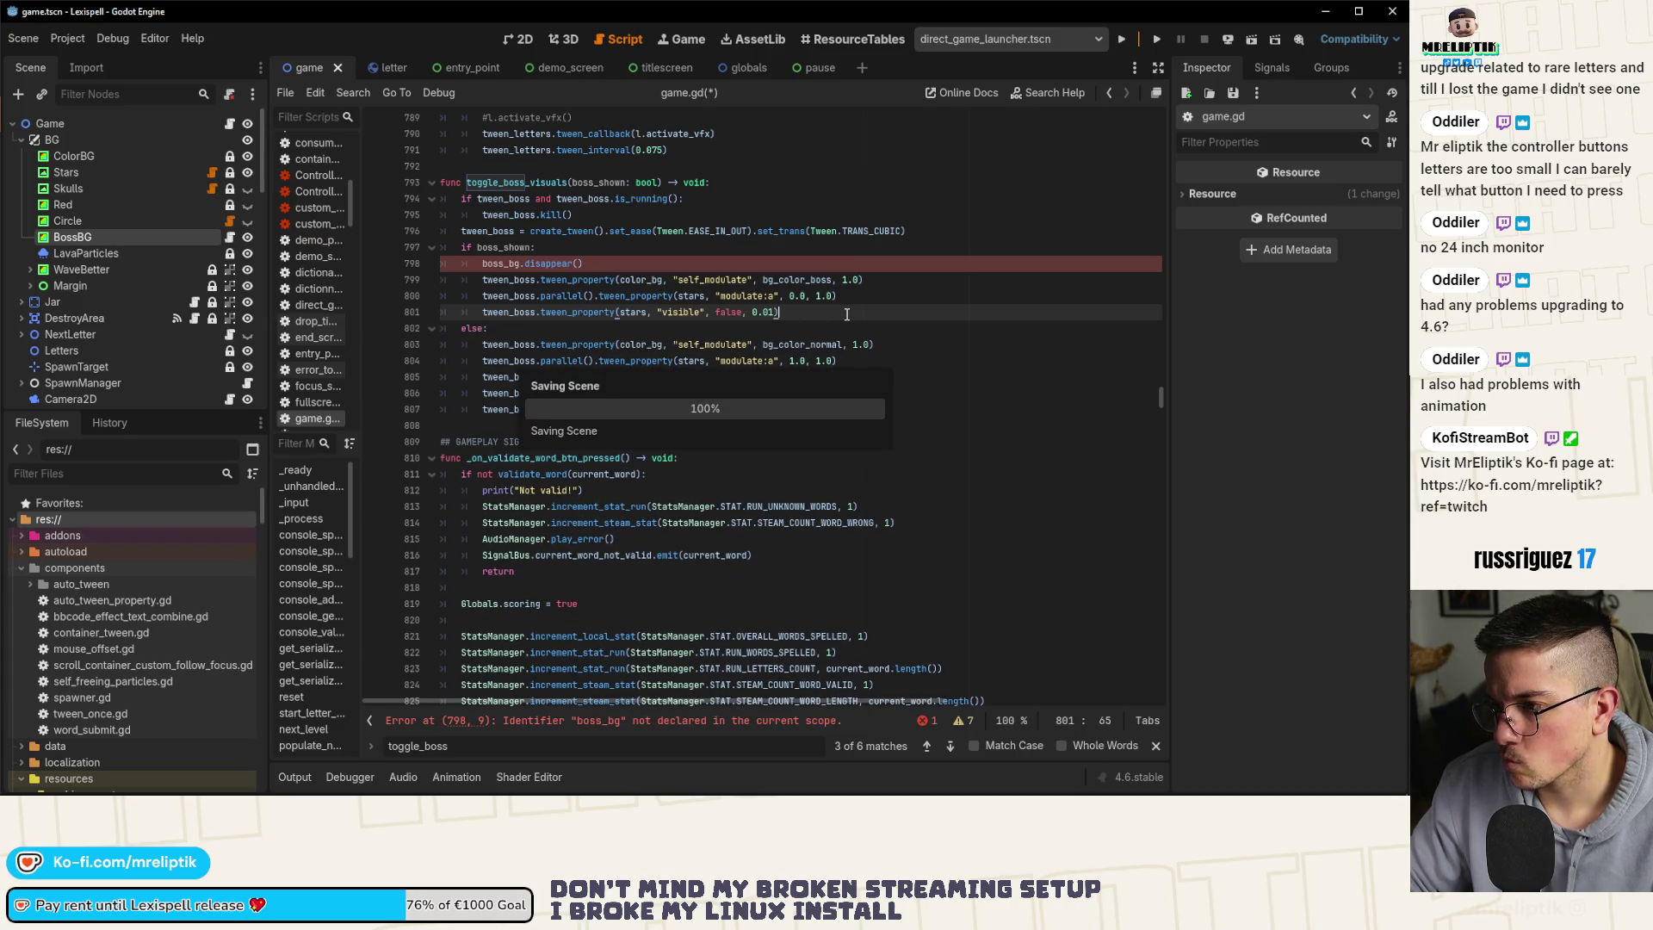
# Copy disappear() into the else block and change the original call to boss_bg.appear()
pyautogui.click(634, 263)
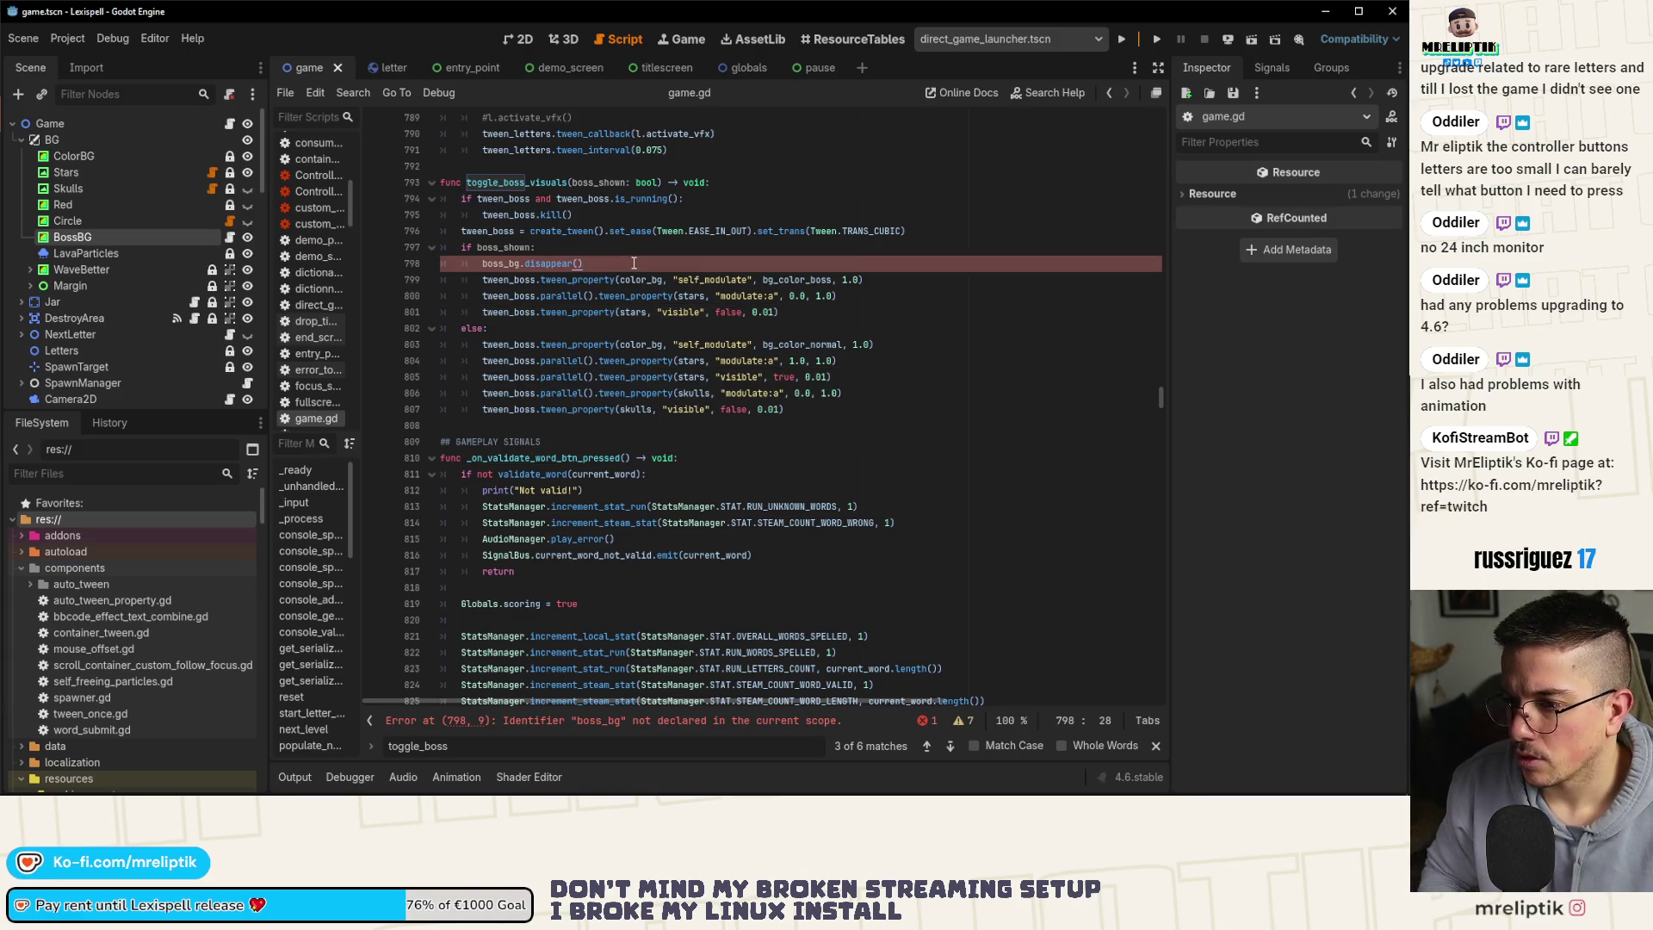
pyautogui.hotkey('ctrl', 'shift', 'd')
pyautogui.hotkey('alt', 'Down')
pyautogui.hotkey('alt', 'Down')
pyautogui.hotkey('alt', 'Down')
pyautogui.click(634, 263)
pyautogui.press('Left')
pyautogui.press('Left')
pyautogui.hotkey('ctrl', 'BackSpace')
pyautogui.write('appear')
pyautogui.hotkey('ctrl', 's')
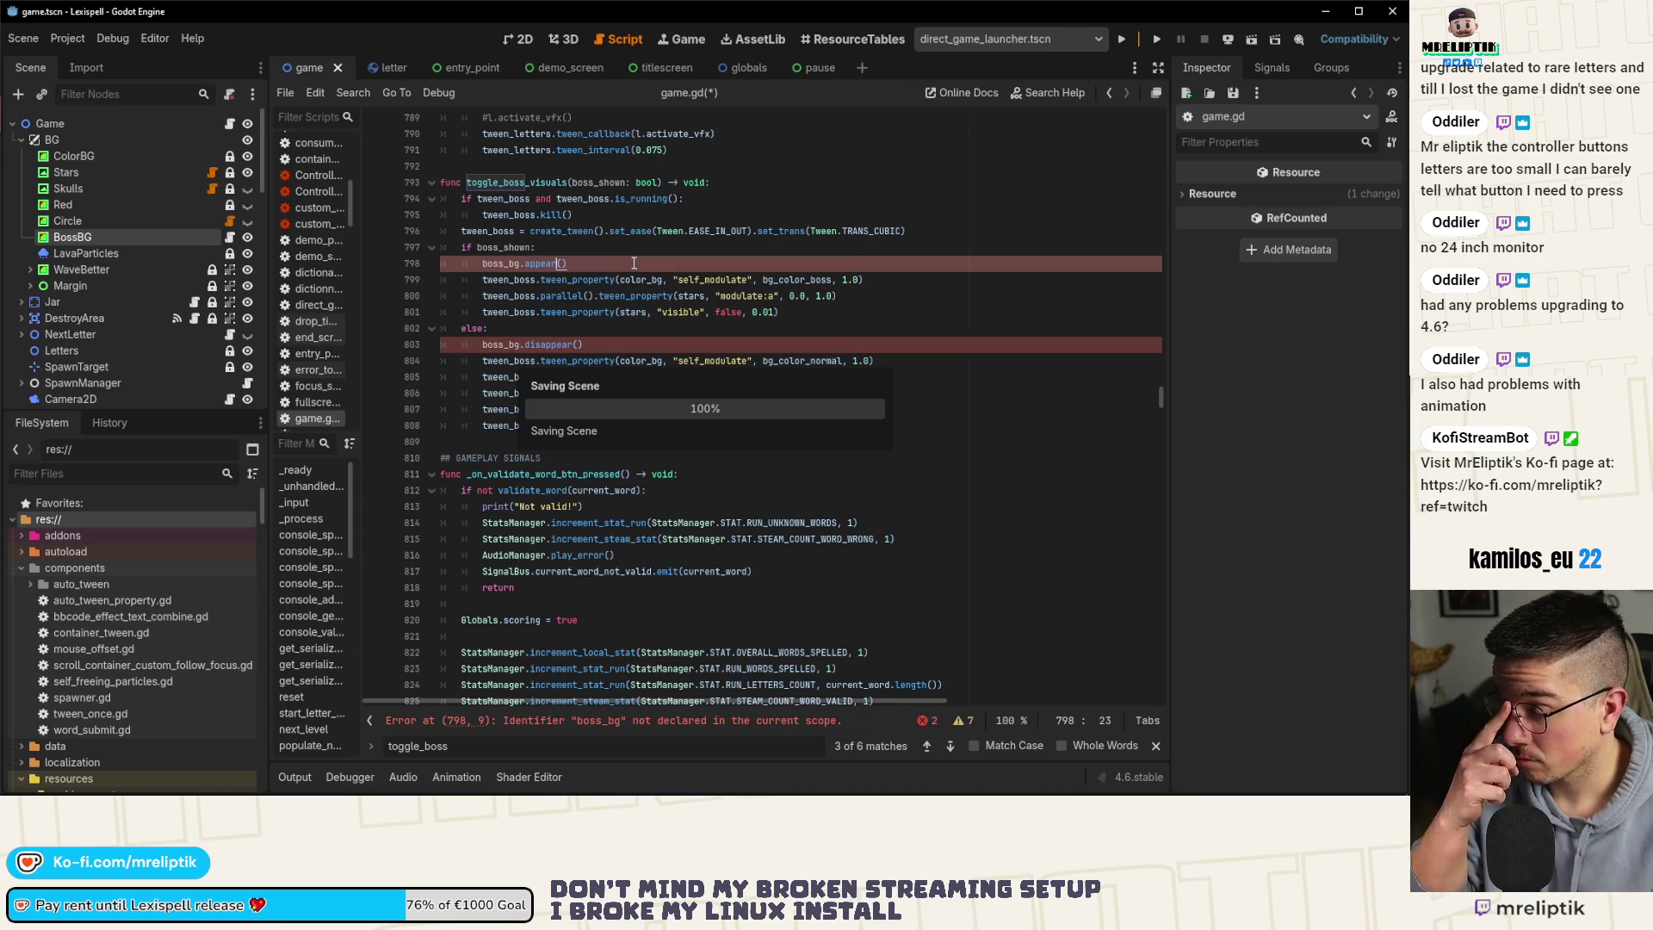
# Delete the color_bg self_modulate and stars modulate:a tweens, keeping appear() first
pyautogui.click(833, 295)
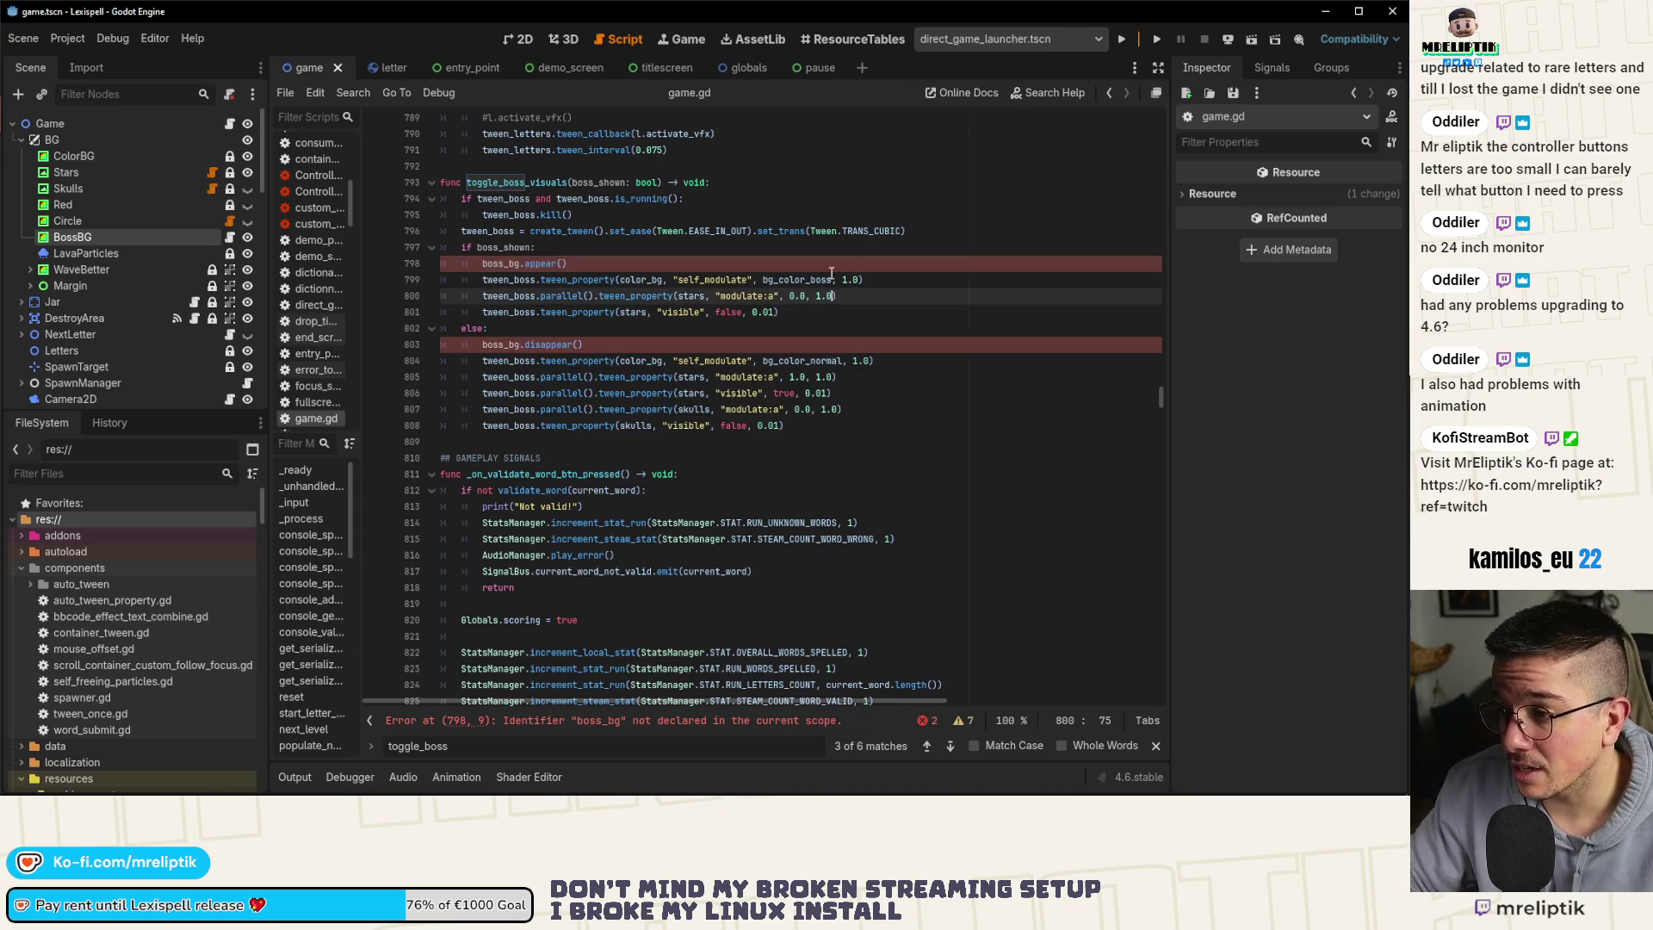
pyautogui.click(832, 266)
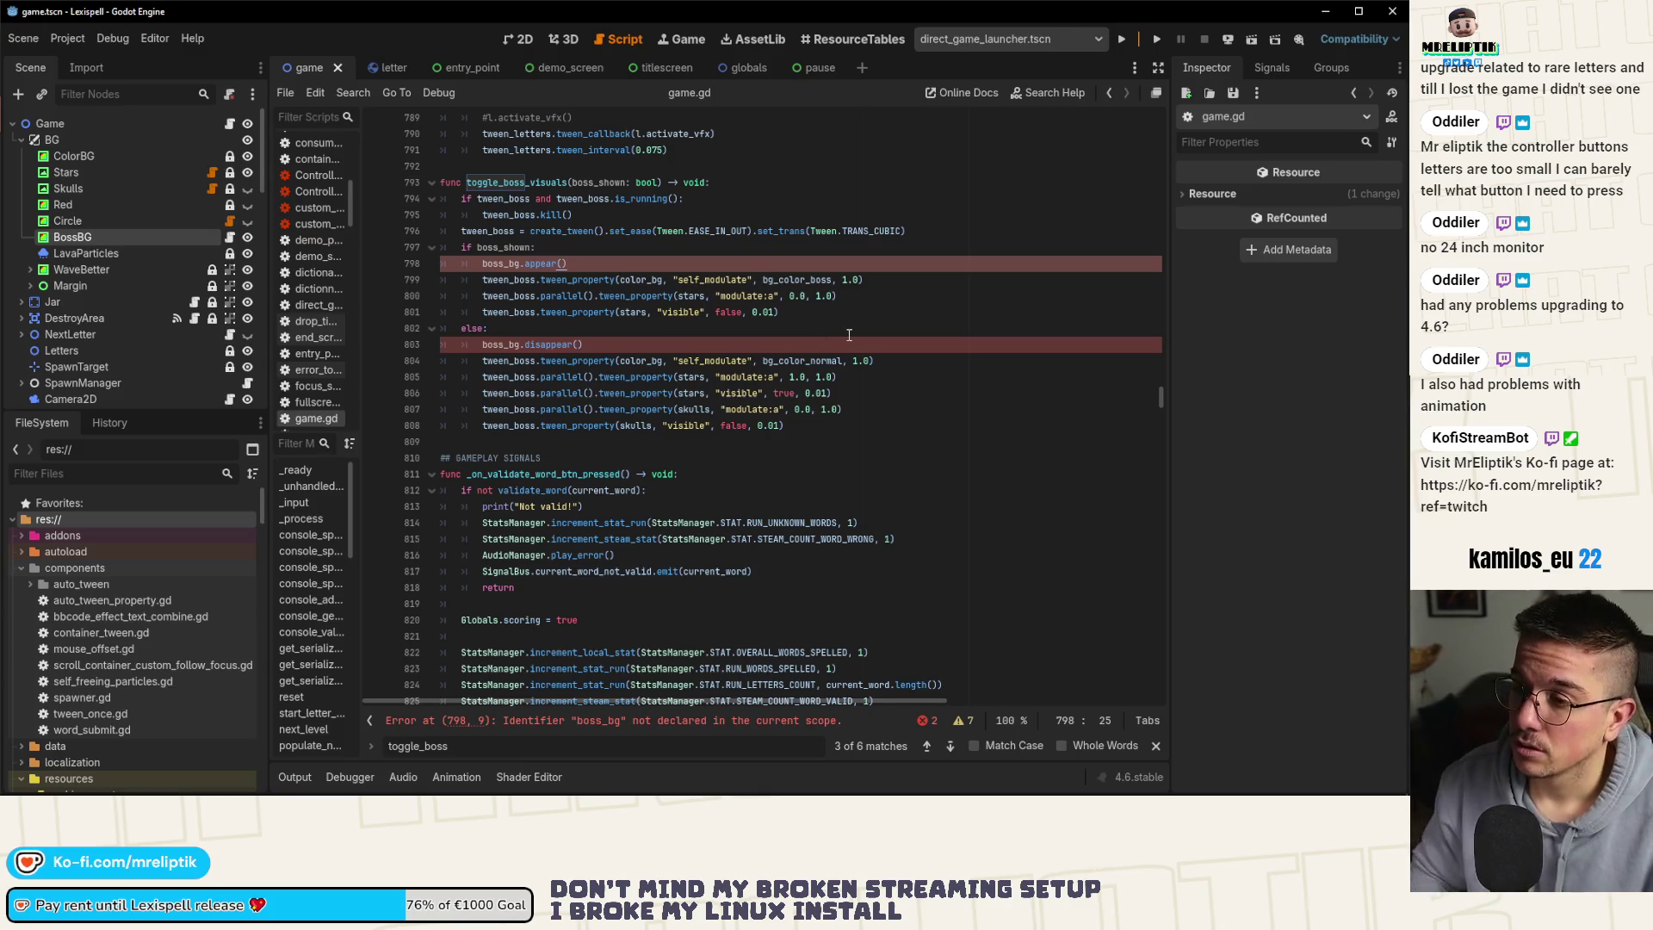
pyautogui.hotkey('alt', 'Down')
pyautogui.hotkey('alt', 'Up')
pyautogui.press('Down')
pyautogui.press('Down')
pyautogui.press('Up')
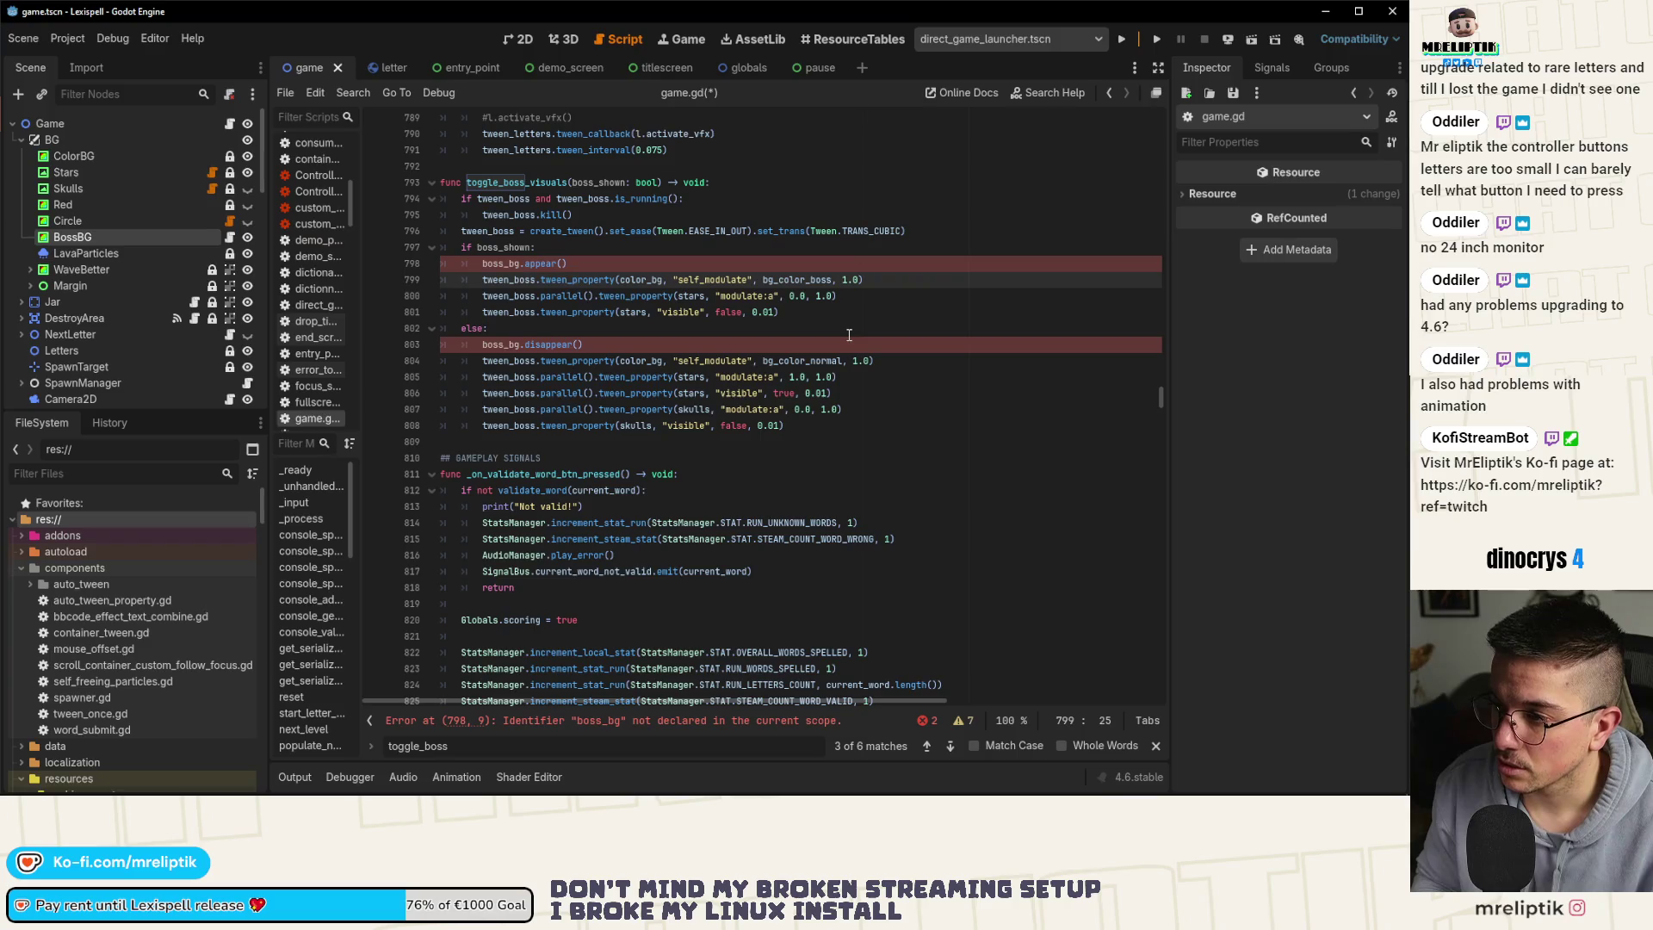
pyautogui.hotkey('ctrl', 'shift', 'k')
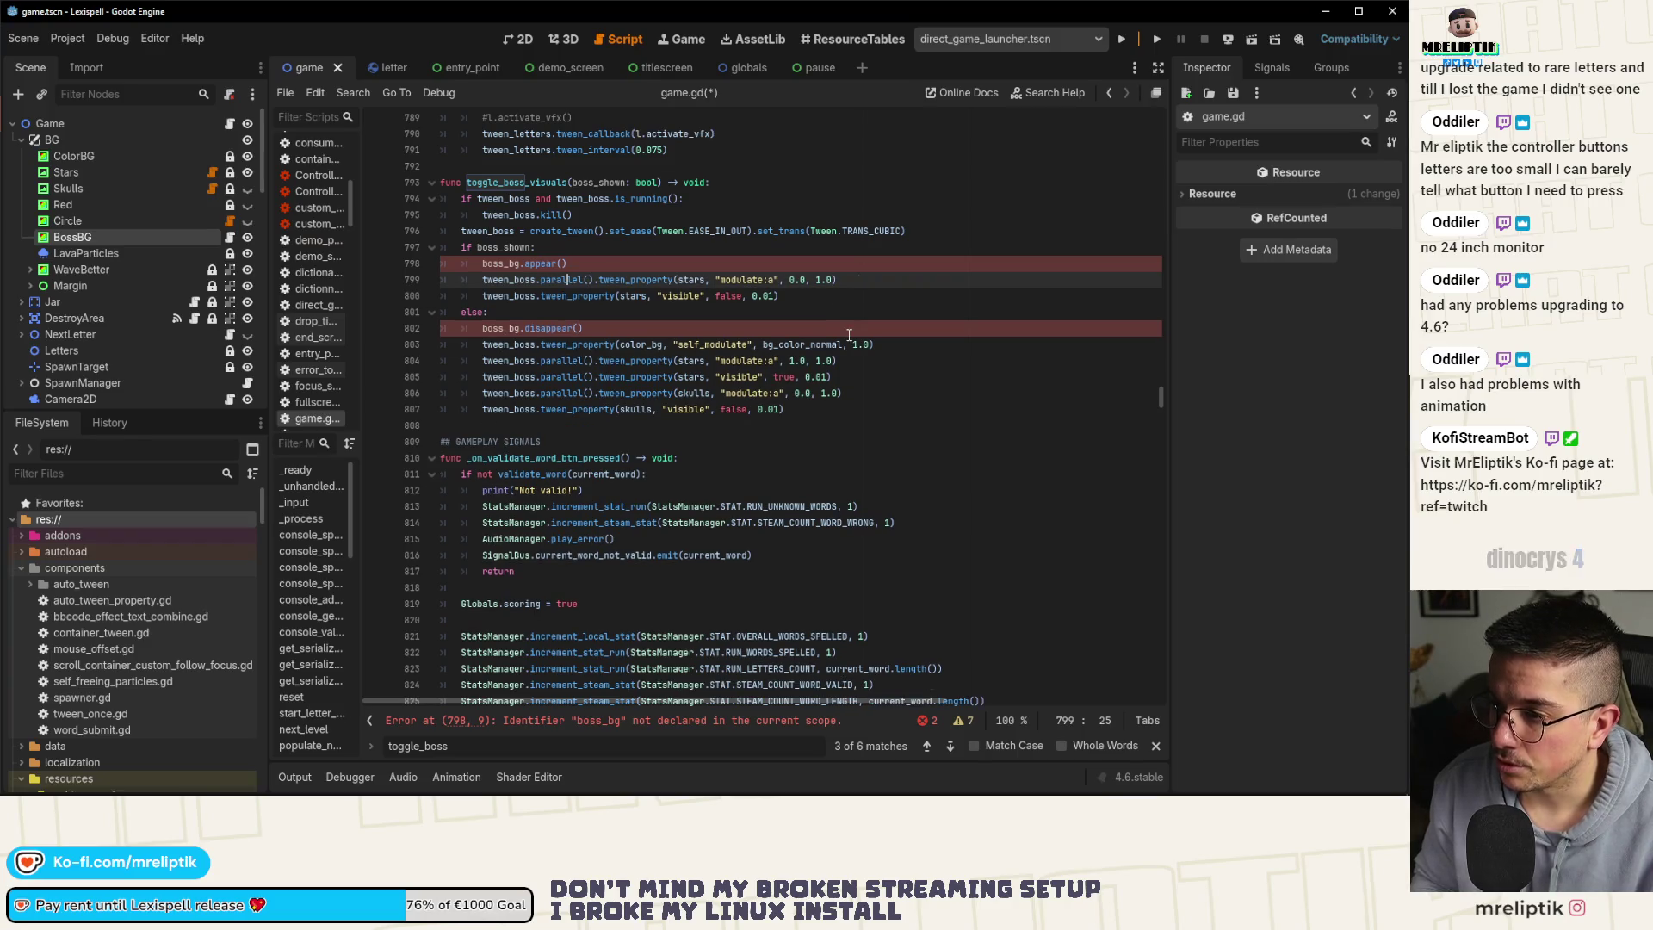
pyautogui.hotkey('ctrl', 'Right')
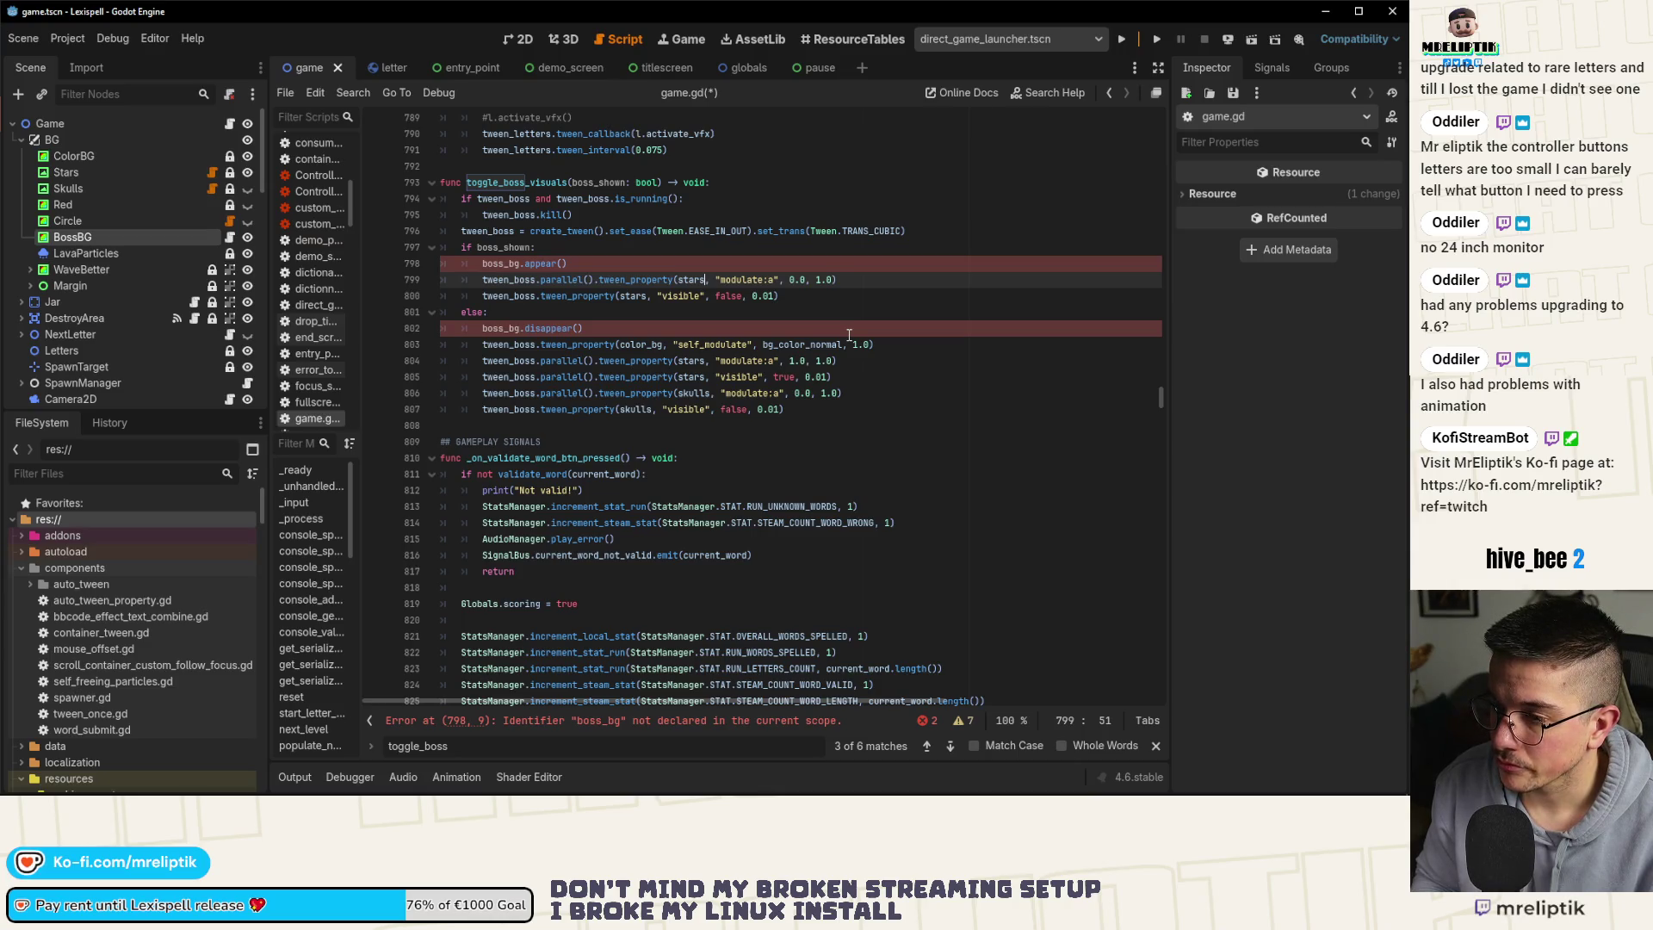
pyautogui.hotkey('ctrl', 'shift', 'k')
pyautogui.press('Up')
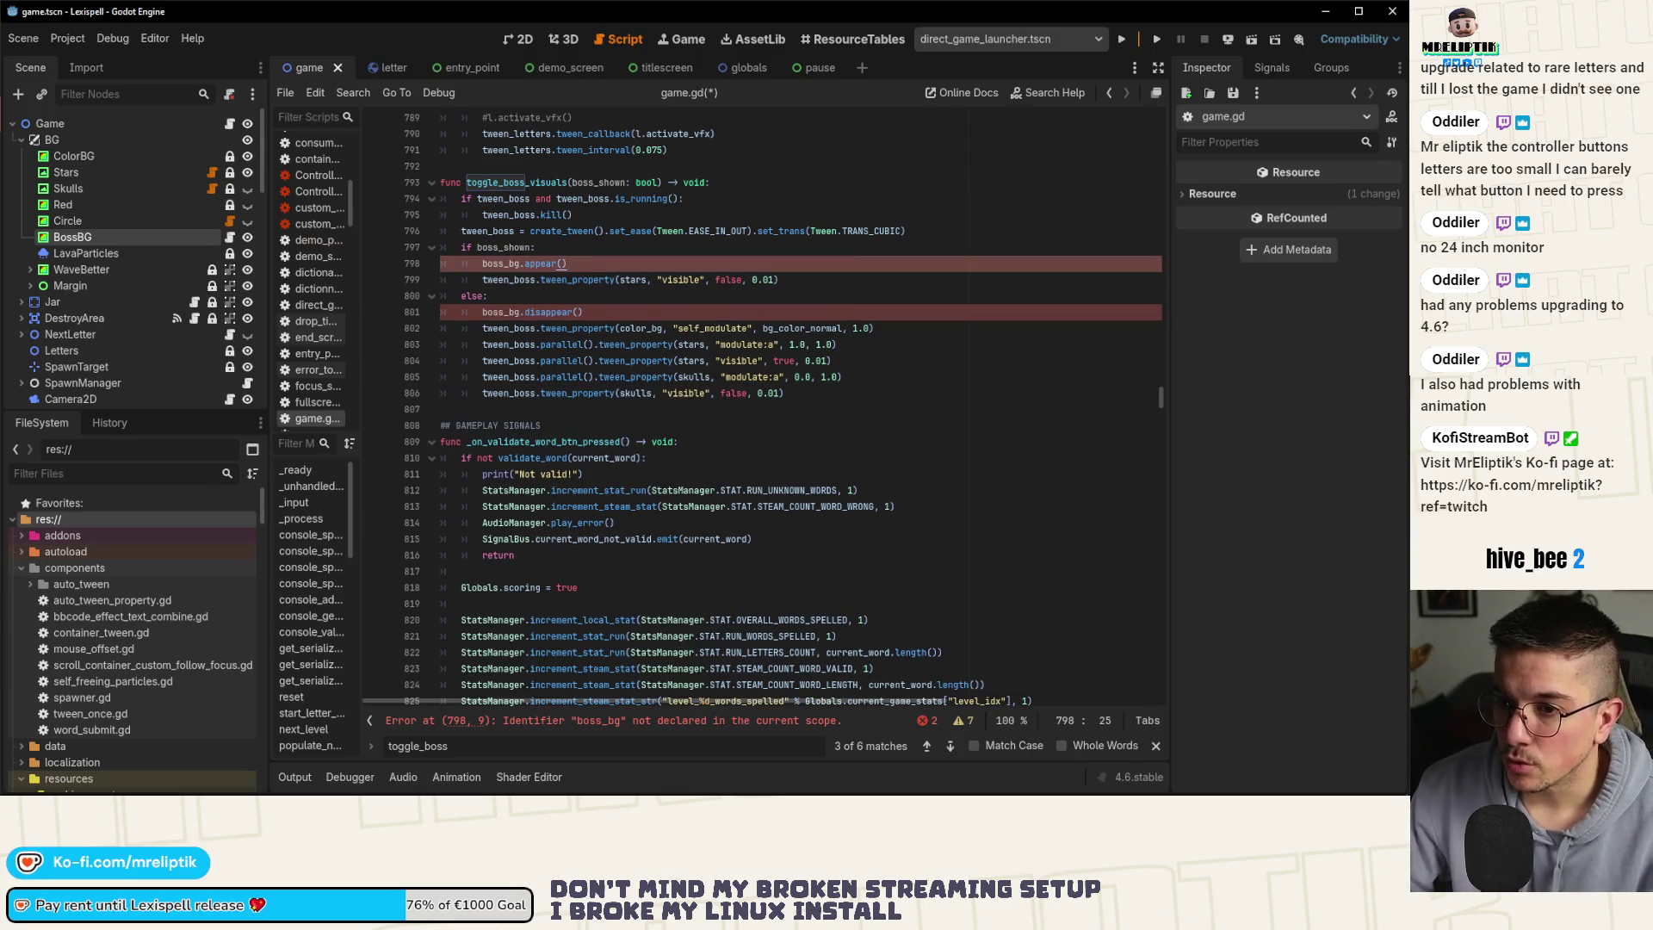
pyautogui.click(230, 236)
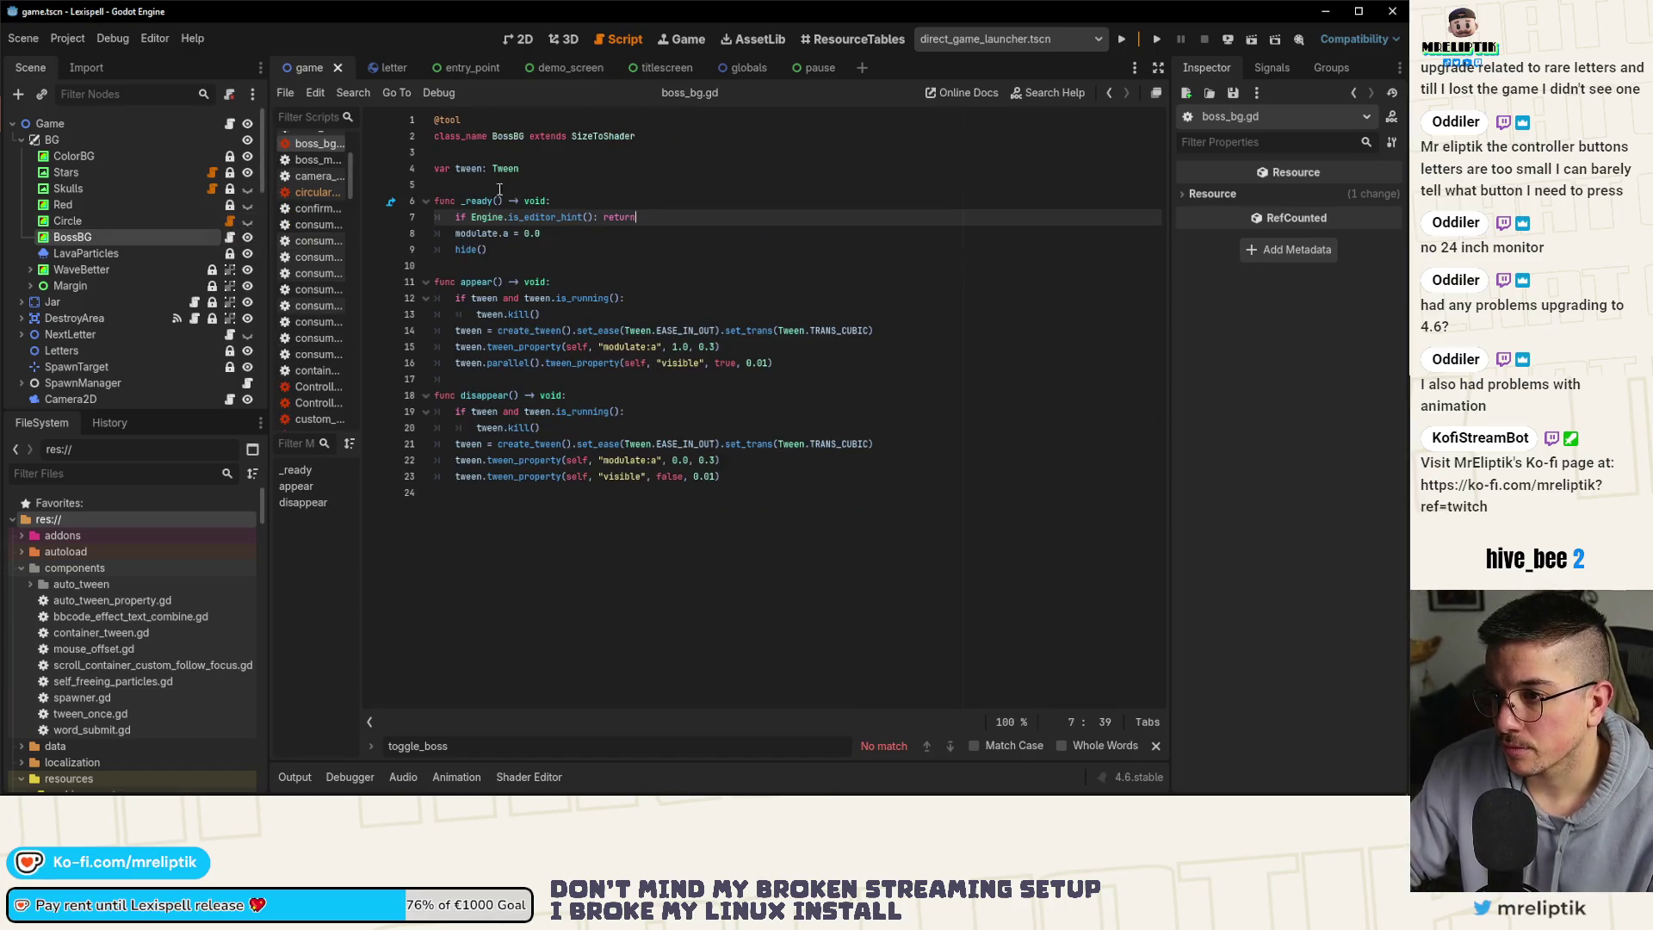
# Declare signal appeared() and signal disappeared() below class_name in boss_bg.gd, save, and return to game.gd
pyautogui.click(456, 147)
pyautogui.press('Return')
pyautogui.press('Return')
pyautogui.press('Up')
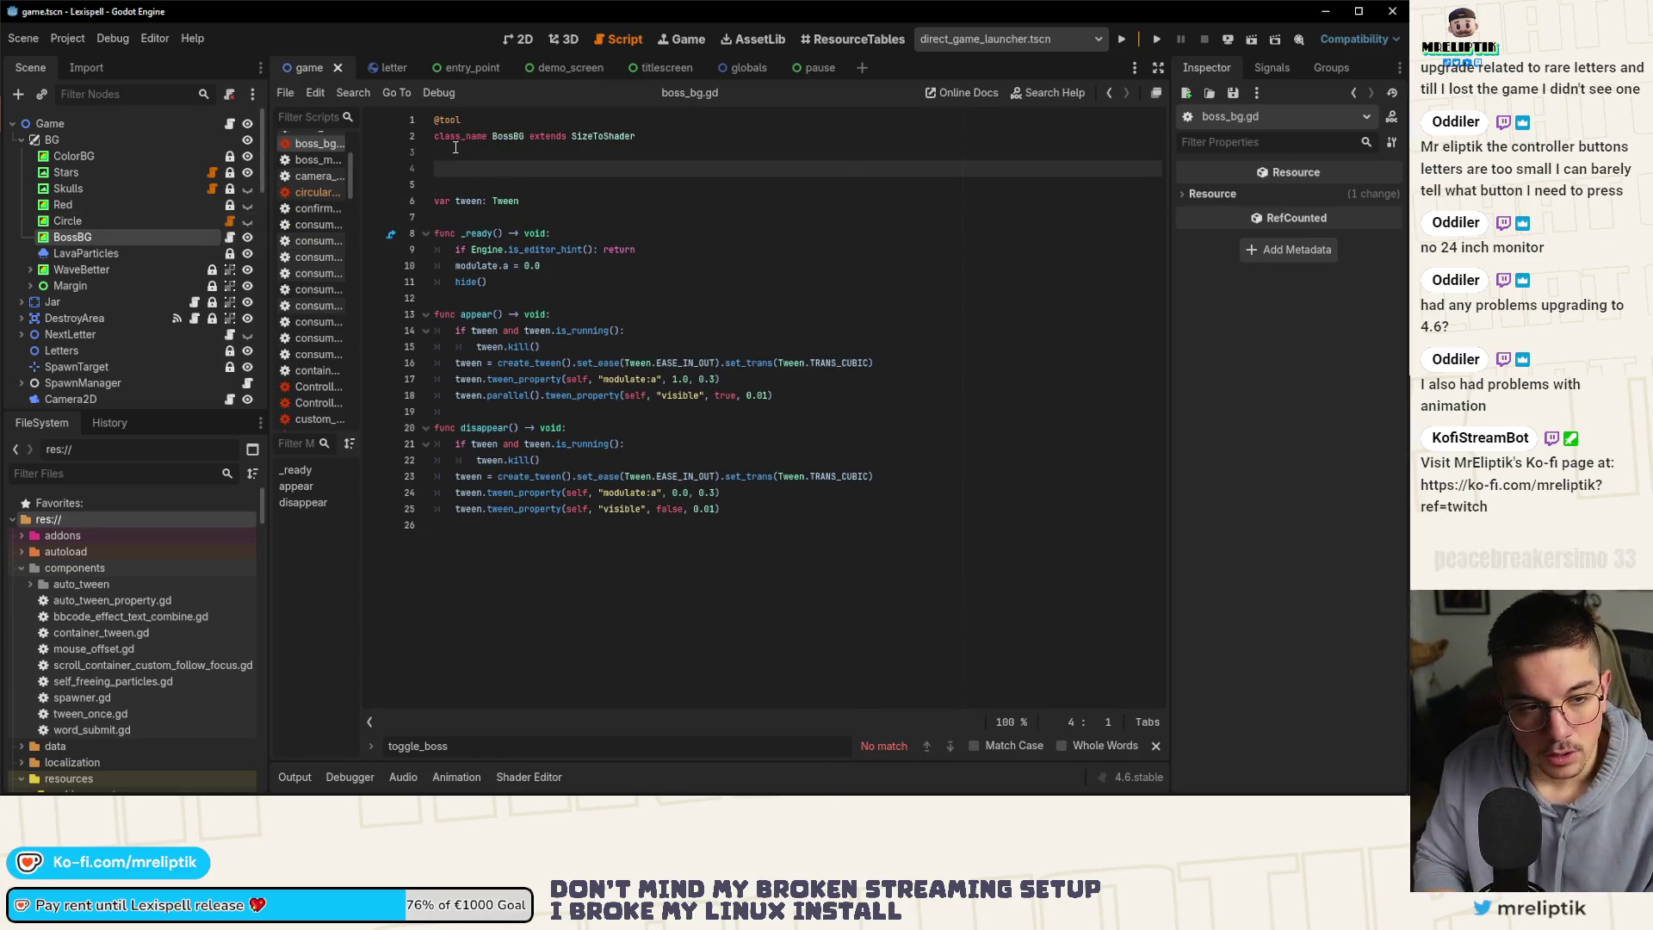
pyautogui.write('ignal ')
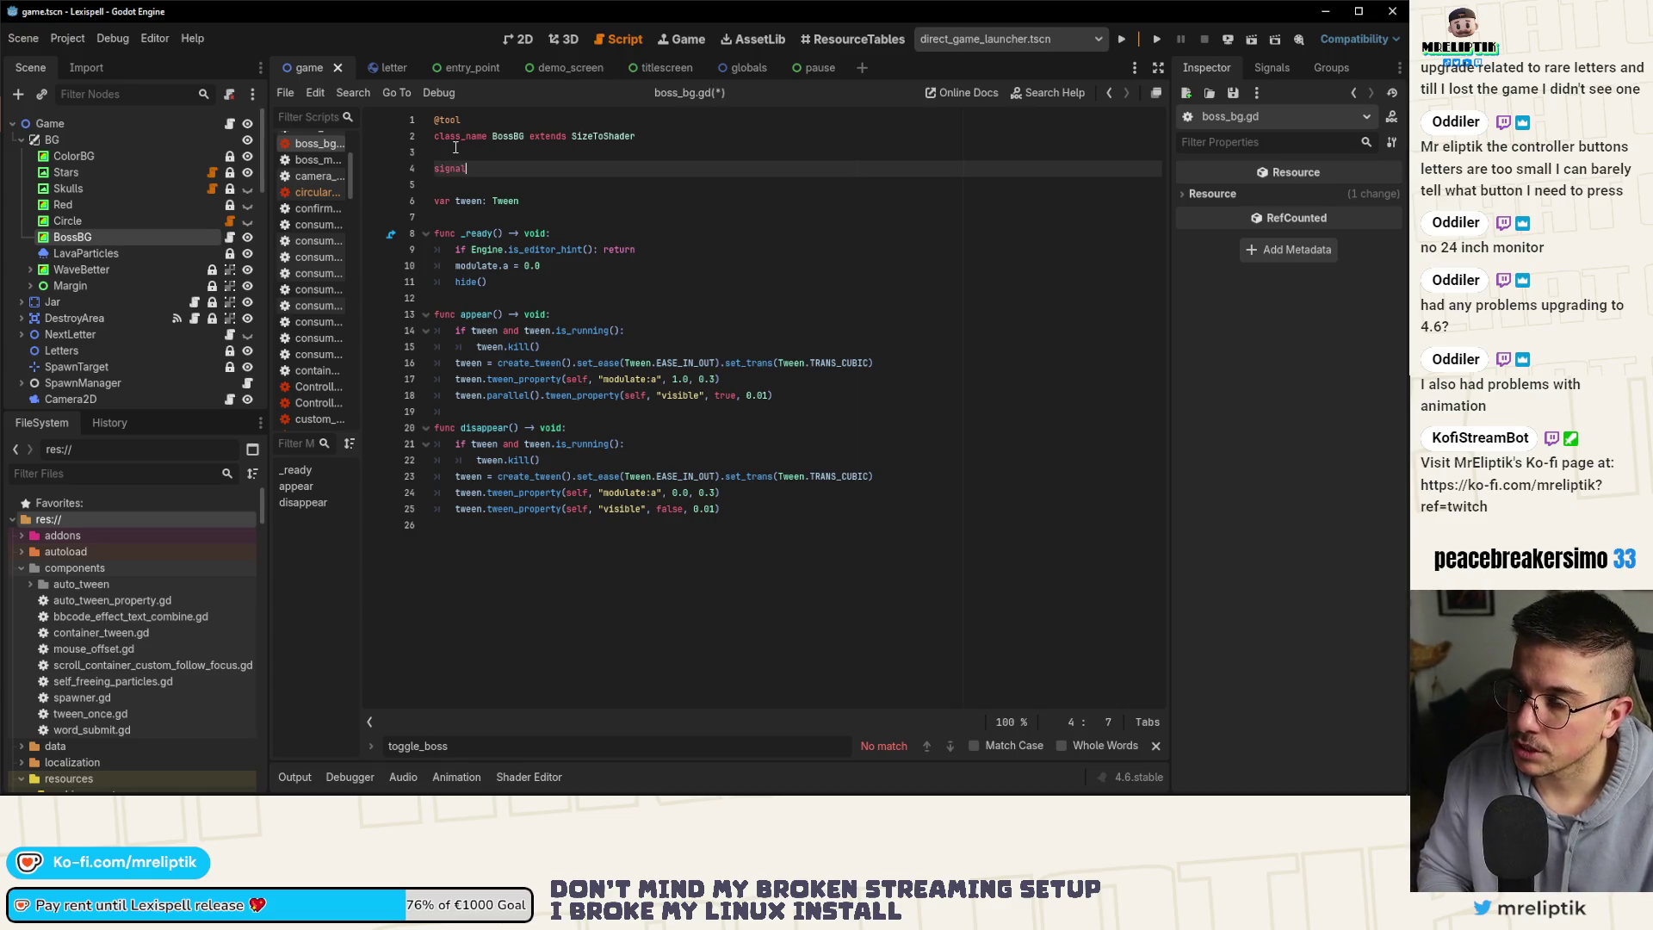
pyautogui.write('appeared(')
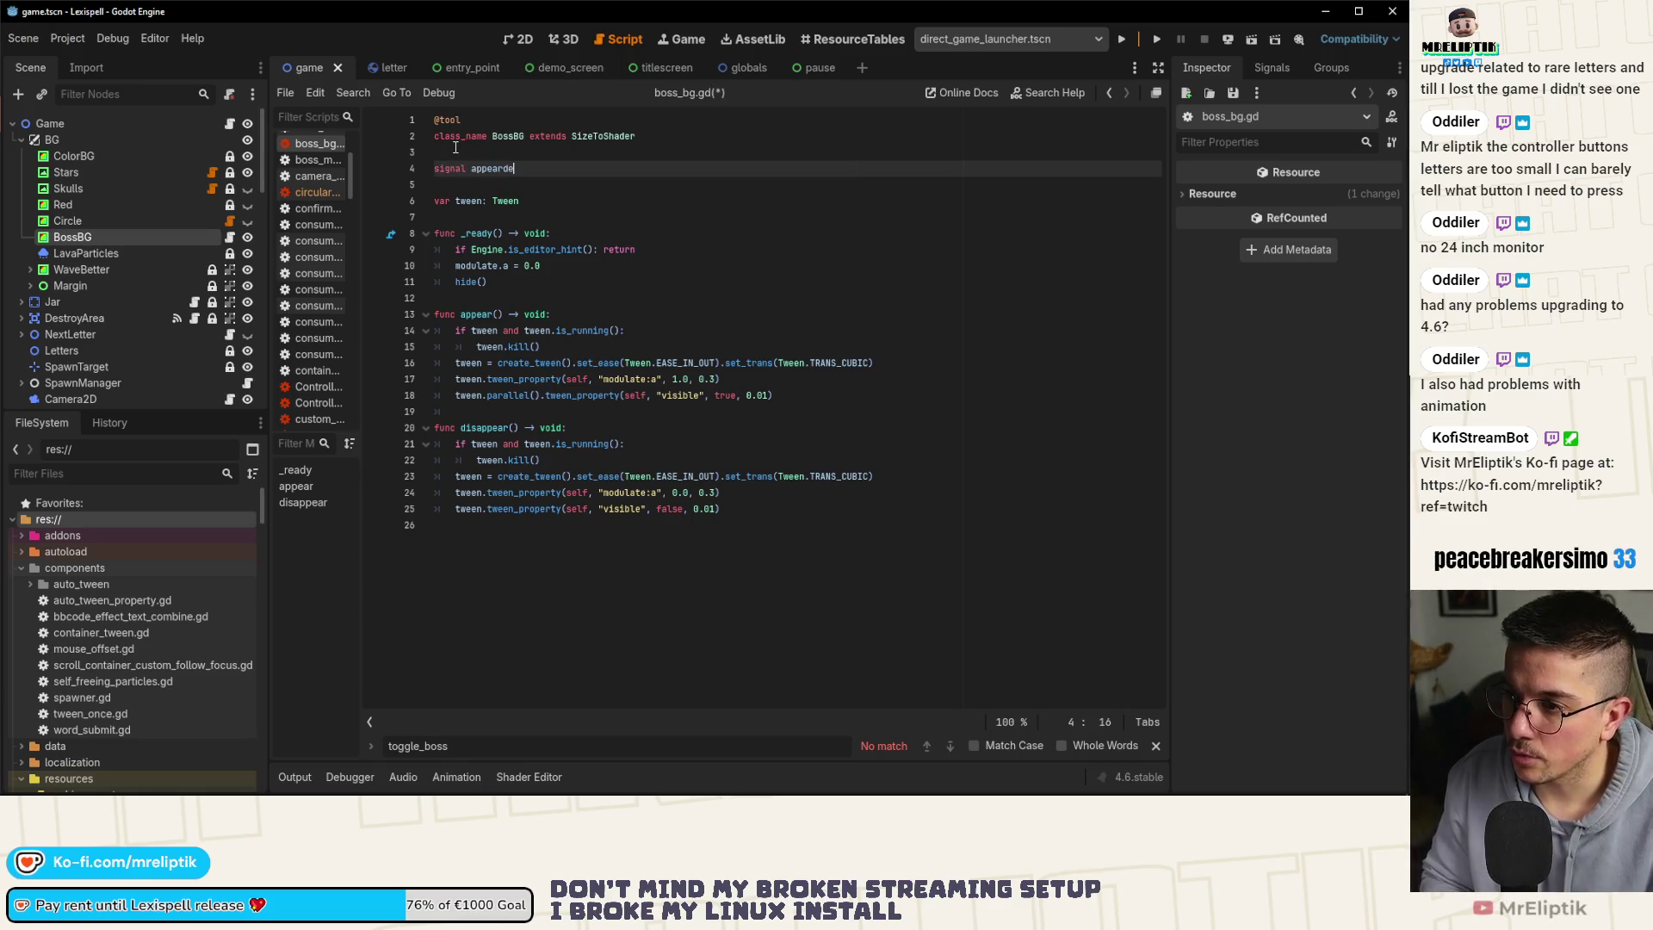
pyautogui.hotkey('ctrl', 'c')
pyautogui.press('Down')
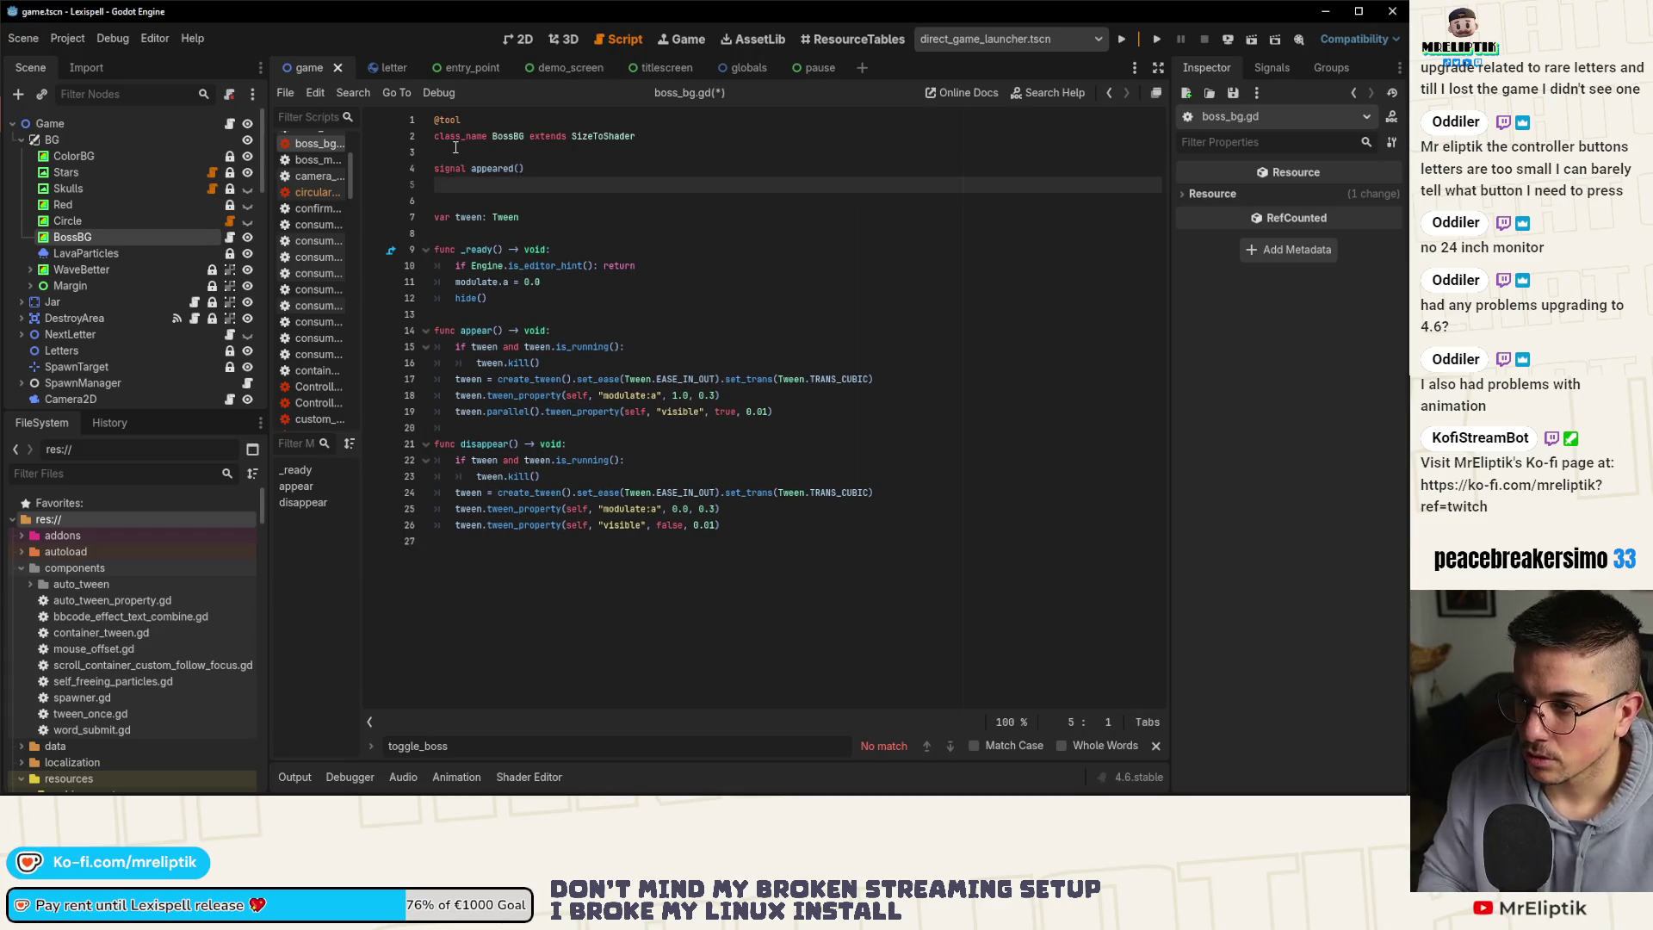
pyautogui.hotkey('ctrl', 'v')
pyautogui.press('Up')
pyautogui.hotkey('ctrl', 'Right')
pyautogui.write('dis')
pyautogui.hotkey('ctrl', 's')
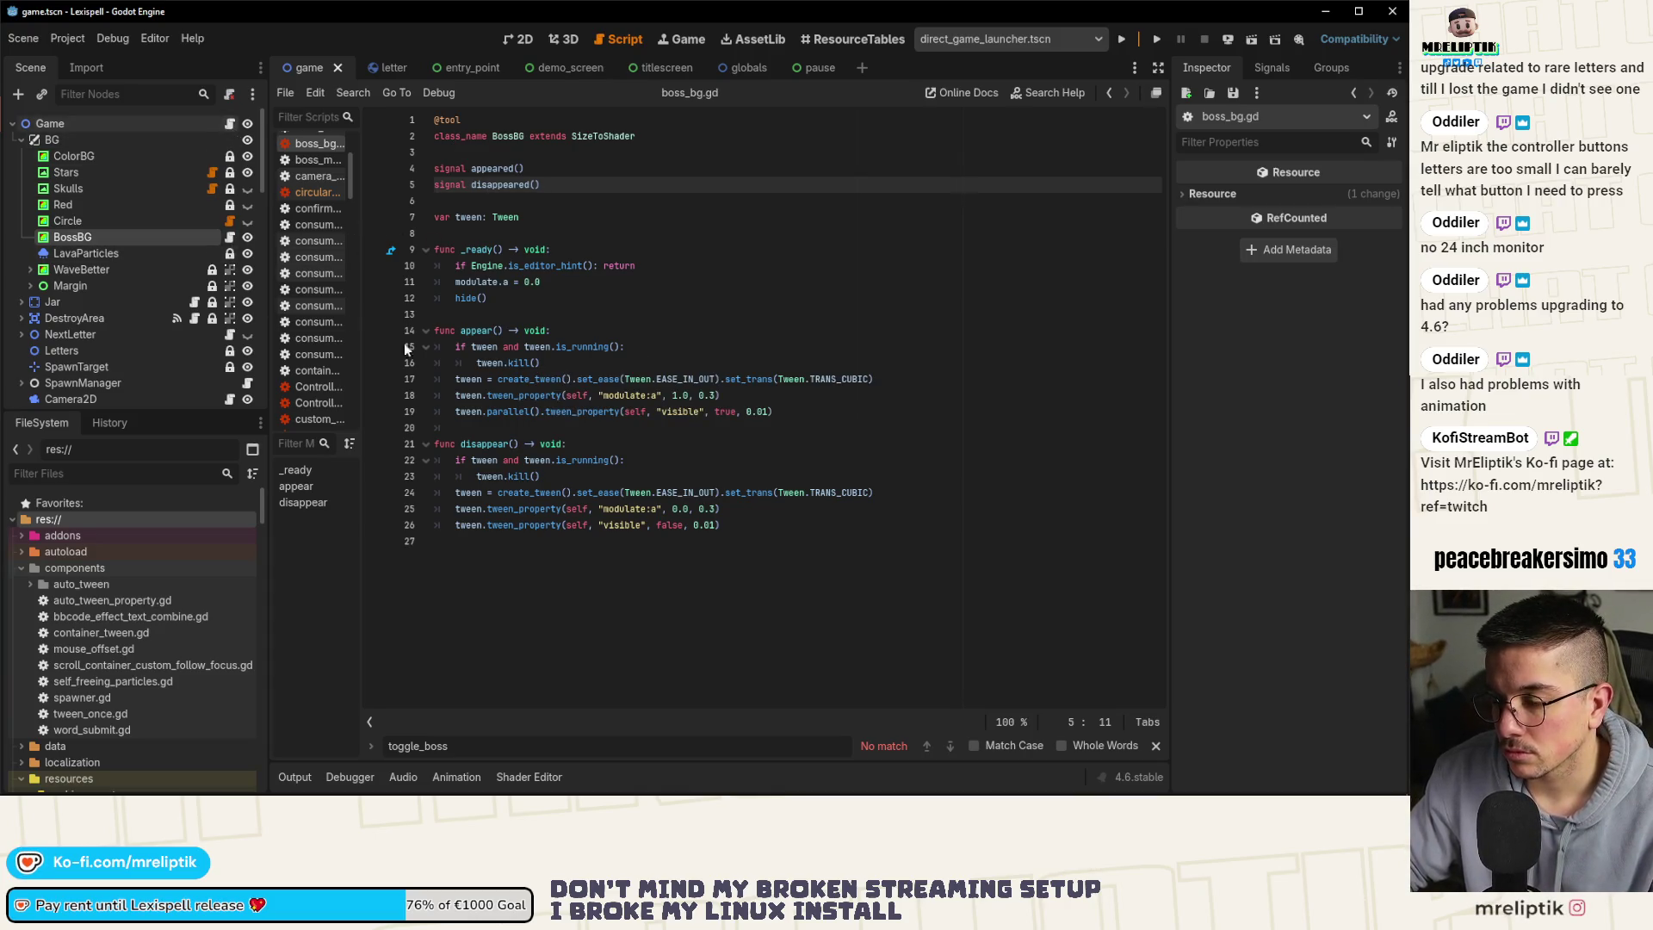
pyautogui.hotkey('alt', 'Left')
pyautogui.moveTo(1163, 395); pyautogui.dragTo(1162, 142)
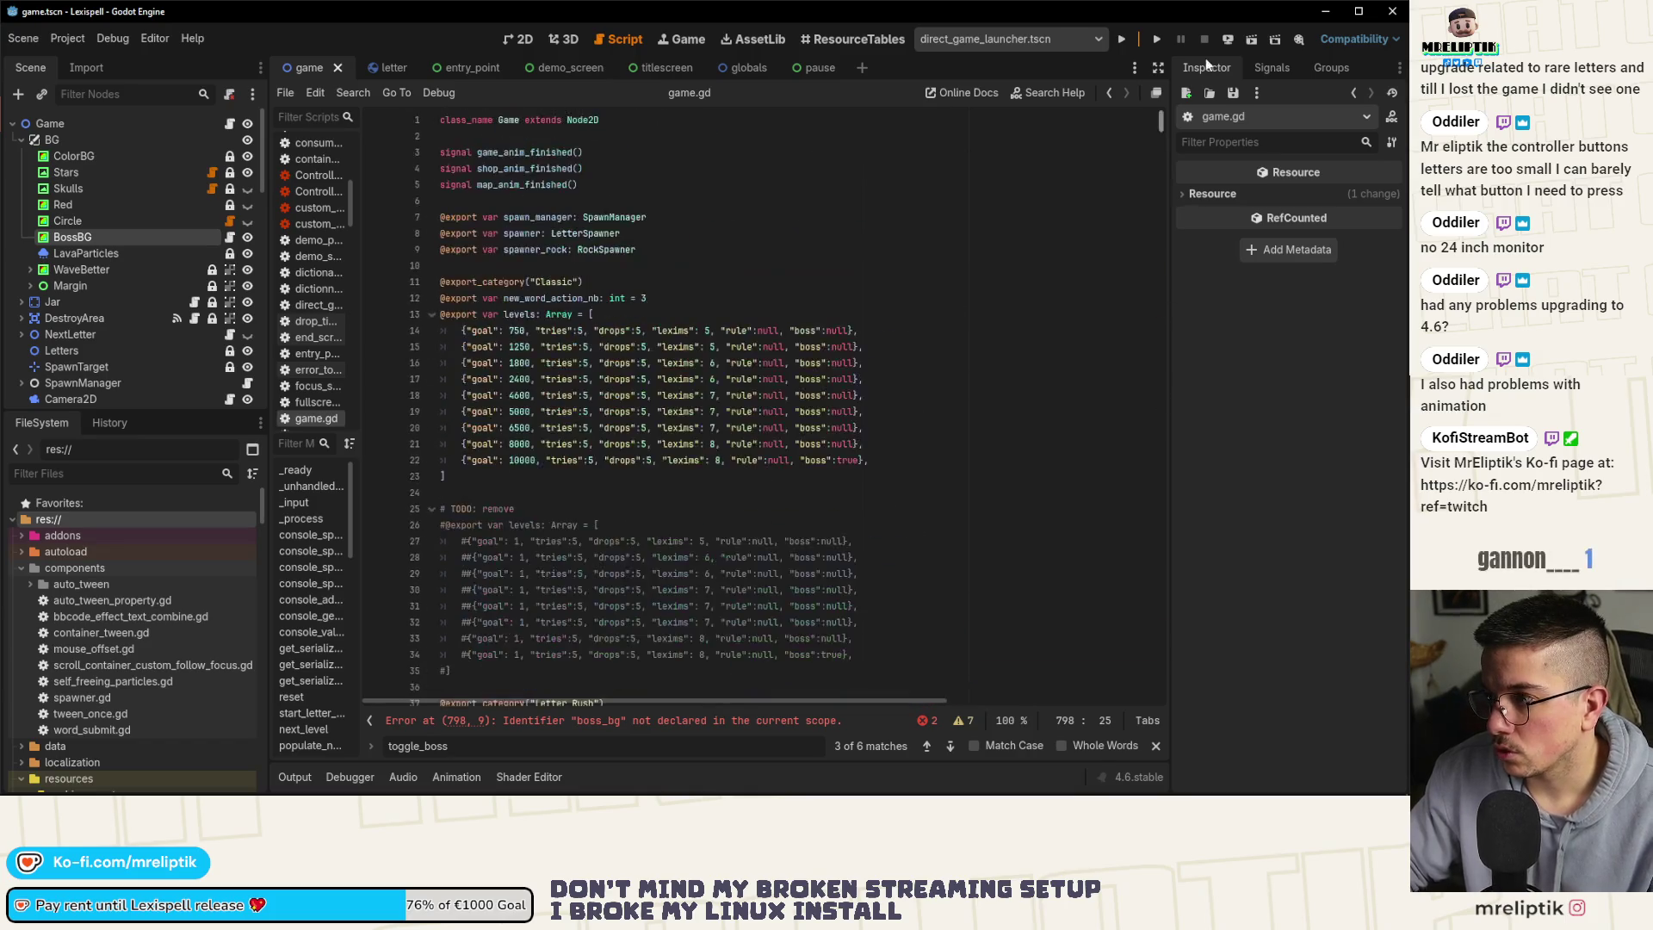
pyautogui.scroll(-8, 597, 476)
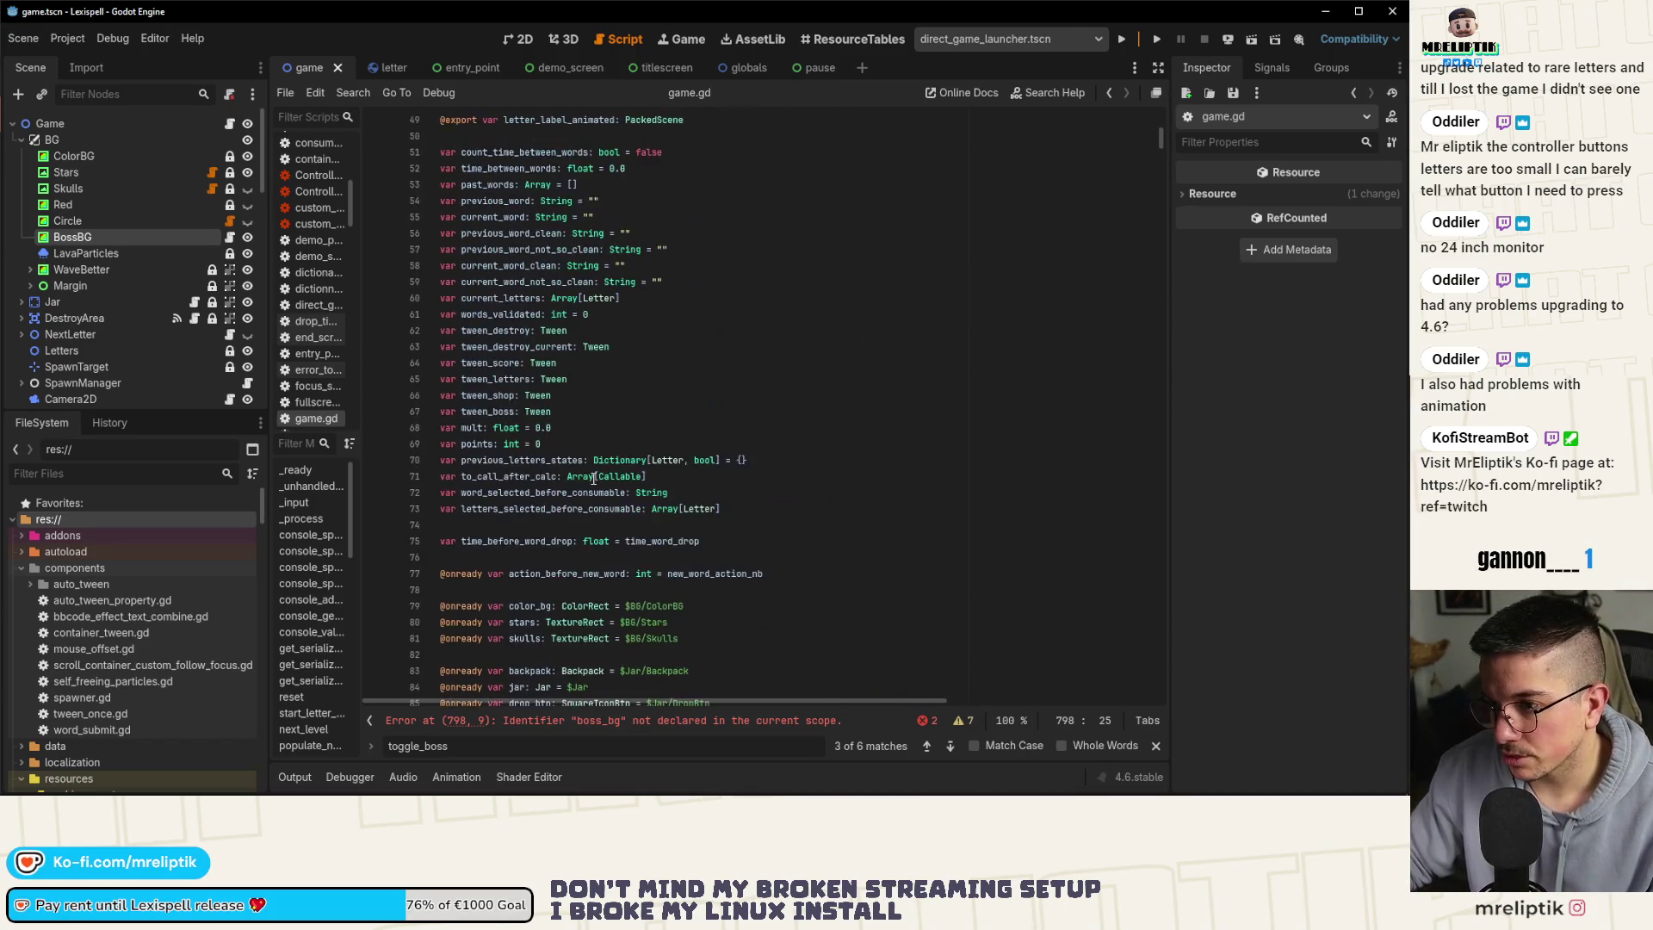
pyautogui.scroll(5, 551, 508)
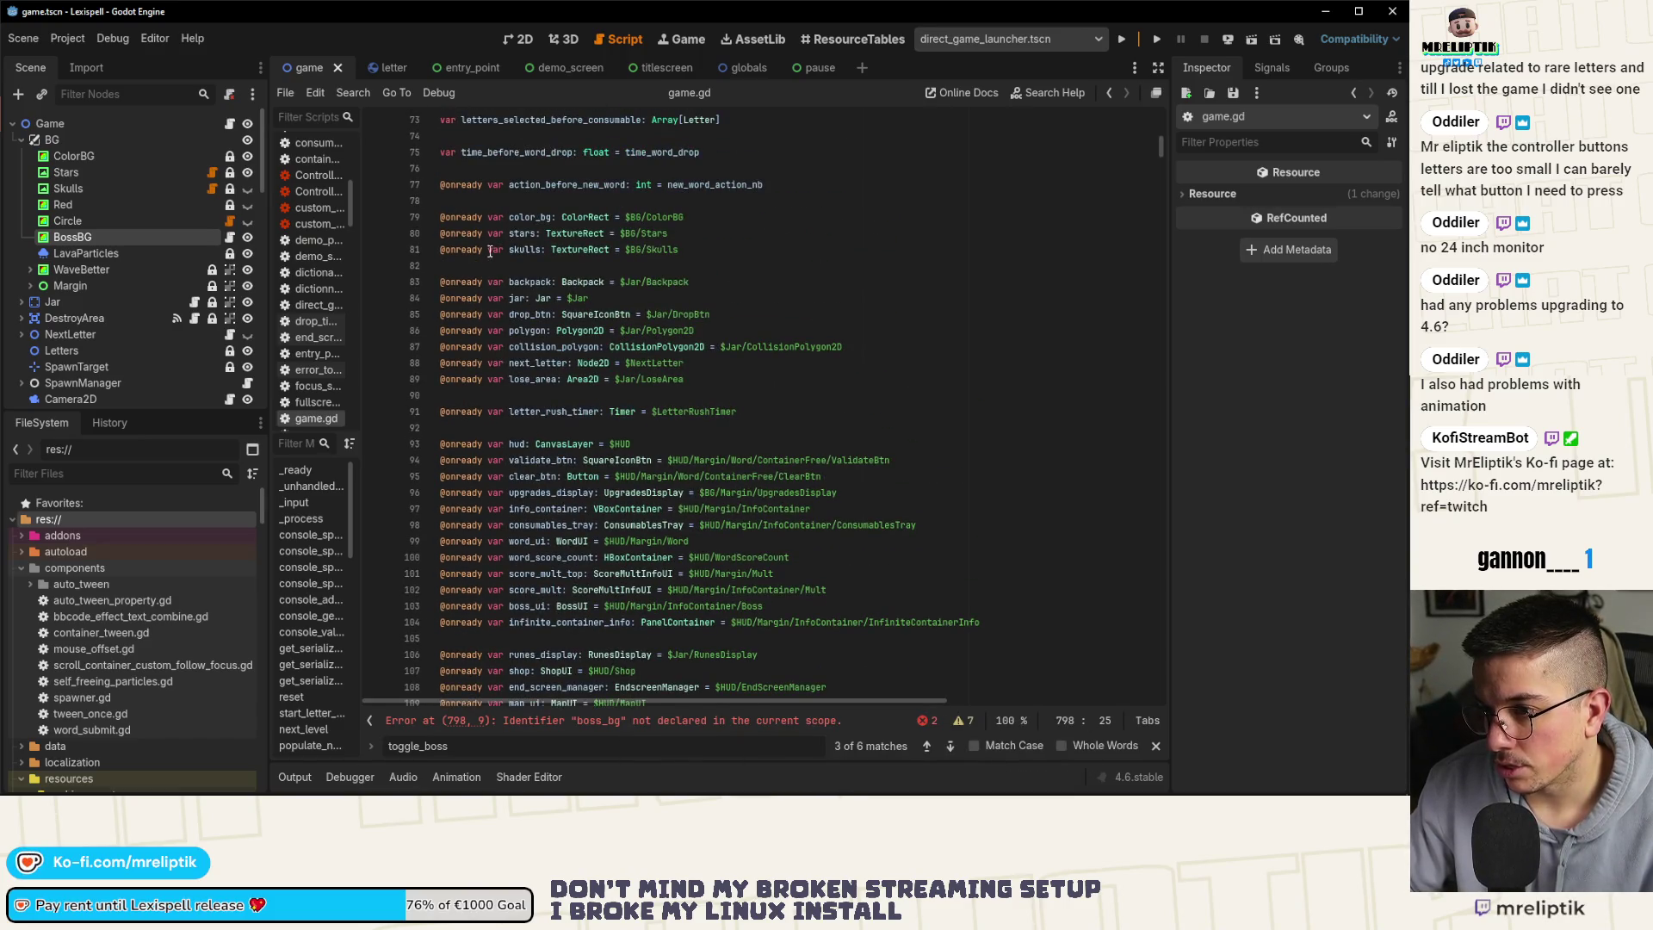
pyautogui.click(490, 251)
pyautogui.press('End')
pyautogui.press('Return')
pyautogui.moveTo(84, 242); pyautogui.dragTo(559, 268)
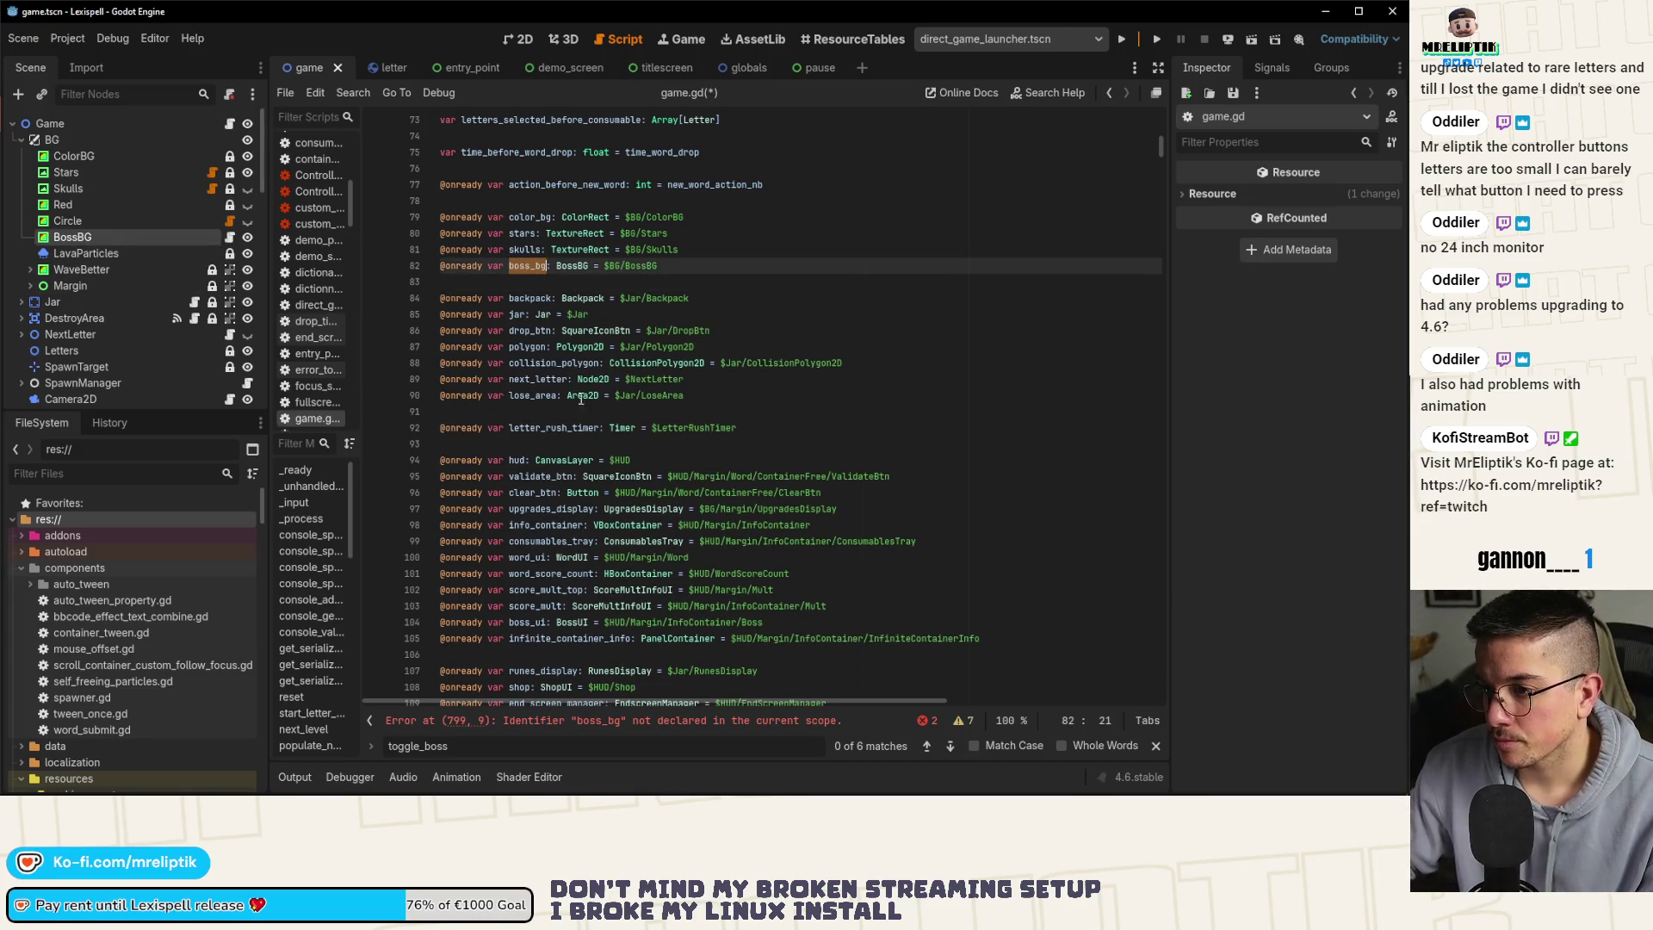
# After boss_bg.appear(), add 'await boss_bg.appeared' and a stars.visible line, then save
pyautogui.hotkey('ctrl', 'f')
pyautogui.click(950, 746)
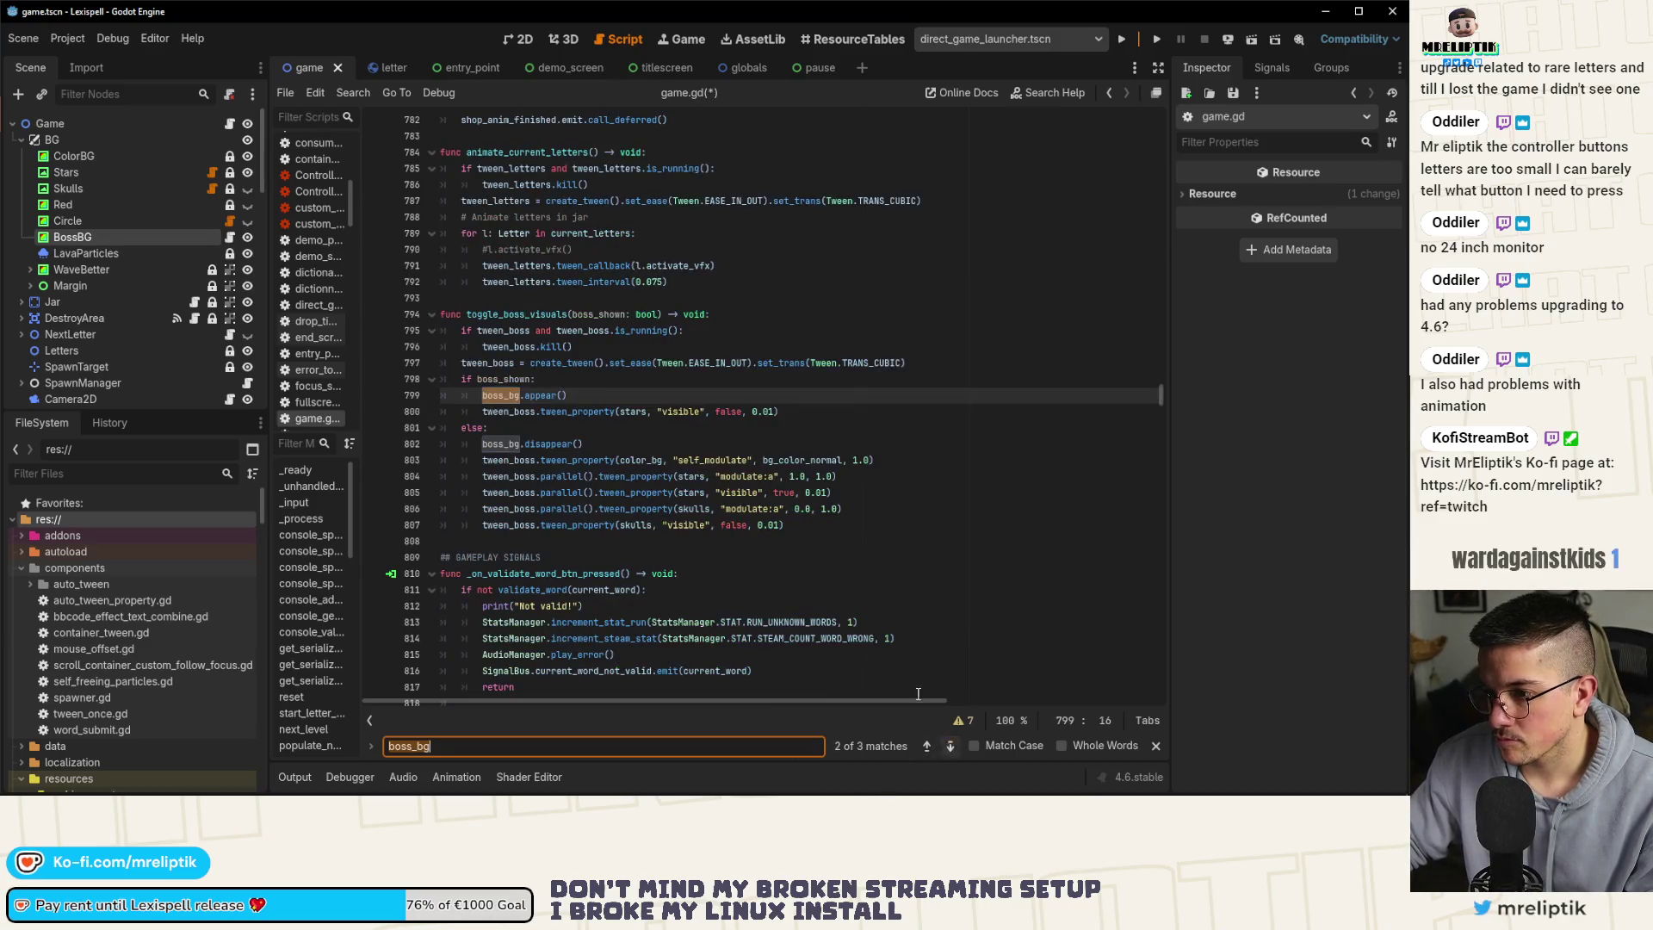
pyautogui.click(590, 396)
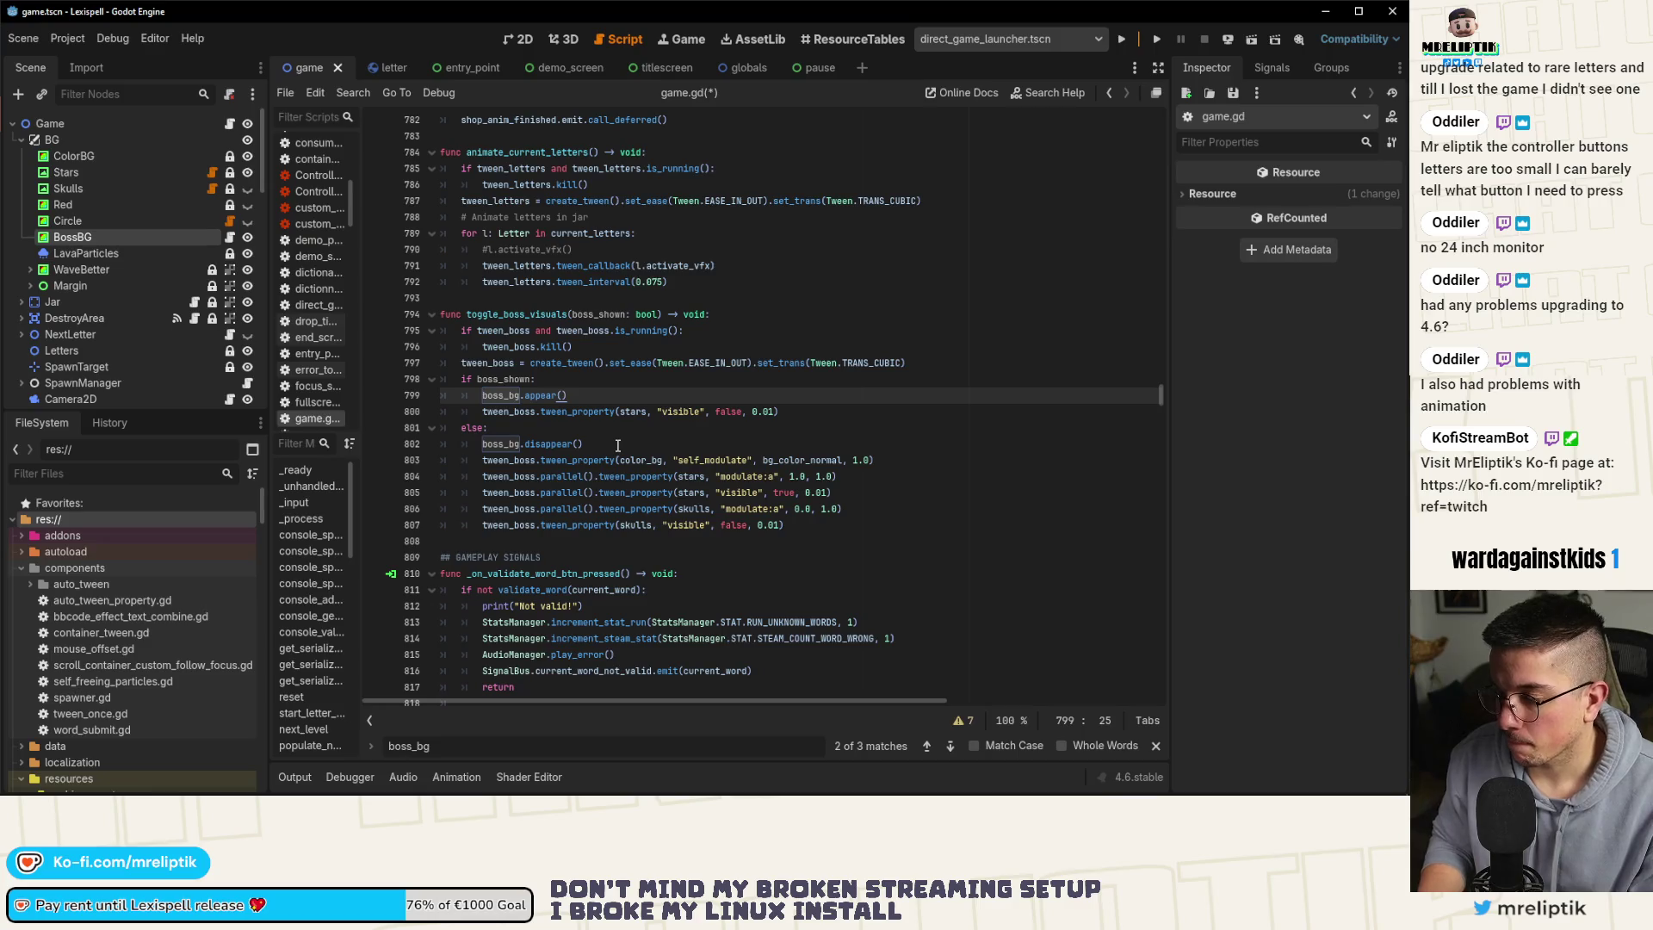
pyautogui.press('Return')
pyautogui.write('await b')
pyautogui.write('_bg.a')
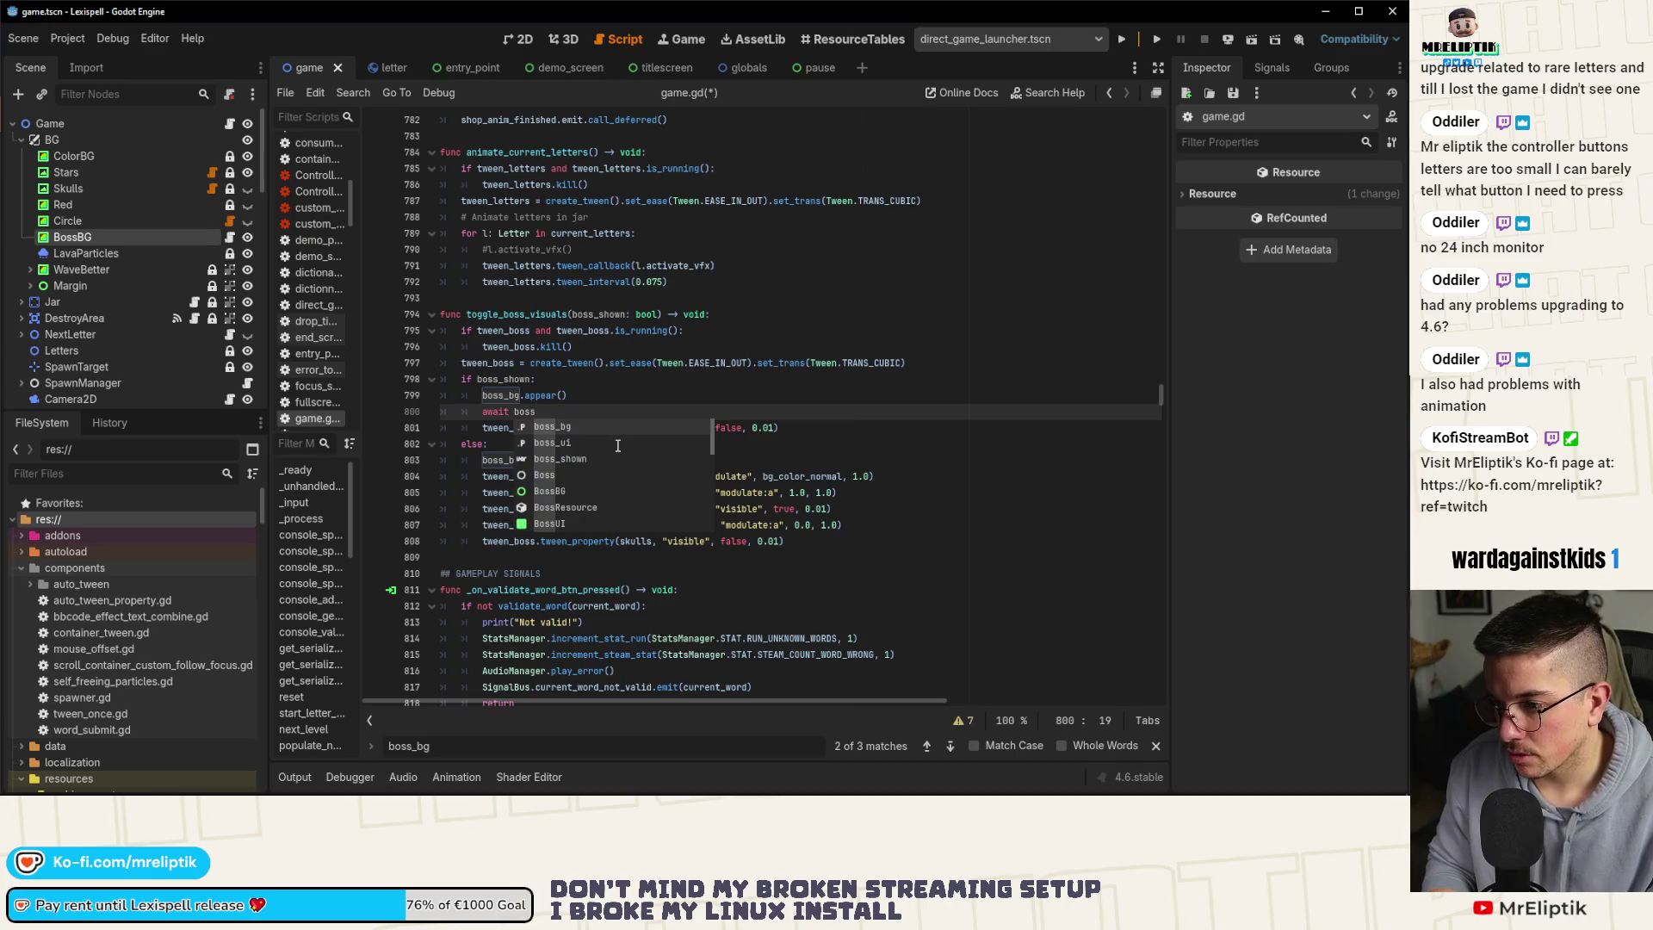
pyautogui.write('ppeared')
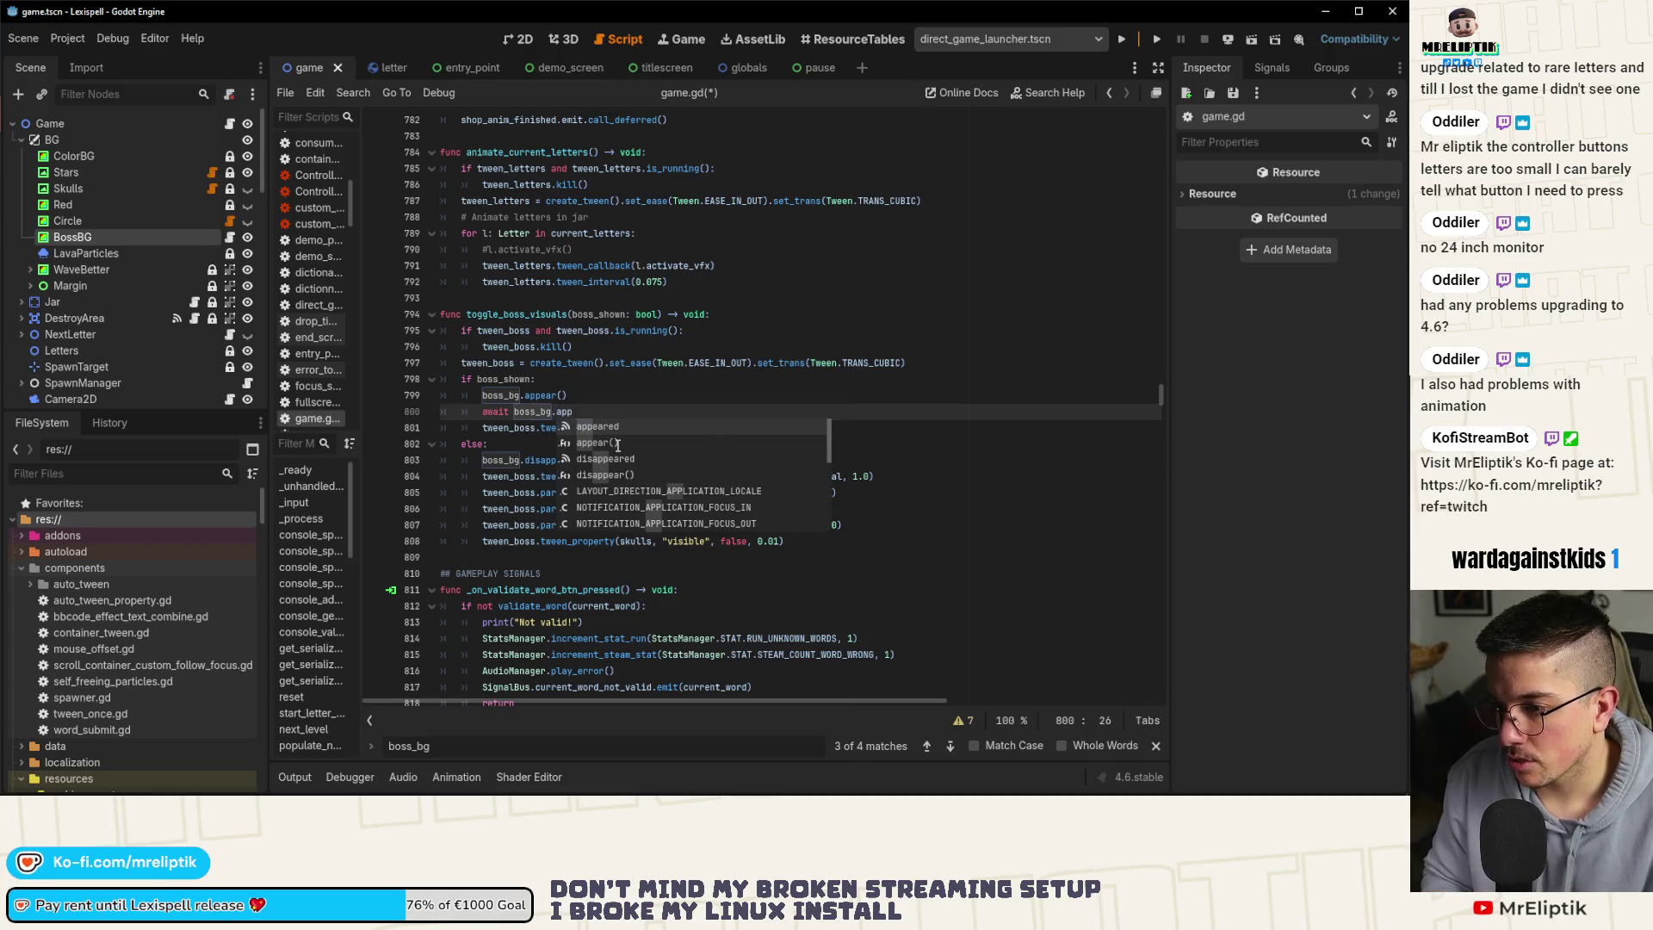
pyautogui.press('Return')
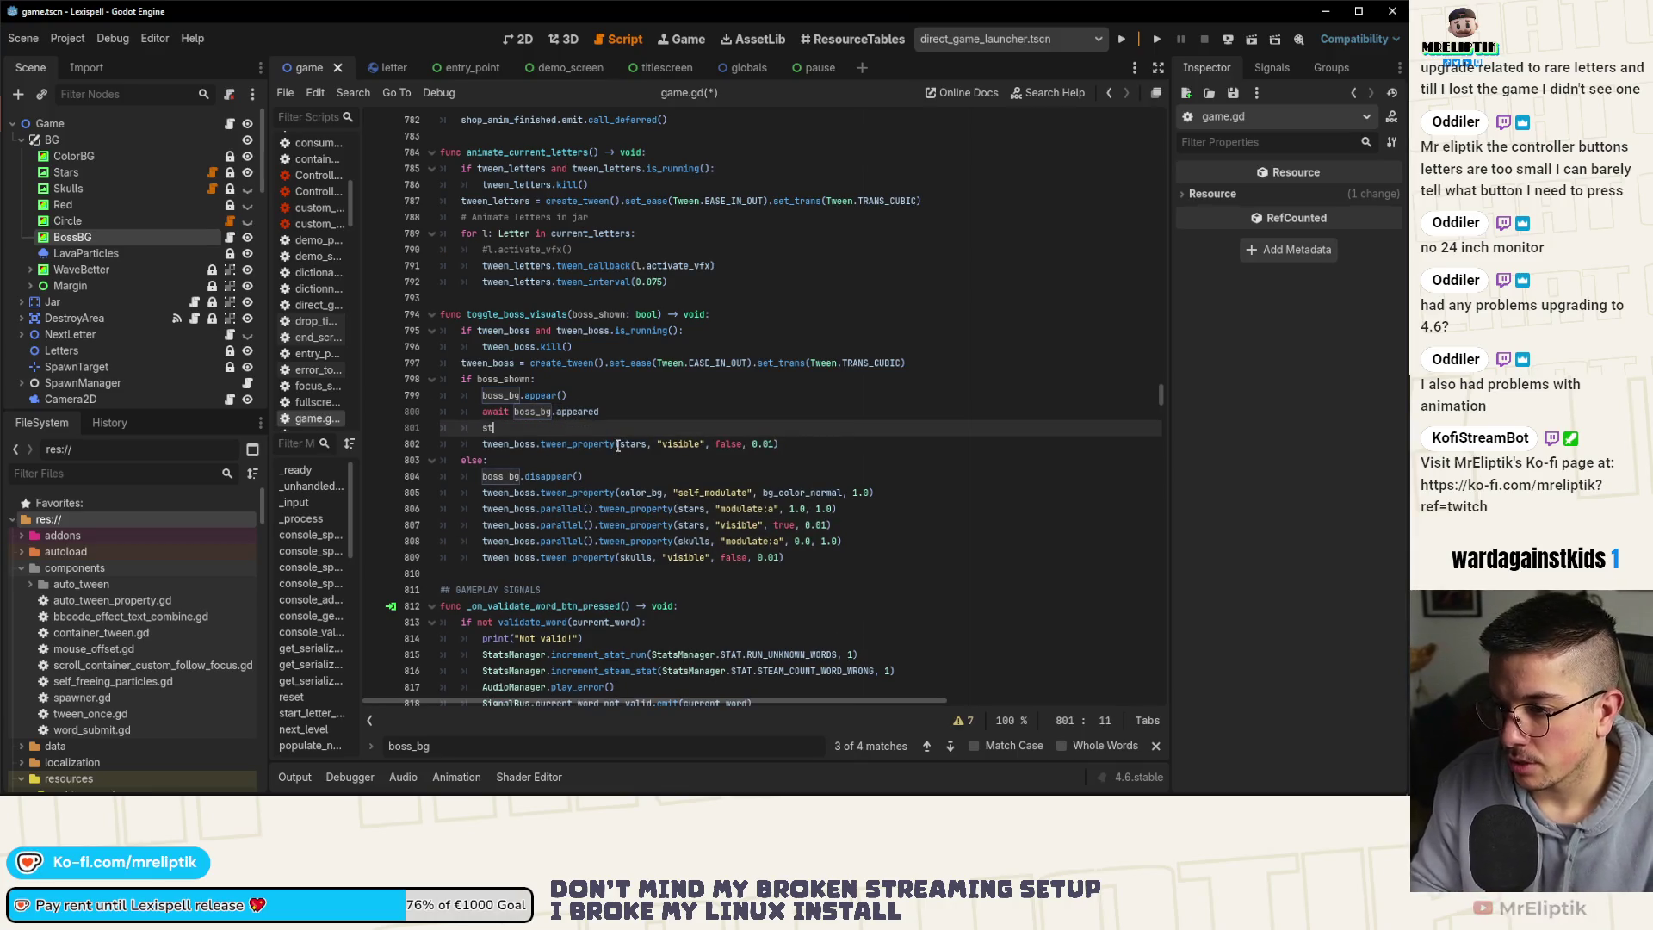
pyautogui.press('BackSpace')
pyautogui.press('BackSpace')
pyautogui.write('s.visi')
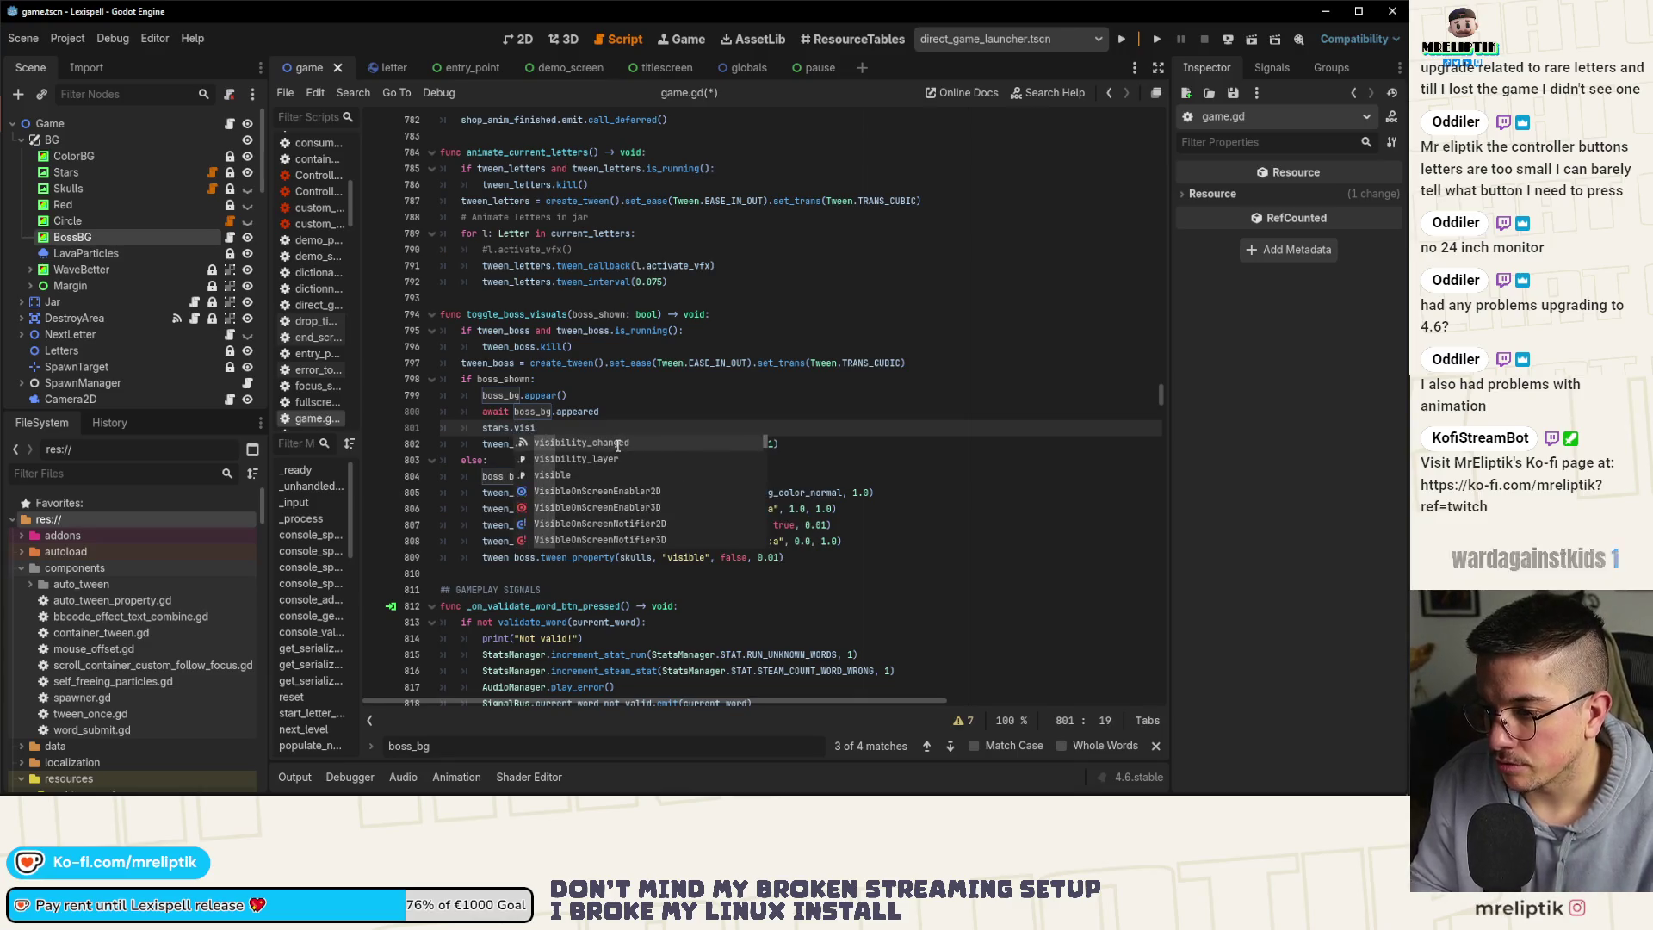
pyautogui.press('Return')
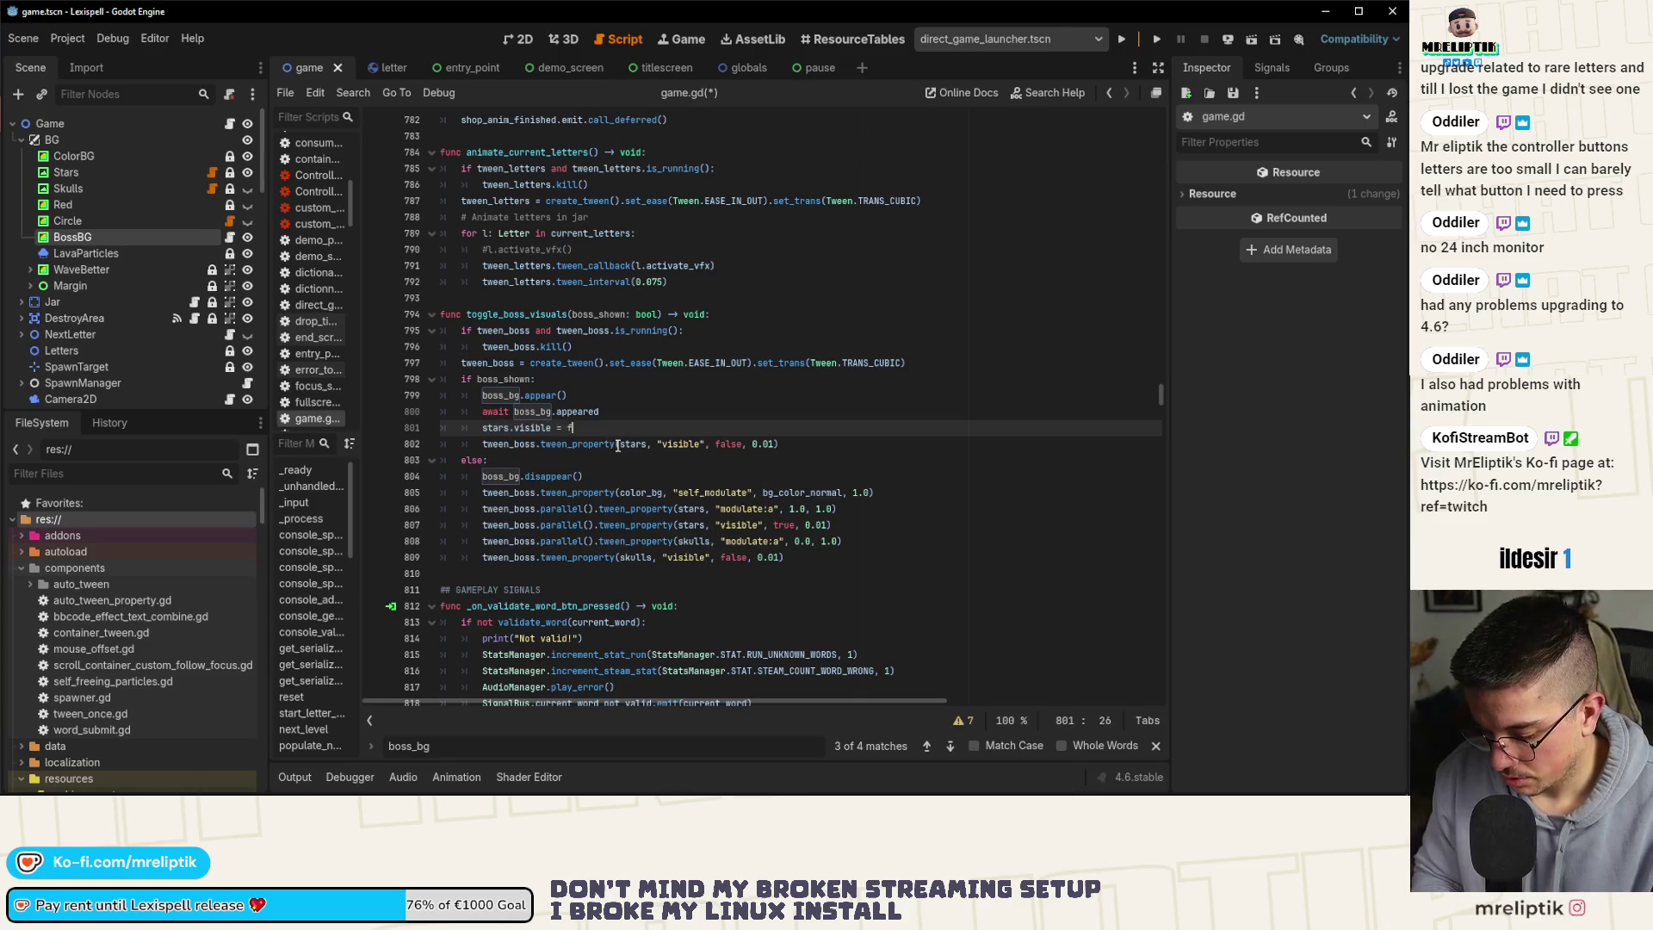
pyautogui.hotkey('ctrl', 's')
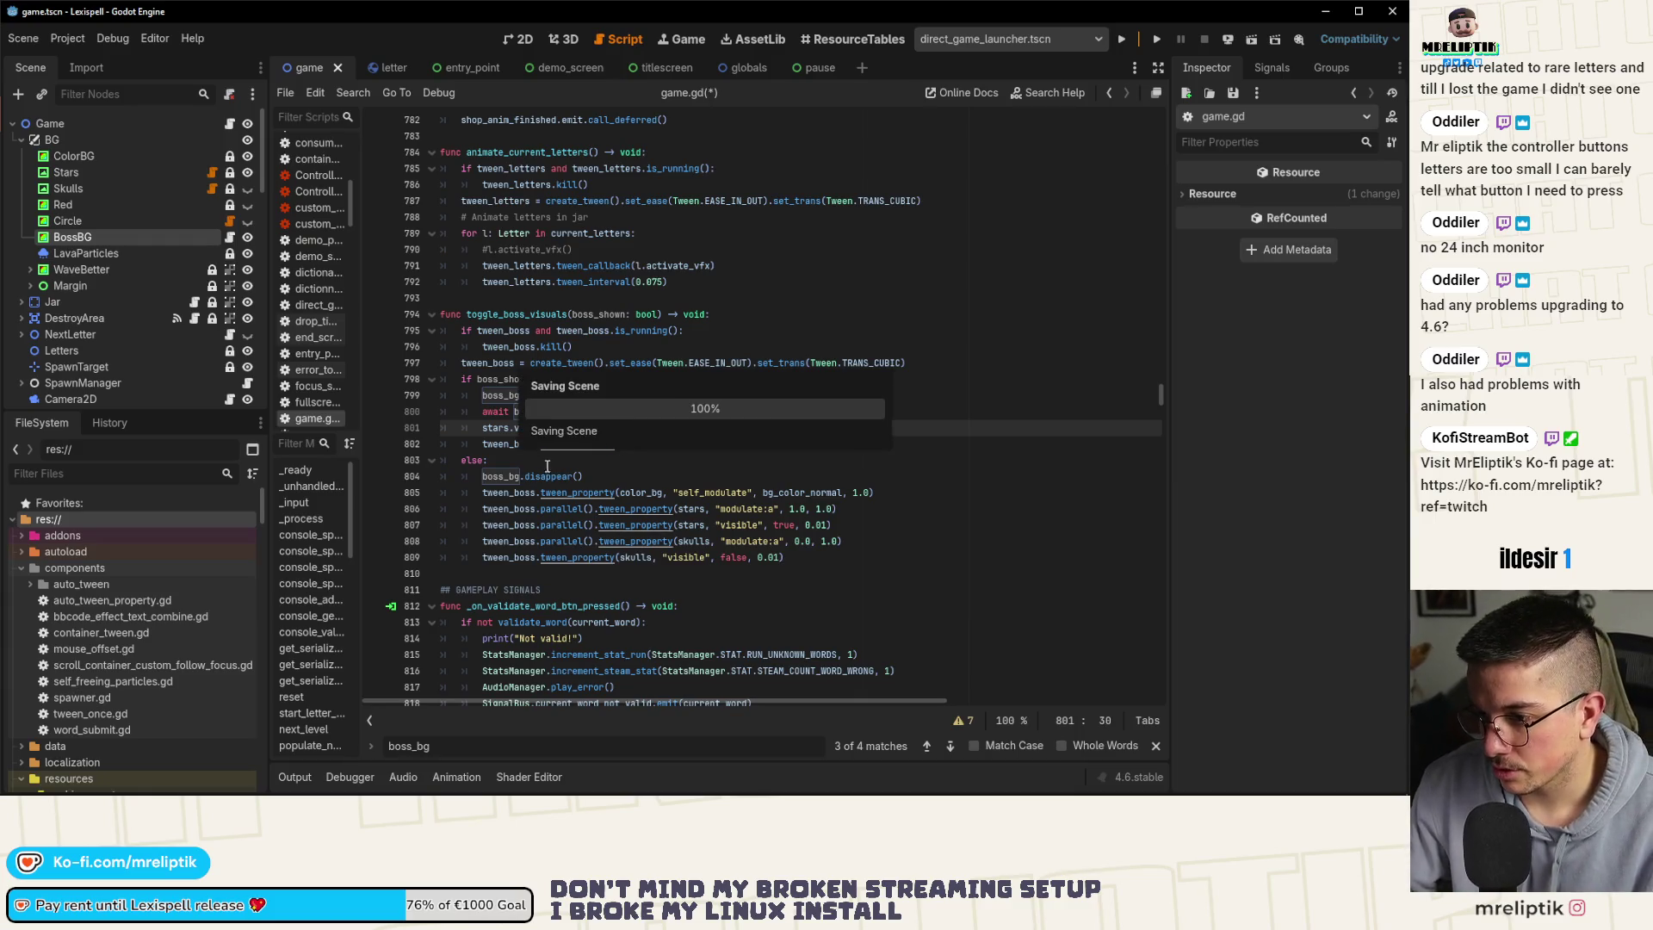
# Delete the color_bg and stars tween_property lines from toggle_boss_visuals
pyautogui.click(602, 497)
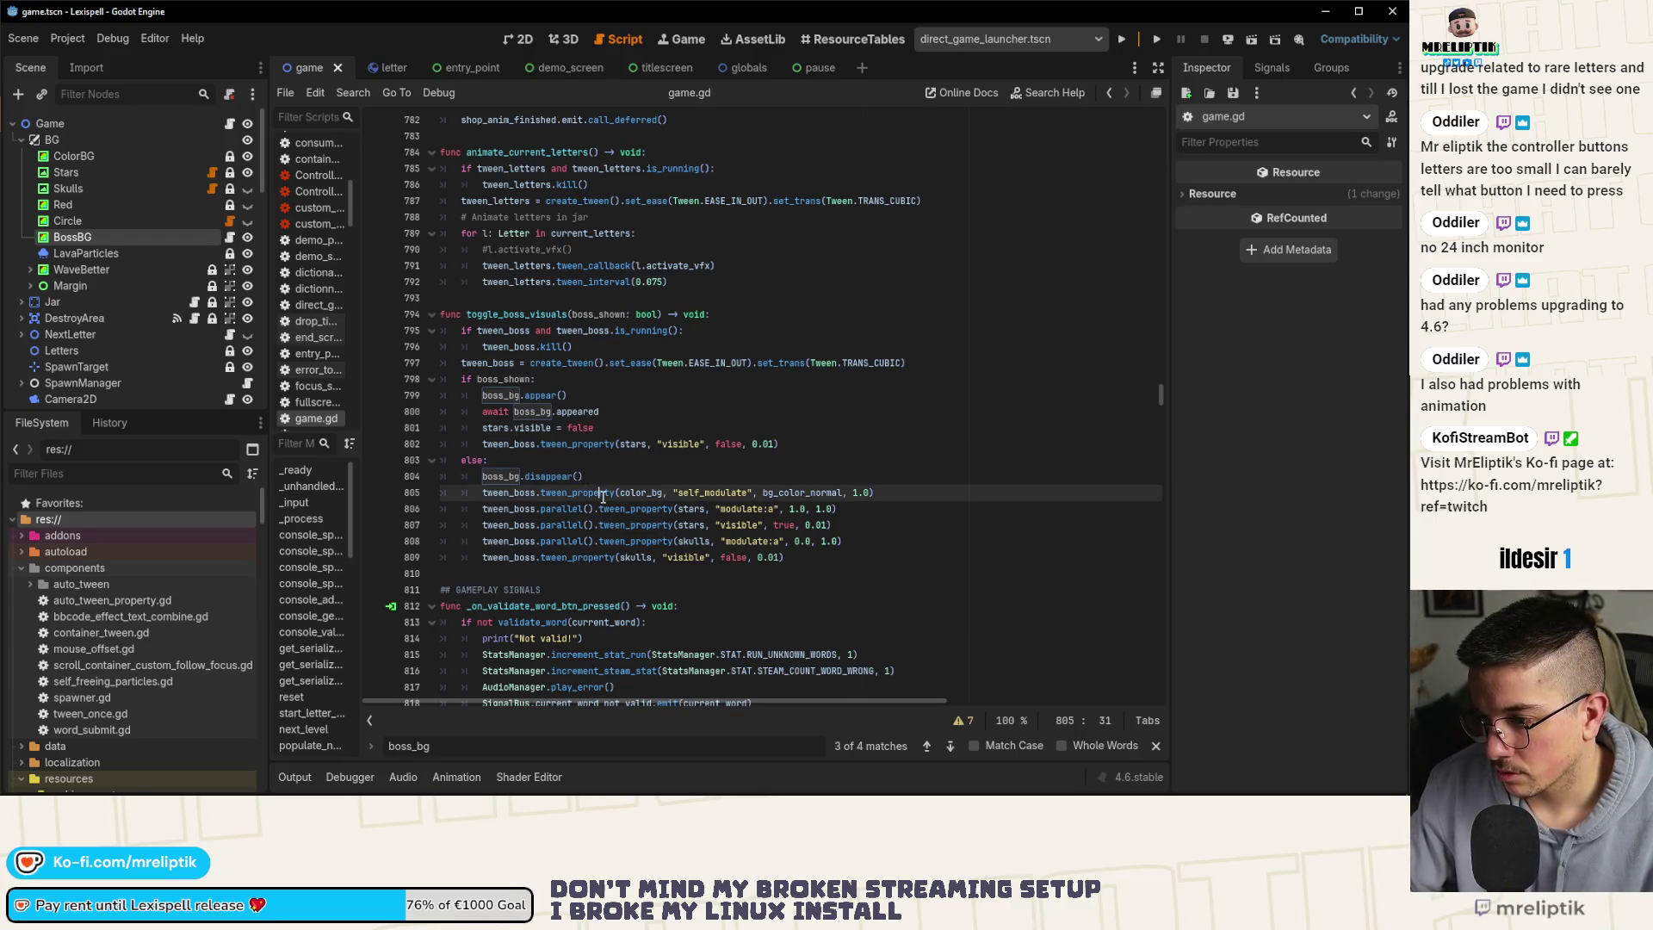
pyautogui.hotkey('ctrl', 'shift', 'k')
pyautogui.hotkey('ctrl', 'shift', 'k')
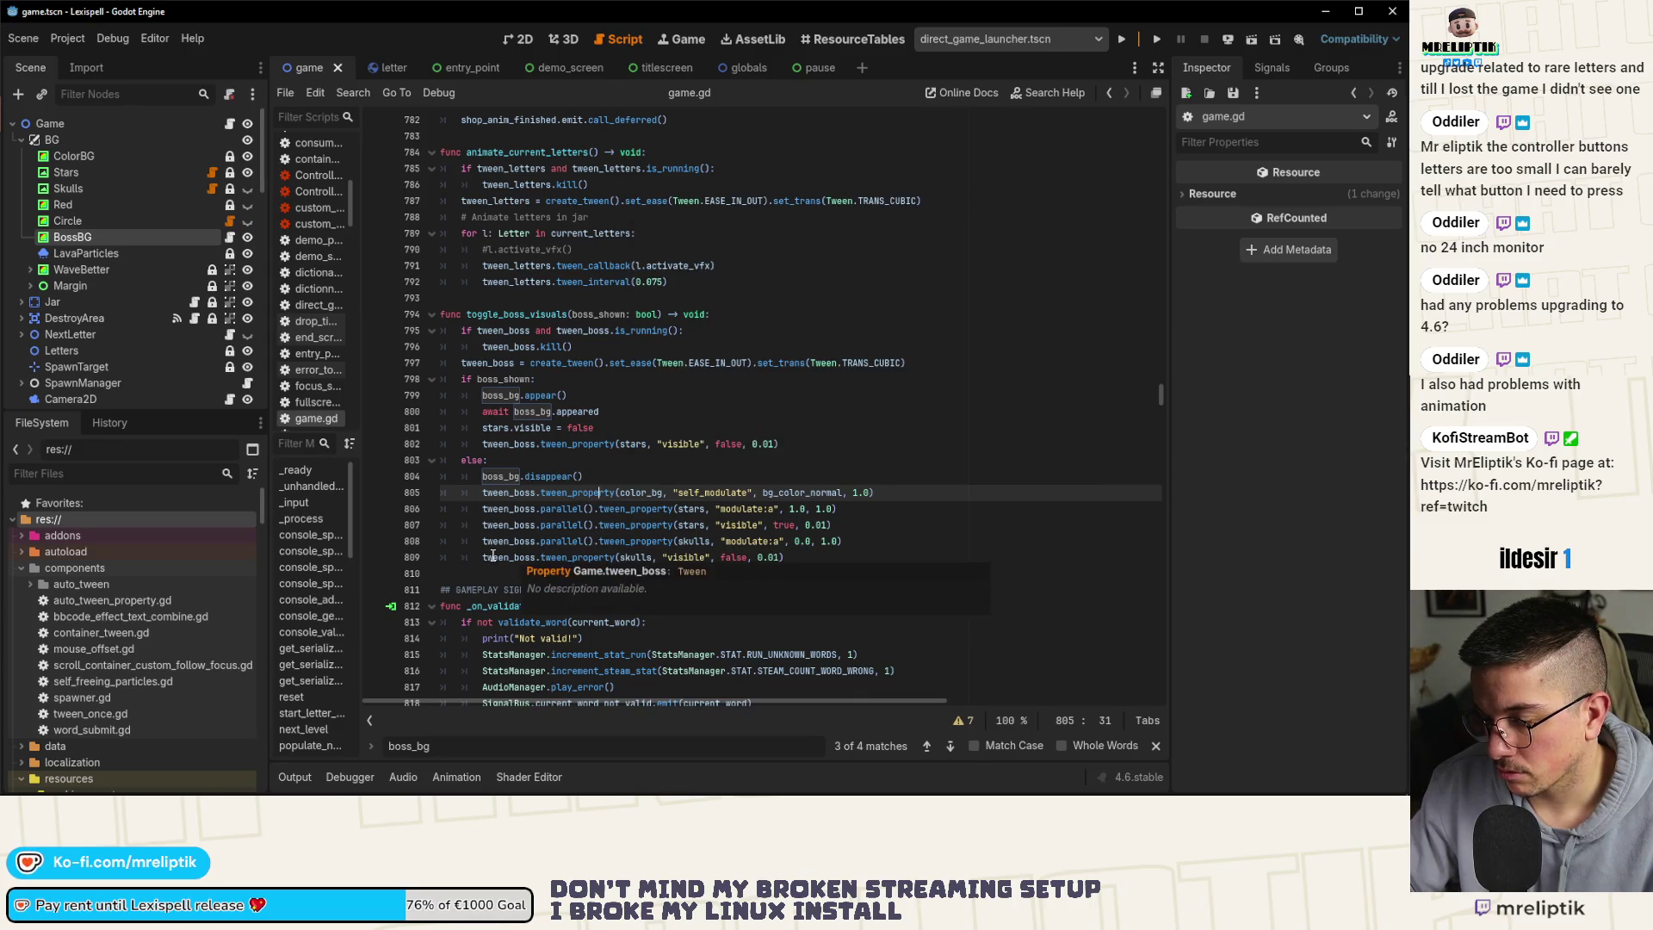
pyautogui.hotkey('ctrl', 'shift', 'k')
pyautogui.hotkey('ctrl', 'shift', 'k')
pyautogui.hotkey('ctrl', 'shift', 'k')
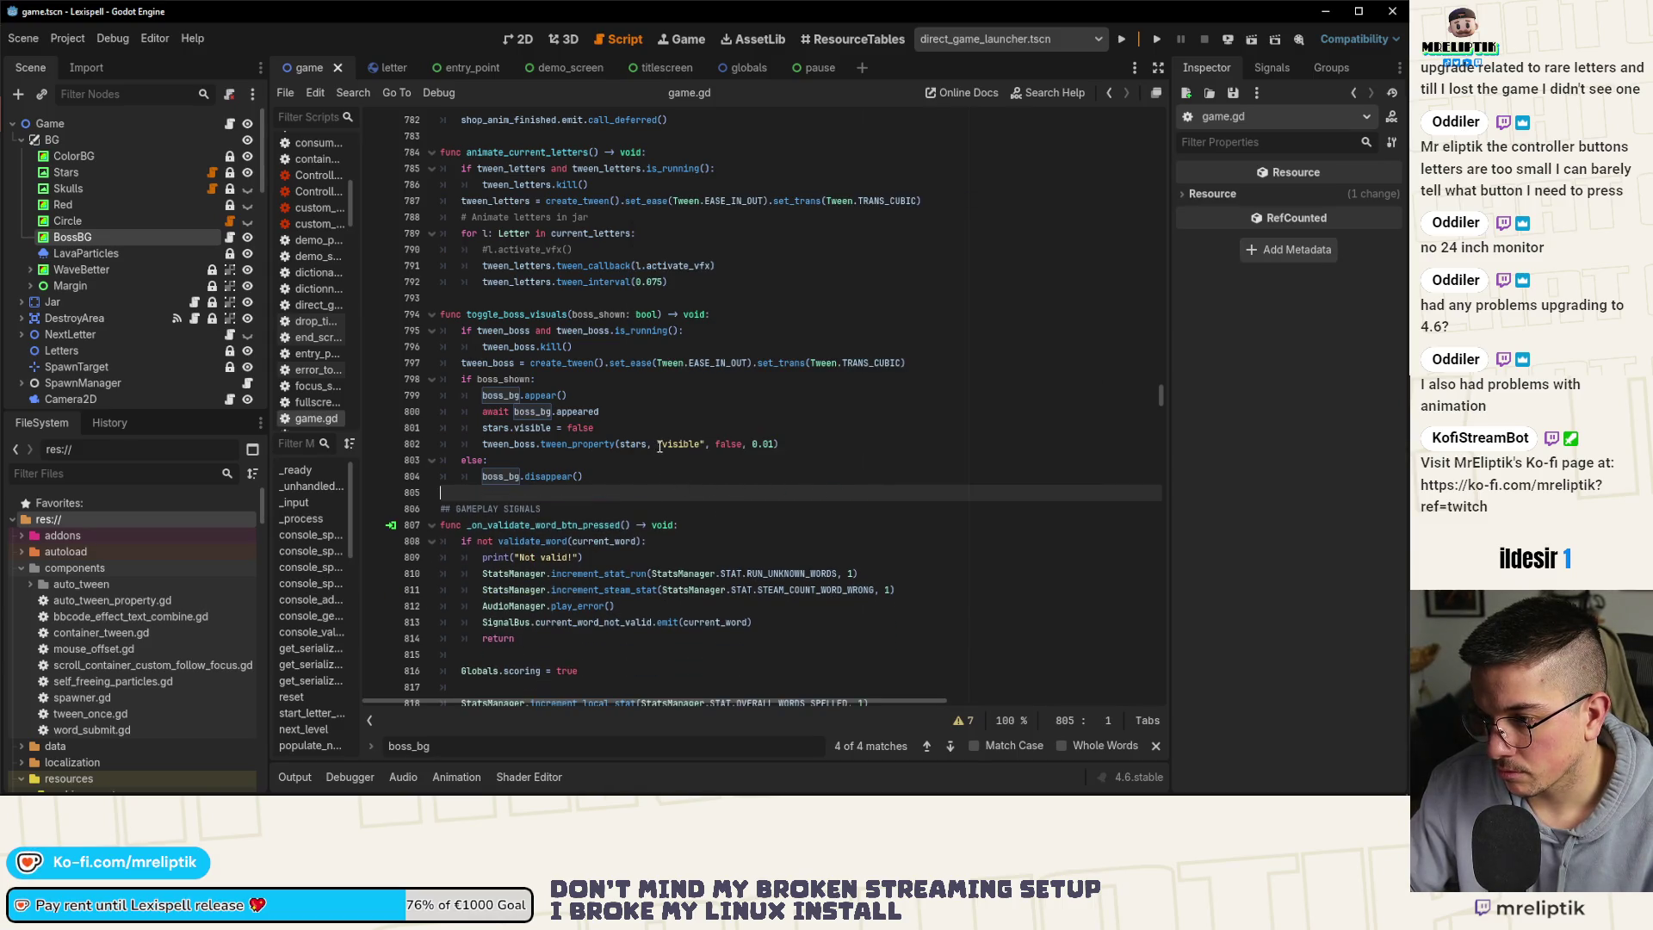
pyautogui.click(635, 440)
pyautogui.hotkey('ctrl', 'shift', 'k')
# Under else, add 'await boss_bg.disappeared' and 'stars.visible = true' after the disappear call
pyautogui.press('Up')
pyautogui.hotkey('ctrl', 'alt', 'Down')
pyautogui.hotkey('alt', 'Down')
pyautogui.hotkey('alt', 'Down')
pyautogui.press('Up')
pyautogui.press('Up')
pyautogui.press('Up')
pyautogui.press('Up')
pyautogui.hotkey('ctrl', 'alt', 'Down')
pyautogui.hotkey('alt', 'Down')
pyautogui.hotkey('alt', 'Down')
pyautogui.hotkey('alt', 'Down')
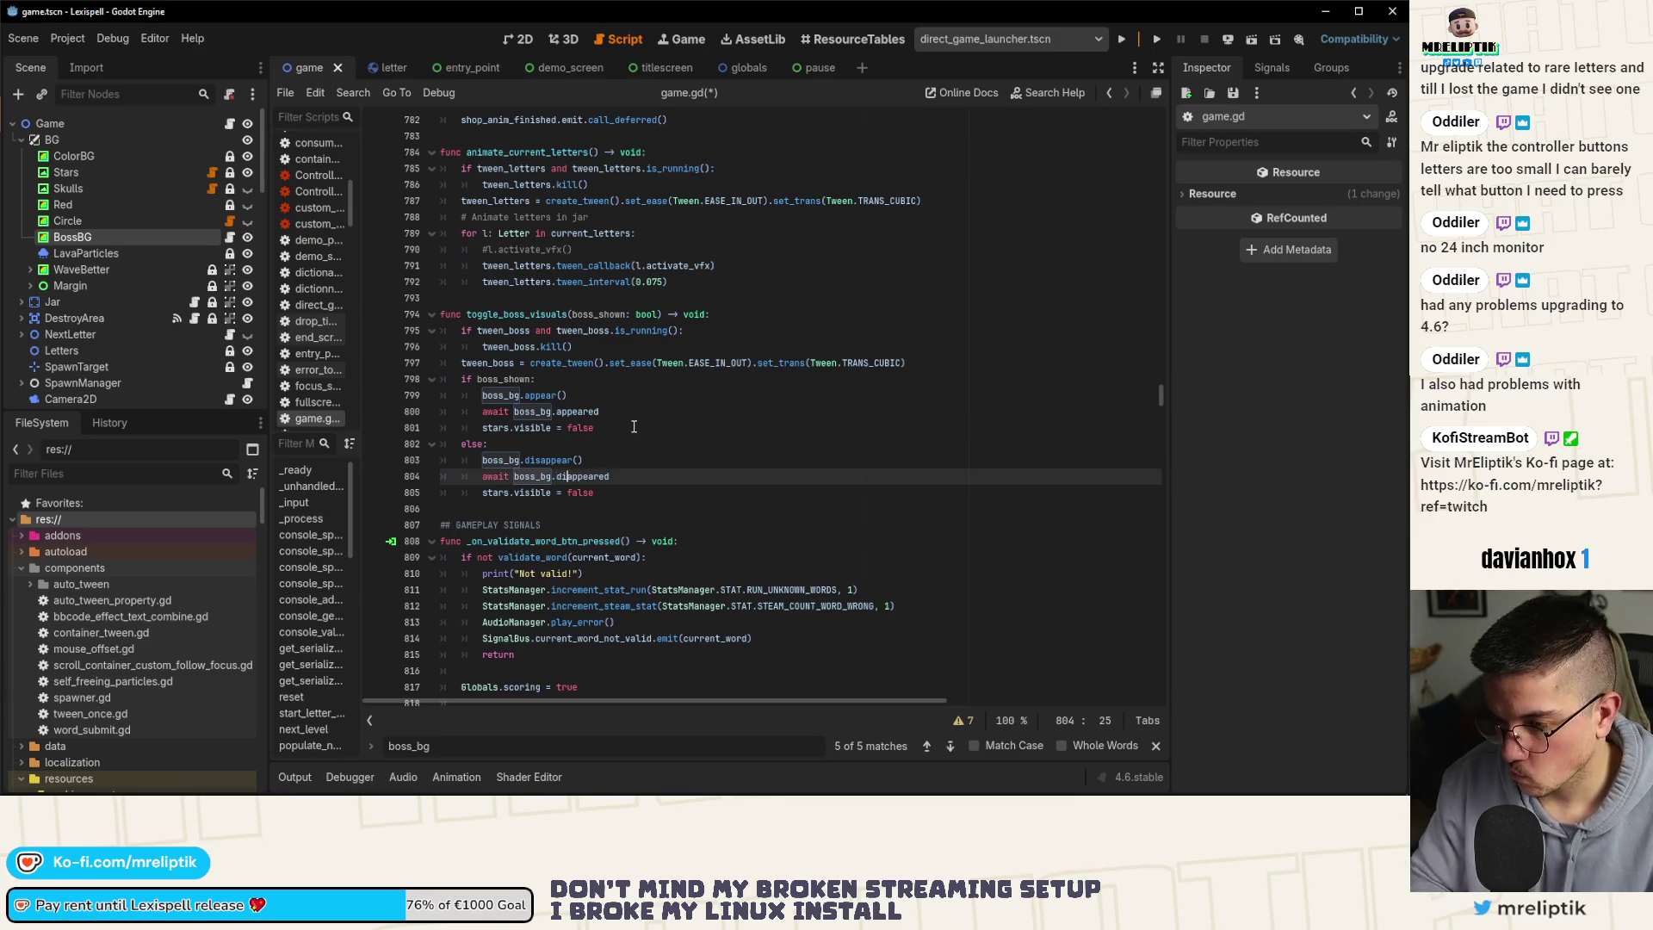
pyautogui.write('s')
pyautogui.hotkey('ctrl', 's')
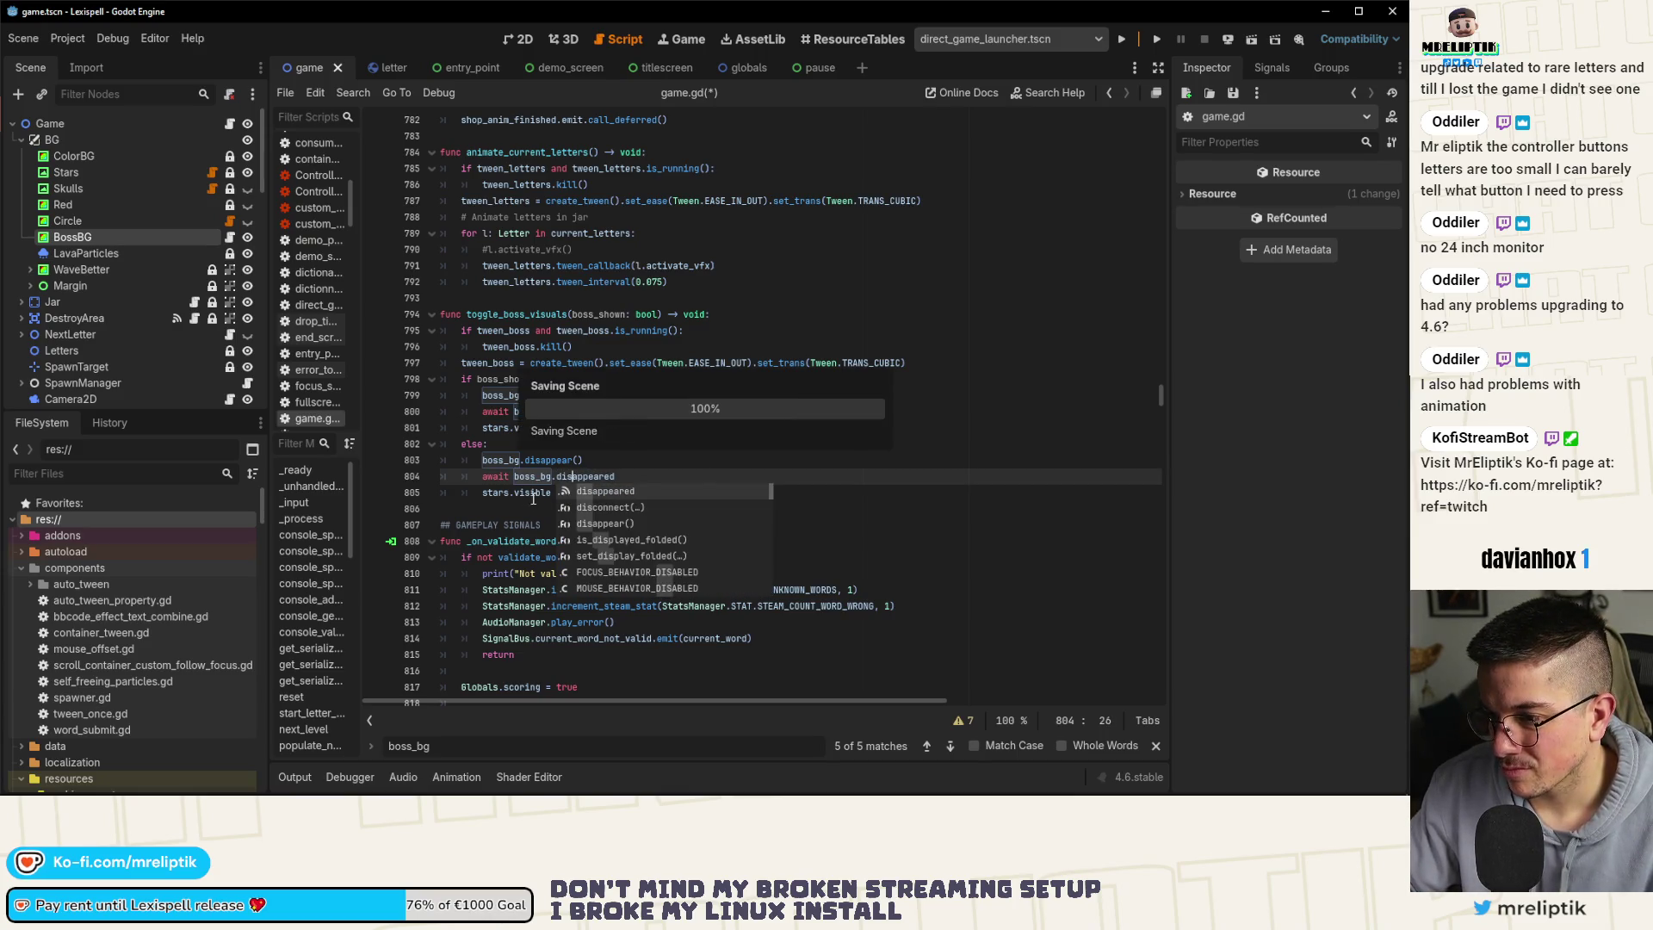
pyautogui.press('Escape')
pyautogui.doubleClick(593, 497)
pyautogui.write('true')
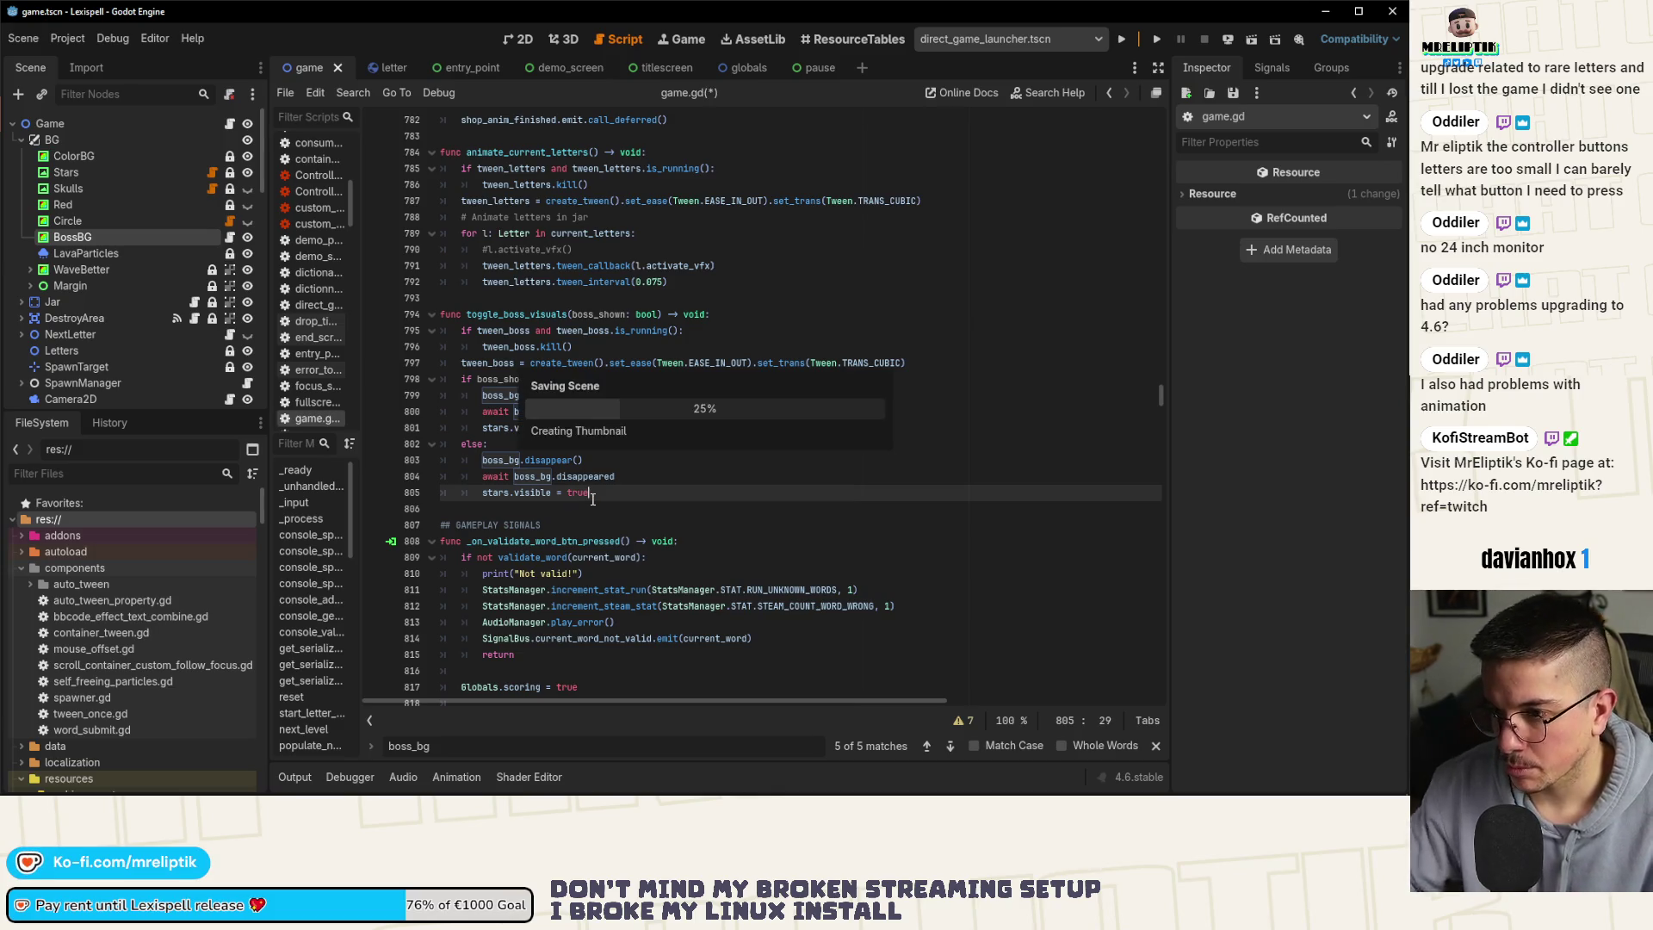
pyautogui.click(521, 39)
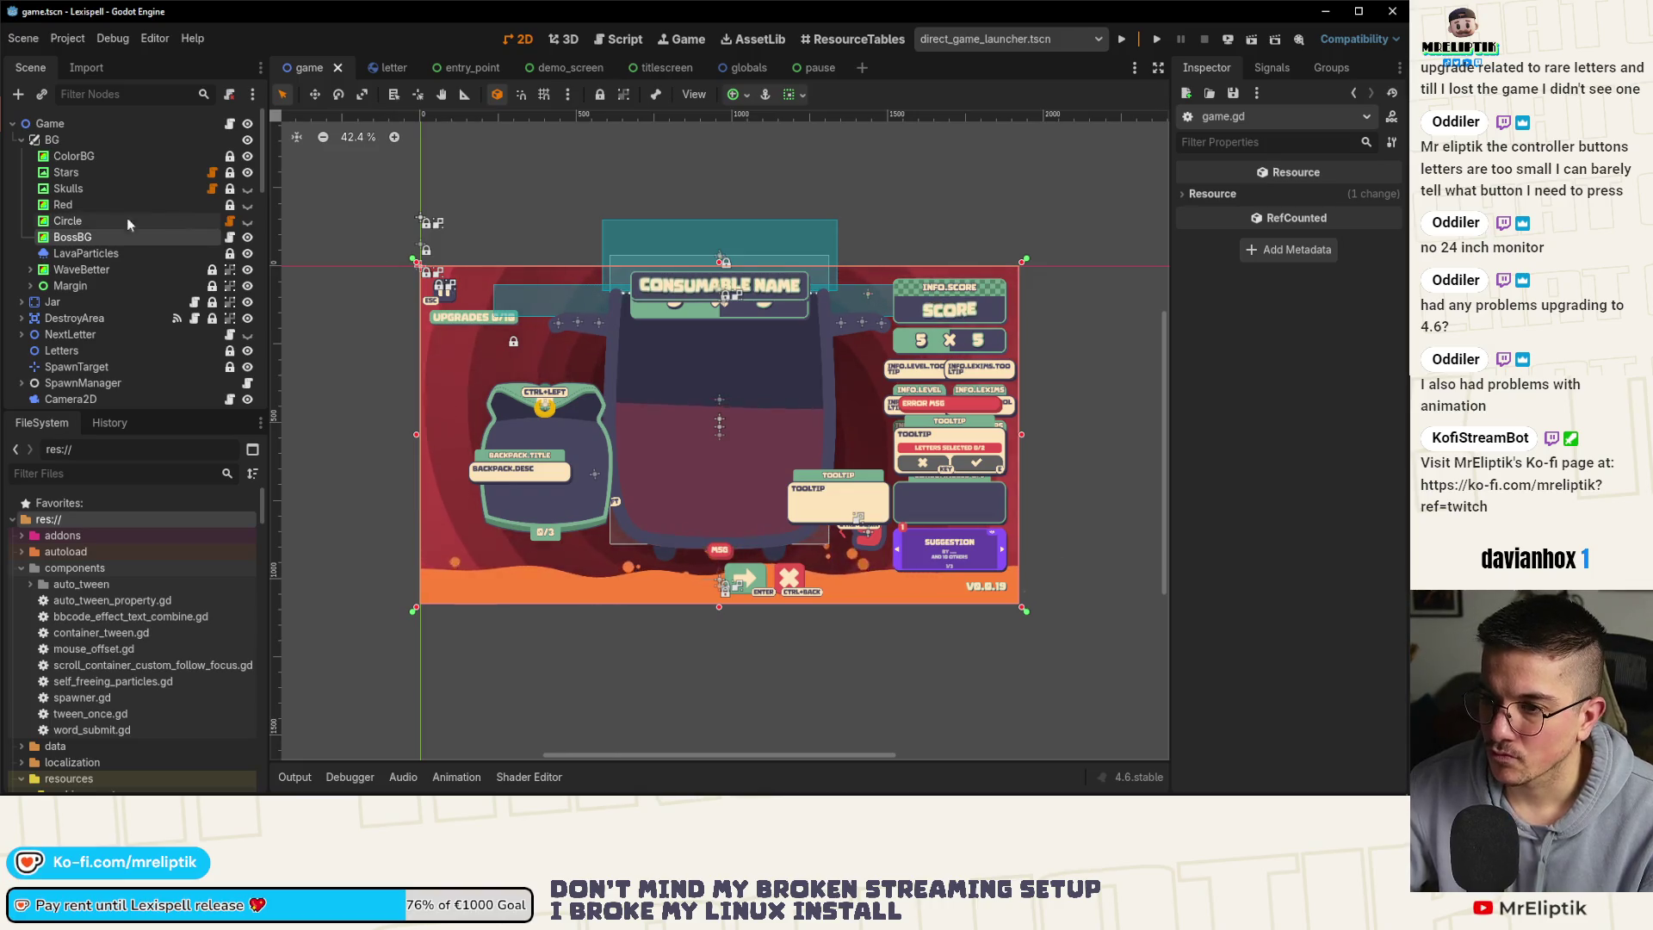
# Delete the Skulls and Red nodes under BG, saving the scene after each removal
pyautogui.click(69, 189)
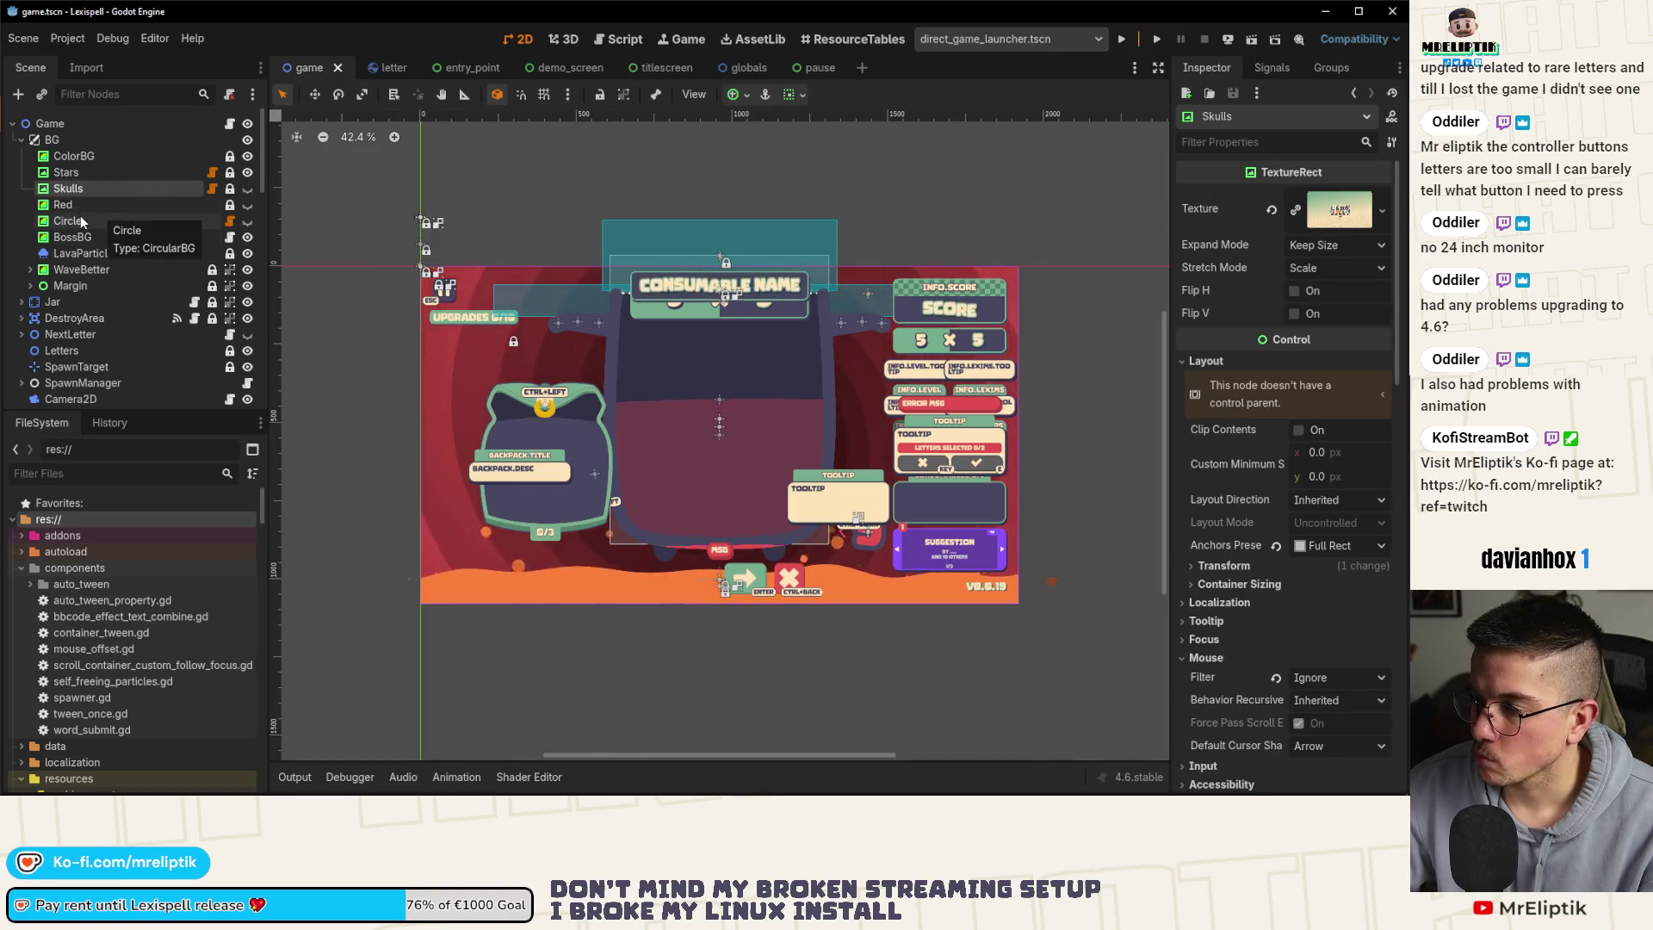
pyautogui.press('Delete')
pyautogui.hotkey('ctrl', 's')
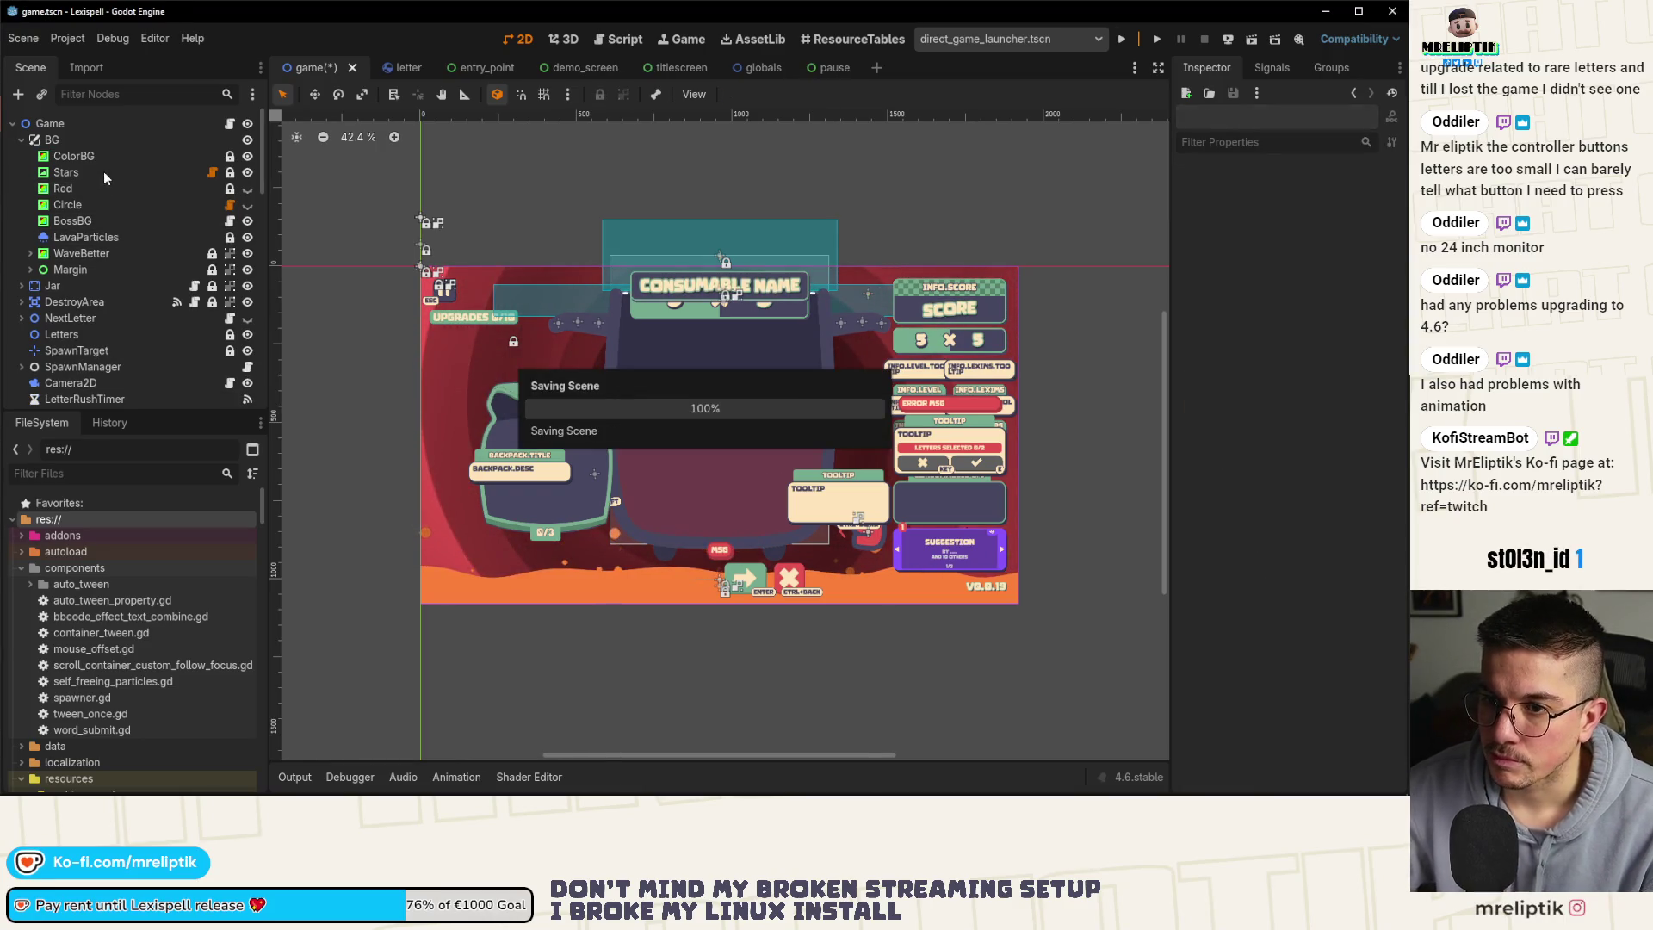
pyautogui.click(102, 188)
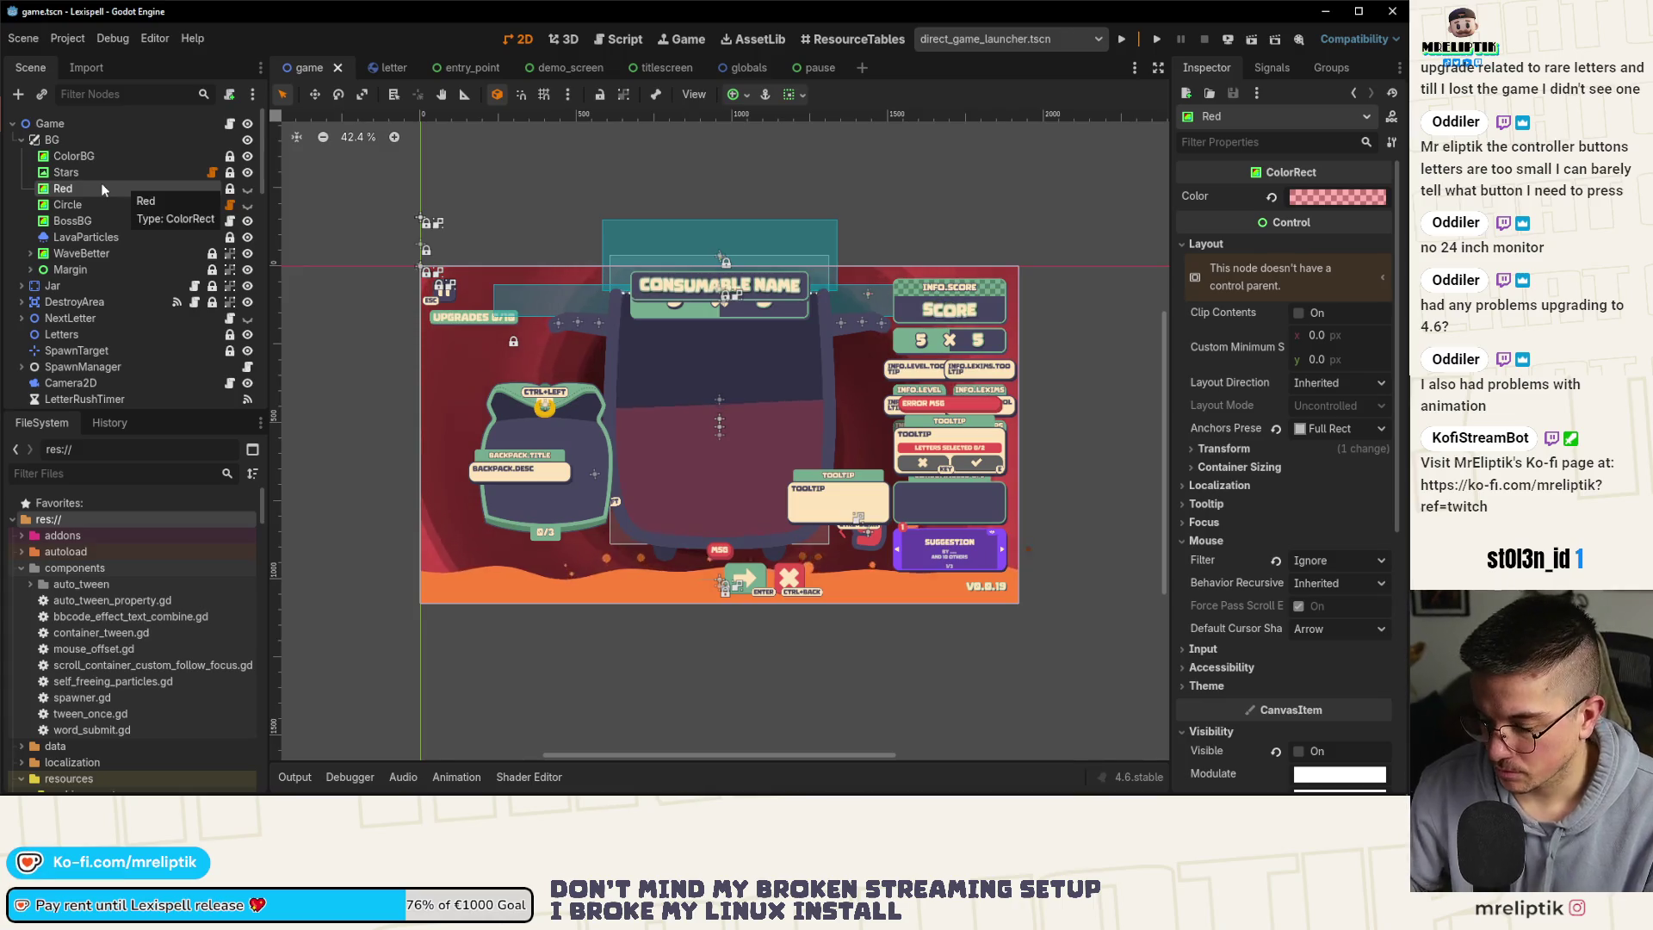
pyautogui.press('Delete')
pyautogui.hotkey('ctrl', 's')
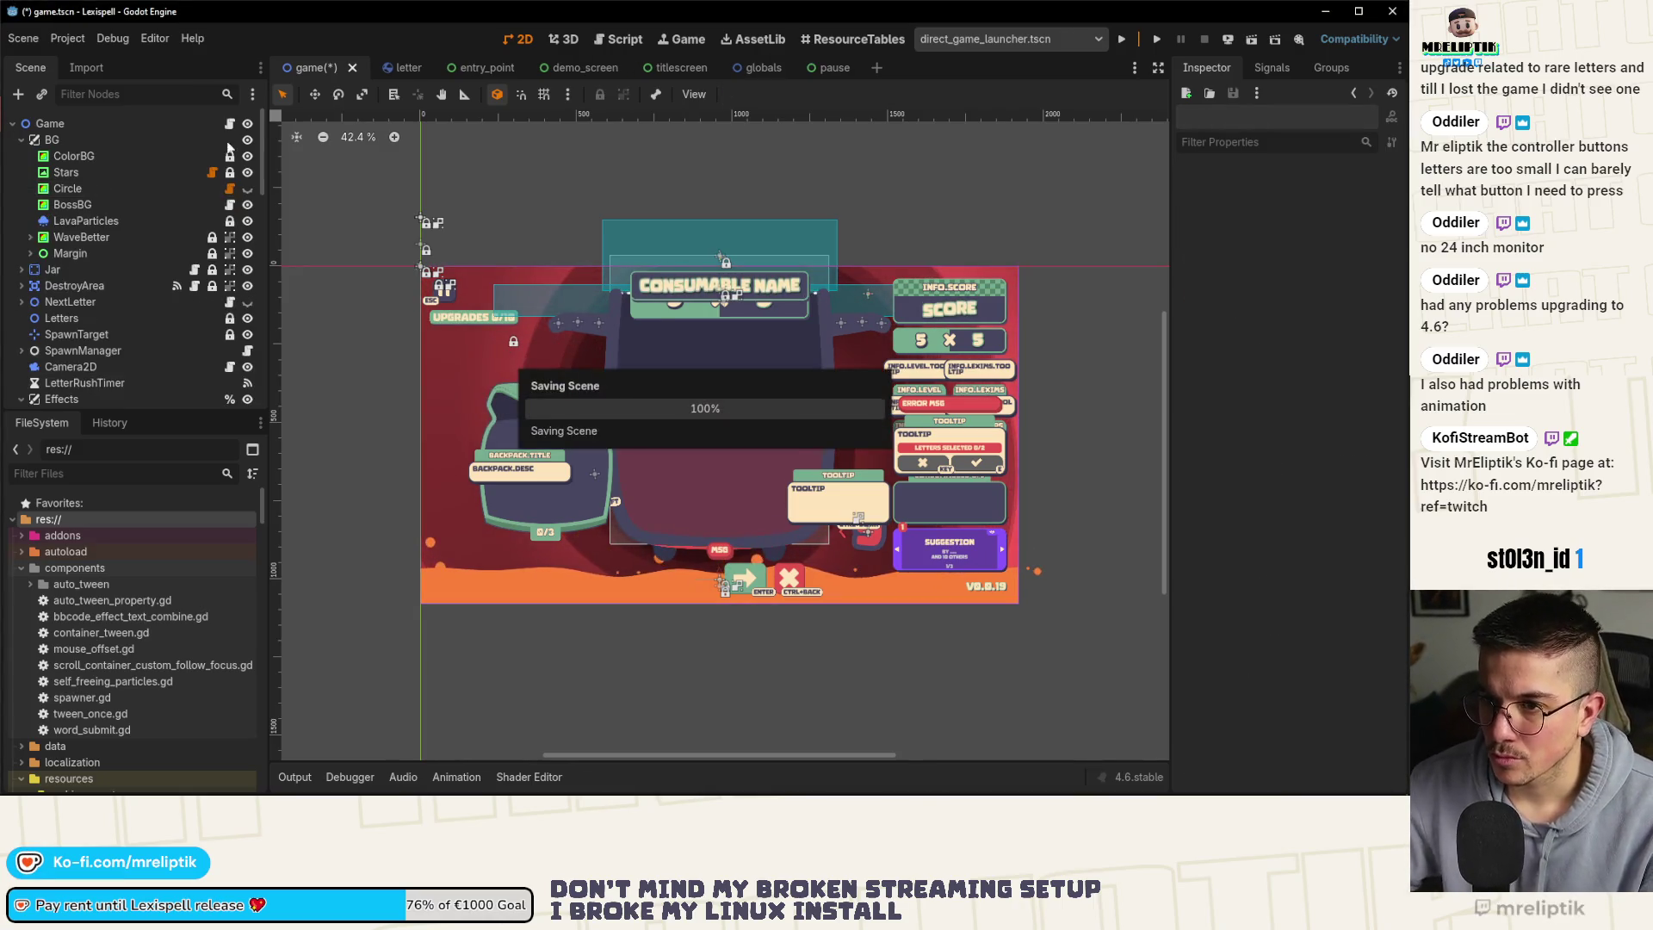
pyautogui.hotkey('ctrl', 'F3')
pyautogui.click(698, 363)
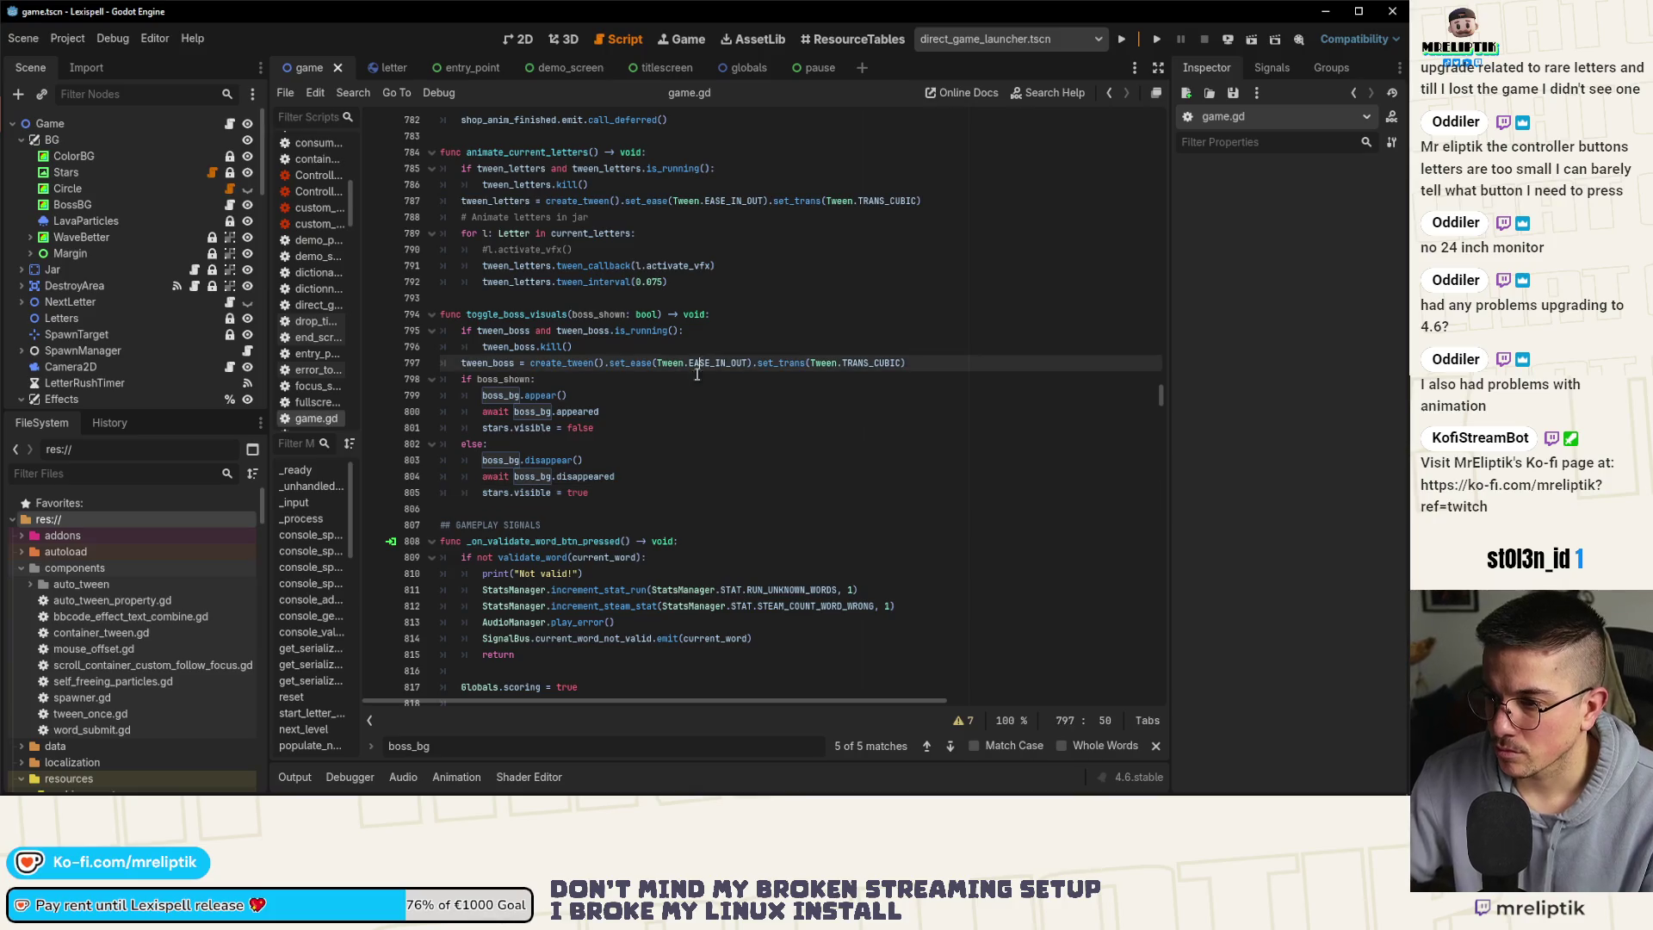
pyautogui.moveTo(1162, 398); pyautogui.dragTo(1163, 121)
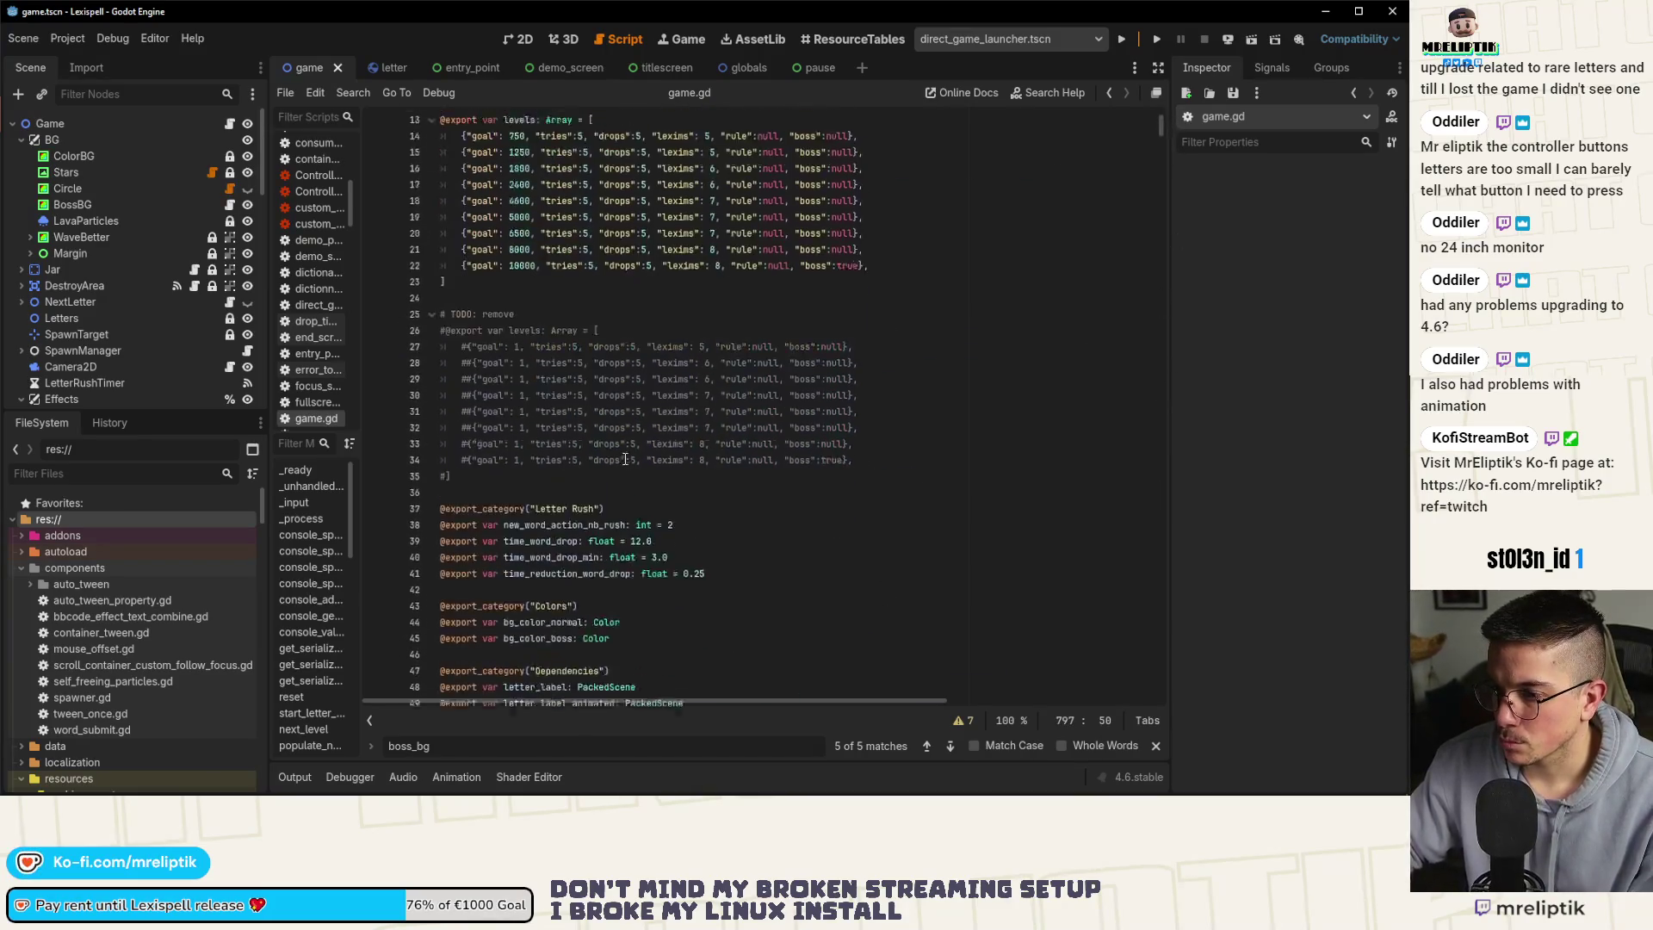
pyautogui.scroll(-8, 625, 476)
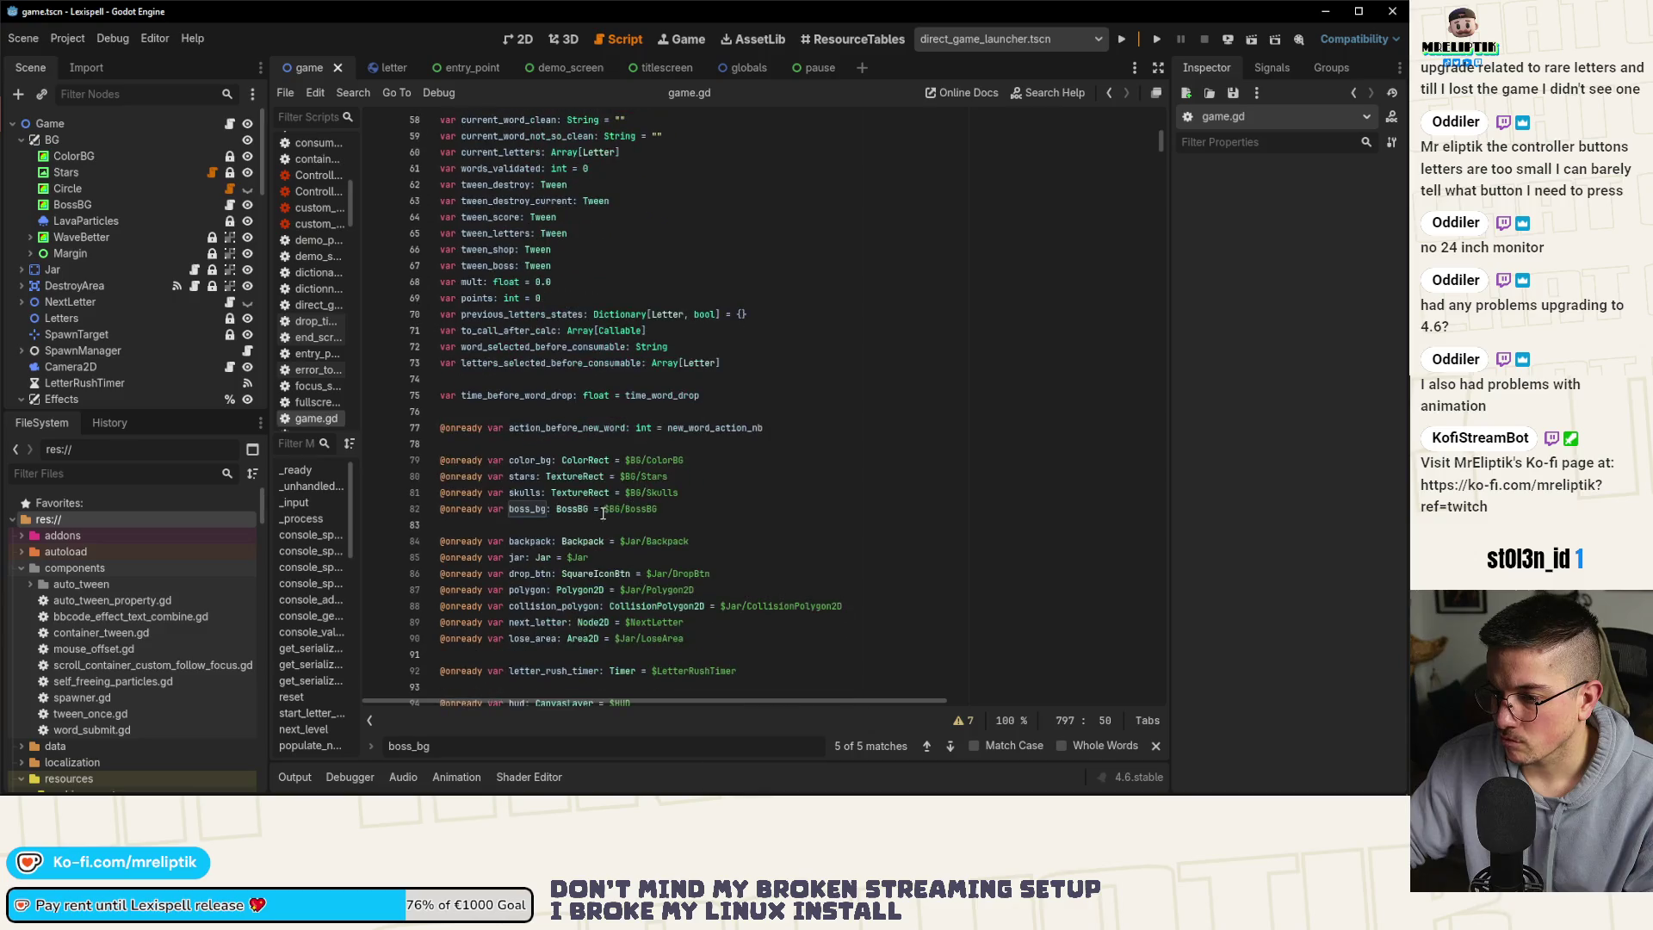
pyautogui.click(710, 495)
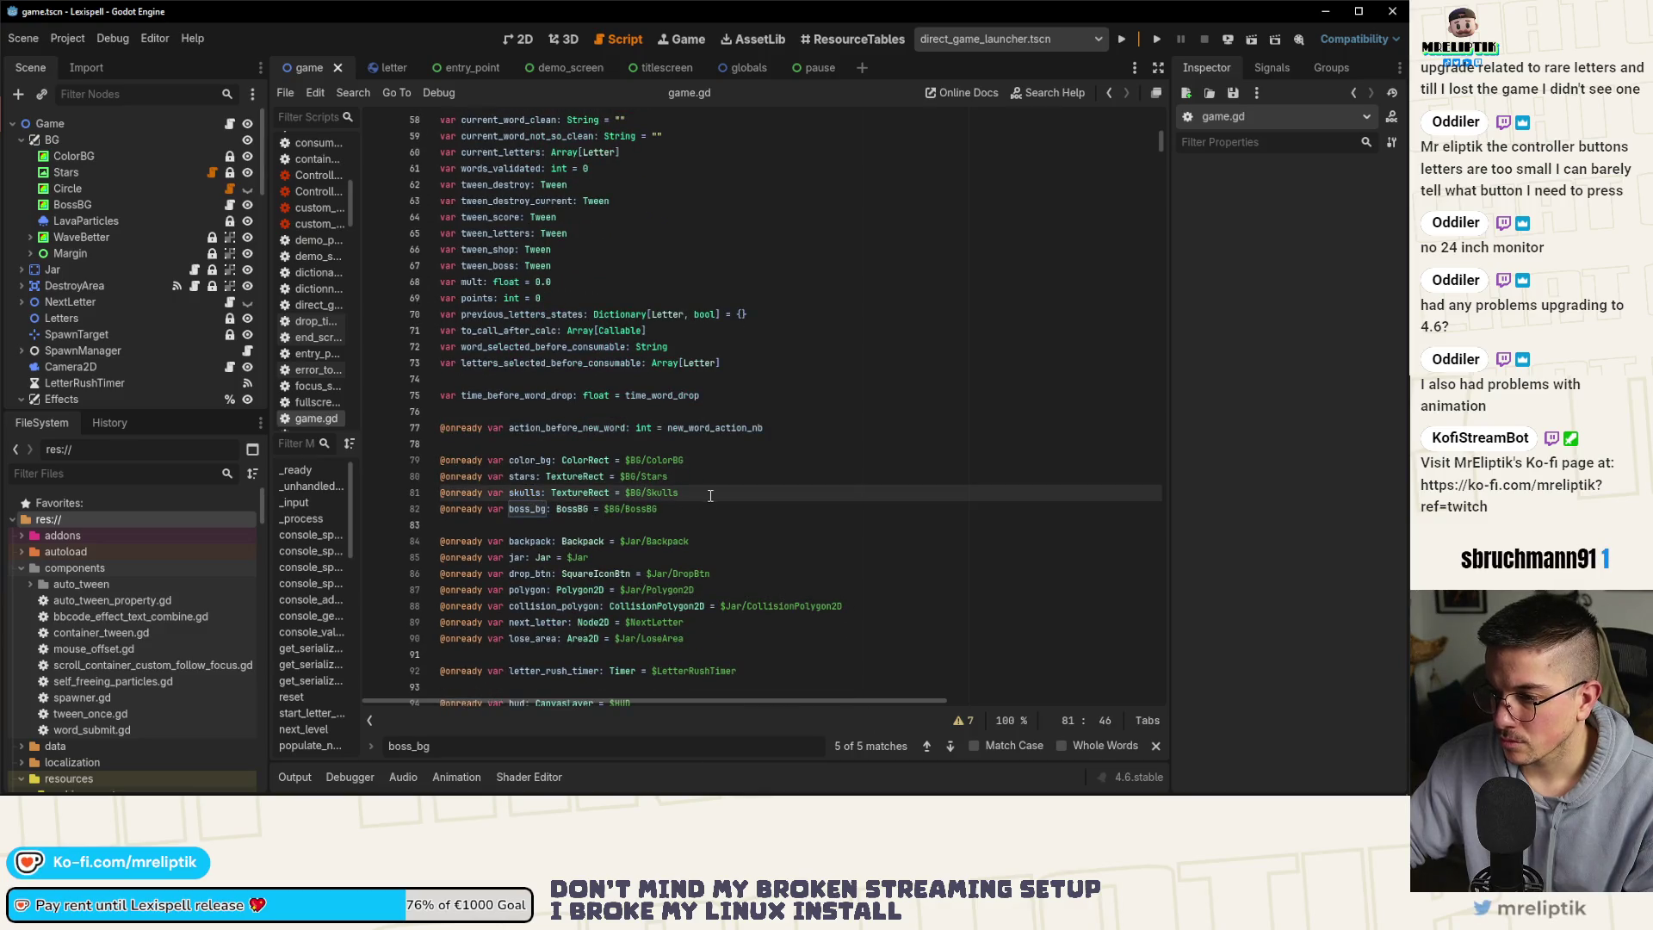
pyautogui.hotkey('ctrl', 'shift', 'k')
pyautogui.hotkey('ctrl', 's')
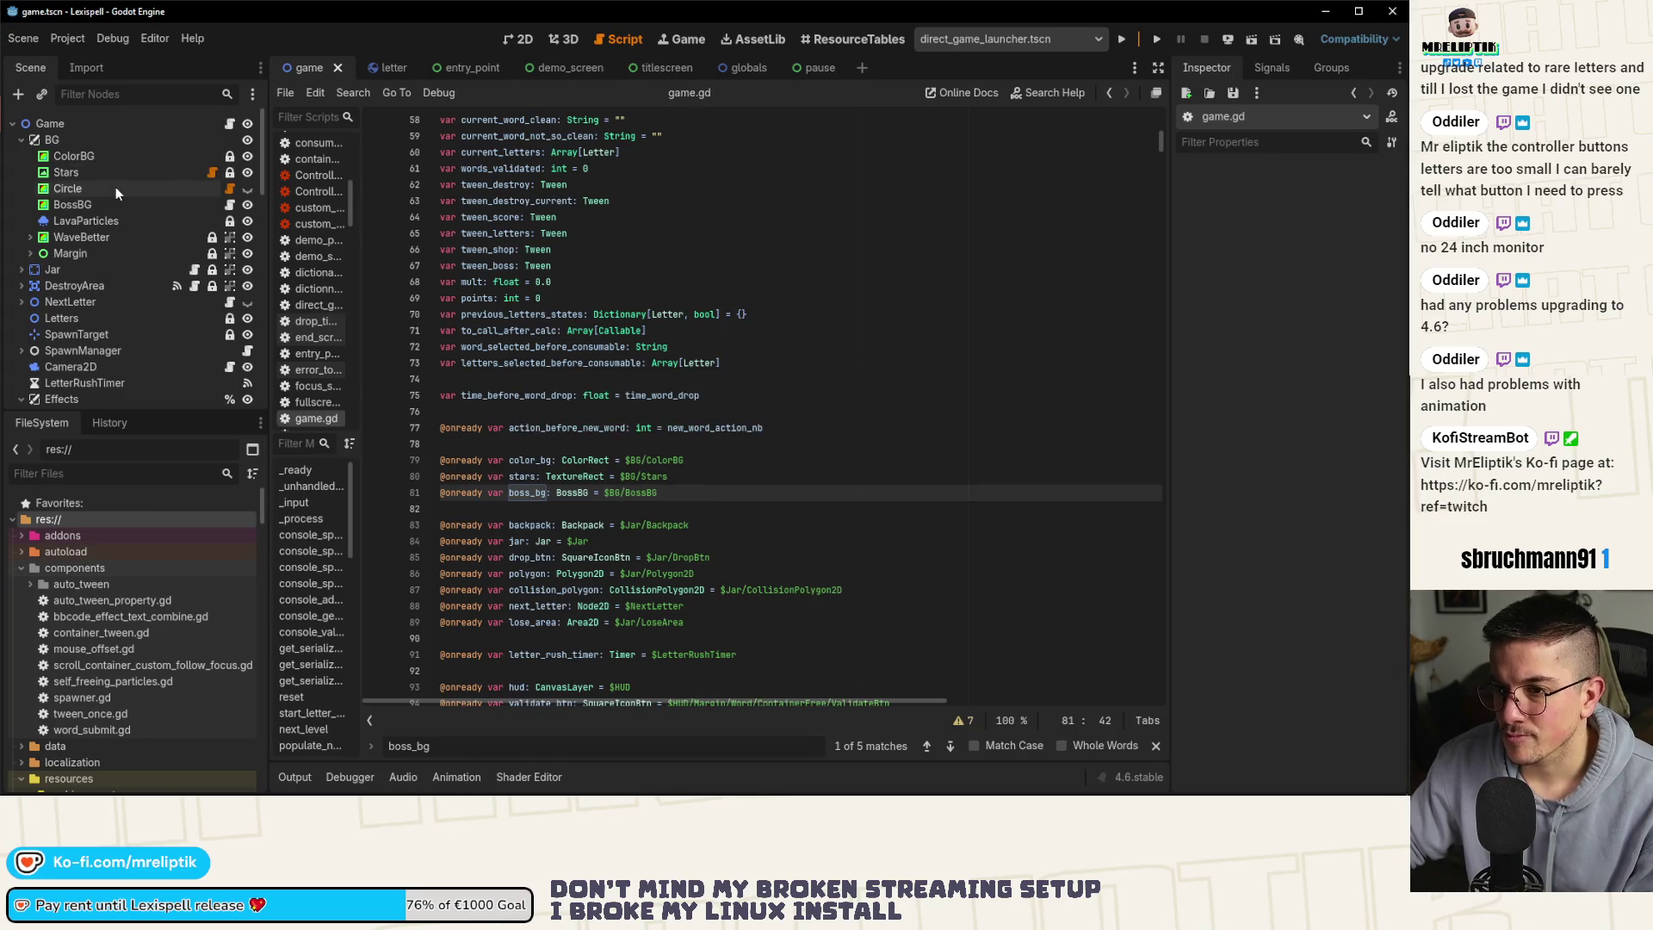
# Hide the BossBG node in the Scene tree, save the game scene, and move to VS Code
pyautogui.click(524, 39)
pyautogui.hotkey('ctrl', 's')
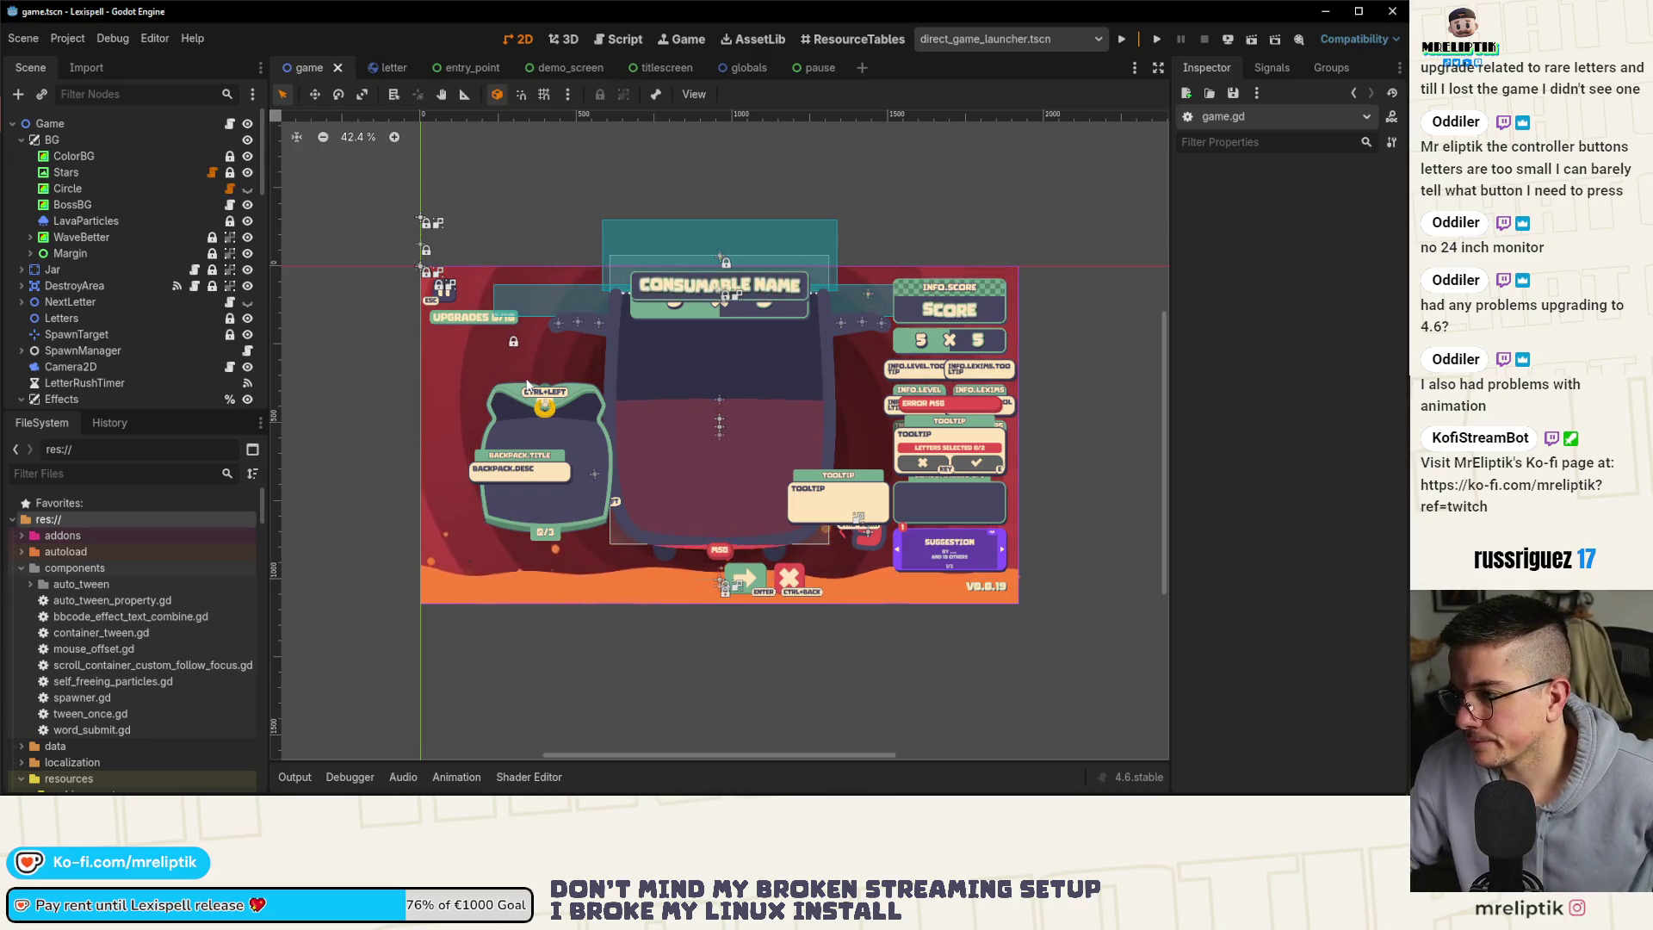
pyautogui.click(231, 205)
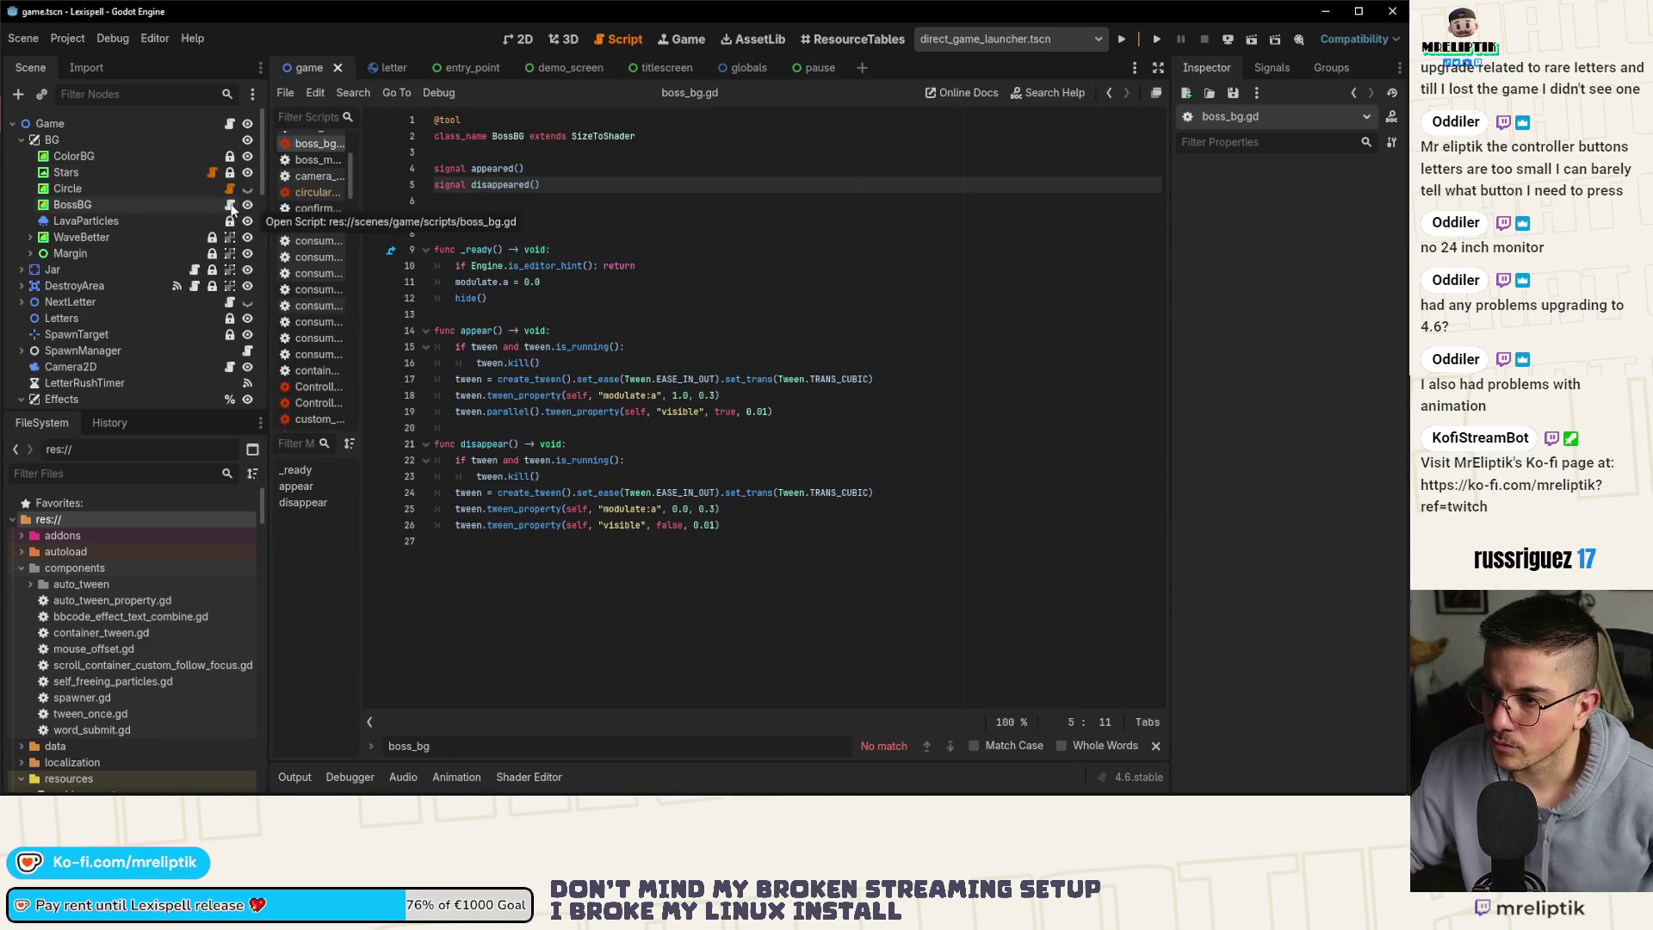
pyautogui.click(248, 205)
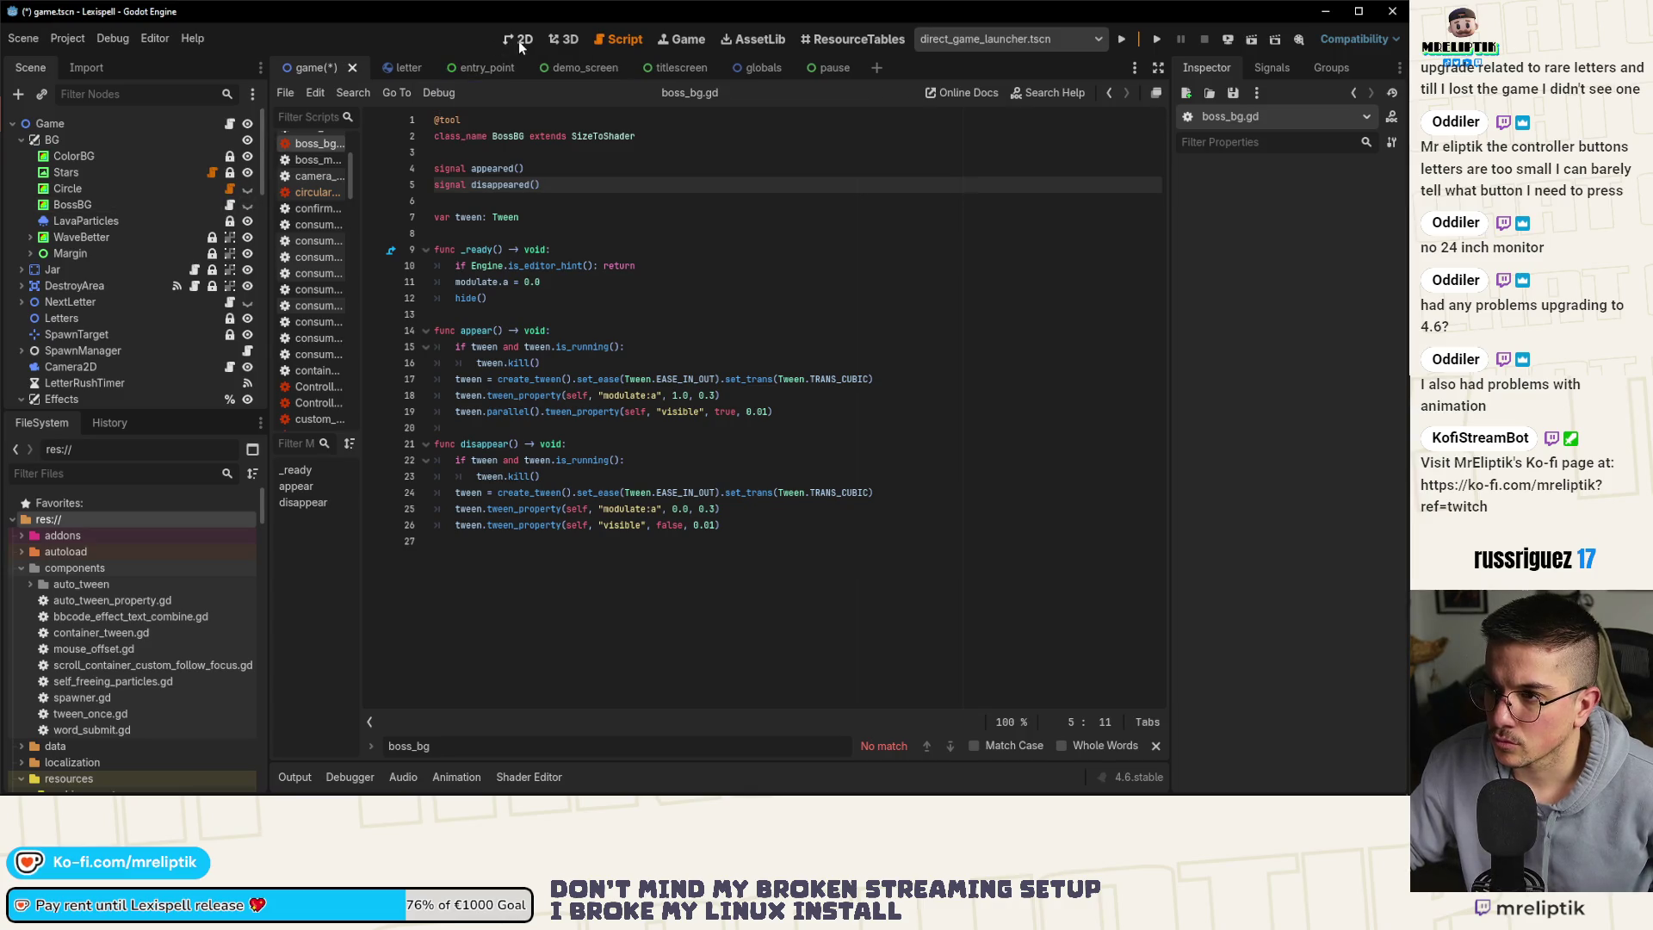
pyautogui.click(518, 39)
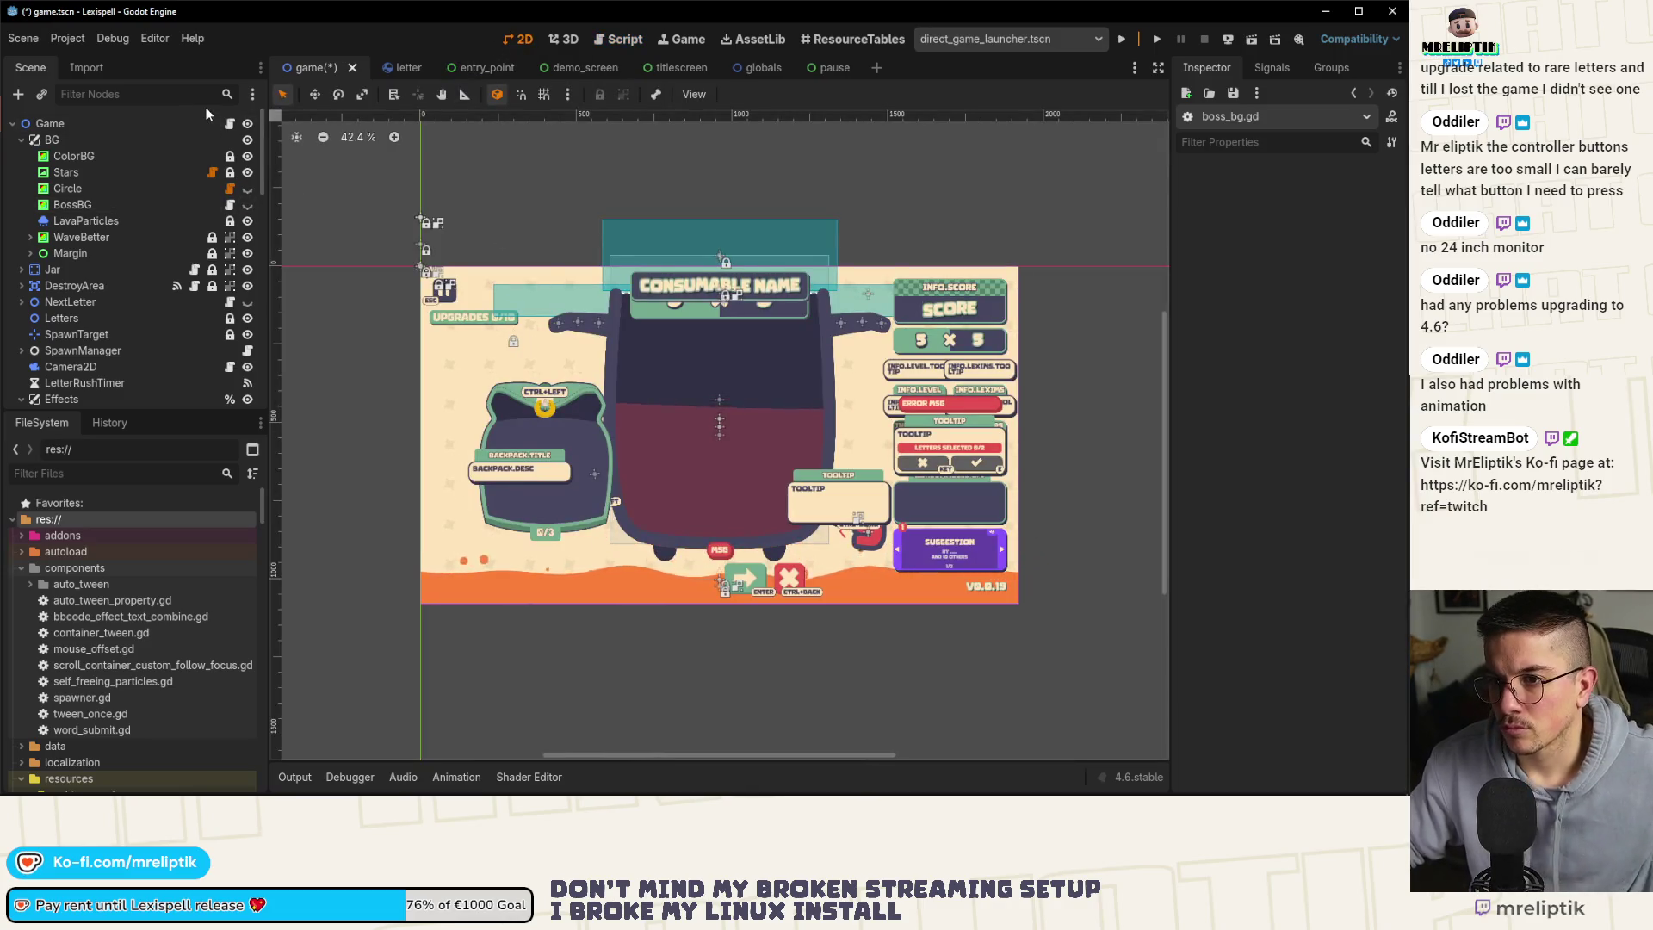
pyautogui.hotkey('ctrl', 's')
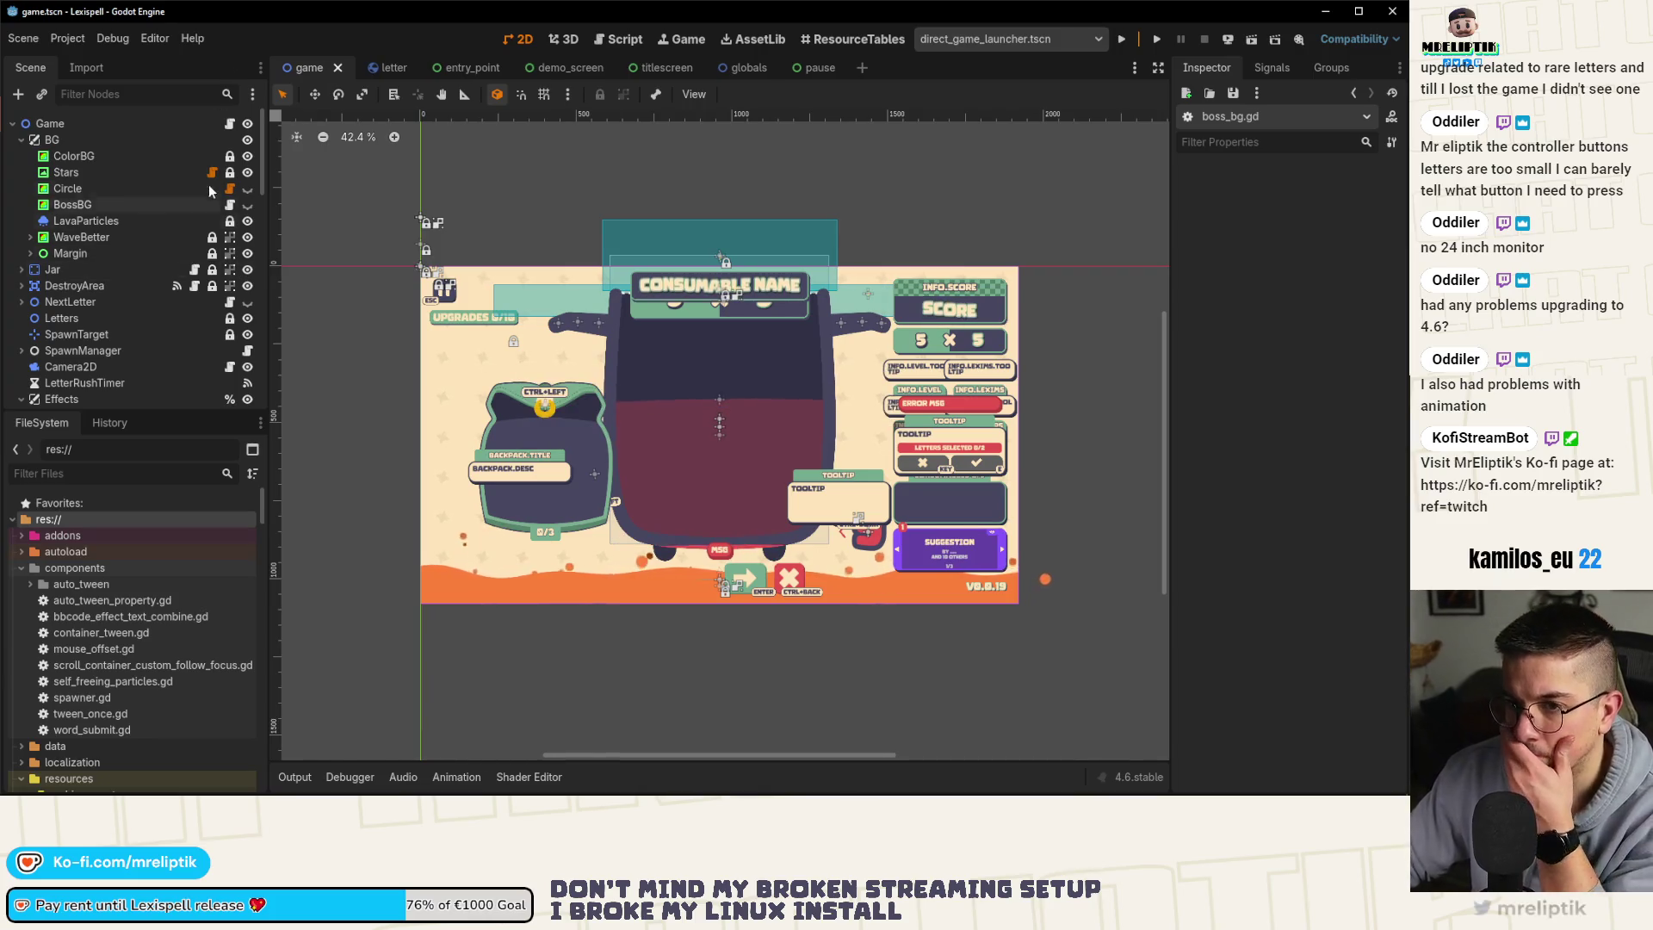
pyautogui.moveTo(1003, 788)
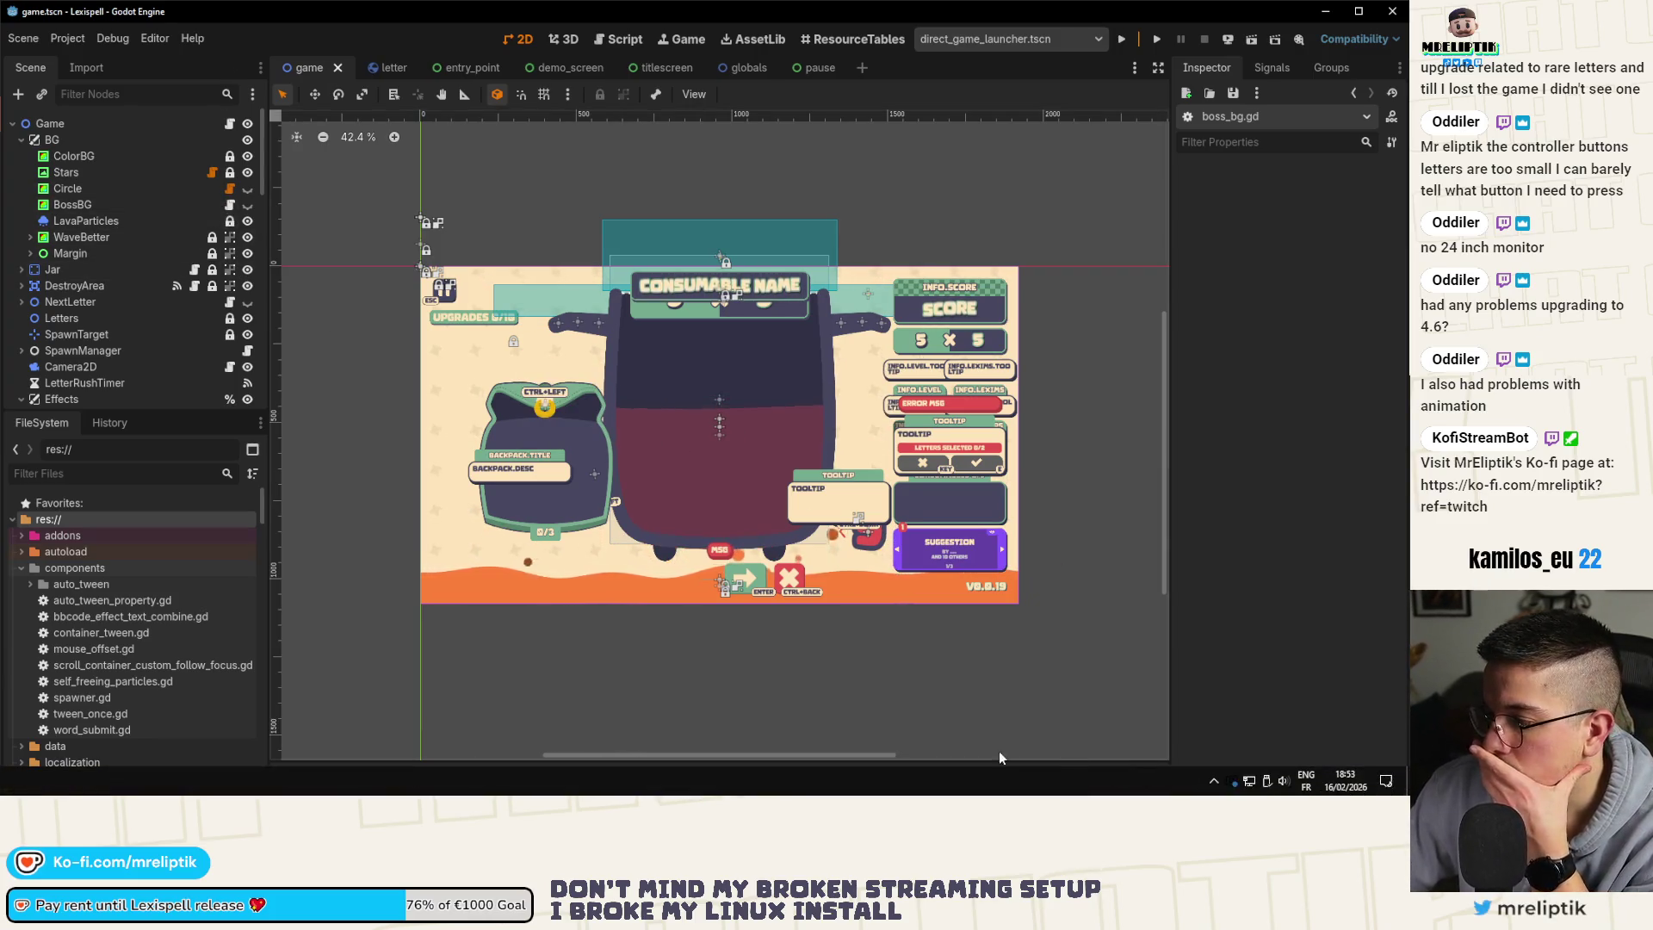
pyautogui.click(1214, 781)
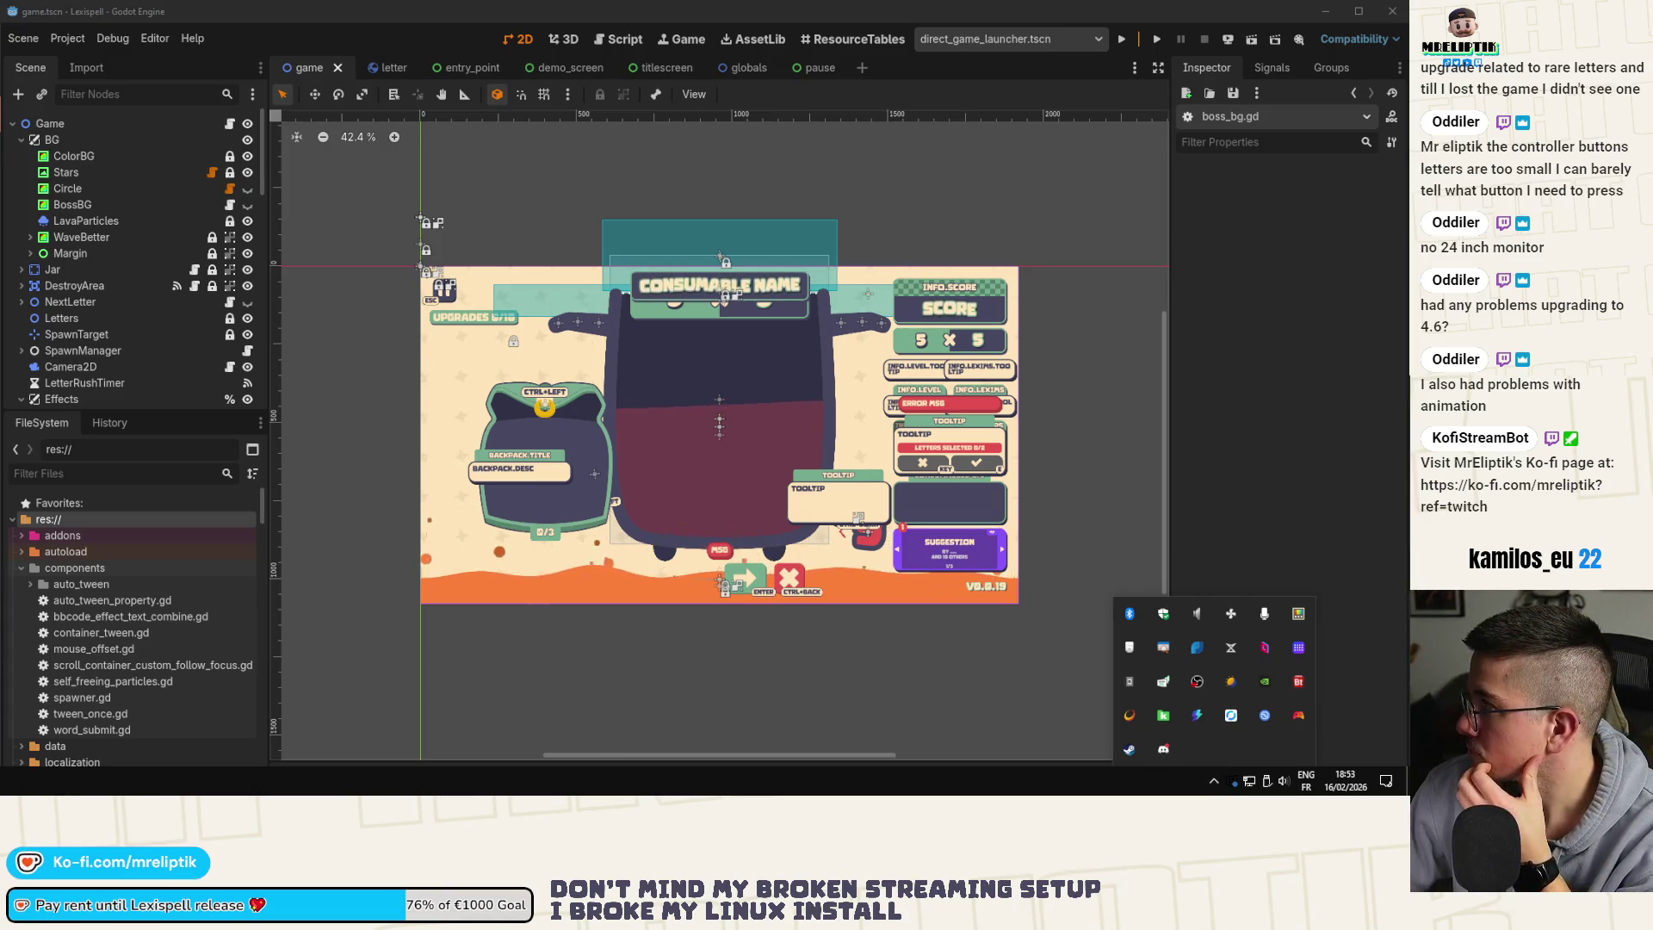
pyautogui.hotkey('alt', 'Tab')
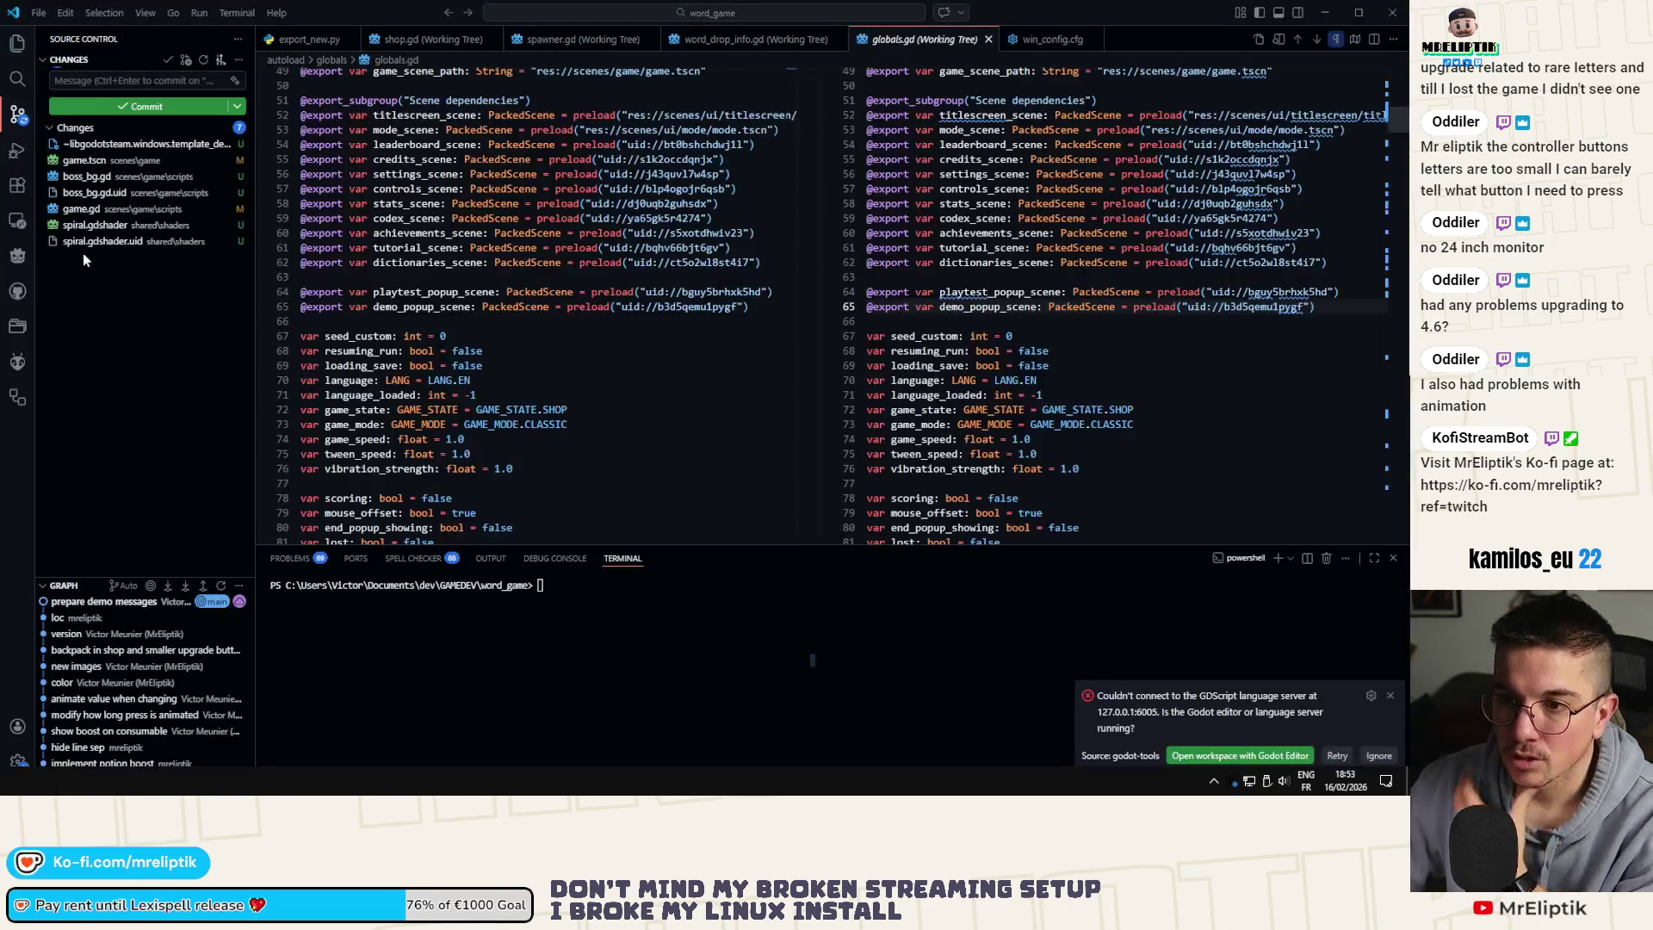
# Stage game.tscn, boss_bg.gd, game.gd and the other changed files and commit as 'change boss bg to spiral'
pyautogui.click(90, 162)
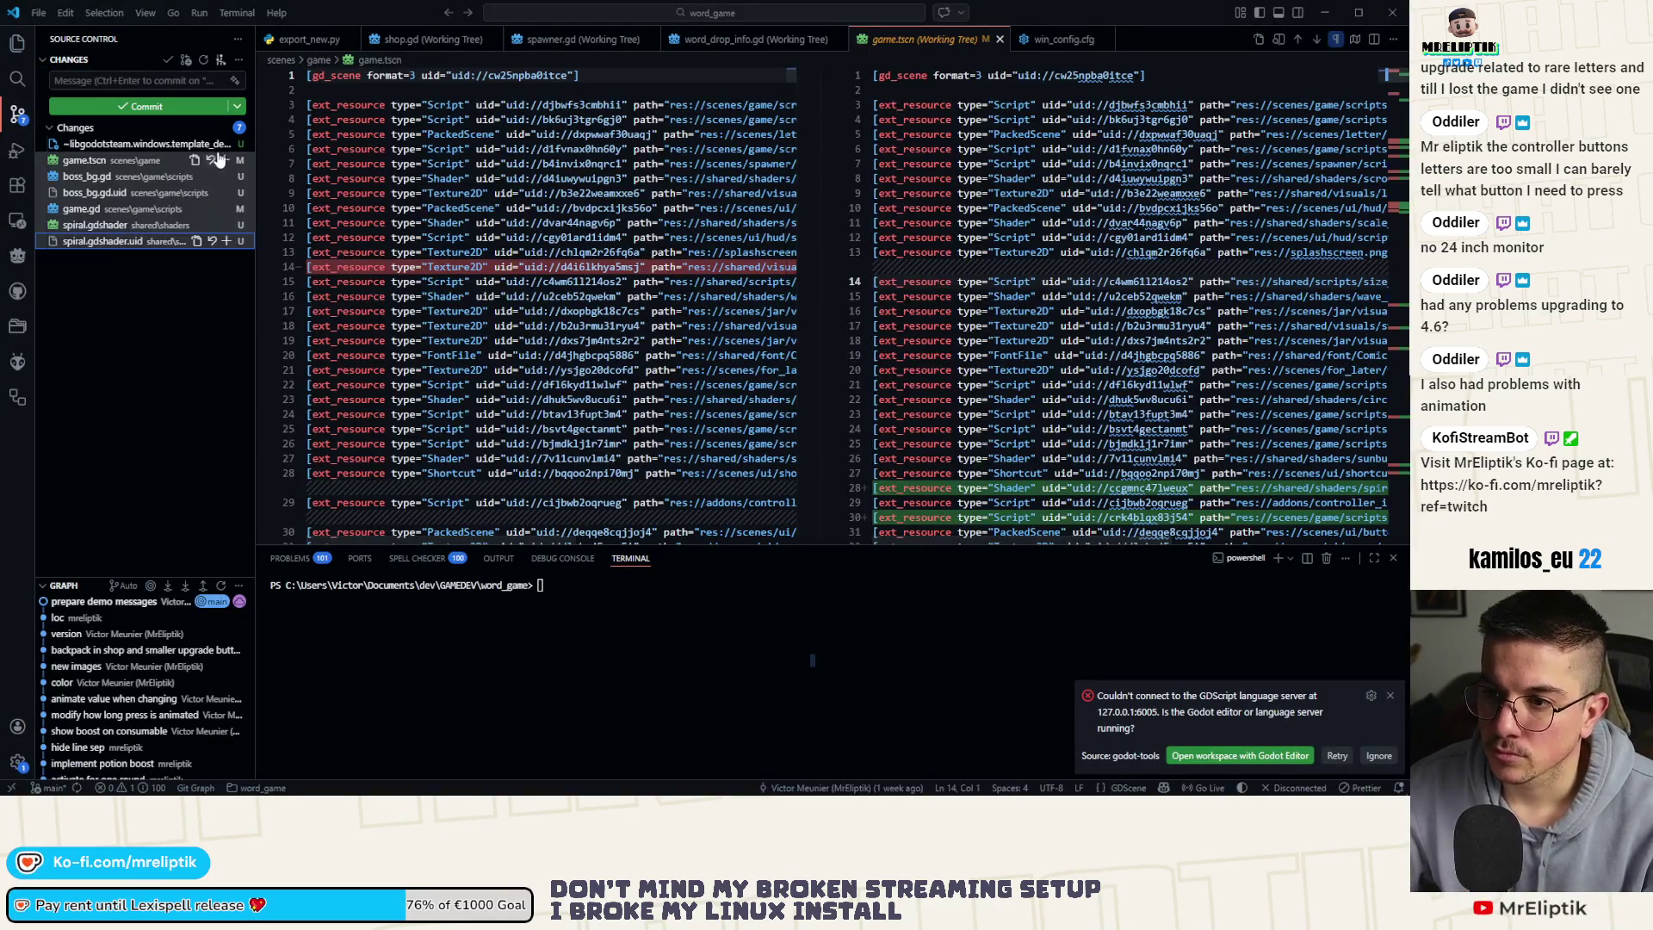
pyautogui.click(226, 160)
pyautogui.click(149, 80)
pyautogui.write('change bo')
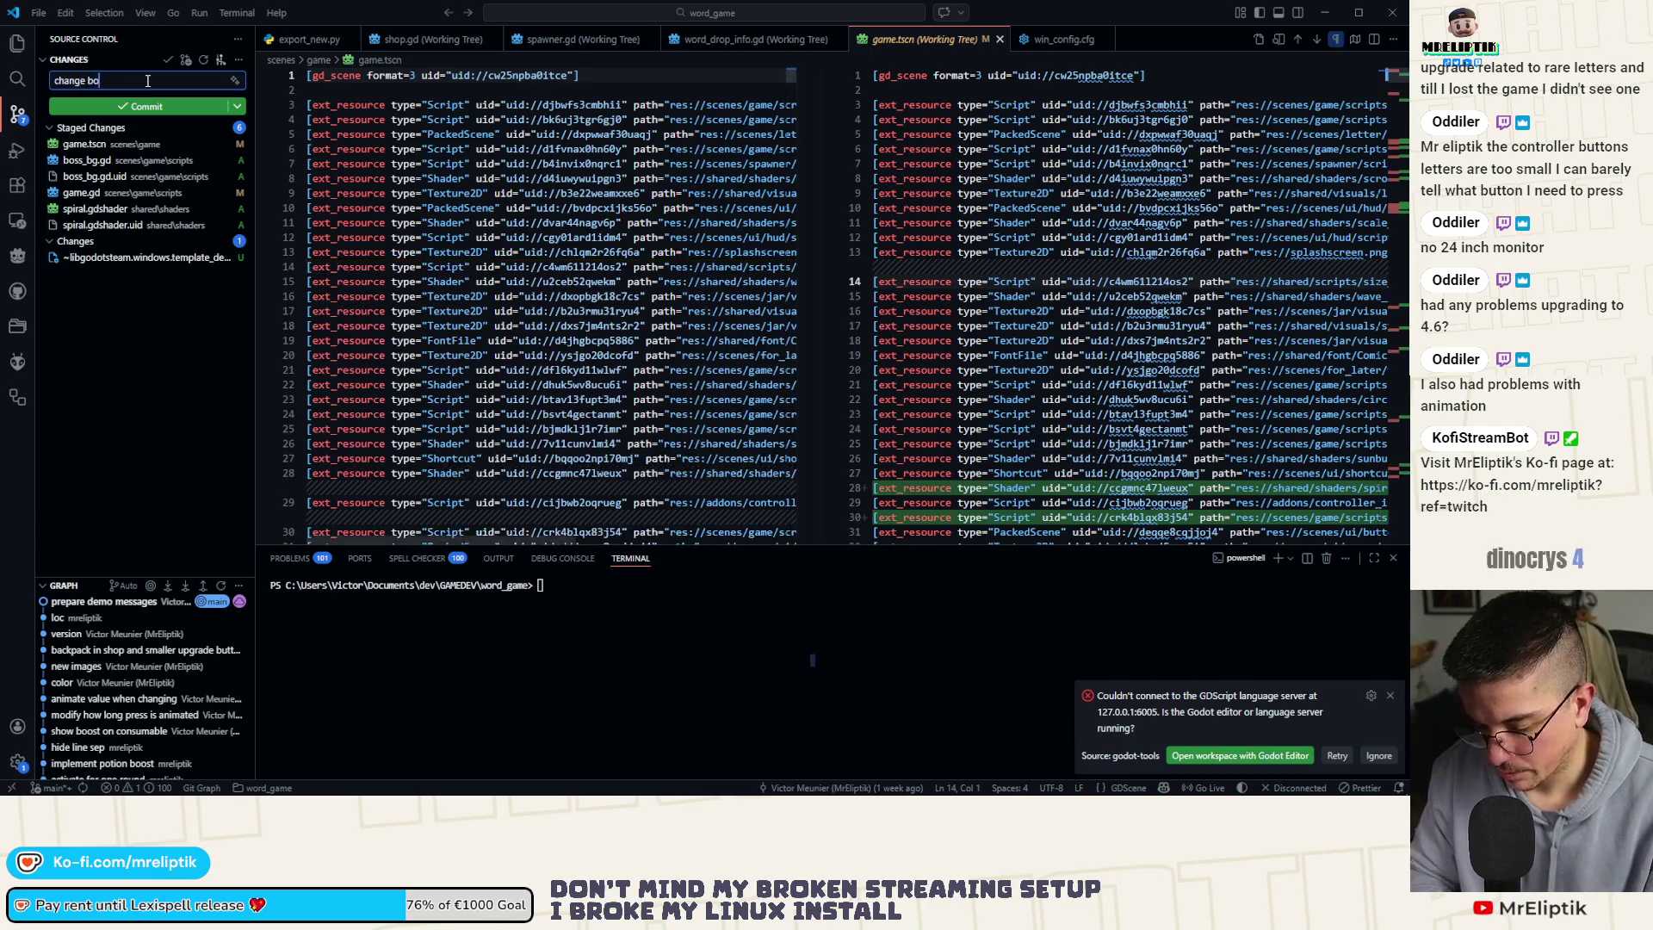
pyautogui.write('ss bg to spiral')
pyautogui.hotkey('ctrl', 'Return')
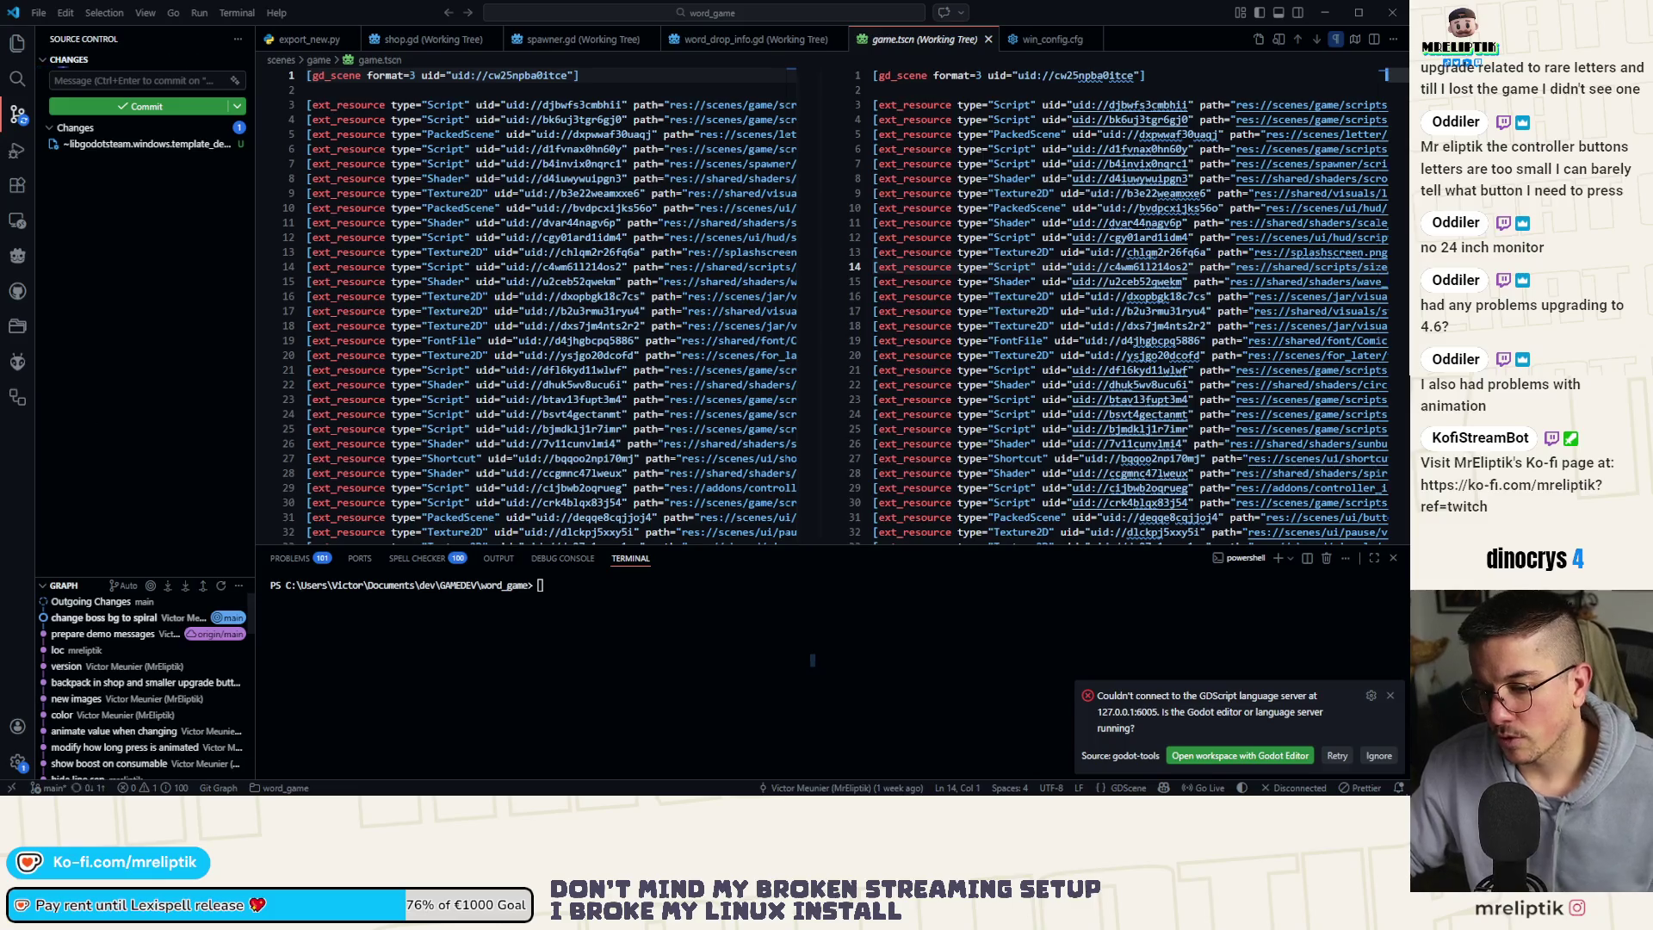
pyautogui.click(799, 786)
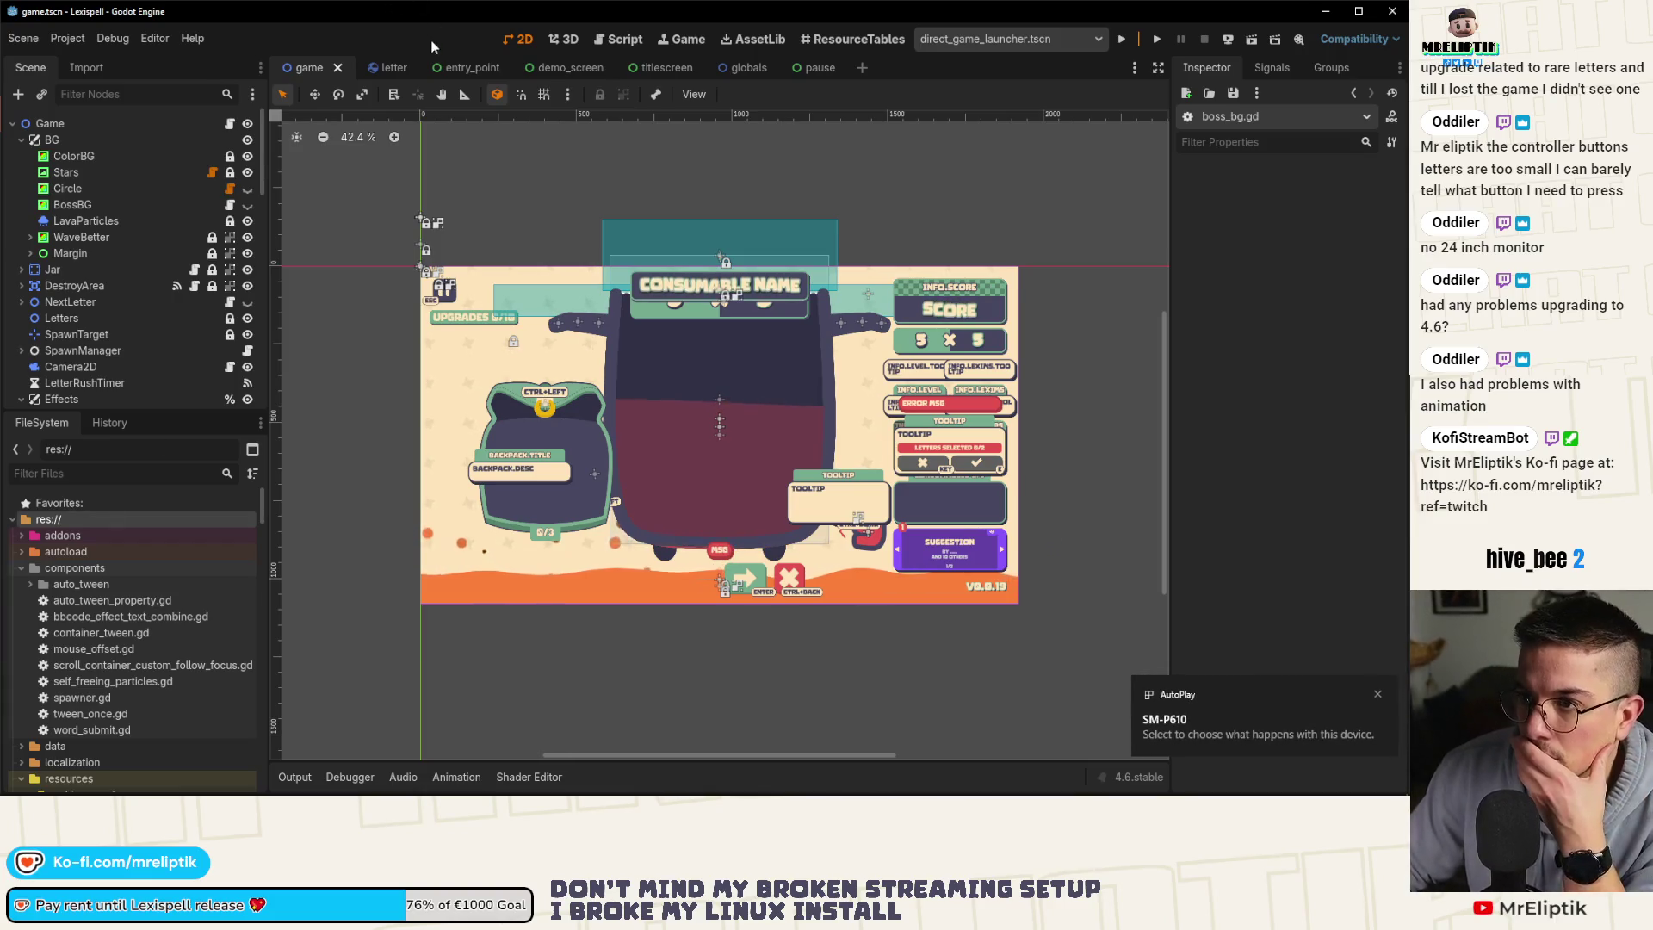
# Save the game scene and scroll through the Game node's game.gd script
pyautogui.hotkey('ctrl', 's')
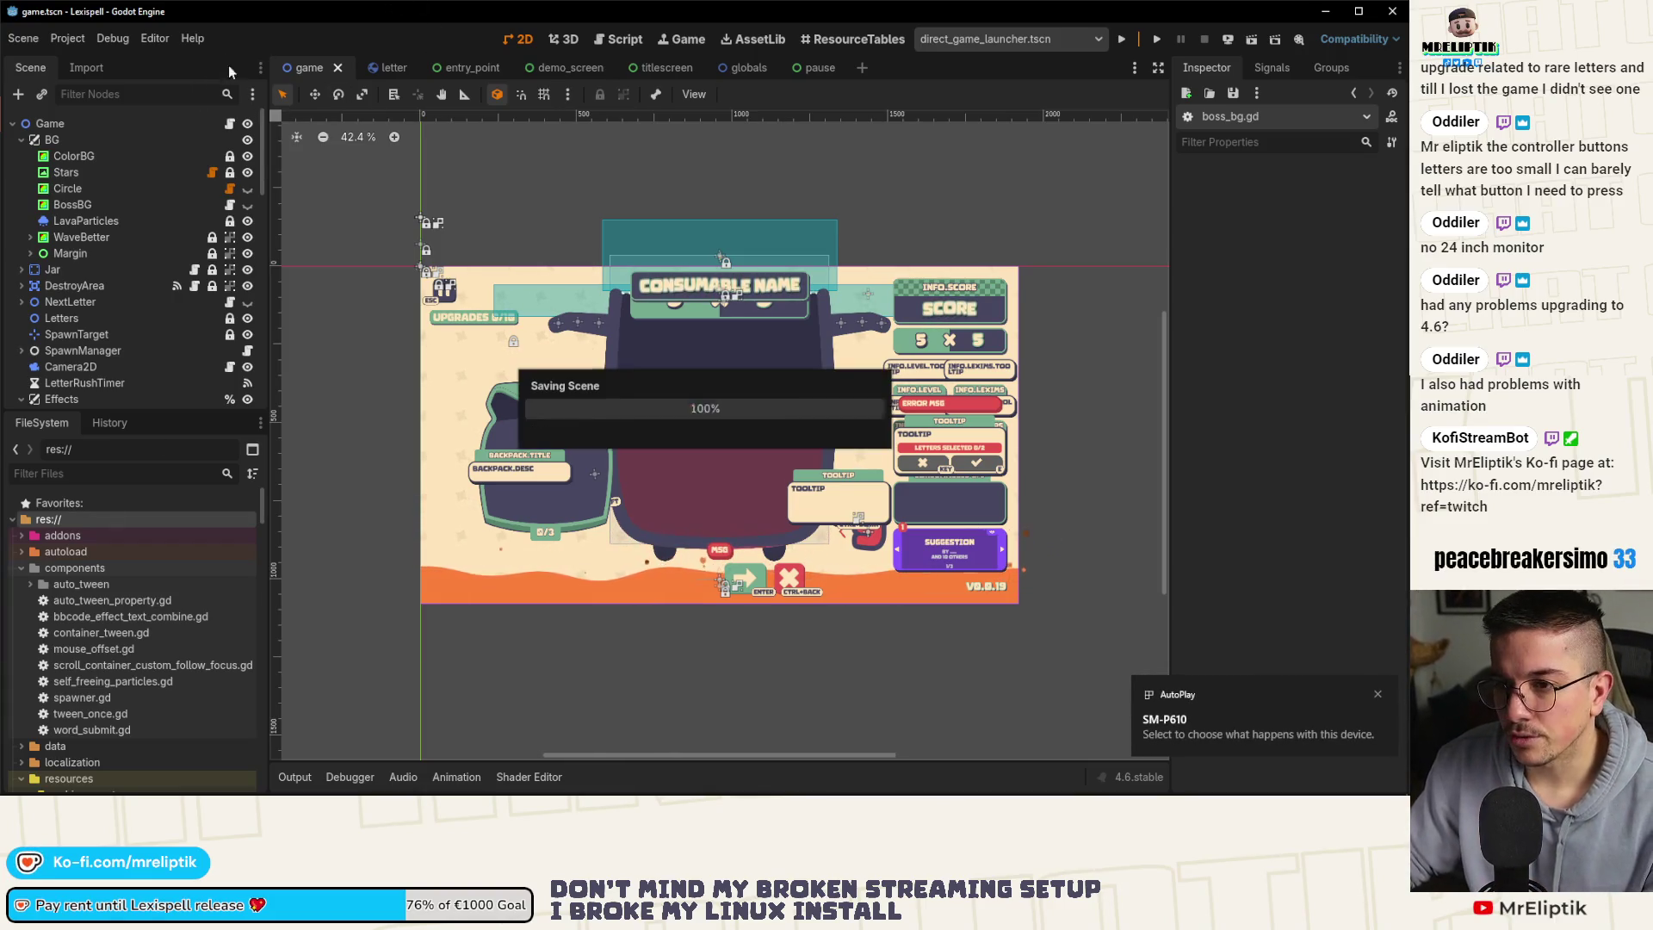
pyautogui.click(231, 125)
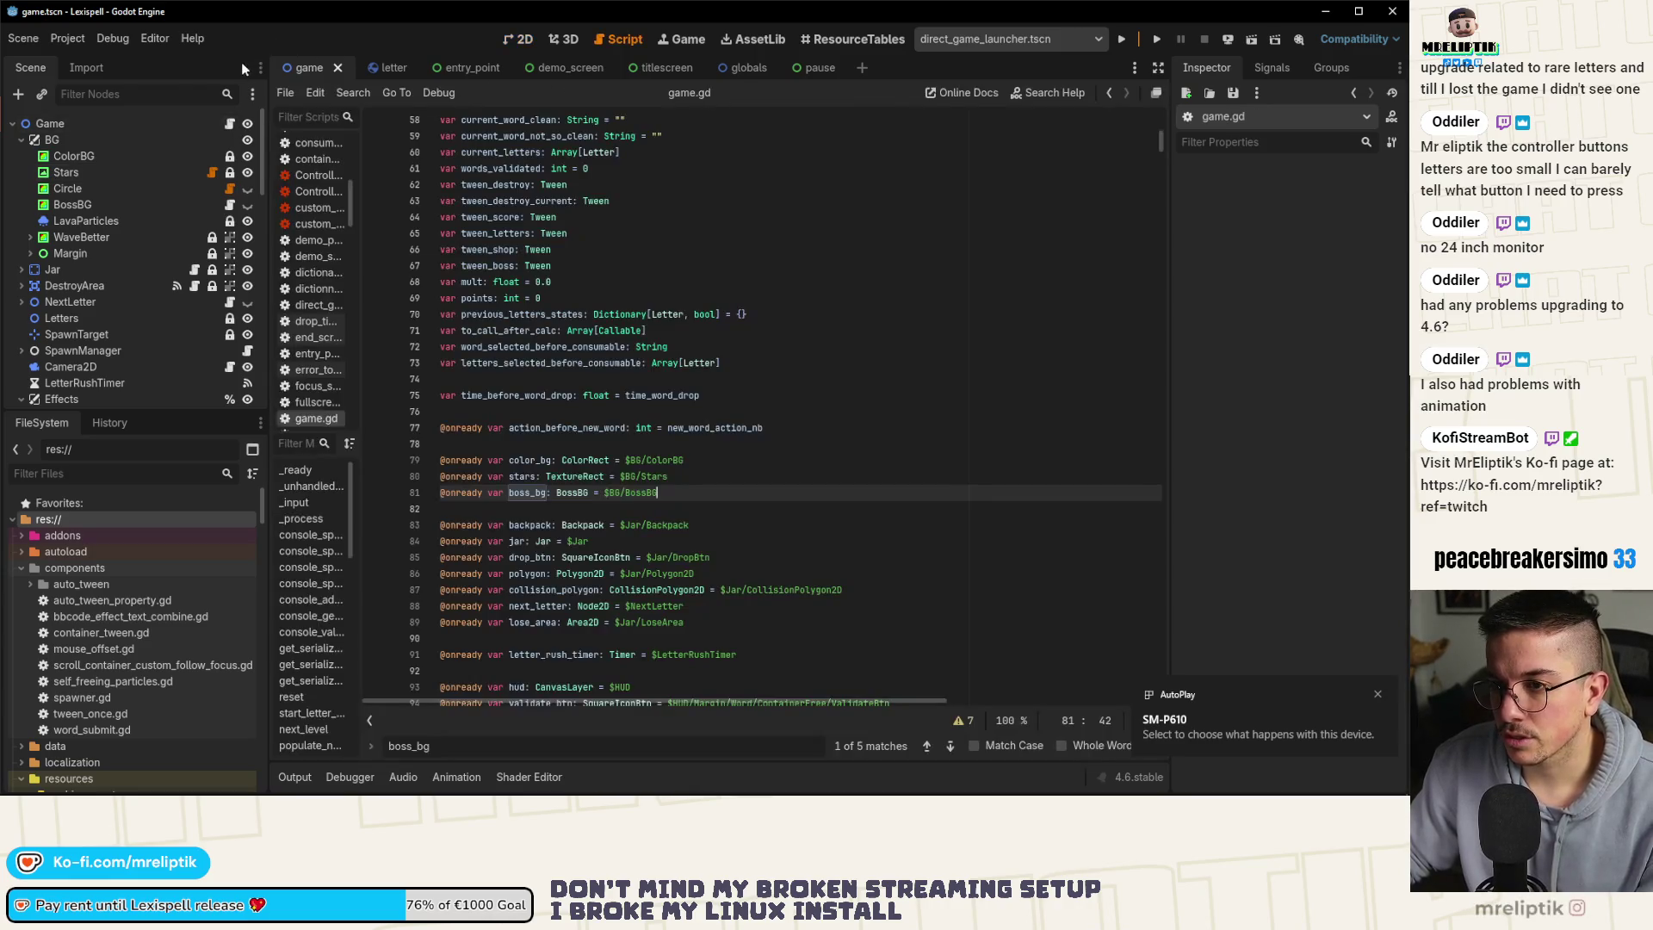
pyautogui.scroll(-20, 639, 426)
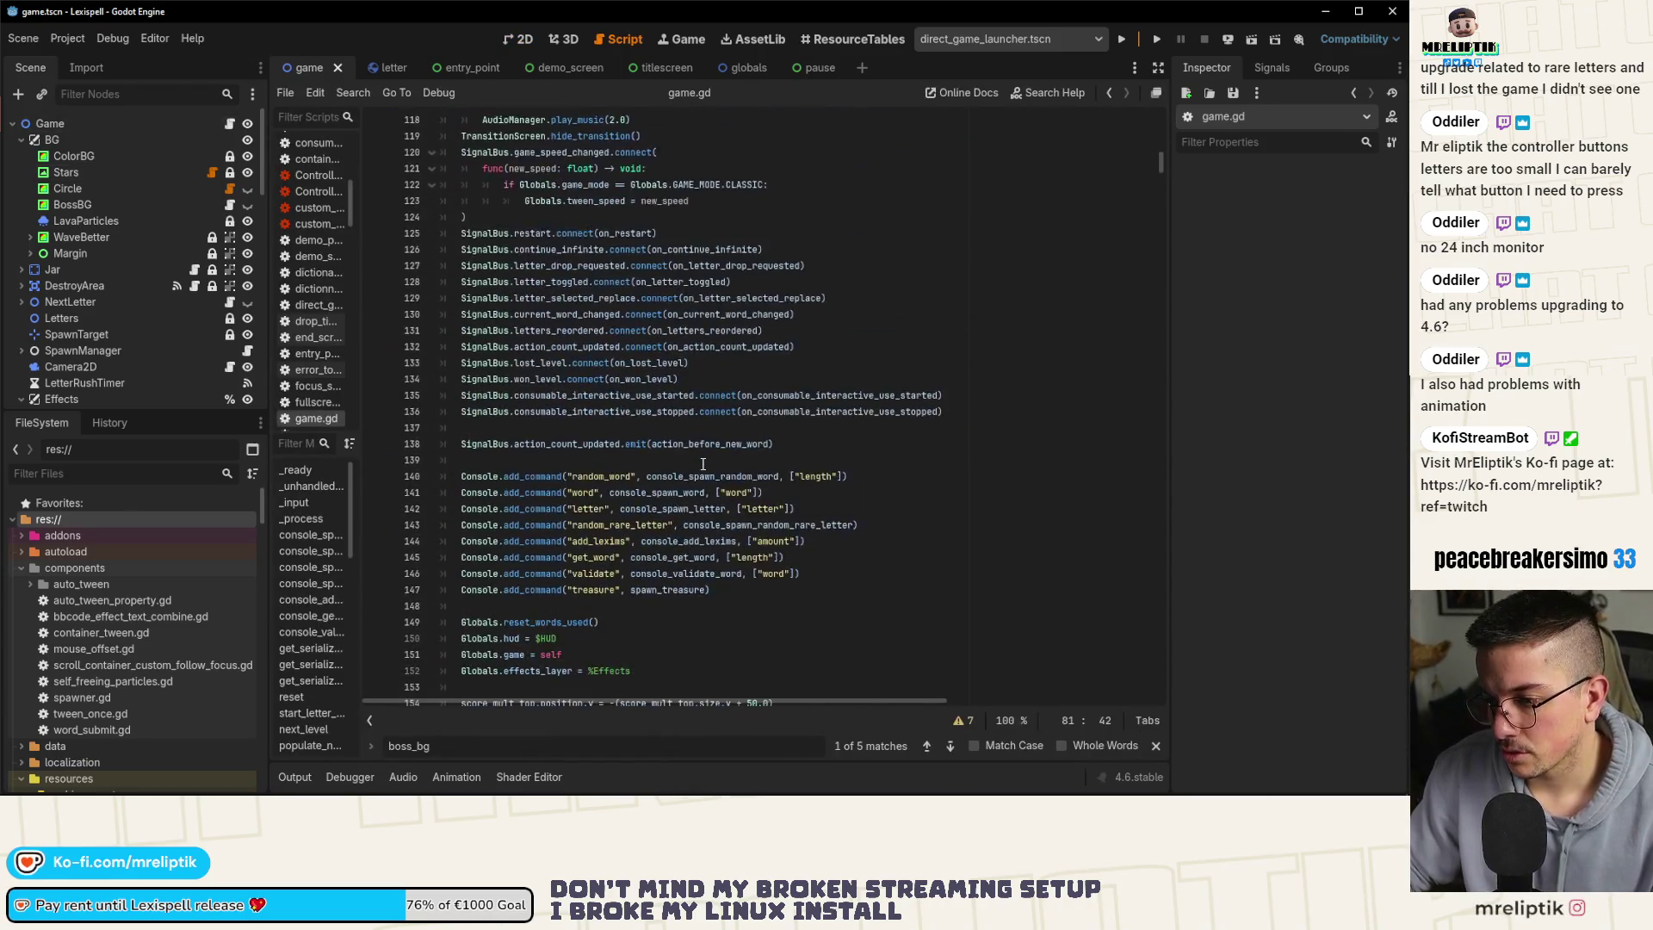
pyautogui.click(691, 495)
pyautogui.scroll(-15, 691, 495)
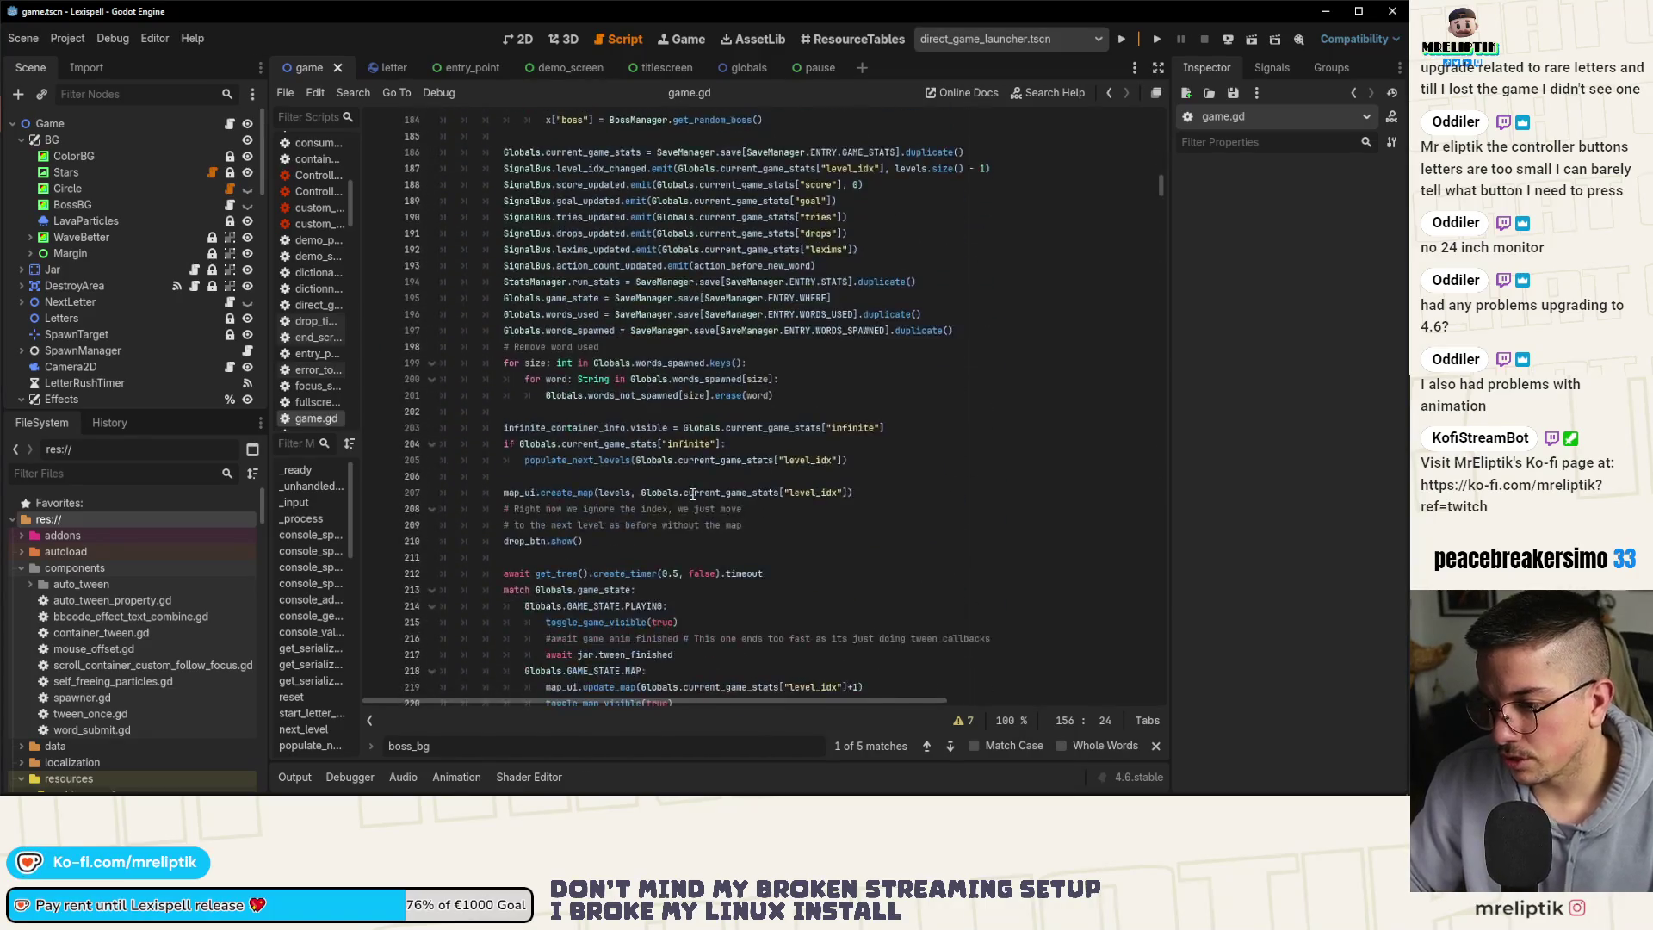
pyautogui.scroll(-7, 692, 495)
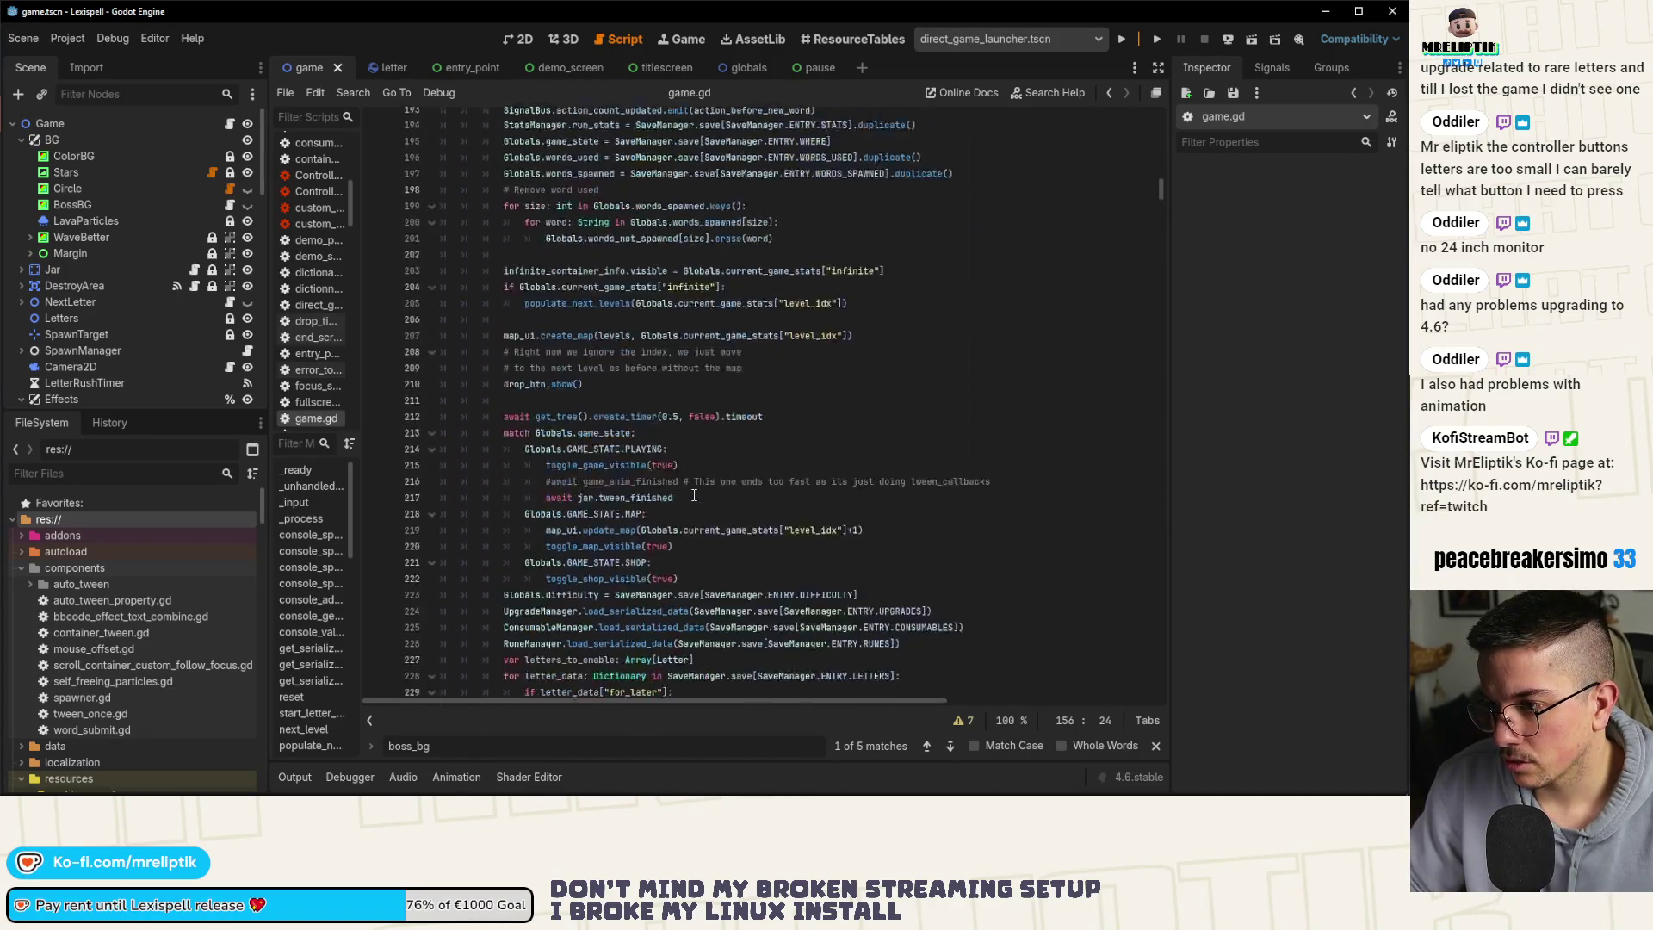
pyautogui.scroll(-5, 694, 495)
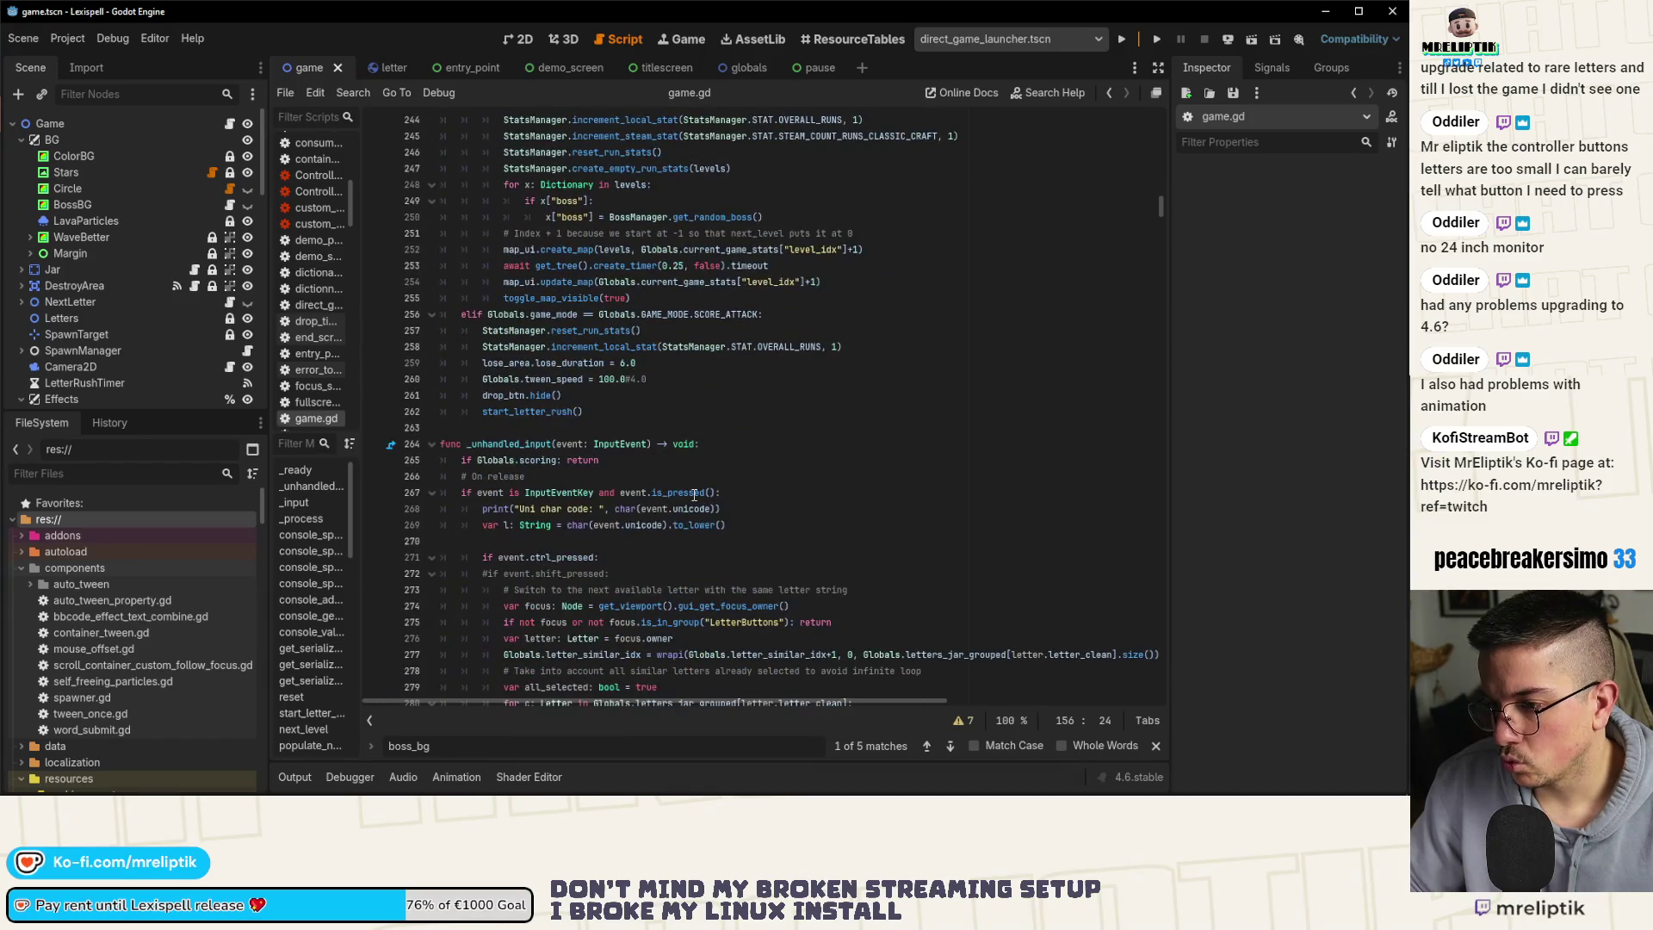
pyautogui.scroll(20, 707, 483)
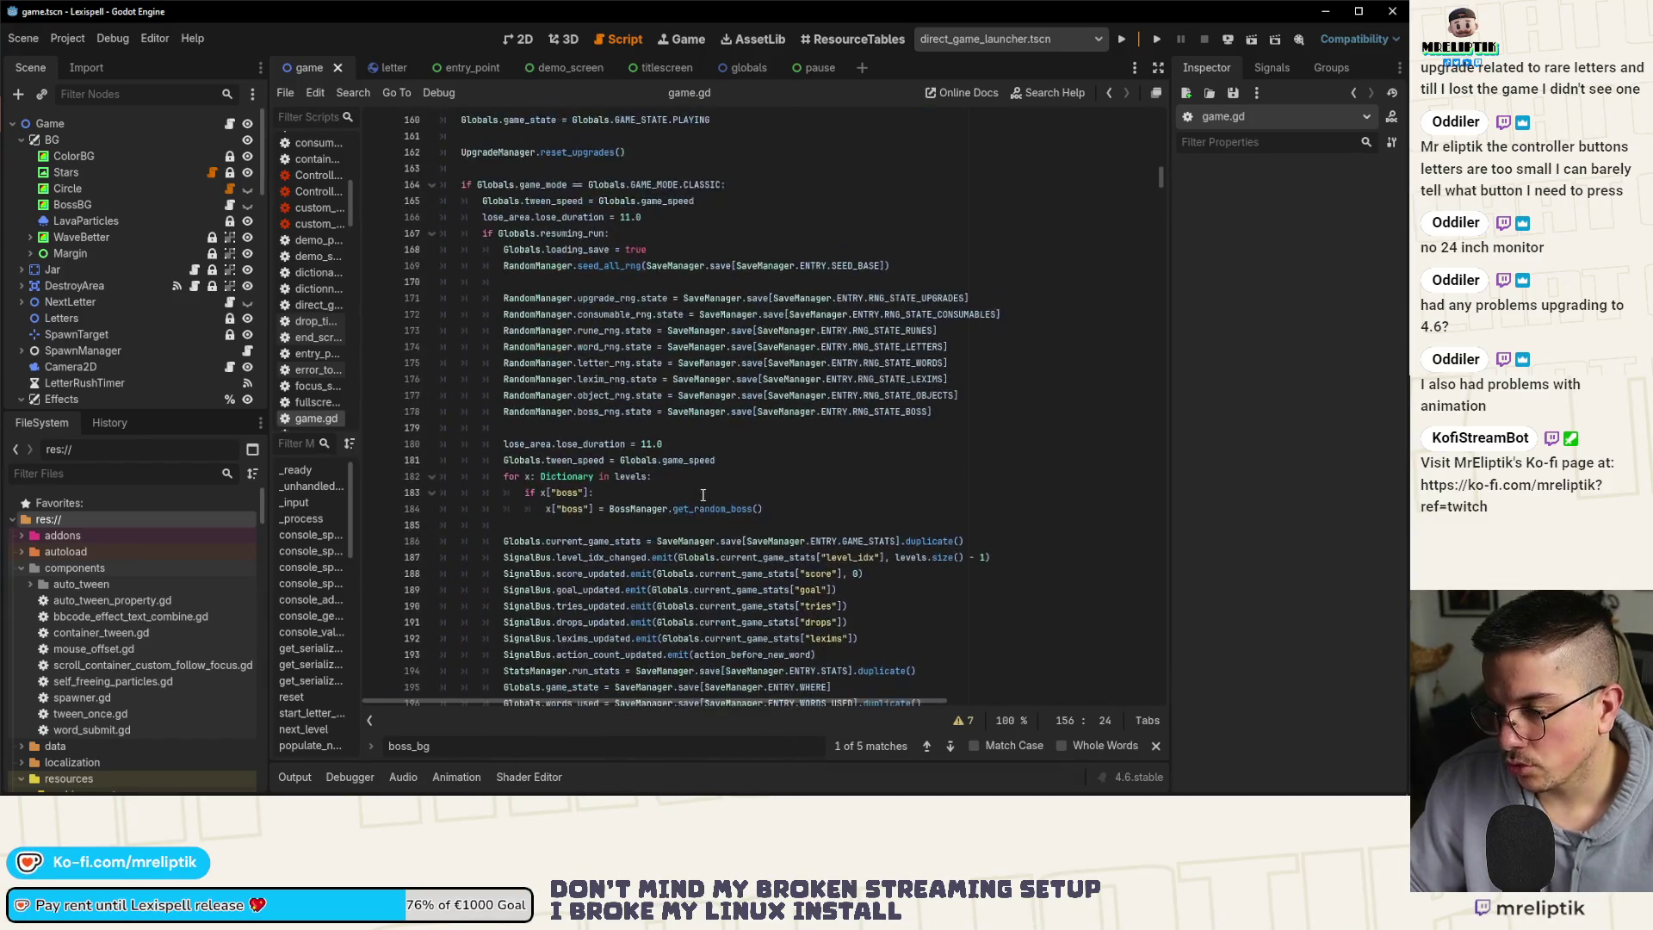
pyautogui.click(714, 428)
pyautogui.scroll(-3, 741, 439)
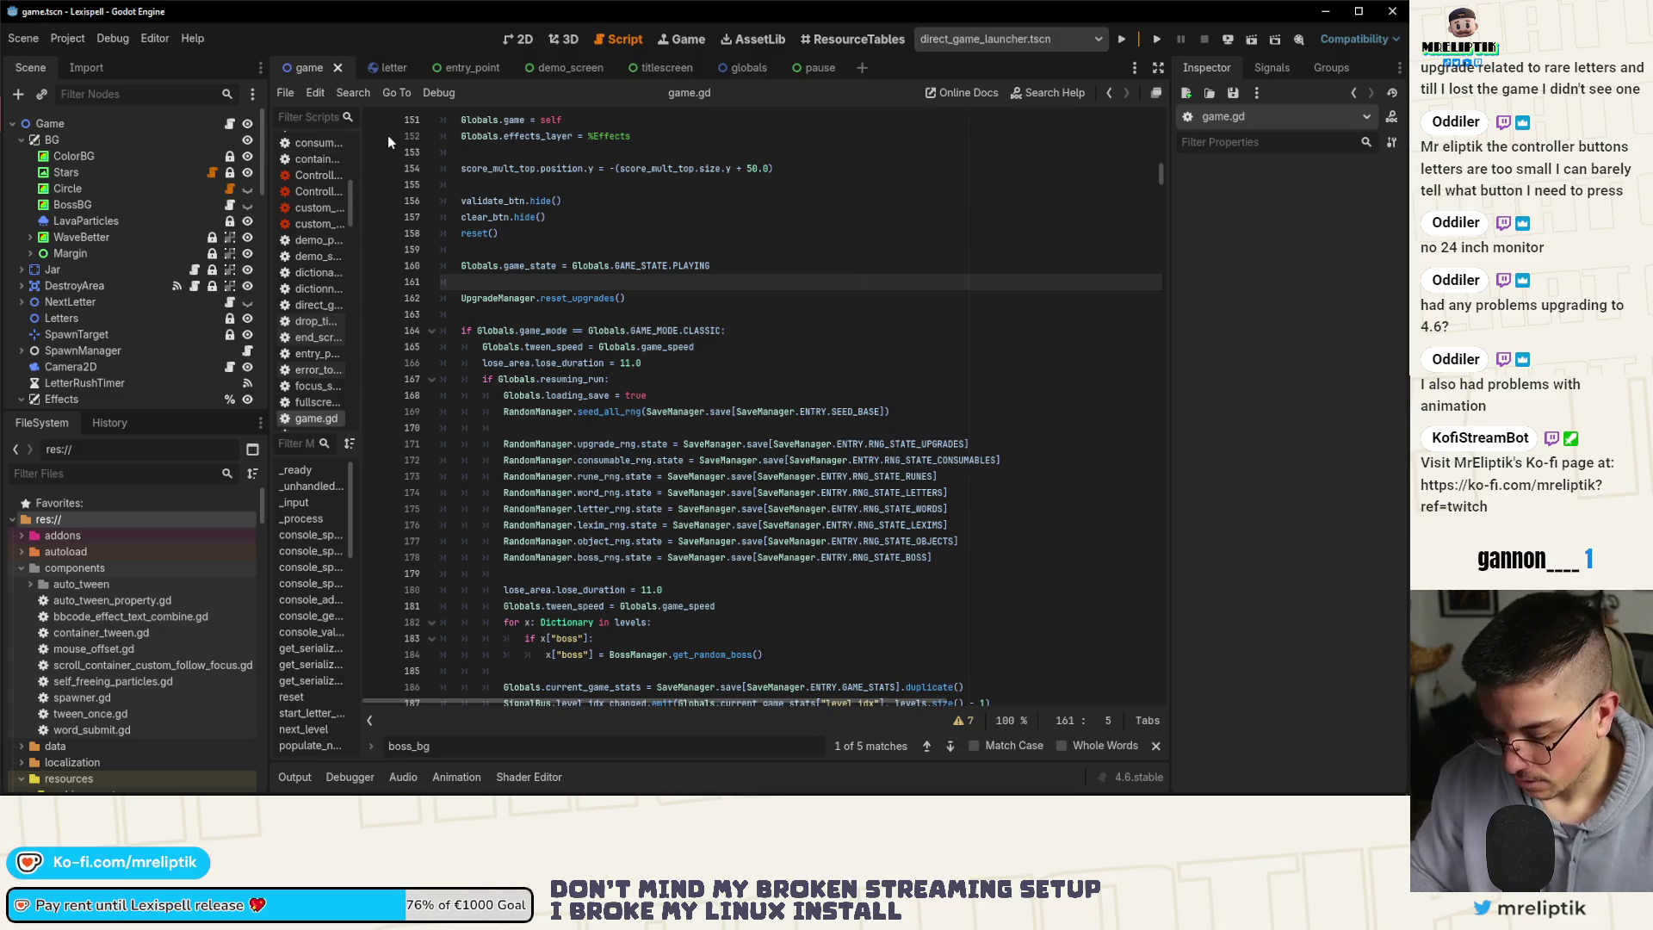
# Open globals.gd through Quick Open
pyautogui.hotkey('ctrl', 'alt', 'o')
pyautogui.press('Escape')
pyautogui.scroll(-10, 674, 514)
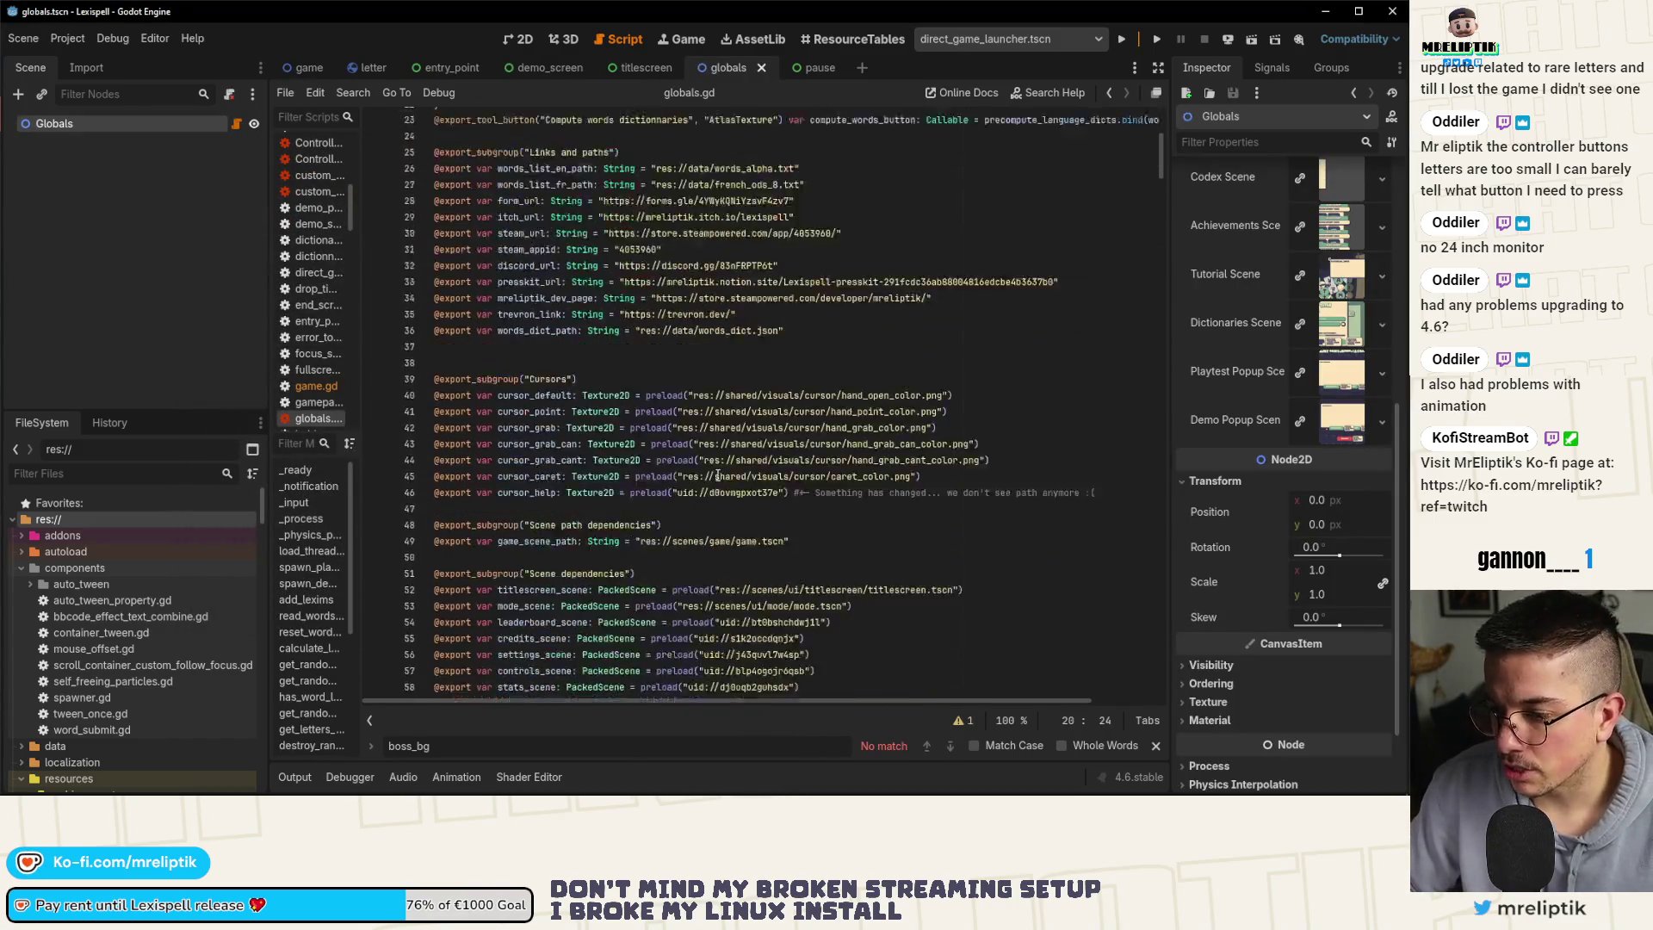
# Comment out the is_playtest editor override in globals.gd, add 'is_demo = true' below it, and save
pyautogui.scroll(-10, 674, 514)
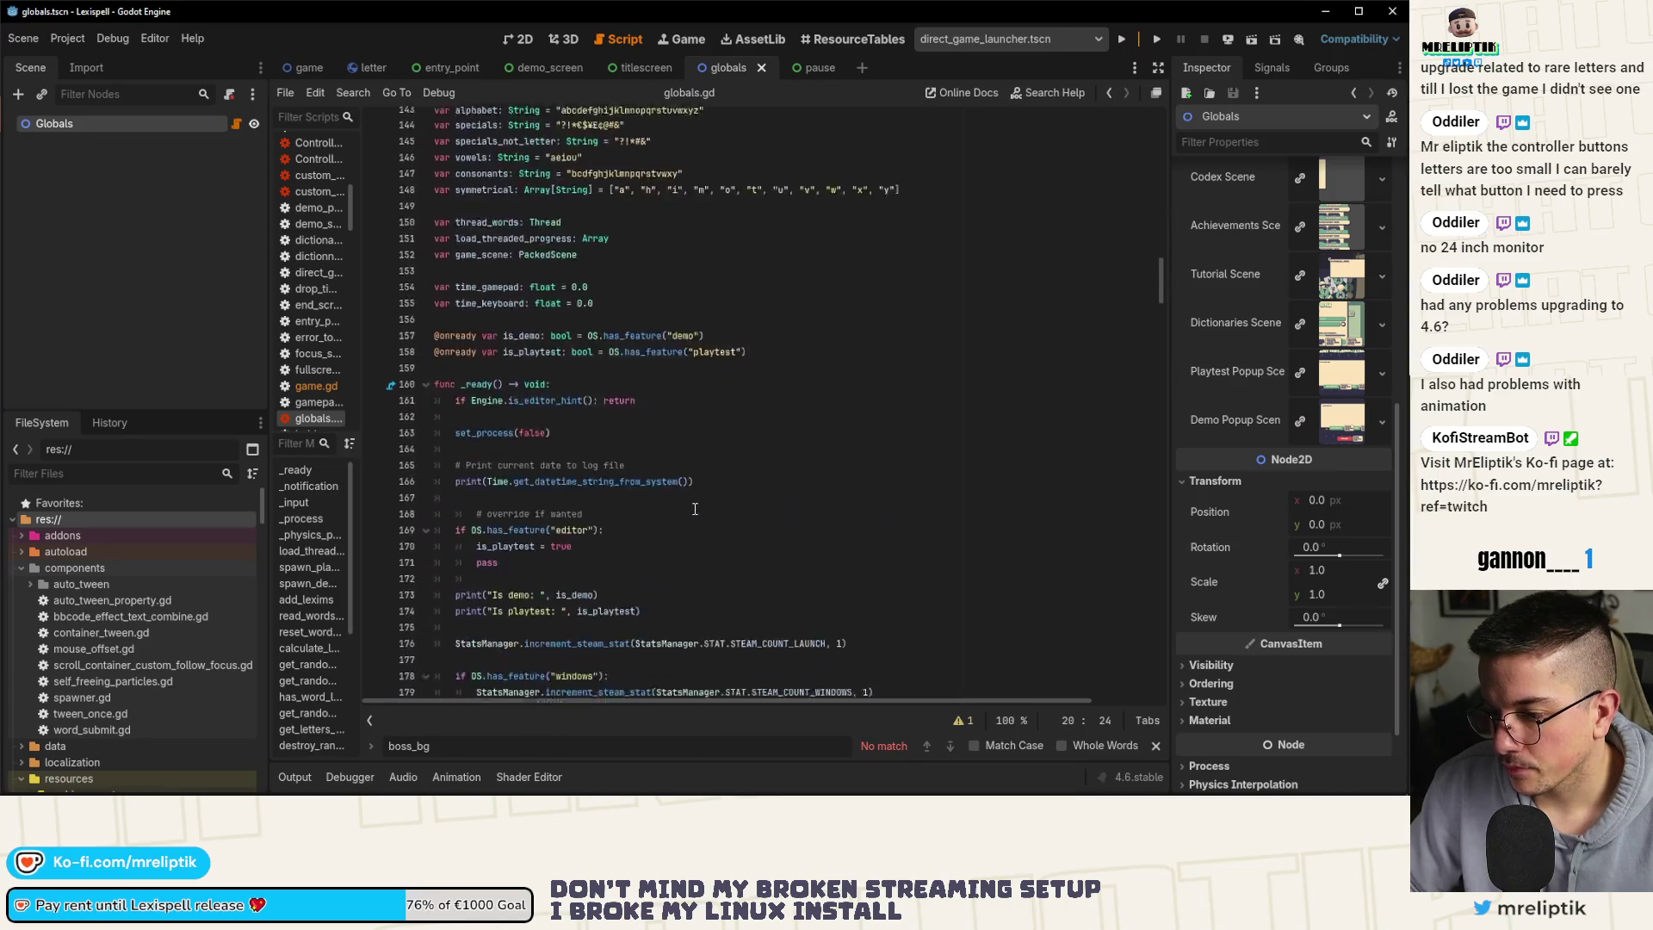
pyautogui.click(641, 341)
pyautogui.press('Up')
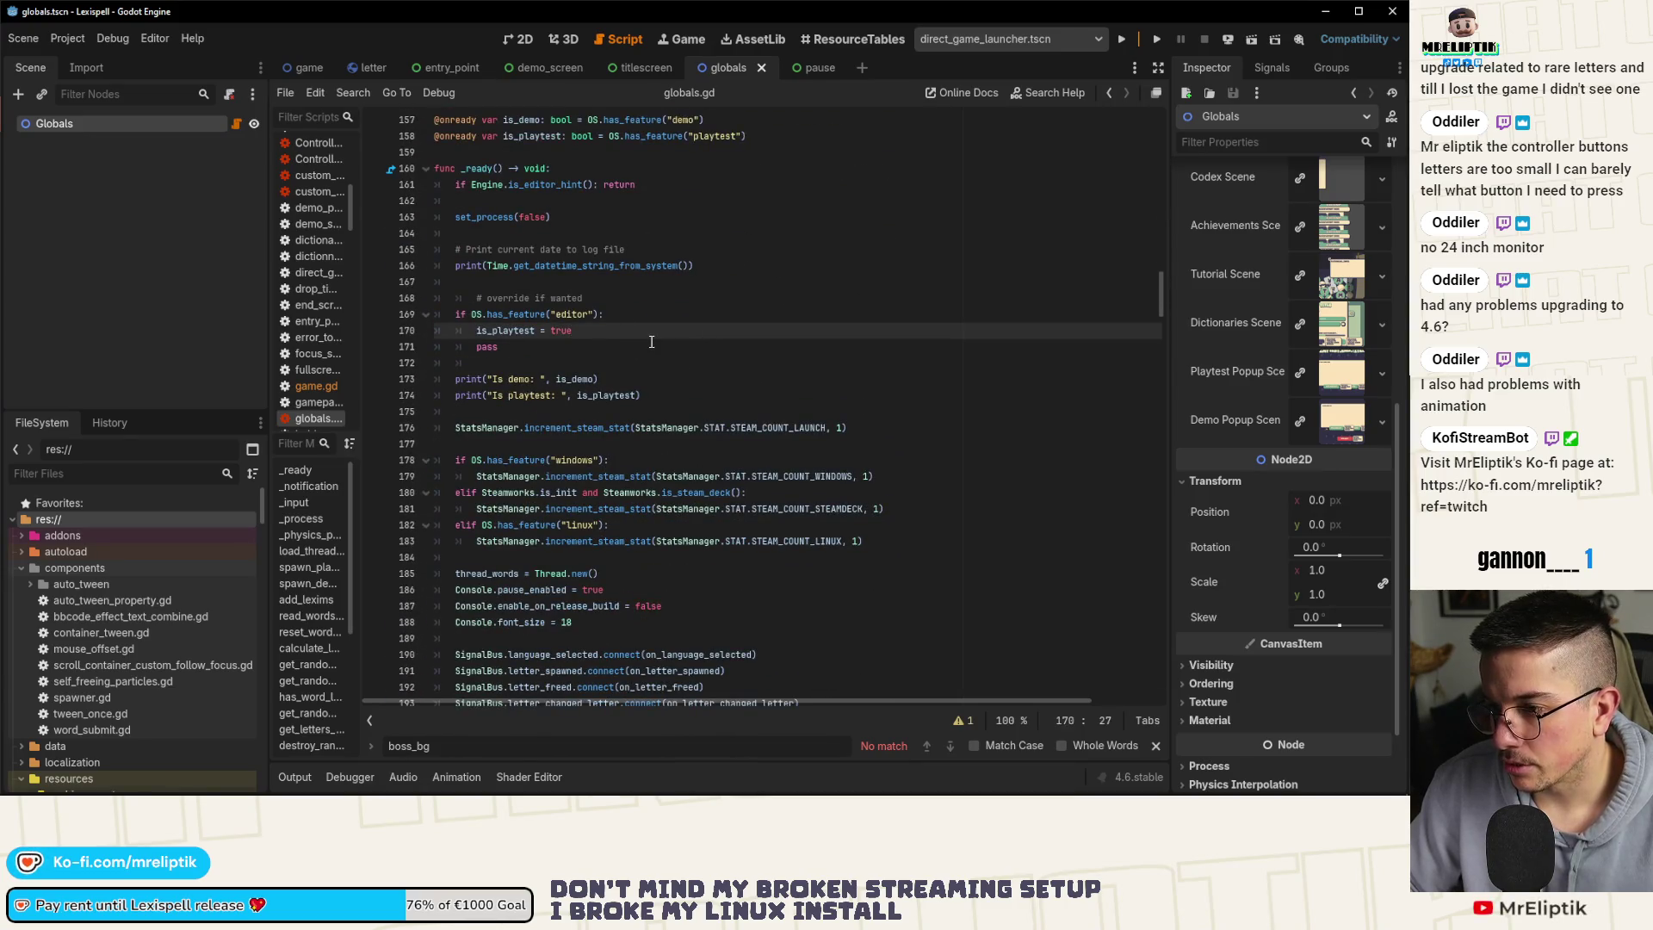
pyautogui.hotkey('ctrl', 'k')
pyautogui.press('Return')
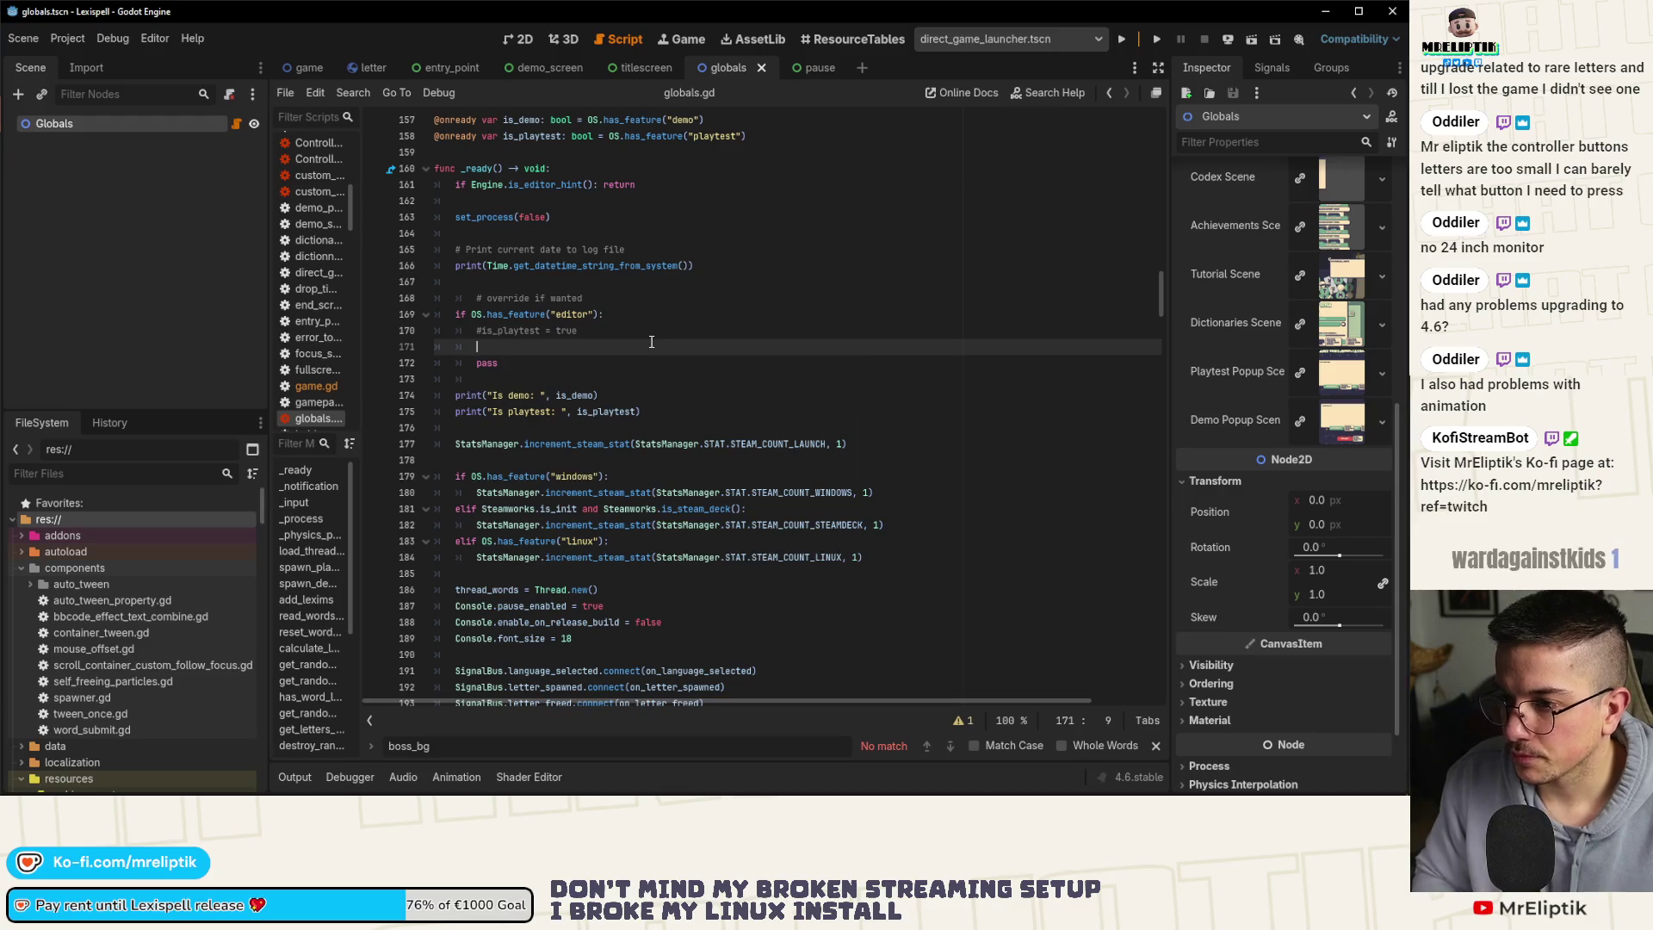
pyautogui.write('is_demo ')
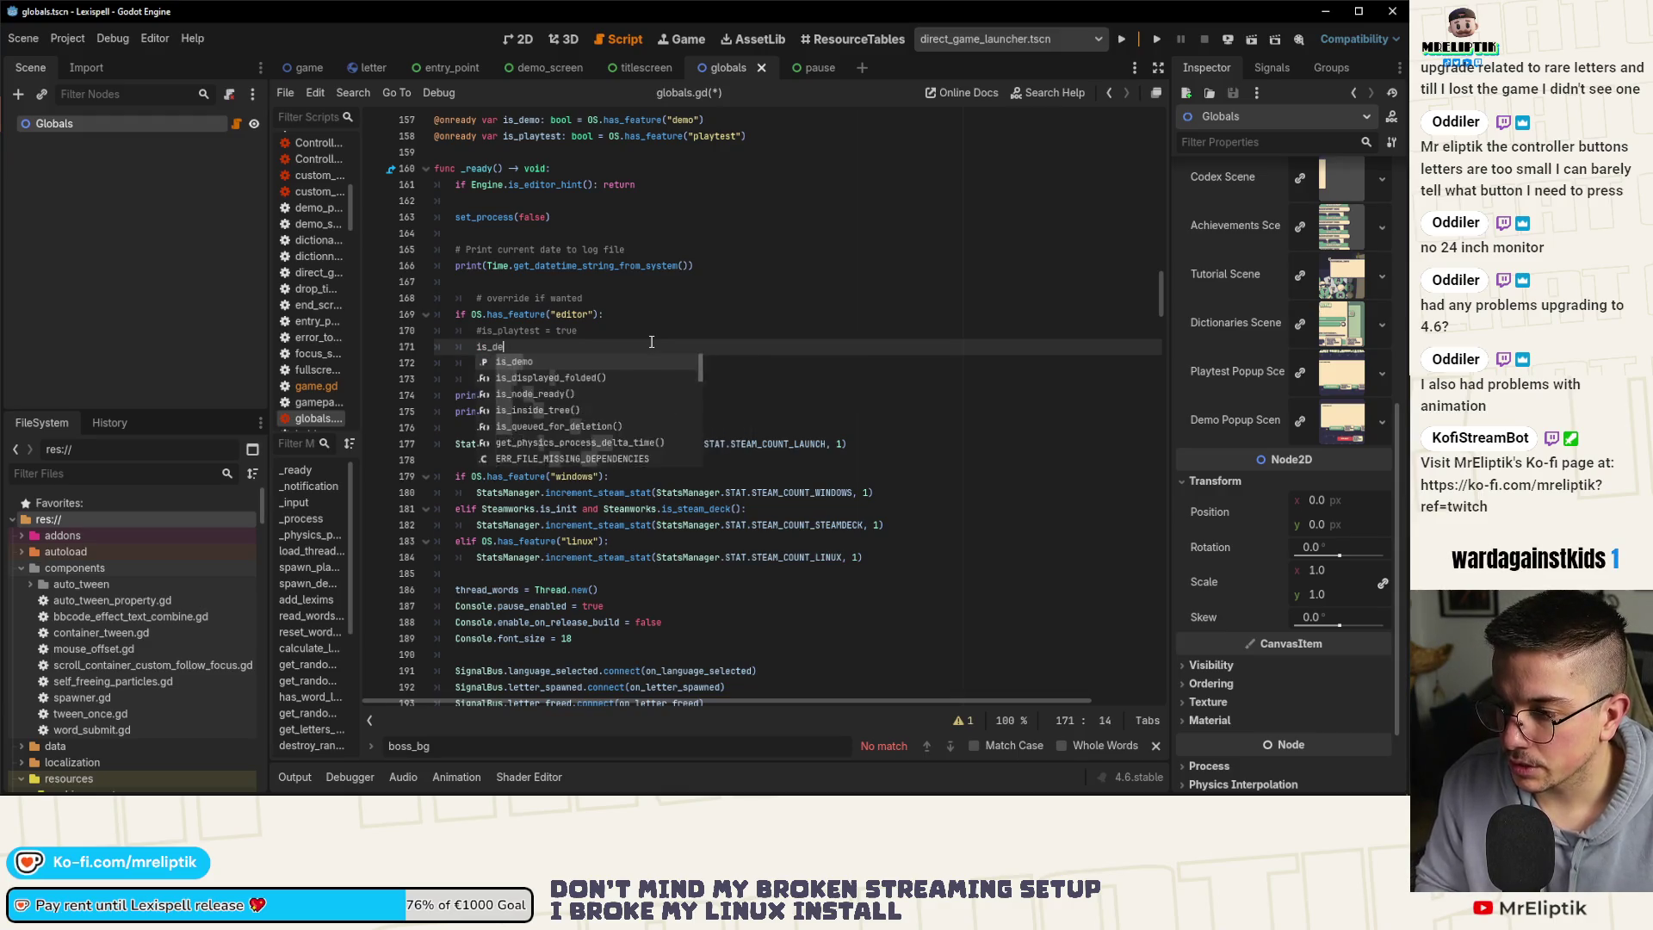
pyautogui.write('= true')
pyautogui.hotkey('ctrl', 's')
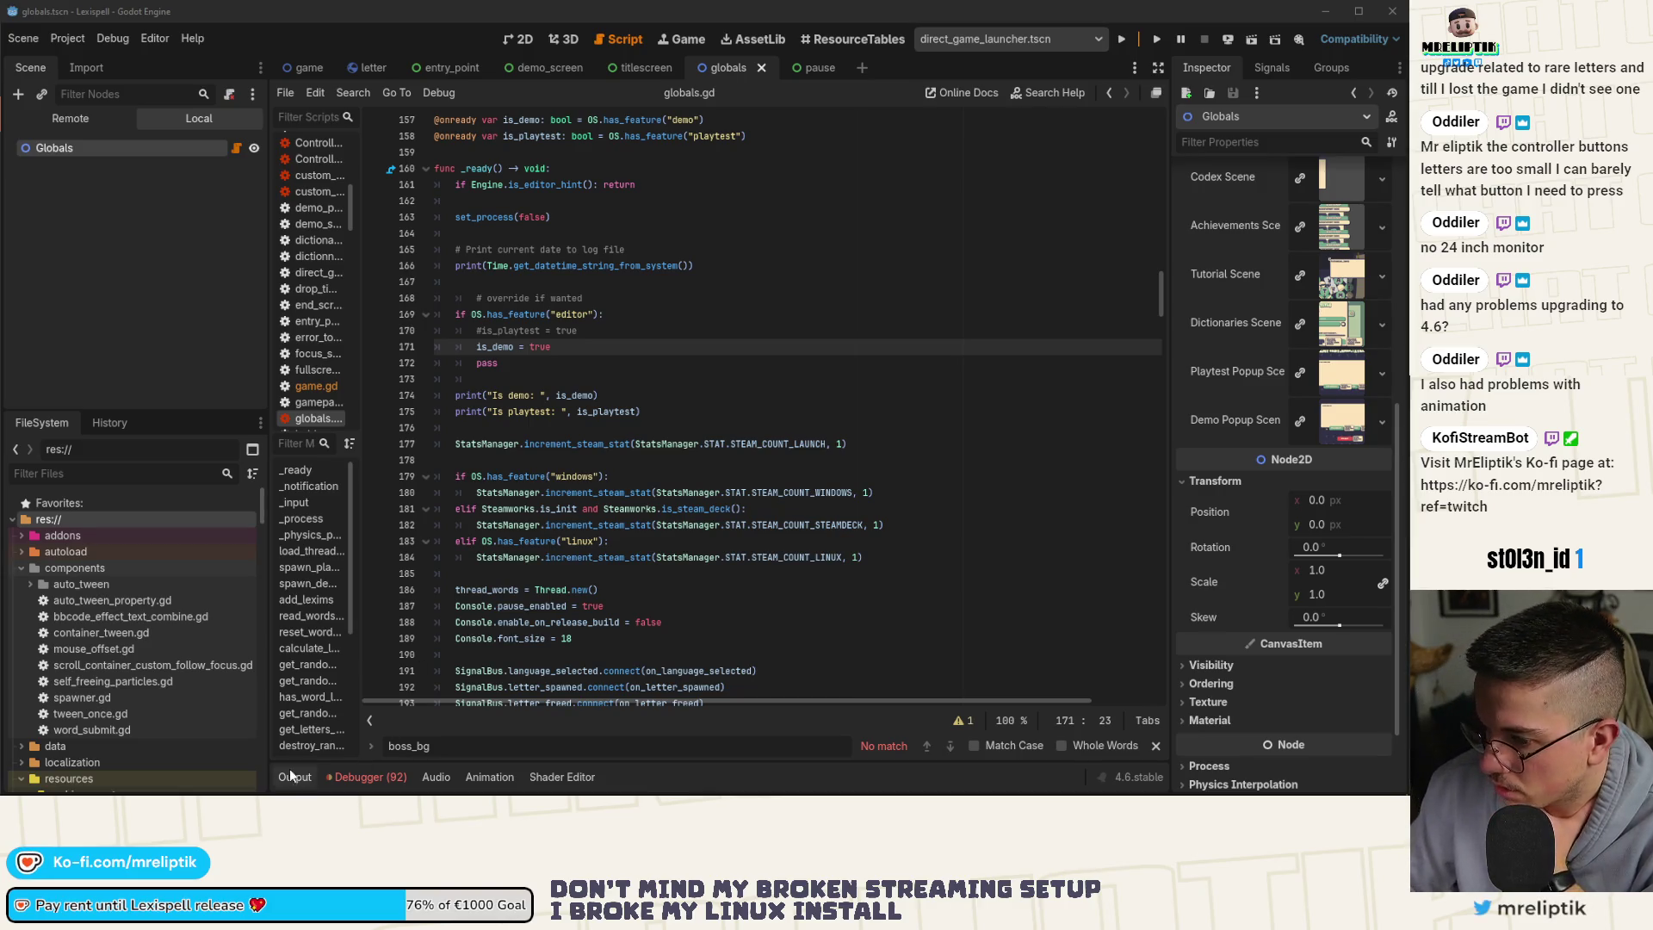
# Run the project with F5 and review the 92 errors in the Debugger's Errors tab
pyautogui.press('F5')
pyautogui.click(387, 594)
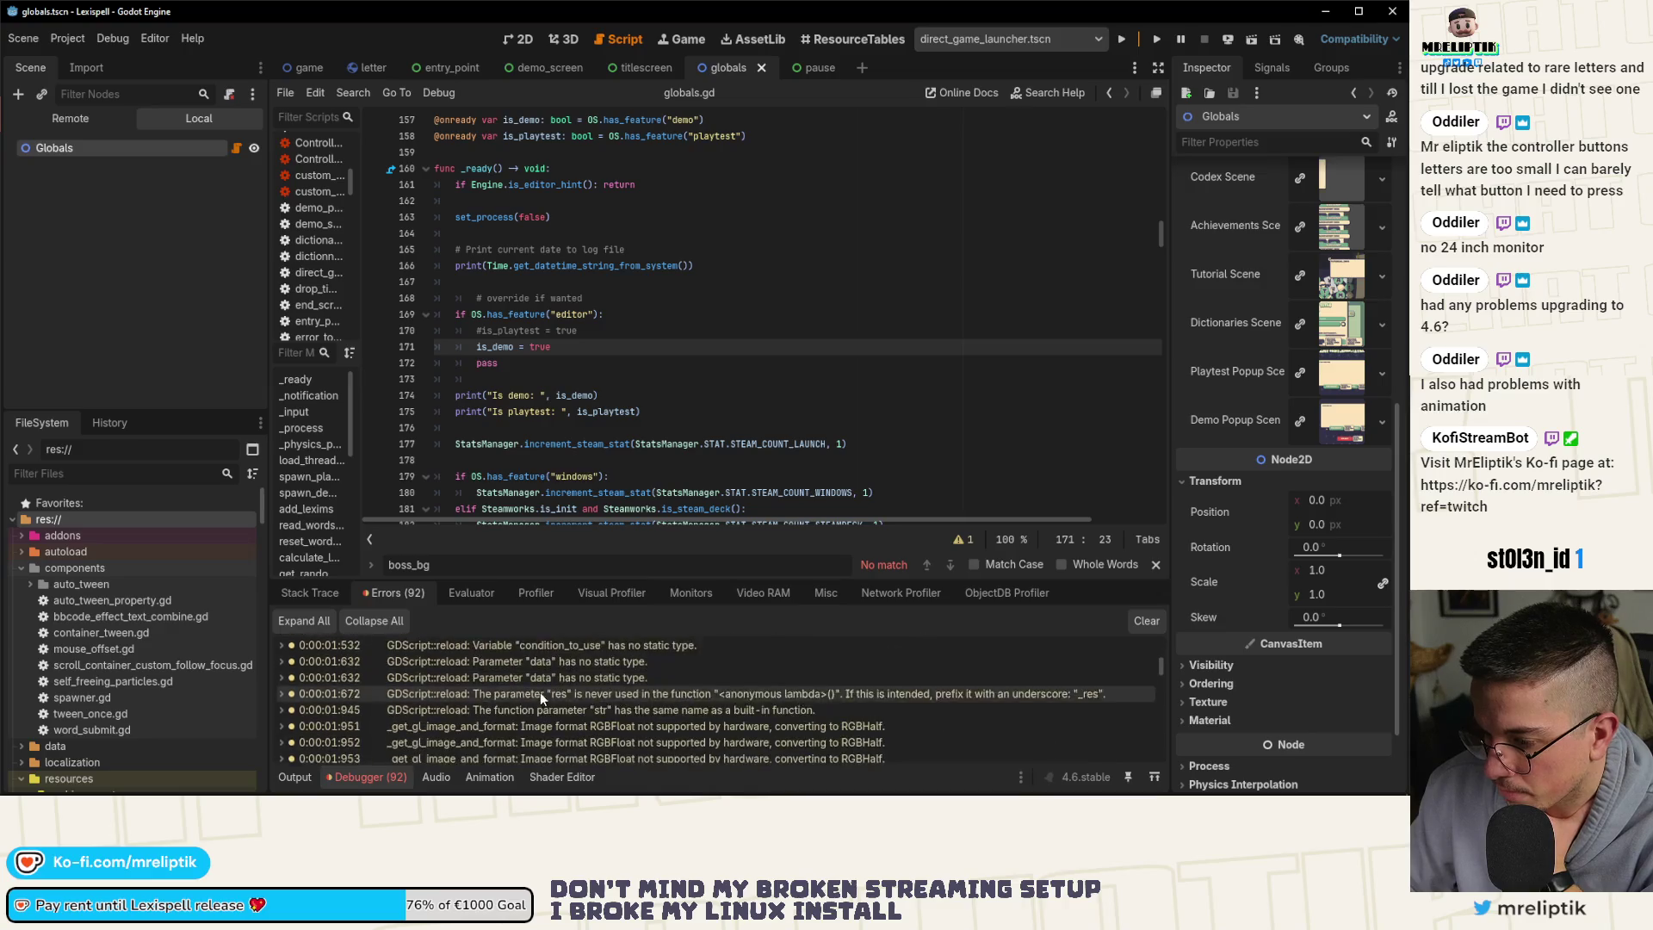
pyautogui.scroll(-3, 573, 719)
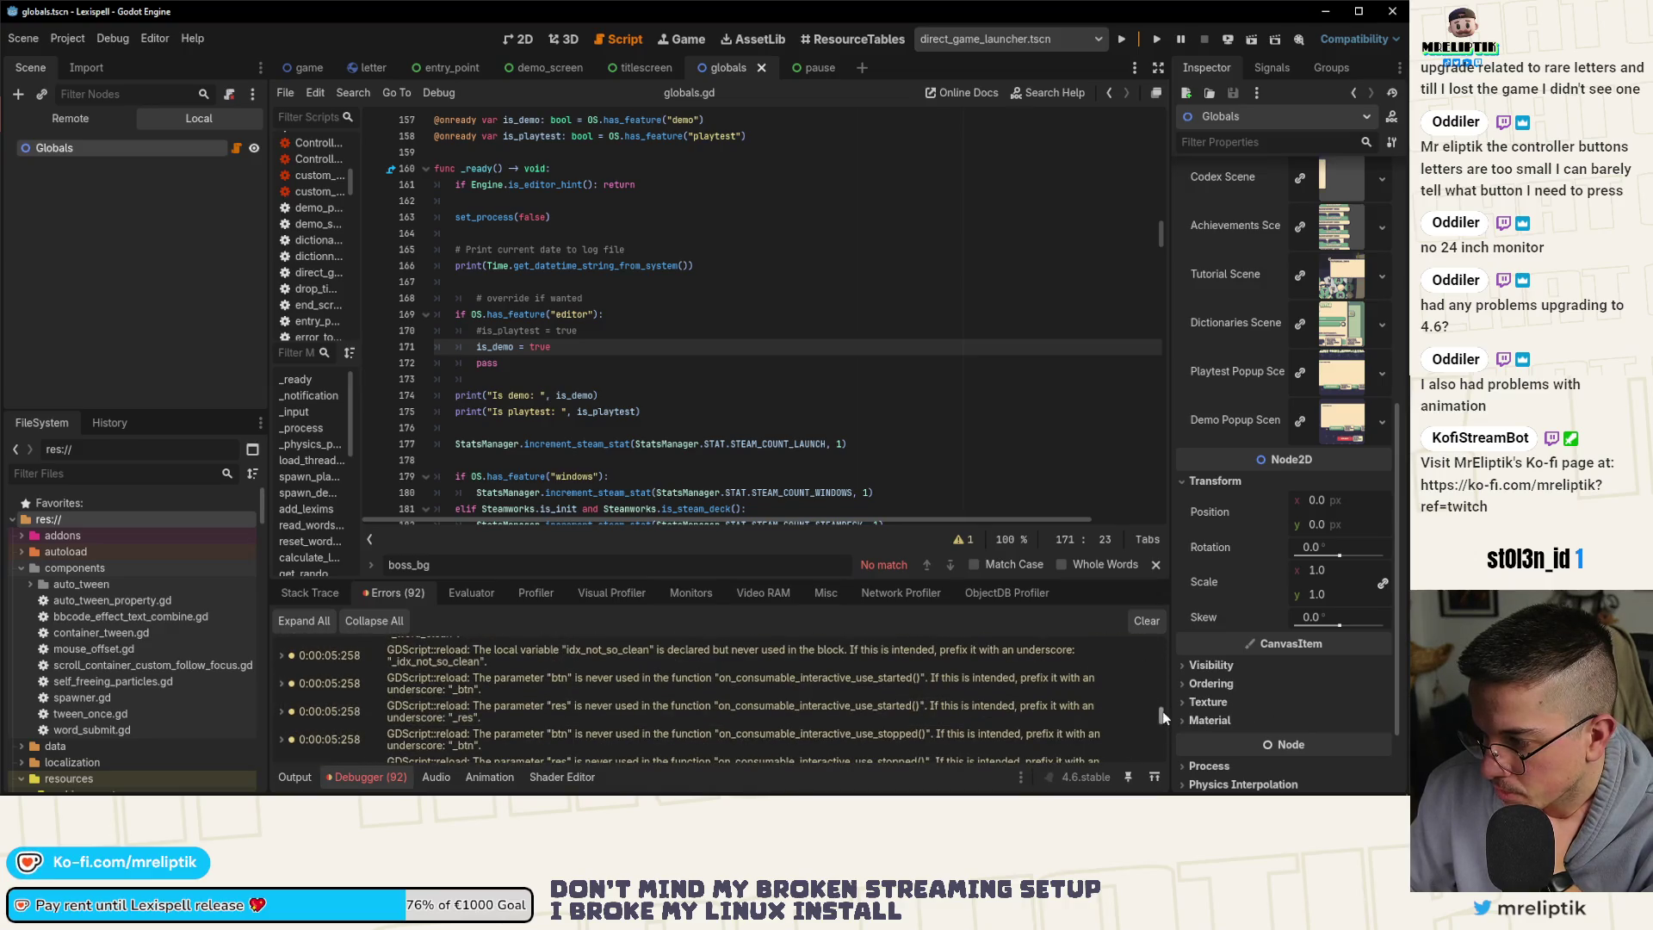
pyautogui.moveTo(1162, 717); pyautogui.dragTo(1165, 758)
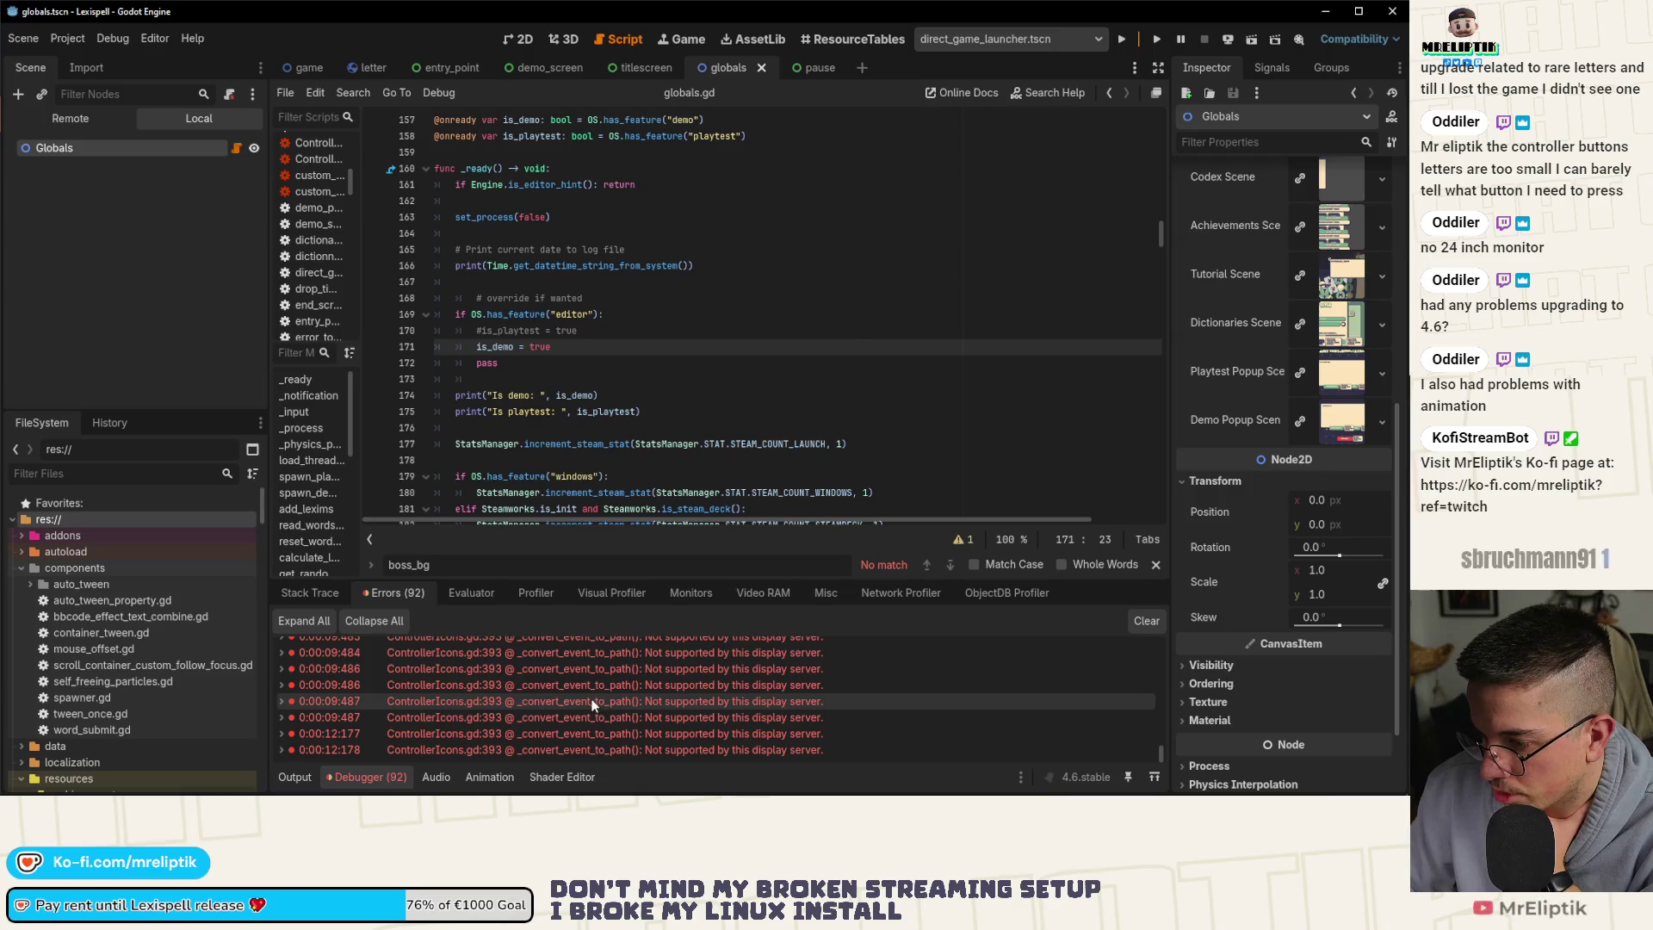
pyautogui.scroll(3, 853, 707)
pyautogui.scroll(-2, 846, 715)
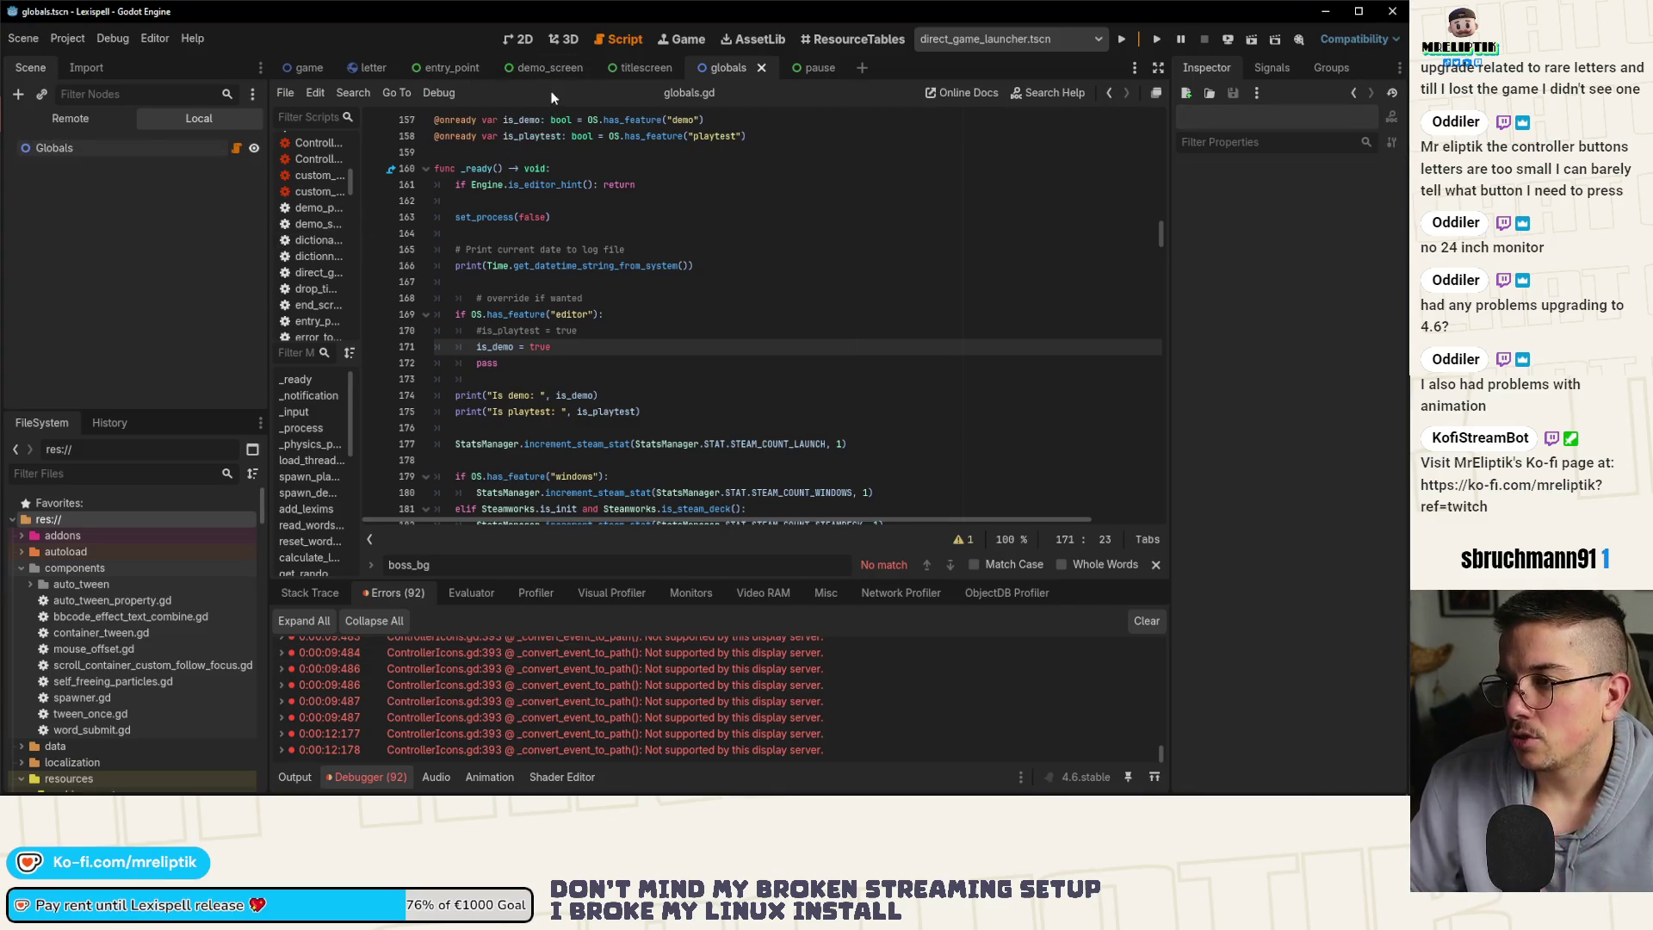
# Run titlescreen.tscn and click NEXT and LET'S GO past the demo welcome popup
pyautogui.hotkey('ctrl', 'shift', 'o')
pyautogui.write('title')
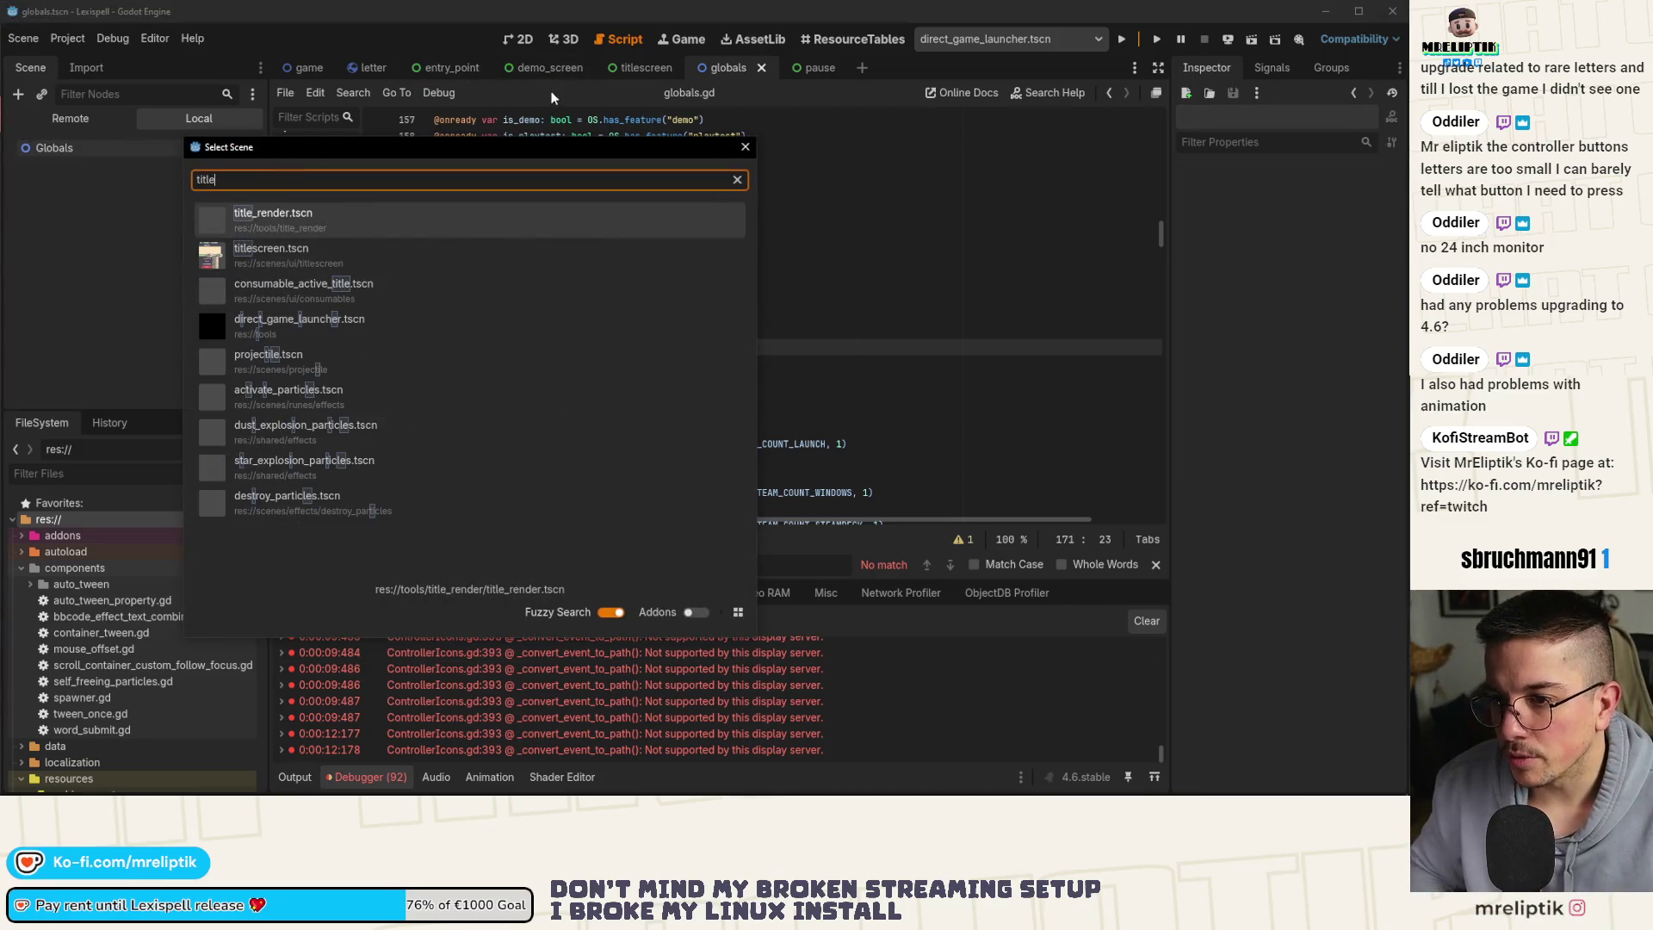
pyautogui.press('Return')
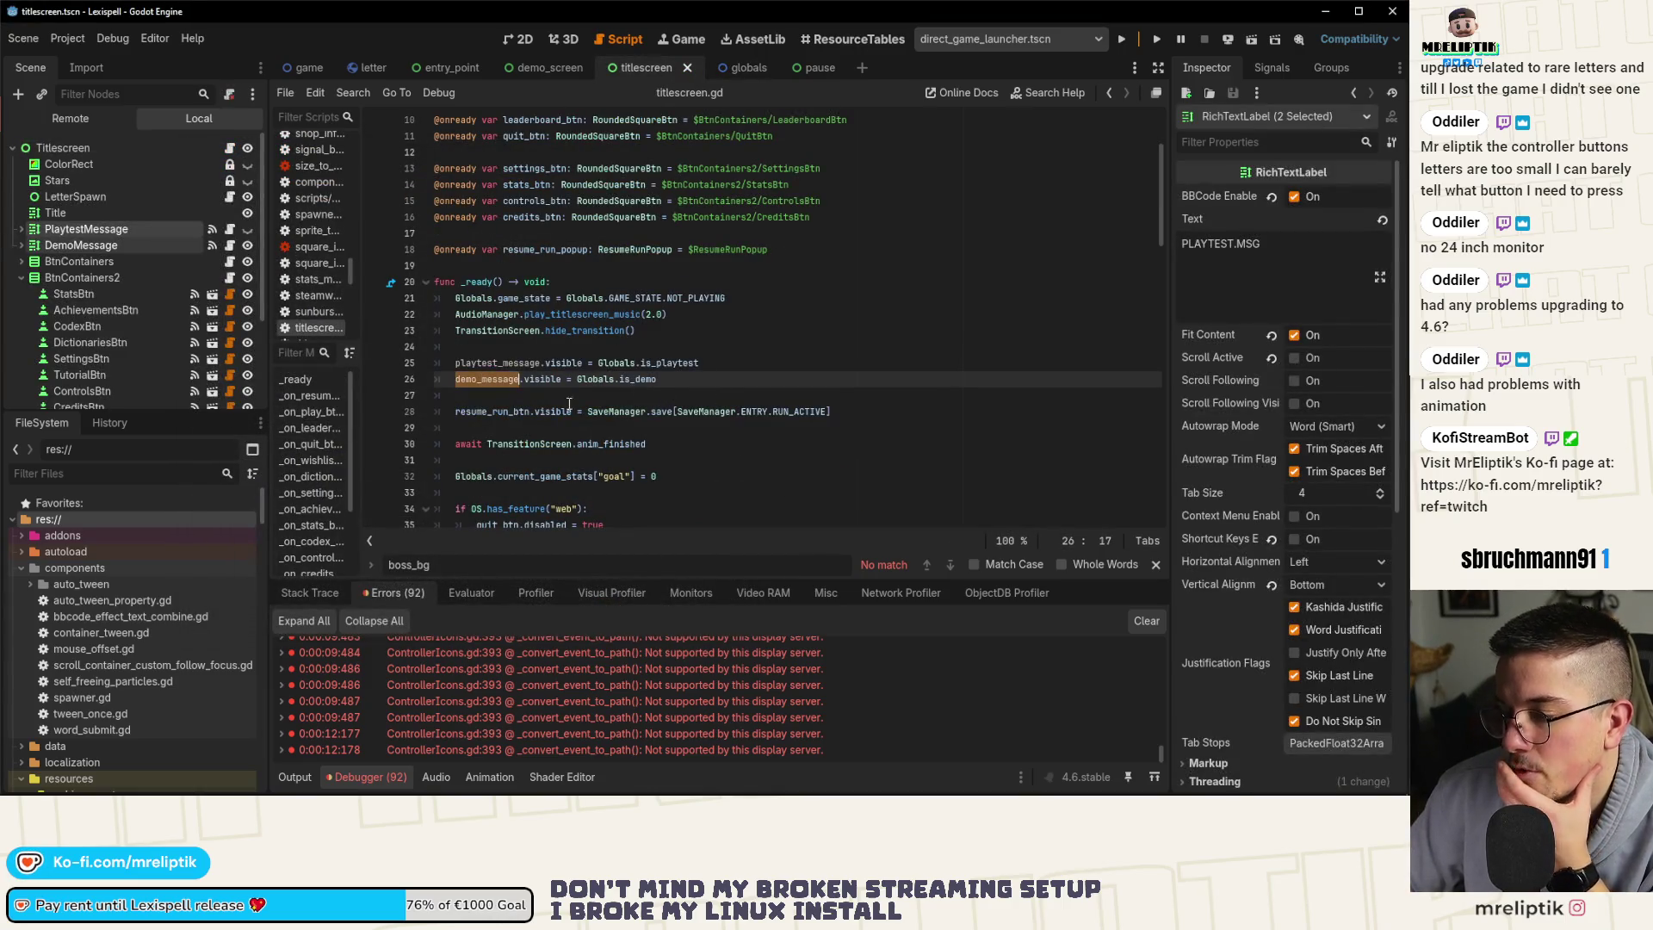
pyautogui.moveTo(619, 380); pyautogui.dragTo(659, 380)
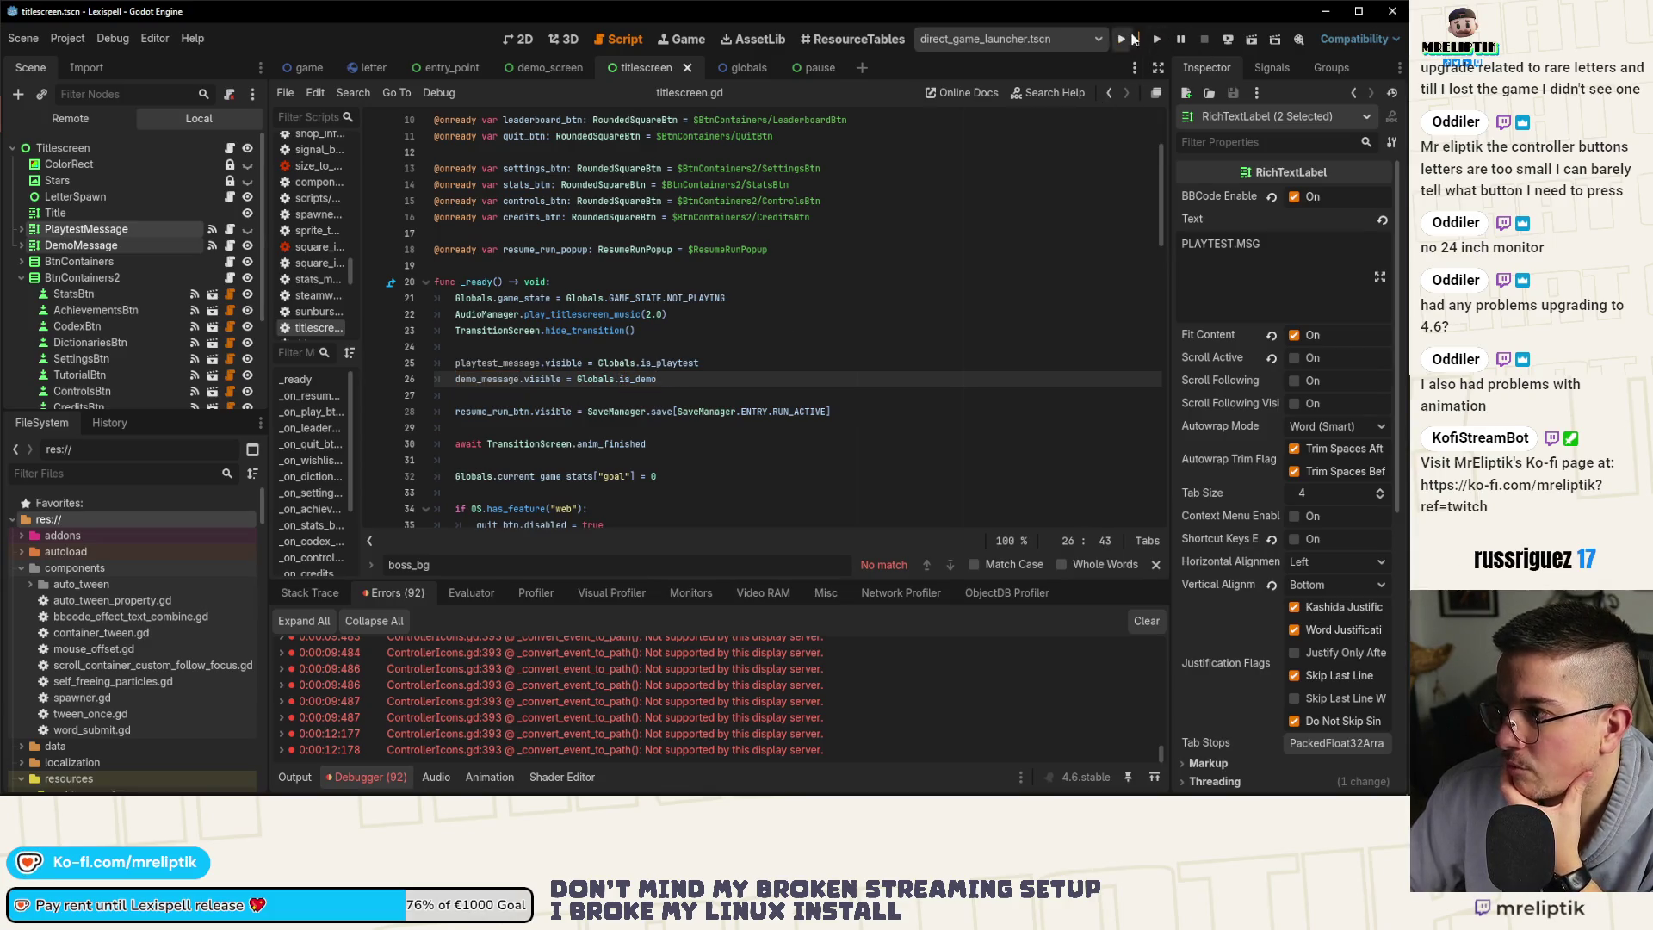
pyautogui.click(1155, 43)
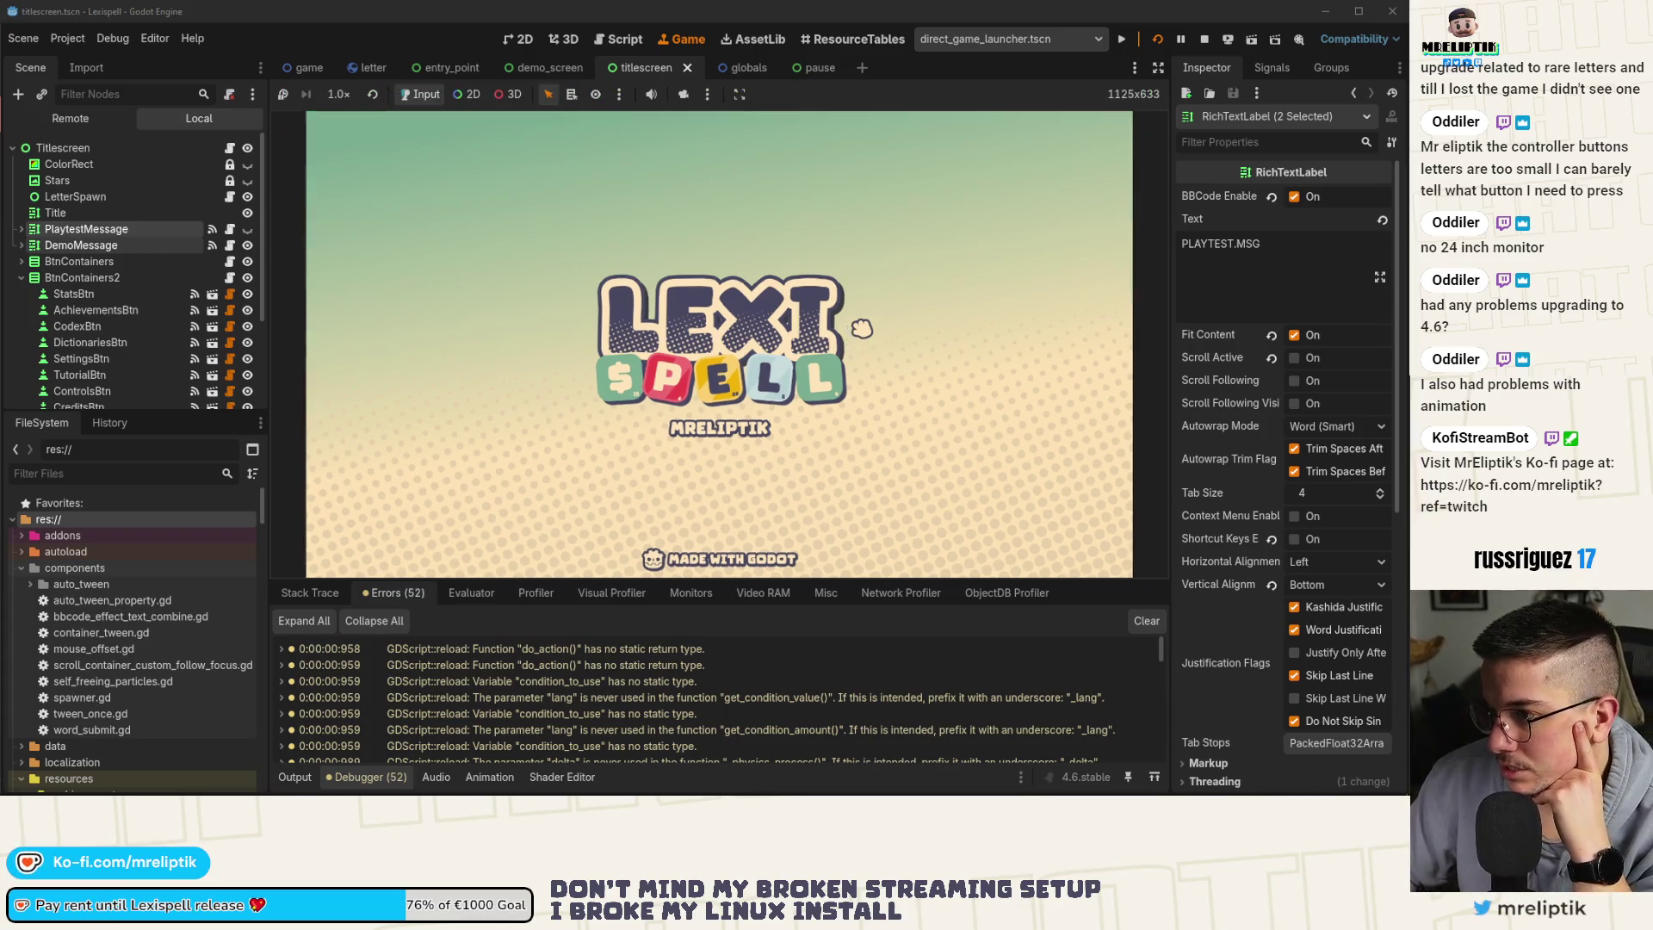
pyautogui.click(1063, 540)
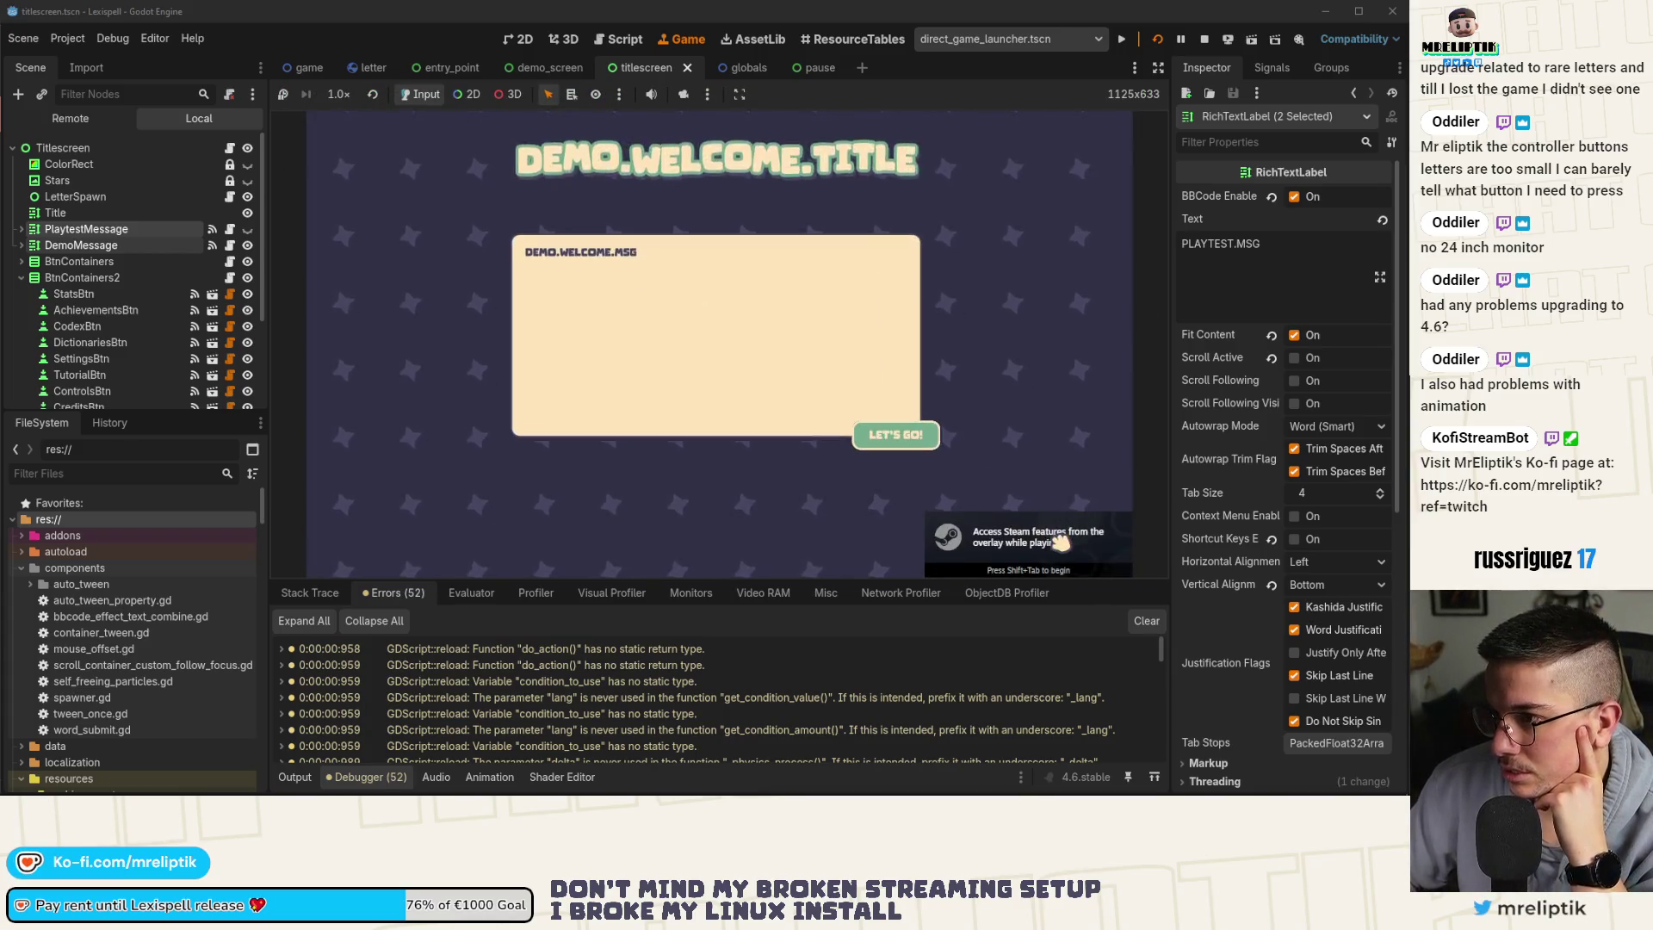
pyautogui.click(887, 437)
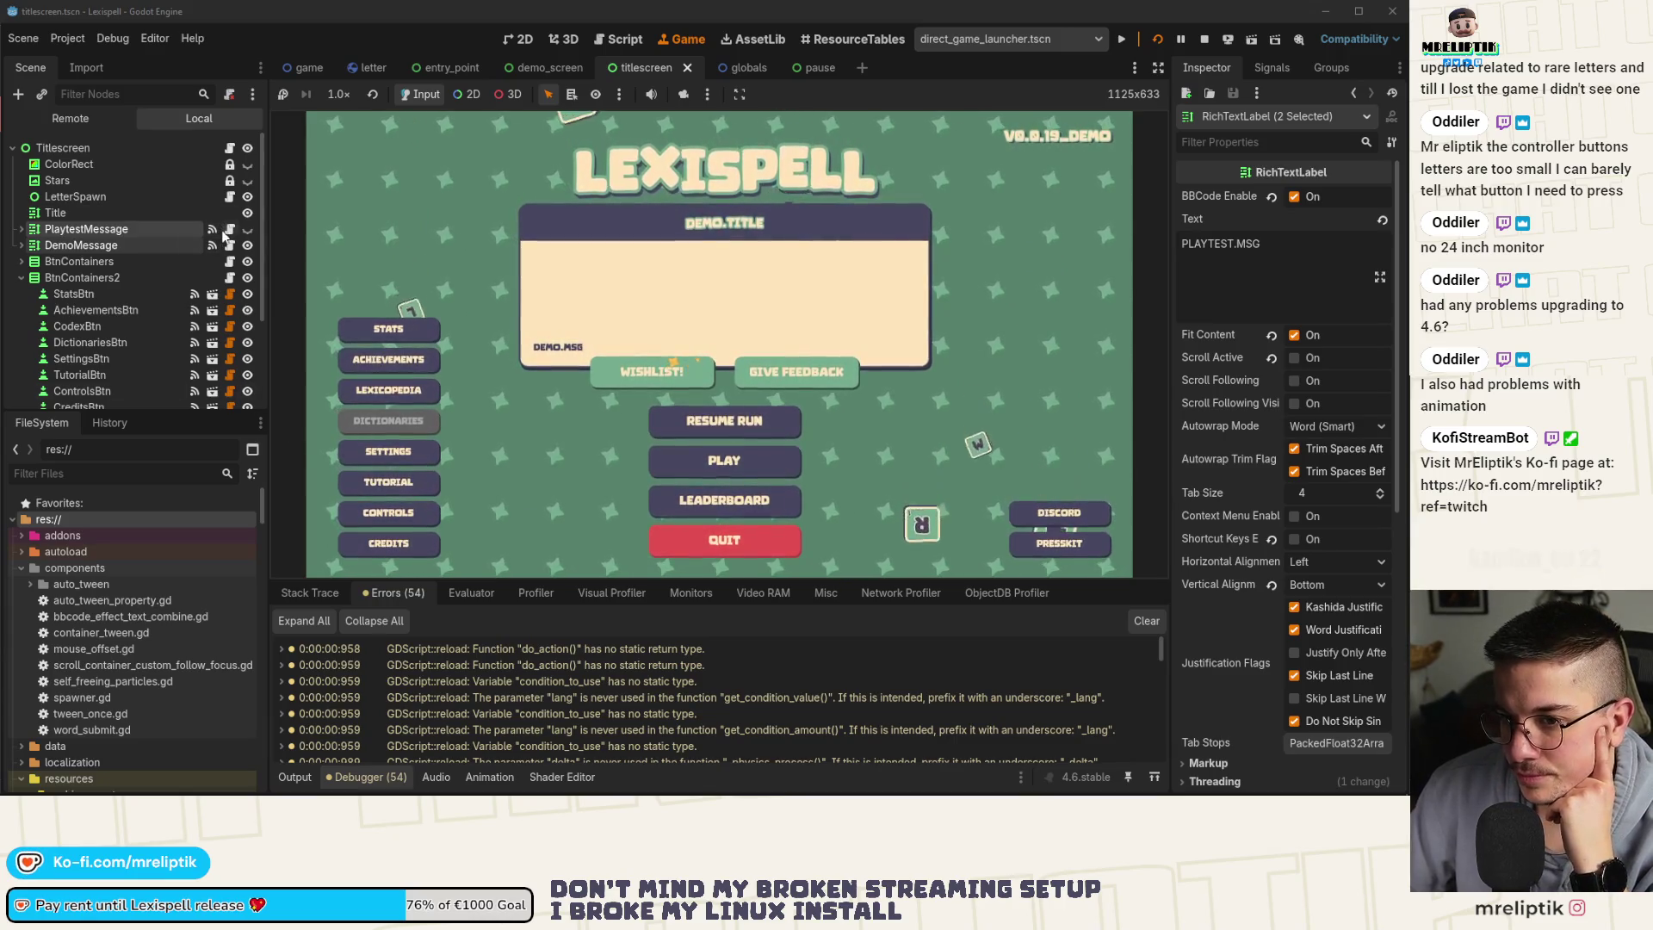
# Return to globals.gd at the end of the editor check on line 169
pyautogui.click(229, 148)
pyautogui.click(728, 67)
pyautogui.click(603, 314)
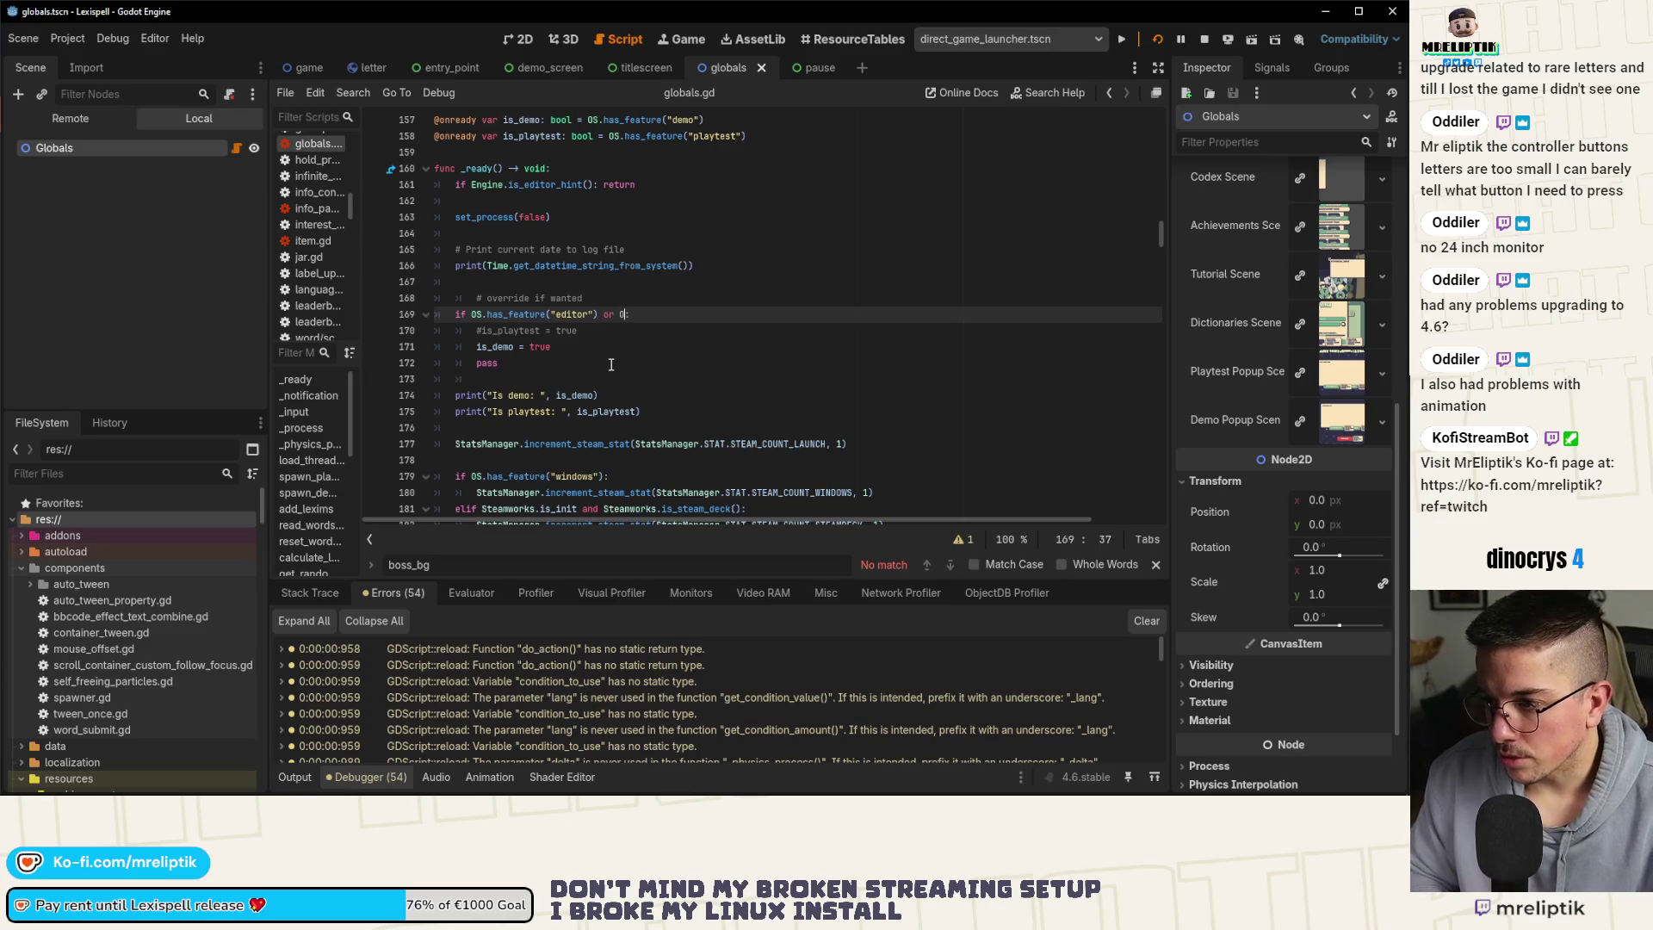
# Extend the line-169 check to also accept OS.has_feature("debug") and save globals.gd
pyautogui.write('S')
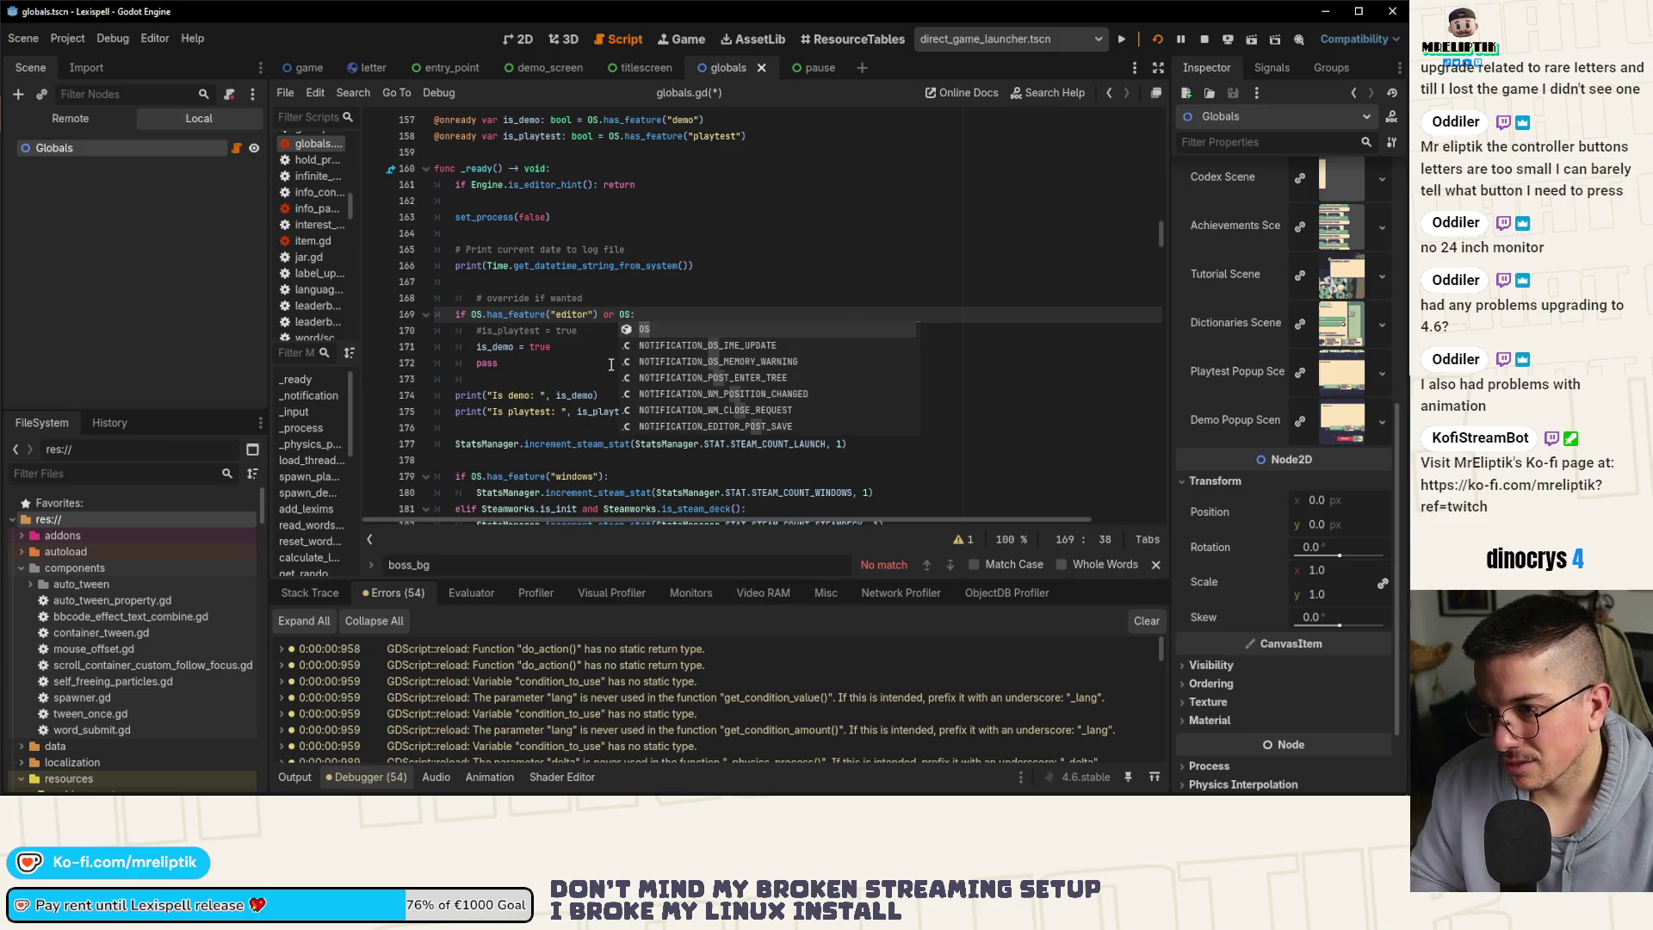
pyautogui.write('.')
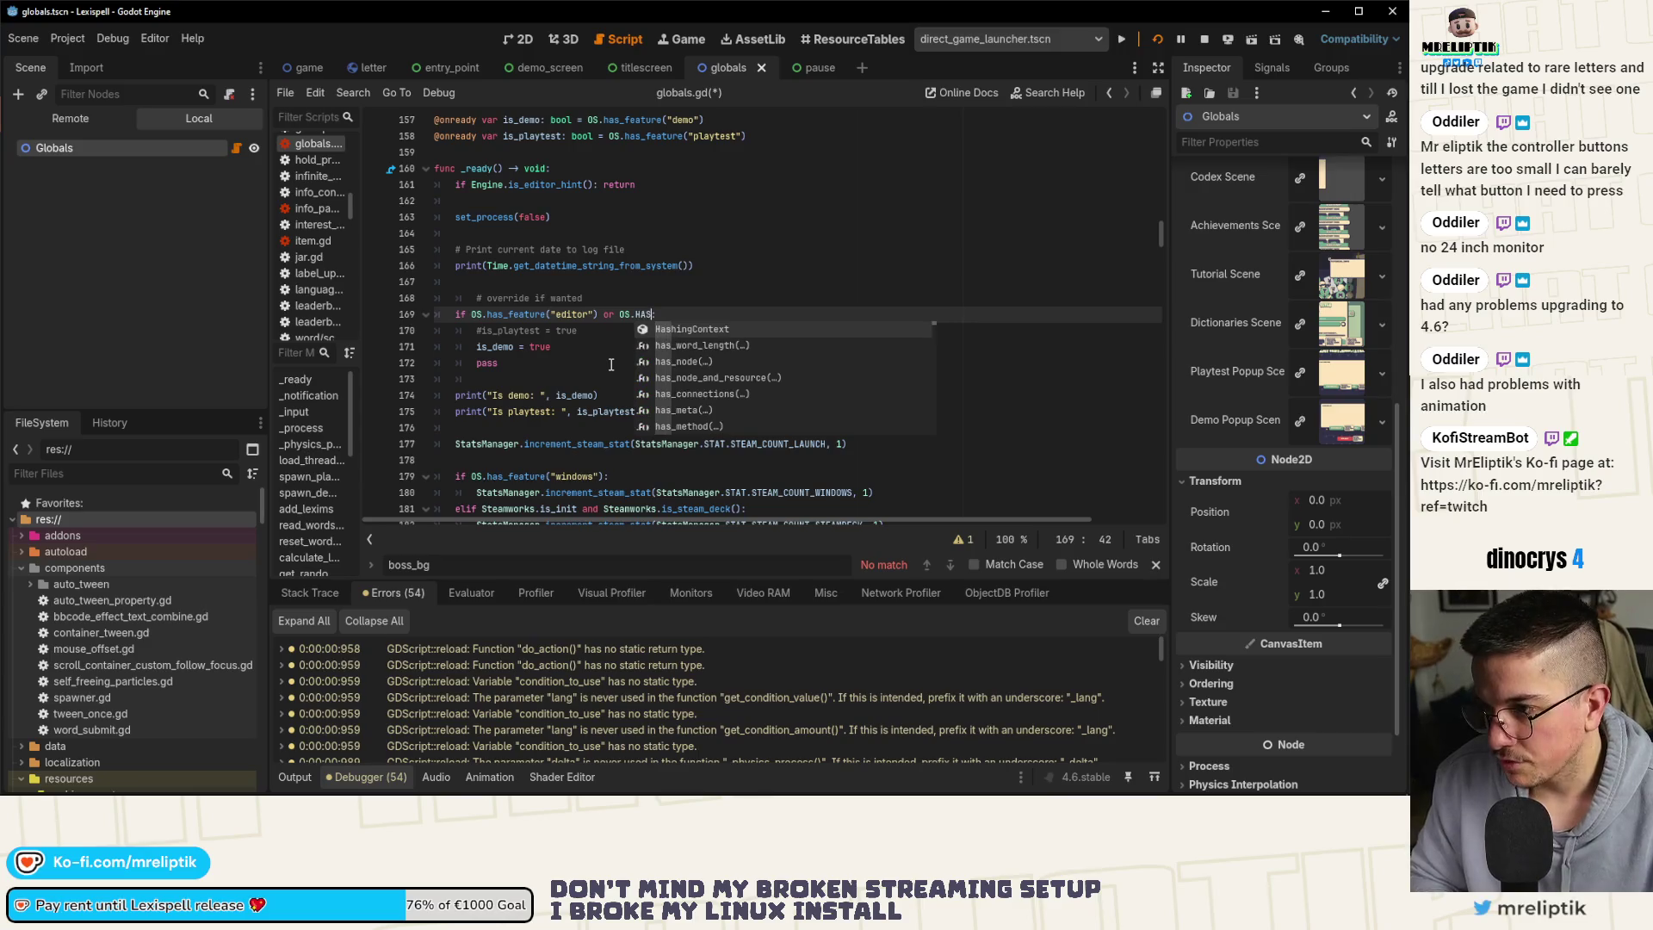
pyautogui.write('hasc')
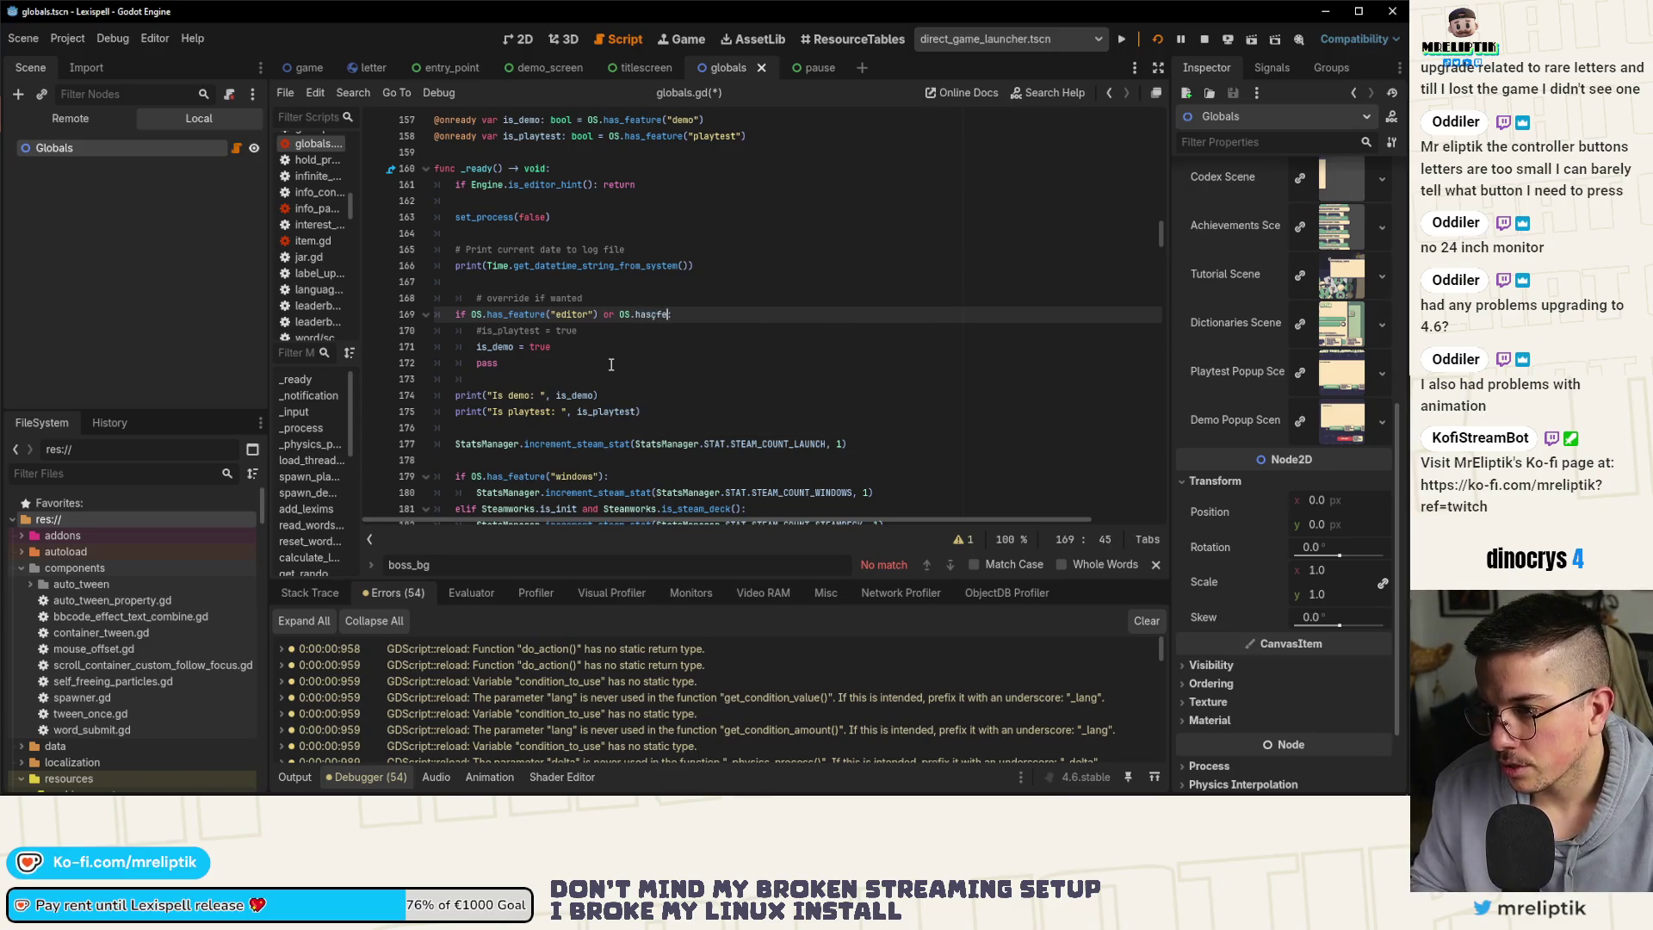
pyautogui.write('_fe')
pyautogui.write('("dem')
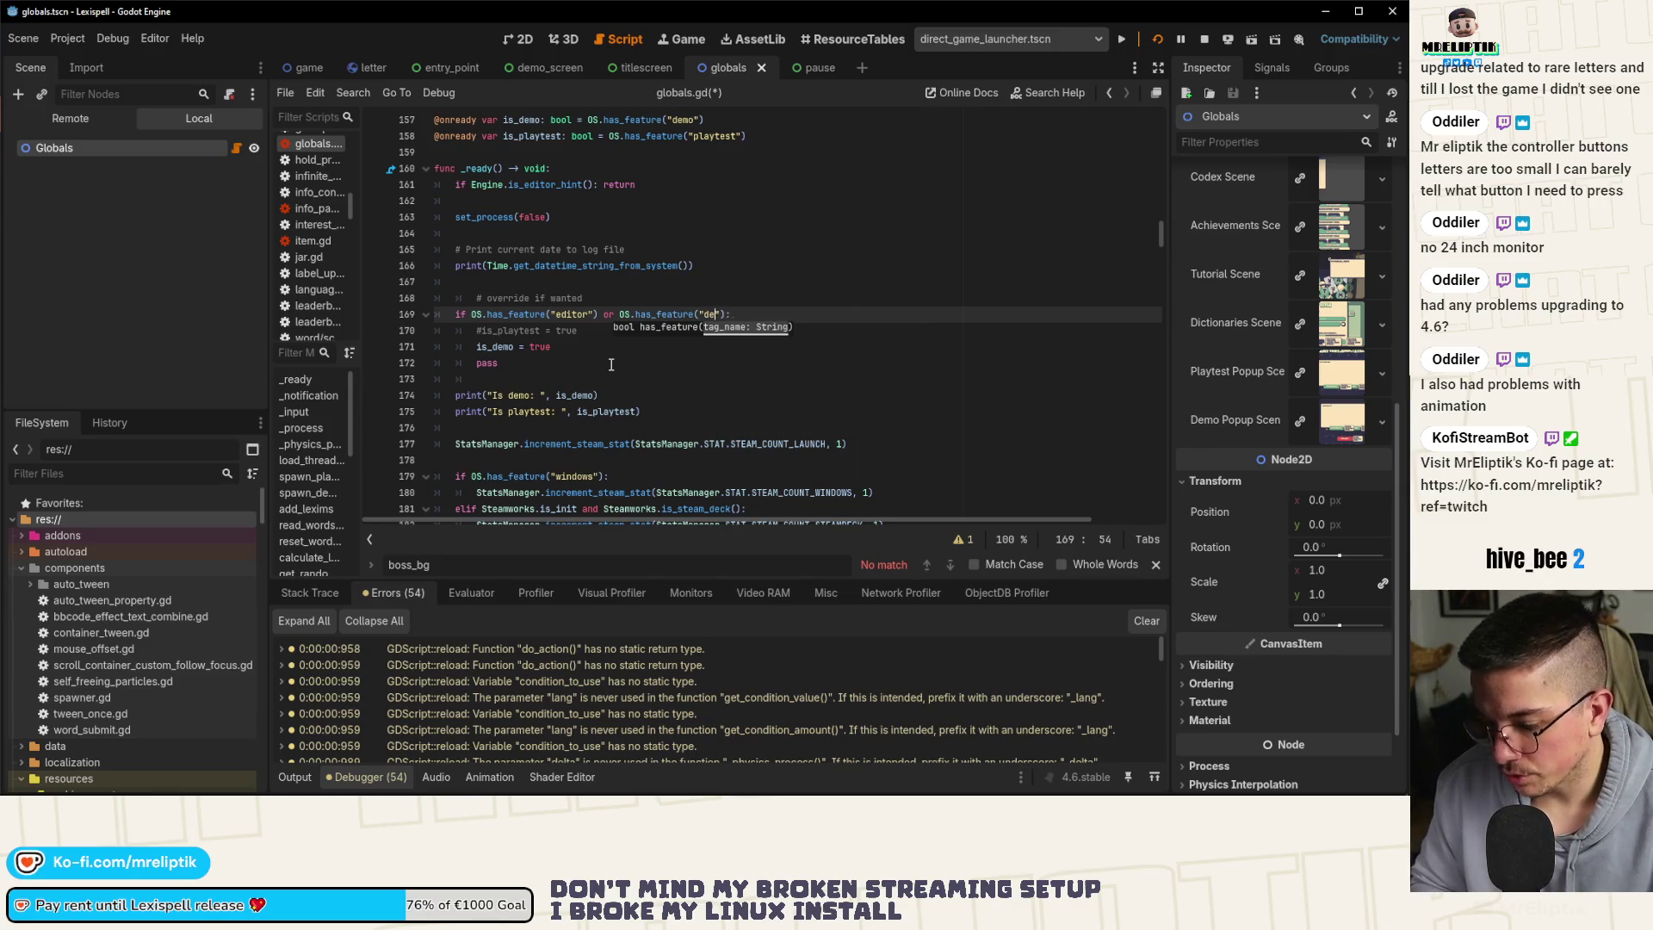
pyautogui.write('g')
pyautogui.hotkey('ctrl', 's')
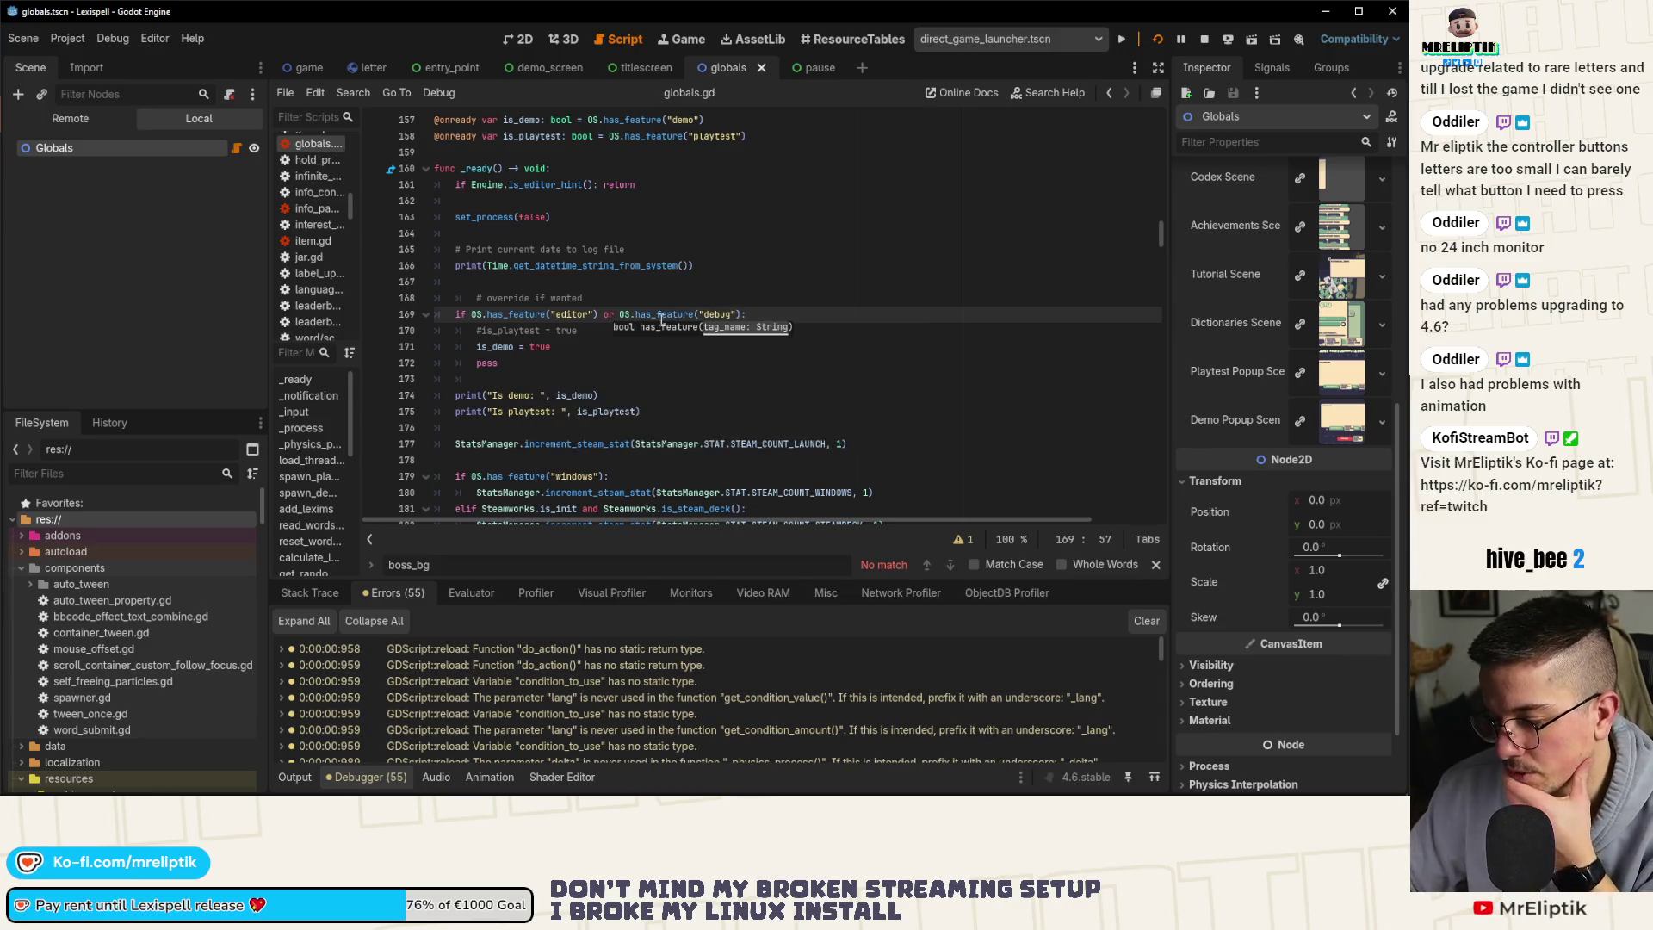
pyautogui.click(713, 296)
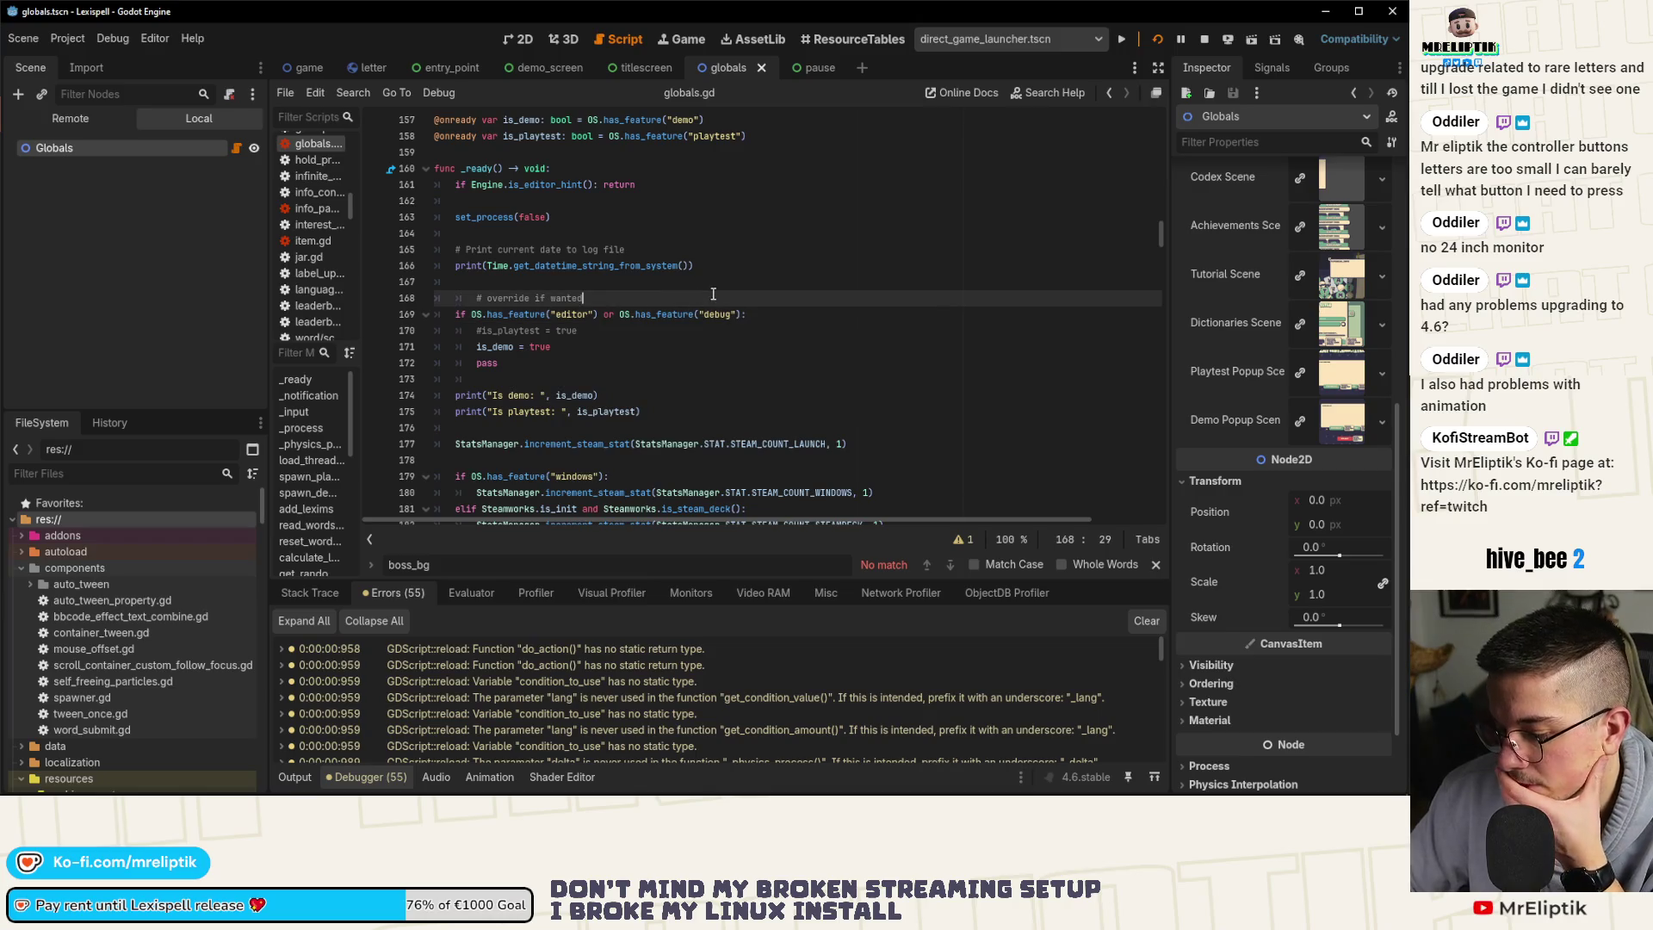
# Stop the running game and remote-deploy it to the Samsung SM-P610 tablet
pyautogui.click(1204, 41)
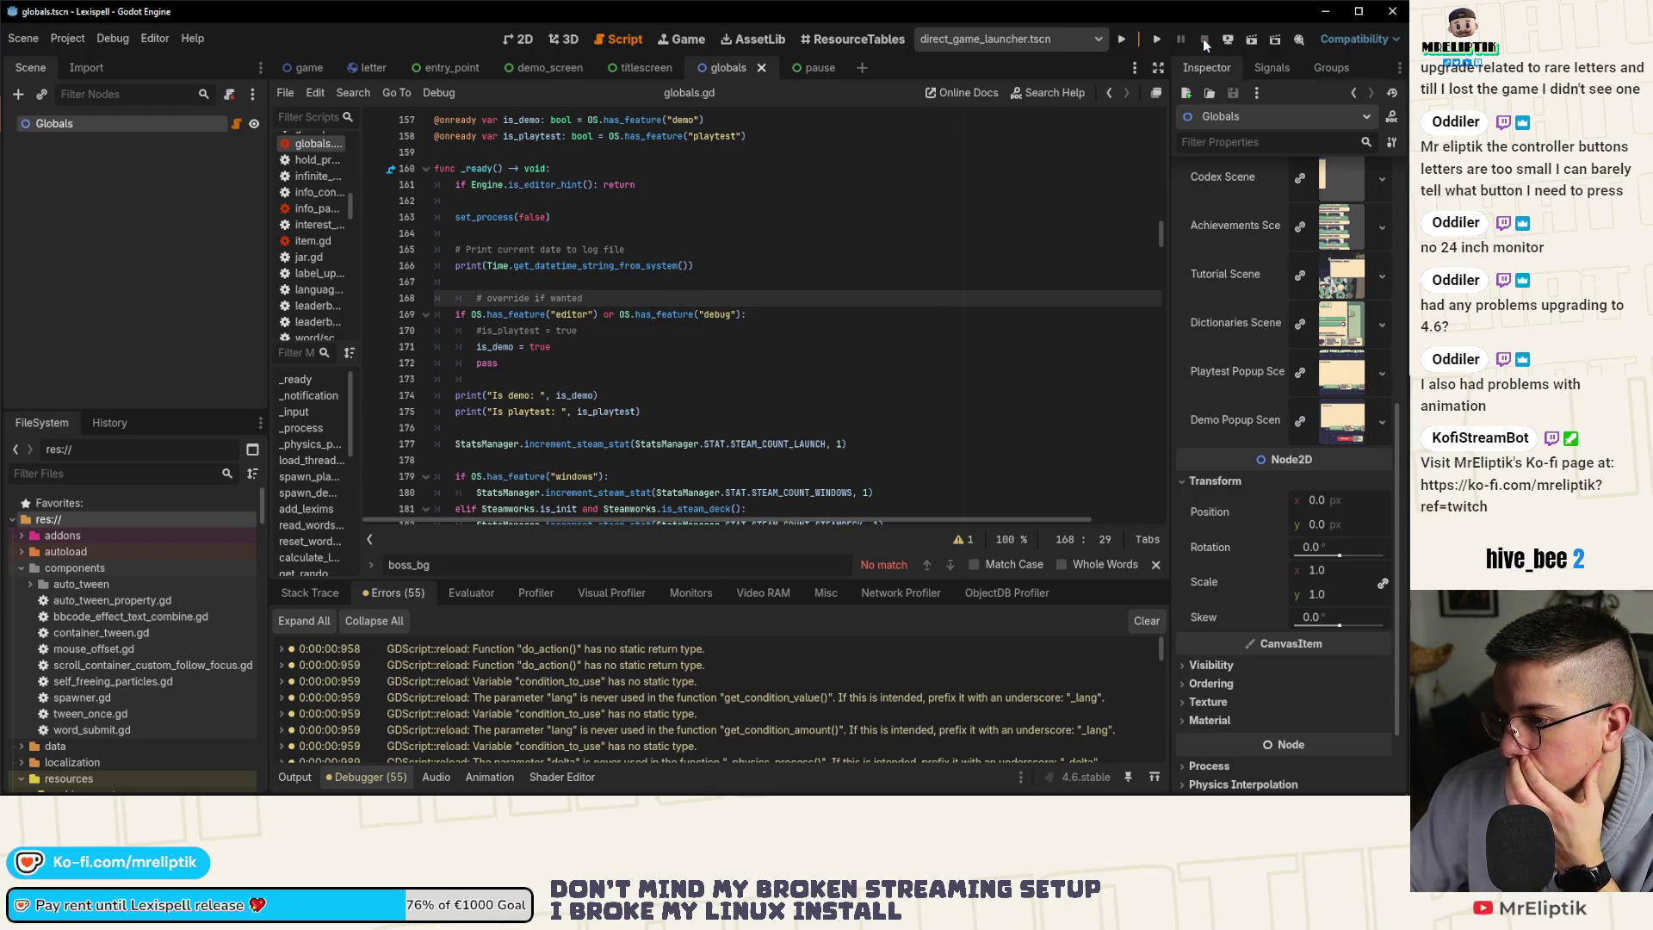
pyautogui.click(1228, 39)
pyautogui.click(1240, 99)
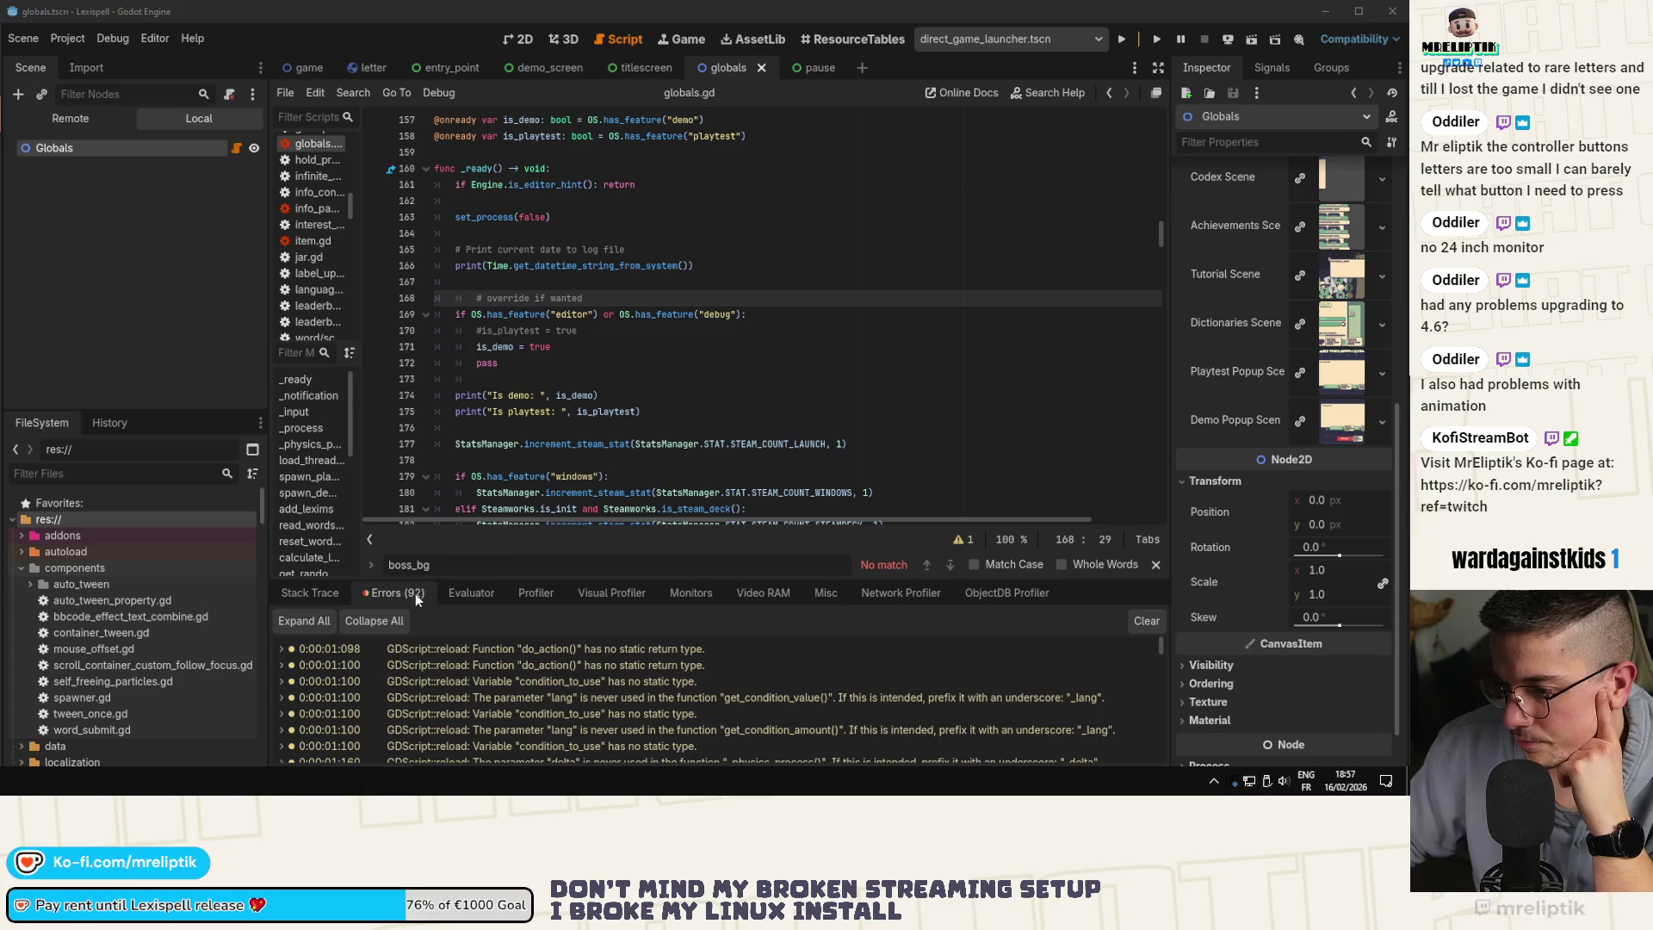
# Check the Debugger errors, then read the Output log showing the signed build installing
pyautogui.click(310, 592)
pyautogui.click(379, 593)
pyautogui.scroll(-5, 539, 663)
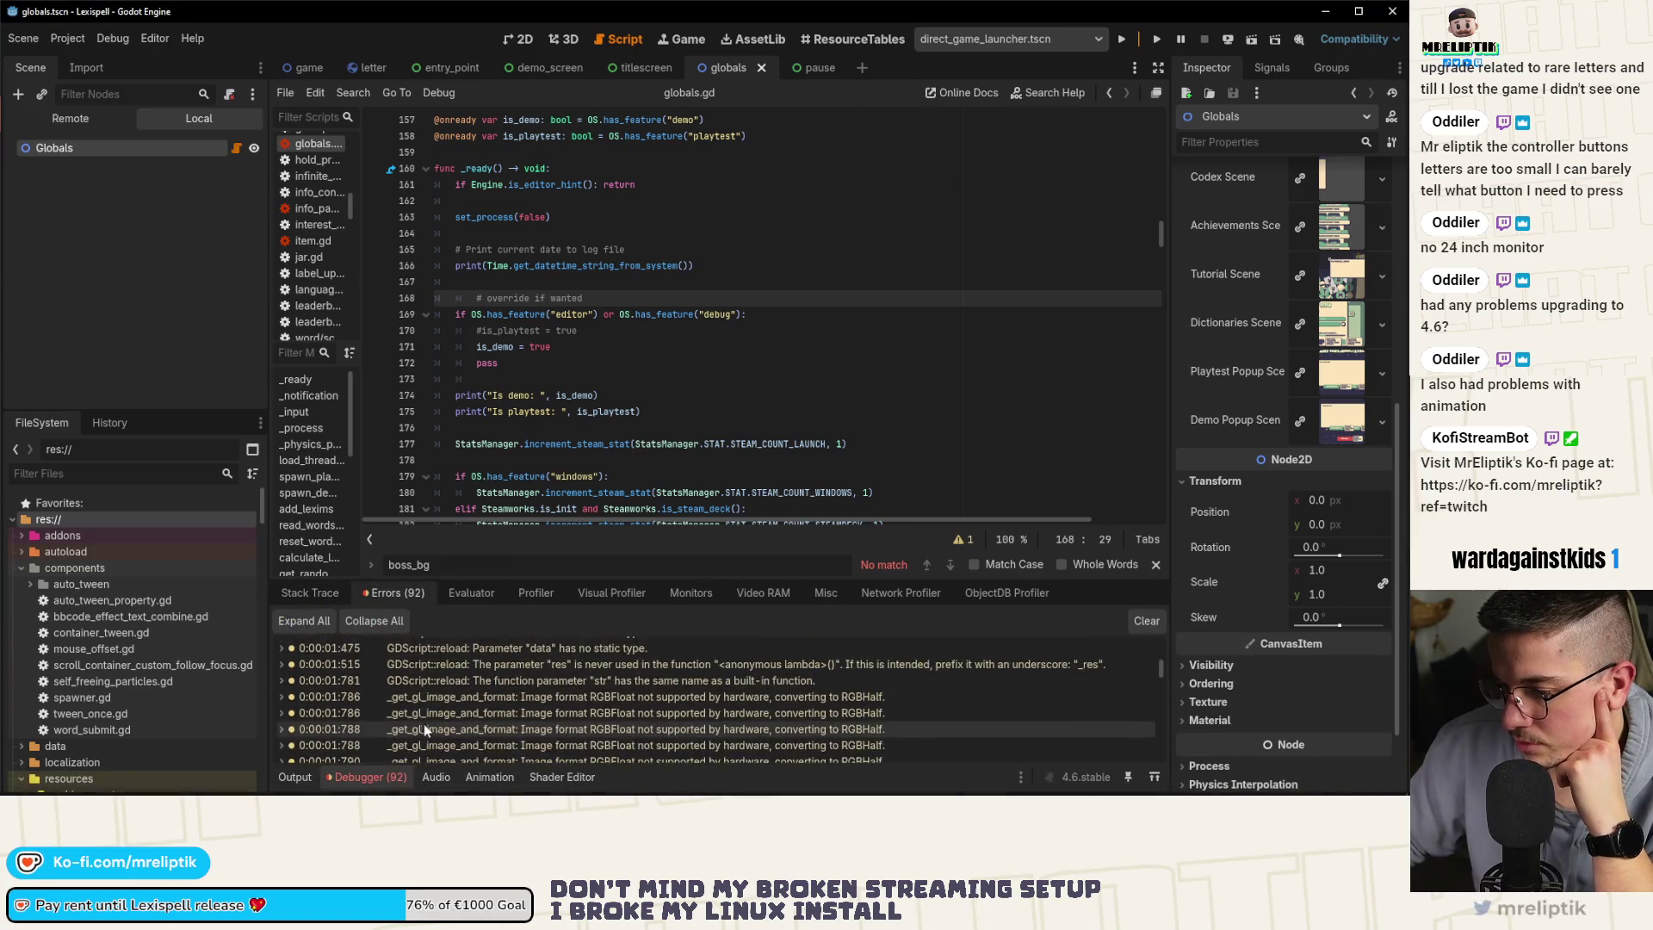
pyautogui.click(301, 777)
pyautogui.scroll(5, 410, 711)
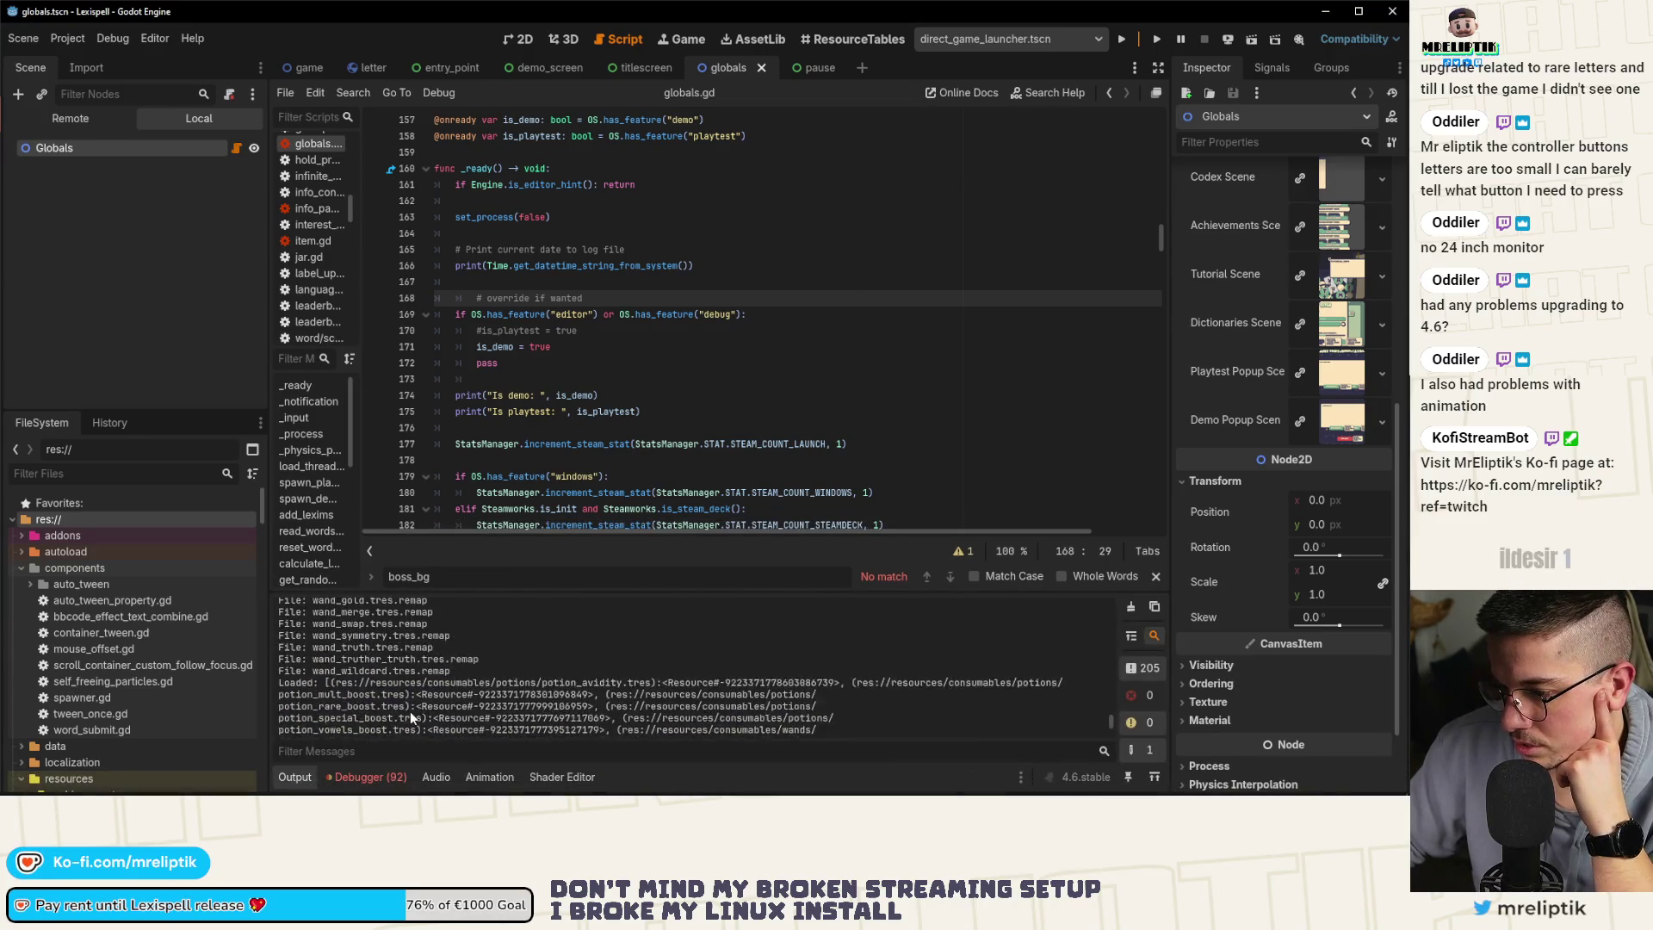
pyautogui.scroll(10, 412, 711)
pyautogui.scroll(10, 431, 706)
pyautogui.scroll(10, 442, 696)
# Open Project Settings from the Project menu and close it again
pyautogui.click(71, 38)
pyautogui.click(95, 61)
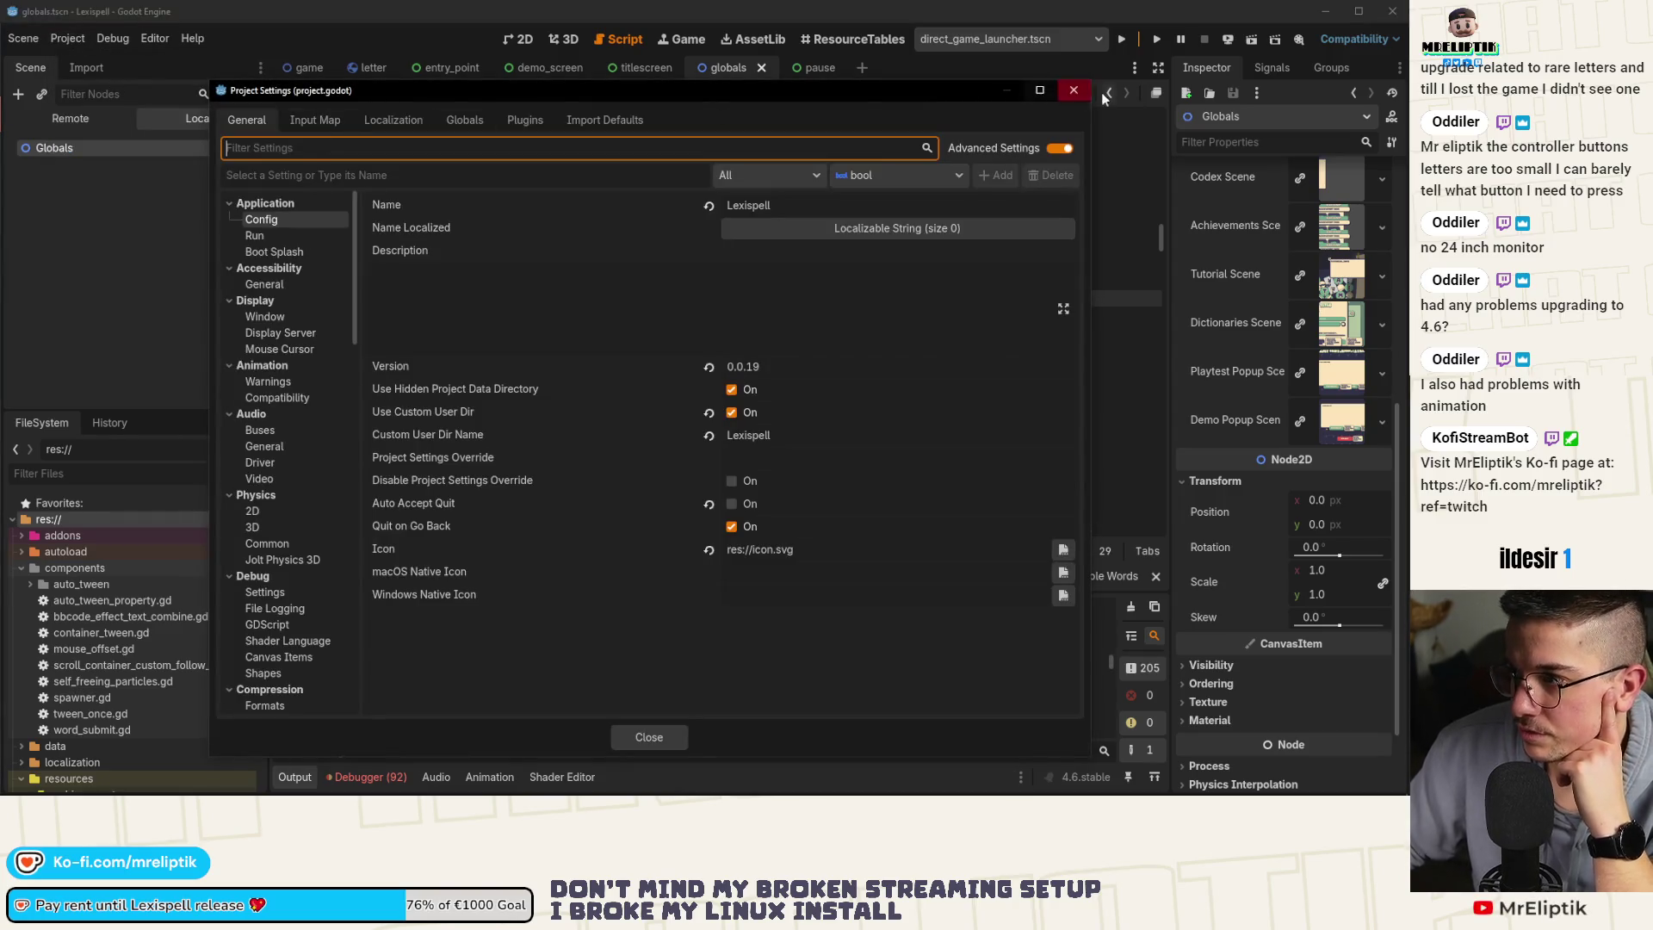
pyautogui.click(1074, 91)
# Review the Android ITCH preset's options in the Export dialog, then close it
pyautogui.click(67, 38)
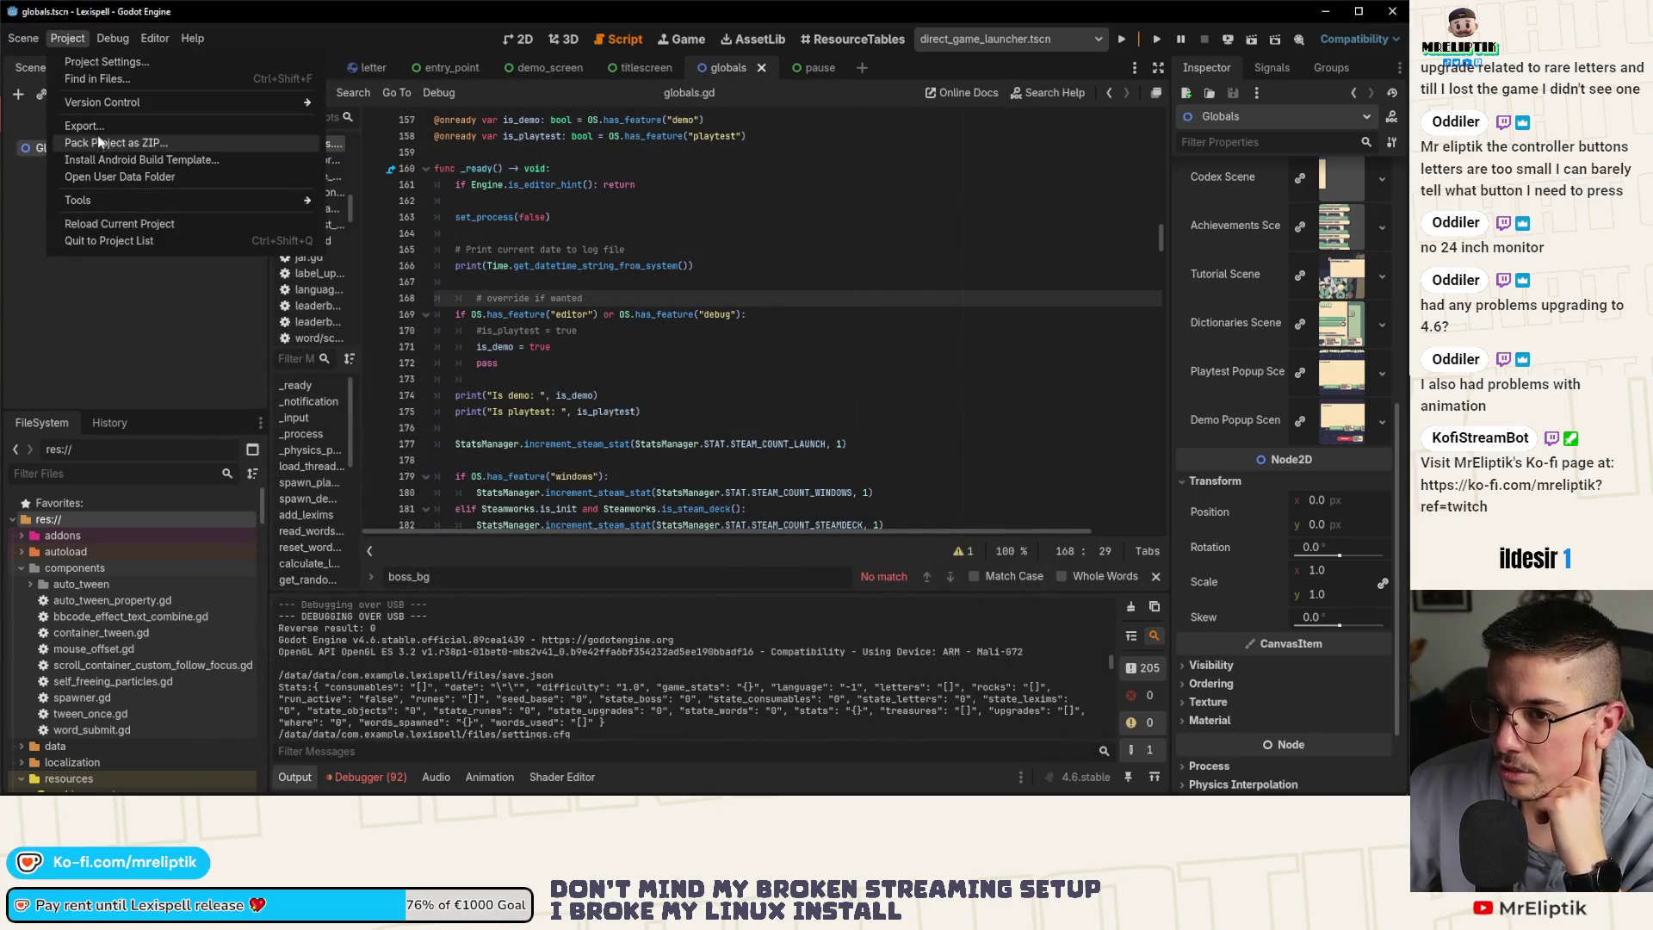
pyautogui.click(84, 126)
pyautogui.click(227, 147)
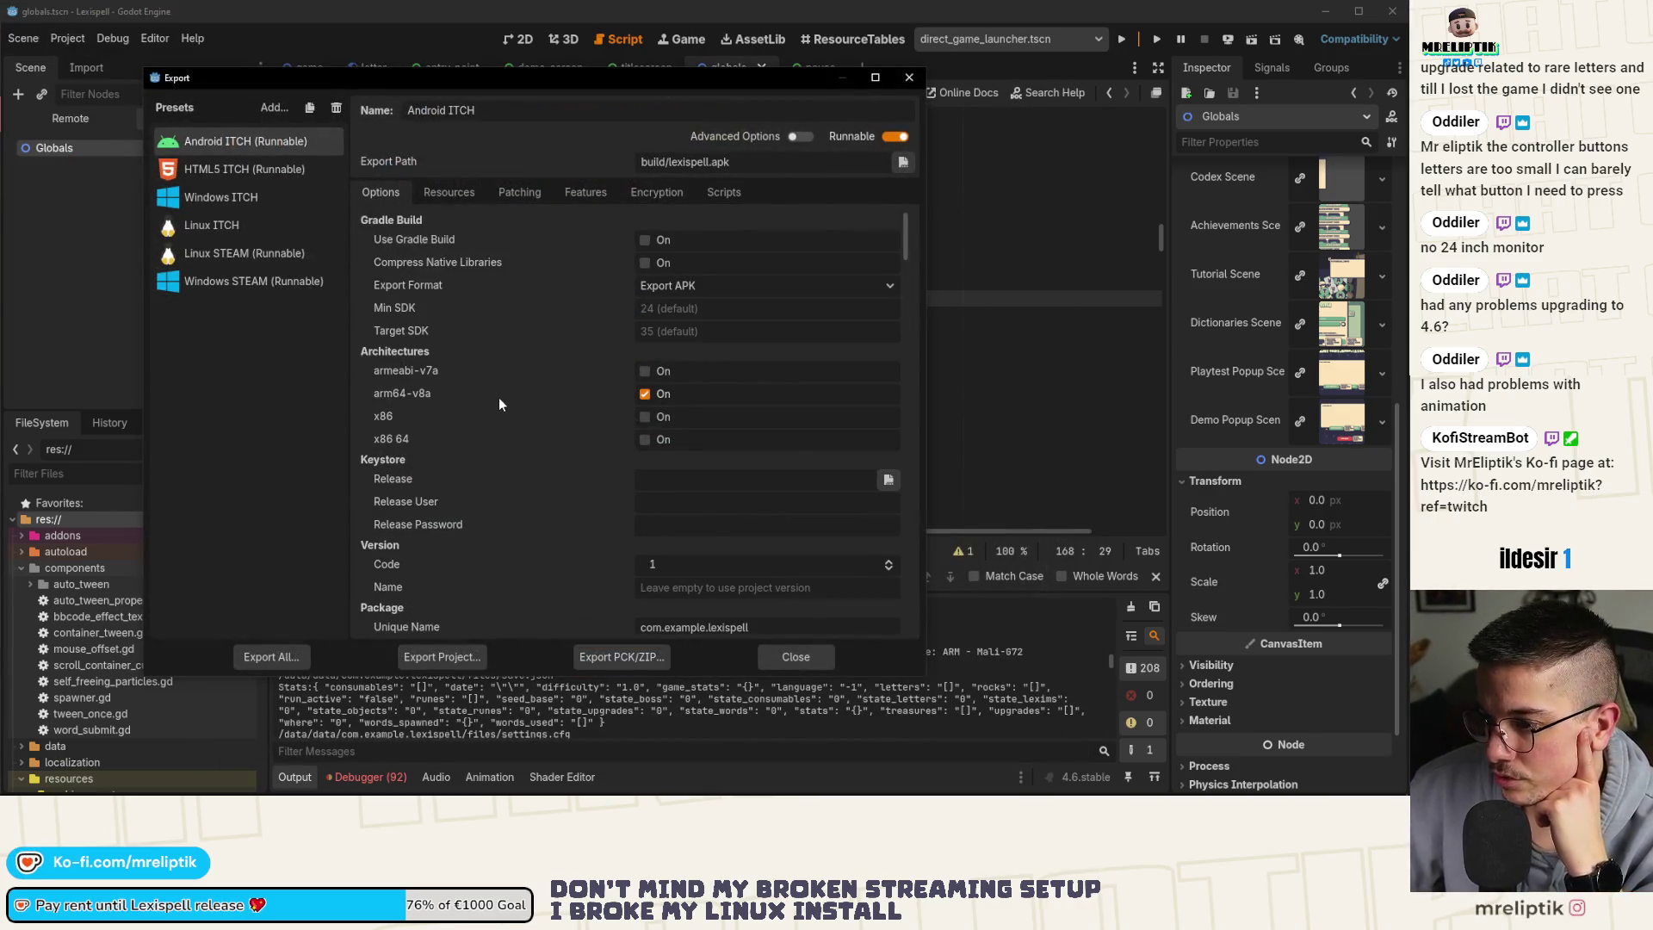
pyautogui.scroll(-5, 465, 520)
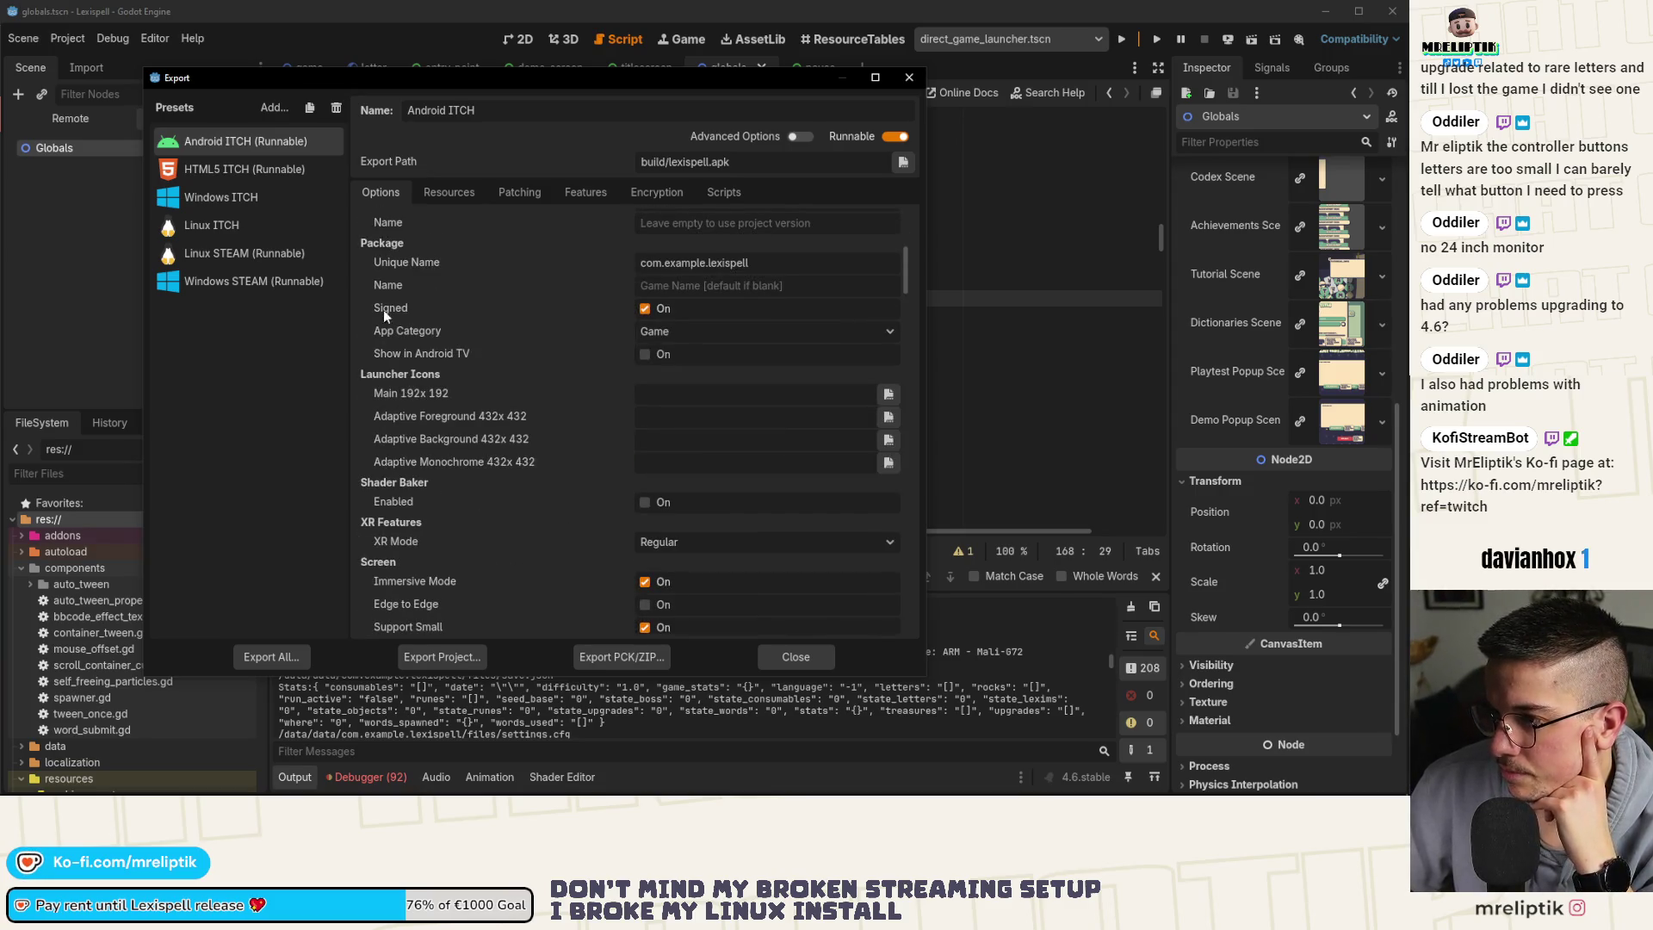
pyautogui.scroll(-3, 434, 379)
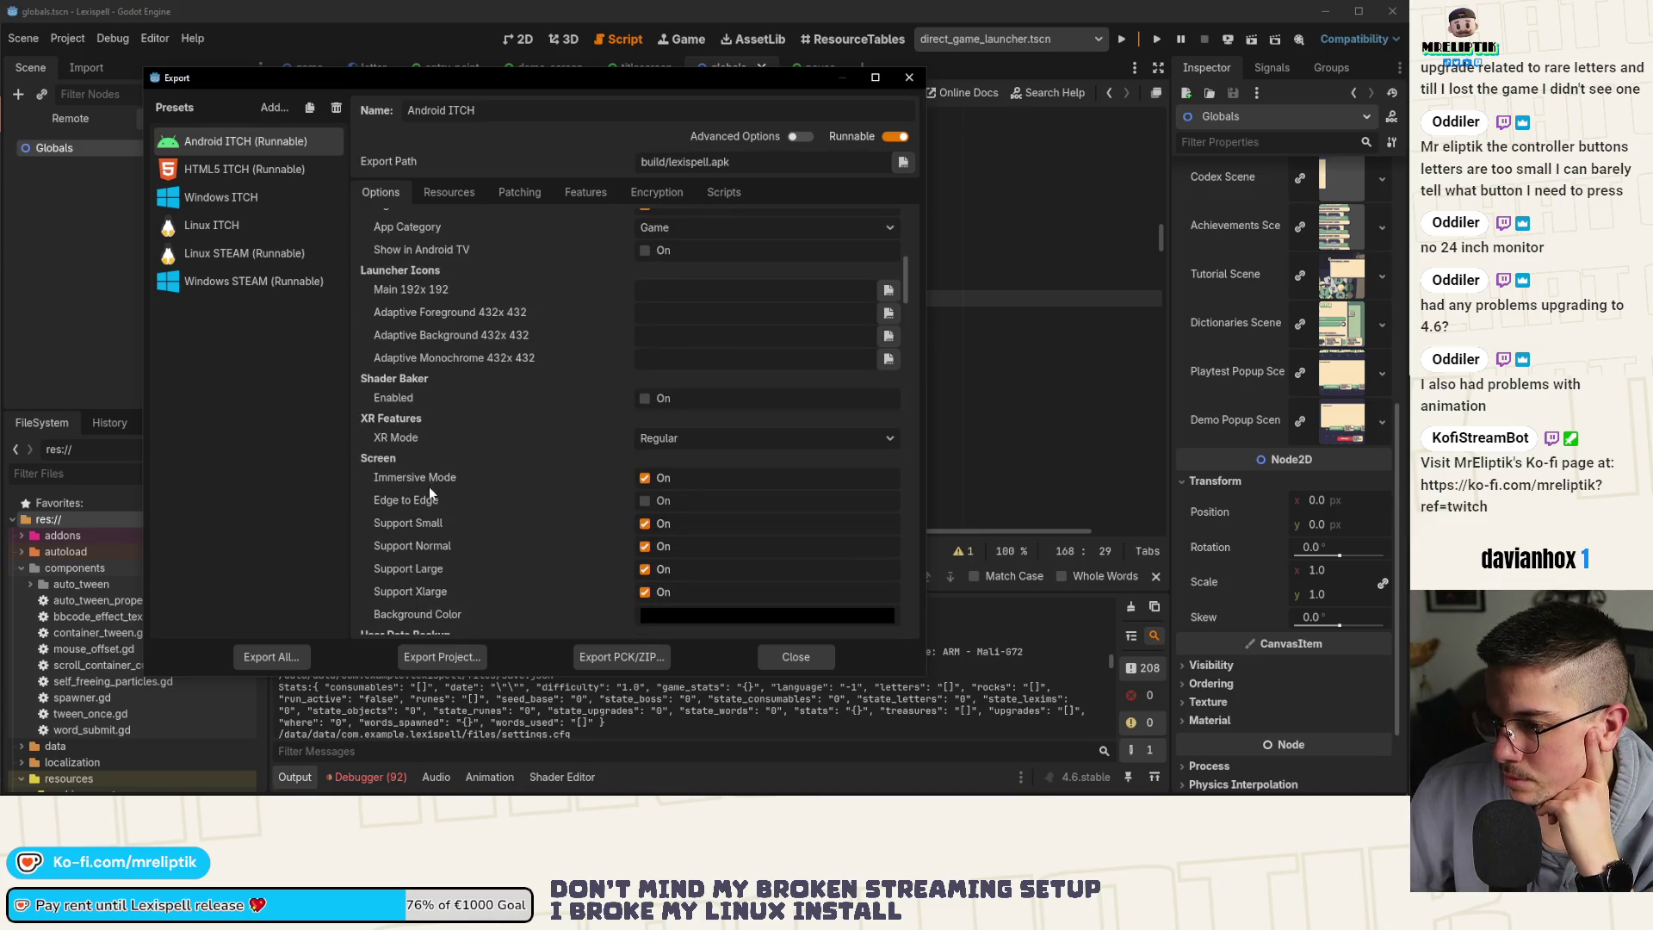
pyautogui.scroll(-9, 482, 348)
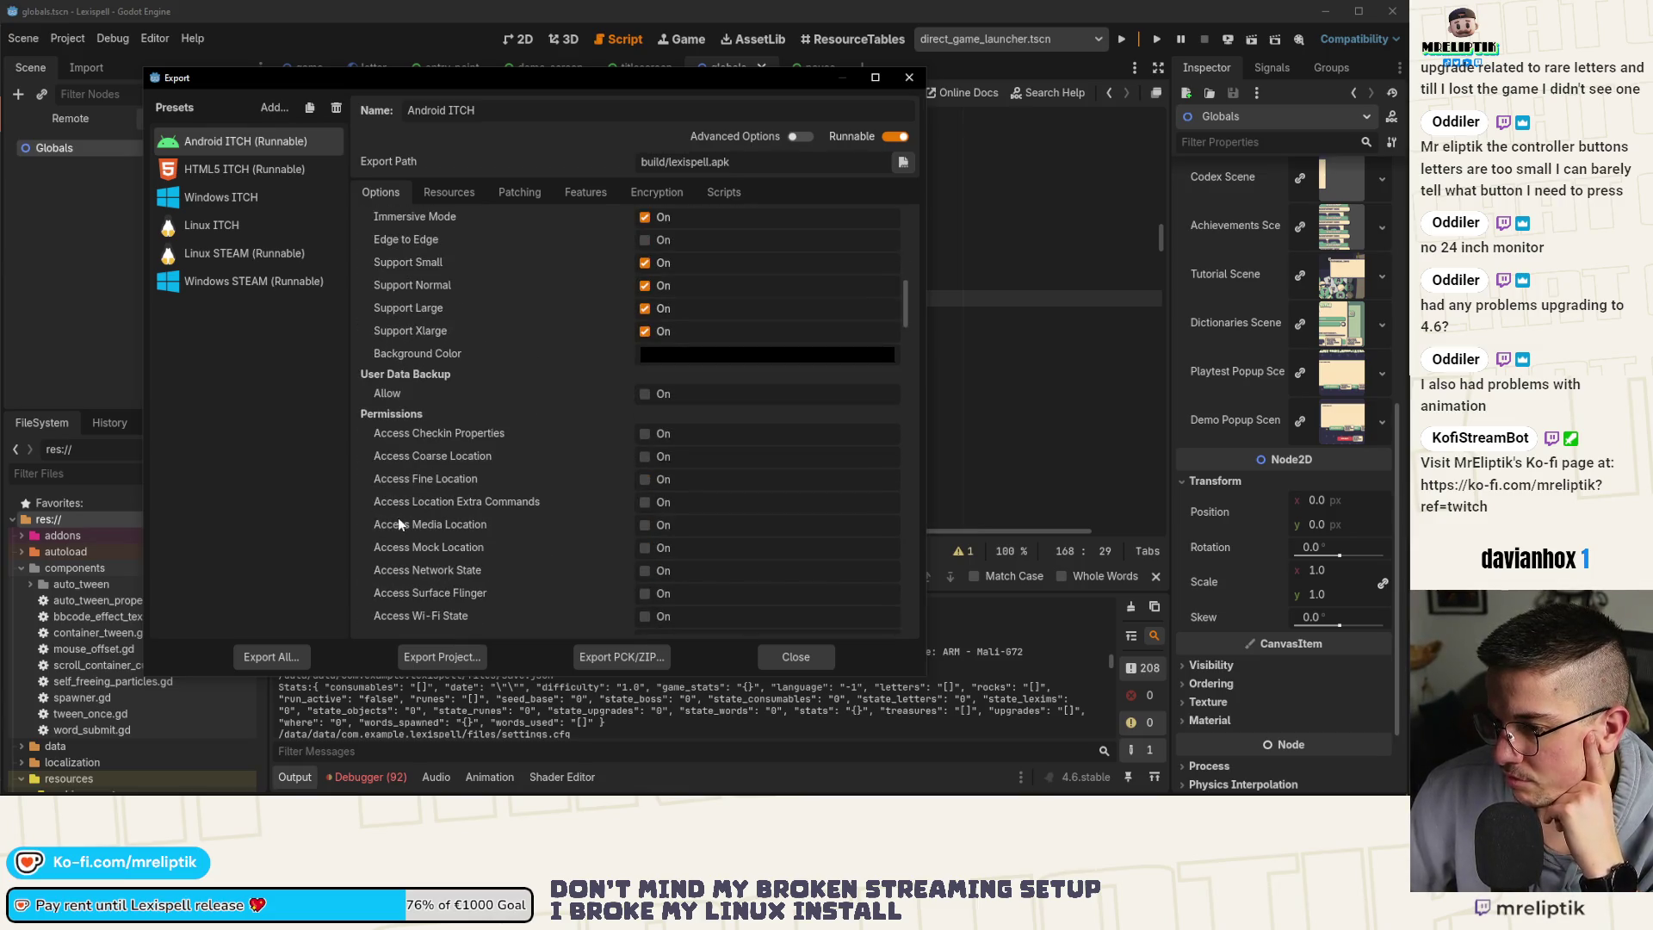
pyautogui.scroll(-5, 422, 426)
pyautogui.scroll(-8, 602, 473)
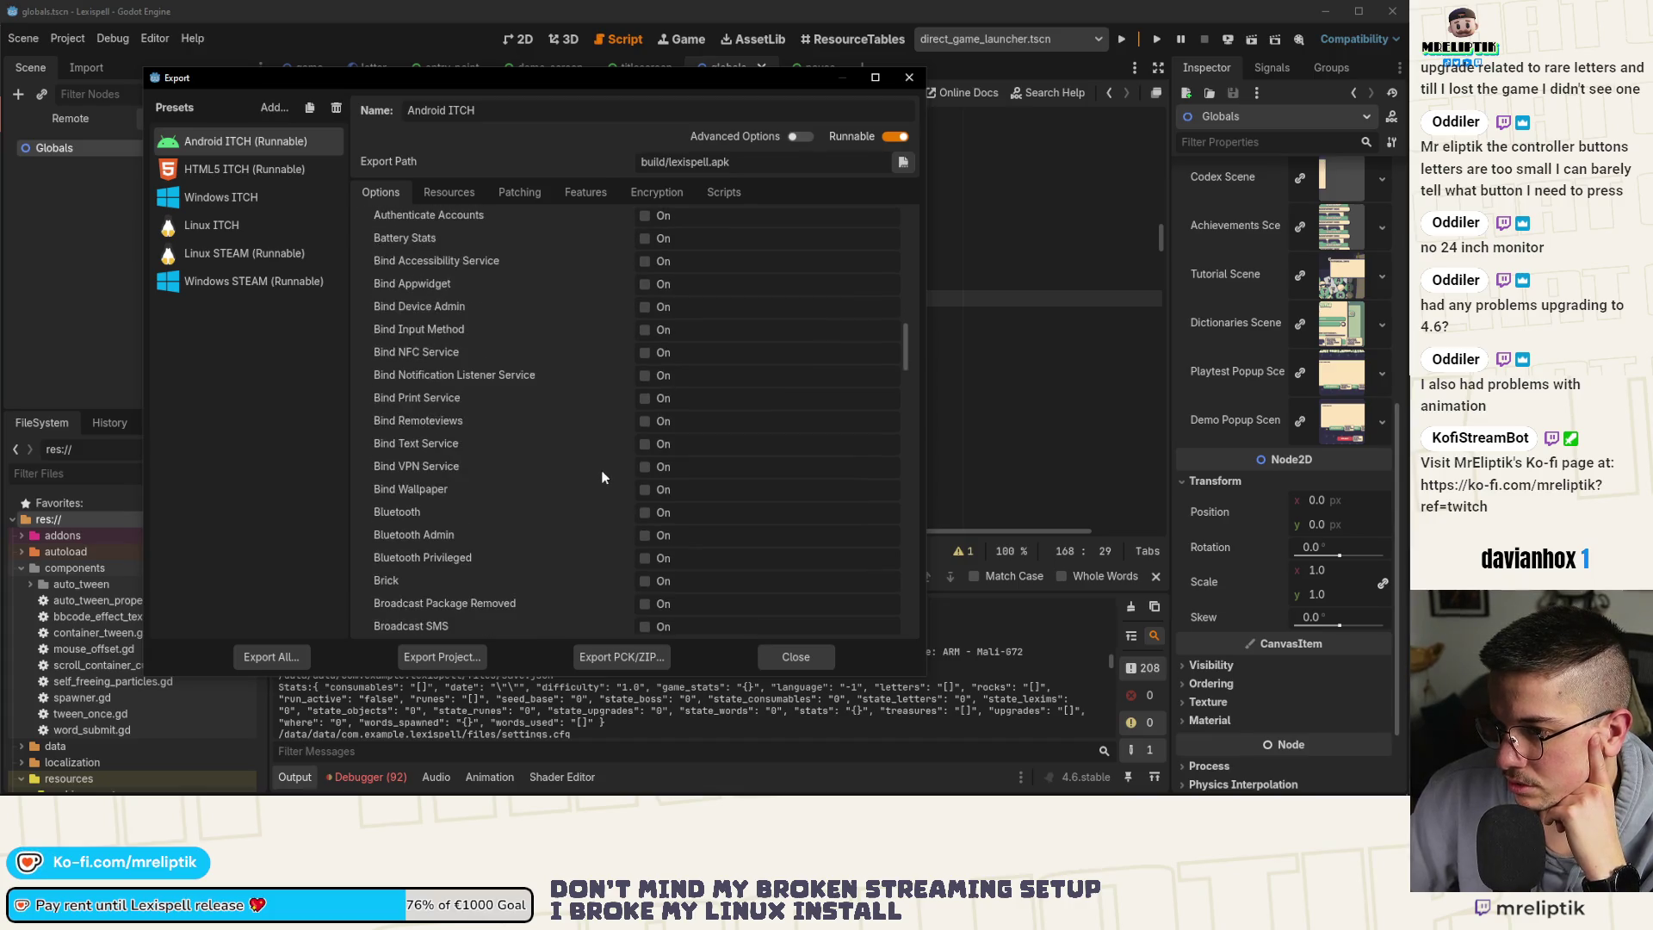
pyautogui.scroll(-18, 602, 474)
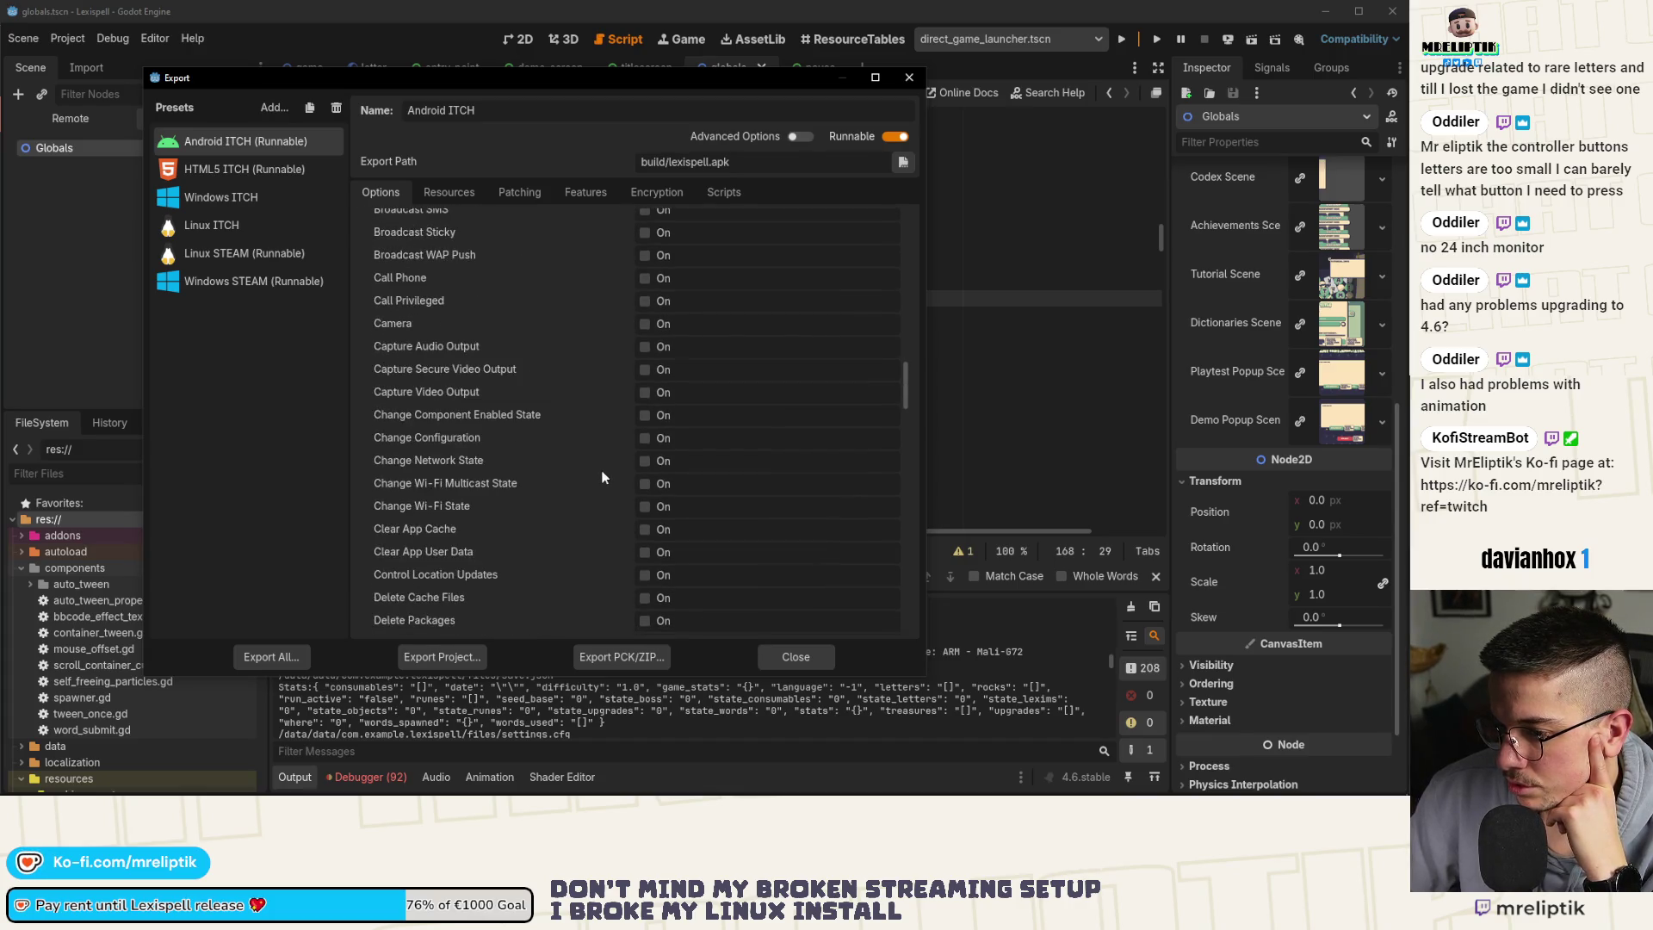
pyautogui.scroll(-20, 601, 477)
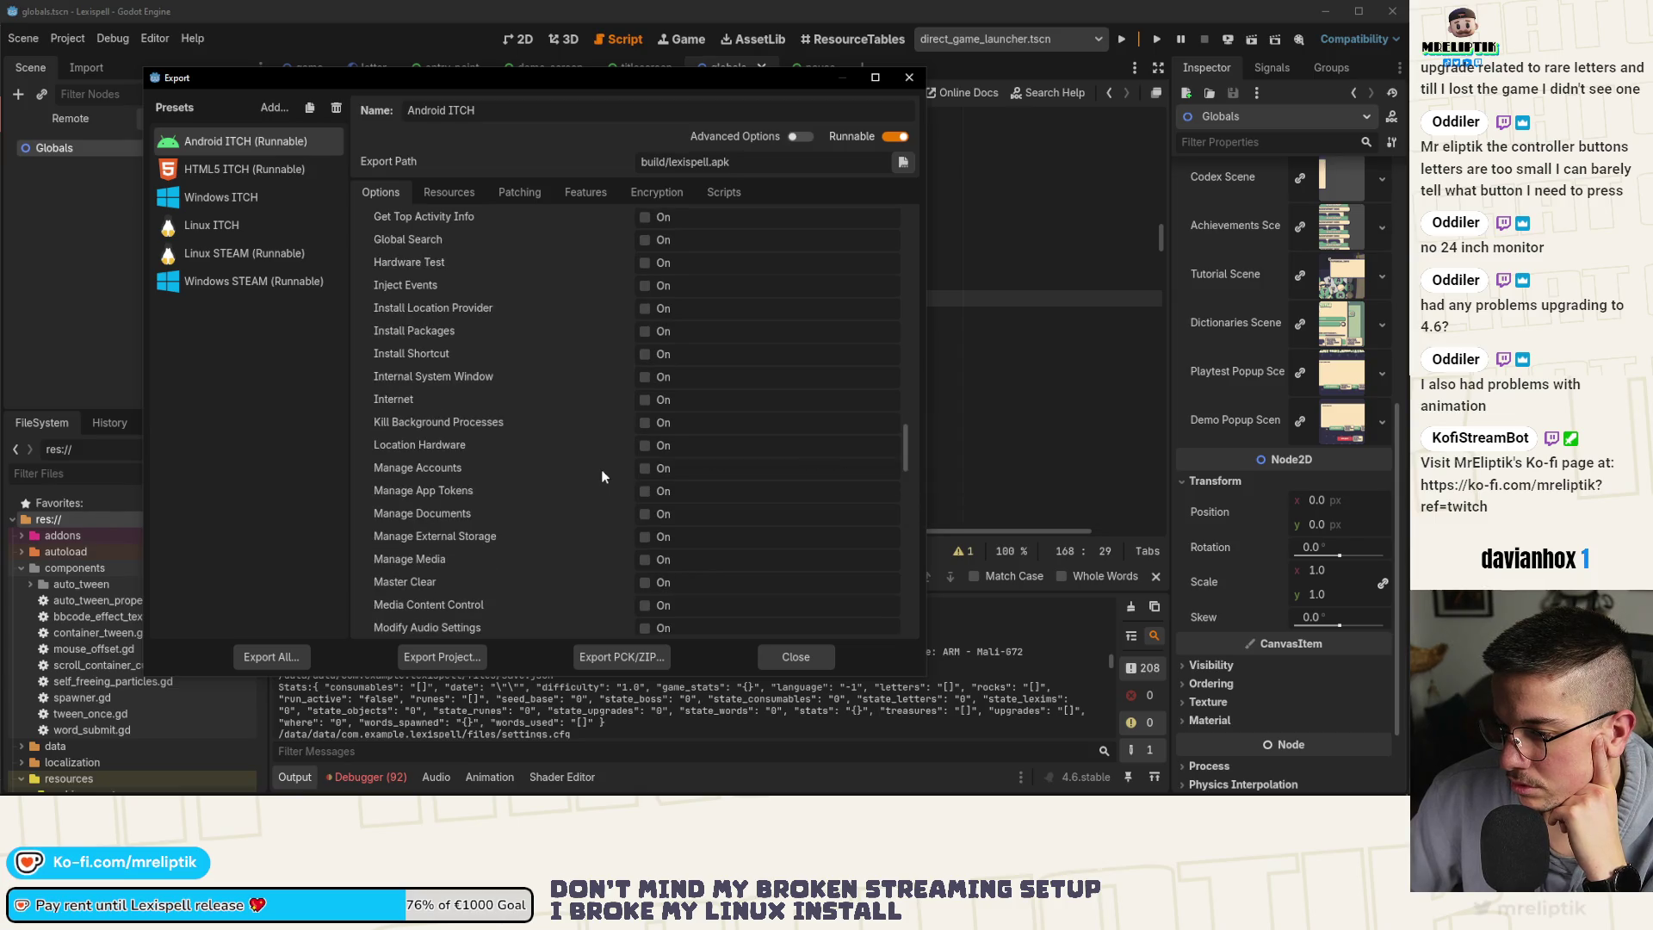
pyautogui.scroll(-20, 601, 475)
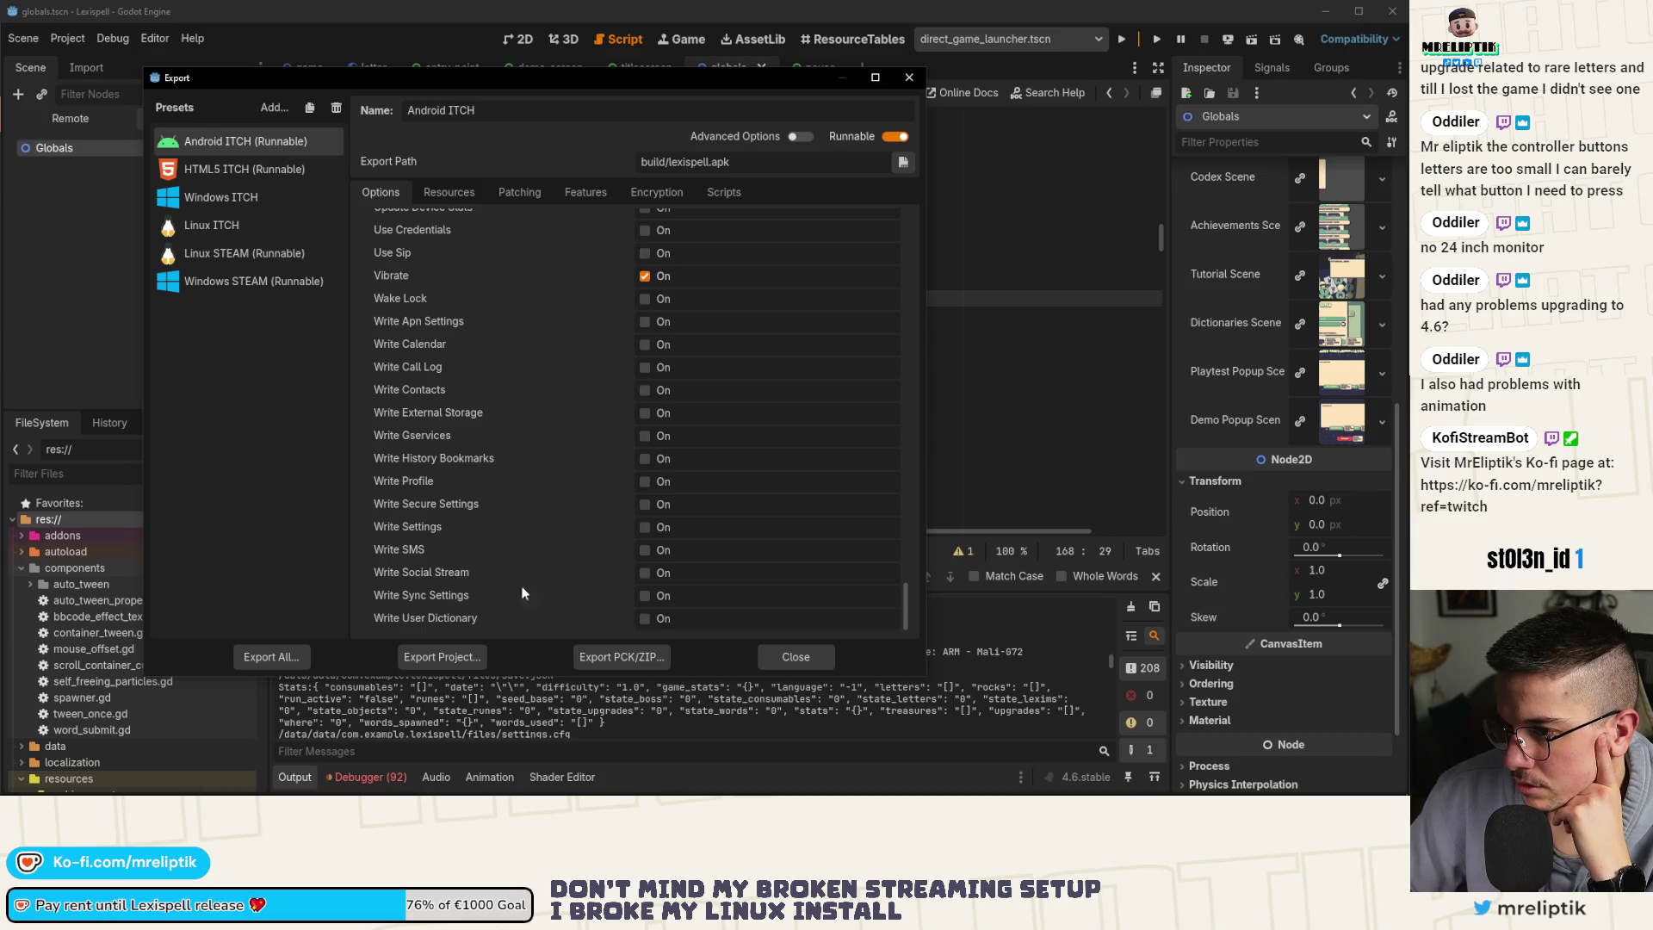
pyautogui.click(797, 659)
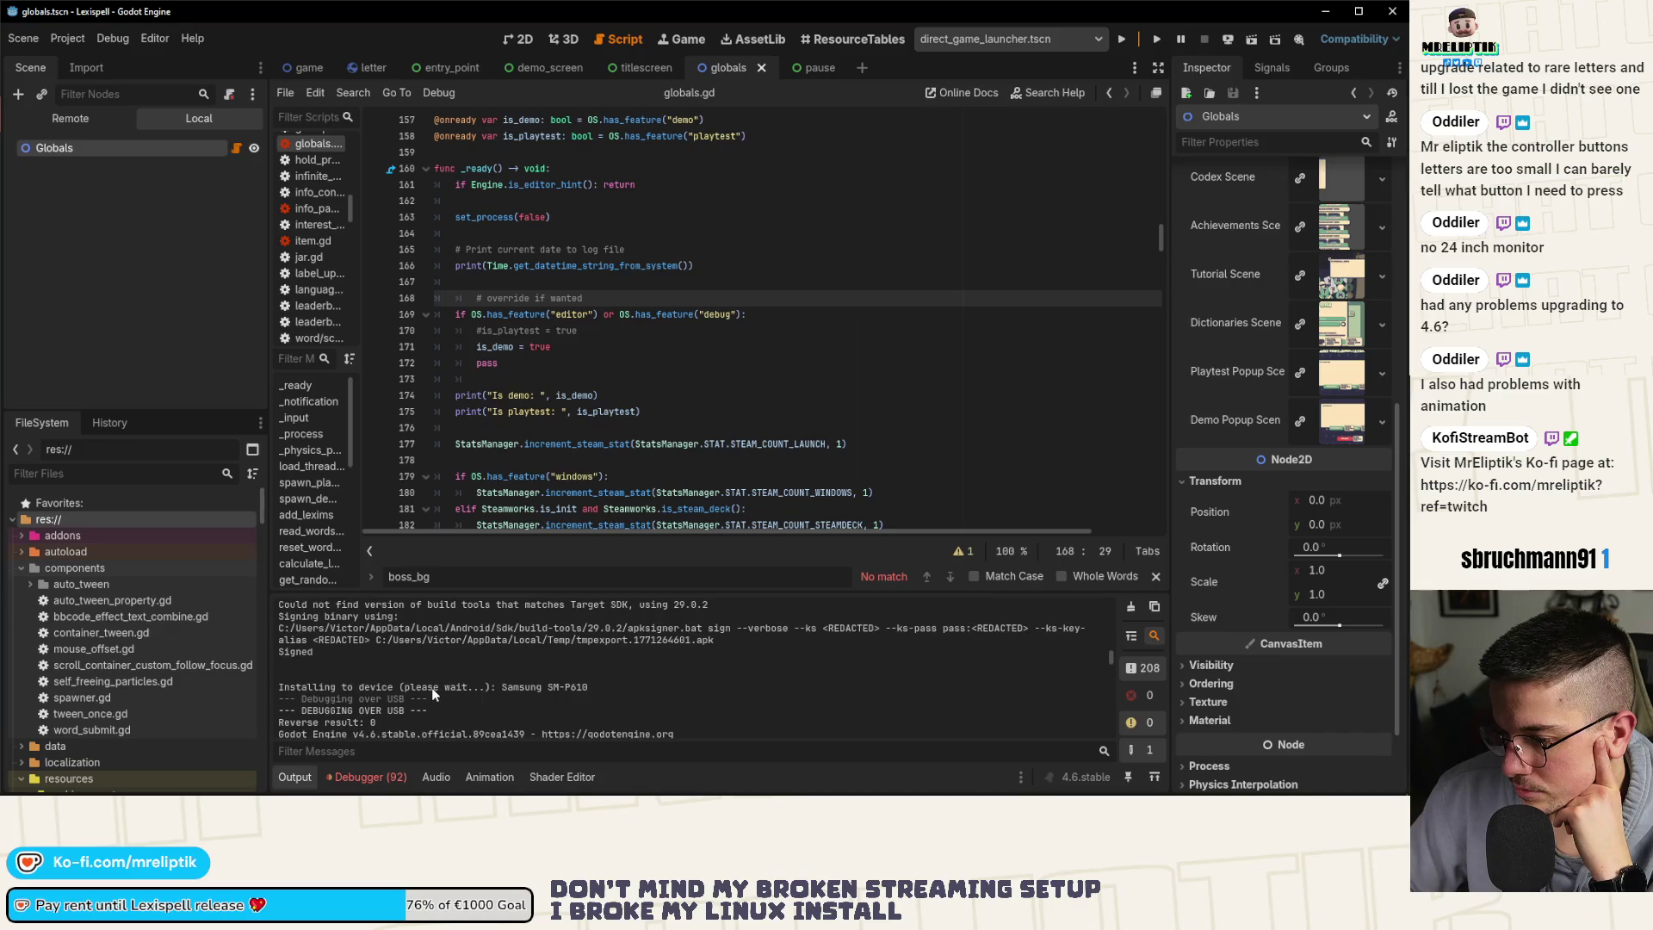
# Run the project and click NEXT and LET'S GO to reach the v0.8.19_demo title screen
pyautogui.scroll(3, 431, 688)
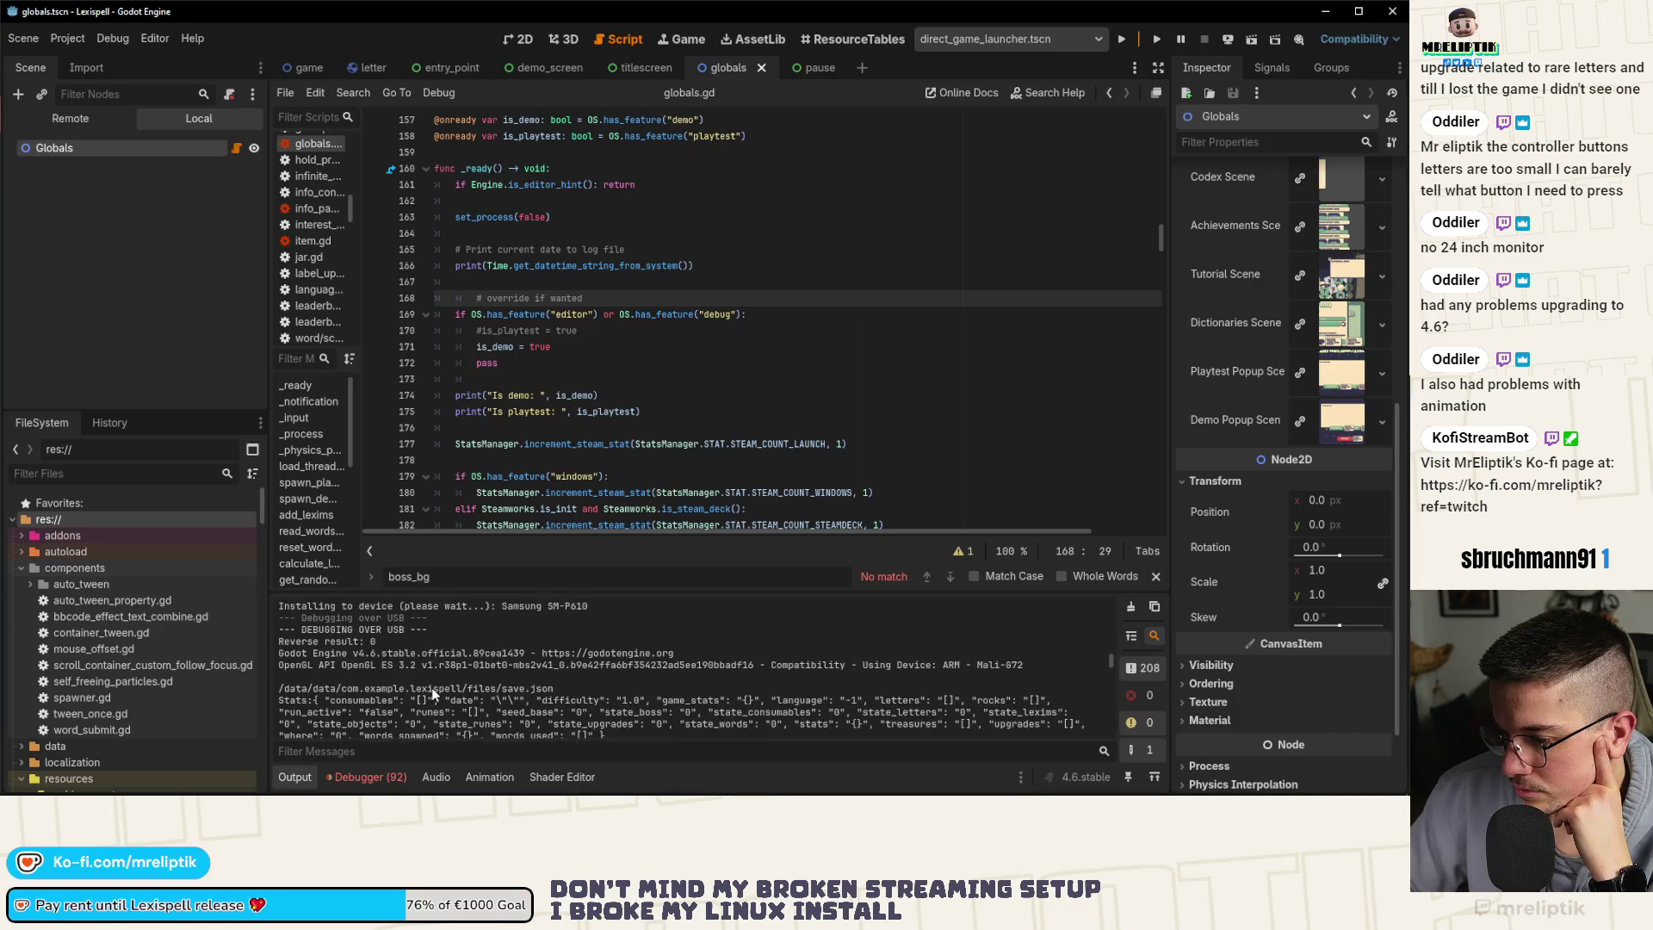
pyautogui.click(1150, 40)
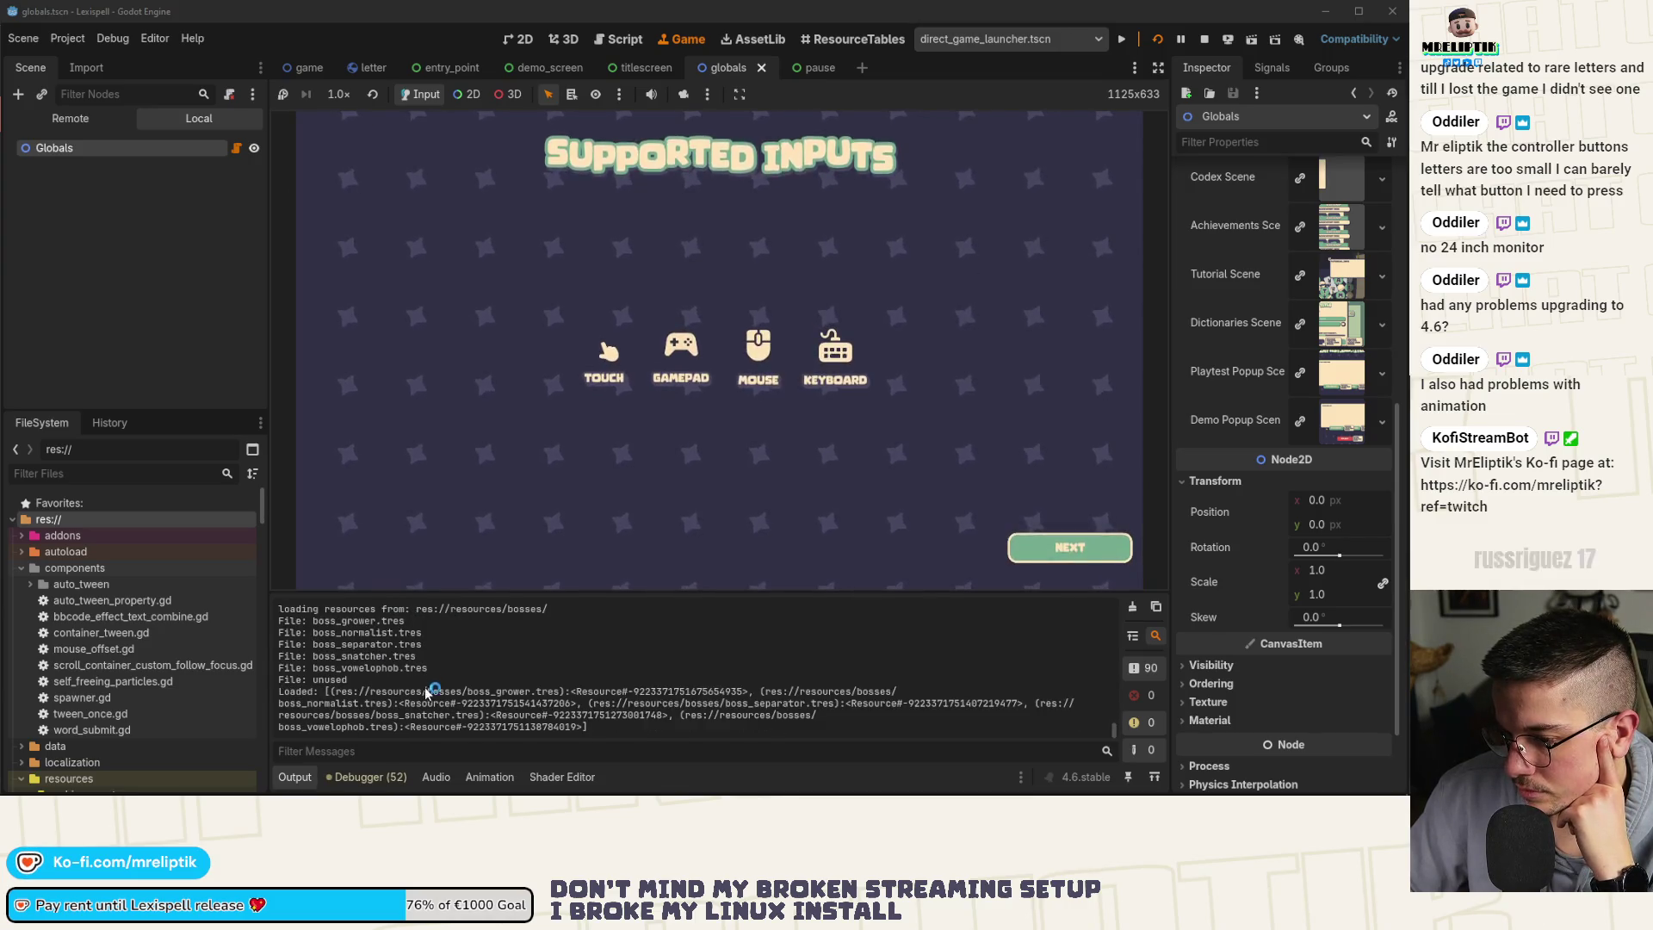
pyautogui.click(1068, 549)
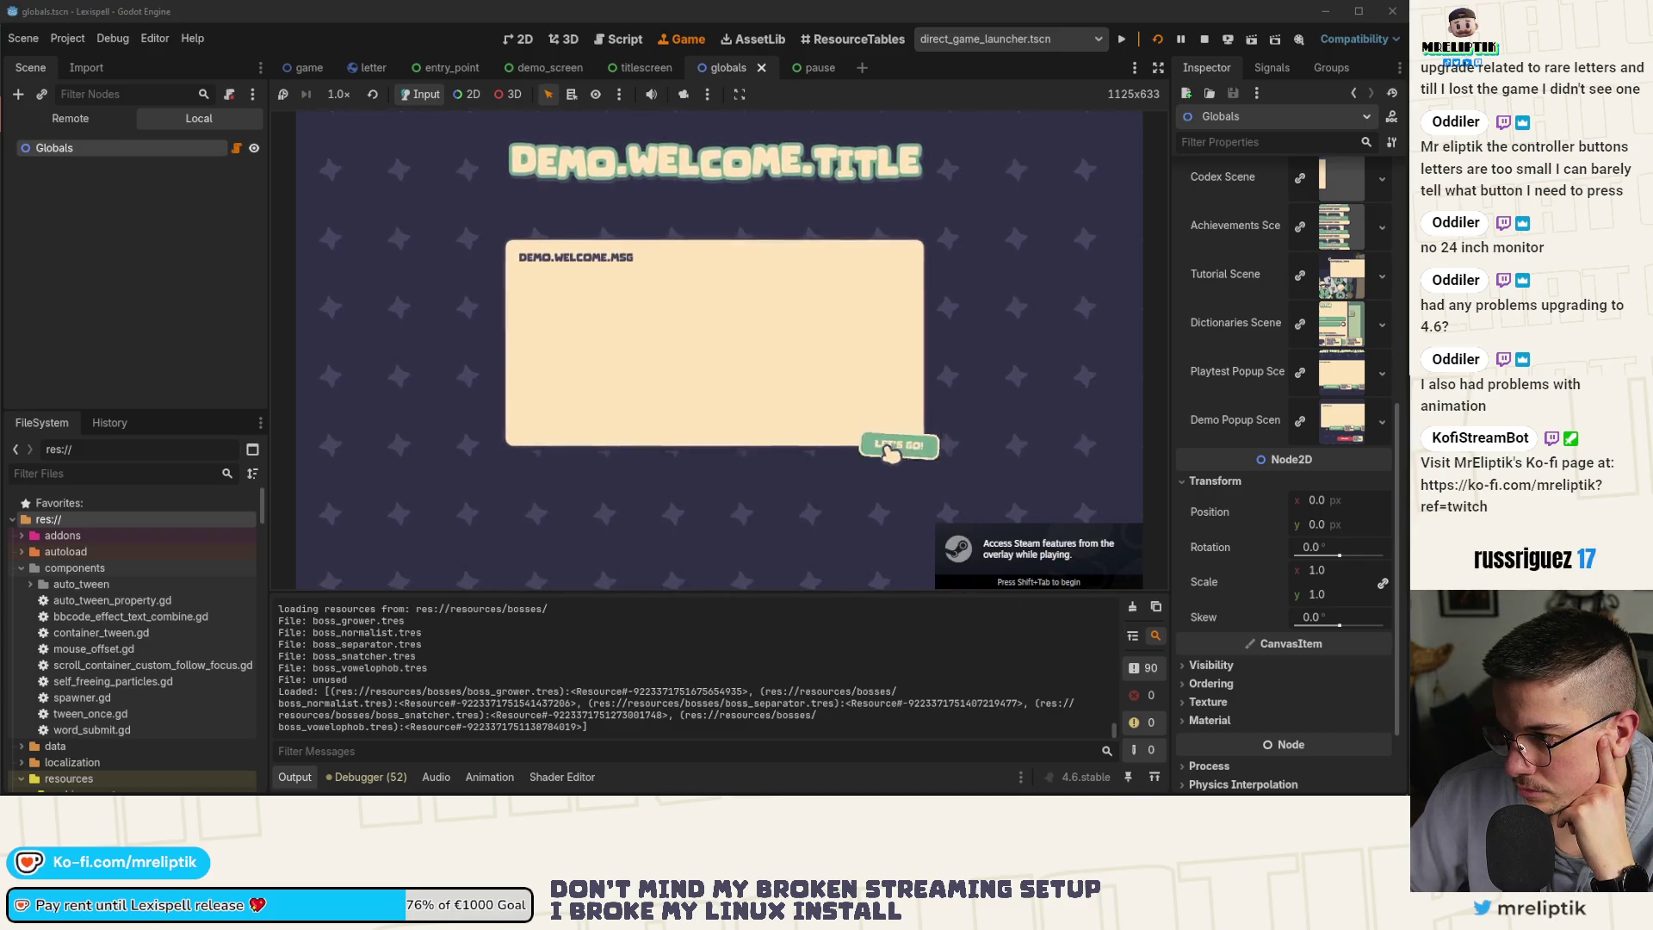
pyautogui.click(896, 445)
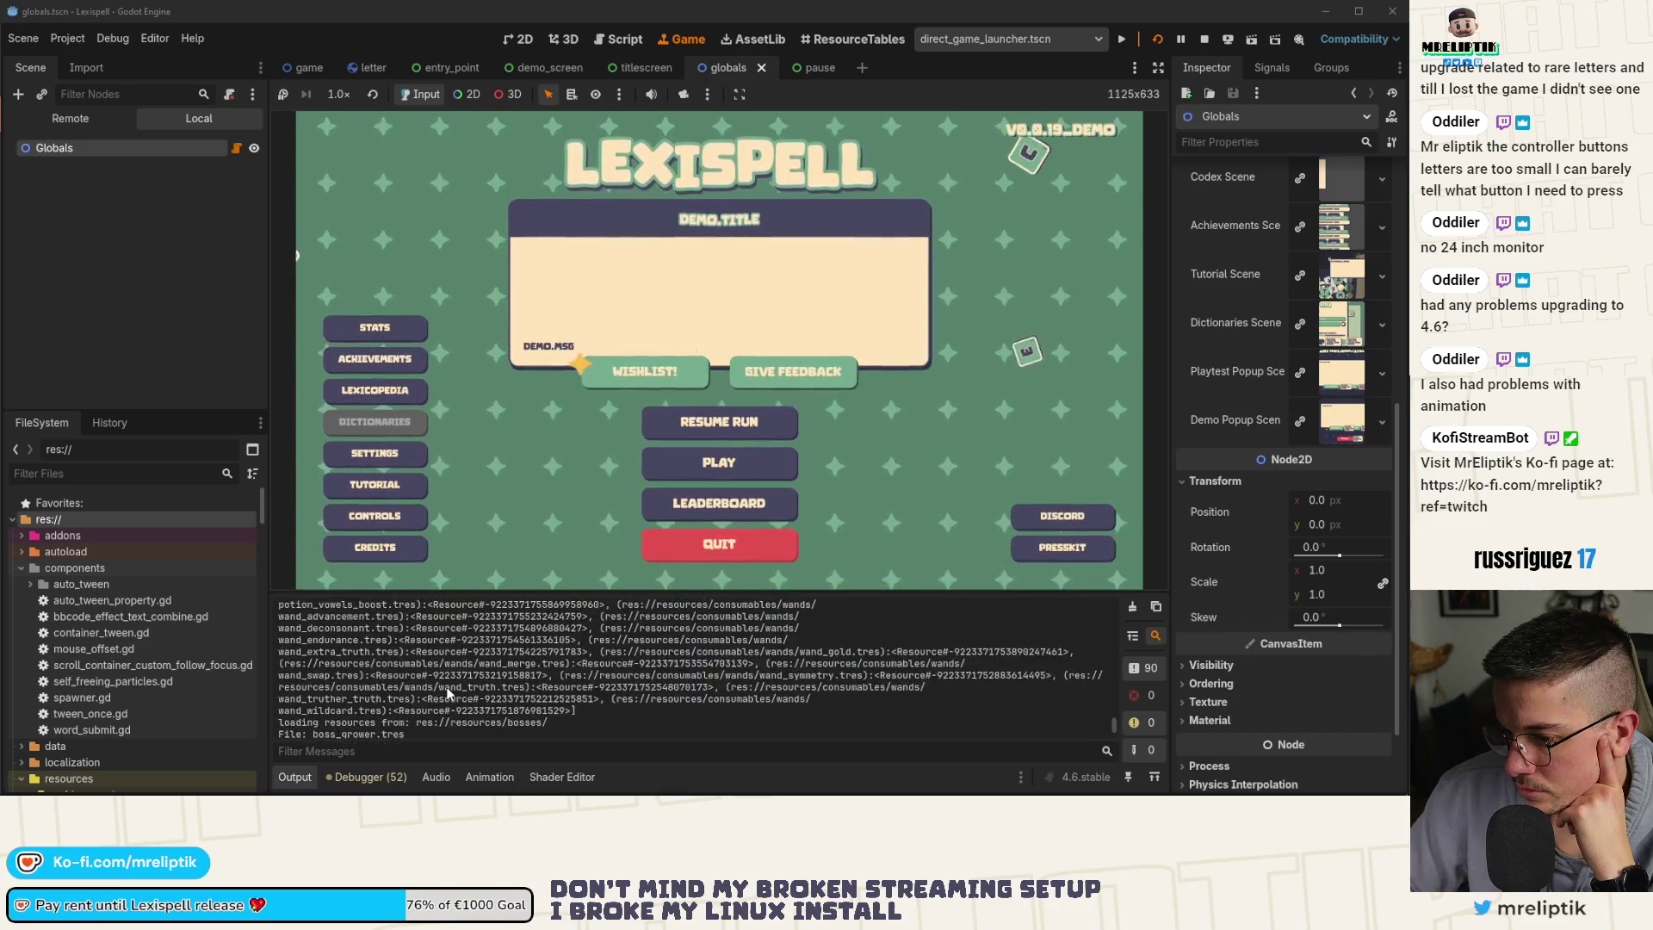
# Check the Output log for 'Is playtest: false' and return to globals.gd
pyautogui.scroll(5, 469, 674)
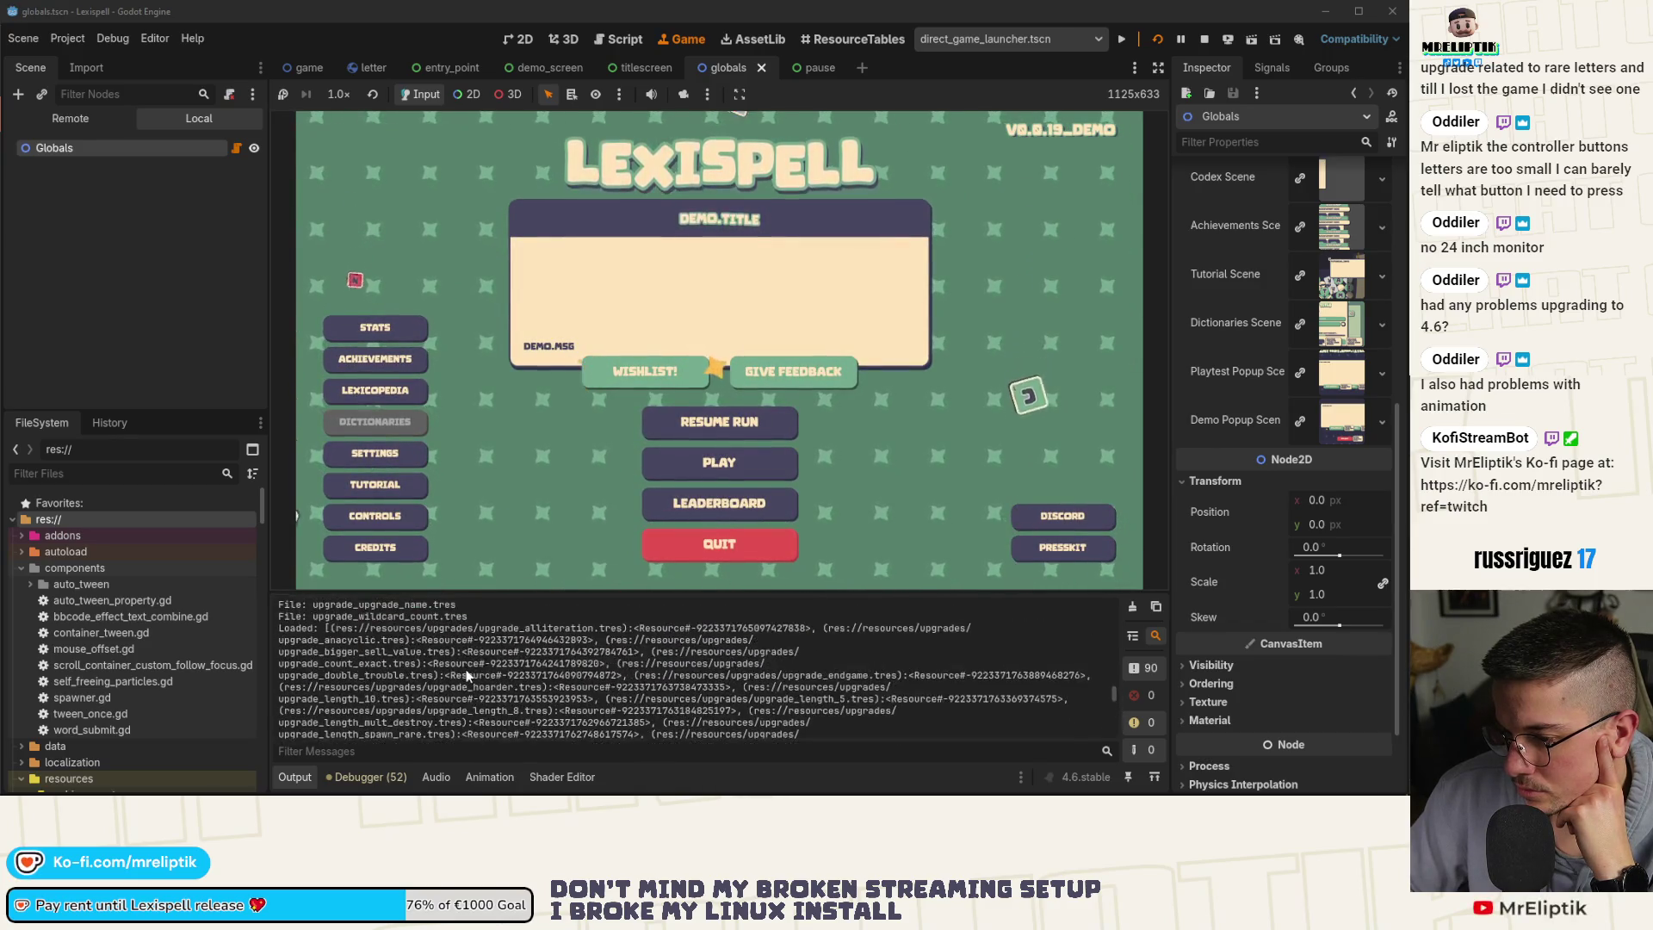
pyautogui.scroll(3, 474, 666)
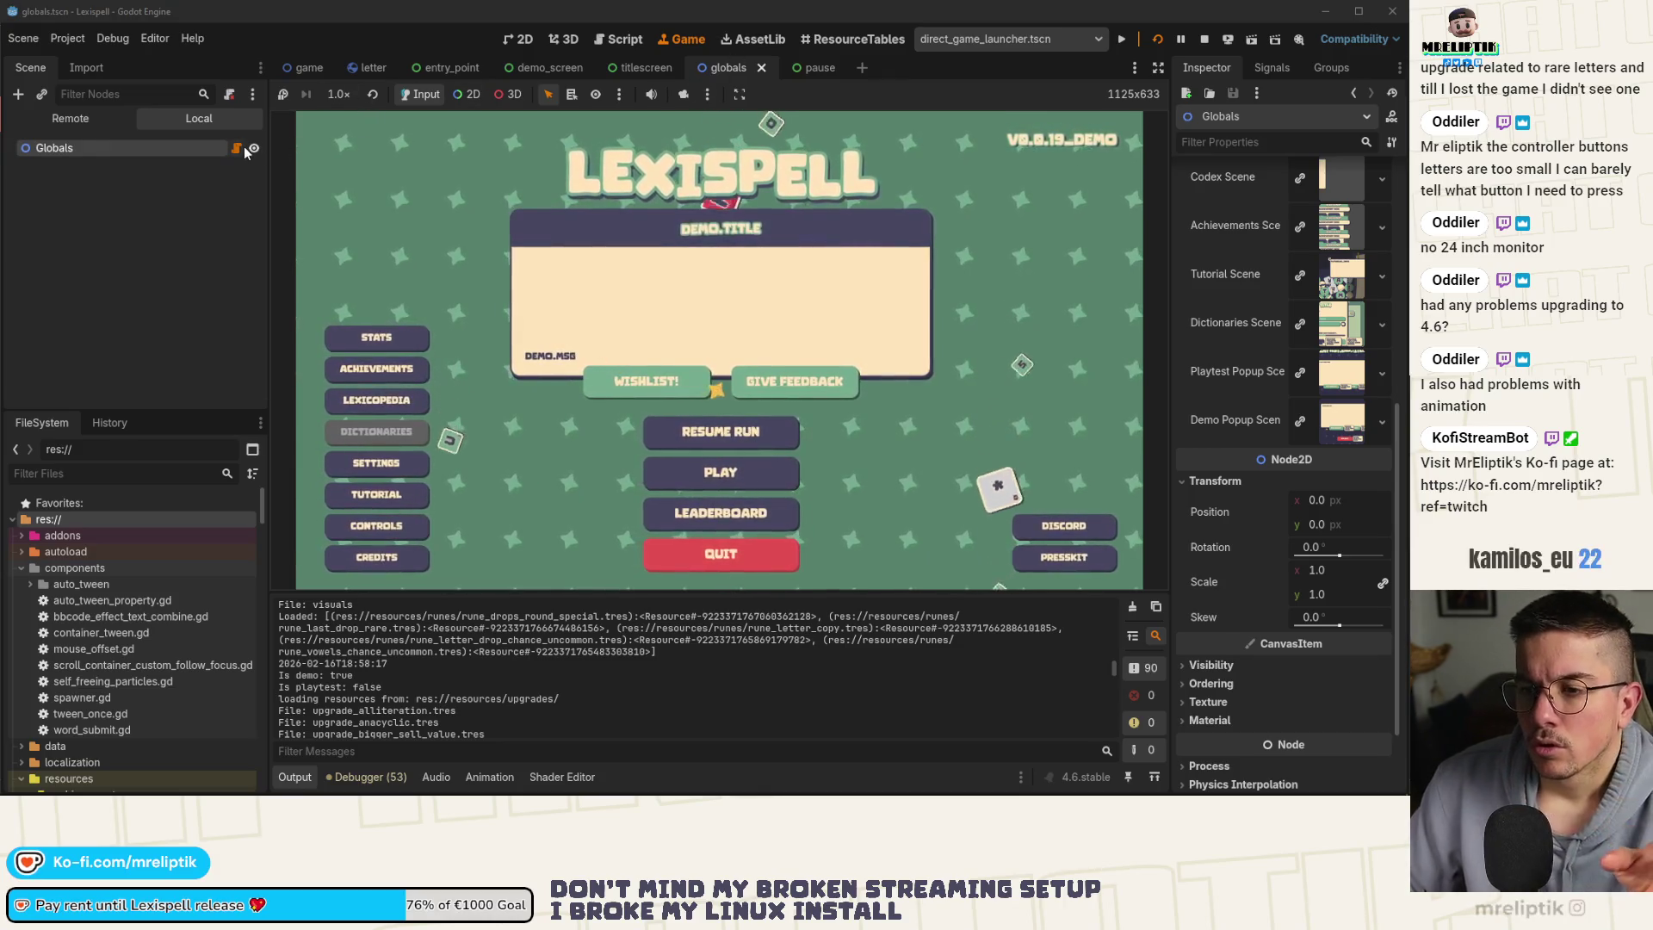
pyautogui.click(617, 39)
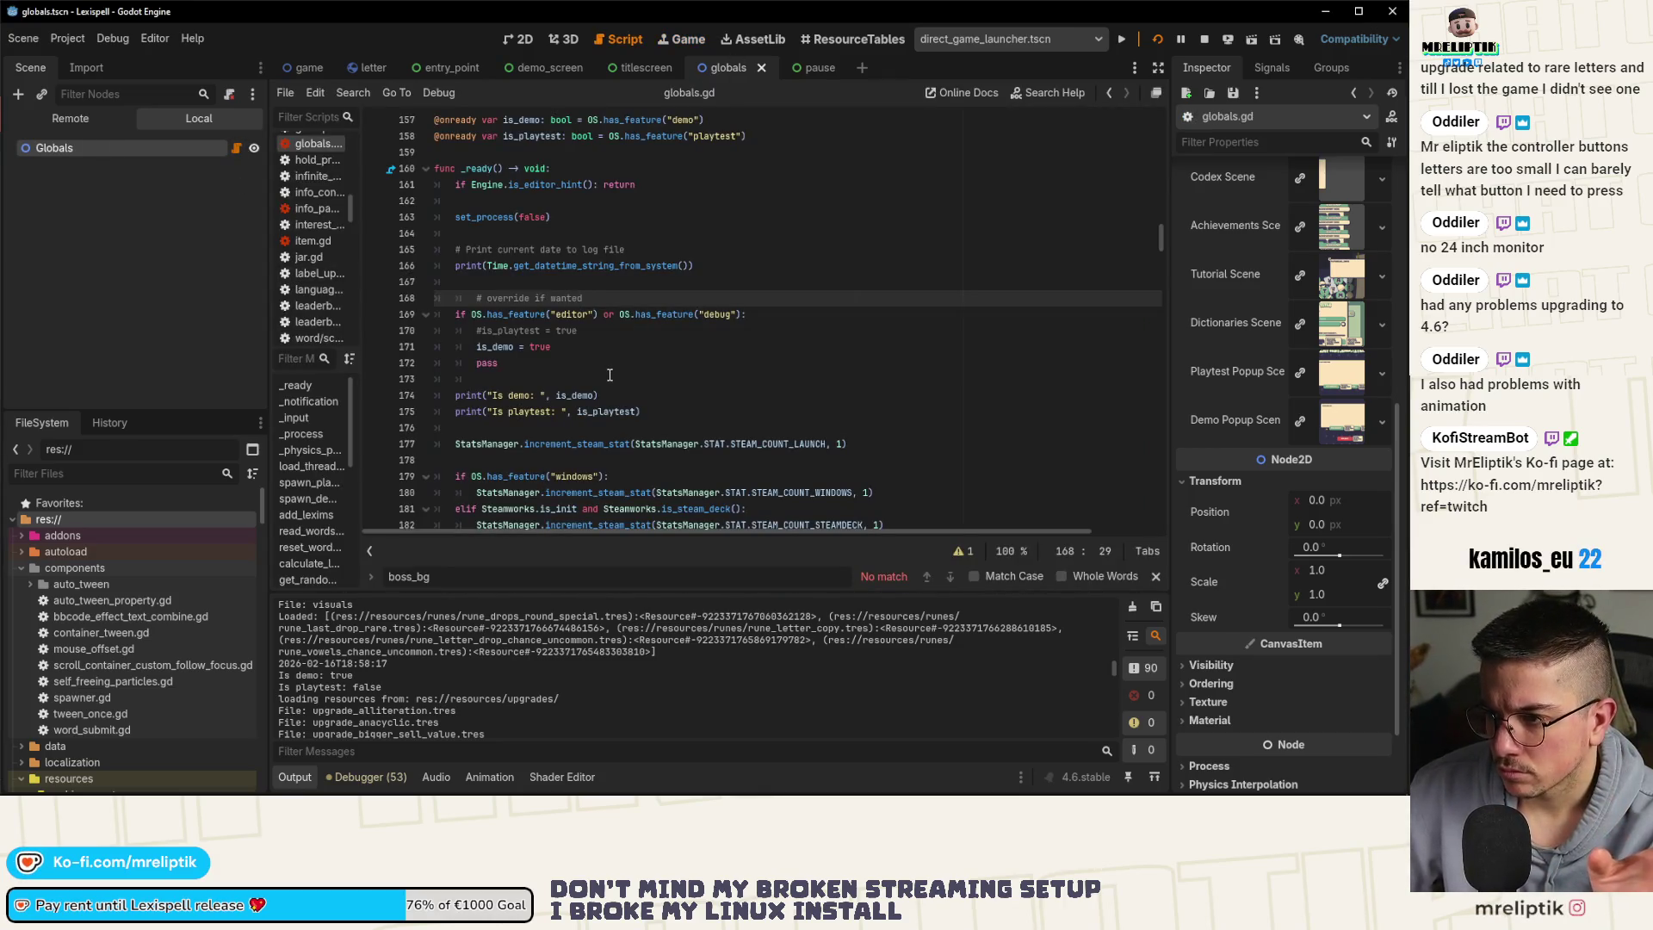
pyautogui.scroll(-4, 610, 376)
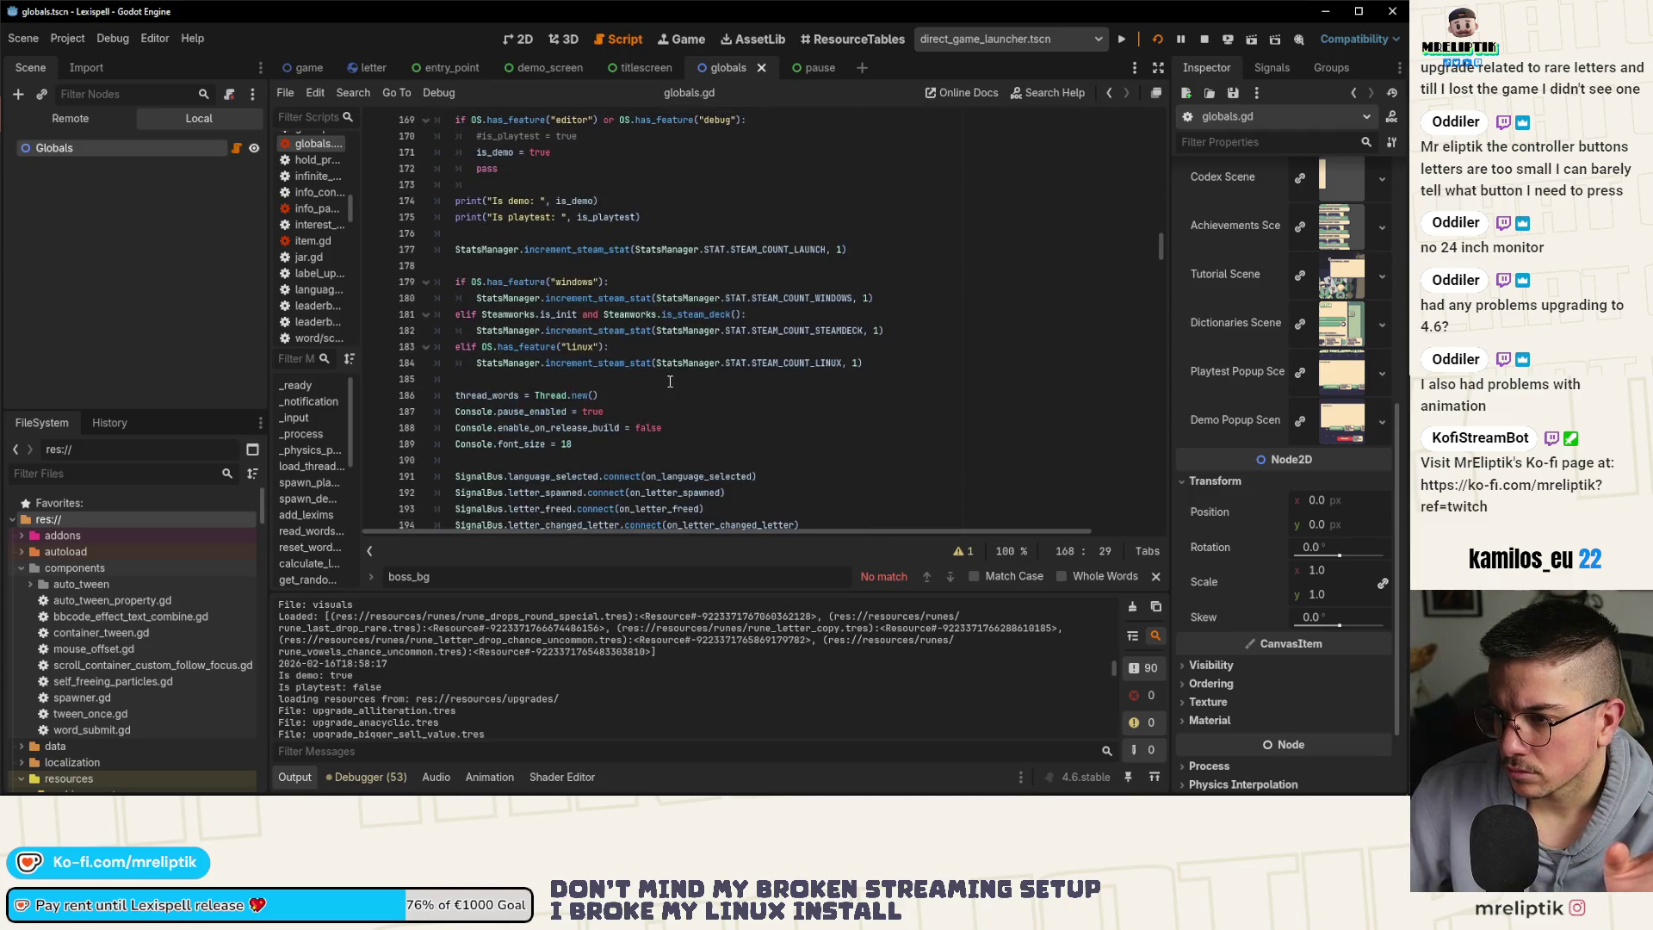